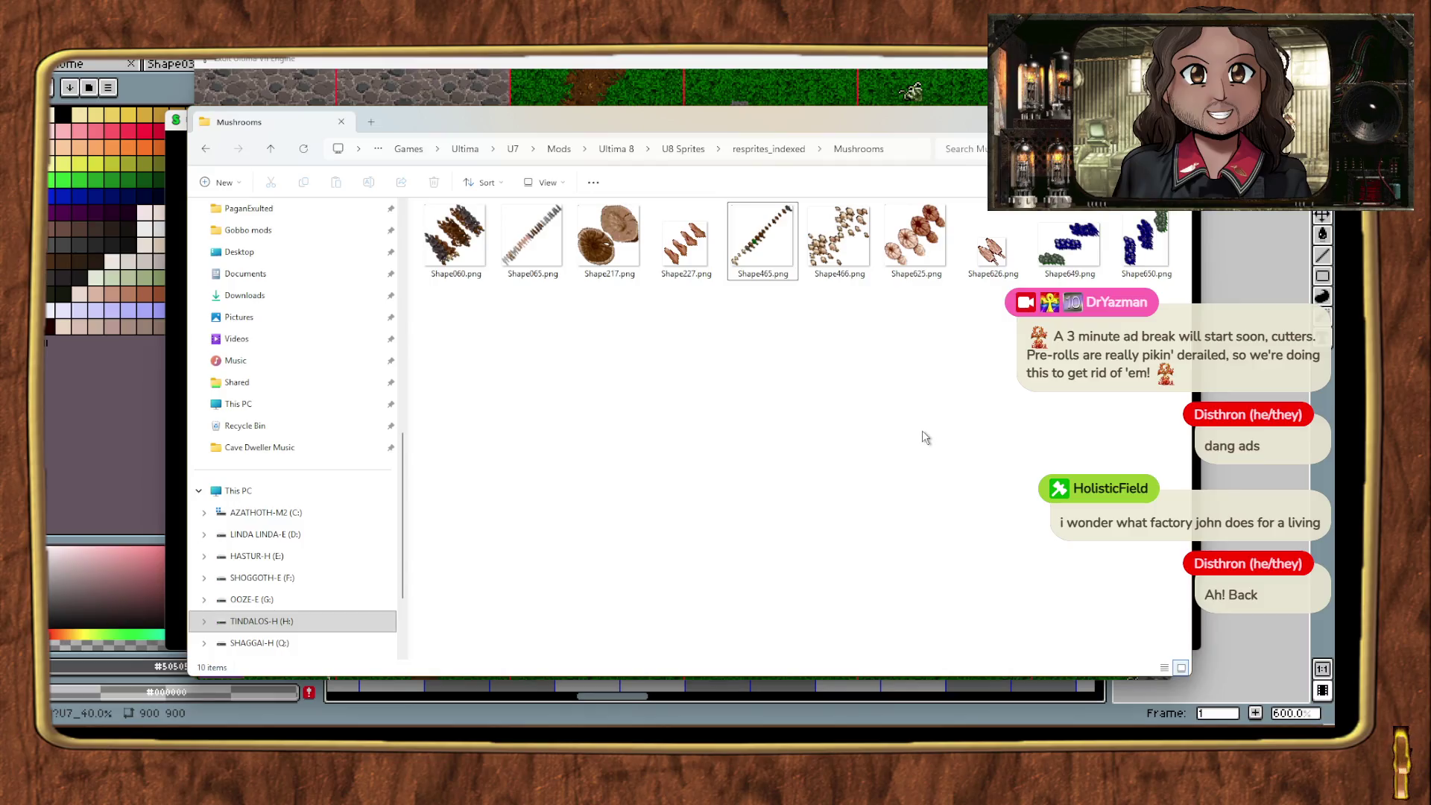
Step: Navigate to the U8 Sprites (U7 indexed) folder and jump to Shape625.png
{"action": "key", "text": "alt+Left"}
{"action": "left_click", "coordinate": [713, 472]}
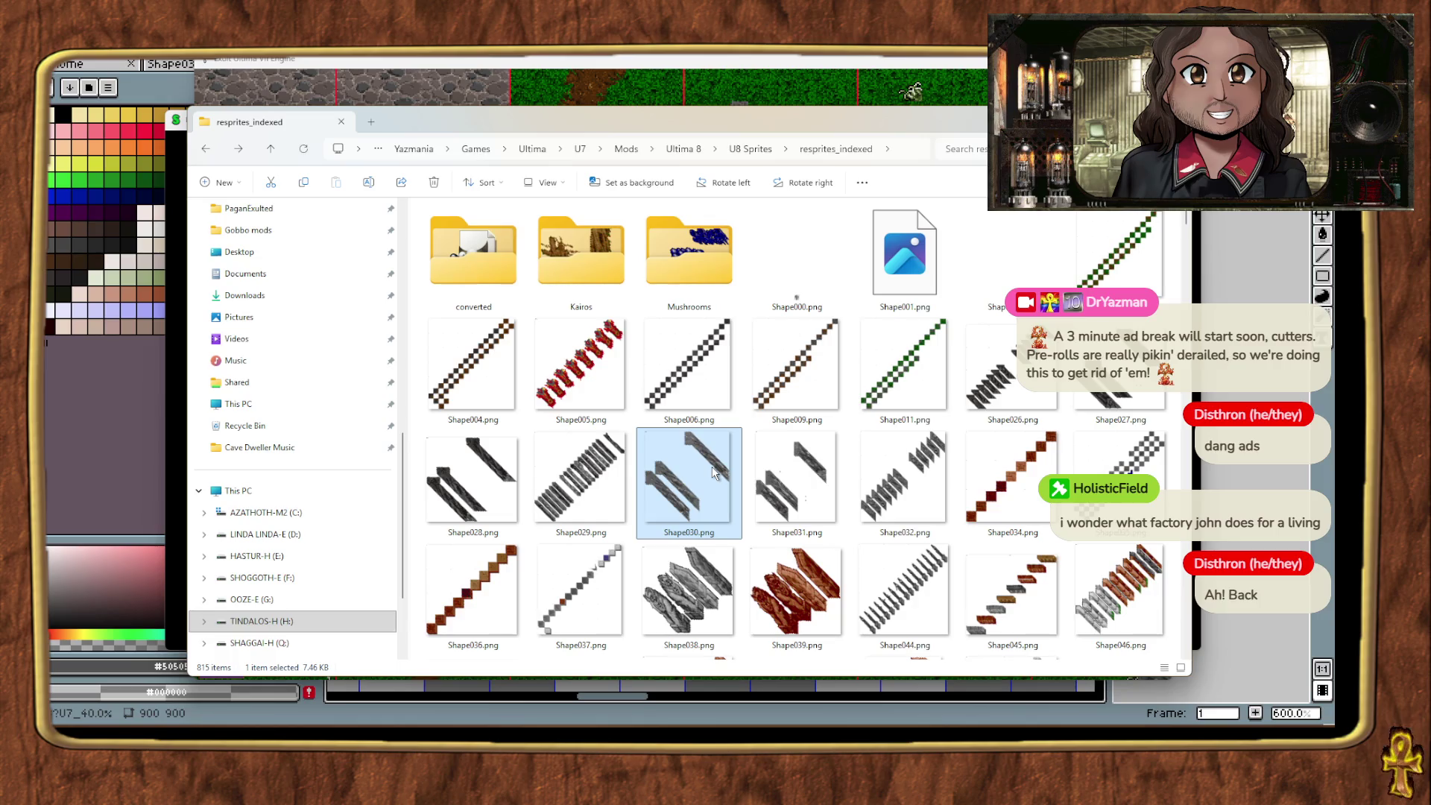
{"action": "key", "text": "alt+Left"}
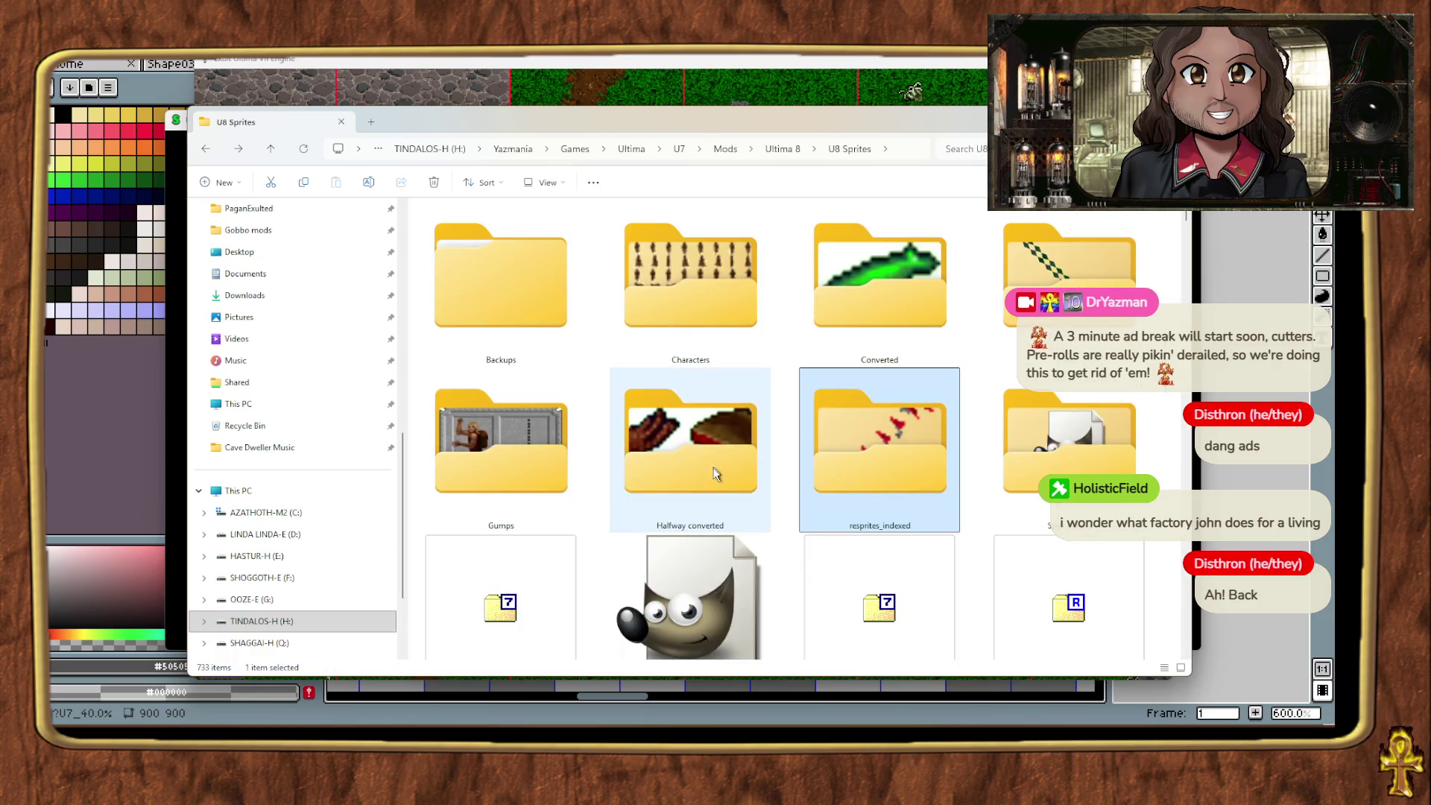
{"action": "key", "text": "ctrl+shift+6"}
{"action": "double_click", "coordinate": [546, 544]}
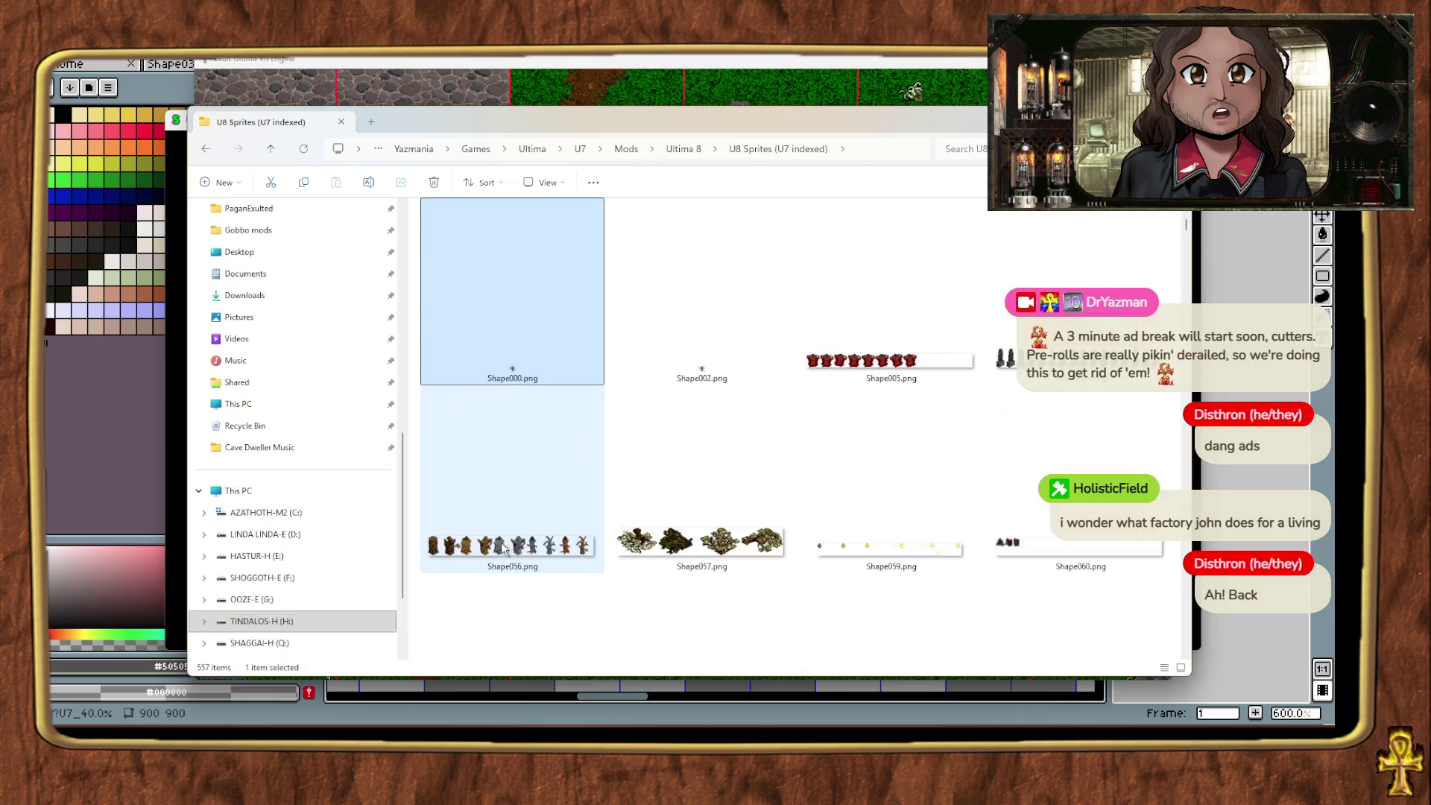
{"action": "type", "text": "shape625"}
{"action": "scroll", "coordinate": [557, 583], "scroll_direction": "down", "scroll_amount": 1}
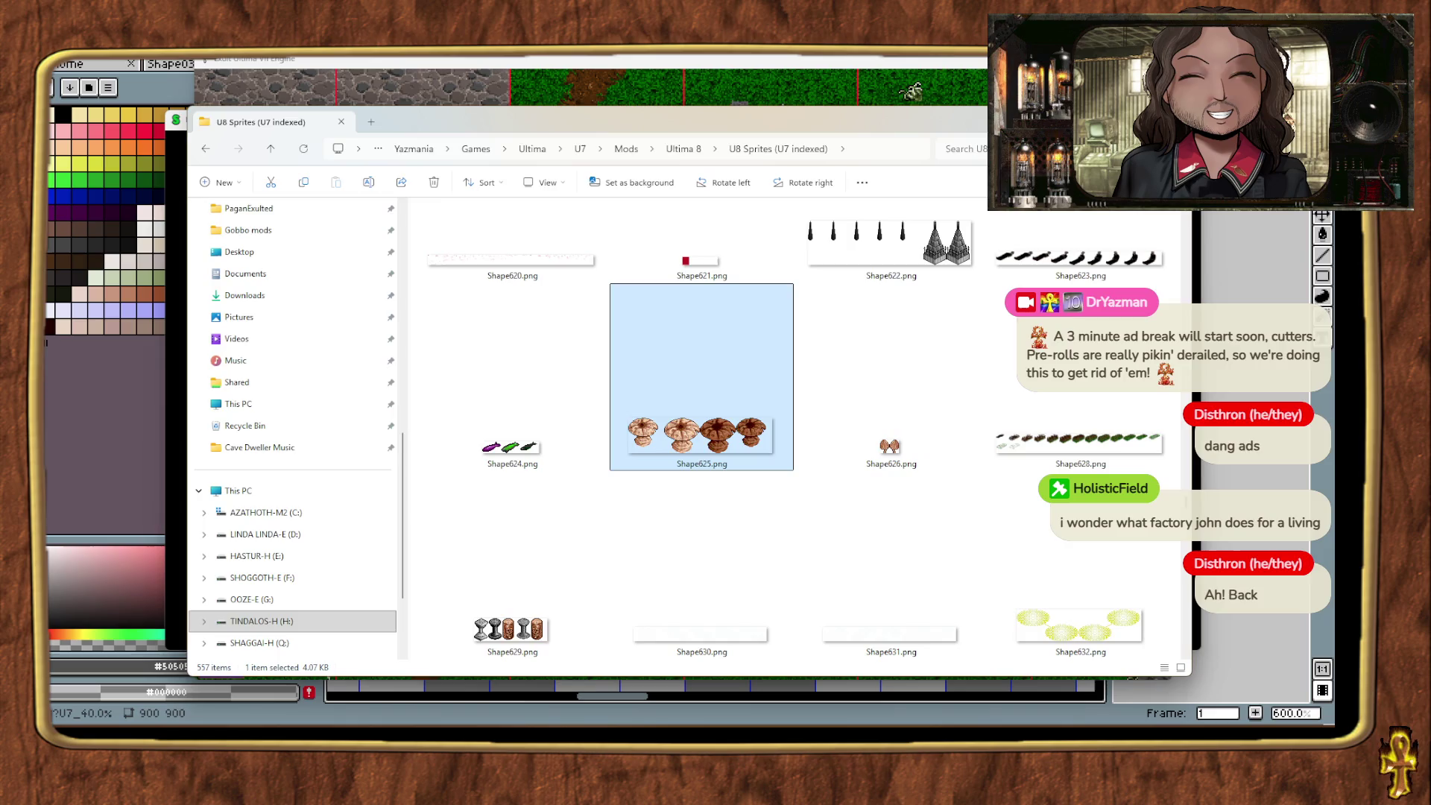
Step: Check Ultima VIII, glance back at the sprite folder, then return to the game
{"action": "key", "text": "alt+Tab"}
{"action": "key", "text": "alt+Tab"}
{"action": "key", "text": "Tab"}
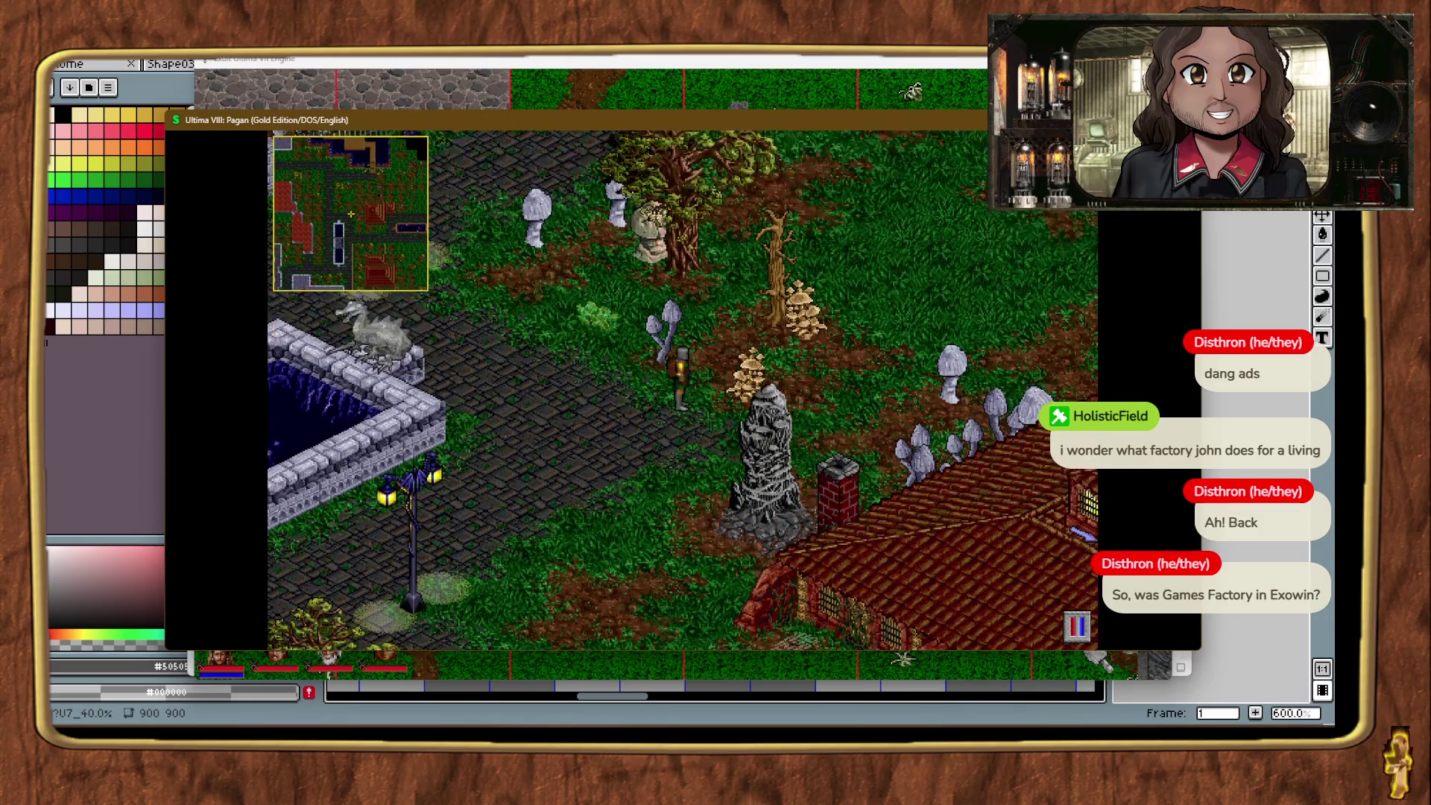
{"action": "key", "text": "alt+Tab"}
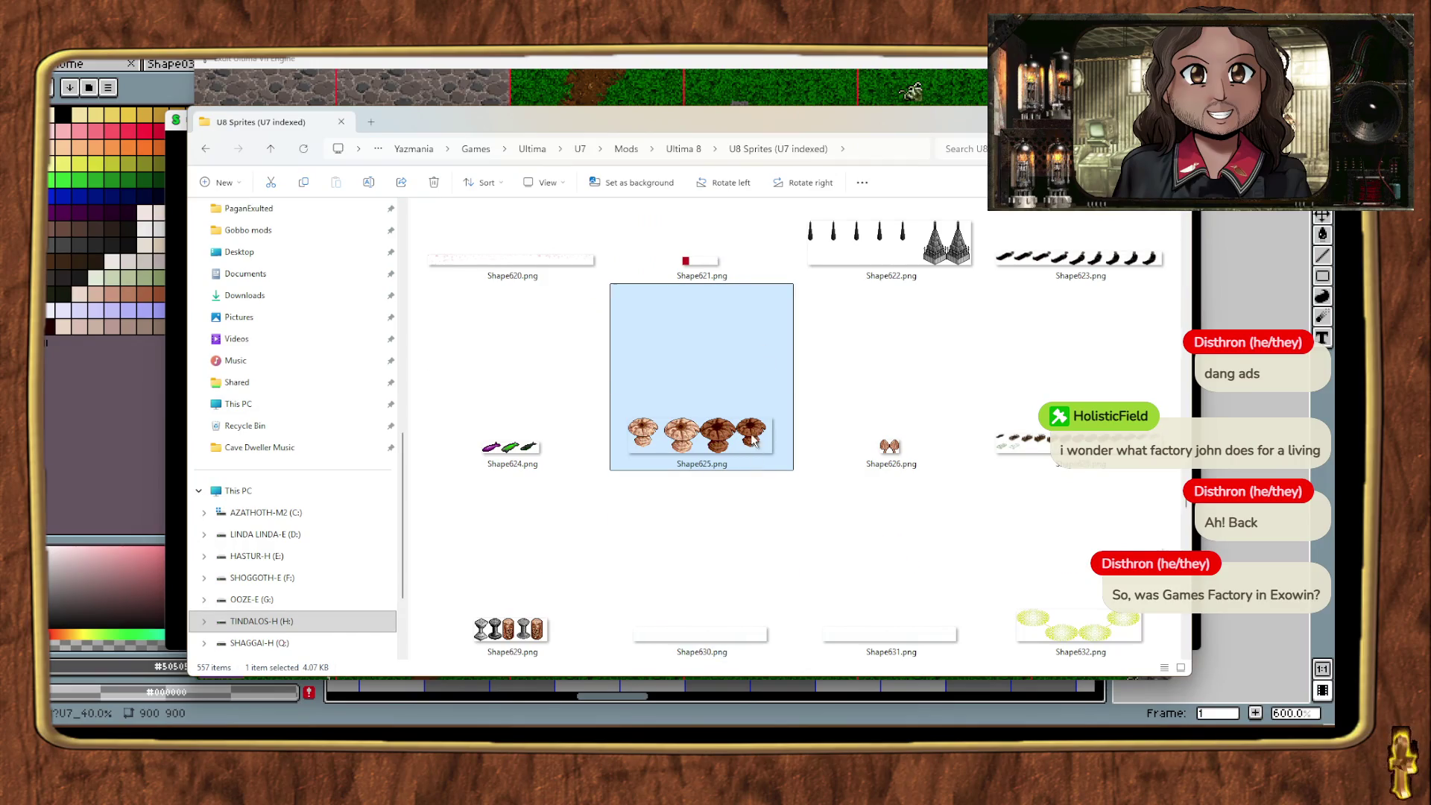
{"action": "scroll", "coordinate": [751, 424], "scroll_direction": "up", "scroll_amount": 2}
{"action": "scroll", "coordinate": [753, 432], "scroll_direction": "down", "scroll_amount": 5}
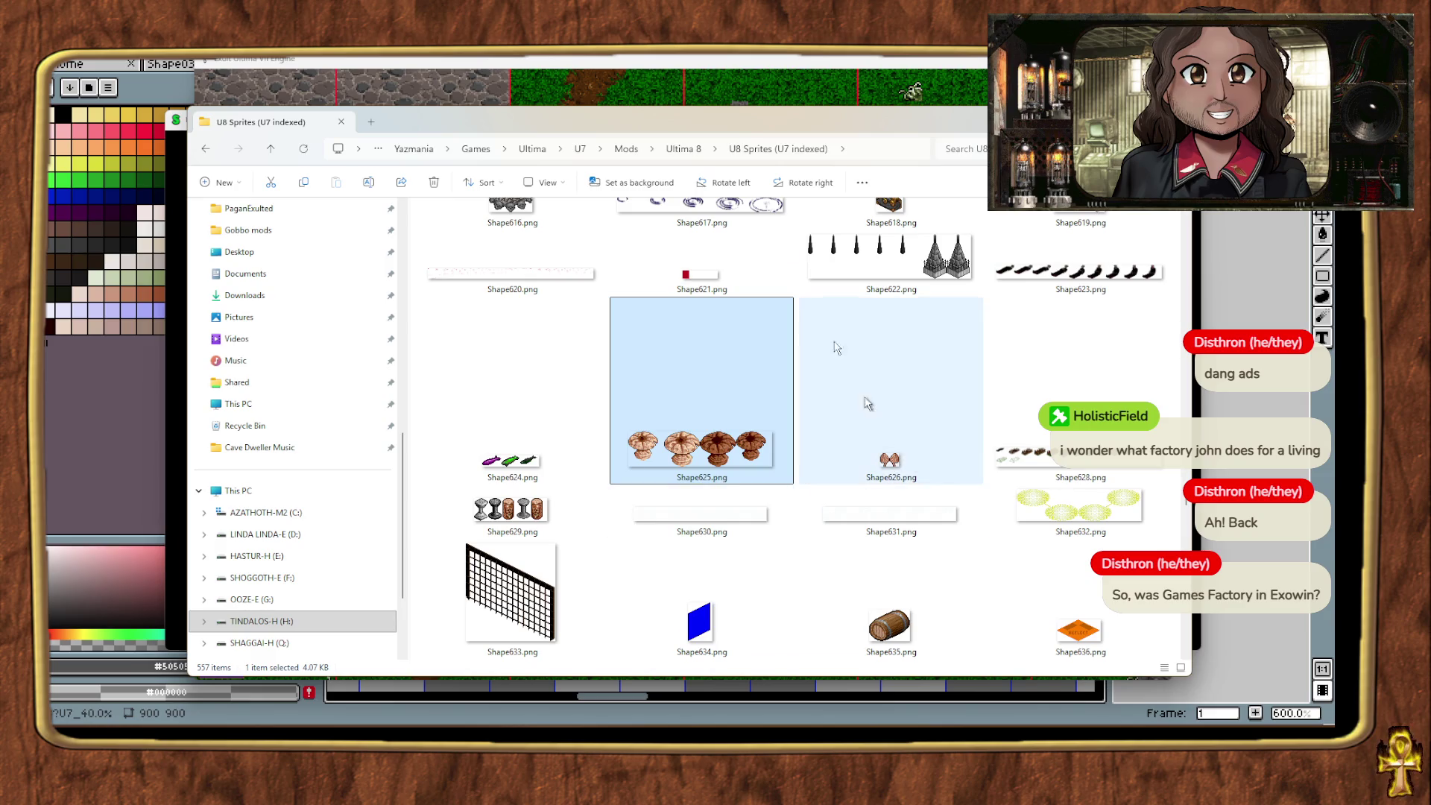
{"action": "left_click", "coordinate": [752, 97]}
{"action": "key", "text": "alt+Tab"}
{"action": "key", "text": "alt+Tab"}
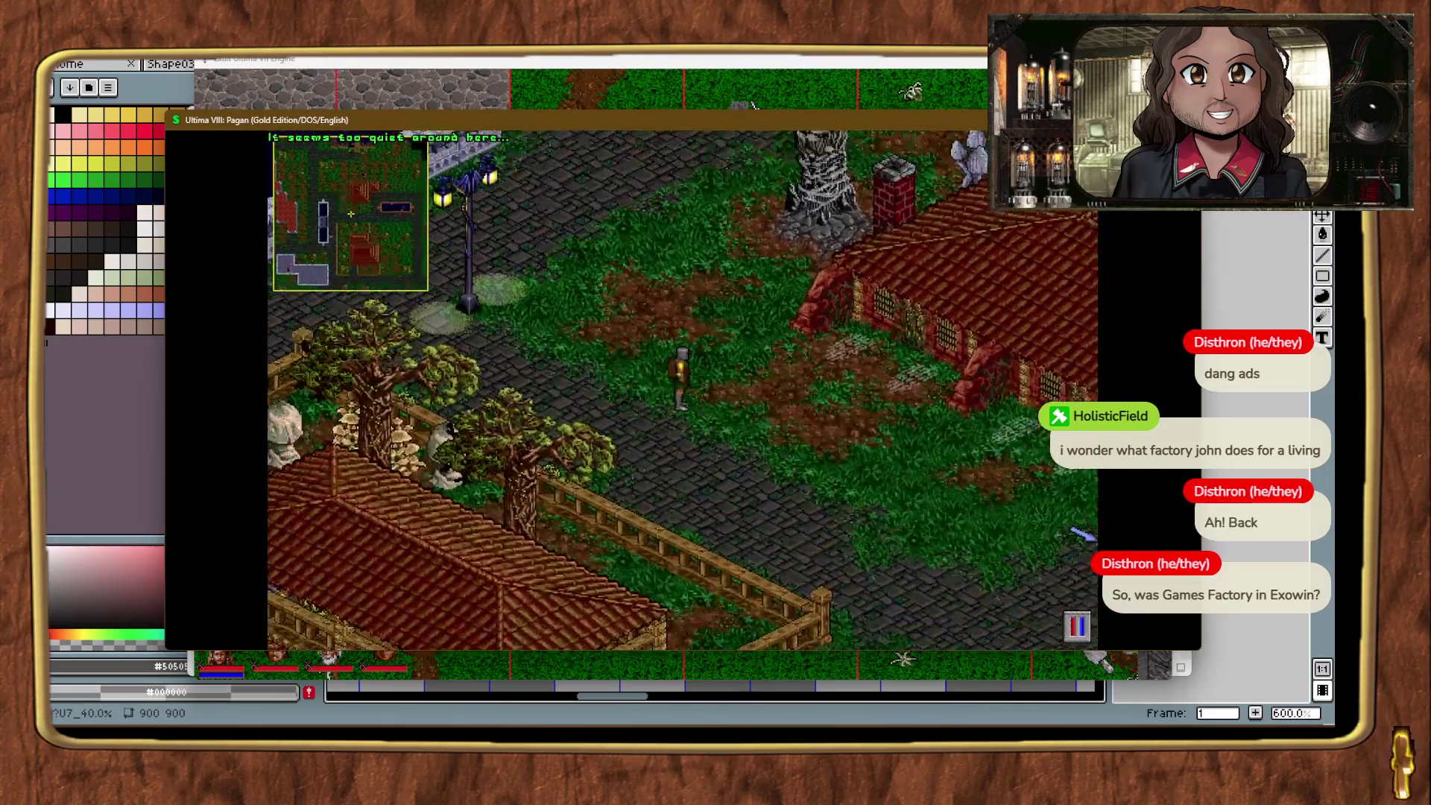
Step: Walk the Avatar out of town through the forest to the giant mushrooms, then exit the game
{"action": "right_click", "coordinate": [1081, 533]}
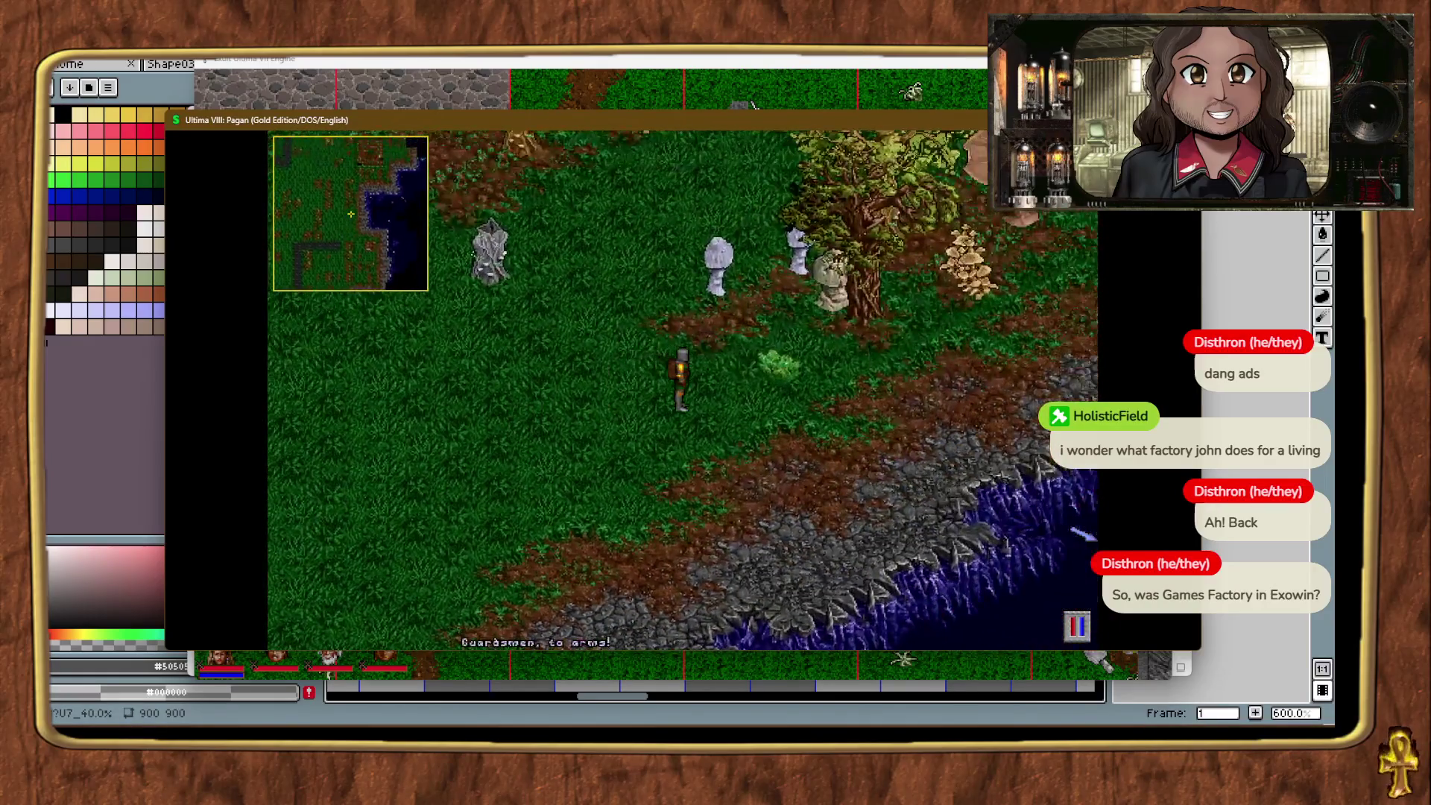
{"action": "right_click", "coordinate": [1085, 534]}
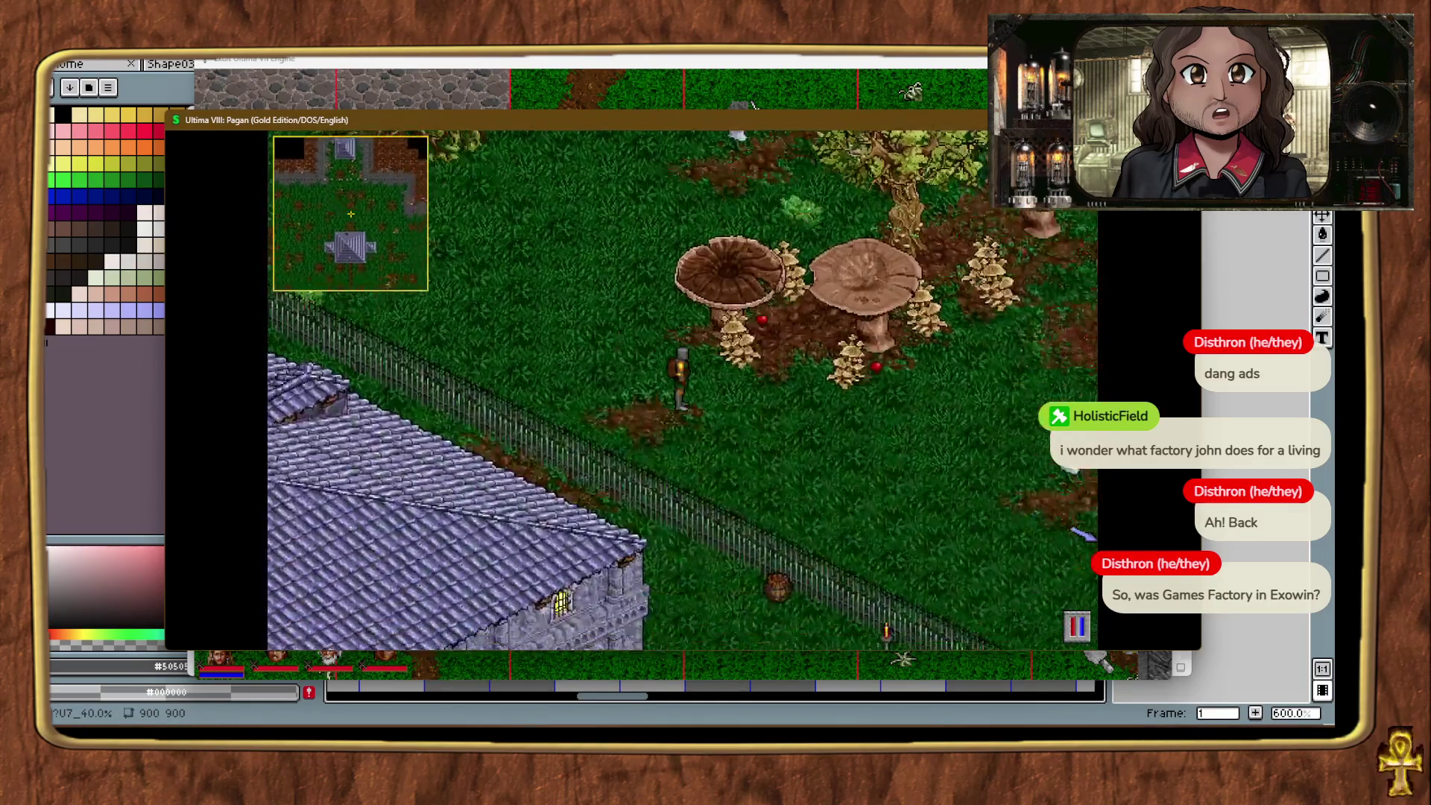
{"action": "key", "text": "alt+Tab"}
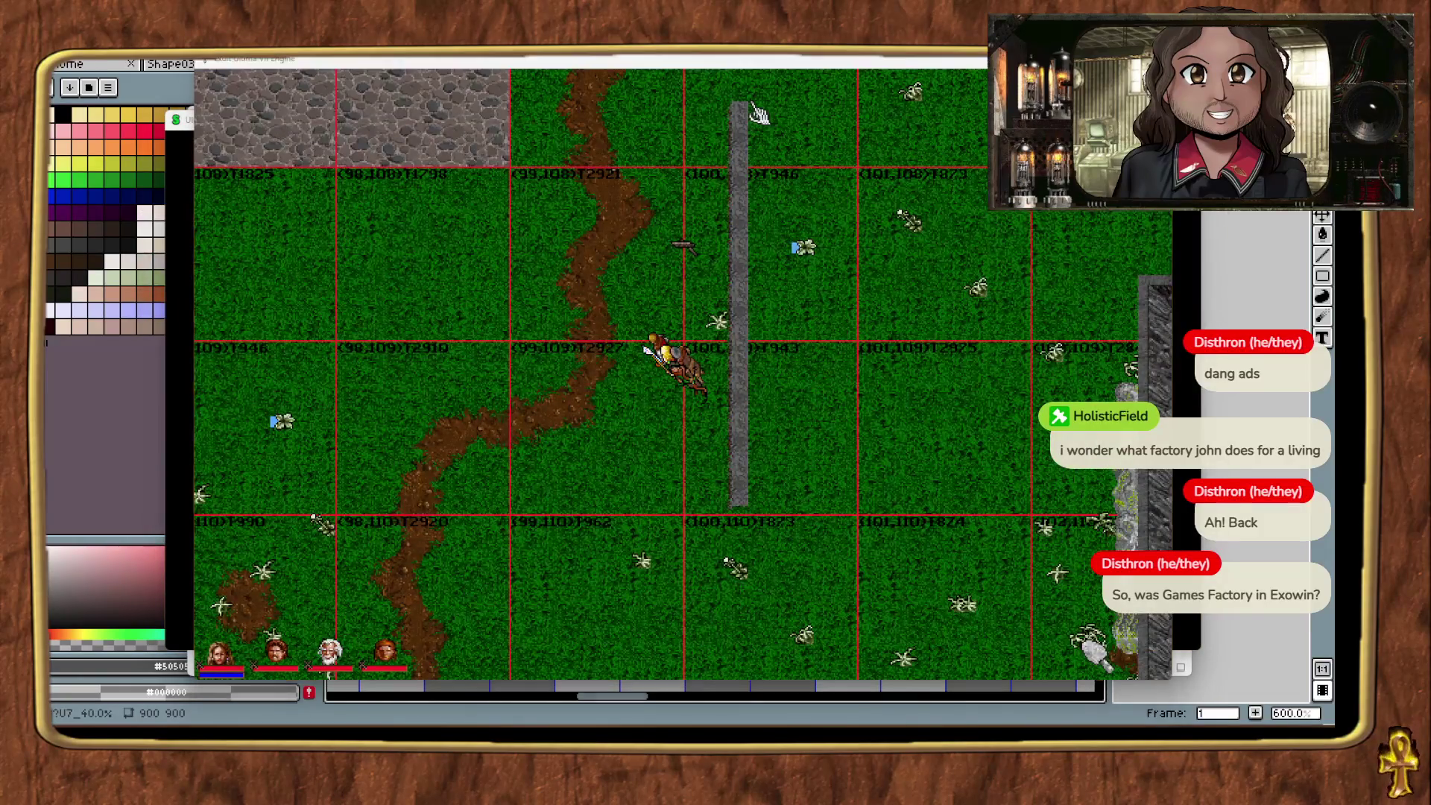
Step: Back in File Explorer, browse into resprites_indexed > Mushrooms
{"action": "key", "text": "alt+Tab"}
{"action": "key", "text": "Tab"}
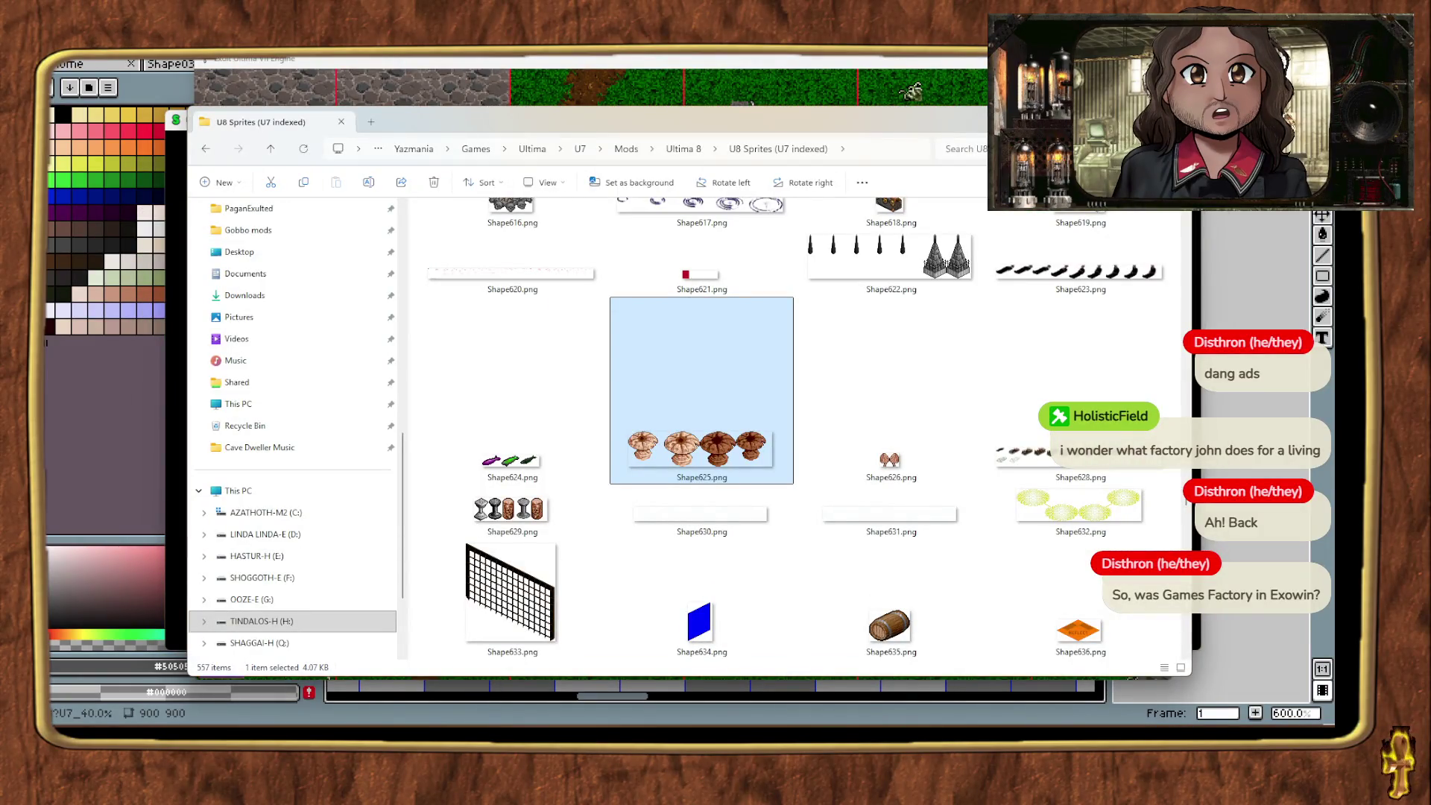
{"action": "key", "text": "Up"}
{"action": "key", "text": "Home"}
{"action": "key", "text": "Down"}
{"action": "key", "text": "Right"}
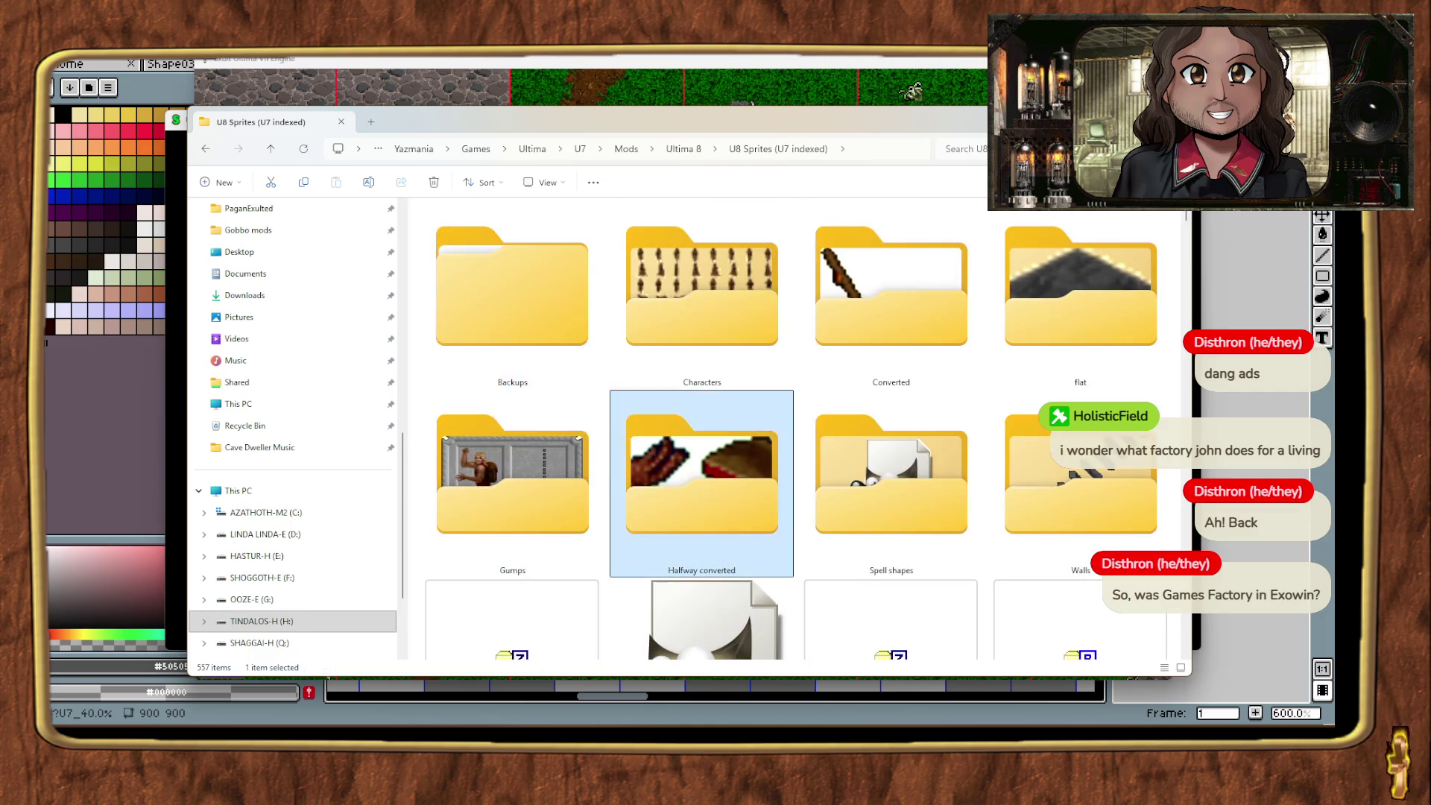
{"action": "key", "text": "Down"}
{"action": "key", "text": "Up"}
{"action": "key", "text": "BackSpace"}
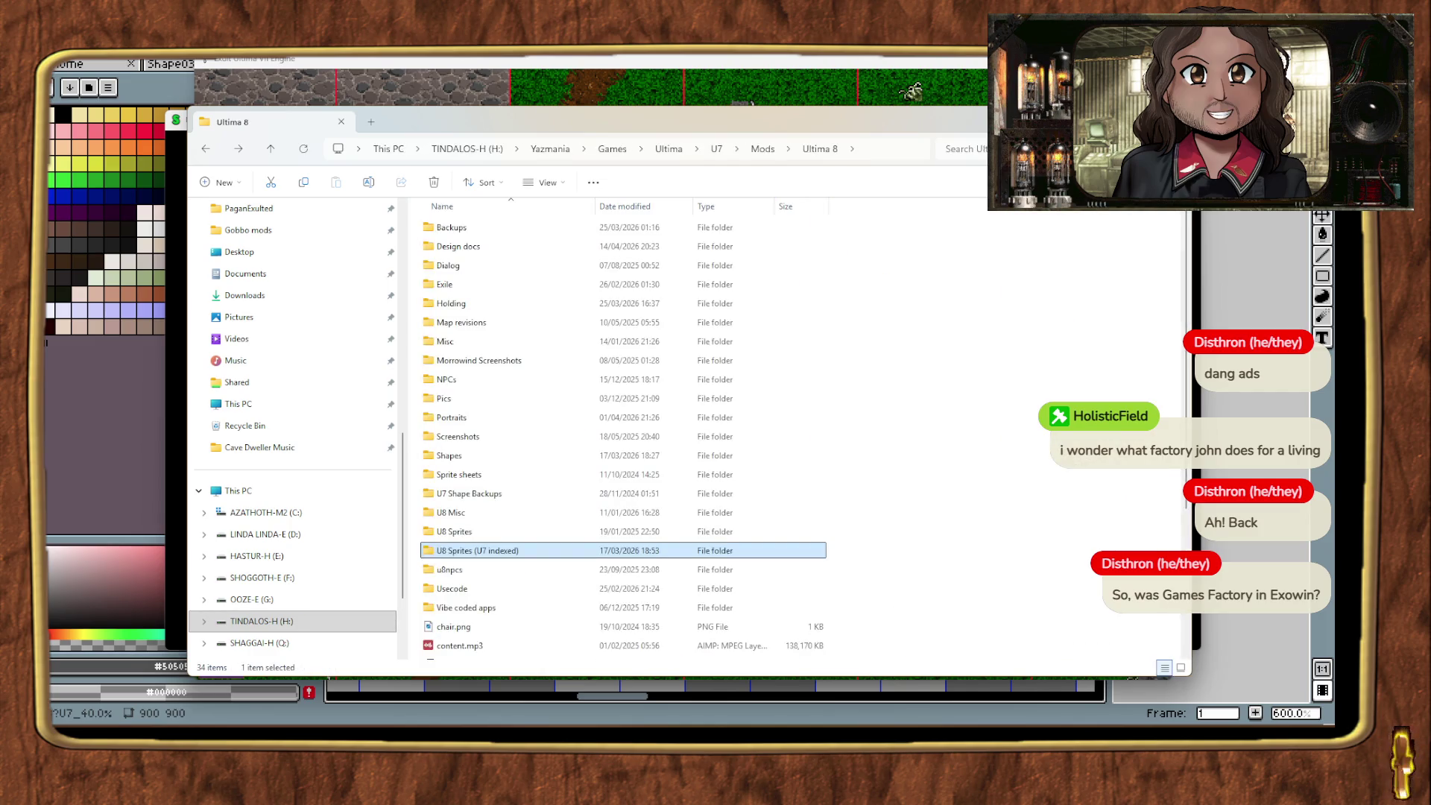
{"action": "key", "text": "Return"}
{"action": "key", "text": "Down"}
{"action": "key", "text": "Right"}
{"action": "key", "text": "Right"}
{"action": "key", "text": "Return"}
{"action": "key", "text": "Right"}
{"action": "key", "text": "Right"}
{"action": "key", "text": "Return"}
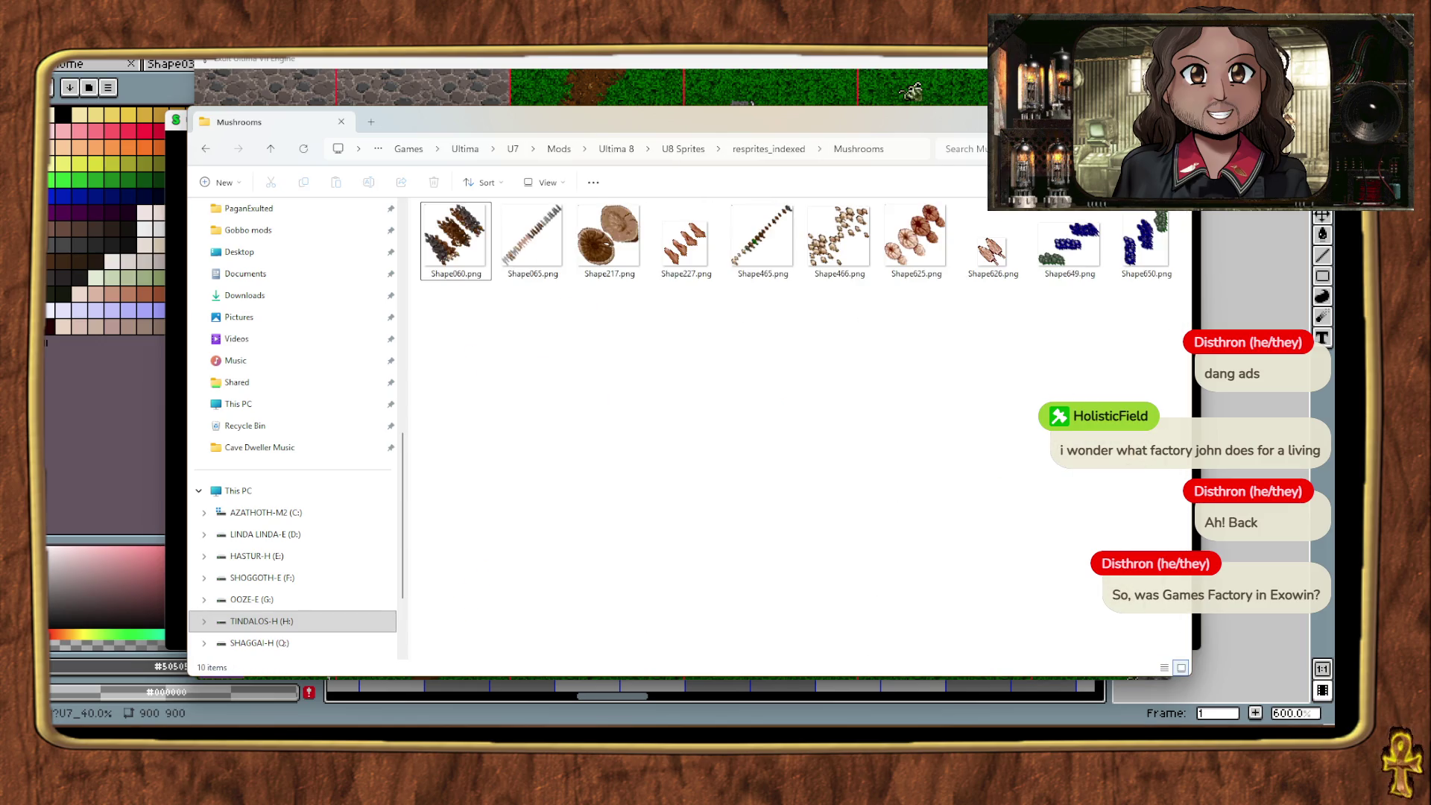
Step: Preview the Shape065.png mushroom strip full size, then close the preview
{"action": "key", "text": "Right"}
{"action": "key", "text": "Right"}
{"action": "key", "text": "Right"}
{"action": "key", "text": "Left"}
{"action": "key", "text": "Left"}
{"action": "key", "text": "Left"}
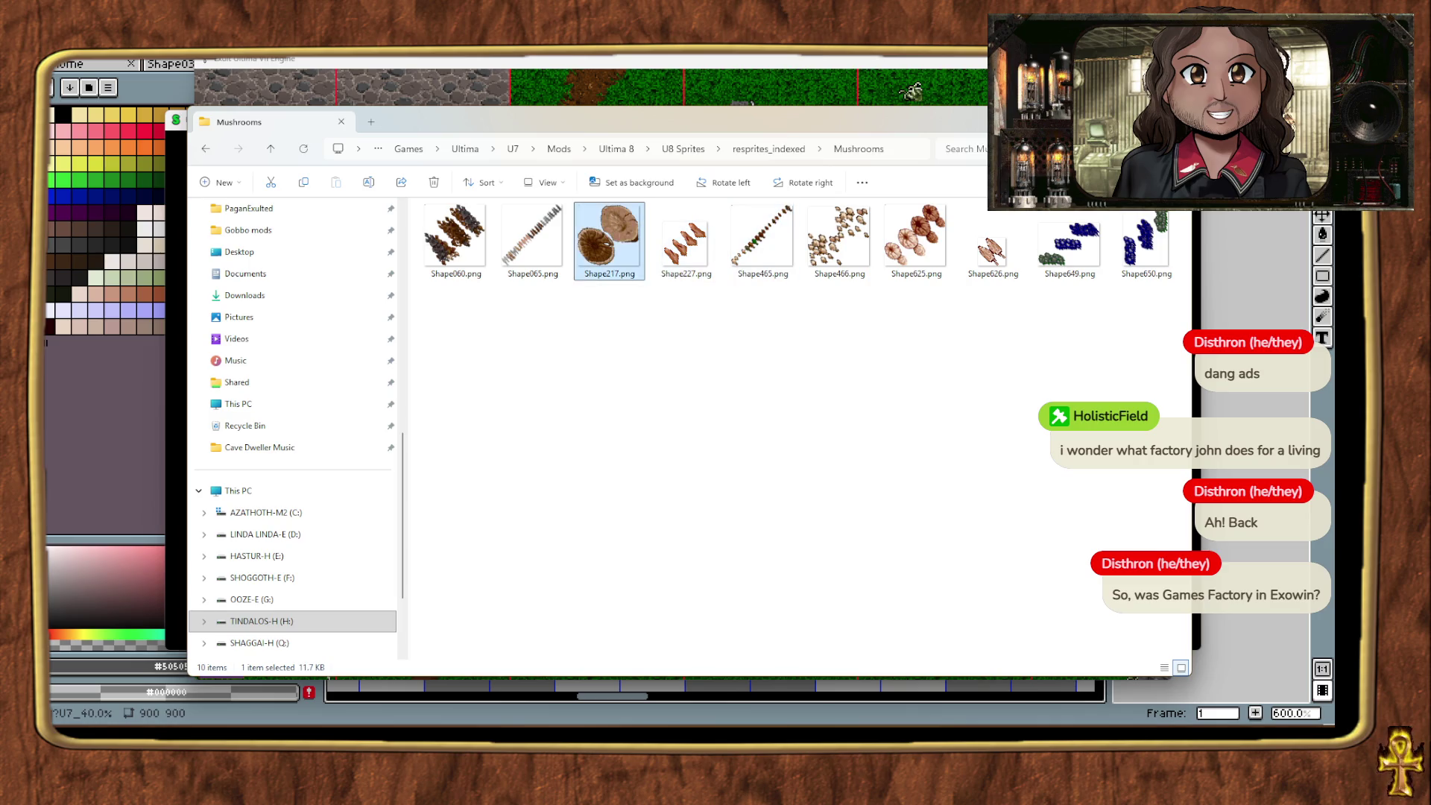
{"action": "key", "text": "Return"}
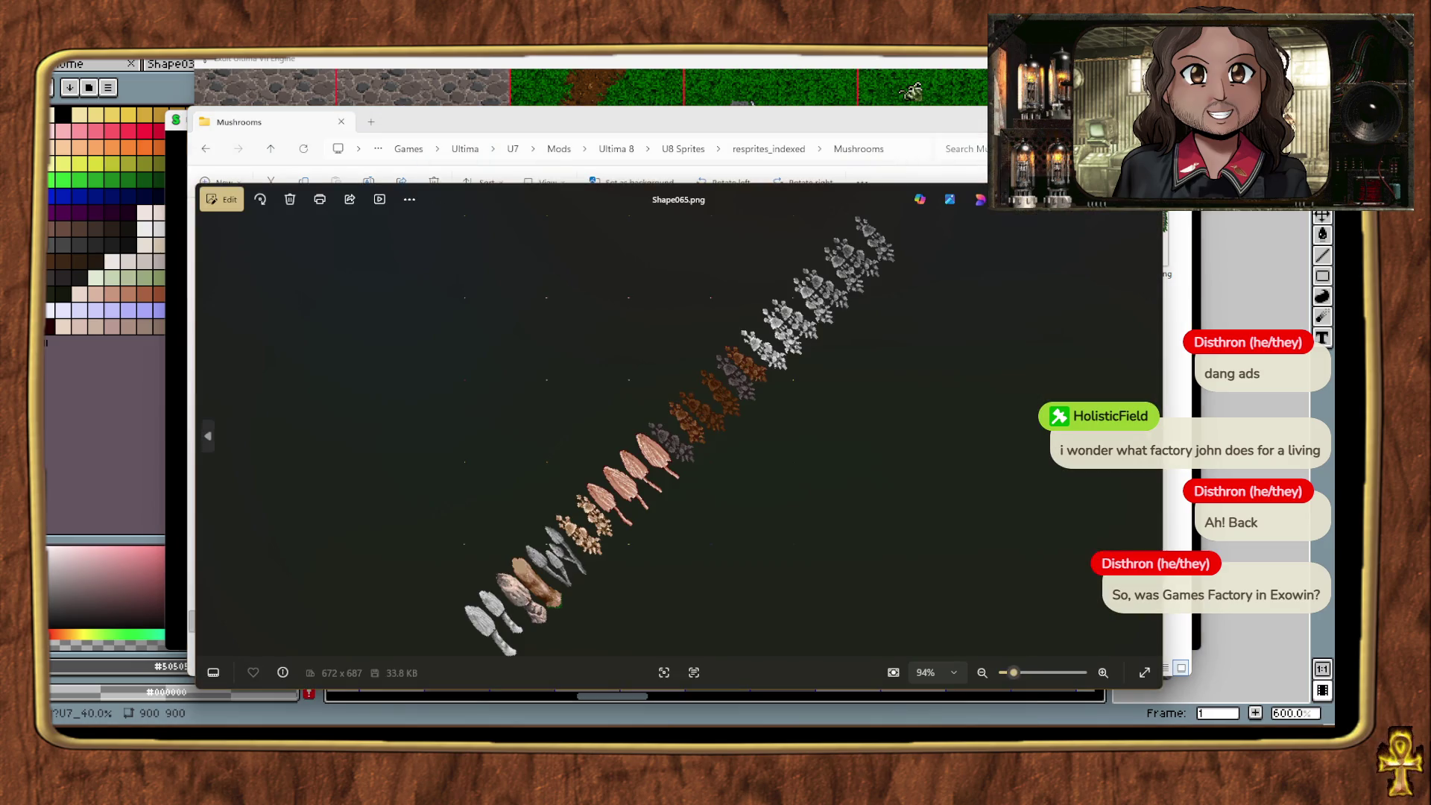
{"action": "key", "text": "Escape"}
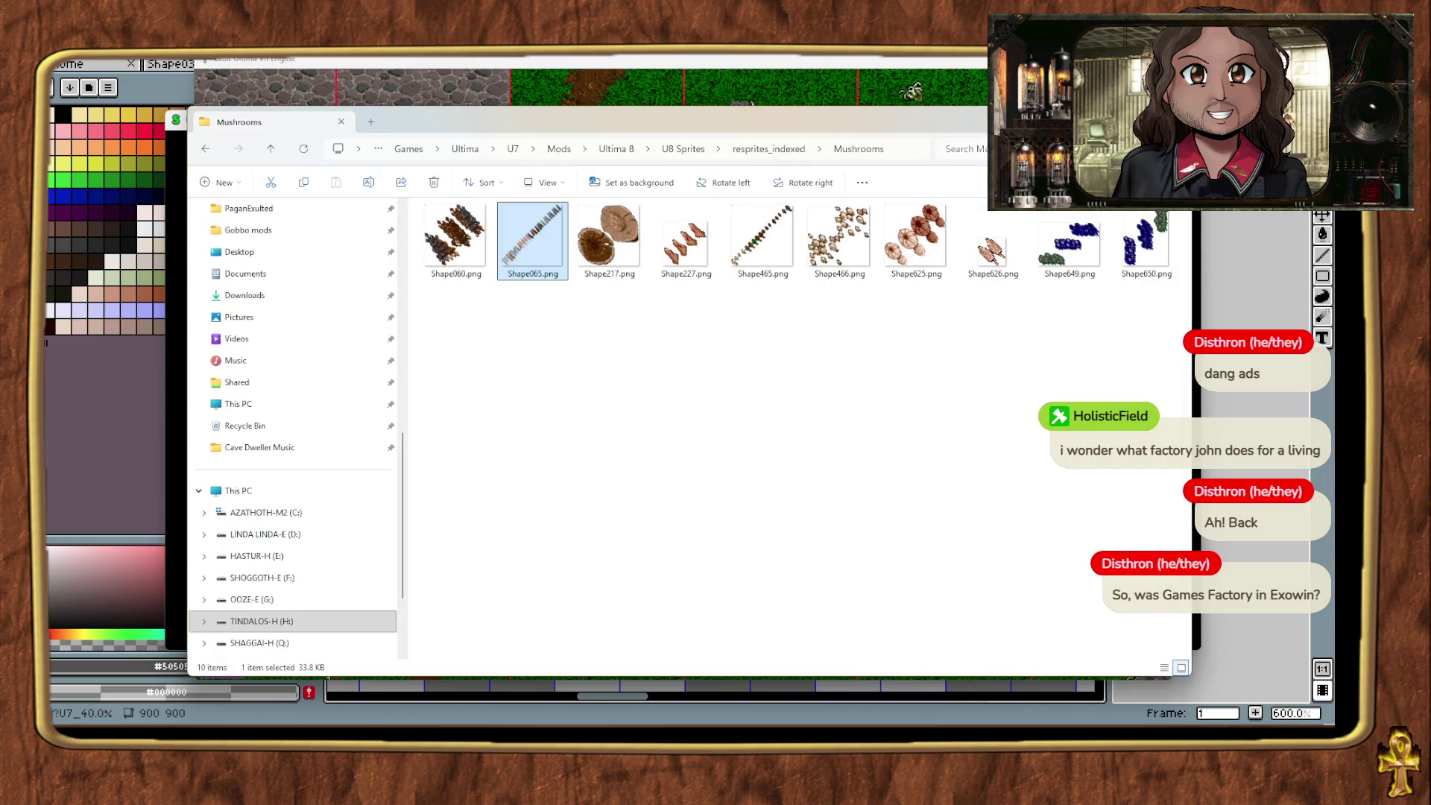
Step: Find shape065 in U8 Sprites (U7 indexed) and open it in Aseprite
{"action": "key", "text": "alt+Up"}
{"action": "key", "text": "alt+Up"}
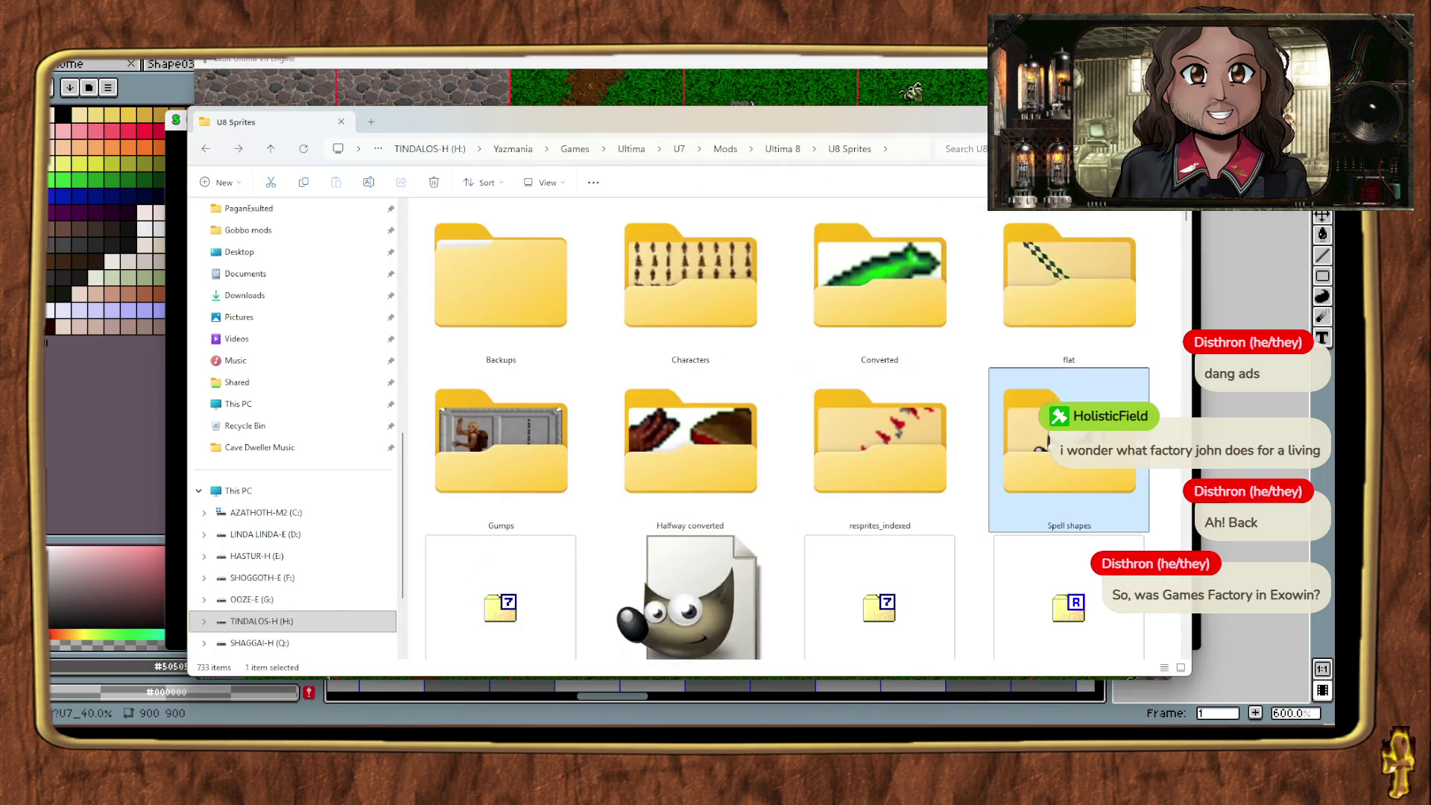
{"action": "key", "text": "Return"}
{"action": "type", "text": "shape065"}
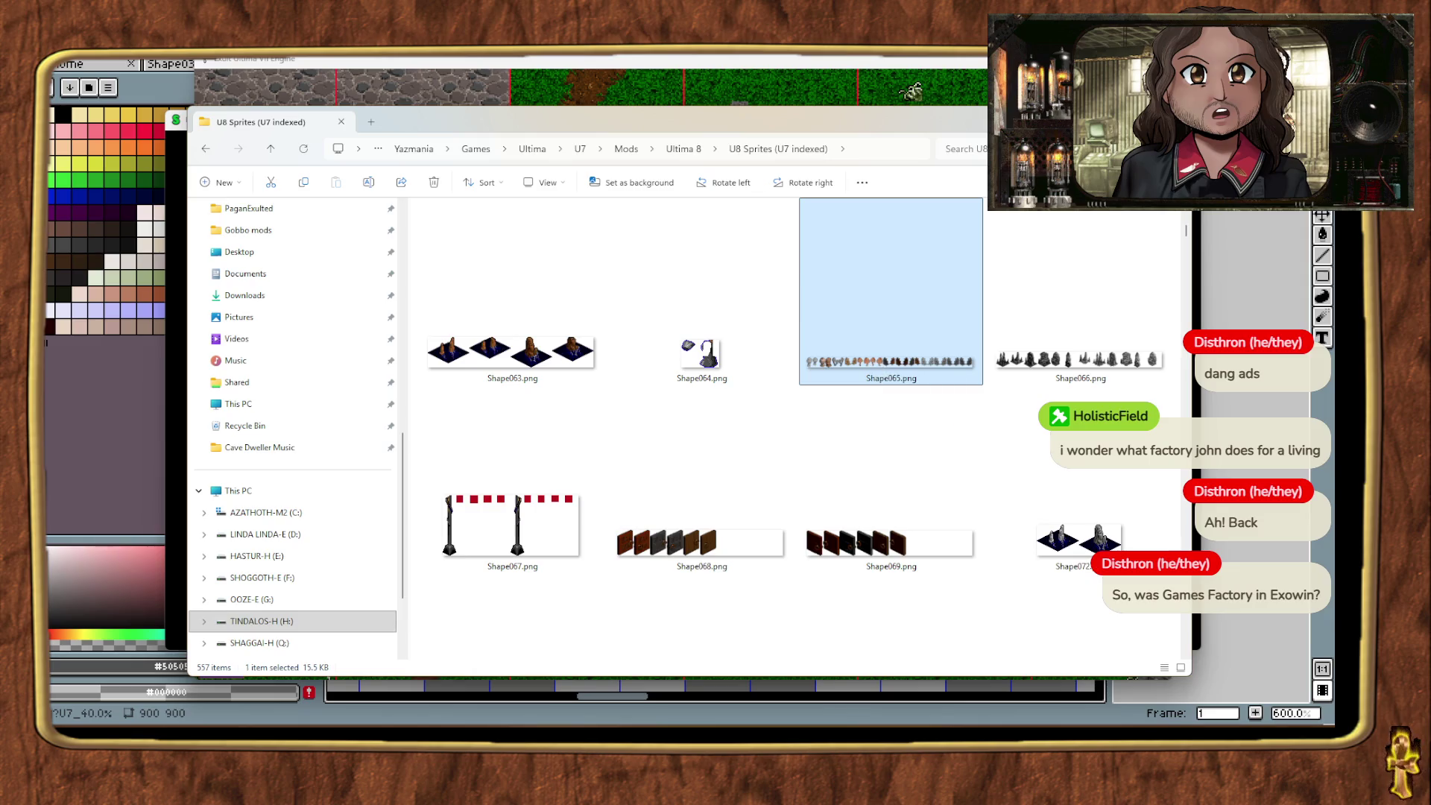
{"action": "key", "text": "Return"}
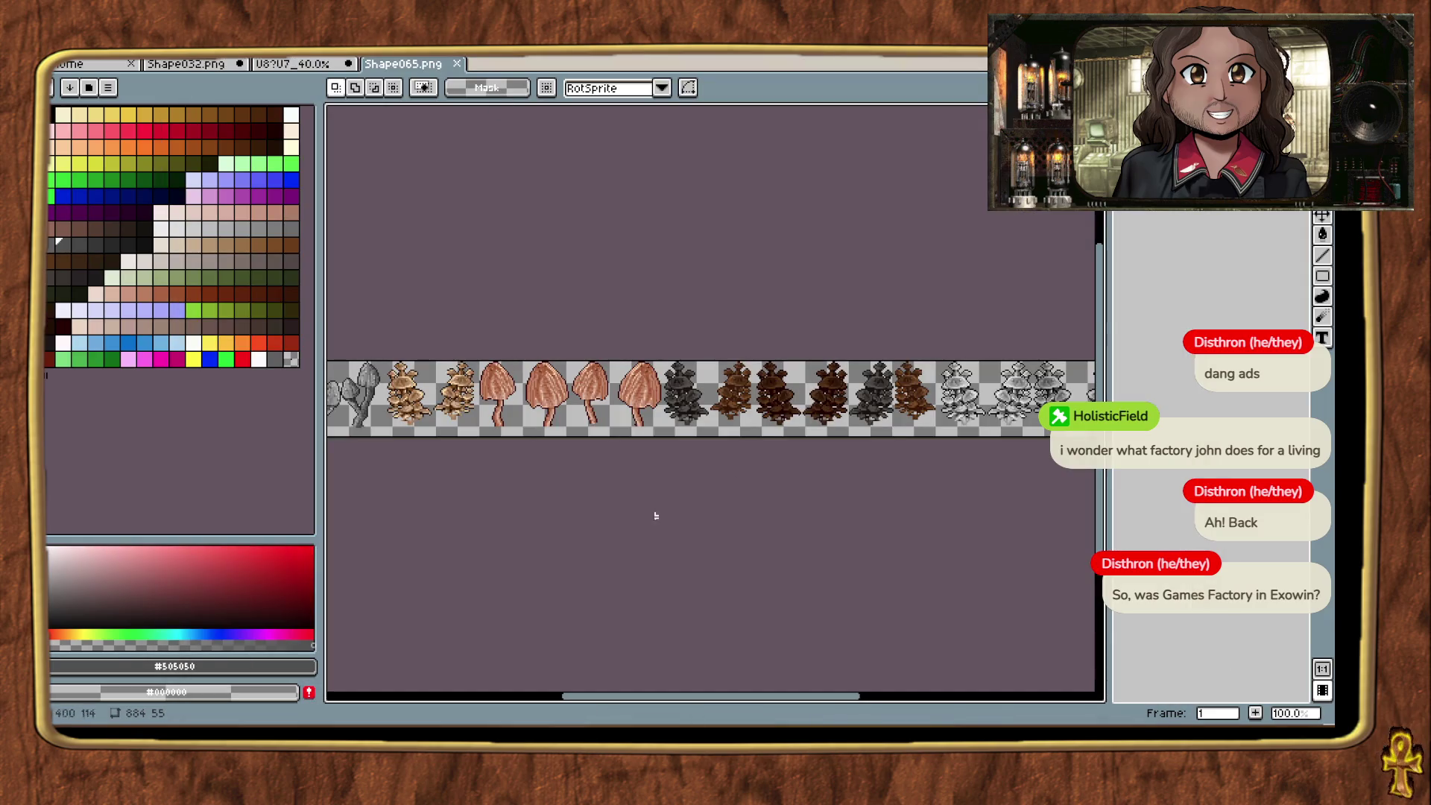
Step: Try the U8 Pipeline script, dismiss the RGB warning, and convert Shape065.png to RGB
{"action": "scroll", "coordinate": [695, 497], "scroll_direction": "left", "scroll_amount": 5}
{"action": "scroll", "coordinate": [740, 482], "scroll_direction": "up", "scroll_amount": 2}
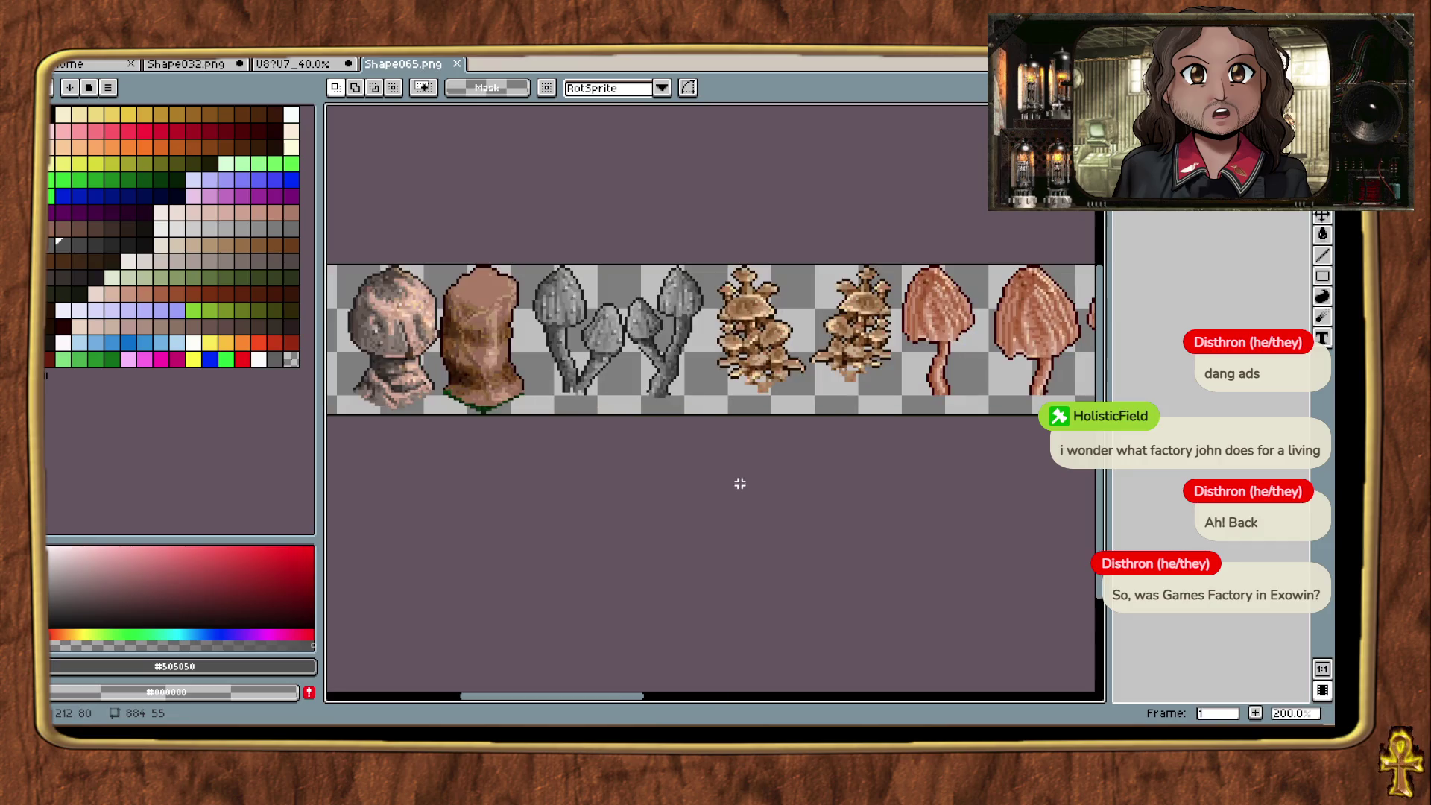
{"action": "scroll", "coordinate": [695, 487], "scroll_direction": "down", "scroll_amount": 2}
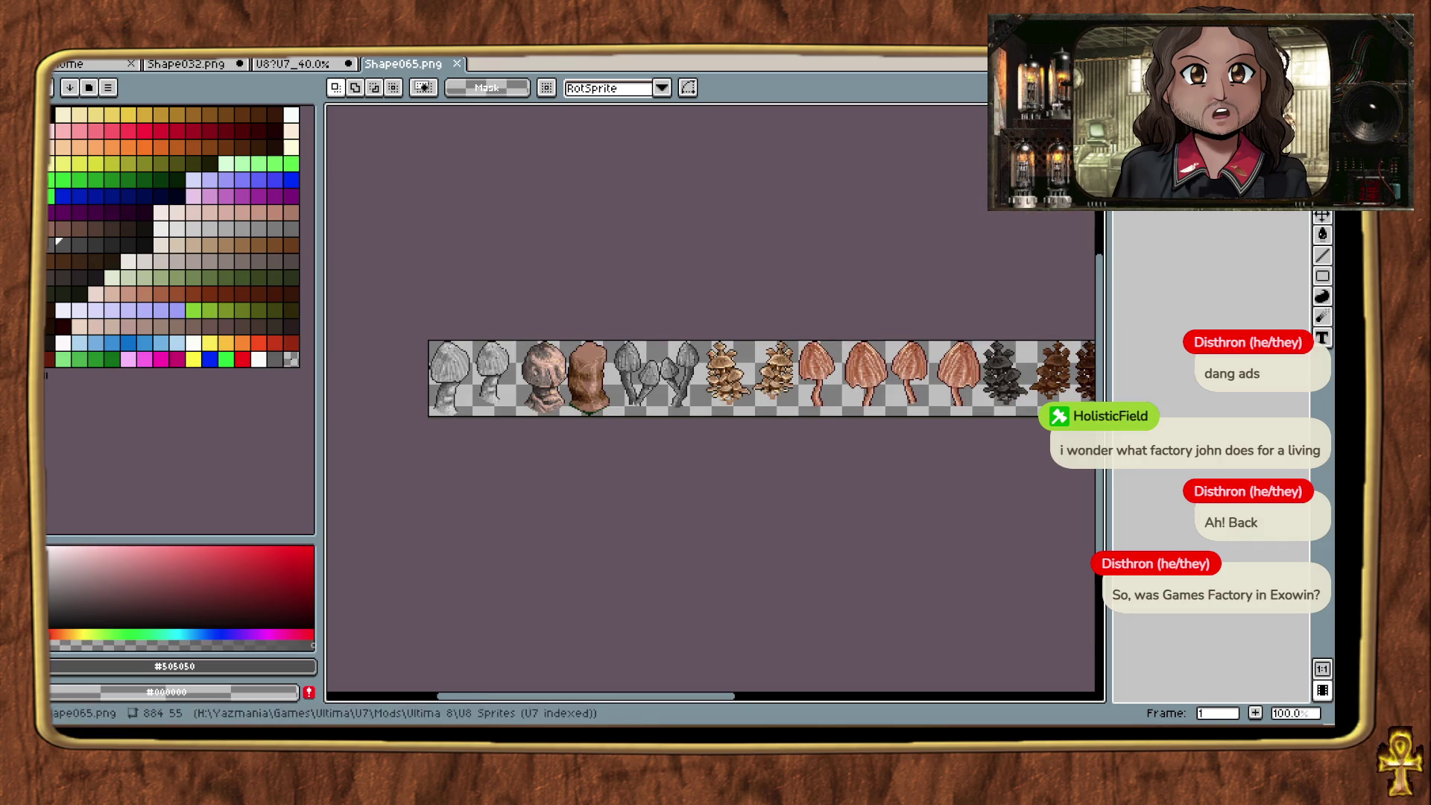
{"action": "key", "text": "alt+f"}
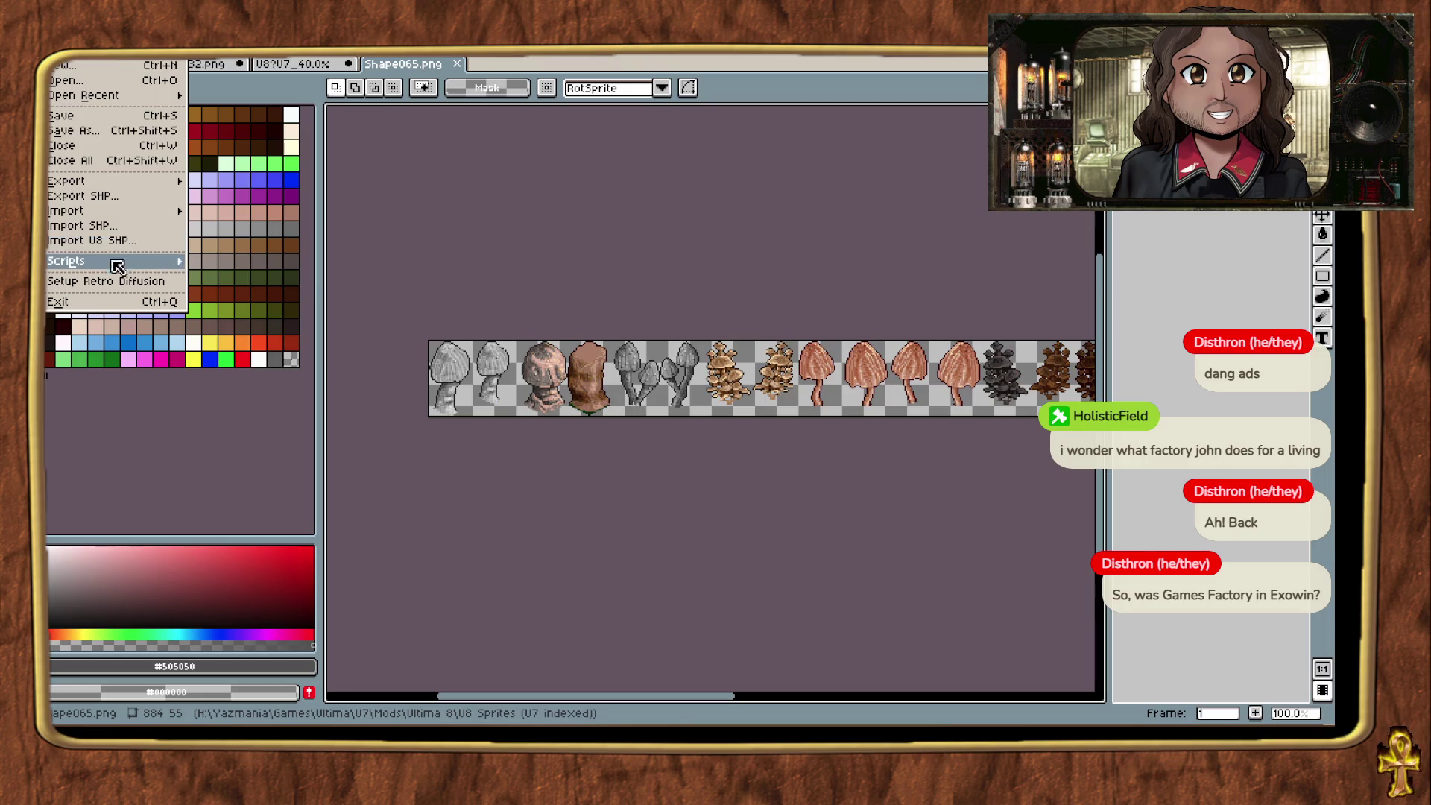
{"action": "mouse_move", "coordinate": [111, 262]}
{"action": "left_click", "coordinate": [295, 349]}
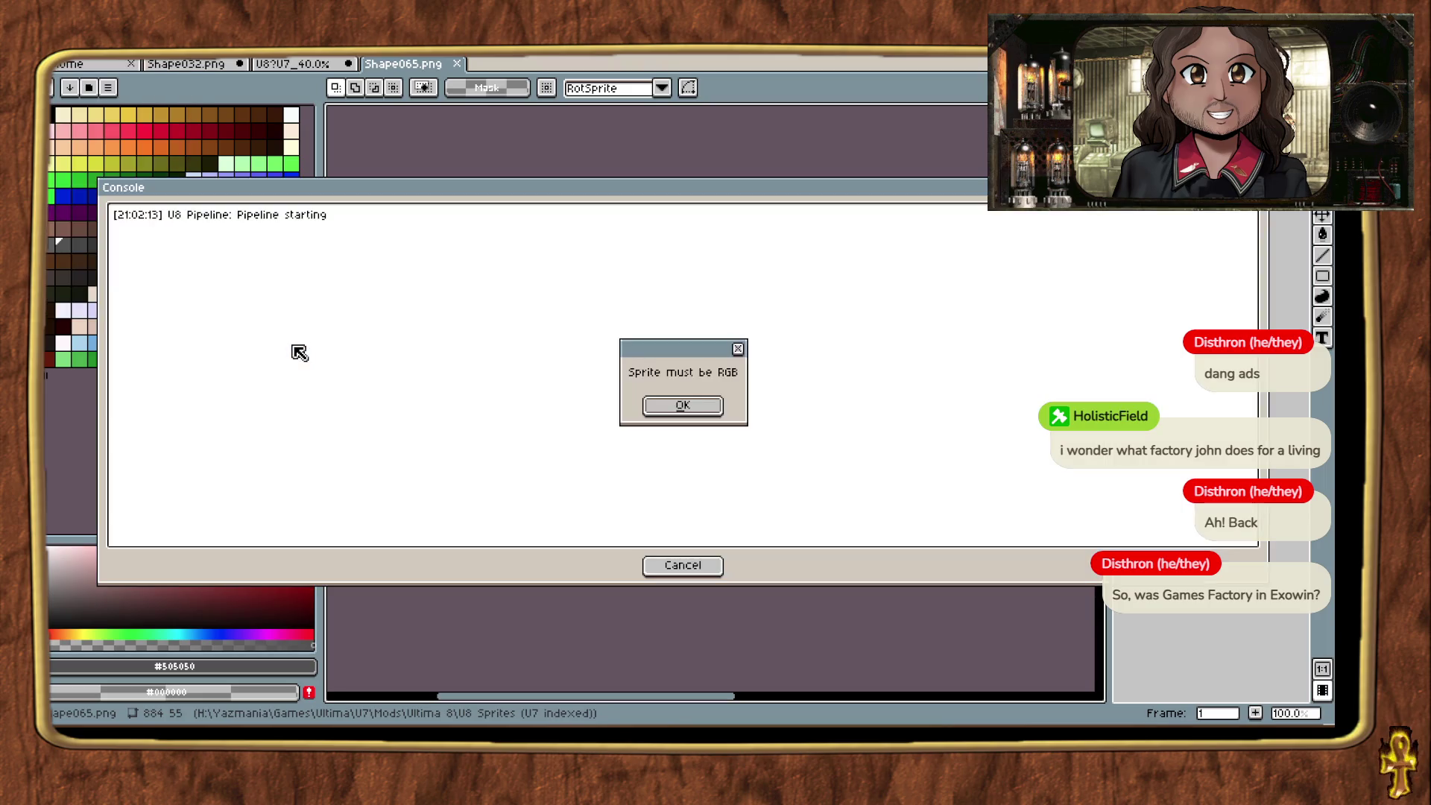
{"action": "left_click", "coordinate": [686, 407]}
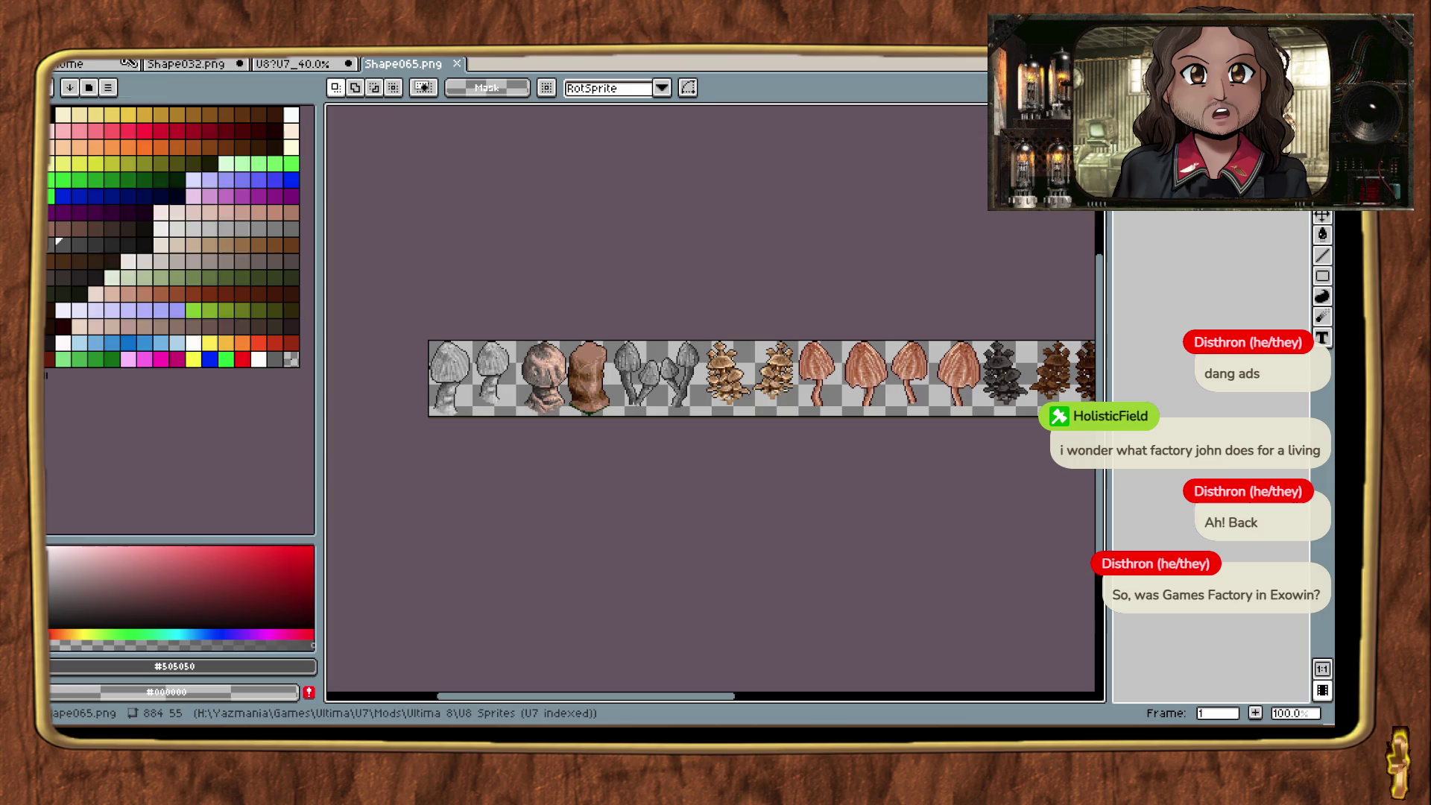
{"action": "key", "text": "alt+s"}
{"action": "mouse_move", "coordinate": [223, 225]}
{"action": "left_click", "coordinate": [292, 227]}
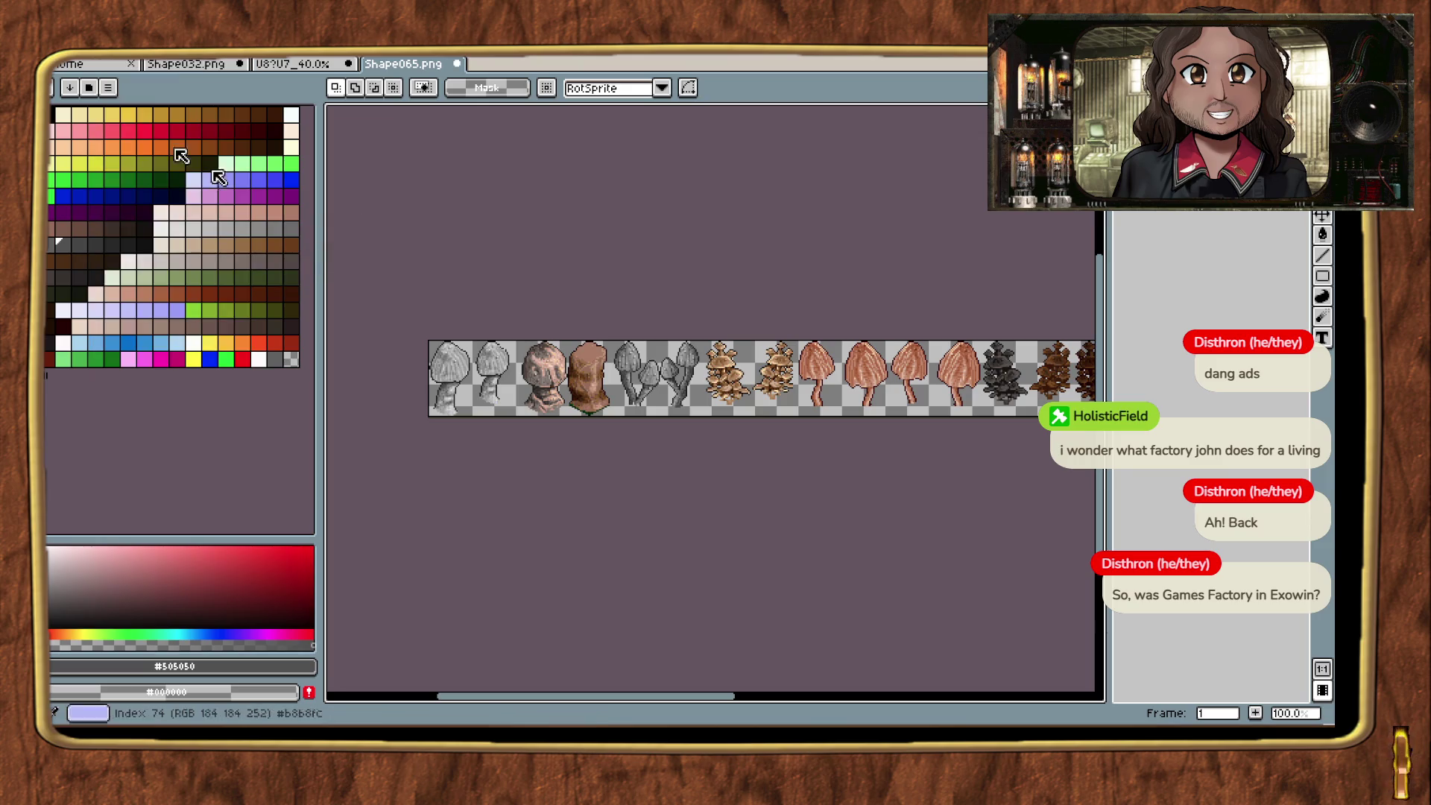
Step: Run the U8 Pipeline script with a 67.00% final scale
{"action": "key", "text": "alt+f"}
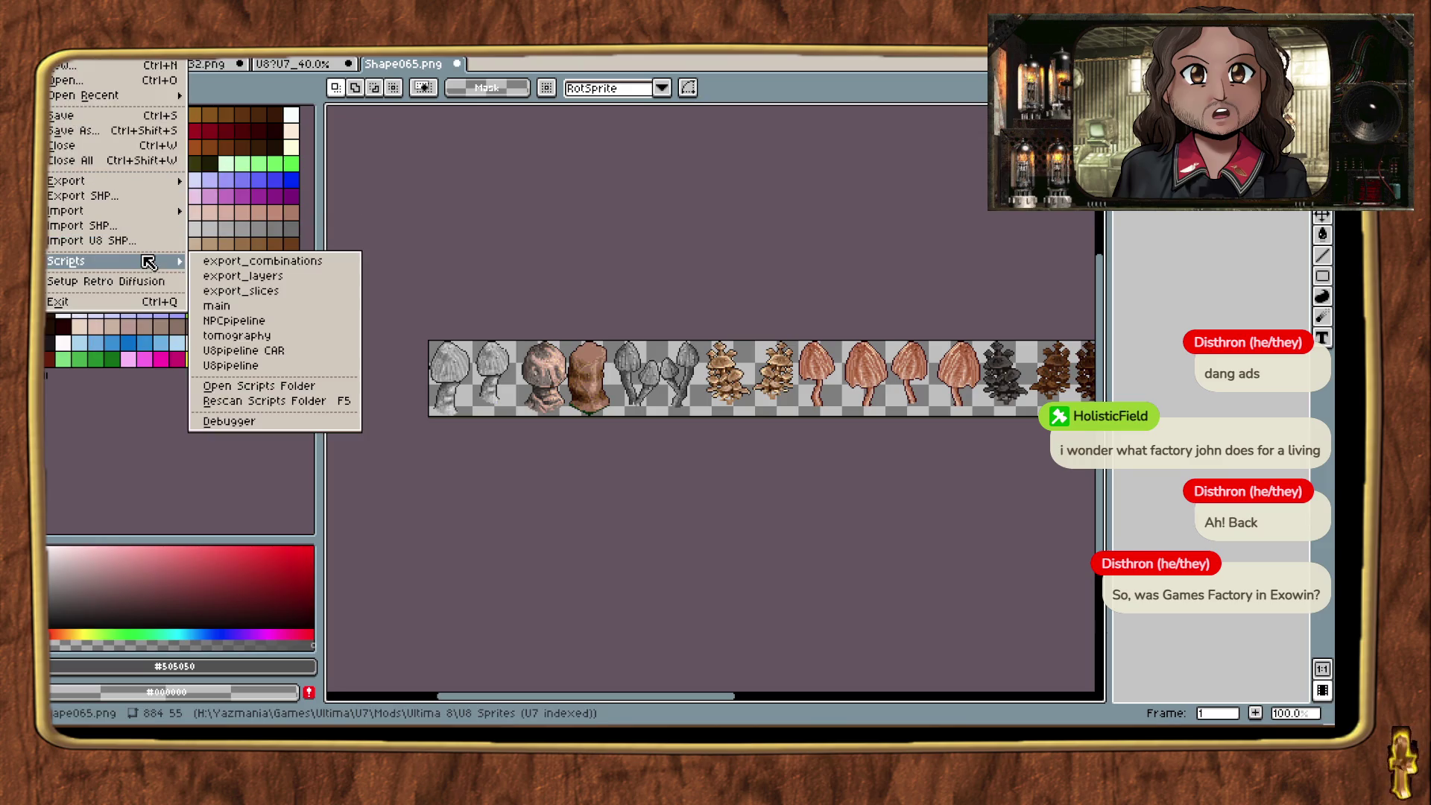
{"action": "mouse_move", "coordinate": [148, 263]}
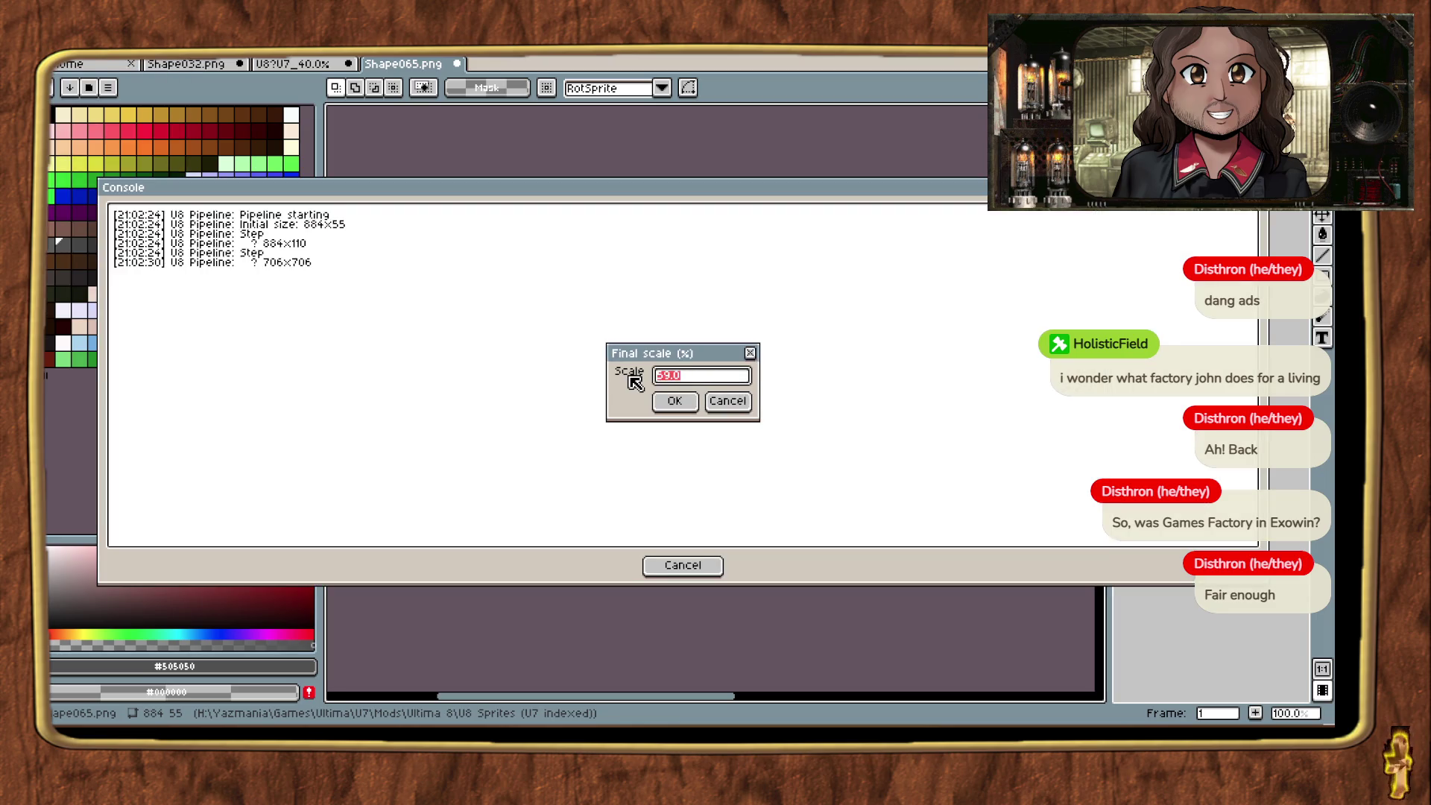
{"action": "type", "text": "67.00"}
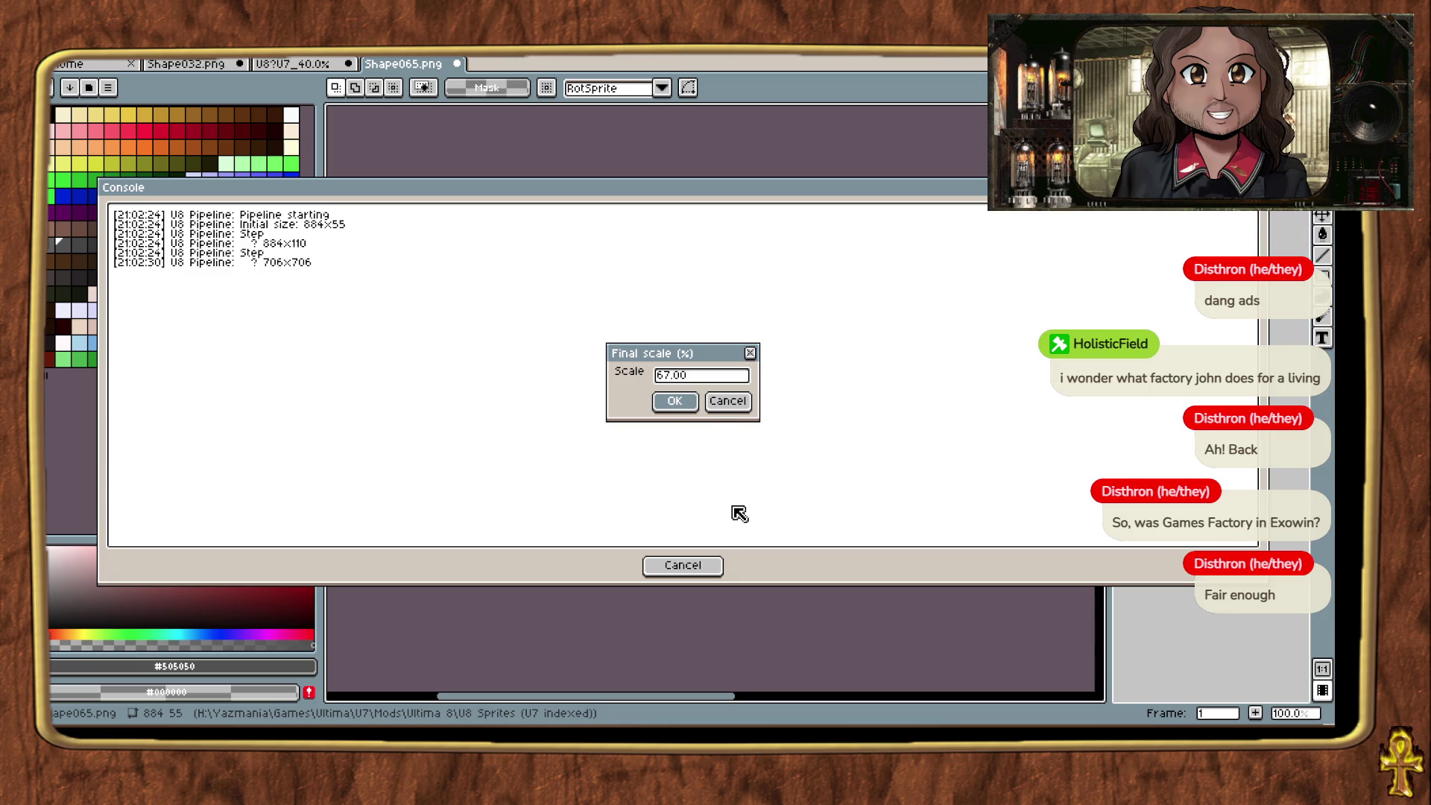
{"action": "key", "text": "Return"}
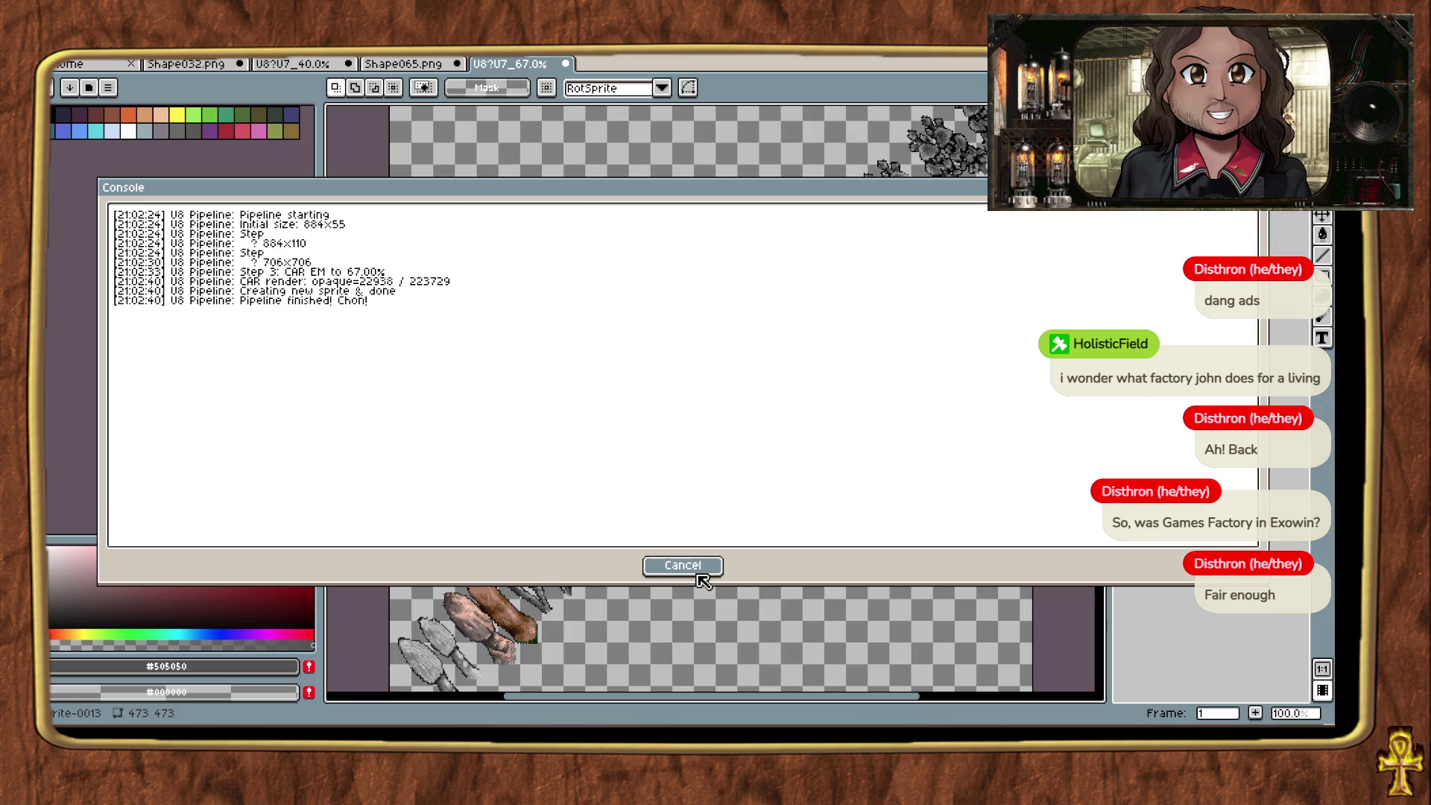
Step: Close the pipeline log and zoom in and out on the converted diagonal mushrooms
{"action": "left_click", "coordinate": [680, 565]}
{"action": "scroll", "coordinate": [673, 463], "scroll_direction": "up", "scroll_amount": 2}
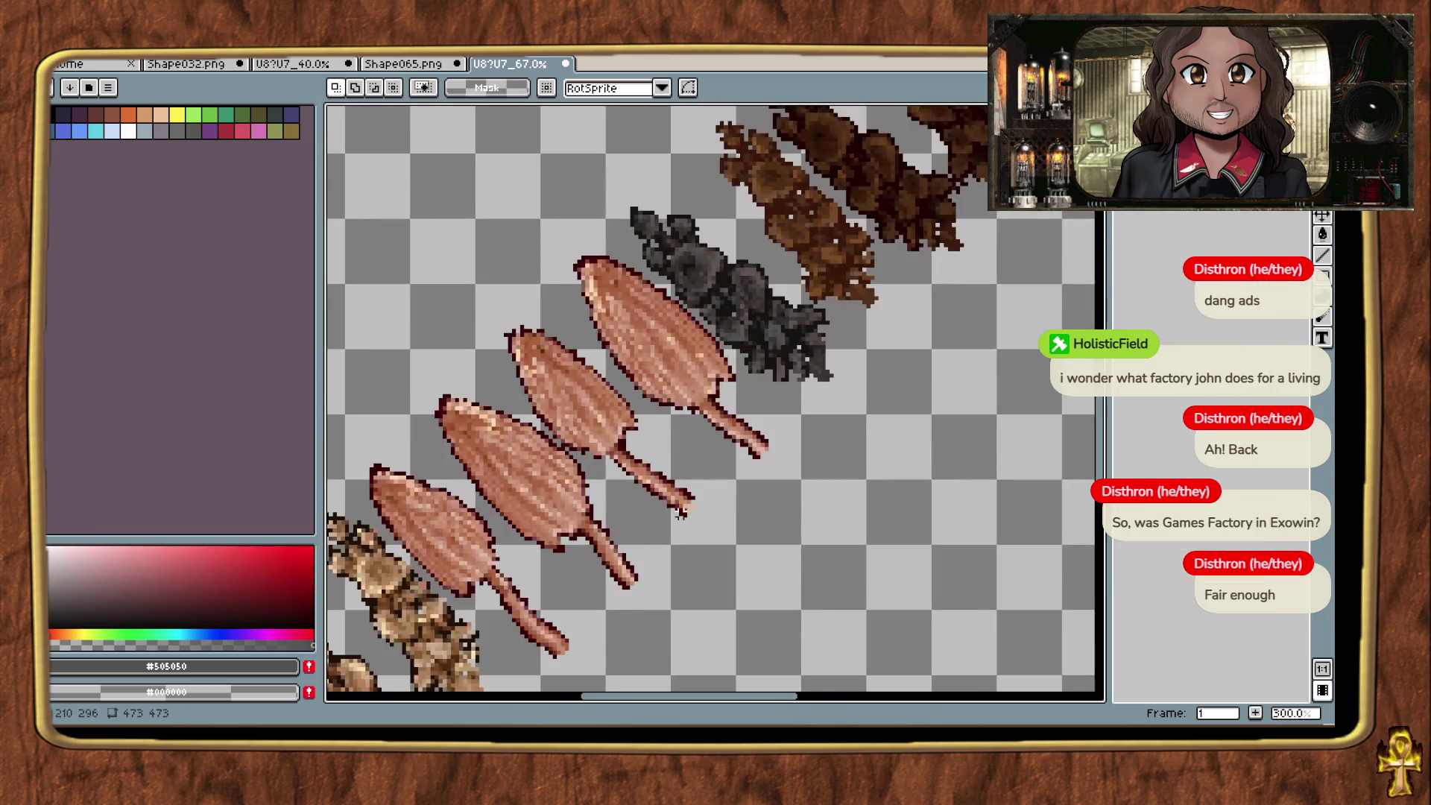
{"action": "scroll", "coordinate": [733, 526], "scroll_direction": "down", "scroll_amount": 2}
{"action": "scroll", "coordinate": [875, 396], "scroll_direction": "up", "scroll_amount": 2}
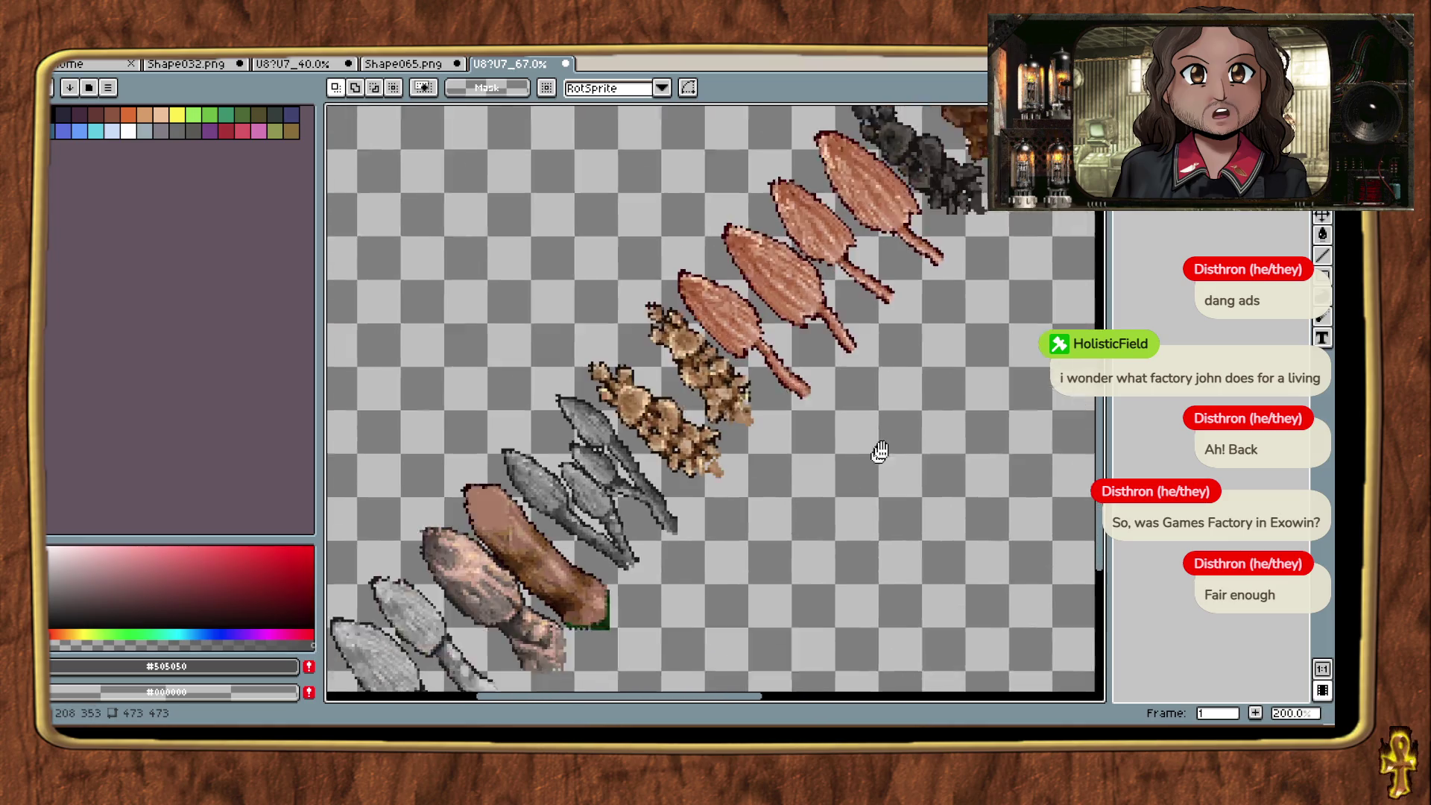
{"action": "scroll", "coordinate": [910, 383], "scroll_direction": "down", "scroll_amount": 1}
{"action": "scroll", "coordinate": [849, 472], "scroll_direction": "up", "scroll_amount": 1}
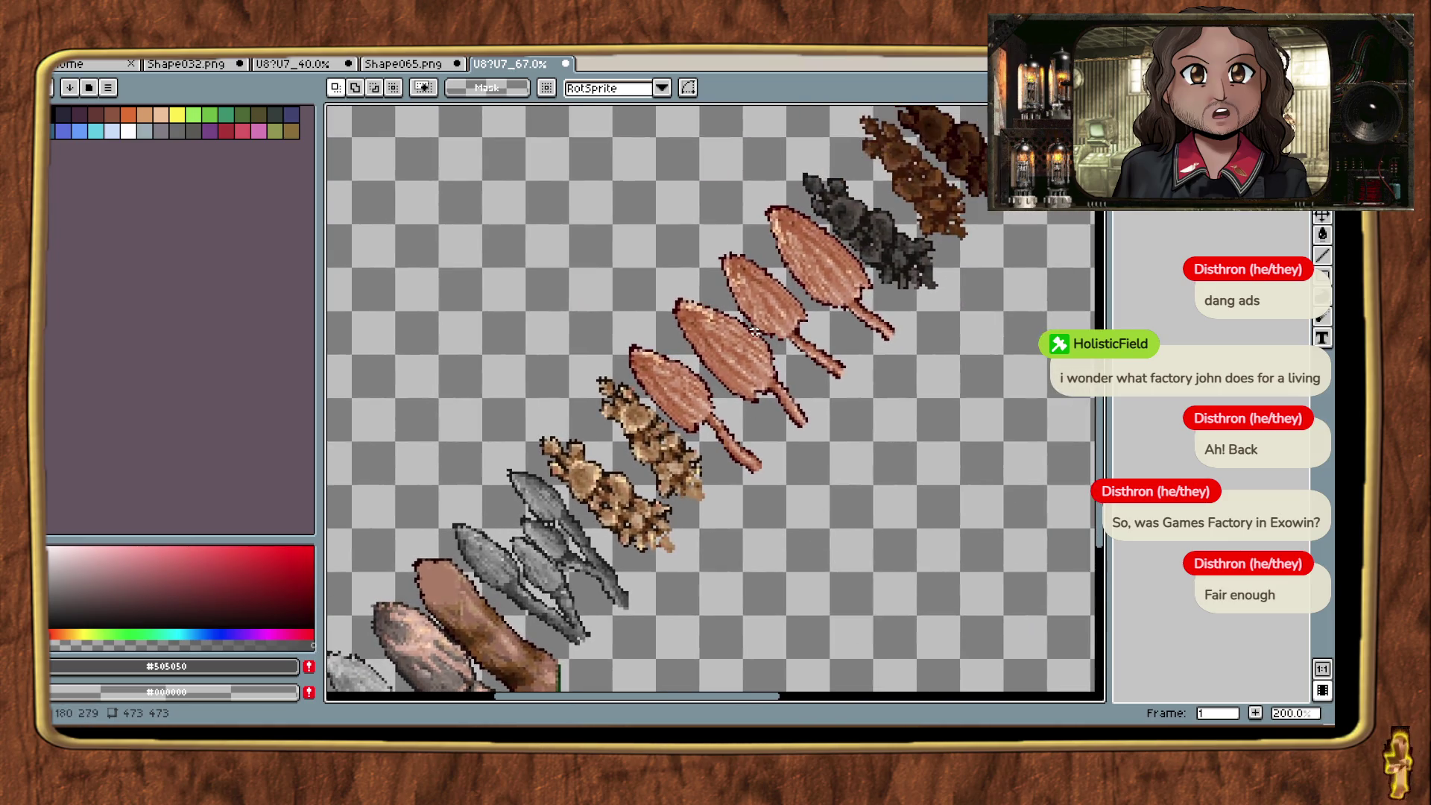
{"action": "scroll", "coordinate": [740, 411], "scroll_direction": "down", "scroll_amount": 2}
{"action": "scroll", "coordinate": [737, 409], "scroll_direction": "up", "scroll_amount": 1}
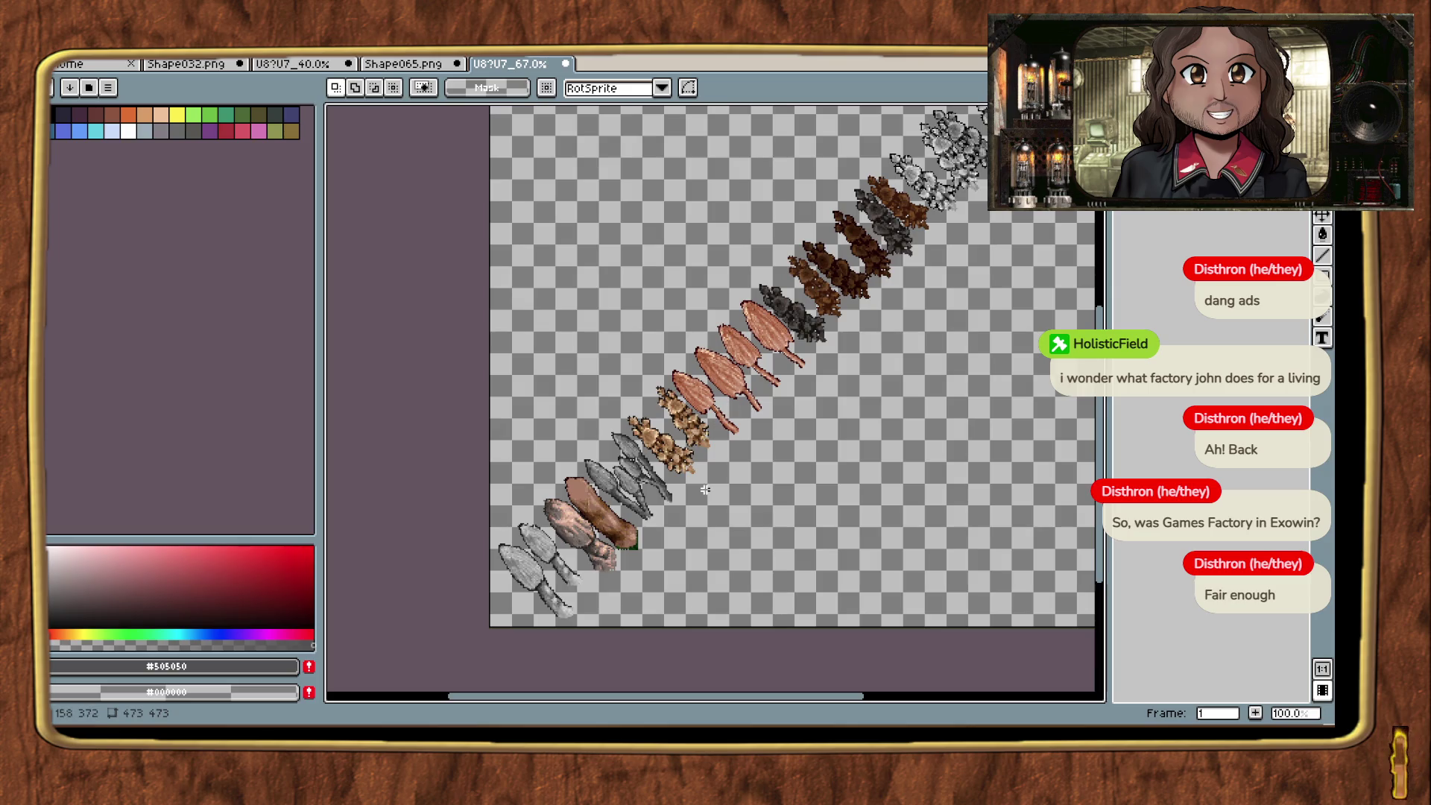
{"action": "scroll", "coordinate": [705, 490], "scroll_direction": "up", "scroll_amount": 1}
{"action": "scroll", "coordinate": [689, 485], "scroll_direction": "down", "scroll_amount": 1}
{"action": "scroll", "coordinate": [680, 402], "scroll_direction": "up", "scroll_amount": 1}
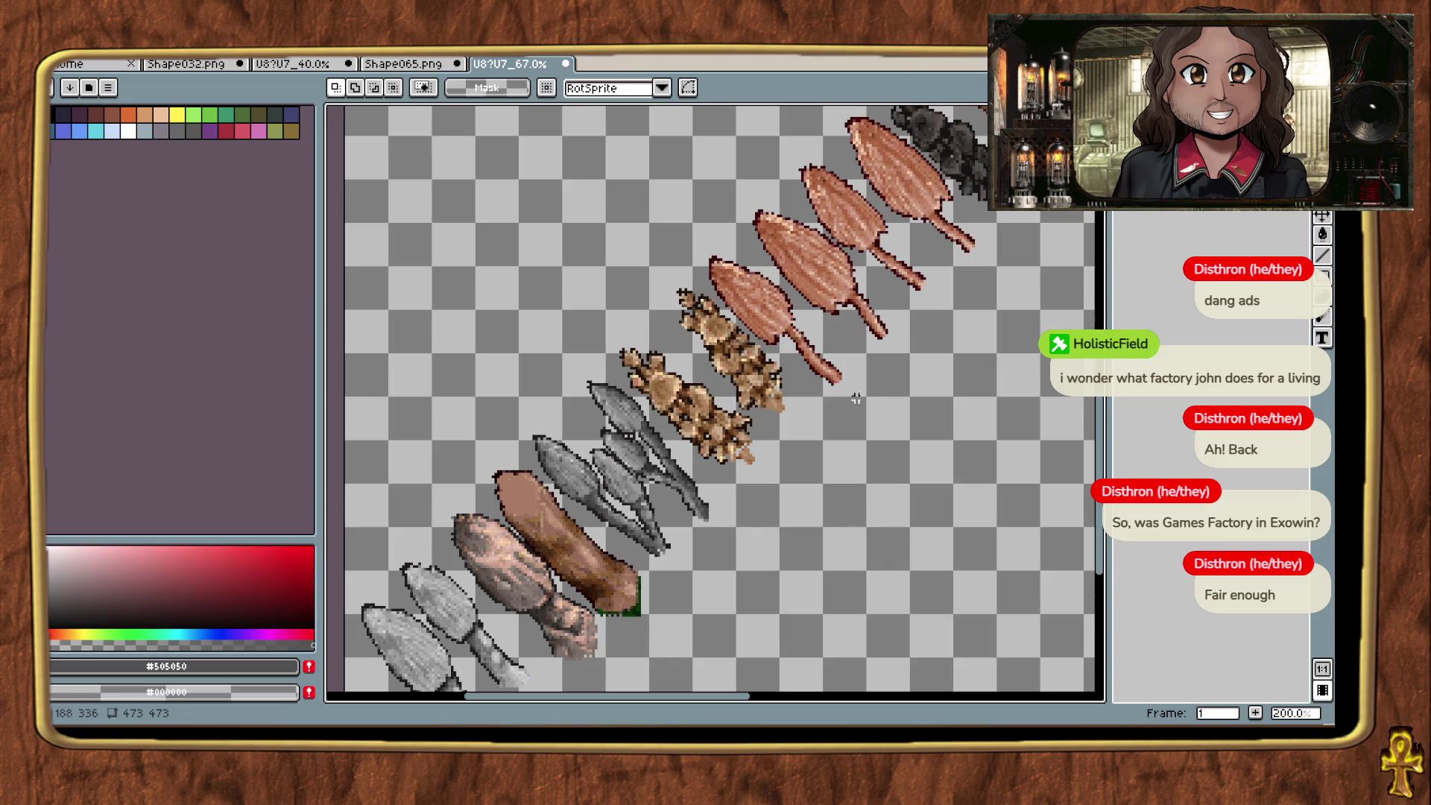
{"action": "scroll", "coordinate": [755, 450], "scroll_direction": "down", "scroll_amount": 1}
{"action": "scroll", "coordinate": [730, 443], "scroll_direction": "up", "scroll_amount": 2}
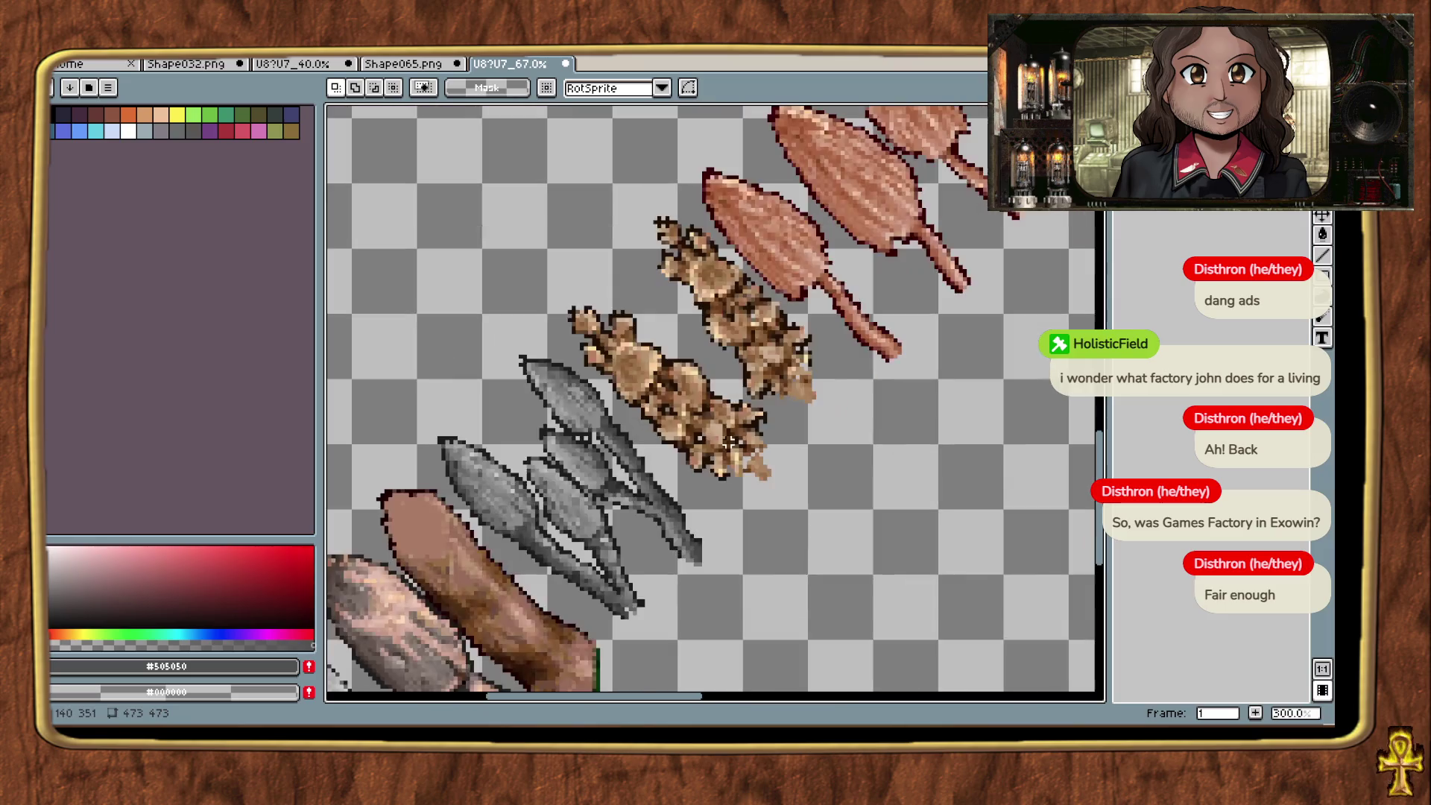
{"action": "scroll", "coordinate": [727, 441], "scroll_direction": "up", "scroll_amount": 1}
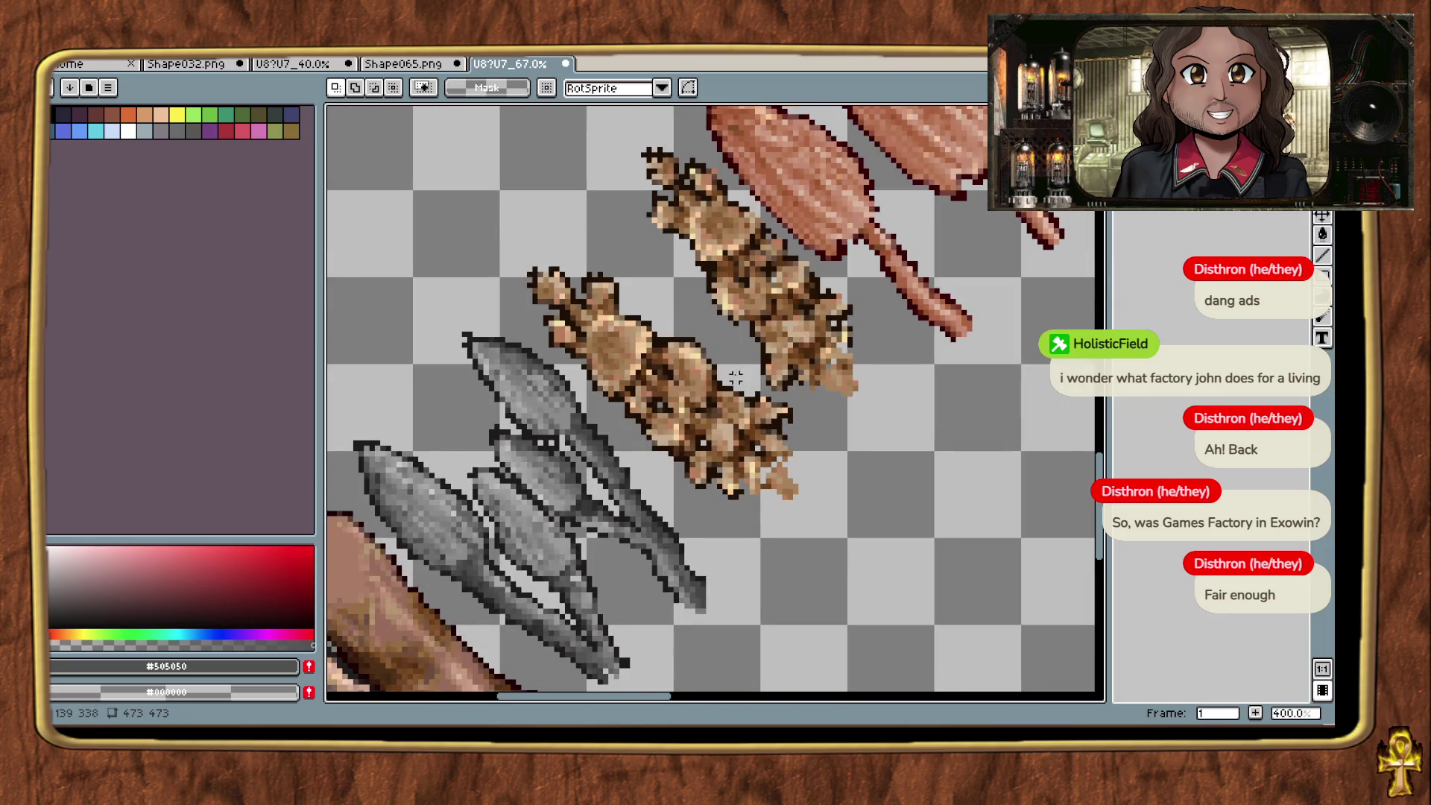
{"action": "scroll", "coordinate": [735, 372], "scroll_direction": "down", "scroll_amount": 3}
{"action": "scroll", "coordinate": [730, 483], "scroll_direction": "up", "scroll_amount": 1}
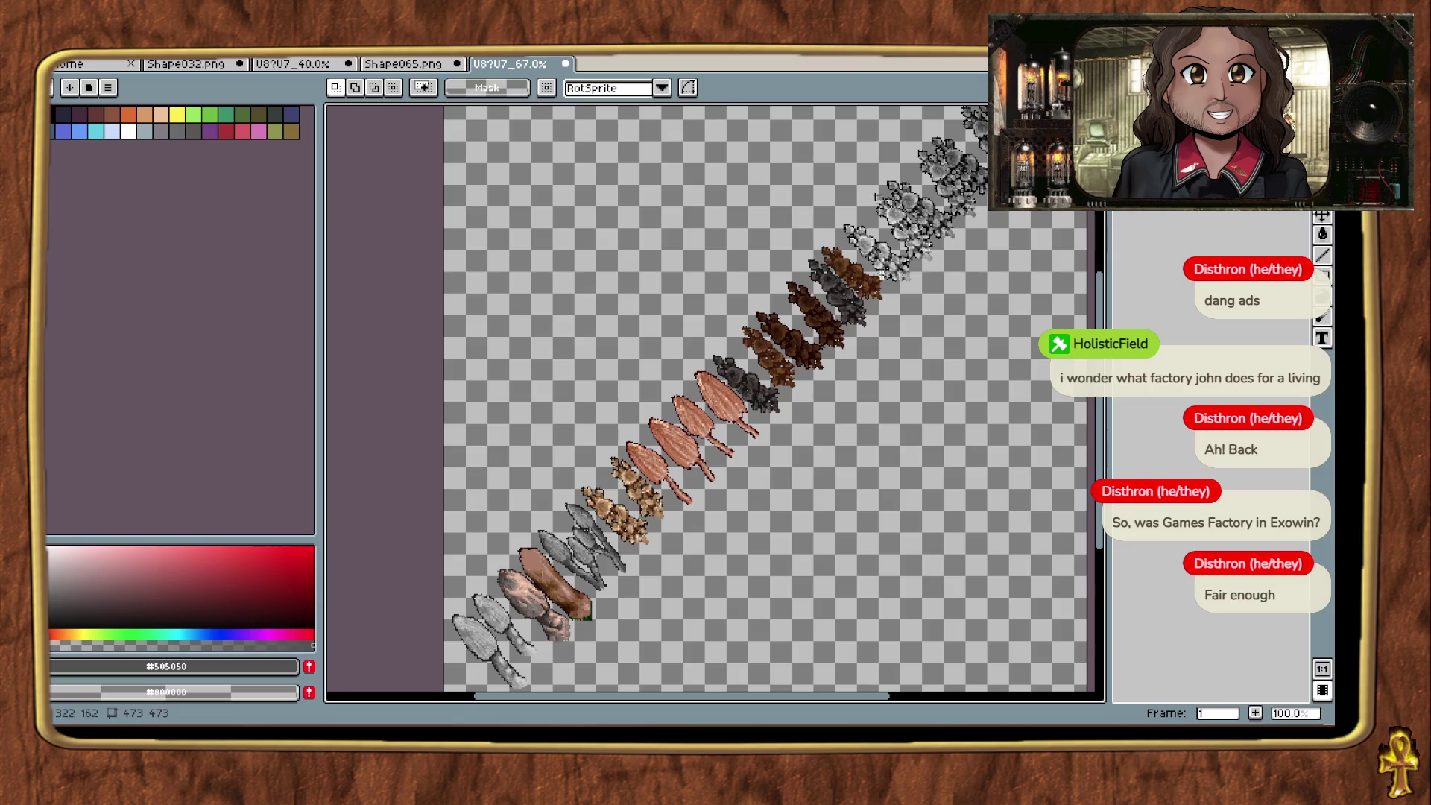
Step: Pan along the diagonal sprite strip, then bring up the palette presets list
{"action": "left_click_drag", "start_coordinate": [831, 333], "coordinate": [770, 436]}
{"action": "scroll", "coordinate": [726, 420], "scroll_direction": "up", "scroll_amount": 2}
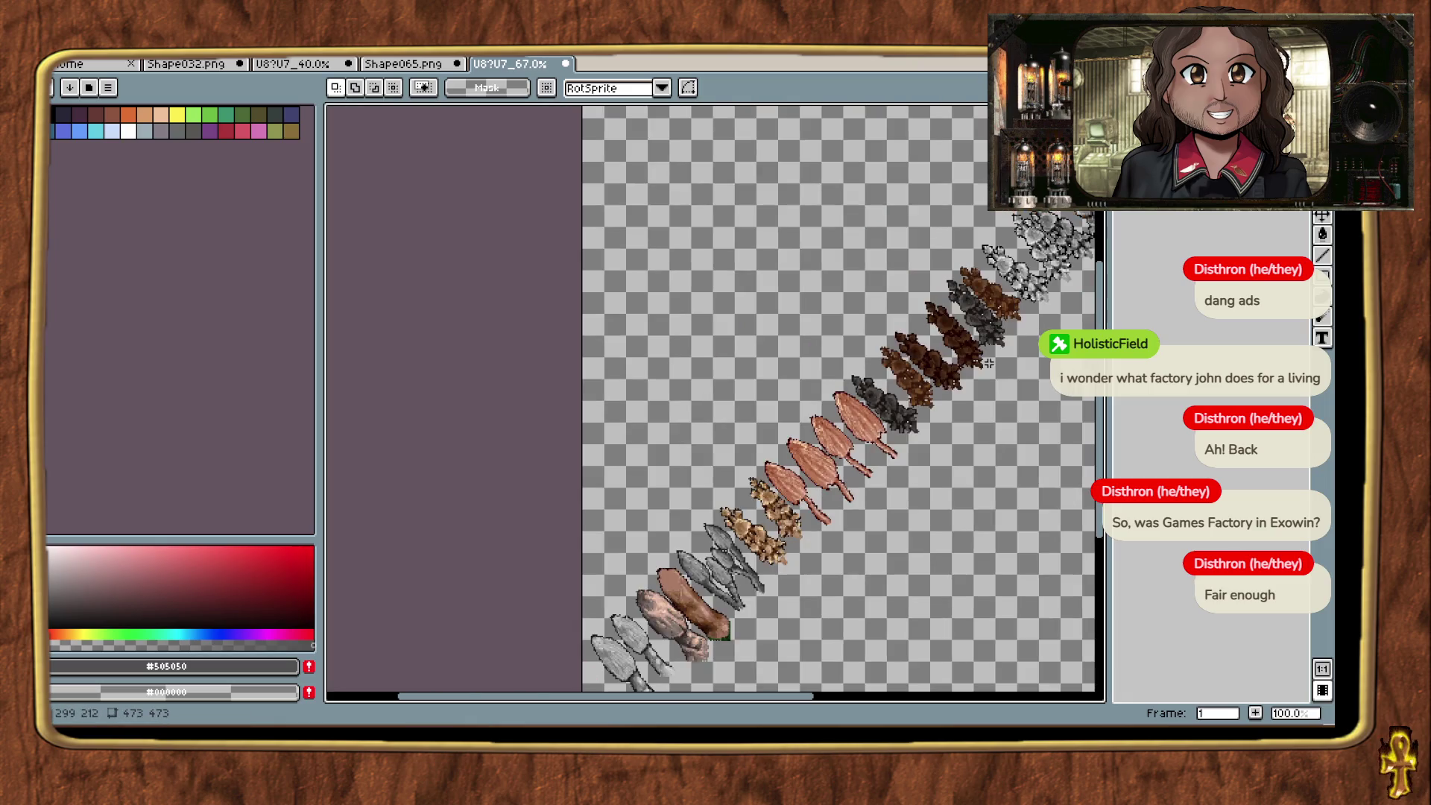
{"action": "scroll", "coordinate": [775, 471], "scroll_direction": "down", "scroll_amount": 3}
{"action": "scroll", "coordinate": [775, 471], "scroll_direction": "up", "scroll_amount": 1}
{"action": "left_click_drag", "start_coordinate": [775, 471], "coordinate": [905, 161]}
{"action": "left_click_drag", "start_coordinate": [814, 357], "coordinate": [837, 441]}
{"action": "scroll", "coordinate": [676, 464], "scroll_direction": "up", "scroll_amount": 2}
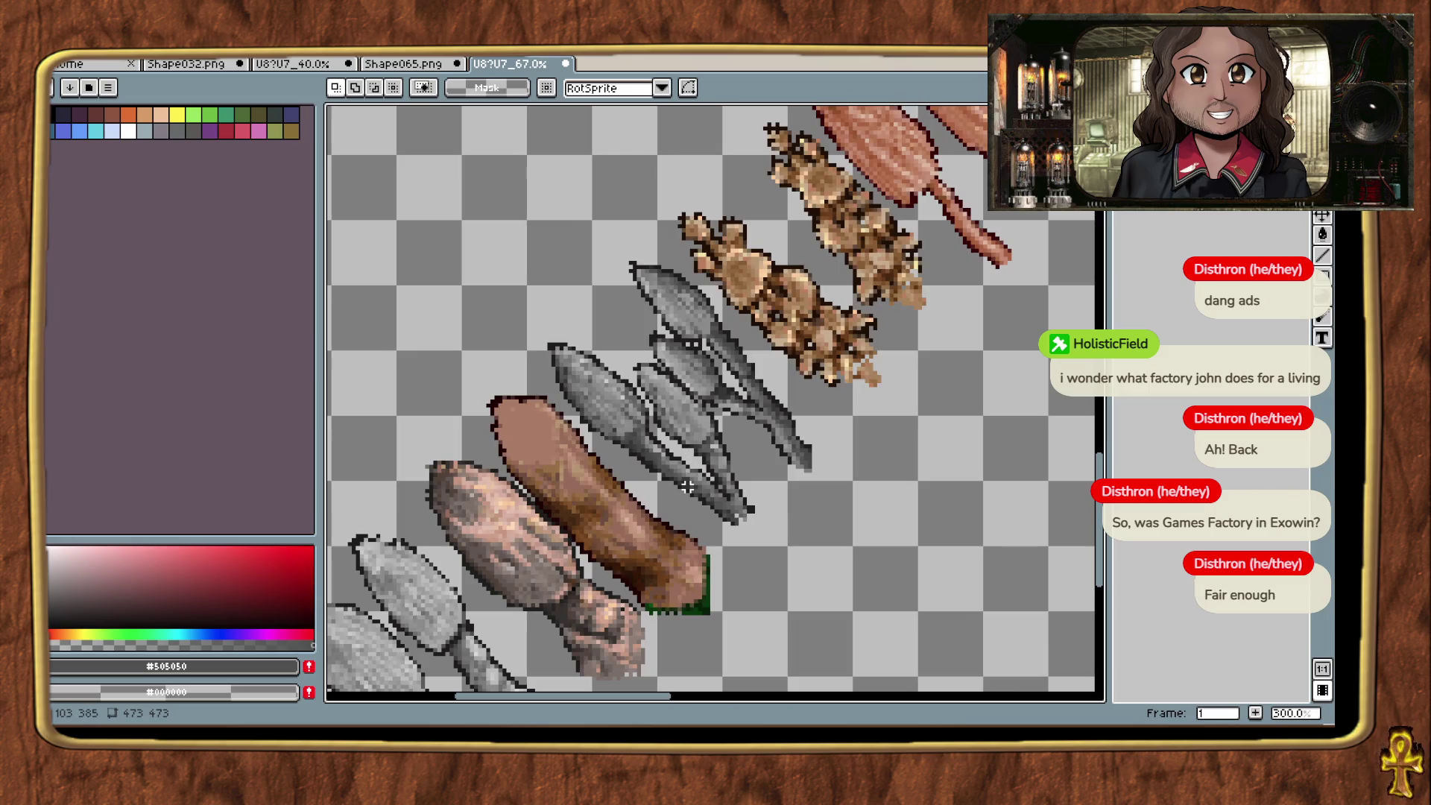
{"action": "left_click_drag", "start_coordinate": [752, 476], "coordinate": [787, 440]}
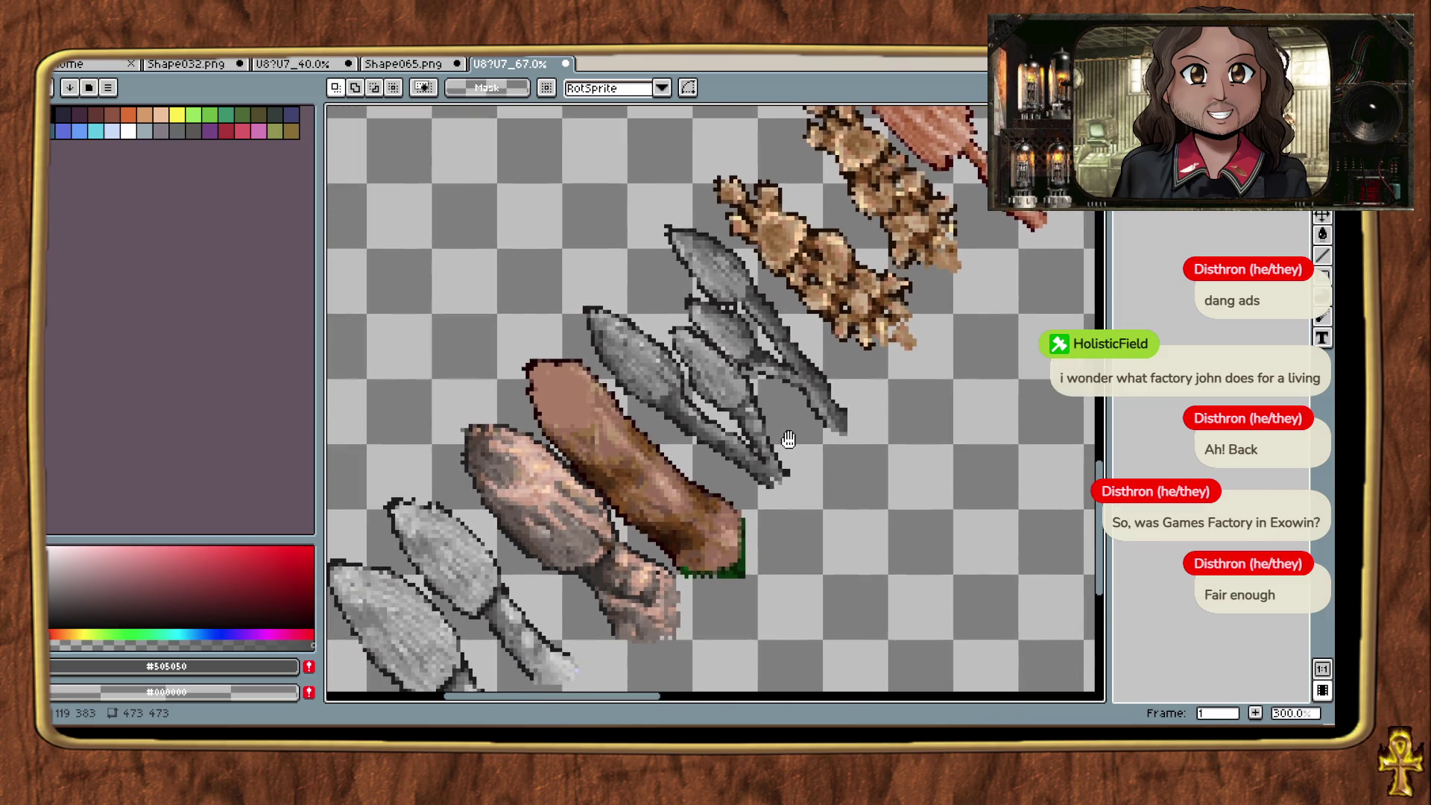
{"action": "left_click", "coordinate": [75, 87]}
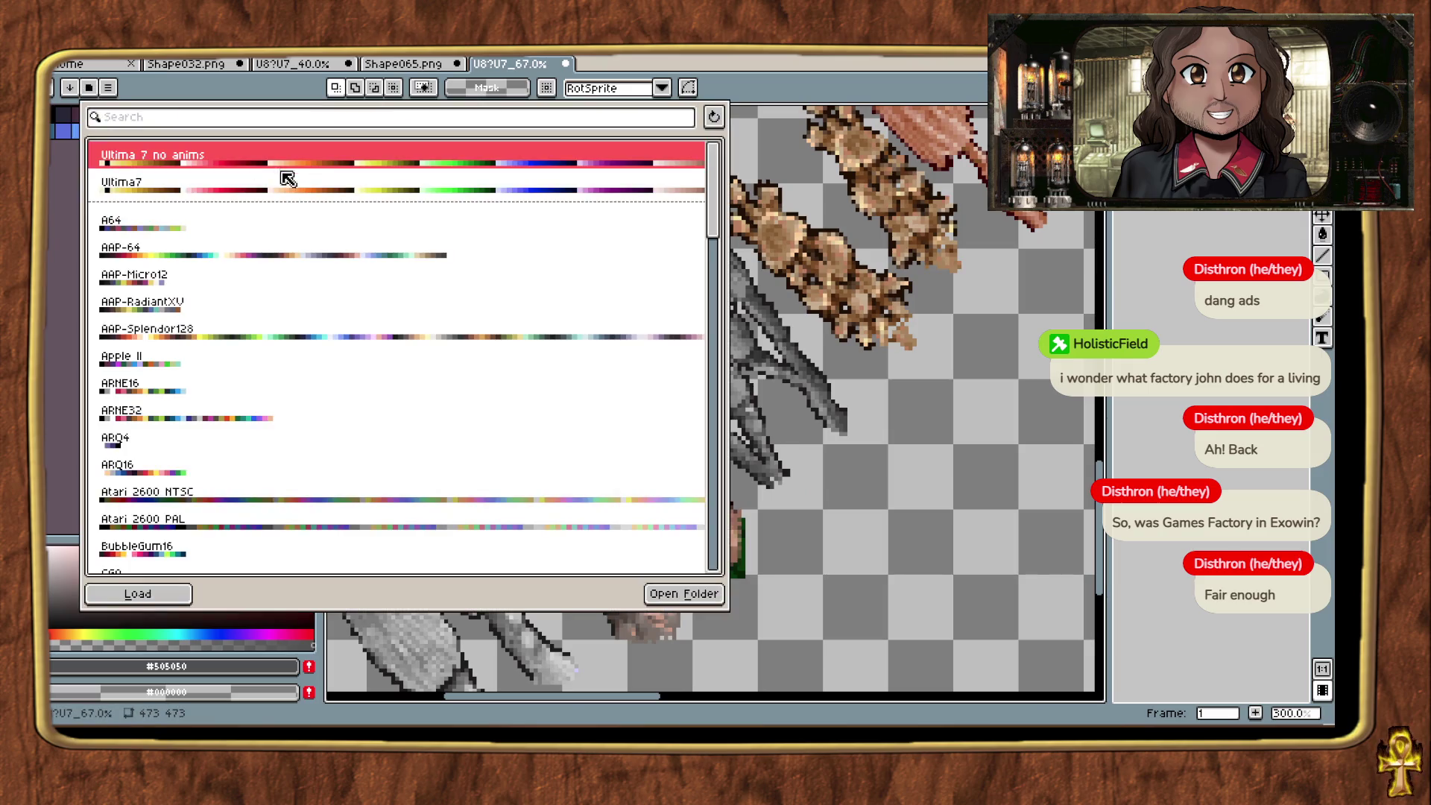
Step: Load the Ultima 7 palette preset and convert the sprite to Indexed colour
{"action": "left_click", "coordinate": [179, 593]}
{"action": "left_click", "coordinate": [126, 53]}
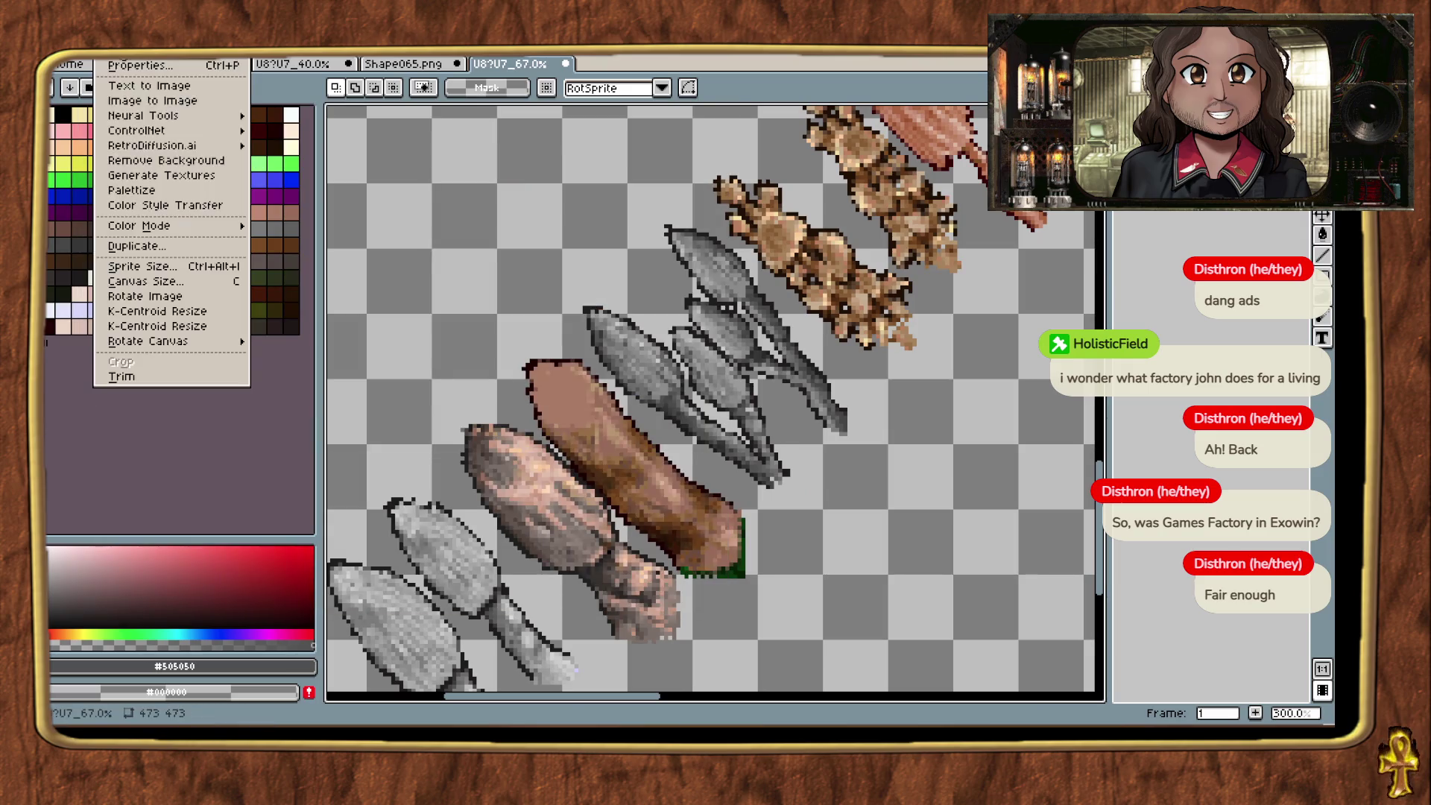
{"action": "mouse_move", "coordinate": [206, 226]}
{"action": "left_click", "coordinate": [287, 253]}
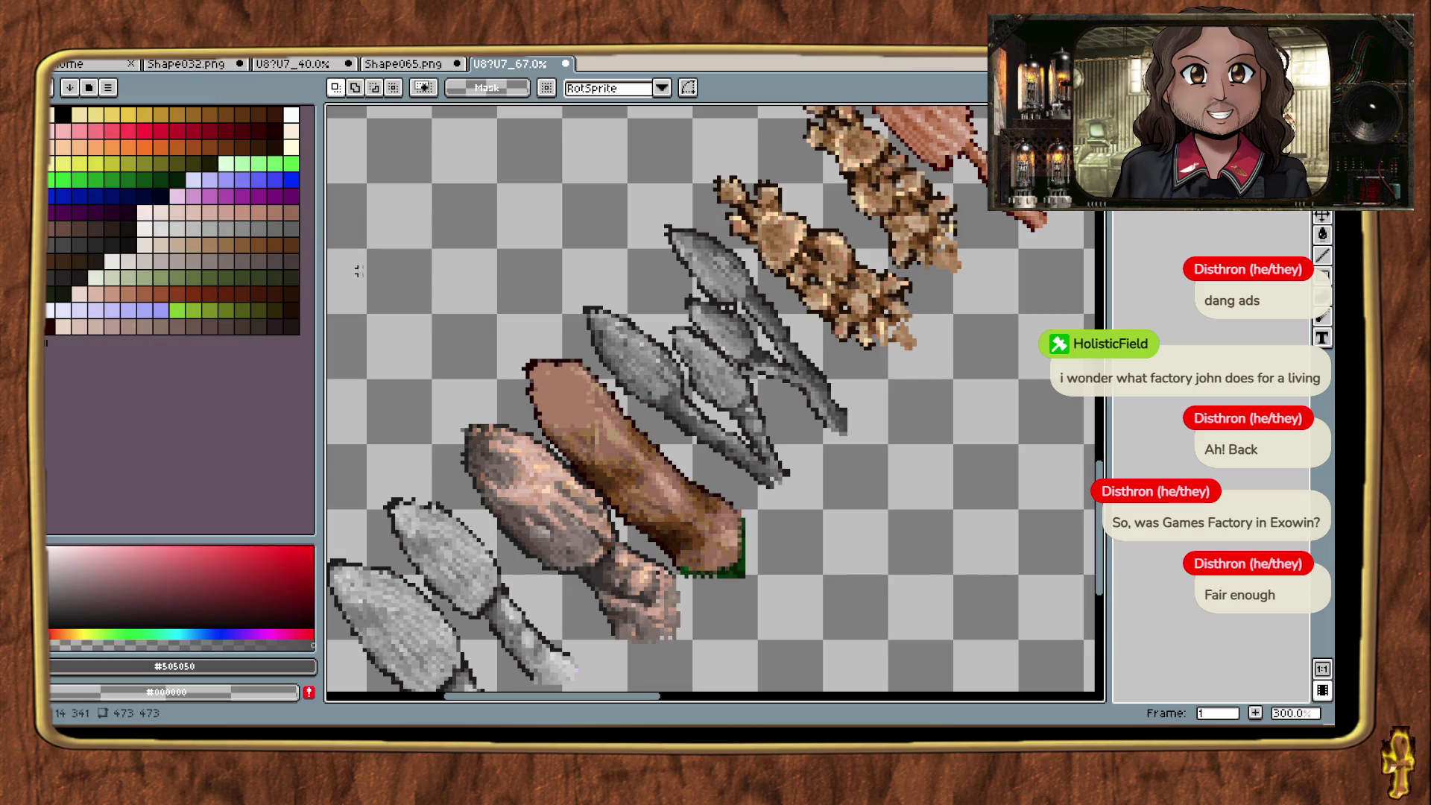
Step: Show the pixel grid, zoom in, and marquee-select the grey mushroom's tip
{"action": "scroll", "coordinate": [714, 421], "scroll_direction": "down", "scroll_amount": 2}
{"action": "scroll", "coordinate": [791, 456], "scroll_direction": "up", "scroll_amount": 1}
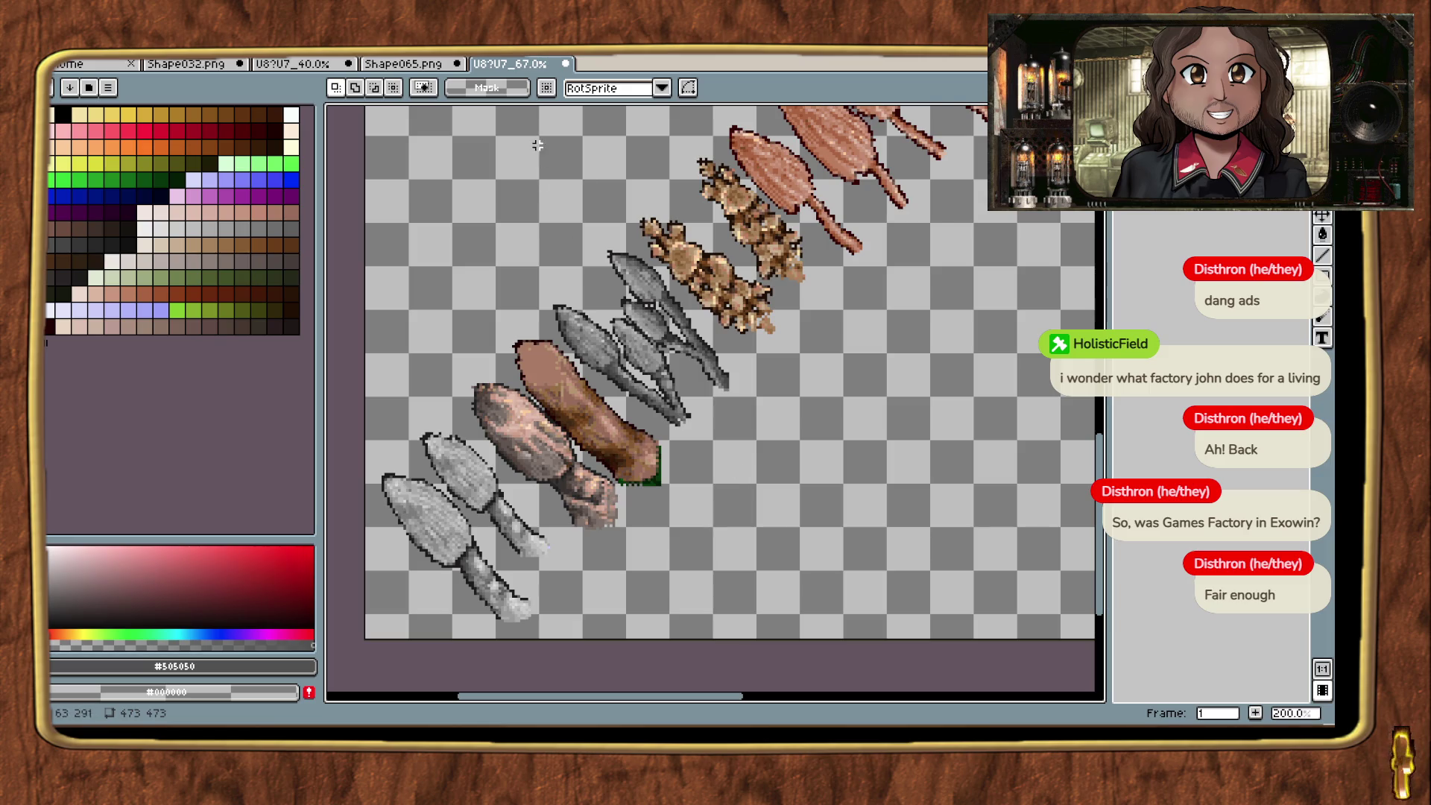
{"action": "key", "text": "ctrl+apostrophe"}
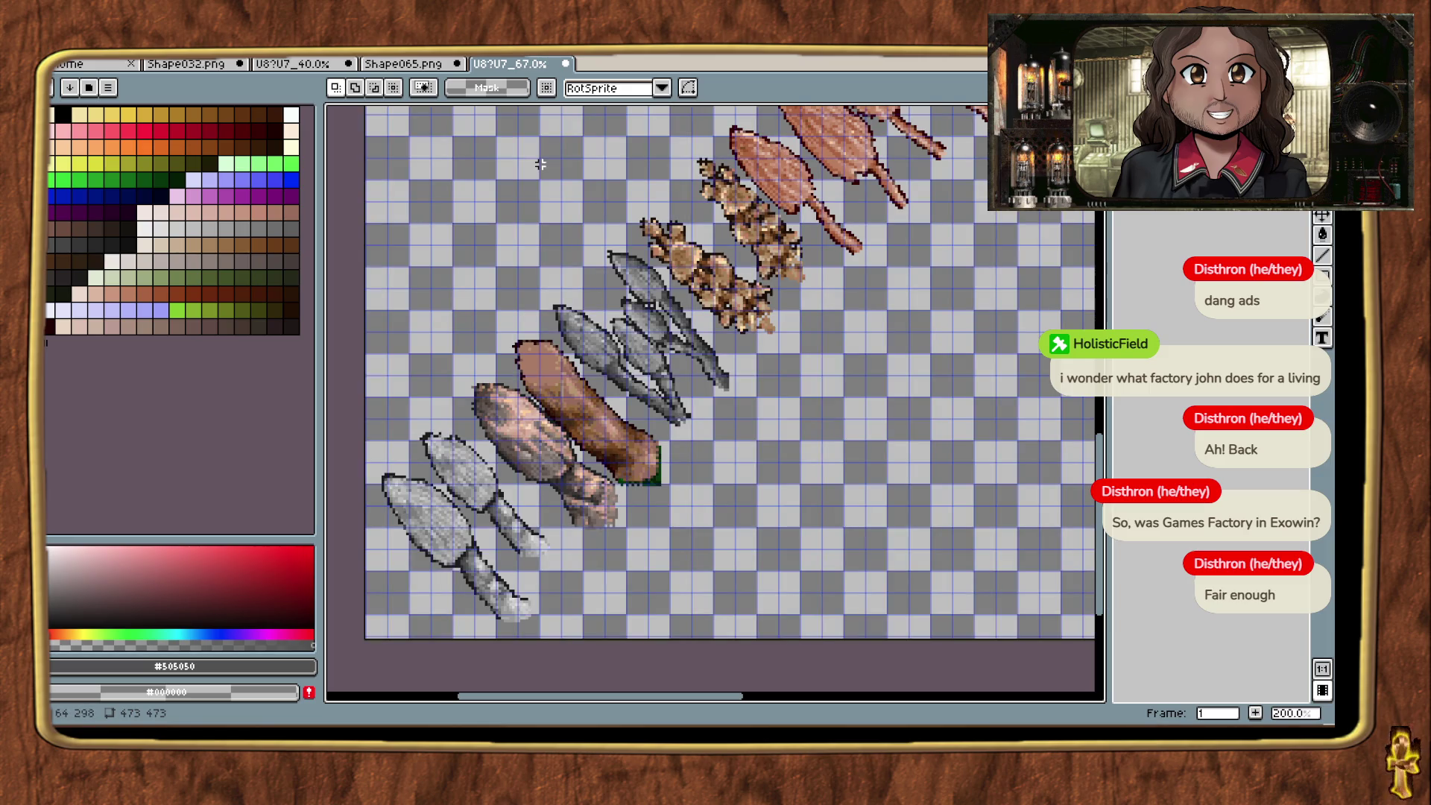
{"action": "scroll", "coordinate": [684, 400], "scroll_direction": "up", "scroll_amount": 1}
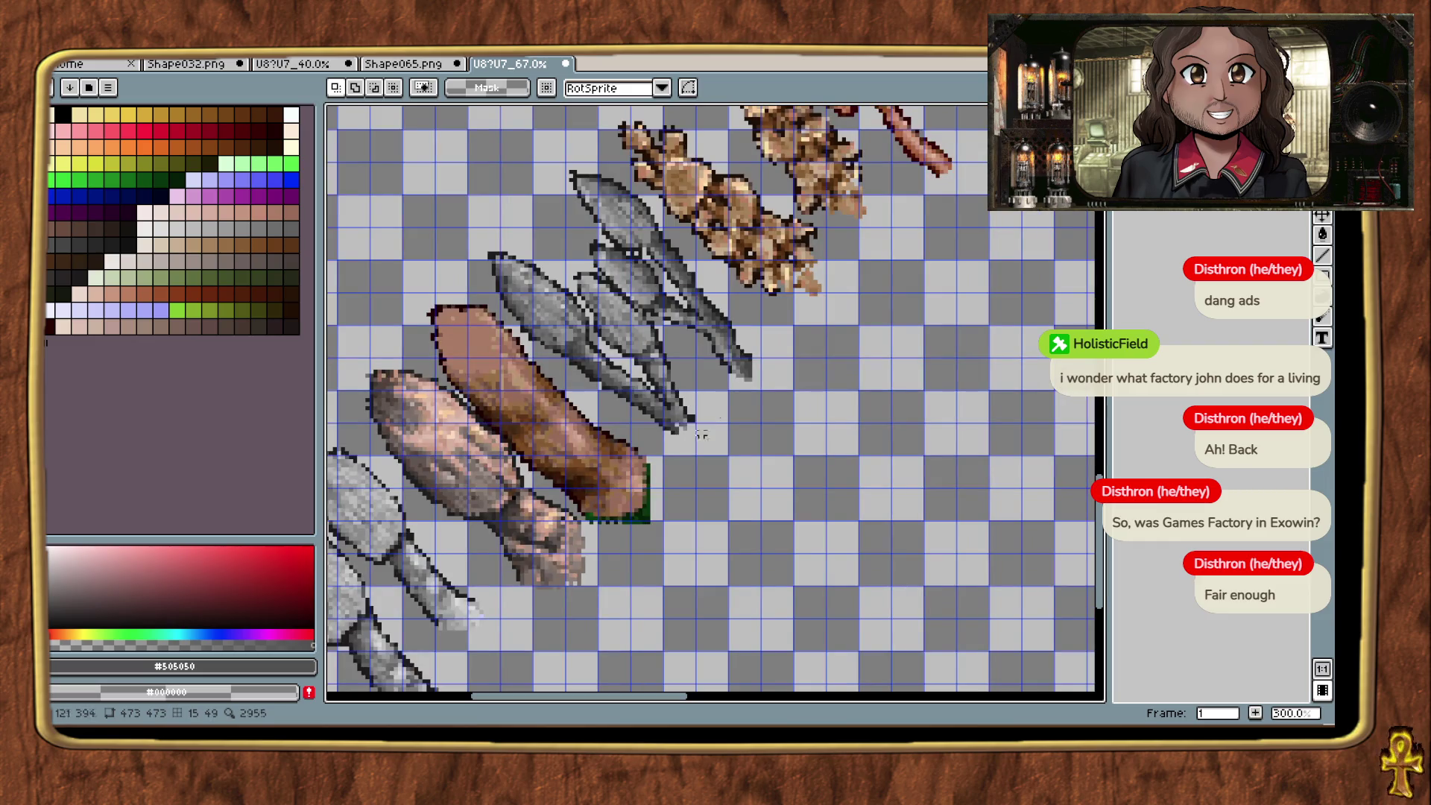
{"action": "scroll", "coordinate": [737, 393], "scroll_direction": "up", "scroll_amount": 2}
{"action": "left_click_drag", "start_coordinate": [857, 521], "coordinate": [738, 380]}
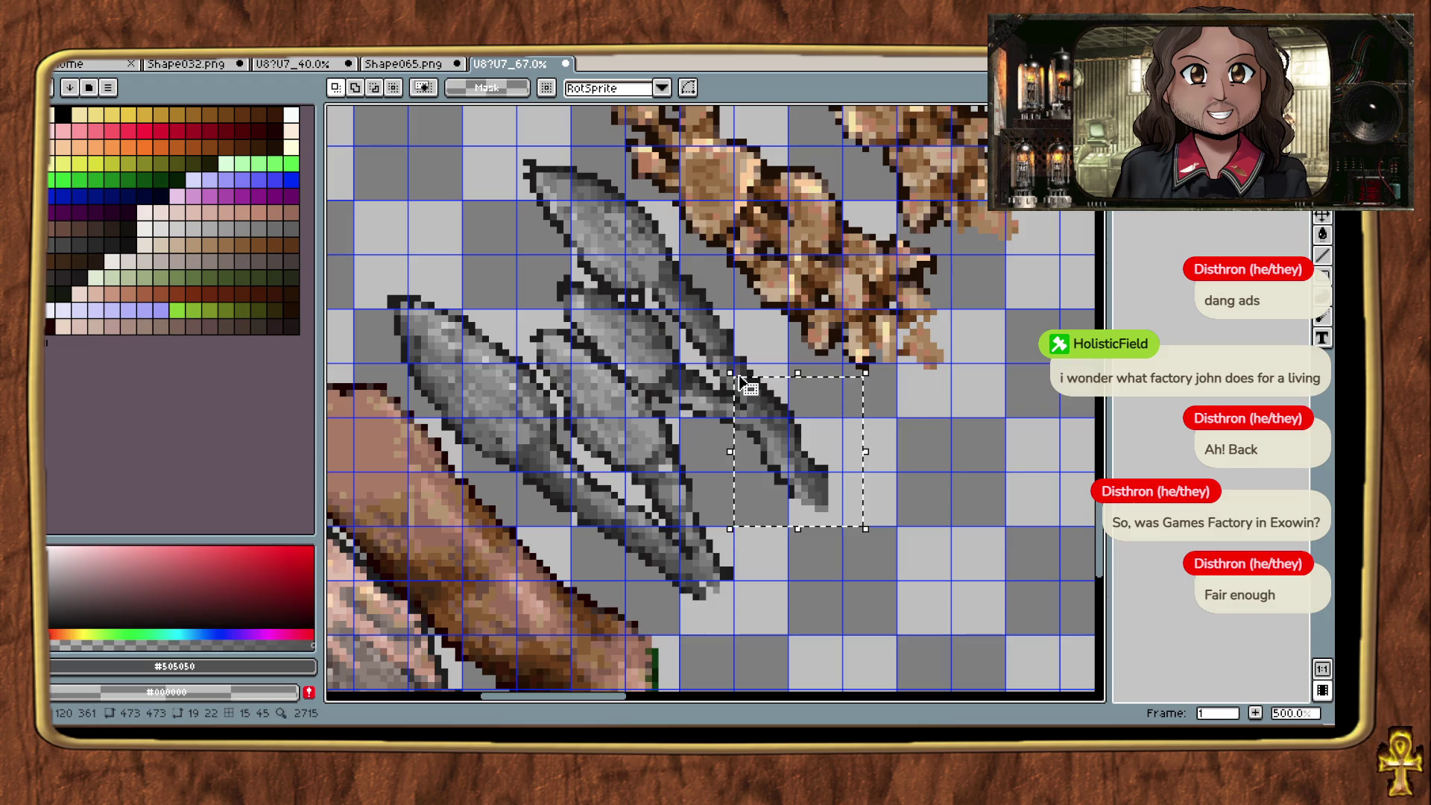
{"action": "key", "text": "alt+Tab"}
{"action": "key", "text": "alt+Tab"}
{"action": "key", "text": "alt+Tab"}
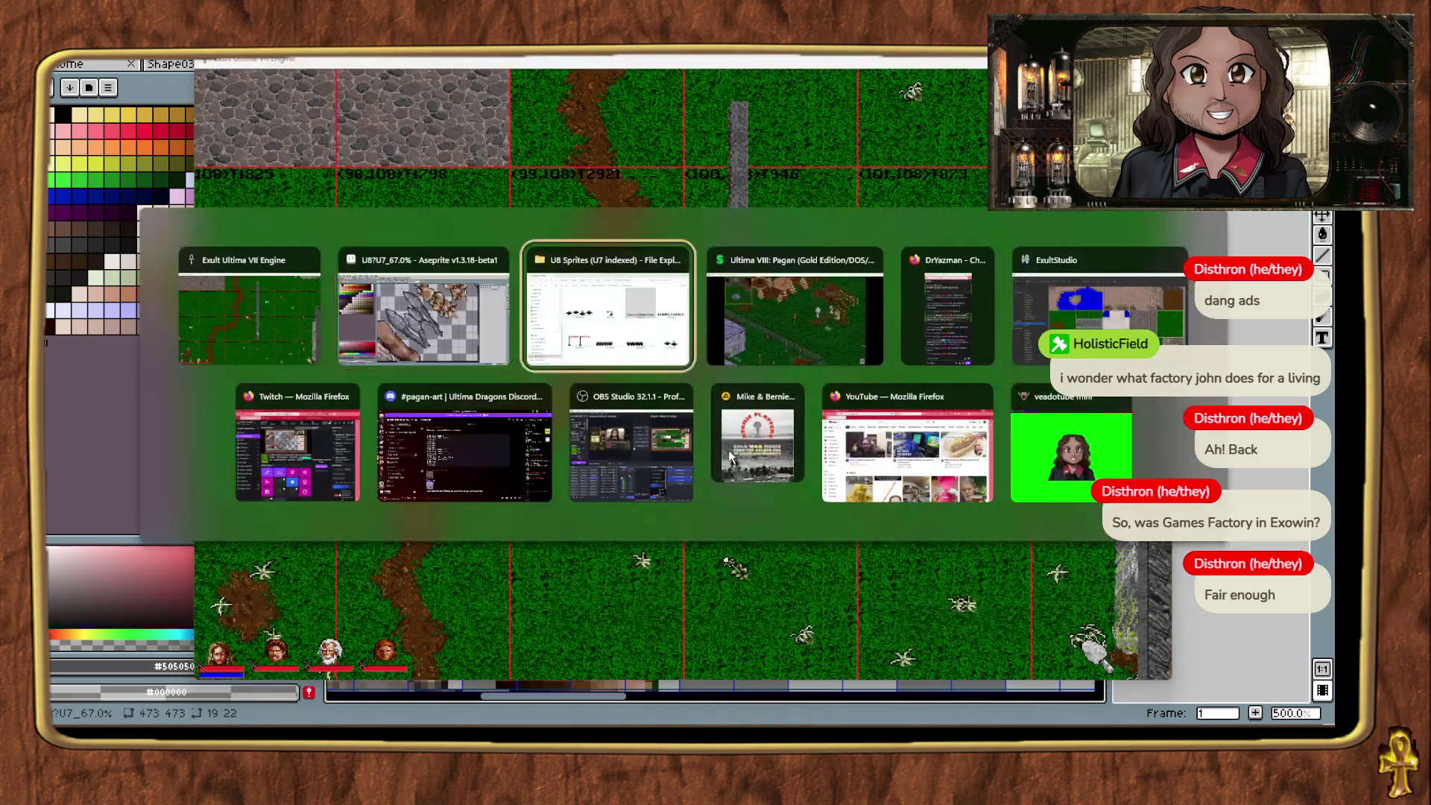
{"action": "key", "text": "alt+Tab"}
Step: Walk the Avatar past the graveyard and castle wall to the roadside mushrooms, then return to Aseprite
{"action": "key", "text": "Up"}
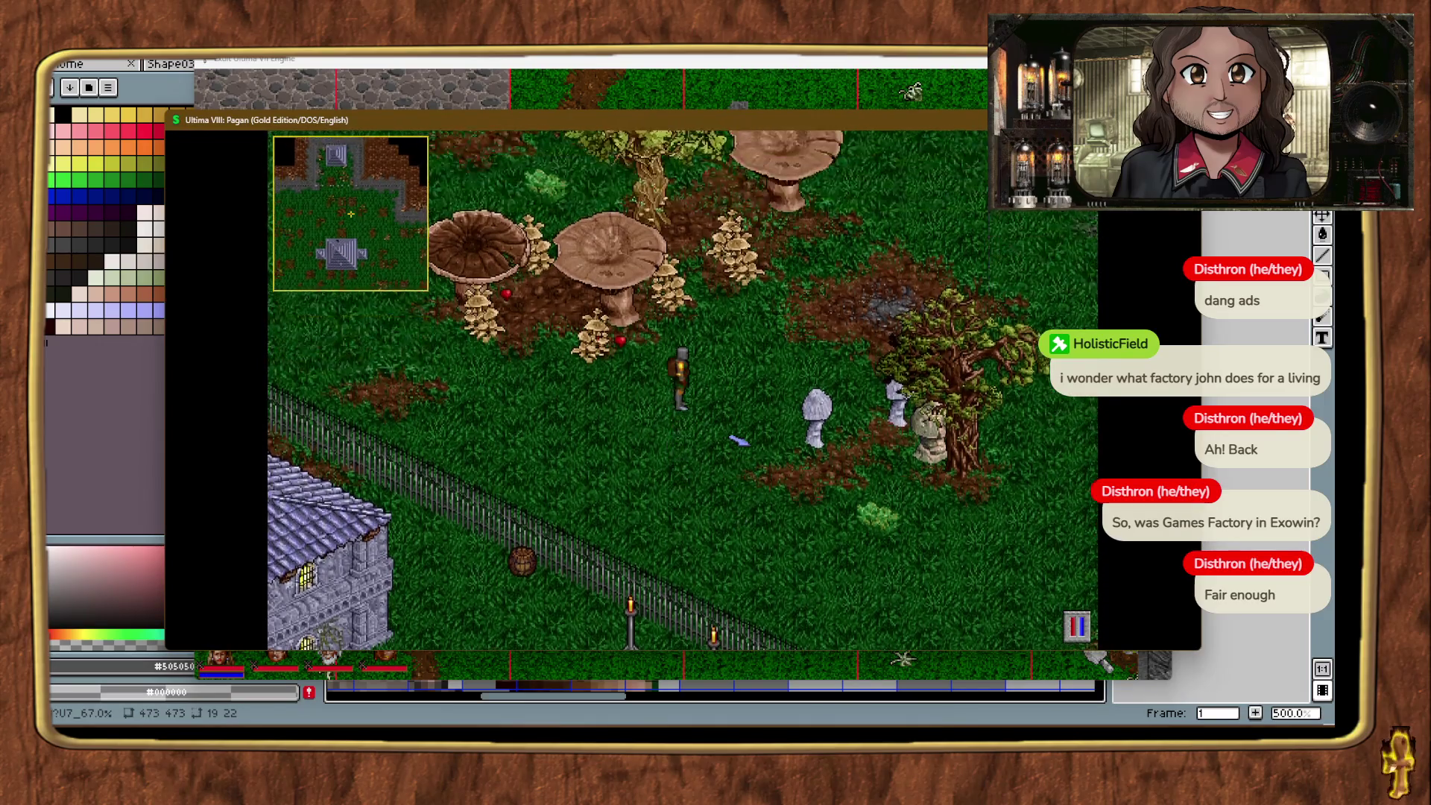
{"action": "key", "text": "Up"}
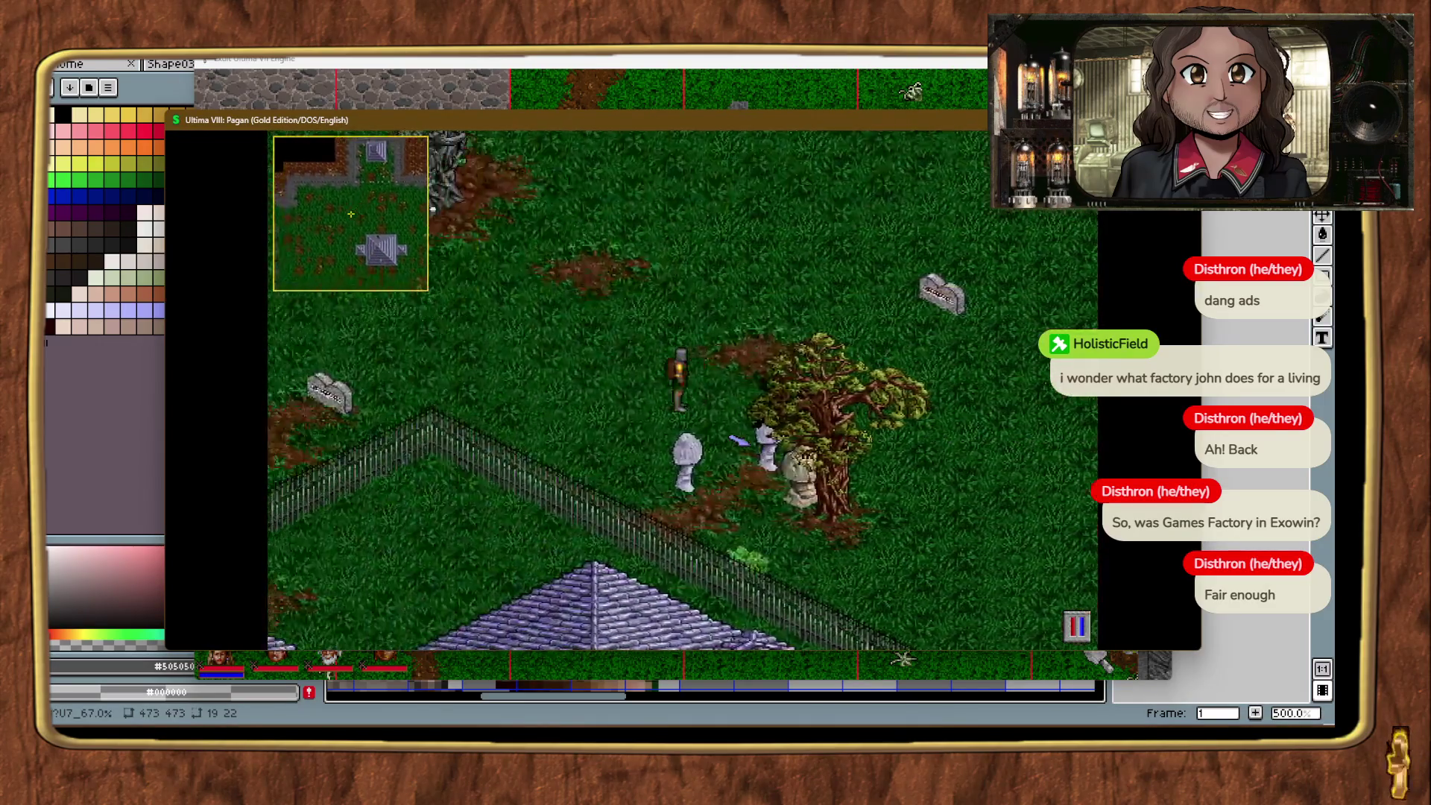
{"action": "key", "text": "Up"}
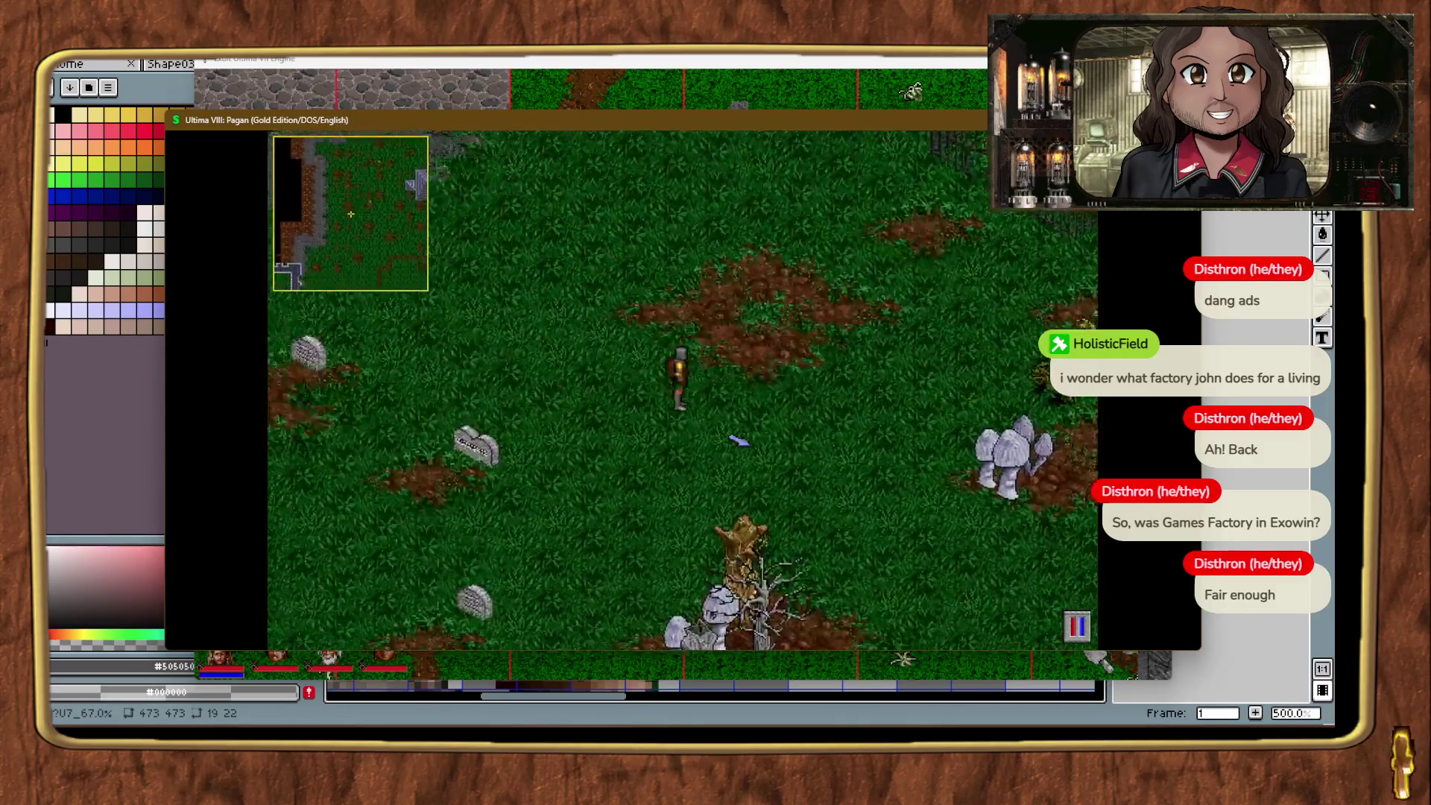
{"action": "key", "text": "Up"}
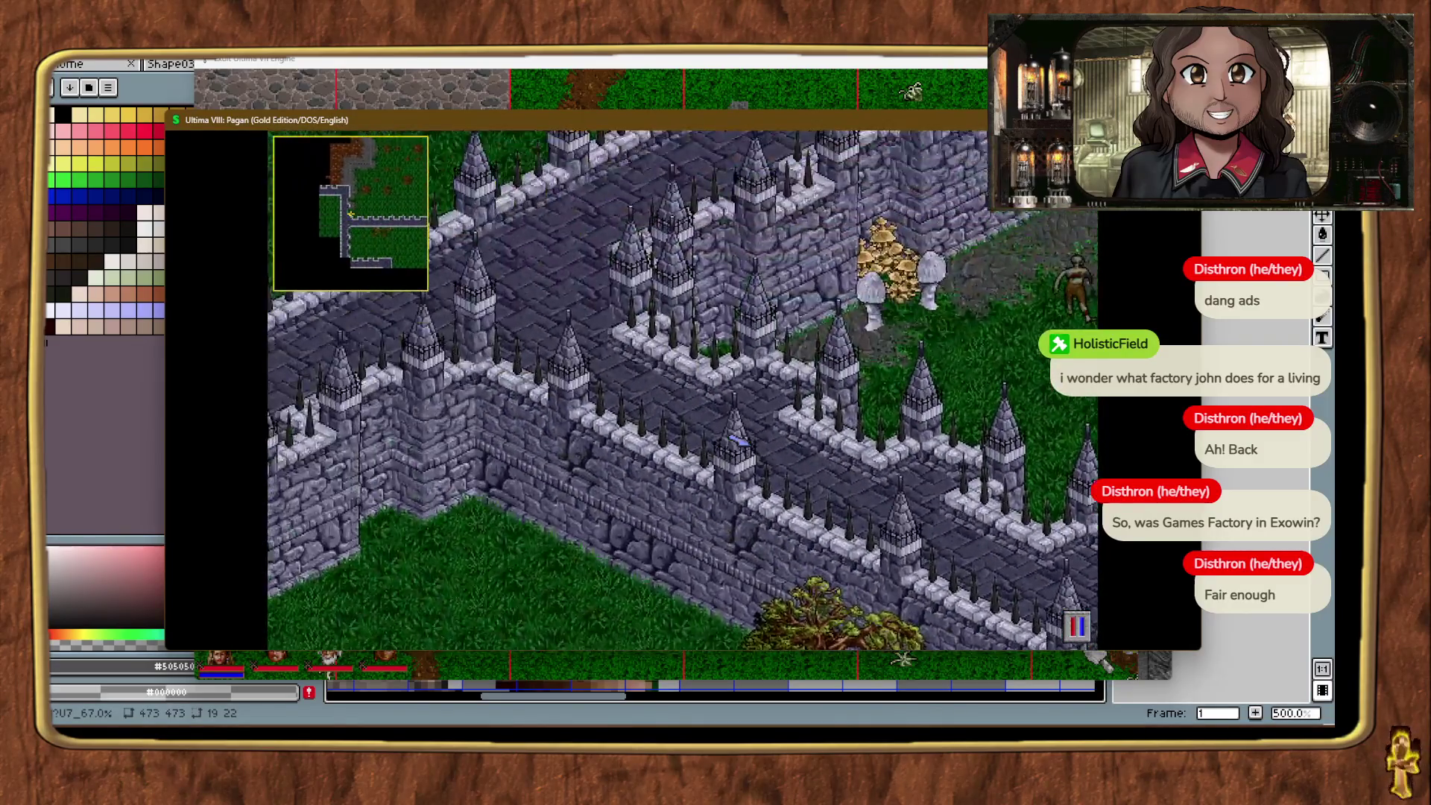
{"action": "left_click_drag", "start_coordinate": [737, 440], "coordinate": [737, 441]}
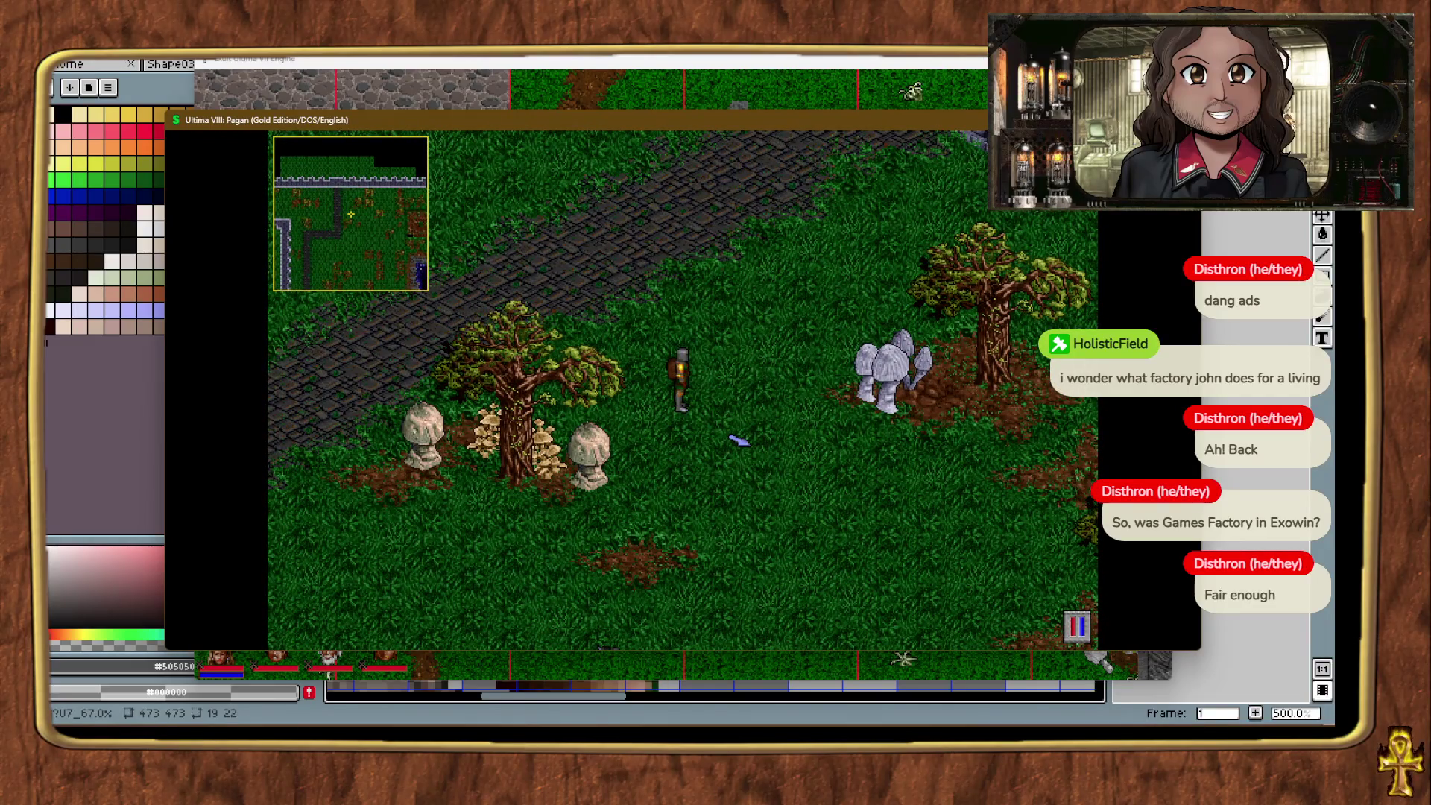
{"action": "key", "text": "alt+Tab"}
{"action": "key", "text": "alt+Tab"}
{"action": "key", "text": "alt+Tab"}
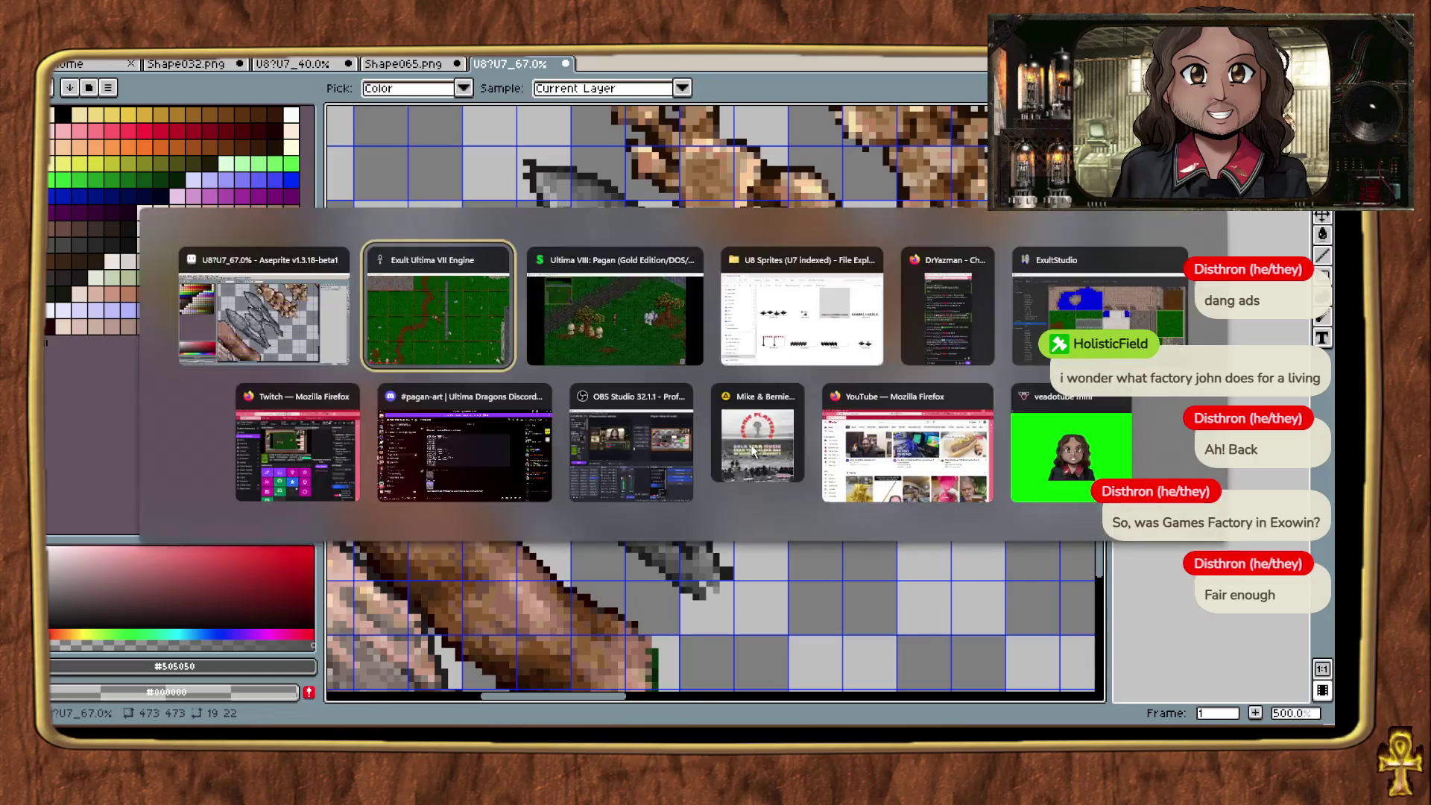
{"action": "key", "text": "alt+Tab"}
{"action": "key", "text": "alt+Tab"}
{"action": "key", "text": "alt+Tab"}
{"action": "key", "text": "alt+Tab"}
{"action": "key", "text": "alt+Tab"}
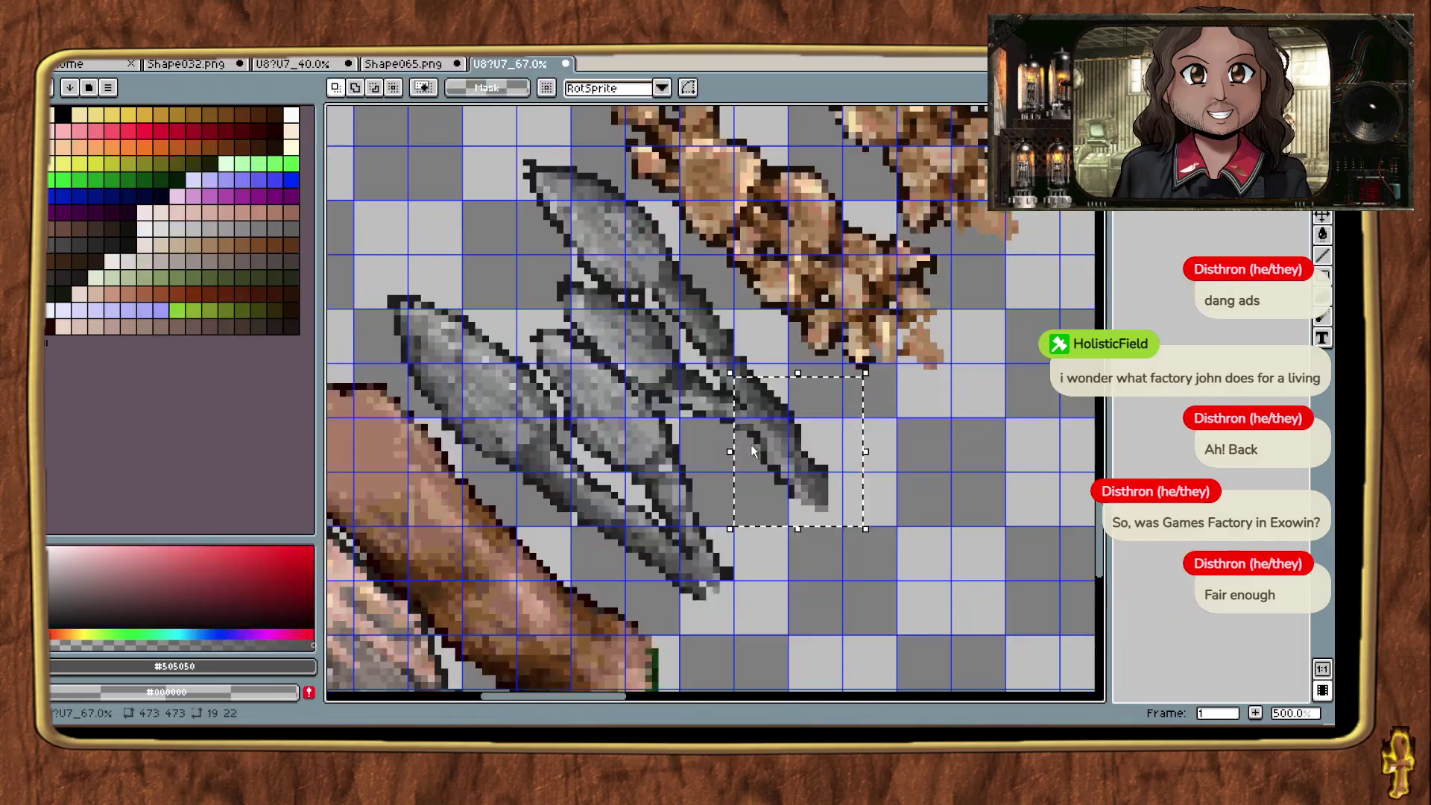
Step: Back in Aseprite, marquee-select the lower part of the tan mushroom cluster
{"action": "scroll", "coordinate": [750, 444], "scroll_direction": "down", "scroll_amount": 1}
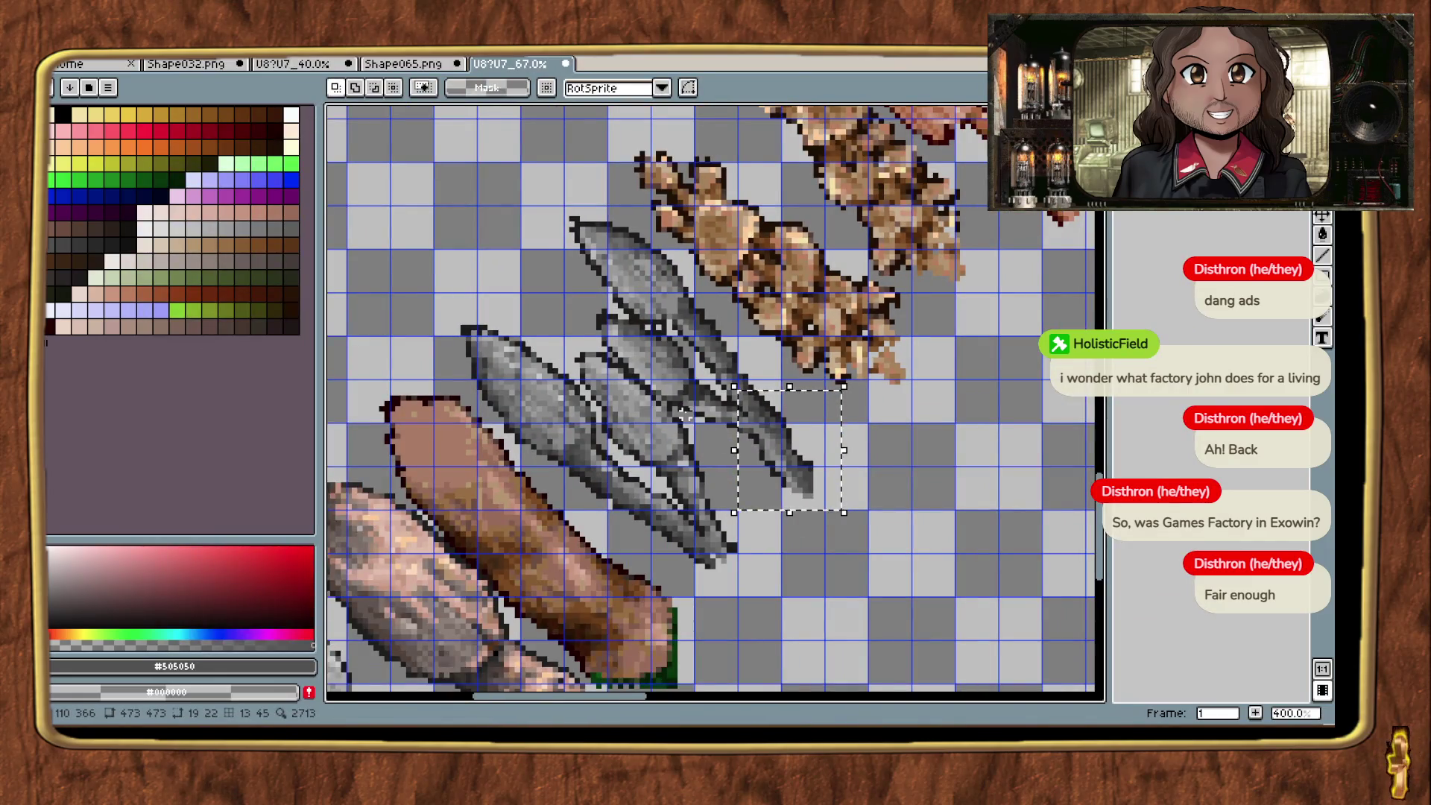
{"action": "scroll", "coordinate": [690, 412], "scroll_direction": "up", "scroll_amount": 1}
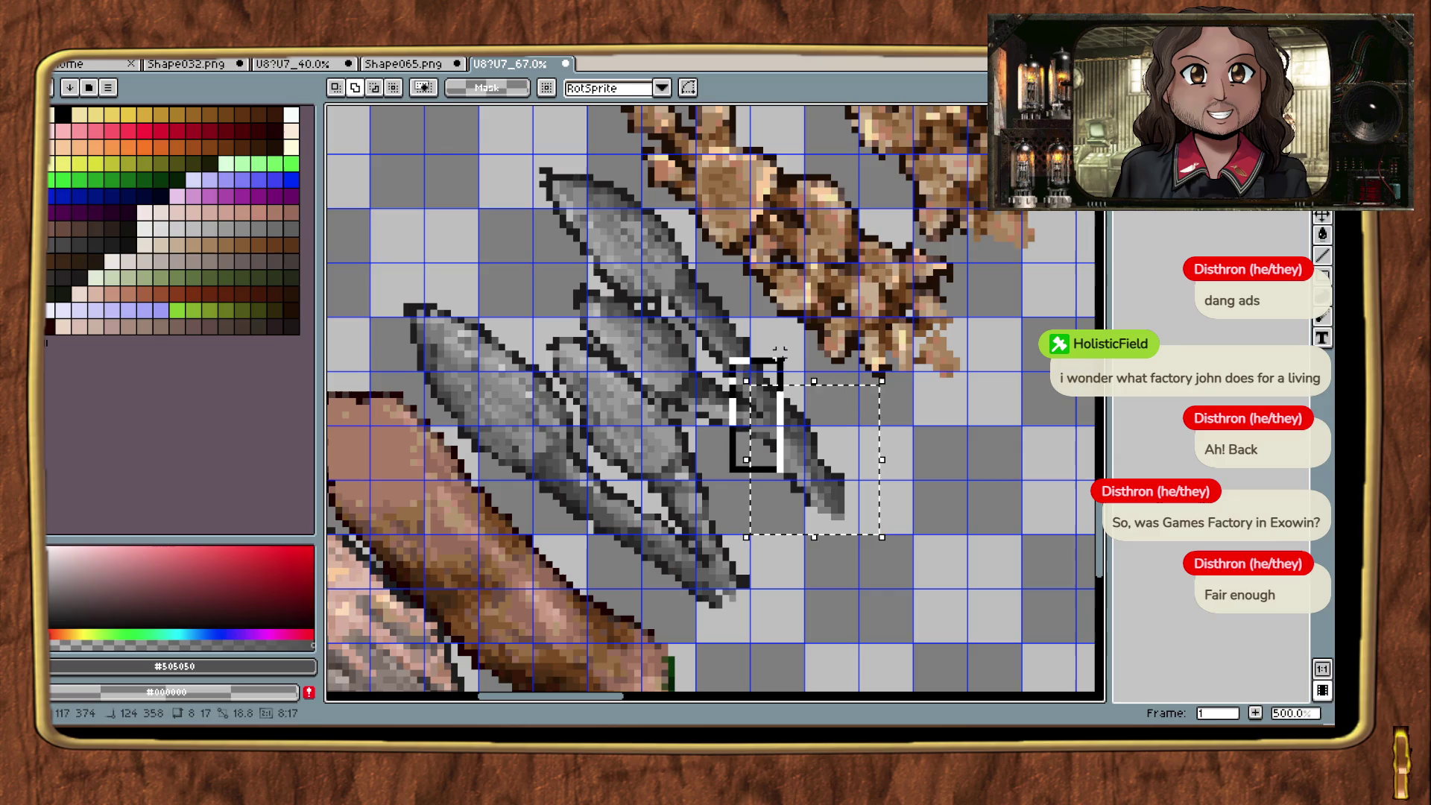
{"action": "scroll", "coordinate": [779, 391], "scroll_direction": "down", "scroll_amount": 1}
{"action": "key", "text": "alt+Tab"}
{"action": "key", "text": "alt+Tab"}
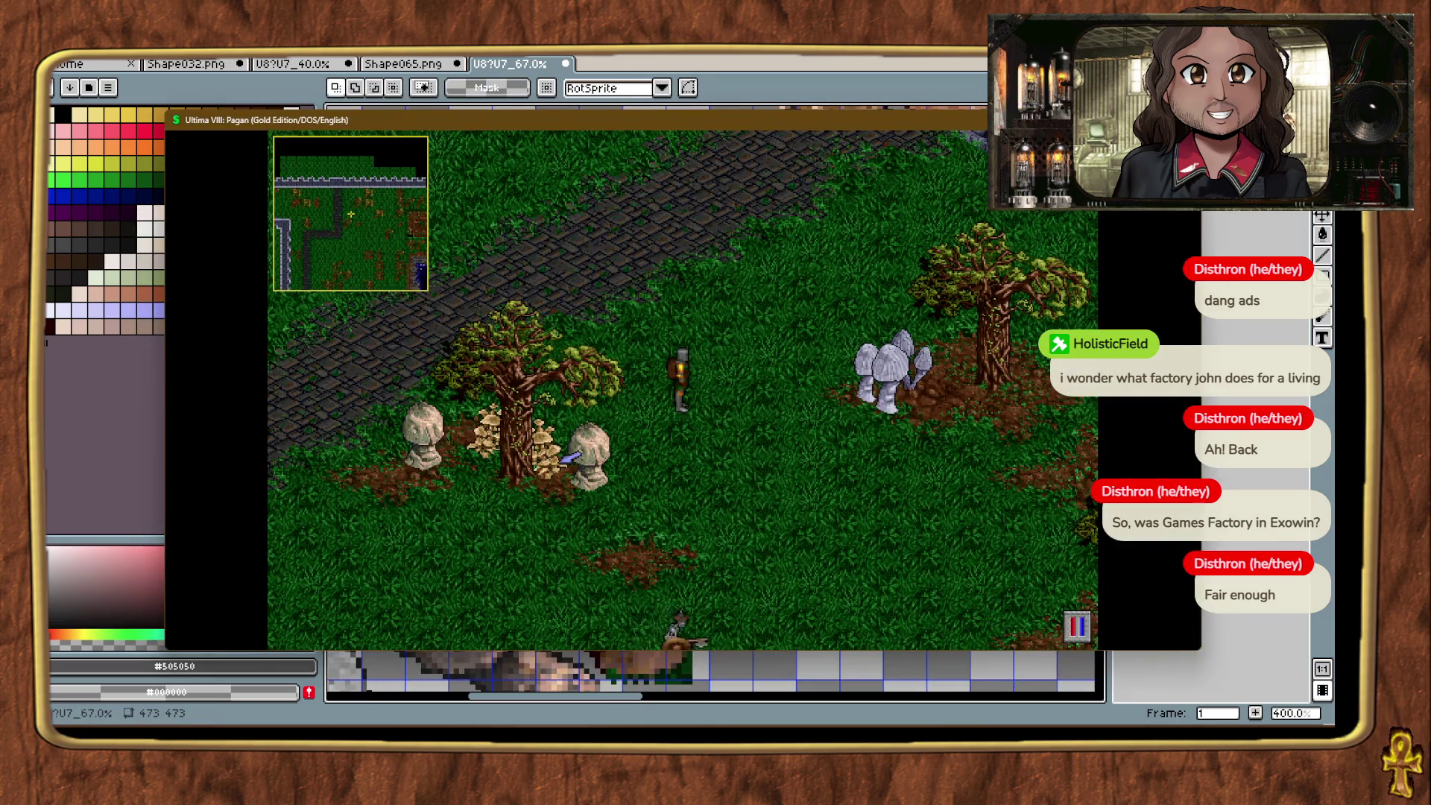
{"action": "key", "text": "alt+Tab"}
{"action": "scroll", "coordinate": [799, 453], "scroll_direction": "up", "scroll_amount": 2}
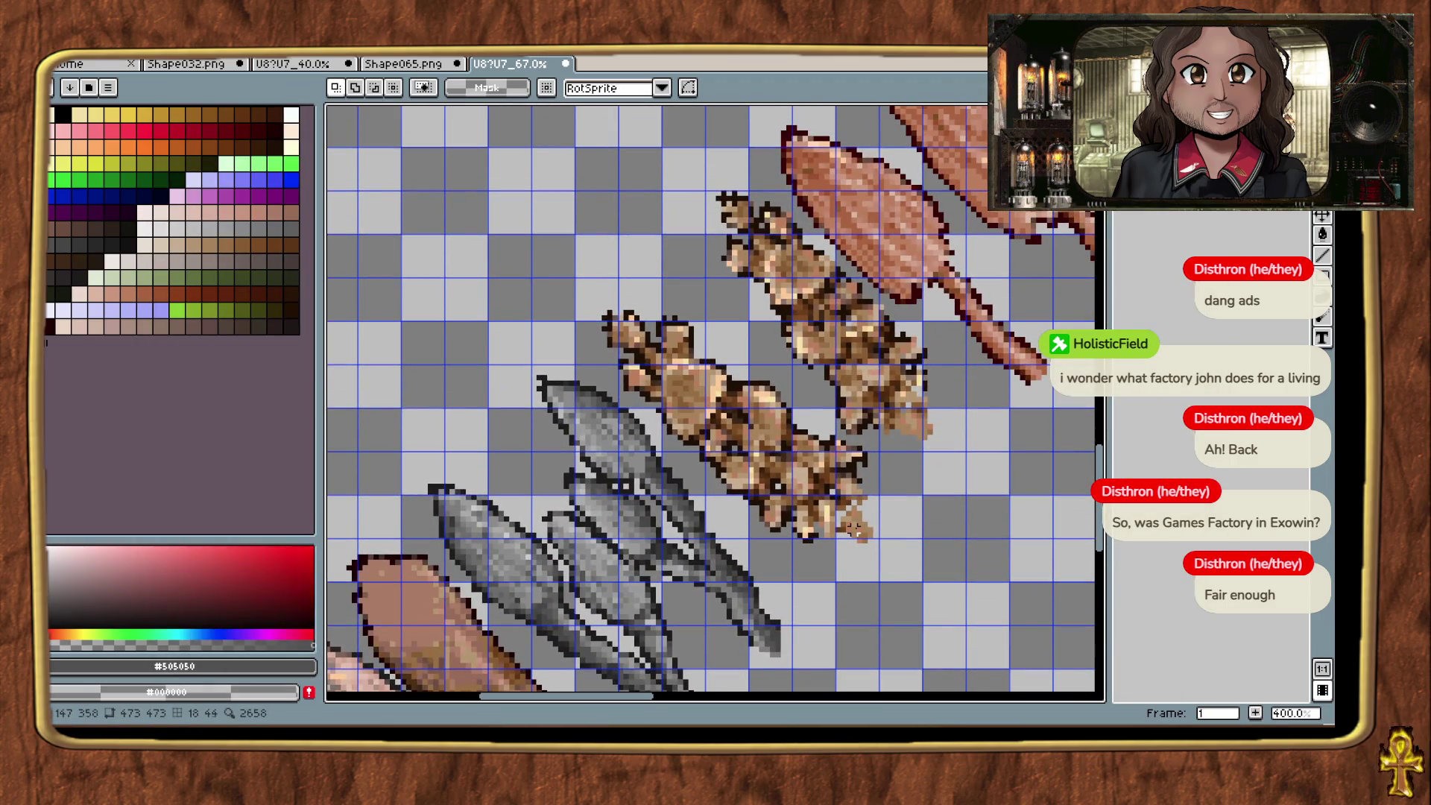
{"action": "scroll", "coordinate": [798, 538], "scroll_direction": "up", "scroll_amount": 2}
{"action": "left_click_drag", "start_coordinate": [902, 547], "coordinate": [788, 376]}
{"action": "mouse_move", "coordinate": [720, 550]}
{"action": "left_mouse_down"}
{"action": "mouse_move", "coordinate": [815, 415]}
{"action": "mouse_move", "coordinate": [834, 356]}
{"action": "left_mouse_up"}
{"action": "mouse_move", "coordinate": [671, 491]}
{"action": "left_mouse_down"}
{"action": "mouse_move", "coordinate": [775, 377]}
{"action": "mouse_move", "coordinate": [809, 306]}
{"action": "left_mouse_up"}
Step: Extend the selection over the cluster's top caps and remaining pixels
{"action": "left_click_drag", "start_coordinate": [615, 277], "coordinate": [747, 445]}
{"action": "left_click_drag", "start_coordinate": [715, 374], "coordinate": [760, 421]}
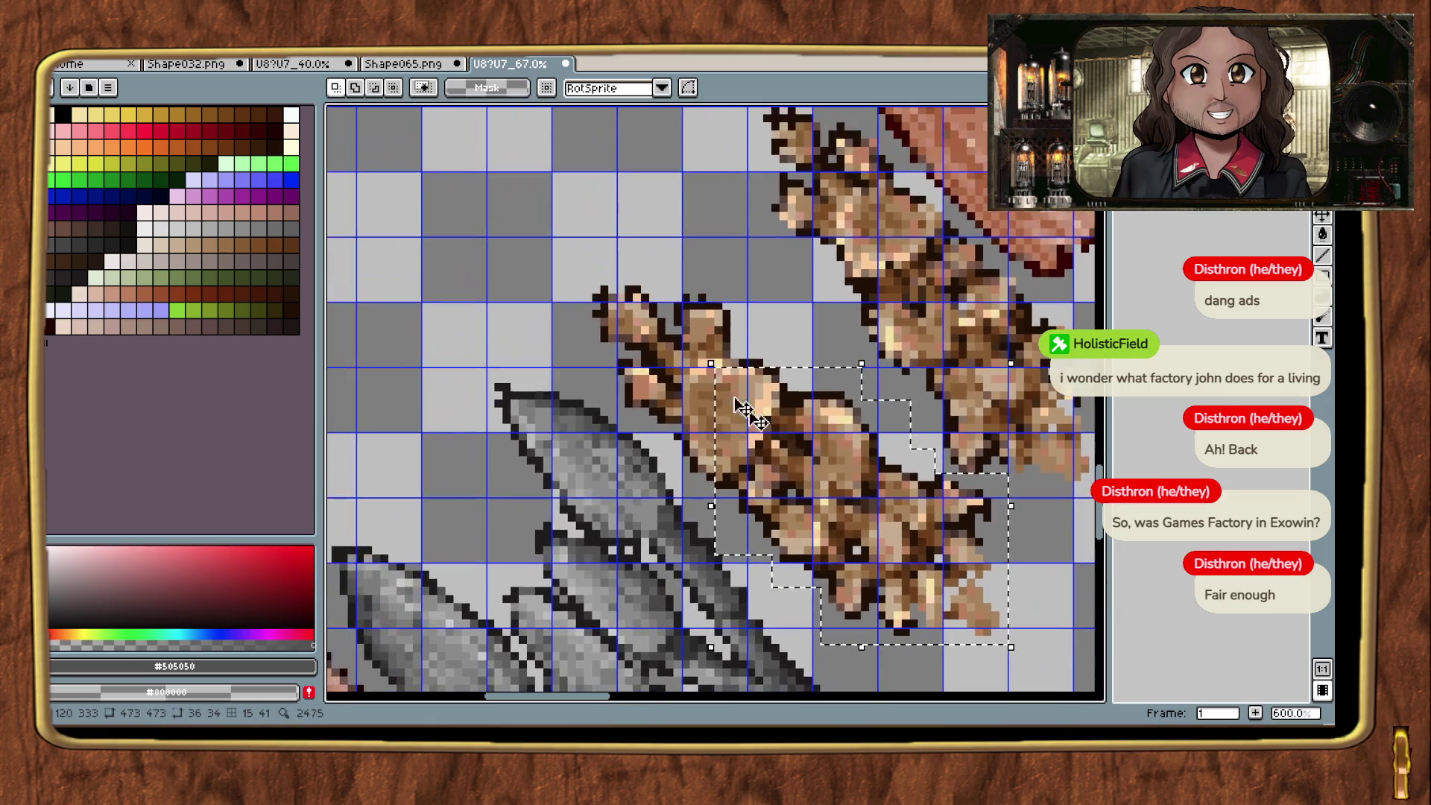
{"action": "left_click_drag", "start_coordinate": [582, 275], "coordinate": [761, 364]}
{"action": "scroll", "coordinate": [650, 409], "scroll_direction": "up", "scroll_amount": 2}
{"action": "left_click_drag", "start_coordinate": [604, 426], "coordinate": [778, 322]}
{"action": "left_click_drag", "start_coordinate": [552, 322], "coordinate": [599, 370]}
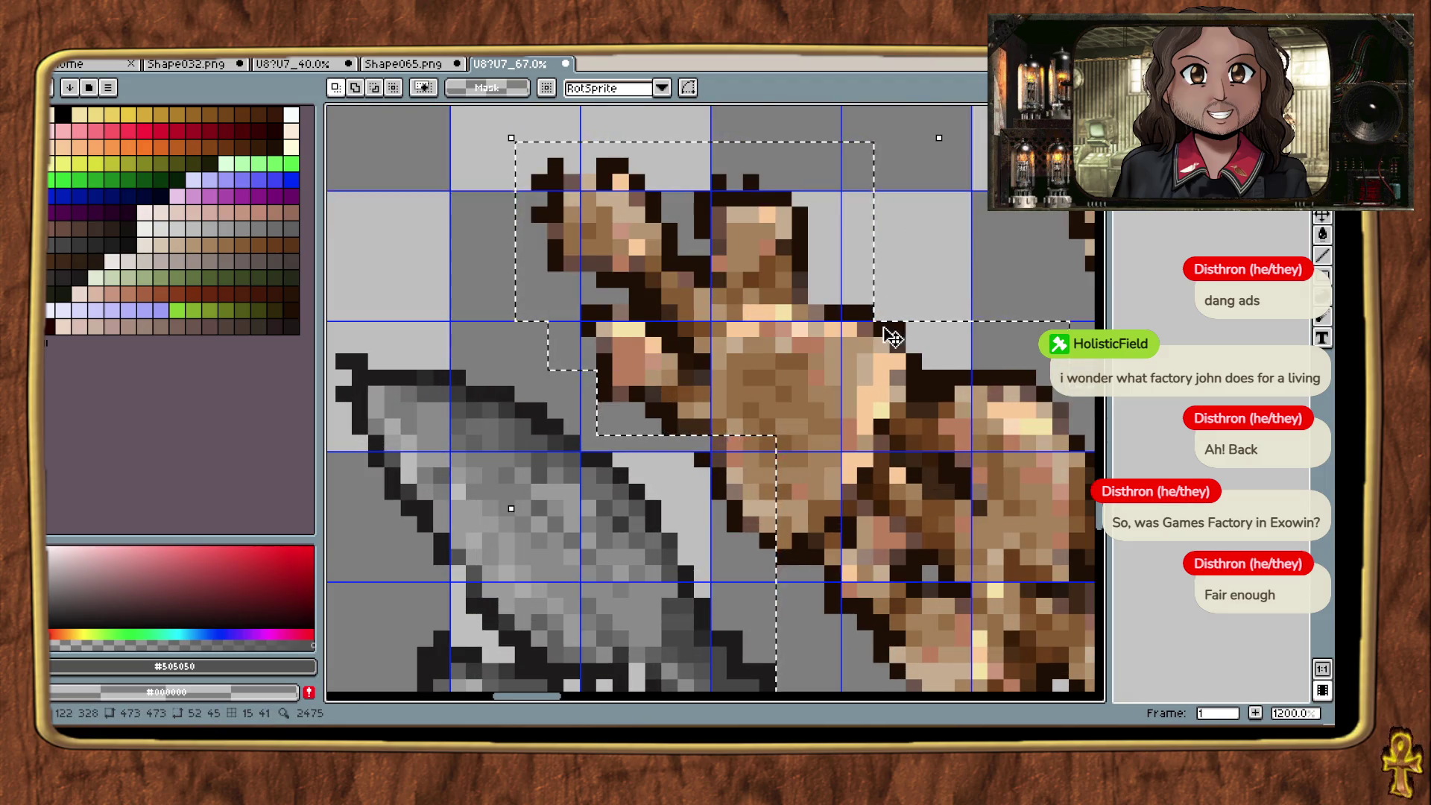
Step: Drag the selected cluster up and away into an empty area of the sheet
{"action": "scroll", "coordinate": [892, 337], "scroll_direction": "down", "scroll_amount": 2}
{"action": "scroll", "coordinate": [775, 451], "scroll_direction": "down", "scroll_amount": 1}
{"action": "scroll", "coordinate": [775, 451], "scroll_direction": "down", "scroll_amount": 4}
{"action": "left_click_drag", "start_coordinate": [785, 452], "coordinate": [722, 235]}
{"action": "scroll", "coordinate": [721, 234], "scroll_direction": "up", "scroll_amount": 3}
{"action": "left_click_drag", "start_coordinate": [800, 290], "coordinate": [791, 460]}
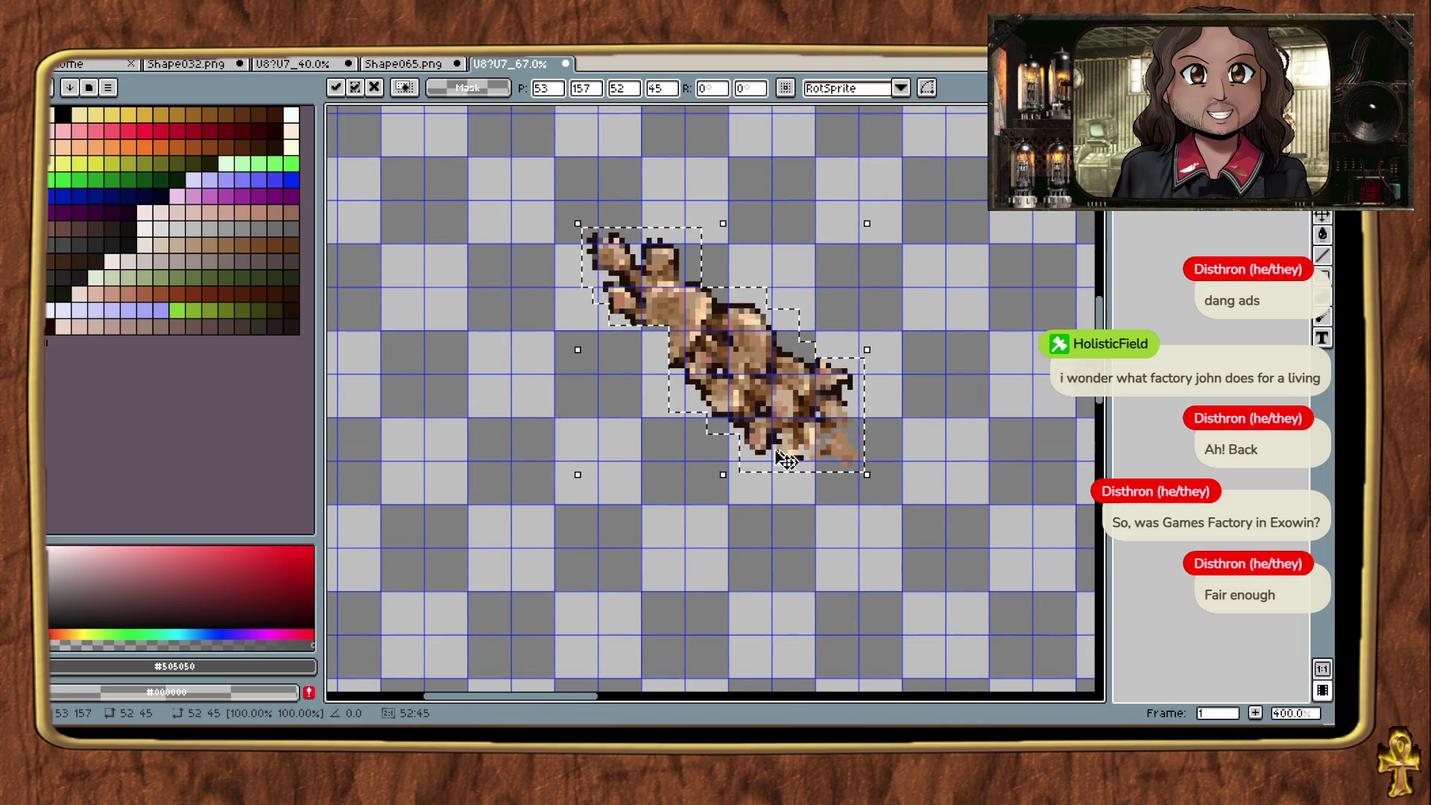
Step: Turn the selected tan mushroom cluster into a new sprite
{"action": "key", "text": "ctrl+alt+n"}
{"action": "scroll", "coordinate": [733, 421], "scroll_direction": "up", "scroll_amount": 4}
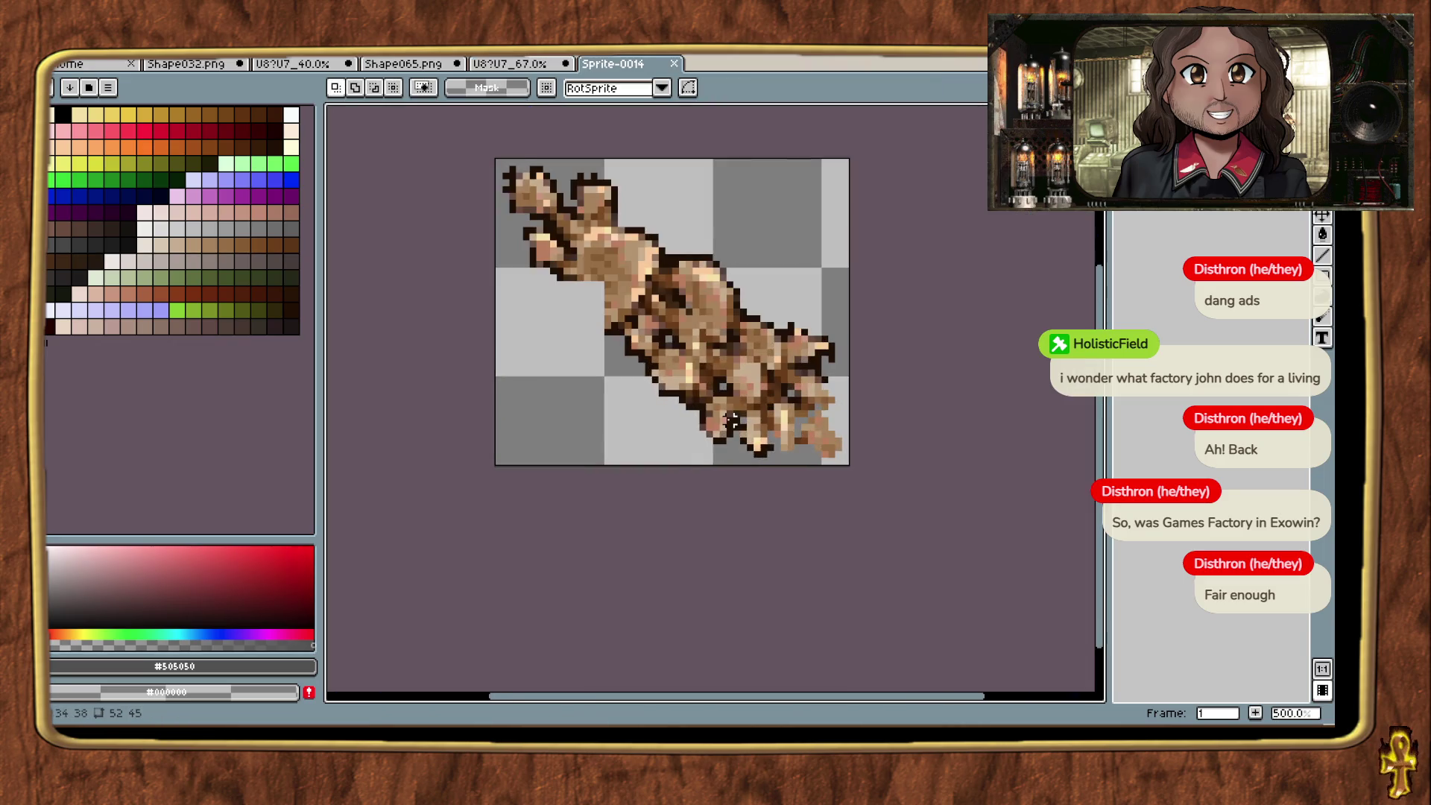
{"action": "key", "text": "alt+Tab"}
{"action": "key", "text": "alt+Tab"}
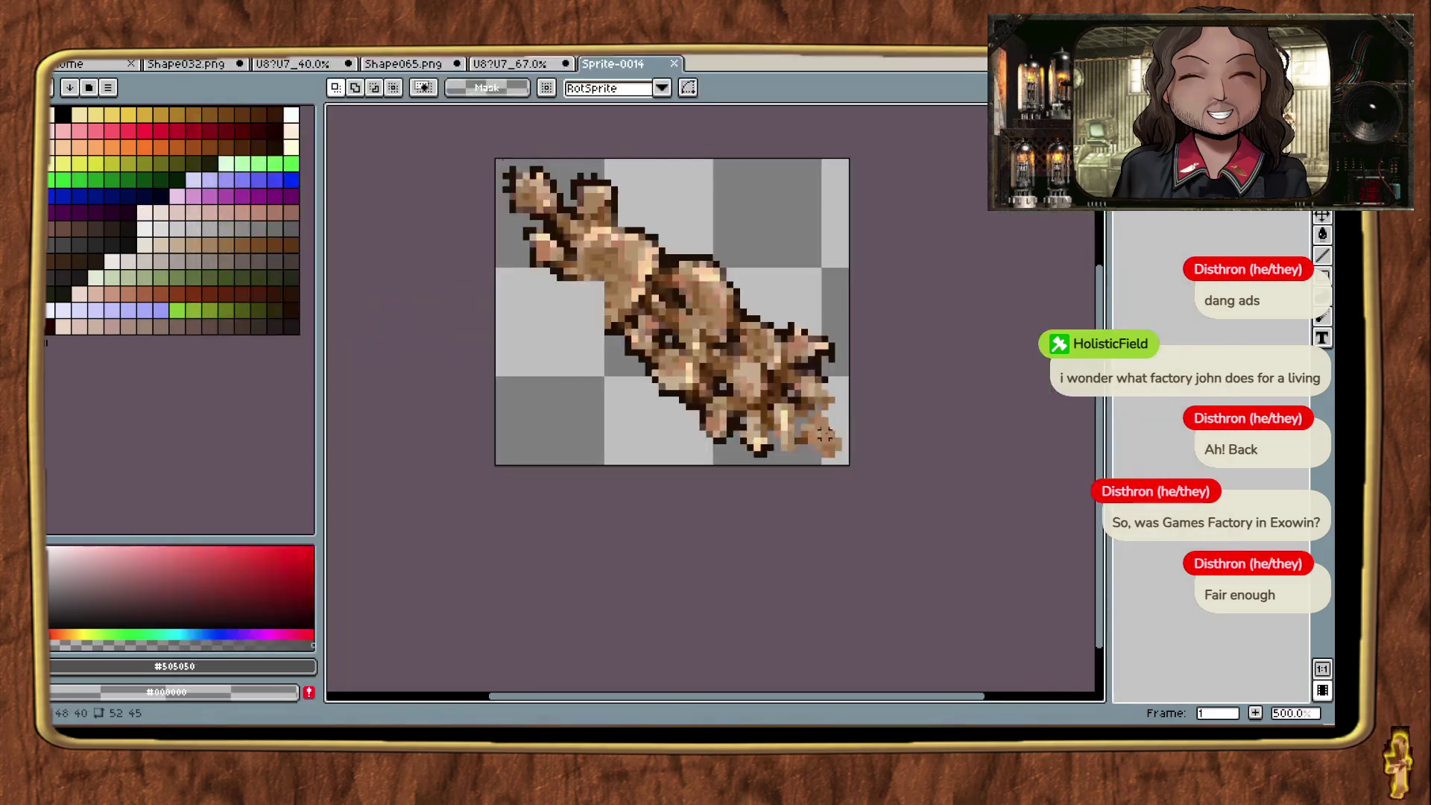
Step: Back on the main U8 sheet, make a small selection near the cluster and undo the stray paste
{"action": "left_click", "coordinate": [520, 62]}
{"action": "scroll", "coordinate": [700, 529], "scroll_direction": "down", "scroll_amount": 3}
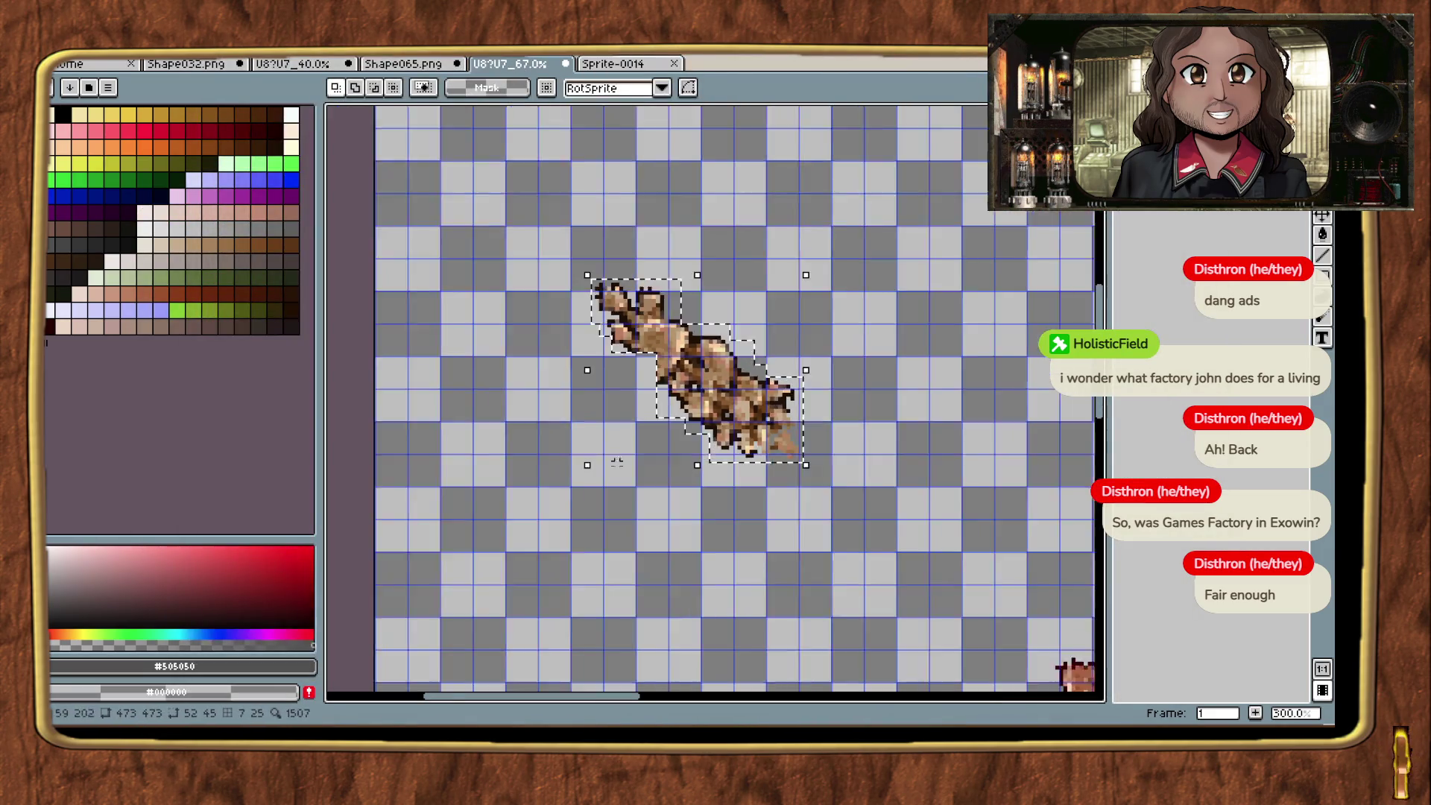
{"action": "scroll", "coordinate": [701, 529], "scroll_direction": "up", "scroll_amount": 5}
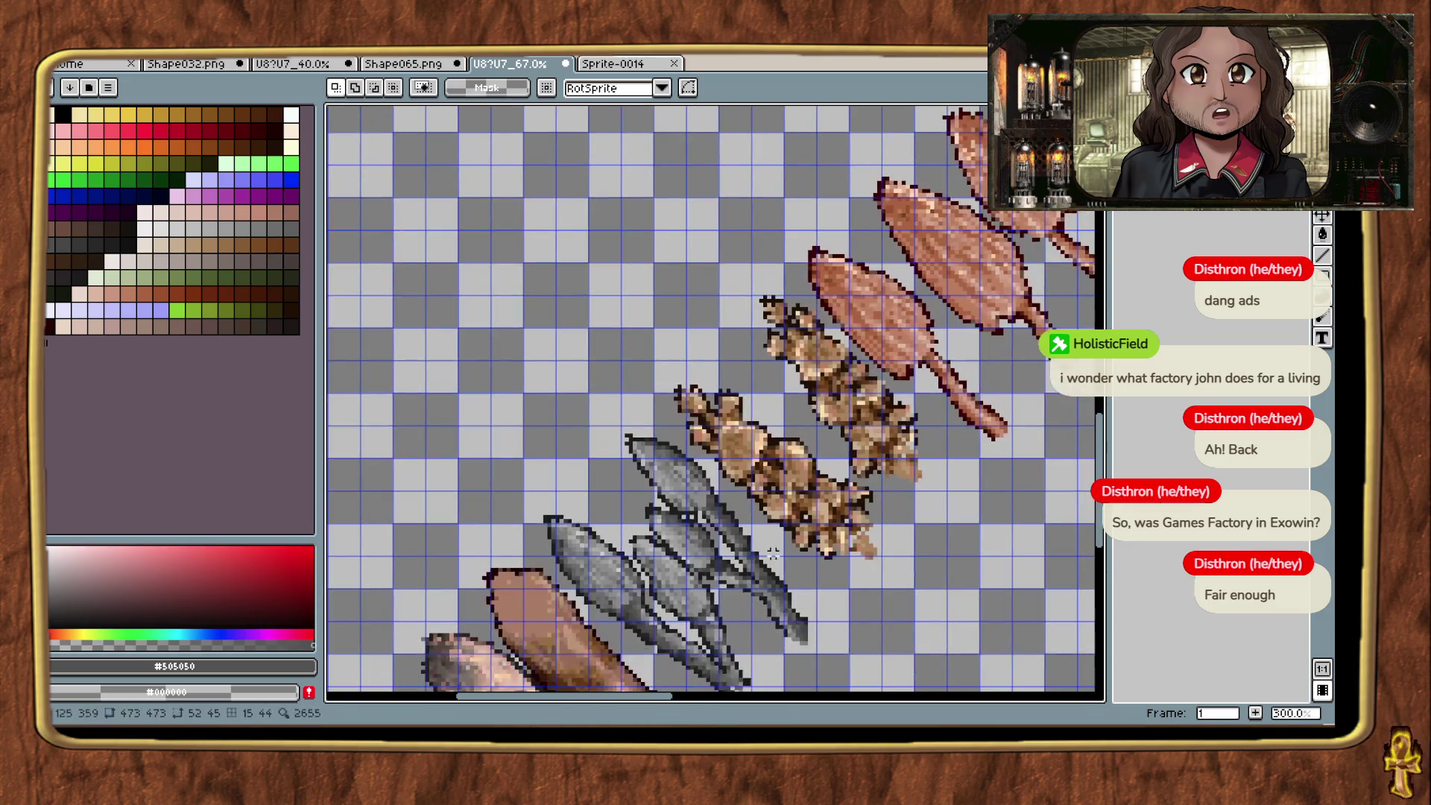
{"action": "scroll", "coordinate": [686, 410], "scroll_direction": "up", "scroll_amount": 3}
{"action": "left_click_drag", "start_coordinate": [653, 366], "coordinate": [653, 362]}
{"action": "left_click_drag", "start_coordinate": [740, 430], "coordinate": [742, 430]}
{"action": "scroll", "coordinate": [742, 431], "scroll_direction": "down", "scroll_amount": 4}
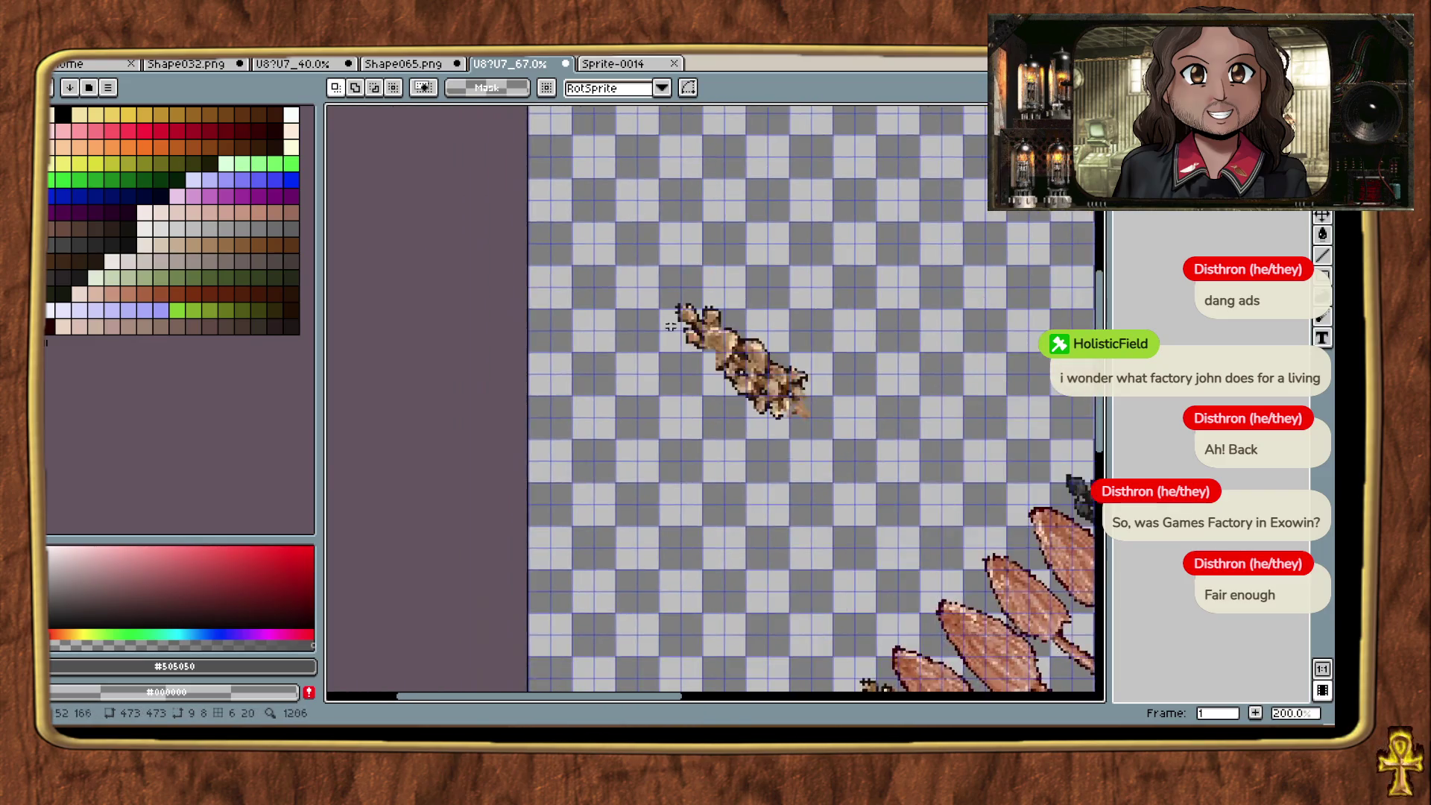
{"action": "scroll", "coordinate": [669, 335], "scroll_direction": "up", "scroll_amount": 5}
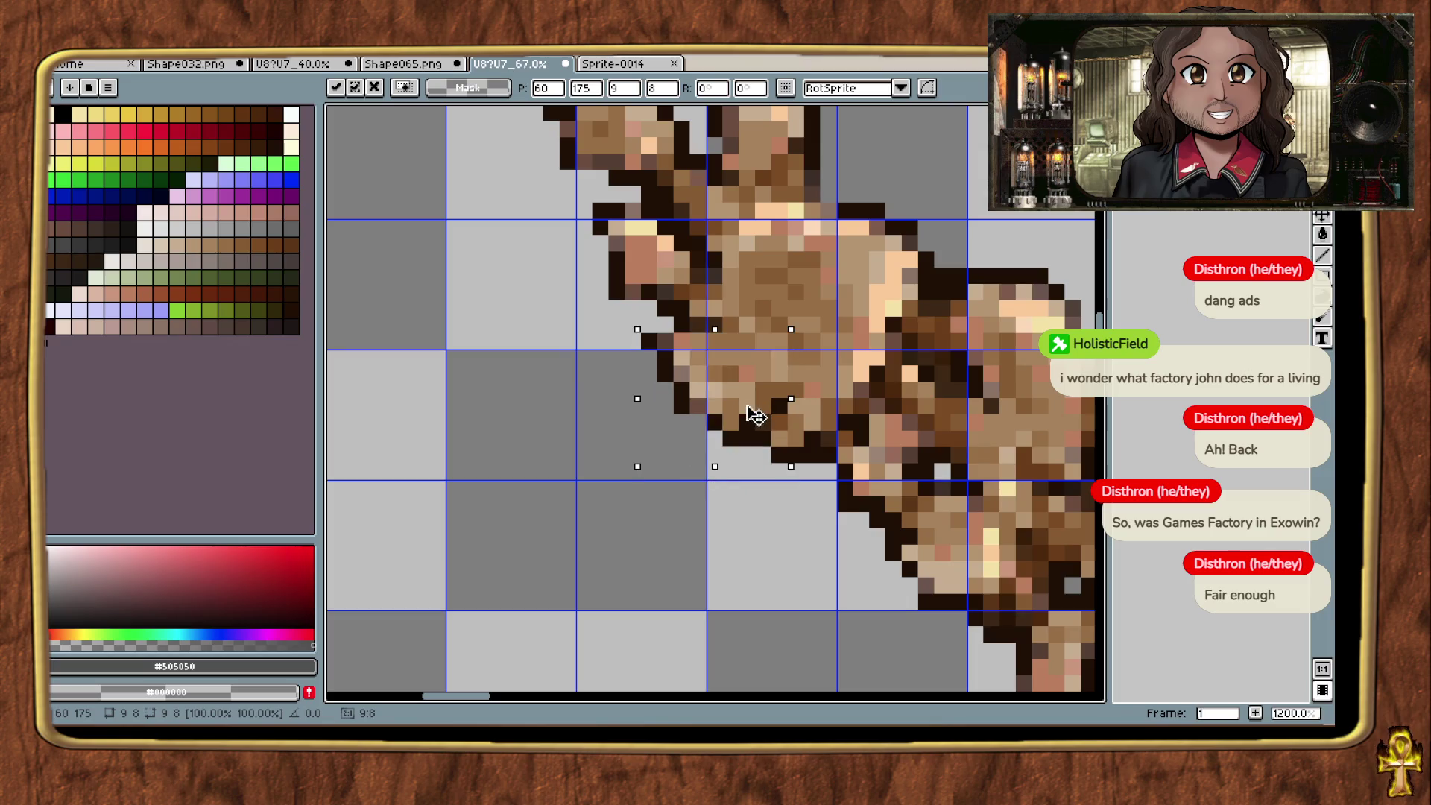
{"action": "key", "text": "ctrl+z"}
{"action": "scroll", "coordinate": [754, 543], "scroll_direction": "down", "scroll_amount": 3}
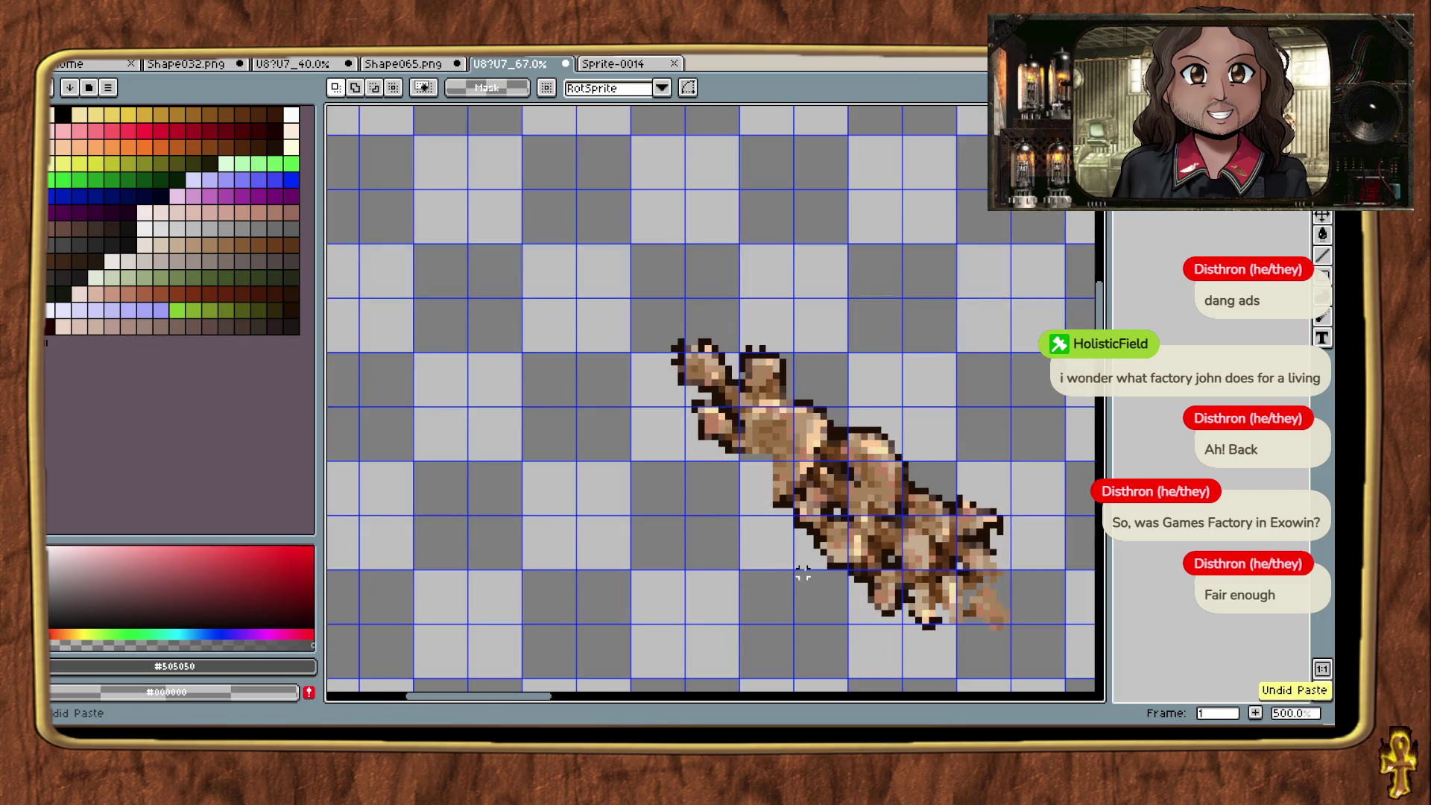
Step: Paste the mushroom cluster, drag it into position, and drop it in place
{"action": "key", "text": "ctrl+v"}
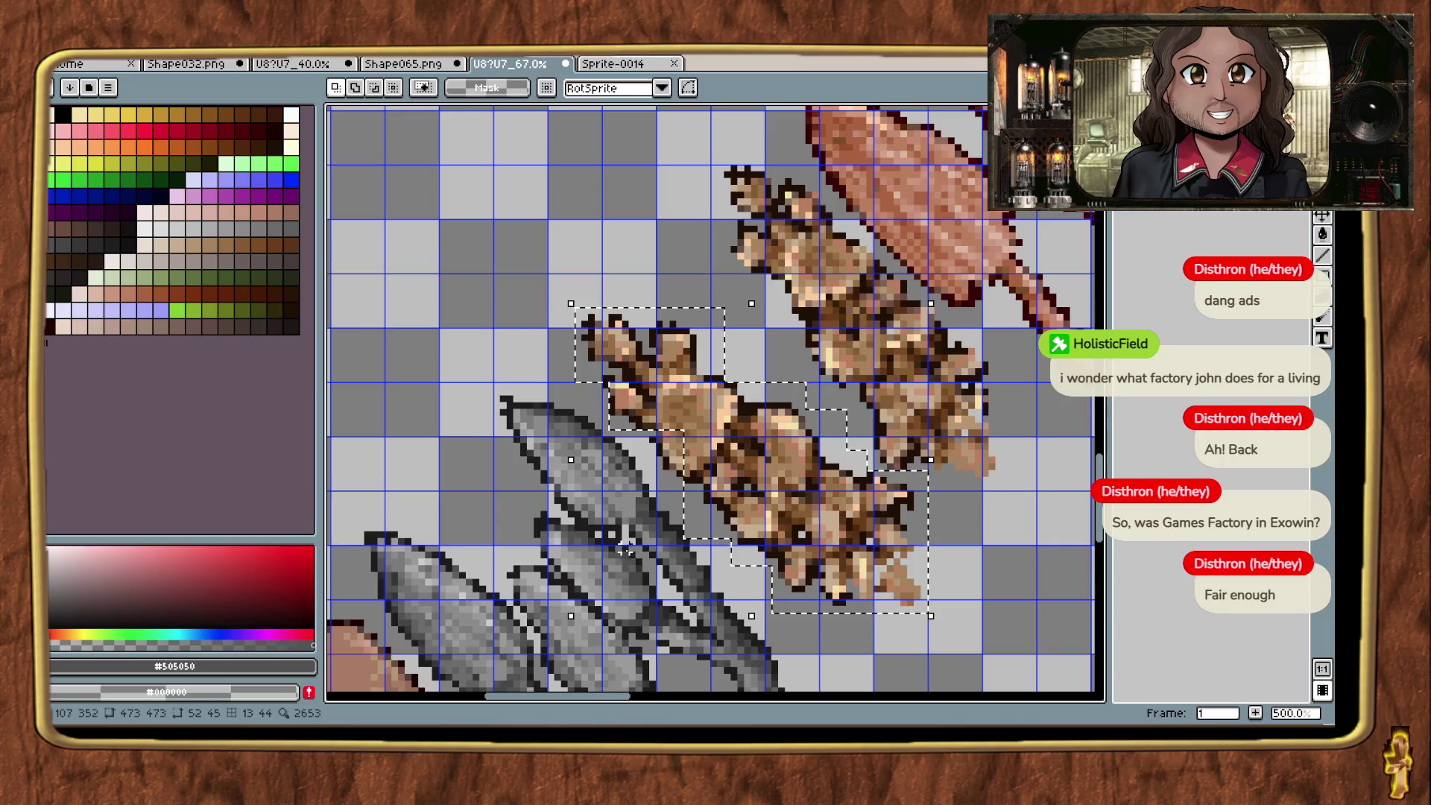
{"action": "scroll", "coordinate": [625, 555], "scroll_direction": "up", "scroll_amount": 3}
{"action": "scroll", "coordinate": [741, 485], "scroll_direction": "down", "scroll_amount": 6}
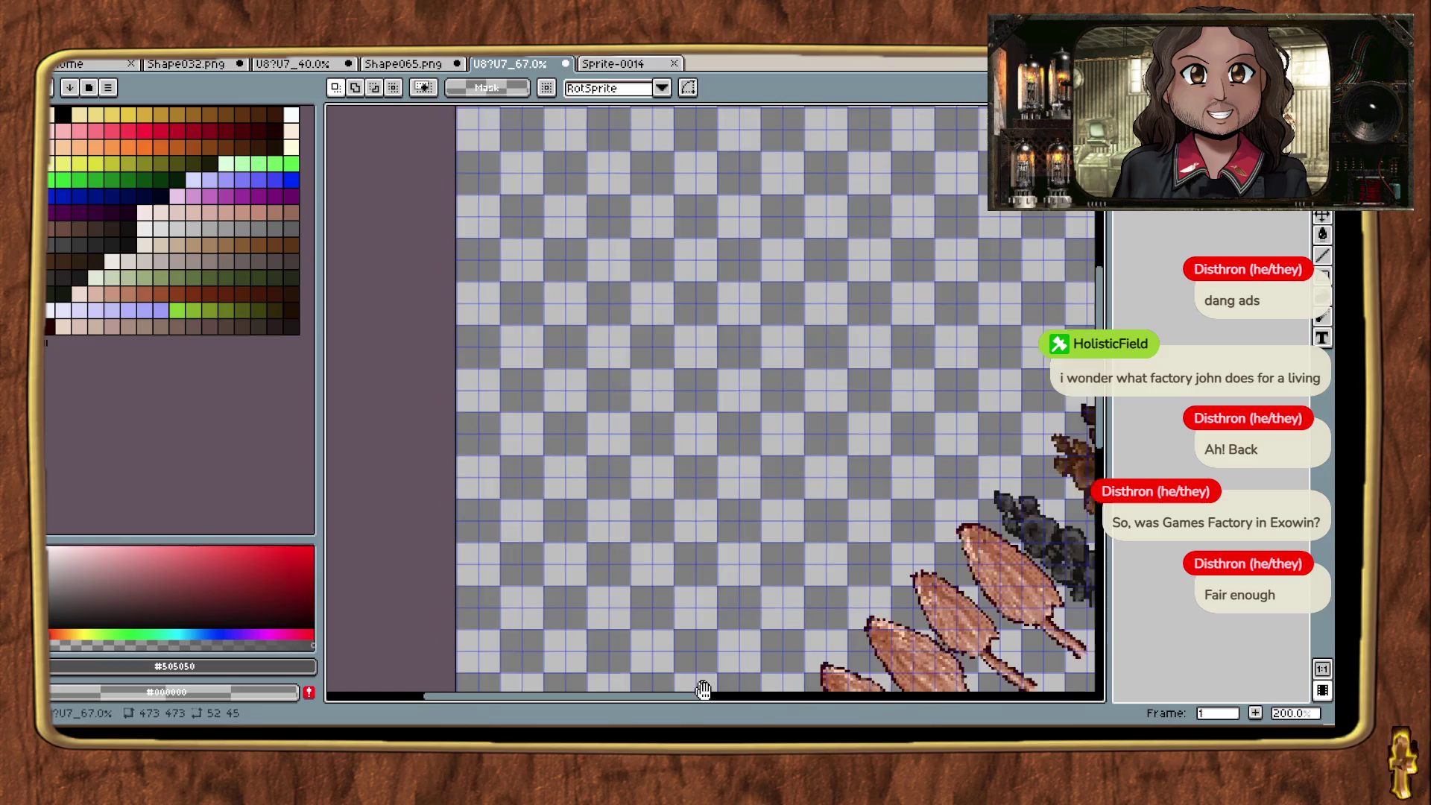
{"action": "key", "text": "ctrl+v"}
{"action": "left_click_drag", "start_coordinate": [805, 418], "coordinate": [772, 373]}
{"action": "scroll", "coordinate": [740, 351], "scroll_direction": "up", "scroll_amount": 2}
{"action": "left_click_drag", "start_coordinate": [747, 297], "coordinate": [805, 373]}
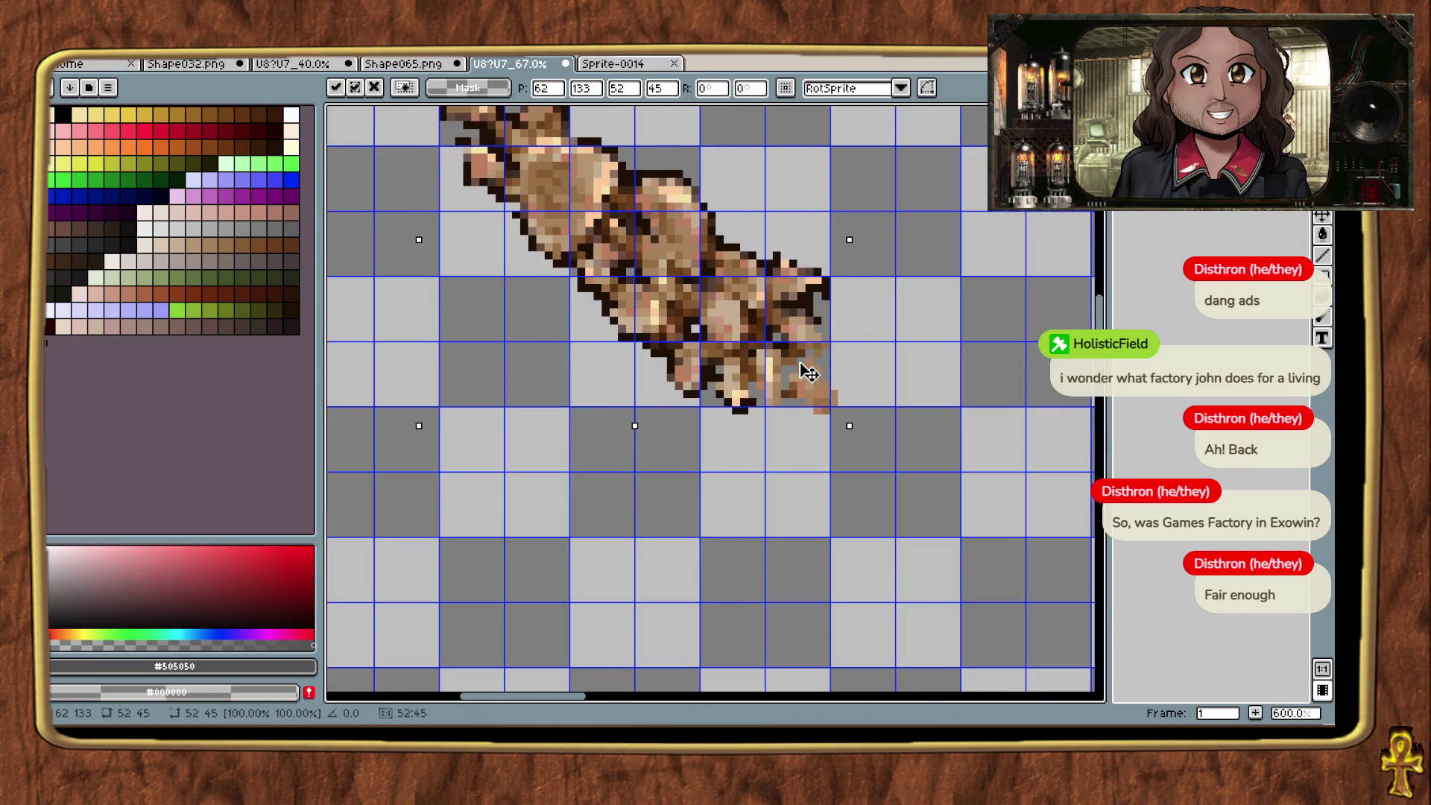
{"action": "left_click_drag", "start_coordinate": [743, 302], "coordinate": [737, 299]}
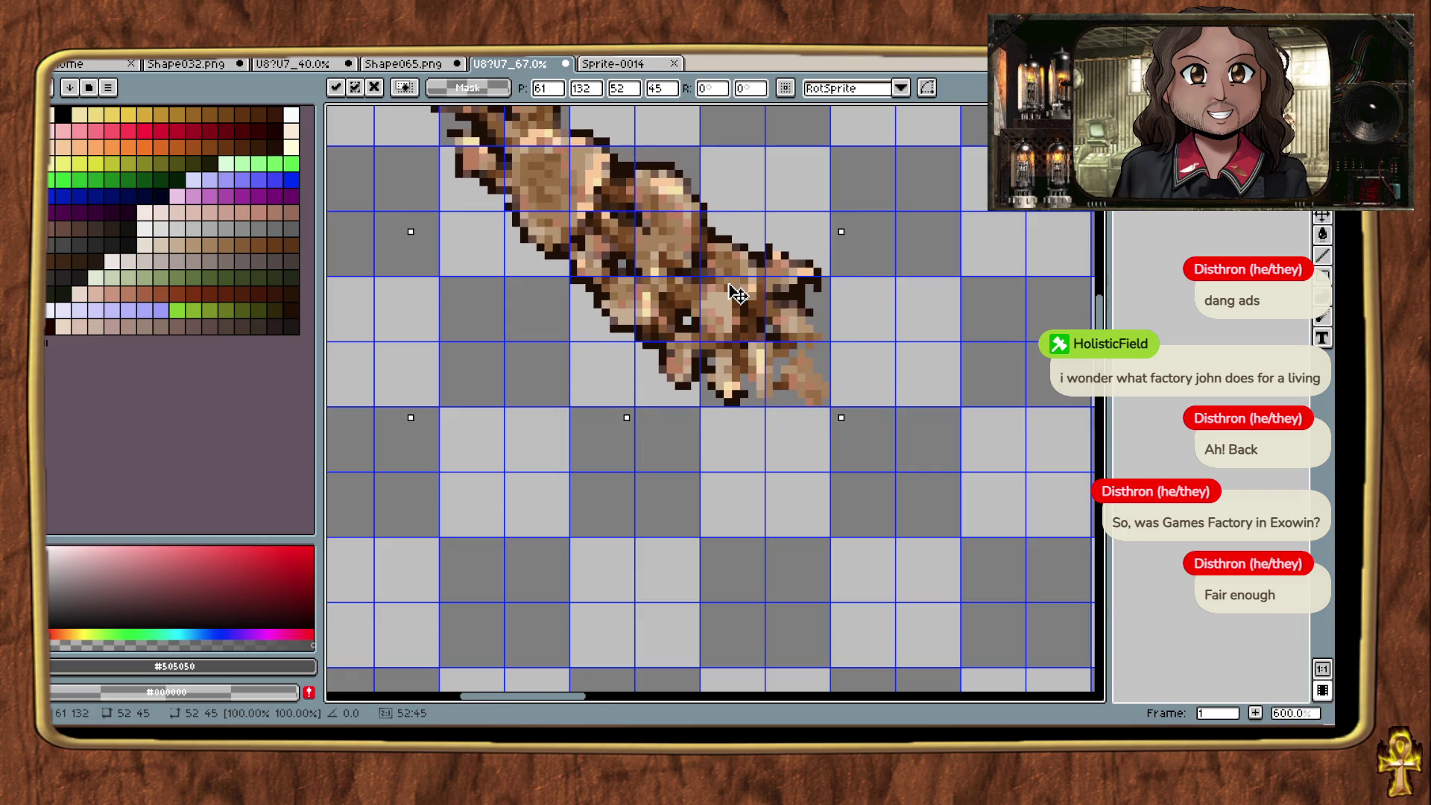
{"action": "left_click", "coordinate": [918, 344]}
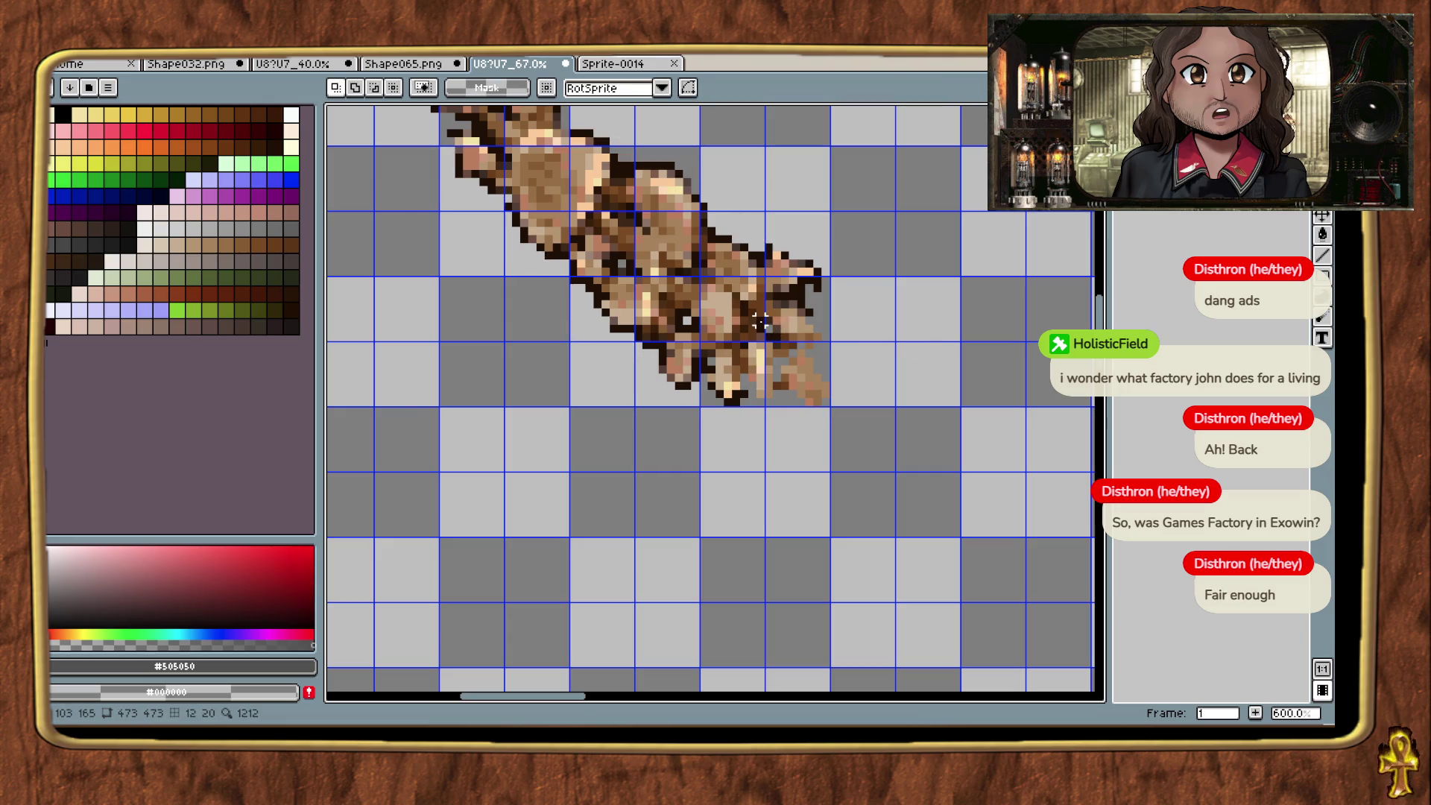
{"action": "scroll", "coordinate": [913, 441], "scroll_direction": "down", "scroll_amount": 2}
{"action": "scroll", "coordinate": [869, 469], "scroll_direction": "up", "scroll_amount": 2}
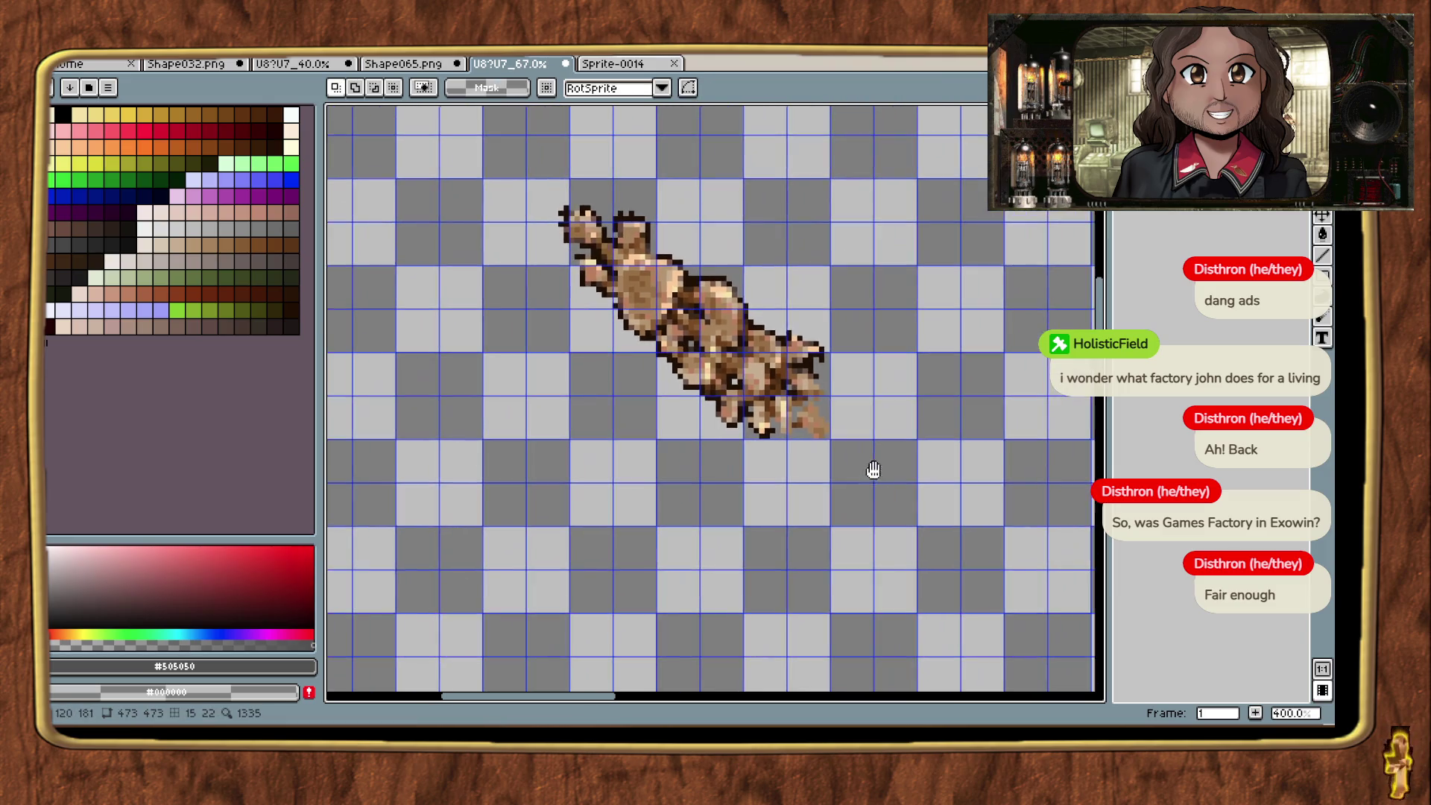
{"action": "scroll", "coordinate": [872, 415], "scroll_direction": "up", "scroll_amount": 1}
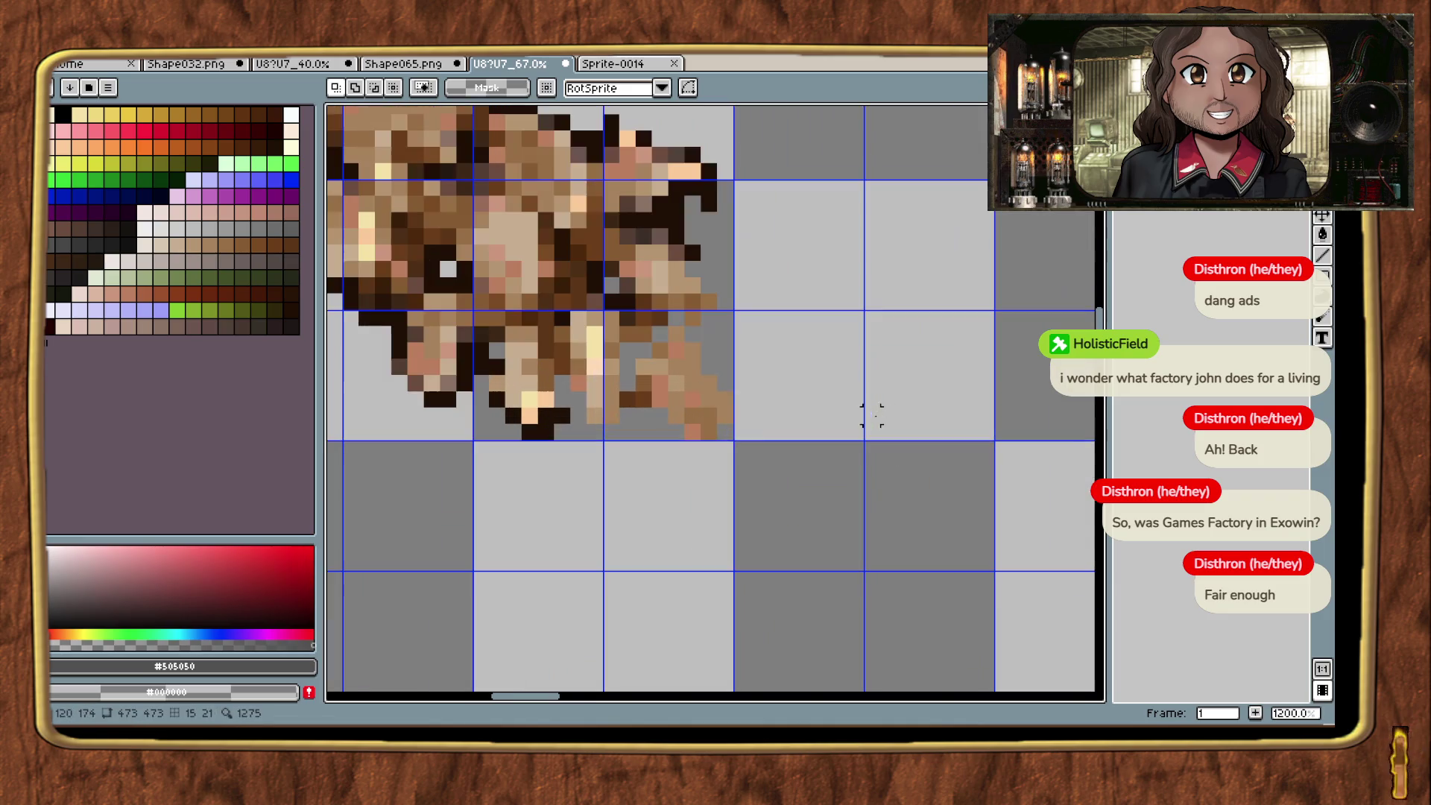
Step: Select the whole mushroom cluster and shift it slightly to the right
{"action": "left_click_drag", "start_coordinate": [775, 451], "coordinate": [725, 384]}
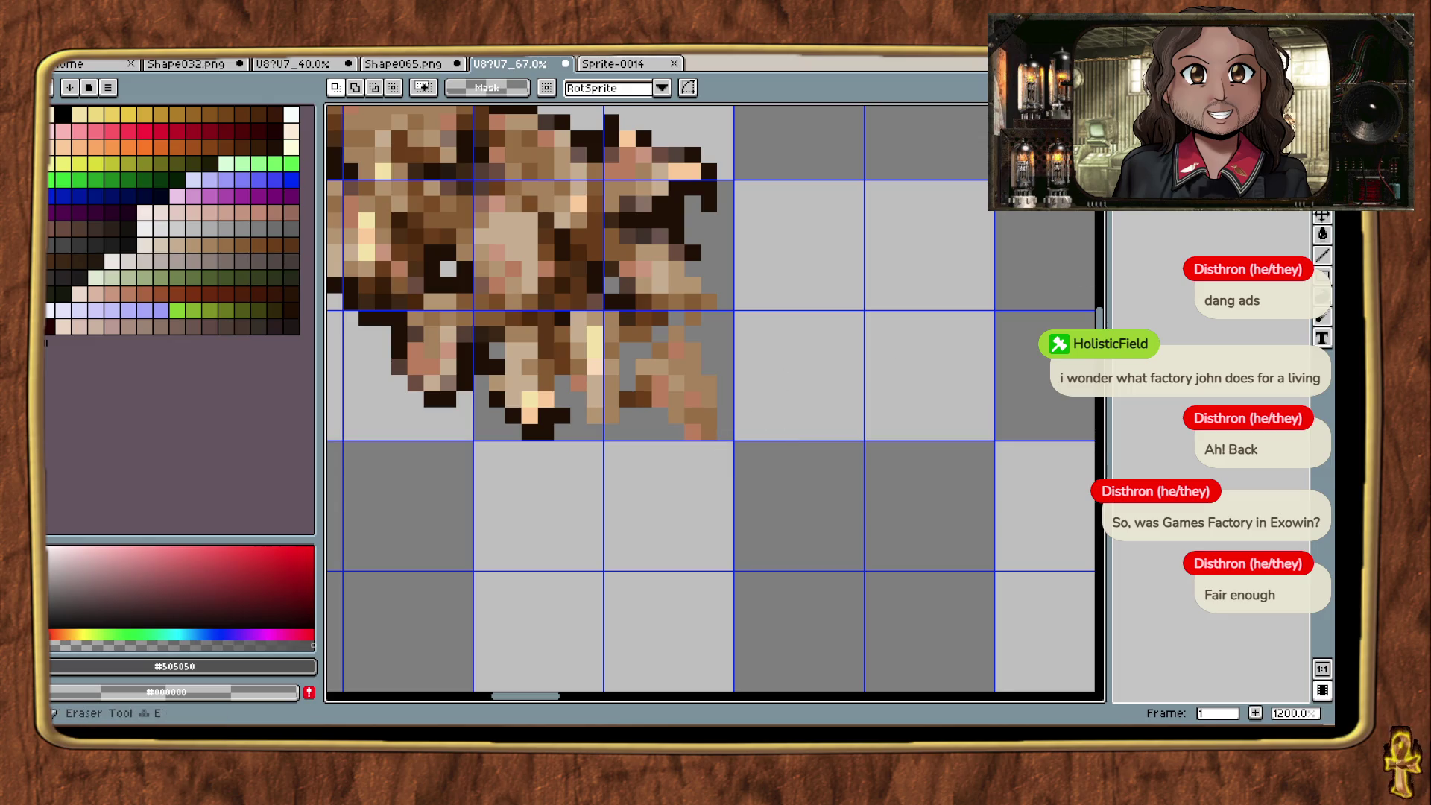
{"action": "key", "text": "e"}
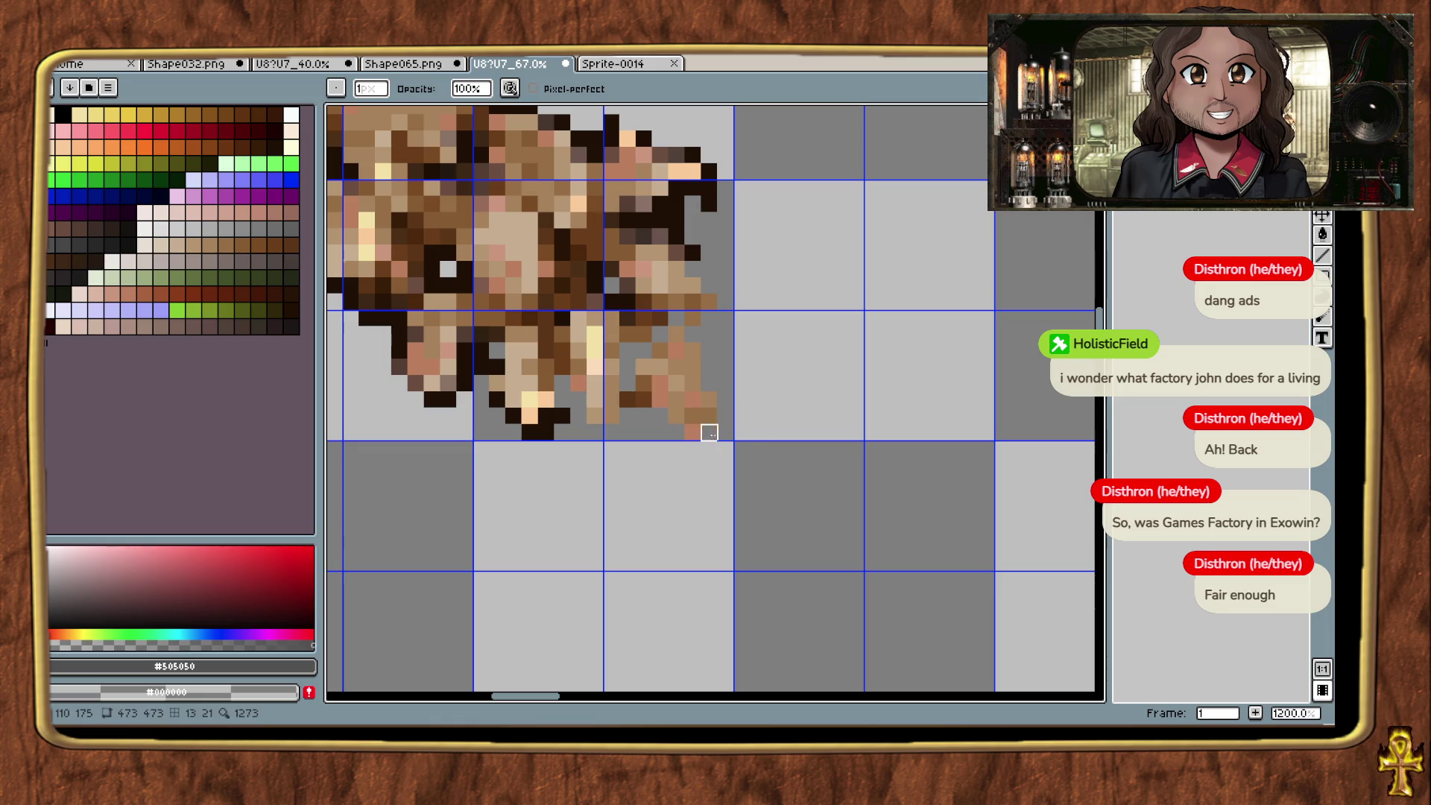
{"action": "scroll", "coordinate": [823, 497], "scroll_direction": "down", "scroll_amount": 4}
{"action": "key", "text": "m"}
{"action": "mouse_move", "coordinate": [425, 568]}
{"action": "left_mouse_down"}
{"action": "mouse_move", "coordinate": [686, 278]}
{"action": "mouse_move", "coordinate": [809, 178]}
{"action": "left_mouse_up"}
{"action": "left_click_drag", "start_coordinate": [680, 377], "coordinate": [686, 377]}
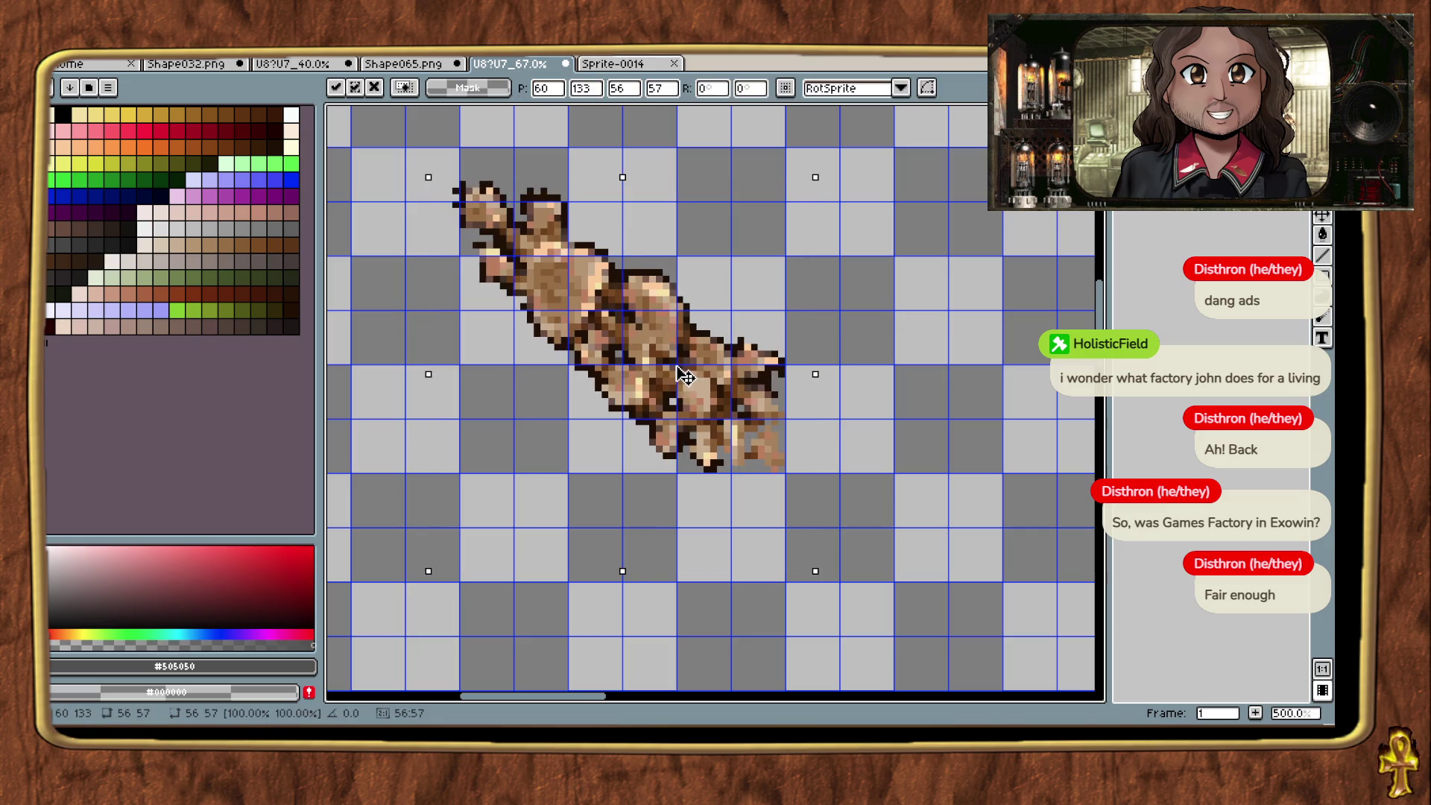
{"action": "key", "text": "Return"}
Step: Repaint the upper-left cap's top outline in dark palette colour index 133
{"action": "key", "text": "ctrl+d"}
{"action": "left_click_drag", "start_coordinate": [869, 406], "coordinate": [984, 505]}
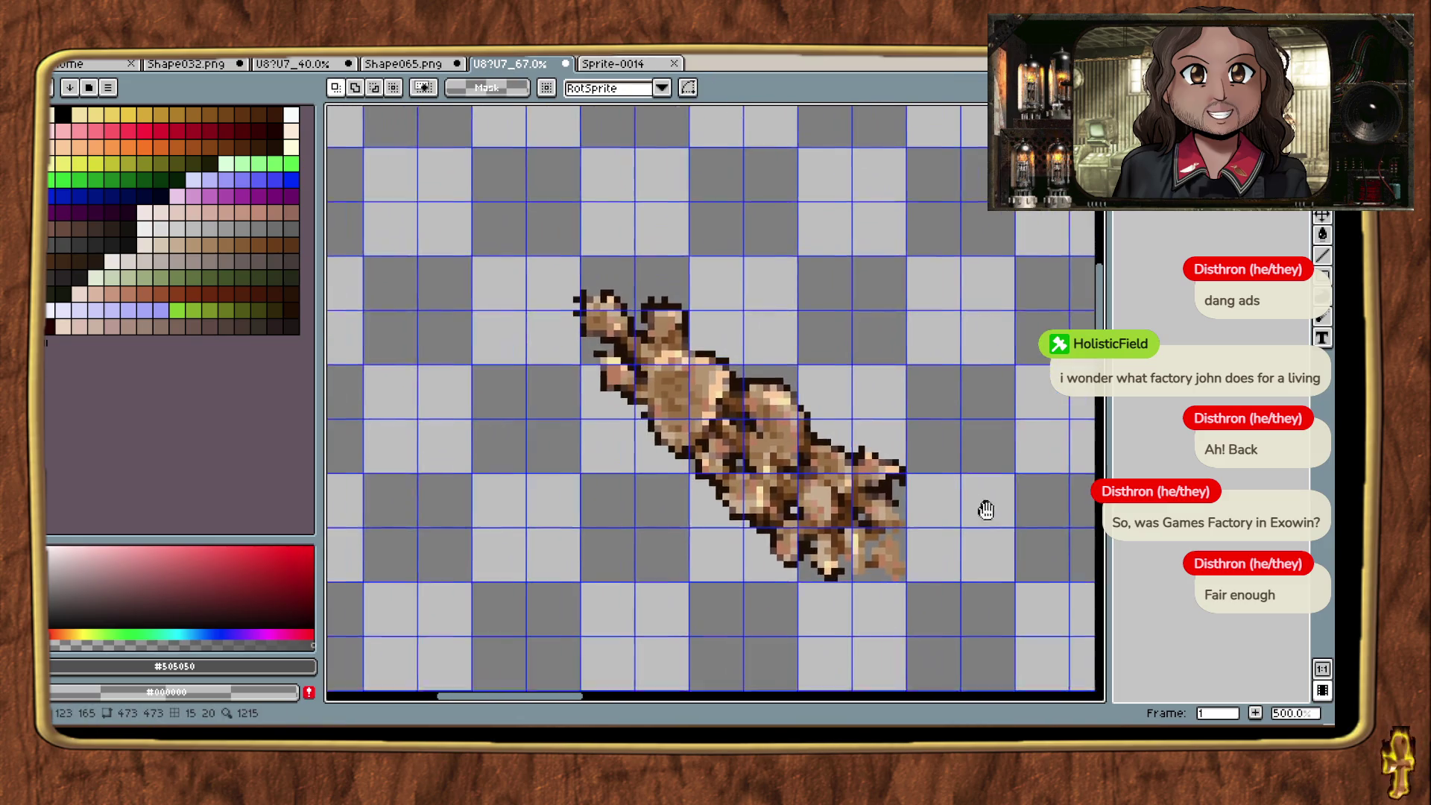
{"action": "key", "text": "i"}
{"action": "scroll", "coordinate": [632, 308], "scroll_direction": "up", "scroll_amount": 5}
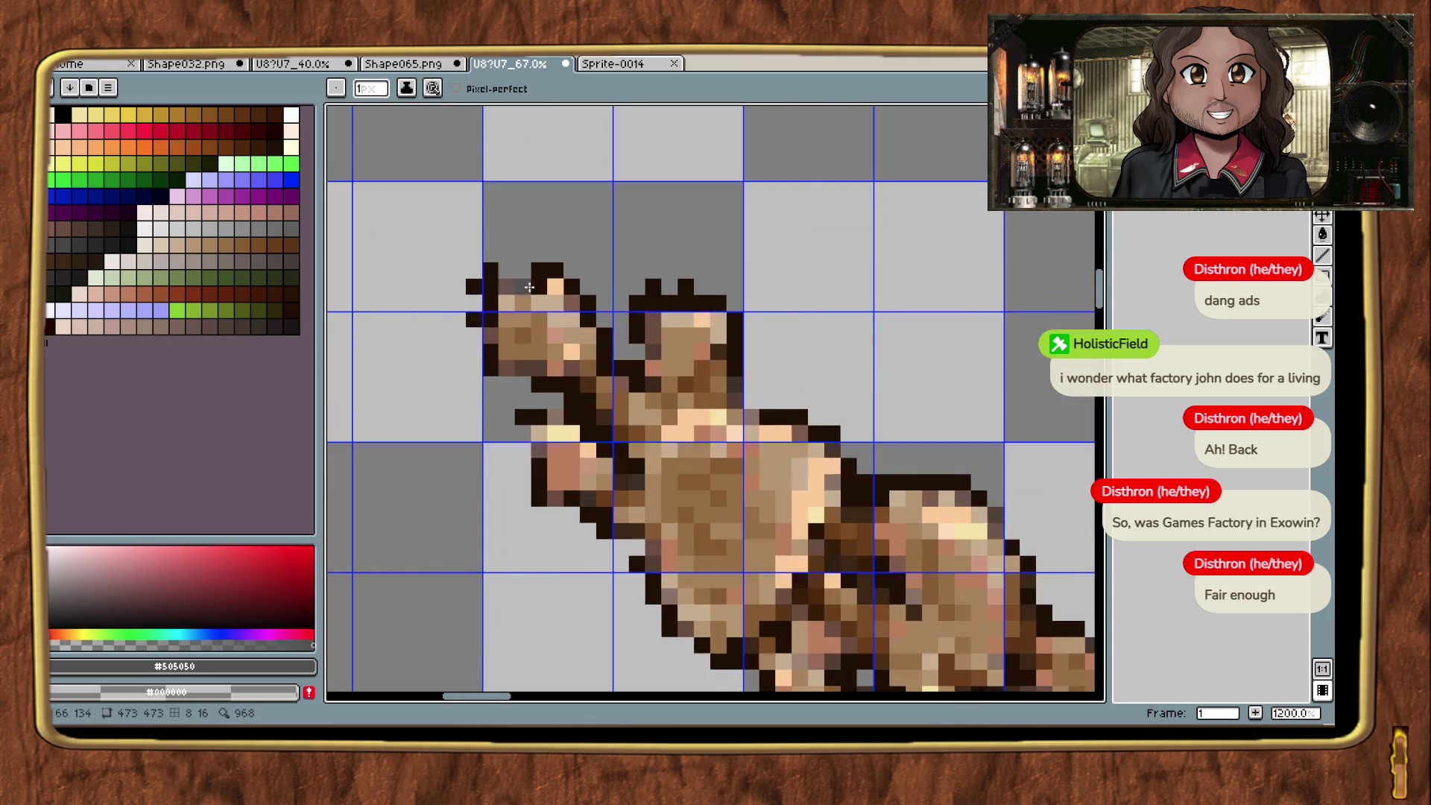
{"action": "left_click", "coordinate": [536, 270]}
{"action": "key", "text": "b"}
{"action": "left_click", "coordinate": [522, 267]}
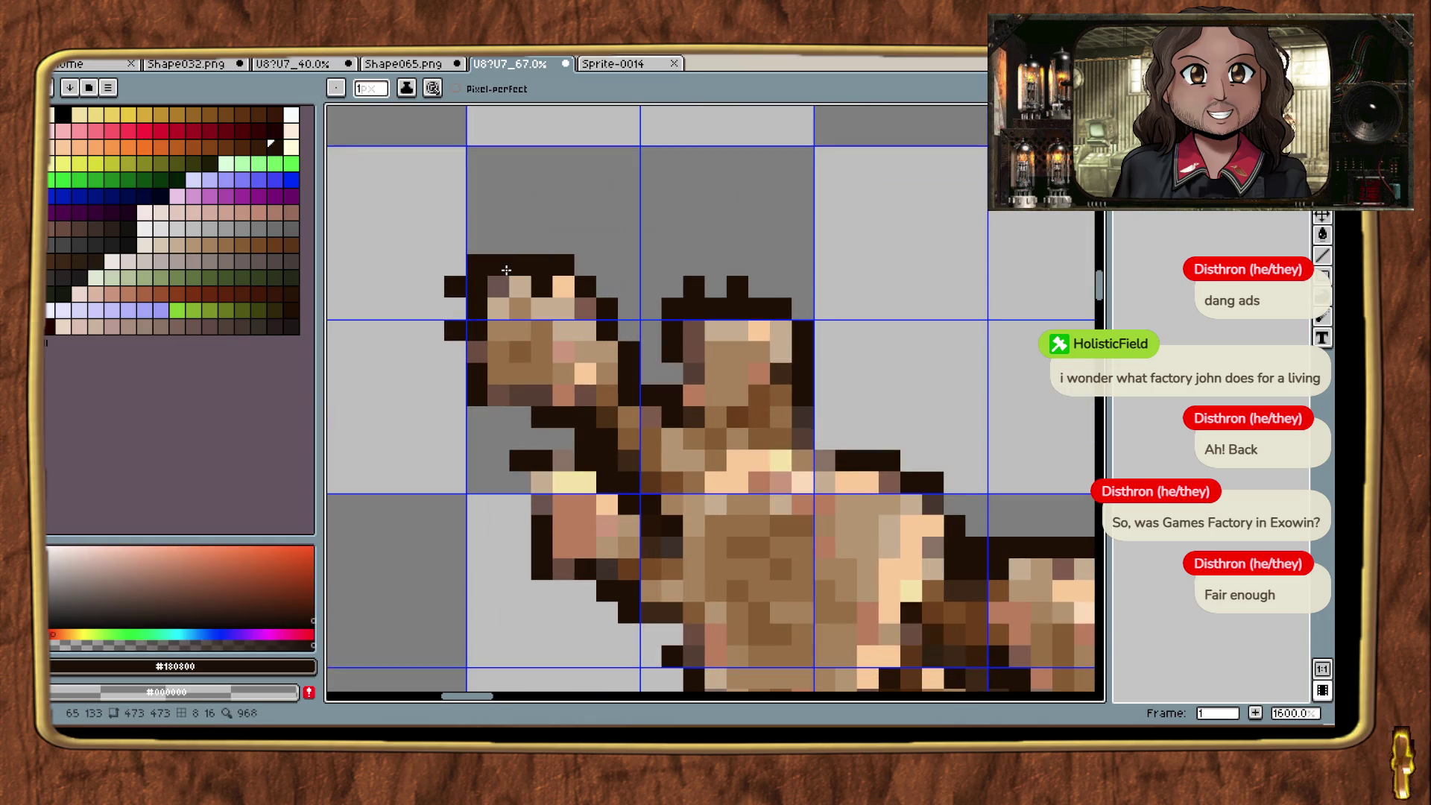
{"action": "left_click", "coordinate": [129, 246]}
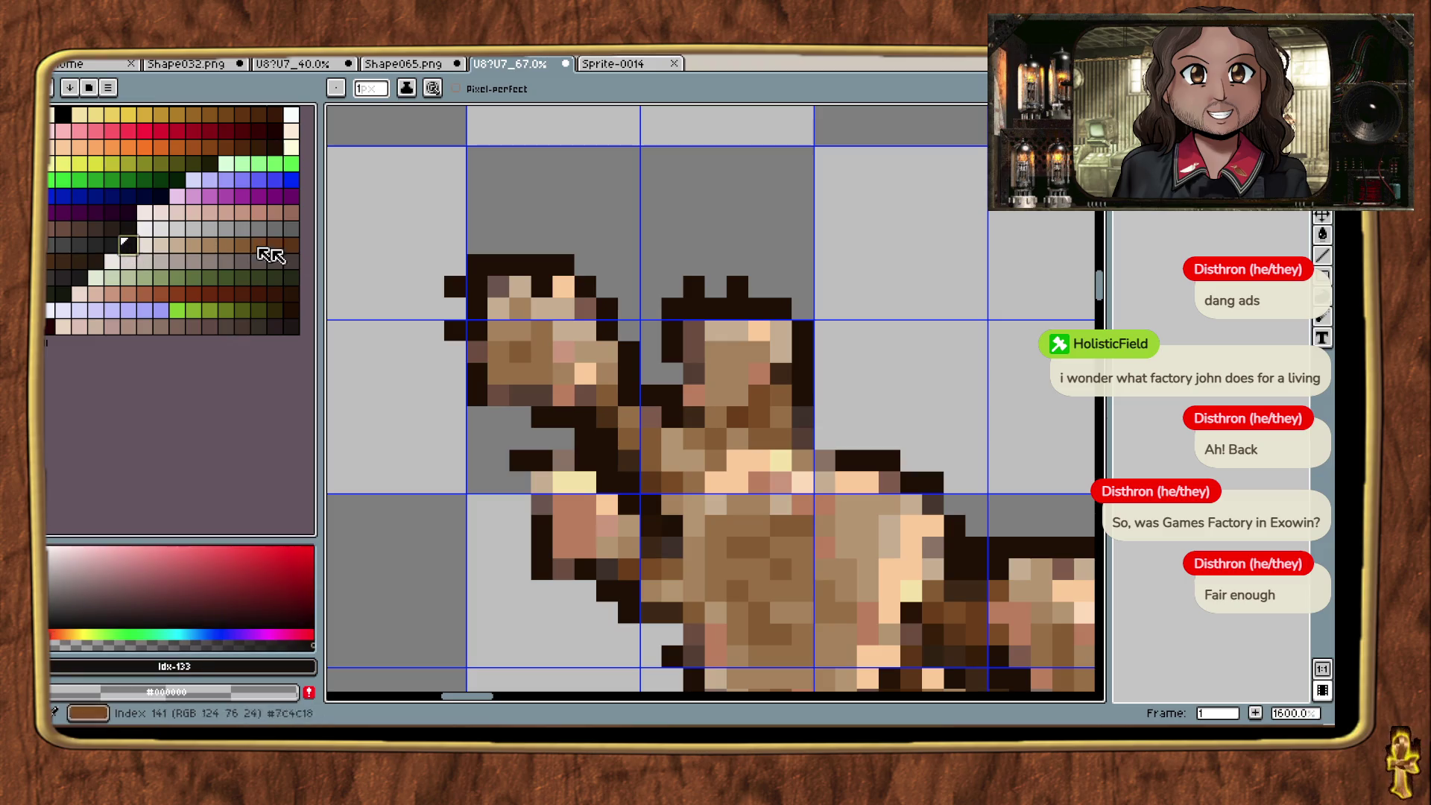
{"action": "left_click_drag", "start_coordinate": [520, 265], "coordinate": [553, 273]}
Step: Use Replace Color to swap the outline colour index 44 for palette index 133
{"action": "key", "text": "shift+r"}
{"action": "left_click", "coordinate": [488, 262]}
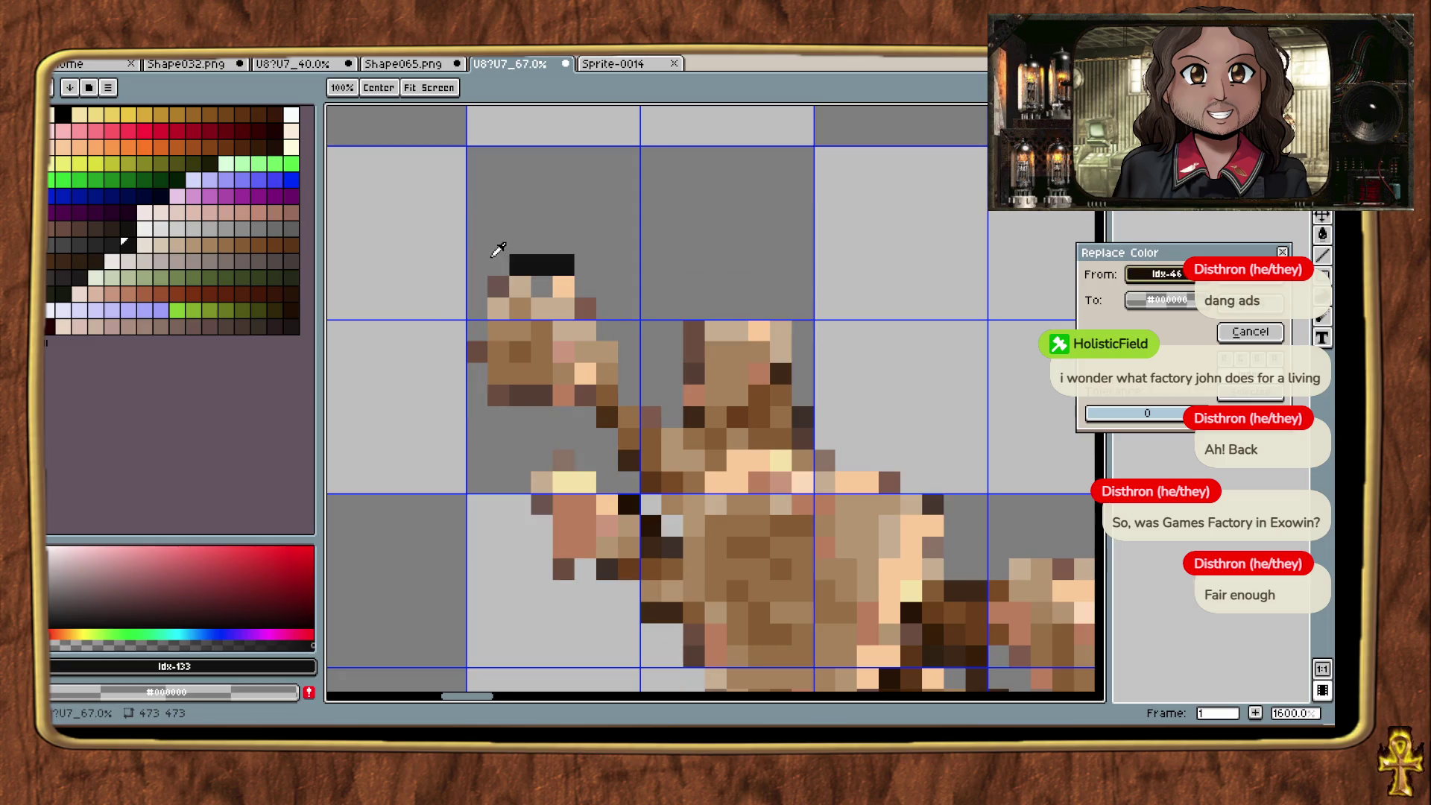
{"action": "scroll", "coordinate": [977, 435], "scroll_direction": "down", "scroll_amount": 3}
{"action": "scroll", "coordinate": [776, 310], "scroll_direction": "up", "scroll_amount": 2}
{"action": "mouse_move", "coordinate": [776, 310]}
{"action": "left_mouse_down"}
{"action": "mouse_move", "coordinate": [705, 260]}
{"action": "mouse_move", "coordinate": [661, 176]}
{"action": "left_mouse_up"}
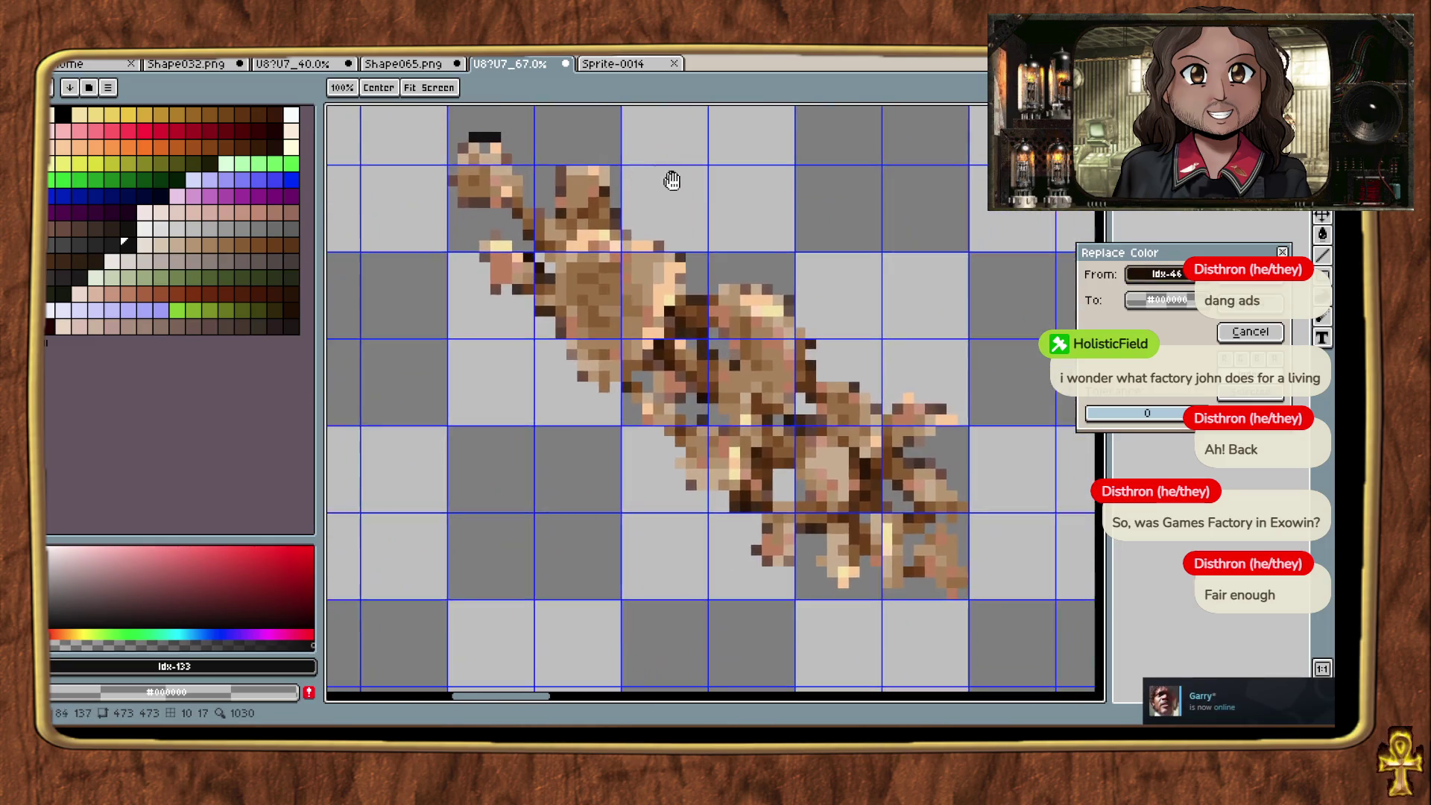
{"action": "scroll", "coordinate": [793, 295], "scroll_direction": "down", "scroll_amount": 1}
{"action": "left_click", "coordinate": [128, 245]}
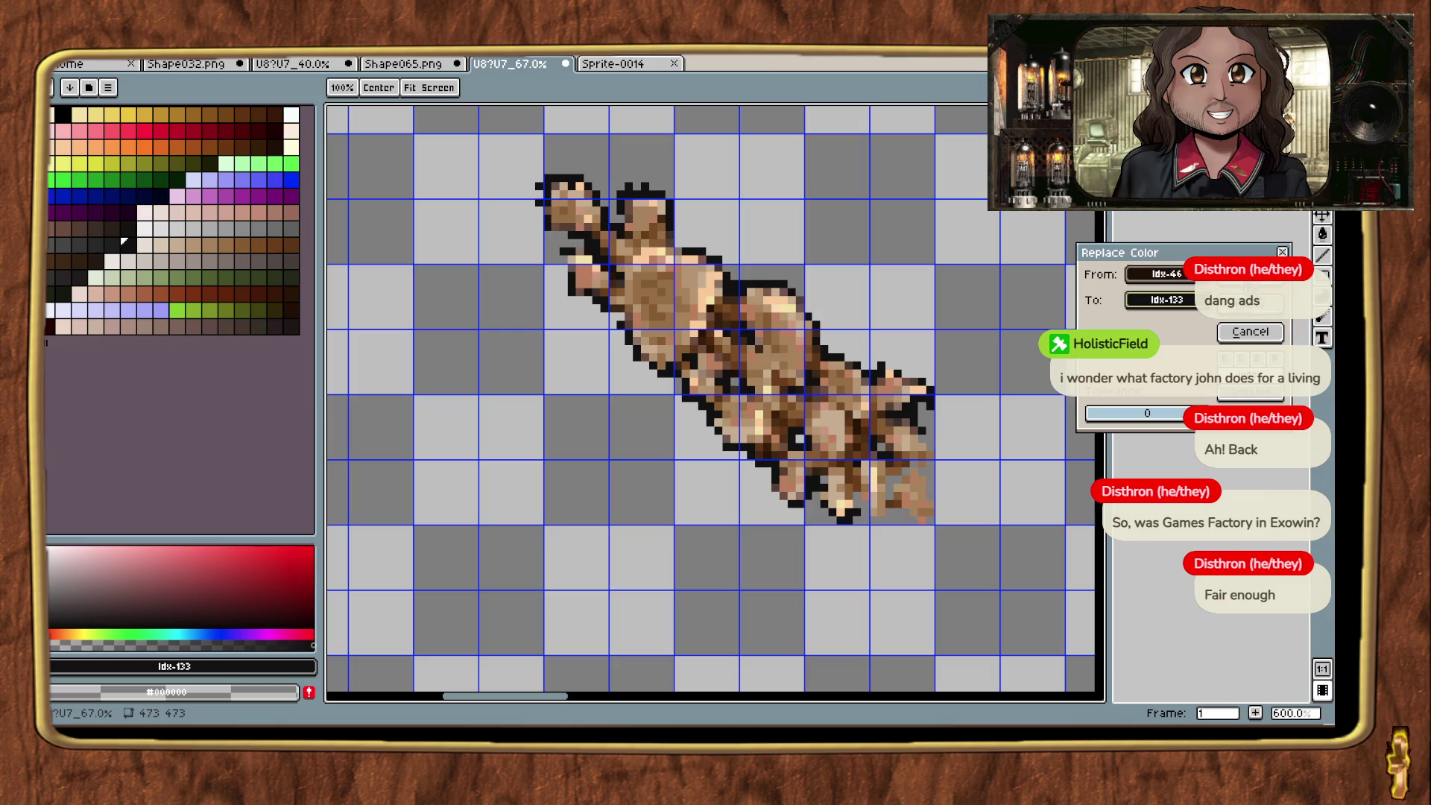
{"action": "key", "text": "Return"}
{"action": "scroll", "coordinate": [958, 442], "scroll_direction": "down", "scroll_amount": 2}
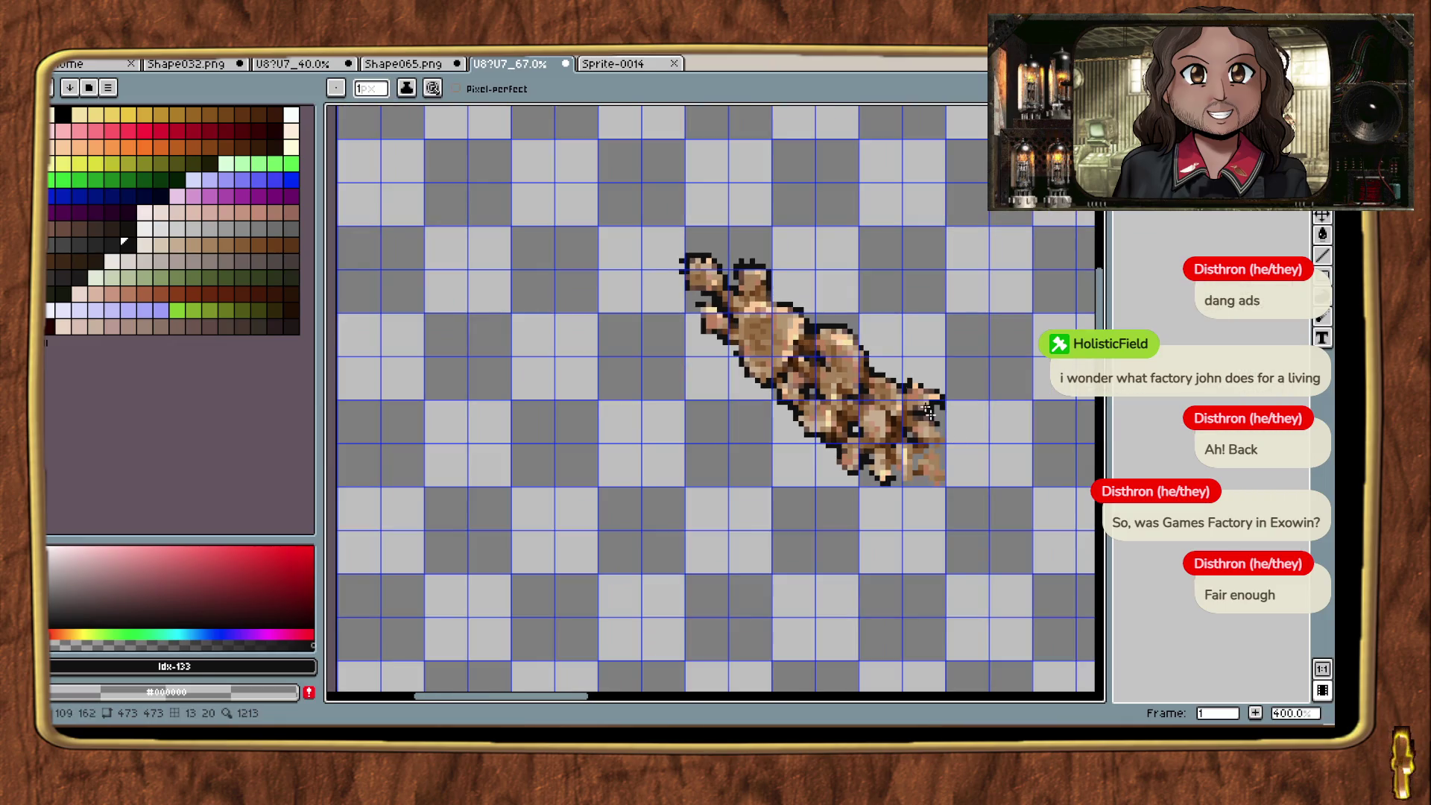
Step: Erase stray pixels atop the cap and along the left and right edges
{"action": "scroll", "coordinate": [725, 280], "scroll_direction": "up", "scroll_amount": 5}
{"action": "left_click", "coordinate": [810, 225]}
{"action": "left_click", "coordinate": [777, 226]}
{"action": "left_click", "coordinate": [760, 243]}
{"action": "left_click", "coordinate": [597, 225]}
{"action": "left_click", "coordinate": [598, 259]}
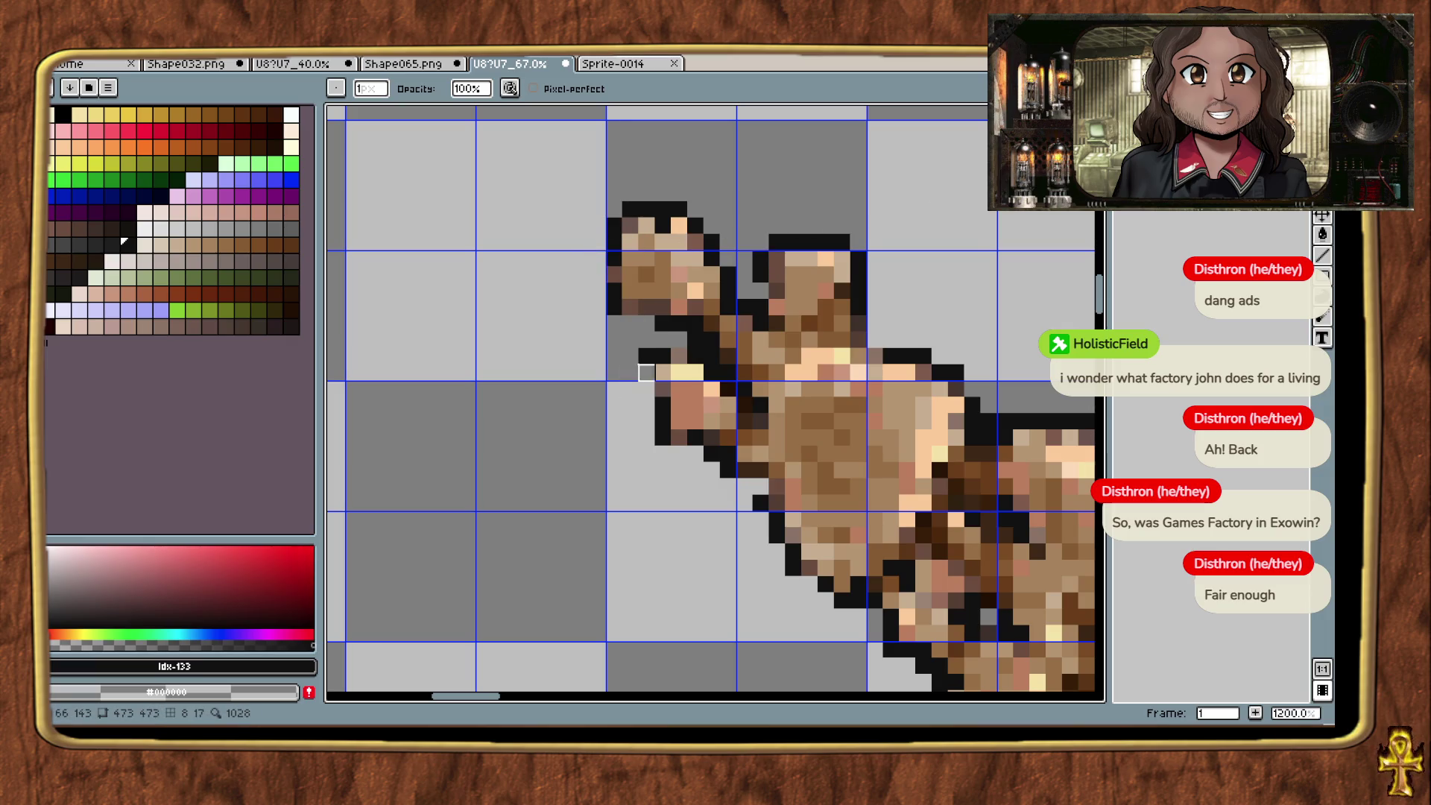
Step: Paint black outline pixels along the sprite's lower-right edge and corner
{"action": "mouse_move", "coordinate": [696, 486]}
{"action": "left_mouse_down"}
{"action": "mouse_move", "coordinate": [437, 355]}
{"action": "mouse_move", "coordinate": [437, 325]}
{"action": "left_mouse_up"}
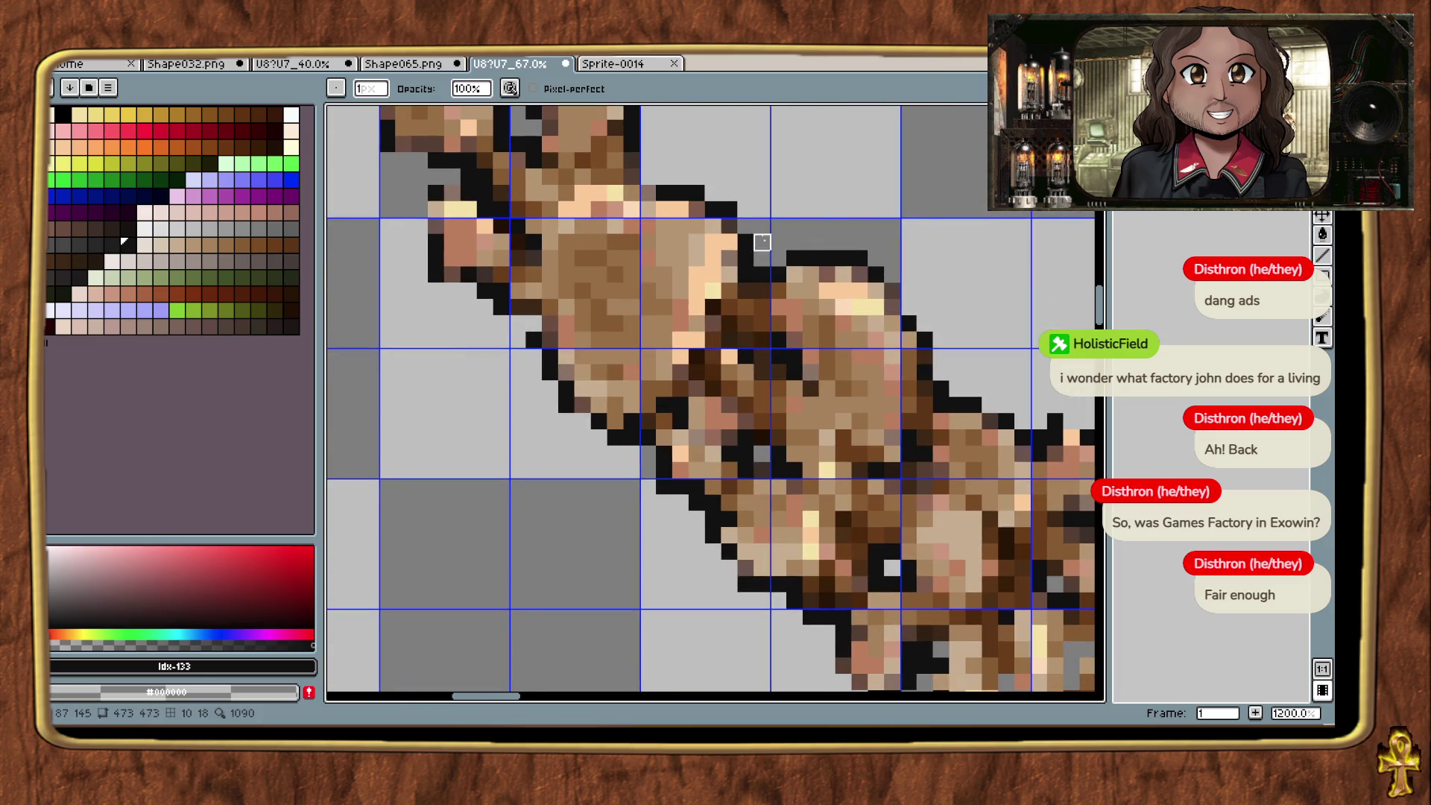
{"action": "scroll", "coordinate": [843, 214], "scroll_direction": "right", "scroll_amount": 5}
{"action": "scroll", "coordinate": [842, 214], "scroll_direction": "down", "scroll_amount": 2}
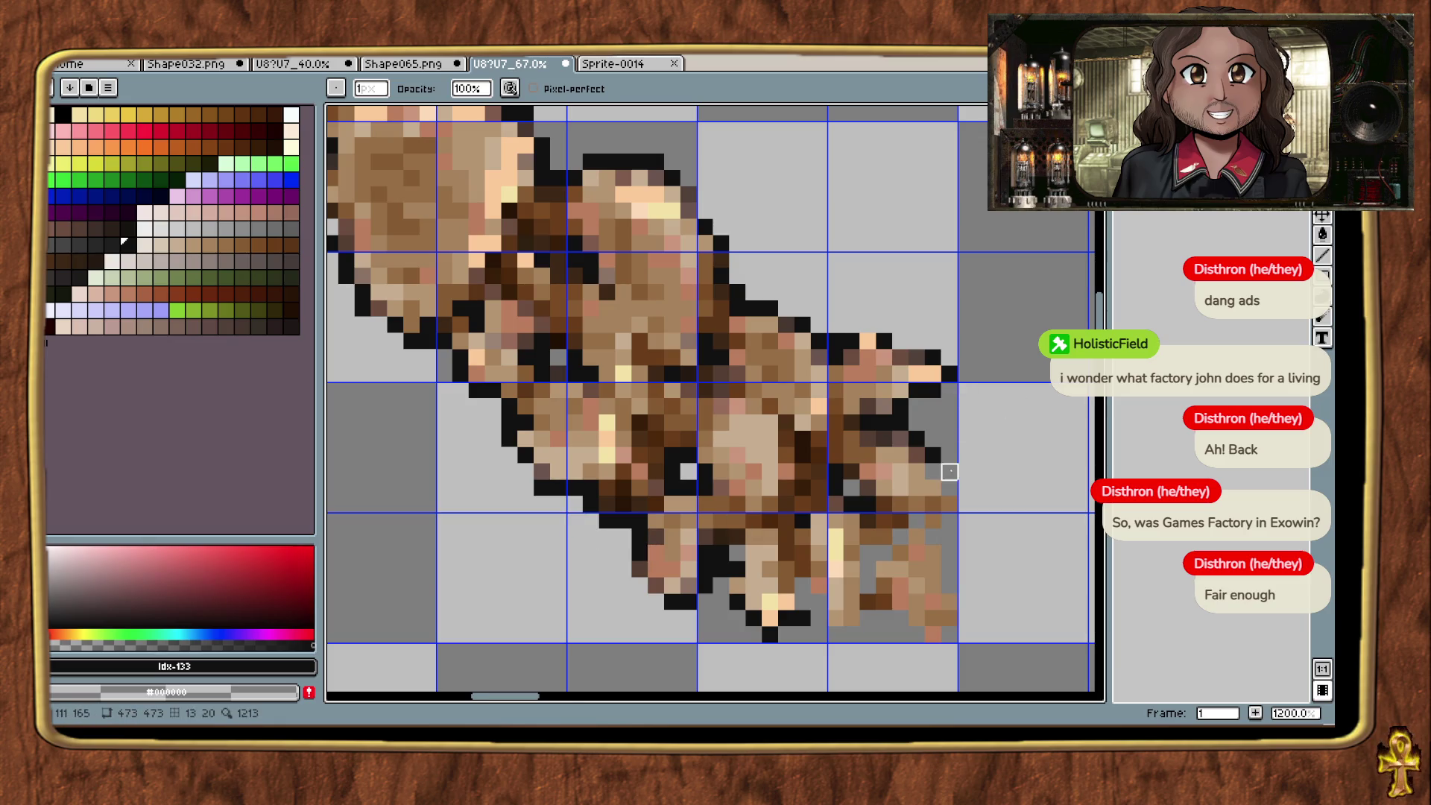
{"action": "scroll", "coordinate": [949, 472], "scroll_direction": "down", "scroll_amount": 4}
{"action": "scroll", "coordinate": [964, 477], "scroll_direction": "up", "scroll_amount": 6}
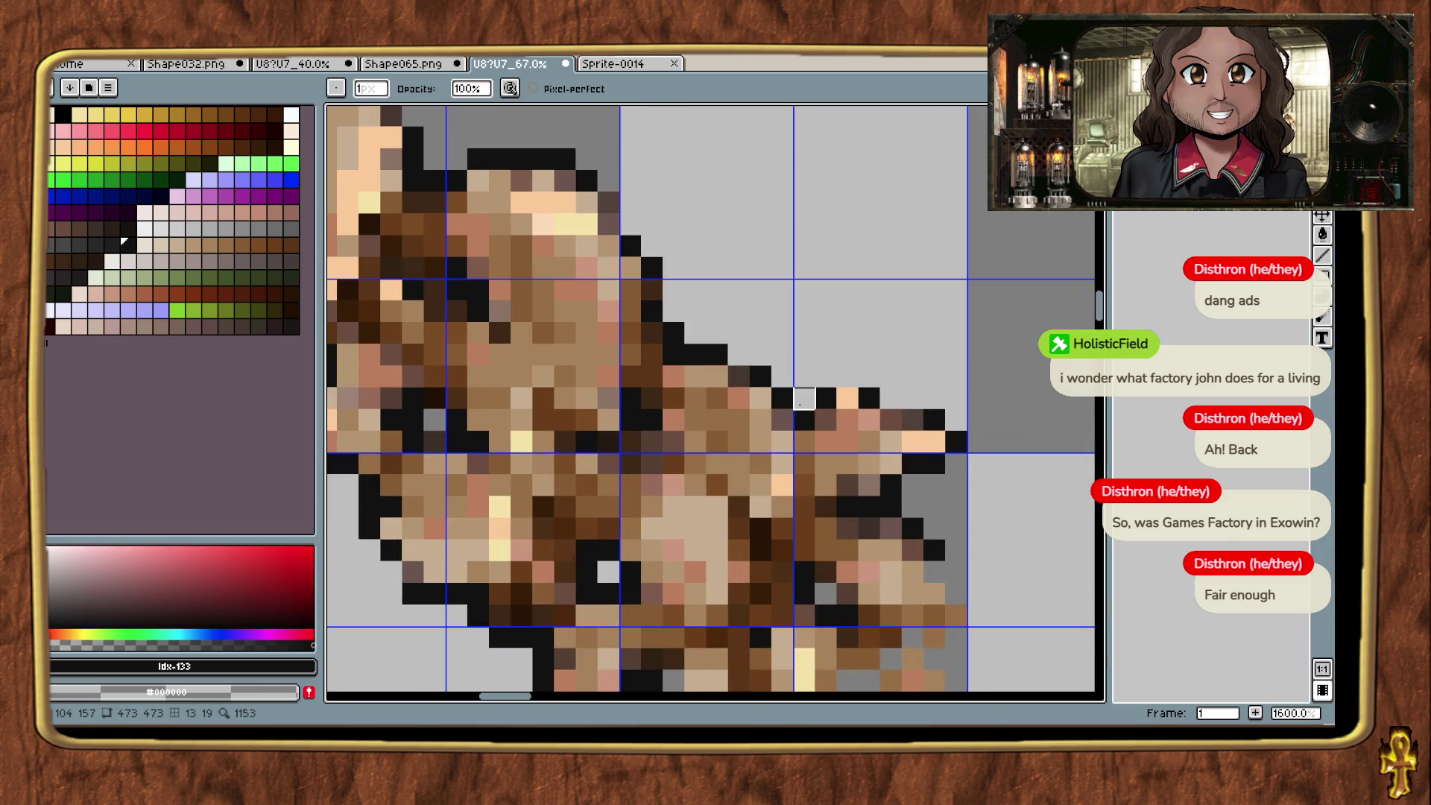
{"action": "scroll", "coordinate": [857, 475], "scroll_direction": "down", "scroll_amount": 5}
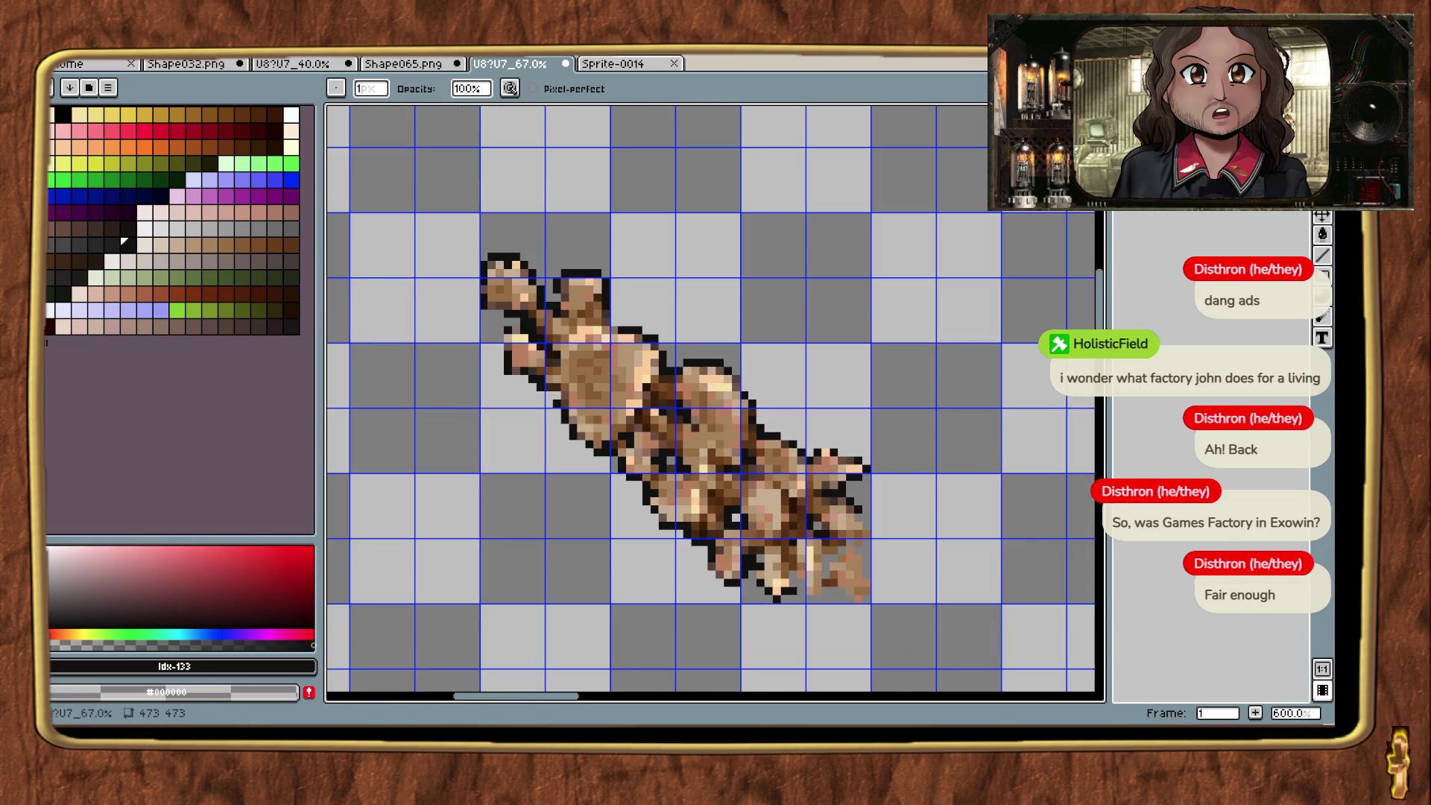
{"action": "scroll", "coordinate": [767, 400], "scroll_direction": "up", "scroll_amount": 6}
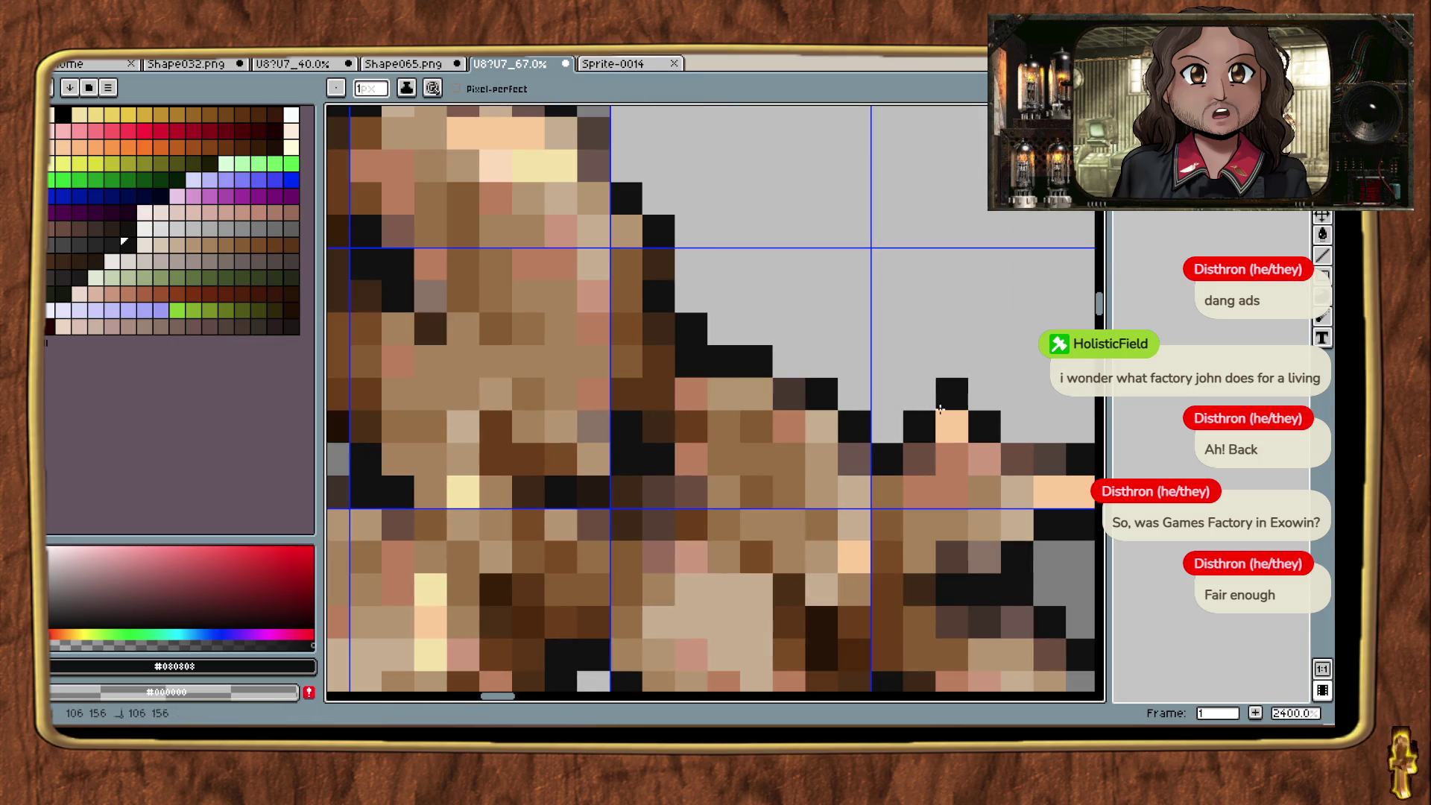
{"action": "scroll", "coordinate": [927, 432], "scroll_direction": "down", "scroll_amount": 4}
{"action": "scroll", "coordinate": [1027, 491], "scroll_direction": "up", "scroll_amount": 3}
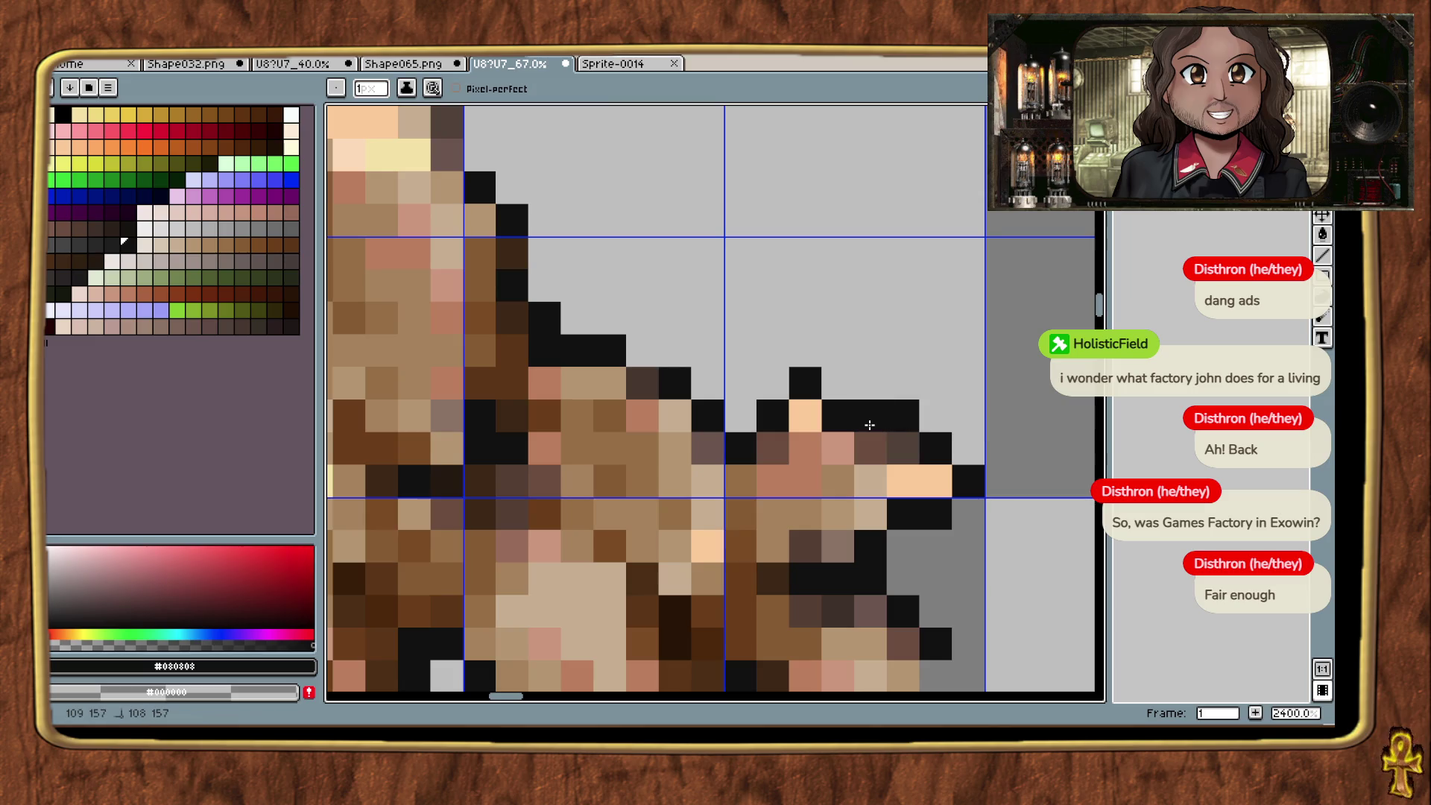
{"action": "scroll", "coordinate": [872, 417], "scroll_direction": "down", "scroll_amount": 4}
{"action": "scroll", "coordinate": [901, 534], "scroll_direction": "up", "scroll_amount": 3}
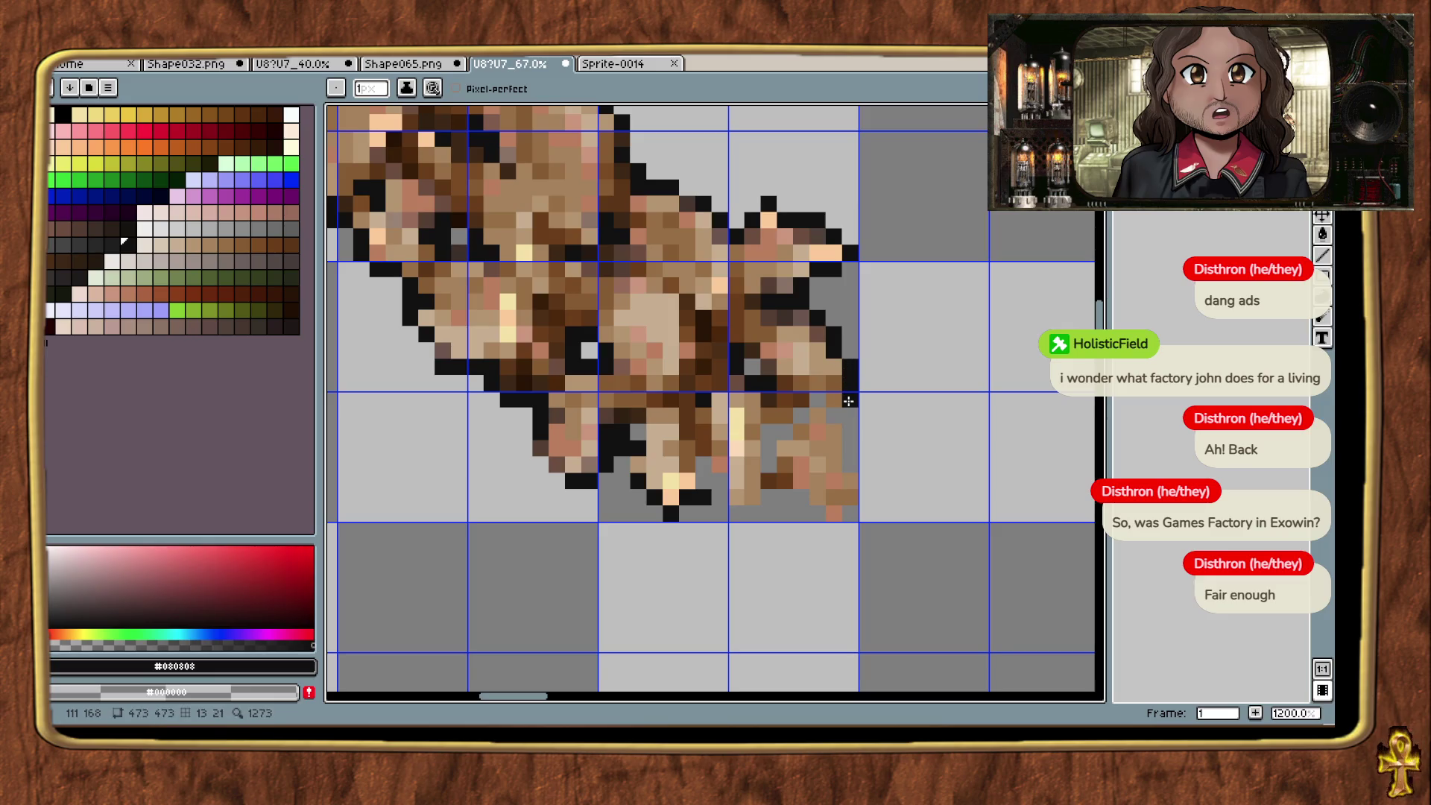
{"action": "mouse_move", "coordinate": [812, 403]}
{"action": "left_mouse_down"}
{"action": "mouse_move", "coordinate": [768, 432]}
{"action": "mouse_move", "coordinate": [852, 446]}
{"action": "mouse_move", "coordinate": [851, 466]}
{"action": "left_mouse_up"}
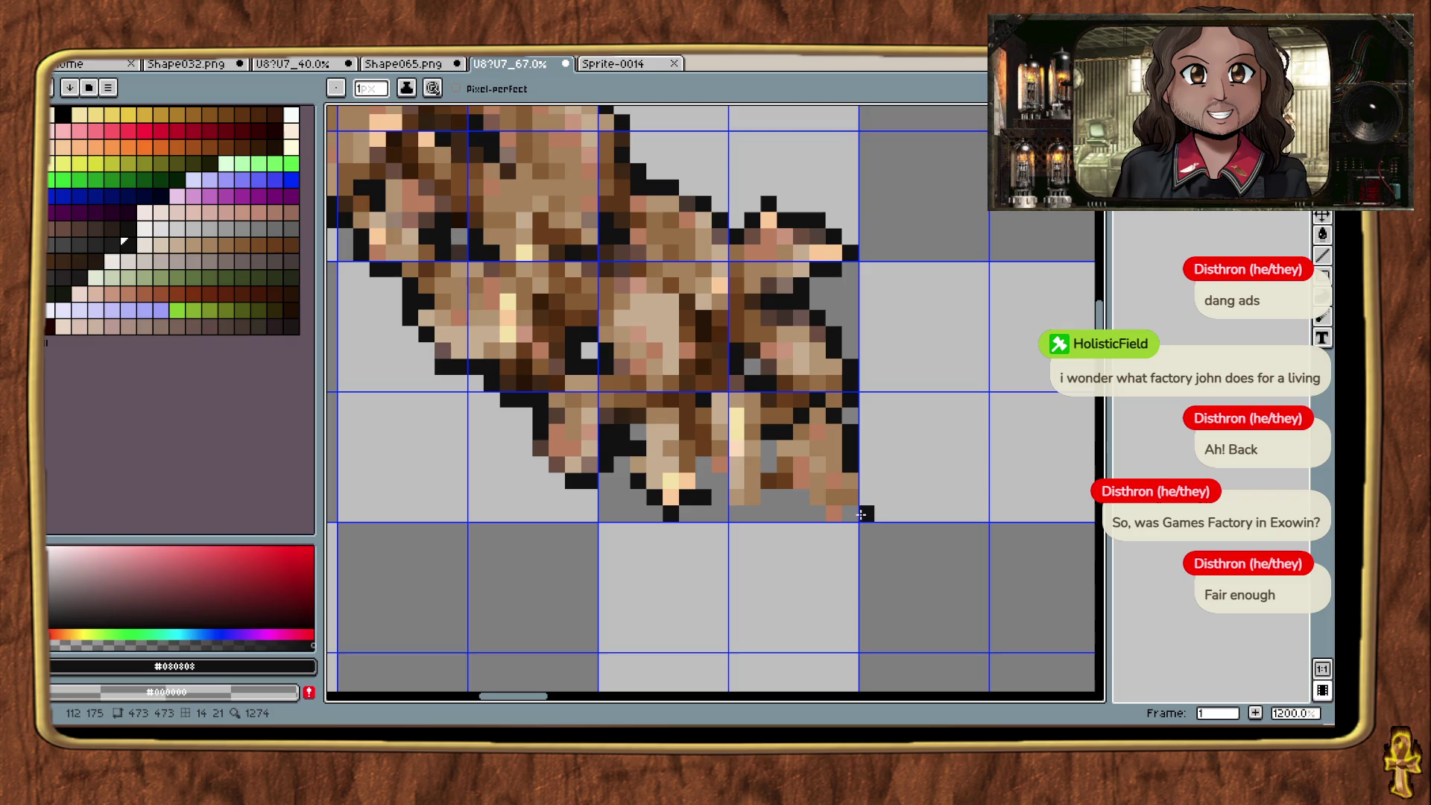
{"action": "left_click_drag", "start_coordinate": [849, 507], "coordinate": [849, 512]}
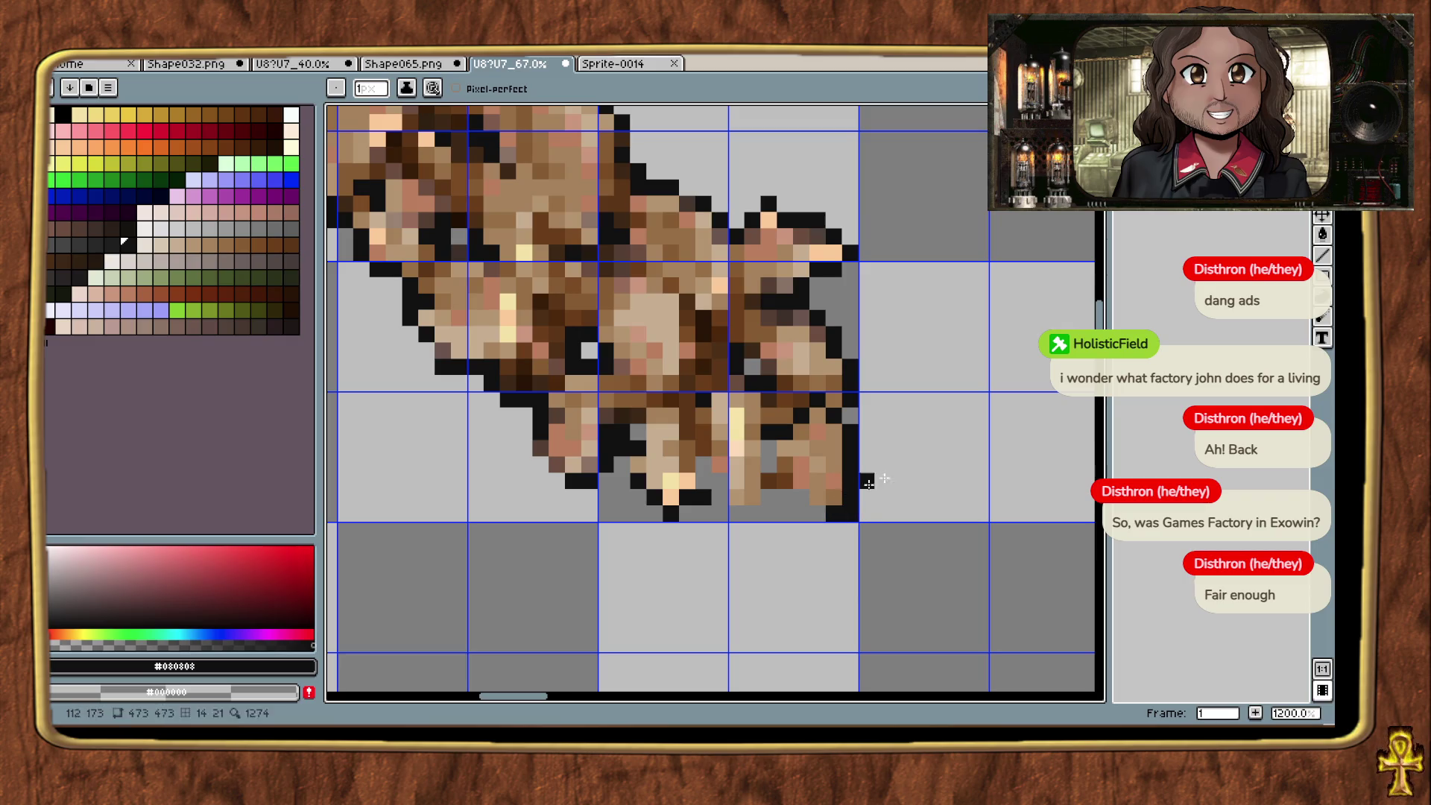
{"action": "left_click", "coordinate": [1227, 236]}
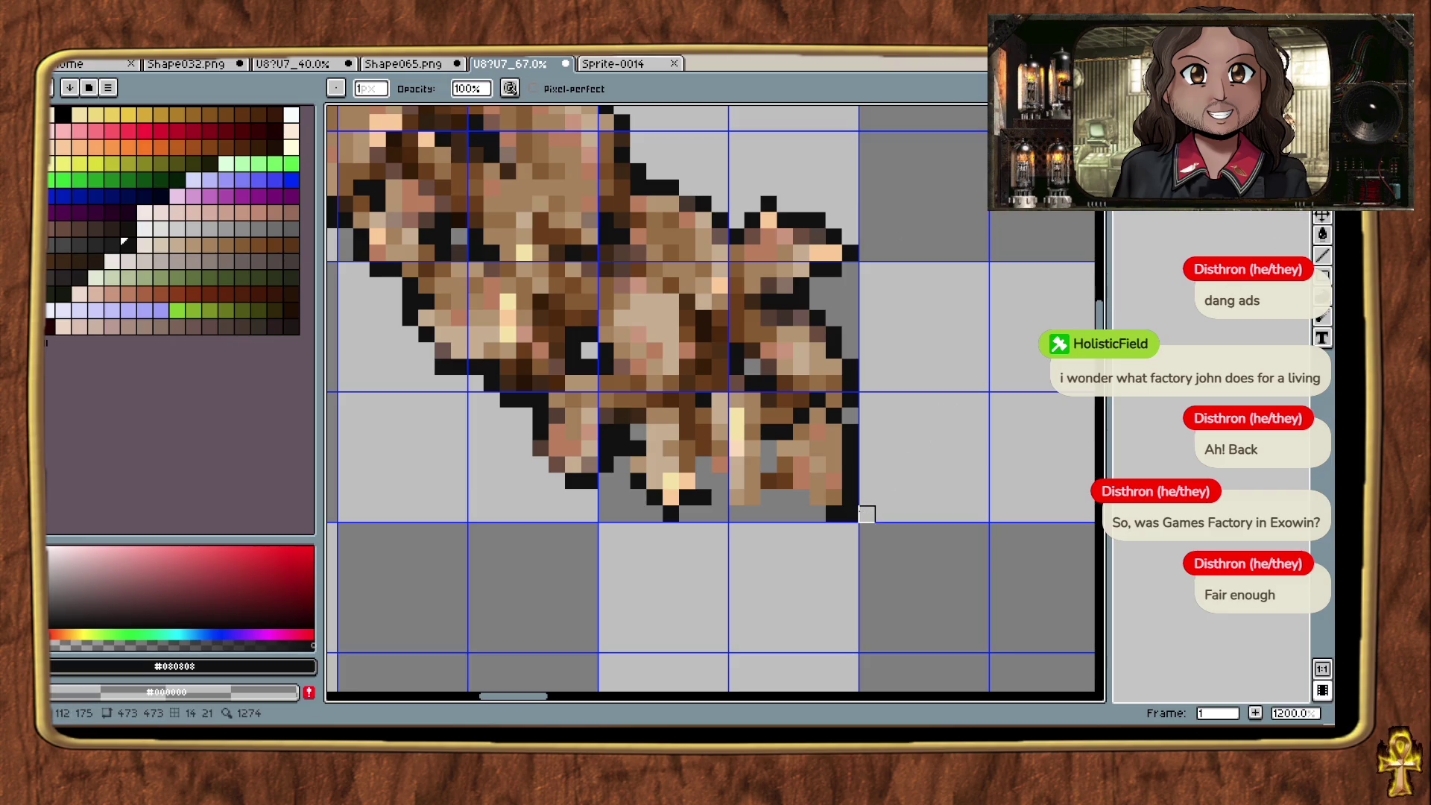
{"action": "key", "text": "b"}
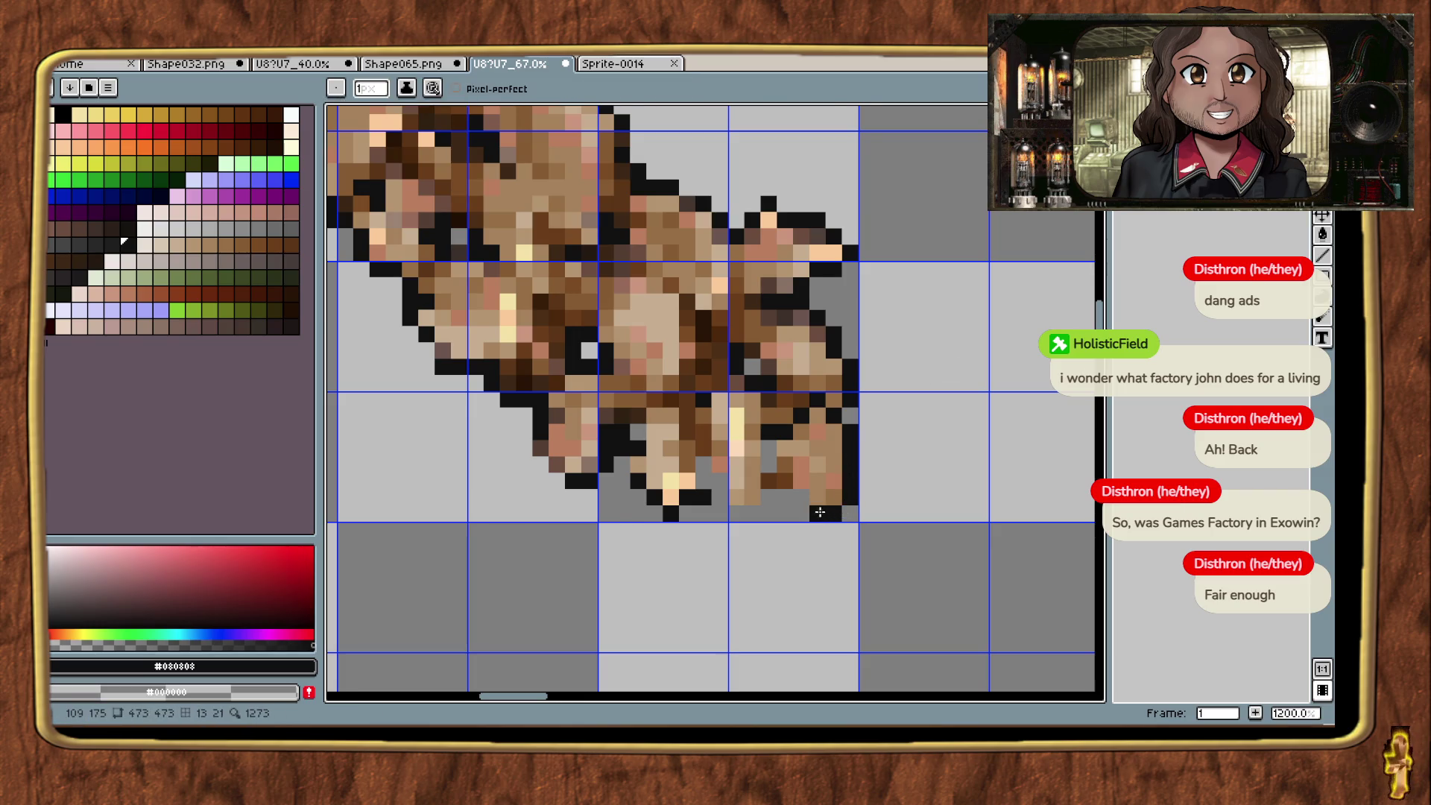
Step: Extend the black outline along the lower-right and blacken pixels on the bottom edge
{"action": "scroll", "coordinate": [820, 512], "scroll_direction": "up", "scroll_amount": 1}
{"action": "mouse_move", "coordinate": [809, 507]}
{"action": "left_mouse_down"}
{"action": "mouse_move", "coordinate": [777, 493]}
{"action": "mouse_move", "coordinate": [756, 449]}
{"action": "left_mouse_up"}
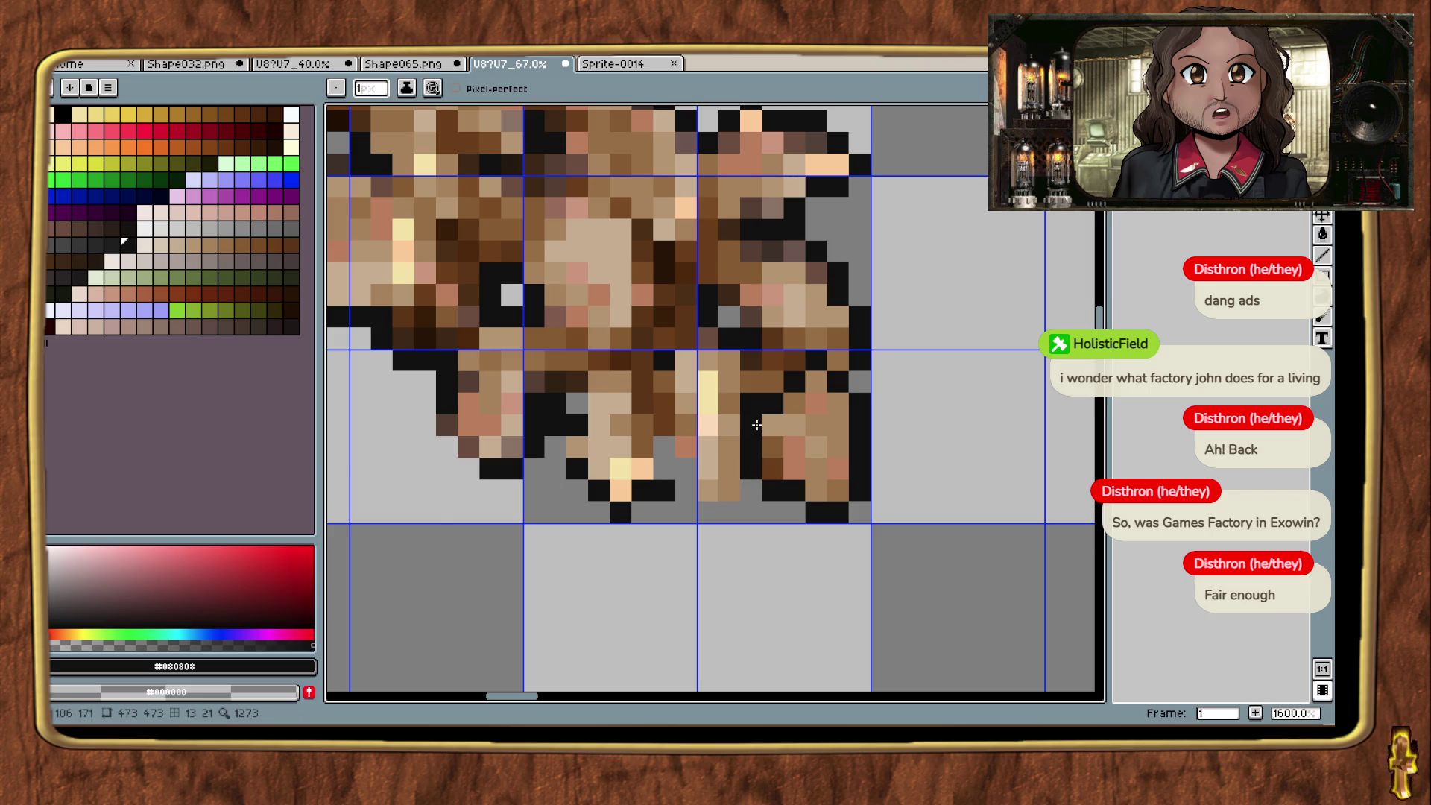
{"action": "scroll", "coordinate": [756, 425], "scroll_direction": "down", "scroll_amount": 5}
{"action": "scroll", "coordinate": [738, 470], "scroll_direction": "up", "scroll_amount": 2}
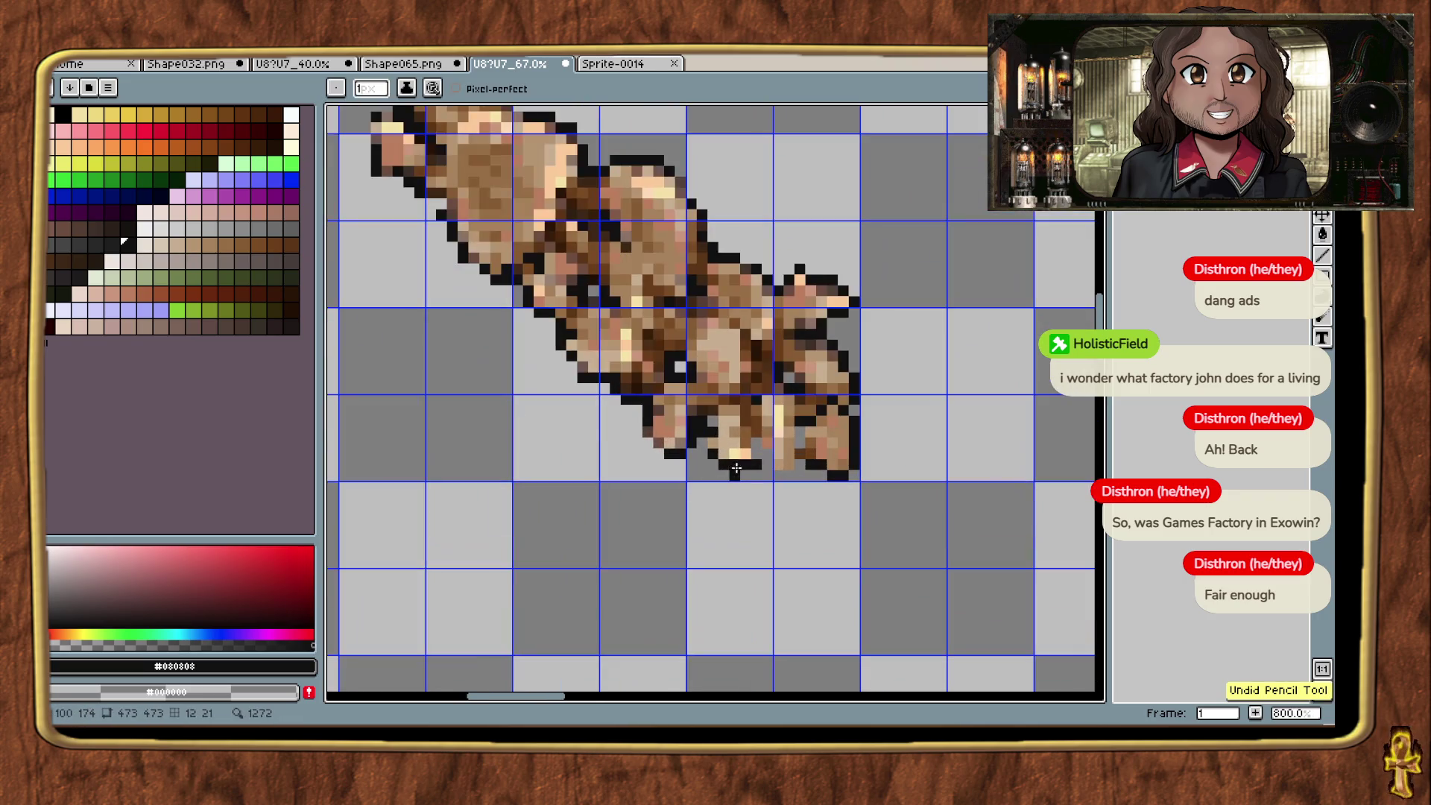
{"action": "scroll", "coordinate": [788, 443], "scroll_direction": "down", "scroll_amount": 3}
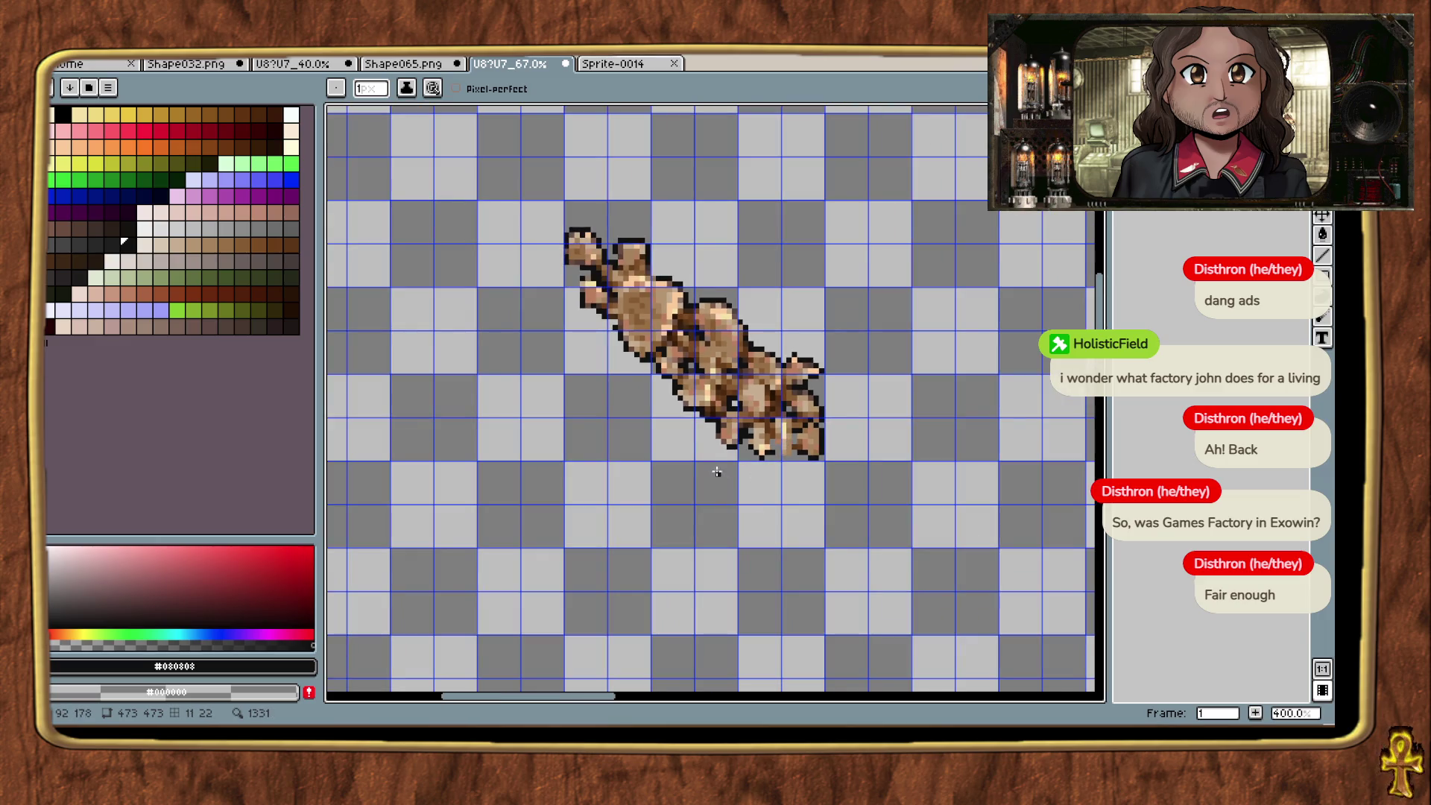
{"action": "scroll", "coordinate": [717, 471], "scroll_direction": "up", "scroll_amount": 2}
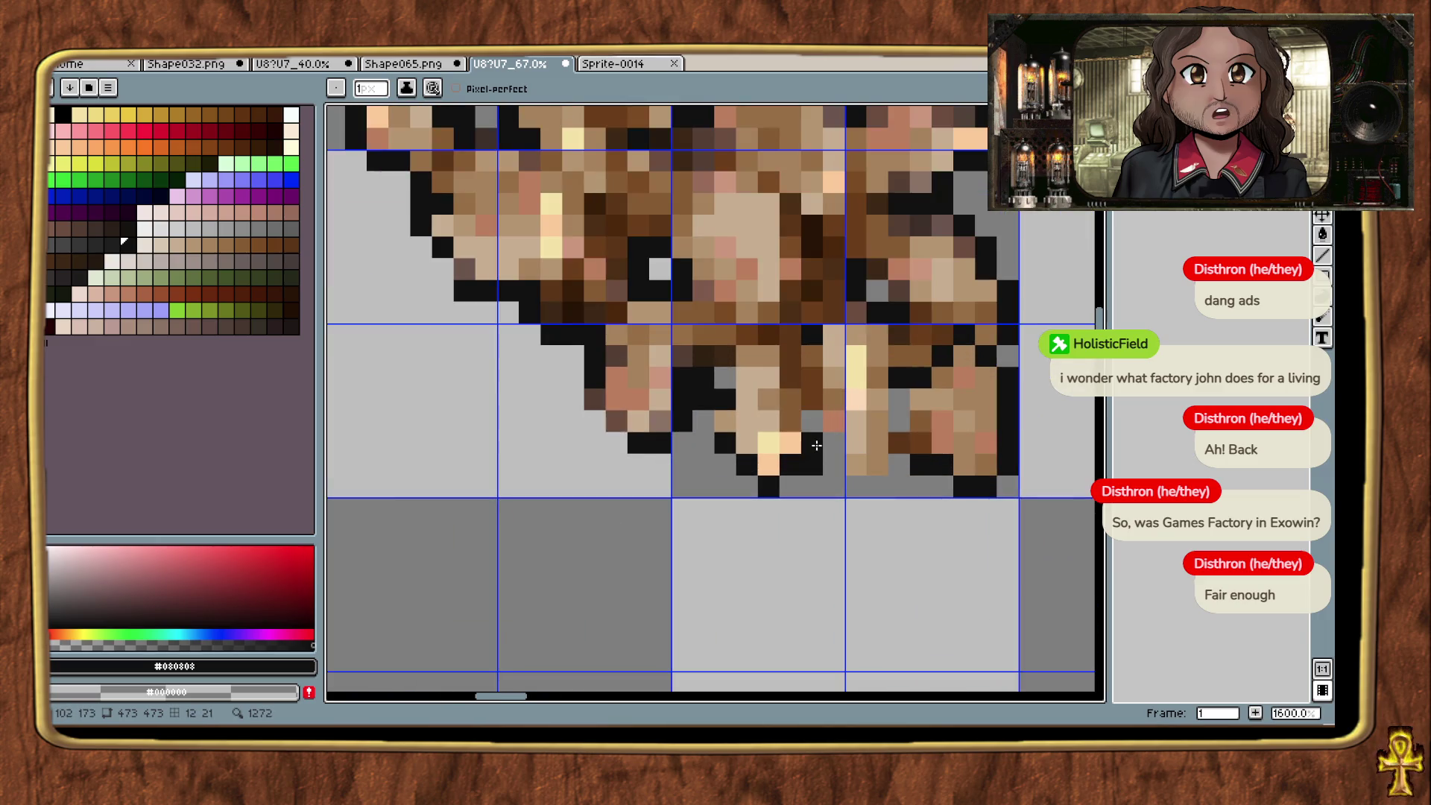
{"action": "left_click", "coordinate": [833, 443]}
{"action": "left_click", "coordinate": [840, 463]}
{"action": "left_click", "coordinate": [869, 479]}
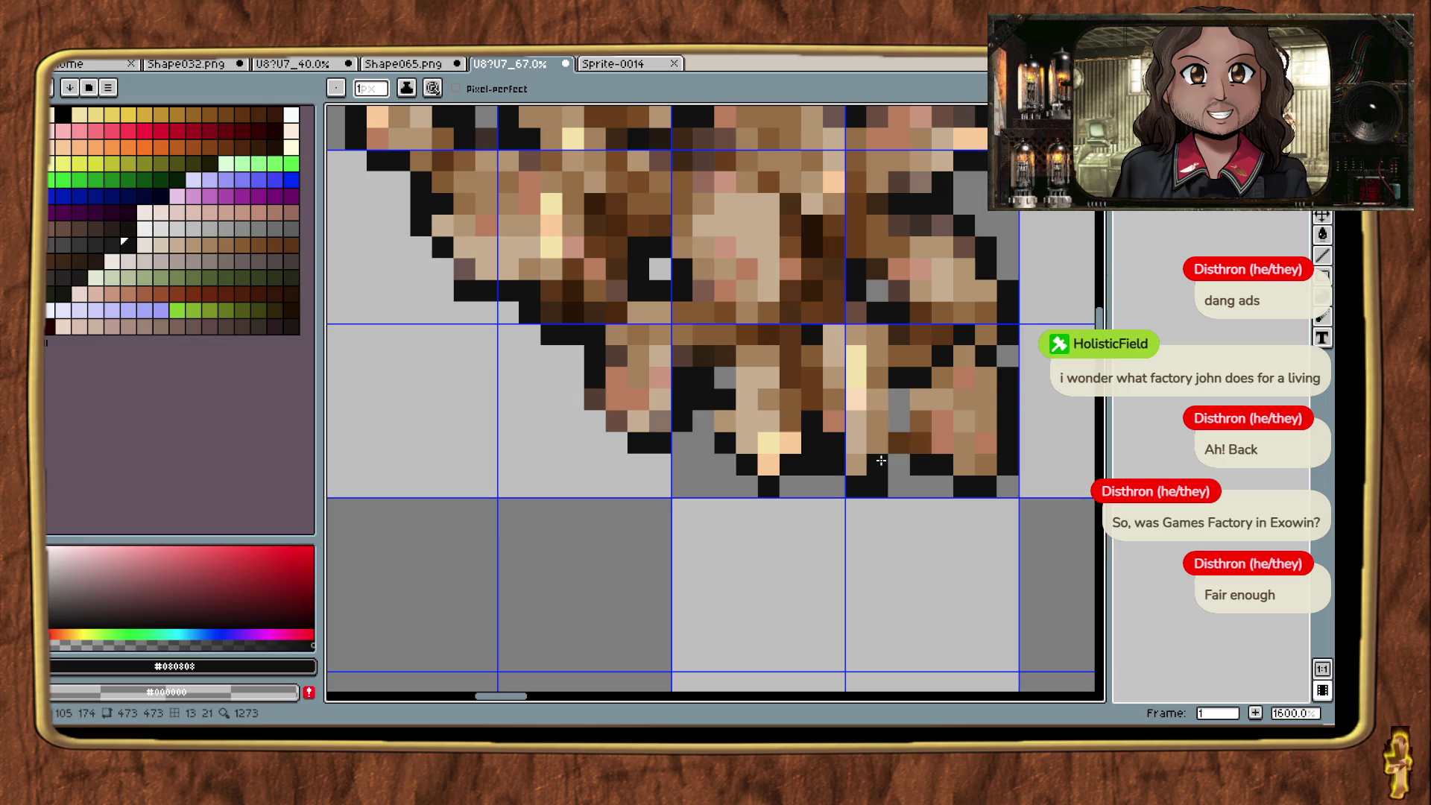
Step: Turn dark-brown lower outline pixels black, erase a stray pixel, and fill an outline gap
{"action": "left_click", "coordinate": [1322, 149]}
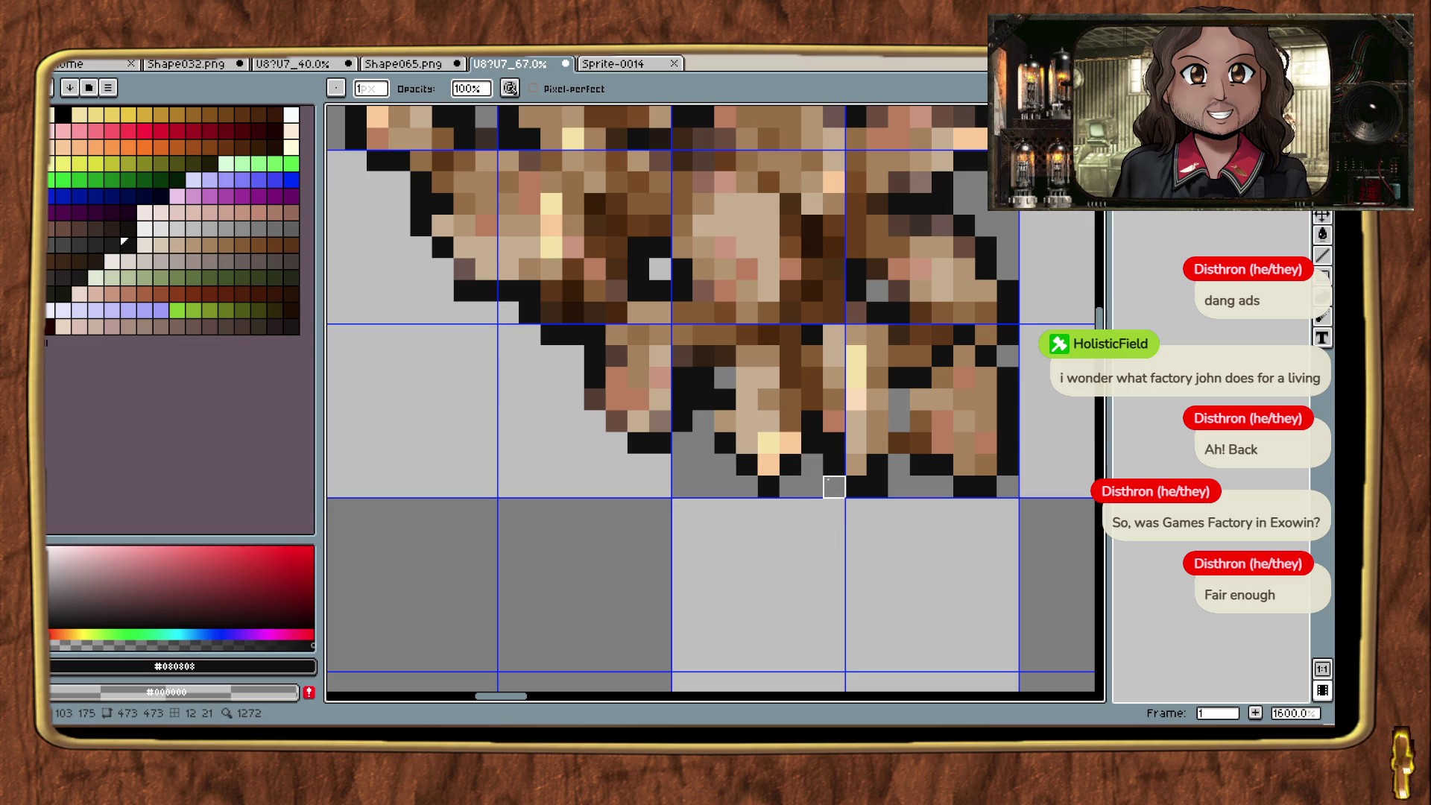
{"action": "scroll", "coordinate": [833, 466], "scroll_direction": "down", "scroll_amount": 4}
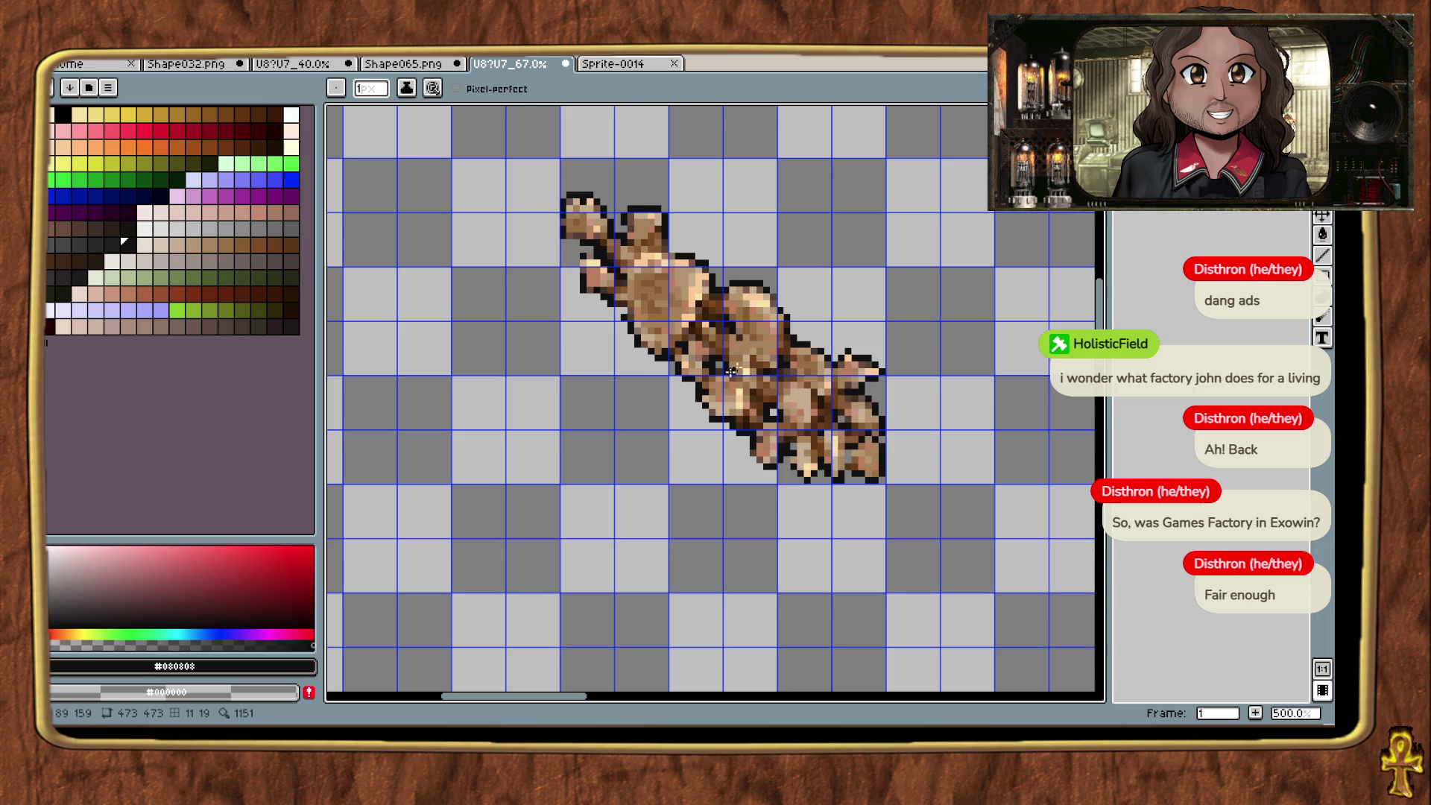
{"action": "scroll", "coordinate": [779, 462], "scroll_direction": "up", "scroll_amount": 6}
{"action": "left_click", "coordinate": [610, 308]}
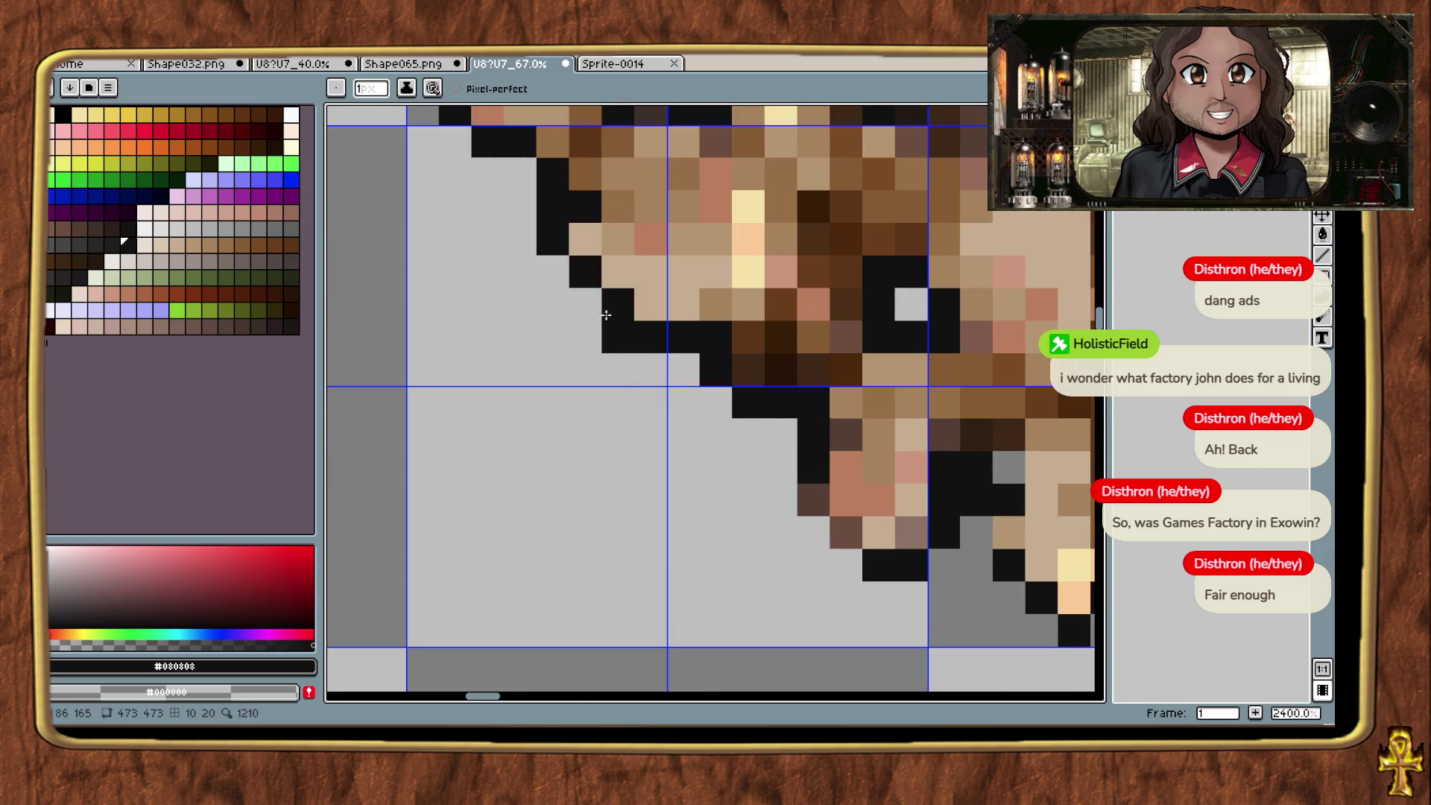
{"action": "left_click", "coordinate": [807, 492]}
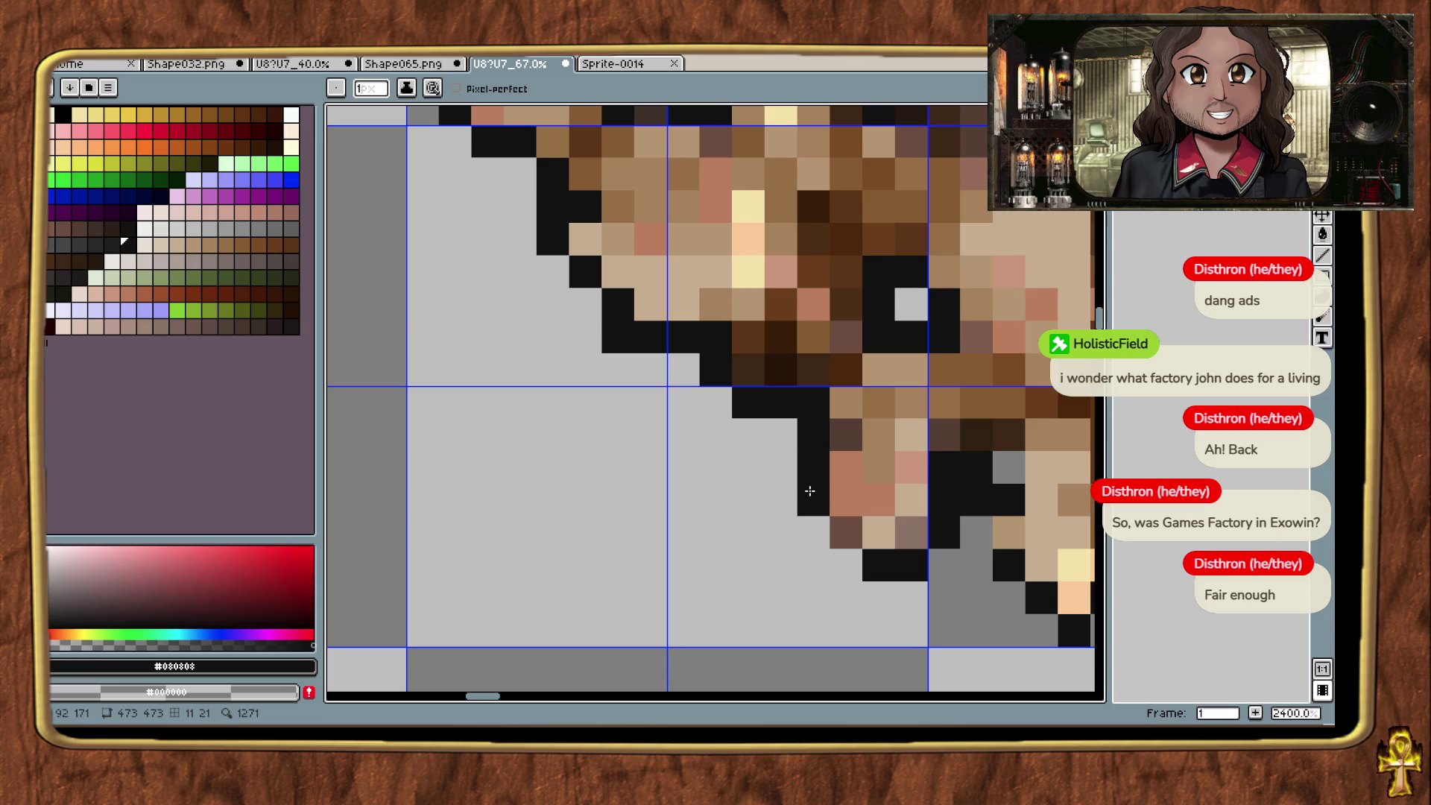
{"action": "left_click", "coordinate": [838, 525]}
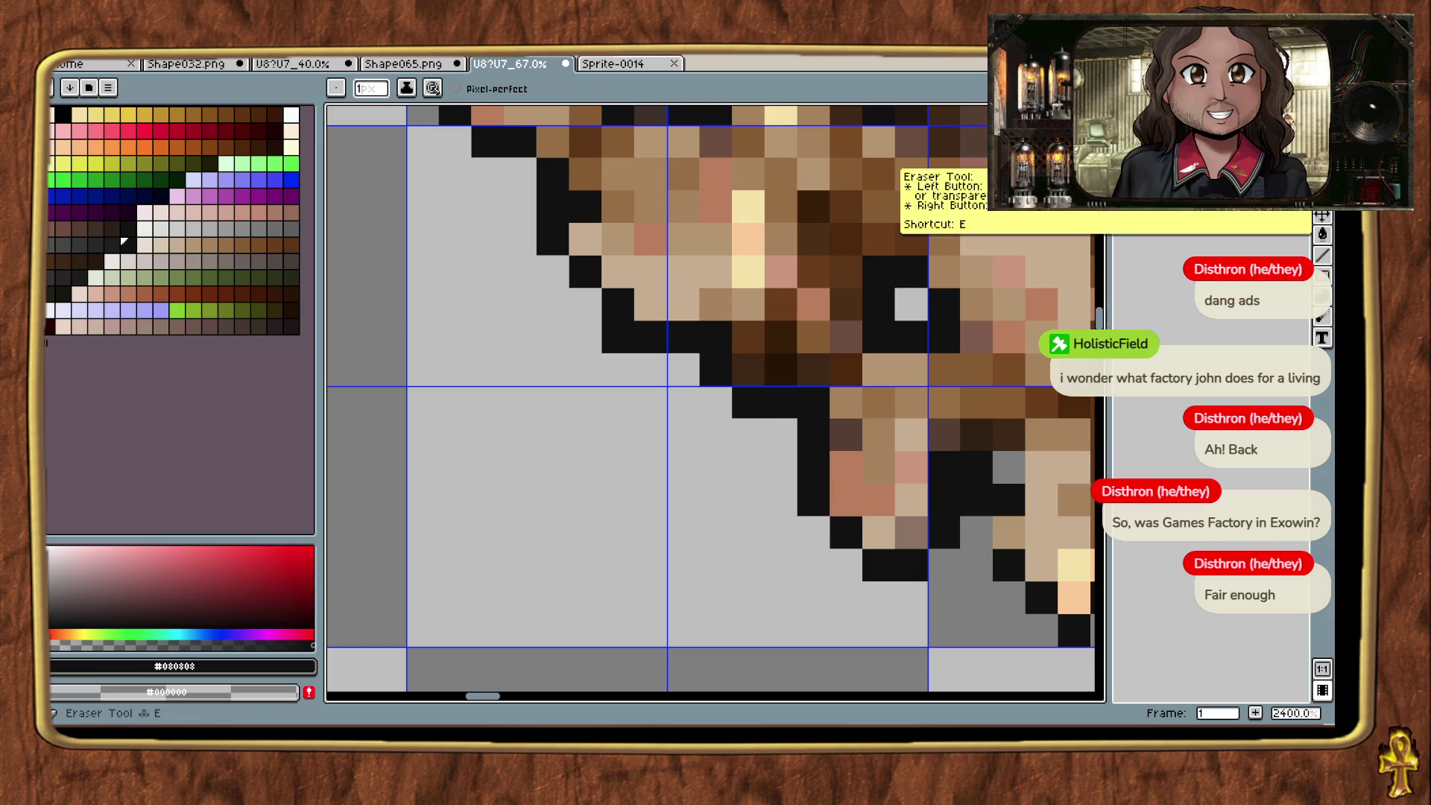
{"action": "left_click", "coordinate": [1323, 197]}
{"action": "left_click", "coordinate": [976, 499]}
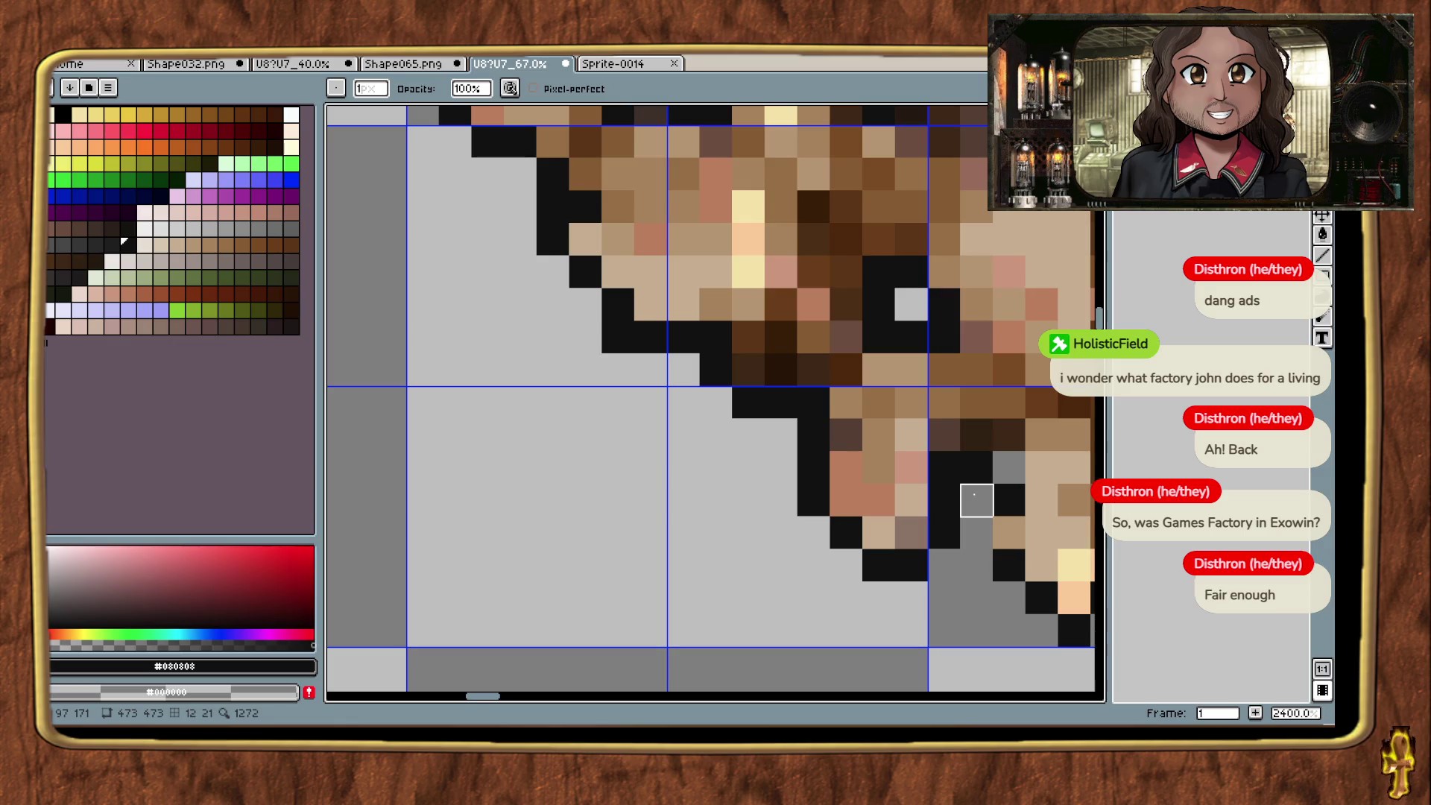
{"action": "key", "text": "b"}
{"action": "left_click", "coordinate": [1010, 466]}
{"action": "scroll", "coordinate": [1015, 464], "scroll_direction": "down", "scroll_amount": 7}
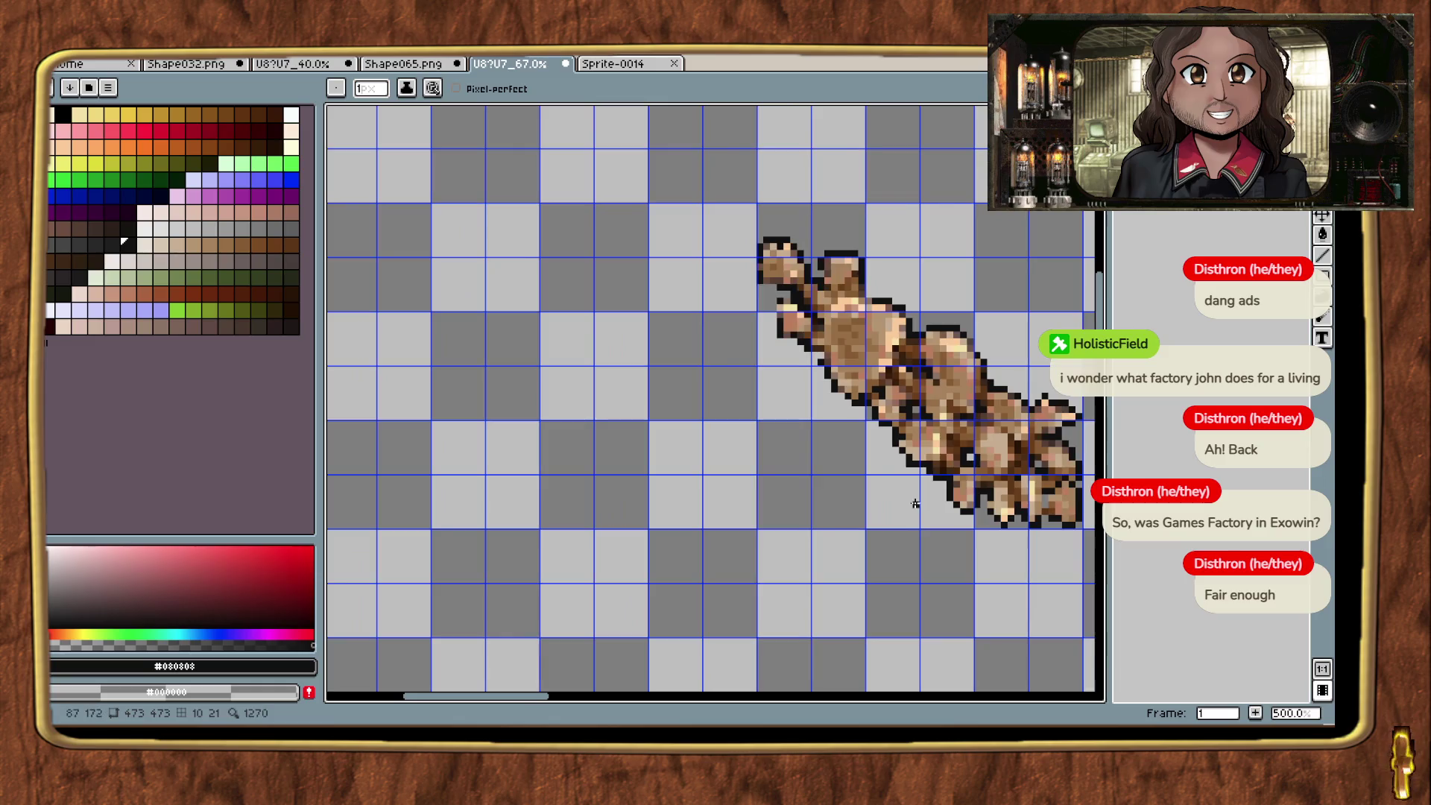
{"action": "scroll", "coordinate": [931, 454], "scroll_direction": "up", "scroll_amount": 5}
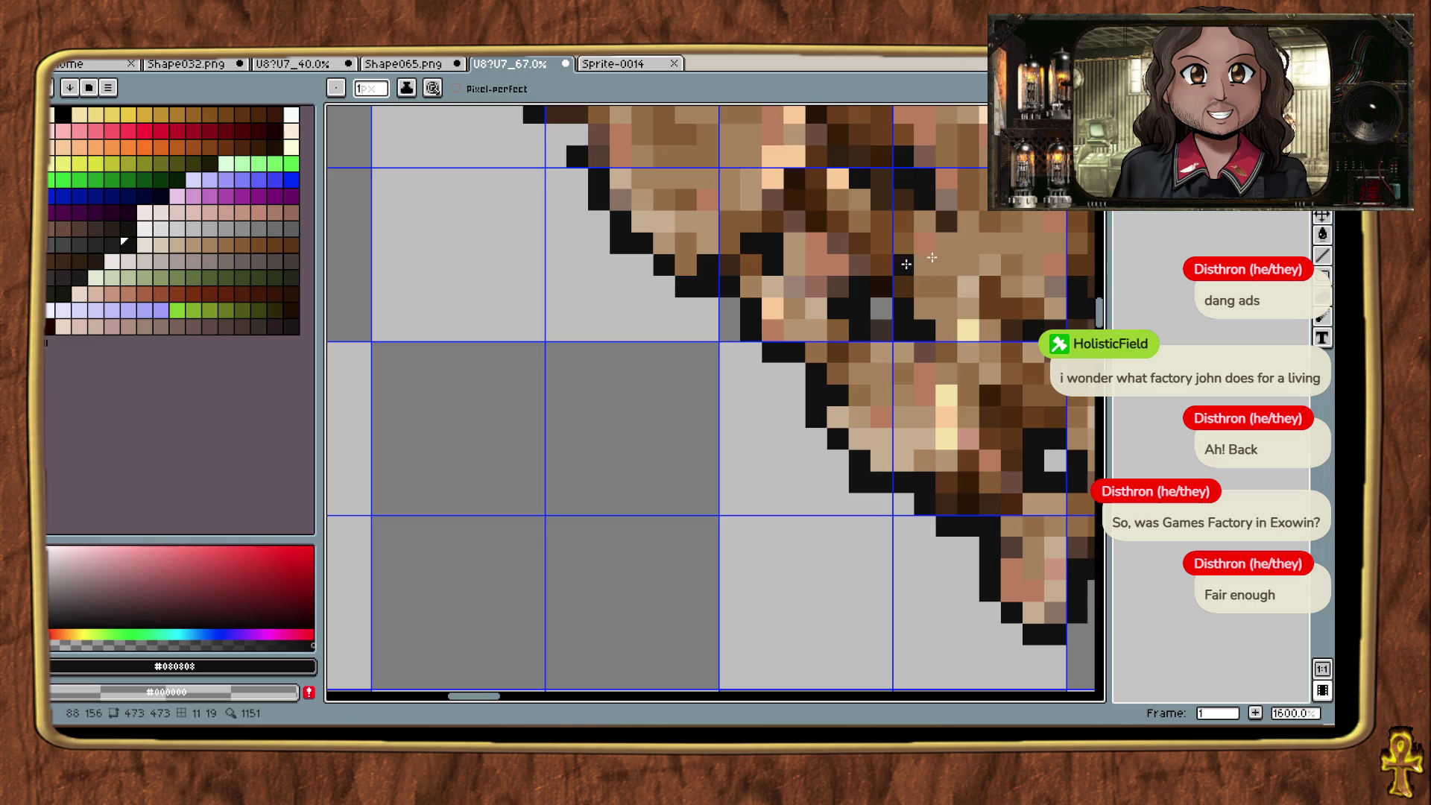
Step: Blacken a dark-brown outline pixel on the sprite's left edge
{"action": "key", "text": "e"}
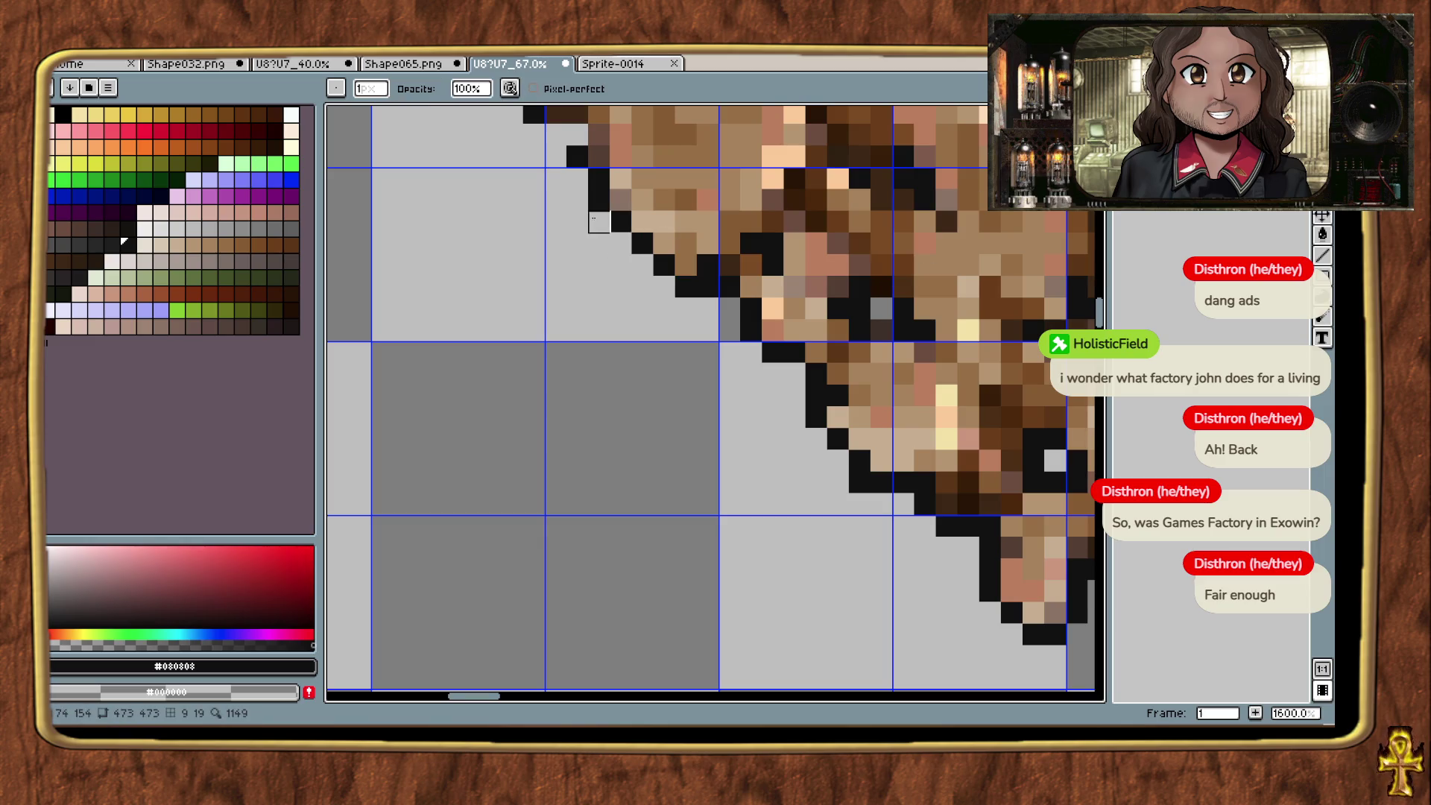
{"action": "left_click_drag", "start_coordinate": [620, 244], "coordinate": [734, 501]}
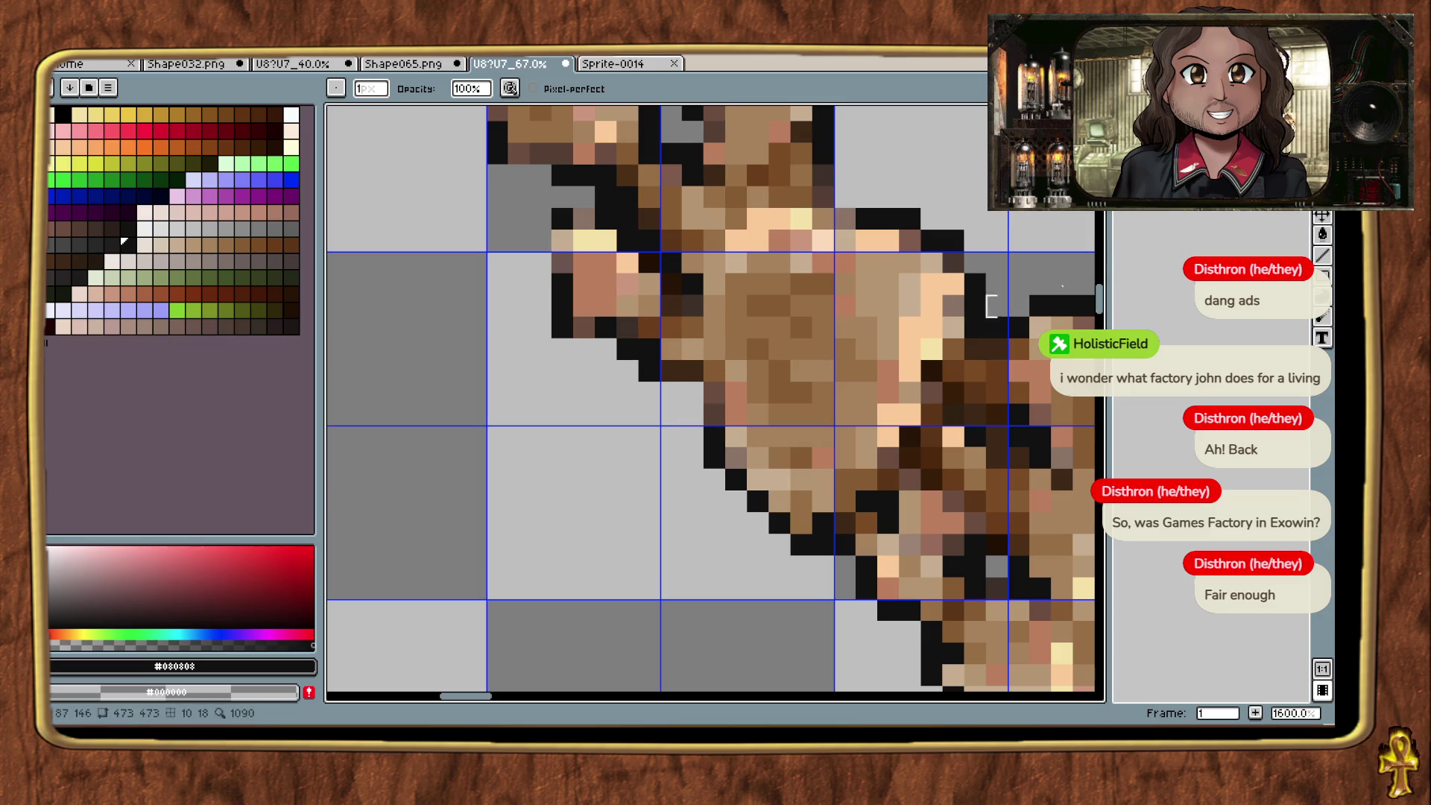
{"action": "key", "text": "b"}
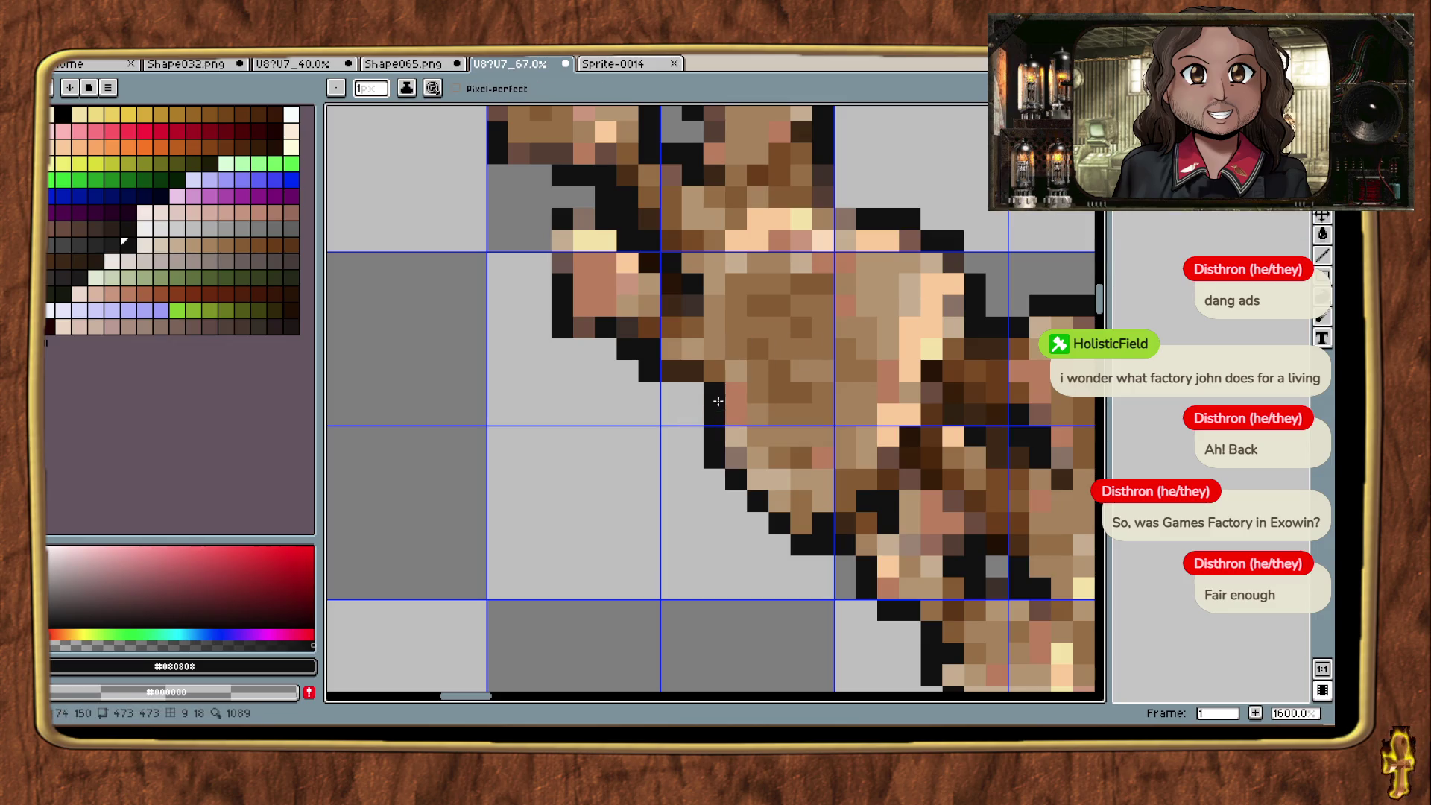
{"action": "left_click", "coordinate": [692, 371]}
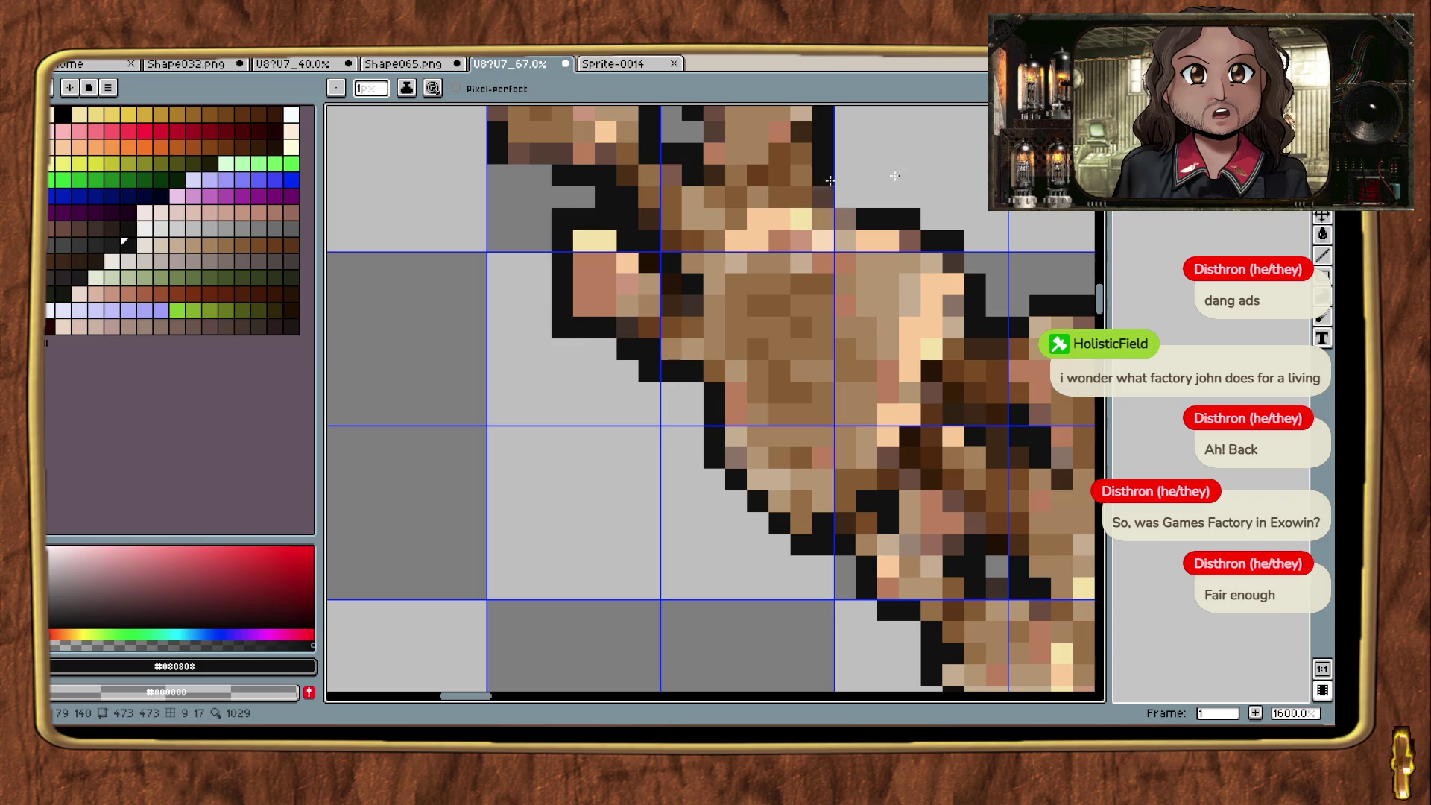
Step: Add one more black pixel to the sprite's outline near its lower body
{"action": "key", "text": "e"}
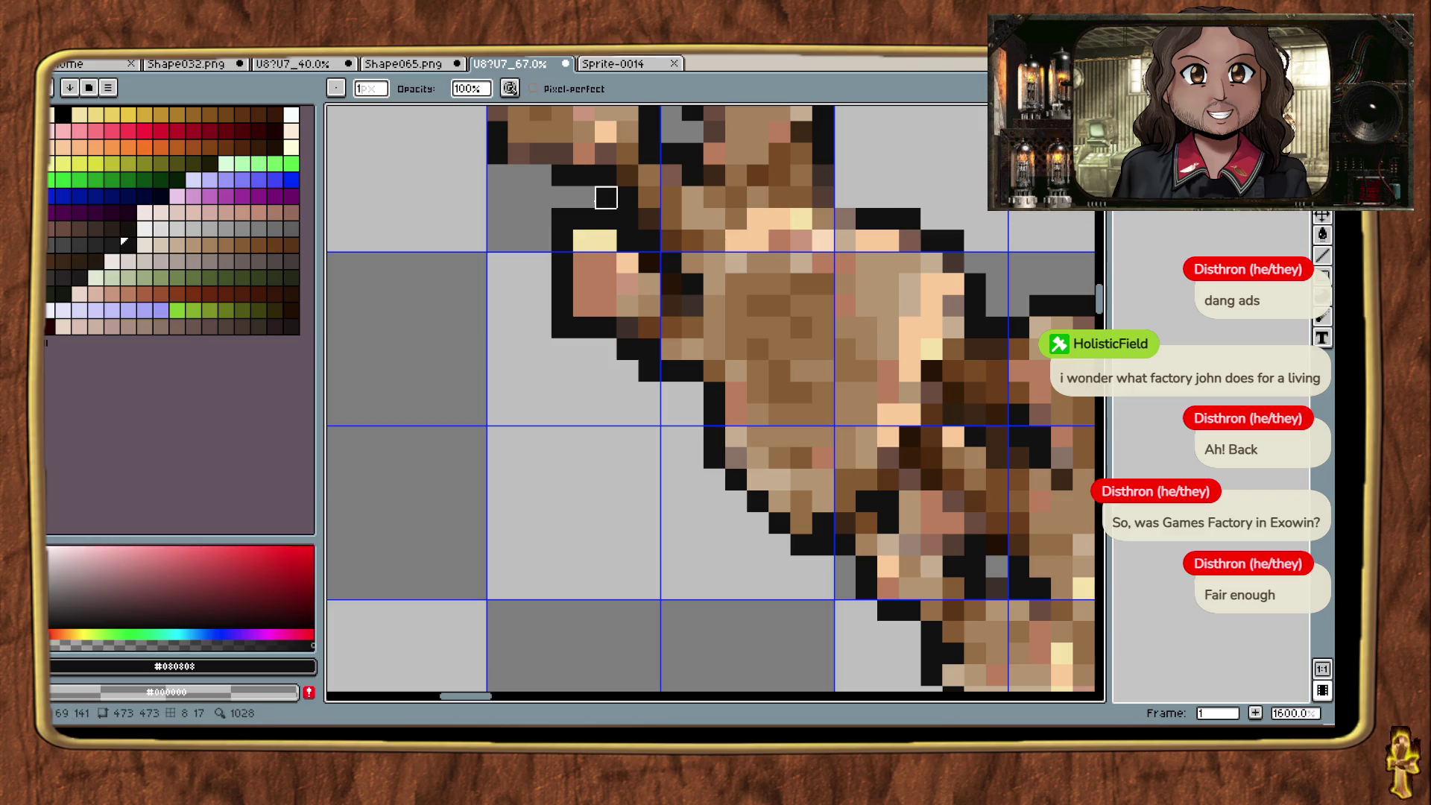
{"action": "left_click_drag", "start_coordinate": [606, 304], "coordinate": [575, 492]}
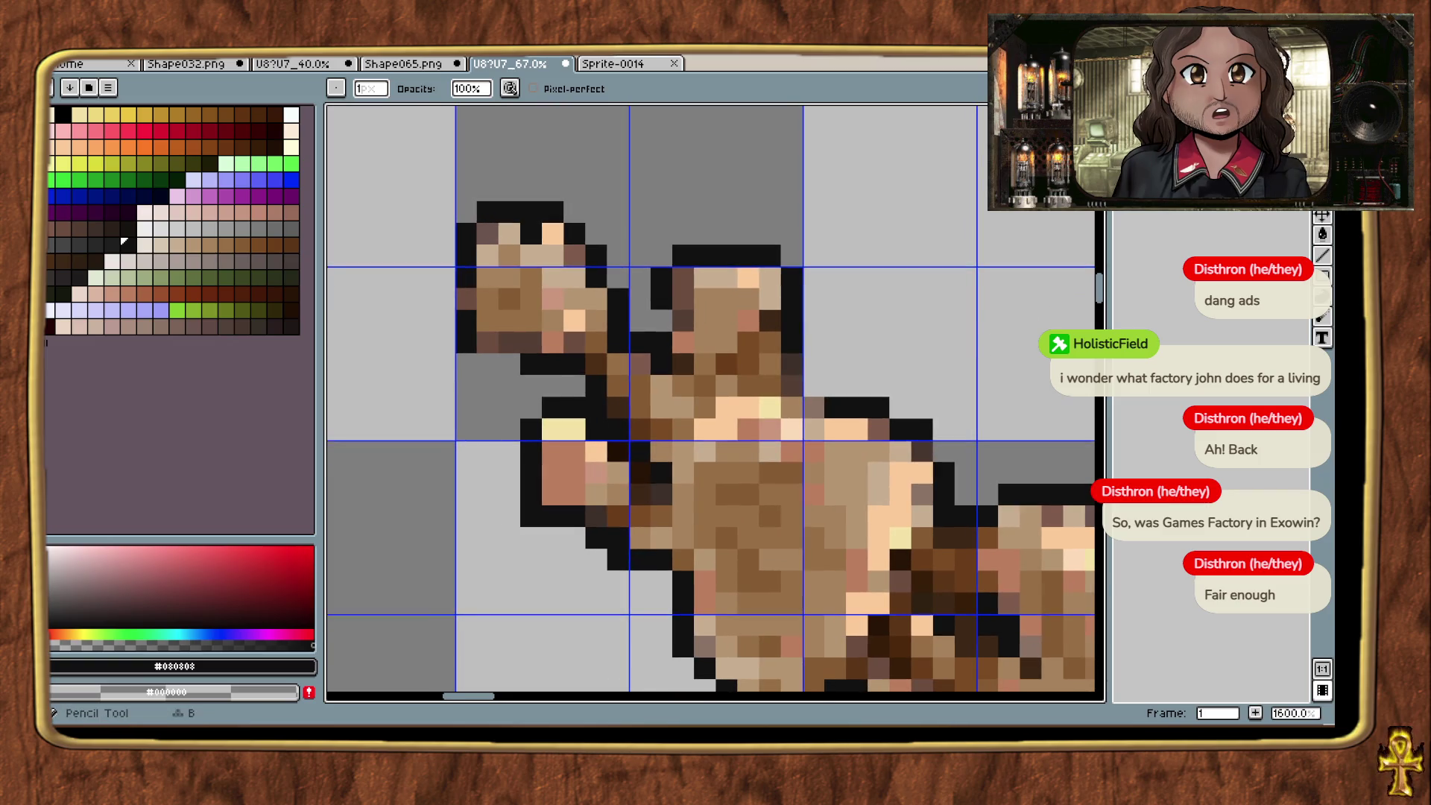
{"action": "key", "text": "b"}
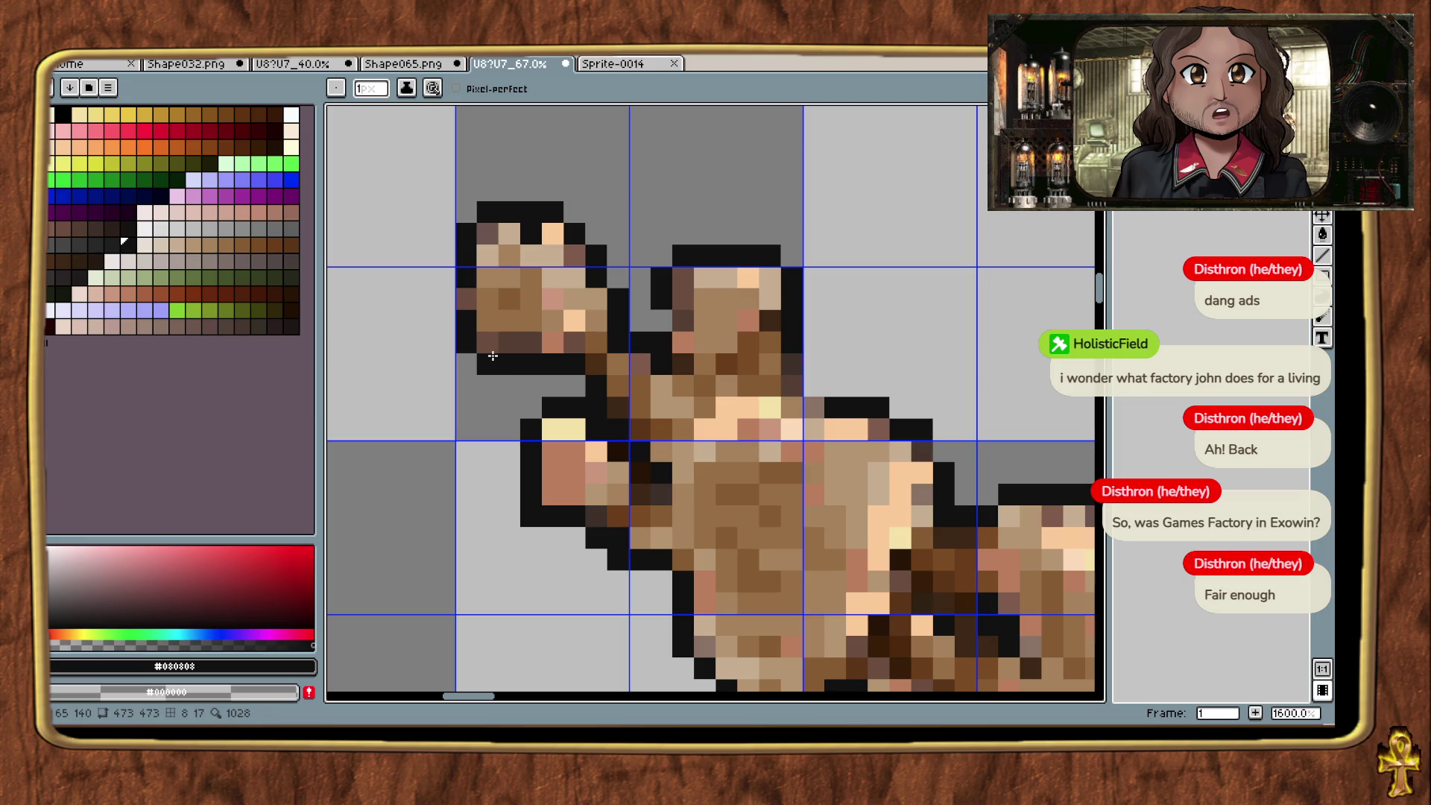
{"action": "scroll", "coordinate": [820, 361], "scroll_direction": "down", "scroll_amount": 2}
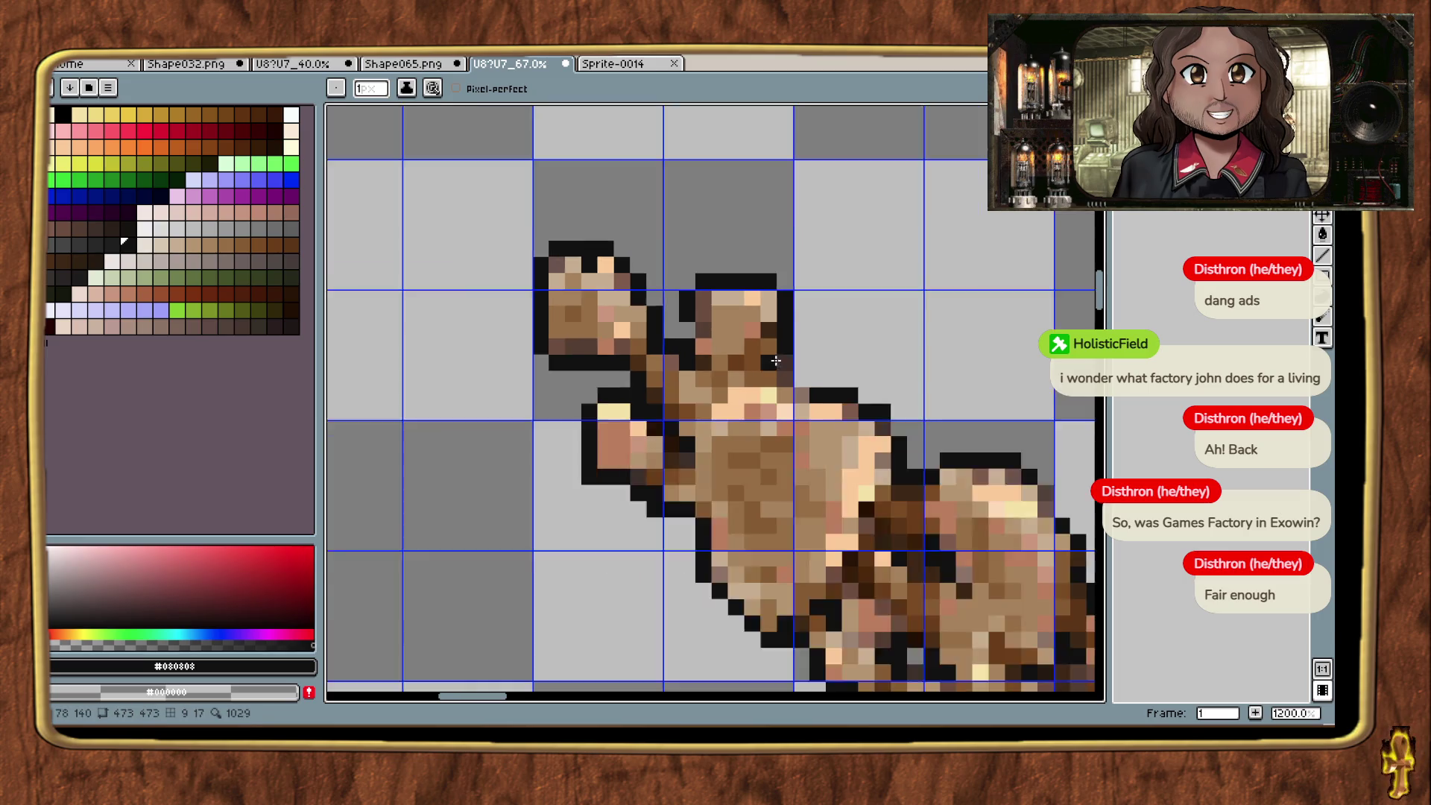
{"action": "scroll", "coordinate": [858, 362], "scroll_direction": "up", "scroll_amount": 5}
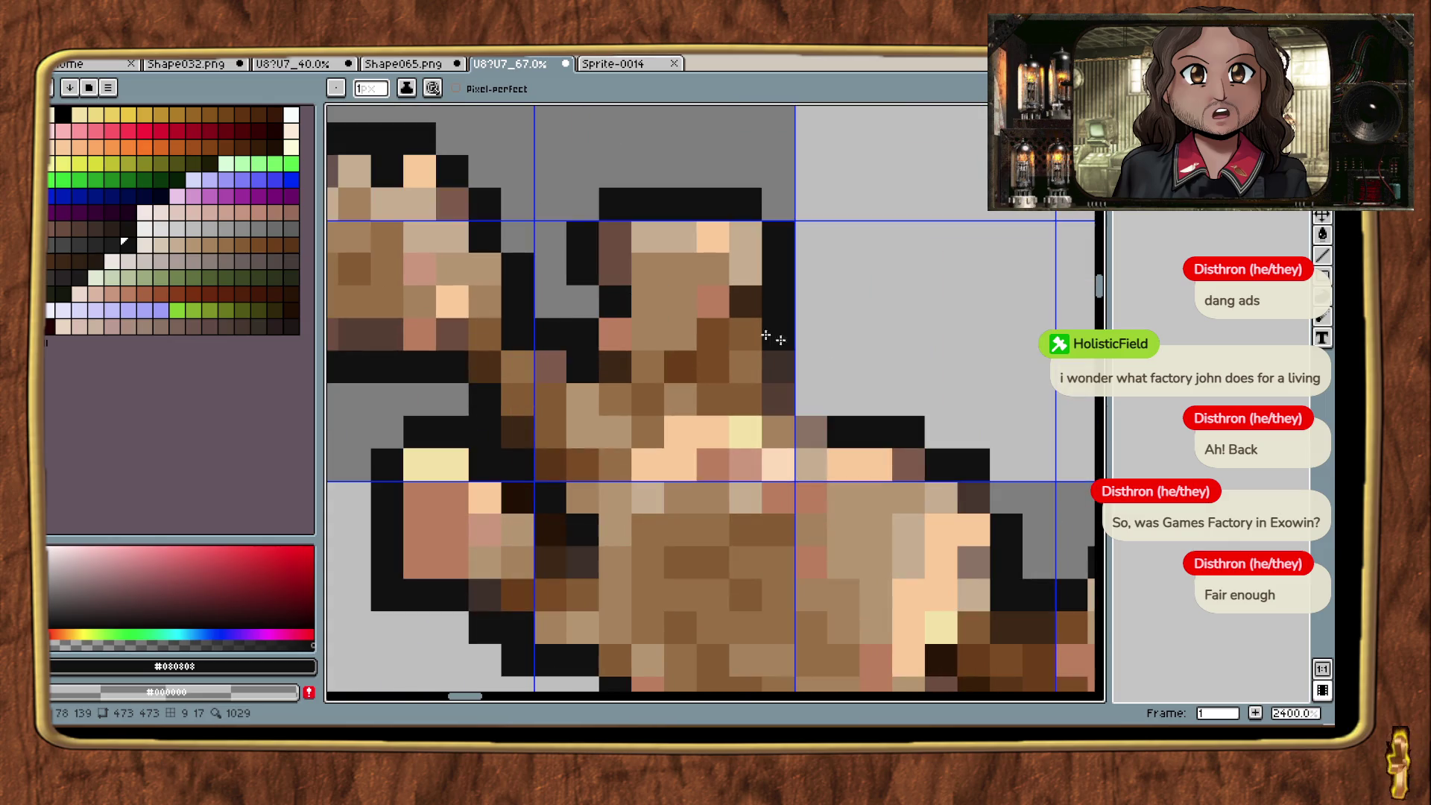
{"action": "left_click_drag", "start_coordinate": [843, 366], "coordinate": [689, 213]}
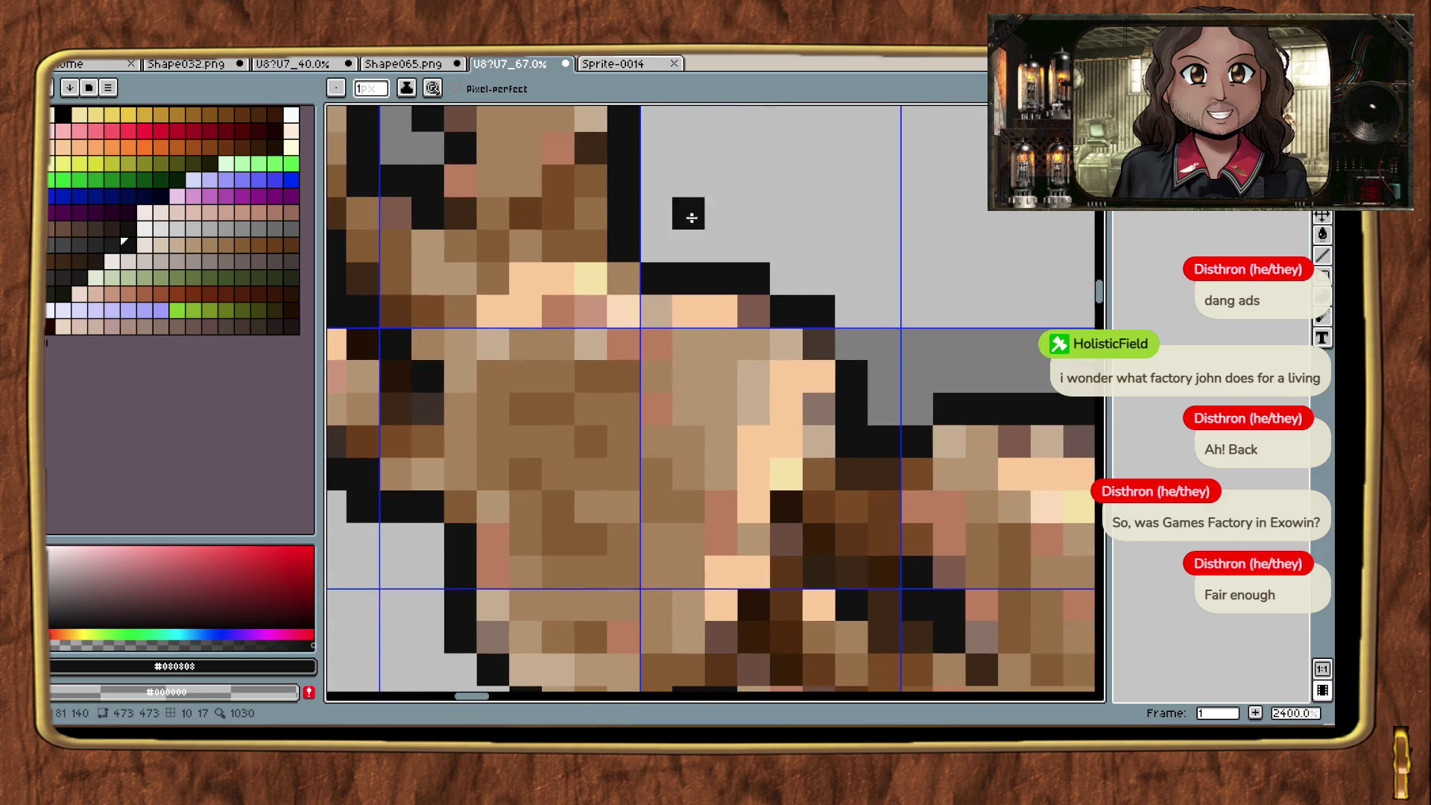
{"action": "scroll", "coordinate": [816, 340], "scroll_direction": "down", "scroll_amount": 2}
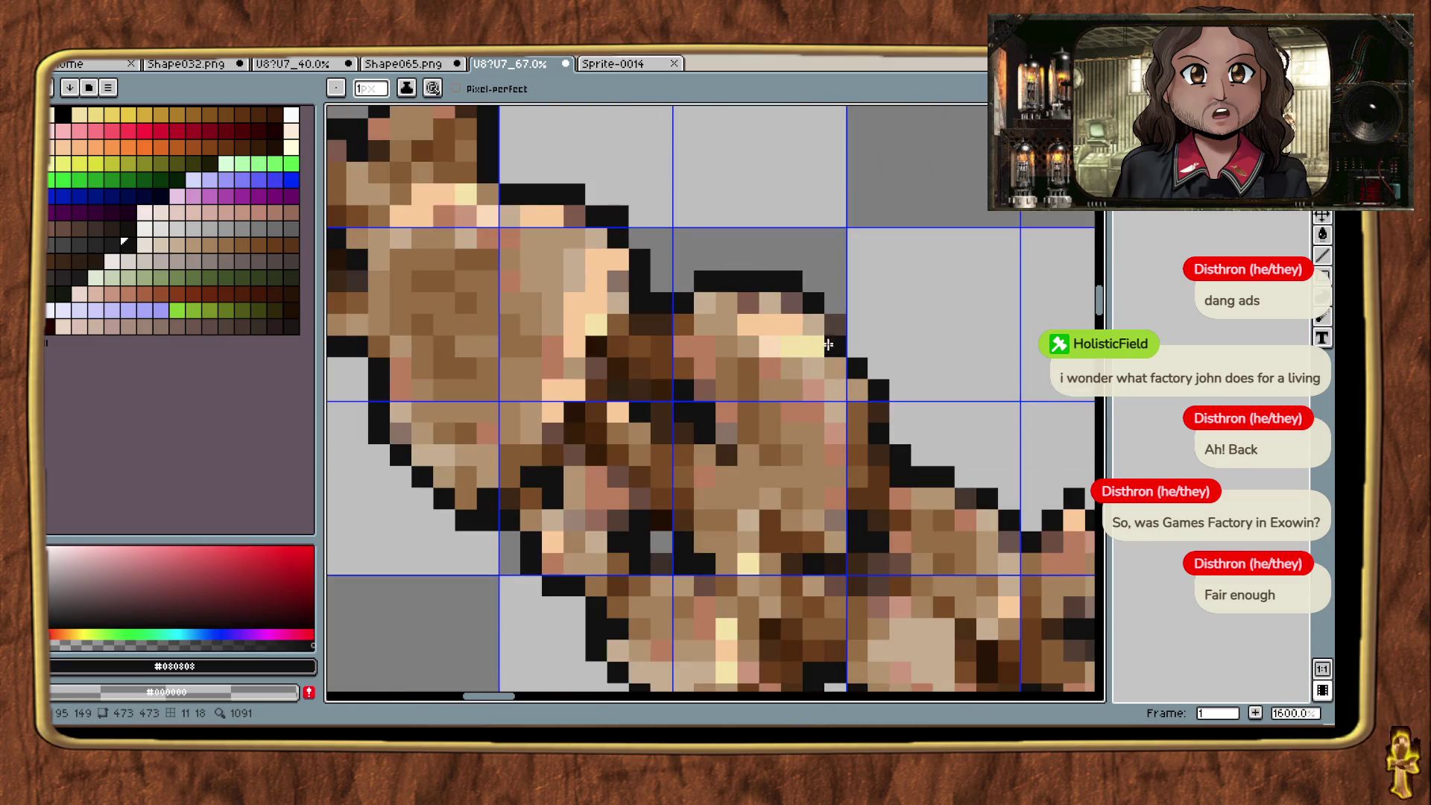
{"action": "left_click", "coordinate": [835, 345]}
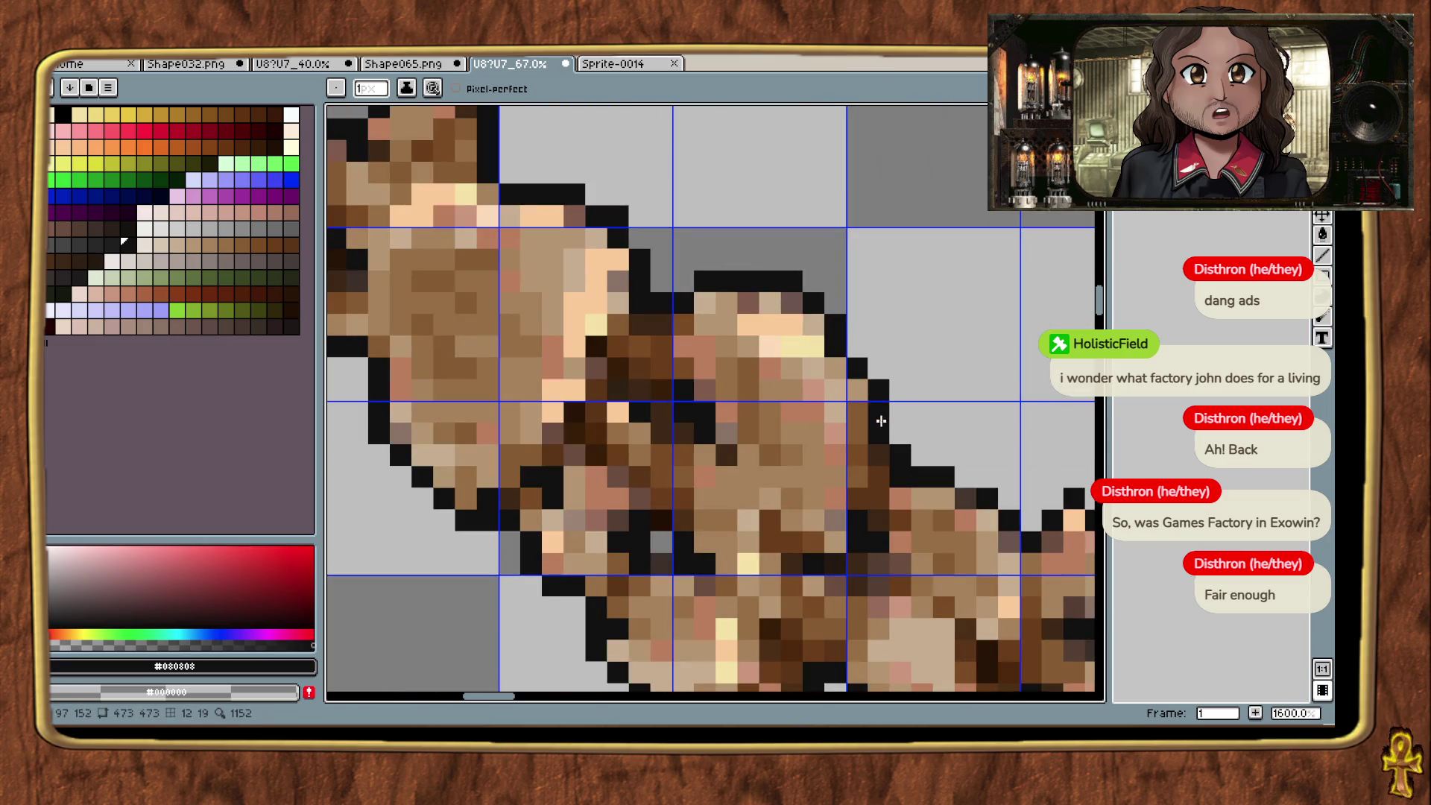
Step: Draw a rectangular selection around the whole diagonal mushroom sprite
{"action": "left_click_drag", "start_coordinate": [936, 500], "coordinate": [788, 431]}
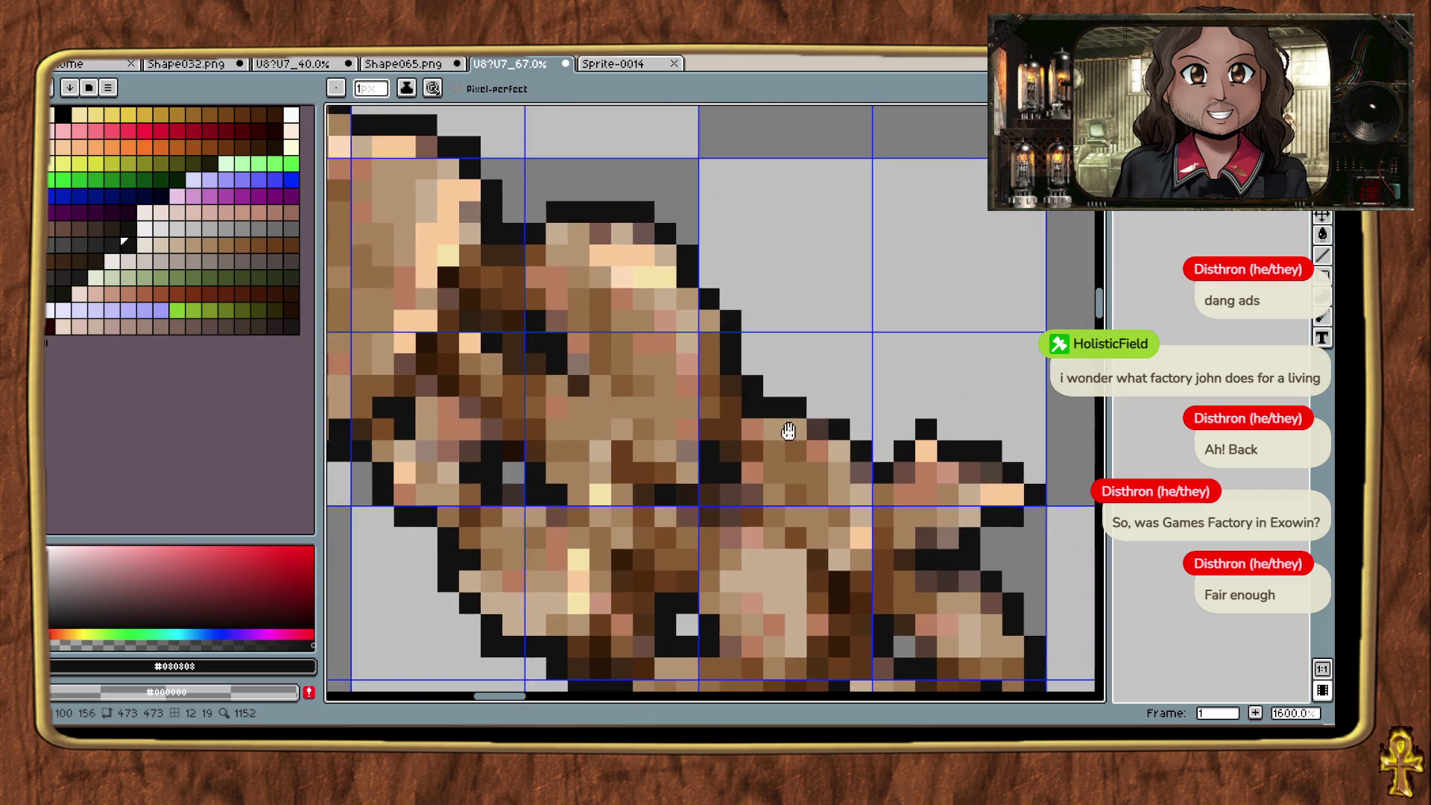
{"action": "scroll", "coordinate": [768, 400], "scroll_direction": "down", "scroll_amount": 4}
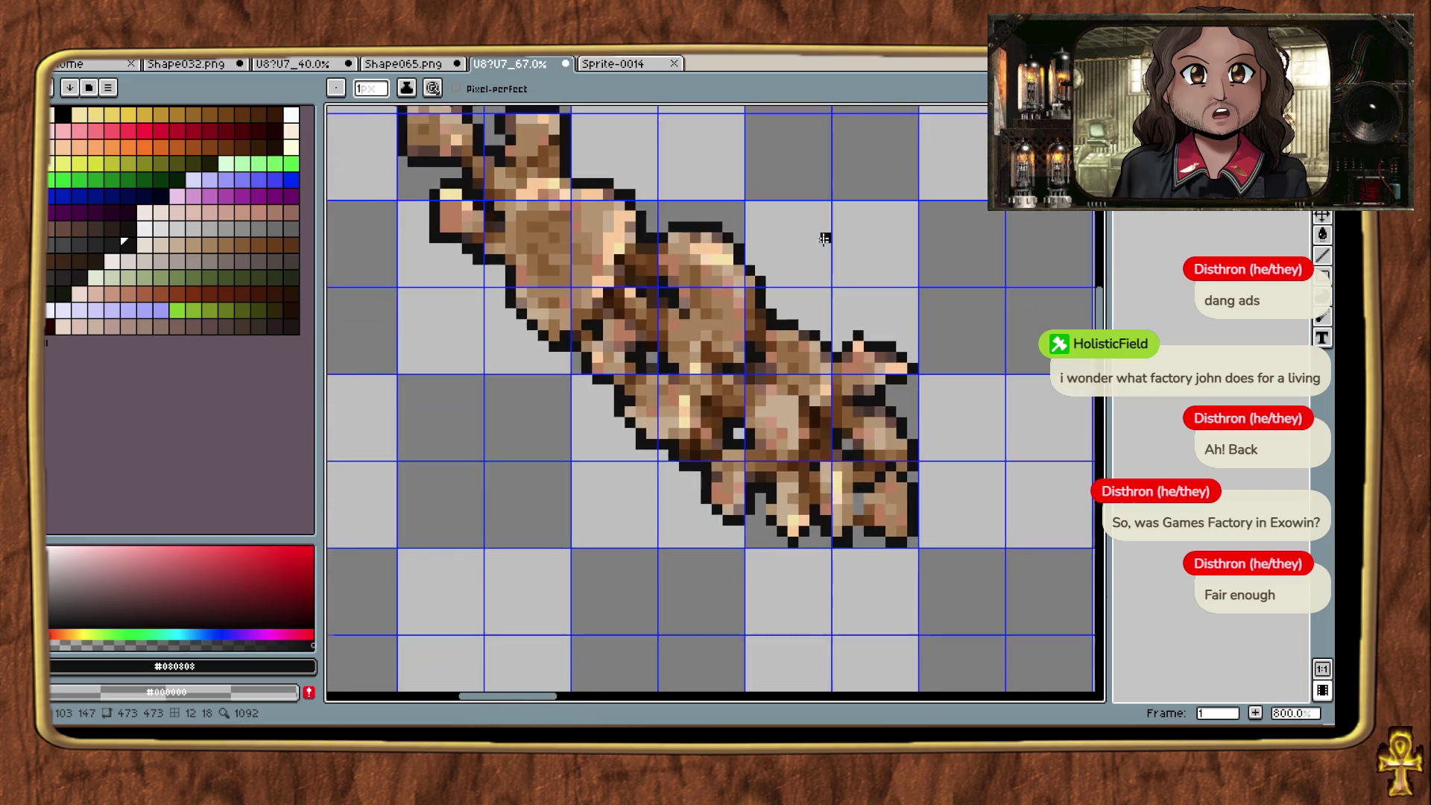
{"action": "scroll", "coordinate": [806, 418], "scroll_direction": "down", "scroll_amount": 1}
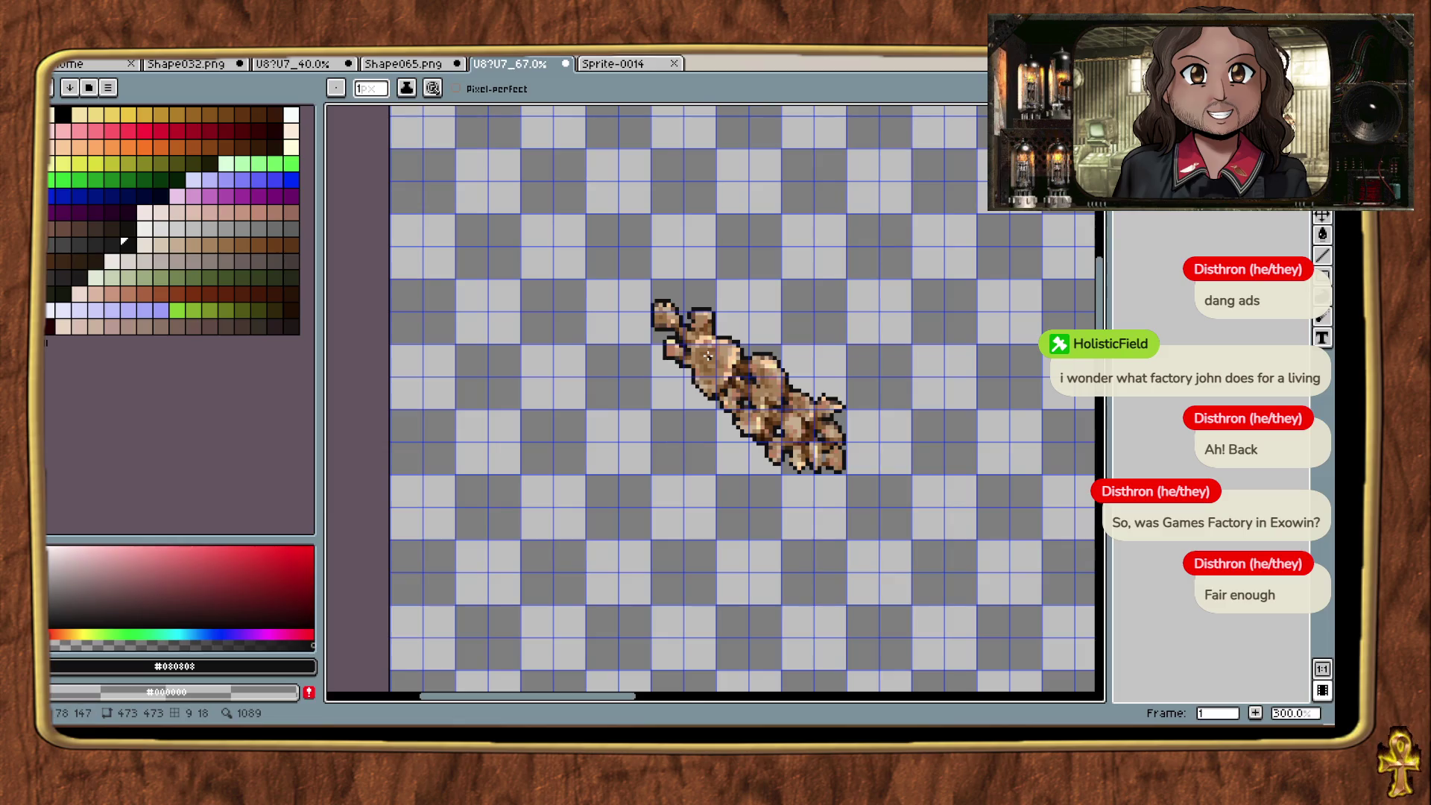
{"action": "scroll", "coordinate": [705, 380], "scroll_direction": "down", "scroll_amount": 1}
{"action": "scroll", "coordinate": [701, 429], "scroll_direction": "up", "scroll_amount": 1}
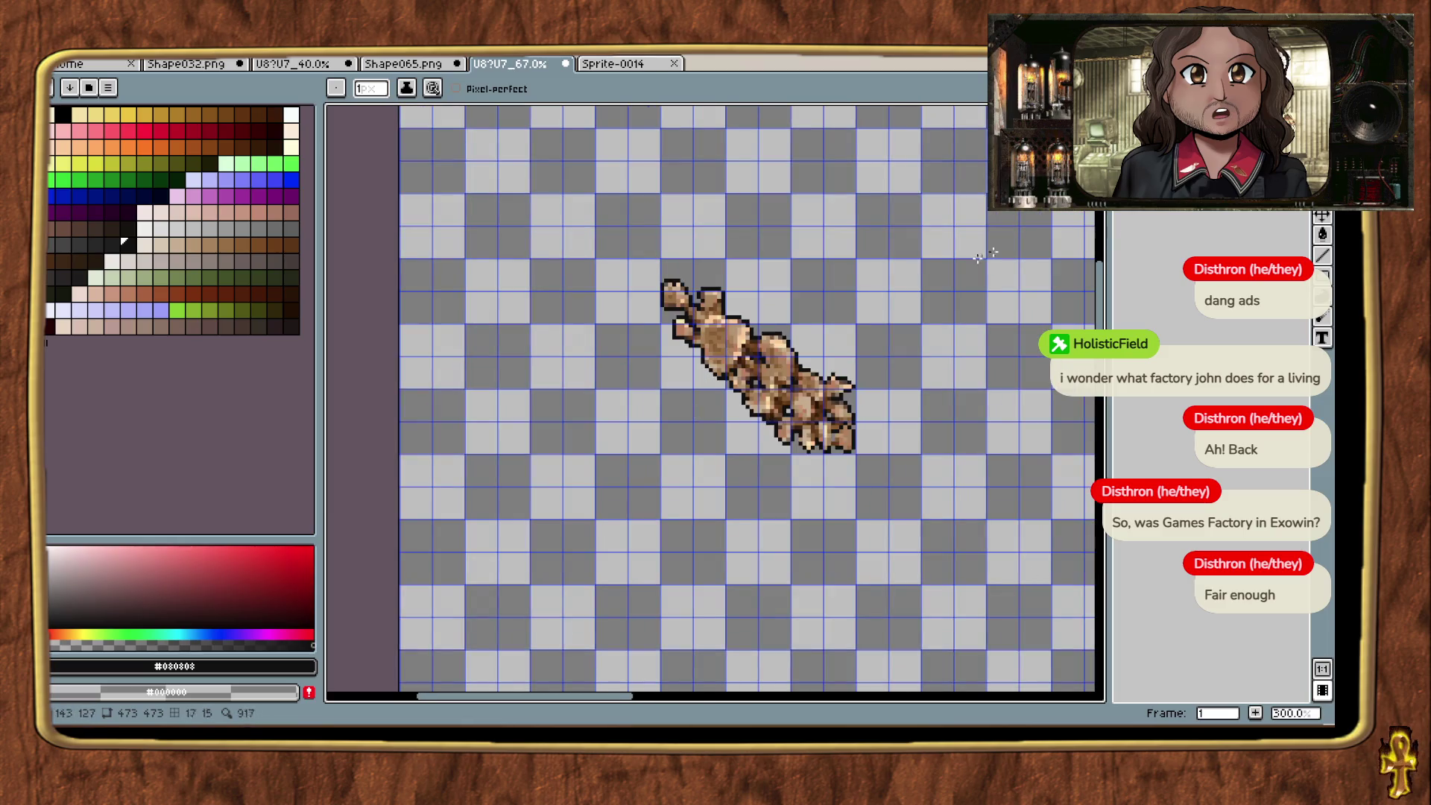
{"action": "key", "text": "m"}
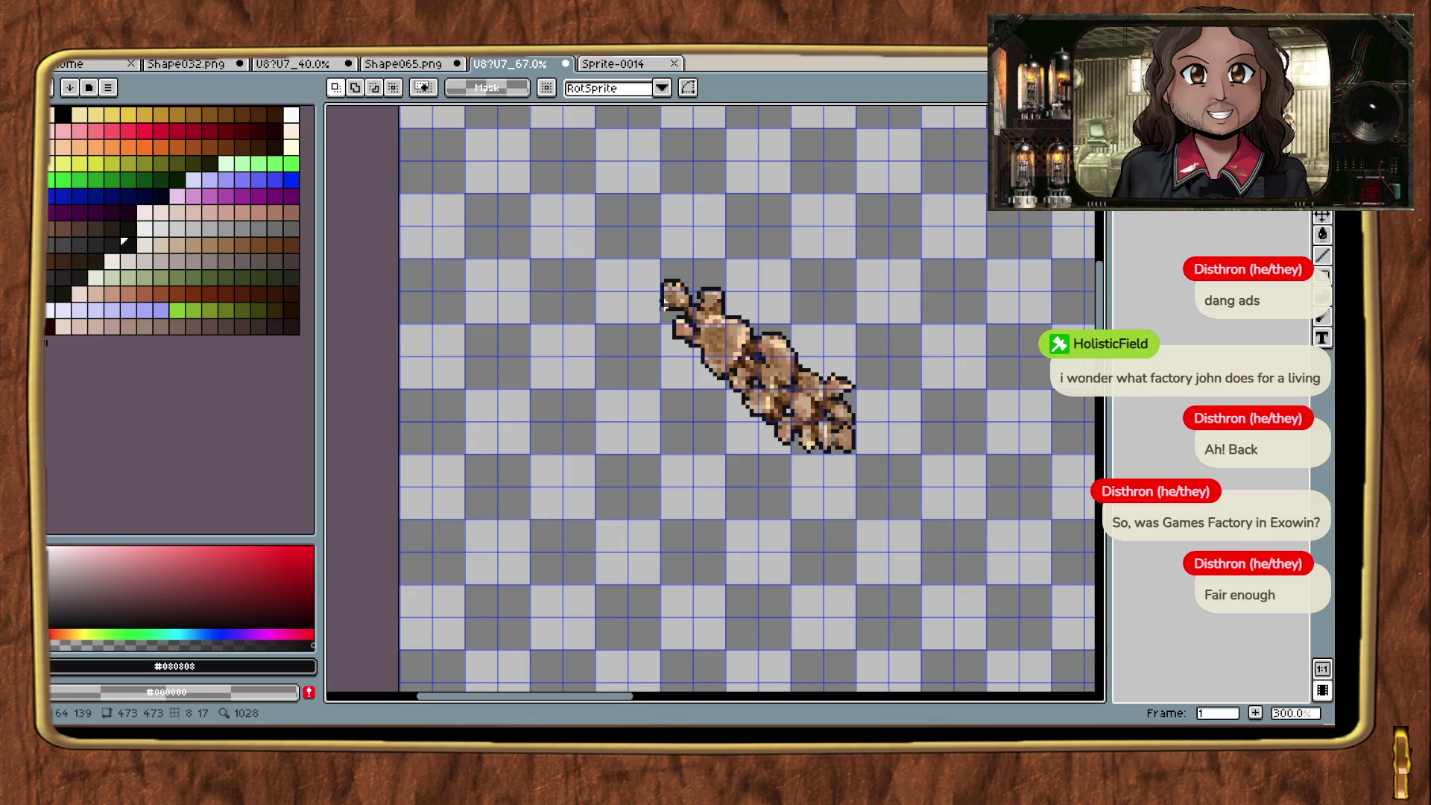
{"action": "left_click_drag", "start_coordinate": [665, 280], "coordinate": [859, 451]}
{"action": "mouse_move", "coordinate": [863, 727]}
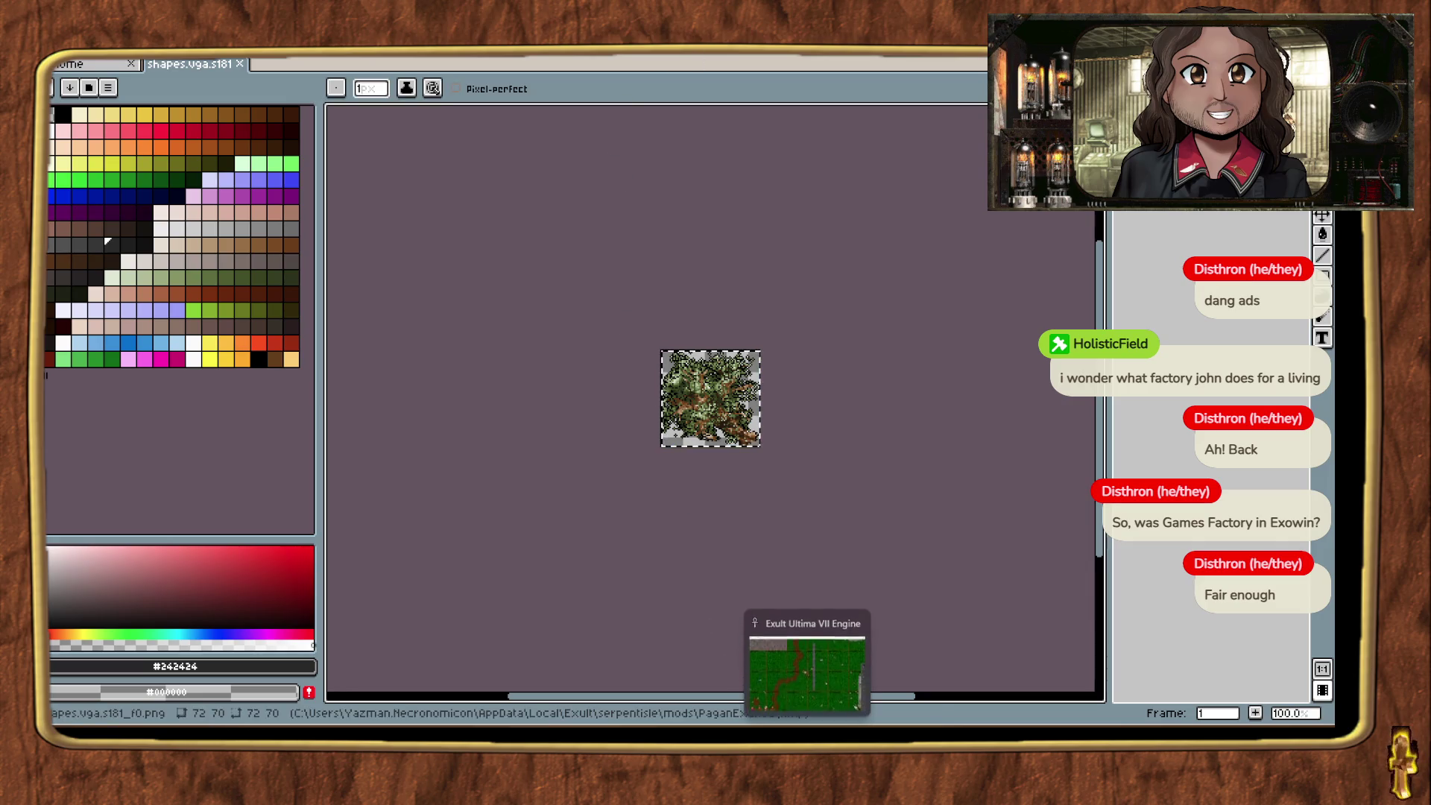
{"action": "mouse_move", "coordinate": [813, 684]}
{"action": "left_click", "coordinate": [522, 697]}
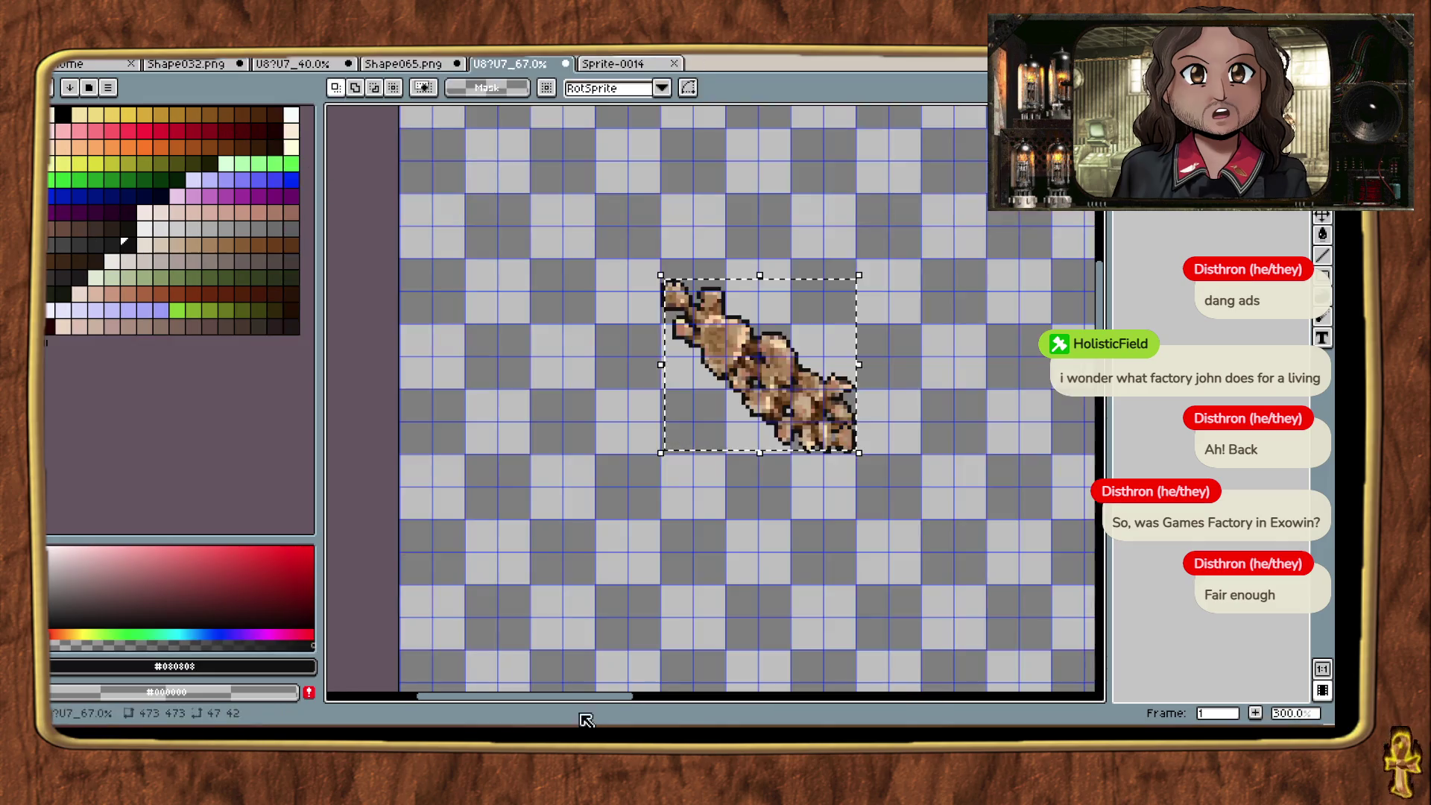
{"action": "key", "text": "ctrl+v"}
{"action": "mouse_move", "coordinate": [570, 375]}
{"action": "left_mouse_down"}
{"action": "mouse_move", "coordinate": [790, 171]}
{"action": "mouse_move", "coordinate": [738, 201]}
{"action": "mouse_move", "coordinate": [748, 193]}
{"action": "mouse_move", "coordinate": [793, 316]}
{"action": "mouse_move", "coordinate": [714, 320]}
{"action": "mouse_move", "coordinate": [760, 379]}
{"action": "mouse_move", "coordinate": [764, 287]}
{"action": "left_mouse_up"}
{"action": "scroll", "coordinate": [855, 474], "scroll_direction": "down", "scroll_amount": 1}
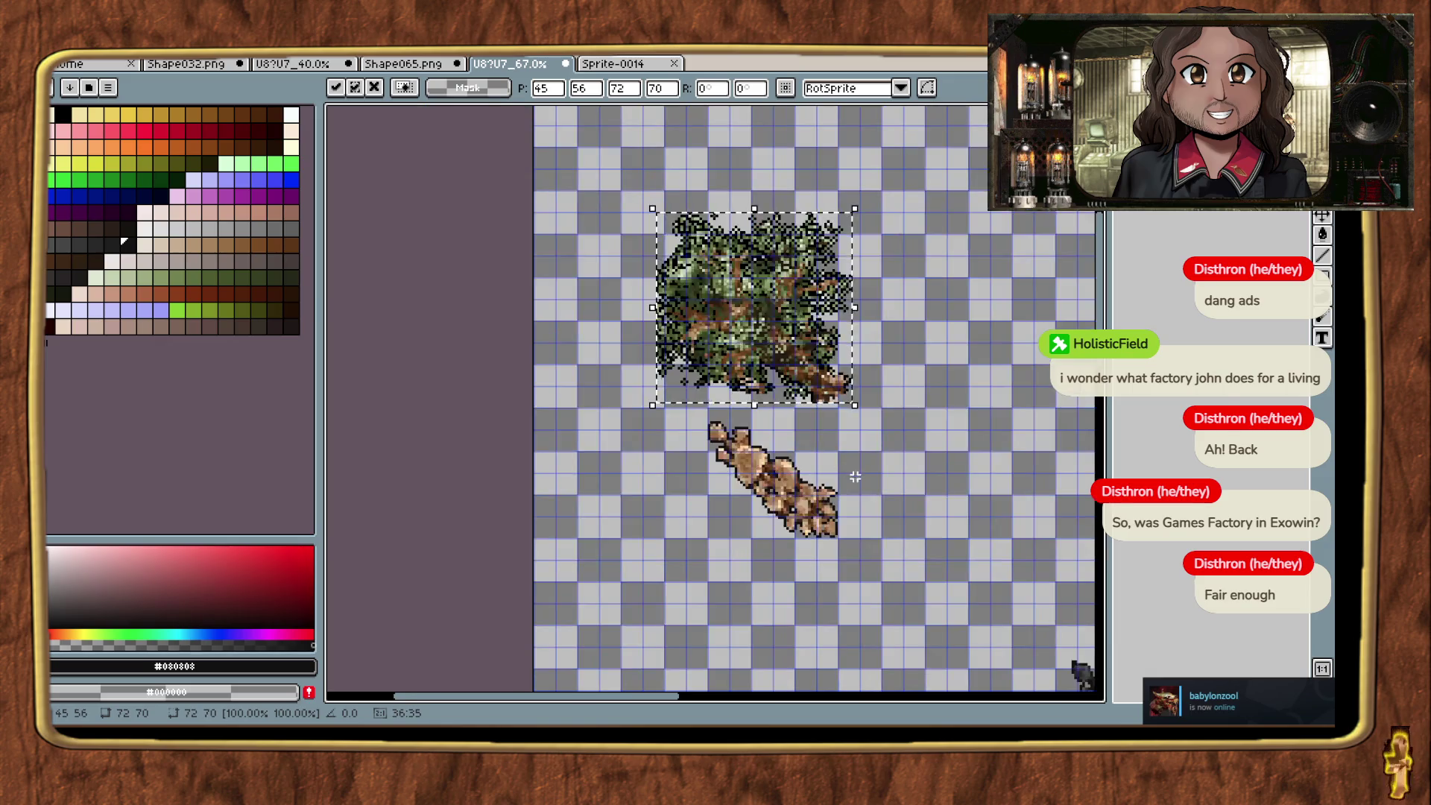
{"action": "key", "text": "alt+Tab"}
{"action": "key", "text": "alt+Tab"}
{"action": "key", "text": "alt+Tab"}
{"action": "key", "text": "alt+Tab"}
{"action": "key", "text": "alt+Tab"}
{"action": "key", "text": "alt+Tab"}
{"action": "key", "text": "alt+Tab"}
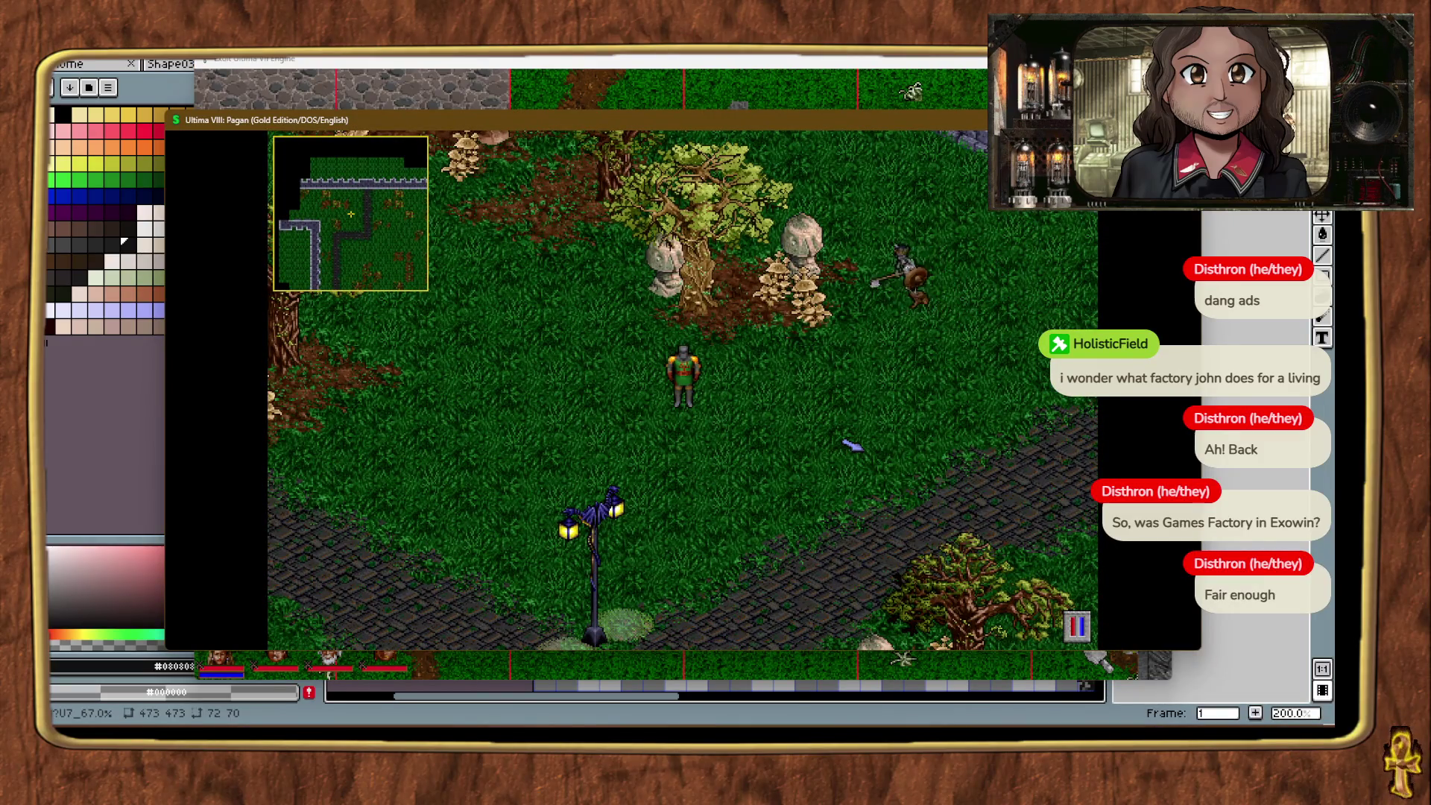
{"action": "key", "text": "alt+Tab"}
{"action": "key", "text": "alt+Tab"}
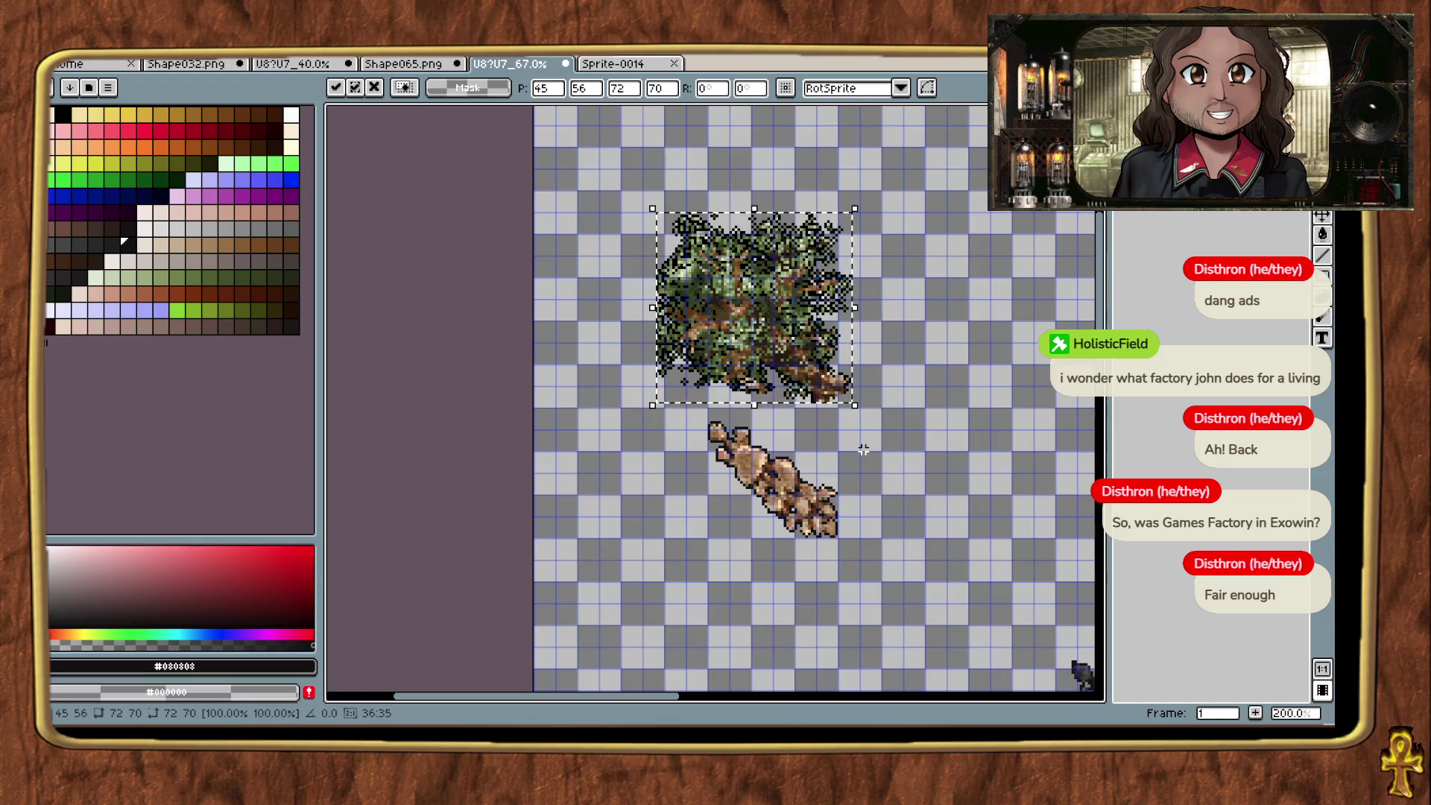
{"action": "key", "text": "ctrl+z"}
{"action": "key", "text": "ctrl+z"}
{"action": "key", "text": "ctrl+z"}
{"action": "key", "text": "ctrl+z"}
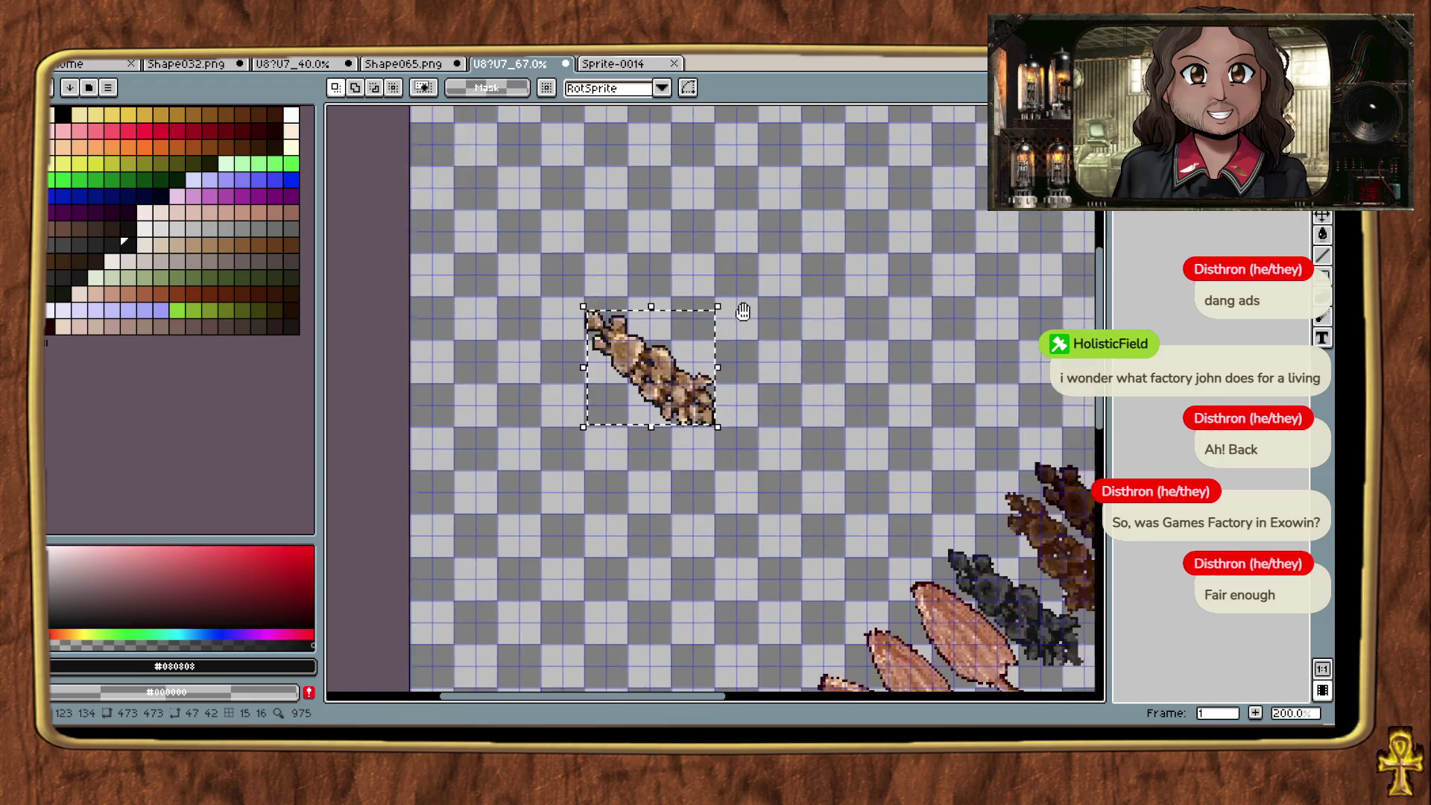
{"action": "key", "text": "ctrl+z"}
Step: Paste a mushroom copy and resize the sprite to 50% with Lock Ratio and RotSprite (236×236)
{"action": "key", "text": "ctrl+v"}
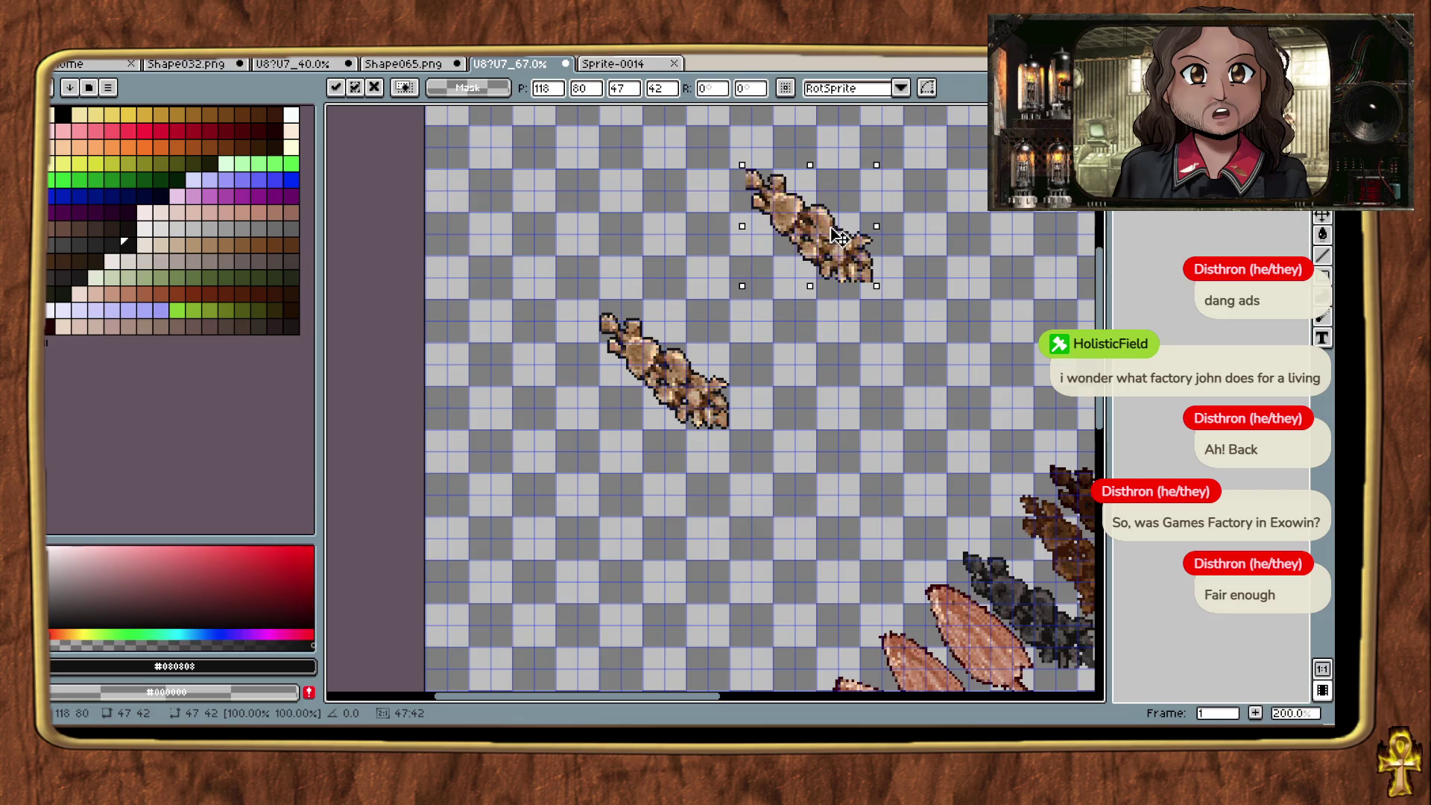
{"action": "key", "text": "alt+s"}
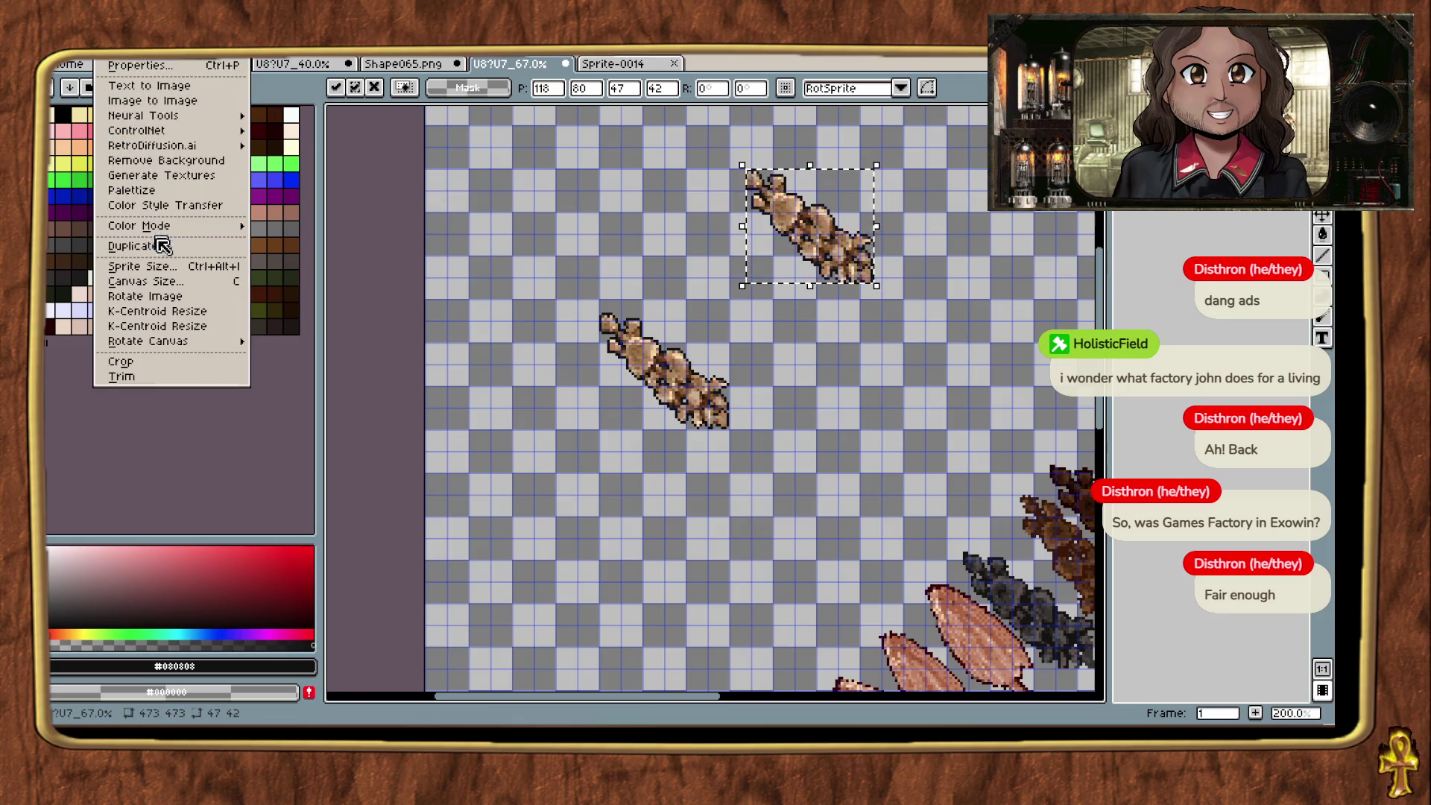
{"action": "left_click", "coordinate": [181, 267]}
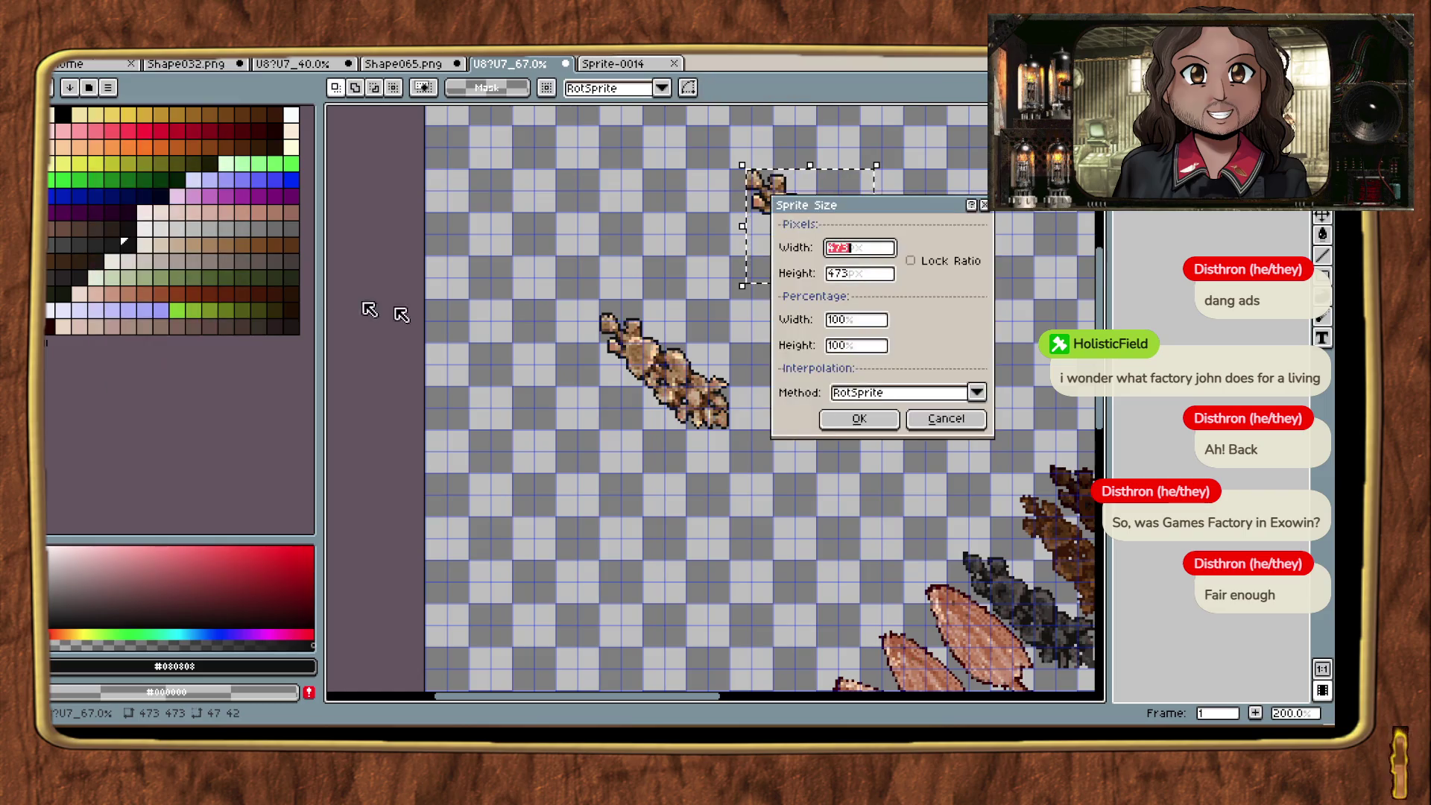
{"action": "left_click", "coordinate": [976, 392]}
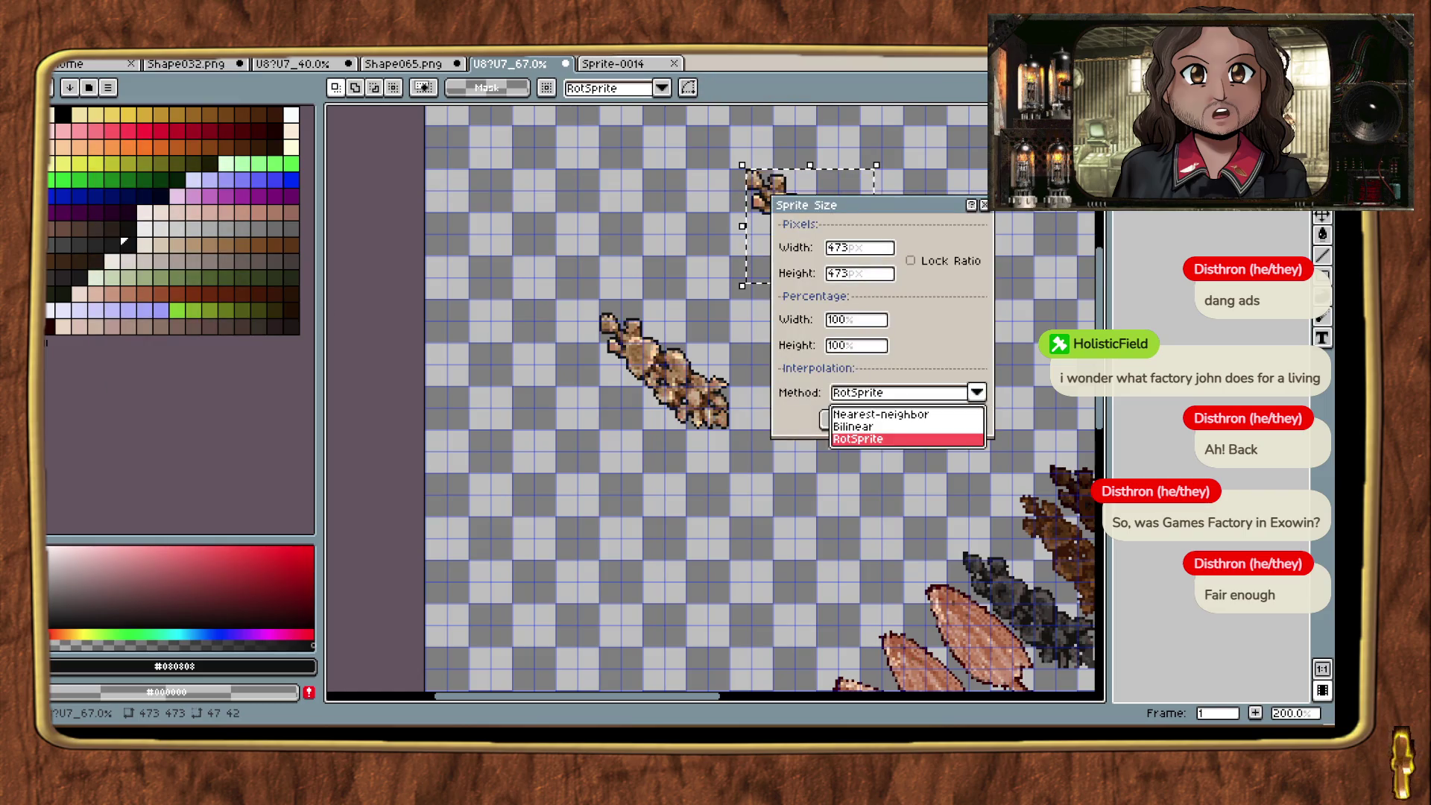
{"action": "left_click", "coordinate": [857, 439]}
{"action": "left_click", "coordinate": [849, 319]}
{"action": "type", "text": "50"}
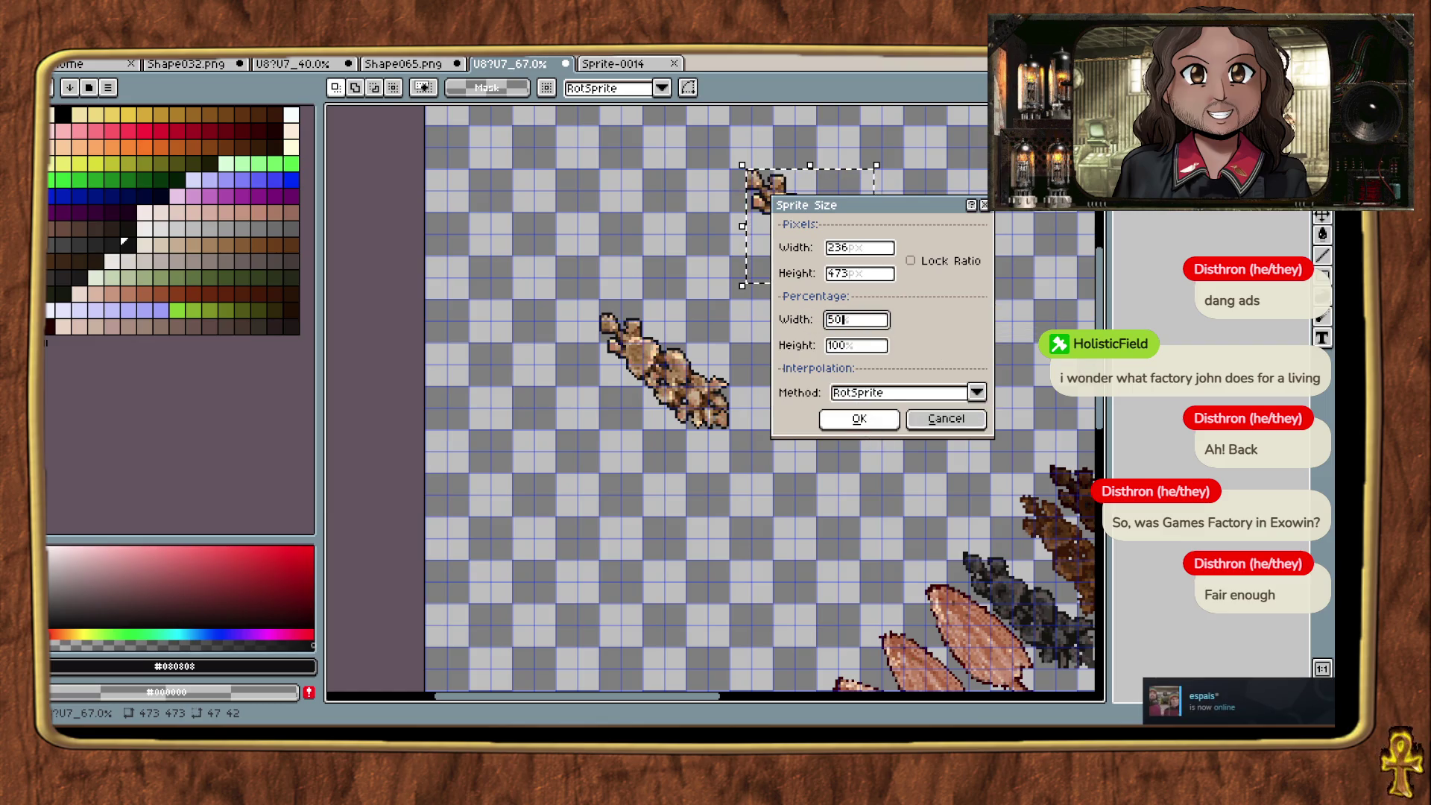
{"action": "left_click", "coordinate": [930, 276]}
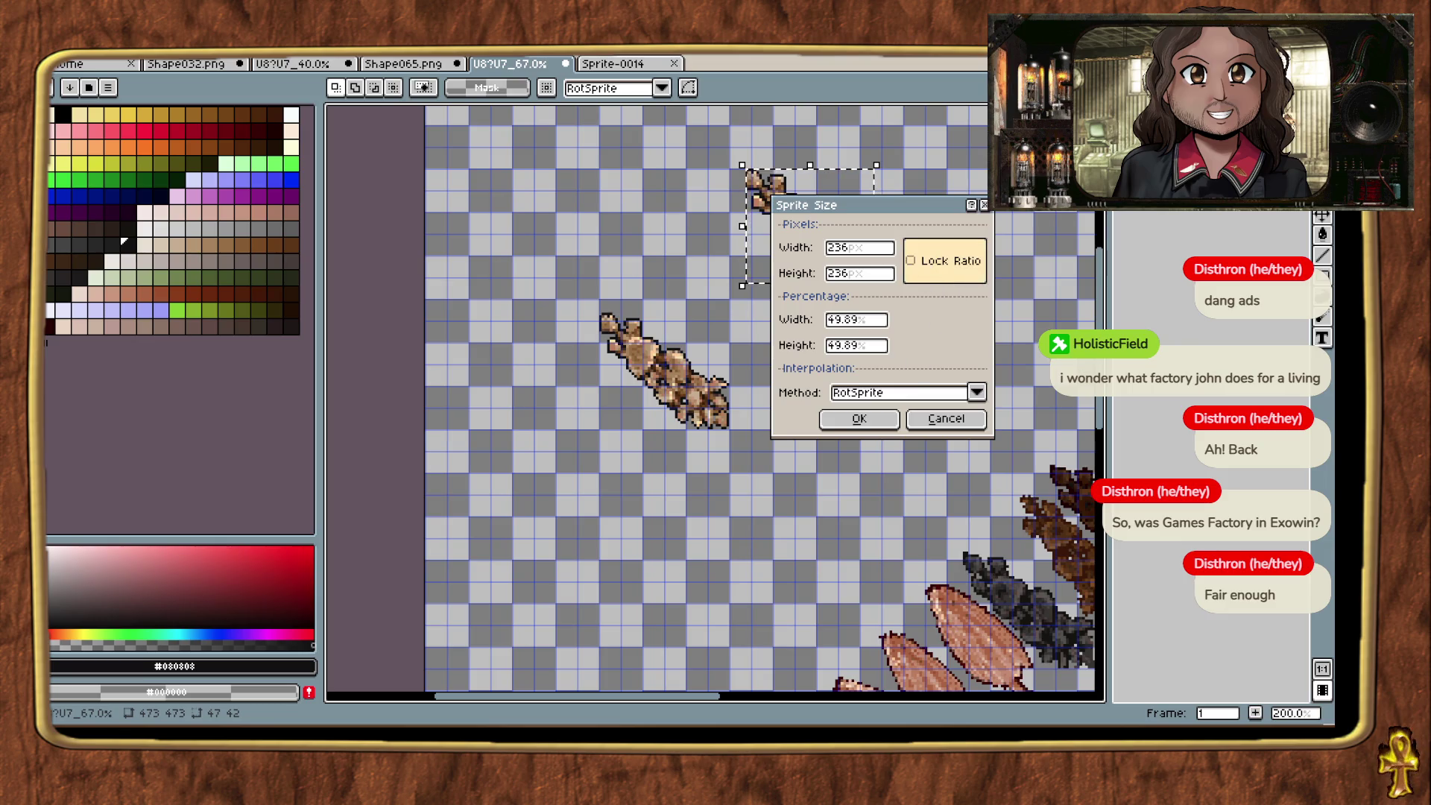
{"action": "left_click", "coordinate": [859, 418]}
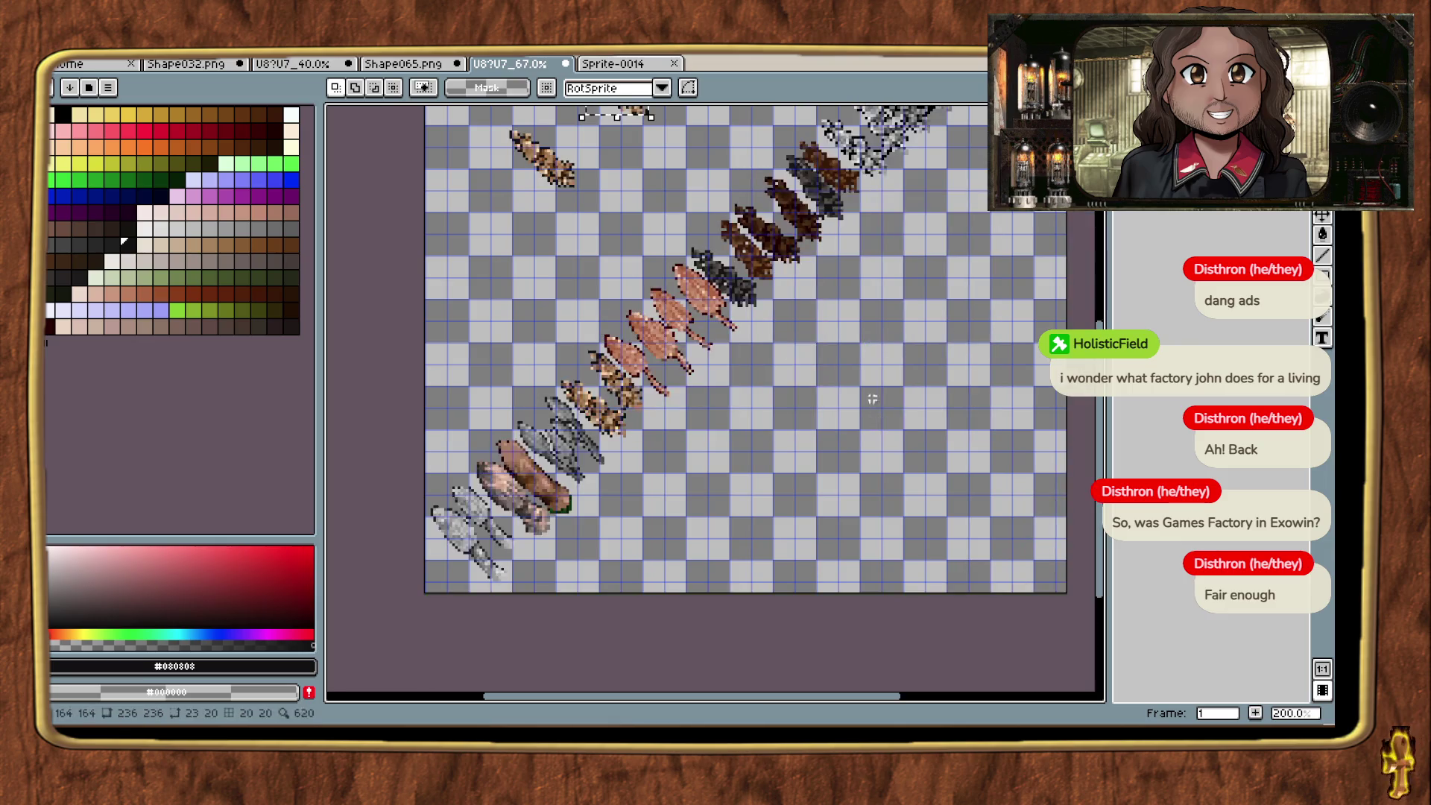
Step: Undo the half-size resize and select the upper diagonal mushroom sprite
{"action": "key", "text": "ctrl+z"}
{"action": "scroll", "coordinate": [777, 390], "scroll_direction": "up", "scroll_amount": 2}
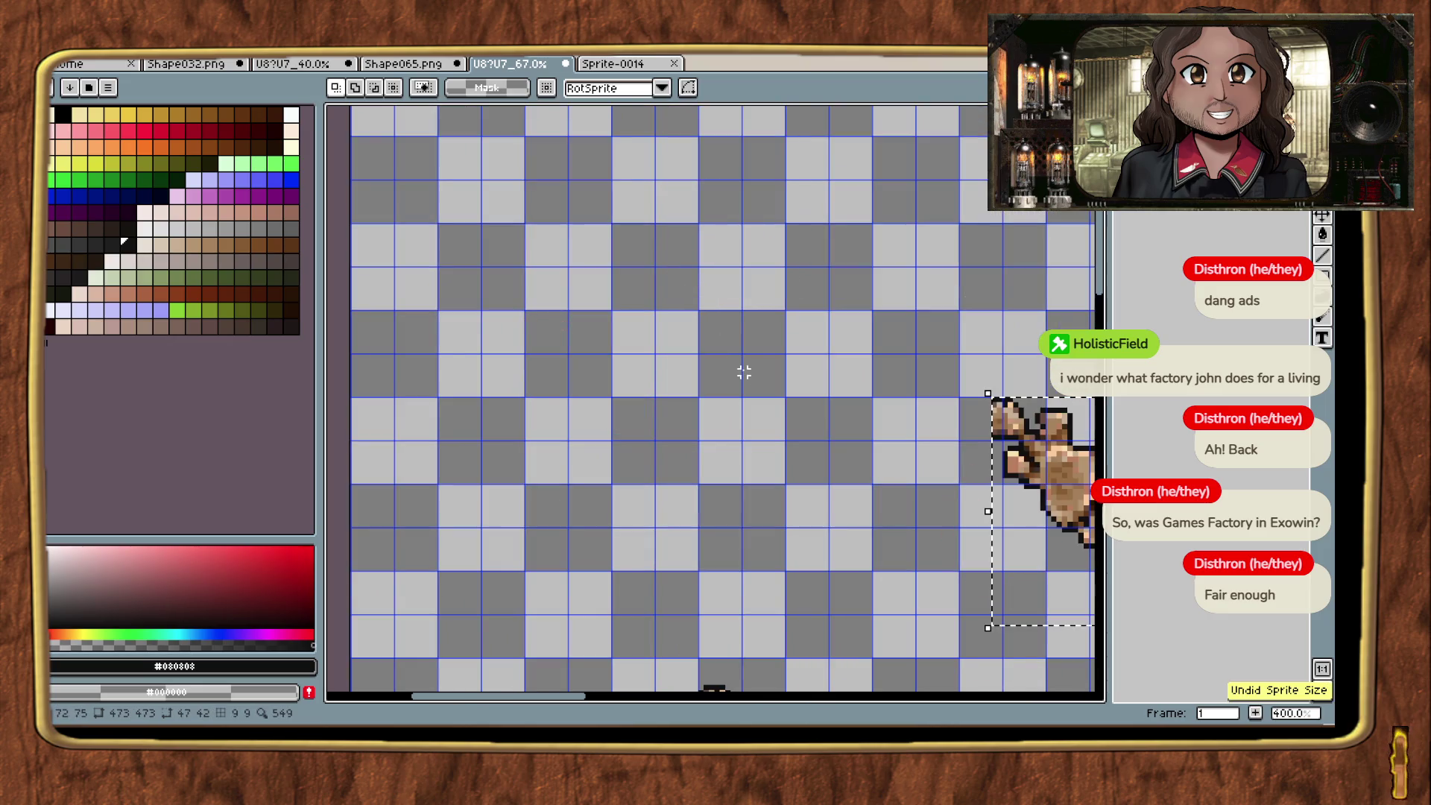
{"action": "scroll", "coordinate": [777, 389], "scroll_direction": "down", "scroll_amount": 3}
{"action": "scroll", "coordinate": [616, 395], "scroll_direction": "right", "scroll_amount": 2}
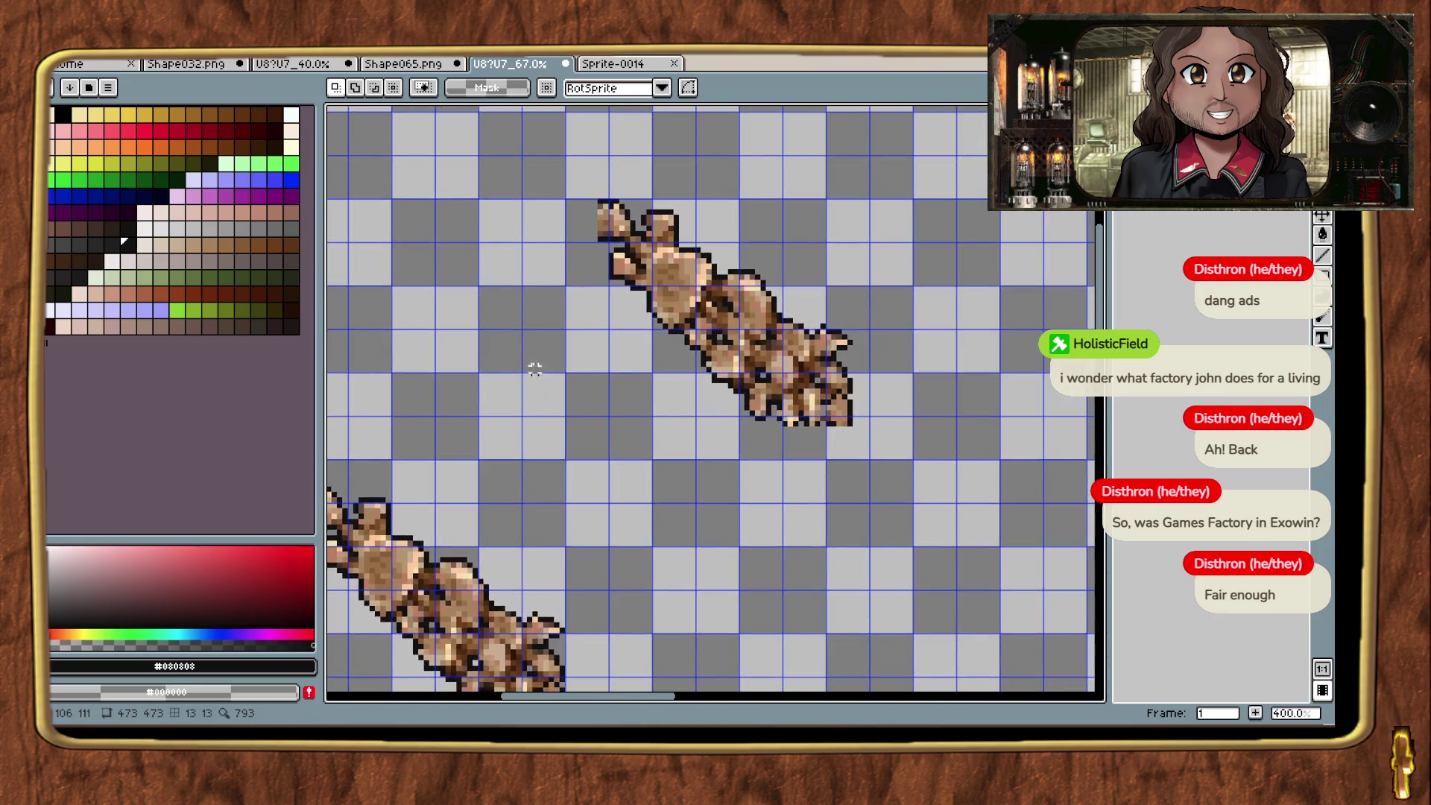
{"action": "scroll", "coordinate": [534, 377], "scroll_direction": "down", "scroll_amount": 2}
{"action": "scroll", "coordinate": [585, 279], "scroll_direction": "up", "scroll_amount": 2}
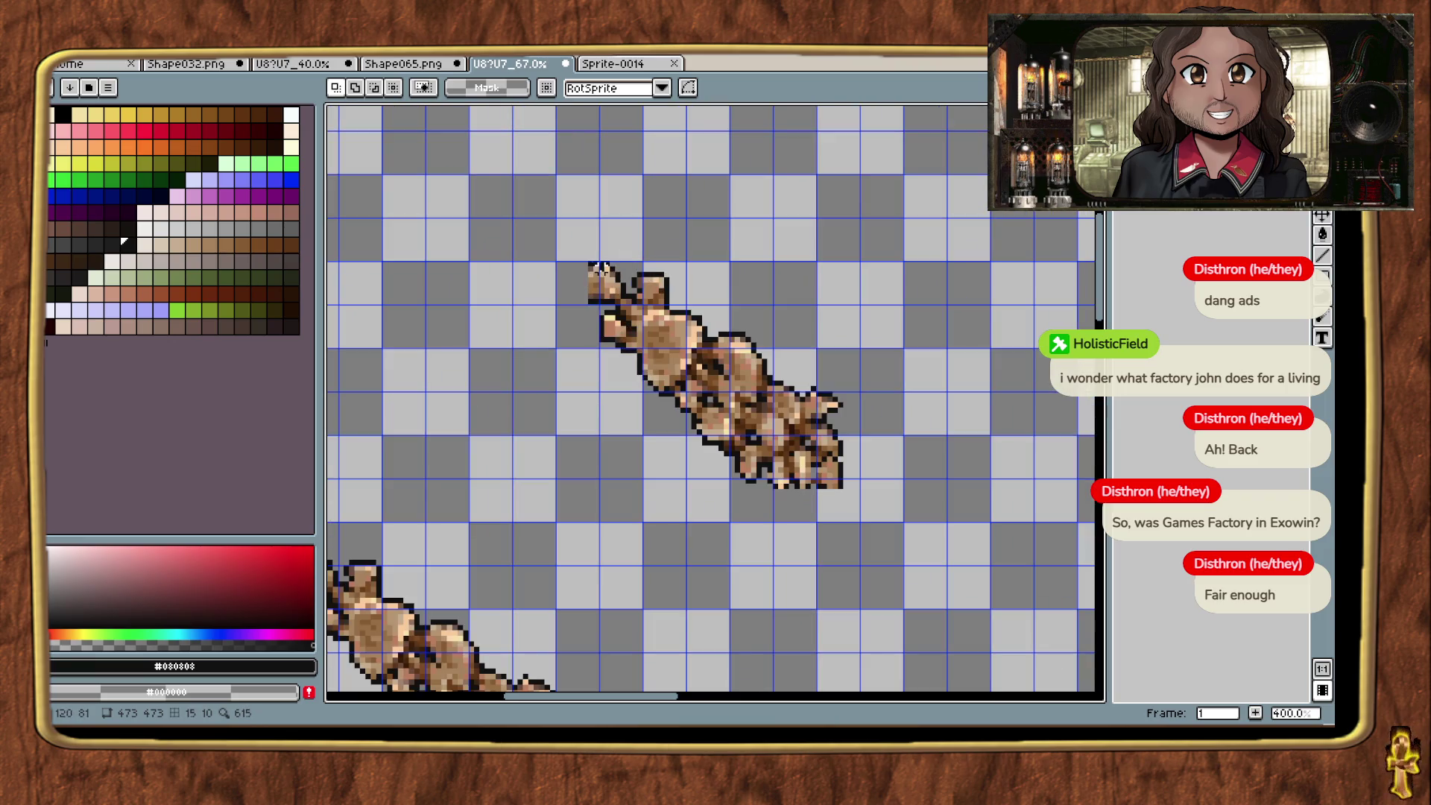
{"action": "left_click_drag", "start_coordinate": [589, 269], "coordinate": [842, 487]}
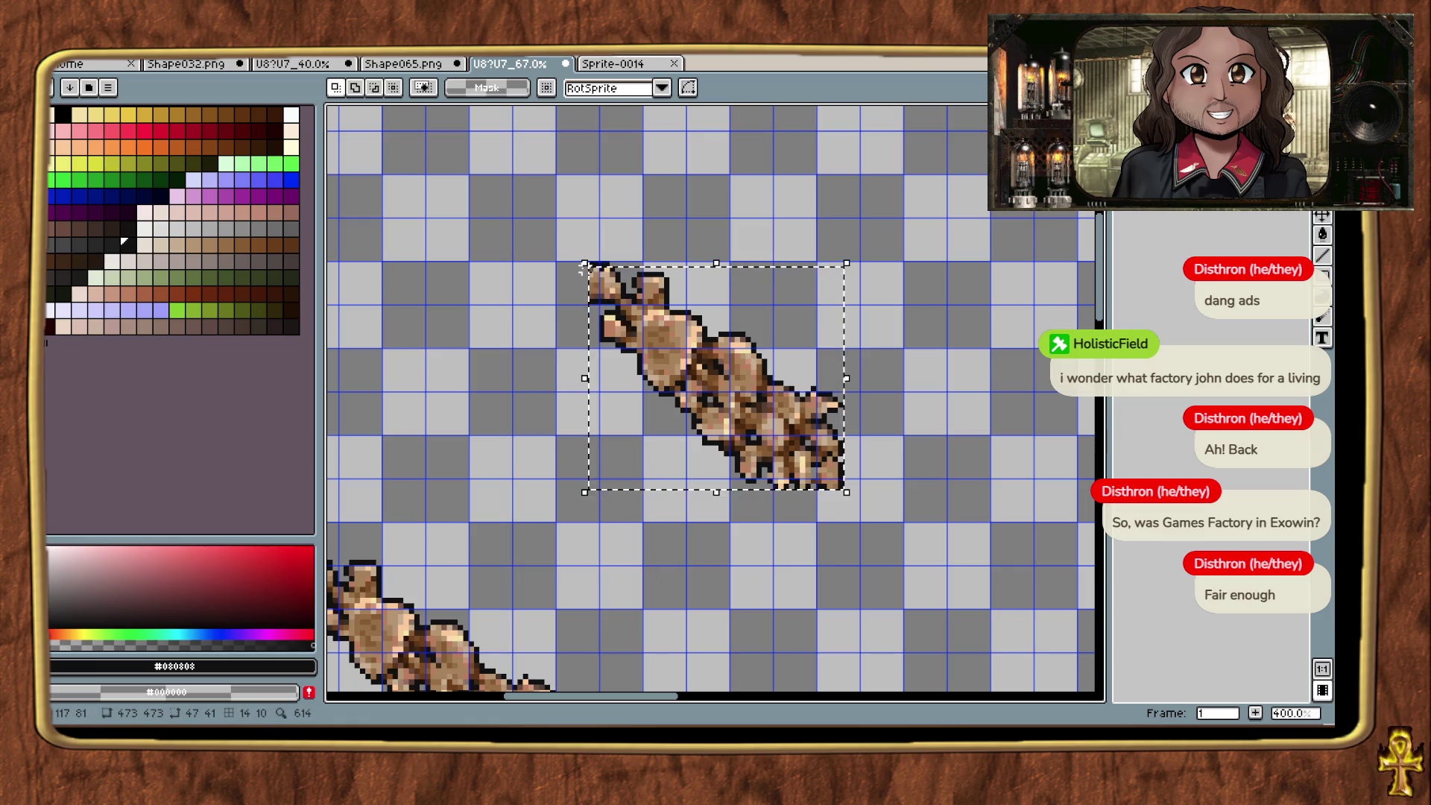
{"action": "mouse_move", "coordinate": [585, 268]}
{"action": "left_mouse_down"}
{"action": "mouse_move", "coordinate": [745, 447]}
{"action": "mouse_move", "coordinate": [829, 506]}
{"action": "mouse_move", "coordinate": [844, 486]}
{"action": "left_mouse_up"}
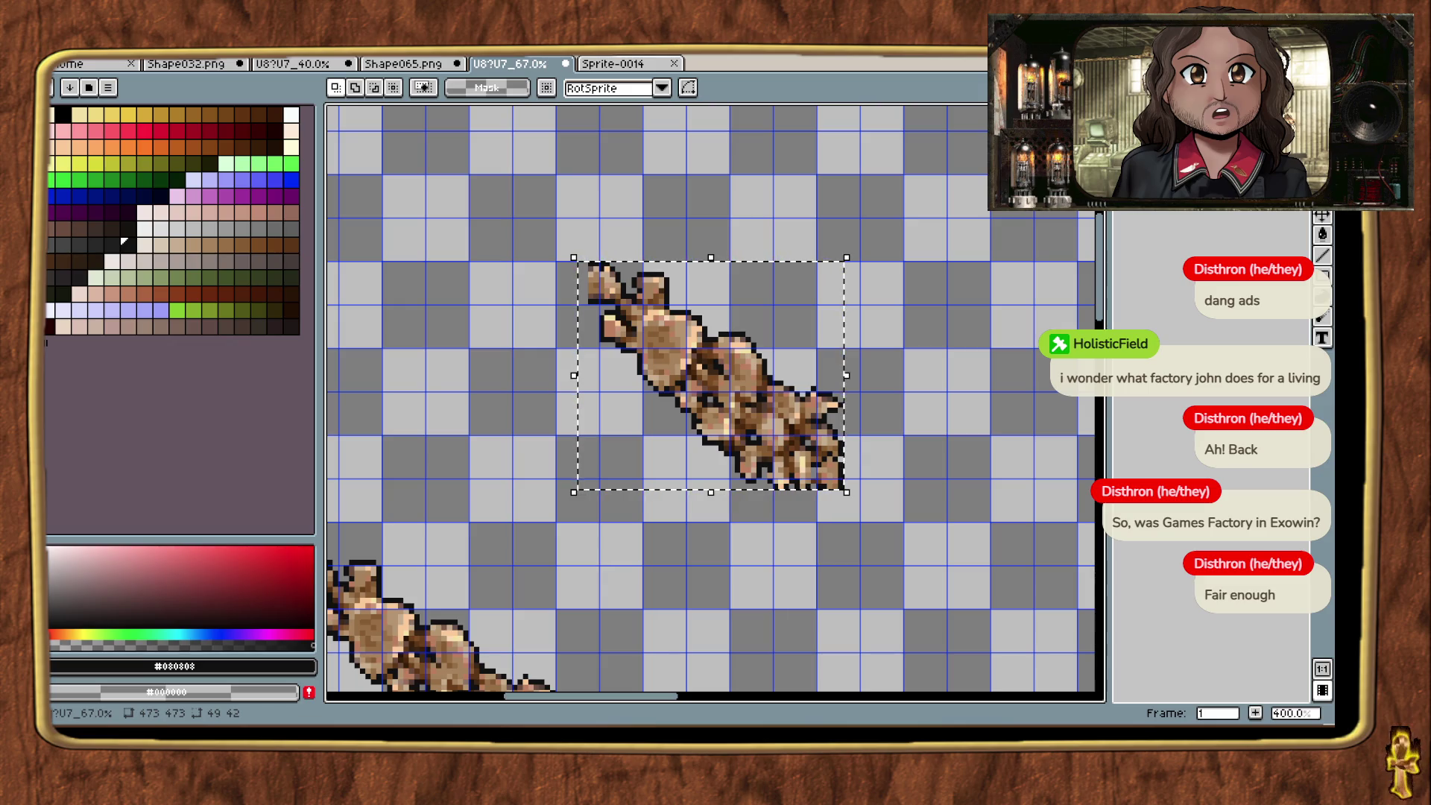
Step: Try shrinking the upper sprite to 41×35 and moving it down-left, then undo
{"action": "left_click_drag", "start_coordinate": [573, 258], "coordinate": [666, 348]}
{"action": "key", "text": "Return"}
{"action": "scroll", "coordinate": [837, 322], "scroll_direction": "down", "scroll_amount": 2}
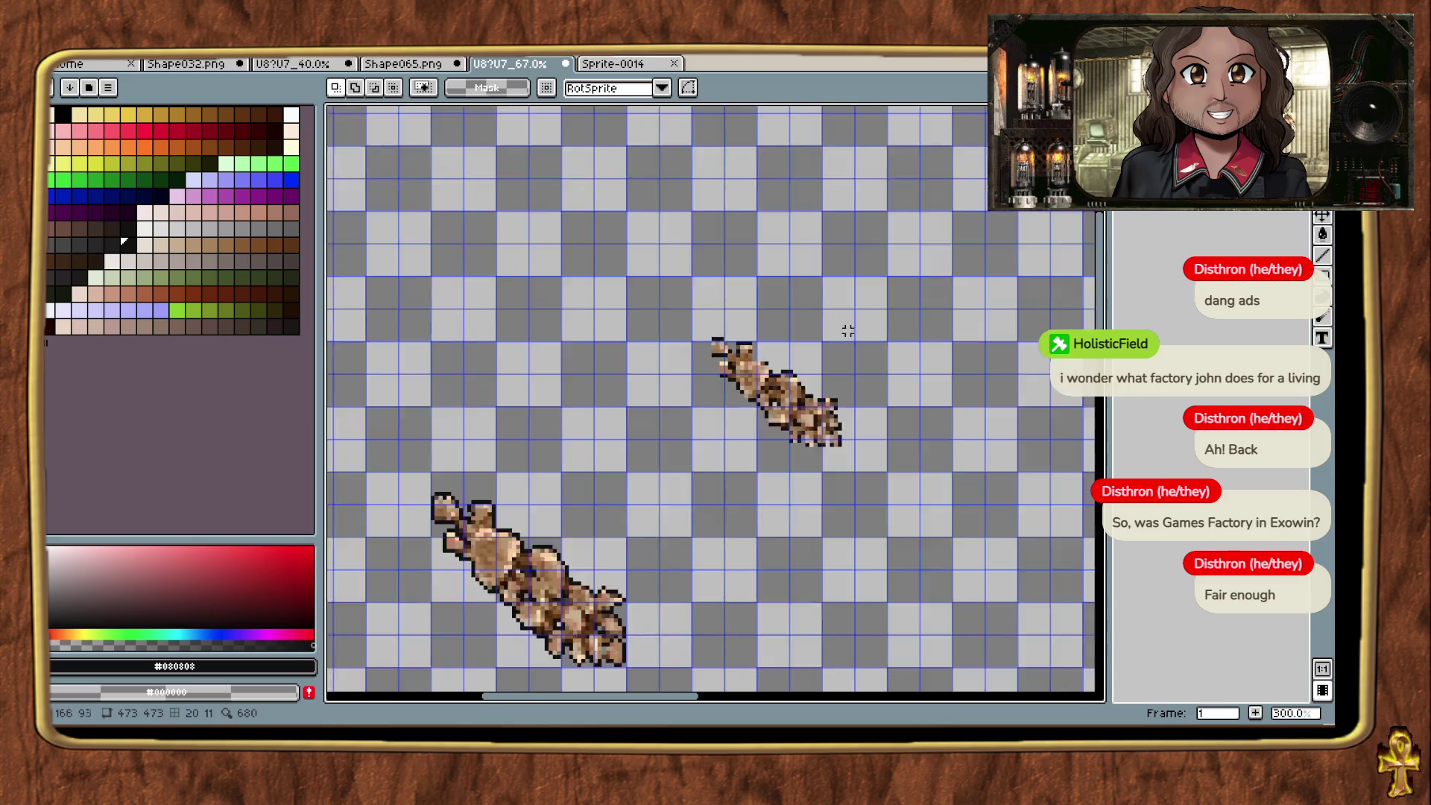
{"action": "scroll", "coordinate": [854, 447], "scroll_direction": "up", "scroll_amount": 2}
{"action": "scroll", "coordinate": [864, 395], "scroll_direction": "up", "scroll_amount": 2}
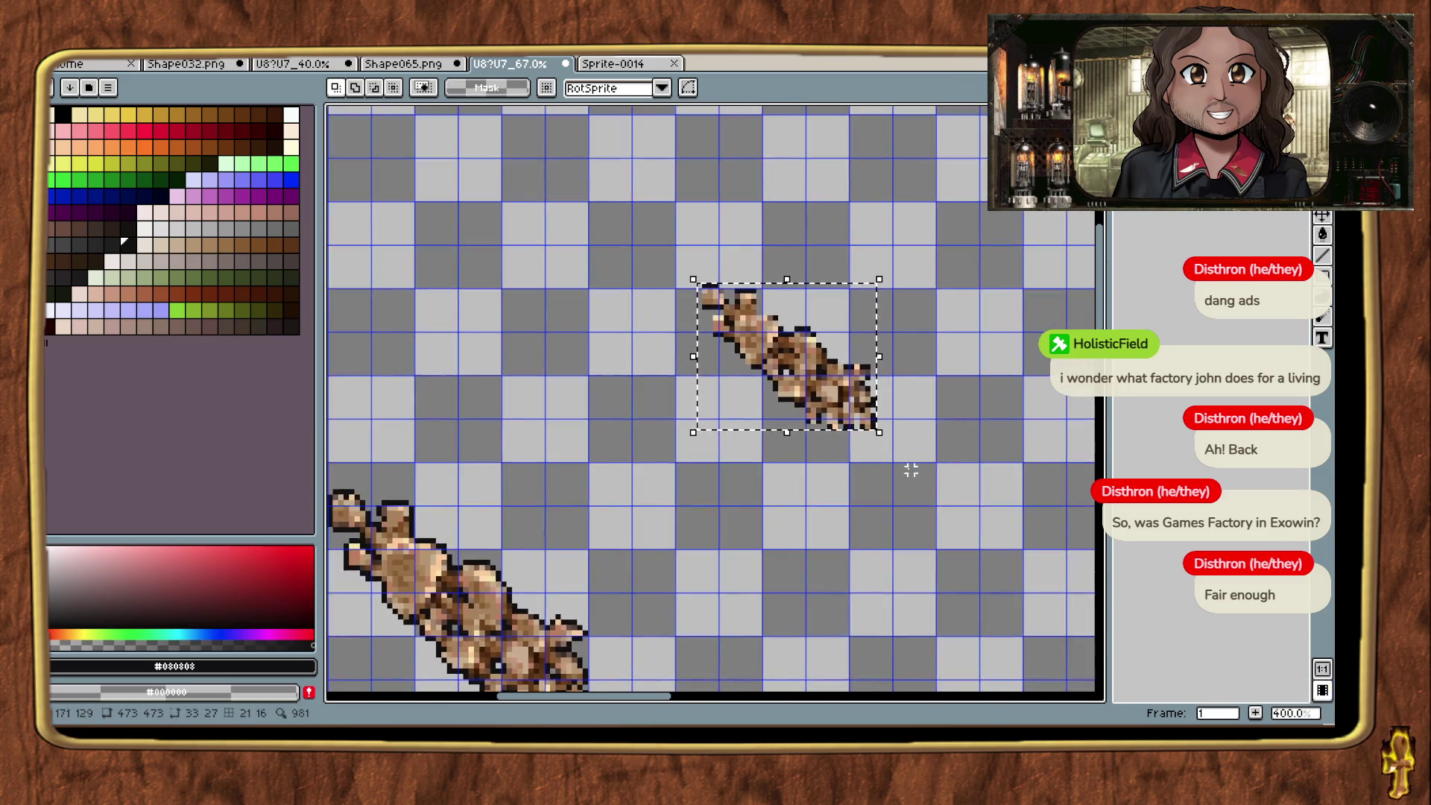
{"action": "mouse_move", "coordinate": [828, 406]}
{"action": "left_mouse_down"}
{"action": "mouse_move", "coordinate": [605, 501]}
{"action": "mouse_move", "coordinate": [542, 552]}
{"action": "left_mouse_up"}
{"action": "left_click_drag", "start_coordinate": [703, 495], "coordinate": [880, 367]}
{"action": "key", "text": "ctrl+z"}
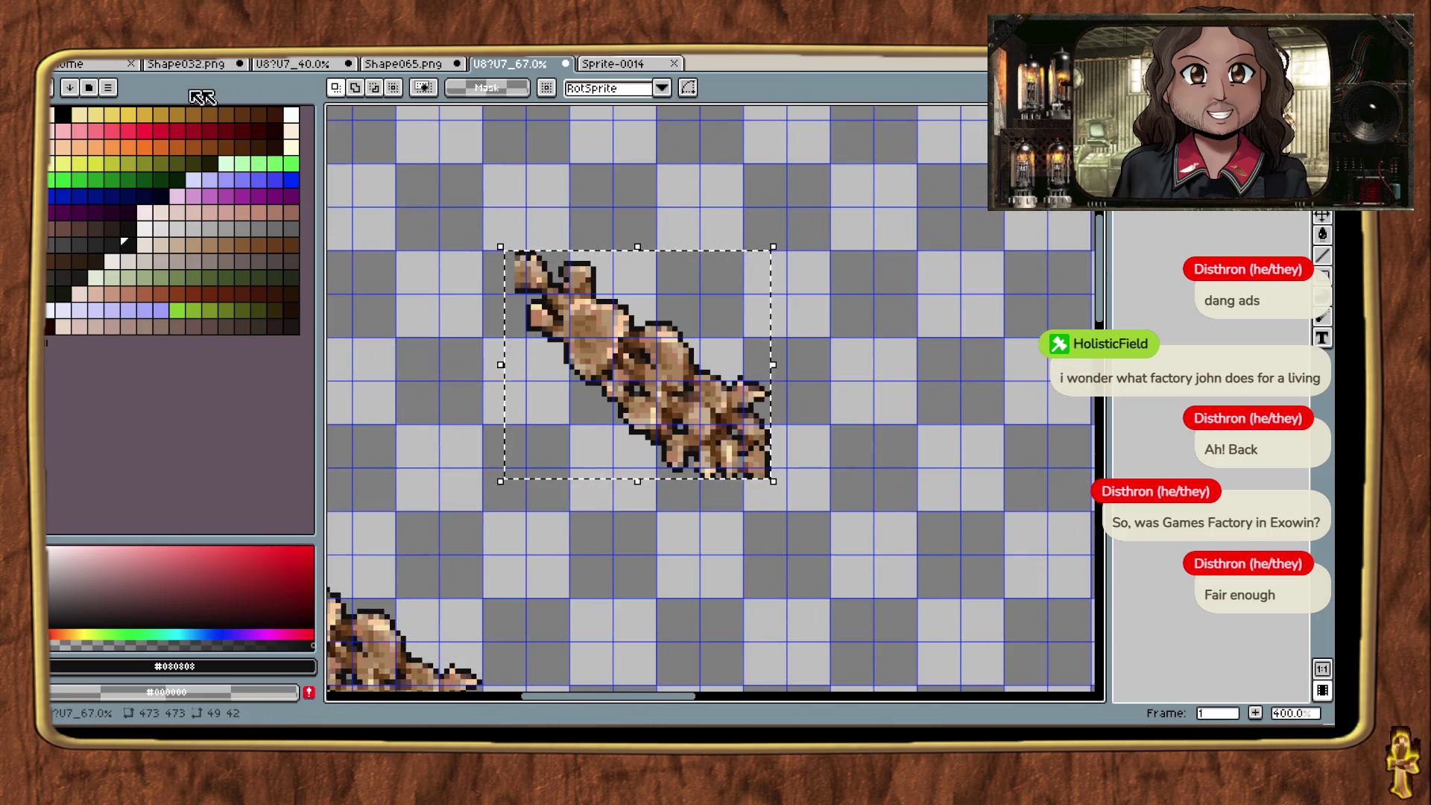
{"action": "left_click", "coordinate": [74, 46]}
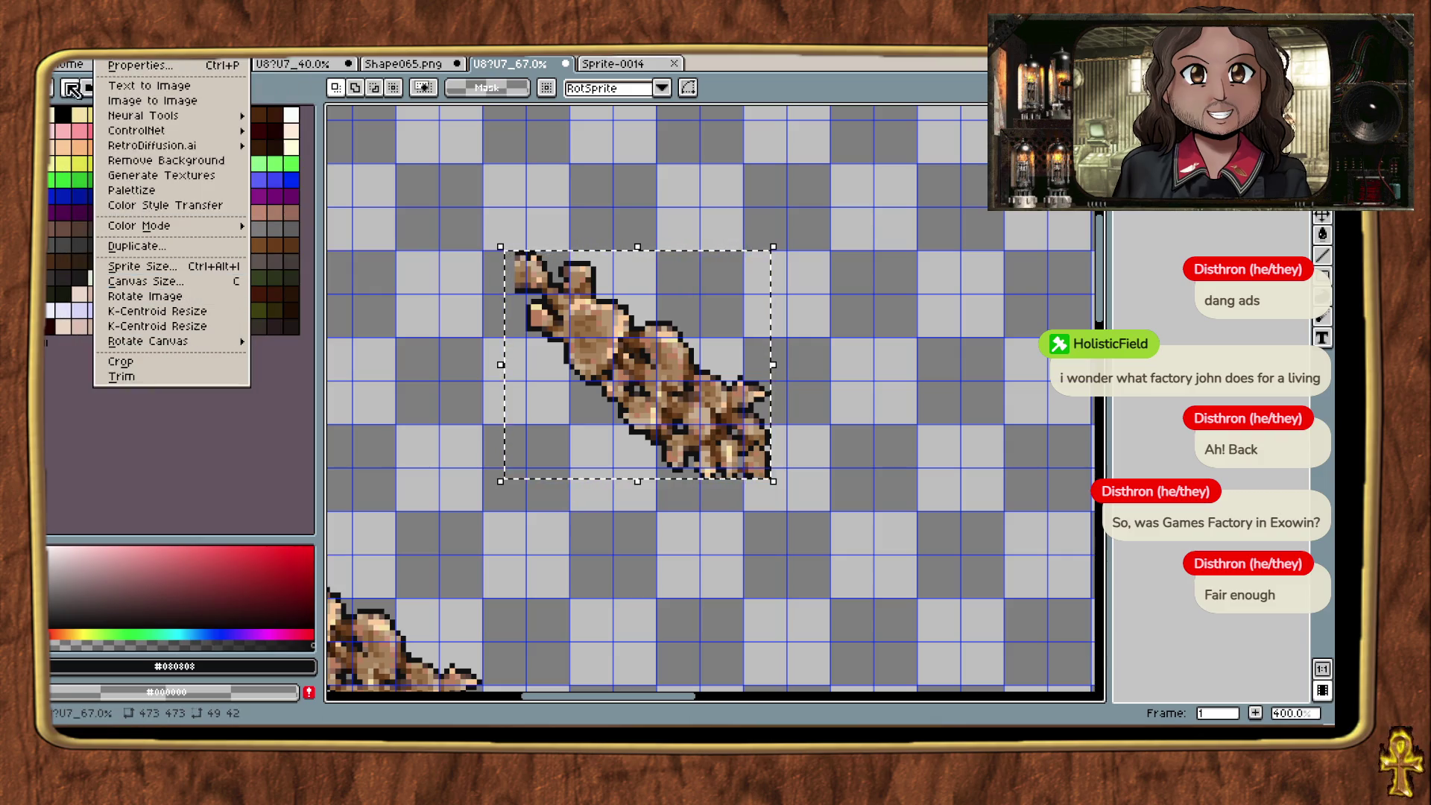
Step: Check the sprite's colour mode, then run the U8pipeline conversion at 59.0% final scale
{"action": "mouse_move", "coordinate": [64, 48]}
{"action": "mouse_move", "coordinate": [123, 262]}
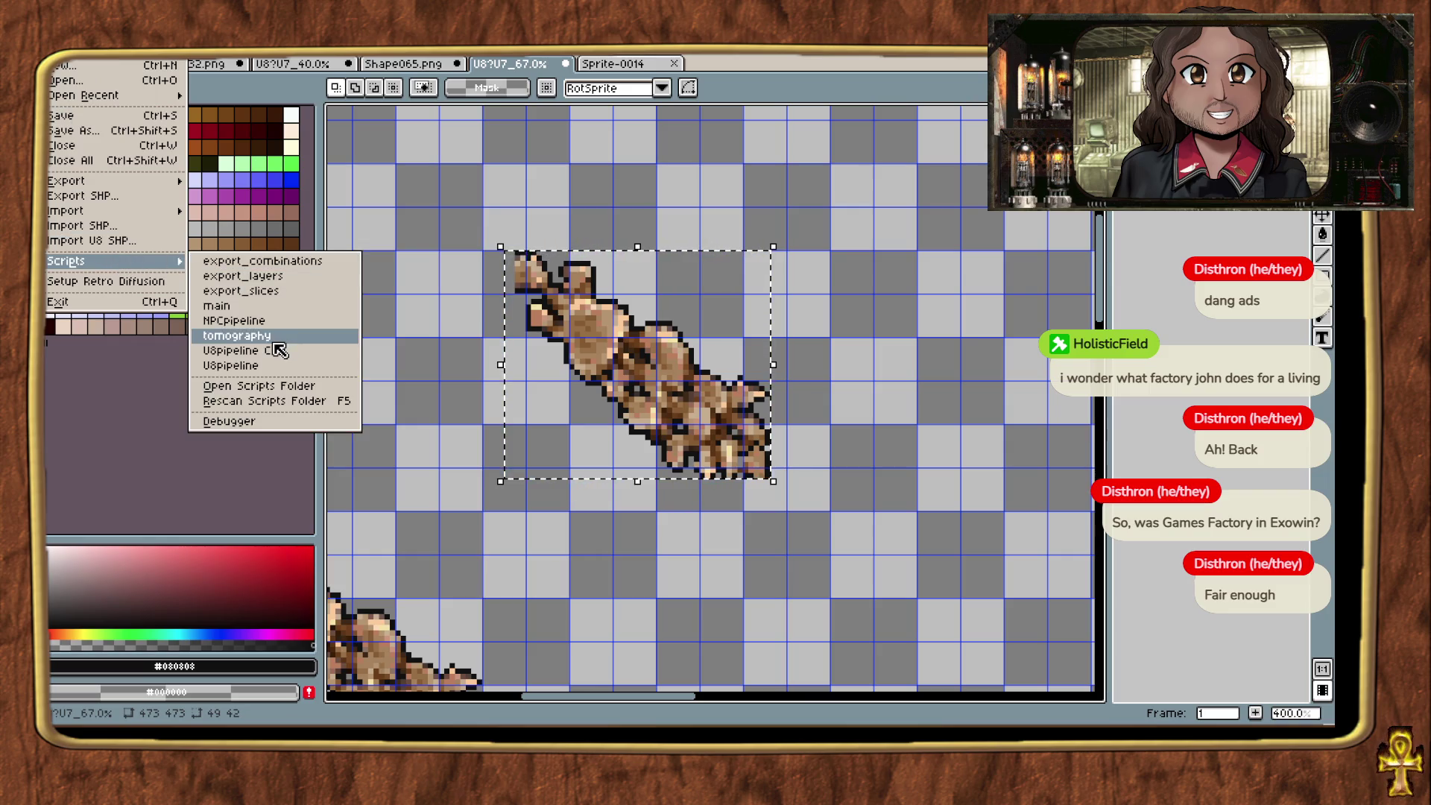
{"action": "left_click", "coordinate": [279, 353]}
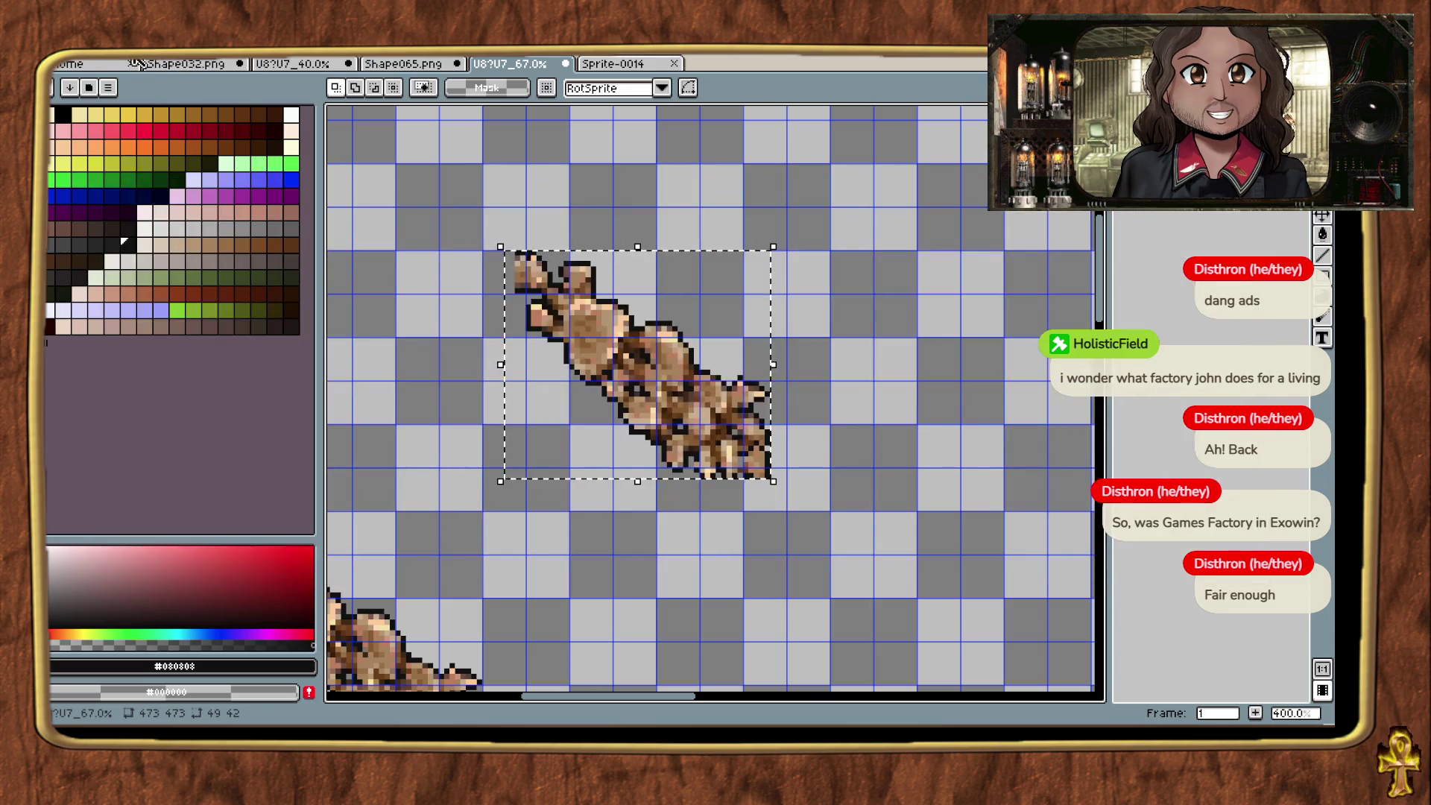
{"action": "left_click", "coordinate": [111, 46]}
{"action": "mouse_move", "coordinate": [172, 225]}
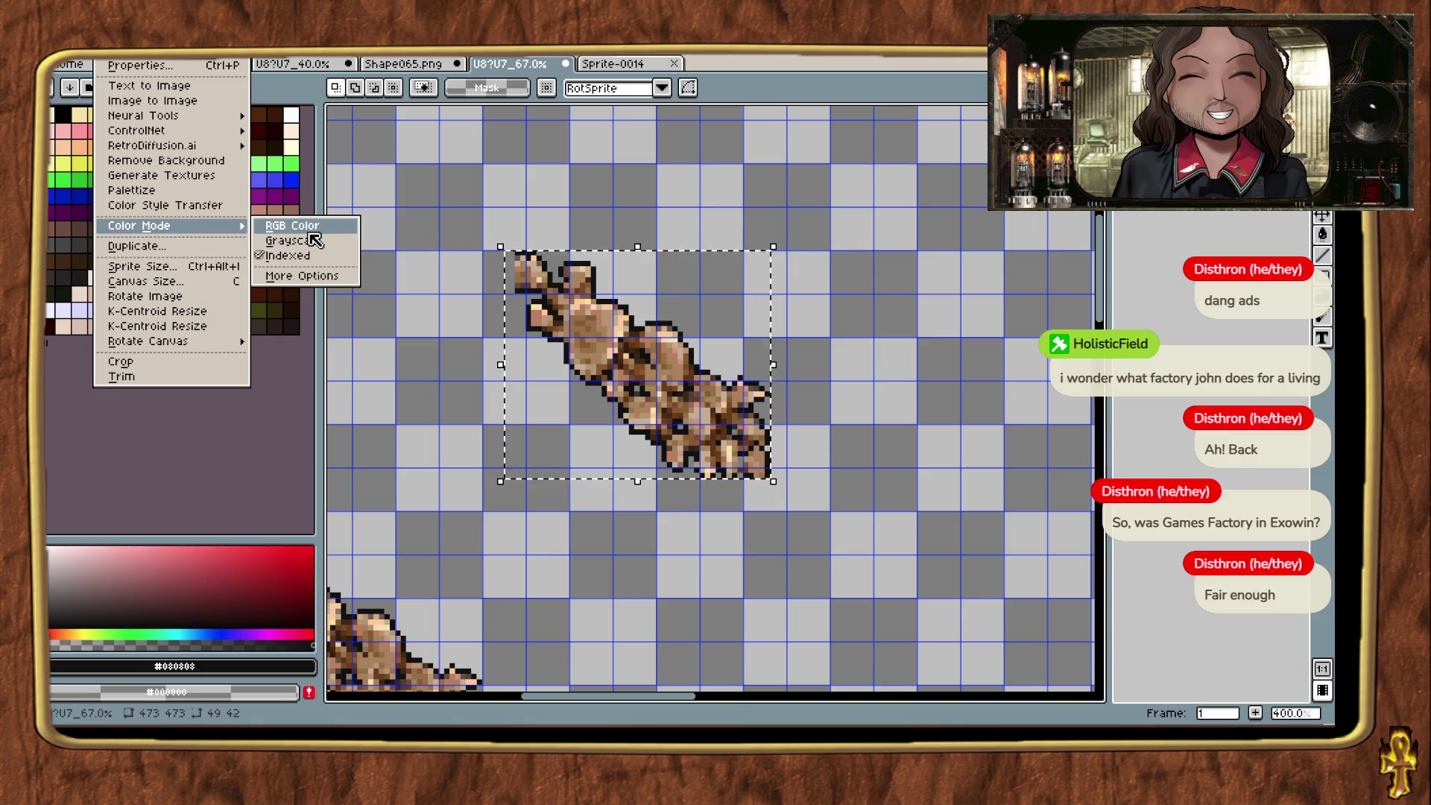
{"action": "left_click", "coordinate": [298, 225]}
{"action": "left_click", "coordinate": [59, 47]}
{"action": "mouse_move", "coordinate": [112, 262]}
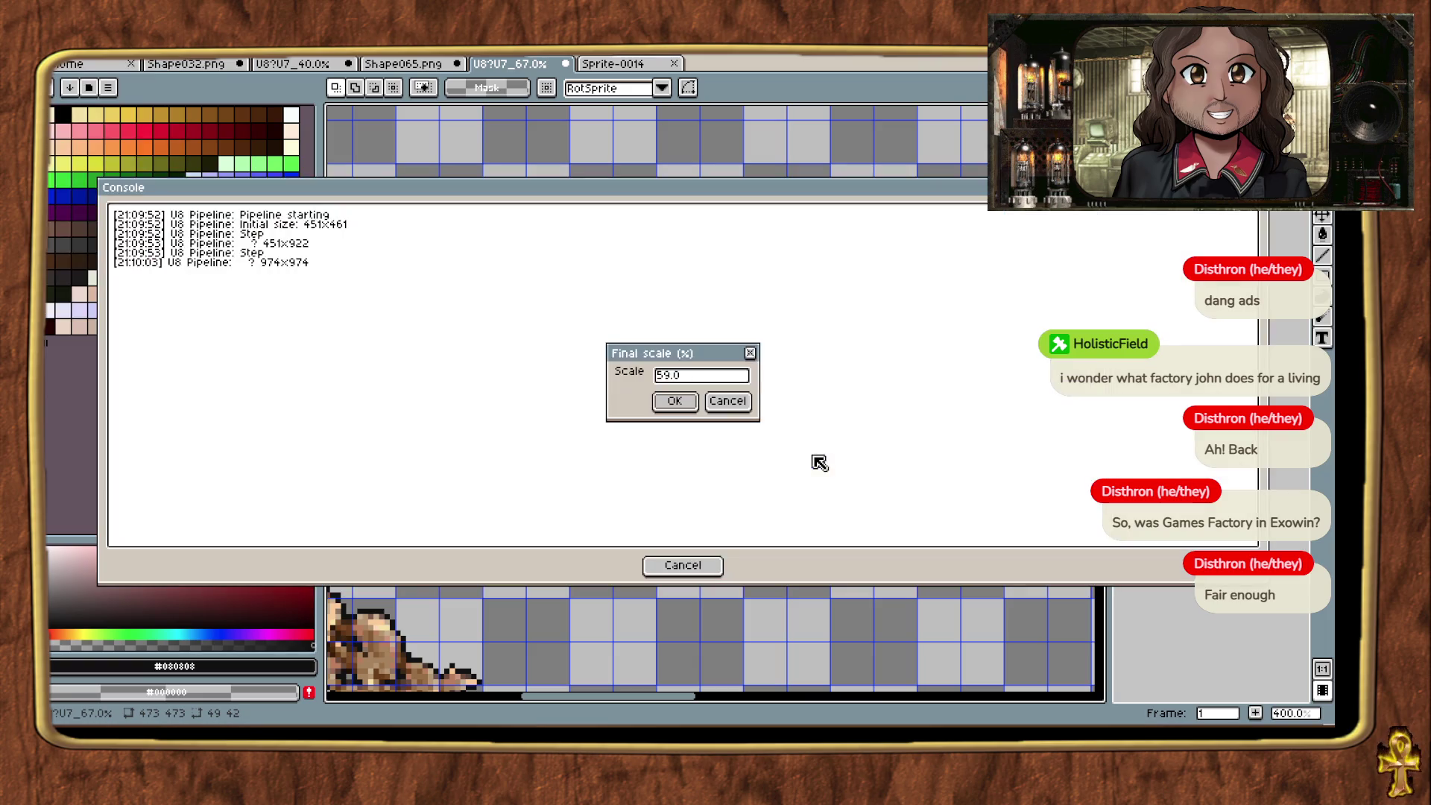
{"action": "left_click", "coordinate": [745, 402]}
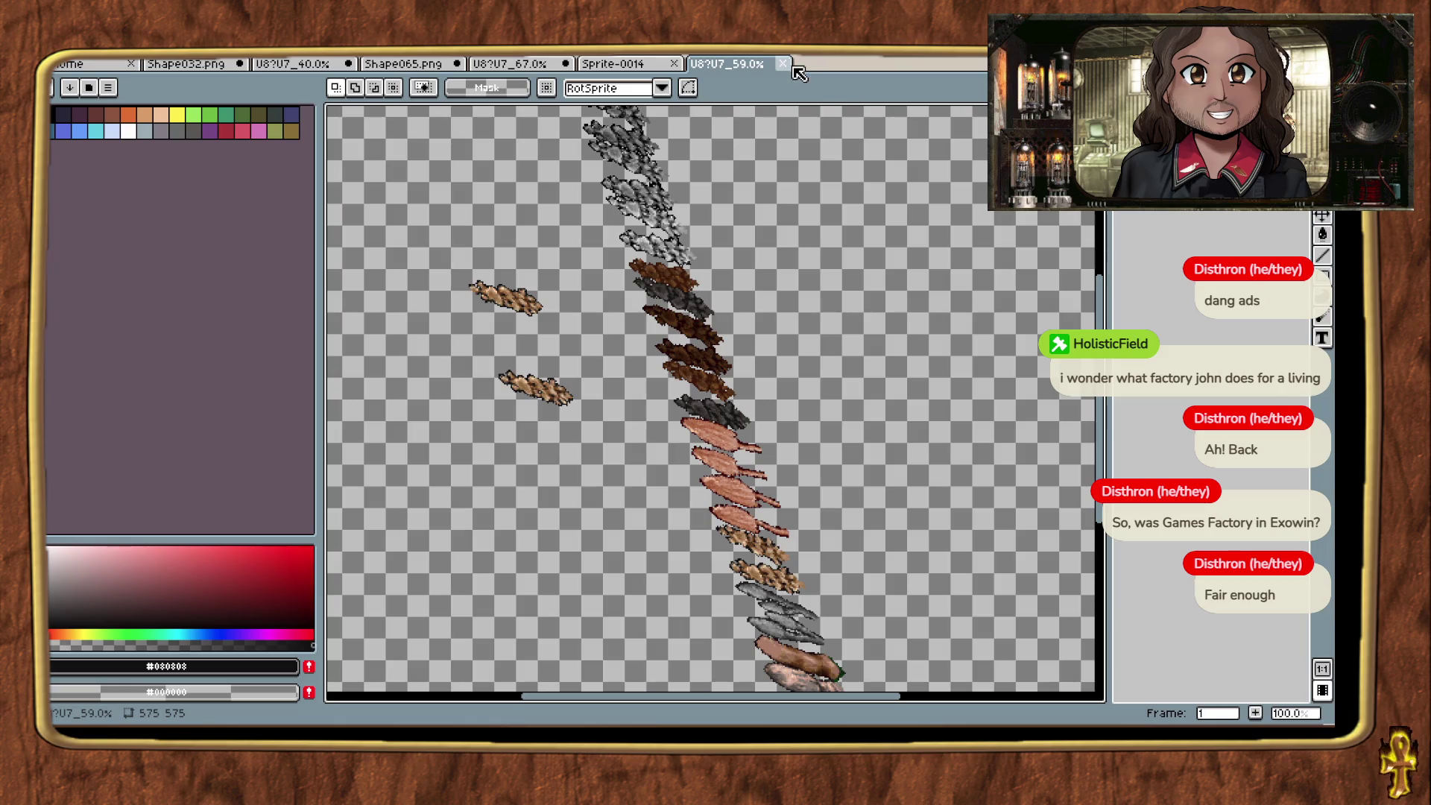
Step: Close the 59% result without saving, close Sprite-0014, and return to Shape065.png
{"action": "left_click", "coordinate": [782, 64]}
{"action": "left_click", "coordinate": [691, 414]}
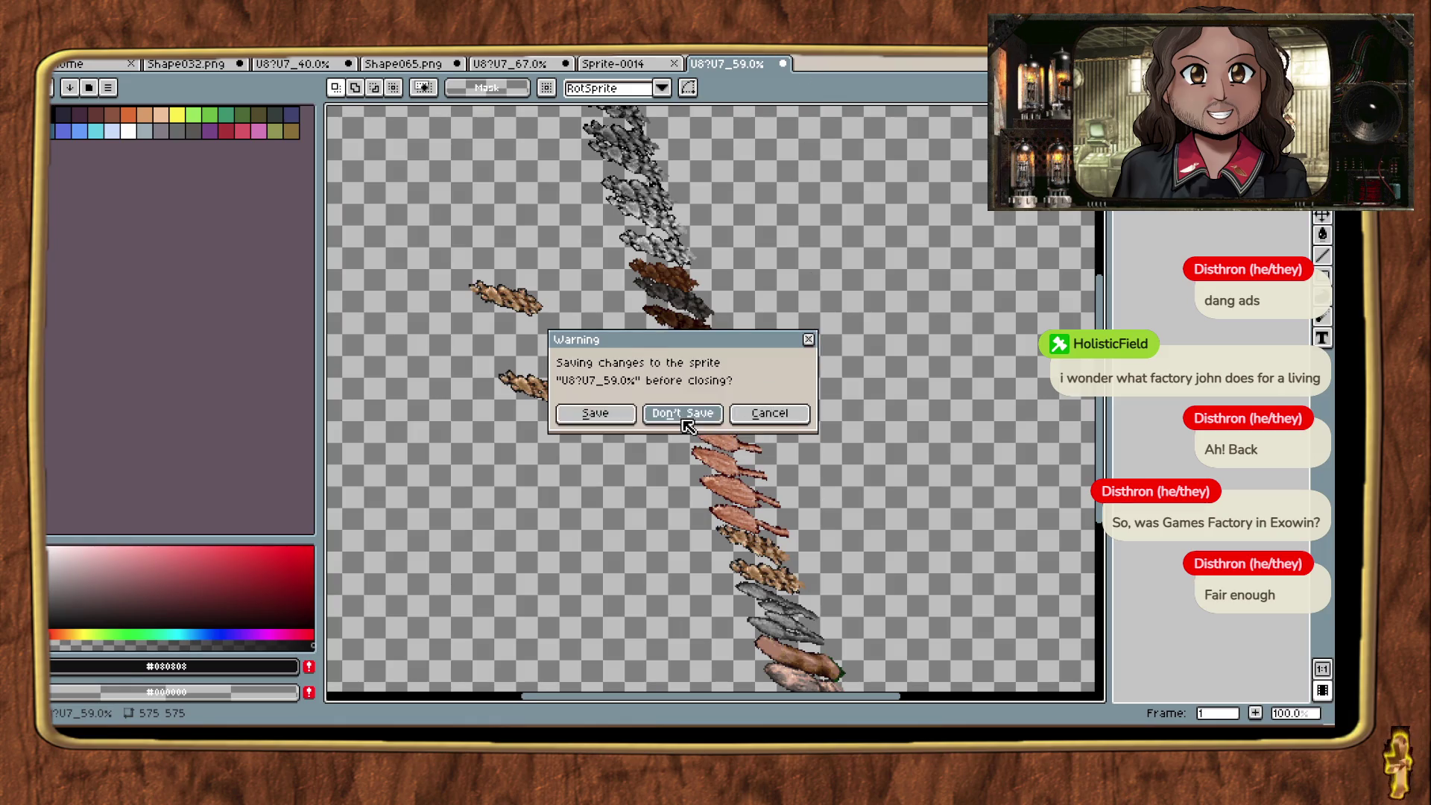
{"action": "left_click", "coordinate": [675, 63]}
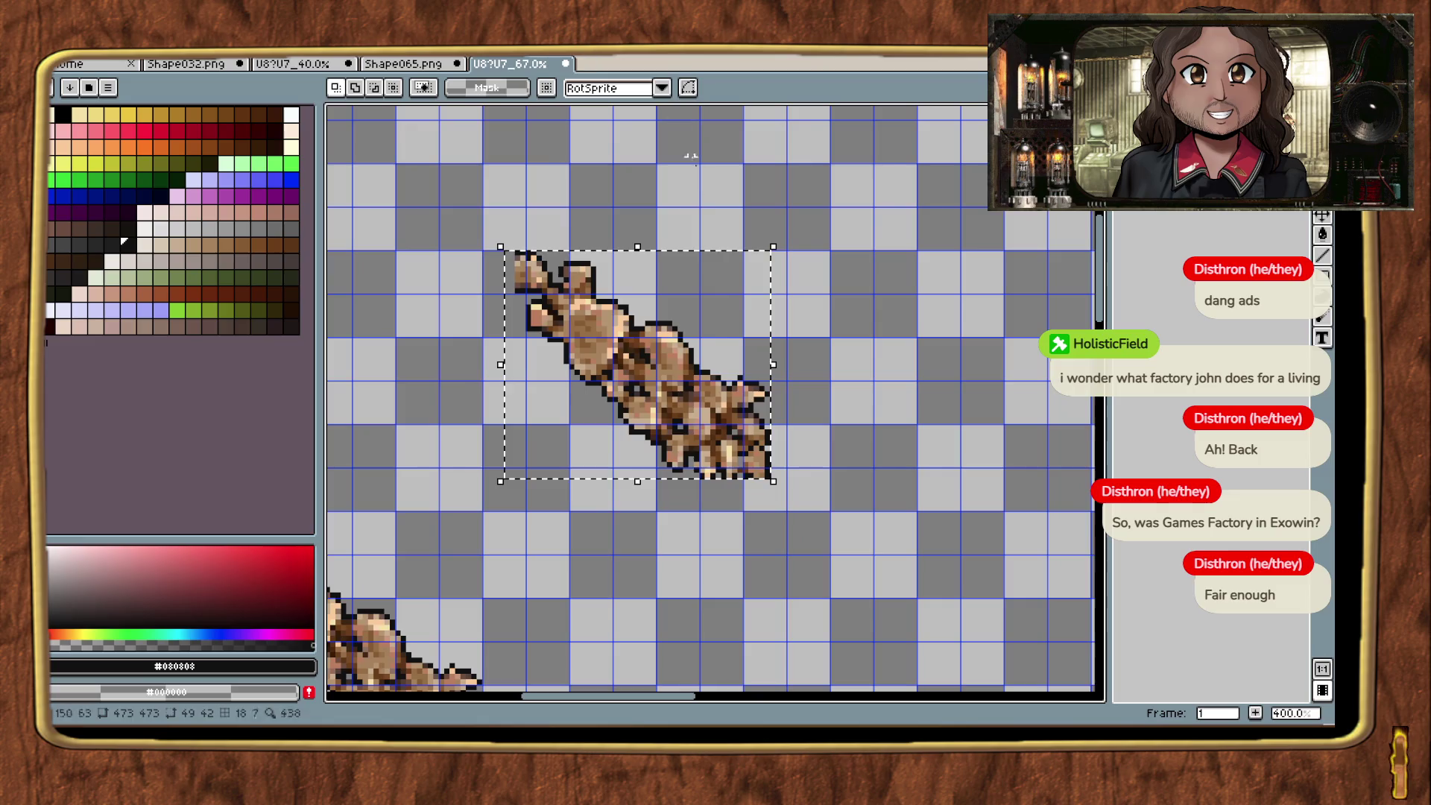
{"action": "left_click", "coordinate": [415, 61]}
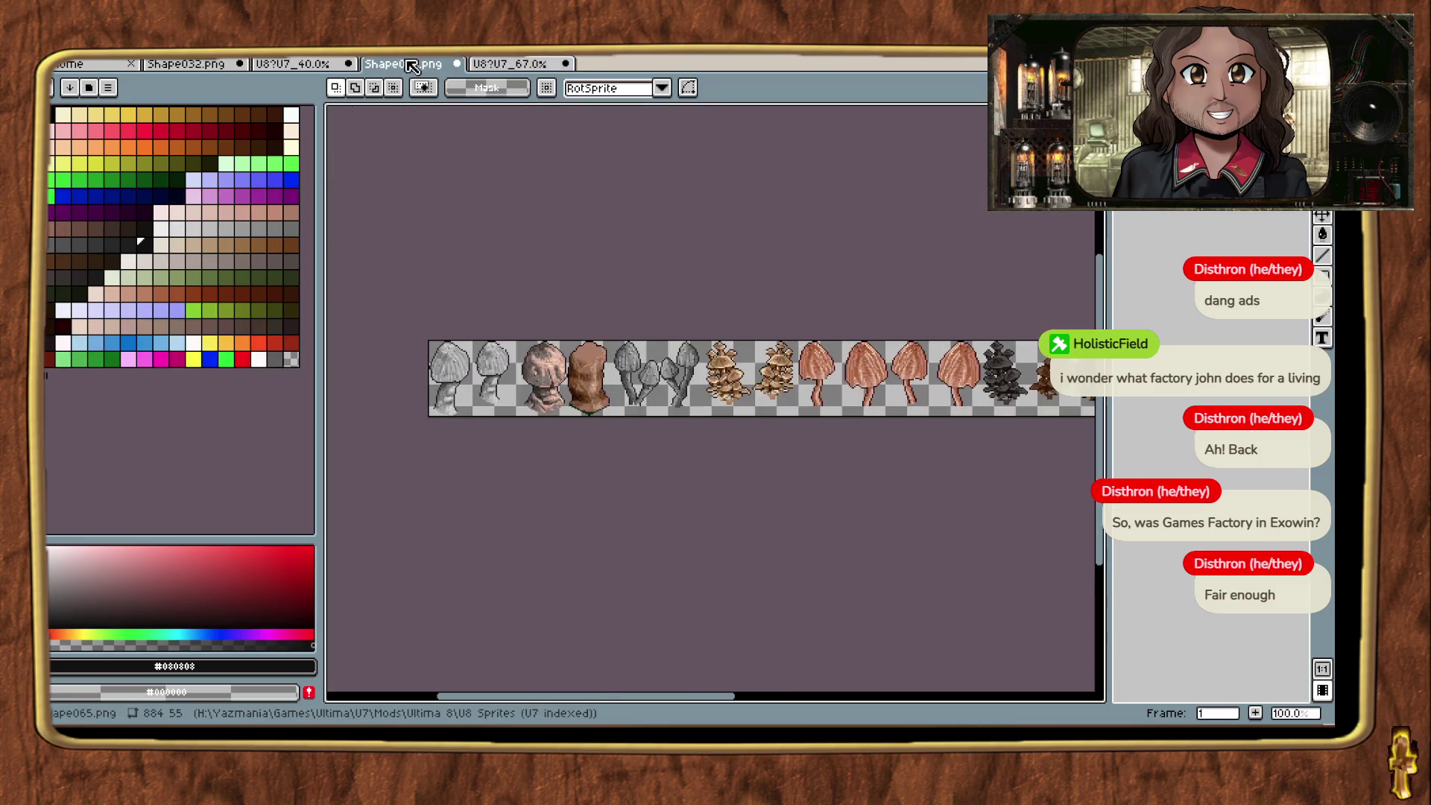
Step: Marquee the first brown mushroom cluster and copy it into a new sprite
{"action": "scroll", "coordinate": [772, 406], "scroll_direction": "up", "scroll_amount": 3}
{"action": "scroll", "coordinate": [813, 514], "scroll_direction": "up", "scroll_amount": 1}
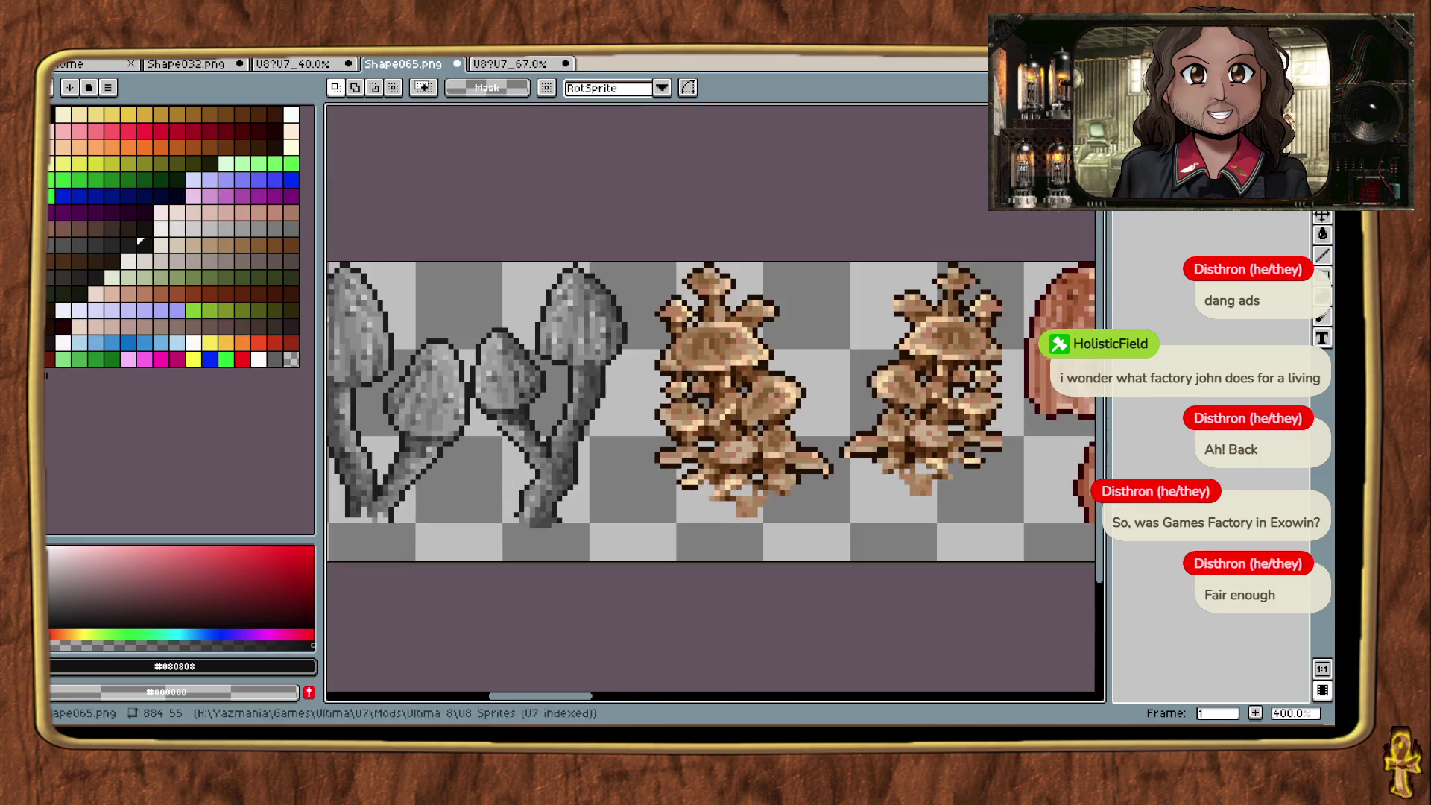
{"action": "left_click_drag", "start_coordinate": [641, 265], "coordinate": [836, 553]}
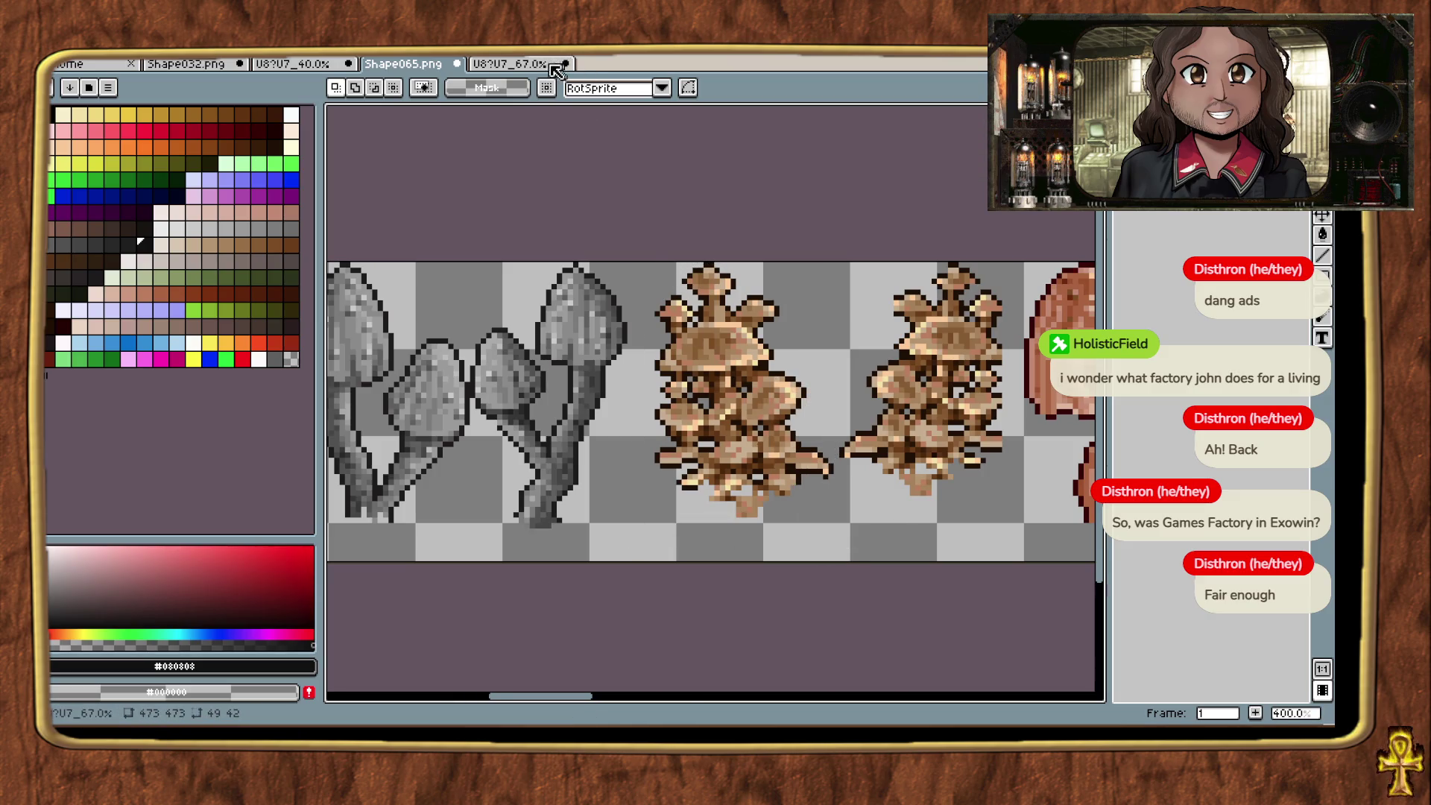
{"action": "left_click", "coordinate": [522, 63]}
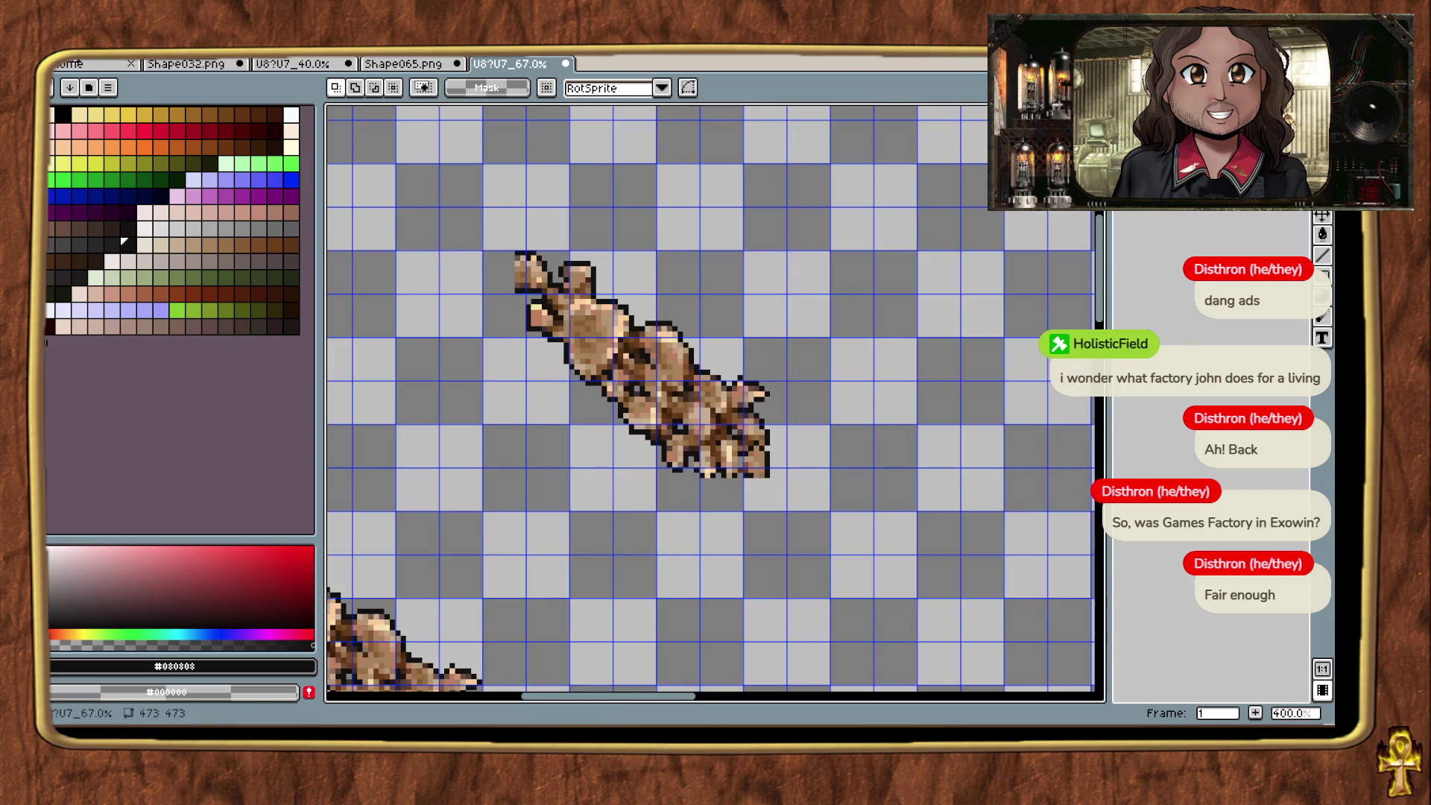
{"action": "key", "text": "ctrl+alt+n"}
Step: Run the U8pipeline script on the new sprite at 50% final scale
{"action": "scroll", "coordinate": [732, 348], "scroll_direction": "up", "scroll_amount": 2}
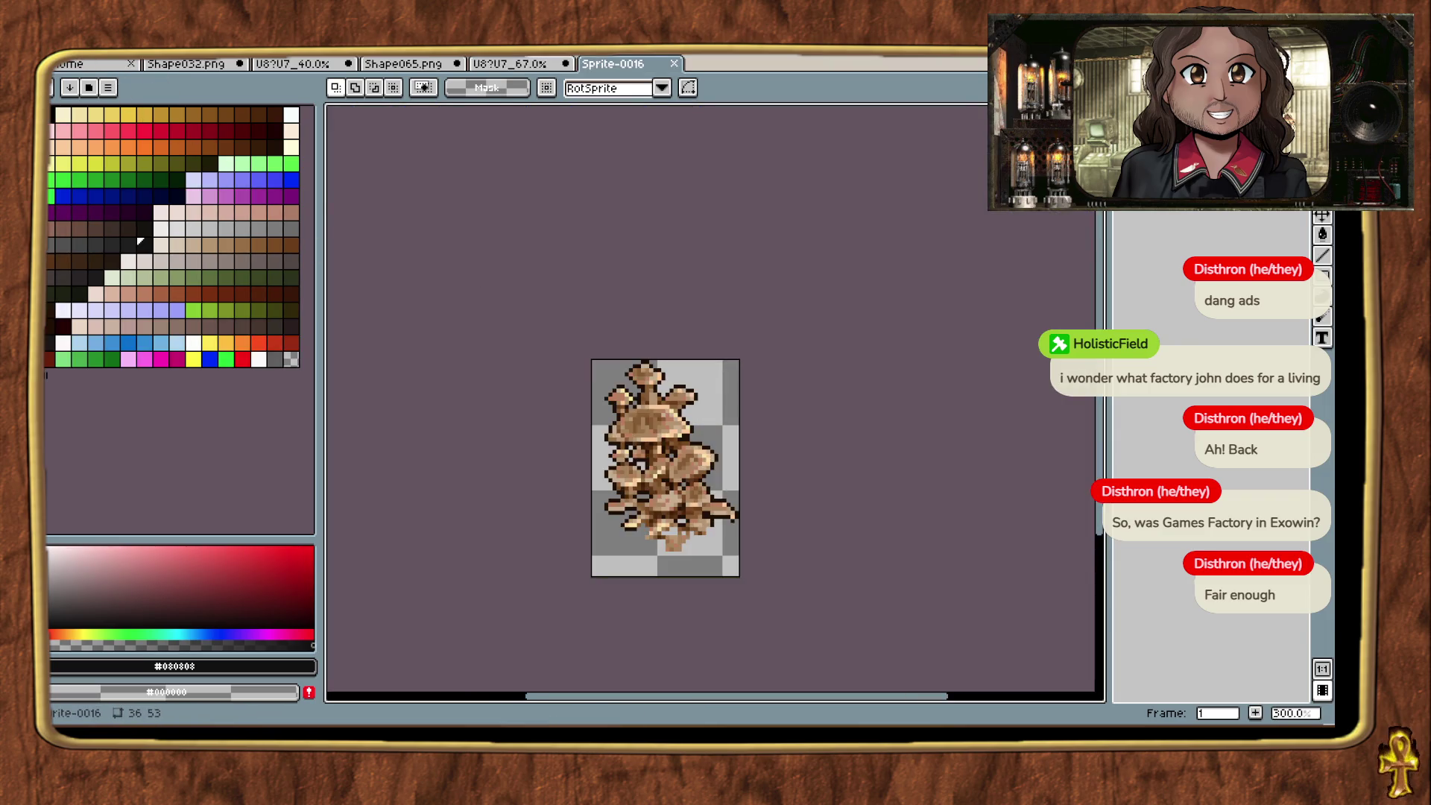
{"action": "left_click", "coordinate": [58, 49]}
{"action": "mouse_move", "coordinate": [151, 265]}
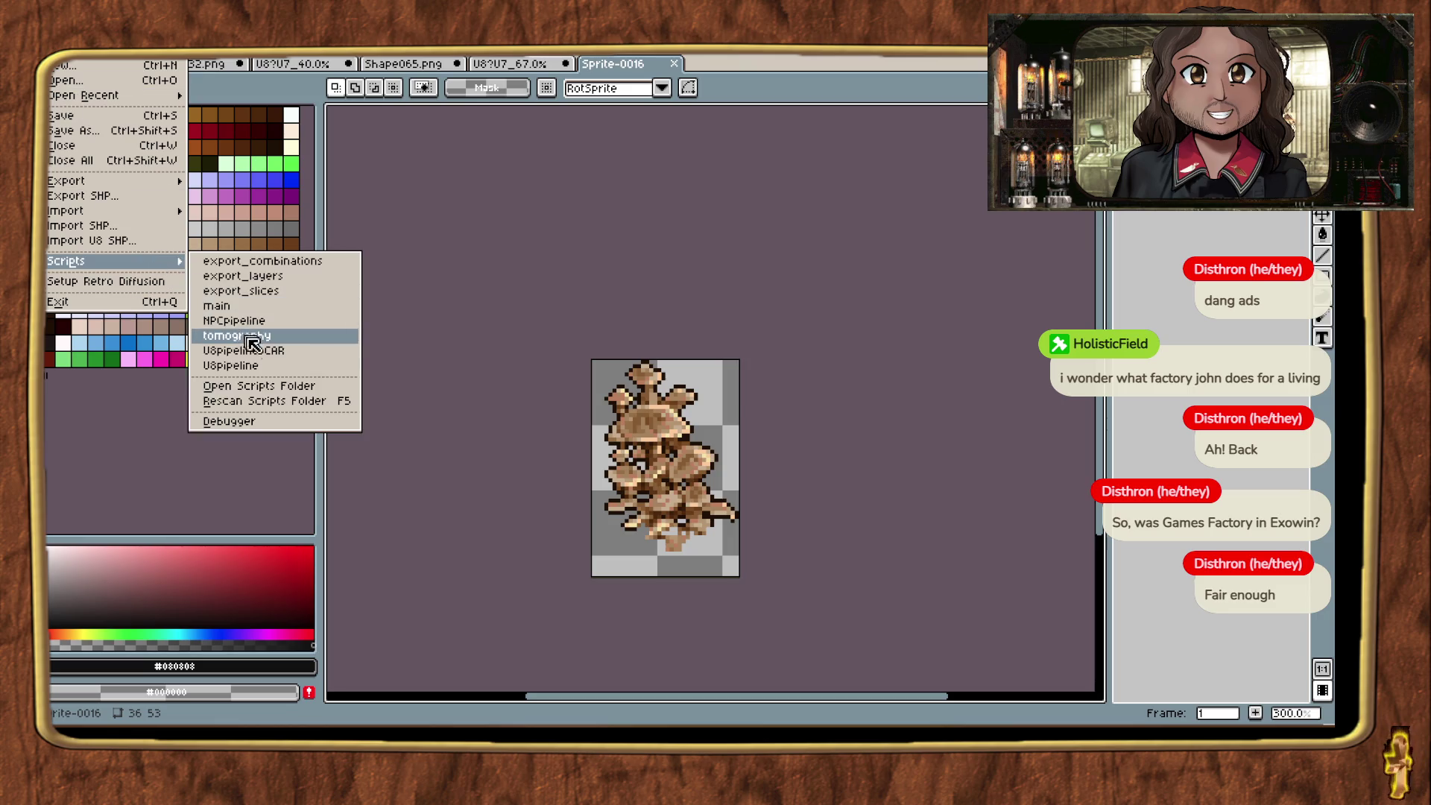
{"action": "left_click", "coordinate": [246, 350]}
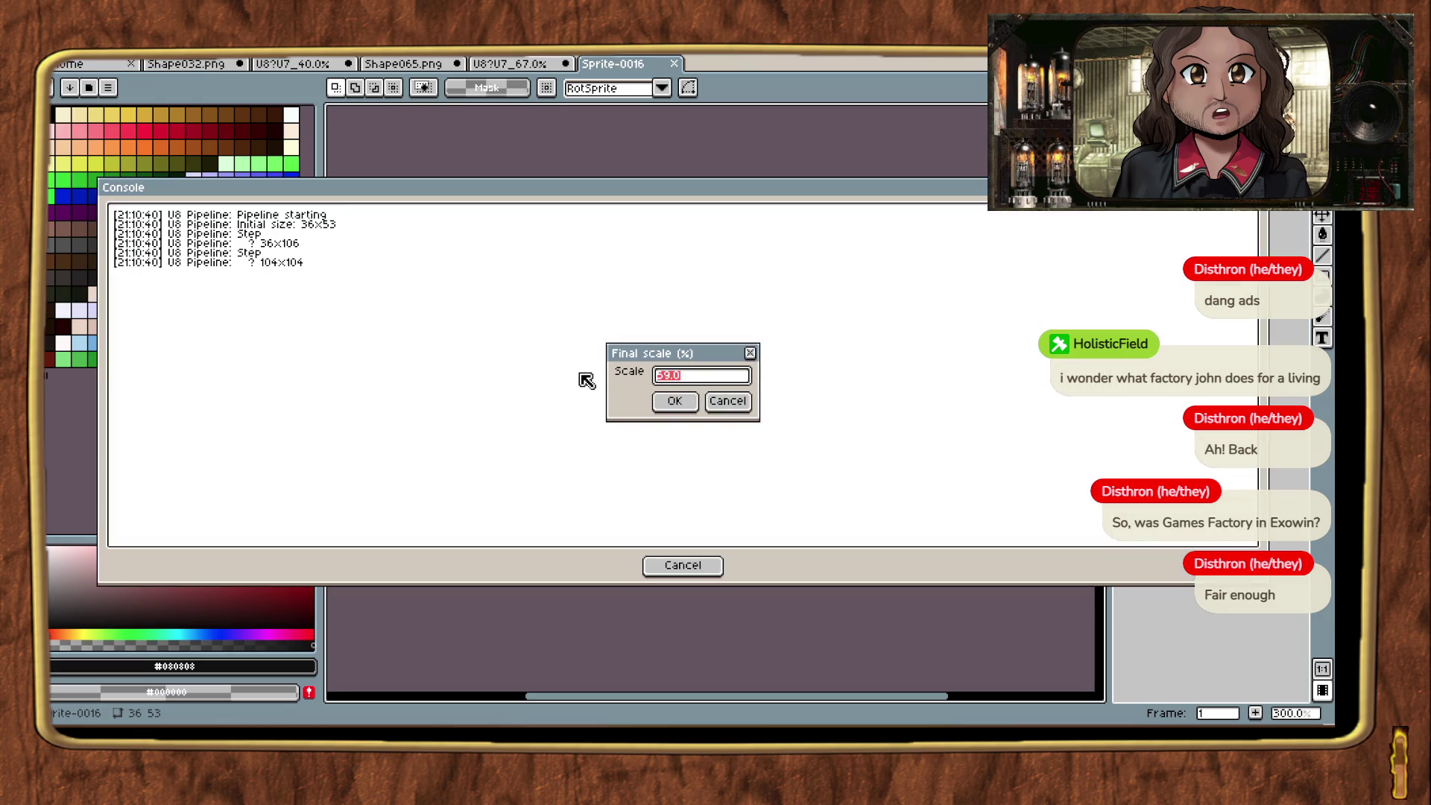
{"action": "type", "text": "50"}
{"action": "left_click", "coordinate": [684, 404]}
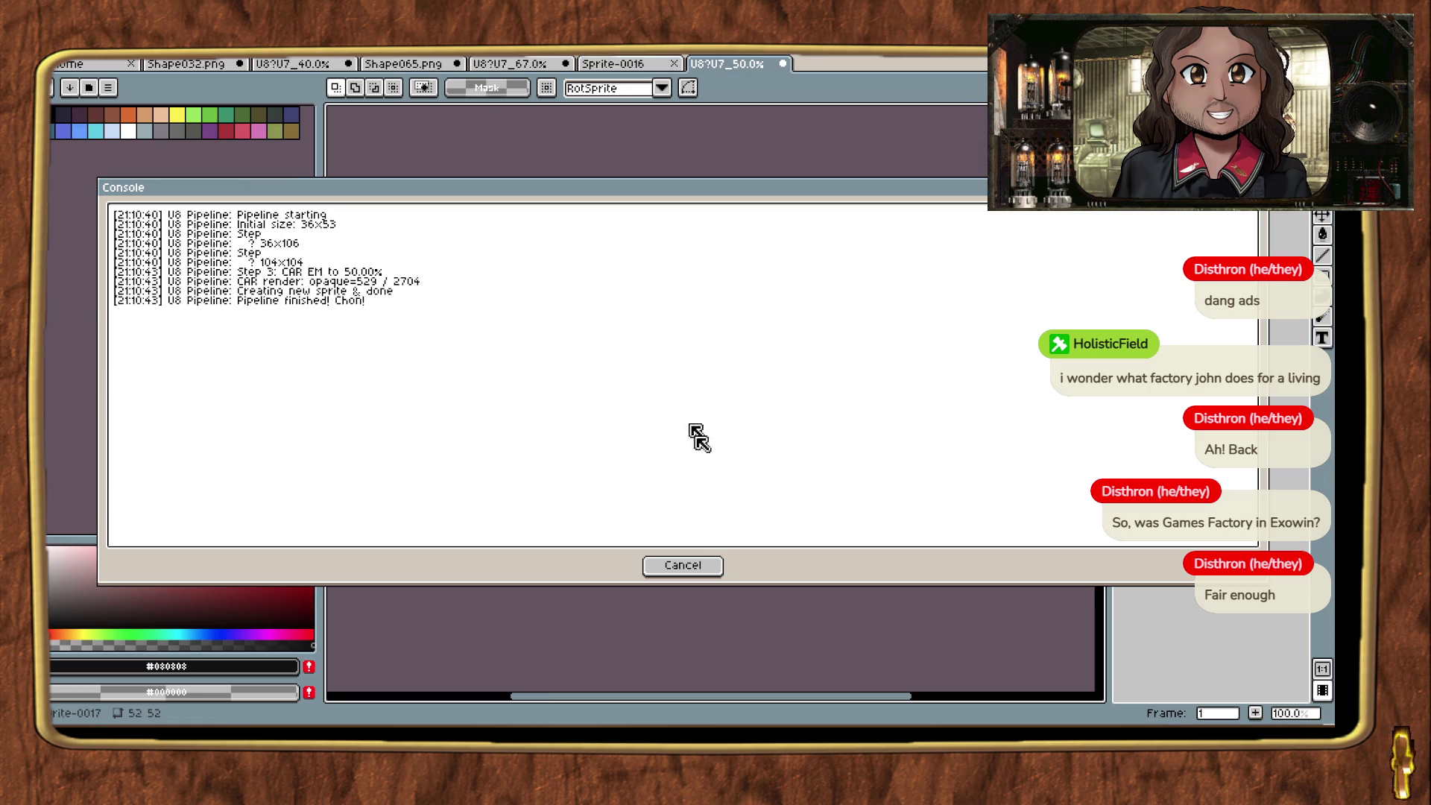
{"action": "left_click", "coordinate": [689, 565]}
Step: Paste the 50% diagonal mushroom into the U8?U7_67.0% sheet and drag it up-right
{"action": "scroll", "coordinate": [717, 388], "scroll_direction": "up", "scroll_amount": 3}
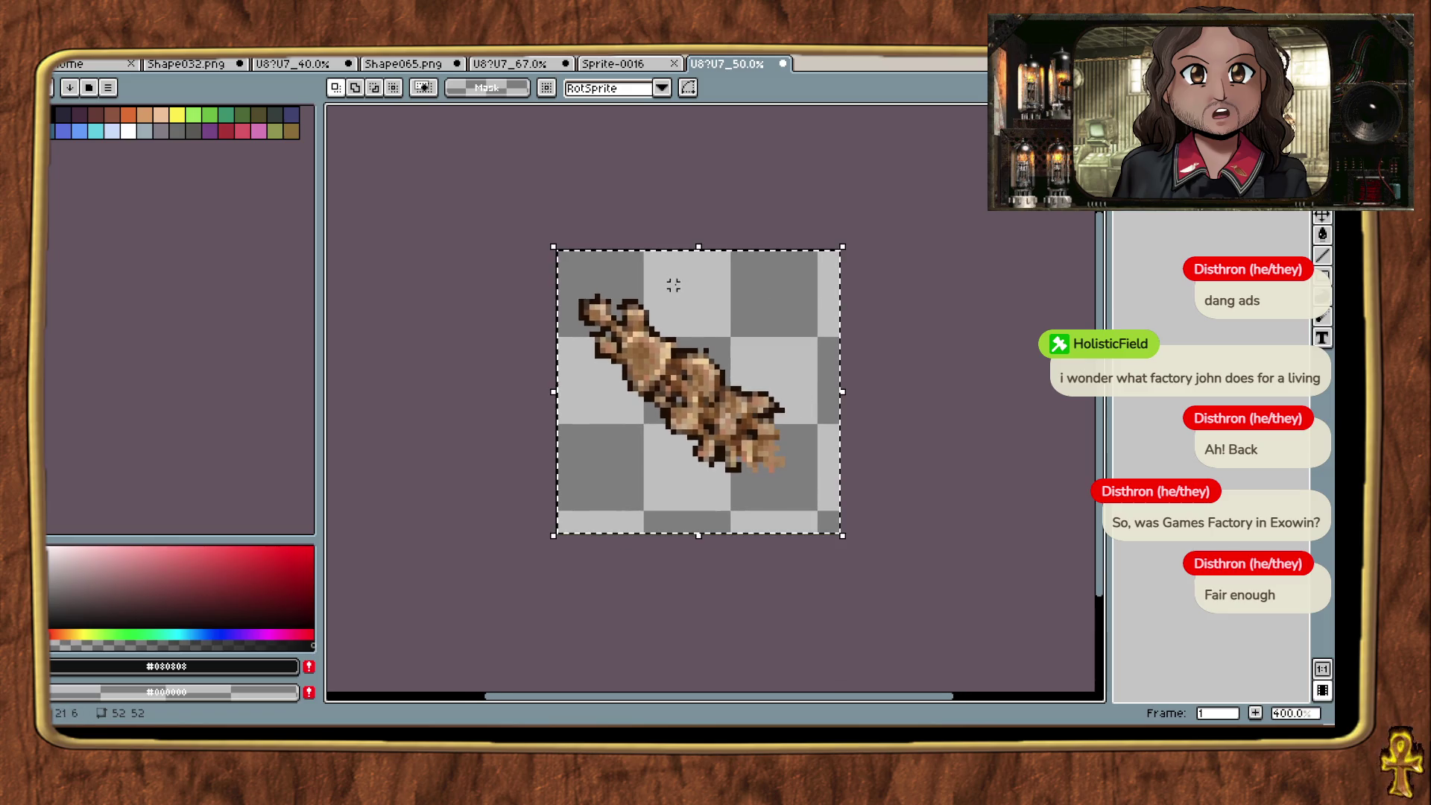
{"action": "left_click", "coordinate": [625, 66]}
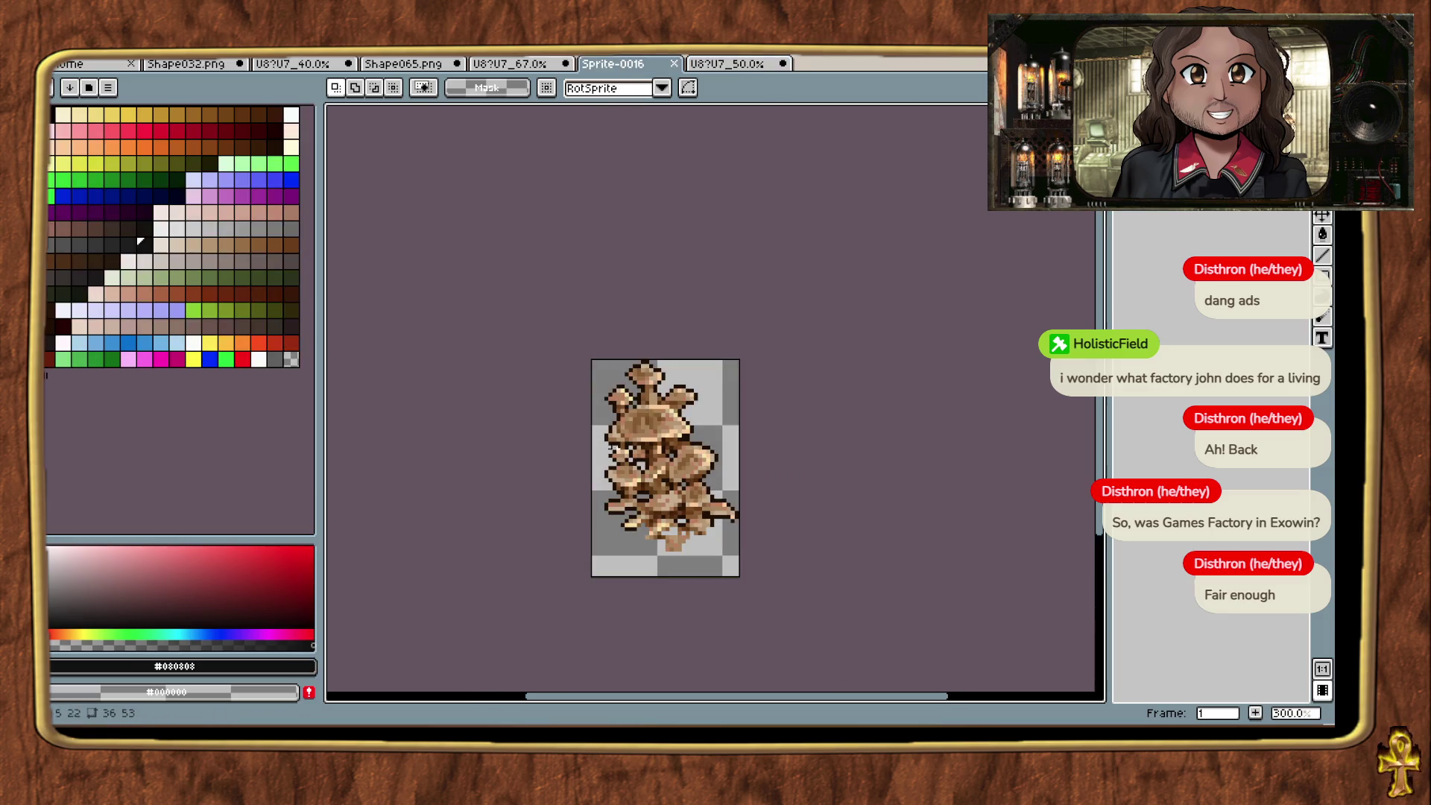
{"action": "left_click", "coordinate": [510, 65]}
{"action": "mouse_move", "coordinate": [888, 187]}
{"action": "left_mouse_down"}
{"action": "mouse_move", "coordinate": [835, 262]}
{"action": "mouse_move", "coordinate": [877, 223]}
{"action": "left_mouse_up"}
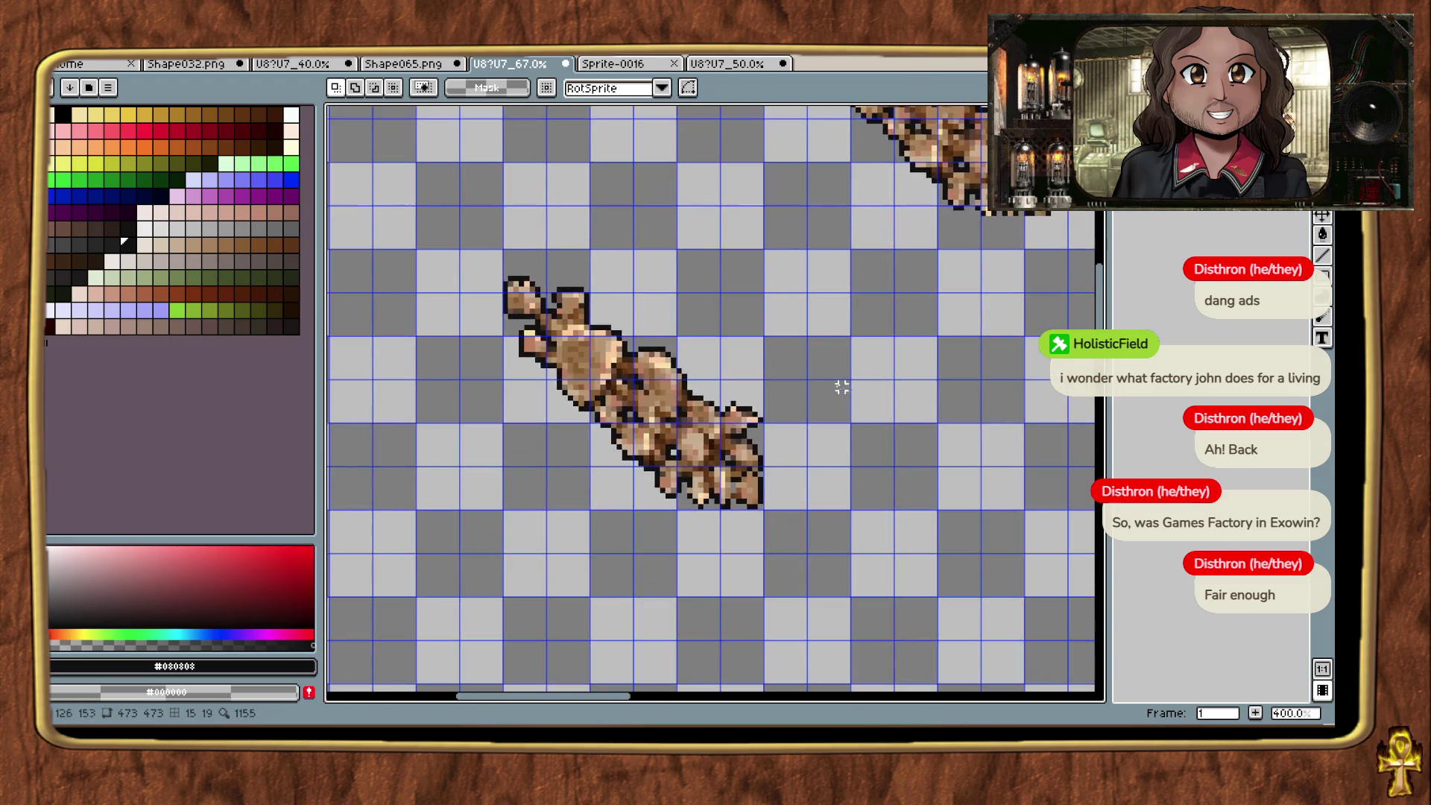
{"action": "key", "text": "ctrl+v"}
{"action": "mouse_move", "coordinate": [698, 412]}
{"action": "left_mouse_down"}
{"action": "mouse_move", "coordinate": [788, 301]}
{"action": "mouse_move", "coordinate": [794, 318]}
{"action": "left_mouse_up"}
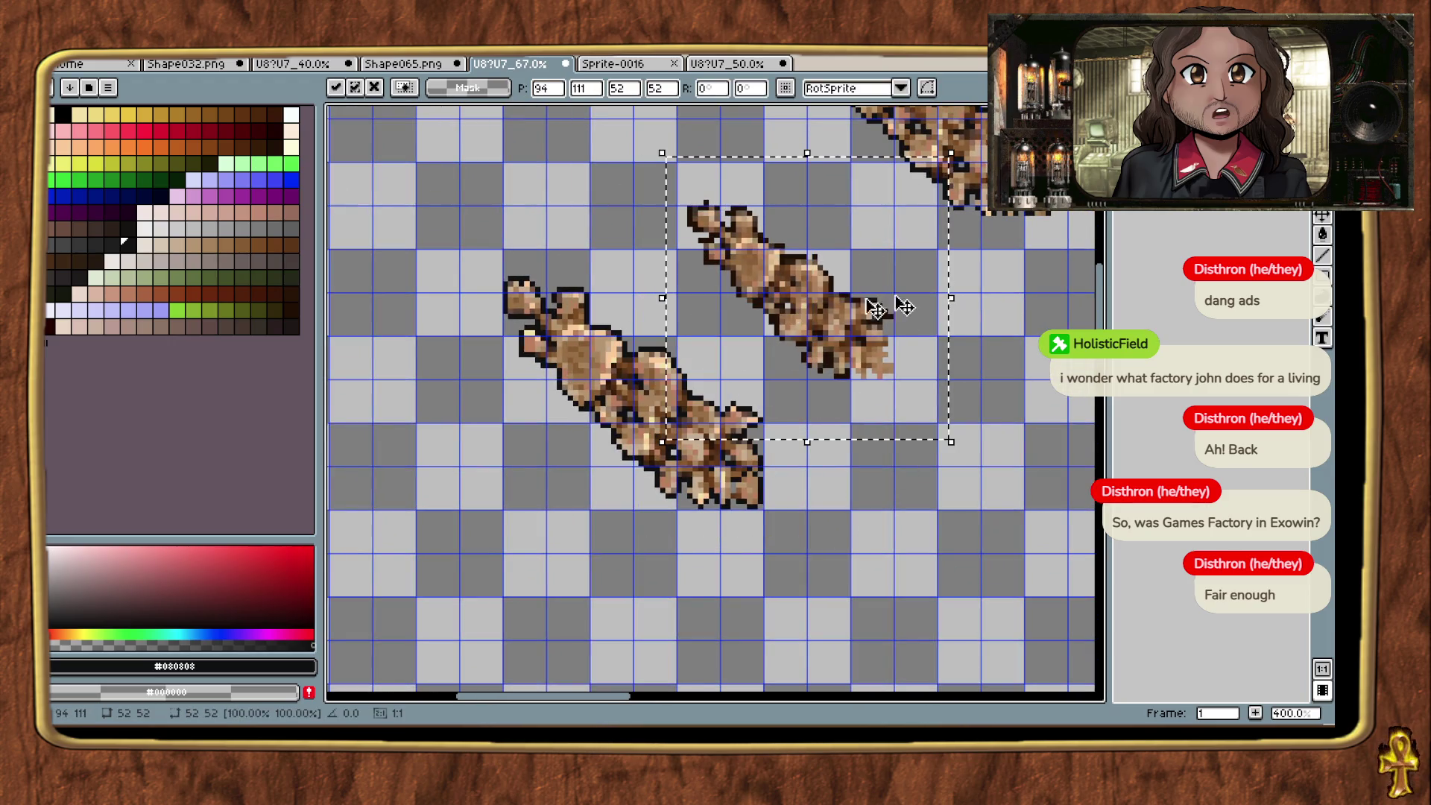
Step: Commit the paste and delete both parts of the stray mushroom copy
{"action": "key", "text": "Return"}
{"action": "left_click_drag", "start_coordinate": [974, 294], "coordinate": [820, 485]}
{"action": "left_click_drag", "start_coordinate": [629, 150], "coordinate": [779, 313]}
{"action": "key", "text": "Delete"}
{"action": "mouse_move", "coordinate": [744, 409]}
{"action": "left_mouse_down"}
{"action": "mouse_move", "coordinate": [878, 358]}
{"action": "mouse_move", "coordinate": [910, 281]}
{"action": "left_mouse_up"}
{"action": "key", "text": "Delete"}
Step: Select the smaller 50% mushroom and move it up and right of the large cluster
{"action": "mouse_move", "coordinate": [866, 469]}
{"action": "left_mouse_down"}
{"action": "mouse_move", "coordinate": [1012, 212]}
{"action": "mouse_move", "coordinate": [1093, 329]}
{"action": "mouse_move", "coordinate": [928, 321]}
{"action": "left_mouse_up"}
{"action": "left_click_drag", "start_coordinate": [581, 206], "coordinate": [809, 384]}
{"action": "left_click_drag", "start_coordinate": [683, 429], "coordinate": [891, 313]}
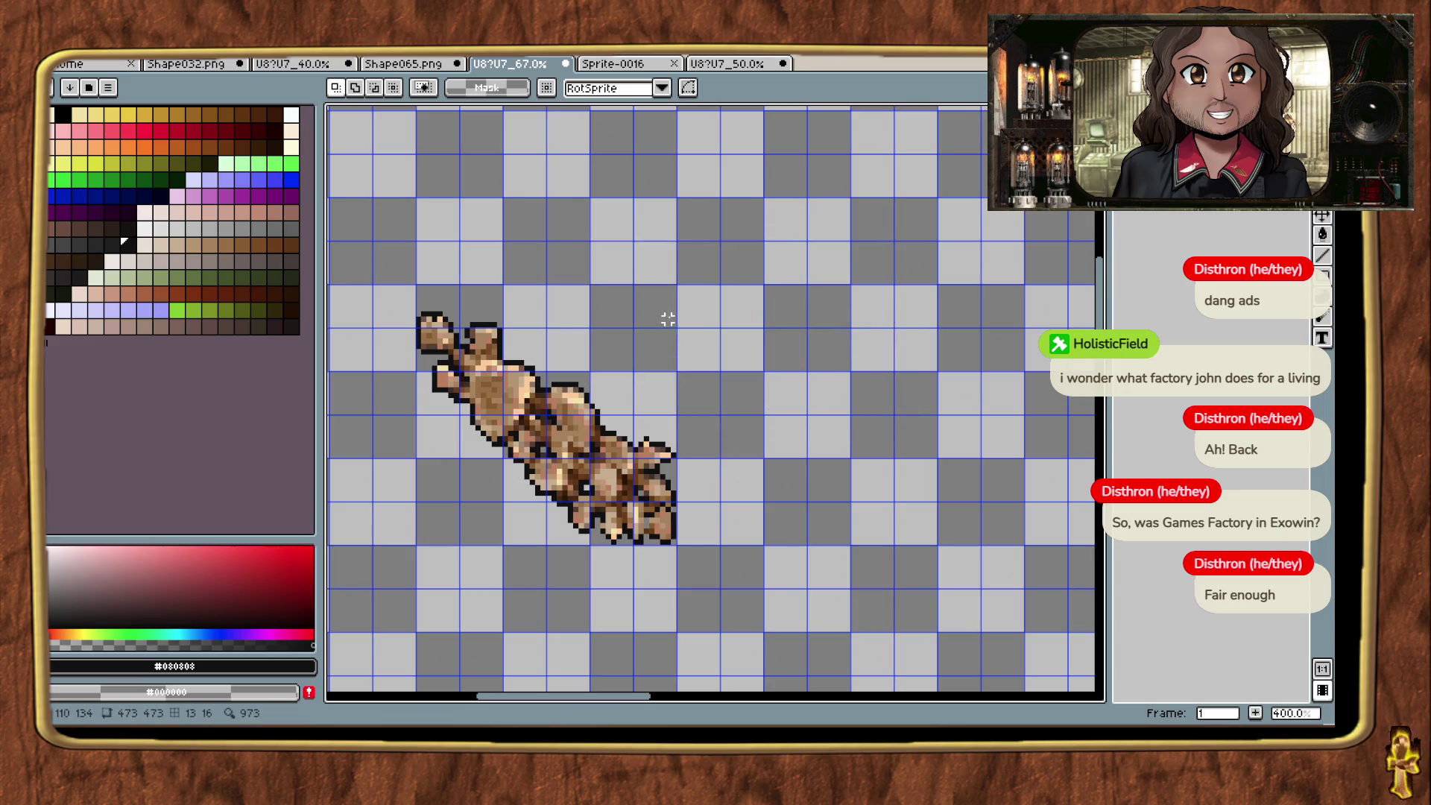
{"action": "mouse_move", "coordinate": [761, 381]}
{"action": "left_mouse_down"}
{"action": "mouse_move", "coordinate": [976, 301]}
{"action": "mouse_move", "coordinate": [939, 286]}
{"action": "left_mouse_up"}
{"action": "key", "text": "Return"}
Step: Sample the darker outline brown from the sprite as the pencil colour
{"action": "scroll", "coordinate": [799, 495], "scroll_direction": "up", "scroll_amount": 2}
{"action": "key", "text": "b"}
{"action": "scroll", "coordinate": [653, 398], "scroll_direction": "up", "scroll_amount": 1}
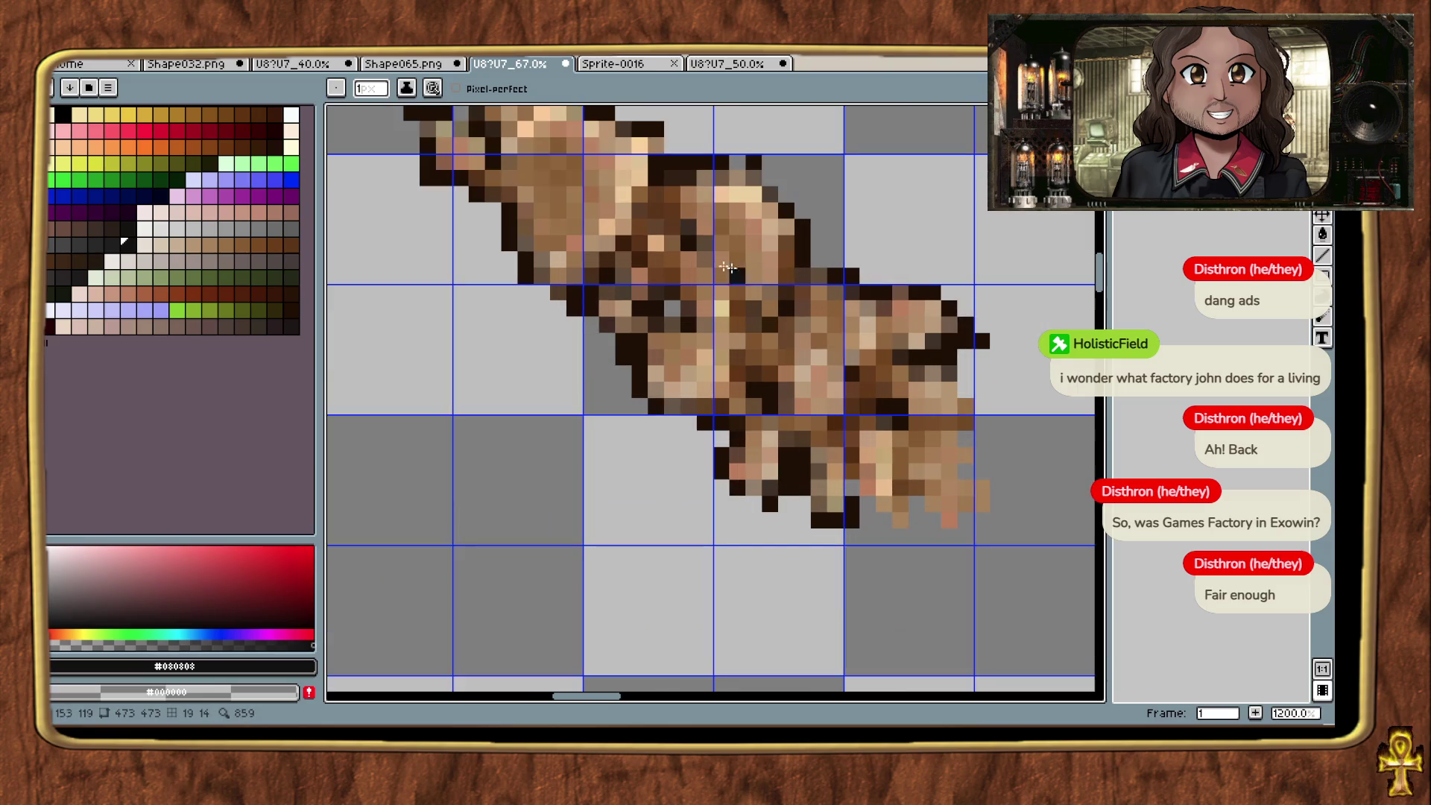
{"action": "scroll", "coordinate": [654, 398], "scroll_direction": "down", "scroll_amount": 1}
{"action": "scroll", "coordinate": [654, 398], "scroll_direction": "up", "scroll_amount": 1}
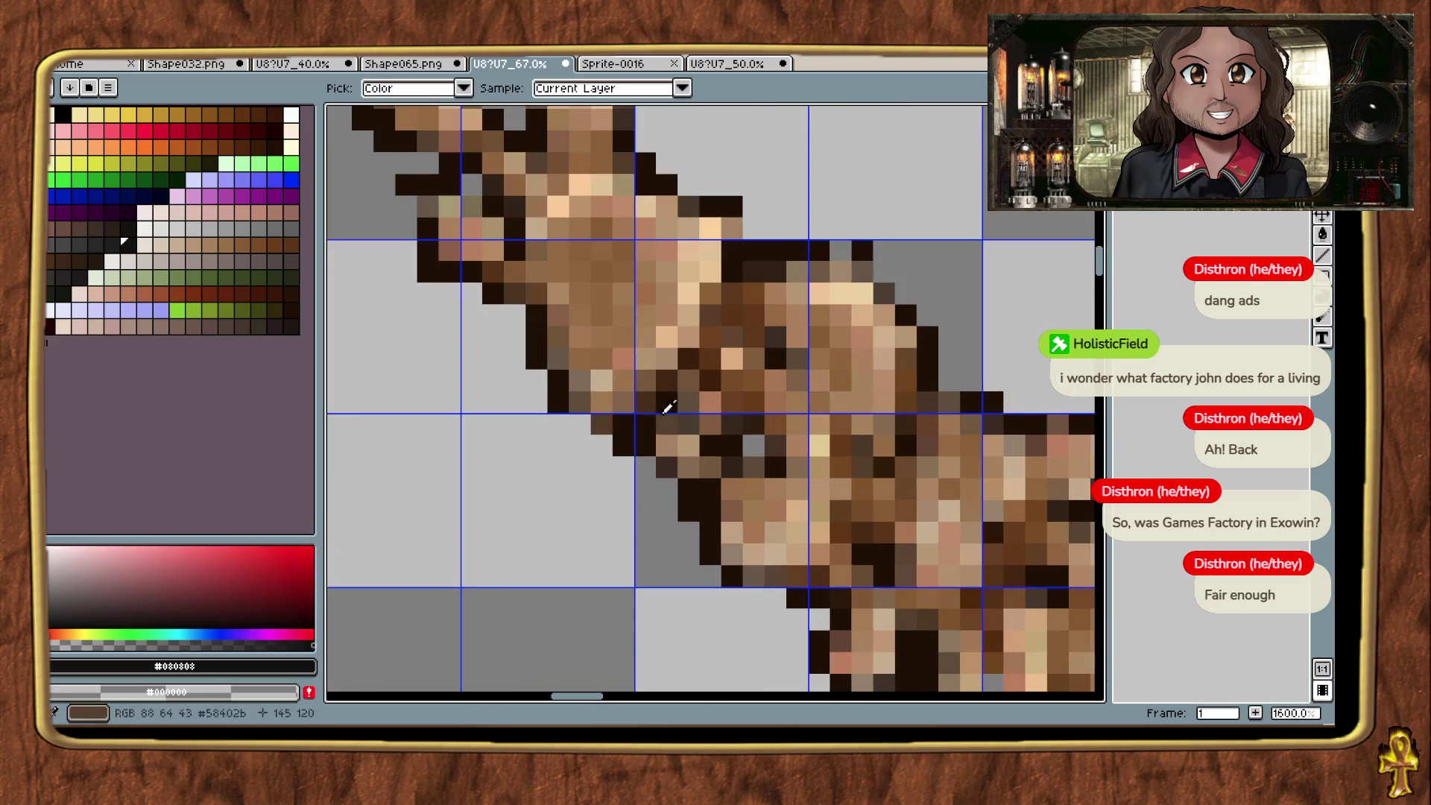
{"action": "left_click", "coordinate": [674, 386], "text": "alt"}
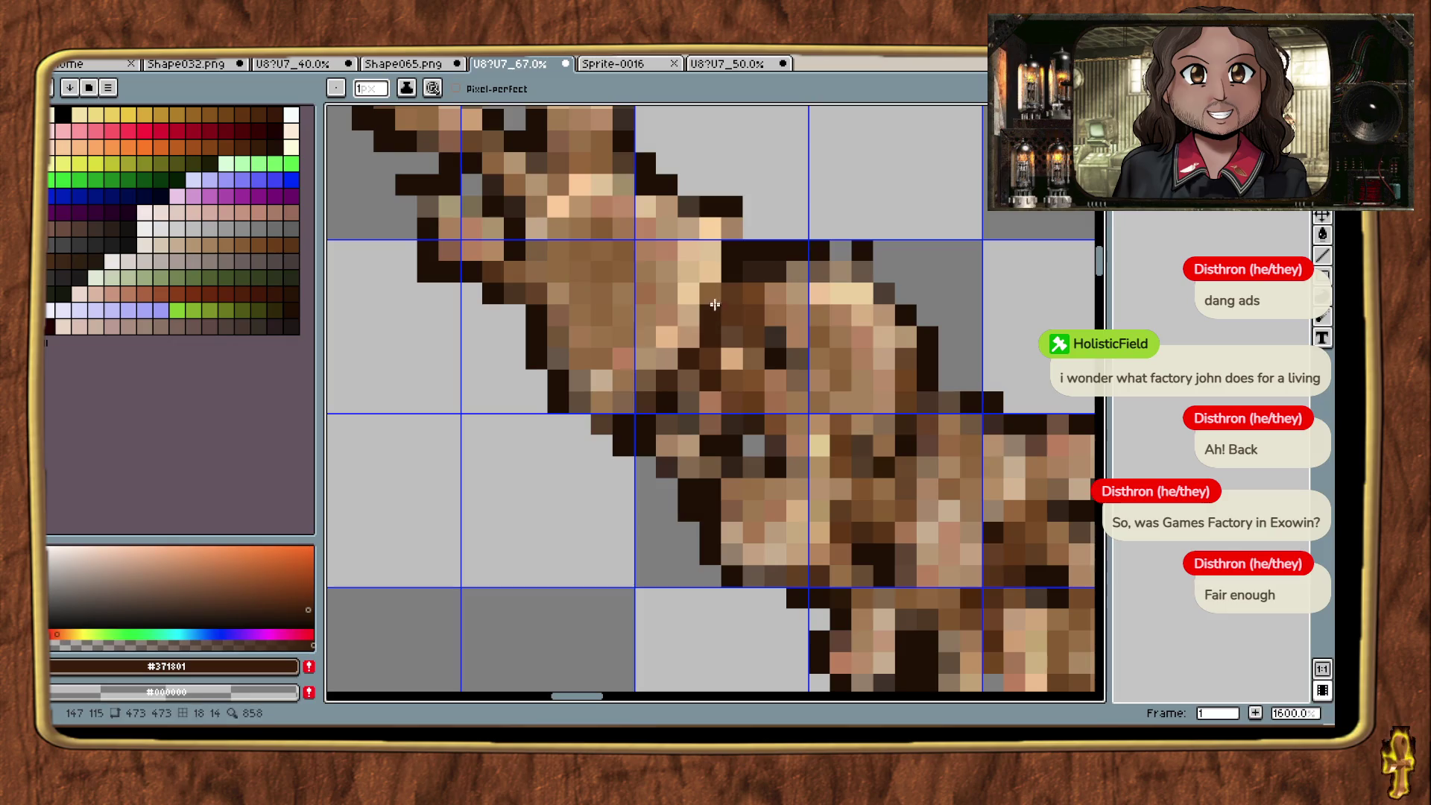
{"action": "scroll", "coordinate": [738, 335], "scroll_direction": "down", "scroll_amount": 5}
{"action": "scroll", "coordinate": [753, 358], "scroll_direction": "up", "scroll_amount": 3}
{"action": "scroll", "coordinate": [768, 370], "scroll_direction": "up", "scroll_amount": 2}
{"action": "key", "text": "alt"}
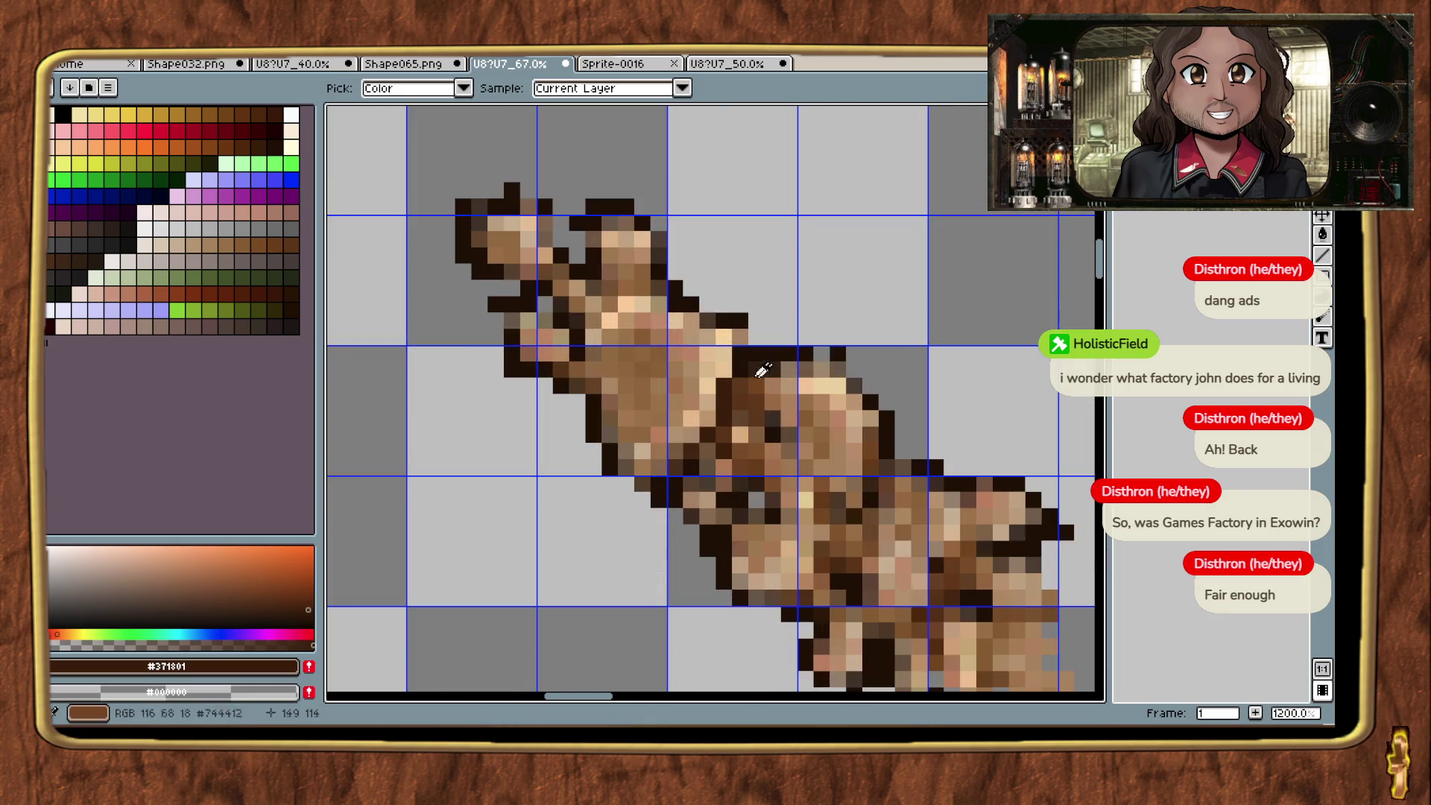
{"action": "left_click", "coordinate": [743, 359], "text": "alt"}
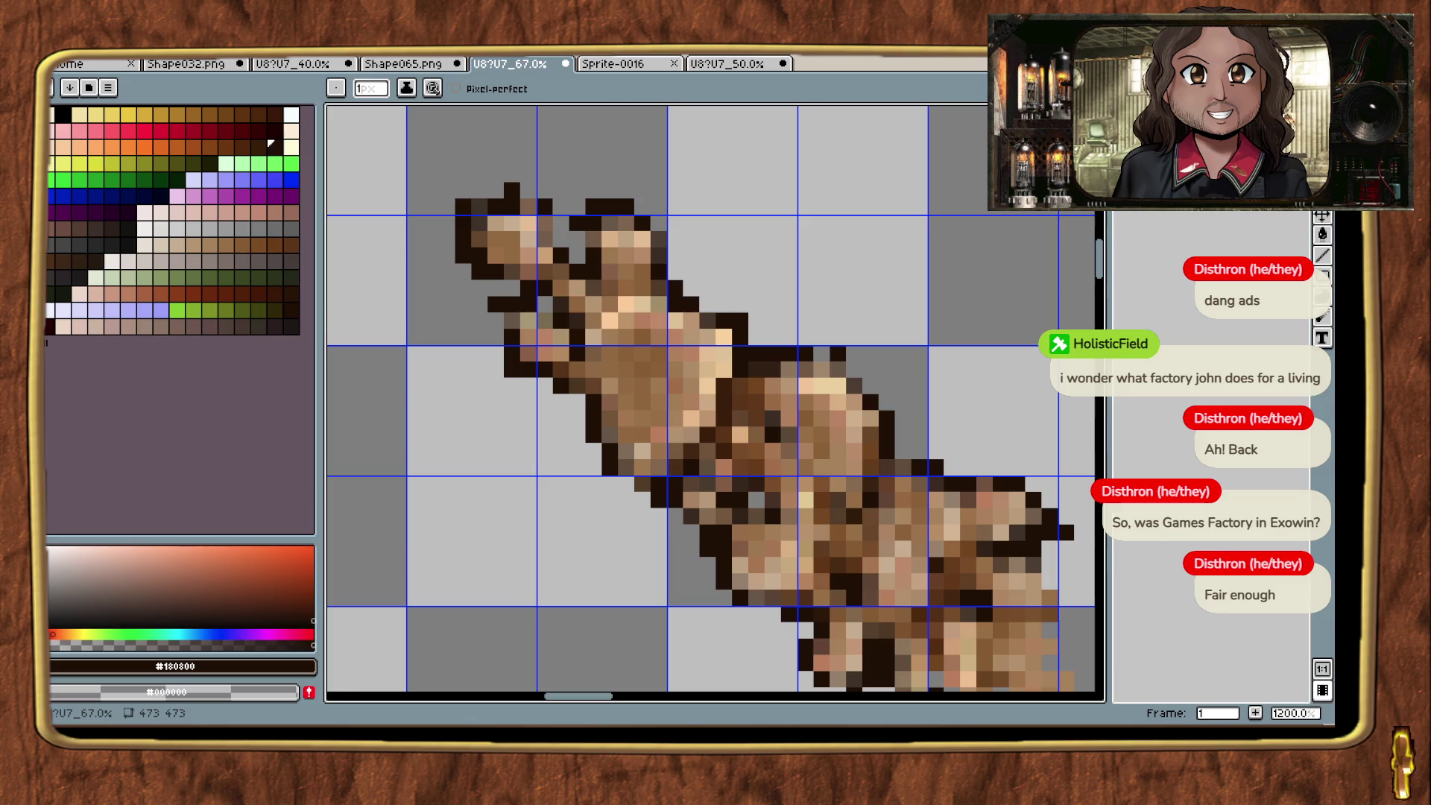
Step: Erase five stray outline pixels along the sprite's top and upper-left edge
{"action": "key", "text": "e"}
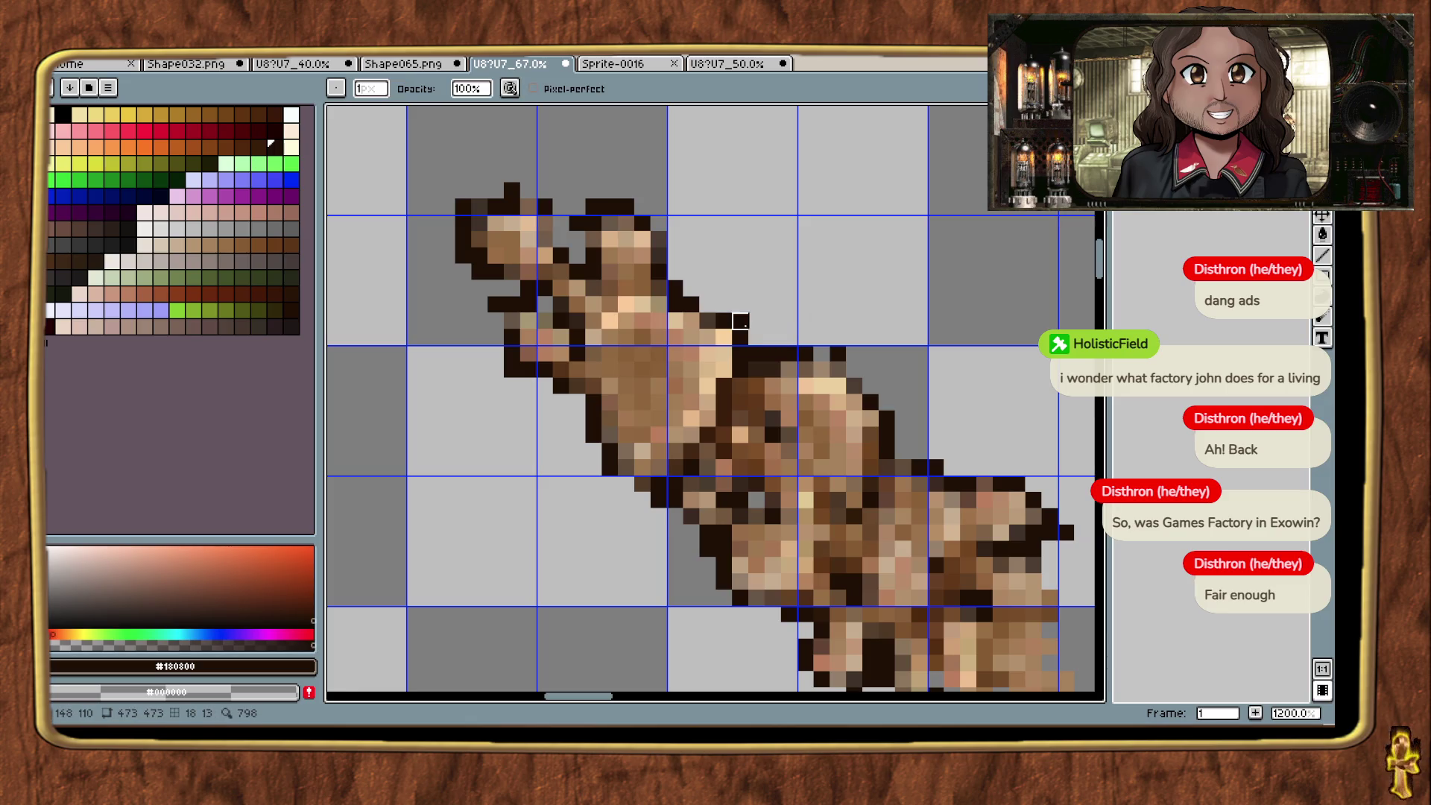
{"action": "left_click", "coordinate": [577, 223]}
{"action": "left_click", "coordinate": [594, 208]}
{"action": "left_click", "coordinate": [512, 191]}
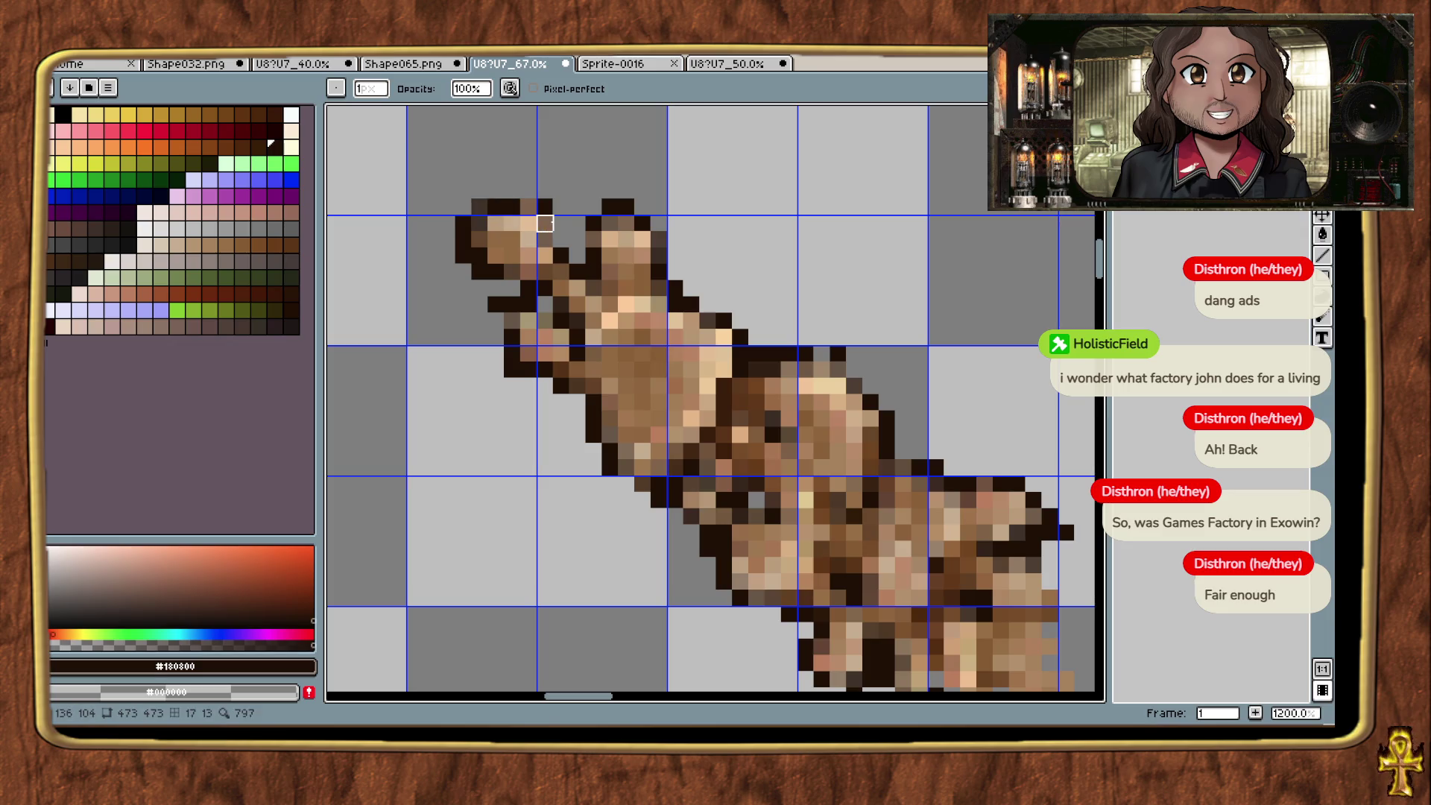
{"action": "left_click", "coordinate": [480, 270]}
{"action": "left_click", "coordinate": [464, 254]}
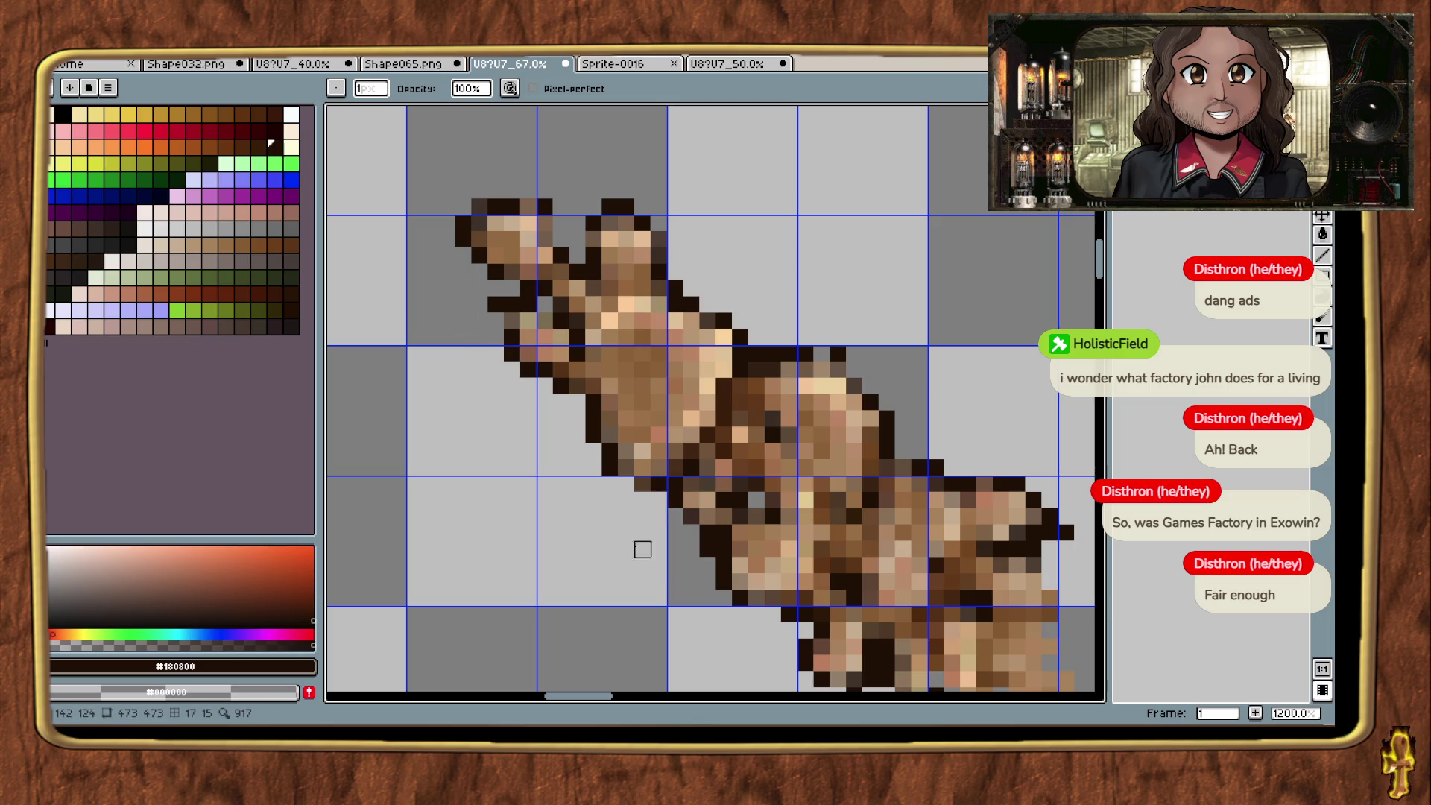
{"action": "left_click_drag", "start_coordinate": [642, 549], "coordinate": [482, 328]}
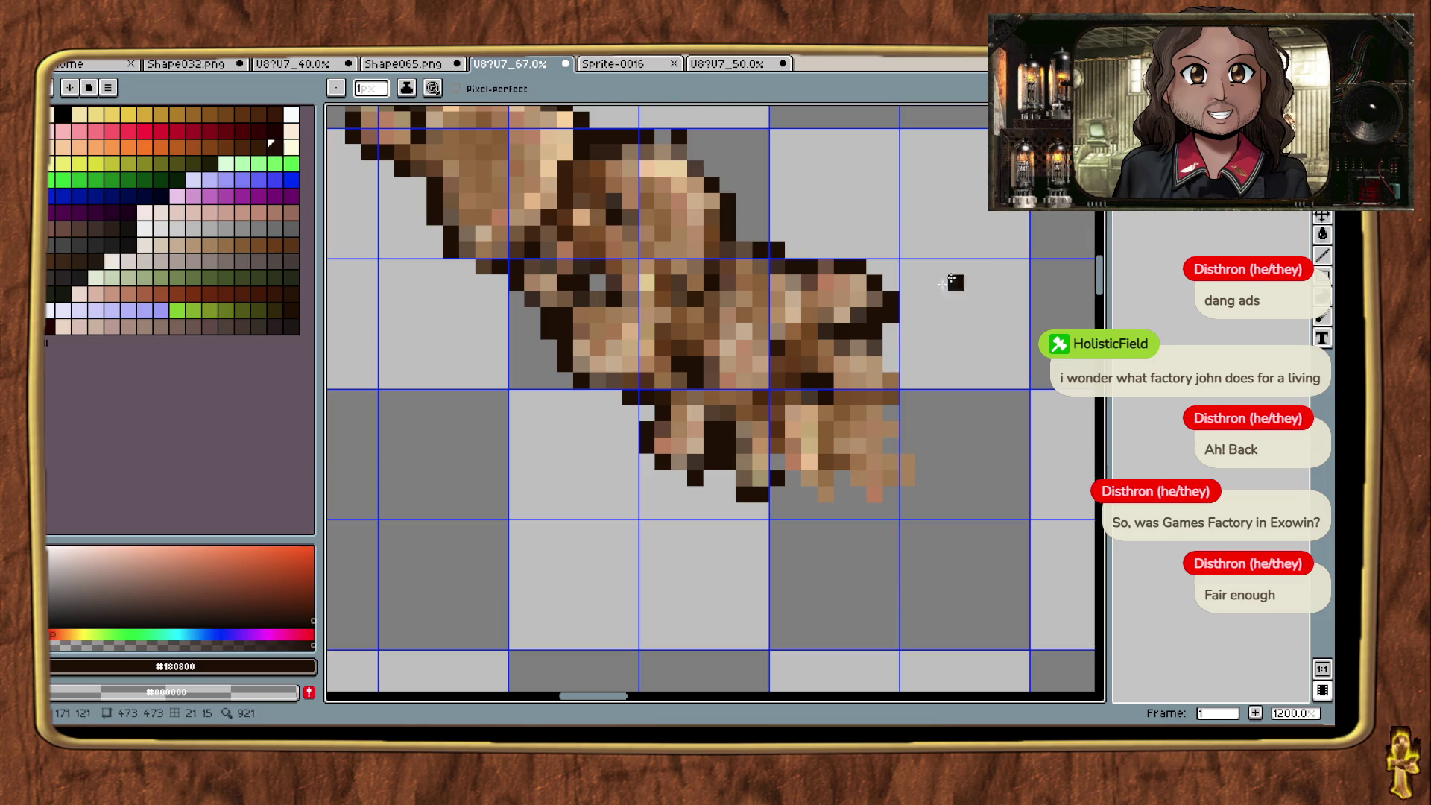
Step: Patch dark pixels into a gap on the outline's right side and beside the cap
{"action": "key", "text": "i"}
{"action": "key", "text": "b"}
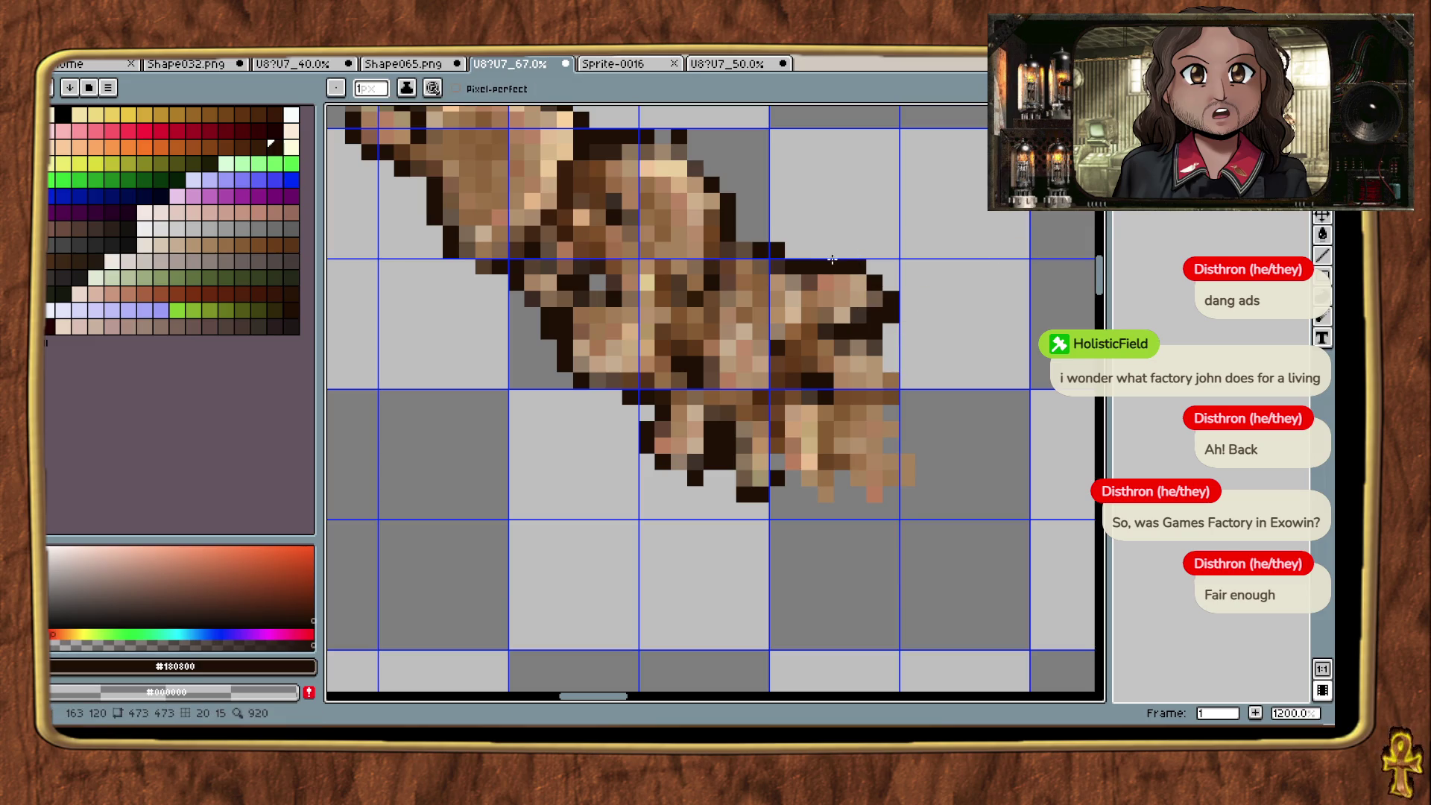
{"action": "mouse_move", "coordinate": [831, 258]}
{"action": "left_mouse_down"}
{"action": "mouse_move", "coordinate": [911, 415]}
{"action": "mouse_move", "coordinate": [937, 431]}
{"action": "left_mouse_up"}
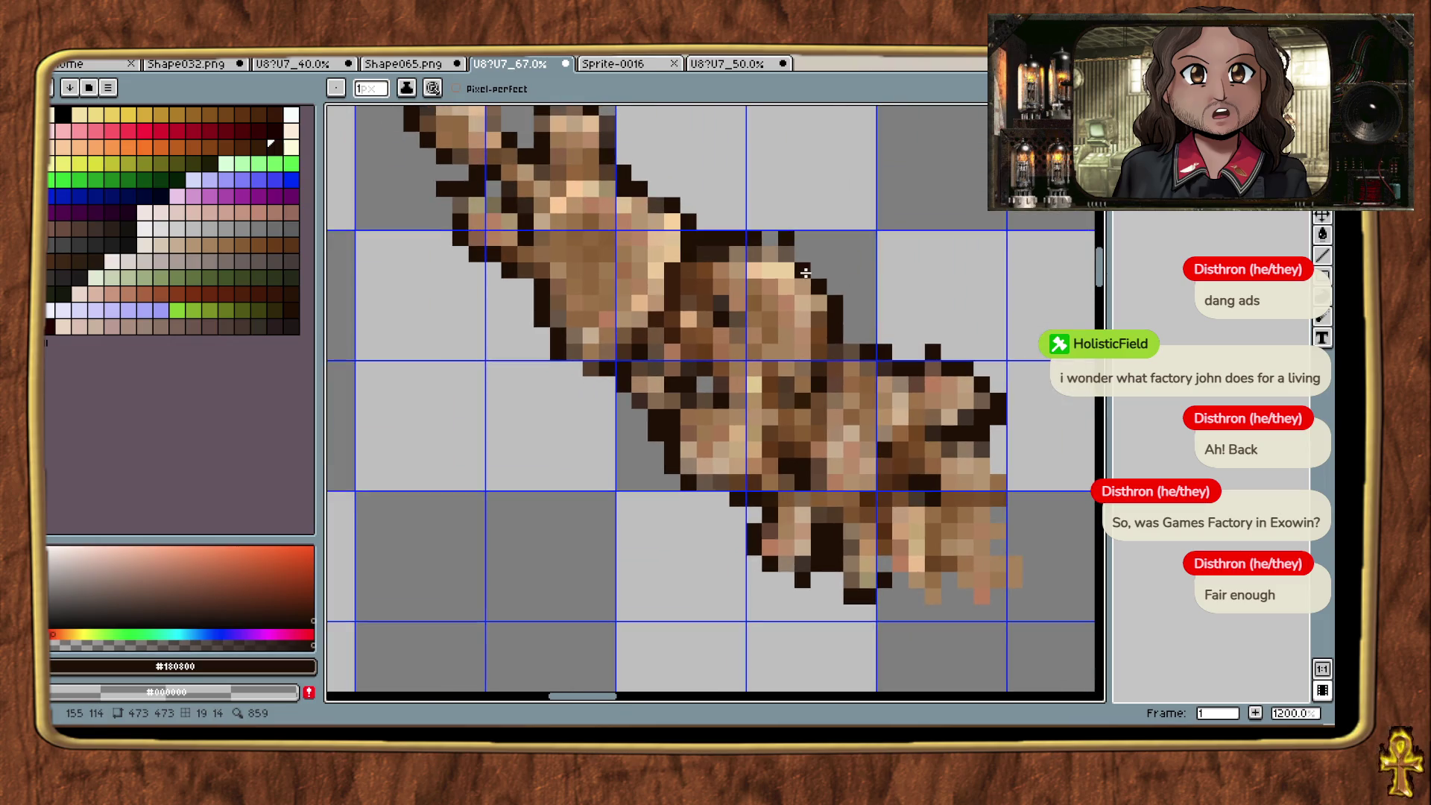
{"action": "left_click", "coordinate": [770, 238]}
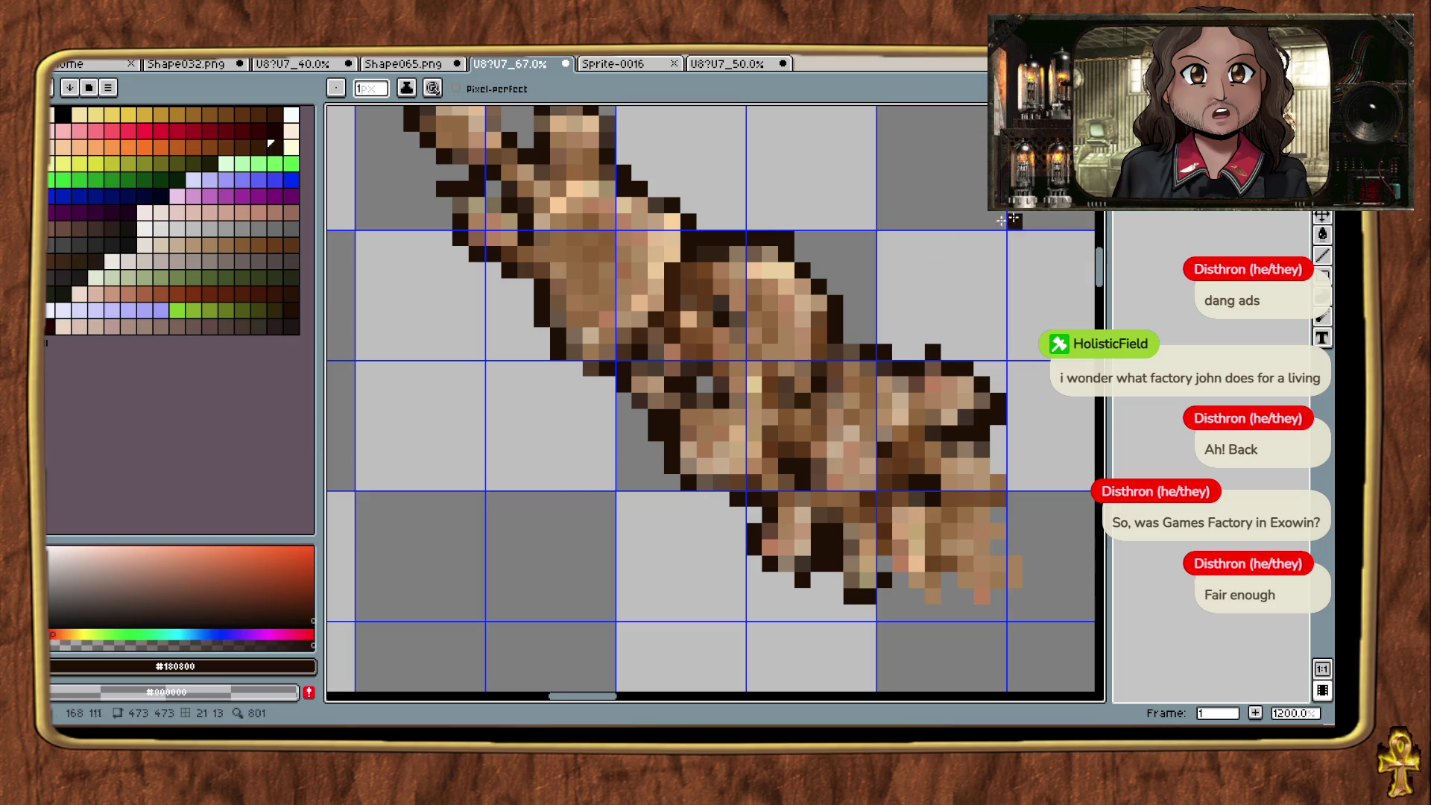
{"action": "key", "text": "e"}
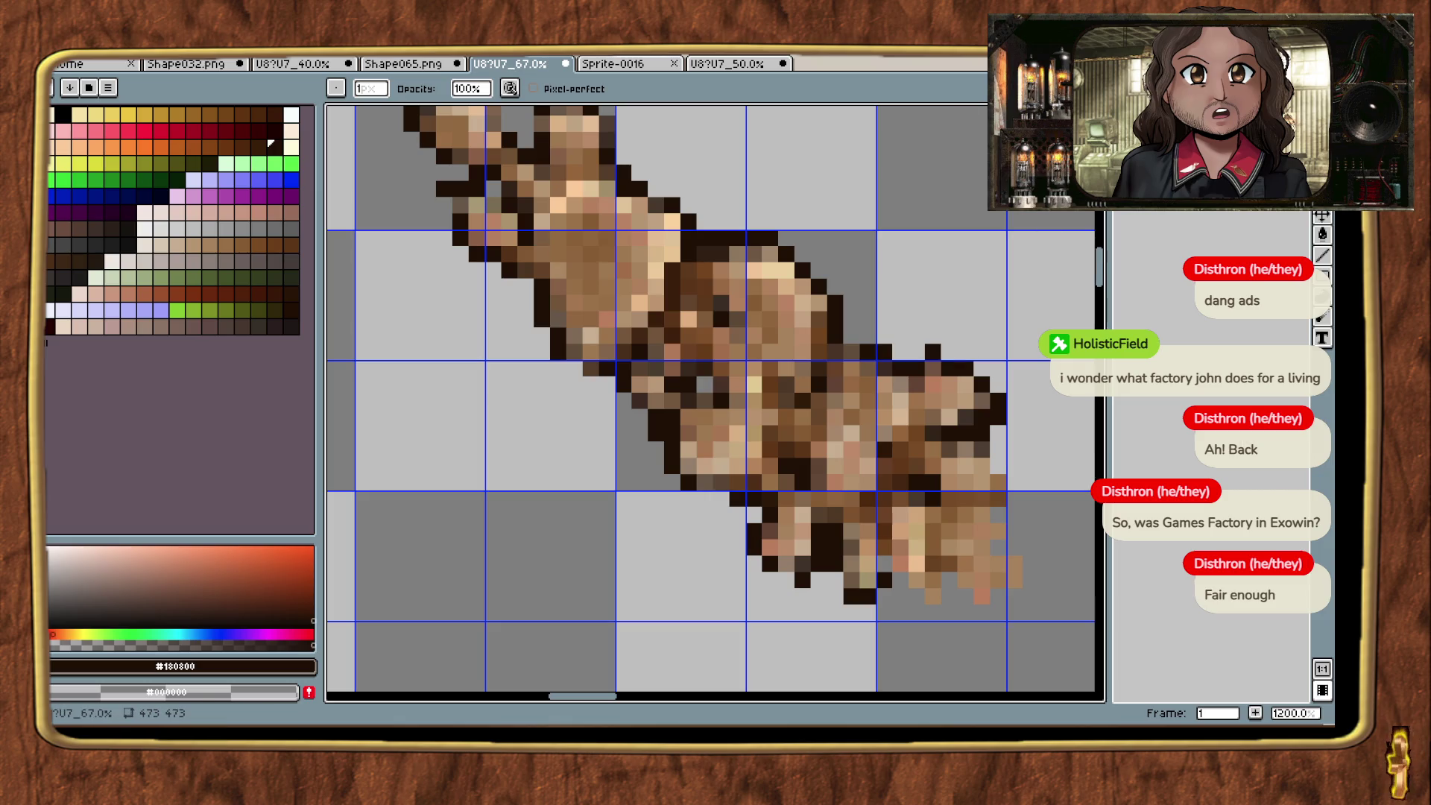
{"action": "left_click_drag", "start_coordinate": [884, 216], "coordinate": [936, 390]}
{"action": "key", "text": "i"}
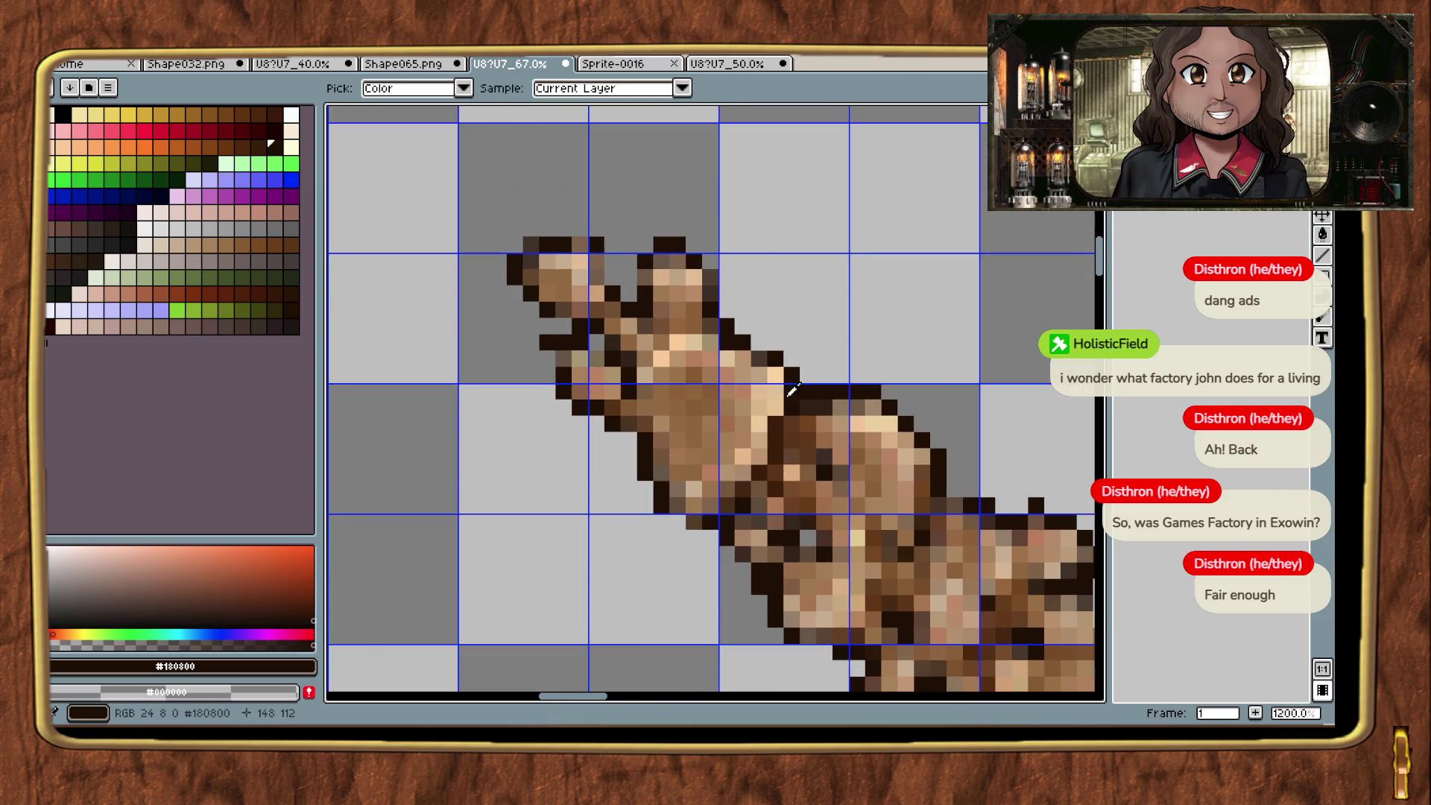
{"action": "scroll", "coordinate": [734, 339], "scroll_direction": "up", "scroll_amount": 2}
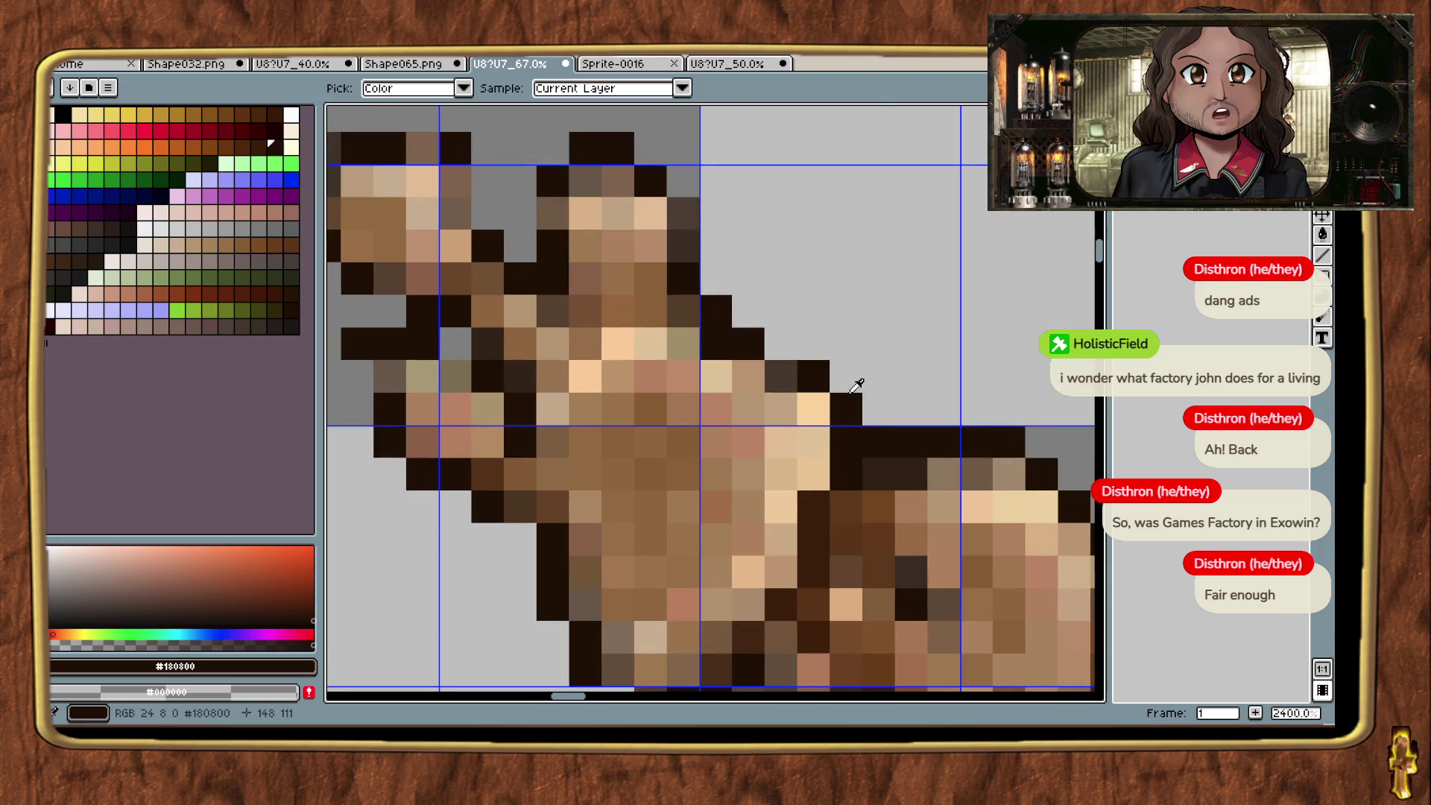
{"action": "key", "text": "b"}
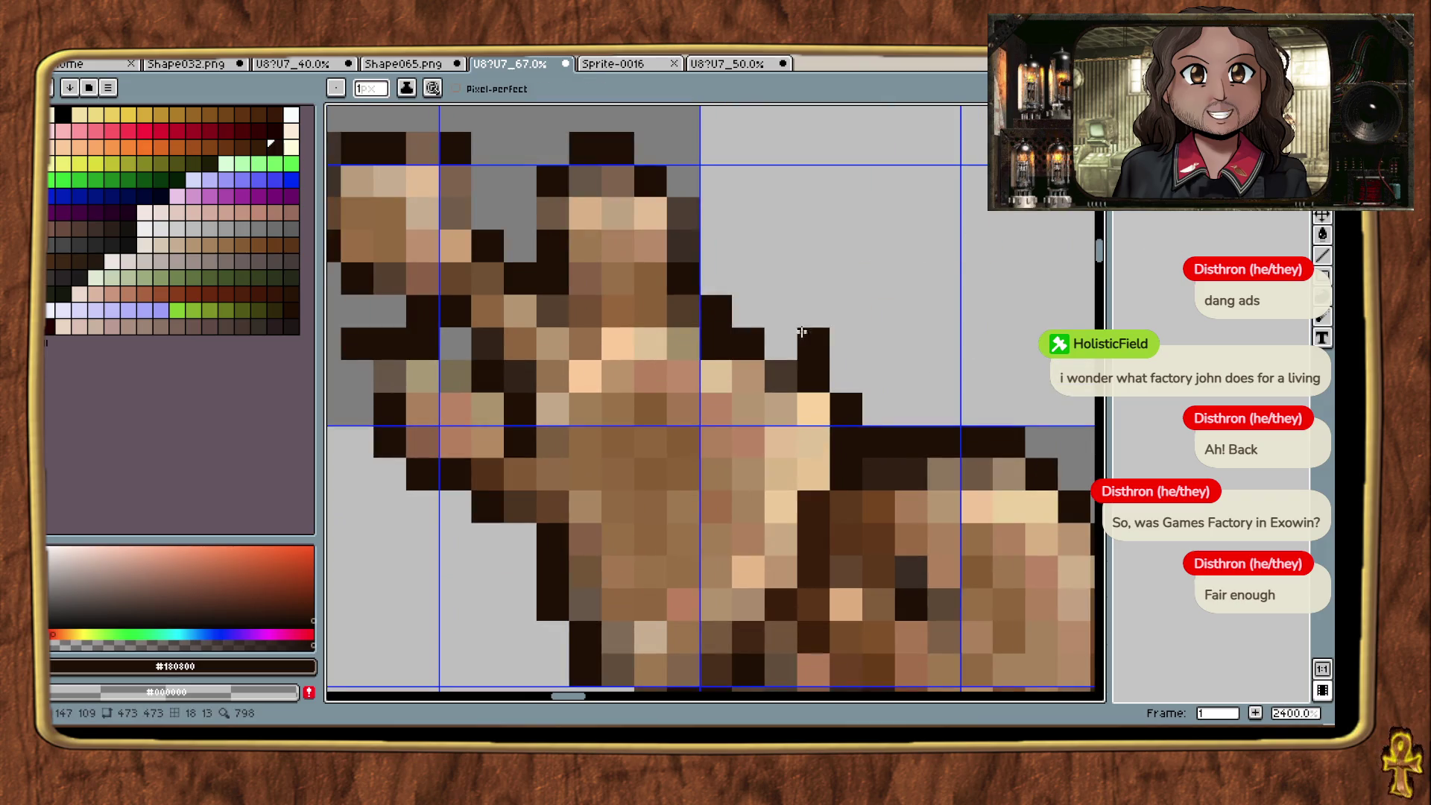
{"action": "left_click", "coordinate": [780, 344]}
Step: Darken a column of cap outline pixels and three pixels on the left cap's edge
{"action": "left_click_drag", "start_coordinate": [846, 311], "coordinate": [952, 389]}
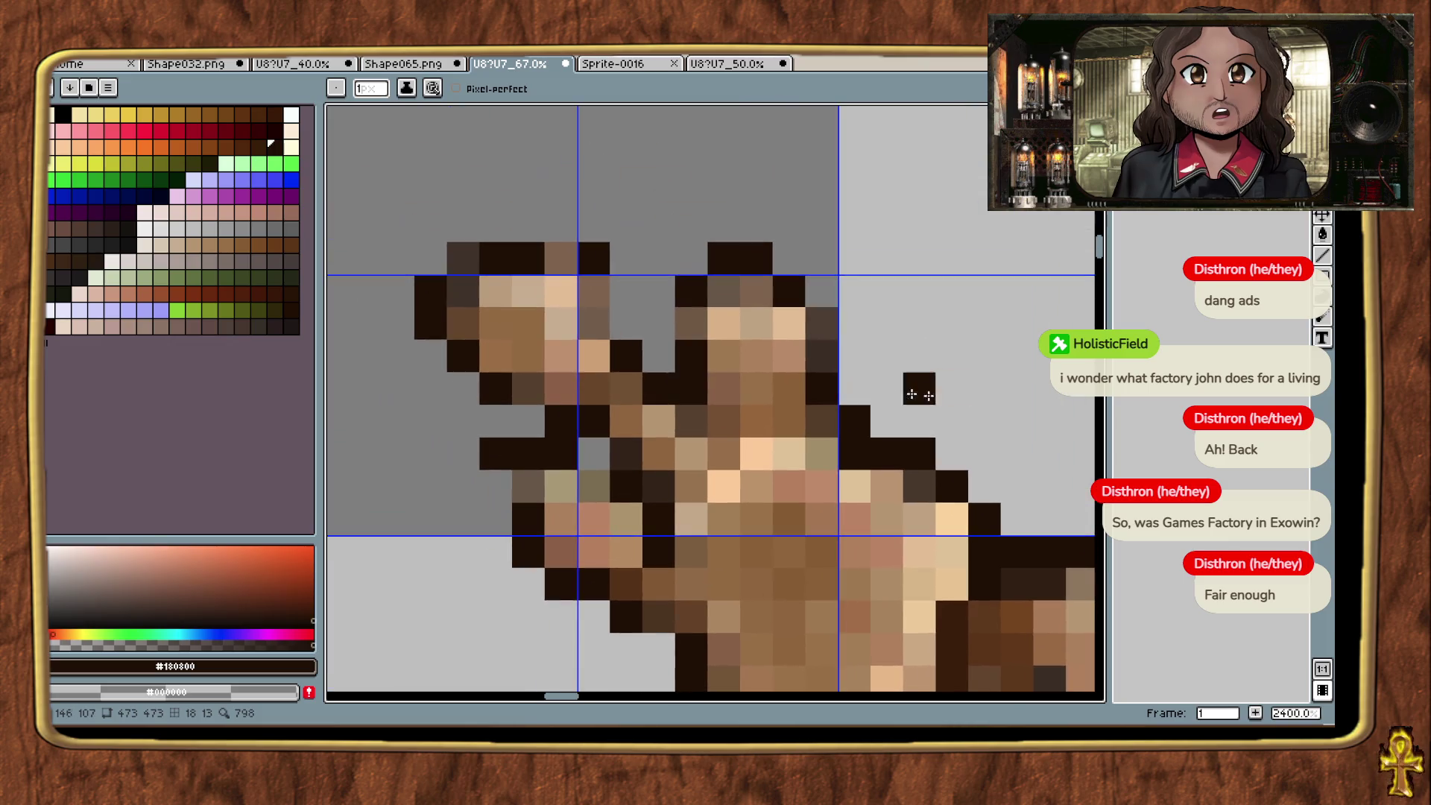
{"action": "left_click_drag", "start_coordinate": [833, 383], "coordinate": [828, 321]}
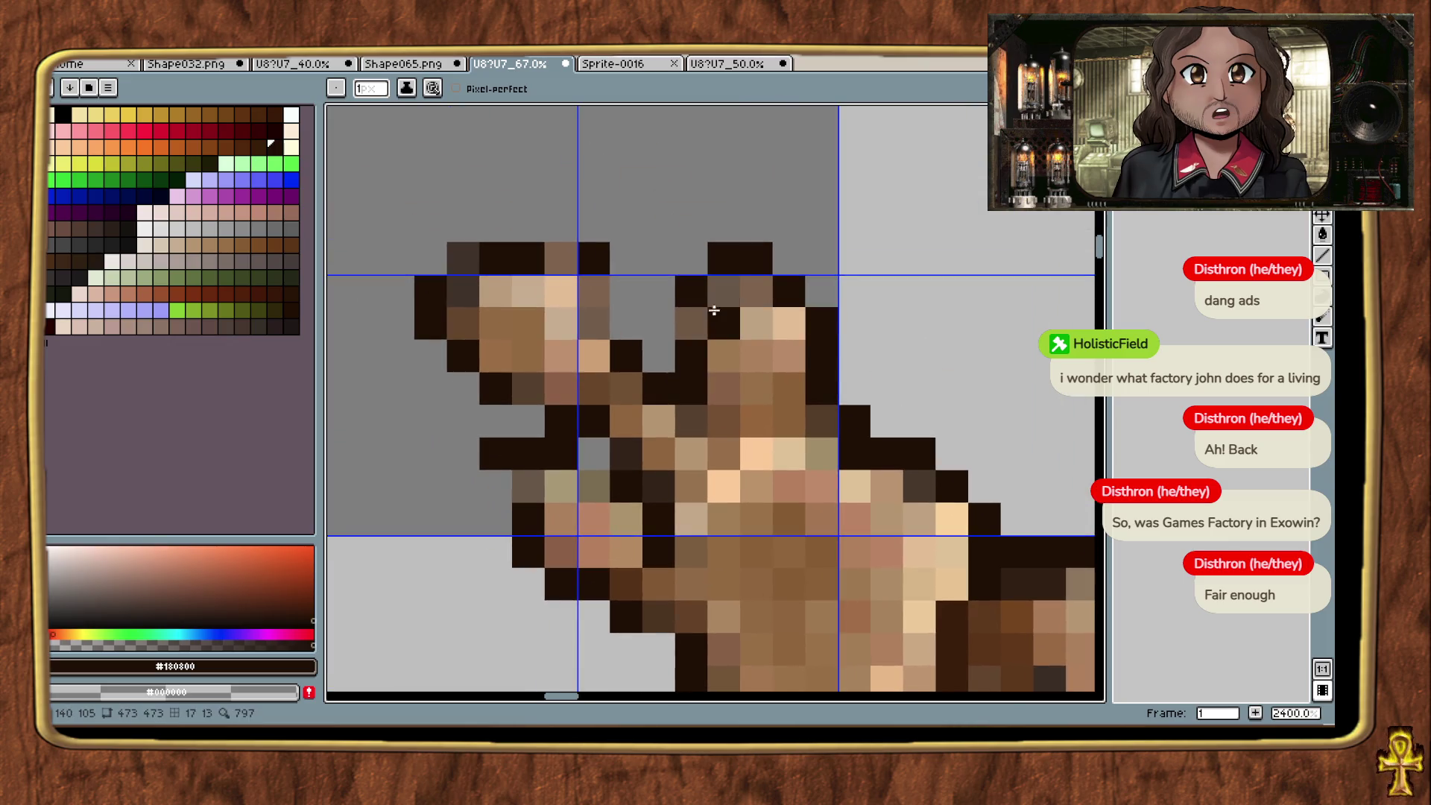
{"action": "left_click", "coordinate": [588, 320]}
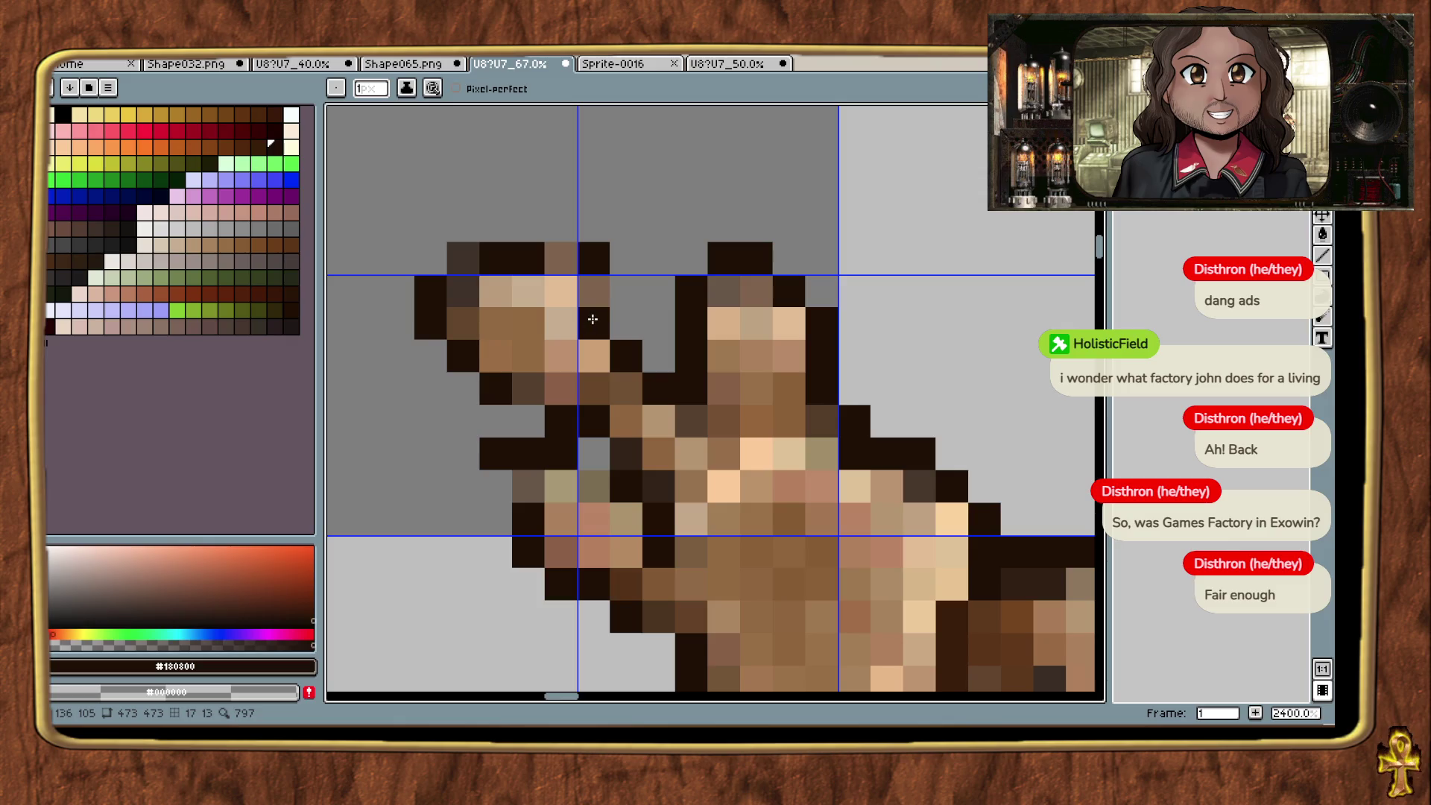
{"action": "left_click", "coordinate": [588, 298]}
{"action": "left_click", "coordinate": [566, 262]}
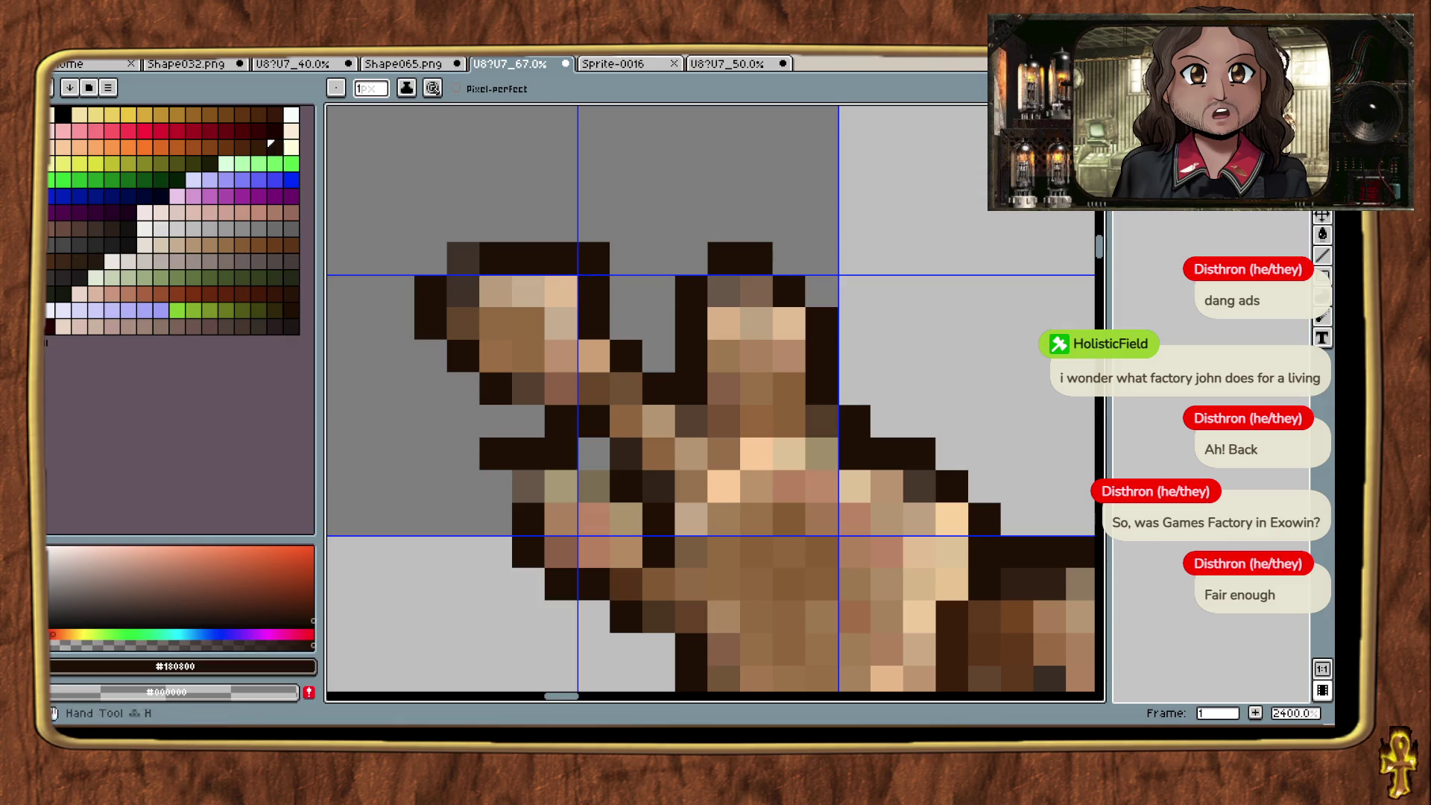
{"action": "key", "text": "e"}
{"action": "scroll", "coordinate": [741, 325], "scroll_direction": "down", "scroll_amount": 4}
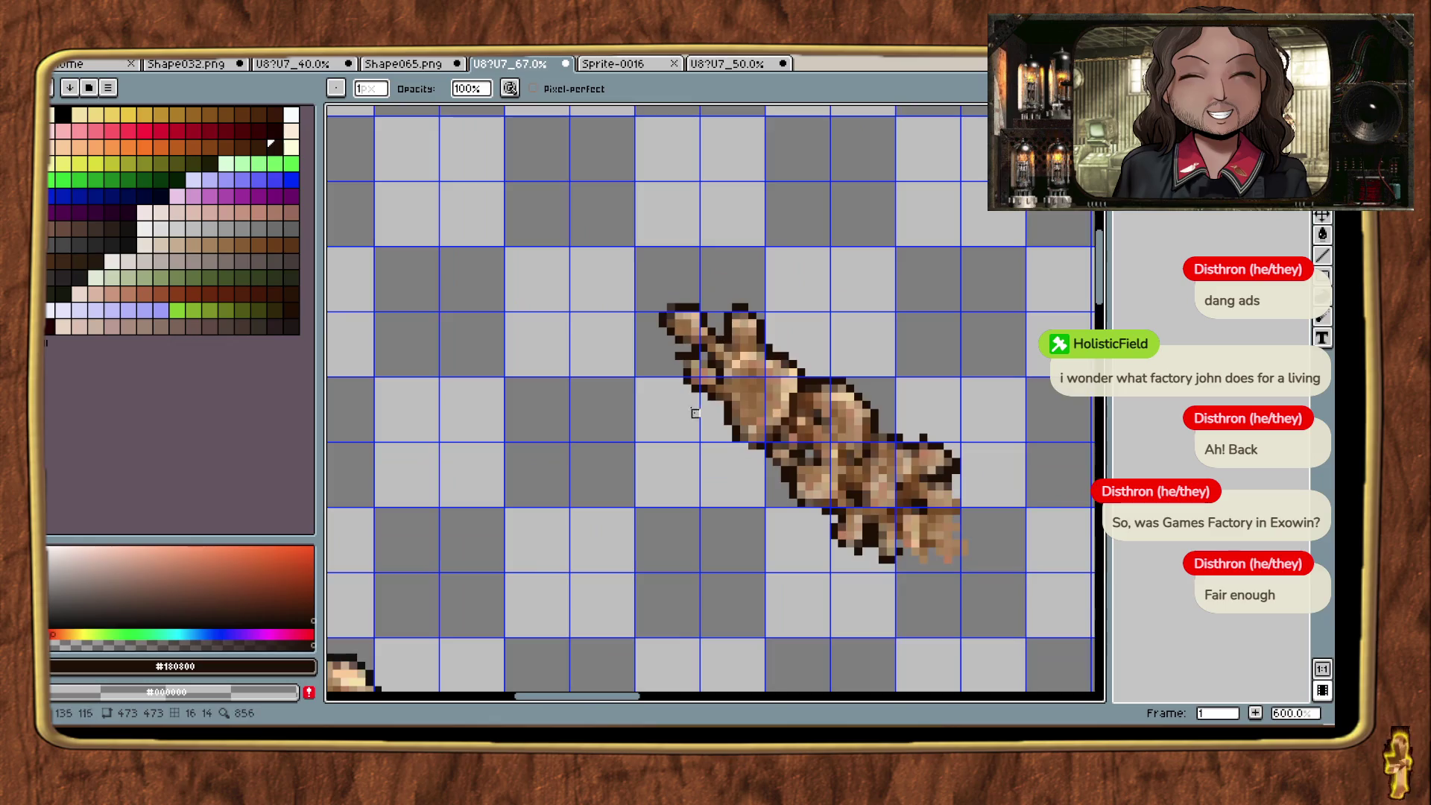
Step: Zoom in and add a dark outline pixel at the sprite's left edge
{"action": "scroll", "coordinate": [630, 348], "scroll_direction": "up", "scroll_amount": 3}
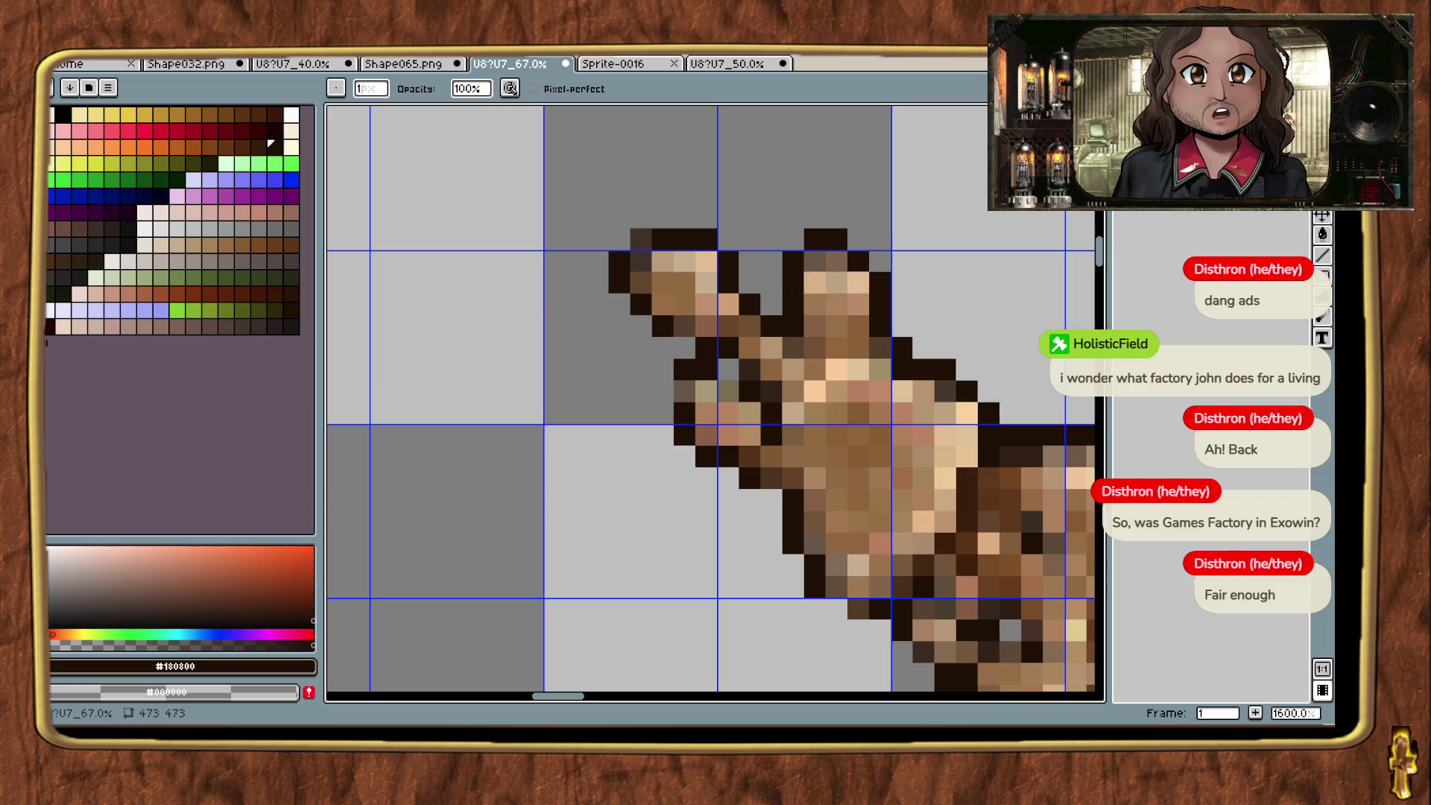
{"action": "scroll", "coordinate": [740, 376], "scroll_direction": "up", "scroll_amount": 2}
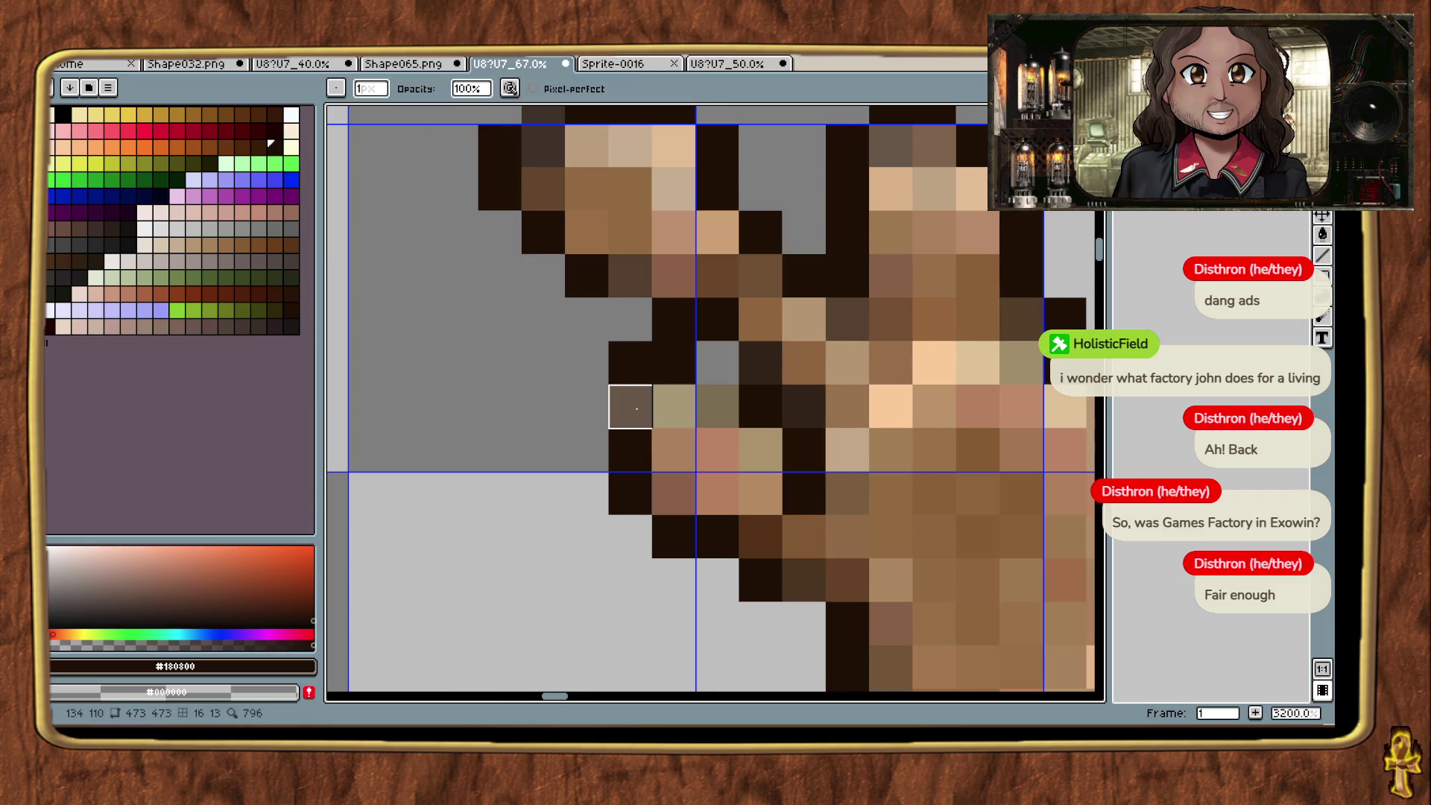
{"action": "key", "text": "e"}
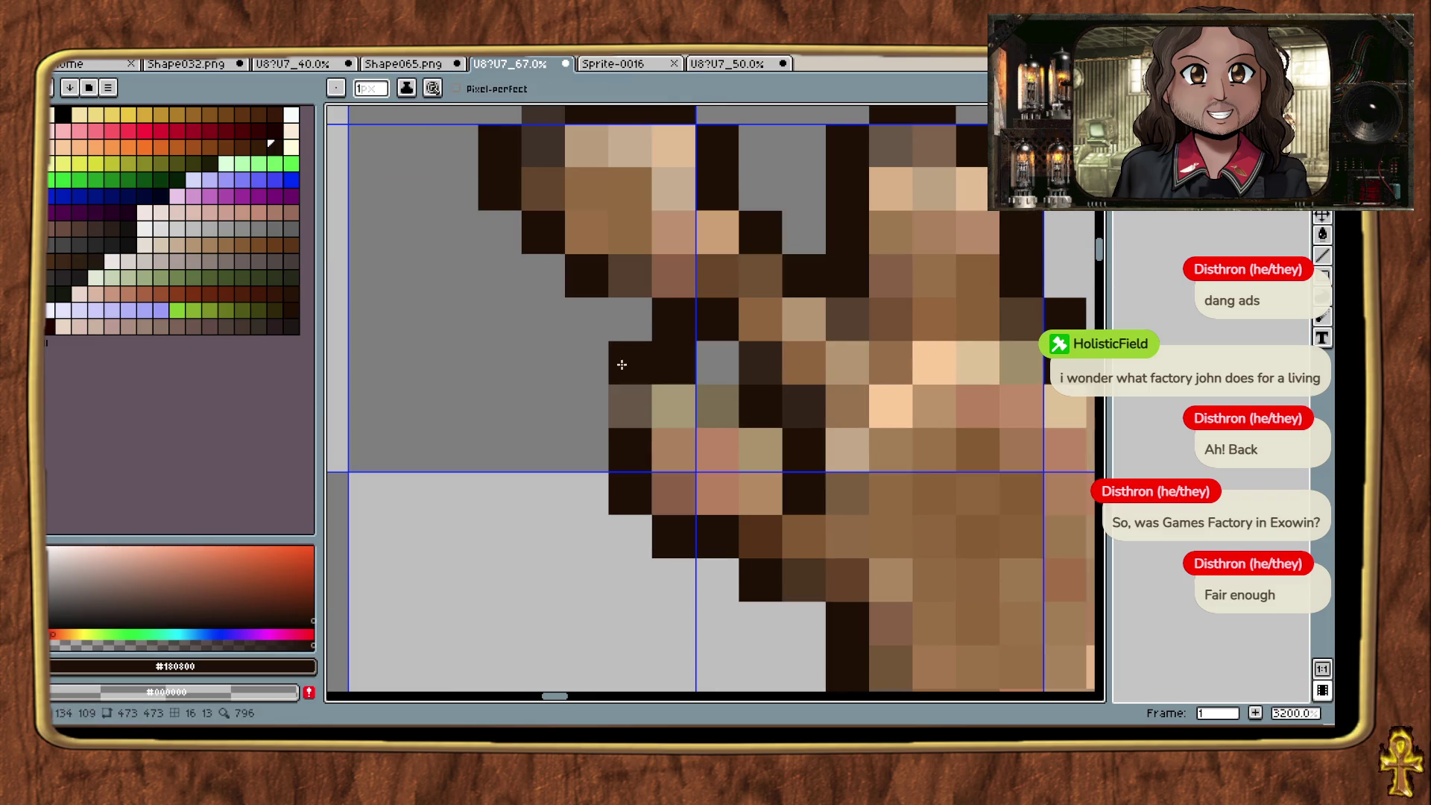
{"action": "left_click", "coordinate": [632, 406]}
{"action": "scroll", "coordinate": [635, 414], "scroll_direction": "down", "scroll_amount": 3}
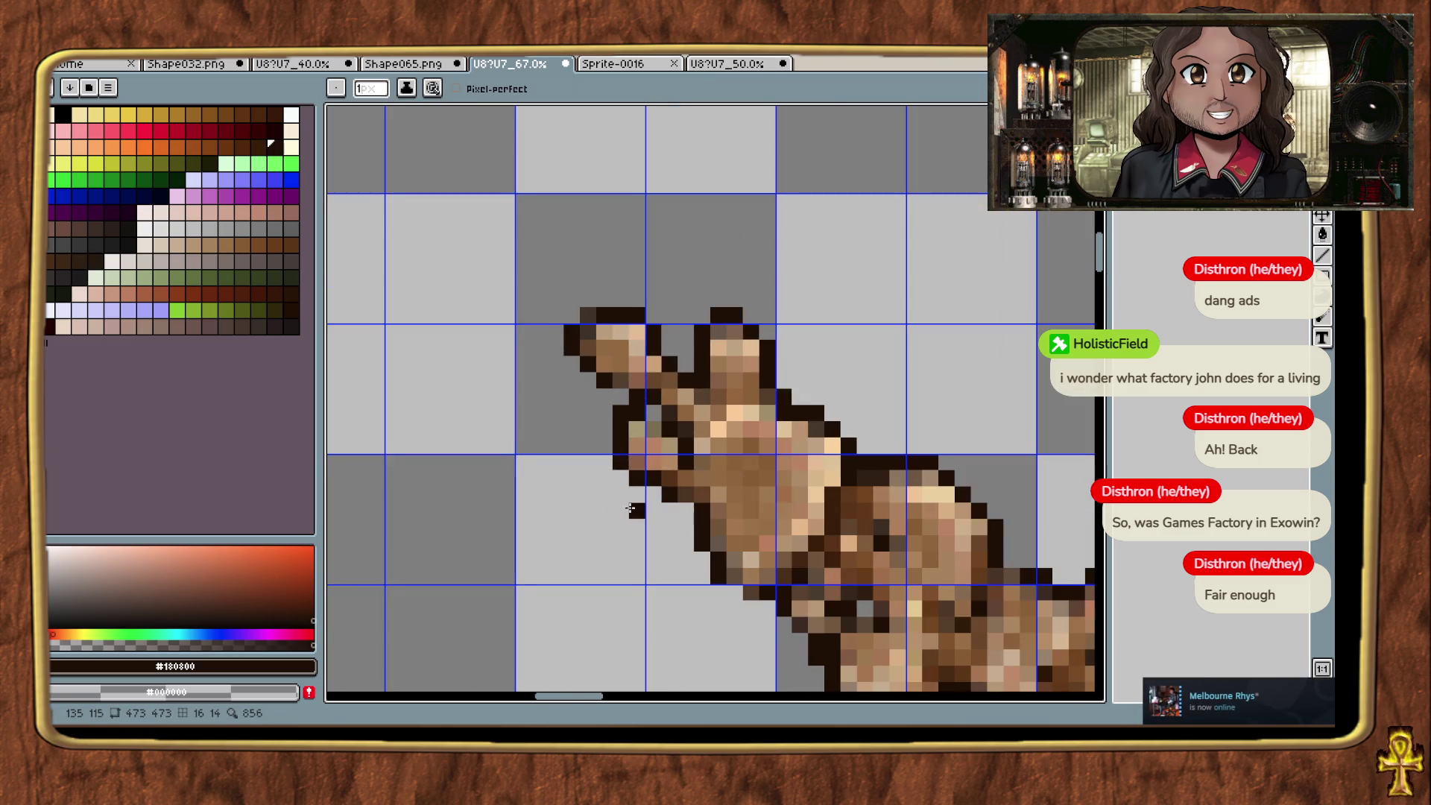
{"action": "scroll", "coordinate": [631, 492], "scroll_direction": "up", "scroll_amount": 3}
Step: Erase stray dark pixels left of the cap and darken two tan outline pixels
{"action": "key", "text": "i"}
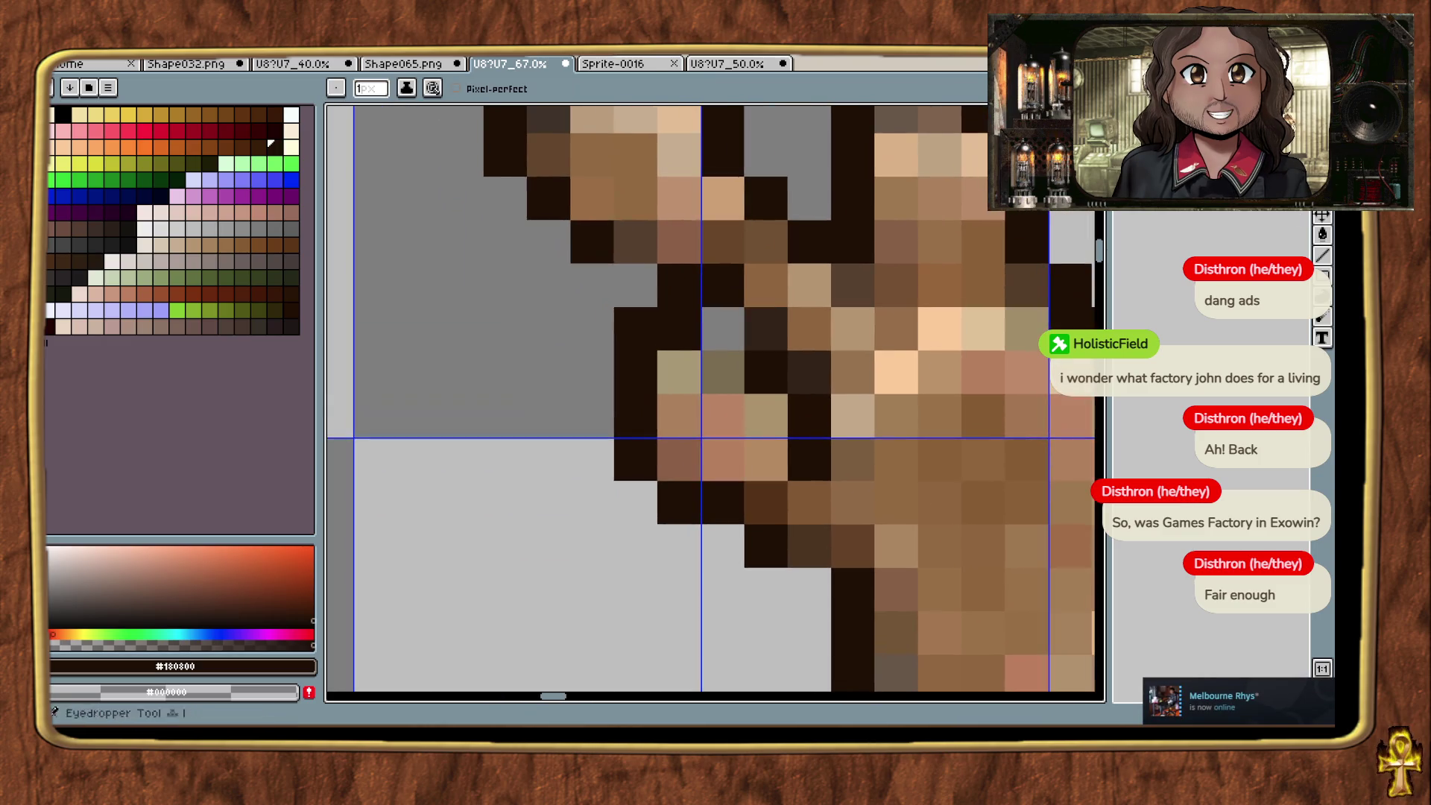
{"action": "key", "text": "e"}
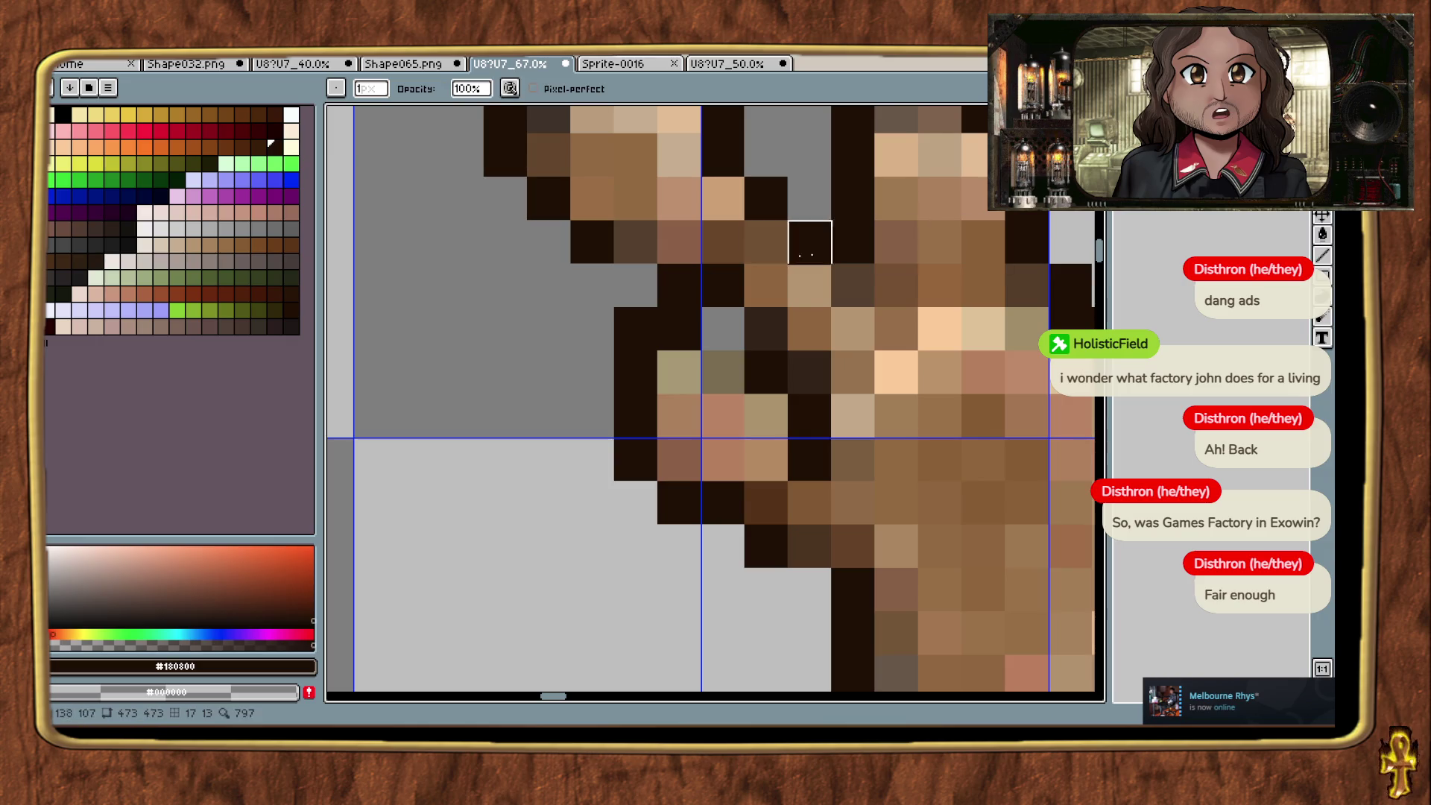
{"action": "mouse_move", "coordinate": [678, 286]}
{"action": "left_mouse_down"}
{"action": "mouse_move", "coordinate": [678, 330]}
{"action": "mouse_move", "coordinate": [635, 329]}
{"action": "left_mouse_up"}
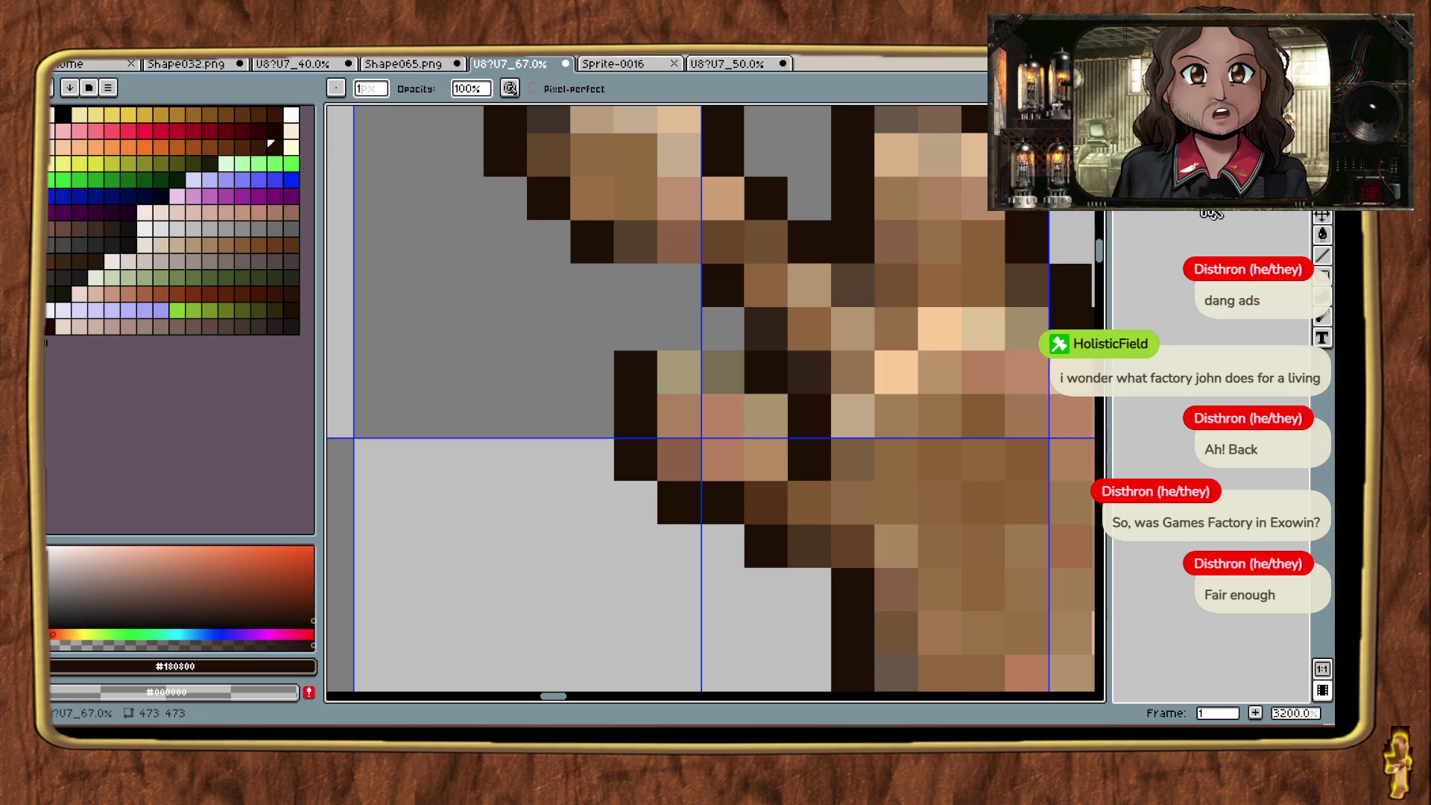
{"action": "key", "text": "i"}
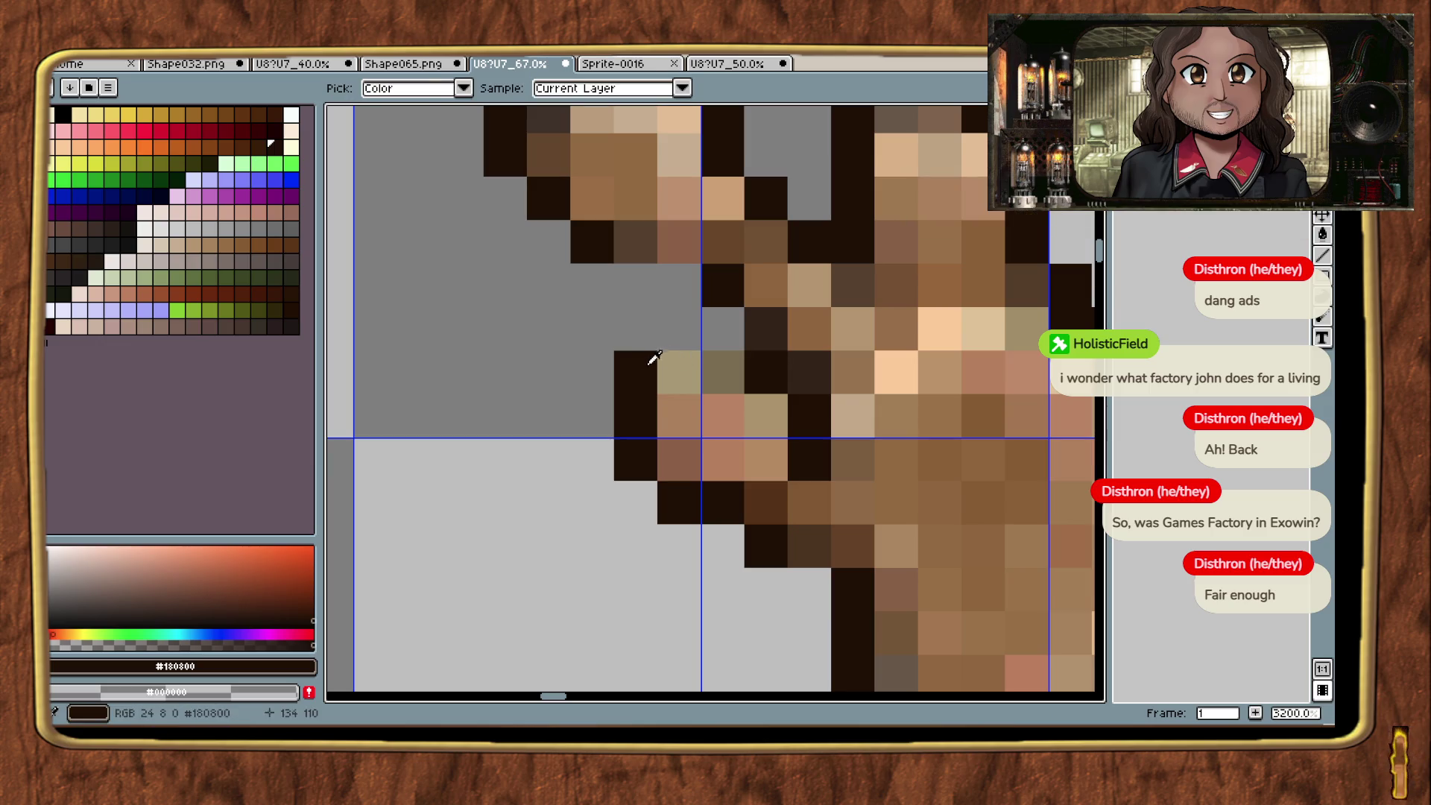
{"action": "key", "text": "b"}
{"action": "left_click", "coordinate": [679, 372]}
{"action": "left_click", "coordinate": [722, 372]}
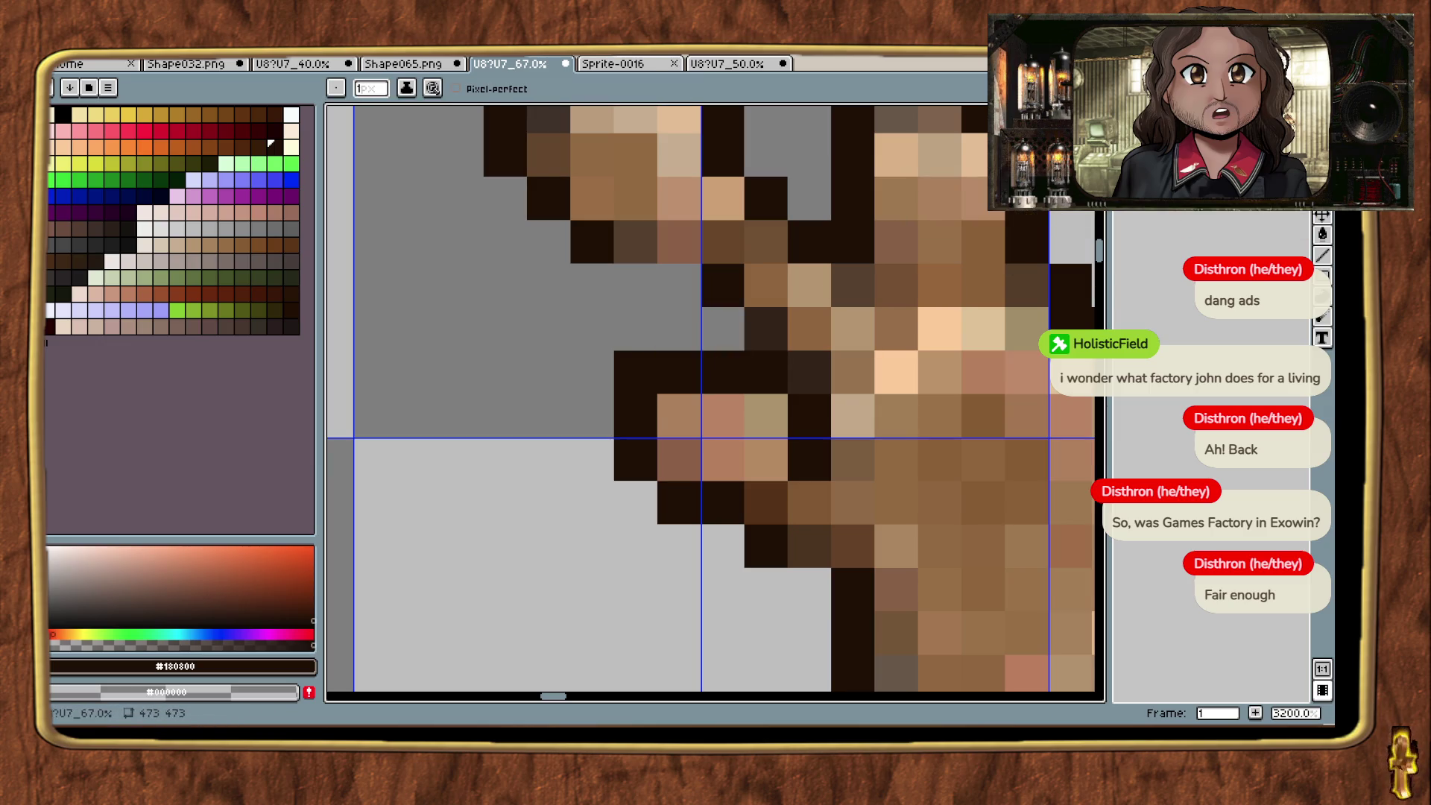
{"action": "key", "text": "e"}
{"action": "left_click", "coordinate": [636, 372]}
Step: Add two dark outline pixels between the caps, checking the whole sprite
{"action": "key", "text": "4"}
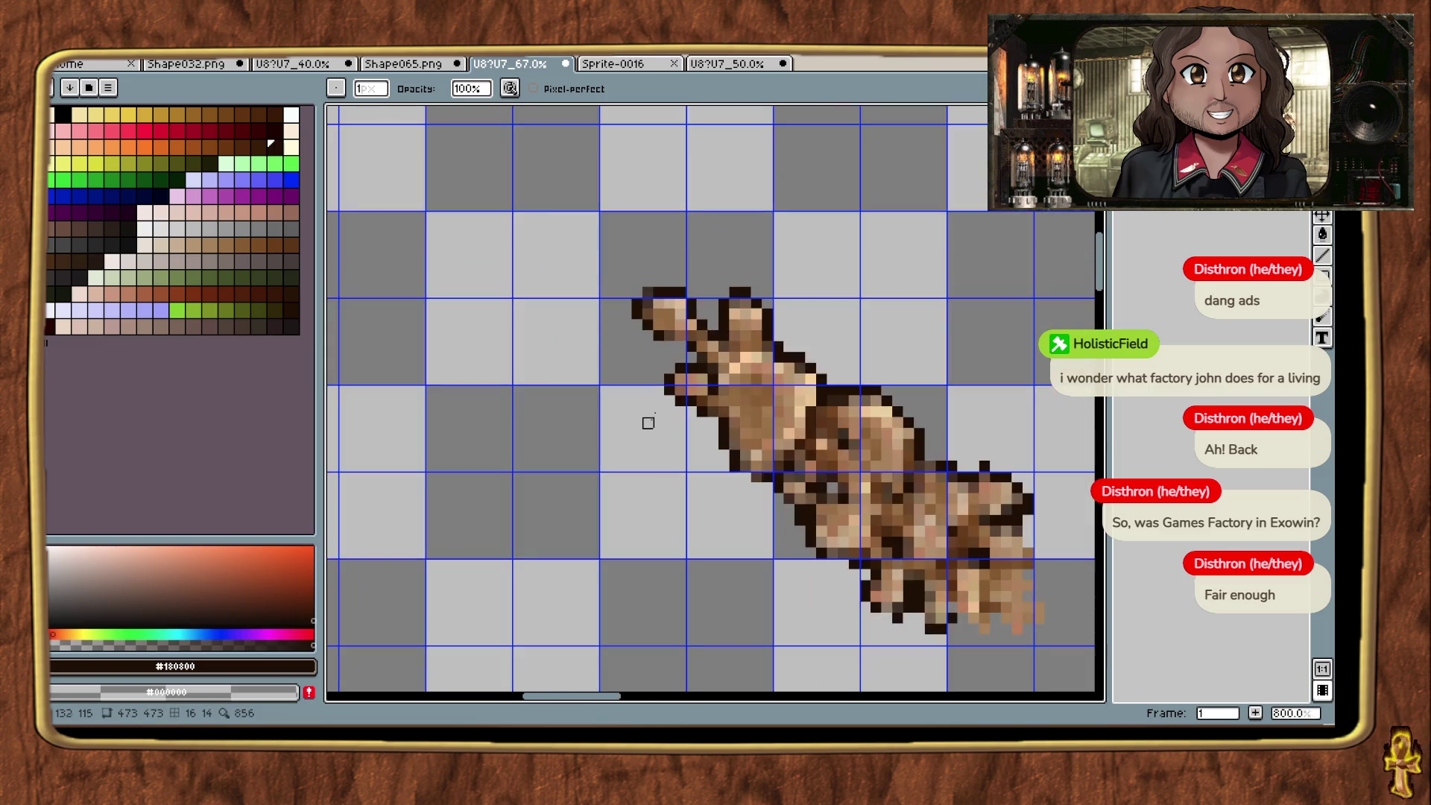
{"action": "key", "text": "b"}
{"action": "scroll", "coordinate": [728, 336], "scroll_direction": "up", "scroll_amount": 3}
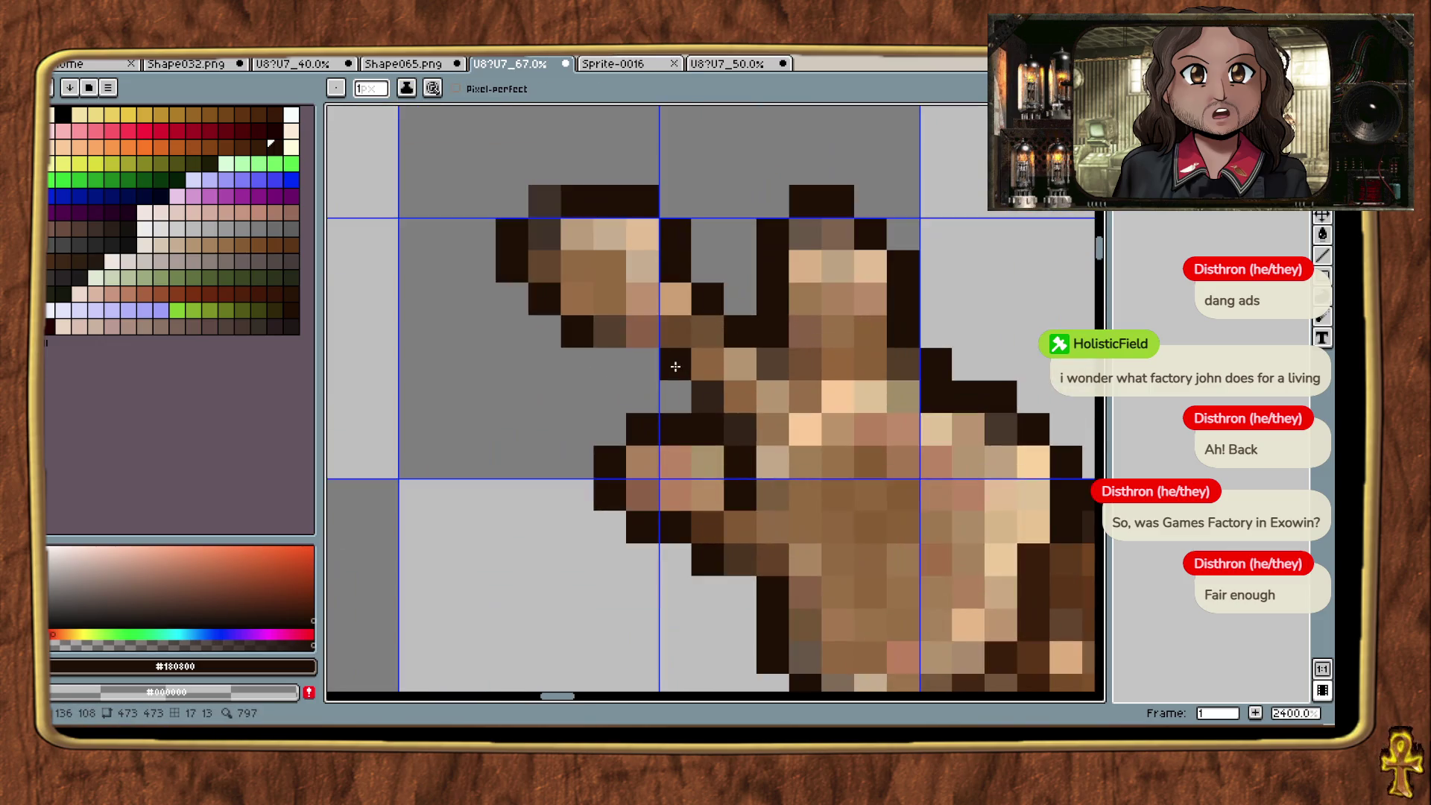
{"action": "left_click", "coordinate": [621, 351]}
{"action": "left_click", "coordinate": [642, 364]}
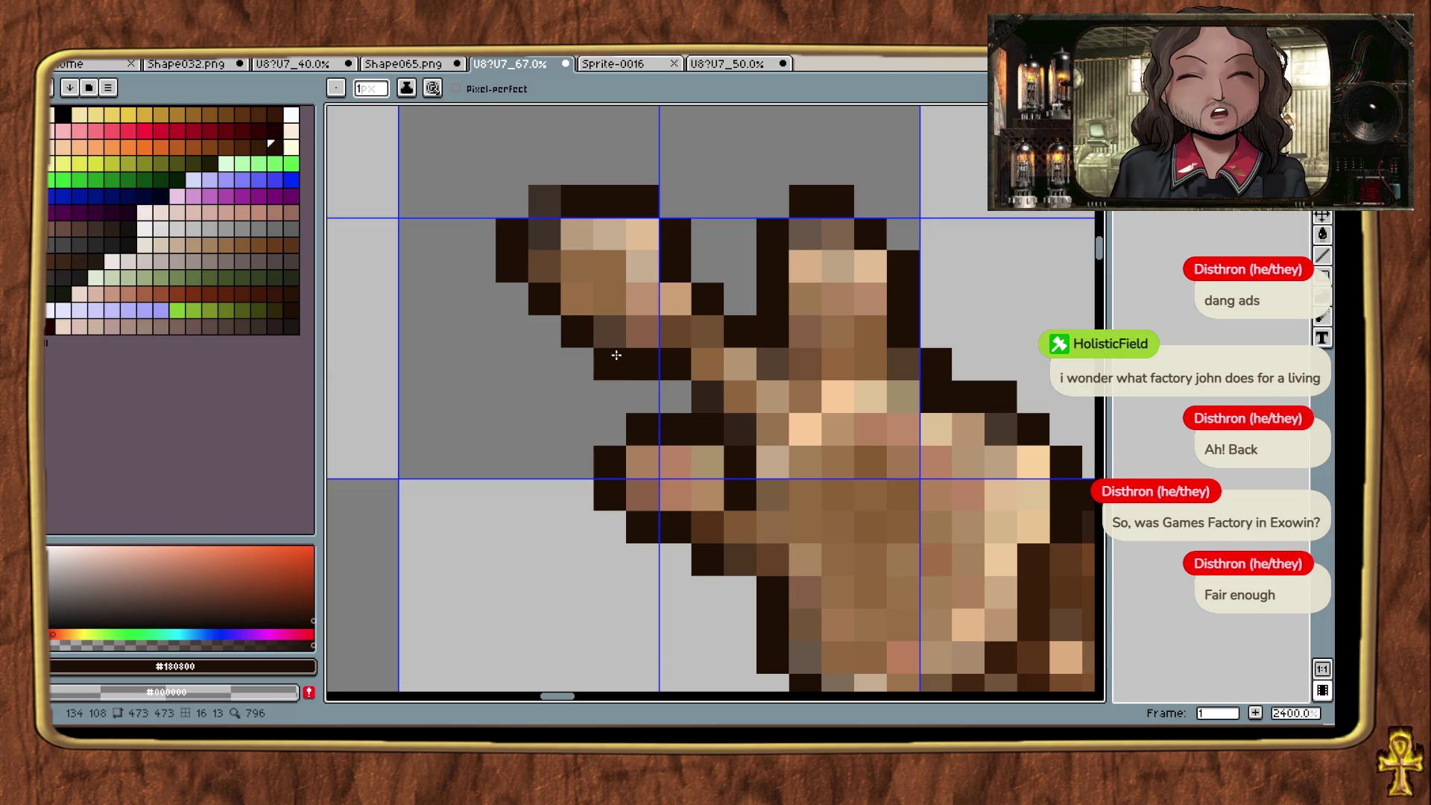
{"action": "scroll", "coordinate": [660, 426], "scroll_direction": "down", "scroll_amount": 4}
{"action": "left_click_drag", "start_coordinate": [816, 379], "coordinate": [750, 229]}
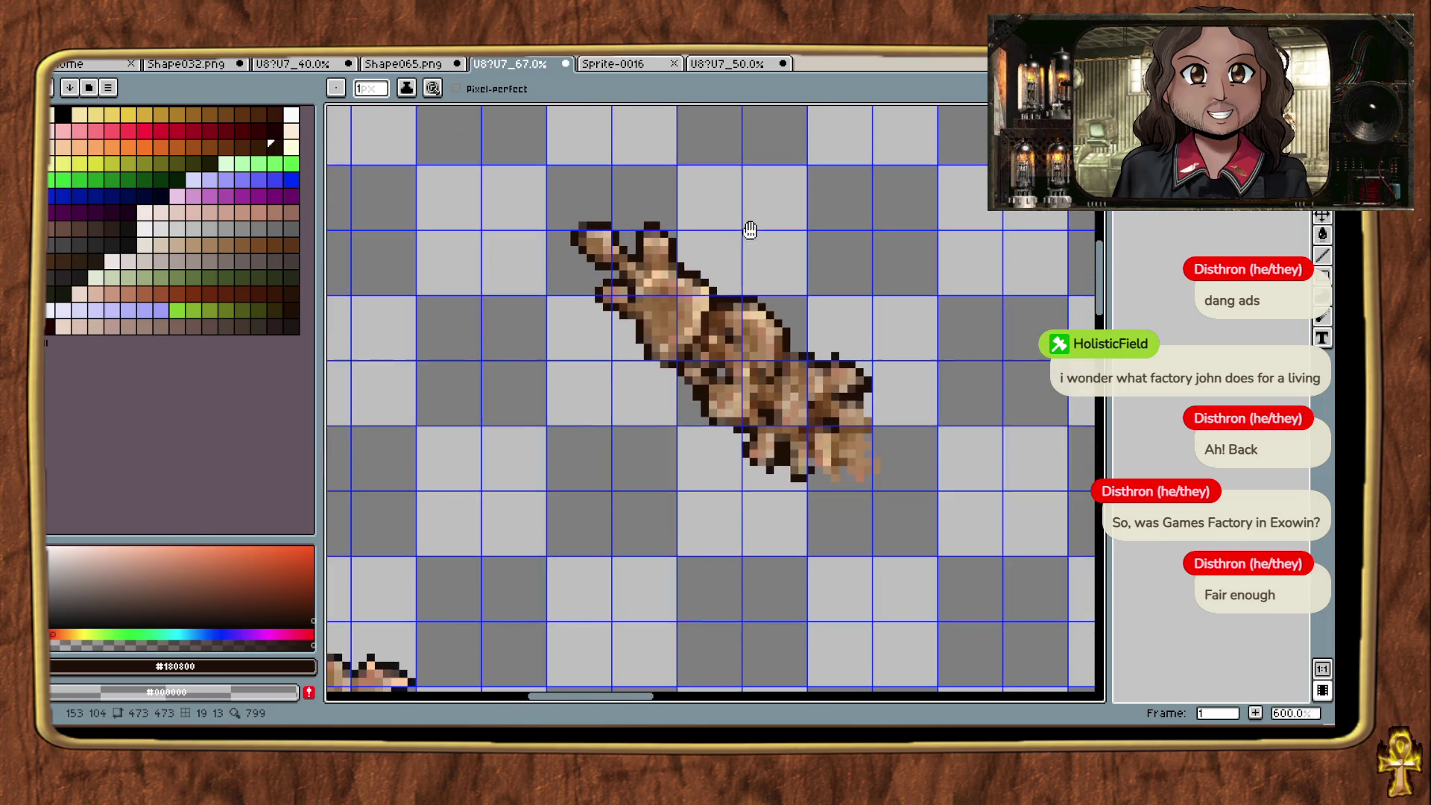
Step: Darken a row of outline pixels at the lower end and extend the outline up one pixel
{"action": "scroll", "coordinate": [777, 466], "scroll_direction": "up", "scroll_amount": 4}
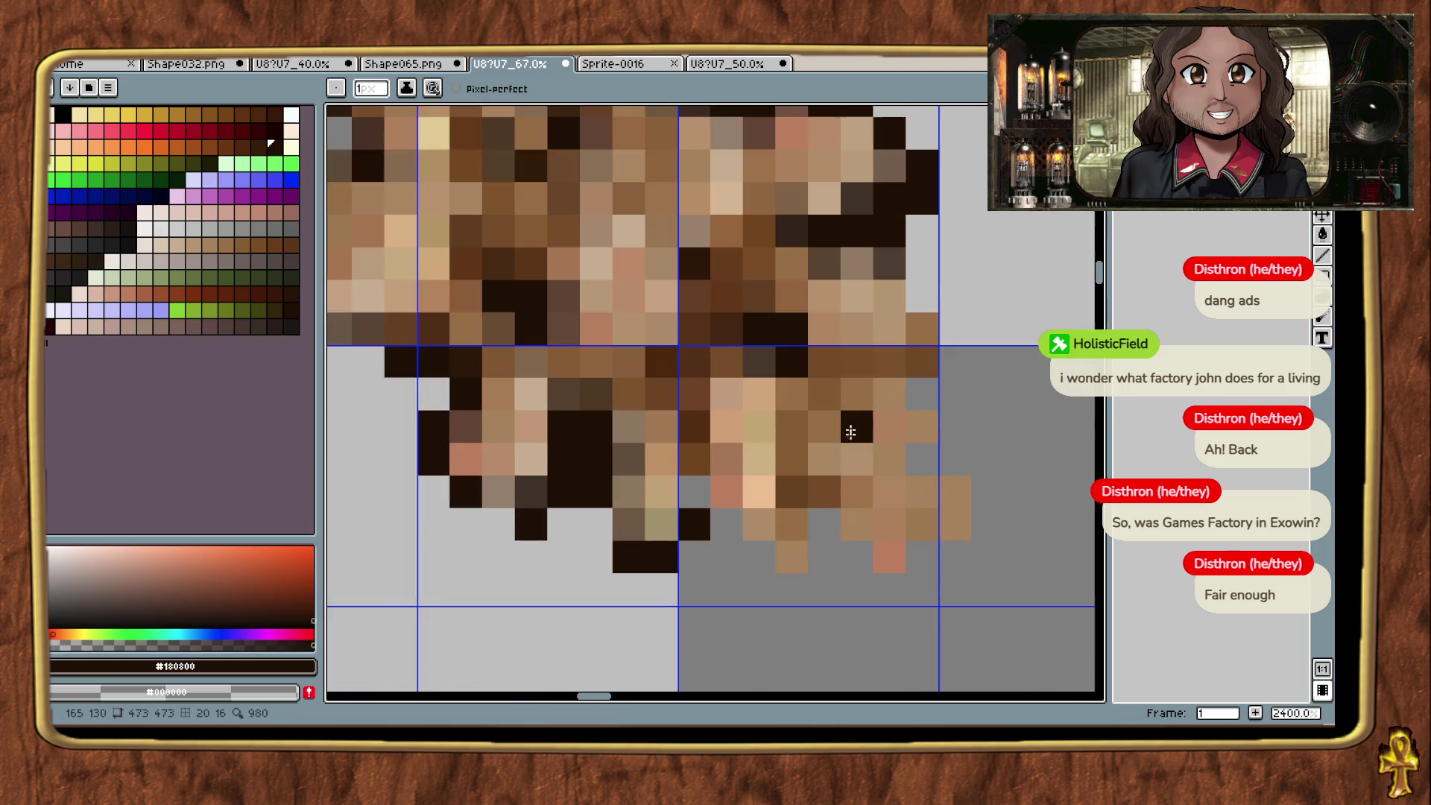
{"action": "left_click_drag", "start_coordinate": [823, 361], "coordinate": [890, 362]}
{"action": "scroll", "coordinate": [922, 328], "scroll_direction": "down", "scroll_amount": 5}
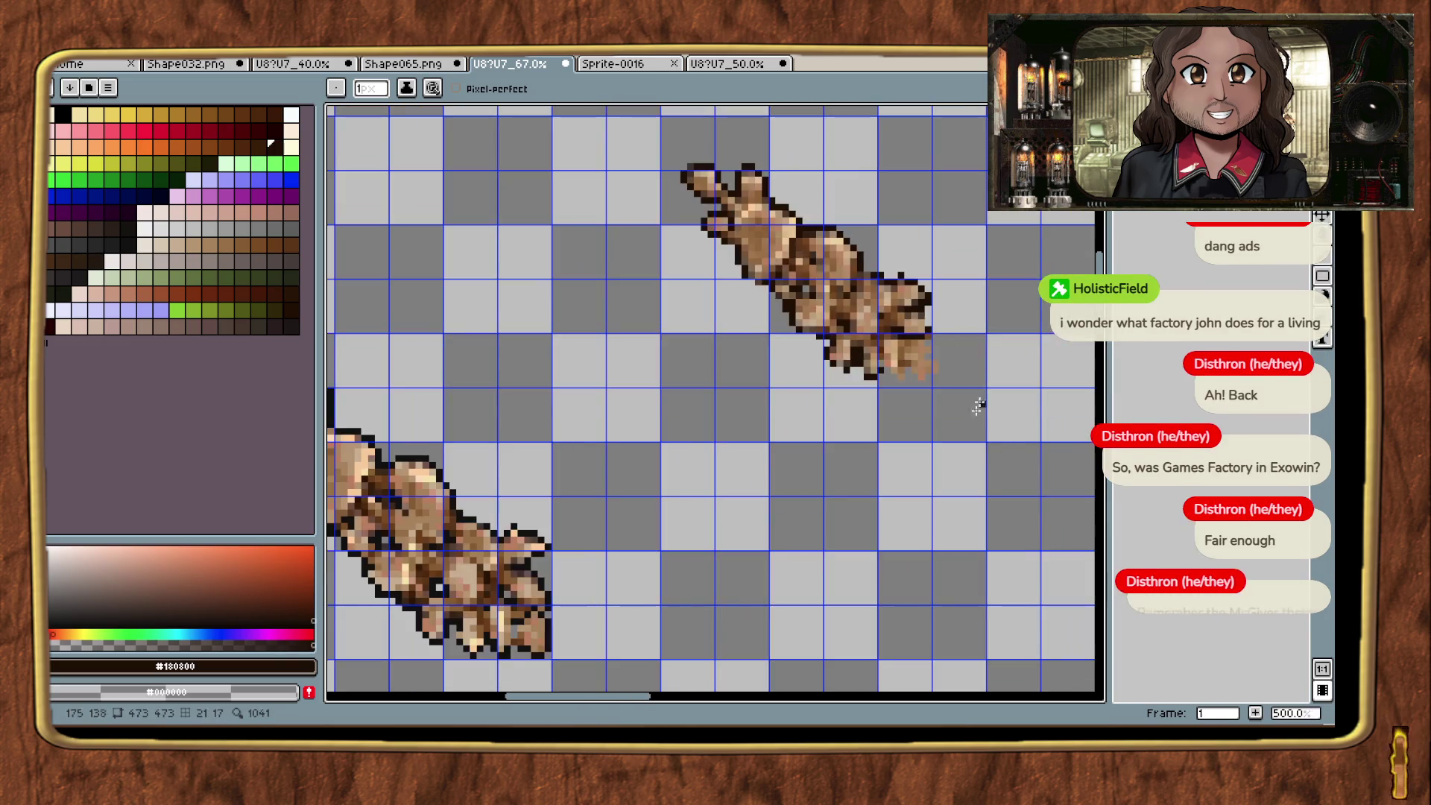
{"action": "scroll", "coordinate": [961, 369], "scroll_direction": "up", "scroll_amount": 4}
{"action": "left_click", "coordinate": [889, 317]}
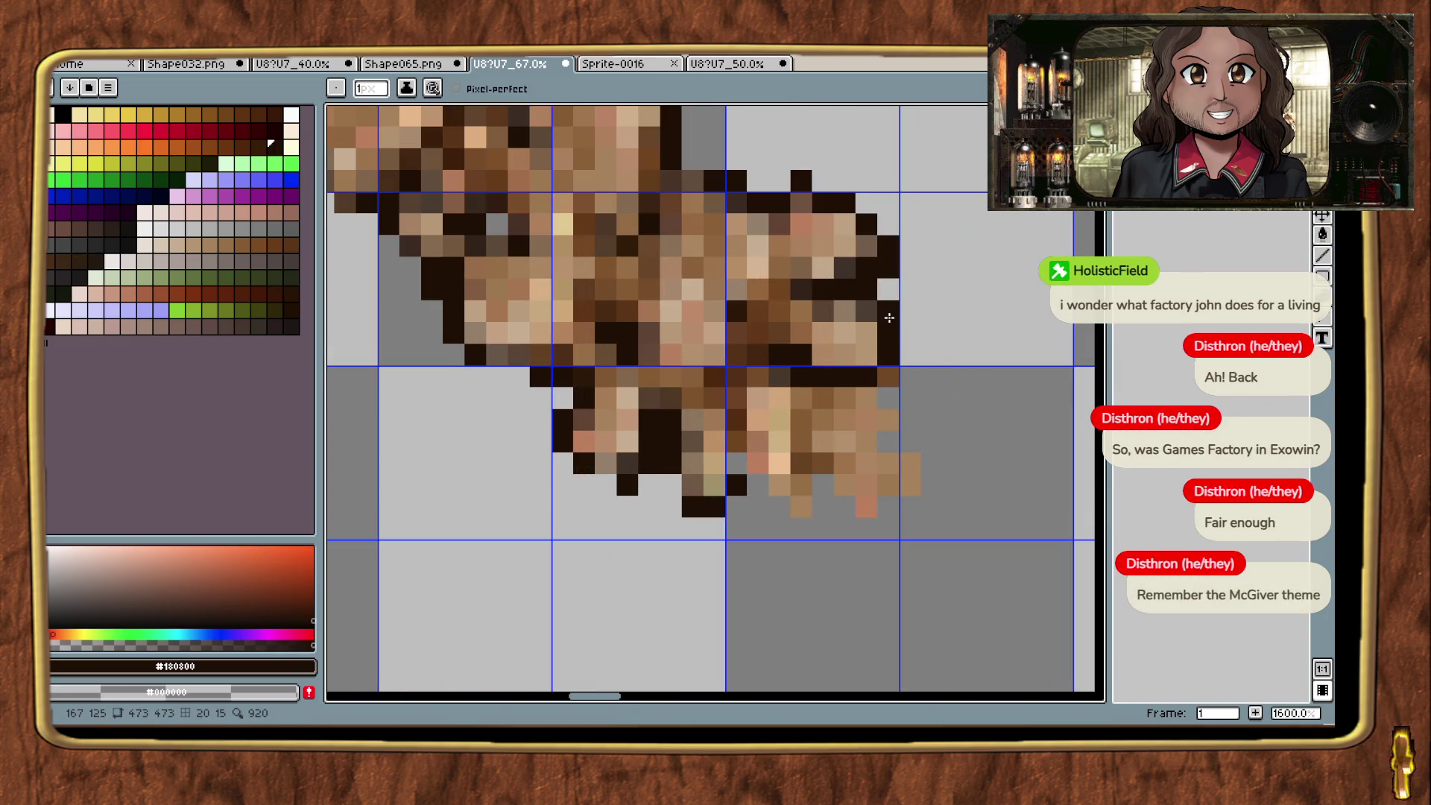
{"action": "scroll", "coordinate": [881, 353], "scroll_direction": "down", "scroll_amount": 4}
{"action": "scroll", "coordinate": [942, 447], "scroll_direction": "up", "scroll_amount": 5}
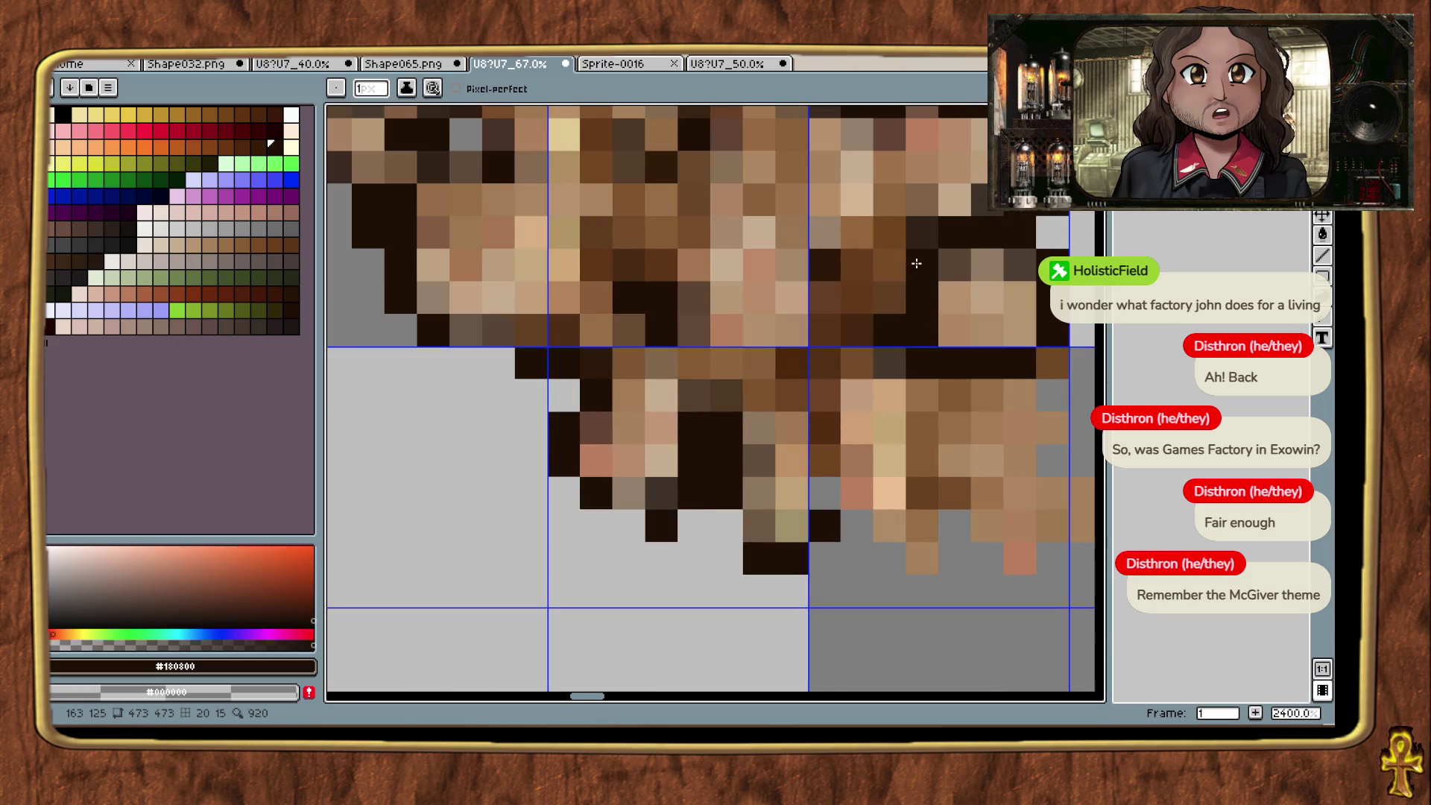
Step: Undo the last pencil stroke with Ctrl+Z
{"action": "scroll", "coordinate": [949, 436], "scroll_direction": "down", "scroll_amount": 4}
{"action": "left_click_drag", "start_coordinate": [1048, 404], "coordinate": [900, 402]}
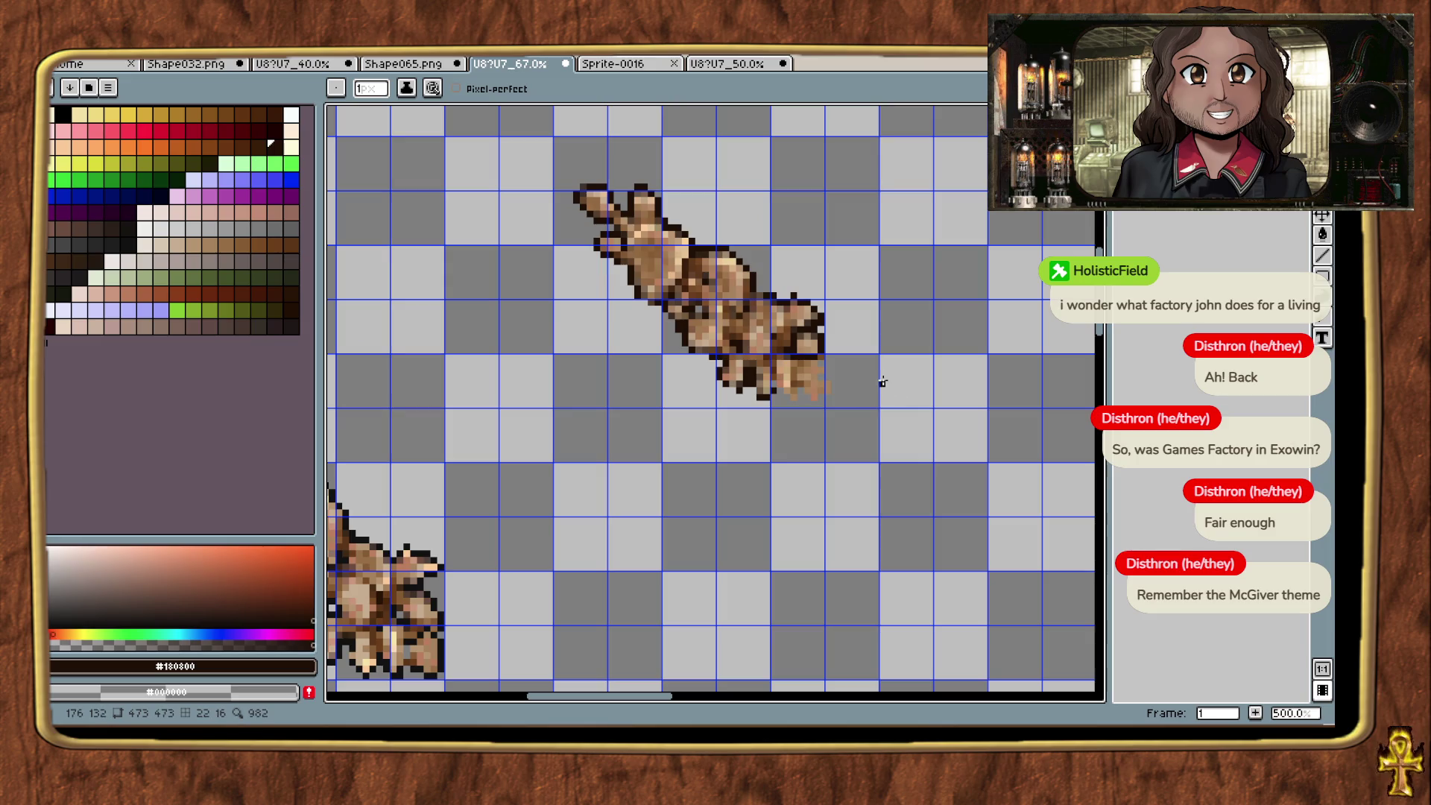
{"action": "scroll", "coordinate": [716, 323], "scroll_direction": "up", "scroll_amount": 3}
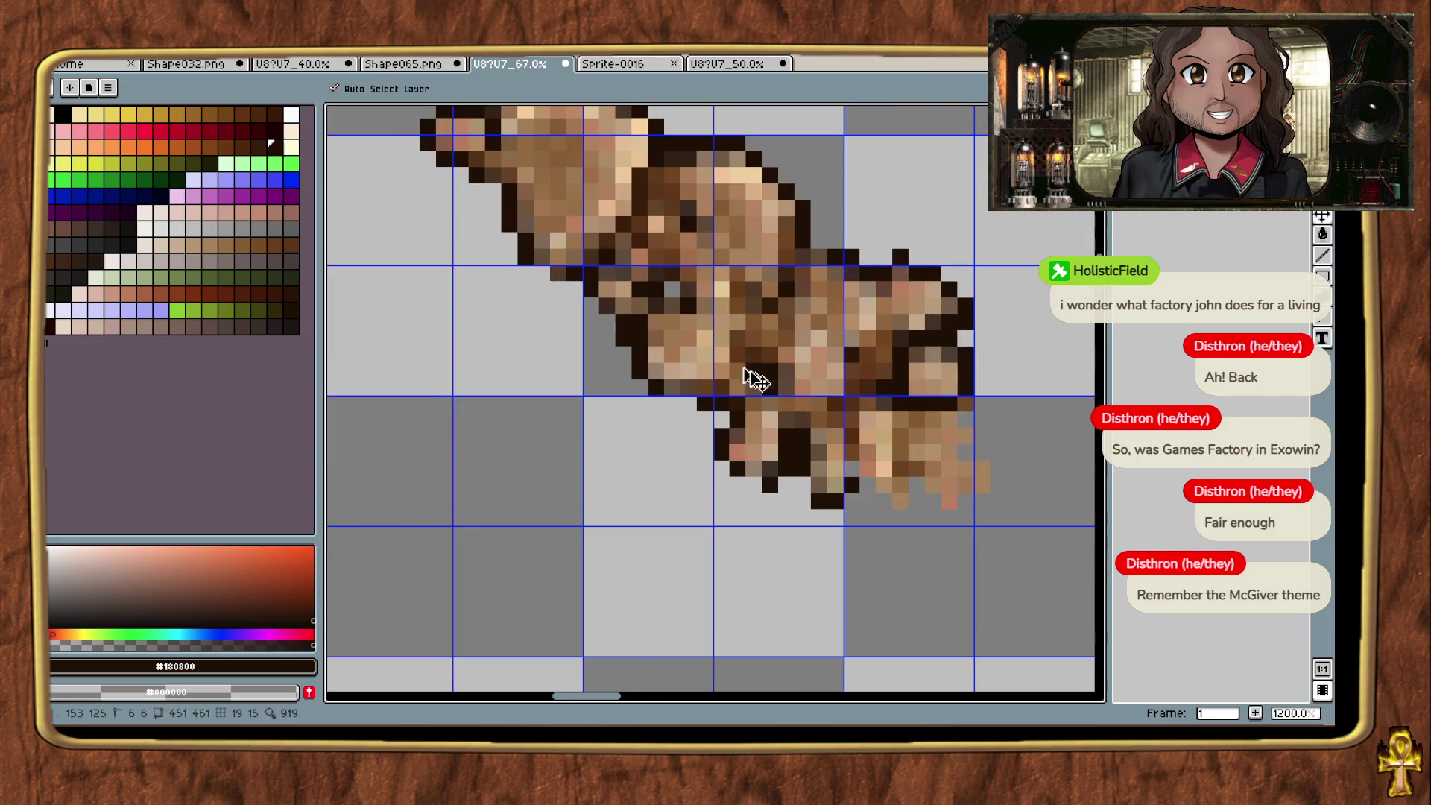
{"action": "key", "text": "ctrl+z"}
Step: Redo the undone pencil stroke with Ctrl+Y, restoring the dark cap outline
{"action": "key", "text": "ctrl+y"}
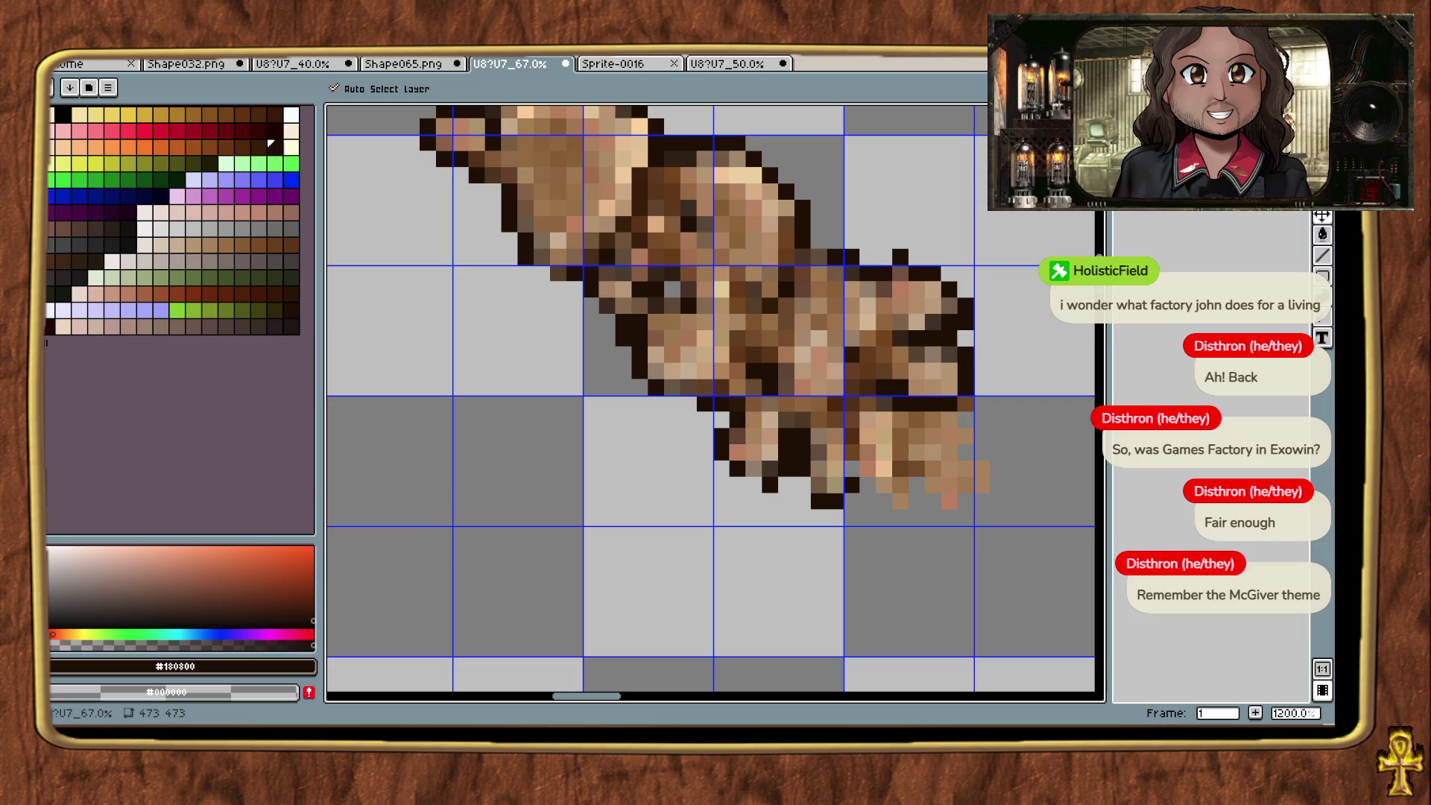
Step: Zoom in on the upper mushroom sprite and try fixing a few dark outline pixels, undoing them
{"action": "key", "text": "b"}
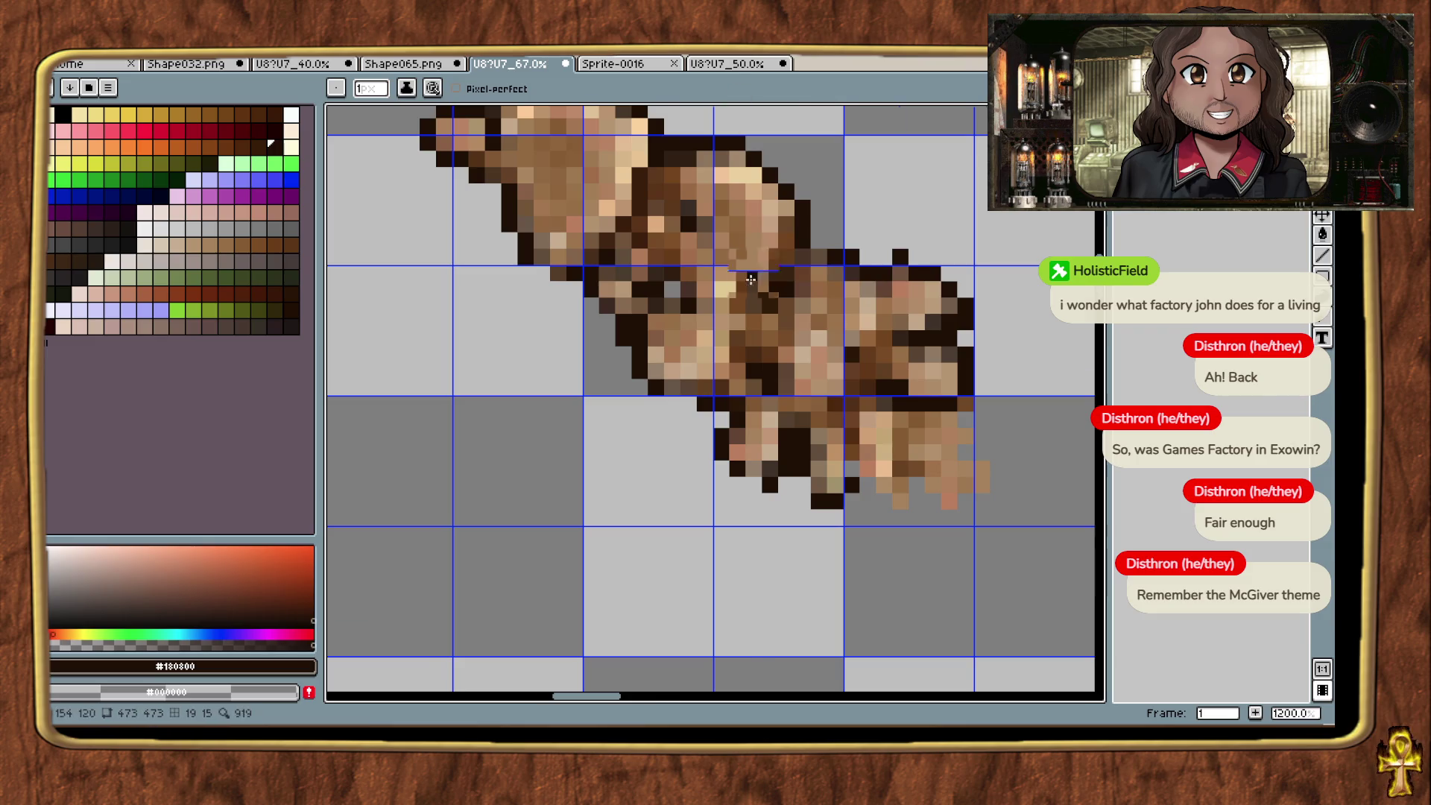
{"action": "scroll", "coordinate": [785, 418], "scroll_direction": "down", "scroll_amount": 4}
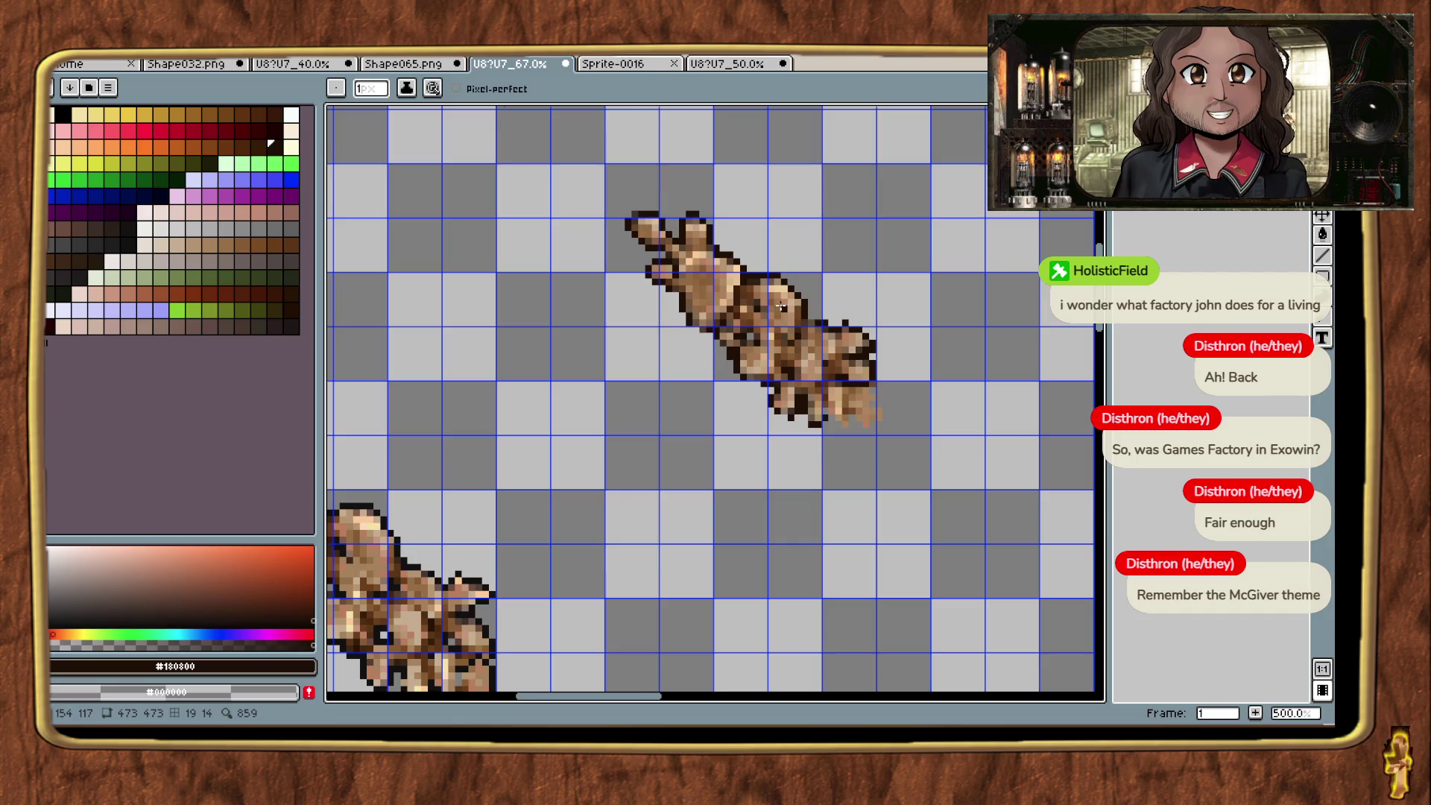
{"action": "scroll", "coordinate": [780, 307], "scroll_direction": "up", "scroll_amount": 3}
{"action": "scroll", "coordinate": [678, 489], "scroll_direction": "down", "scroll_amount": 4}
{"action": "left_click_drag", "start_coordinate": [692, 462], "coordinate": [697, 507]}
{"action": "scroll", "coordinate": [784, 292], "scroll_direction": "up", "scroll_amount": 6}
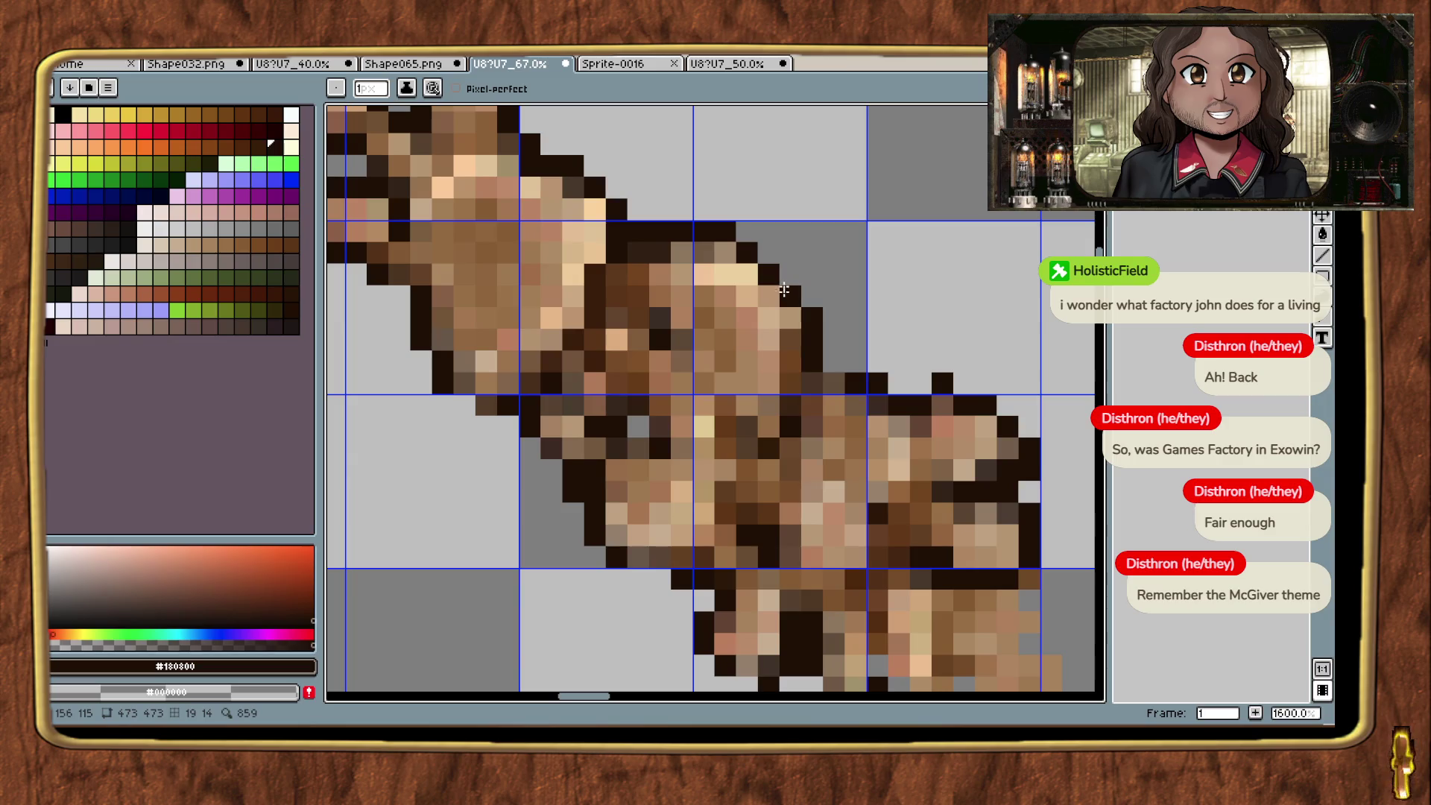
{"action": "right_click", "coordinate": [797, 258]}
{"action": "left_click", "coordinate": [766, 242]}
{"action": "left_click", "coordinate": [790, 274]}
{"action": "key", "text": "ctrl+z"}
Step: Sample the sprite's tan #d1b18a, mid-brown #b3835c, tan #d9b181 and dark outline #301c11 colours
{"action": "key", "text": "i"}
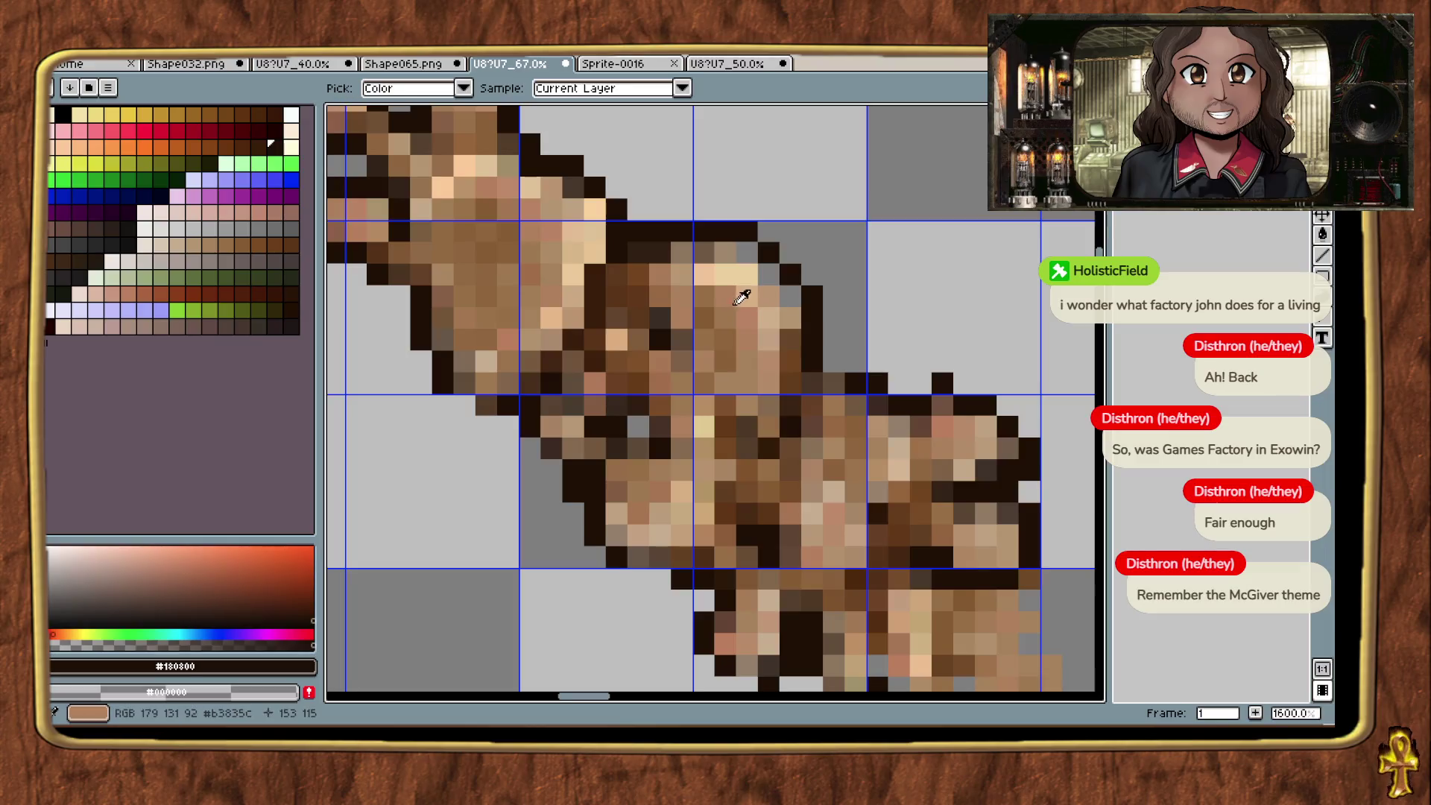
{"action": "left_click", "coordinate": [774, 303]}
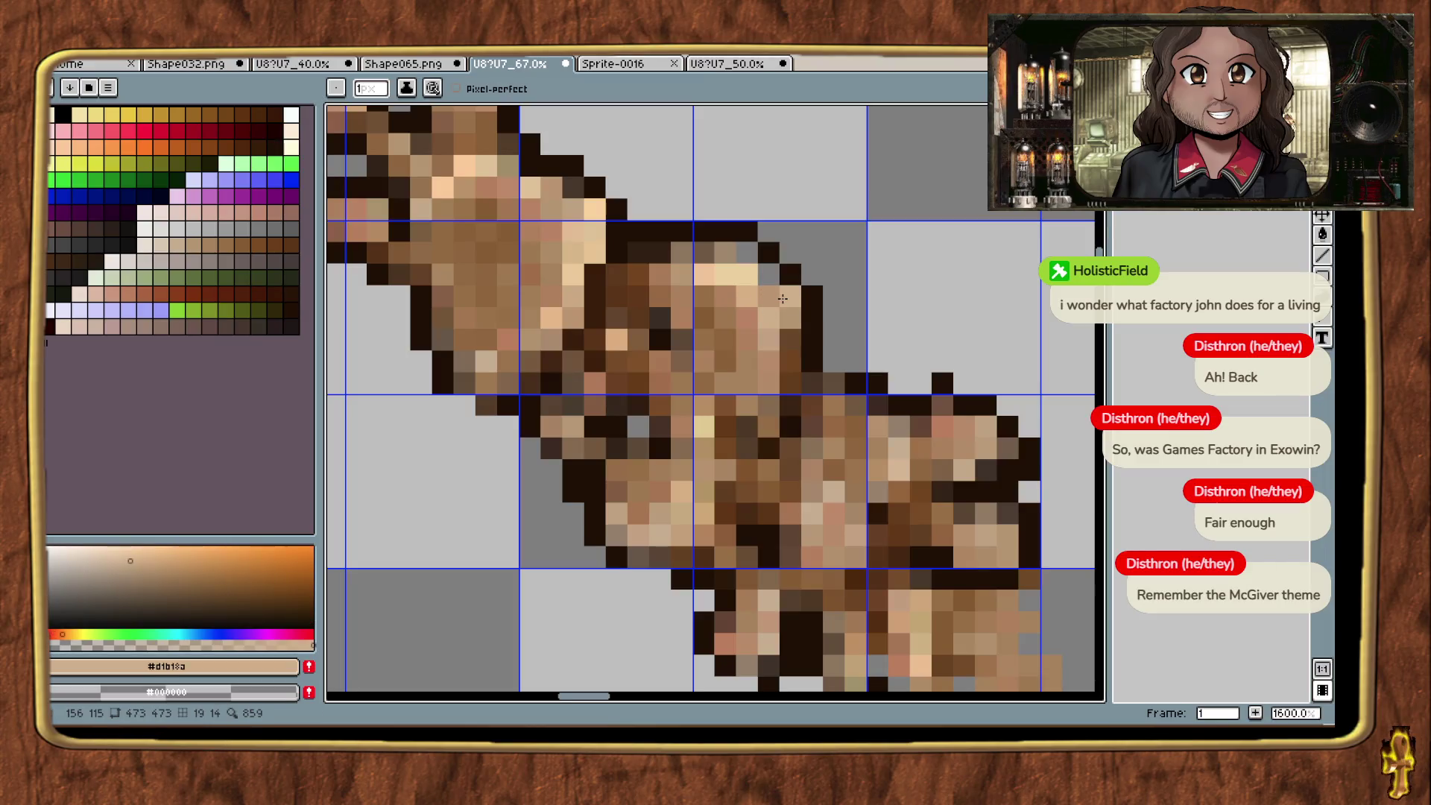
{"action": "left_click", "coordinate": [745, 269], "text": "alt"}
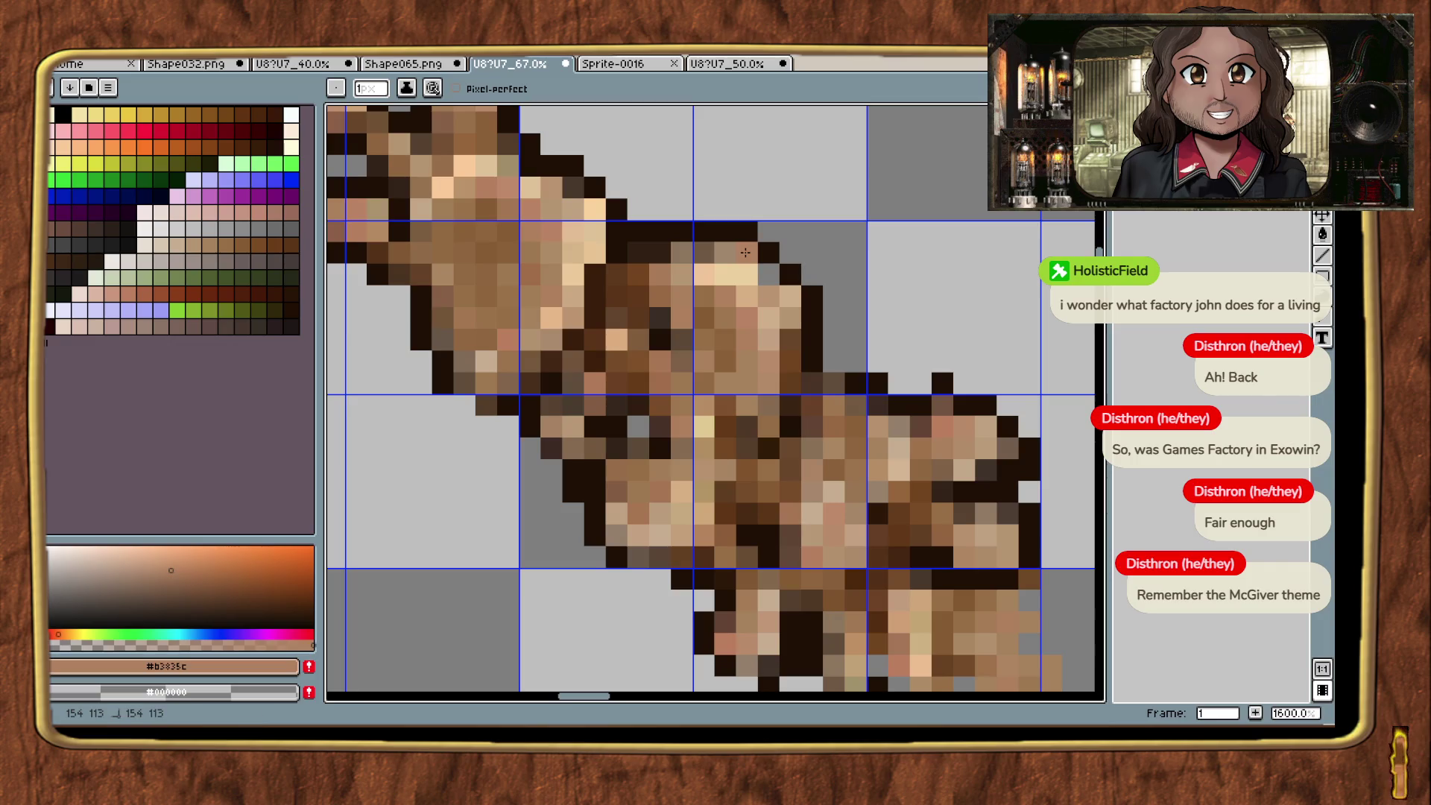
{"action": "key", "text": "i"}
{"action": "left_click", "coordinate": [747, 287]}
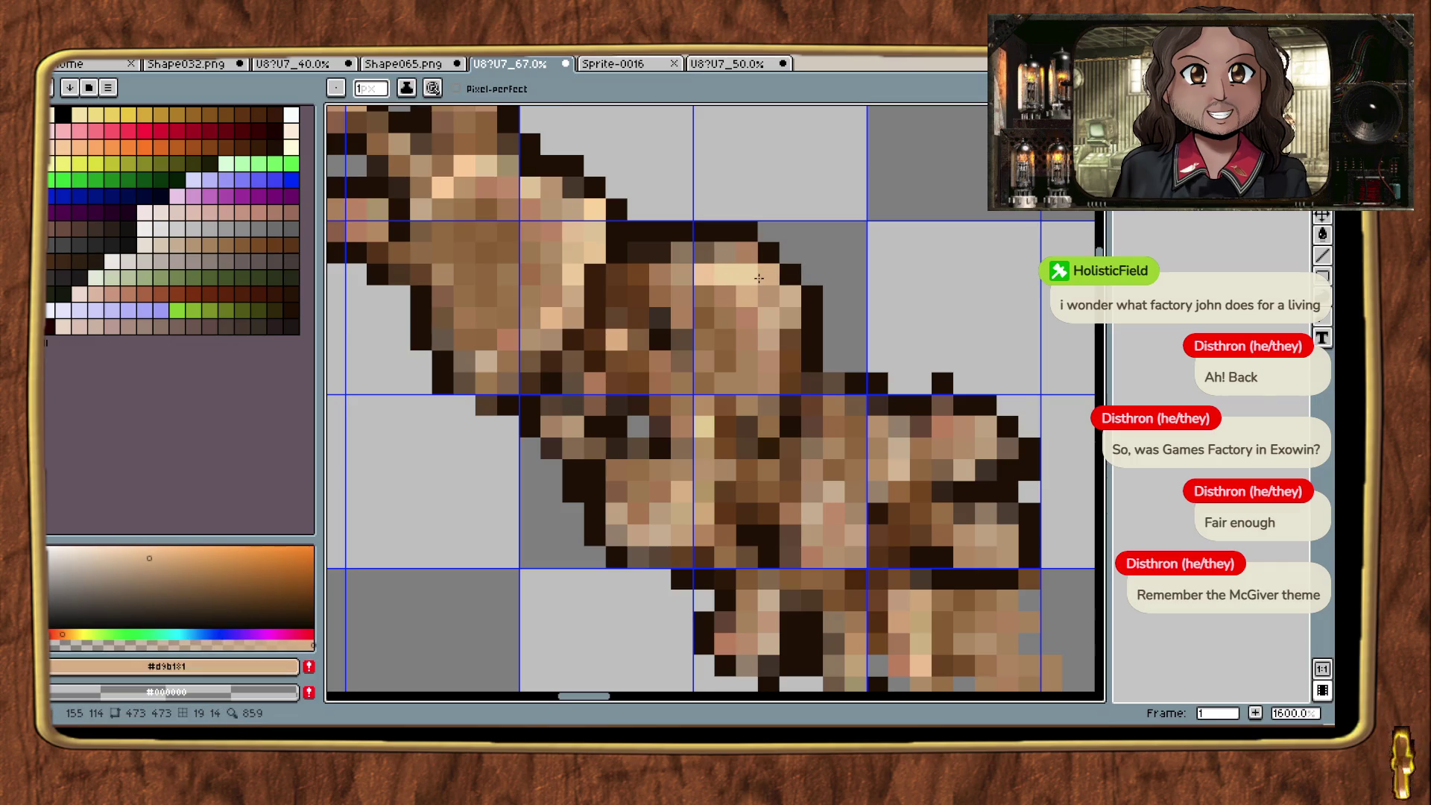
{"action": "scroll", "coordinate": [756, 277], "scroll_direction": "down", "scroll_amount": 7}
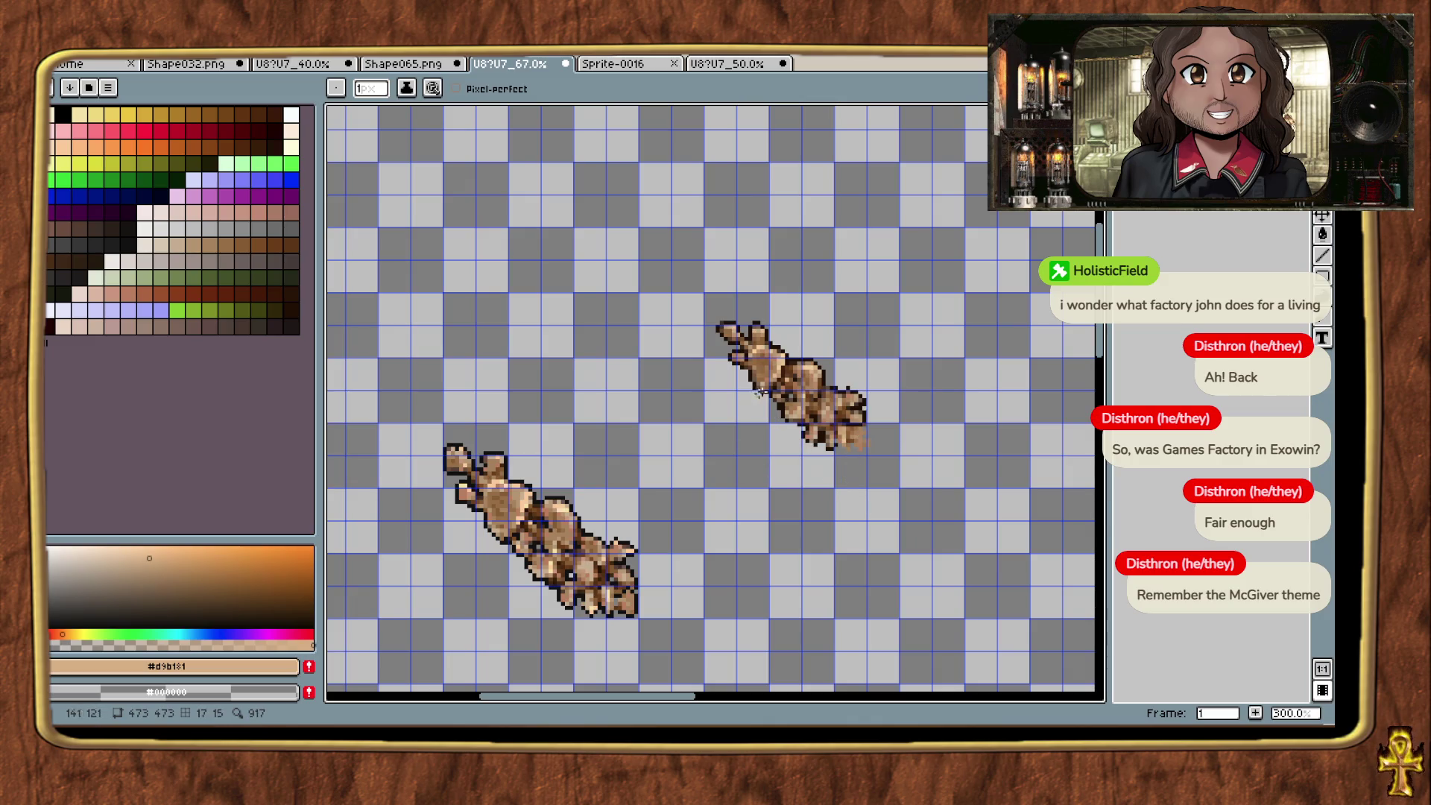
{"action": "scroll", "coordinate": [756, 393], "scroll_direction": "up", "scroll_amount": 4}
{"action": "key", "text": "i"}
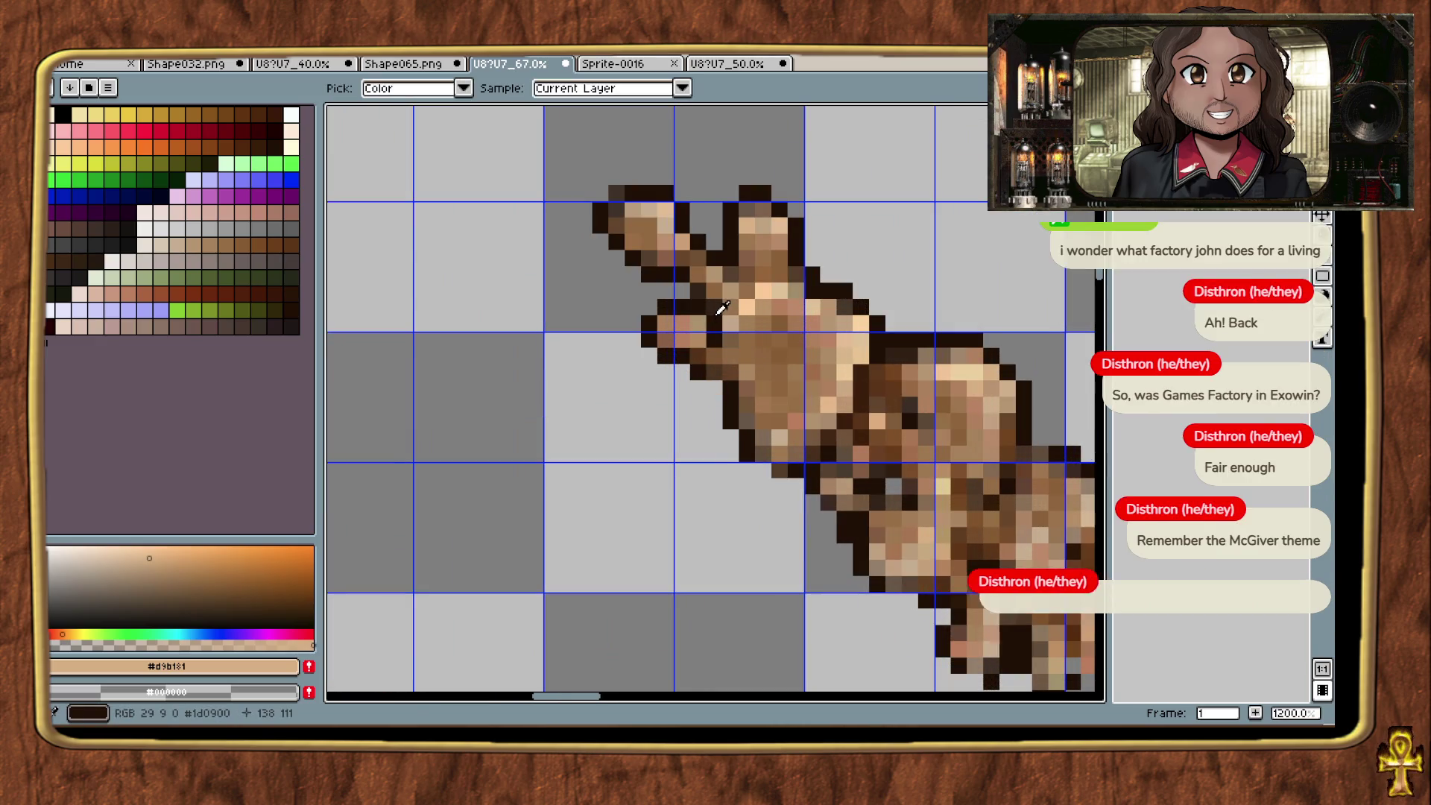
{"action": "left_click", "coordinate": [715, 305]}
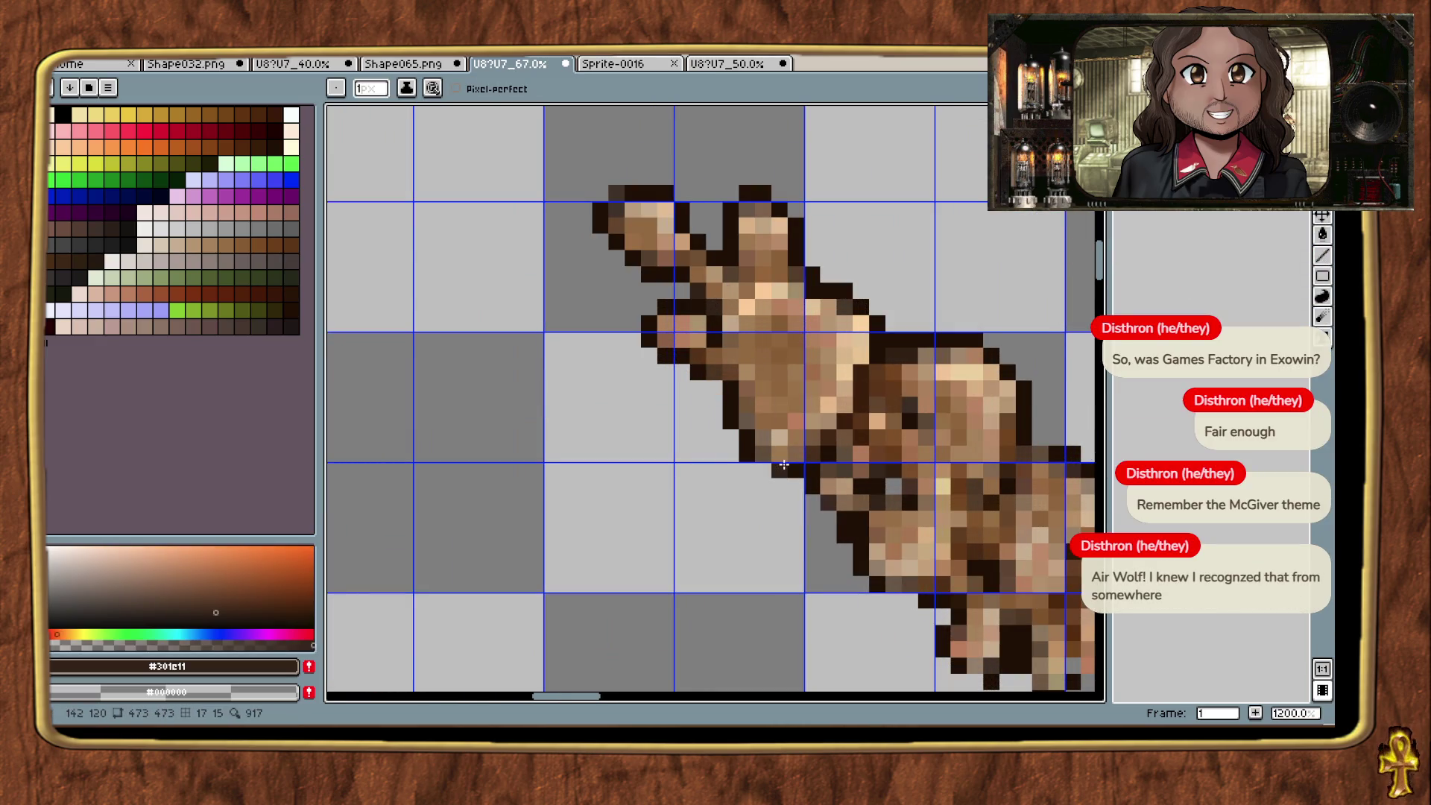
Step: Paint dark #301c11 outline pixels down the column on the upper sprite's underside
{"action": "scroll", "coordinate": [788, 464], "scroll_direction": "down", "scroll_amount": 1}
{"action": "scroll", "coordinate": [770, 512], "scroll_direction": "down", "scroll_amount": 1}
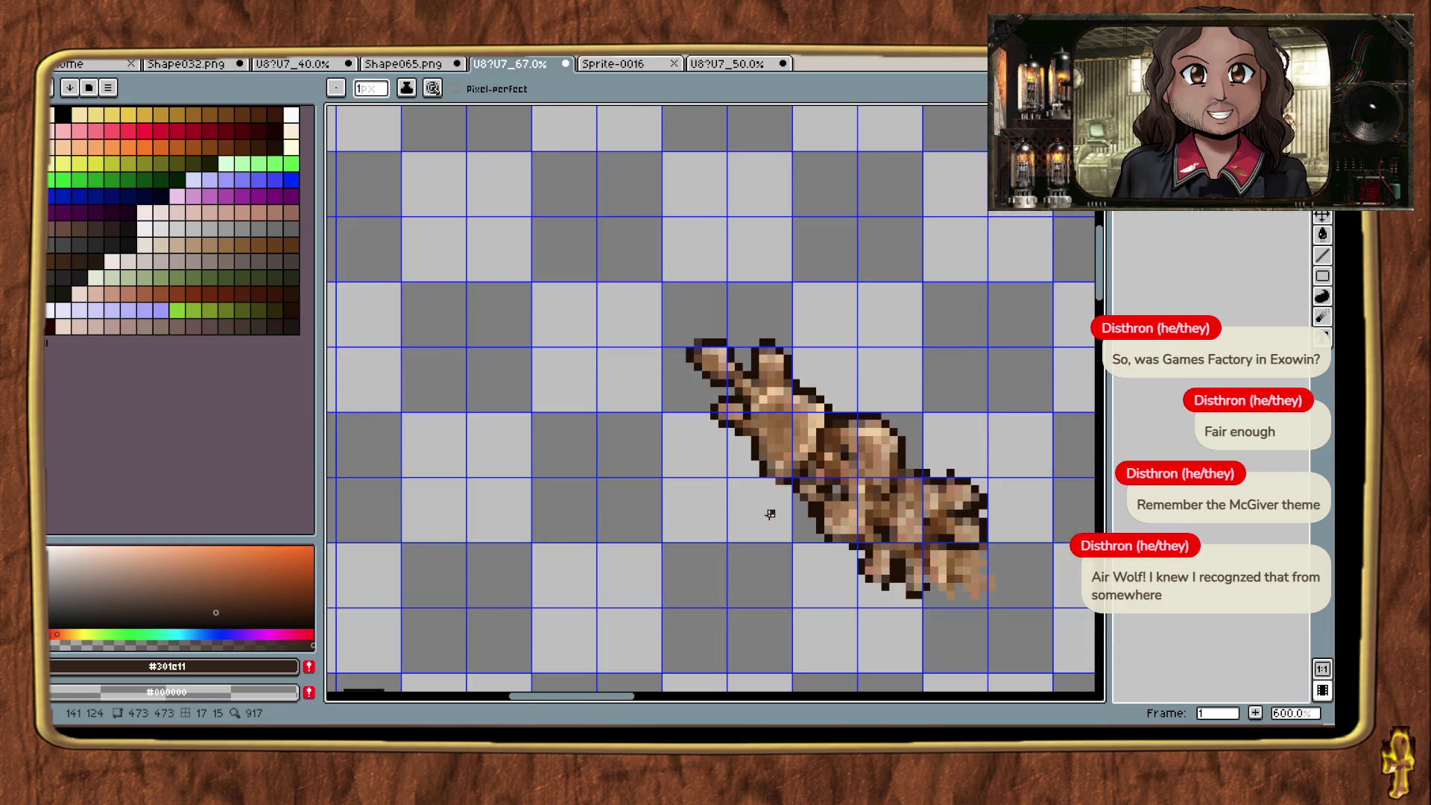
{"action": "scroll", "coordinate": [771, 513], "scroll_direction": "down", "scroll_amount": 1}
{"action": "left_click_drag", "start_coordinate": [909, 596], "coordinate": [834, 414]}
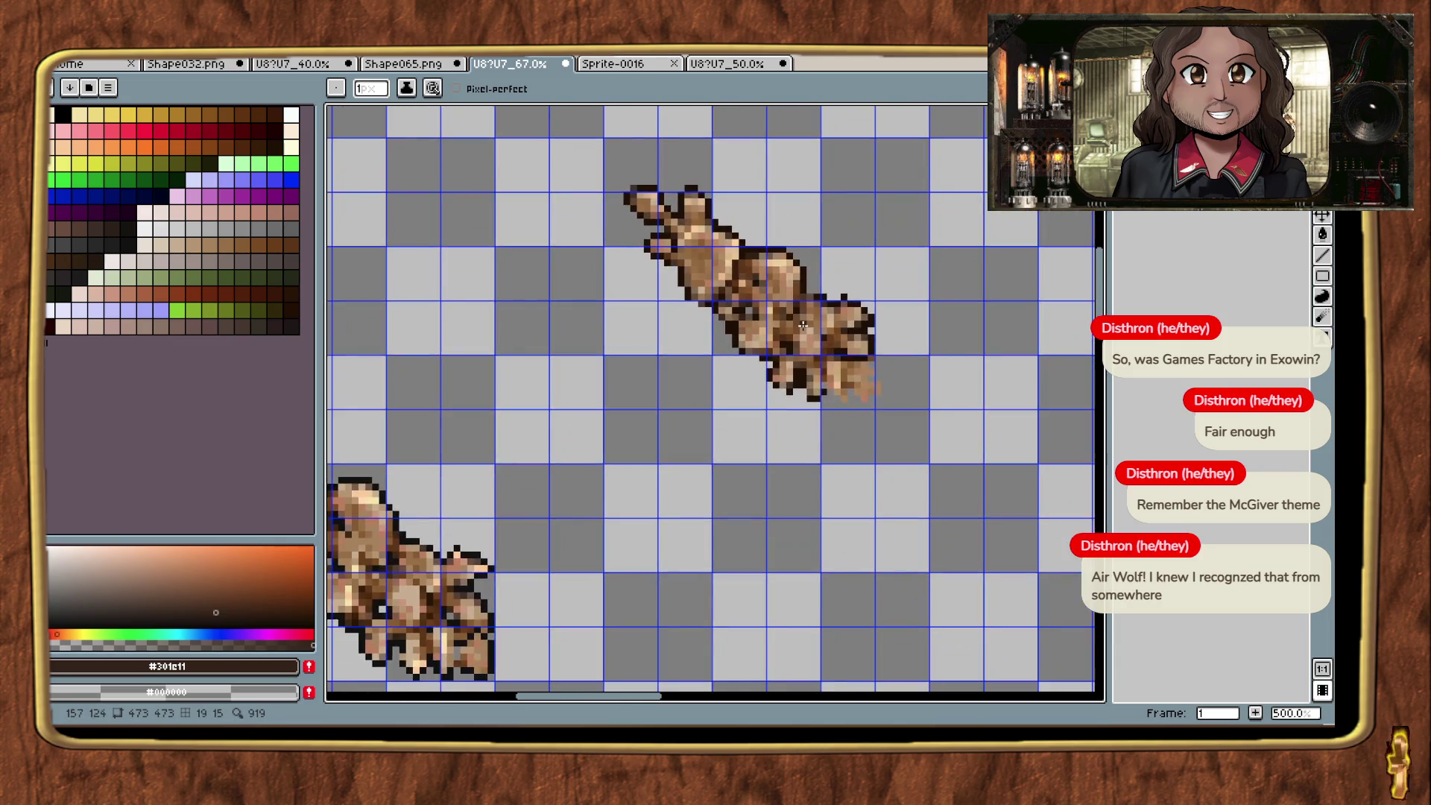
{"action": "scroll", "coordinate": [813, 372], "scroll_direction": "up", "scroll_amount": 5}
{"action": "key", "text": "i"}
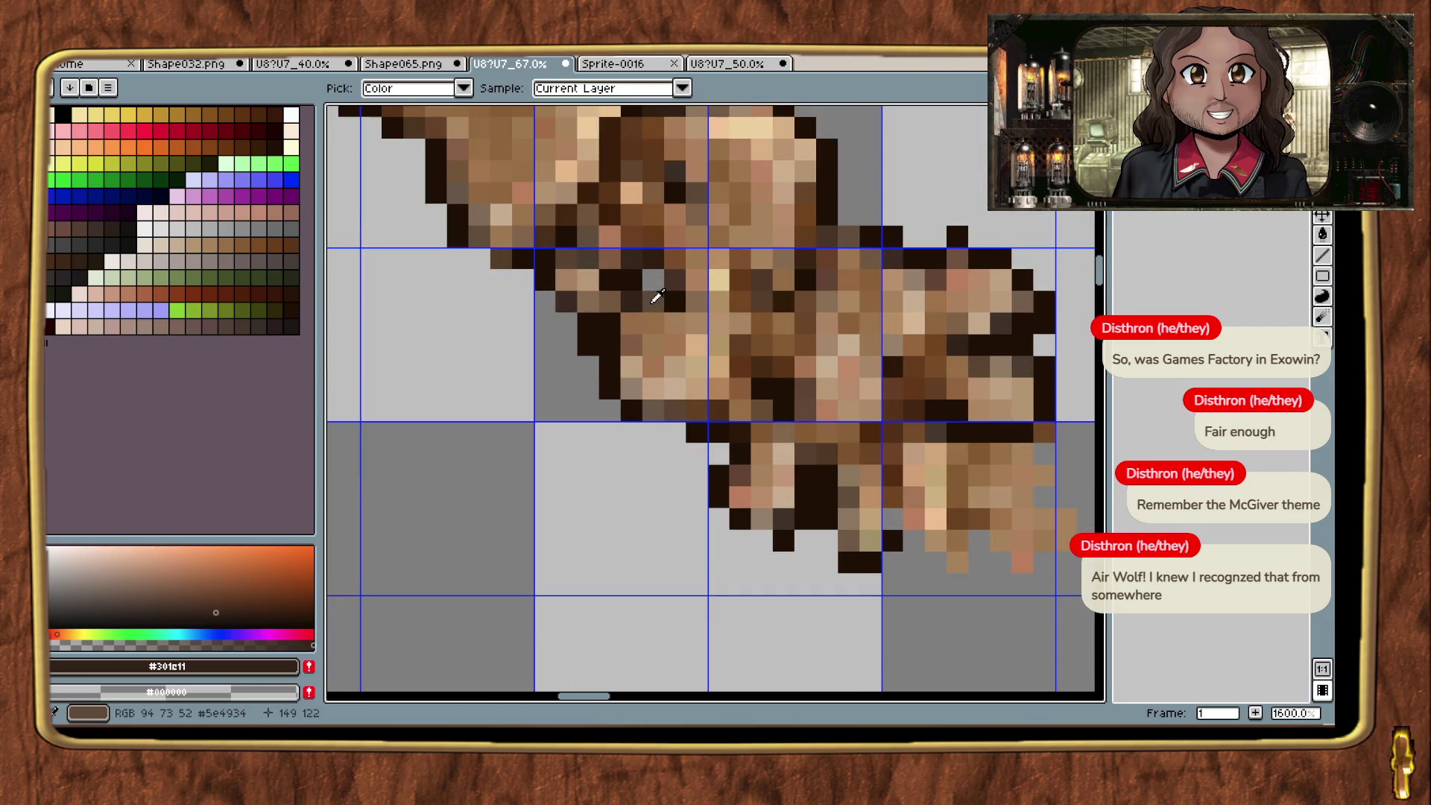
{"action": "key", "text": "b"}
{"action": "mouse_move", "coordinate": [675, 302]}
{"action": "left_mouse_down"}
{"action": "mouse_move", "coordinate": [739, 321]}
{"action": "mouse_move", "coordinate": [743, 351]}
{"action": "left_mouse_up"}
{"action": "left_click", "coordinate": [744, 389]}
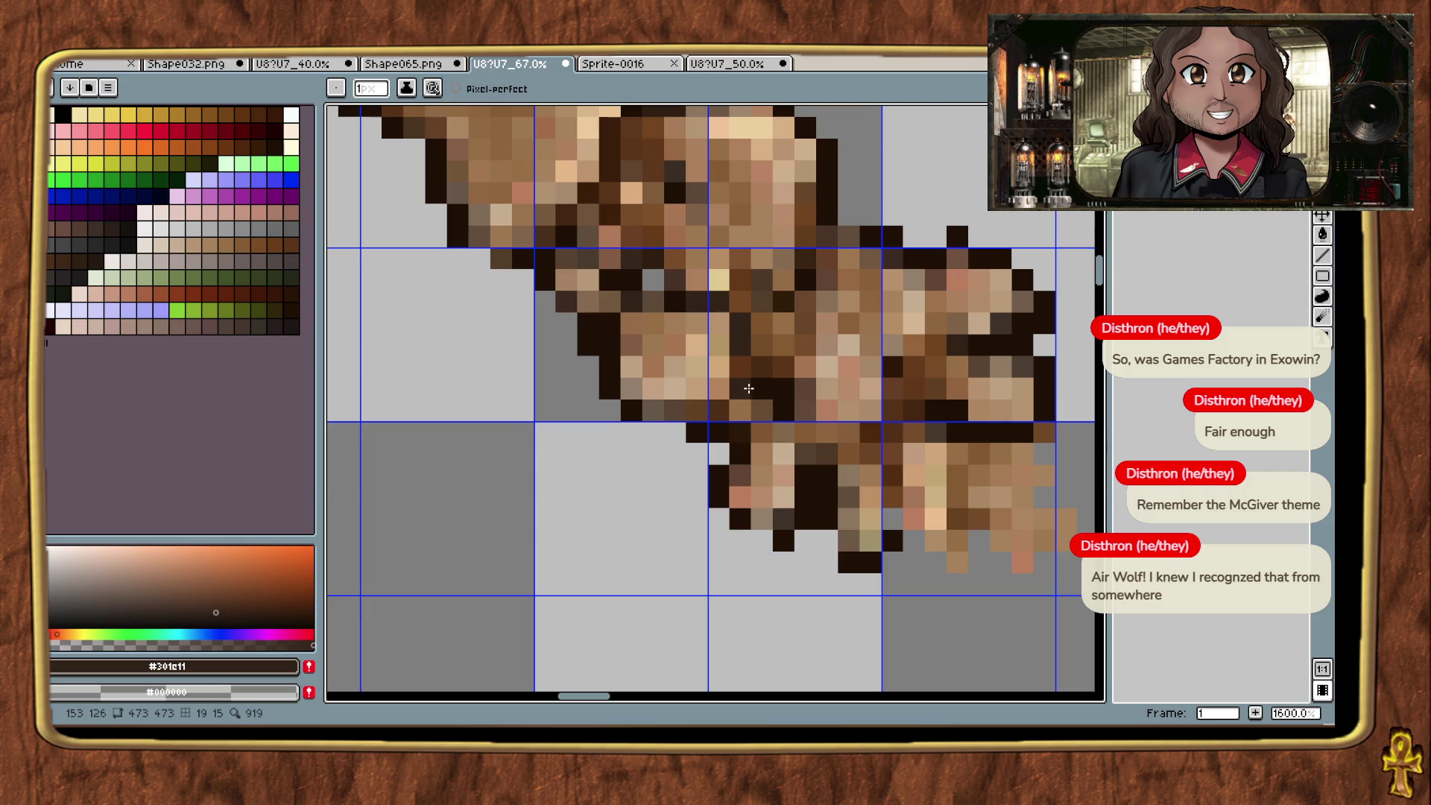
{"action": "left_click", "coordinate": [742, 369]}
{"action": "scroll", "coordinate": [701, 403], "scroll_direction": "down", "scroll_amount": 2}
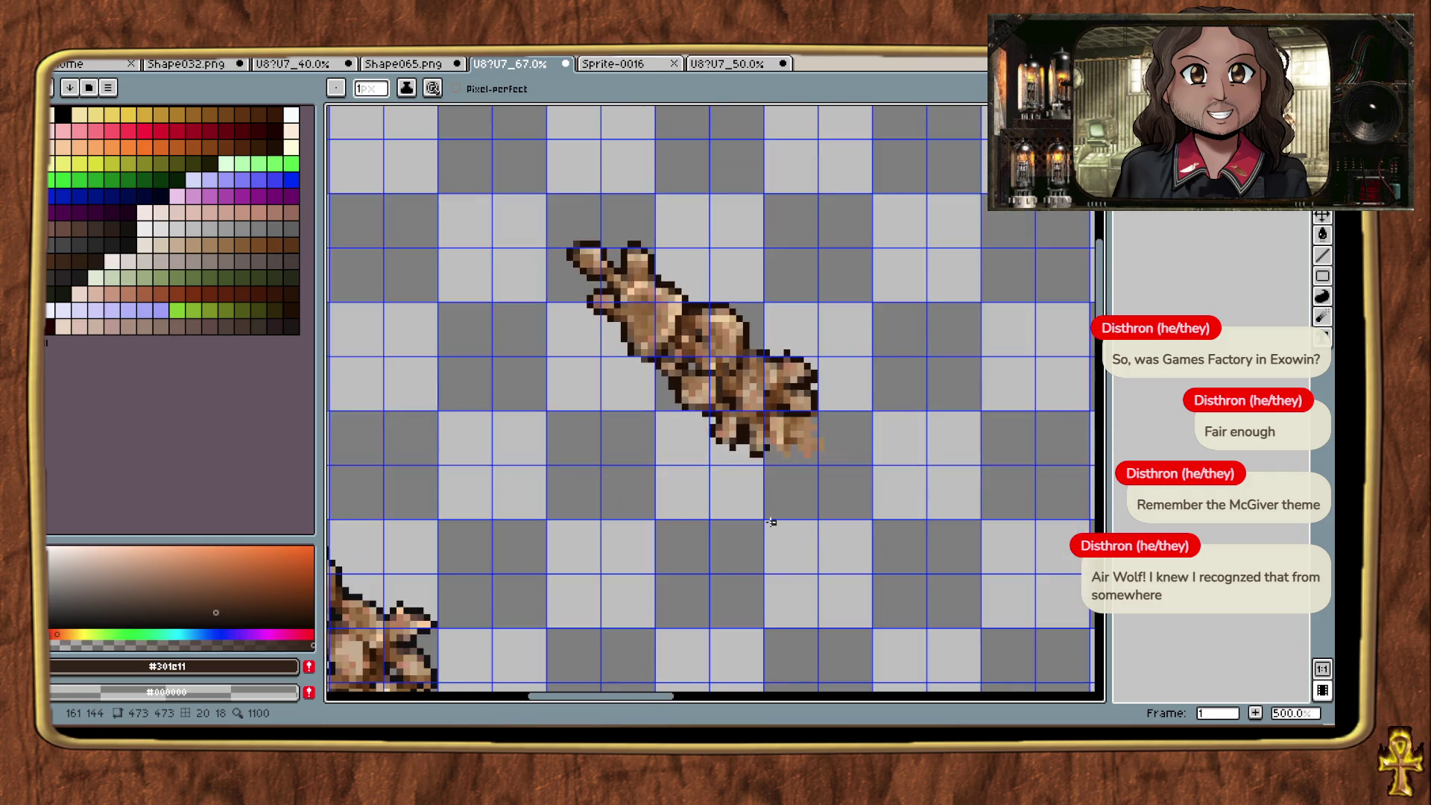
{"action": "scroll", "coordinate": [707, 509], "scroll_direction": "down", "scroll_amount": 2}
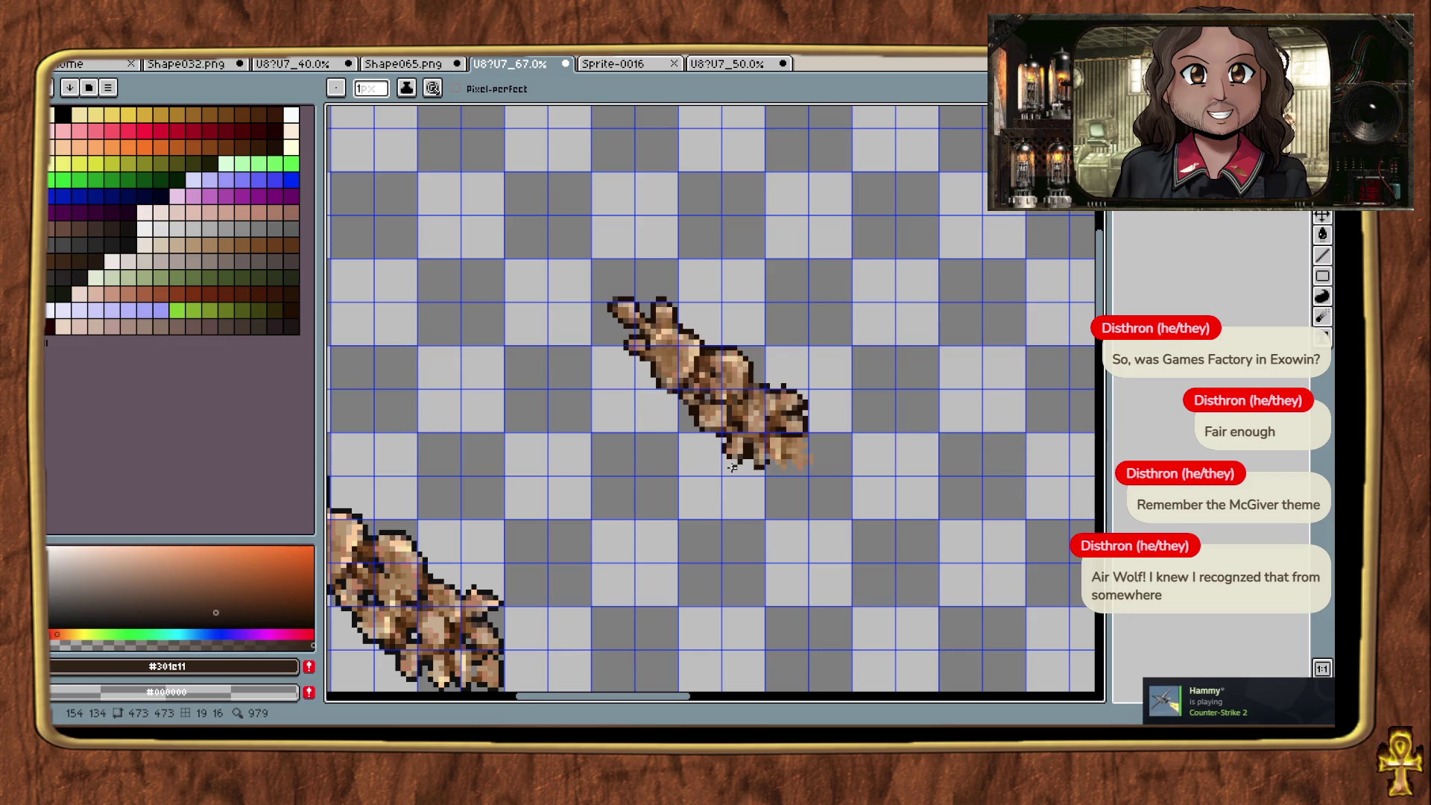
{"action": "scroll", "coordinate": [732, 467], "scroll_direction": "up", "scroll_amount": 4}
{"action": "left_click", "coordinate": [756, 406]}
{"action": "left_click_drag", "start_coordinate": [730, 407], "coordinate": [730, 427]}
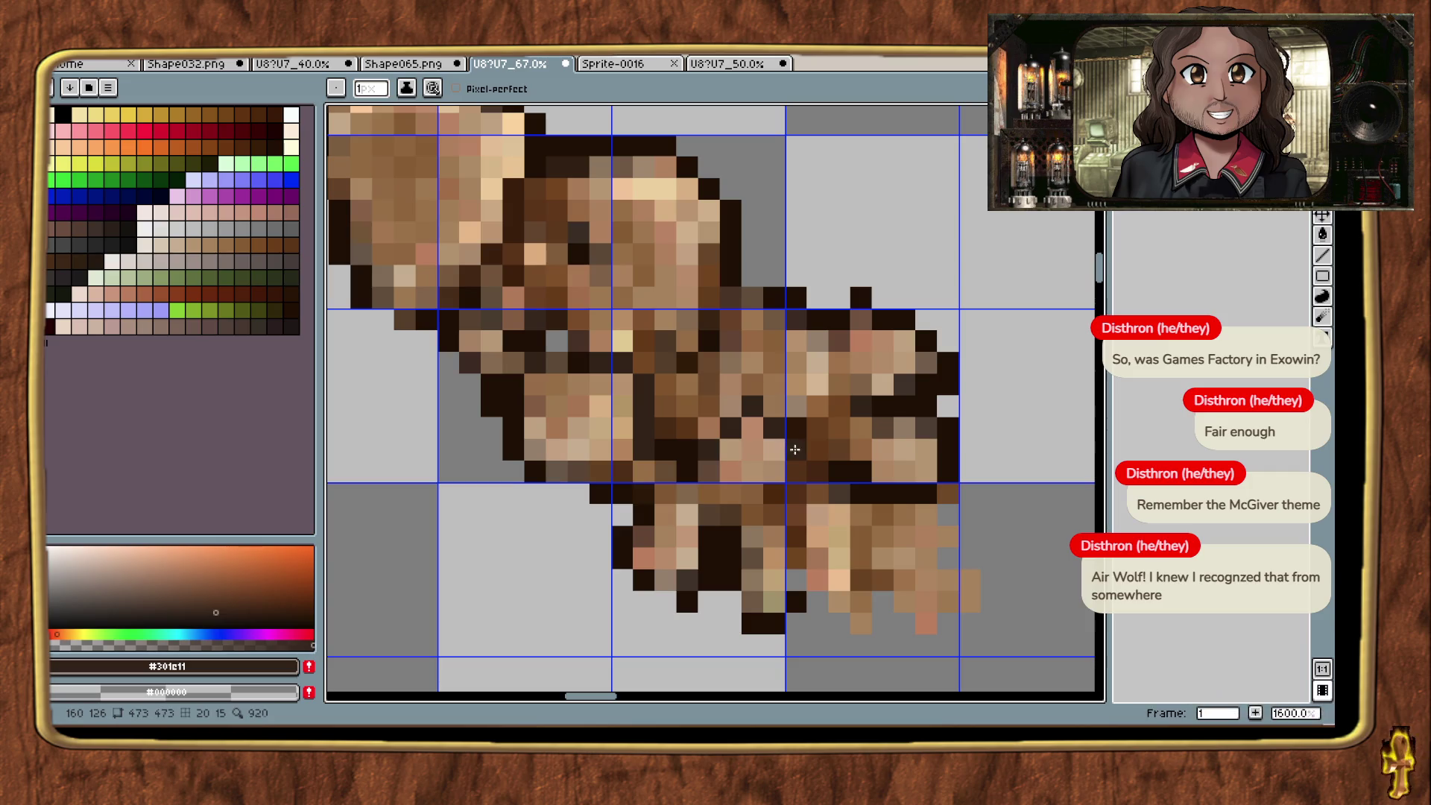
Step: Paint a row of dark outline pixels along the upper sprite's bottom edge
{"action": "left_click", "coordinate": [787, 401], "text": "alt"}
{"action": "left_click", "coordinate": [796, 449]}
{"action": "key", "text": "ctrl+z"}
{"action": "left_click", "coordinate": [794, 470], "text": "alt"}
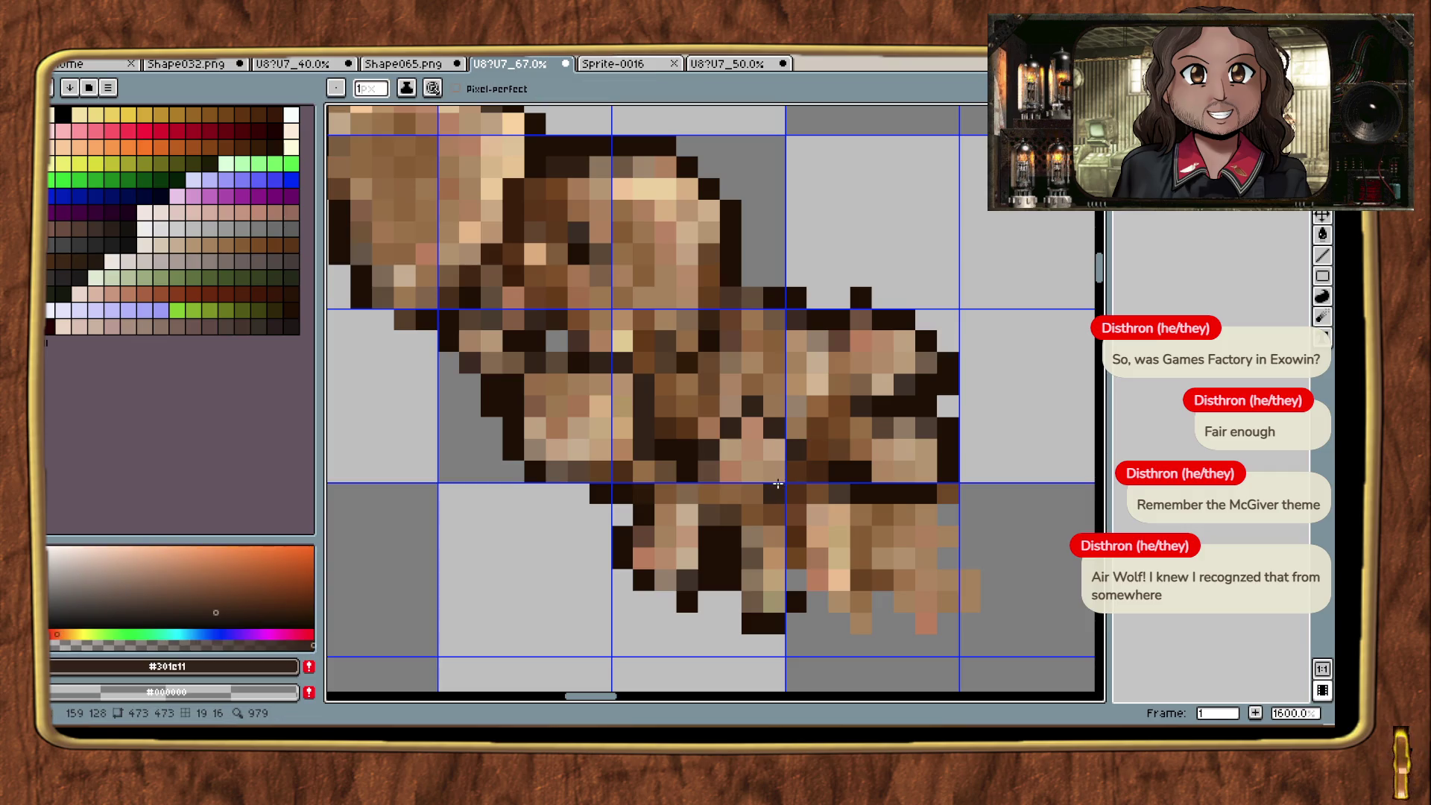
{"action": "left_click_drag", "start_coordinate": [777, 485], "coordinate": [723, 485]}
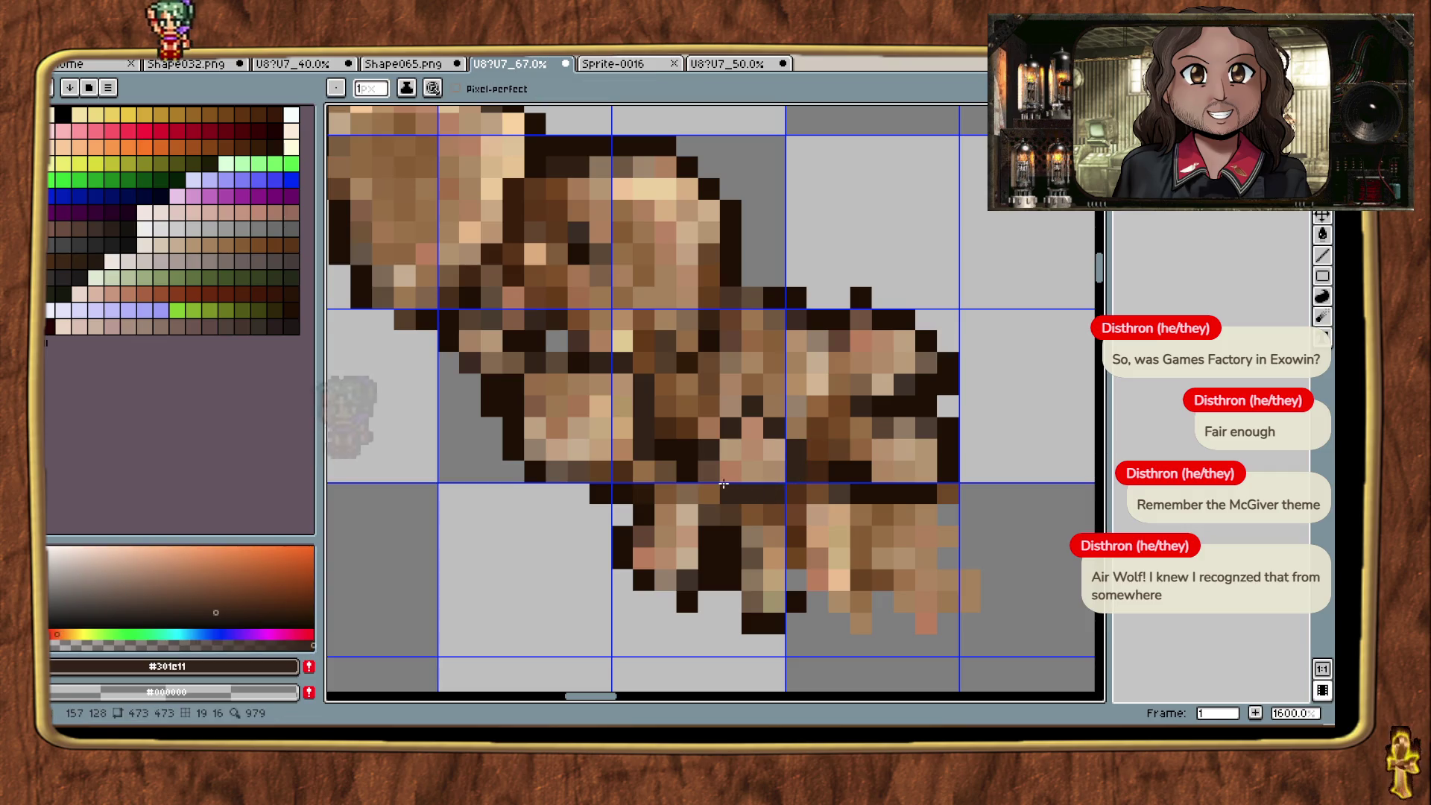
{"action": "scroll", "coordinate": [757, 480], "scroll_direction": "down", "scroll_amount": 4}
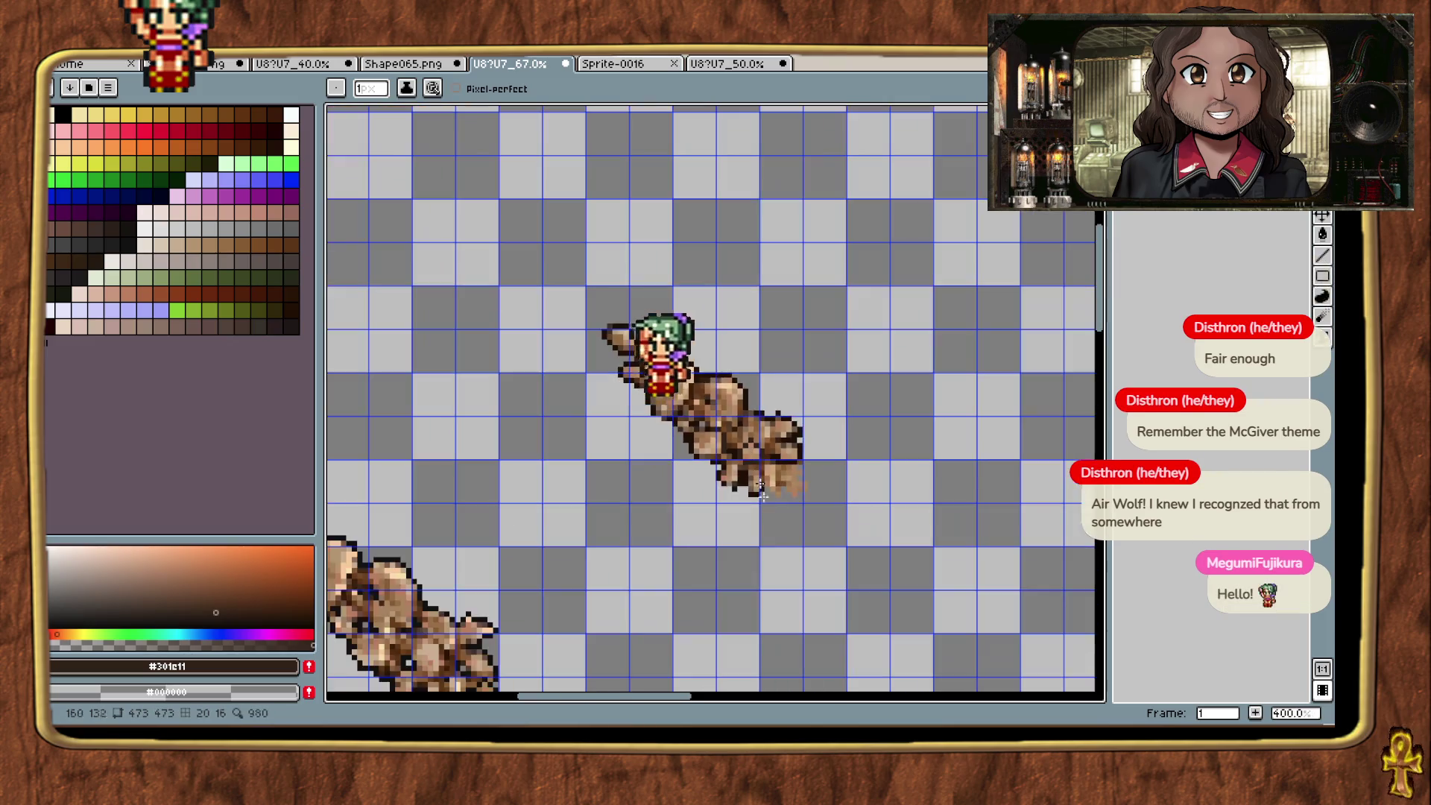
{"action": "scroll", "coordinate": [757, 480], "scroll_direction": "up", "scroll_amount": 4}
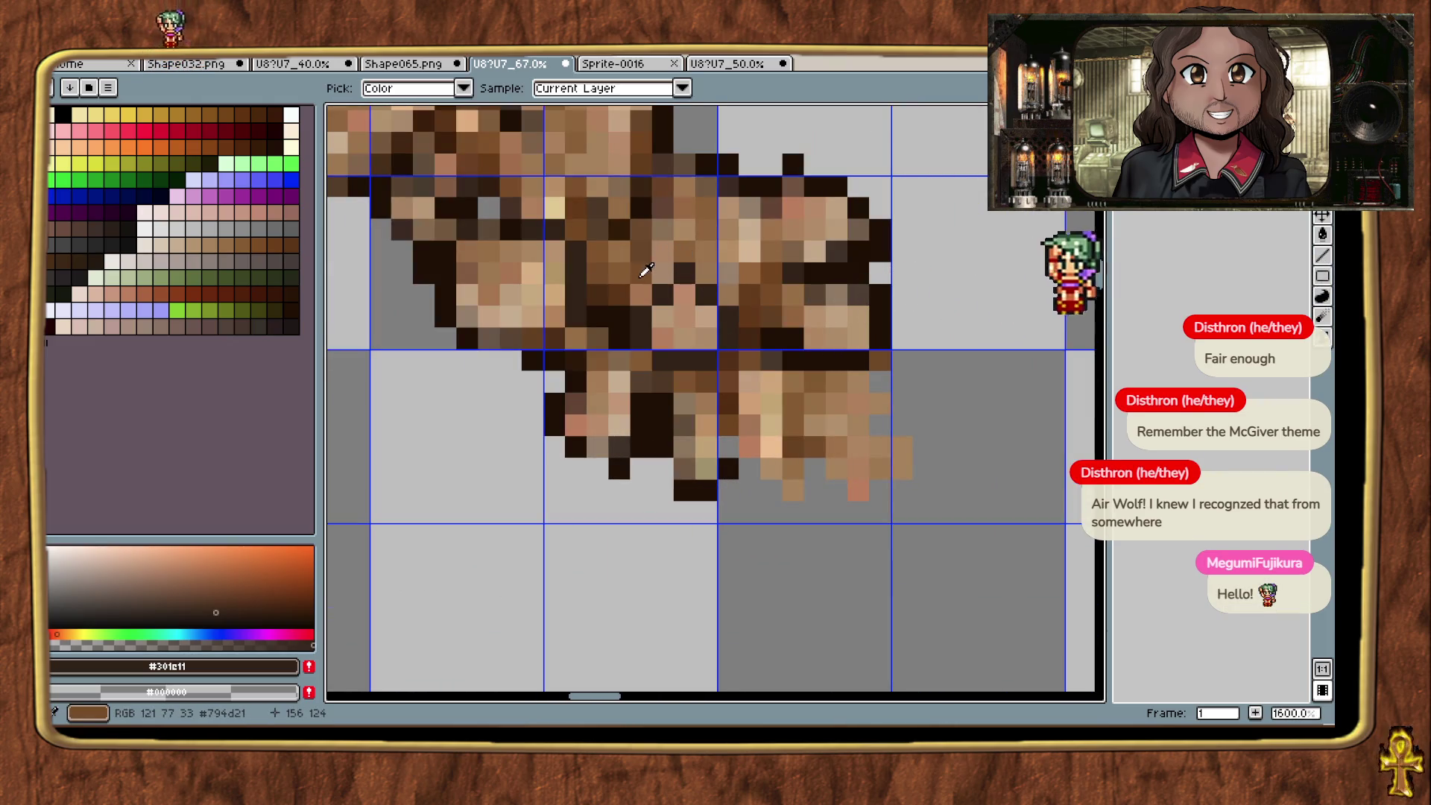
{"action": "scroll", "coordinate": [693, 382], "scroll_direction": "down", "scroll_amount": 1}
{"action": "scroll", "coordinate": [692, 382], "scroll_direction": "down", "scroll_amount": 3}
{"action": "left_click_drag", "start_coordinate": [664, 518], "coordinate": [837, 543]}
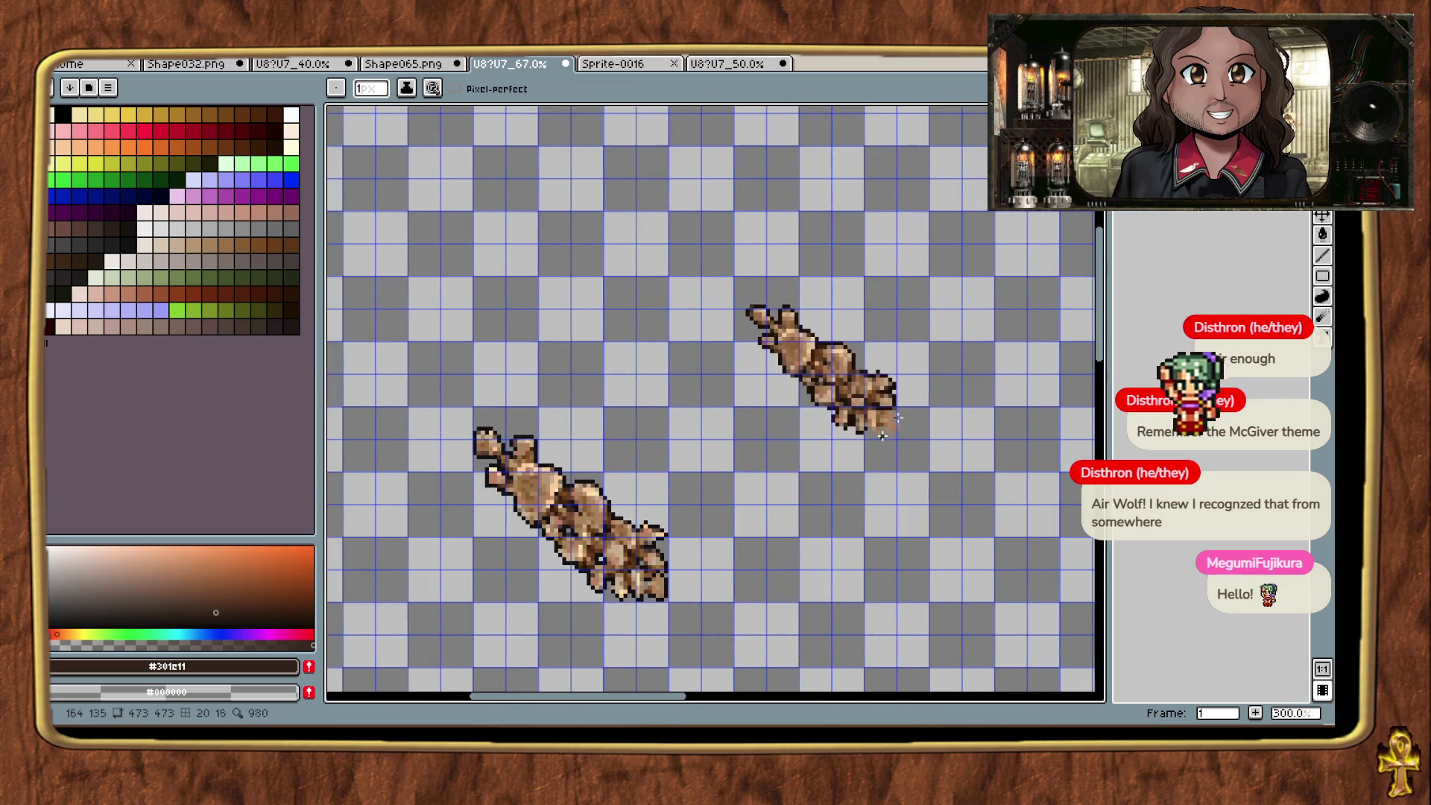
{"action": "key", "text": "m"}
{"action": "scroll", "coordinate": [836, 409], "scroll_direction": "up", "scroll_amount": 2}
{"action": "scroll", "coordinate": [836, 408], "scroll_direction": "up", "scroll_amount": 1}
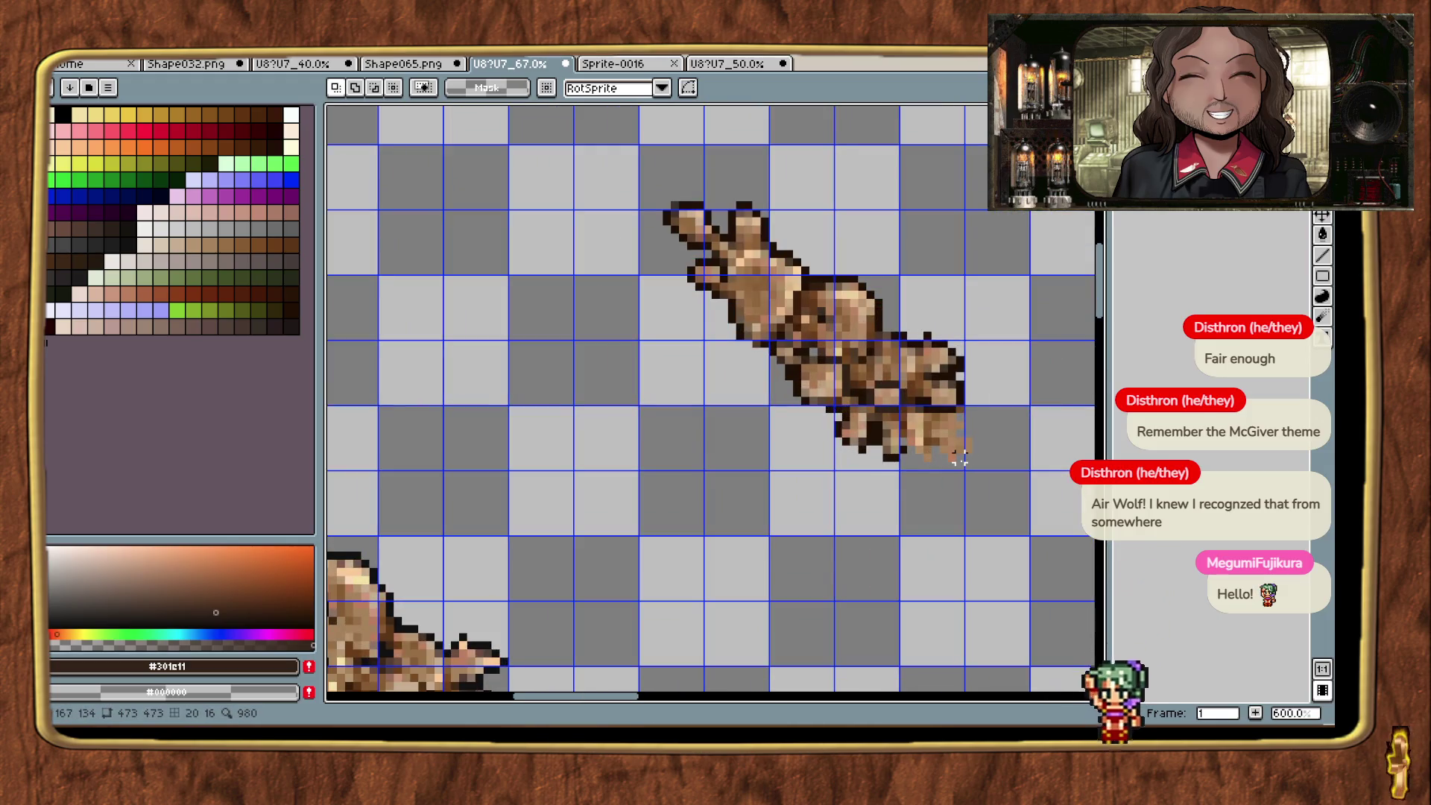
Step: Select the upper mushroom sprite, nudge it down one pixel and confirm its placement
{"action": "left_click_drag", "start_coordinate": [965, 466], "coordinate": [972, 427]}
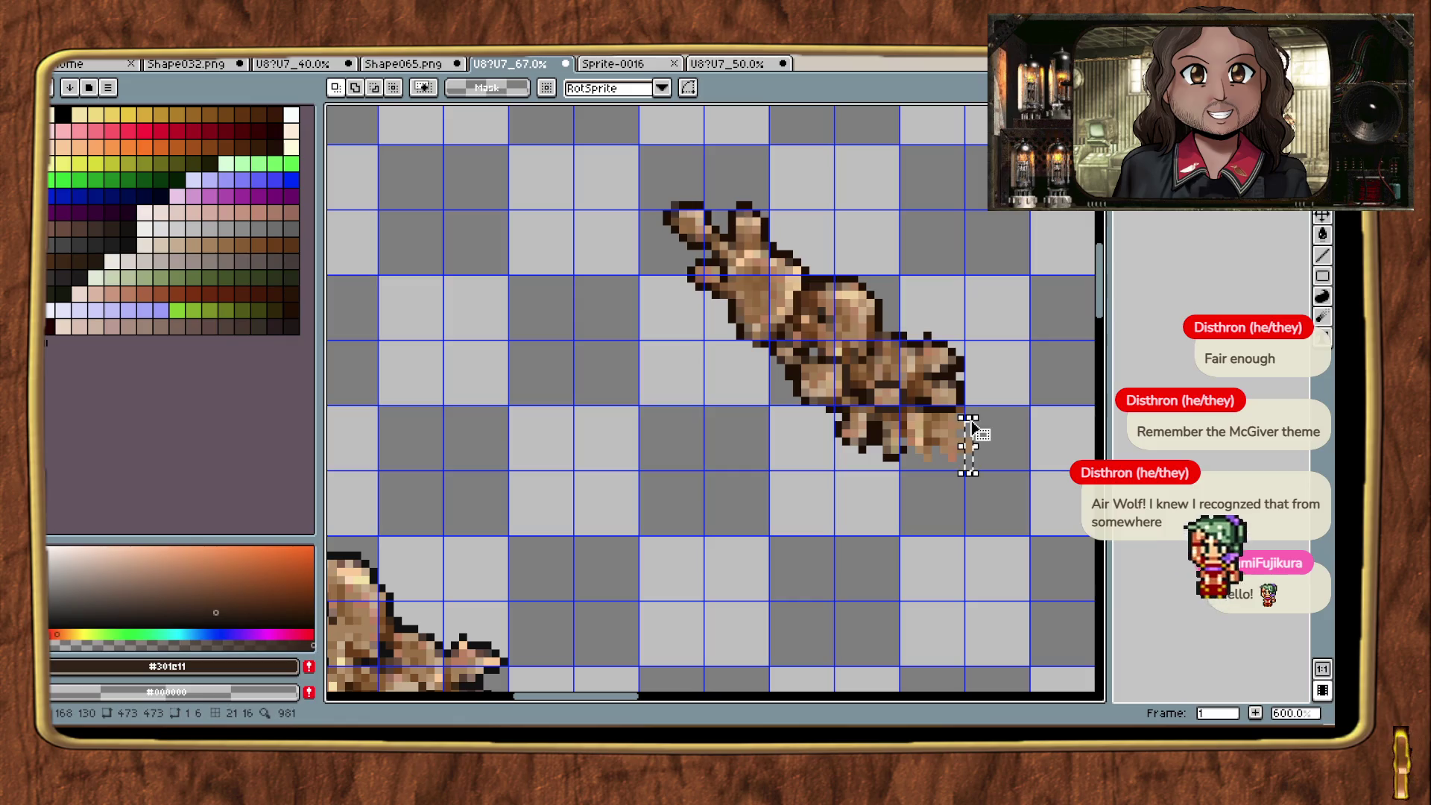
{"action": "mouse_move", "coordinate": [649, 180]}
{"action": "left_mouse_down"}
{"action": "mouse_move", "coordinate": [975, 437]}
{"action": "mouse_move", "coordinate": [968, 456]}
{"action": "left_mouse_up"}
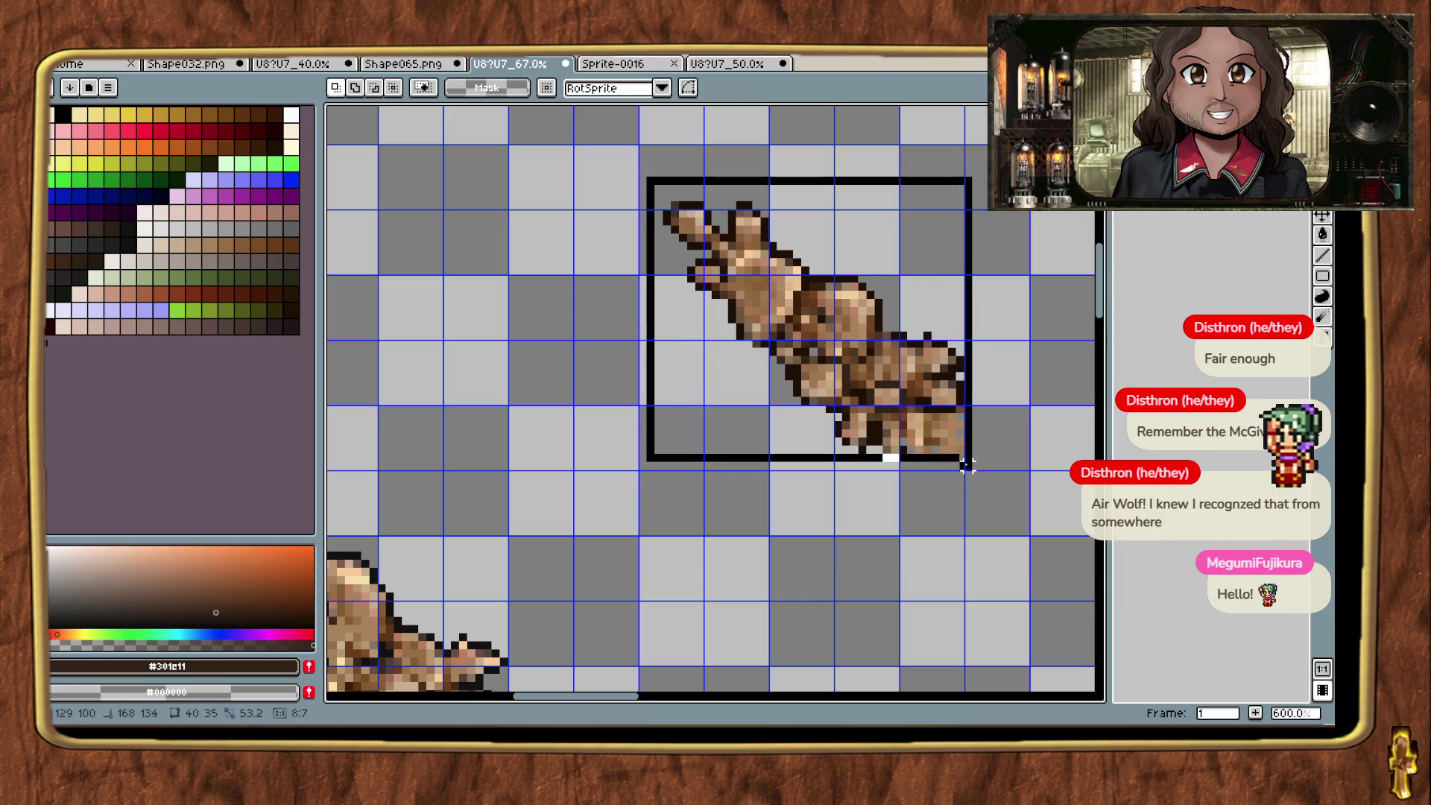
{"action": "key", "text": "Down"}
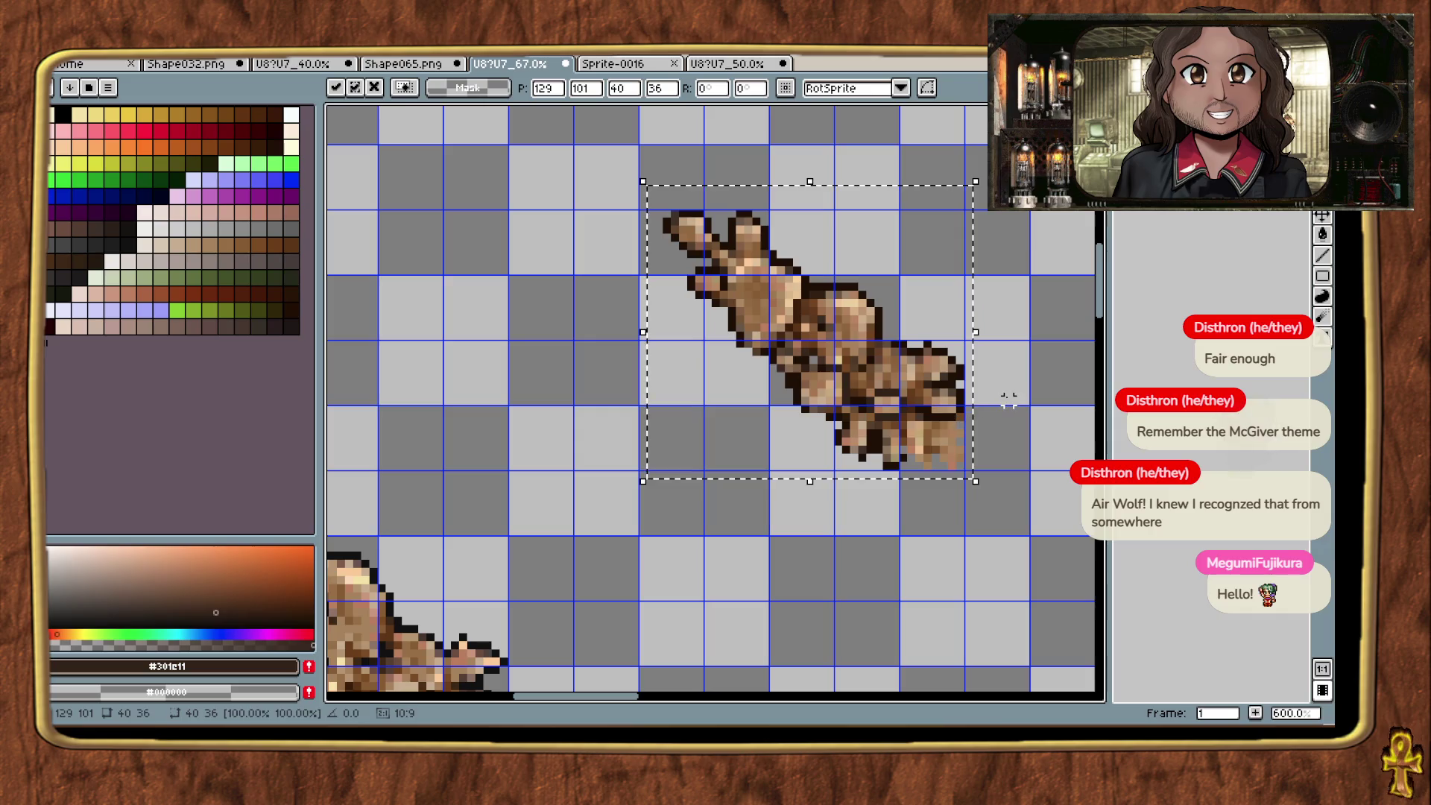
{"action": "key", "text": "Return"}
Step: Switch to the Aseprite window showing the green grass tile
{"action": "left_click_drag", "start_coordinate": [1009, 402], "coordinate": [883, 402]}
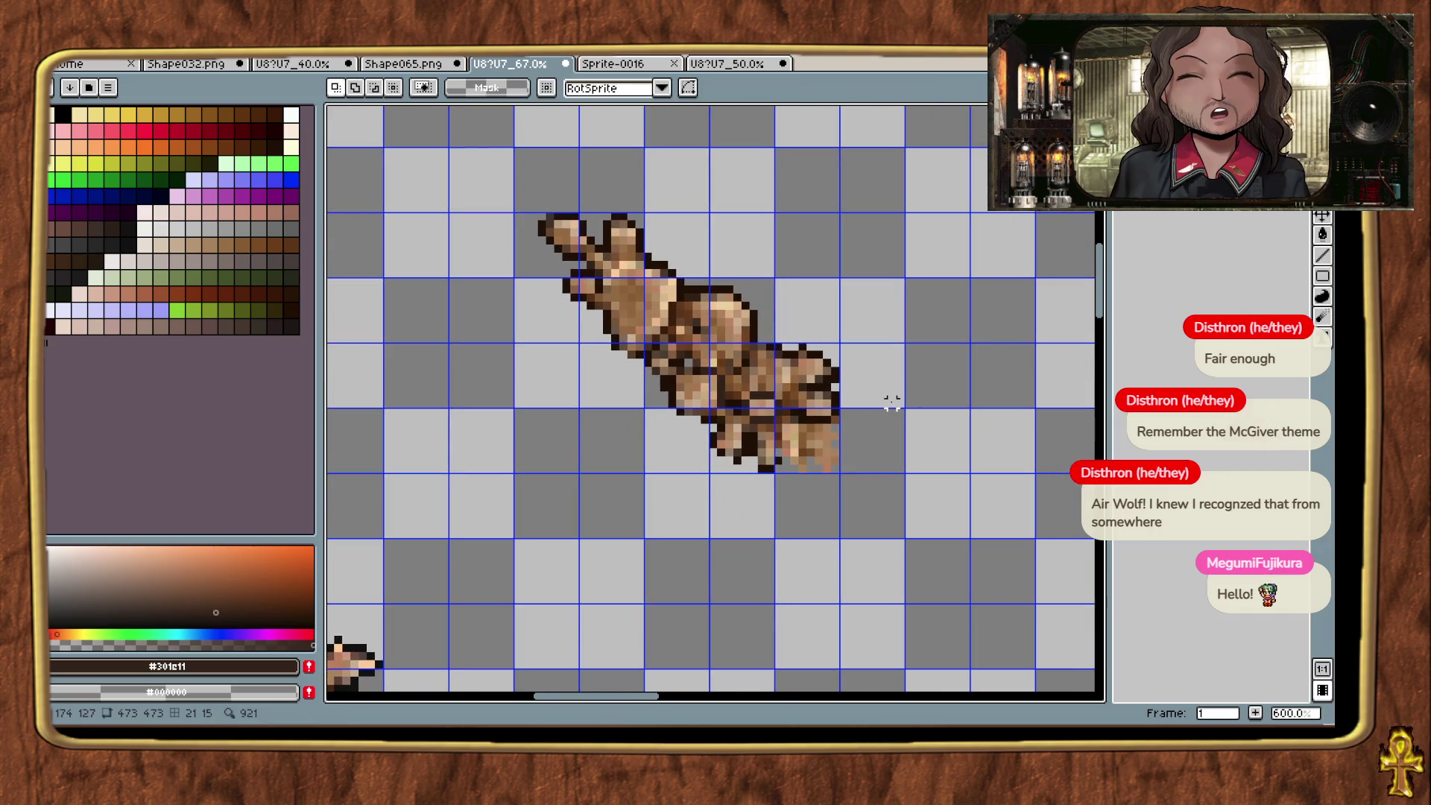
{"action": "key", "text": "alt+Tab"}
{"action": "key", "text": "Tab"}
{"action": "key", "text": "Tab"}
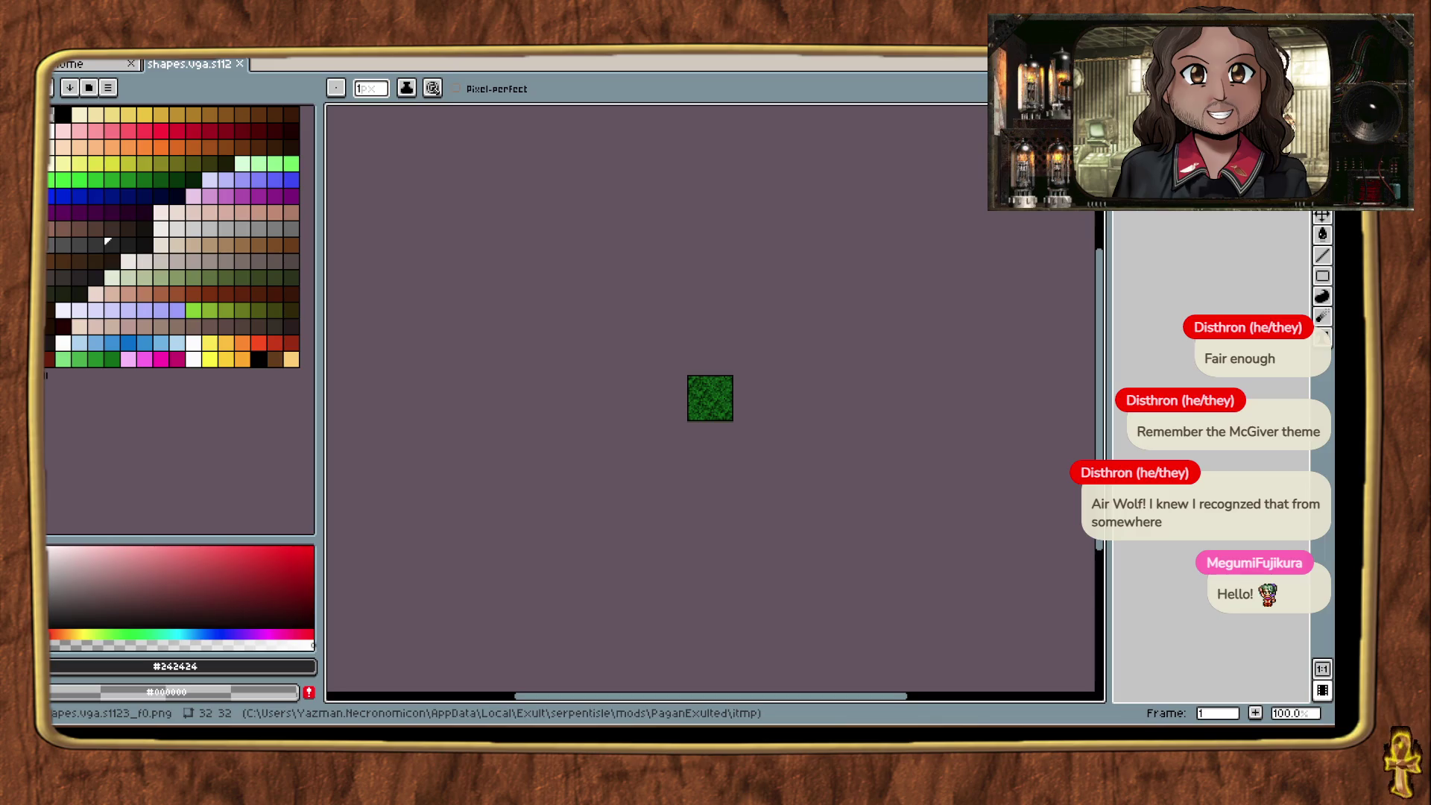
Step: Copy the whole grass tile and paste it into the 67% mushroom sheet
{"action": "scroll", "coordinate": [730, 376], "scroll_direction": "up", "scroll_amount": 4}
{"action": "key", "text": "ctrl+a"}
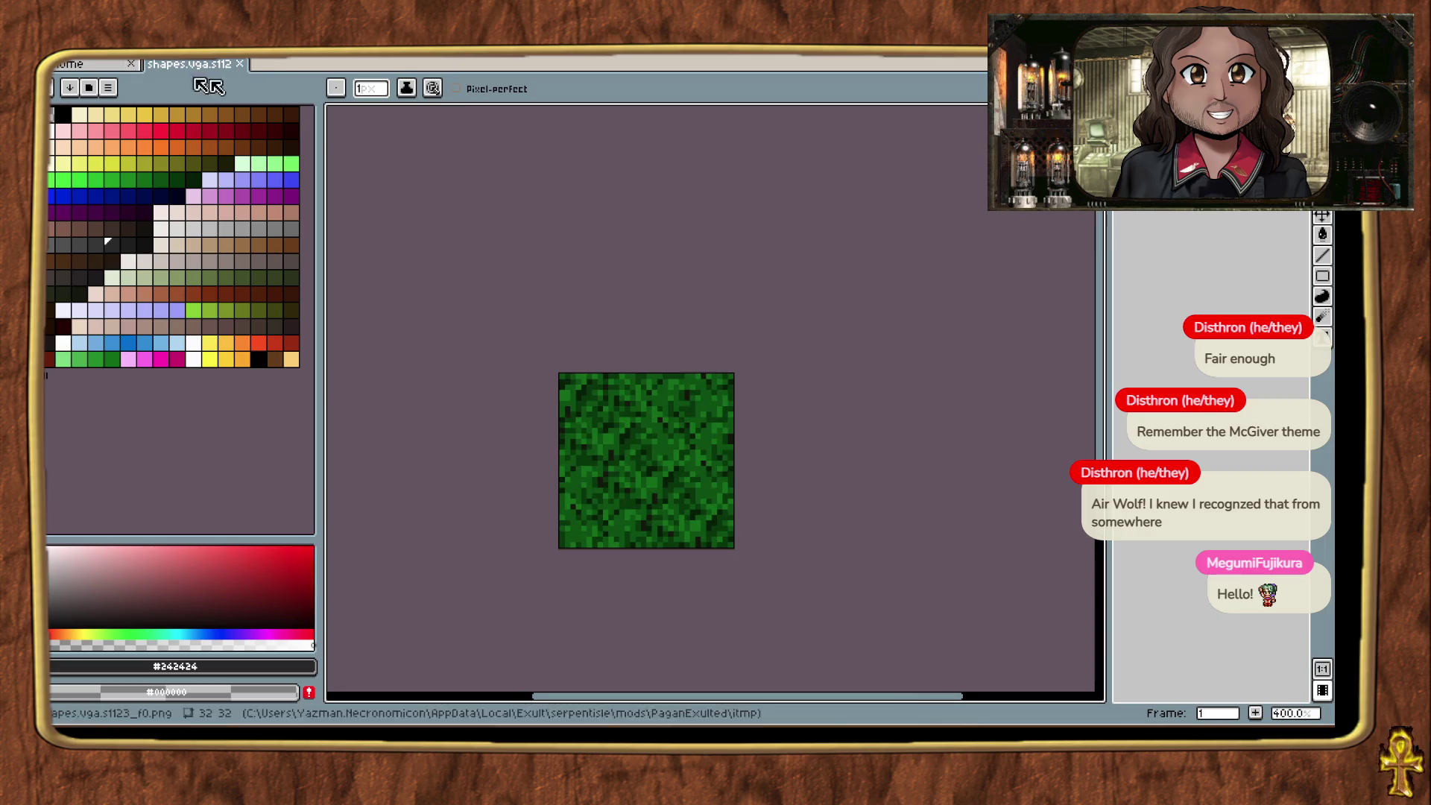
{"action": "key", "text": "v"}
{"action": "mouse_move", "coordinate": [812, 724]}
{"action": "left_click", "coordinate": [811, 667]}
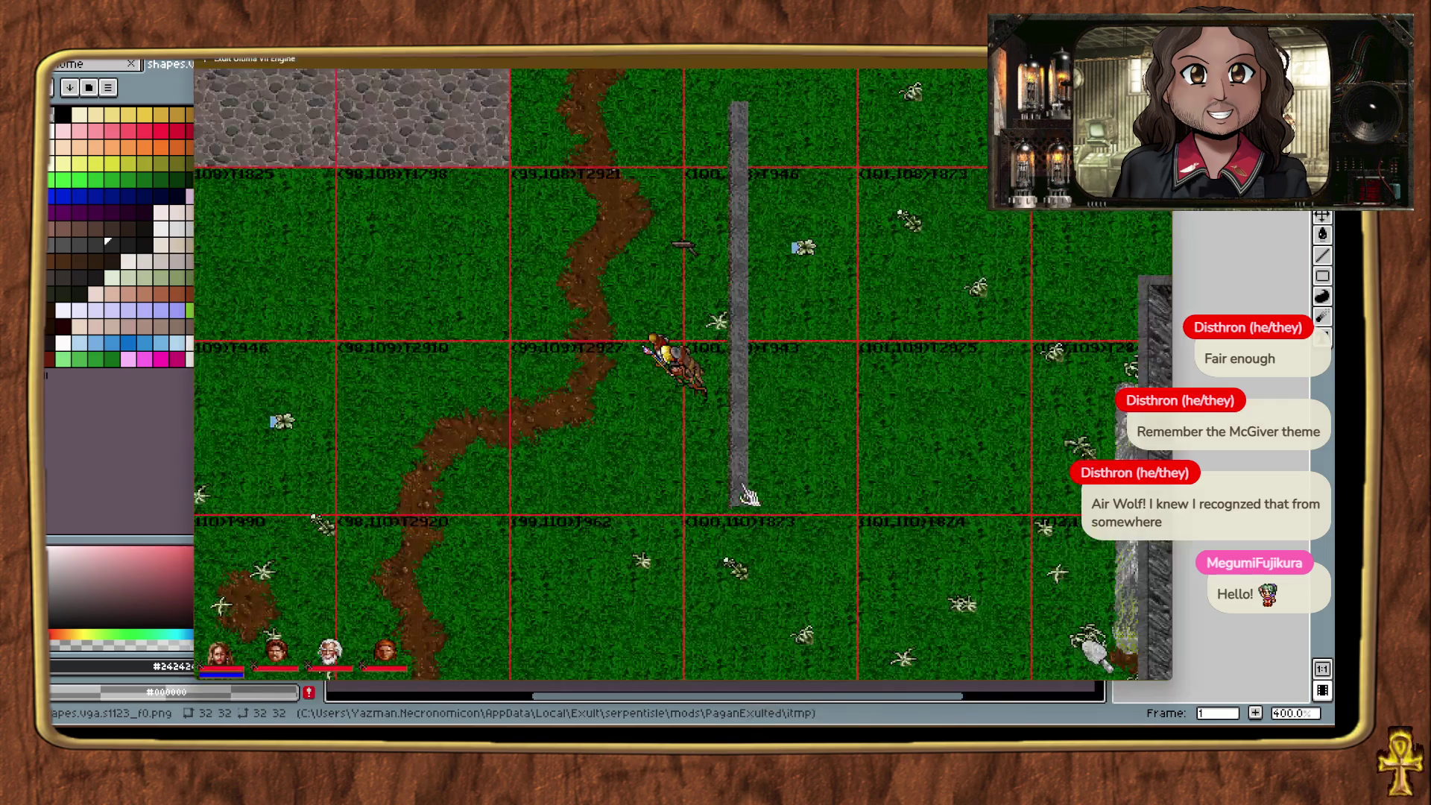
{"action": "key", "text": "alt+Tab"}
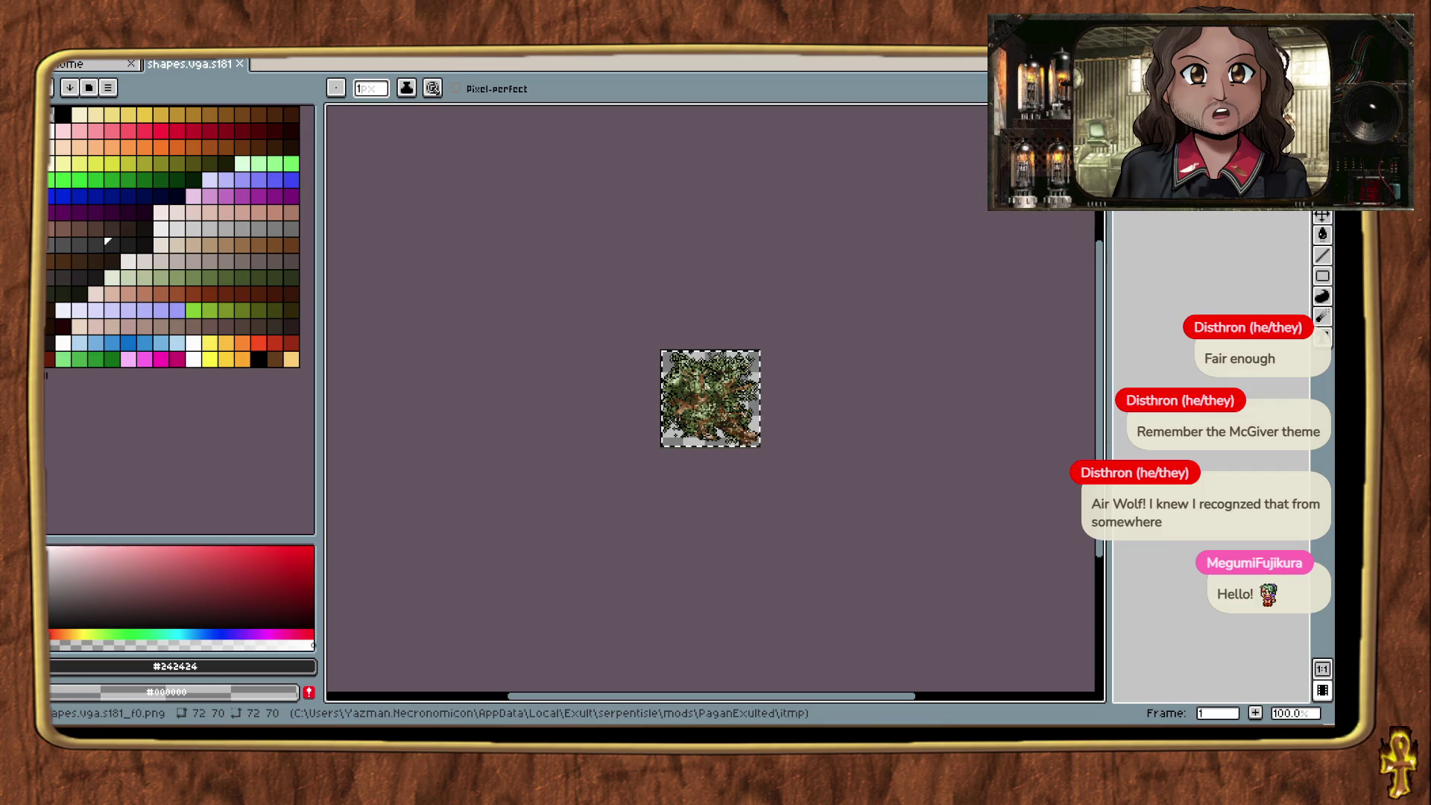
{"action": "mouse_move", "coordinate": [619, 724]}
{"action": "left_click", "coordinate": [738, 652]}
{"action": "key", "text": "ctrl+v"}
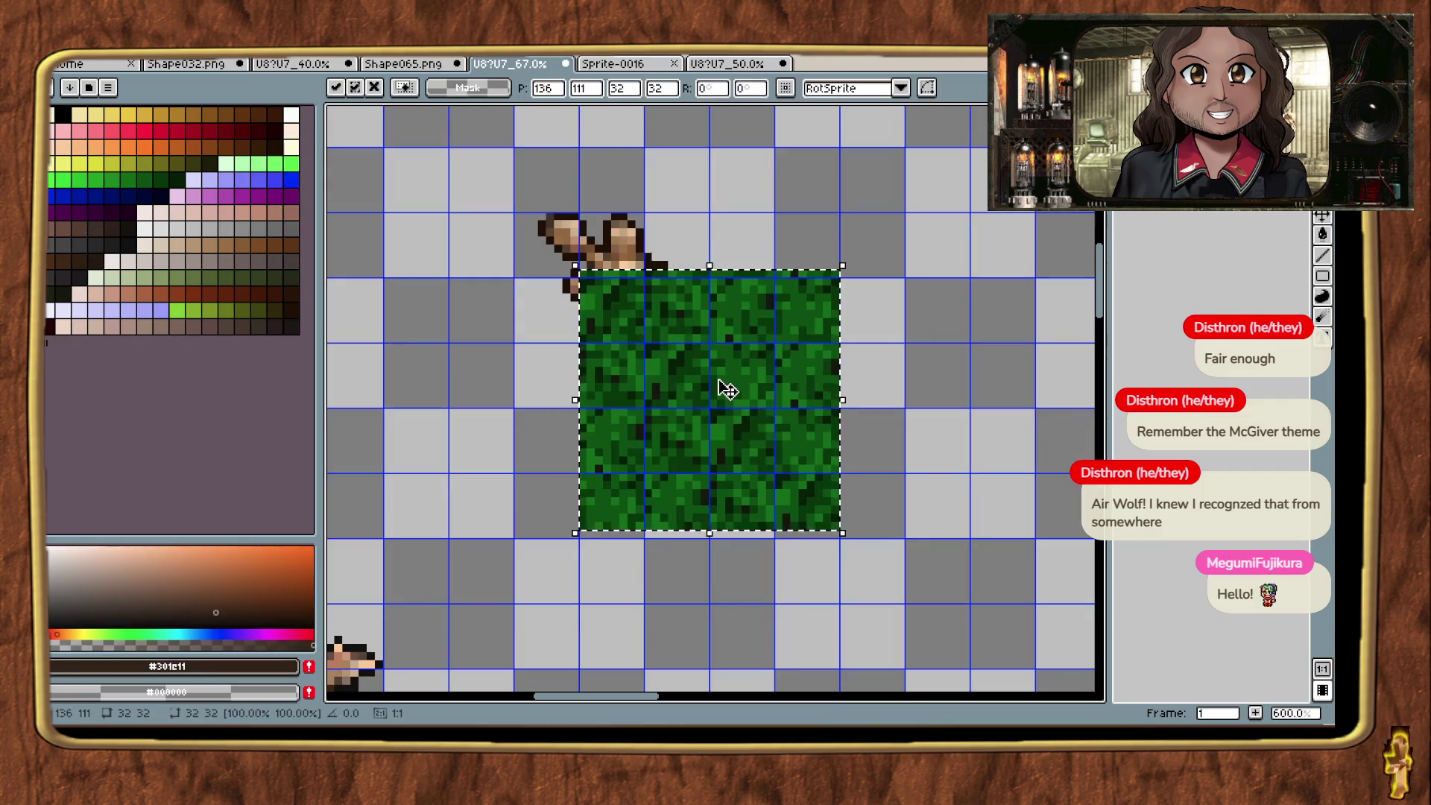
{"action": "left_click_drag", "start_coordinate": [748, 406], "coordinate": [1010, 336]}
{"action": "scroll", "coordinate": [981, 342], "scroll_direction": "right", "scroll_amount": 3}
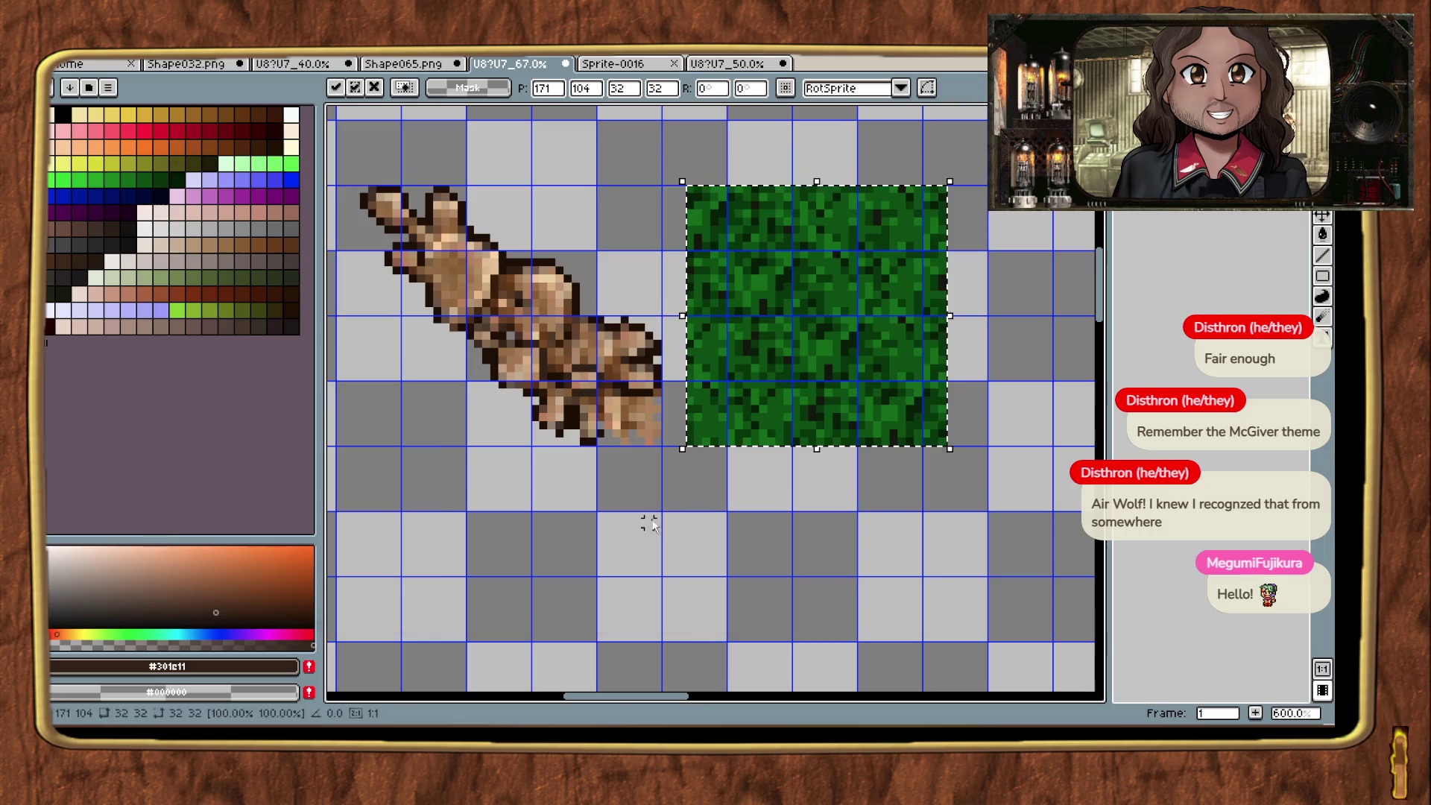
{"action": "left_click", "coordinate": [712, 496]}
Step: Cut out one 8×8 grass cell, place it lower, and delete the leftover tile
{"action": "scroll", "coordinate": [798, 485], "scroll_direction": "left", "scroll_amount": 2}
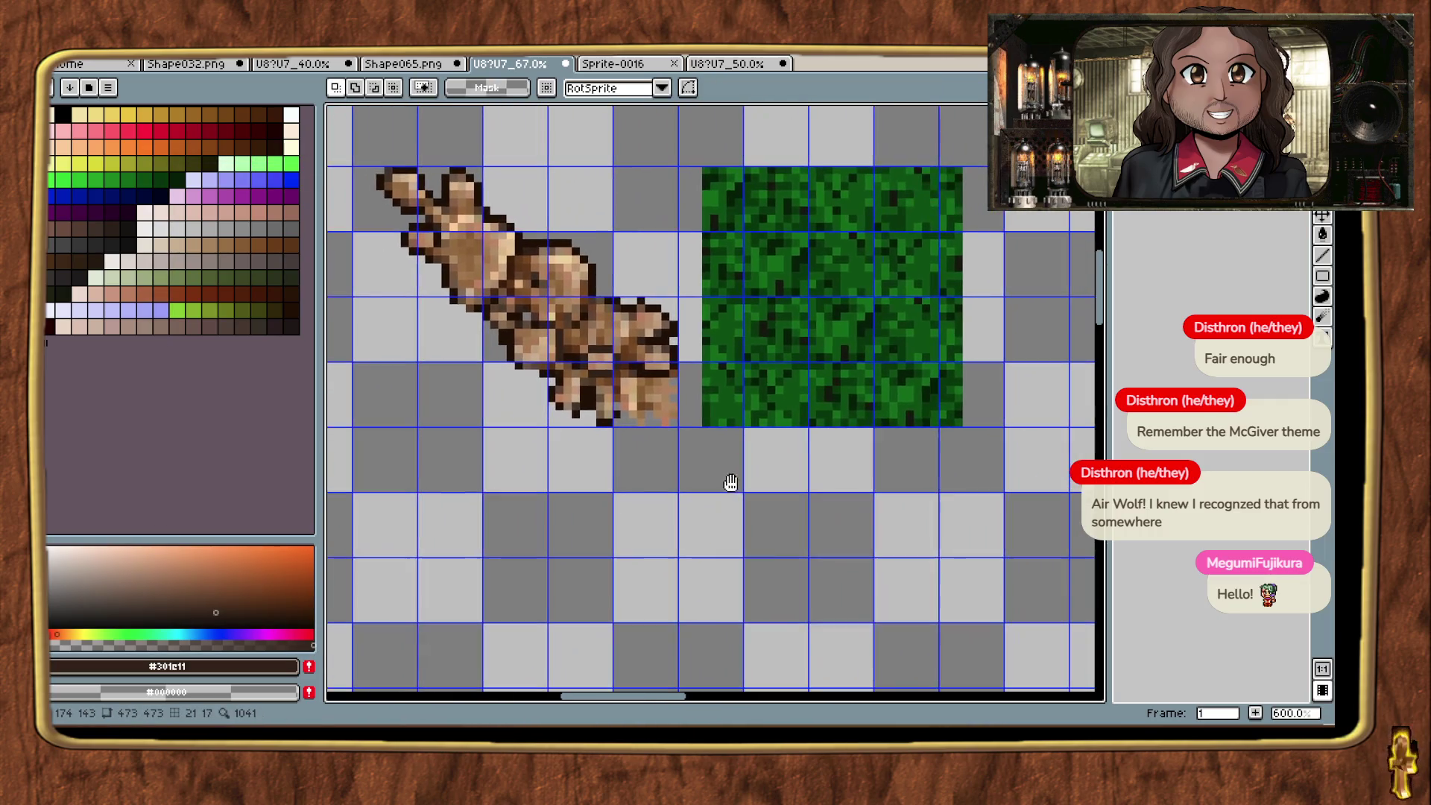
{"action": "mouse_move", "coordinate": [879, 362]}
{"action": "left_mouse_down"}
{"action": "mouse_move", "coordinate": [924, 415]}
{"action": "mouse_move", "coordinate": [775, 516]}
{"action": "mouse_move", "coordinate": [714, 603]}
{"action": "left_mouse_up"}
{"action": "key", "text": "Delete"}
{"action": "key", "text": "ctrl+v"}
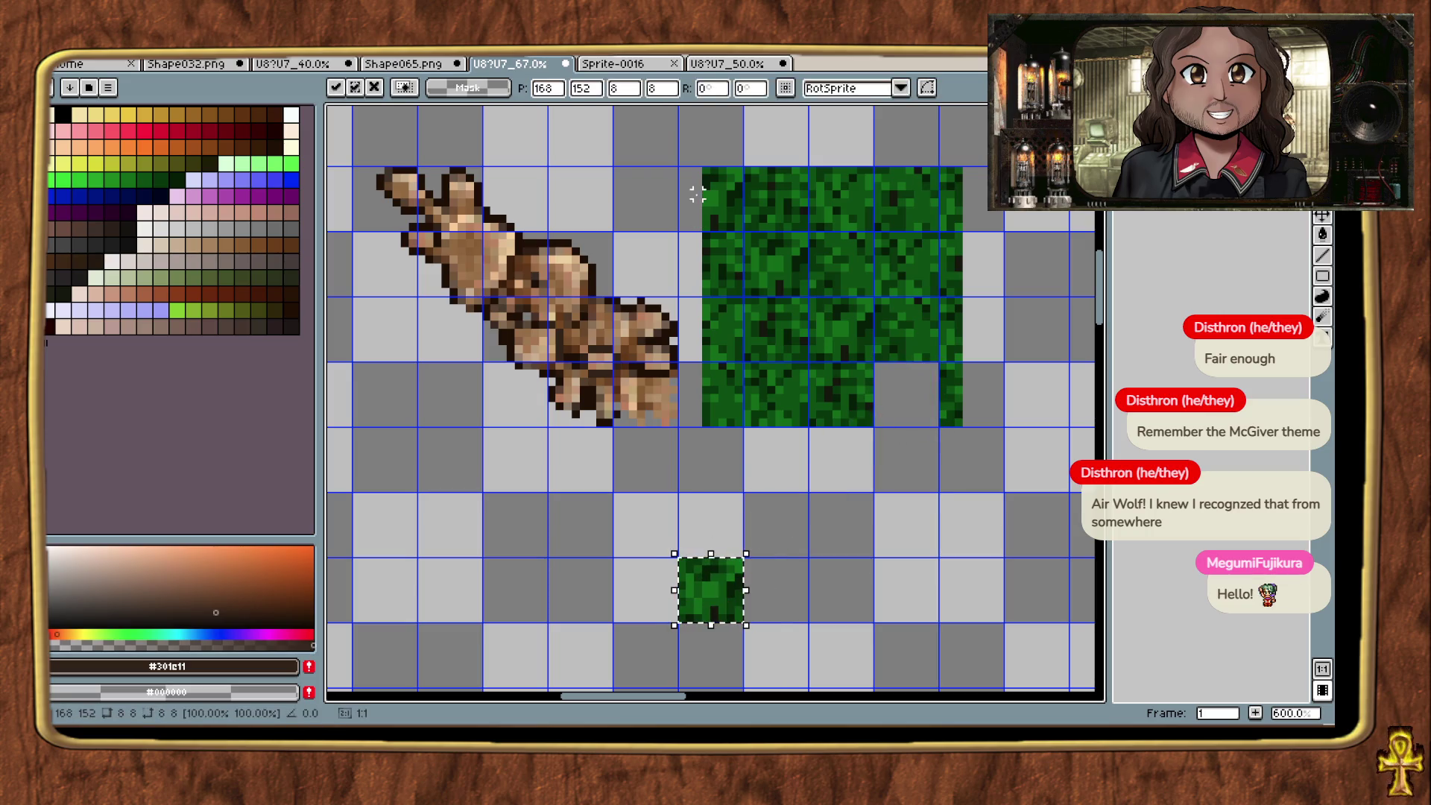
{"action": "mouse_move", "coordinate": [702, 169]}
{"action": "left_mouse_down"}
{"action": "mouse_move", "coordinate": [965, 430]}
{"action": "mouse_move", "coordinate": [597, 186]}
{"action": "left_mouse_up"}
{"action": "key", "text": "Delete"}
{"action": "scroll", "coordinate": [864, 447], "scroll_direction": "left", "scroll_amount": 5}
{"action": "left_click", "coordinate": [523, 254]}
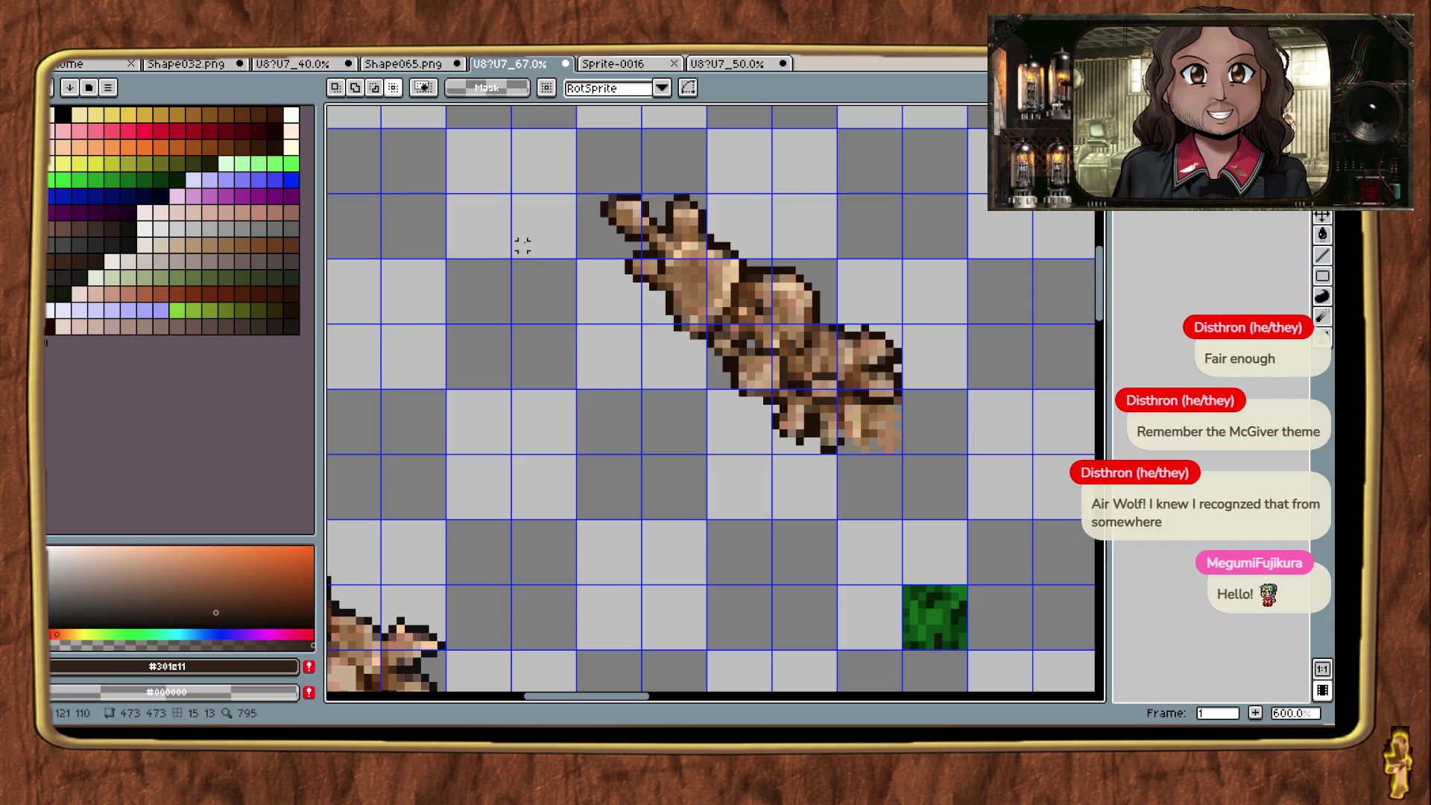
Step: Close the Sprite-0016 and Shape065.png images without saving
{"action": "key", "text": "ctrl+alt+n"}
{"action": "left_click", "coordinate": [625, 65]}
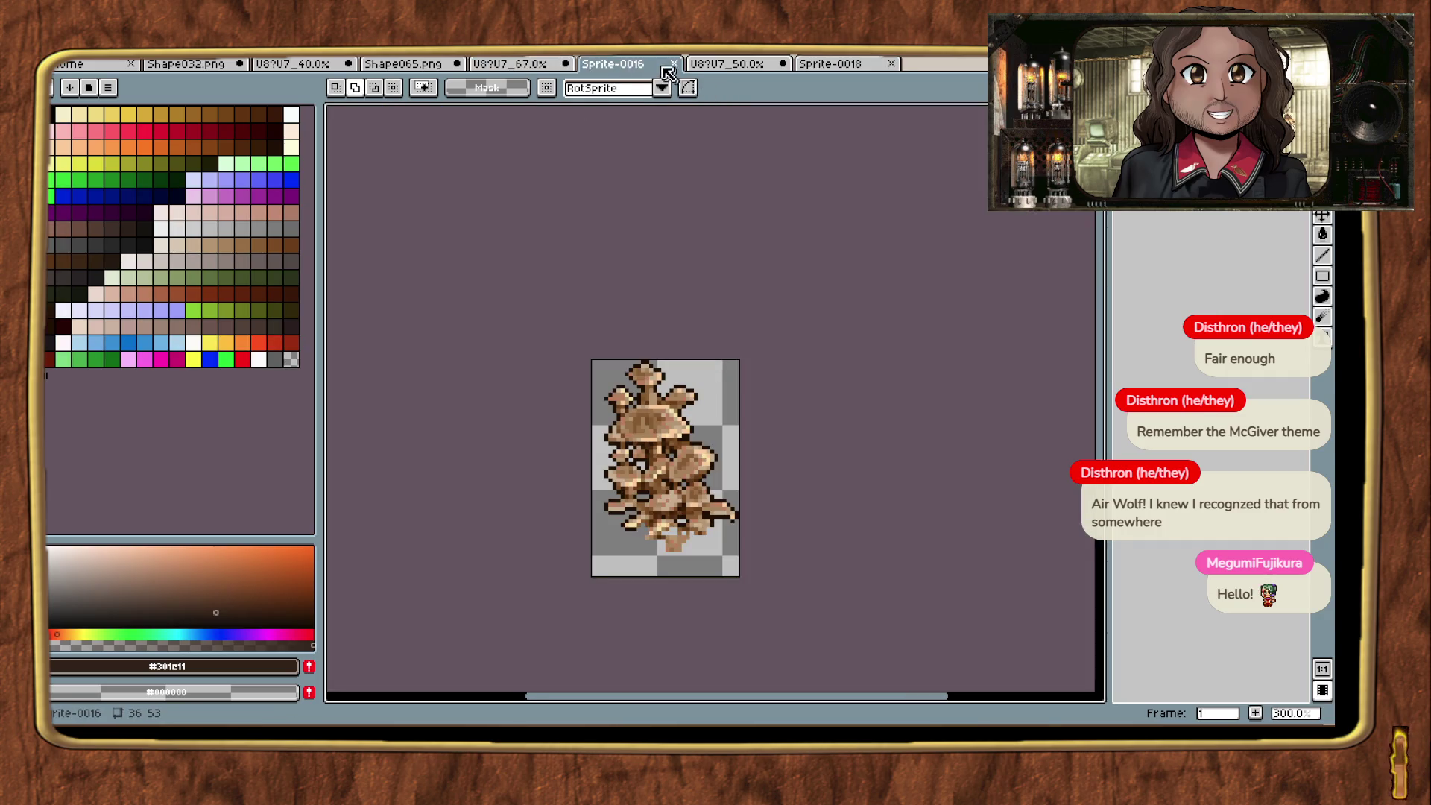
{"action": "left_click", "coordinate": [674, 66]}
{"action": "left_click", "coordinate": [440, 66]}
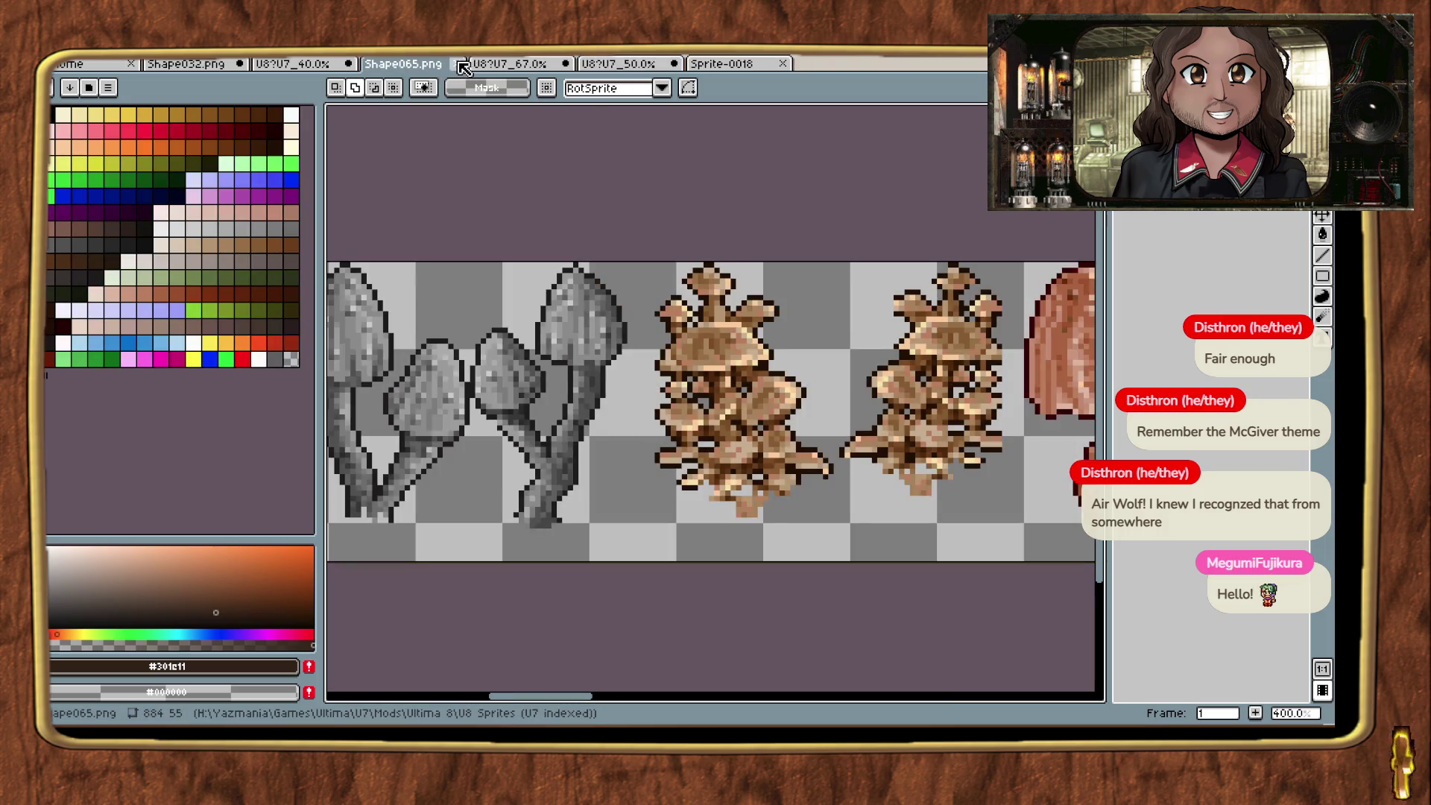
{"action": "left_click", "coordinate": [462, 65]}
{"action": "left_click", "coordinate": [682, 413]}
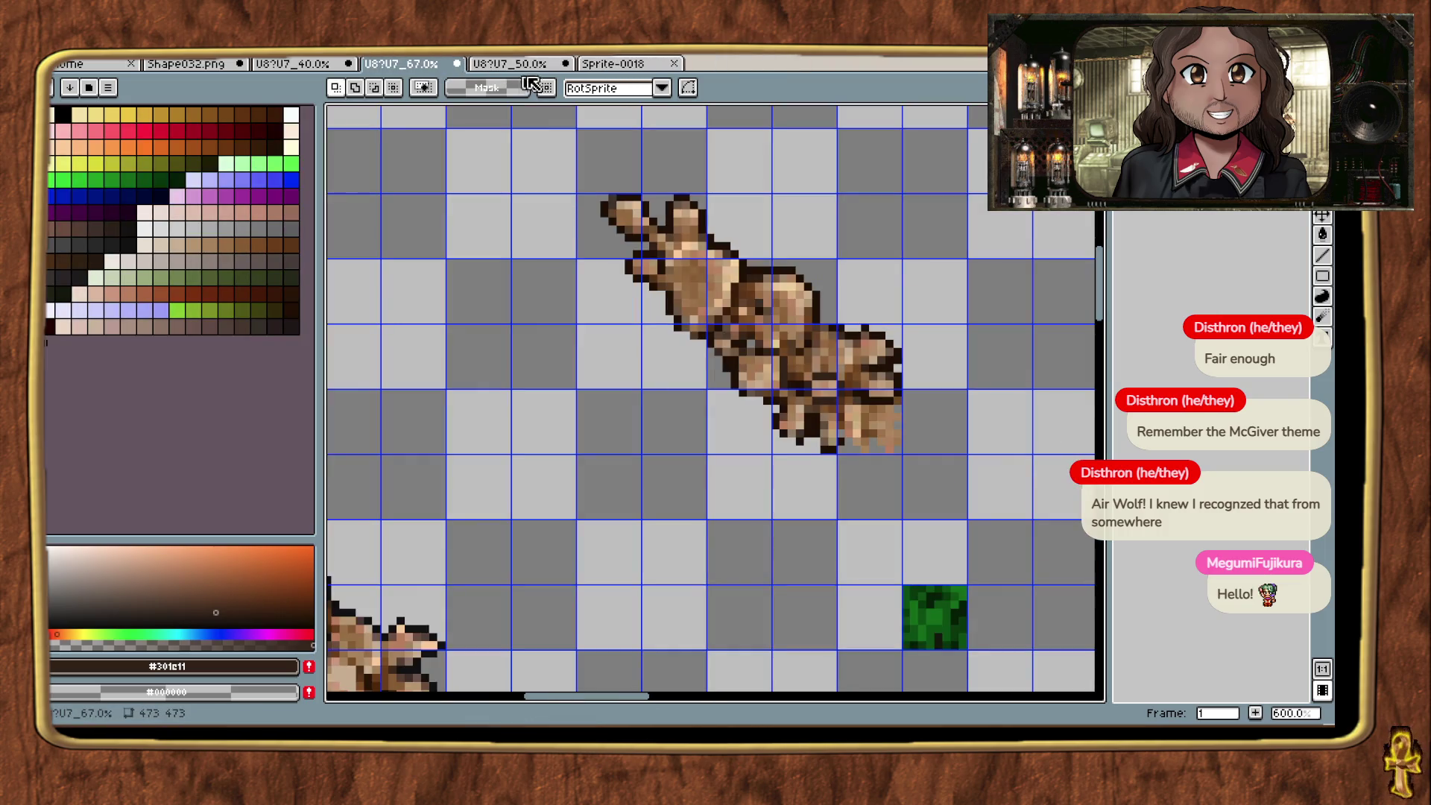
Step: Pick the light tan colour from the mushroom sprite with the Pencil
{"action": "scroll", "coordinate": [572, 420], "scroll_direction": "down", "scroll_amount": 1}
{"action": "scroll", "coordinate": [572, 420], "scroll_direction": "down", "scroll_amount": 2}
{"action": "scroll", "coordinate": [572, 296], "scroll_direction": "up", "scroll_amount": 1}
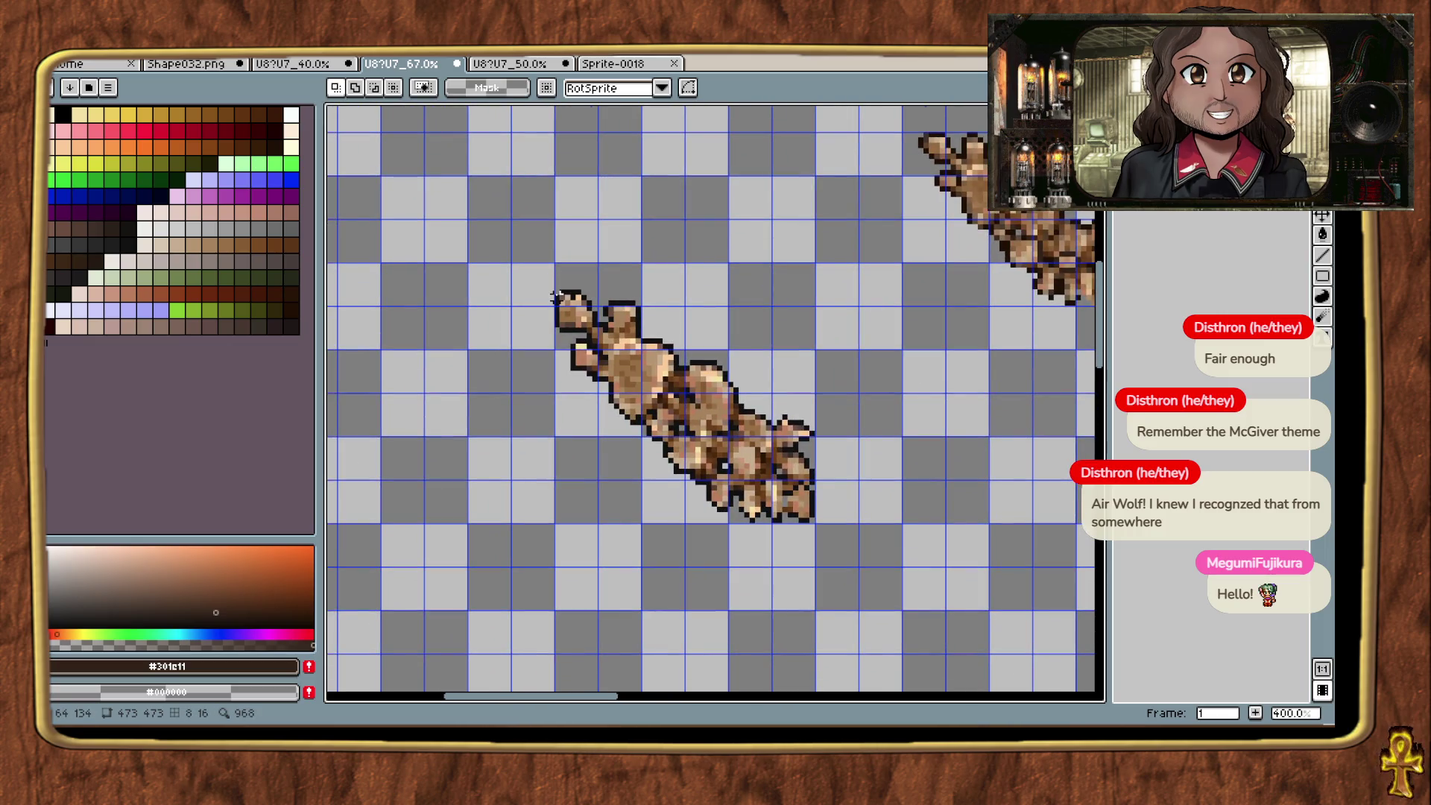
{"action": "scroll", "coordinate": [572, 307], "scroll_direction": "up", "scroll_amount": 3}
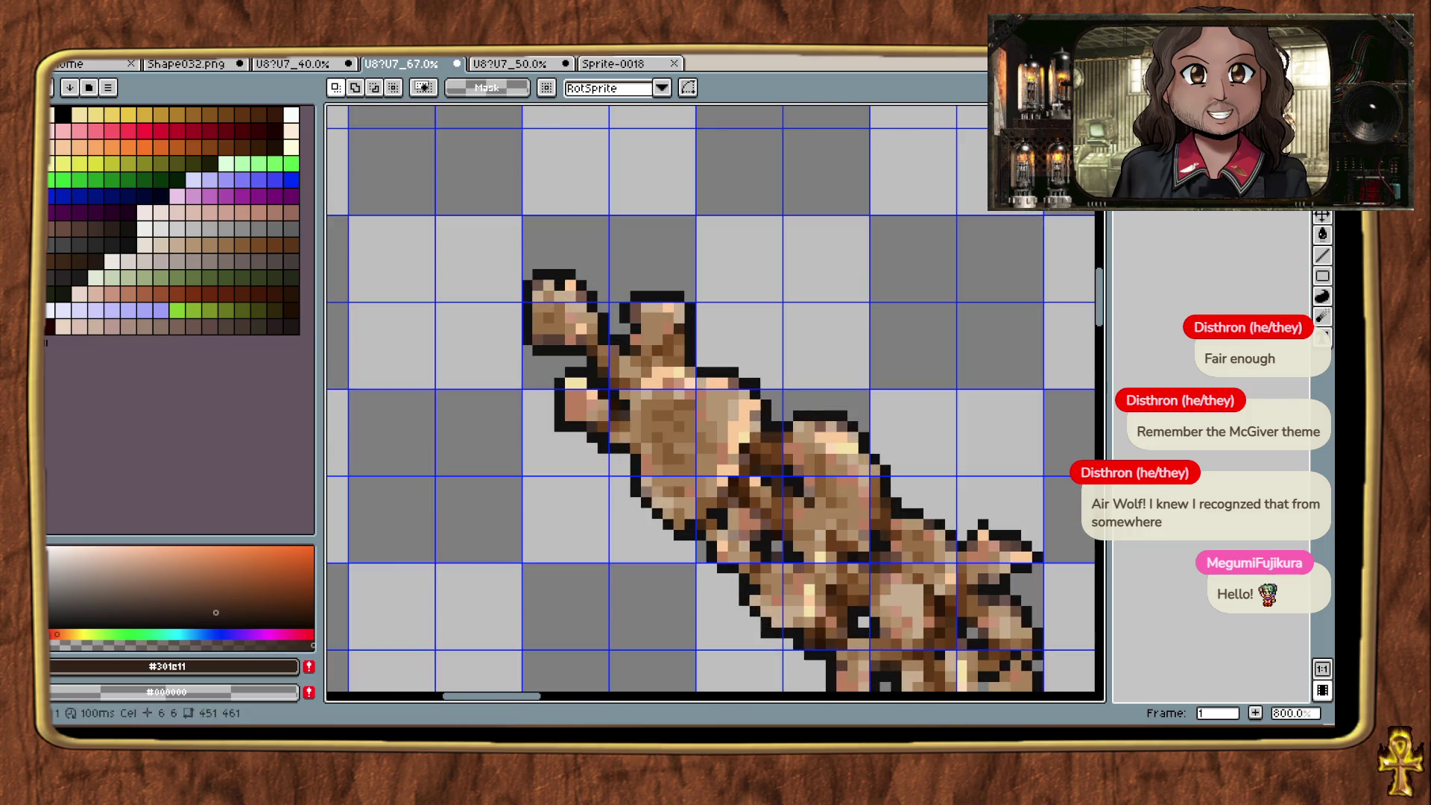
{"action": "key", "text": "b"}
{"action": "scroll", "coordinate": [465, 307], "scroll_direction": "up", "scroll_amount": 2}
{"action": "scroll", "coordinate": [465, 307], "scroll_direction": "down", "scroll_amount": 1}
{"action": "left_click", "coordinate": [676, 275], "text": "alt"}
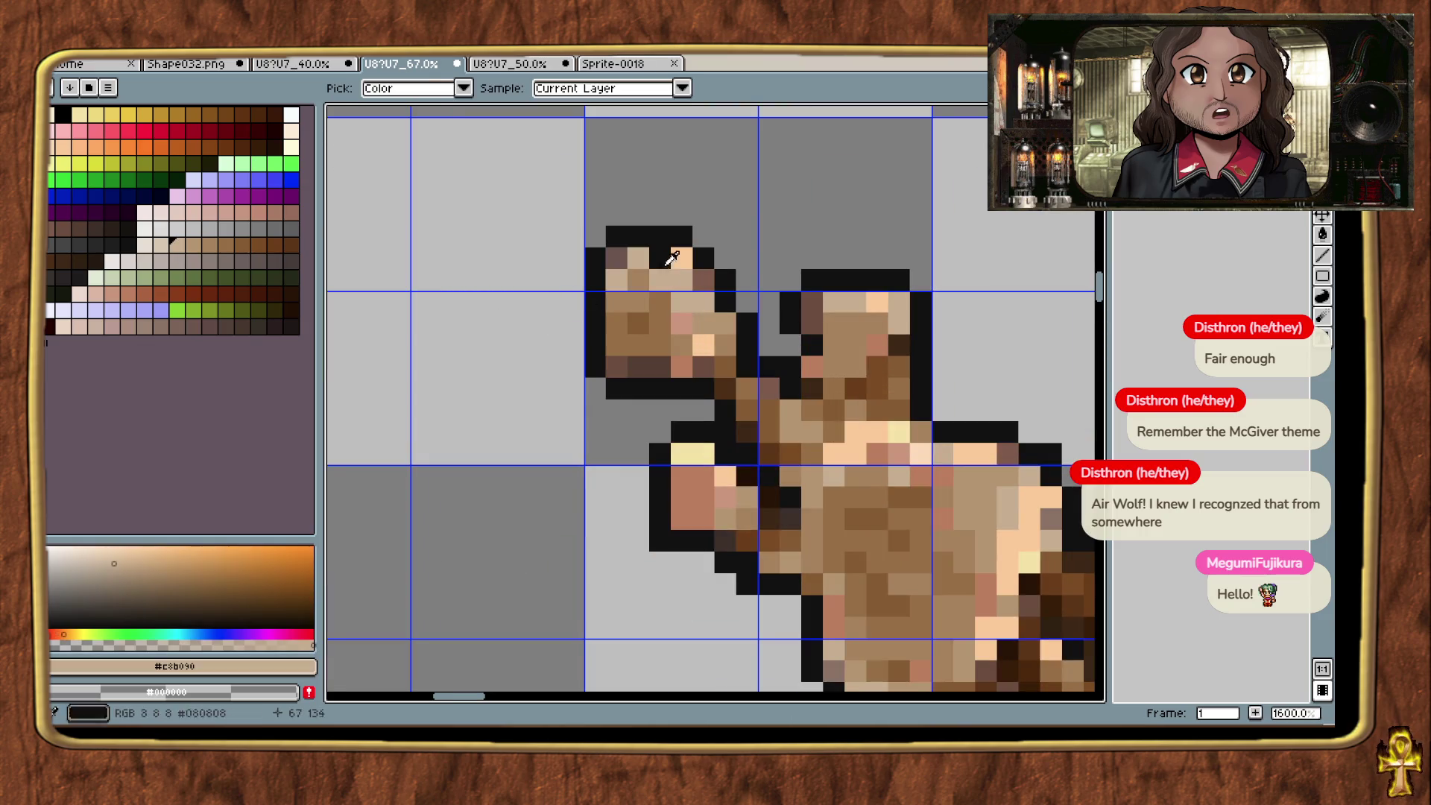
{"action": "scroll", "coordinate": [1003, 271], "scroll_direction": "down", "scroll_amount": 5}
{"action": "scroll", "coordinate": [1003, 271], "scroll_direction": "down", "scroll_amount": 1}
{"action": "scroll", "coordinate": [742, 192], "scroll_direction": "up", "scroll_amount": 3}
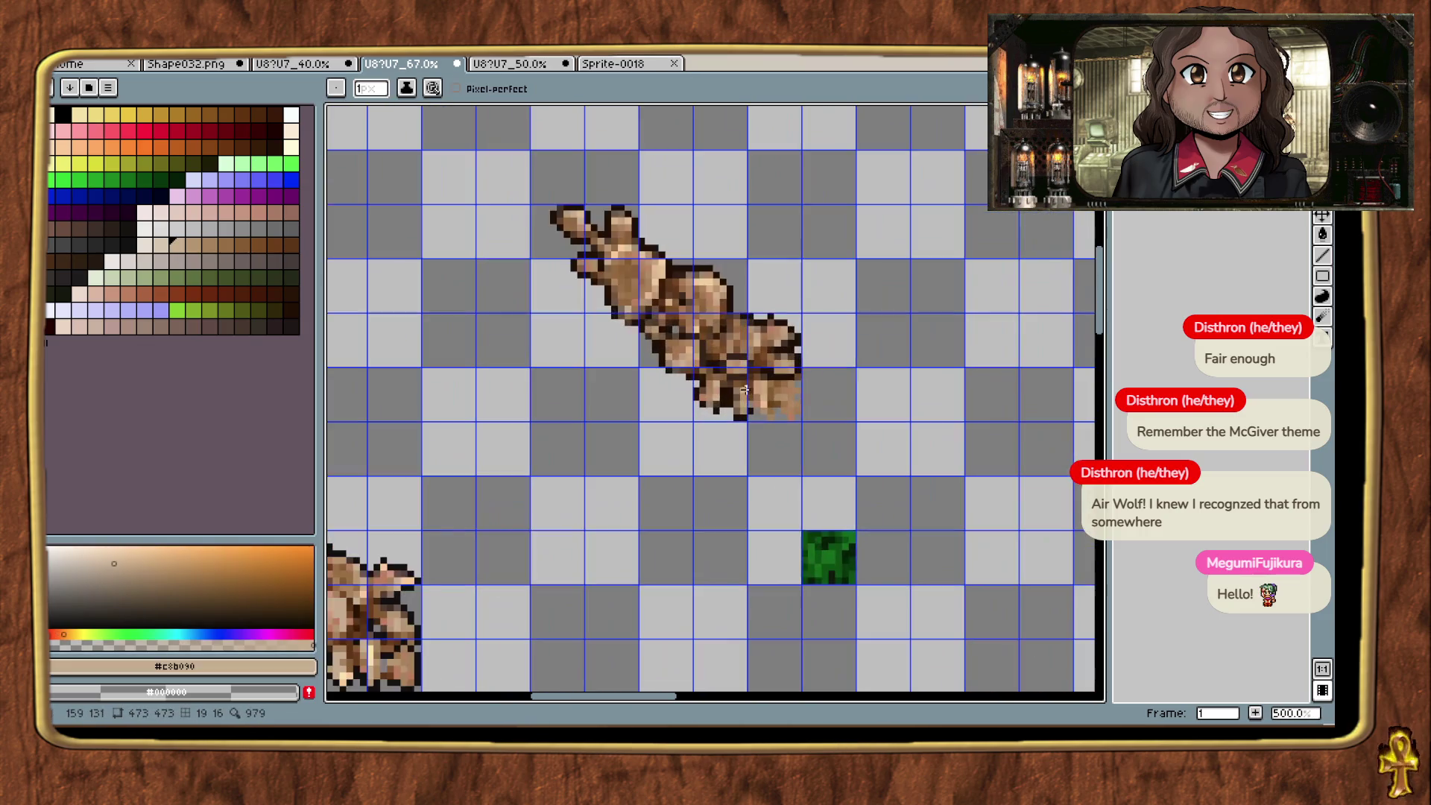
Step: Move the diagonal mushroom sprite down-right so its base rests on the grass square
{"action": "key", "text": "m"}
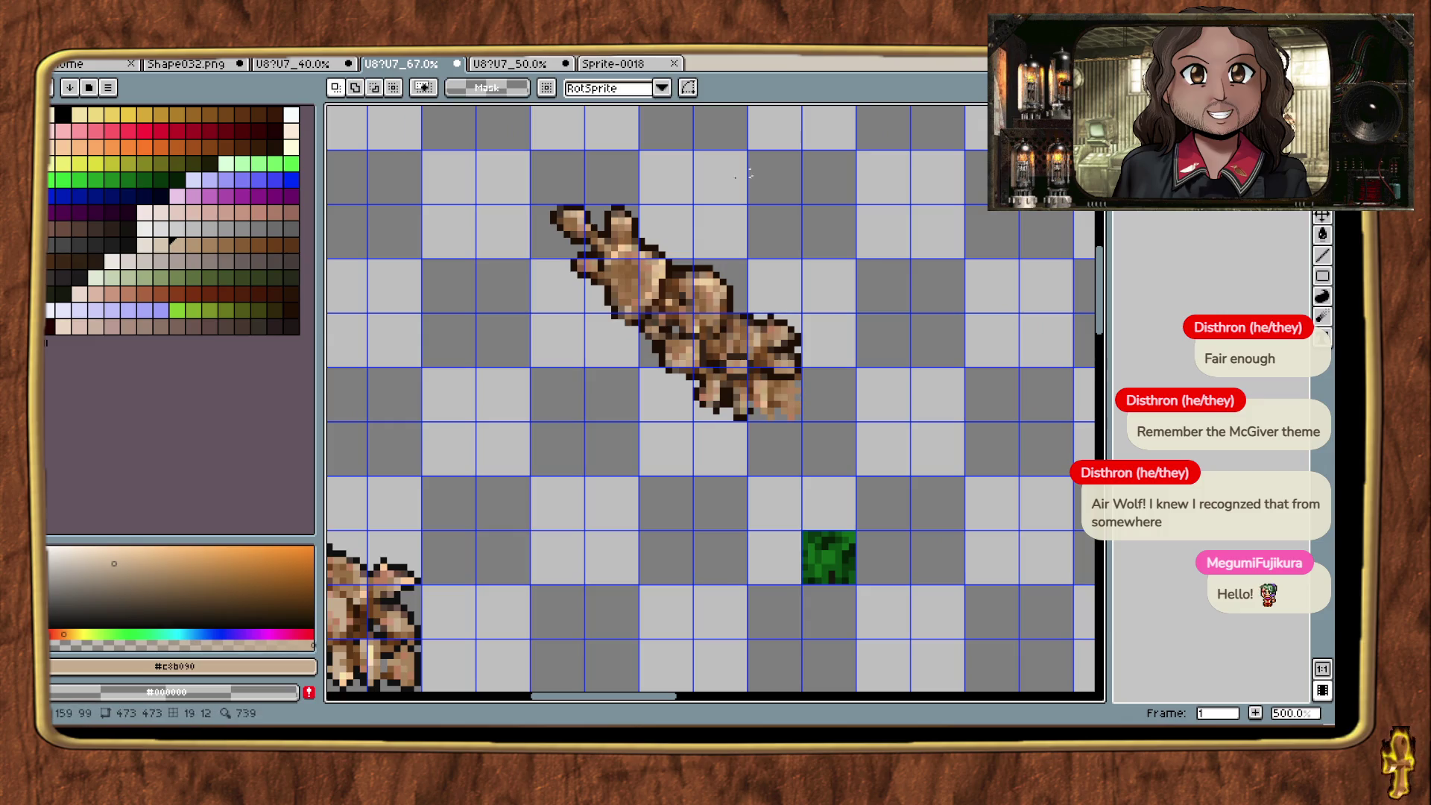
{"action": "mouse_move", "coordinate": [552, 207]}
{"action": "left_mouse_down"}
{"action": "mouse_move", "coordinate": [798, 415]}
{"action": "mouse_move", "coordinate": [831, 580]}
{"action": "mouse_move", "coordinate": [843, 561]}
{"action": "left_mouse_up"}
{"action": "left_click", "coordinate": [930, 540]}
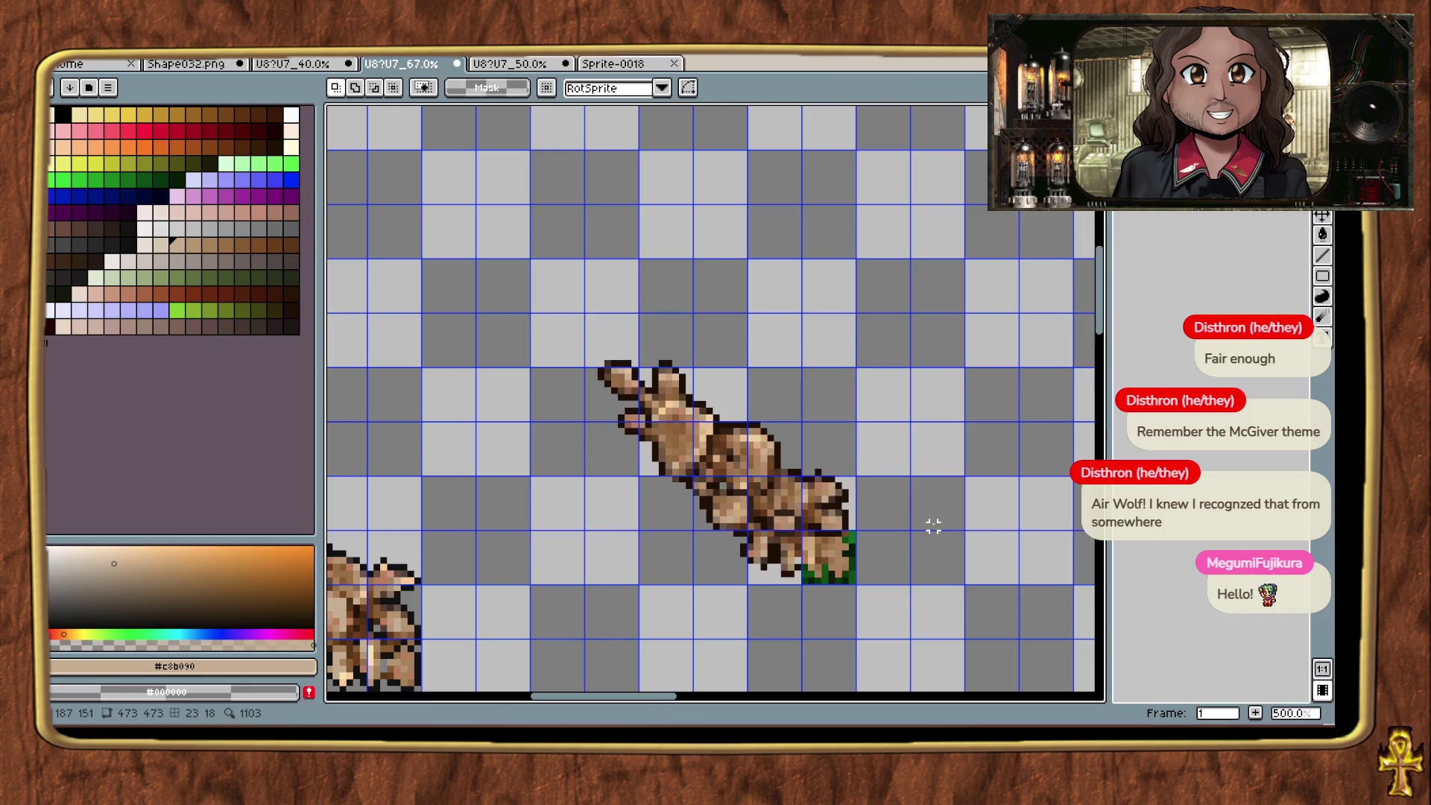
{"action": "left_click_drag", "start_coordinate": [933, 526], "coordinate": [906, 424]}
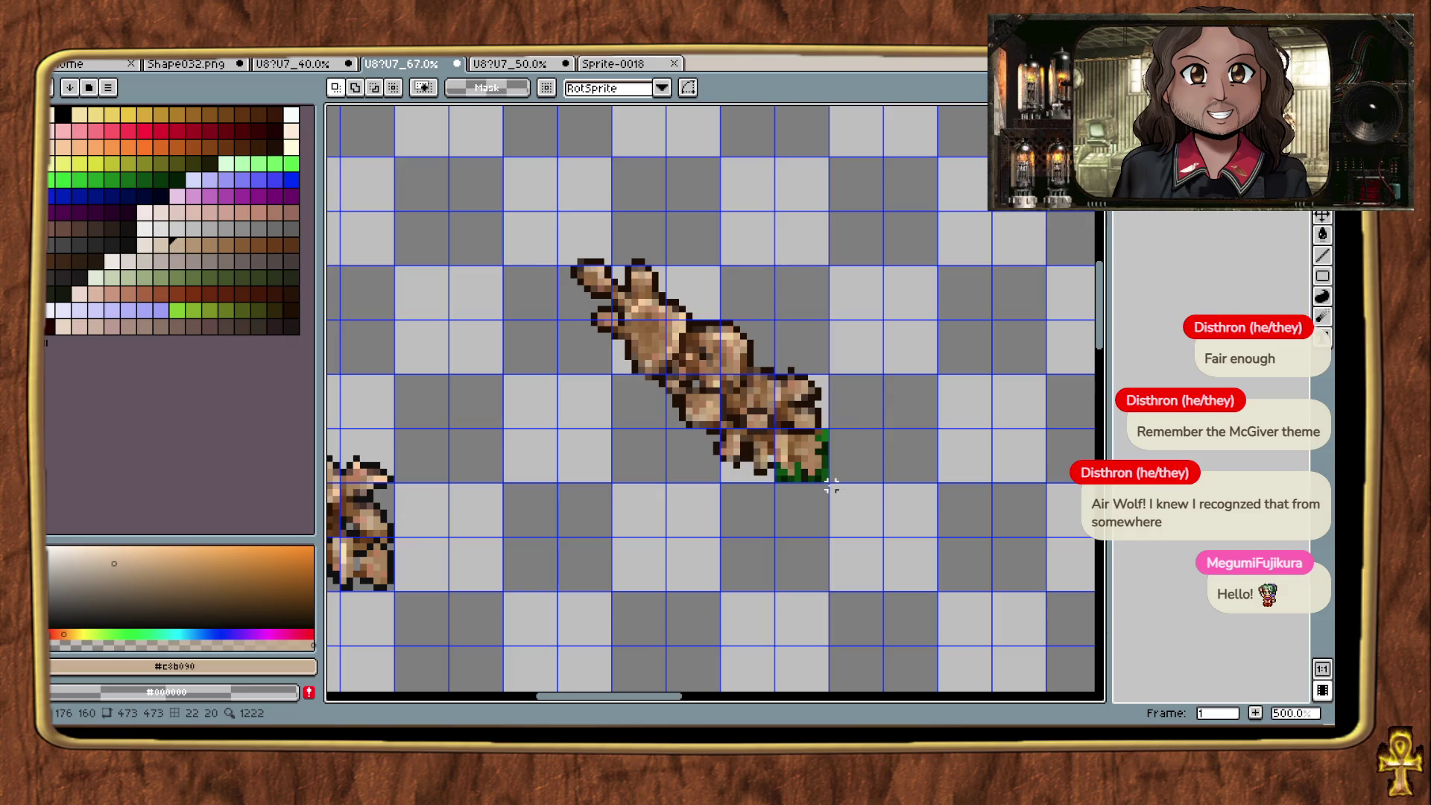
{"action": "mouse_move", "coordinate": [824, 478]}
{"action": "left_mouse_down"}
{"action": "mouse_move", "coordinate": [566, 287]}
{"action": "mouse_move", "coordinate": [567, 254]}
{"action": "left_mouse_up"}
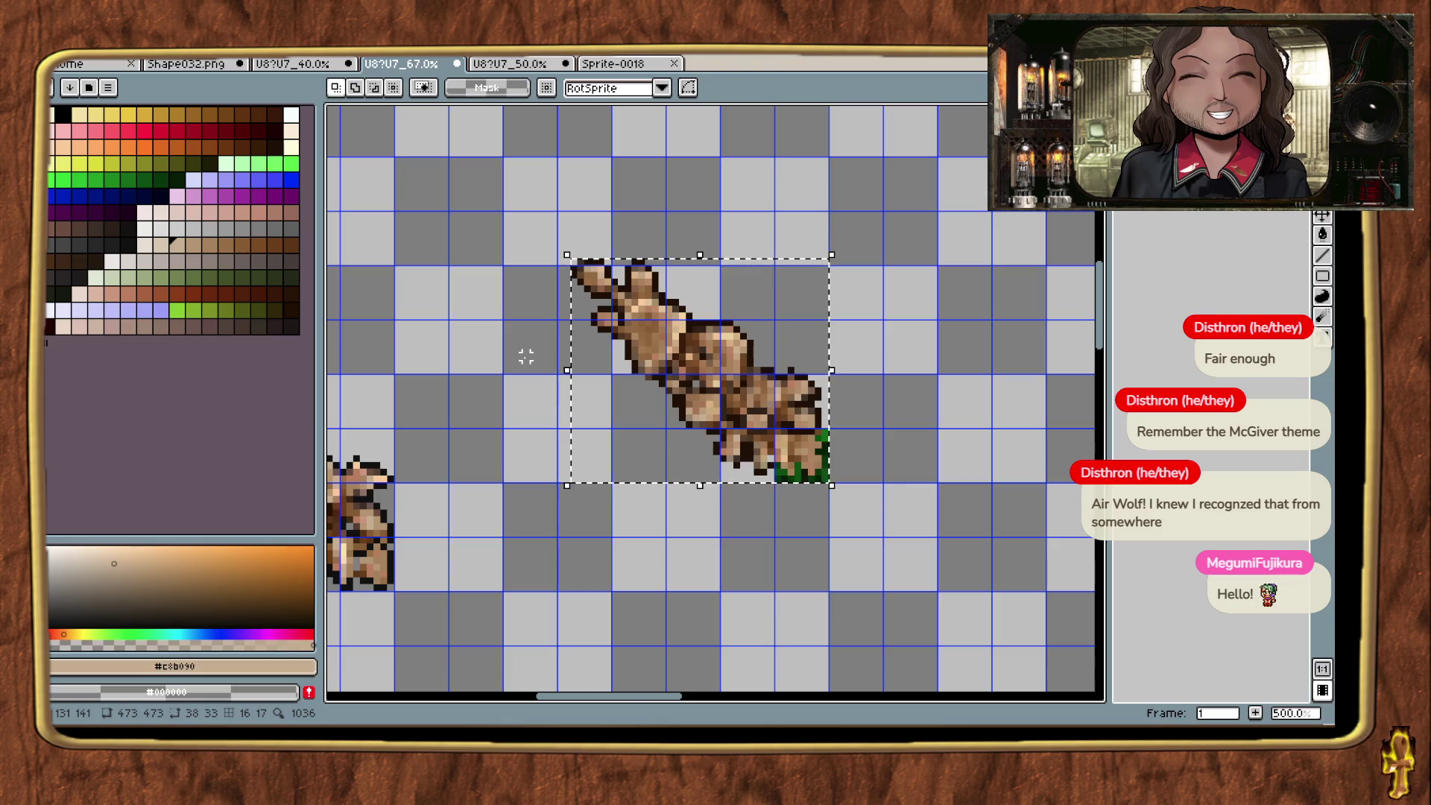
{"action": "left_click", "coordinate": [506, 330]}
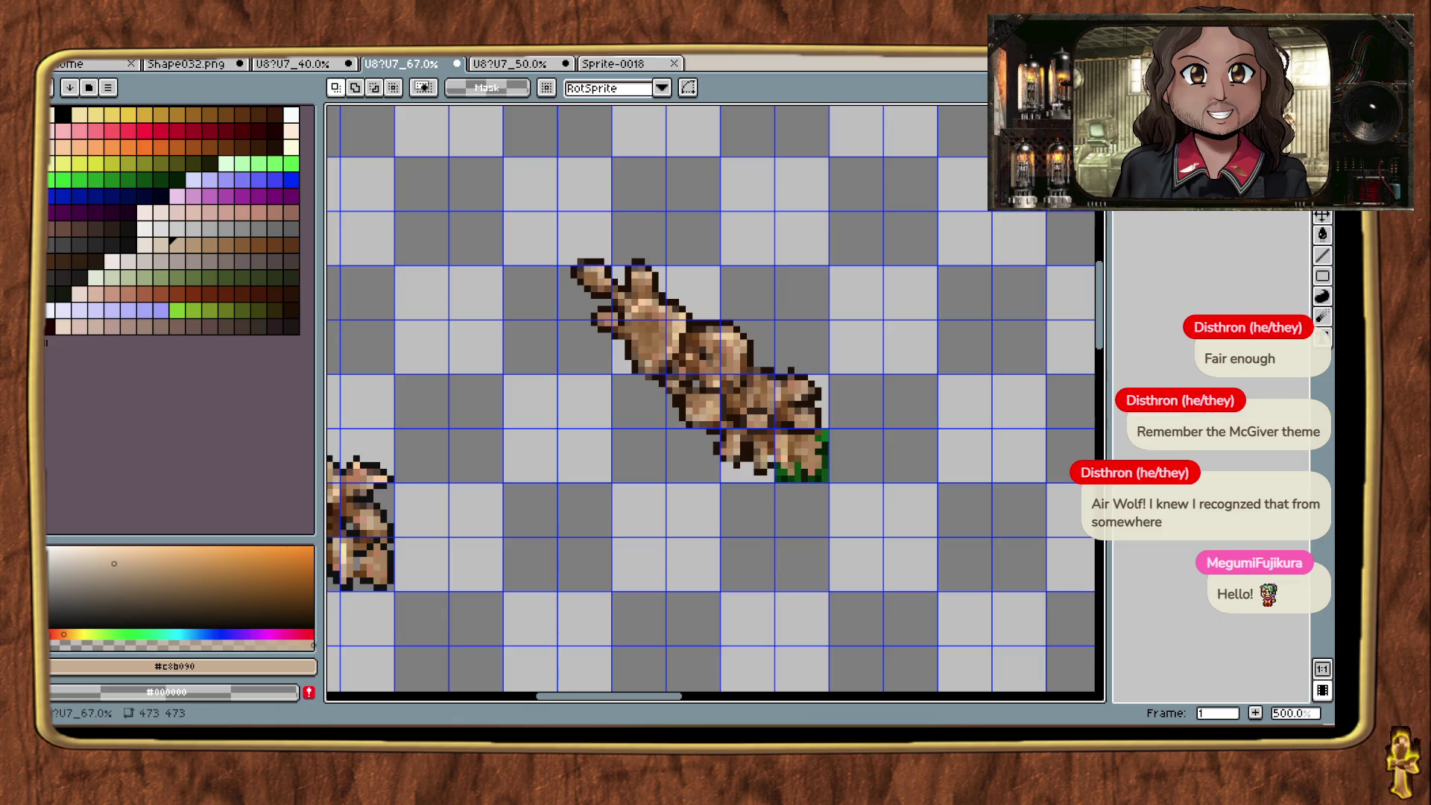
{"action": "left_click", "coordinate": [108, 87]}
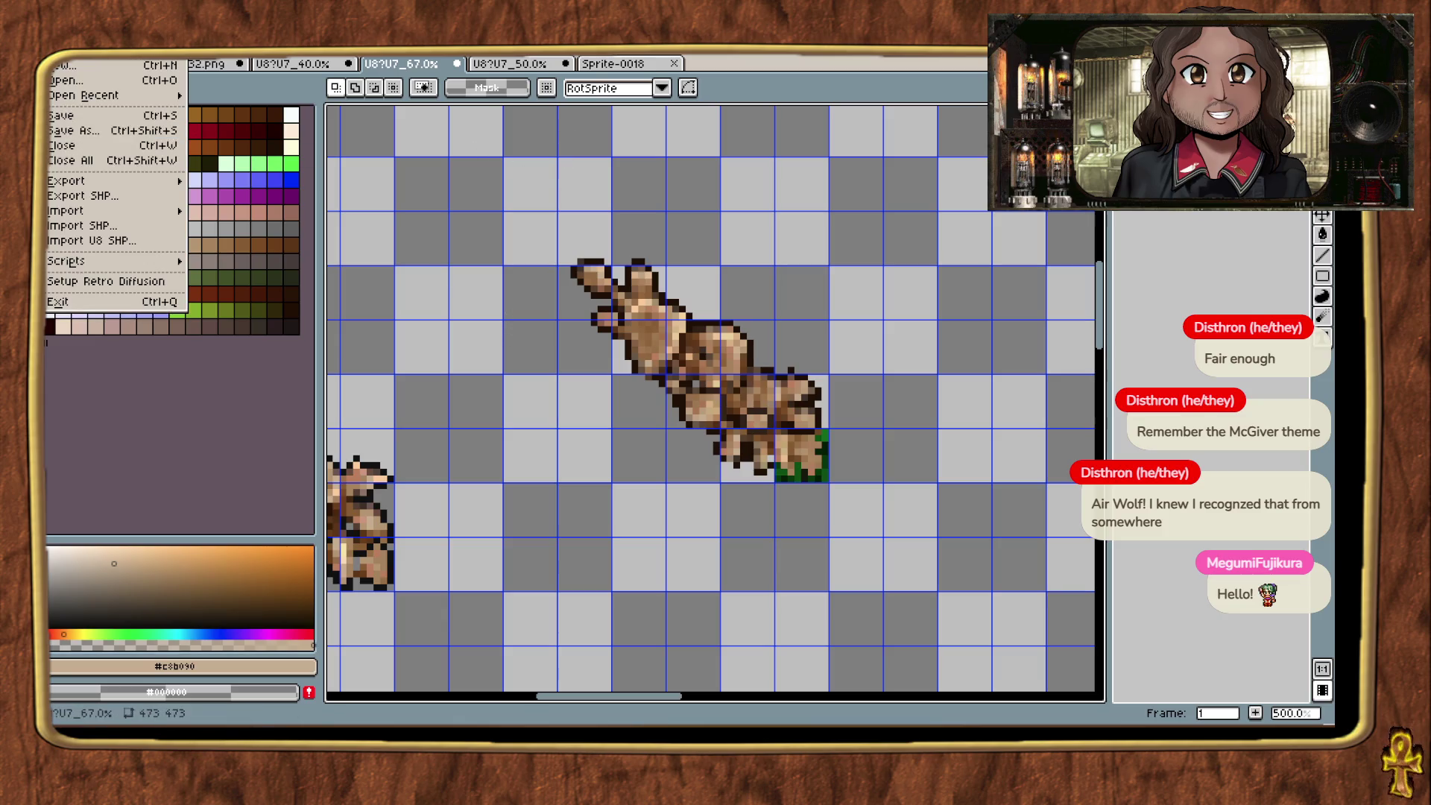
Step: Make a new sprite from the mushroom selected together with its grass square
{"action": "left_click", "coordinate": [571, 259]}
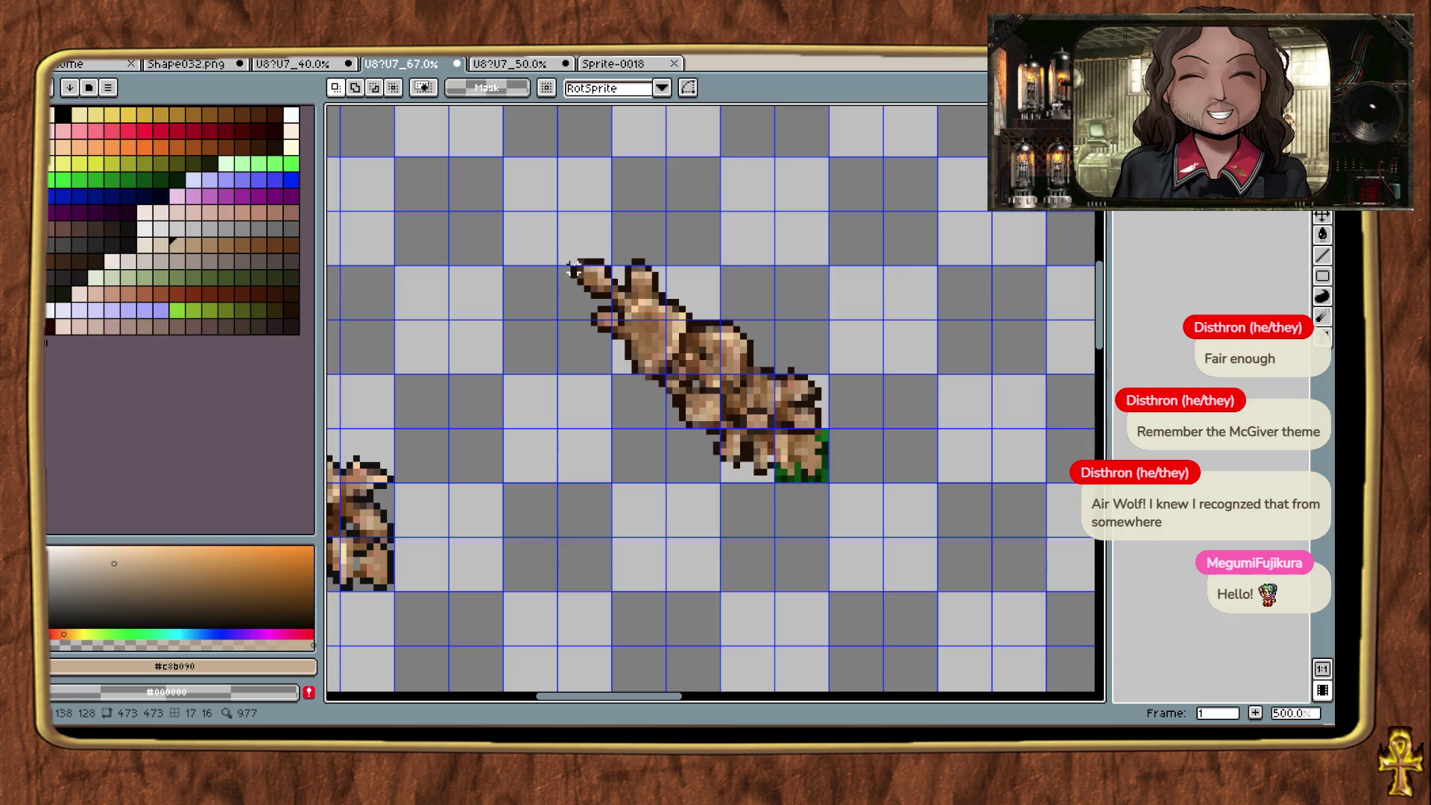
{"action": "mouse_move", "coordinate": [571, 260]}
{"action": "left_mouse_down"}
{"action": "mouse_move", "coordinate": [804, 441]}
{"action": "mouse_move", "coordinate": [830, 489]}
{"action": "left_mouse_up"}
{"action": "key", "text": "ctrl+alt+n"}
Step: Close the 50% mushroom sheet, discarding its changes
{"action": "left_click", "coordinate": [523, 64]}
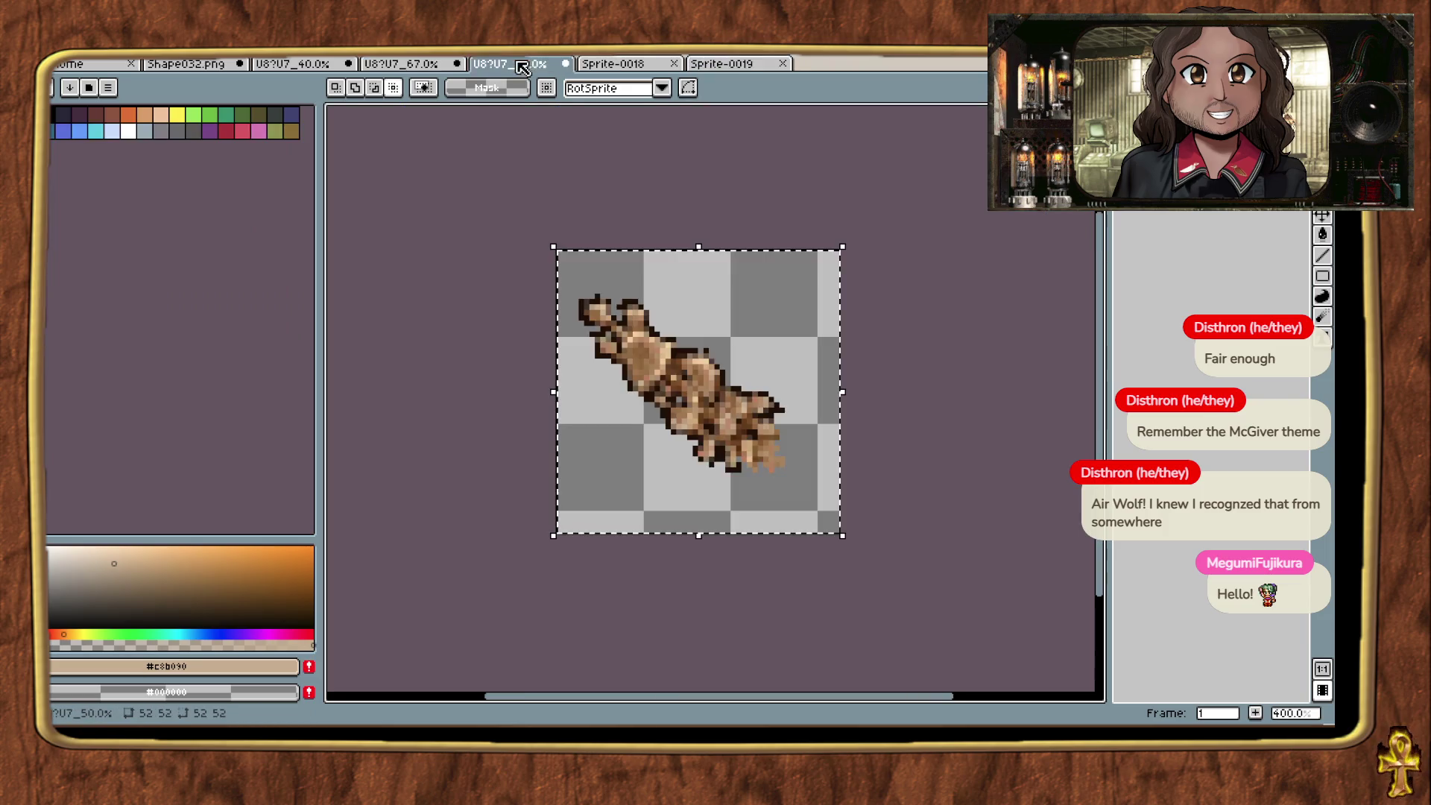
{"action": "left_click", "coordinate": [597, 67]}
{"action": "left_click", "coordinate": [565, 63]}
{"action": "left_click", "coordinate": [692, 422]}
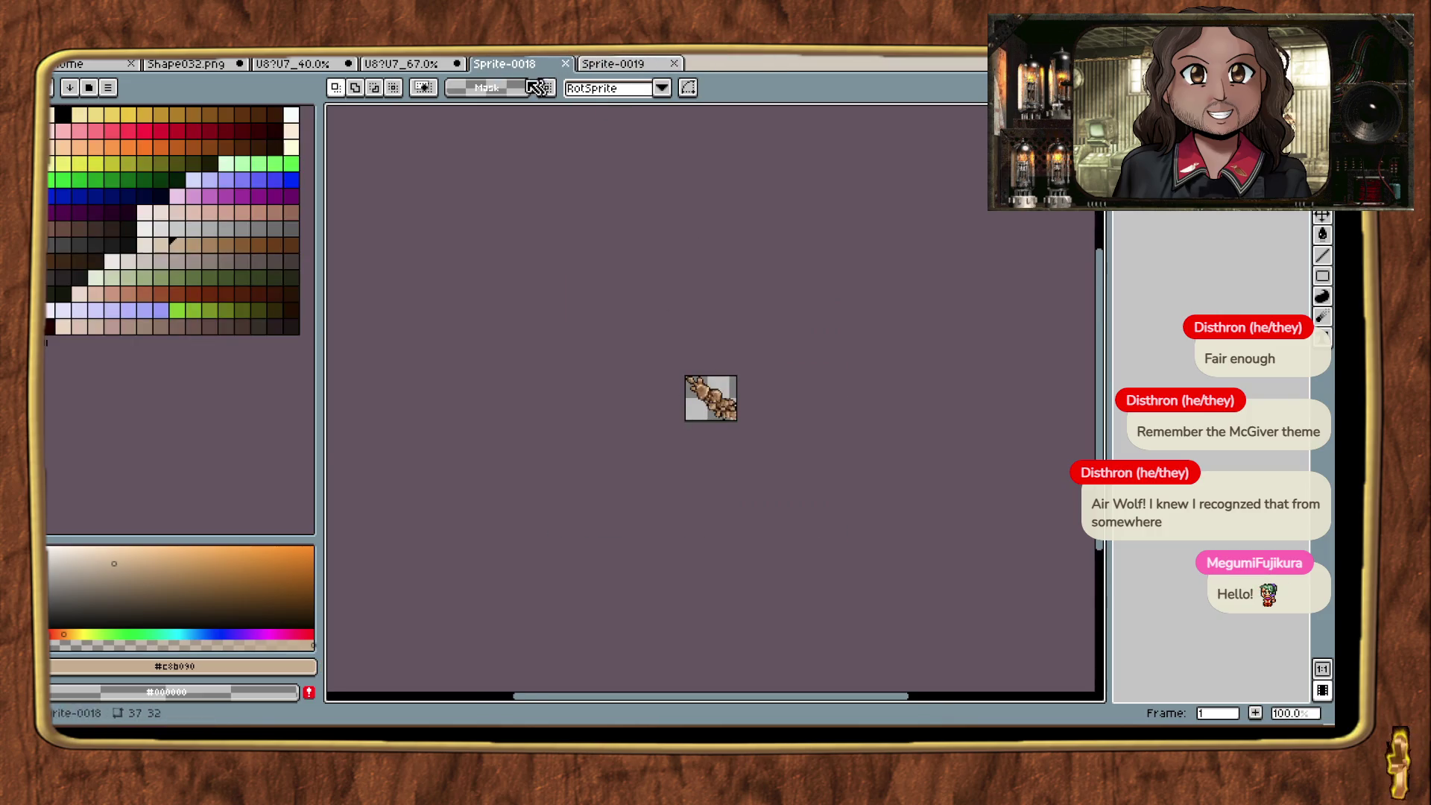
Step: Make a new sprite from the selected left mushroom cluster
{"action": "scroll", "coordinate": [682, 419], "scroll_direction": "up", "scroll_amount": 5}
{"action": "left_click_drag", "start_coordinate": [682, 419], "coordinate": [972, 382]}
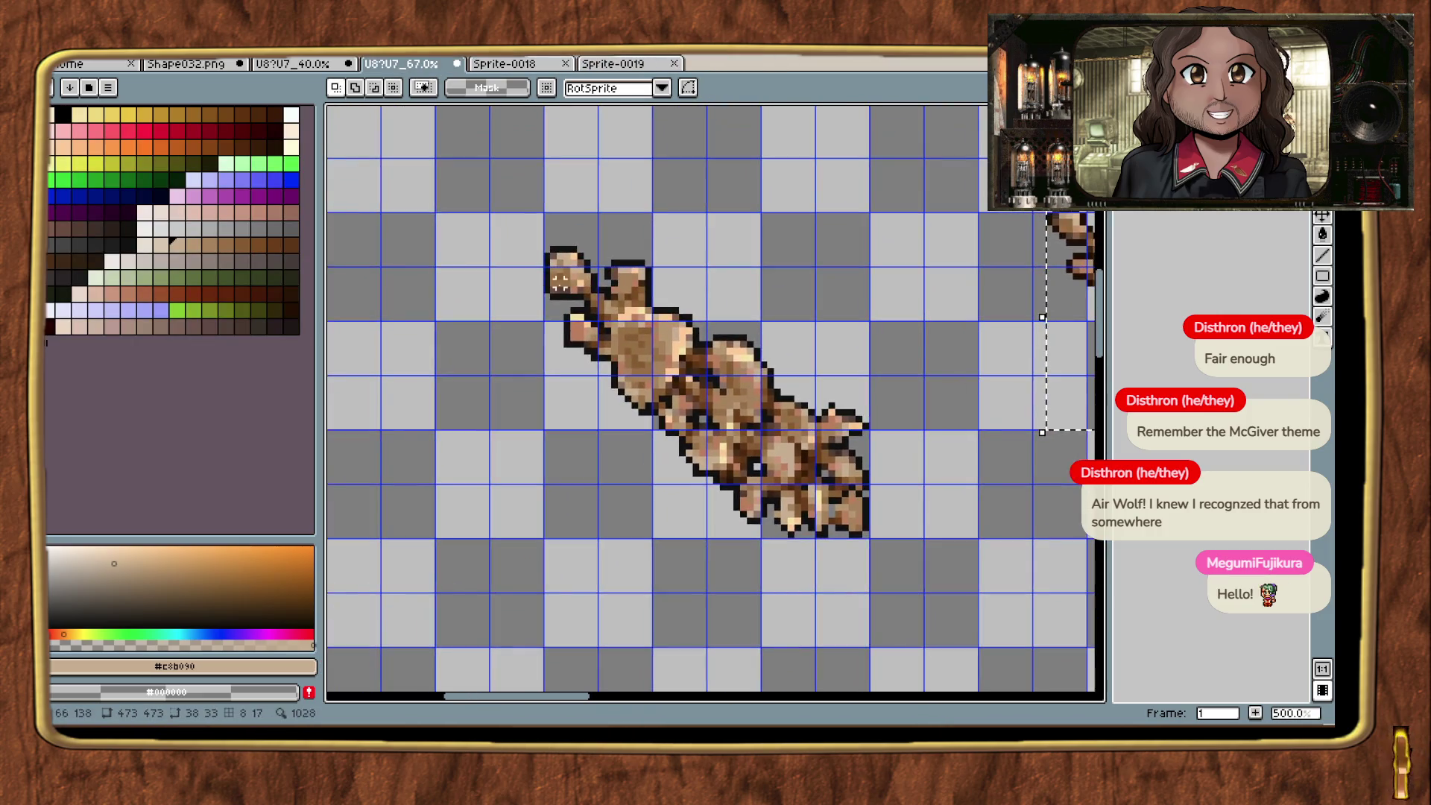
{"action": "mouse_move", "coordinate": [548, 248]}
{"action": "left_mouse_down"}
{"action": "mouse_move", "coordinate": [879, 494]}
{"action": "mouse_move", "coordinate": [872, 540]}
{"action": "left_mouse_up"}
{"action": "key", "text": "ctrl+alt+n"}
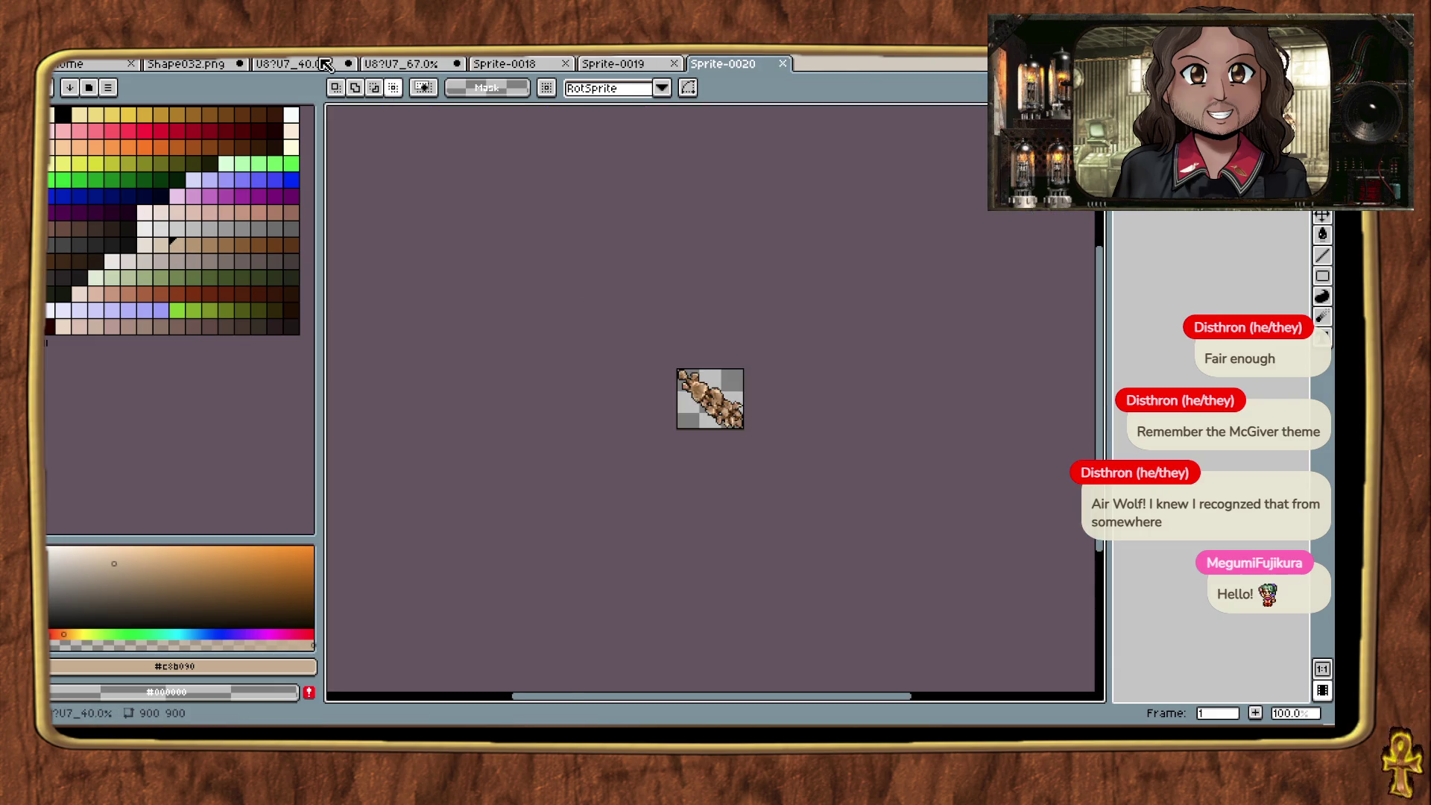
Step: Bring up the 40% sprite sheet, cancelling the close prompt to keep it open
{"action": "left_click", "coordinate": [326, 64]}
{"action": "scroll", "coordinate": [653, 340], "scroll_direction": "down", "scroll_amount": 5}
{"action": "scroll", "coordinate": [733, 290], "scroll_direction": "up", "scroll_amount": 2}
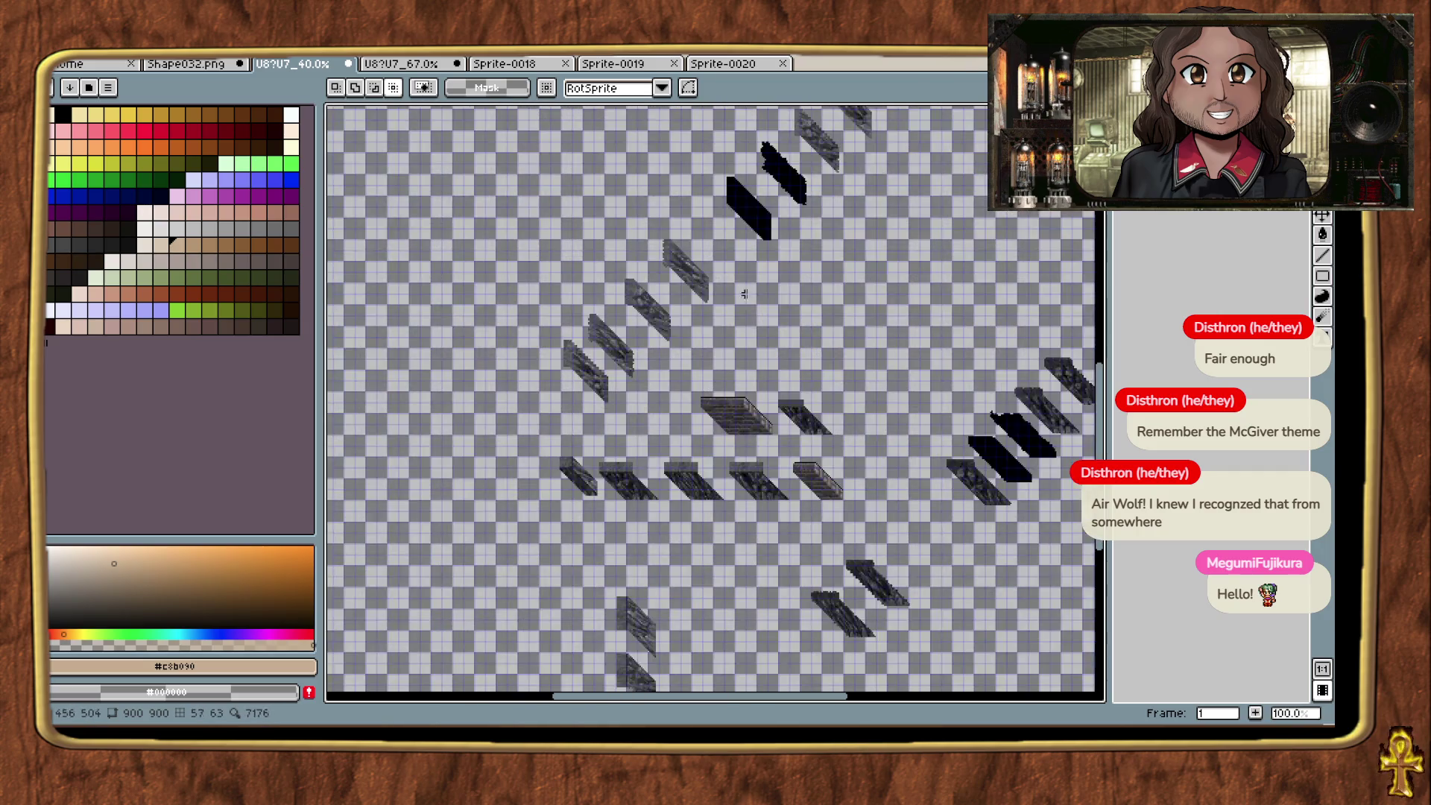
{"action": "left_click_drag", "start_coordinate": [792, 306], "coordinate": [681, 294]}
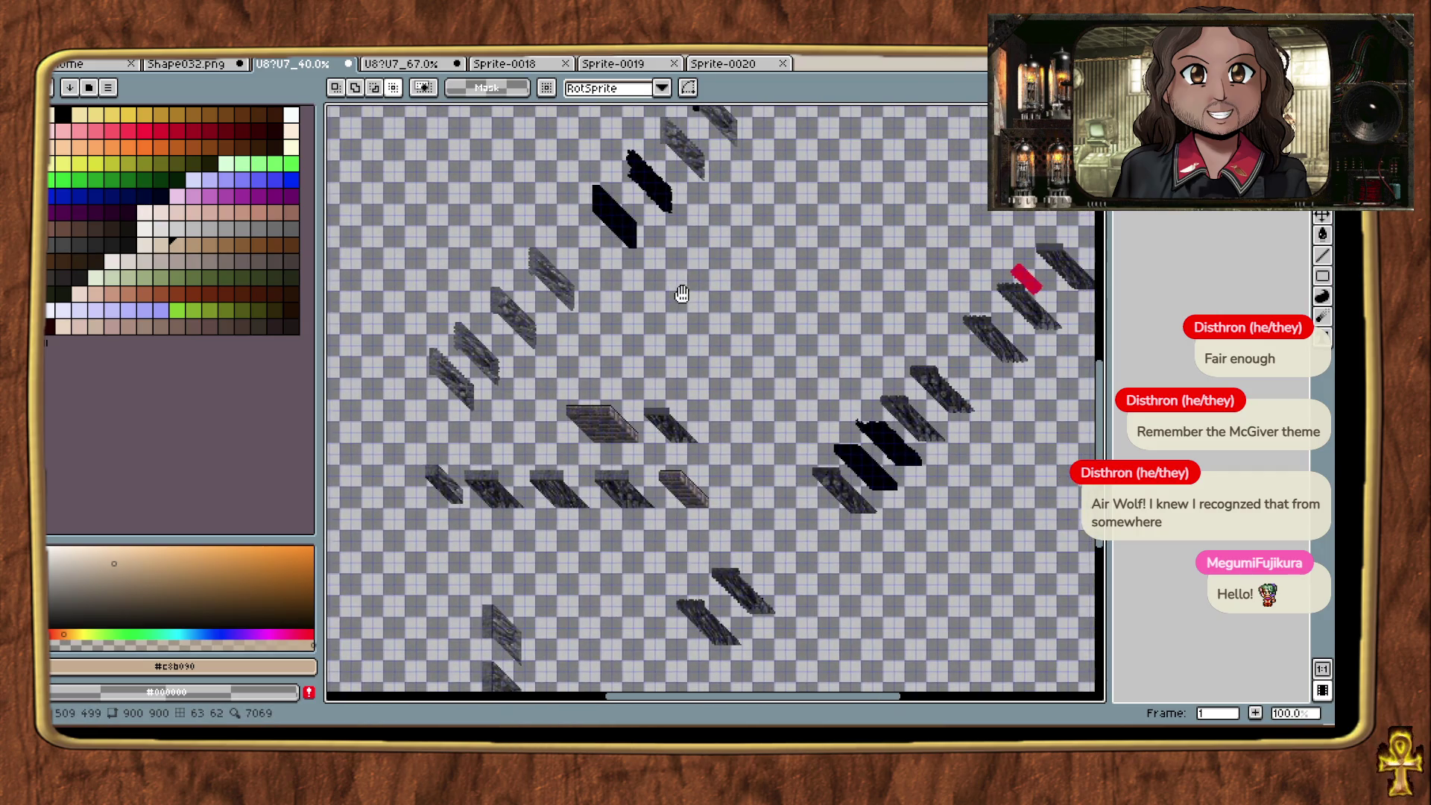
{"action": "left_click", "coordinate": [348, 64]}
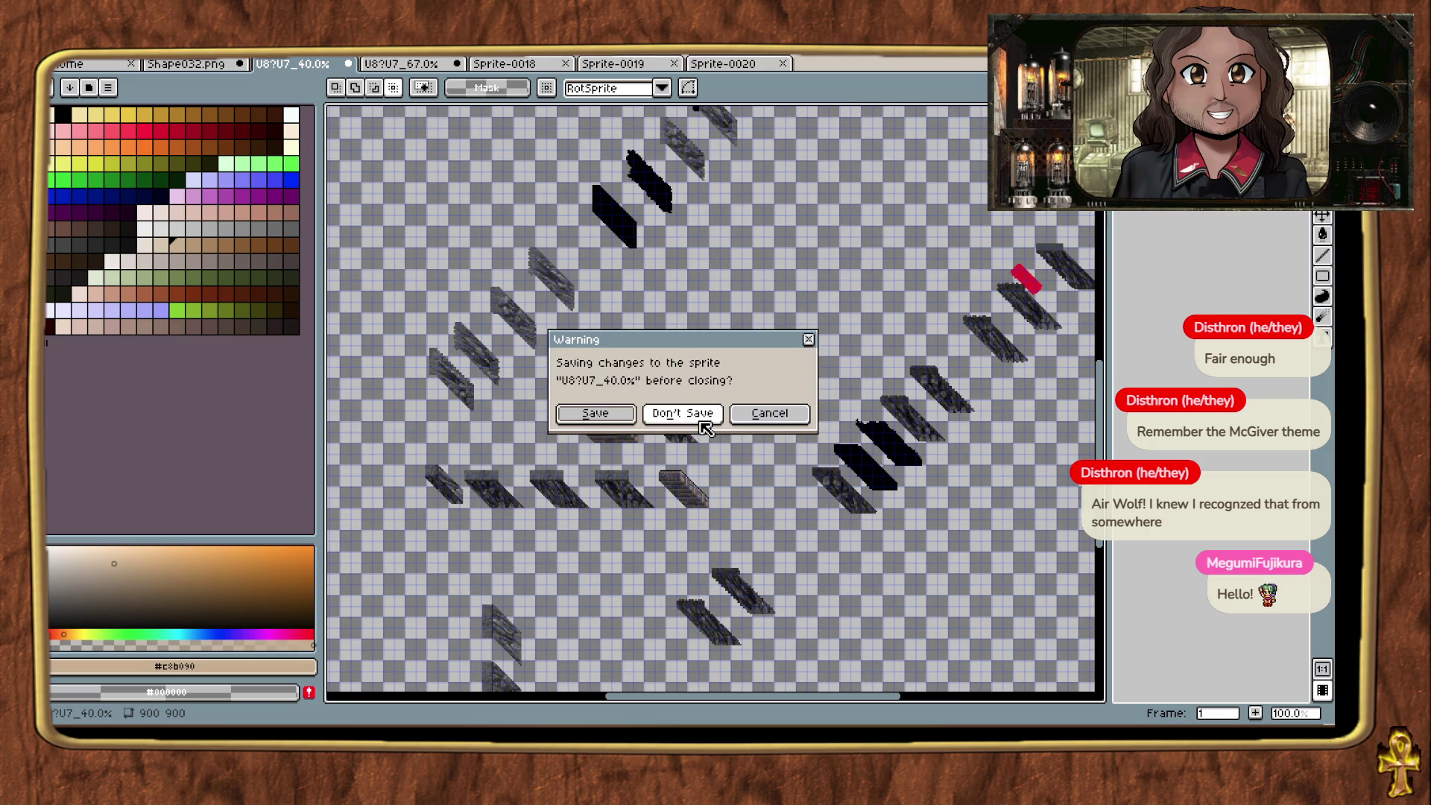
{"action": "left_click", "coordinate": [743, 421]}
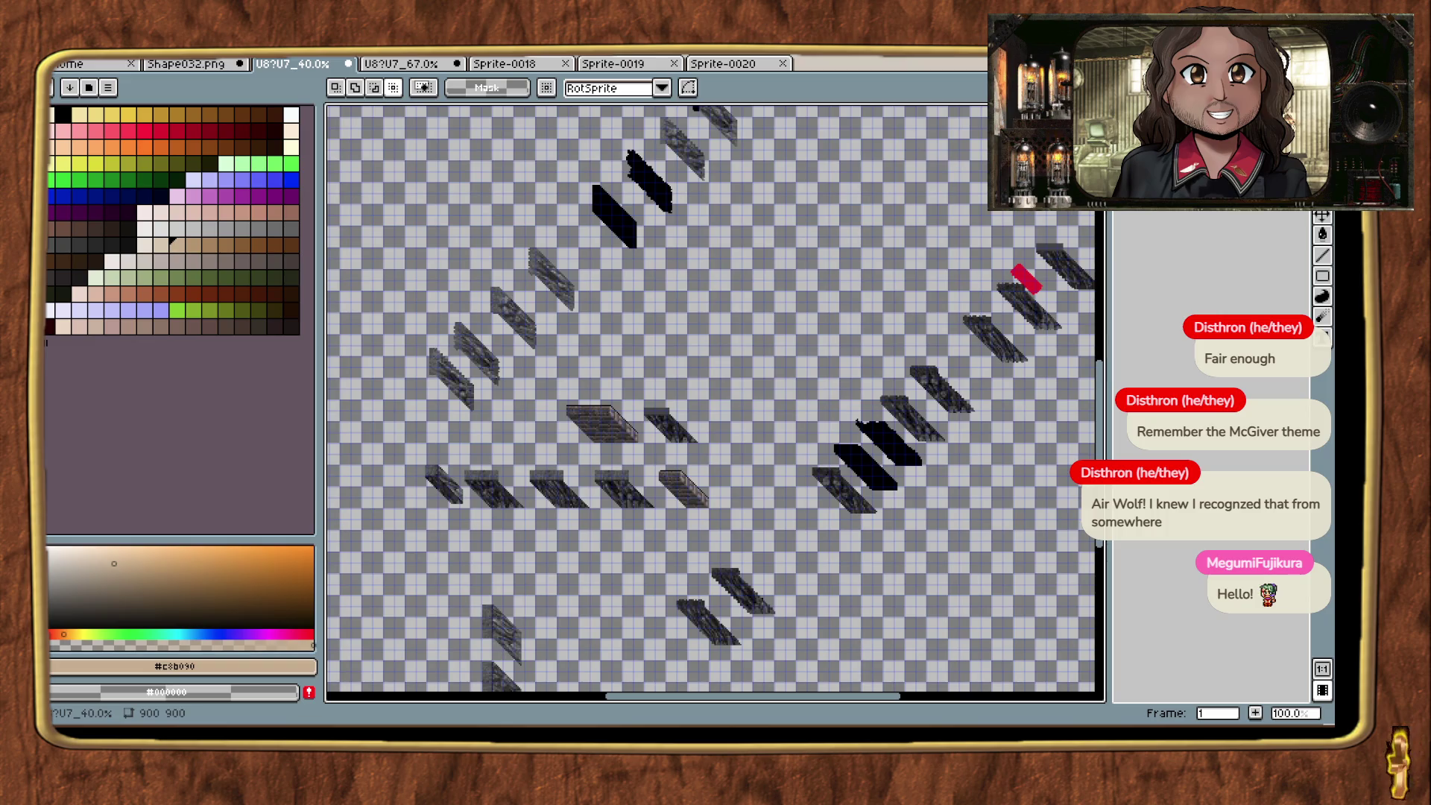
Step: Save the 40% sheet as test.ase in Ultima 8\Shapes\Cliff\U8 and close it
{"action": "left_click", "coordinate": [107, 87]}
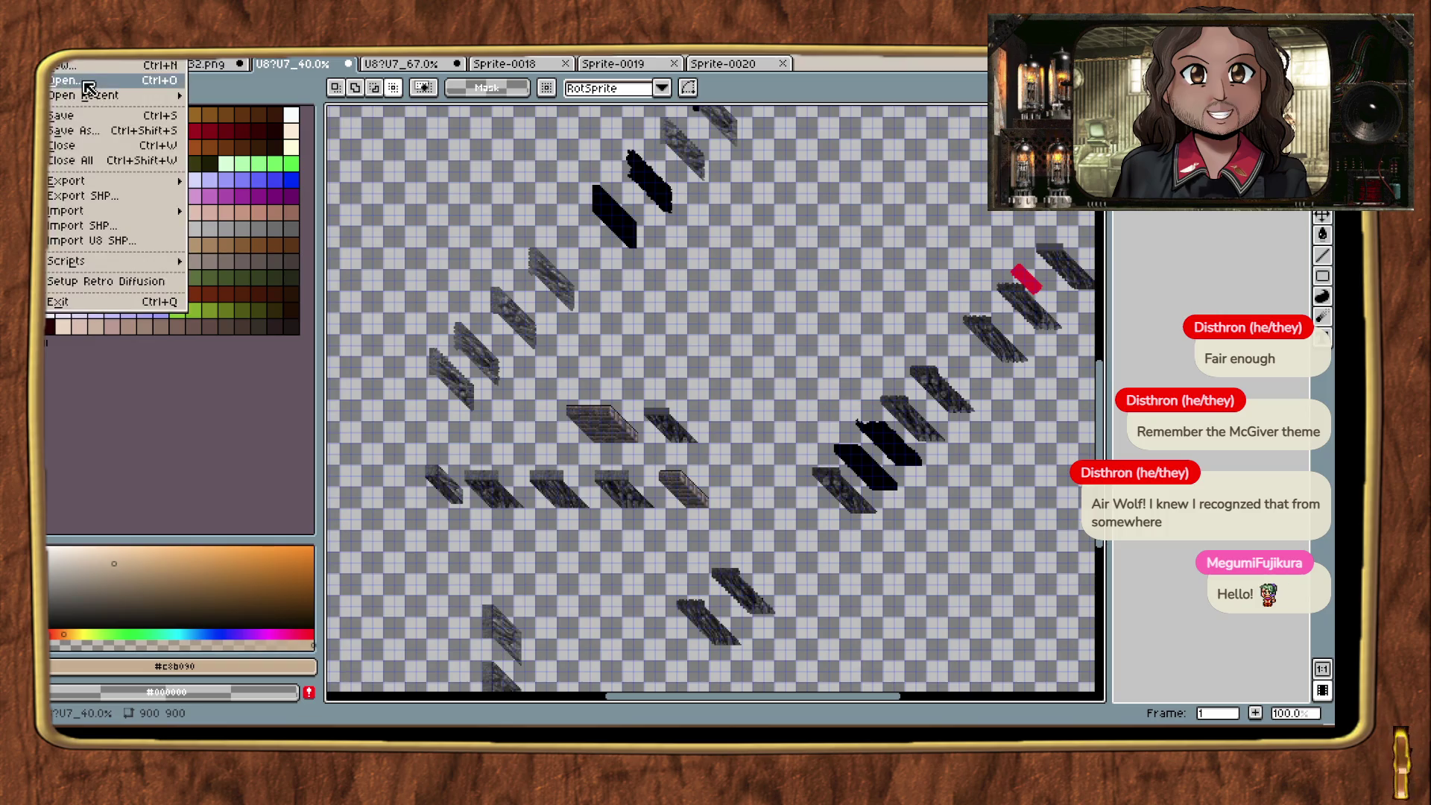
{"action": "left_click", "coordinate": [97, 137]}
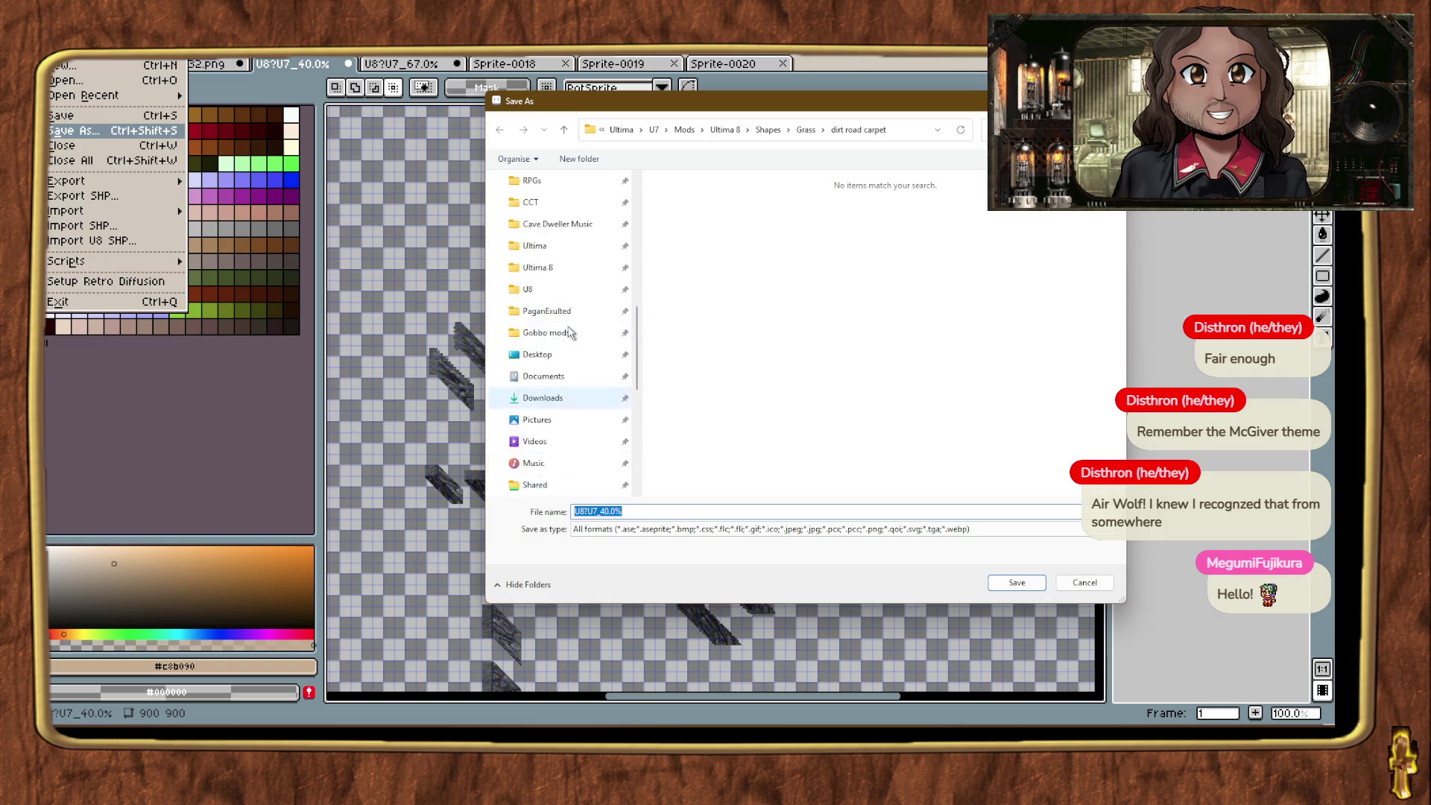
{"action": "scroll", "coordinate": [559, 313], "scroll_direction": "up", "scroll_amount": 1}
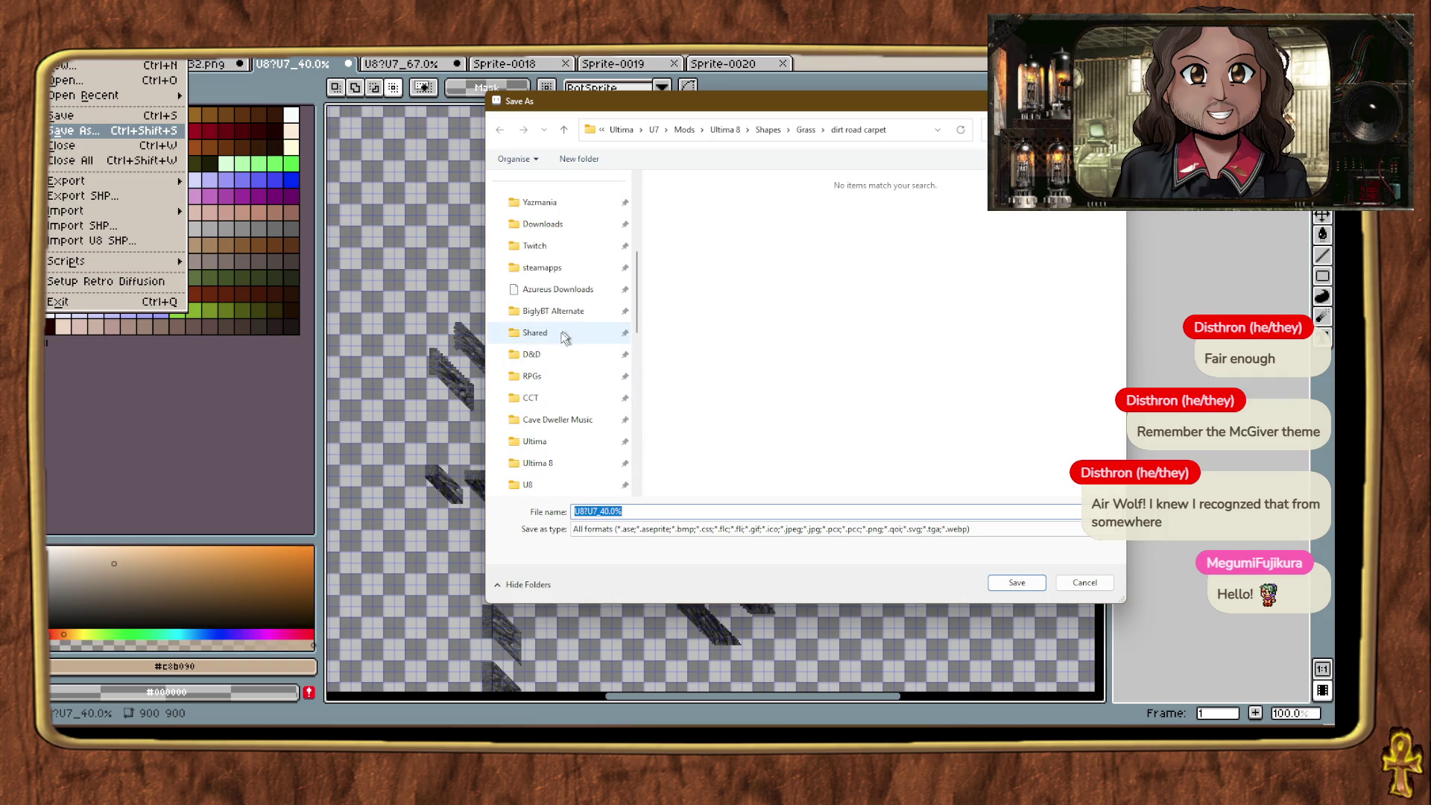
{"action": "left_click", "coordinate": [548, 333]}
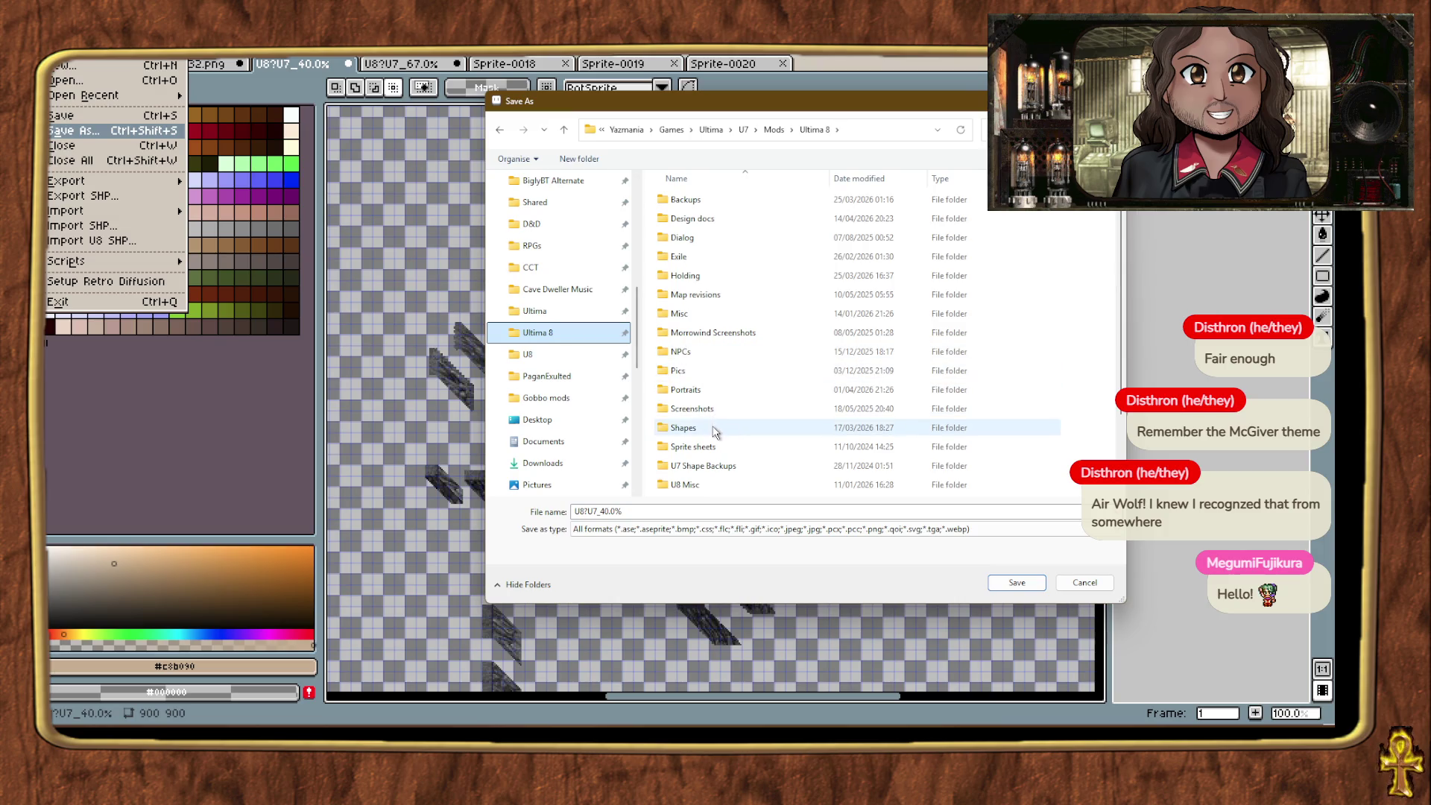
{"action": "double_click", "coordinate": [715, 429]}
{"action": "double_click", "coordinate": [720, 392]}
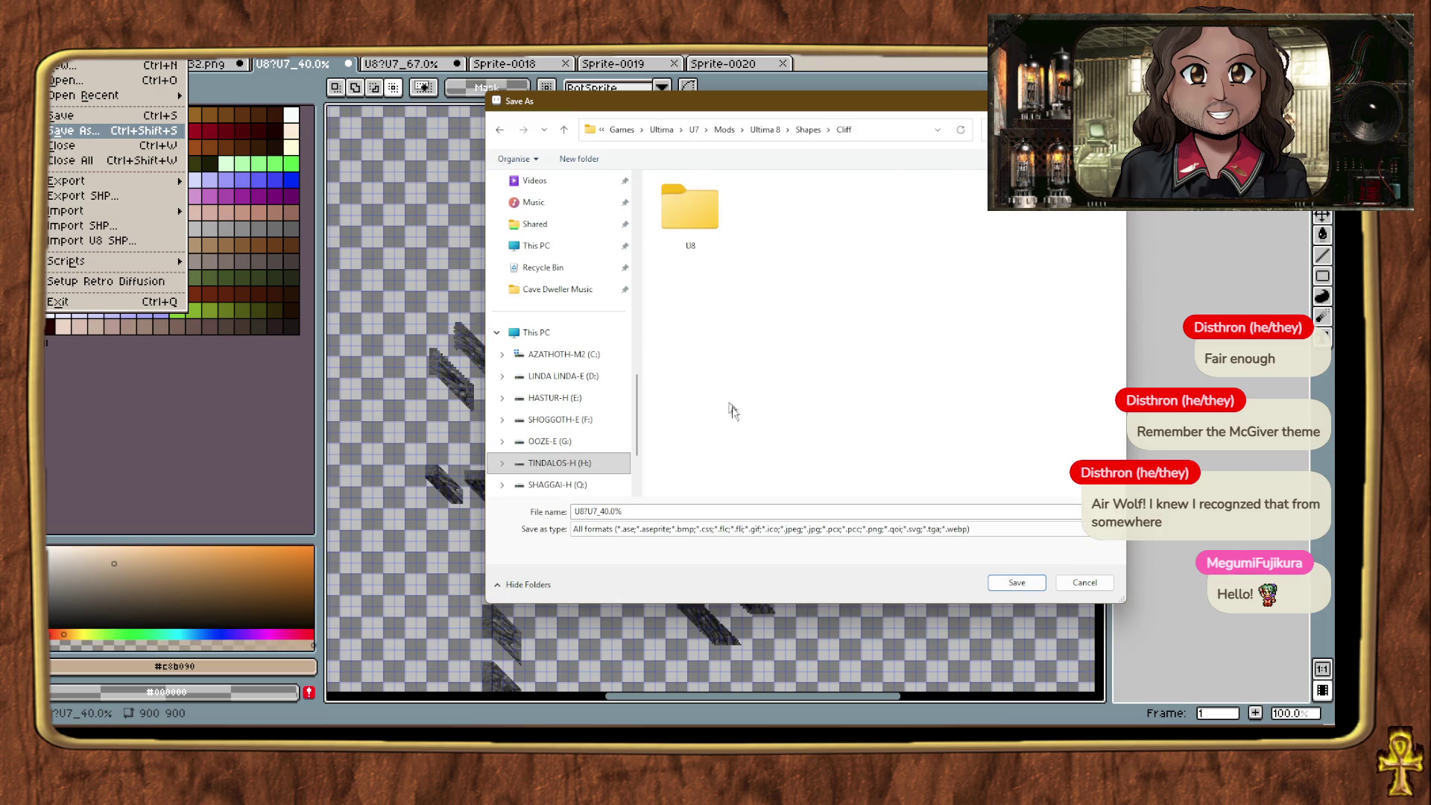
{"action": "double_click", "coordinate": [708, 207]}
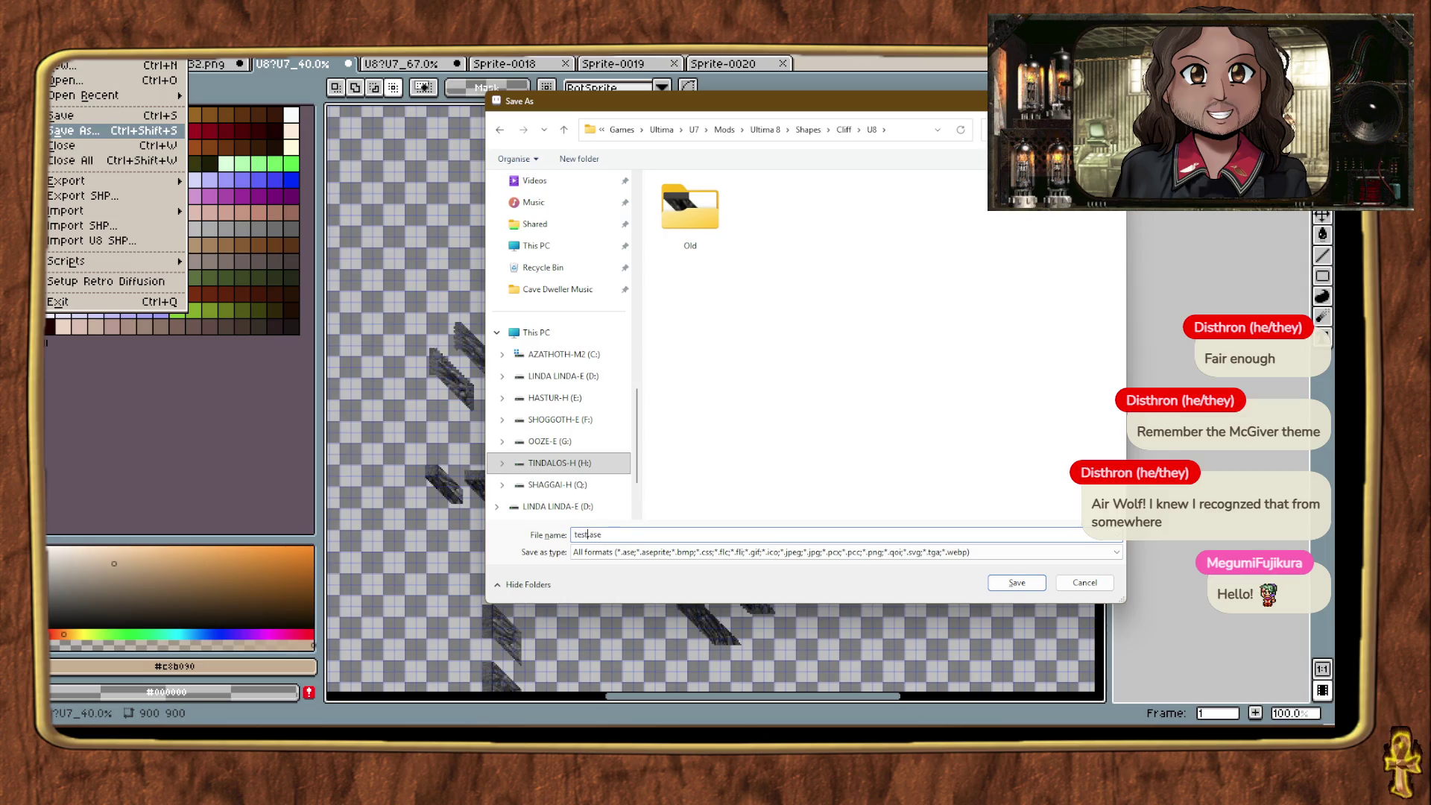
{"action": "key", "text": "Return"}
{"action": "left_click", "coordinate": [350, 65]}
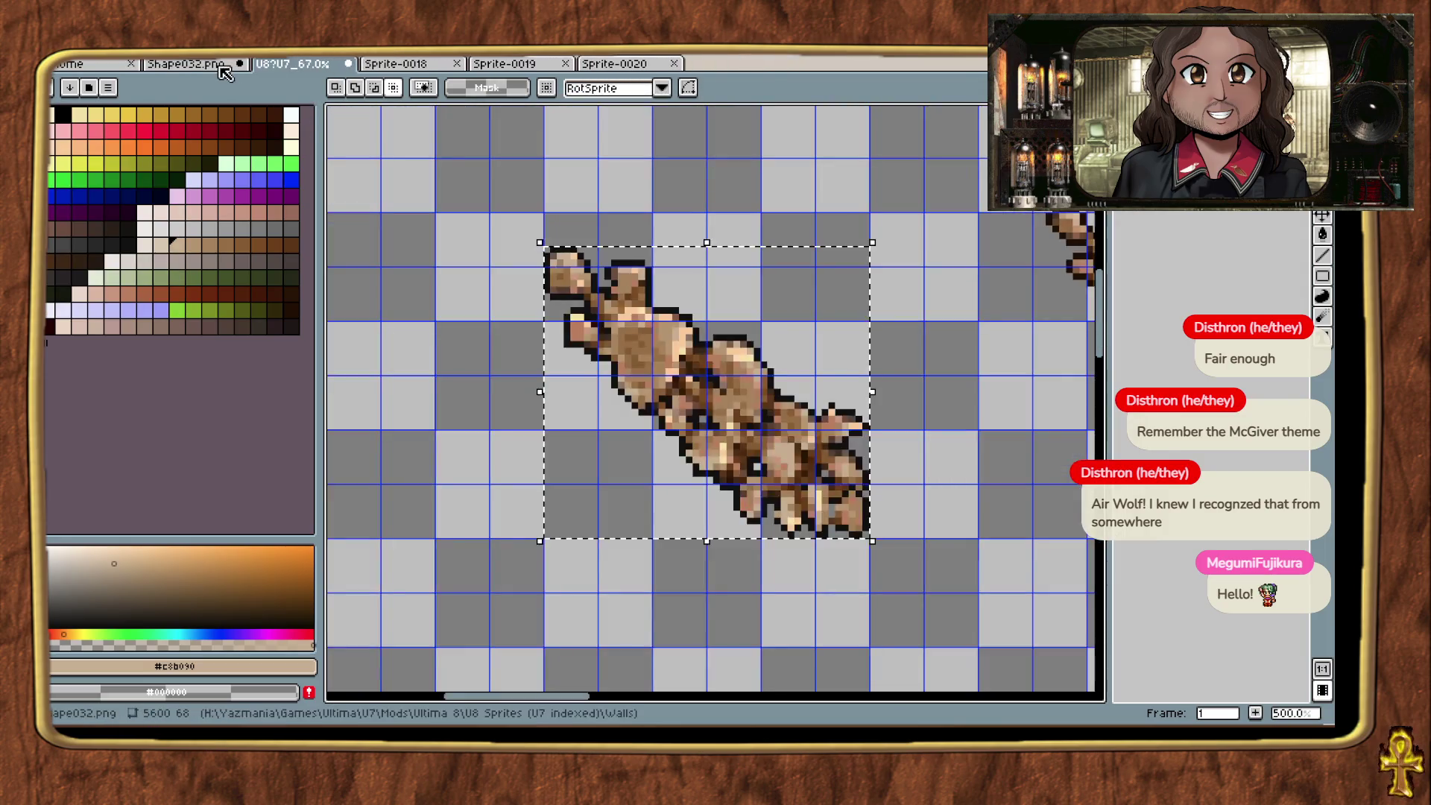
Step: Close Shape032.png without saving its changes
{"action": "left_click", "coordinate": [216, 71]}
{"action": "left_click", "coordinate": [240, 64]}
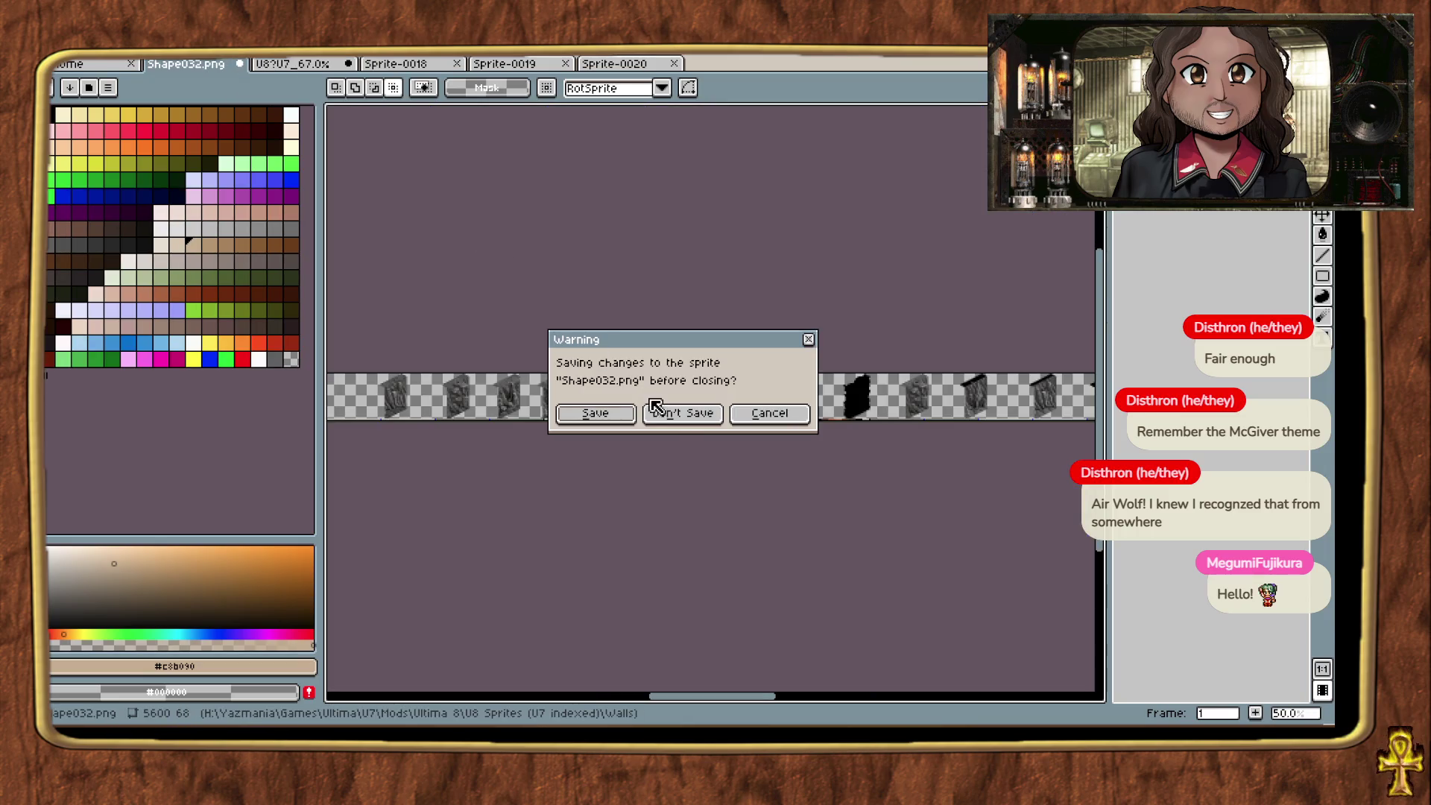
{"action": "left_click", "coordinate": [660, 412]}
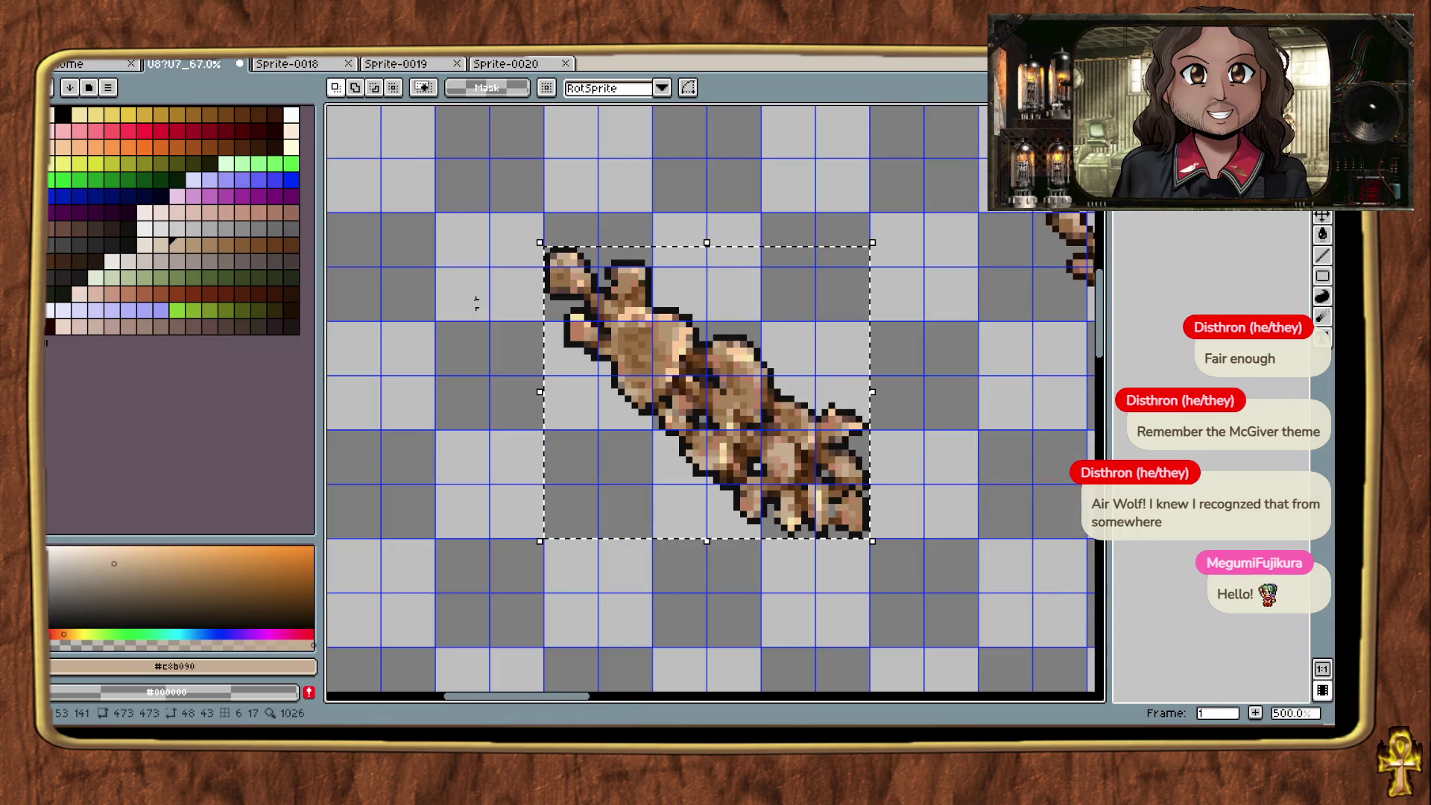
Step: Bring up Sprite-0020 zoomed in and open the Replace Color dialog with Shift+R
{"action": "left_click", "coordinate": [507, 64]}
{"action": "scroll", "coordinate": [737, 423], "scroll_direction": "up", "scroll_amount": 3}
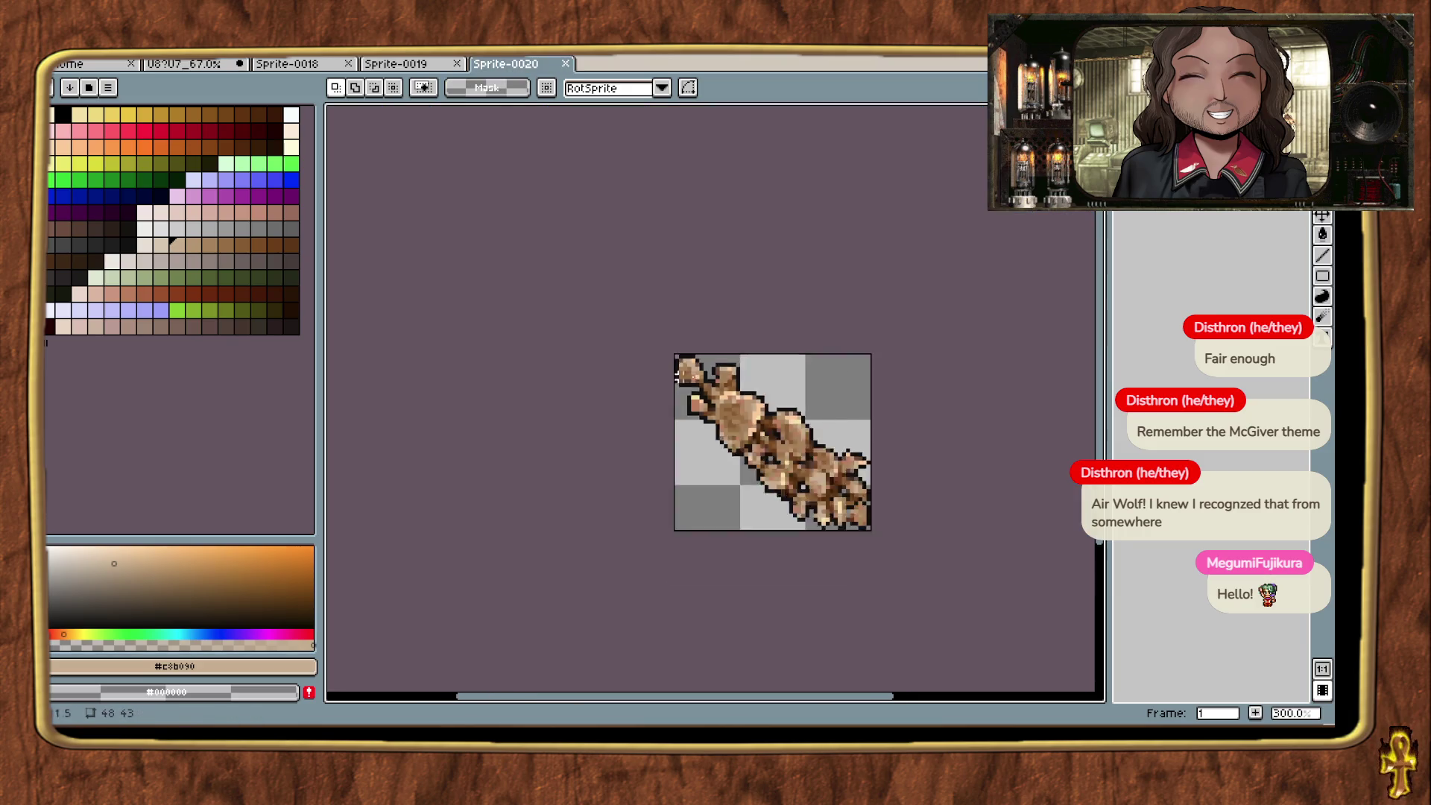
{"action": "left_click_drag", "start_coordinate": [565, 366], "coordinate": [477, 313]}
{"action": "left_click", "coordinate": [269, 65]}
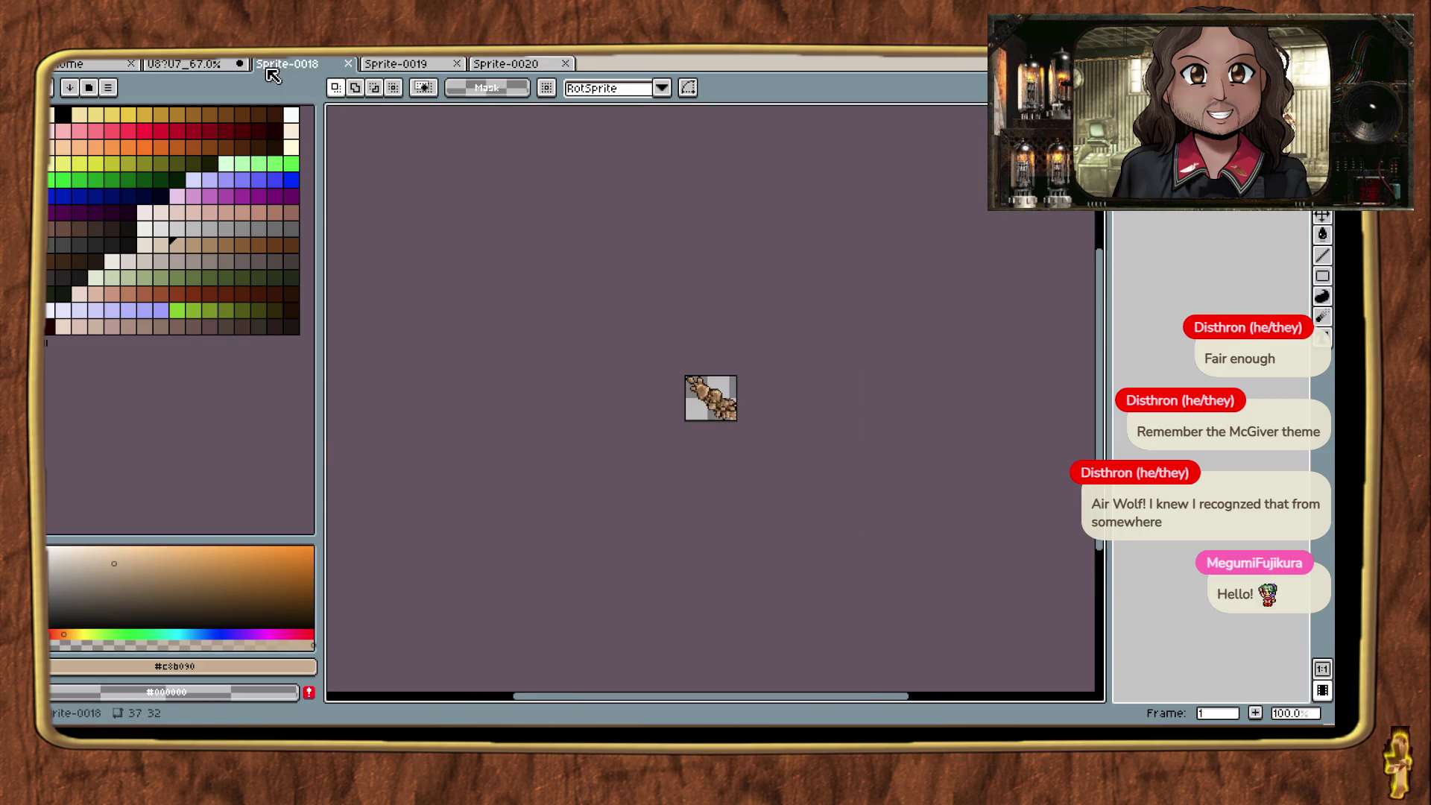
{"action": "left_click", "coordinate": [211, 67]}
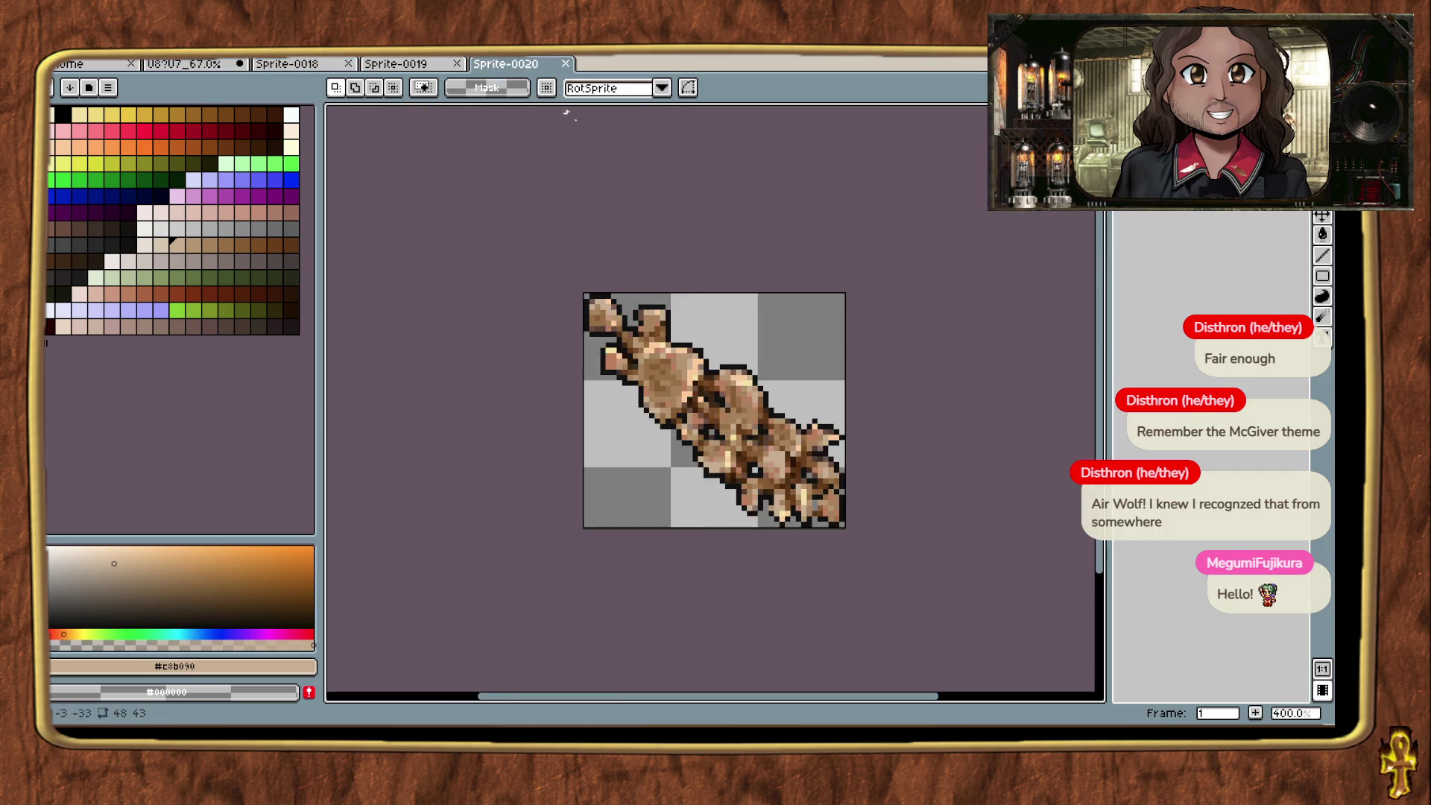
{"action": "left_click", "coordinate": [536, 64]}
{"action": "scroll", "coordinate": [850, 361], "scroll_direction": "up", "scroll_amount": 3}
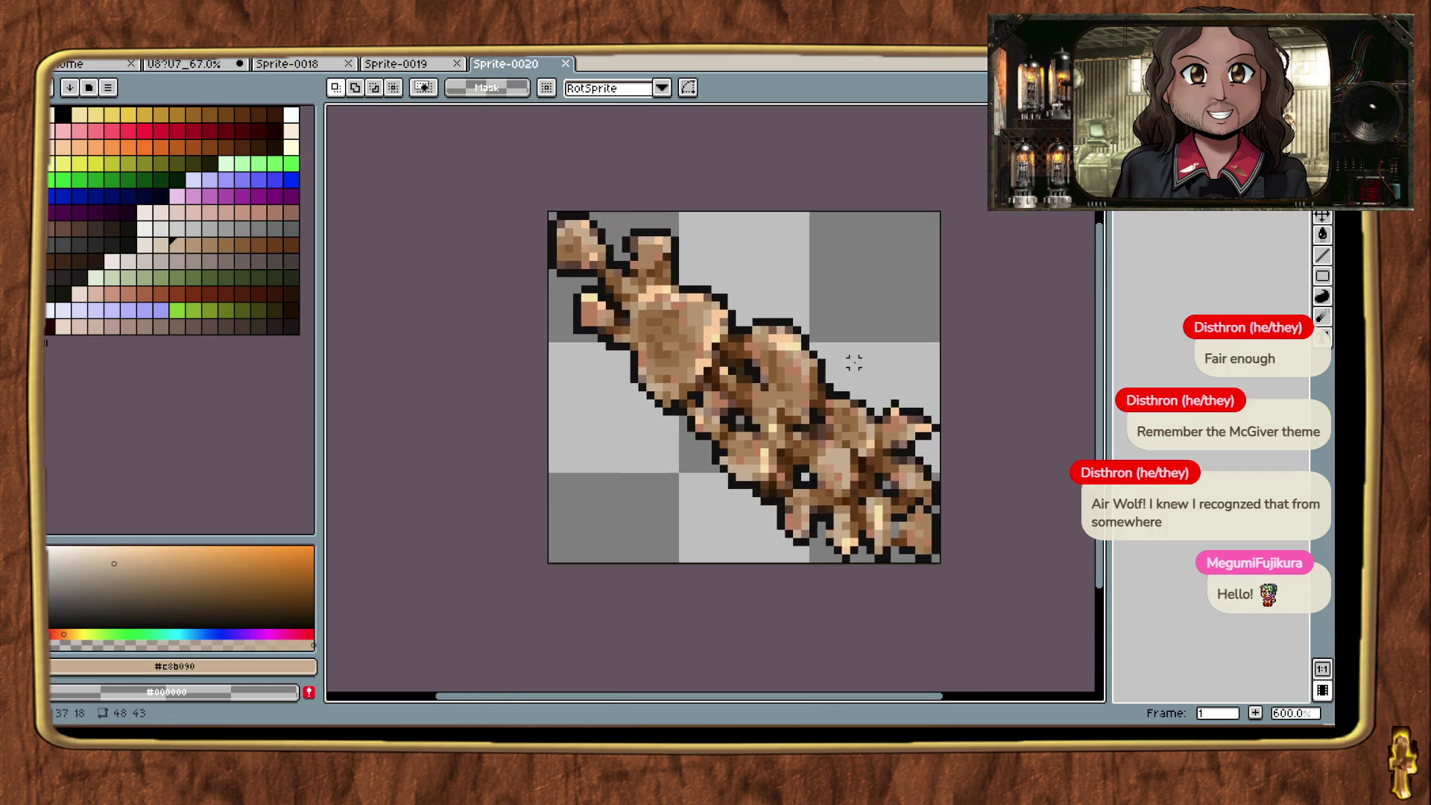
{"action": "key", "text": "shift+r"}
{"action": "left_click", "coordinate": [812, 268]}
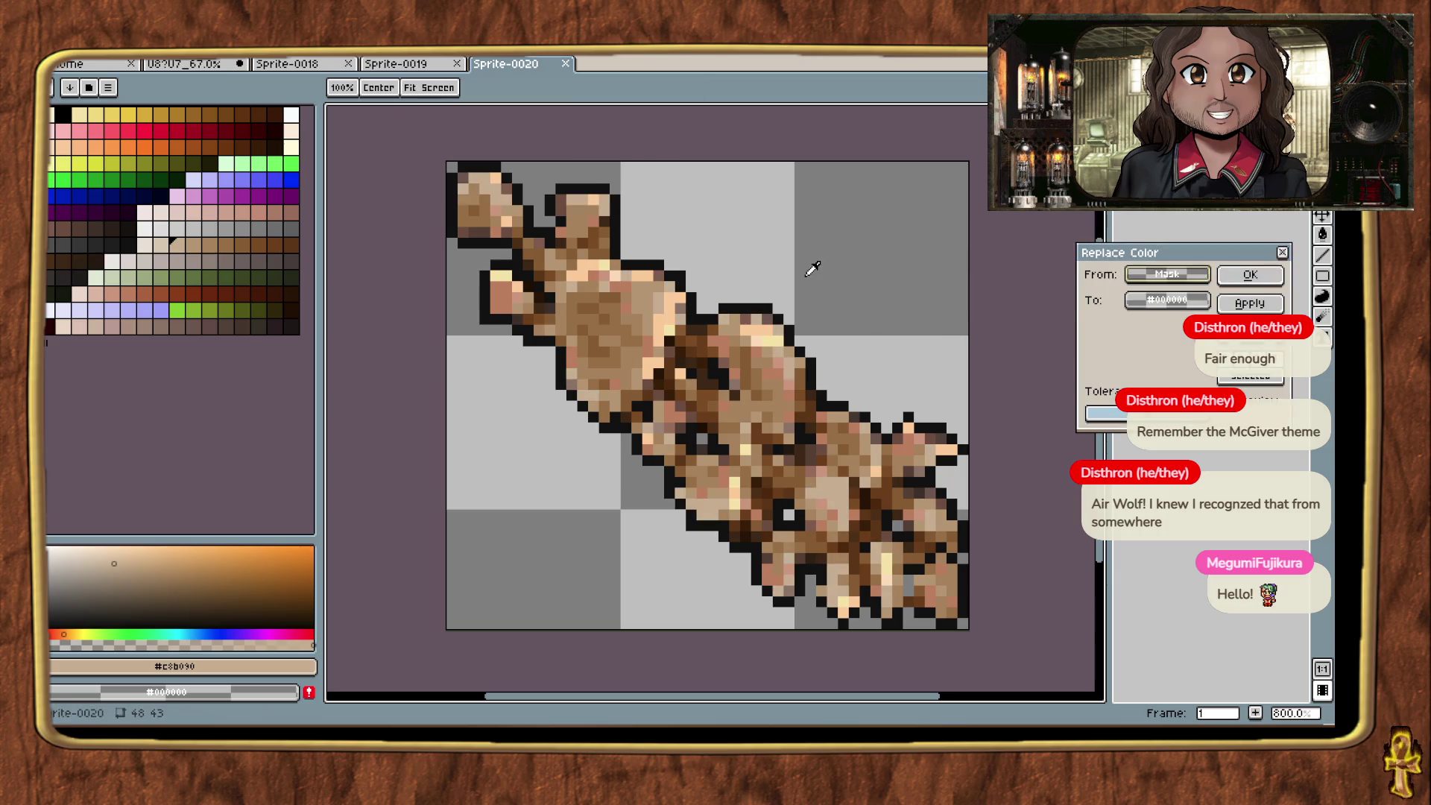
{"action": "left_click", "coordinate": [643, 287]}
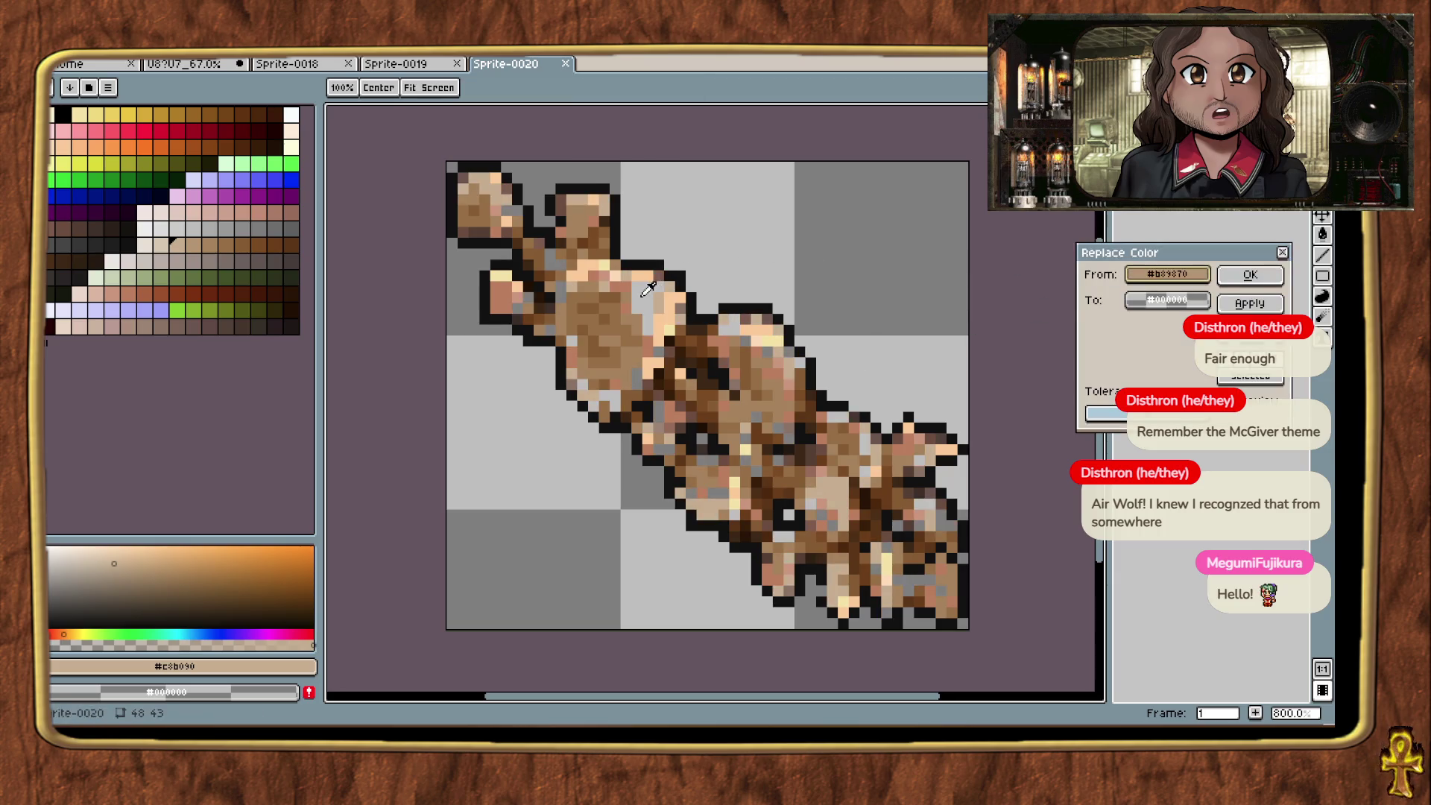
{"action": "left_click", "coordinate": [613, 292]}
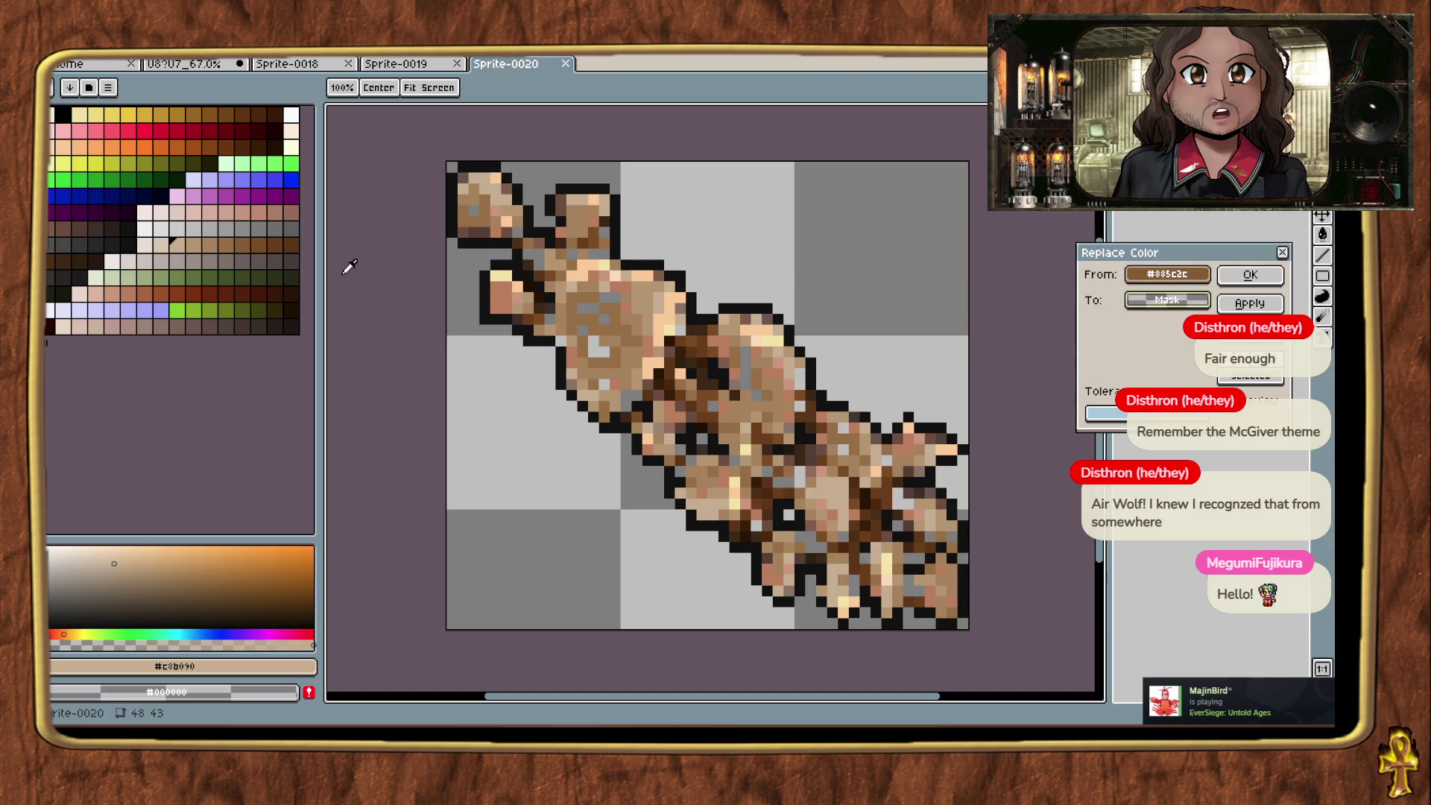
{"action": "left_click", "coordinate": [147, 131]}
{"action": "left_click", "coordinate": [138, 131]}
{"action": "left_click", "coordinate": [142, 133]}
{"action": "left_click", "coordinate": [148, 131]}
{"action": "left_click", "coordinate": [138, 131]}
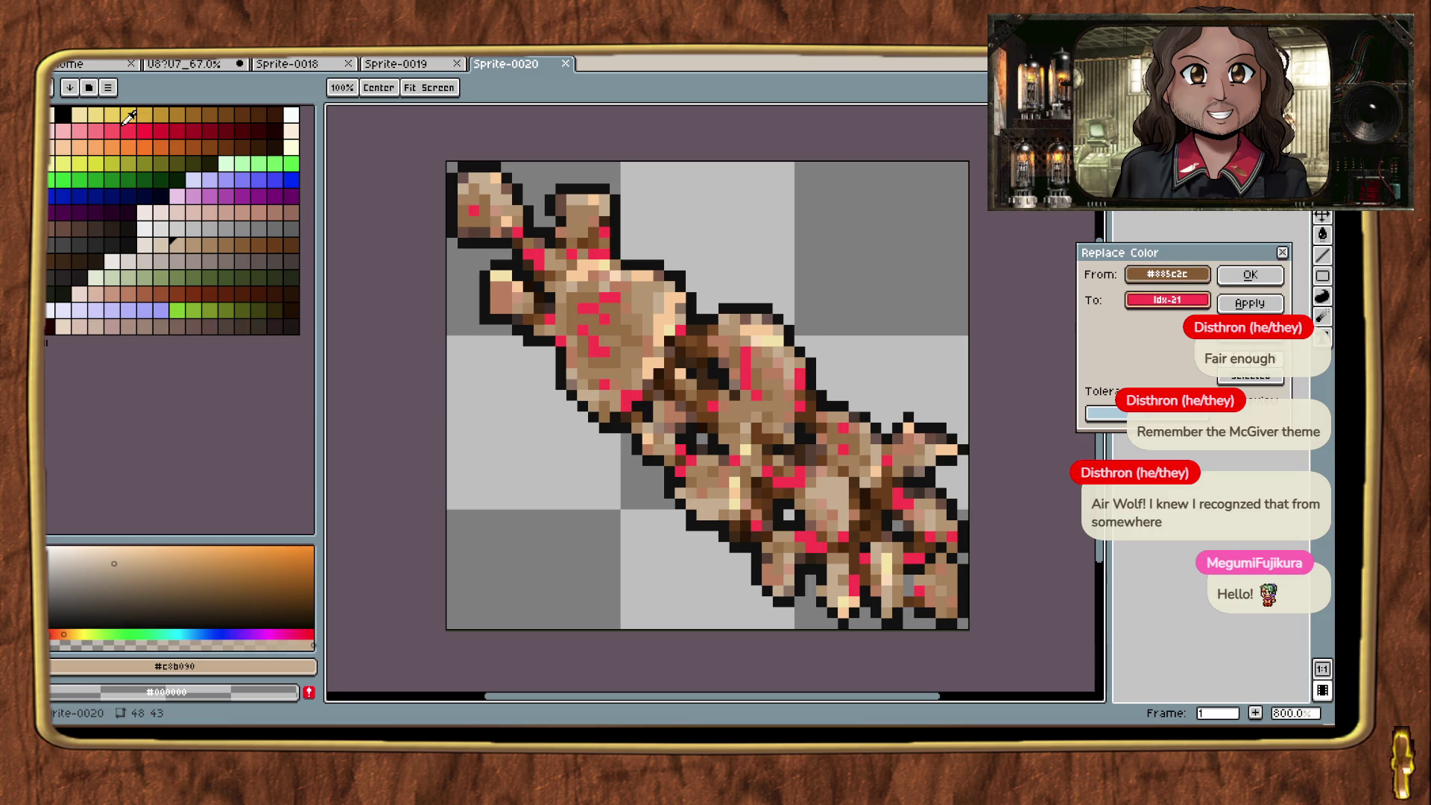
{"action": "key", "text": "Escape"}
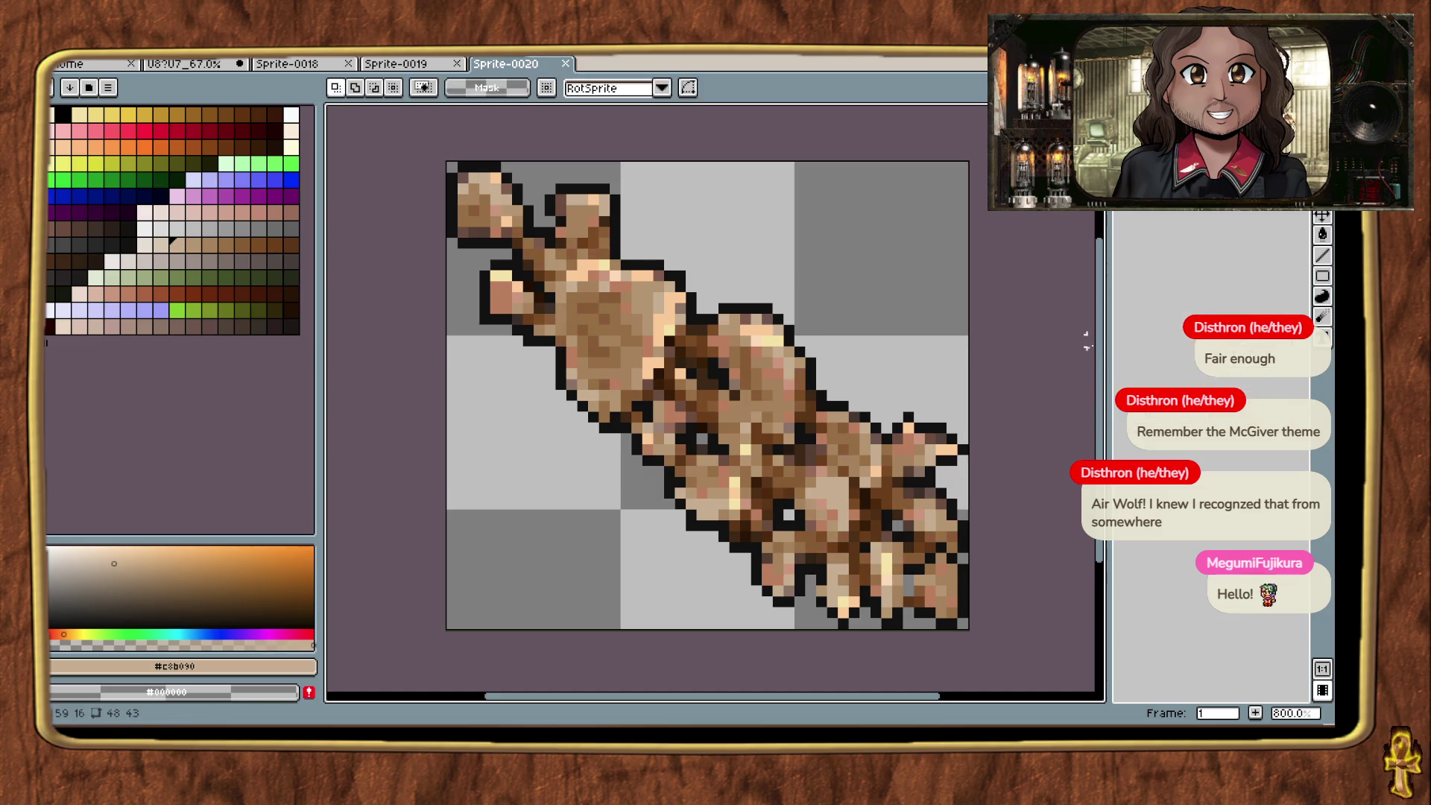
{"action": "key", "text": "shift+r"}
{"action": "left_click", "coordinate": [751, 401]}
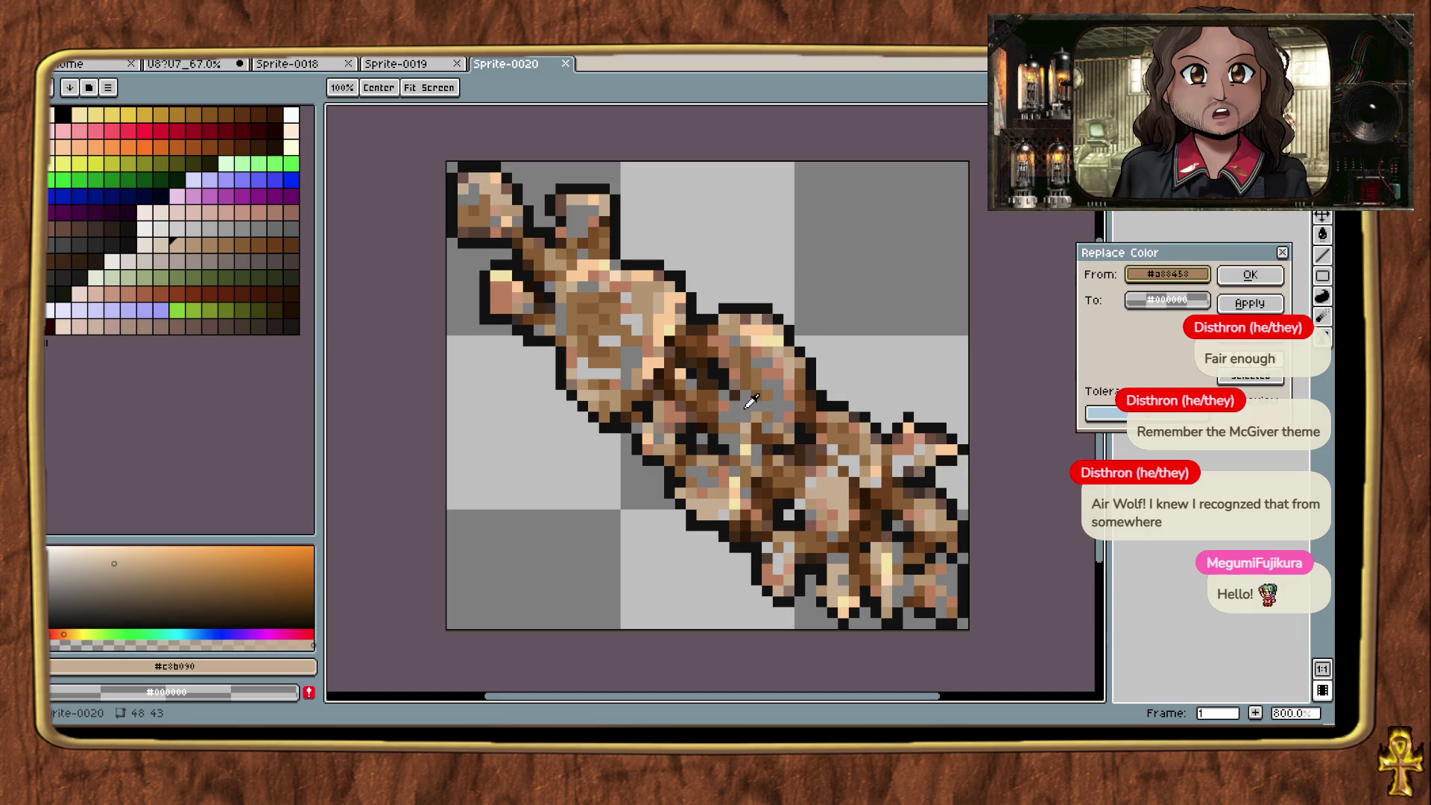
{"action": "left_click", "coordinate": [912, 258]}
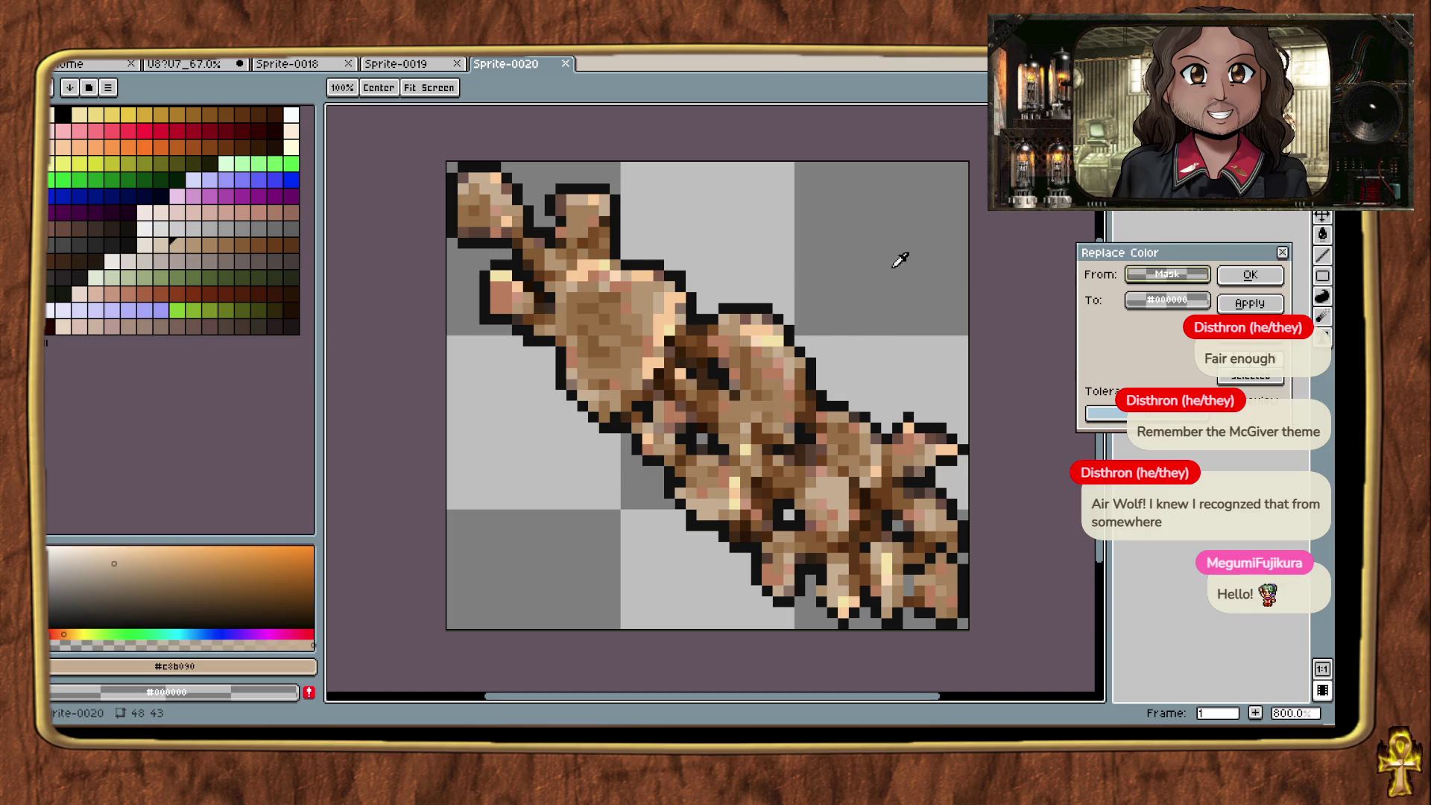
{"action": "left_click", "coordinate": [770, 334]}
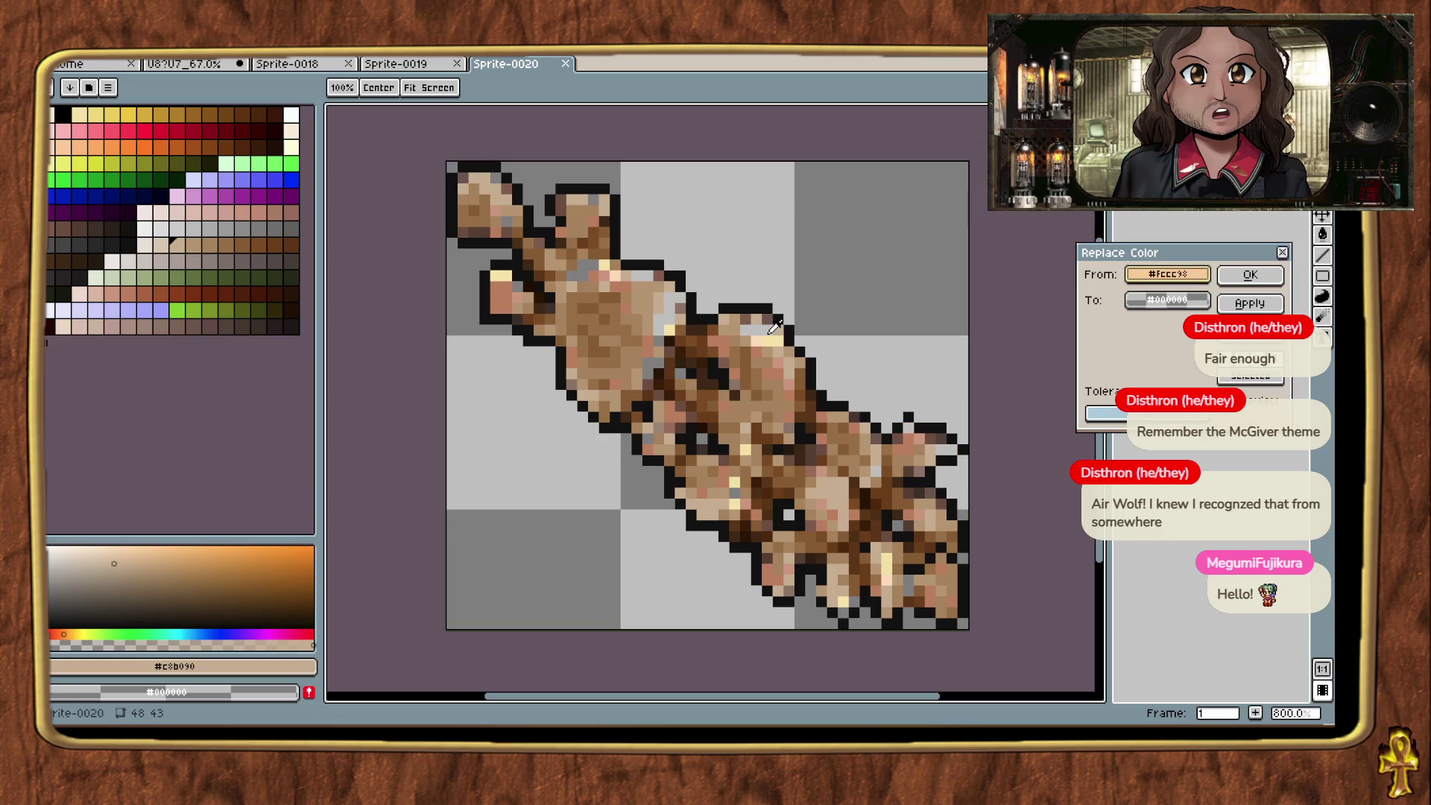
{"action": "mouse_move", "coordinate": [775, 328]}
{"action": "left_mouse_down"}
{"action": "mouse_move", "coordinate": [731, 402]}
{"action": "mouse_move", "coordinate": [709, 509]}
{"action": "left_mouse_up"}
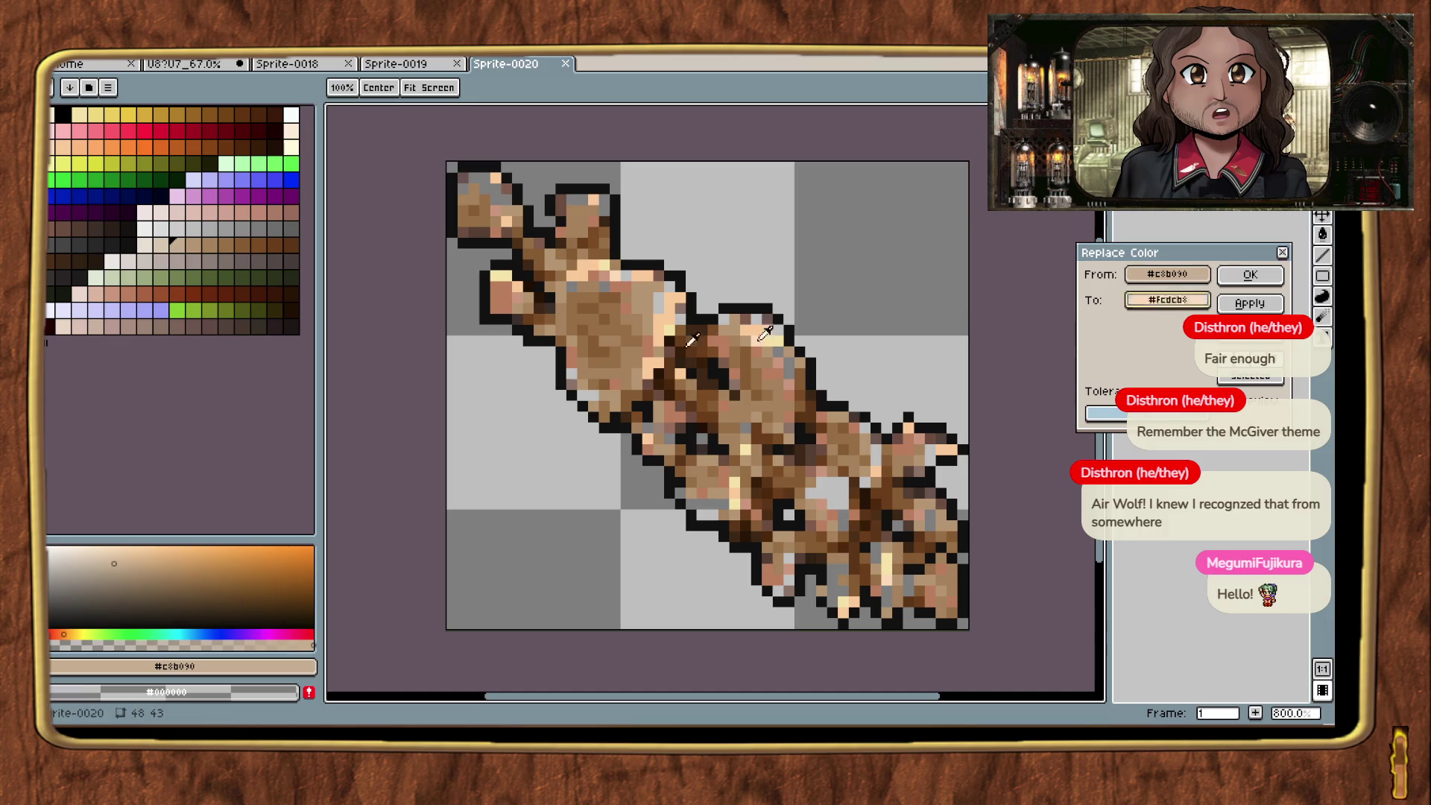
{"action": "mouse_move", "coordinate": [145, 326]}
{"action": "left_mouse_down"}
{"action": "mouse_move", "coordinate": [193, 190]}
{"action": "mouse_move", "coordinate": [223, 182]}
{"action": "mouse_move", "coordinate": [239, 157]}
{"action": "mouse_move", "coordinate": [260, 209]}
{"action": "left_mouse_up"}
{"action": "left_click", "coordinate": [1167, 299]}
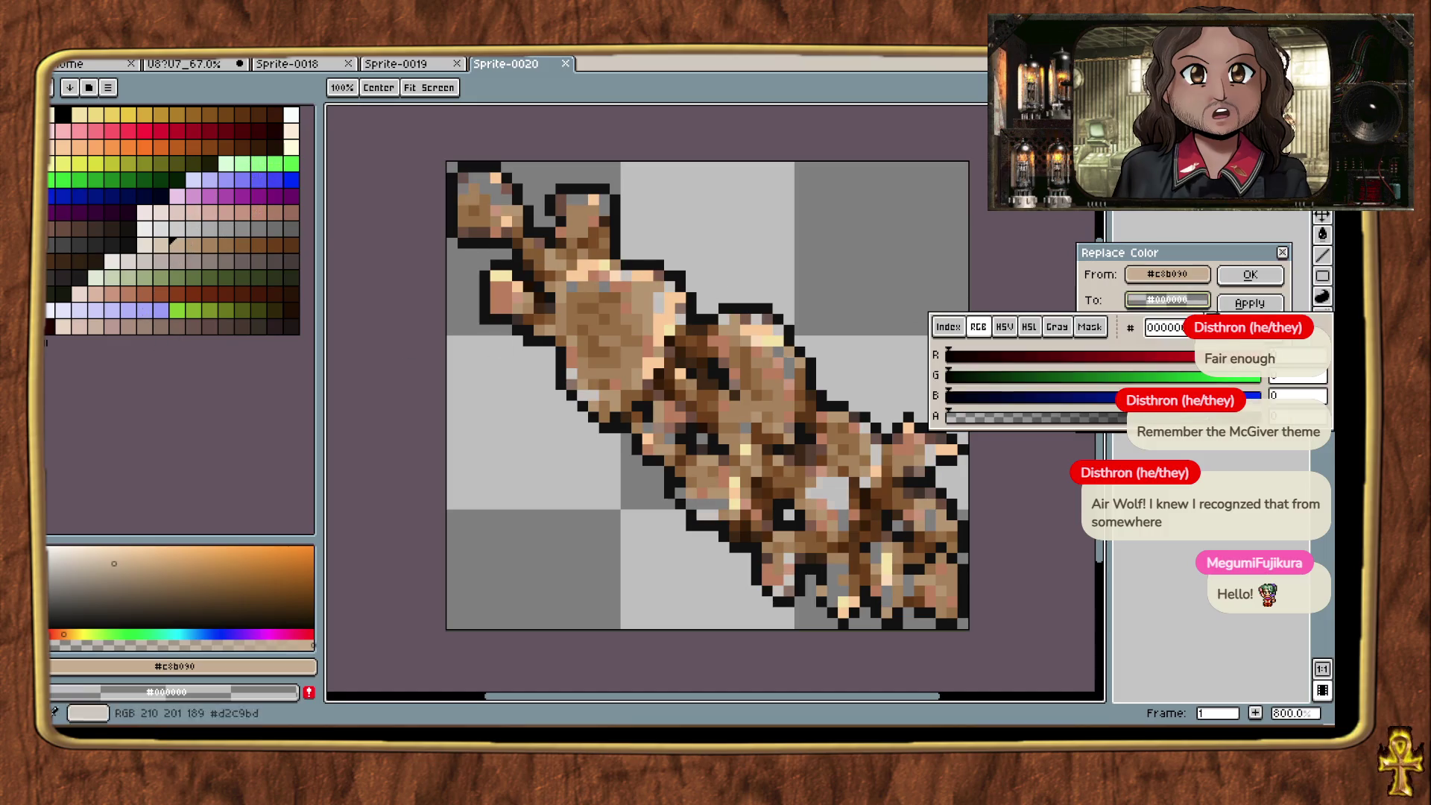
{"action": "left_click", "coordinate": [1157, 296]}
{"action": "key", "text": "Escape"}
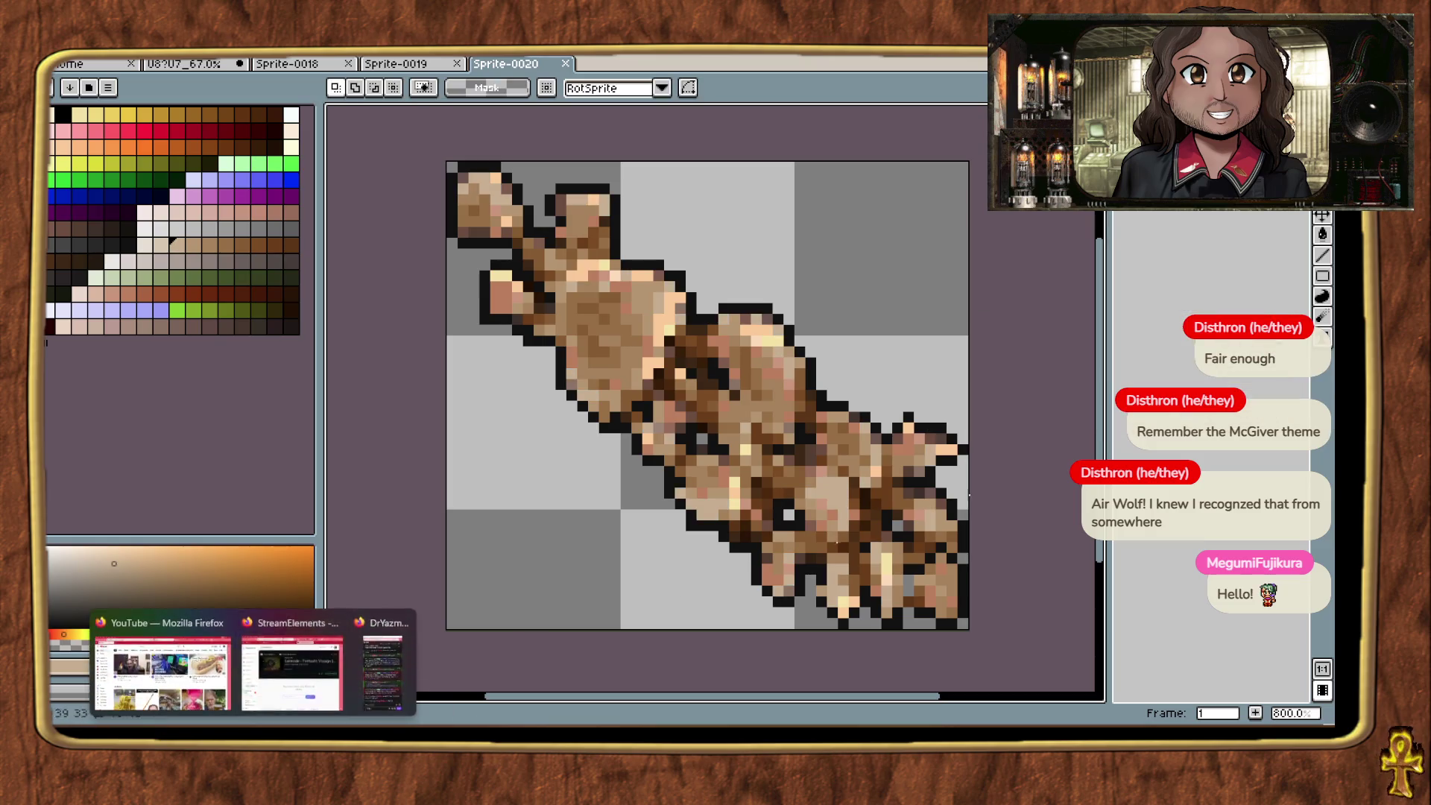
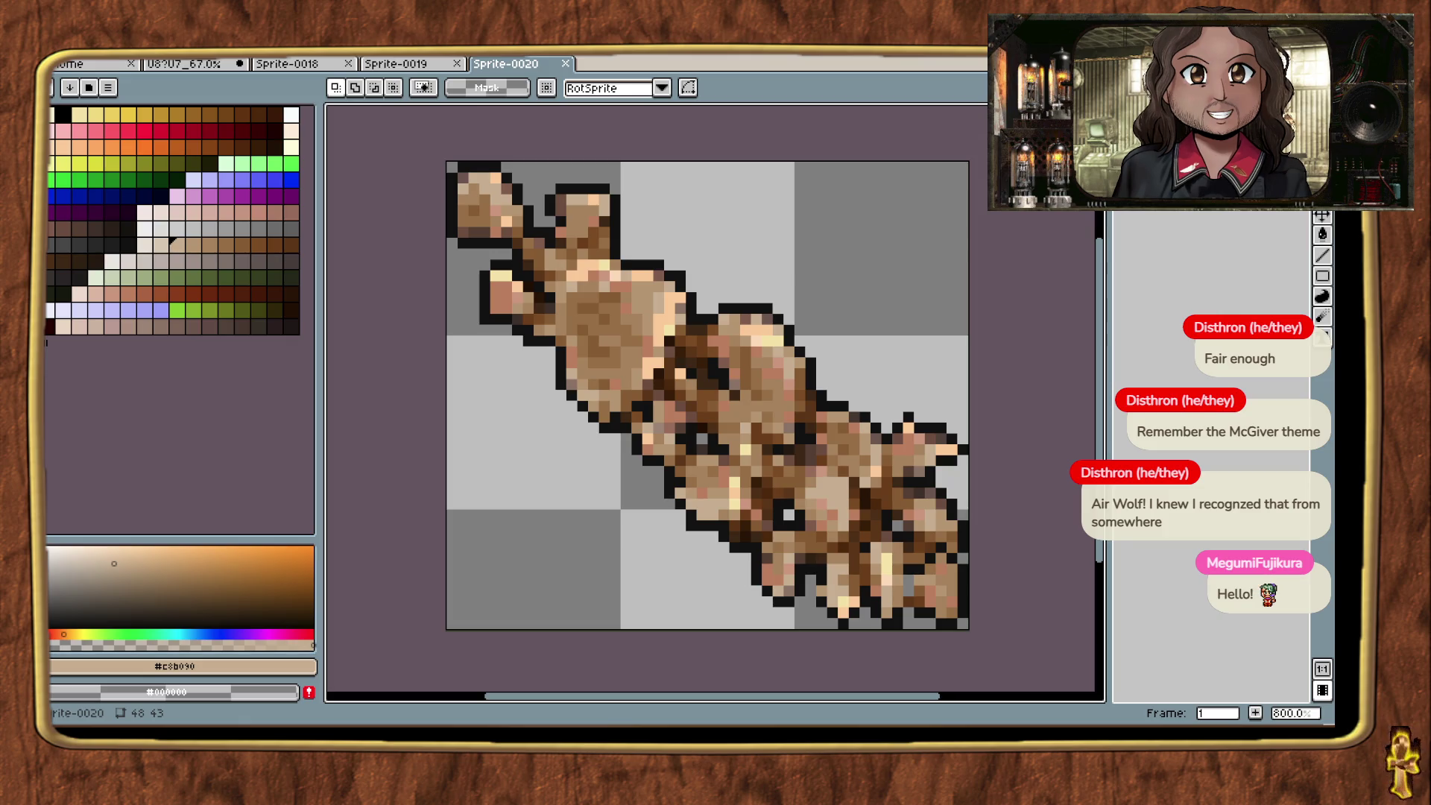
Step: From the 'weird looking mushrooms' results, open the Fantastic Fungi video and play it full screen
{"action": "key", "text": "alt+Tab"}
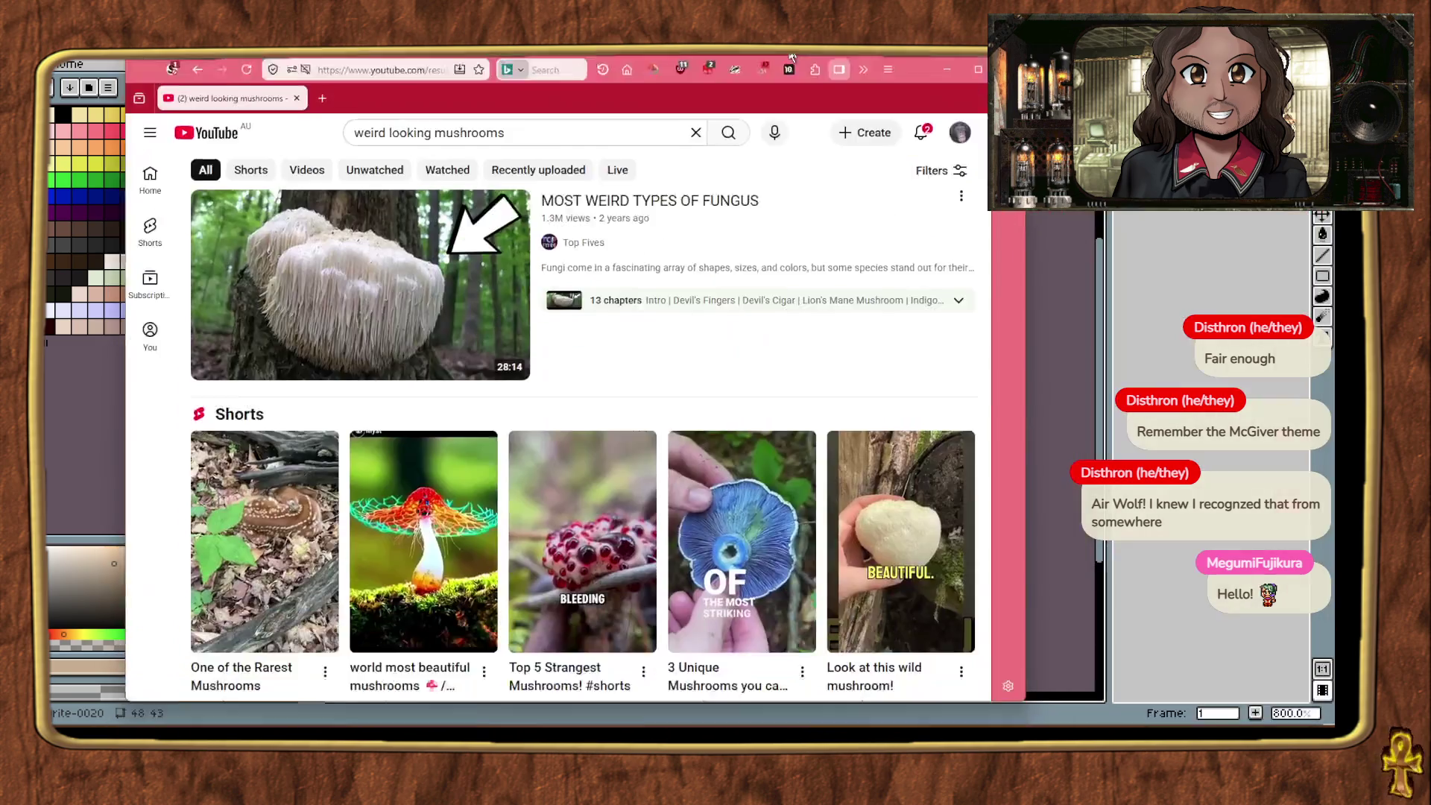
{"action": "scroll", "coordinate": [750, 291], "scroll_direction": "down", "scroll_amount": 6}
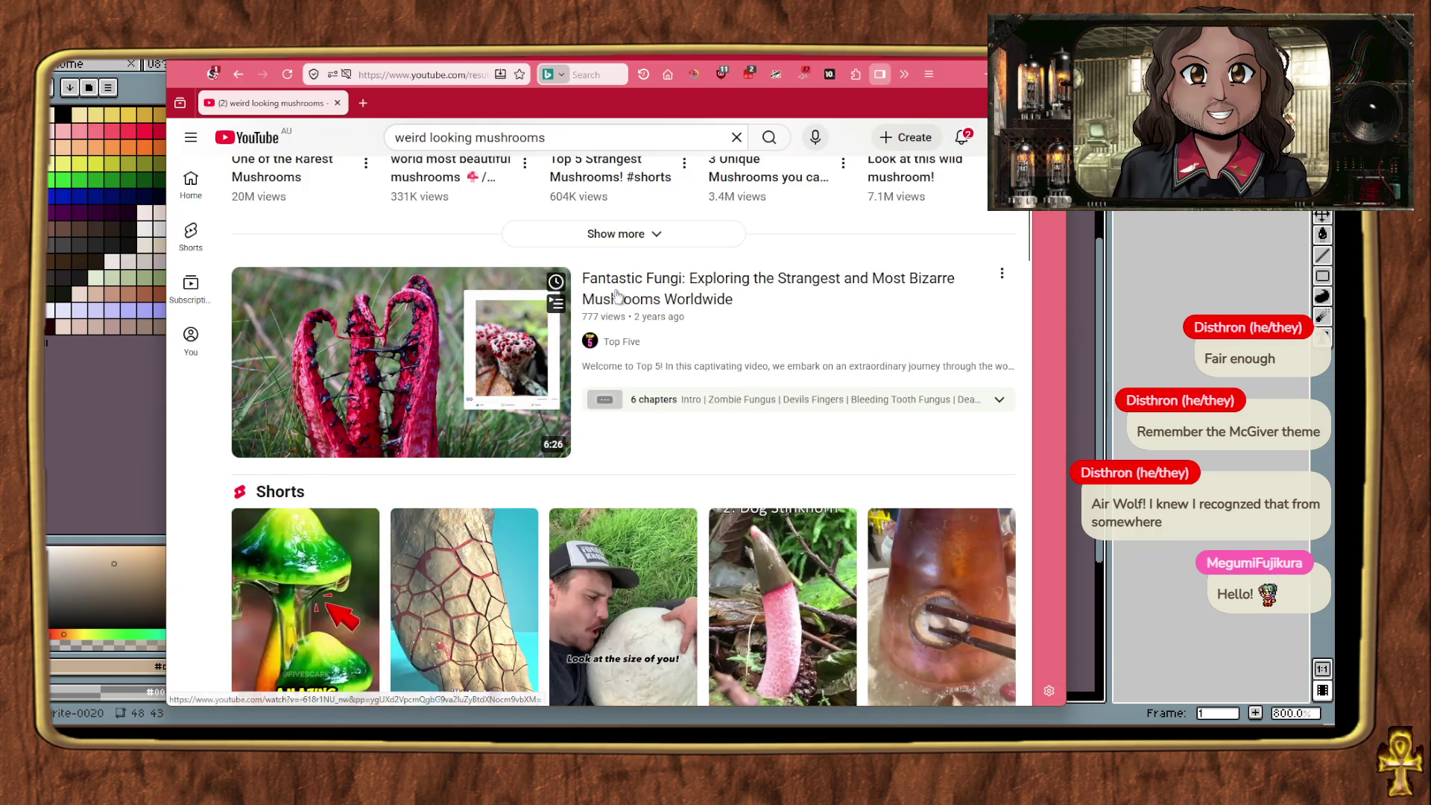
{"action": "left_click", "coordinate": [692, 301]}
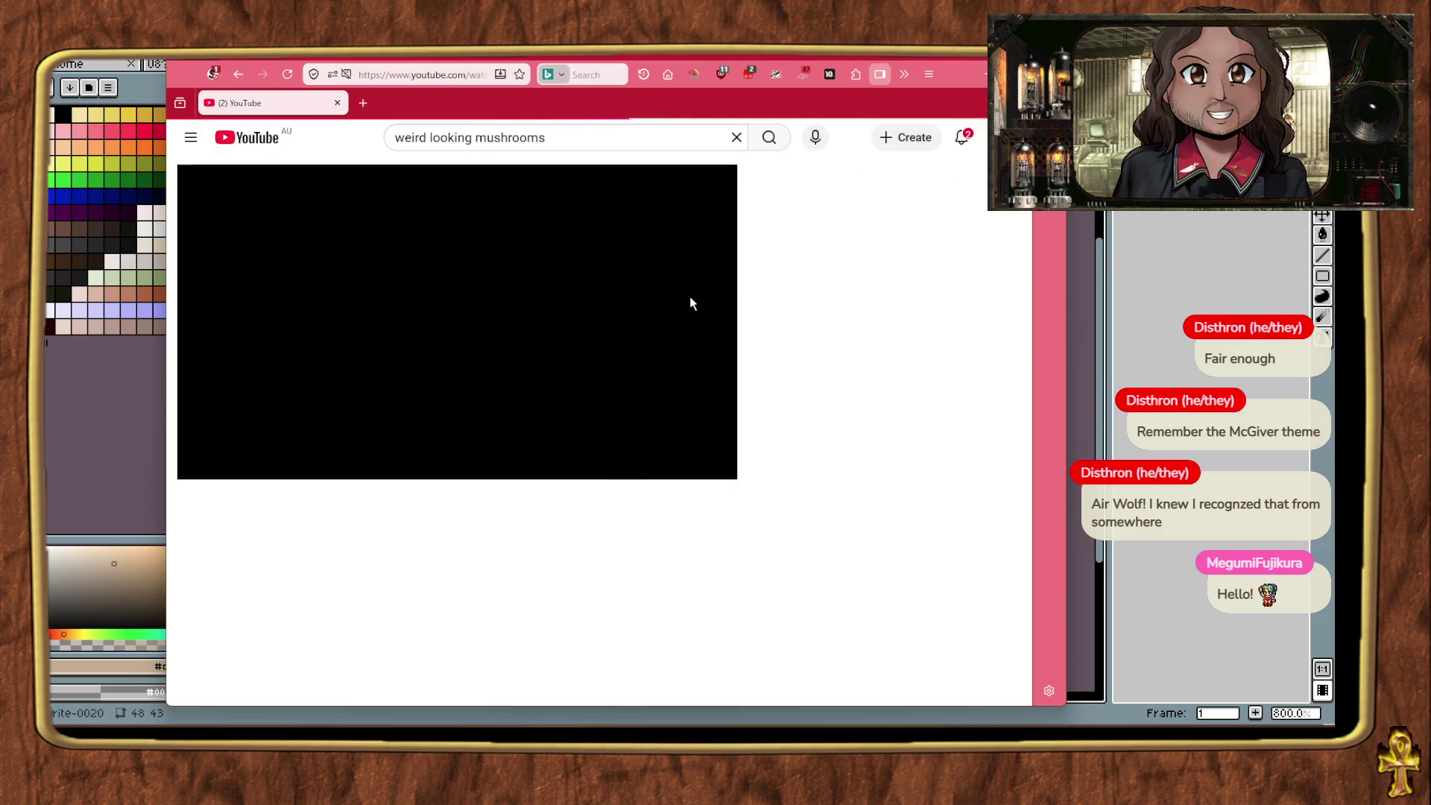
{"action": "left_click", "coordinate": [709, 462]}
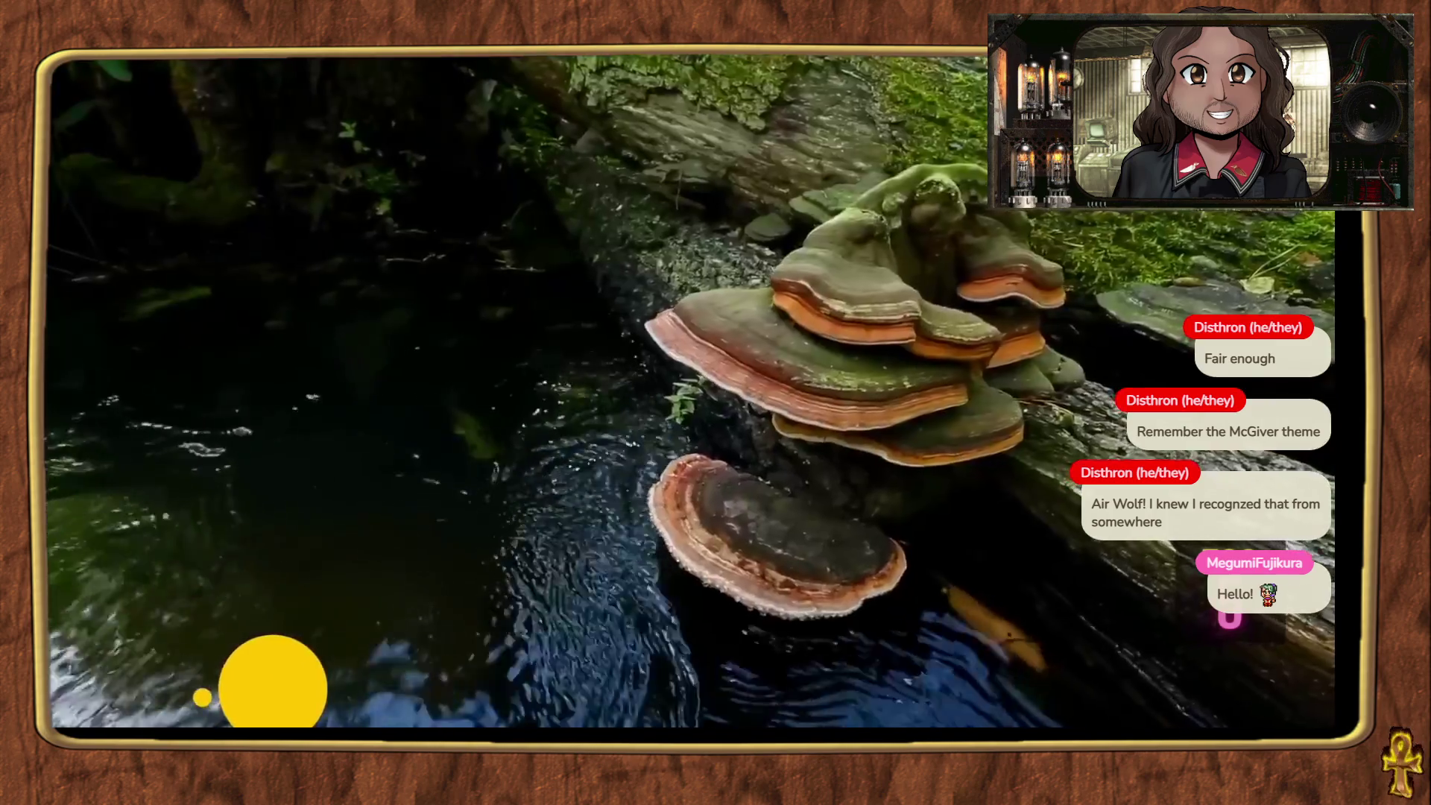
Step: Skip through the Fantastic Fungi video to the Bleeding Tooth Fungus part
{"action": "double_click", "coordinate": [916, 402]}
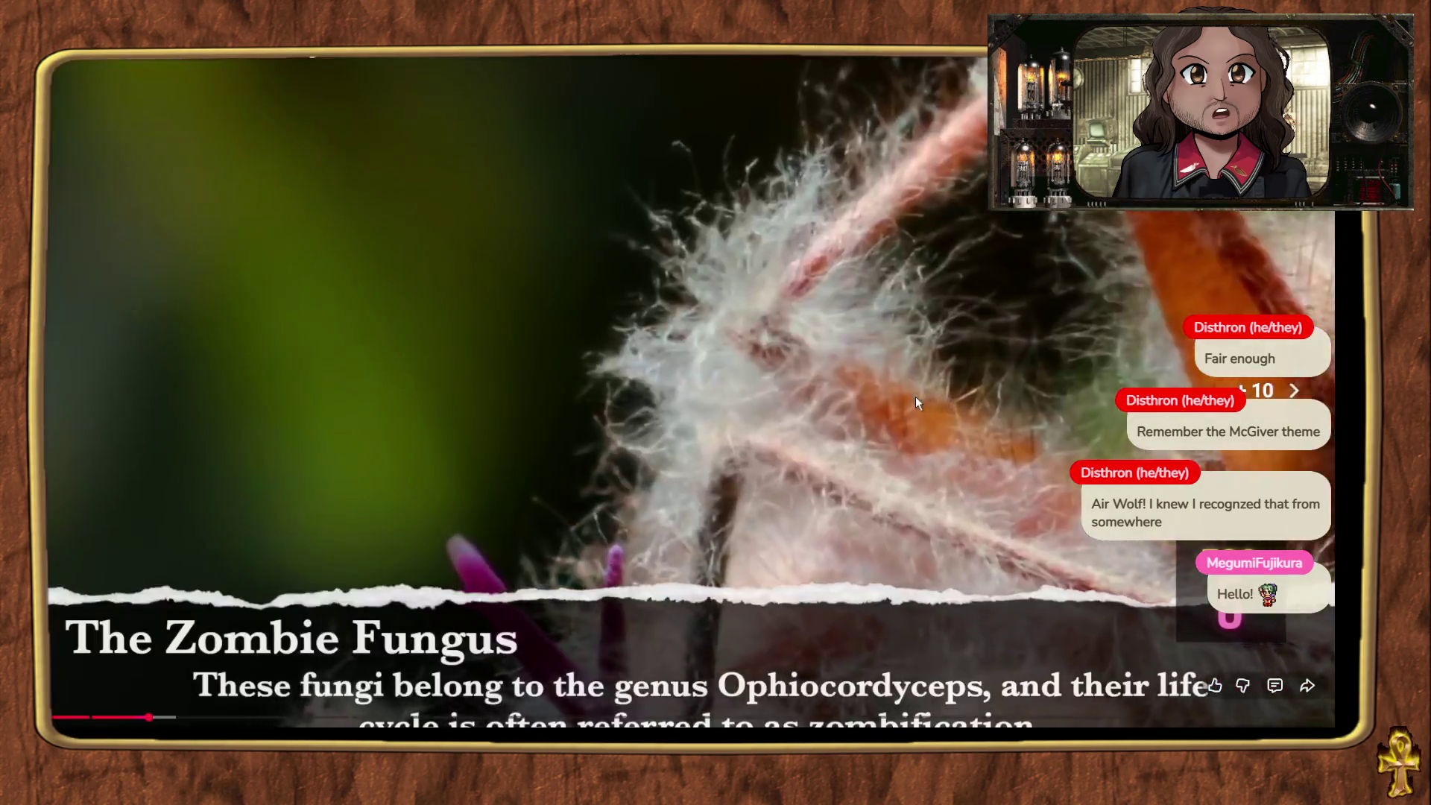
{"action": "key", "text": "l"}
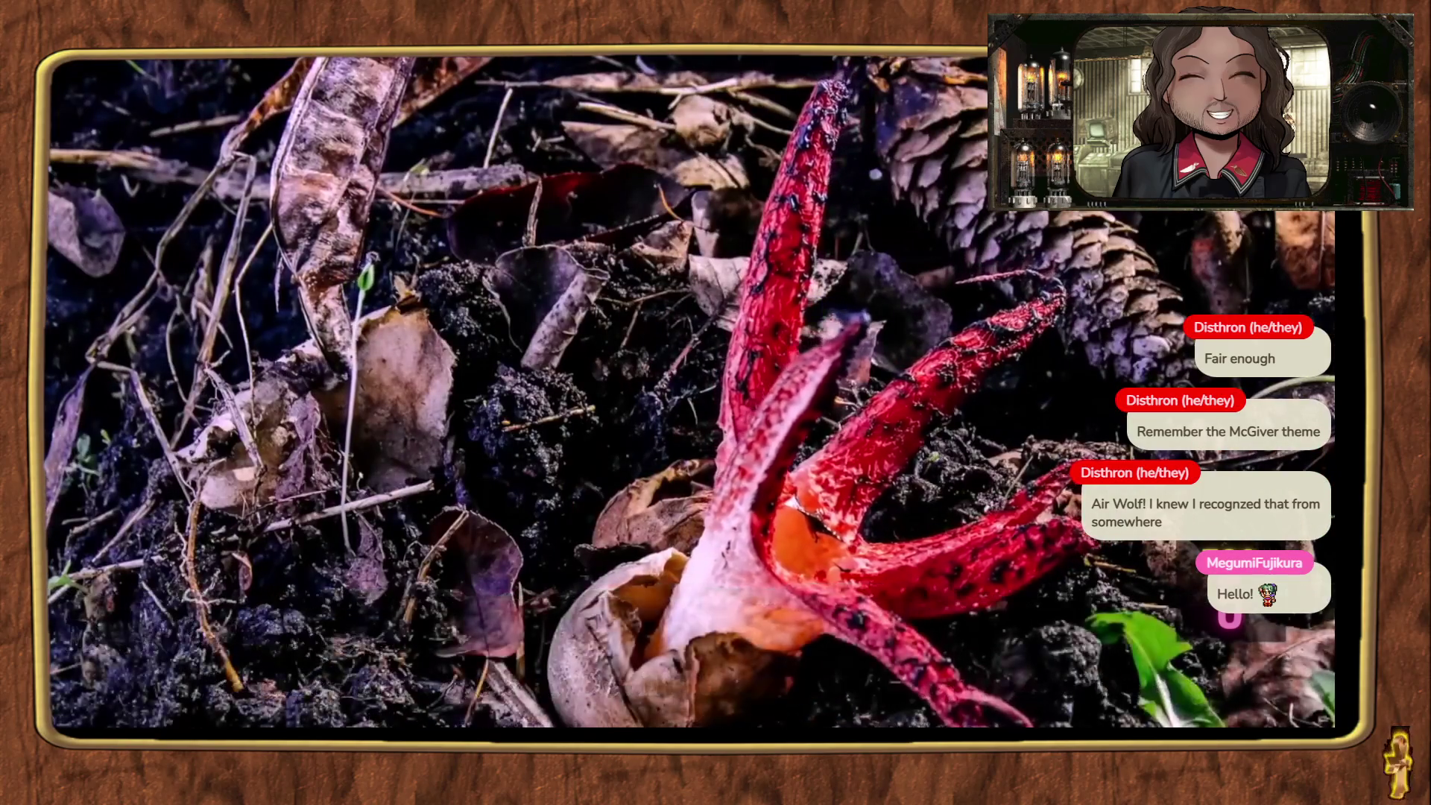
{"action": "mouse_move", "coordinate": [1009, 512]}
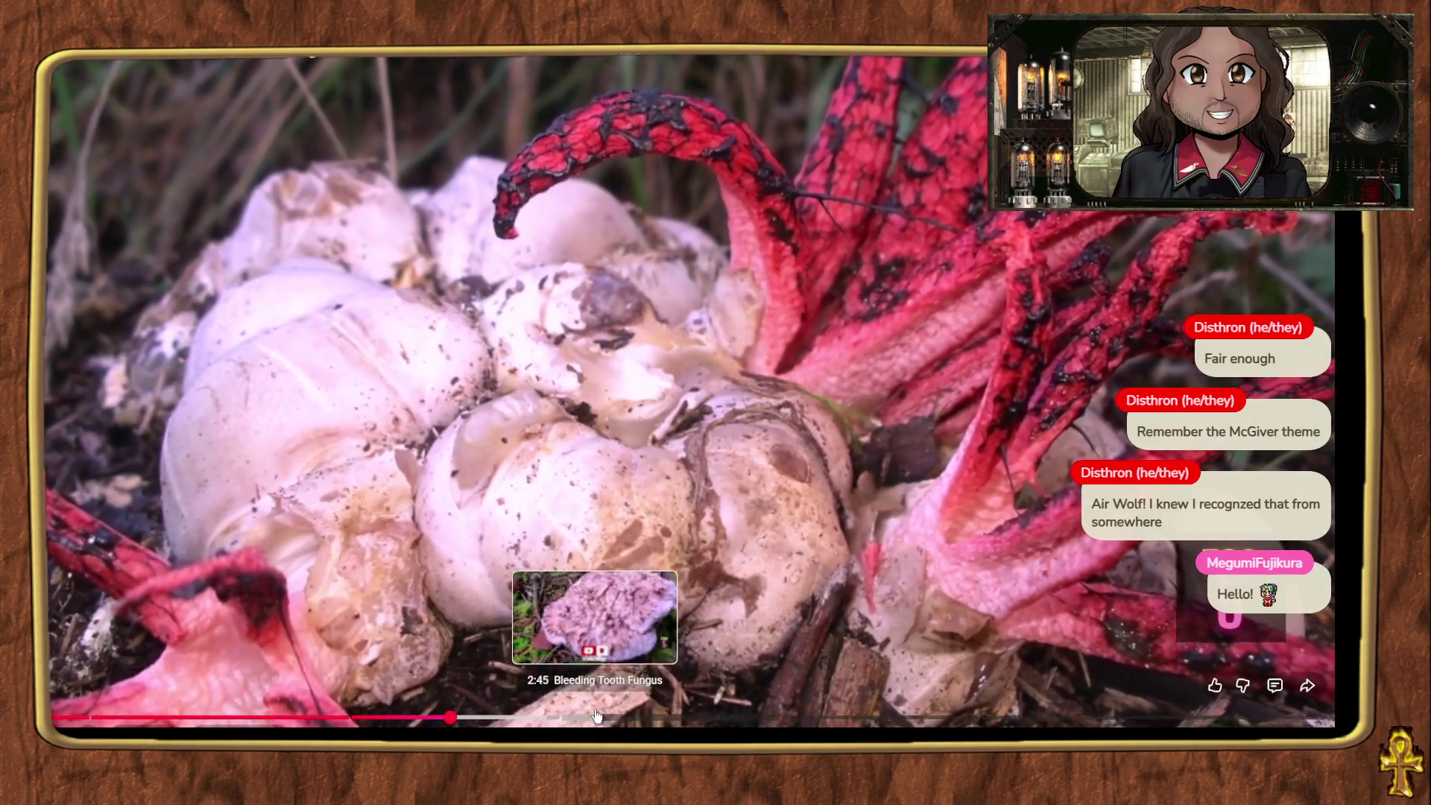
{"action": "left_click", "coordinate": [609, 718]}
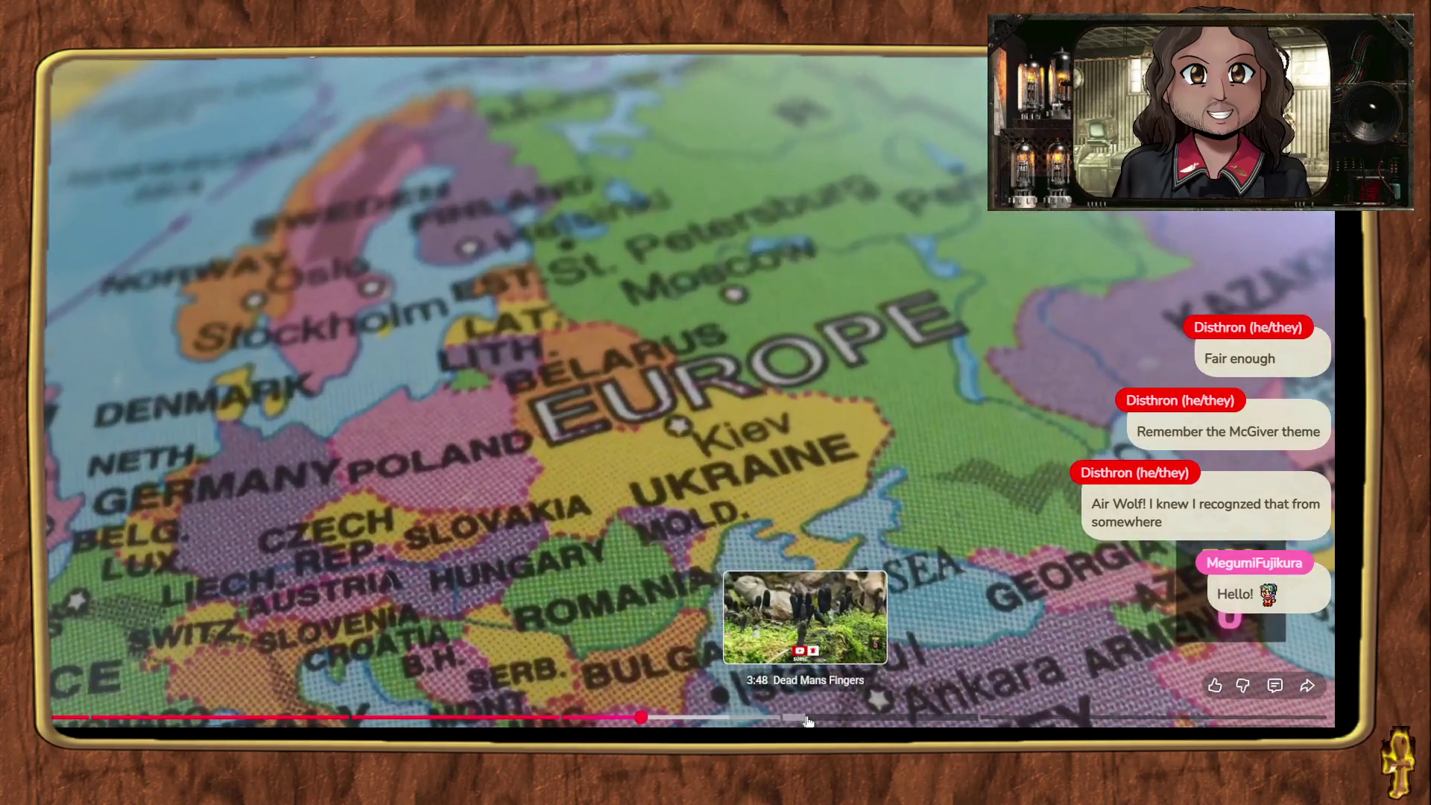
{"action": "left_click", "coordinate": [826, 718]}
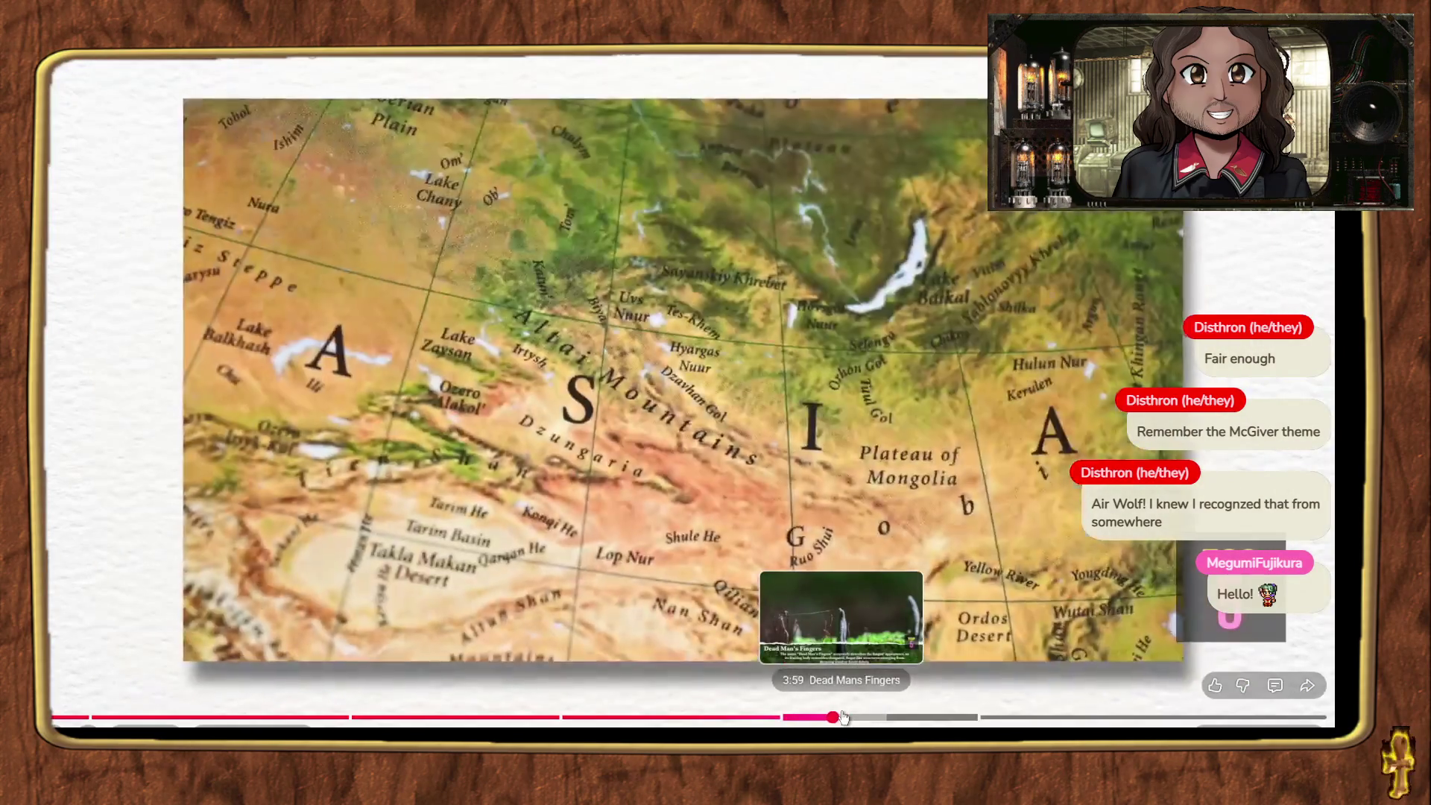
Step: Jump past Dead Man's Fingers, then exit full screen and go back to the search results
{"action": "left_click", "coordinate": [842, 716]}
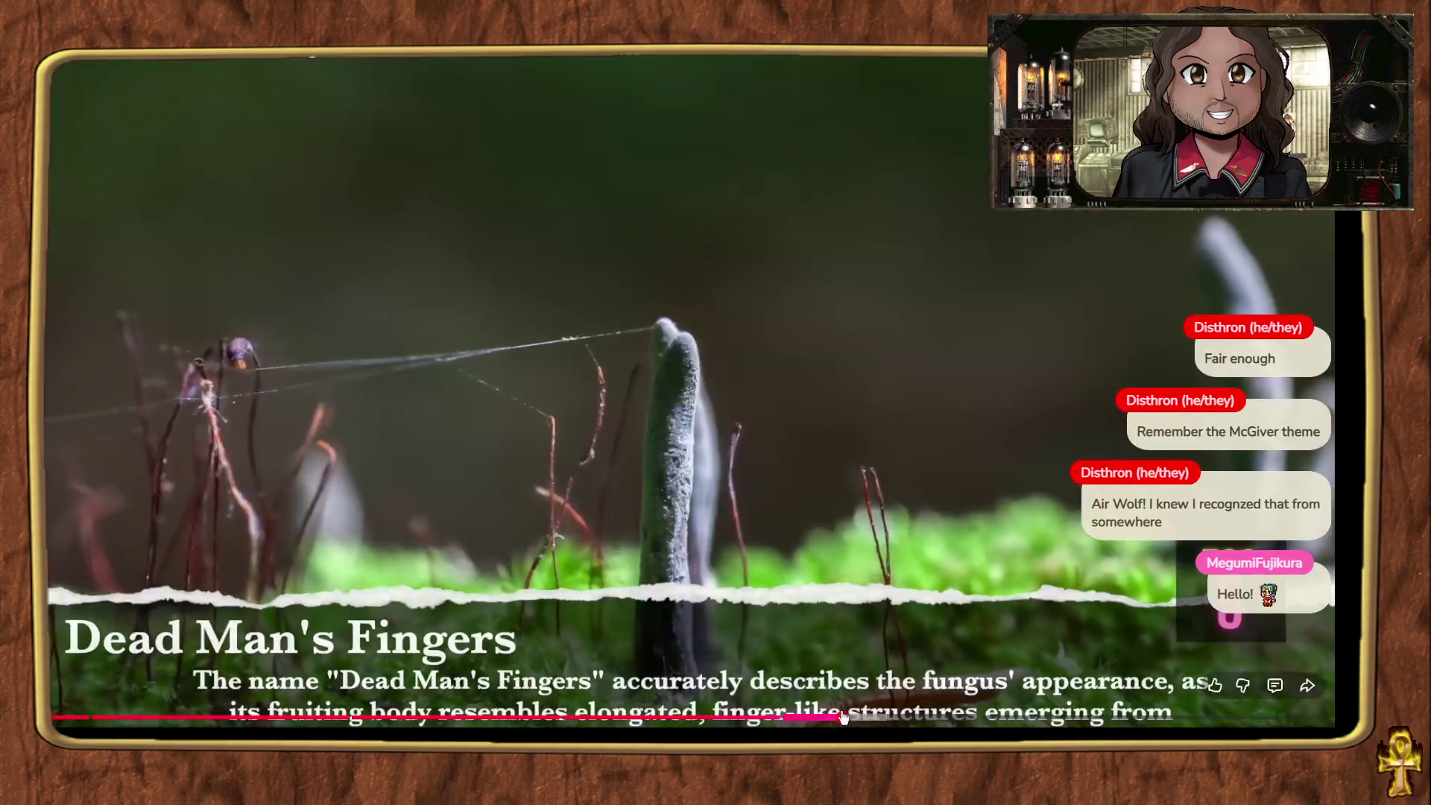
{"action": "left_click", "coordinate": [866, 718]}
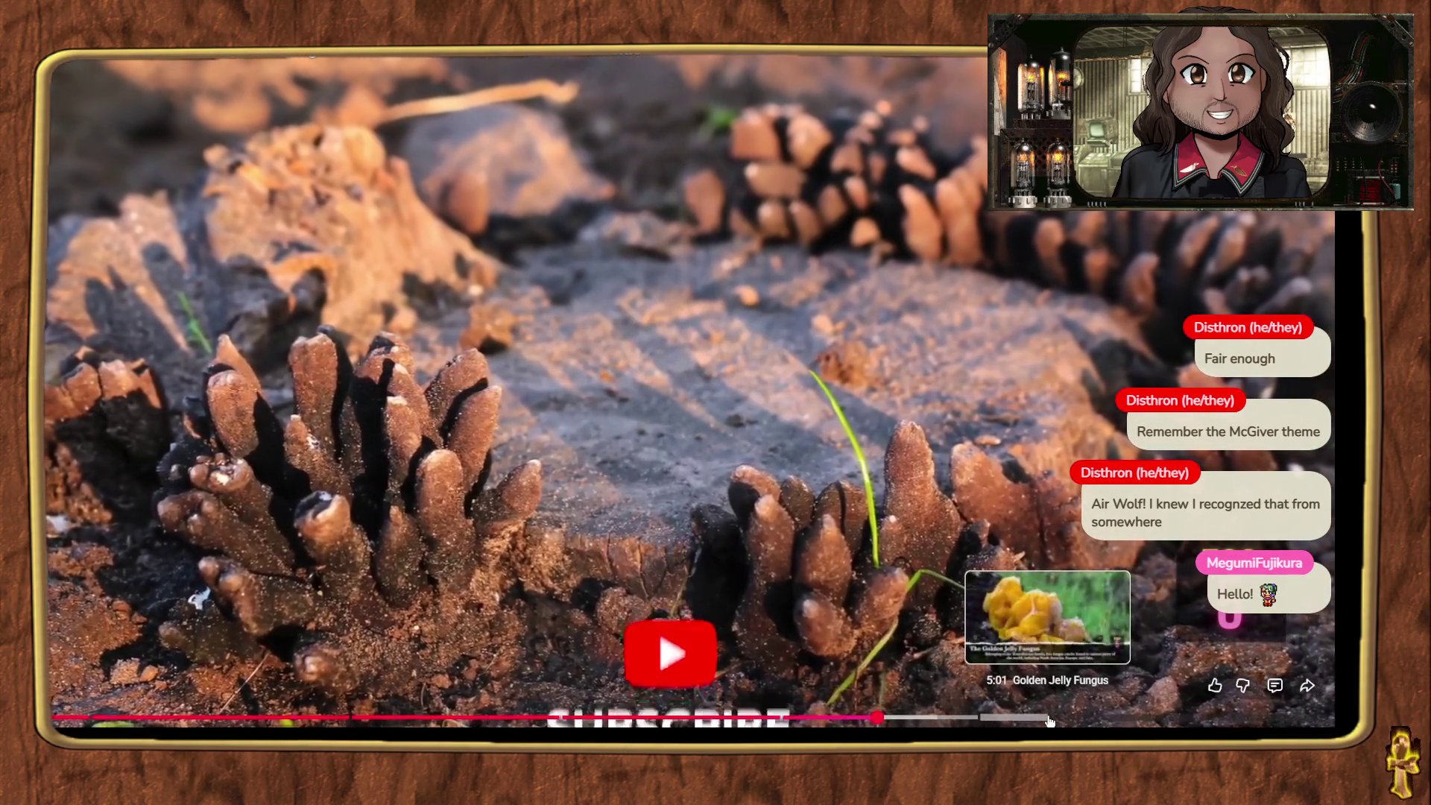
{"action": "left_click", "coordinate": [1047, 718]}
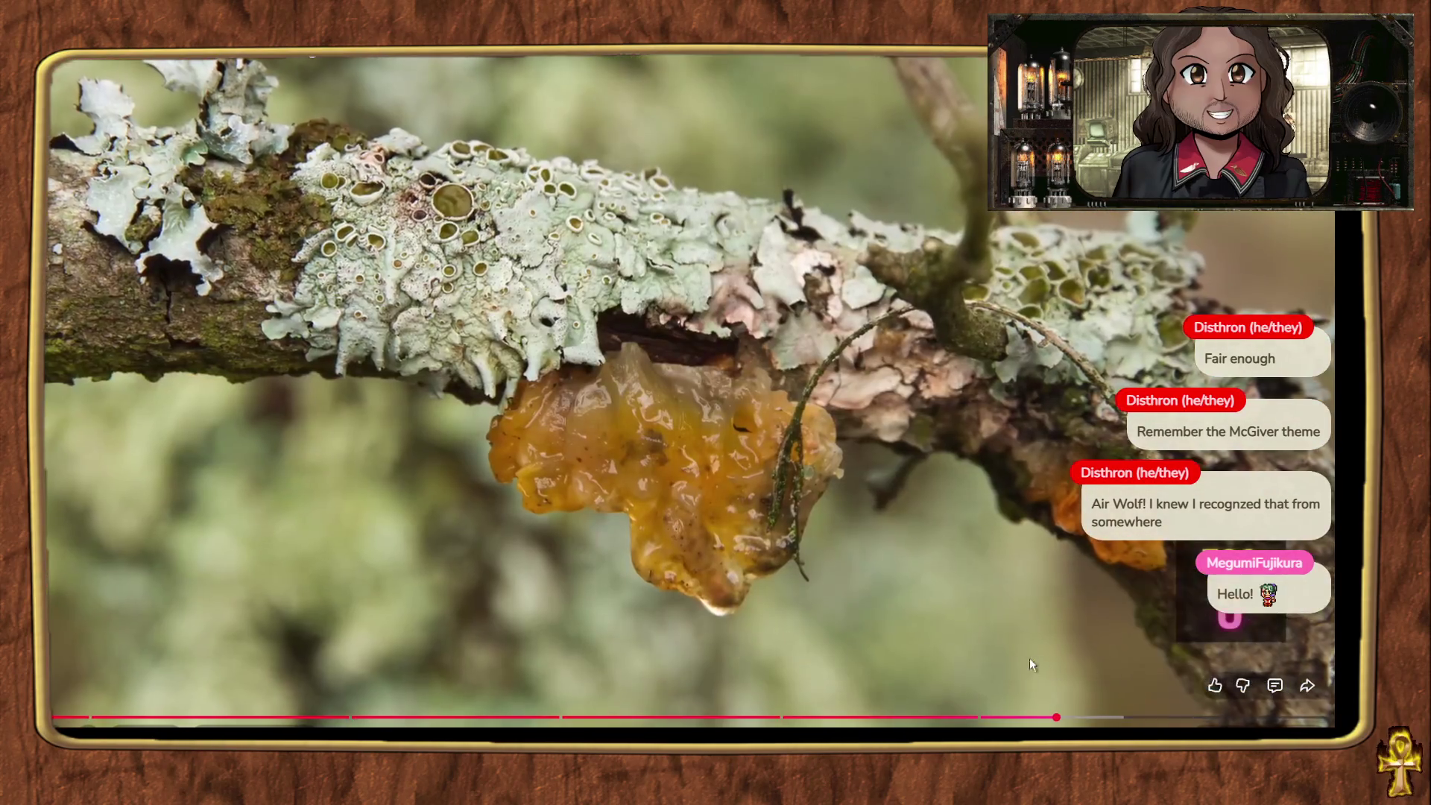
{"action": "double_click", "coordinate": [898, 647]}
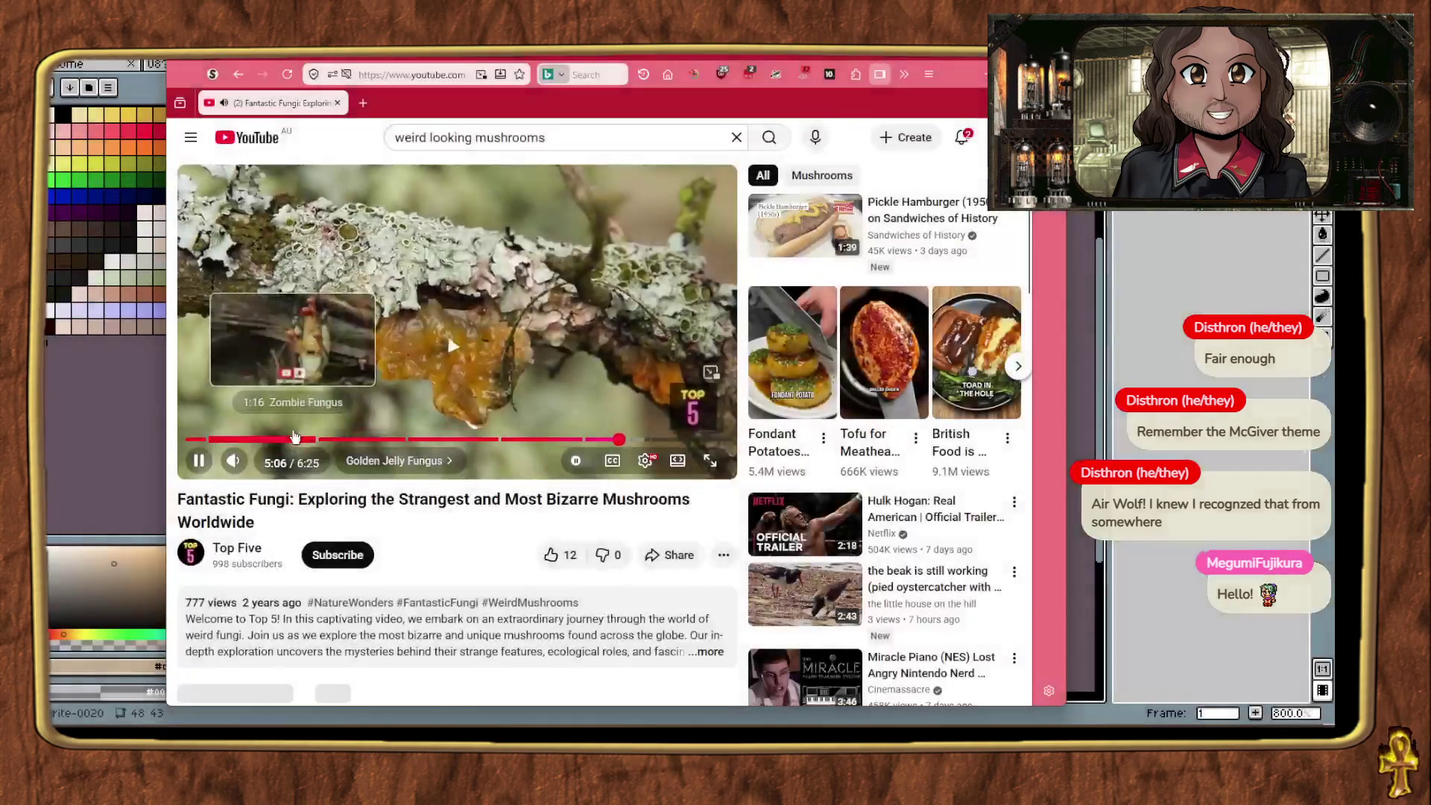
{"action": "key", "text": "alt+Left"}
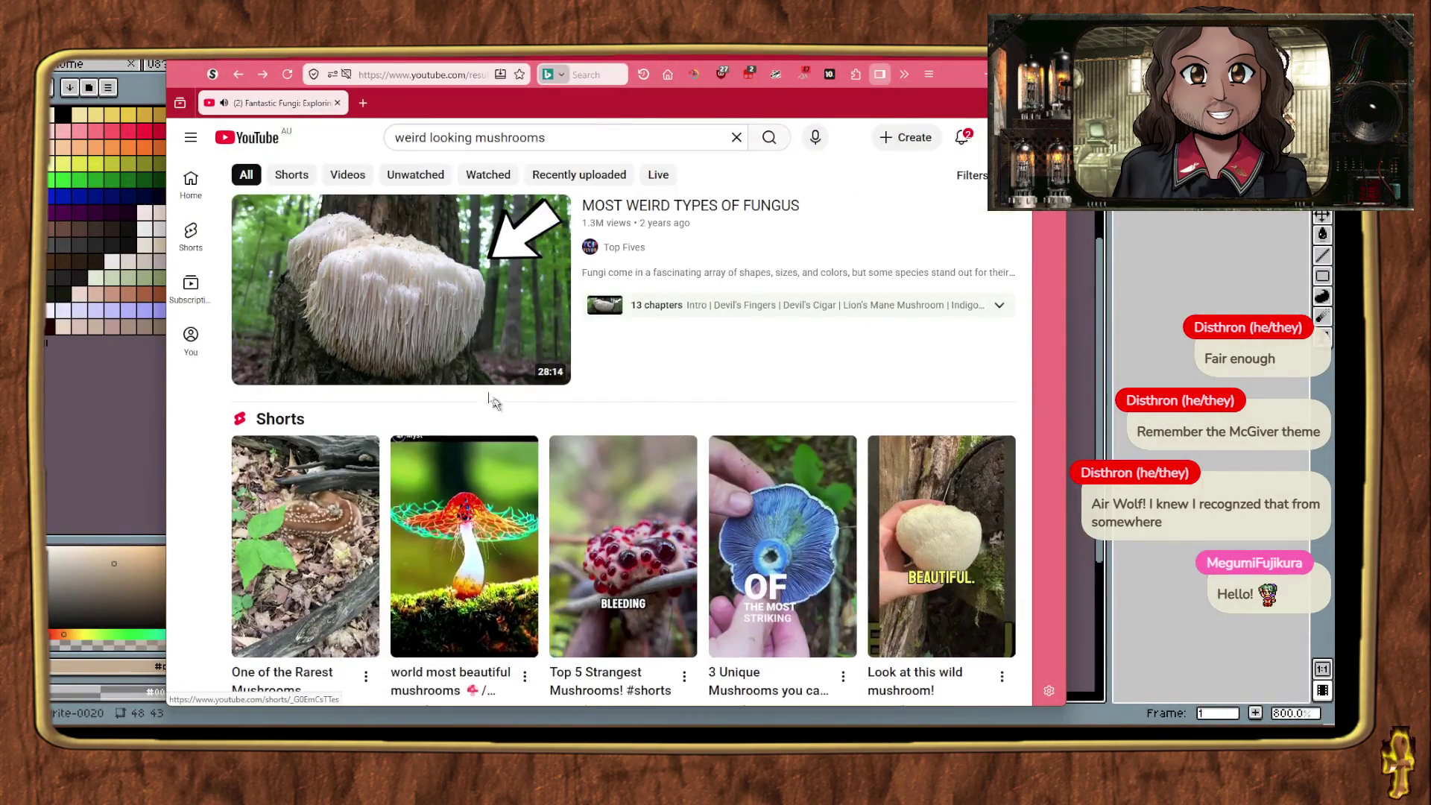
Step: Open 'Most Weird Types of Fungus' and jump through Devil's Cigar, Lion's Mane, Indigo Milk Cap and Stinkhorn to Blue Stain Fungus
{"action": "left_click", "coordinate": [456, 329]}
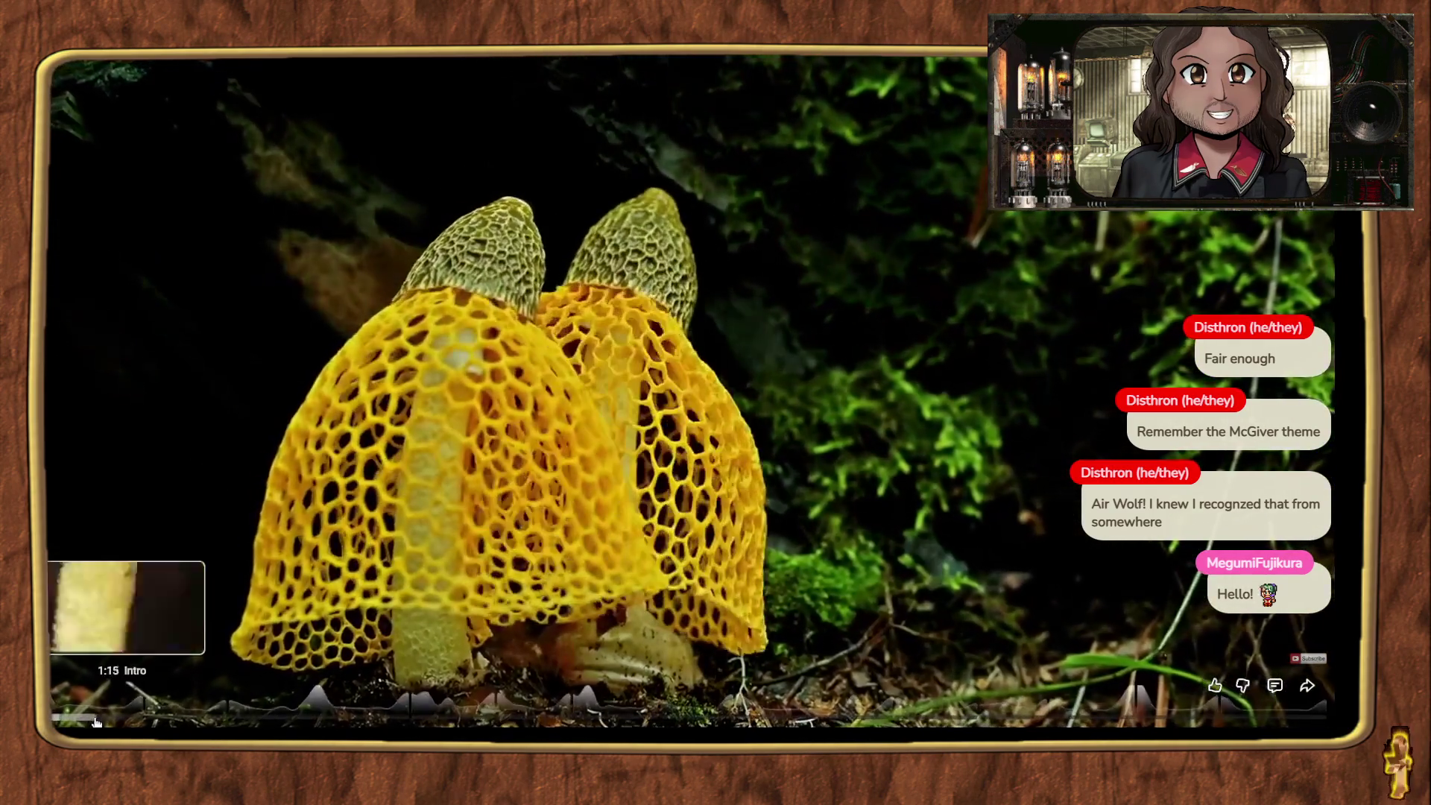
{"action": "left_click", "coordinate": [140, 719]}
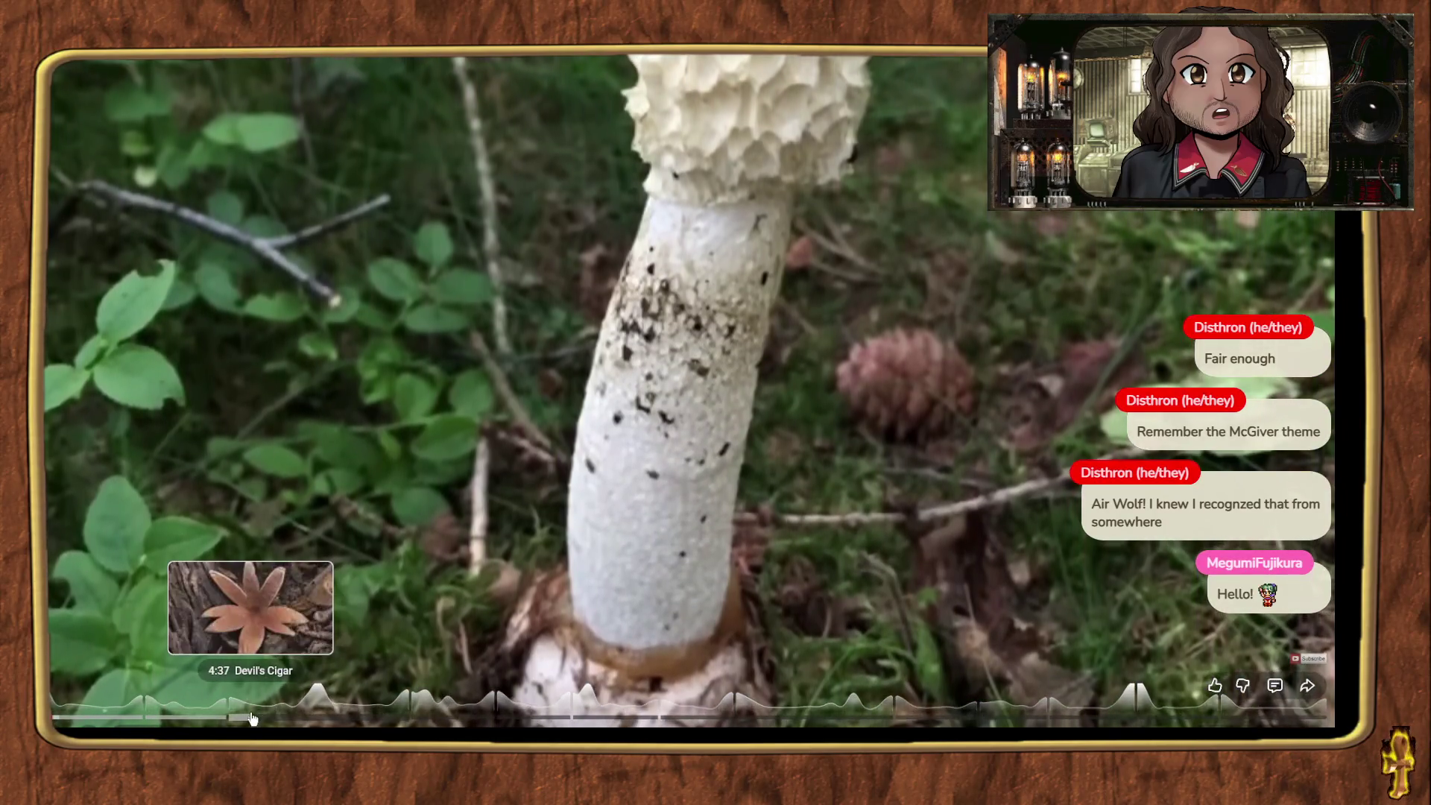
{"action": "left_click", "coordinate": [252, 717]}
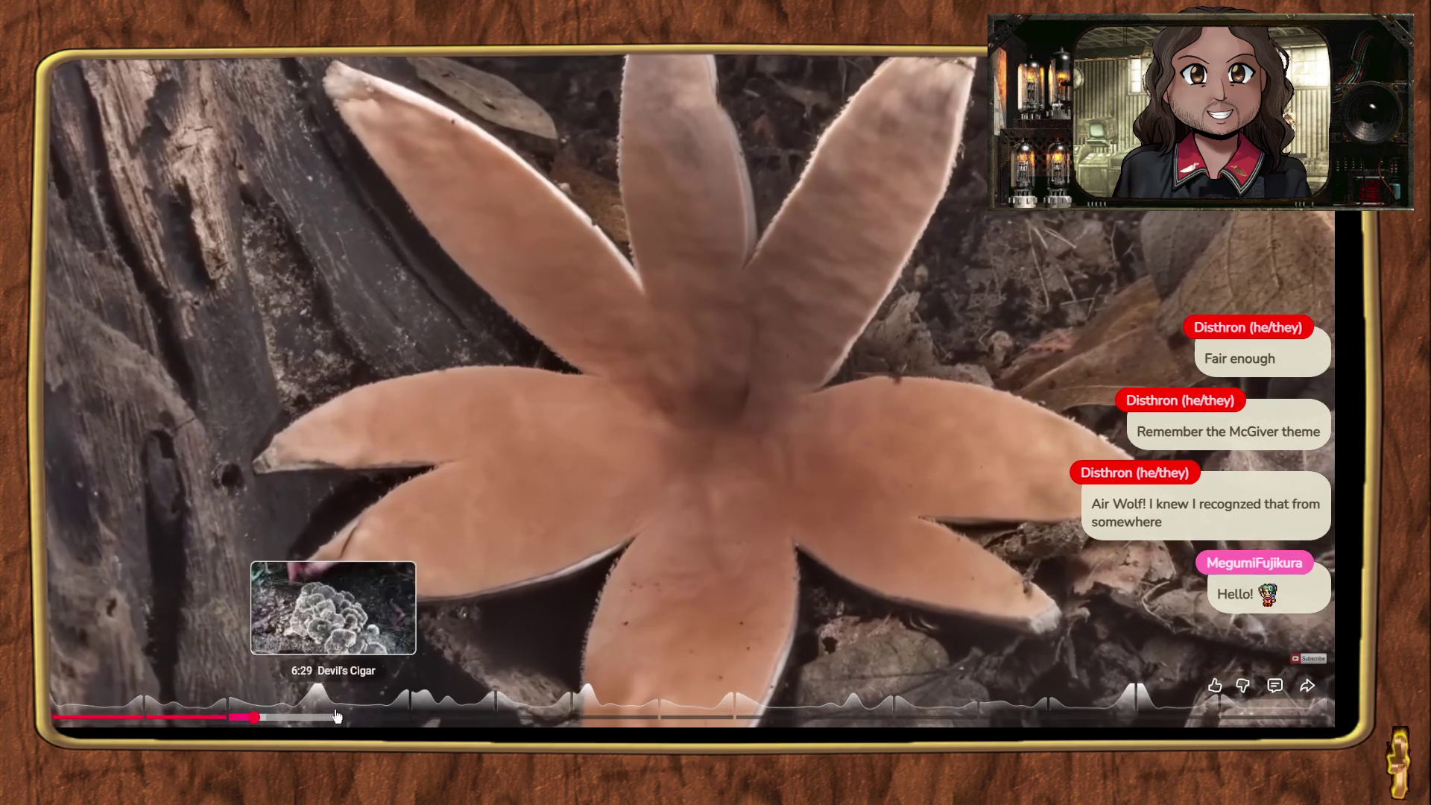
{"action": "left_click", "coordinate": [435, 714]}
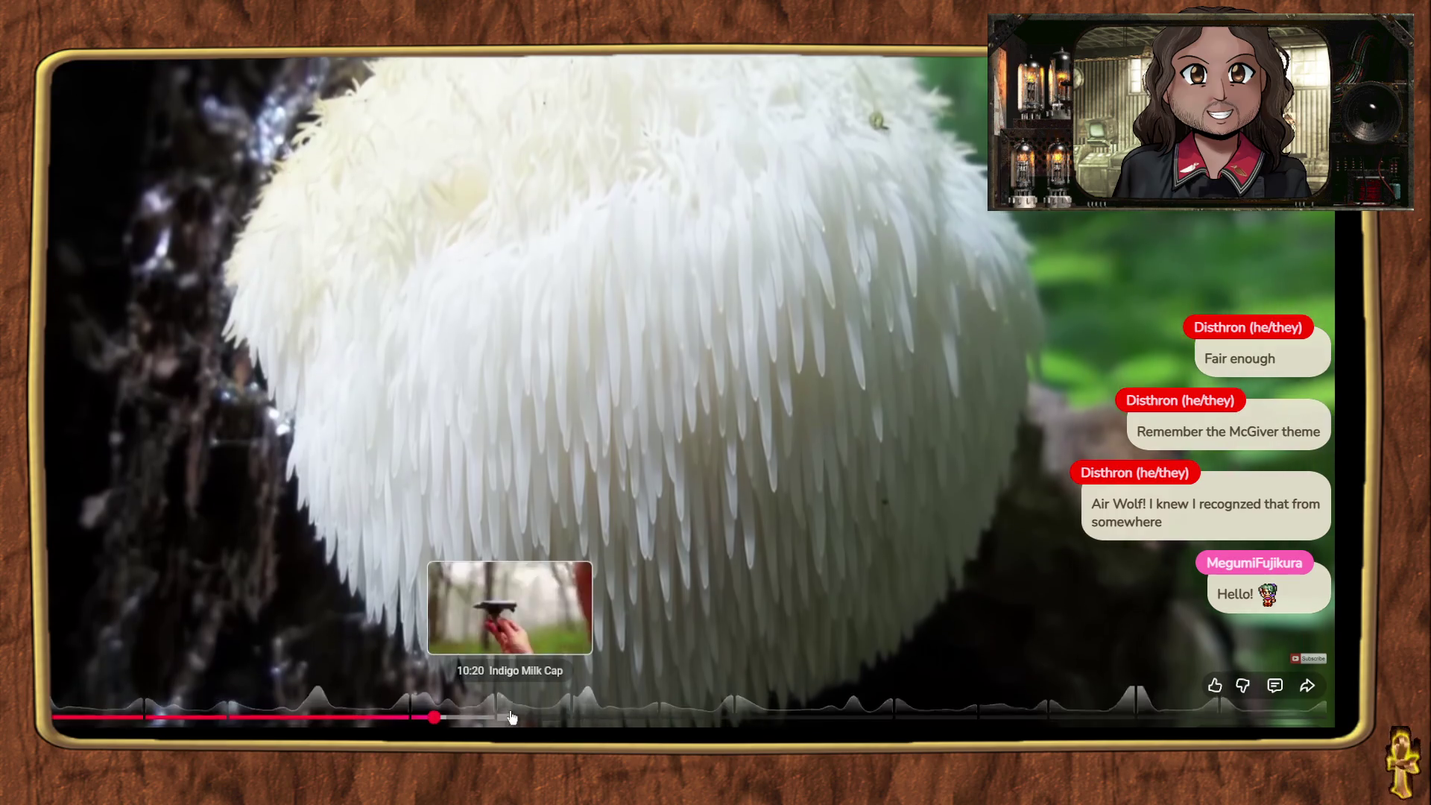
{"action": "left_click", "coordinate": [519, 716]}
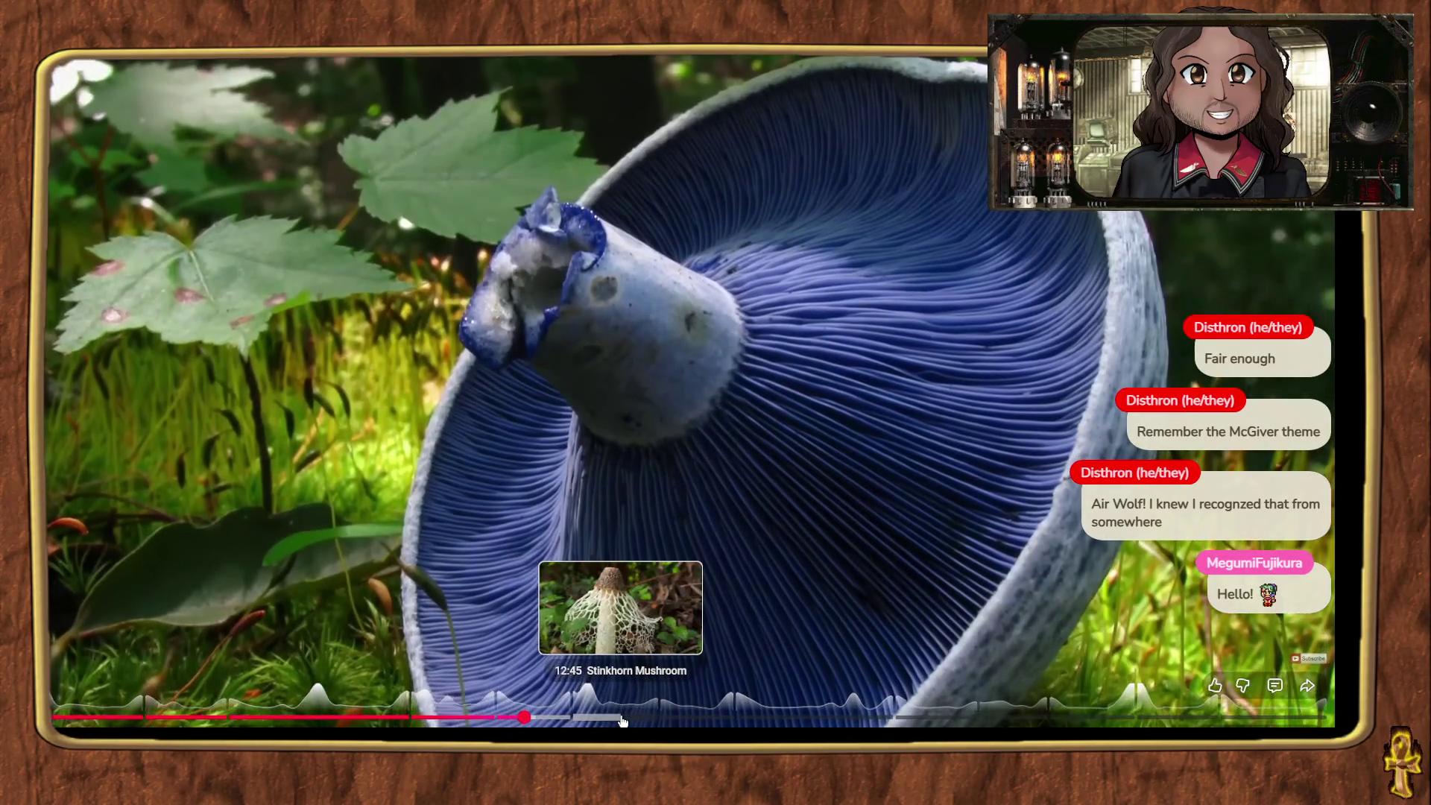
{"action": "left_click", "coordinate": [625, 720]}
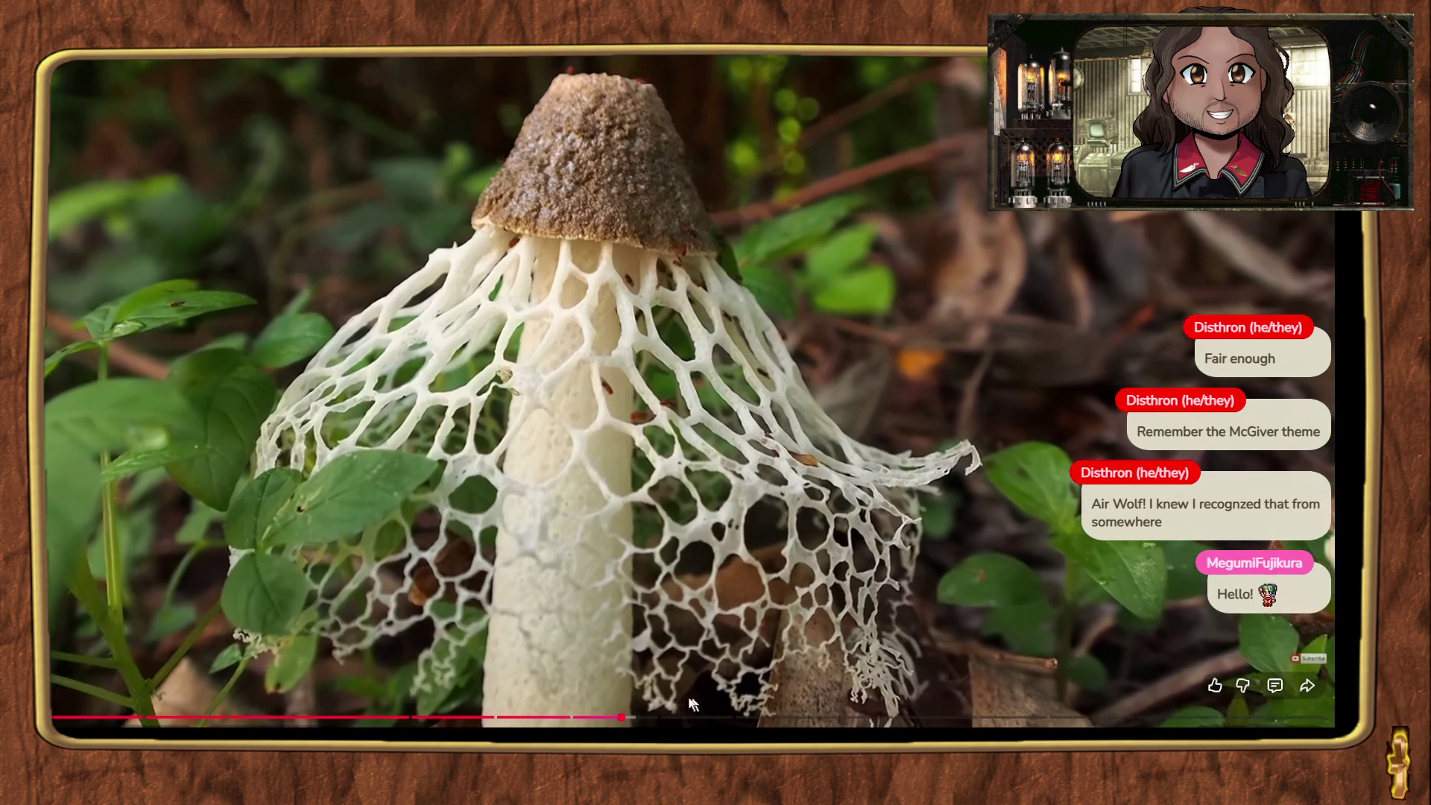
{"action": "left_click", "coordinate": [690, 720]}
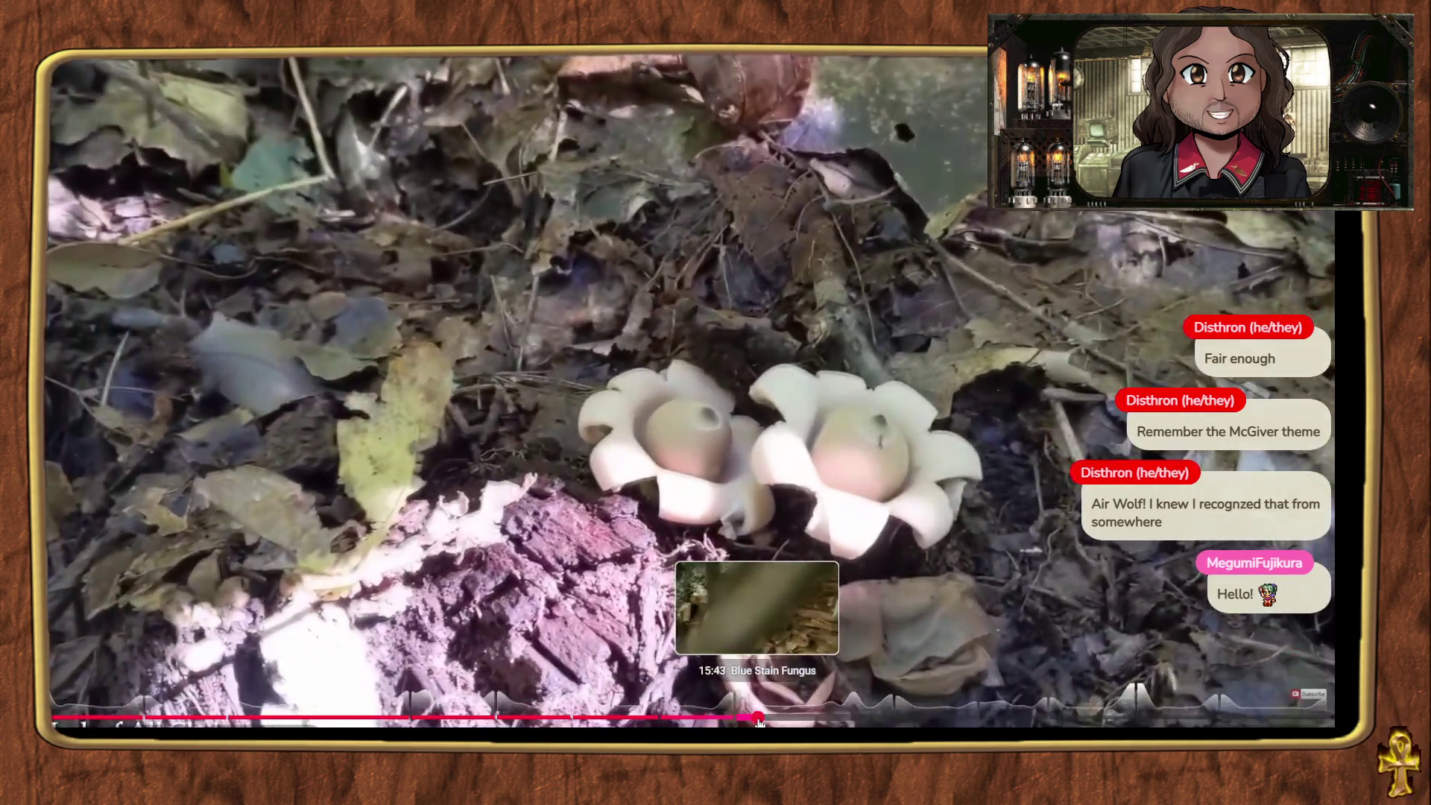
{"action": "left_click", "coordinate": [757, 720]}
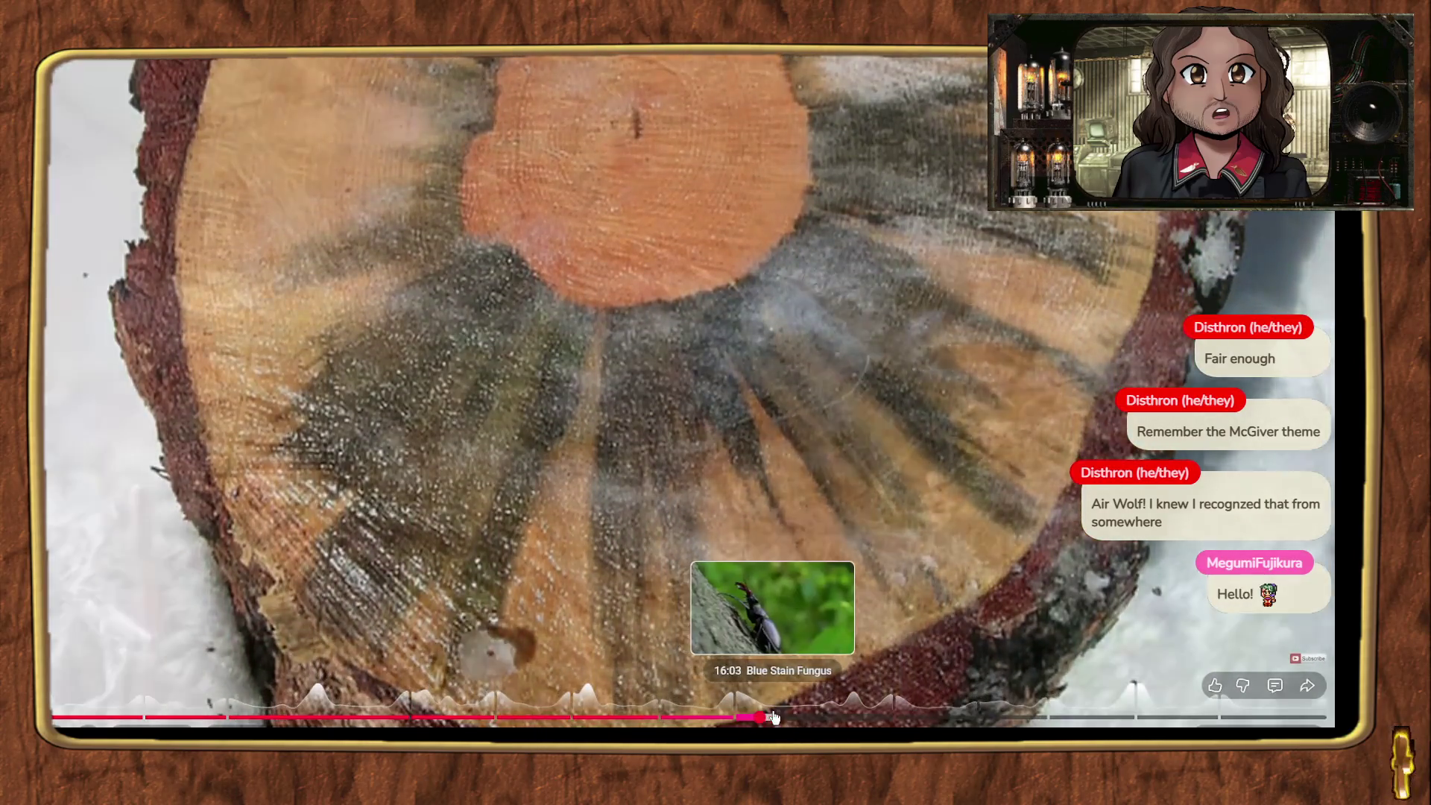
Step: Skim through the Blue Stain Fungus chapter toward the Amethyst Deceiver section
{"action": "left_click", "coordinate": [779, 720]}
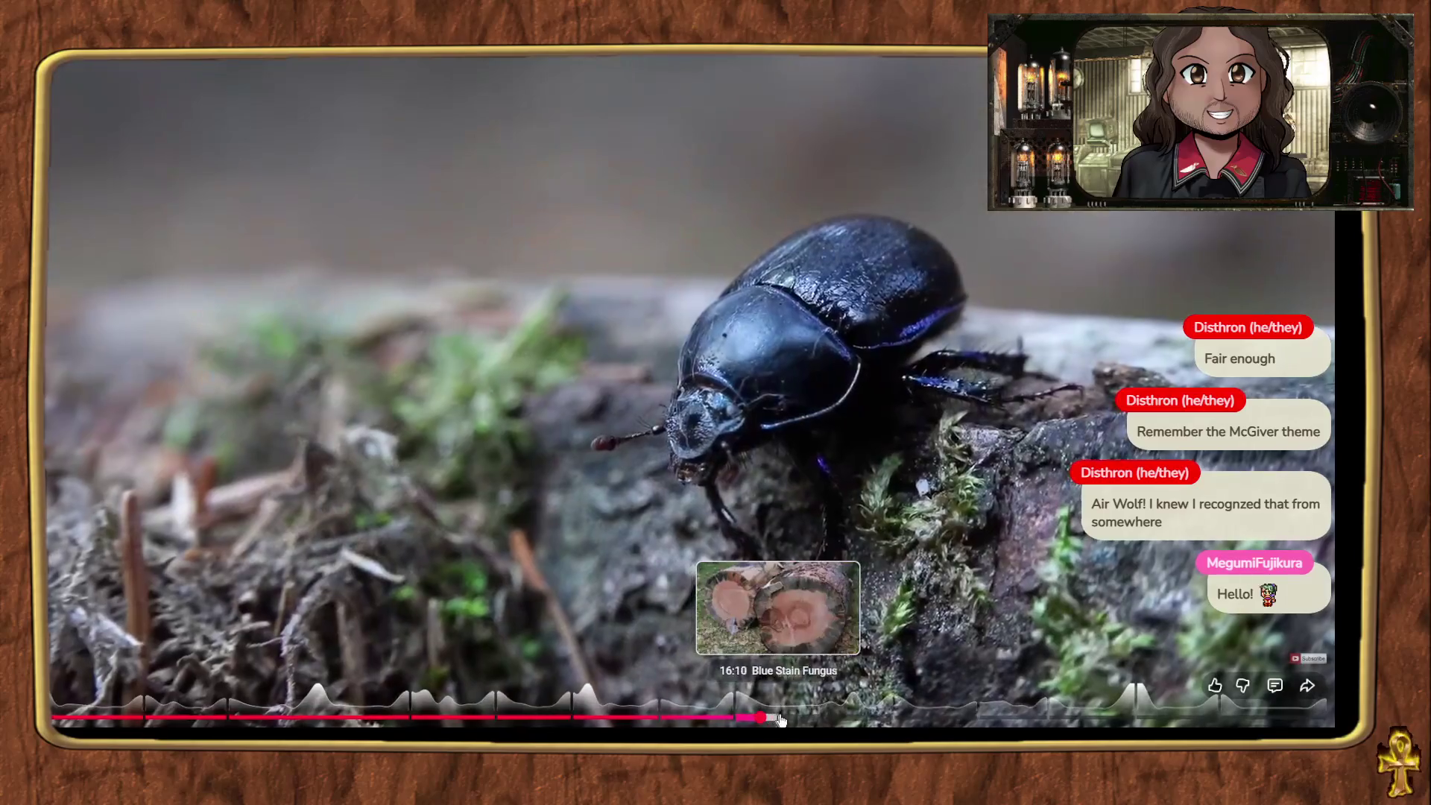
{"action": "left_click", "coordinate": [796, 720]}
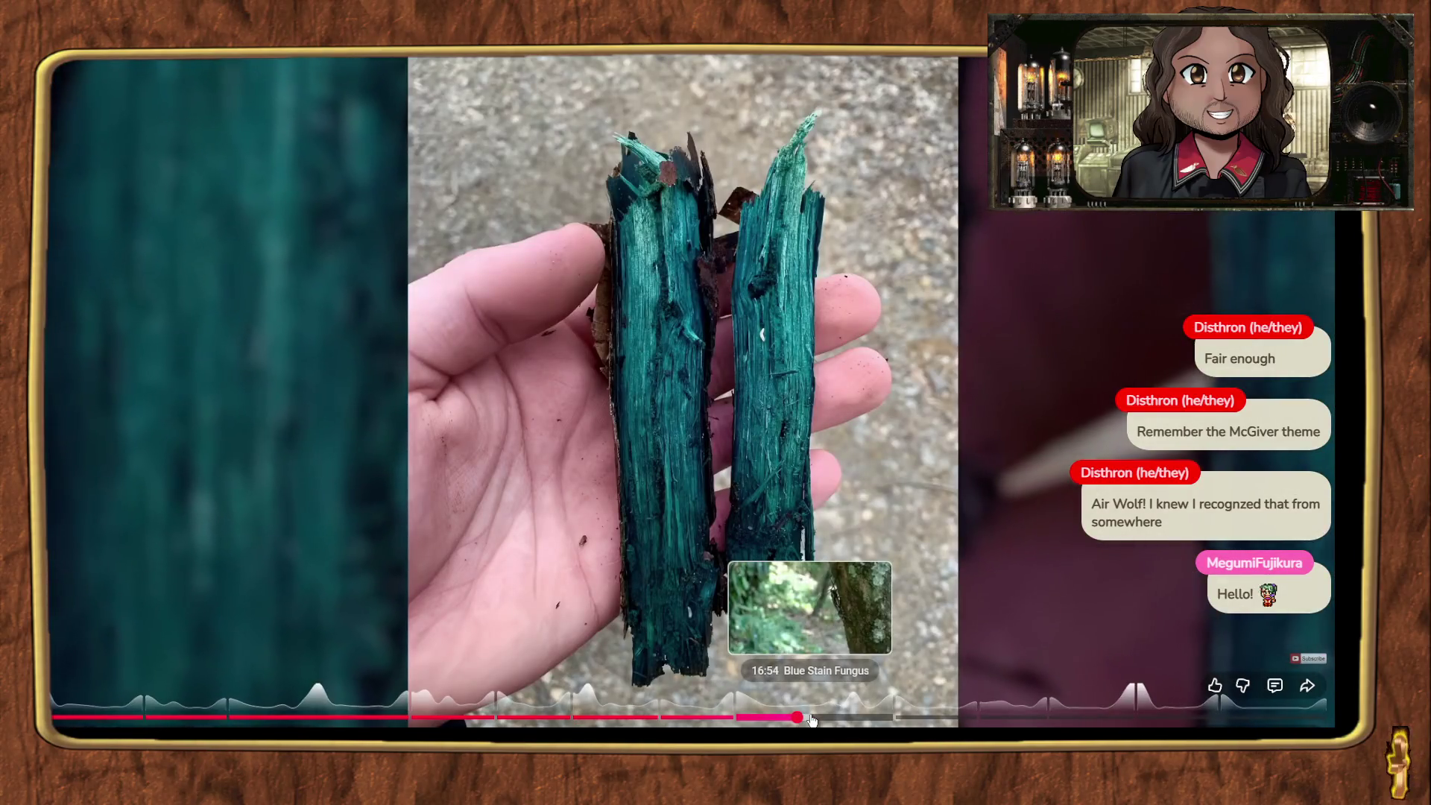
{"action": "left_click", "coordinate": [812, 719]}
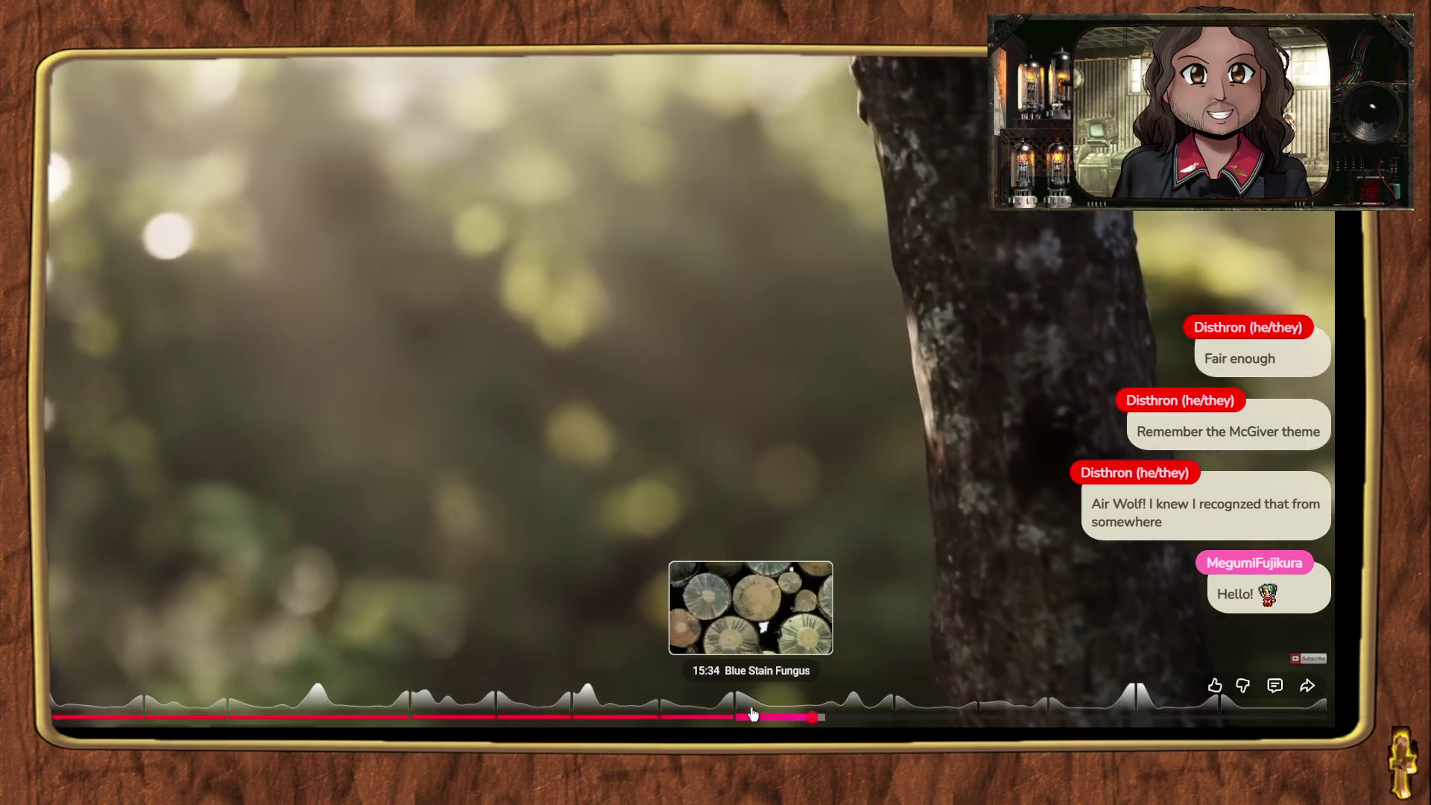
{"action": "left_click", "coordinate": [747, 714]}
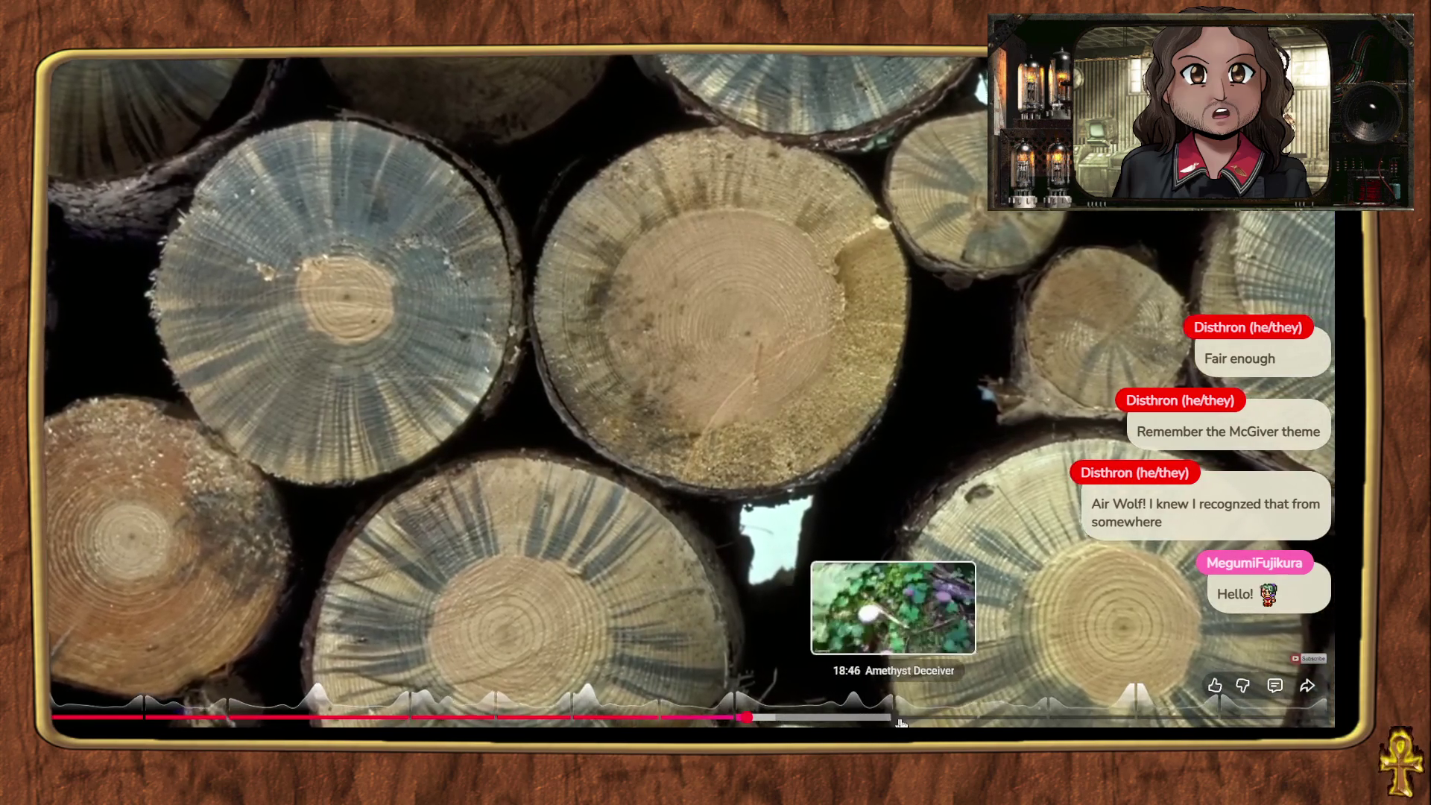
{"action": "left_click", "coordinate": [907, 718]}
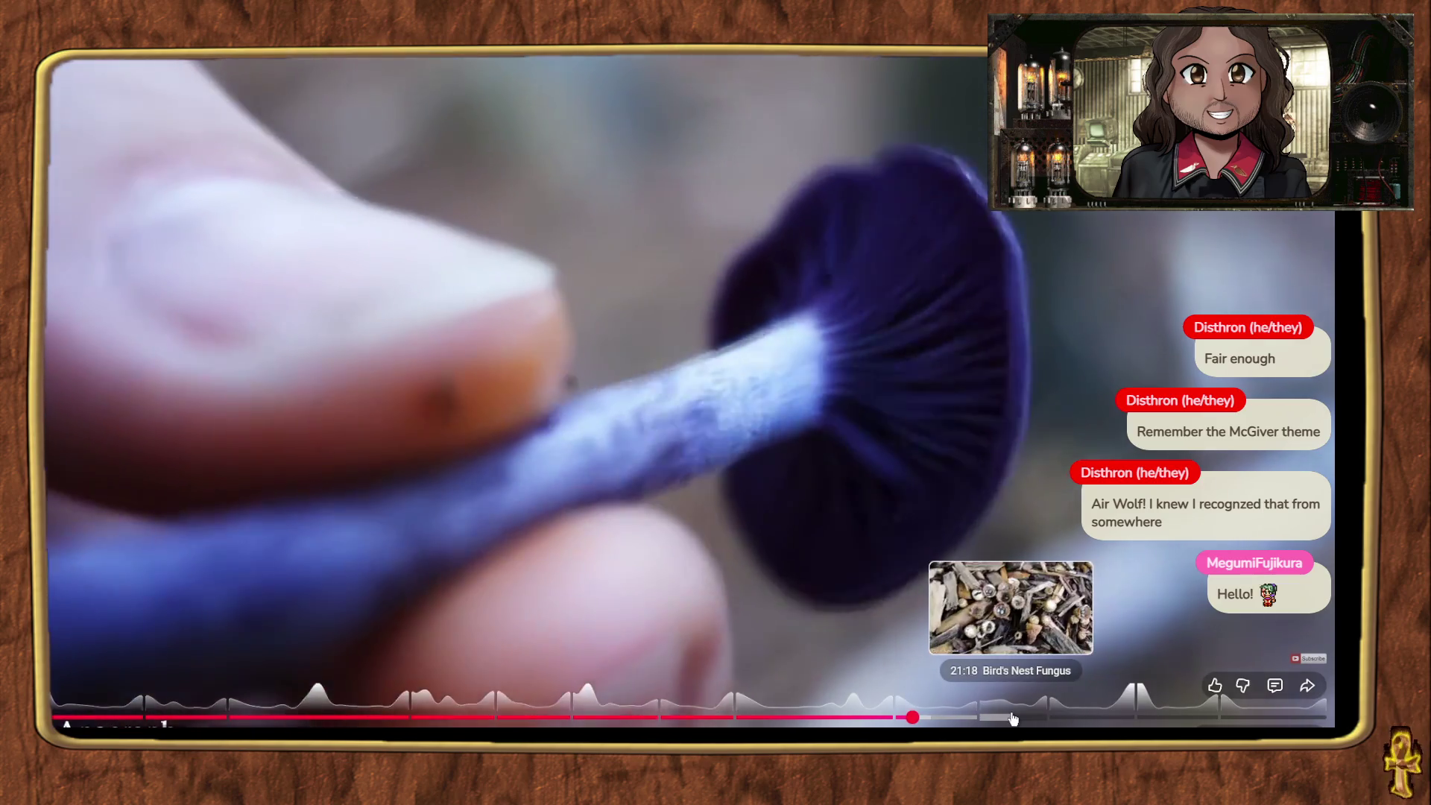
Step: Jump through Bird's Nest Fungus and Bleeding Tooth Fungus to Dog Vomit Slime Mold, then leave full screen
{"action": "left_click", "coordinate": [1012, 717]}
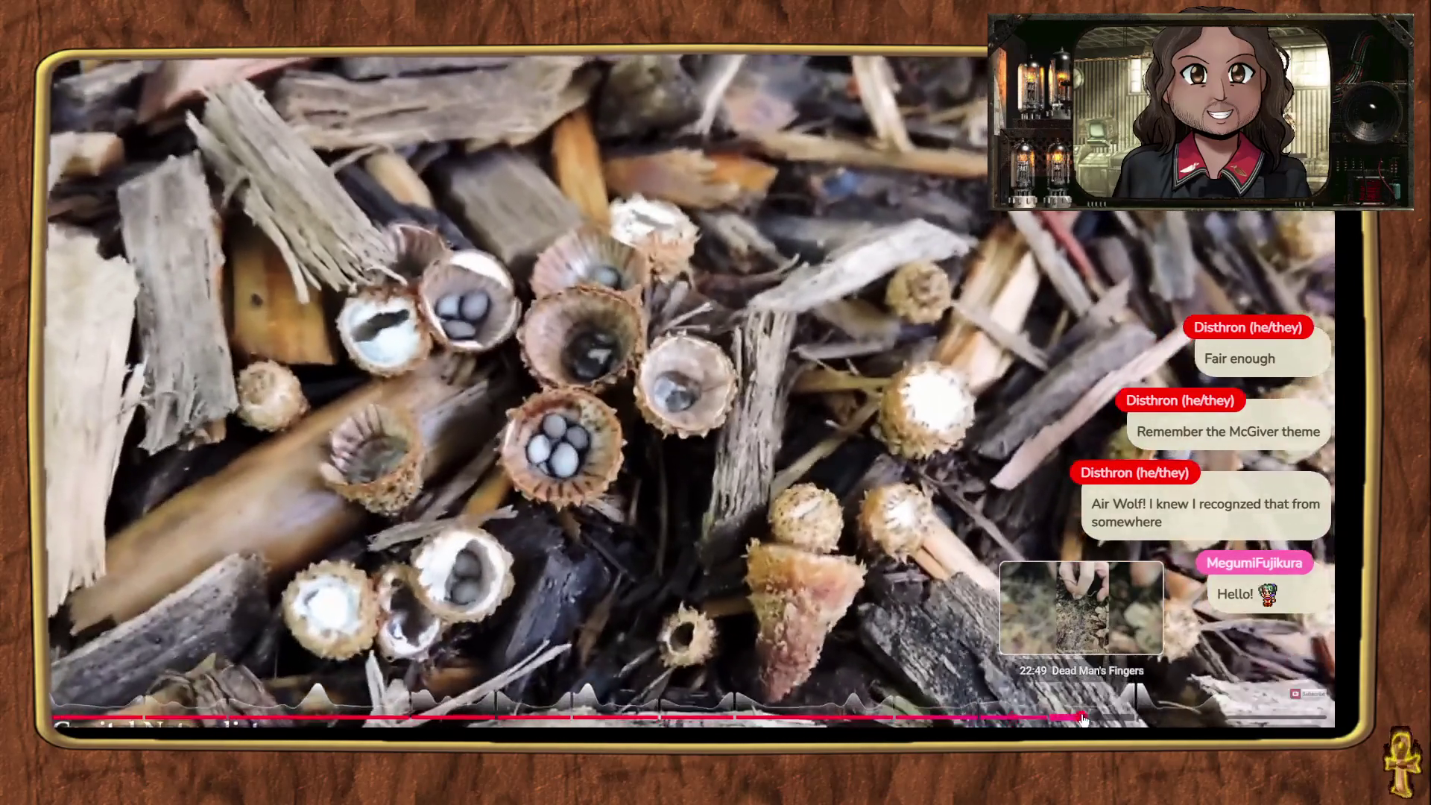
{"action": "left_click", "coordinate": [1083, 718]}
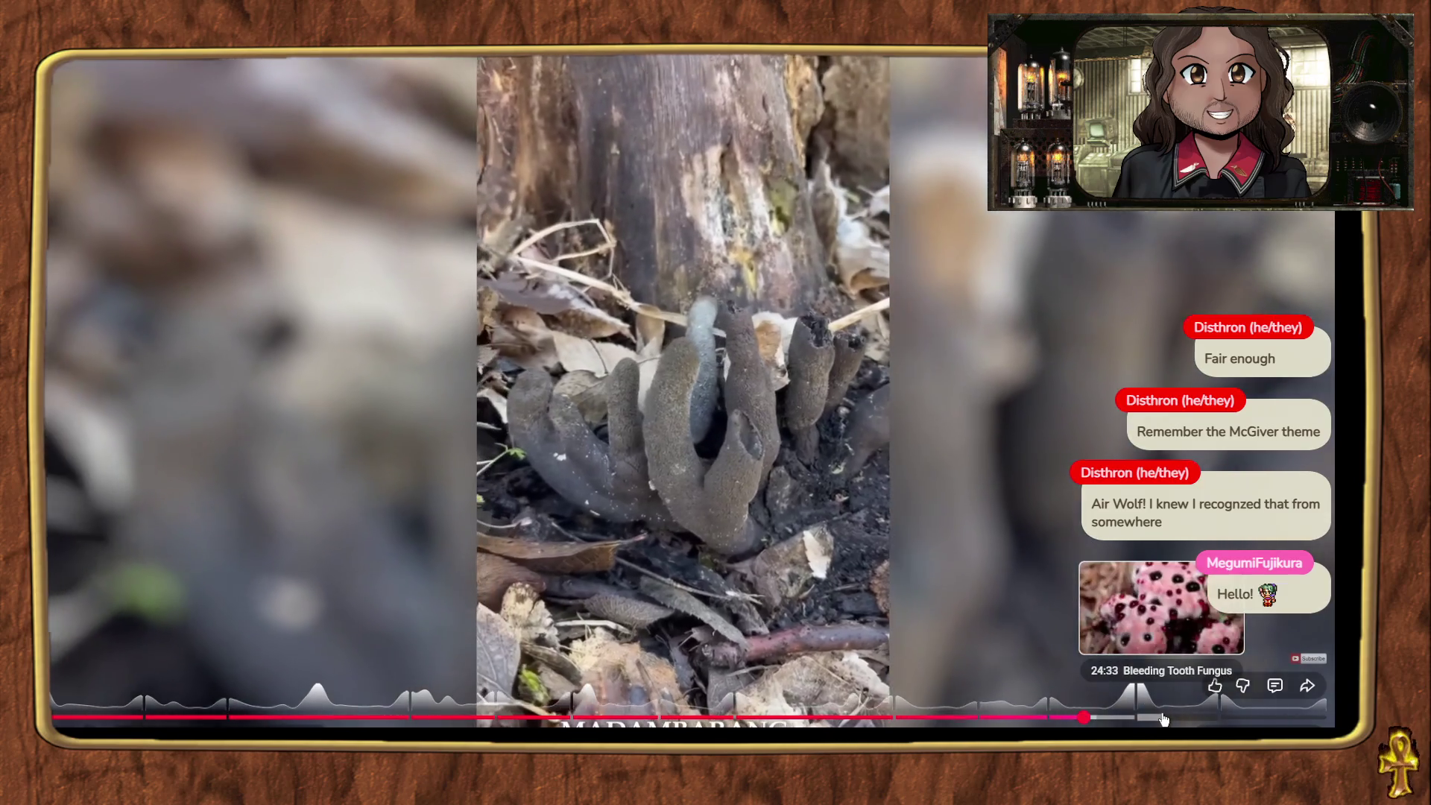
{"action": "left_click", "coordinate": [1164, 718]}
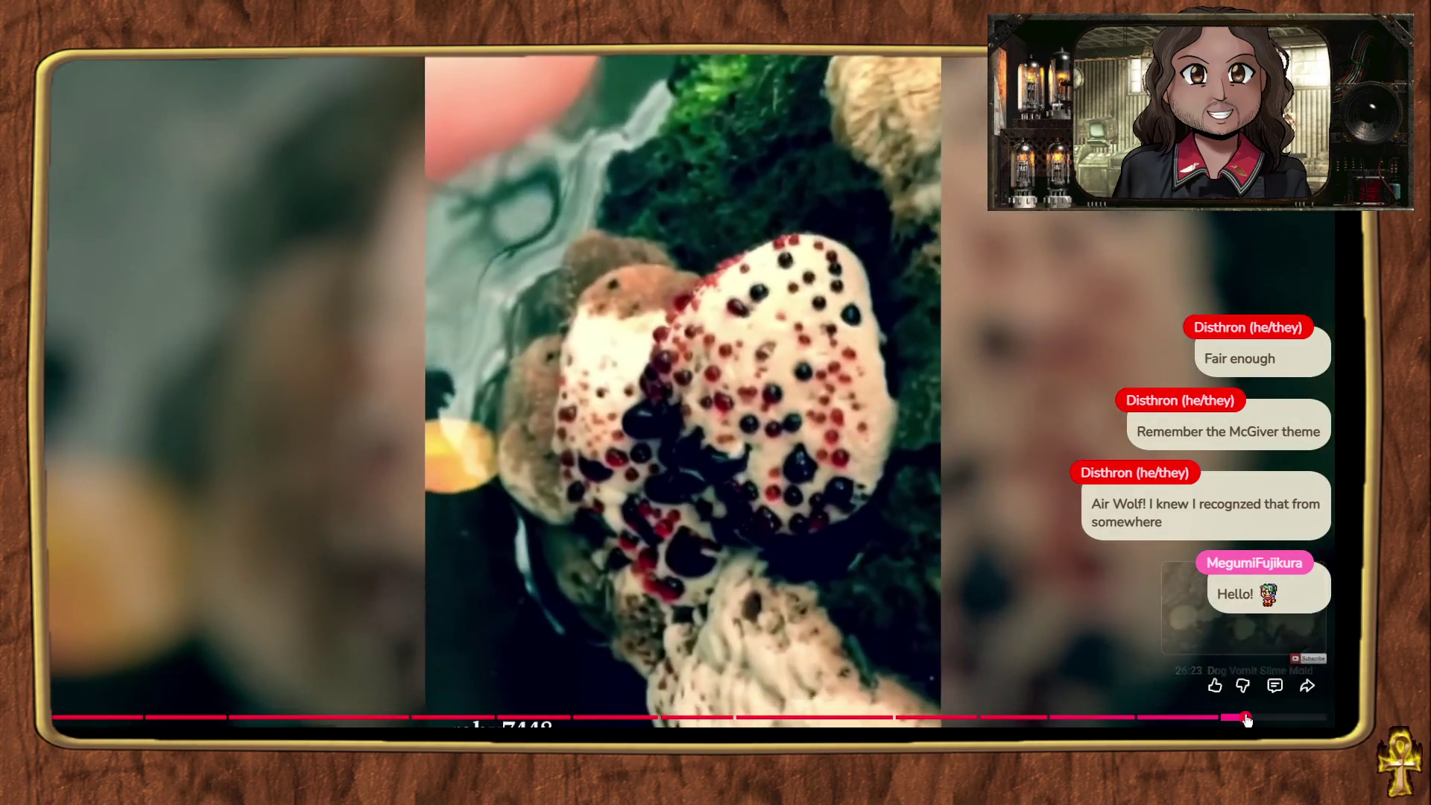
{"action": "left_click", "coordinate": [1246, 718]}
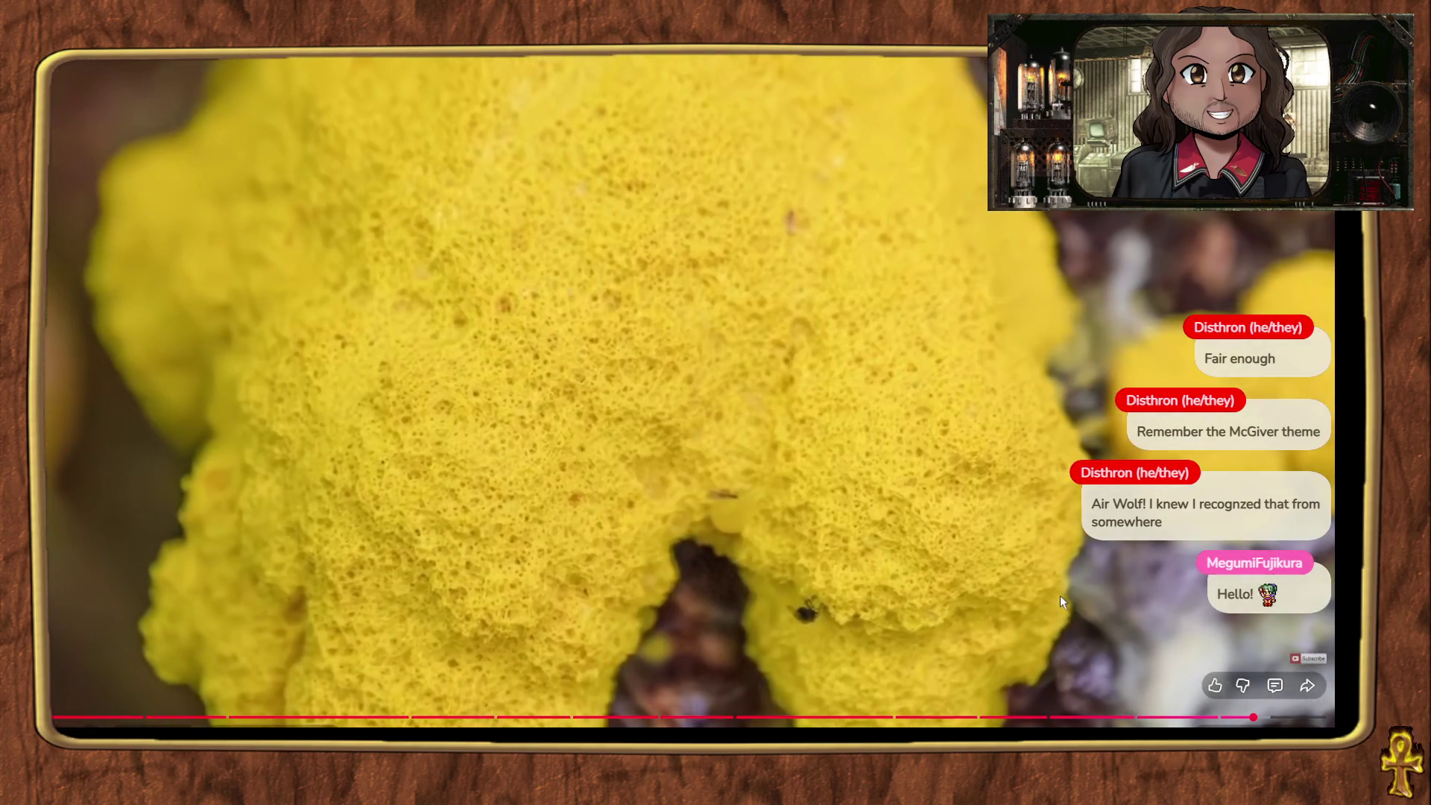
{"action": "key", "text": "Escape"}
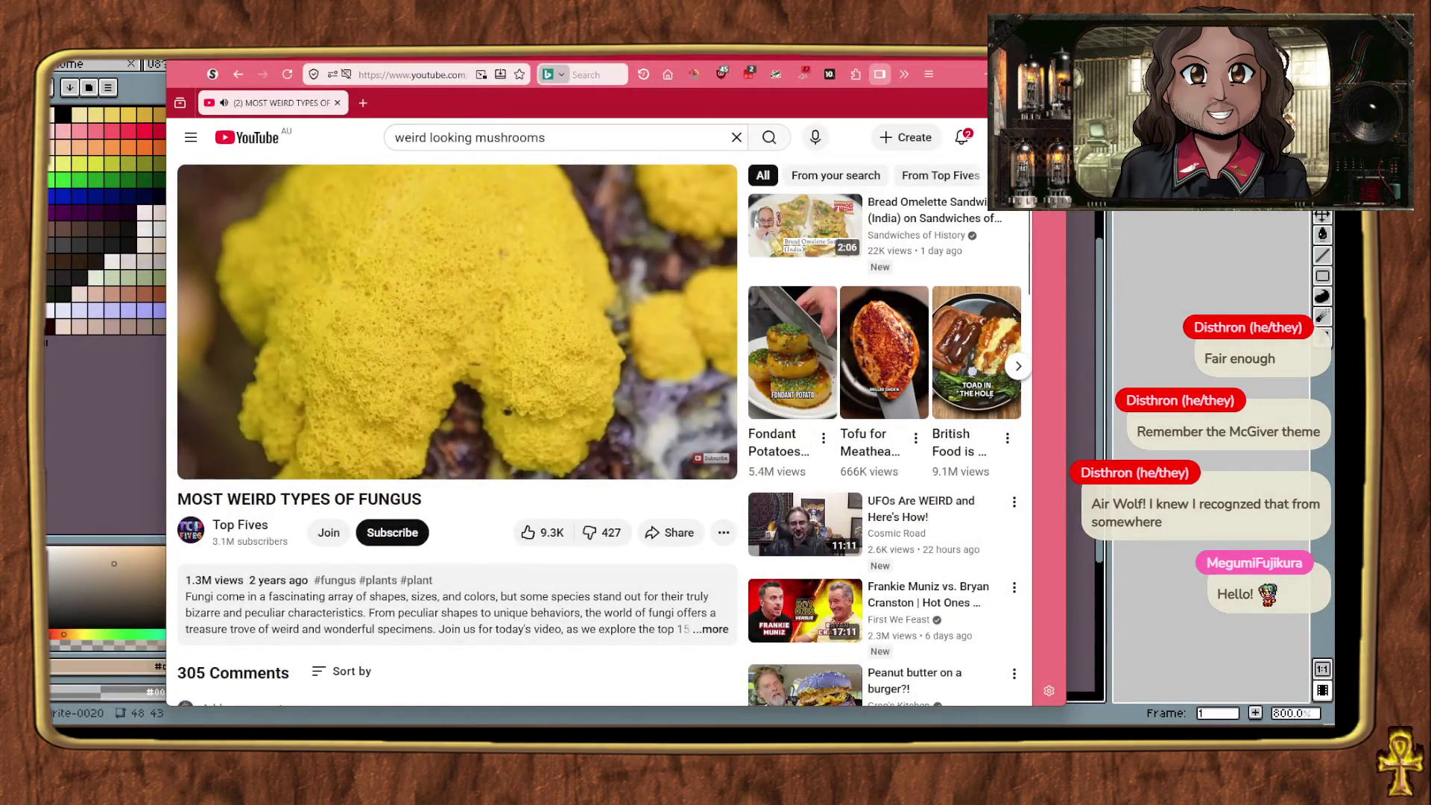
{"action": "key", "text": "alt+Tab"}
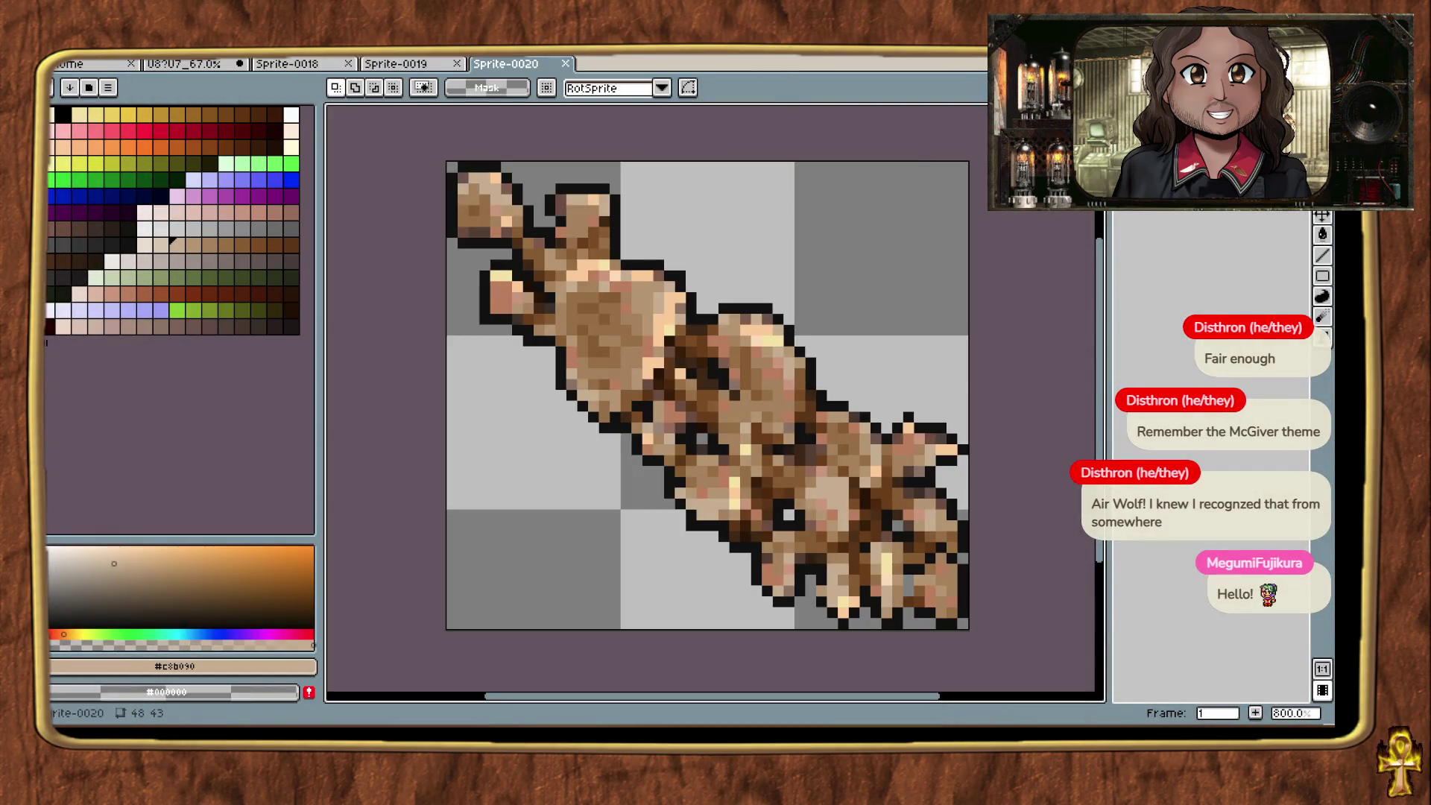
Step: Open Replace Color and sample the sprite's #f4e434 highlight as the From colour
{"action": "key", "text": "shift+r"}
{"action": "mouse_move", "coordinate": [1169, 285]}
{"action": "left_mouse_down"}
{"action": "mouse_move", "coordinate": [887, 357]}
{"action": "mouse_move", "coordinate": [831, 477]}
{"action": "mouse_move", "coordinate": [844, 485]}
{"action": "mouse_move", "coordinate": [781, 333]}
{"action": "left_mouse_up"}
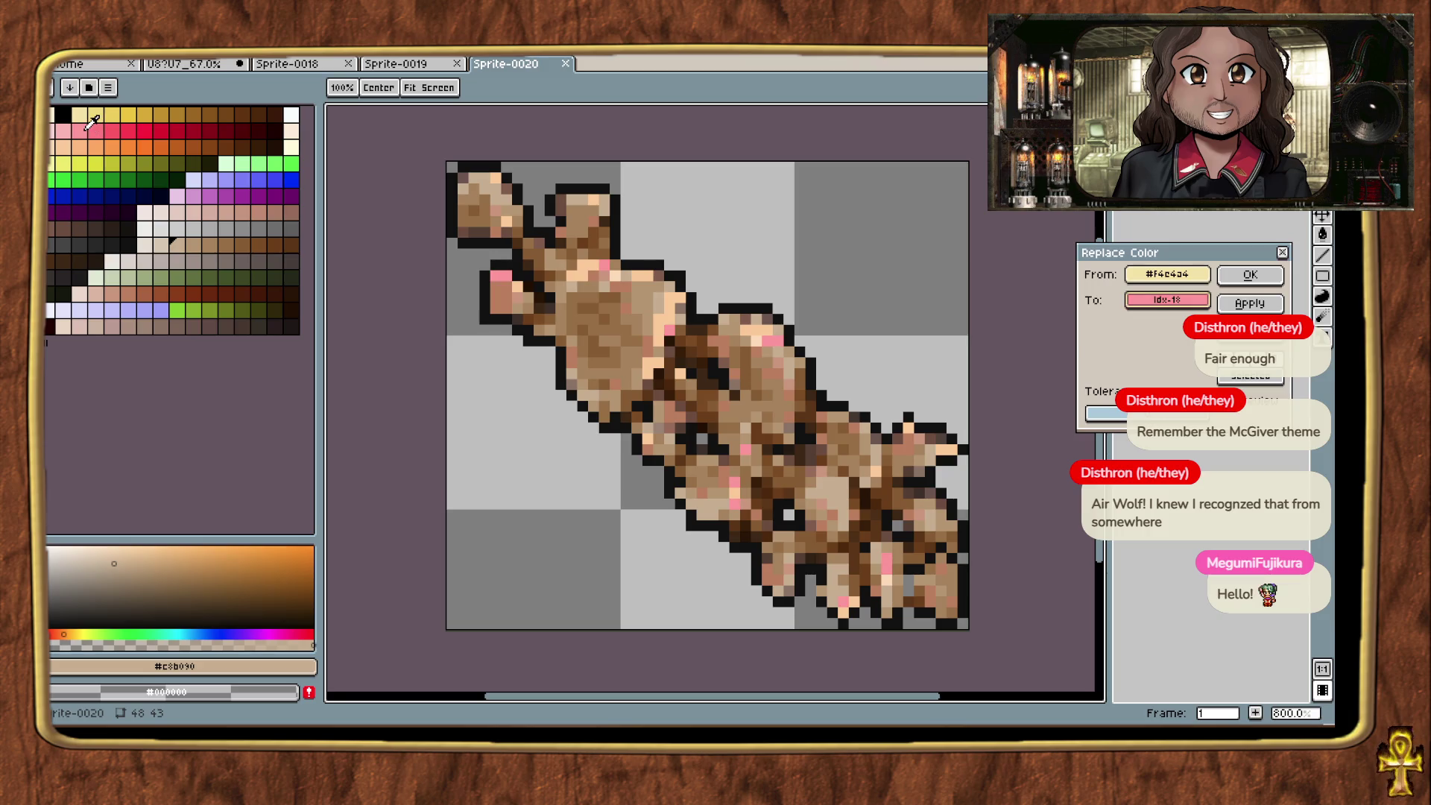
Step: Apply the pale pink highlight replacement and recolour a second pale tone
{"action": "left_click", "coordinate": [1232, 278]}
{"action": "key", "text": "shift+r"}
{"action": "left_click", "coordinate": [762, 328]}
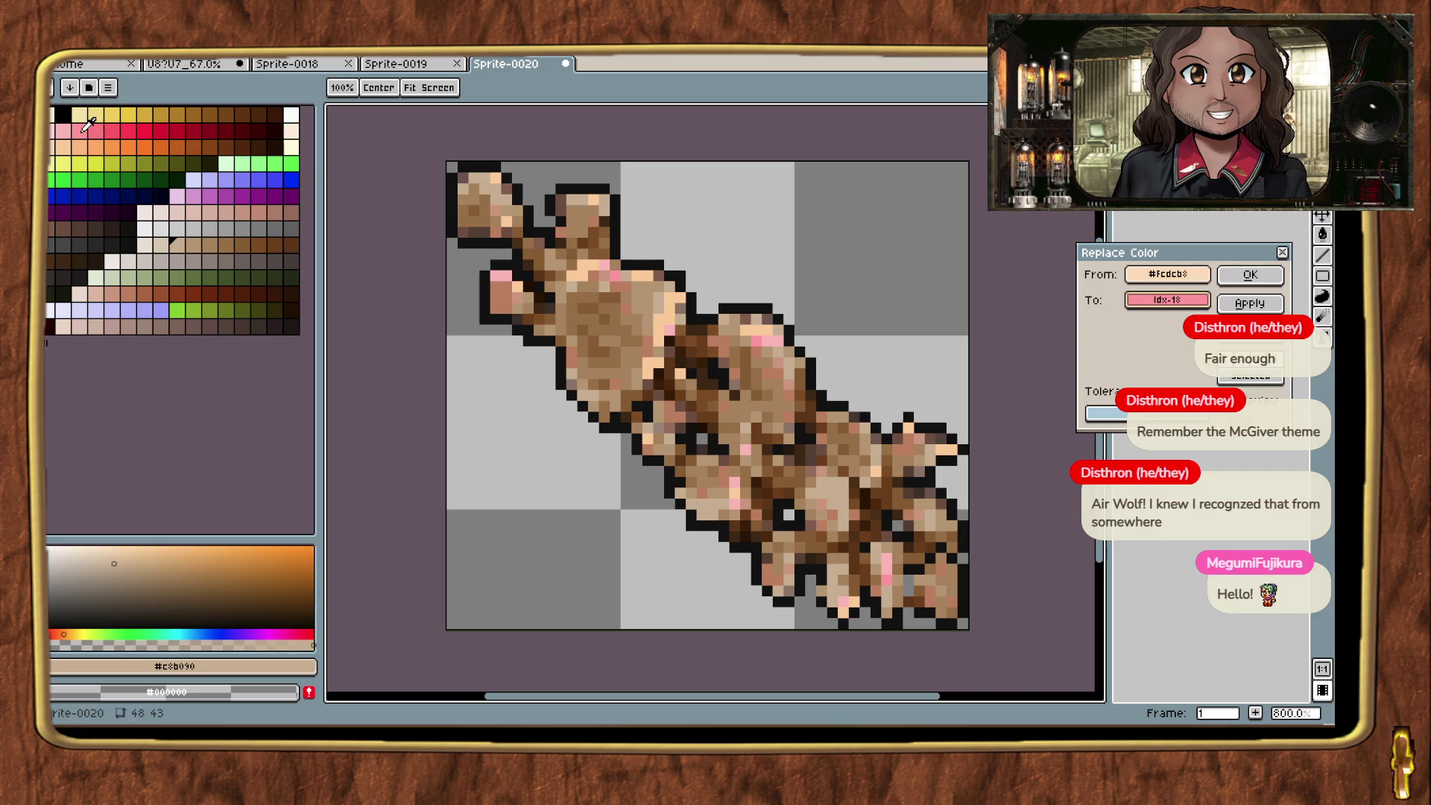
{"action": "left_click", "coordinate": [1250, 275]}
Step: Replace a light tan tone on the fungus with orange
{"action": "key", "text": "shift+r"}
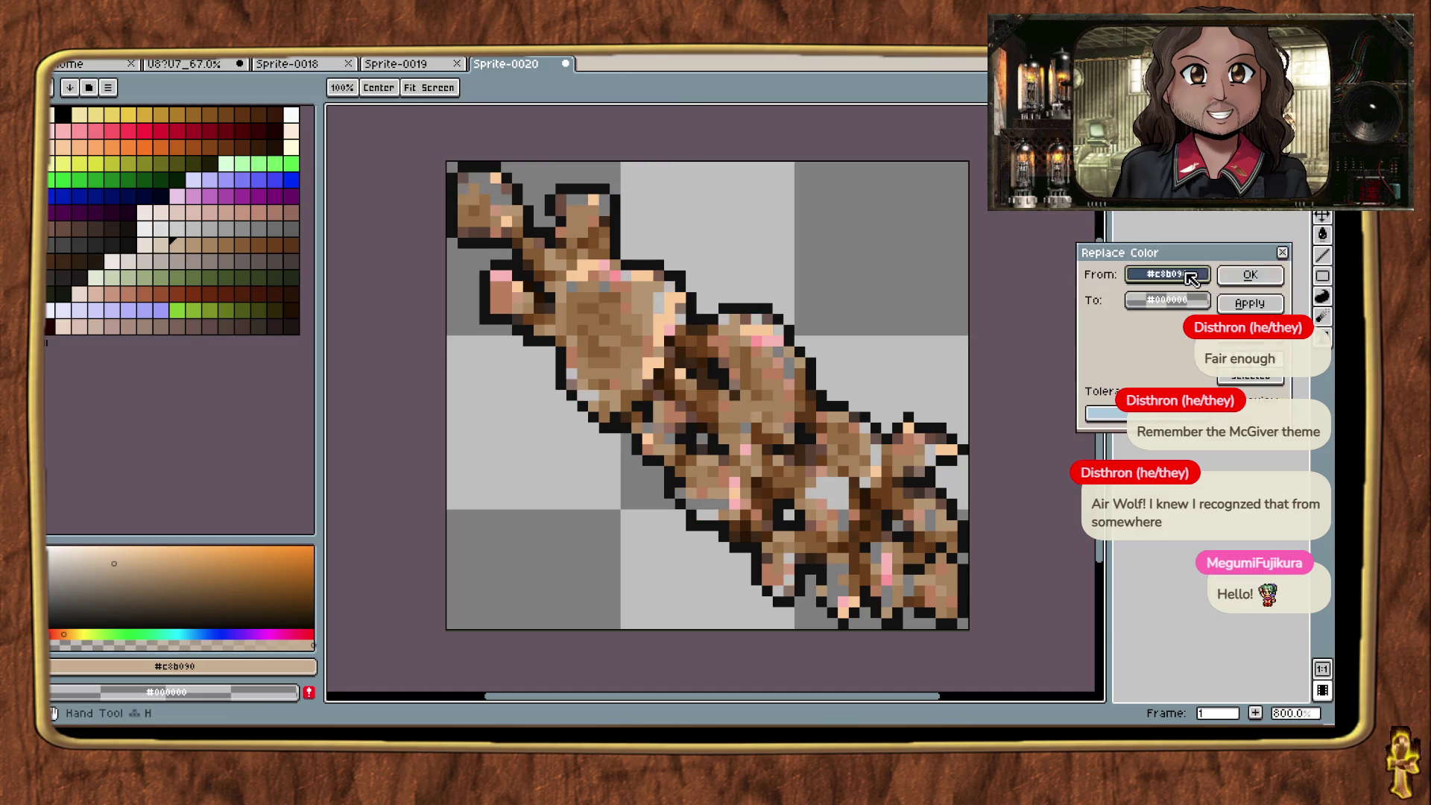
{"action": "left_click", "coordinate": [683, 286]}
{"action": "left_click", "coordinate": [84, 139]}
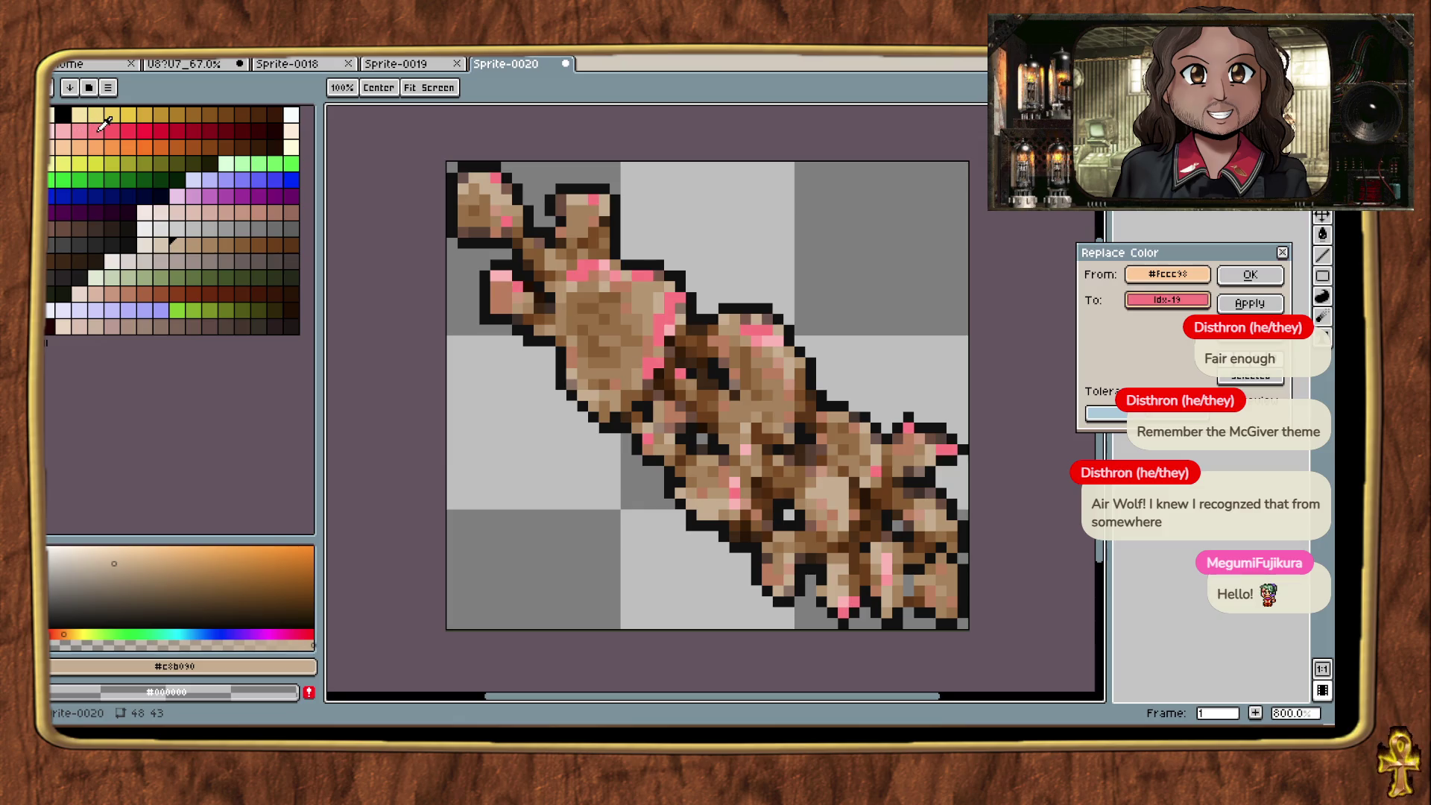
{"action": "left_click", "coordinate": [1246, 275]}
Step: Sample a lighter tan tone and try dark and tan-pink replacement shades
{"action": "key", "text": "shift+r"}
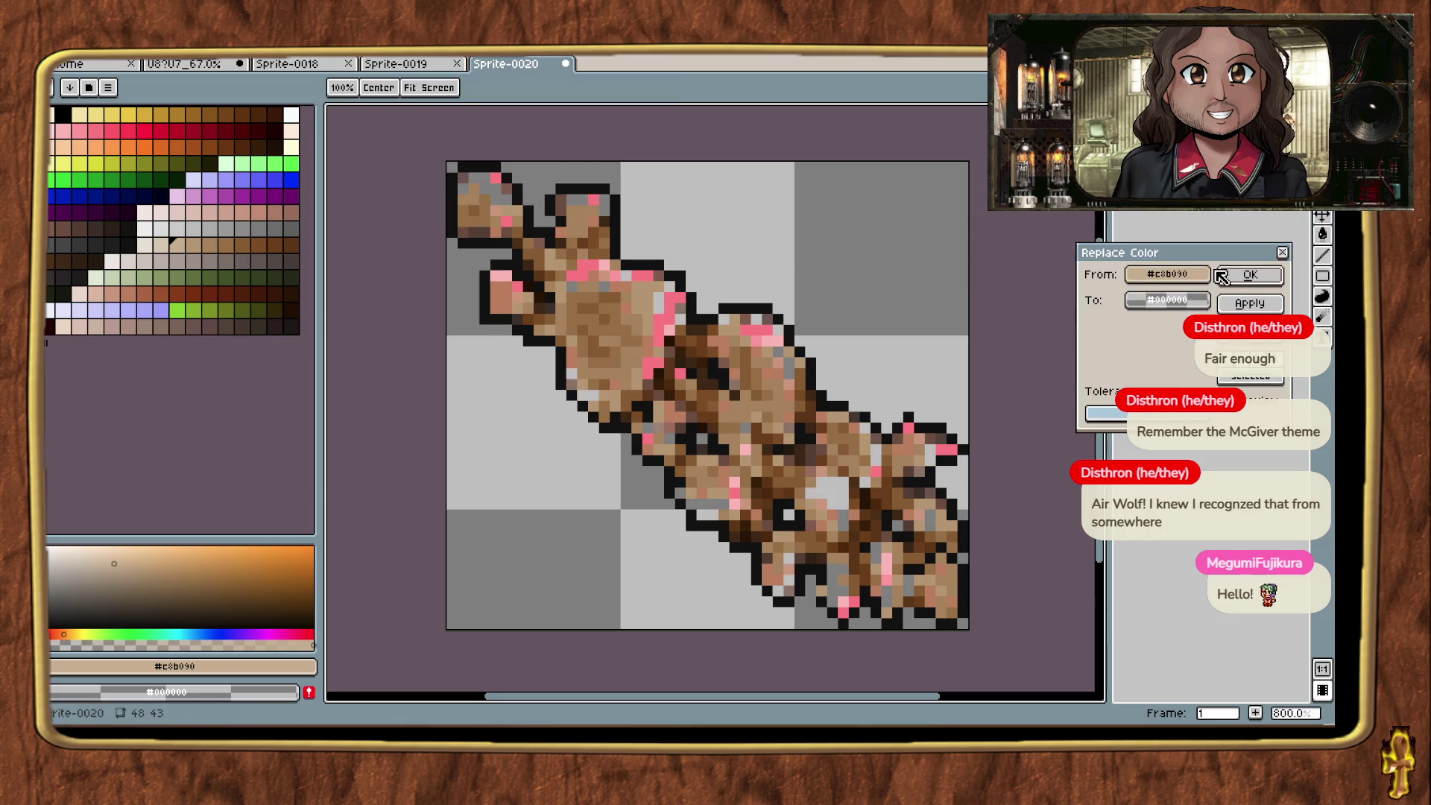
{"action": "left_click", "coordinate": [812, 341]}
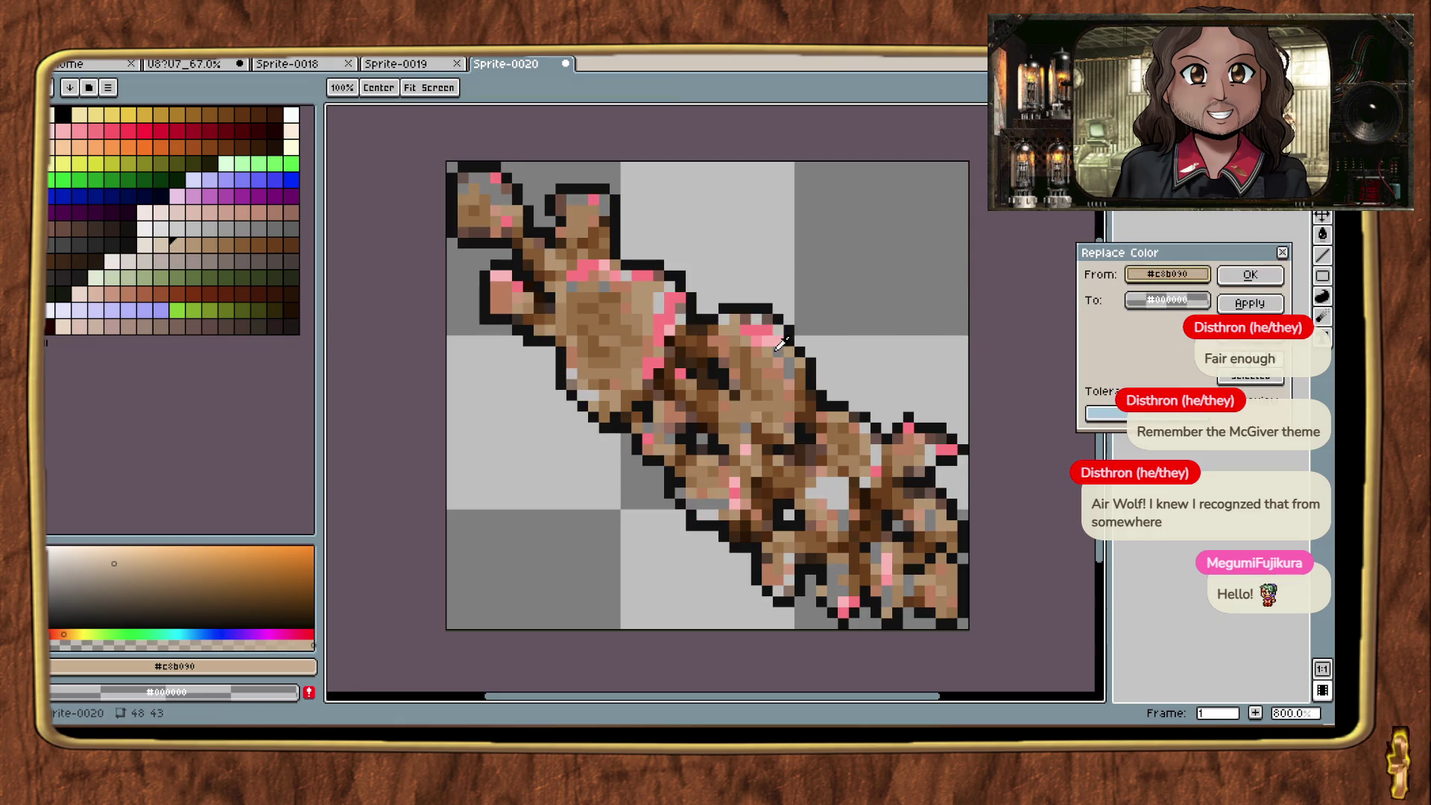
{"action": "left_click", "coordinate": [780, 340]}
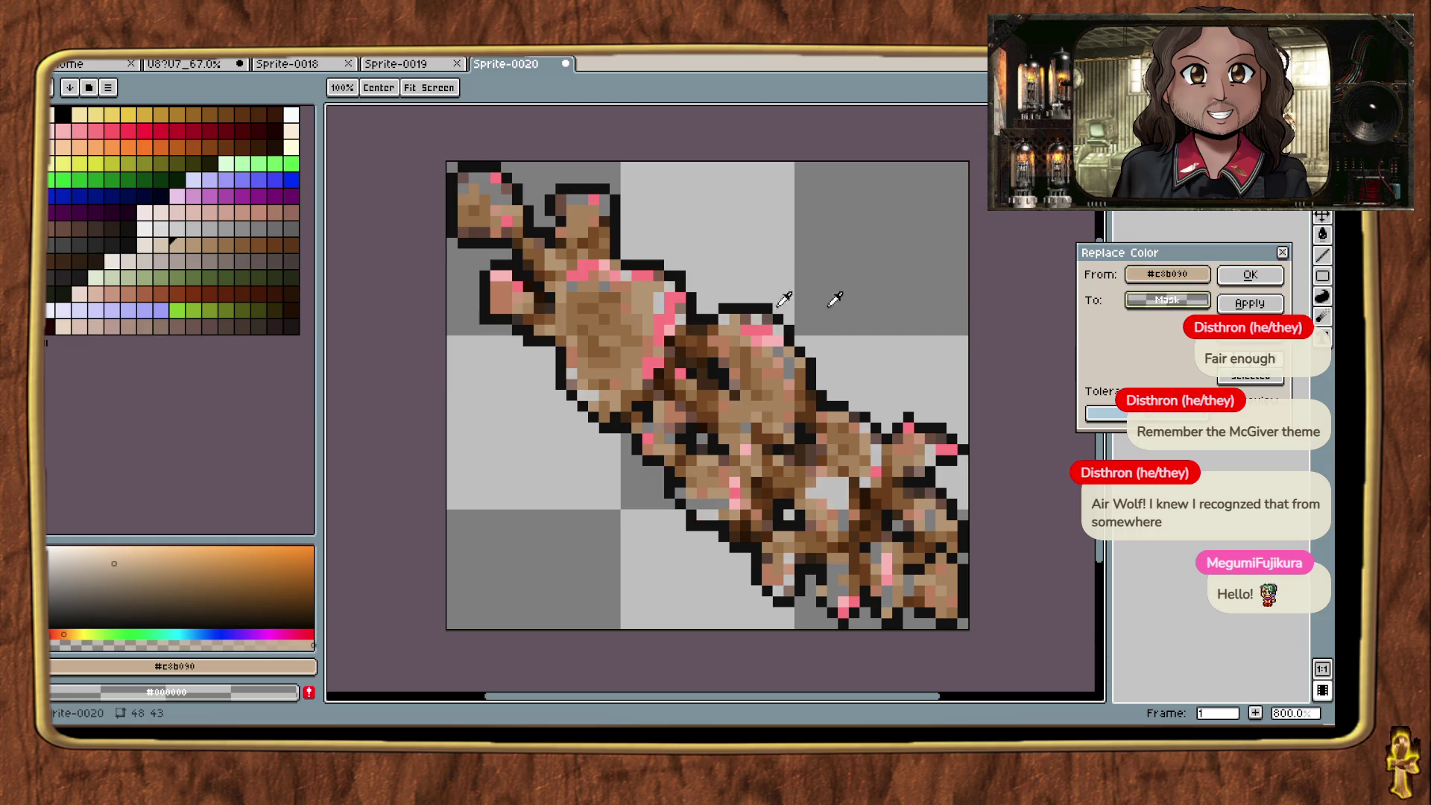
{"action": "left_click", "coordinate": [132, 245]}
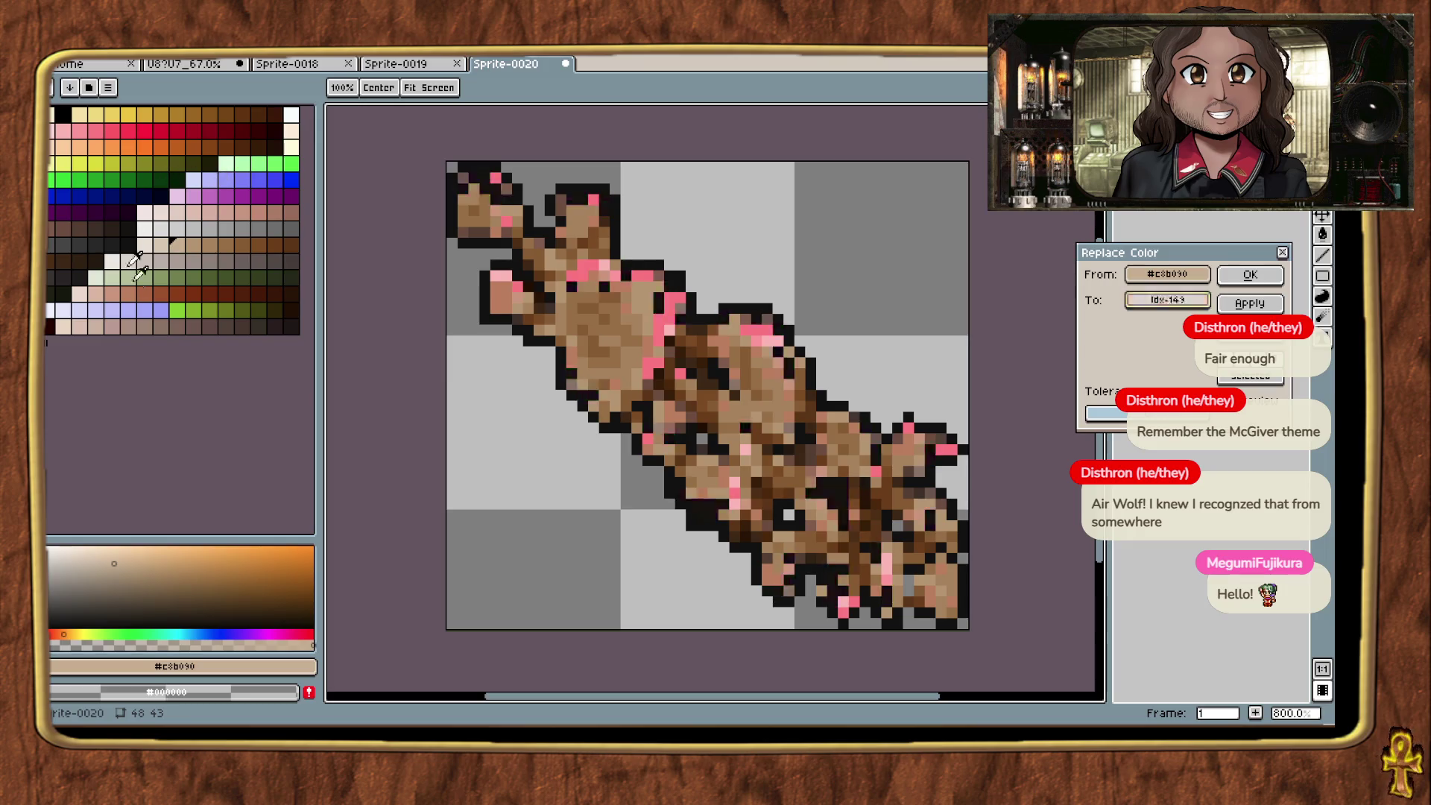
{"action": "left_click", "coordinate": [117, 280]}
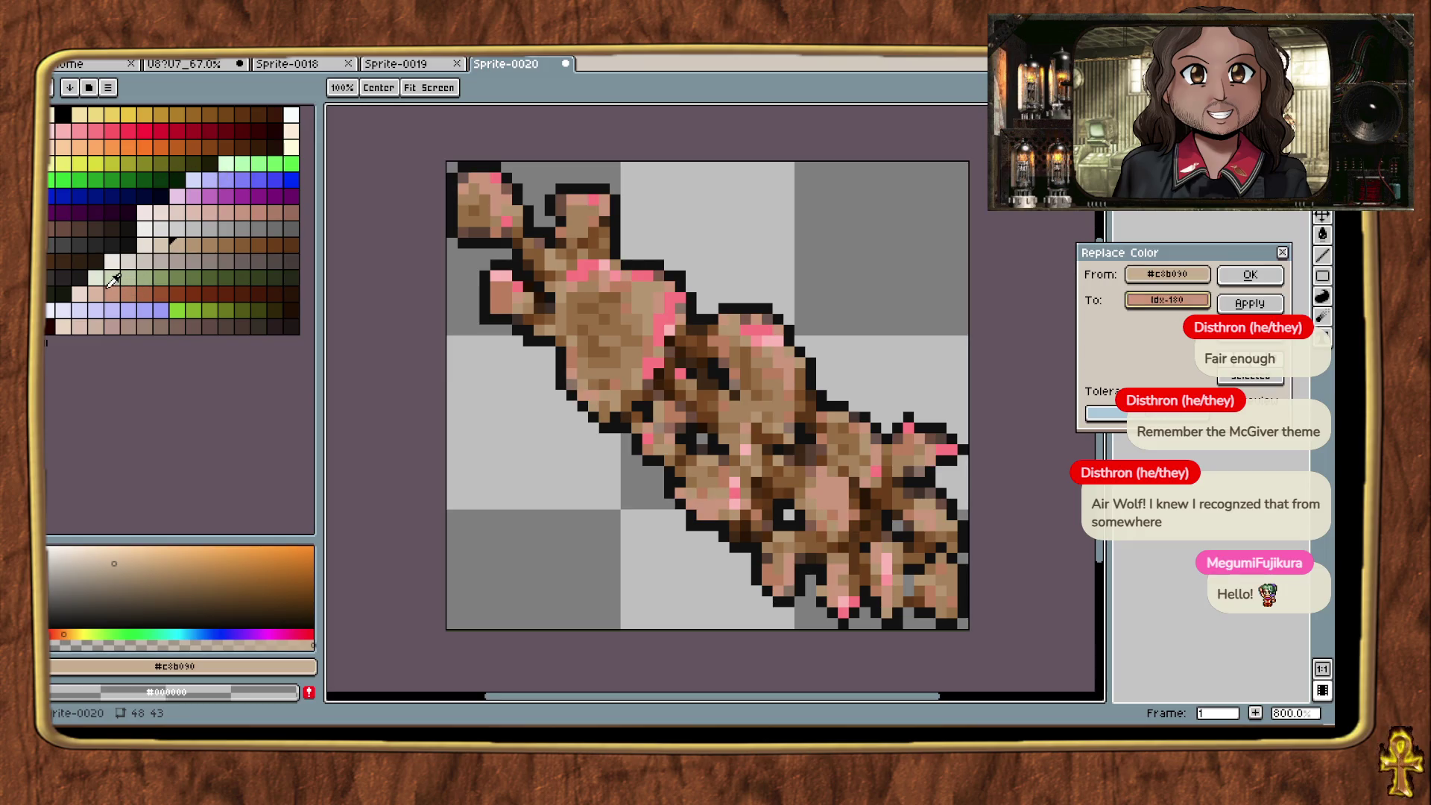
{"action": "left_click", "coordinate": [135, 283]}
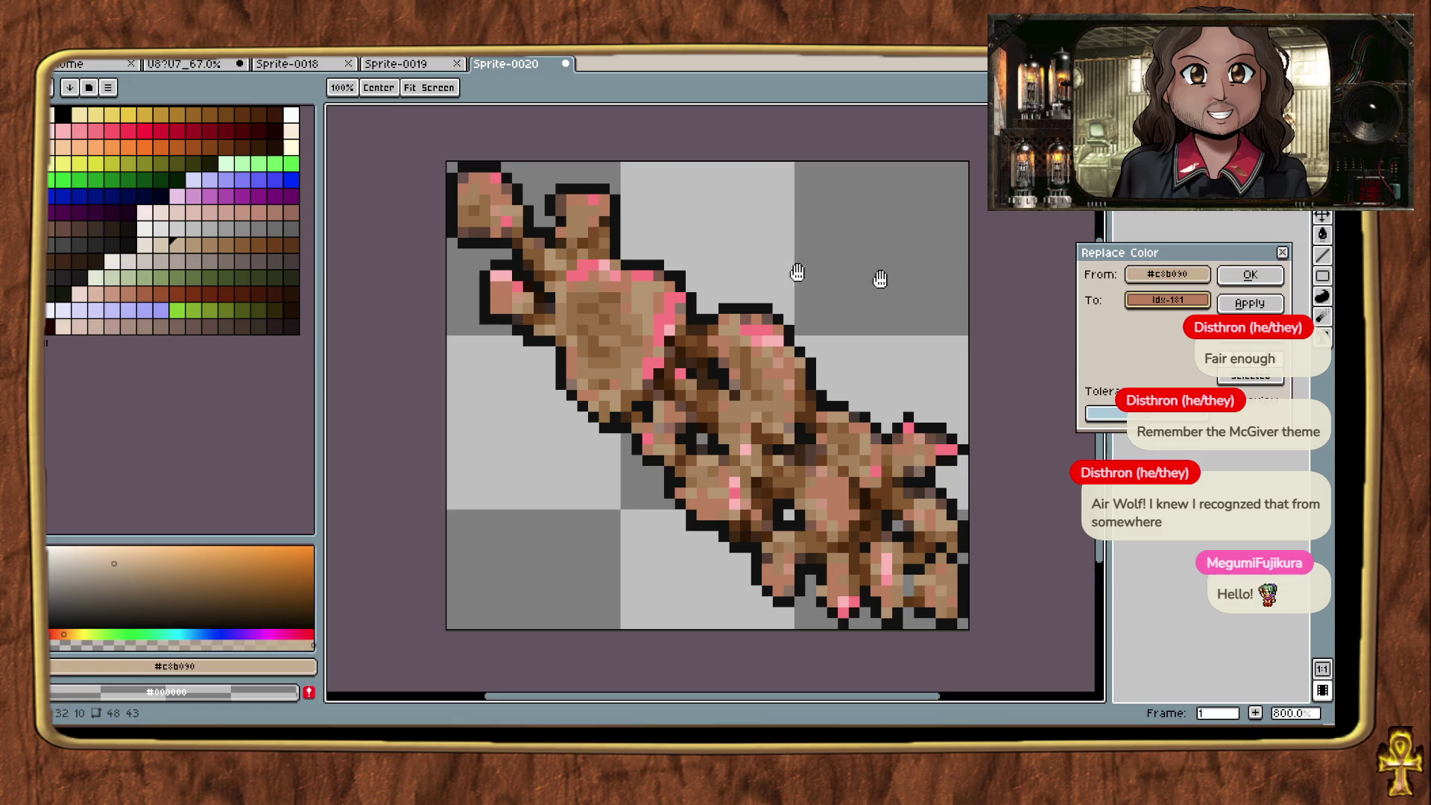
Step: Resample the mid tan tone and replace it with a redder pink
{"action": "left_click", "coordinate": [1208, 279]}
{"action": "left_click", "coordinate": [653, 291]}
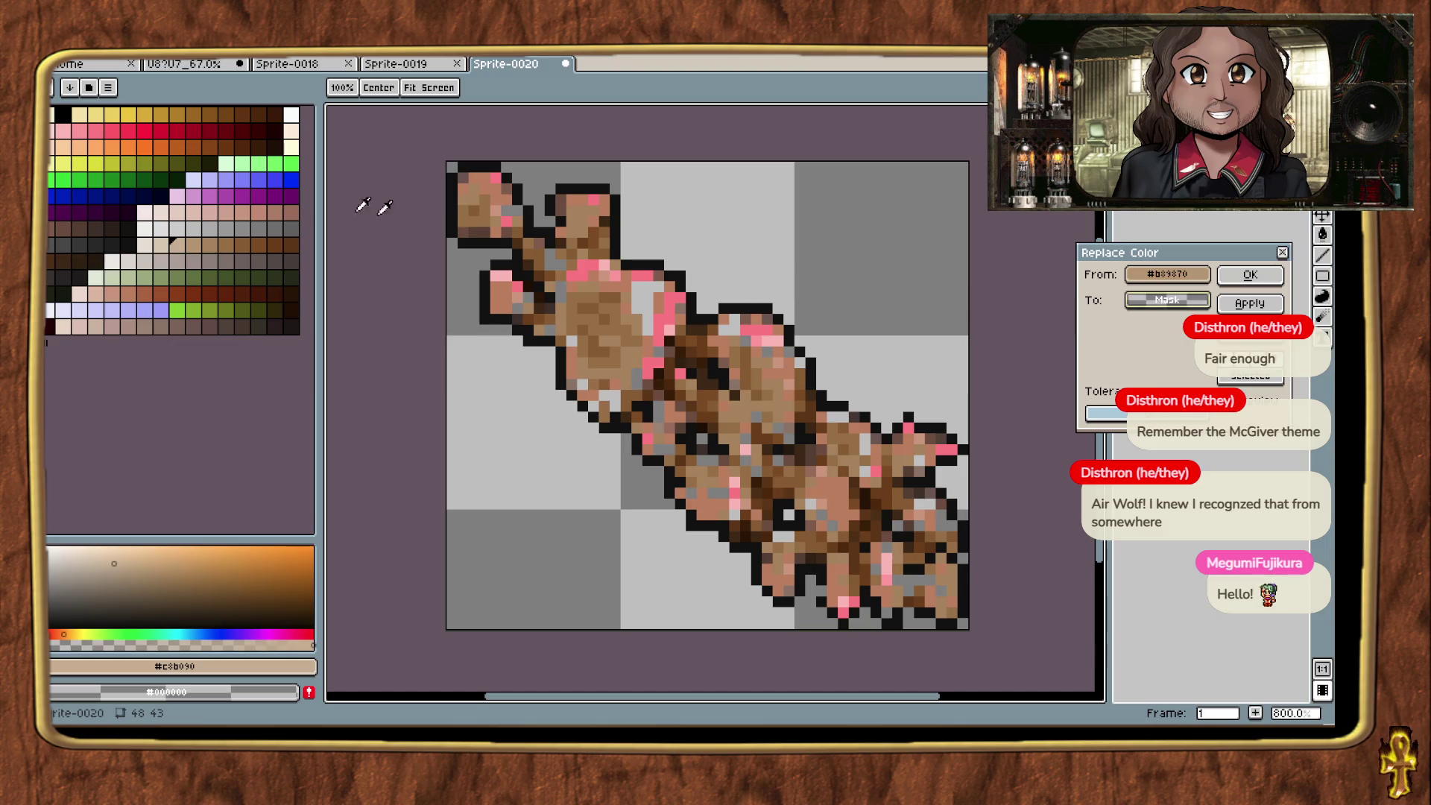
{"action": "left_click", "coordinate": [95, 128]}
{"action": "left_click", "coordinate": [115, 130]}
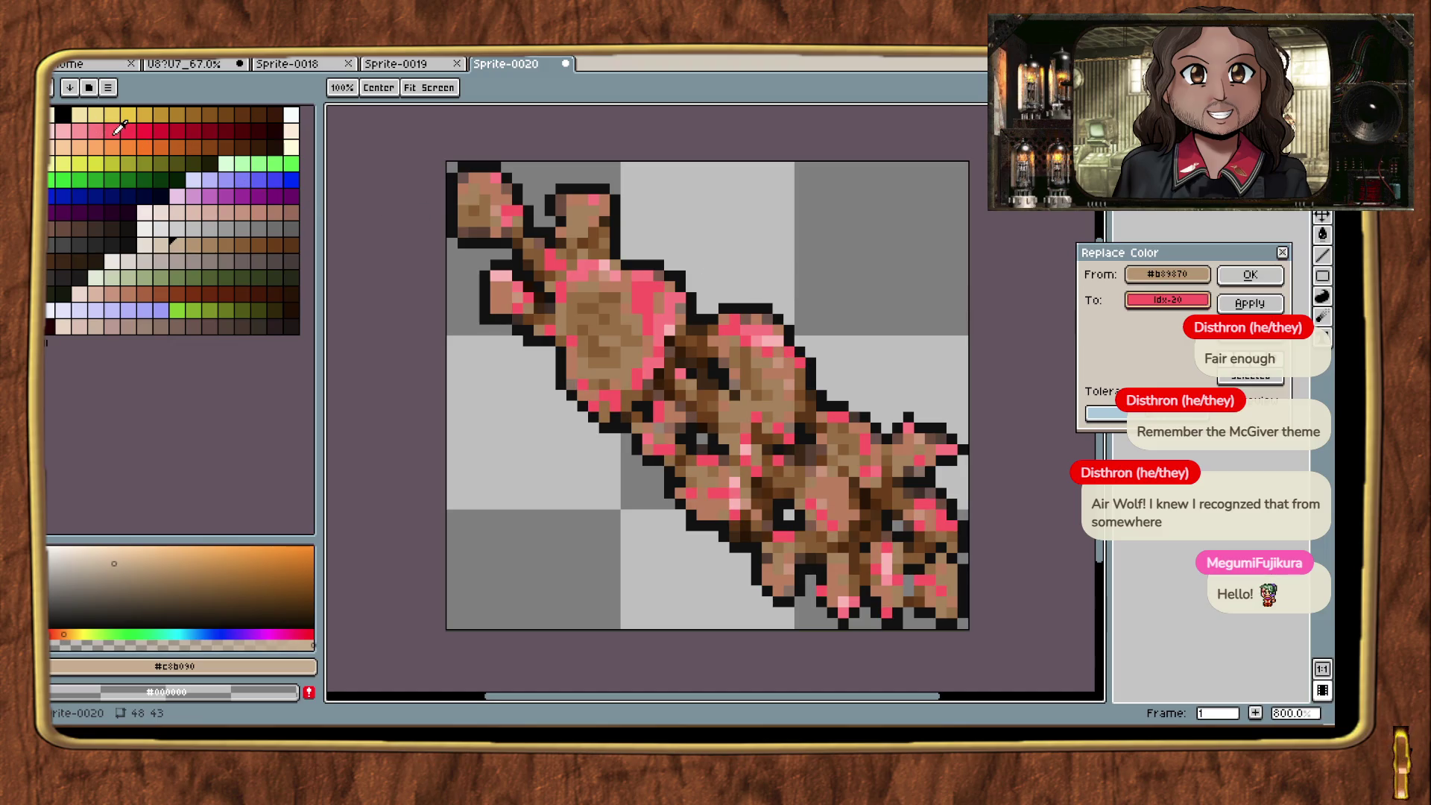
{"action": "left_click", "coordinate": [157, 281]}
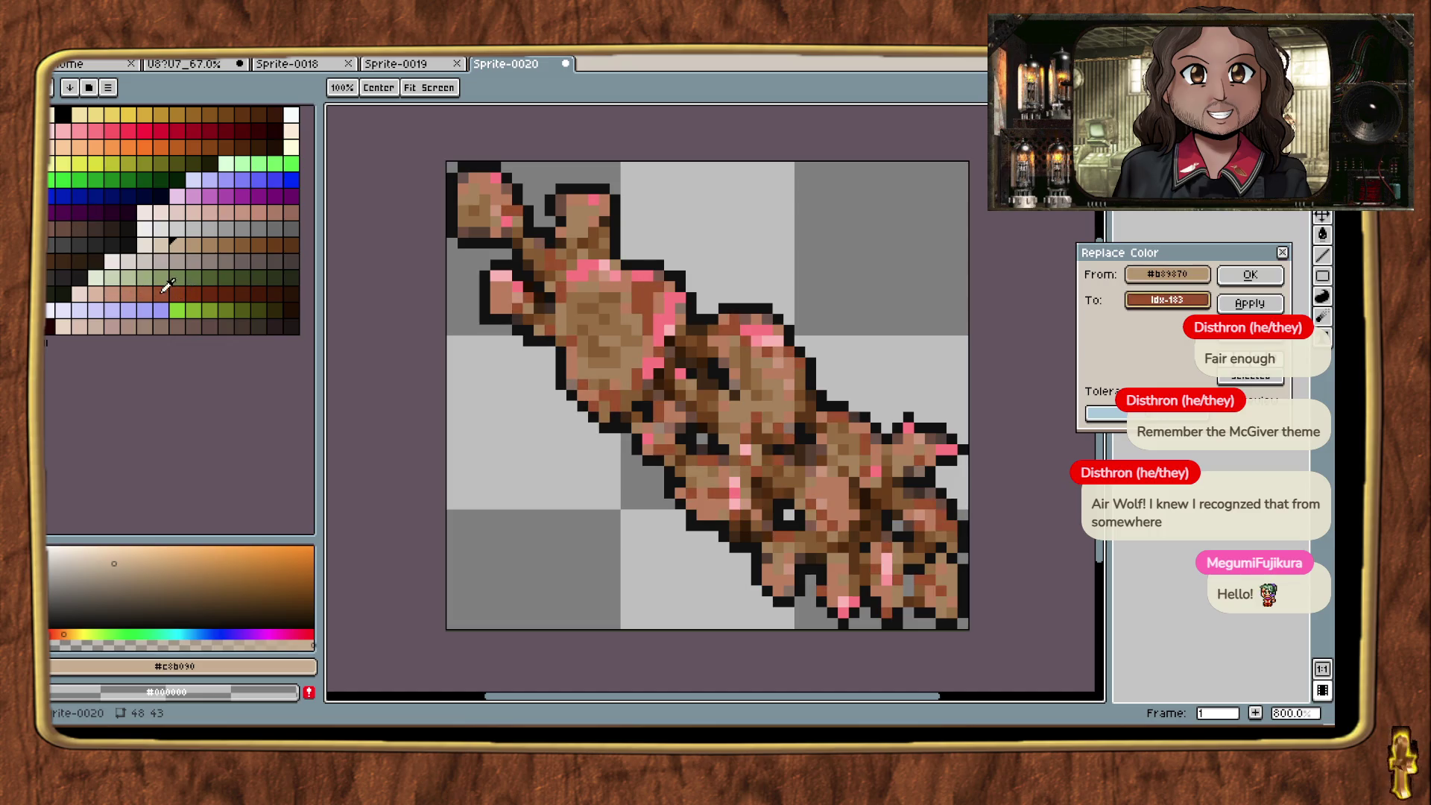
{"action": "left_click", "coordinate": [93, 125]}
{"action": "left_click", "coordinate": [117, 131]}
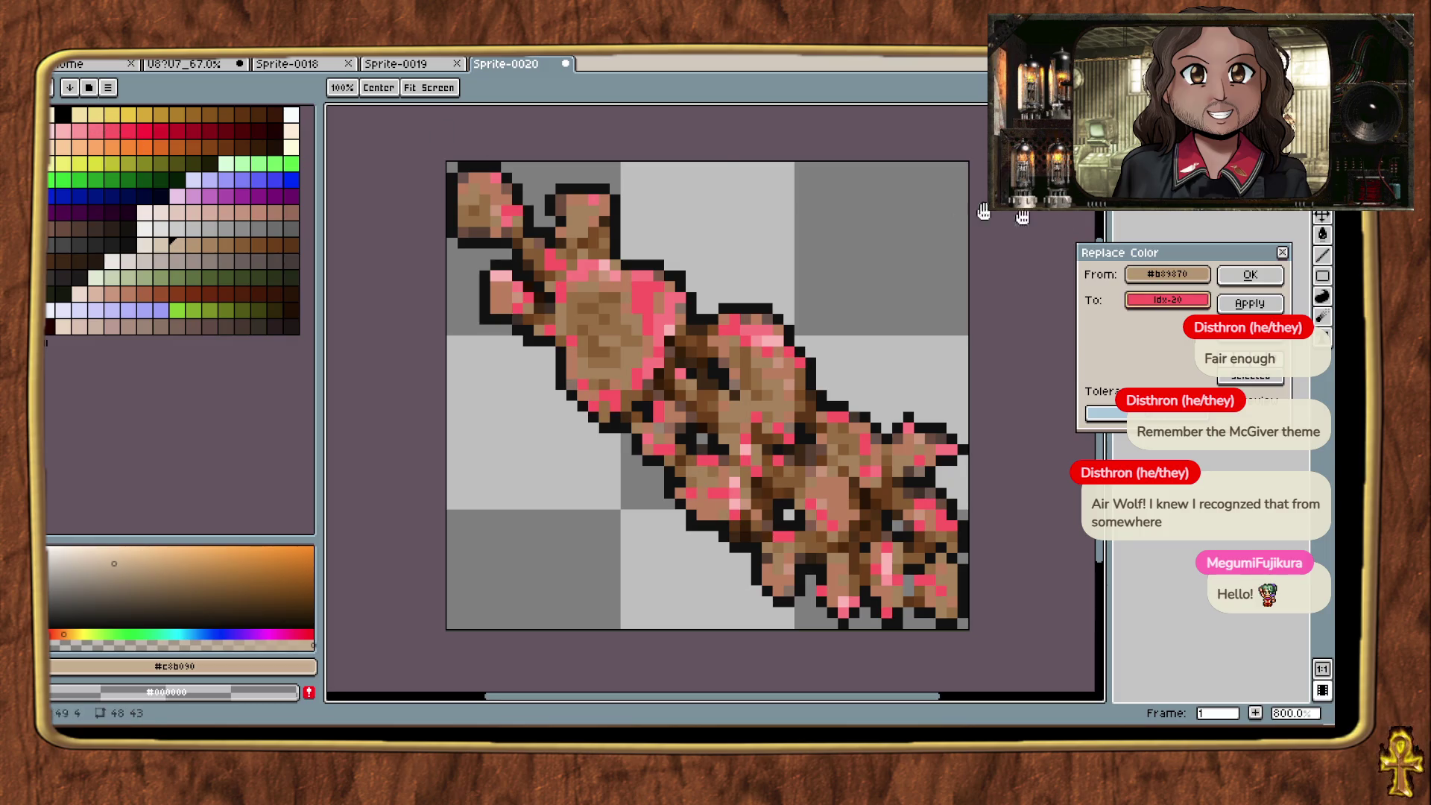
{"action": "left_click", "coordinate": [1238, 273]}
Step: Replace a brown tone on the fungus with red
{"action": "key", "text": "shift+r"}
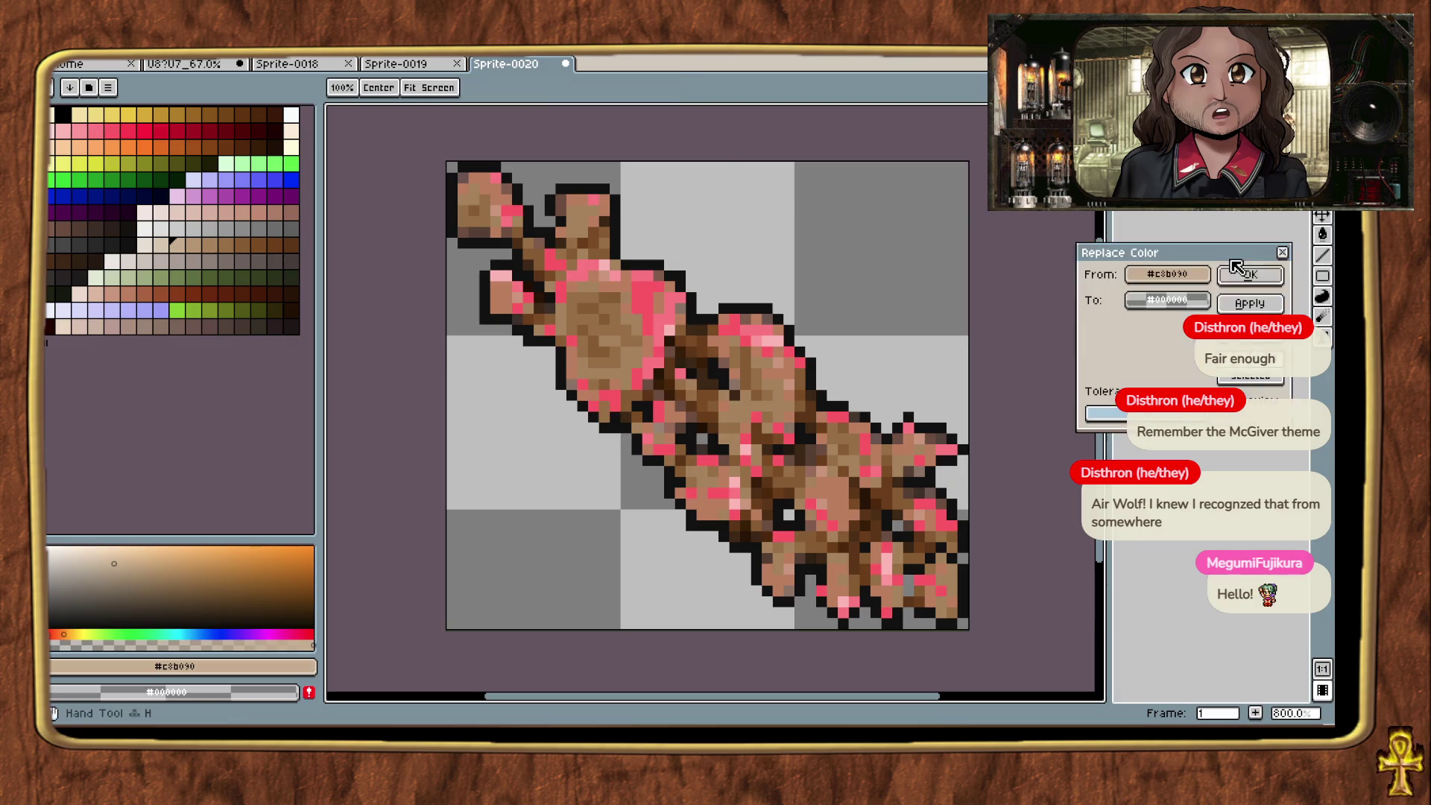
{"action": "left_click", "coordinate": [765, 328]}
{"action": "left_click", "coordinate": [659, 312]}
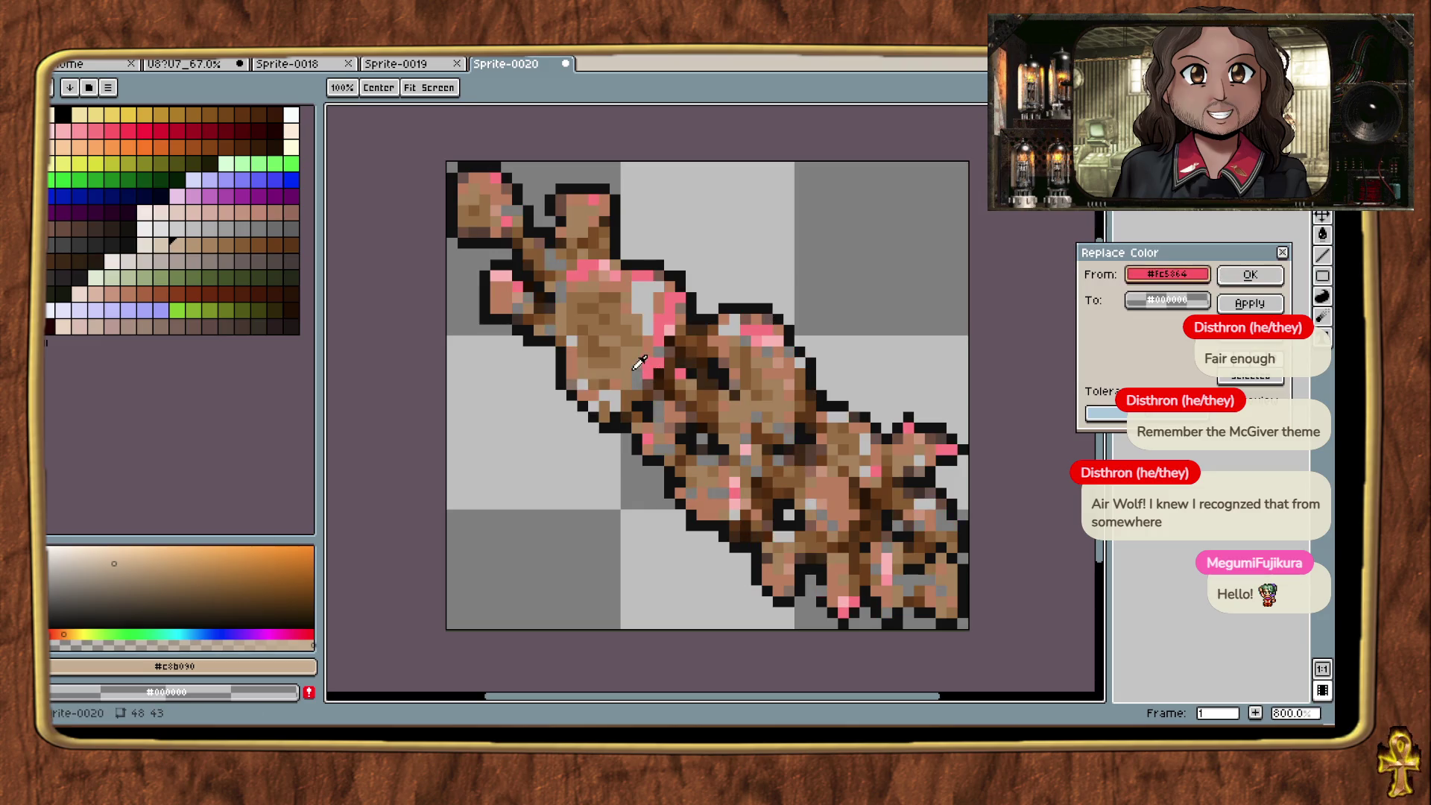
{"action": "left_click", "coordinate": [630, 357]}
{"action": "left_click", "coordinate": [128, 129]}
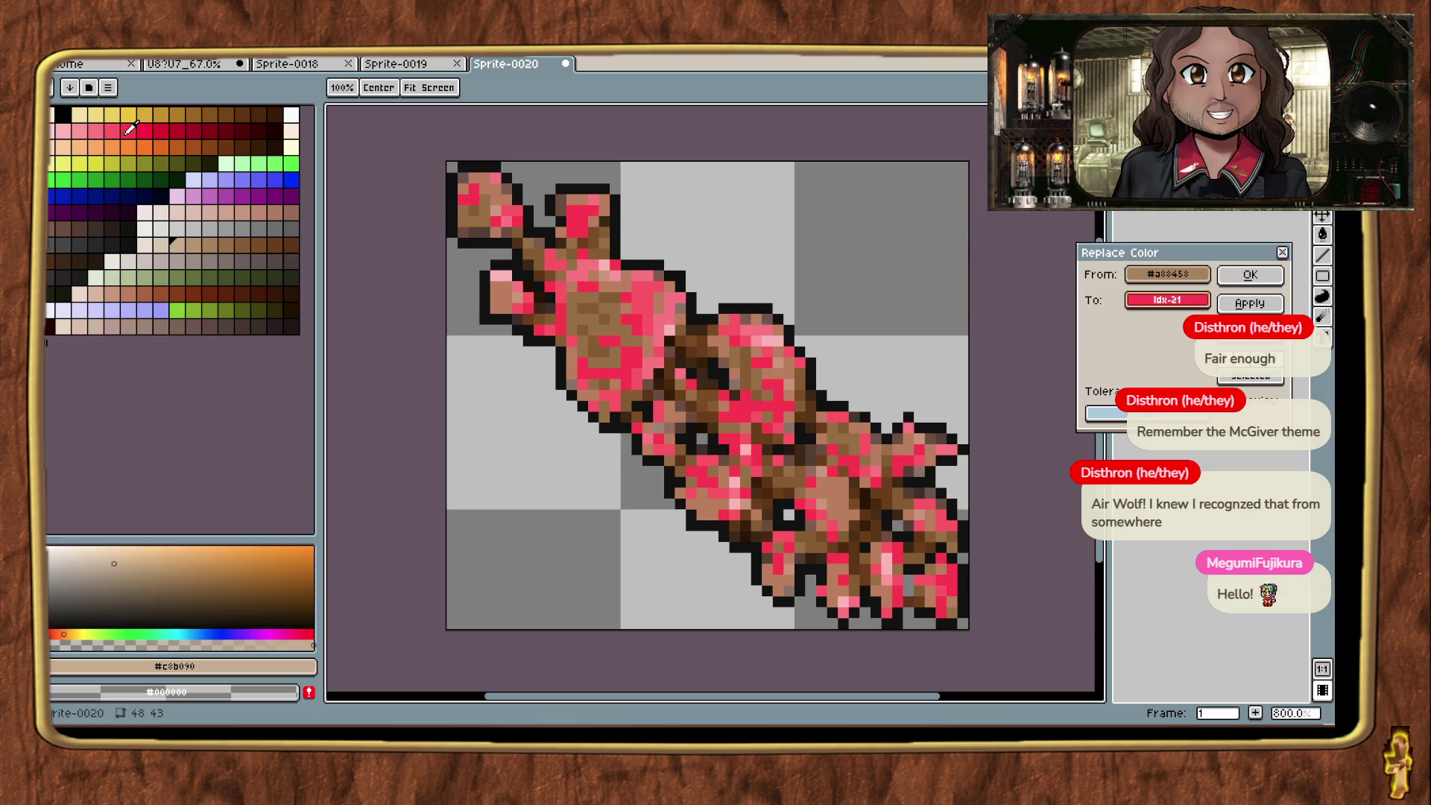
{"action": "left_click", "coordinate": [1251, 287]}
{"action": "key", "text": "m"}
{"action": "scroll", "coordinate": [858, 365], "scroll_direction": "down", "scroll_amount": 4}
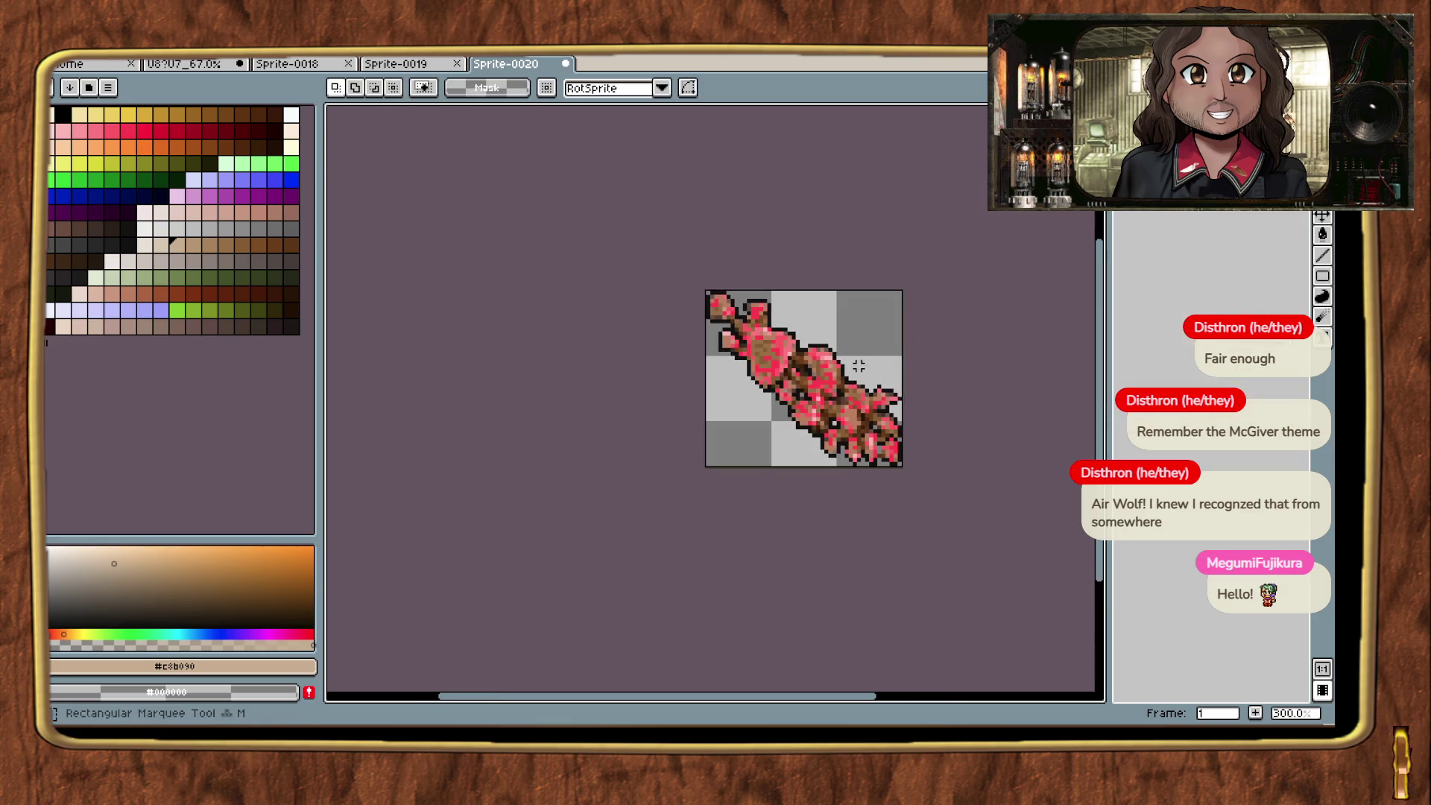
Step: Recolour a dark brown tone of the fungus to a bright red
{"action": "scroll", "coordinate": [829, 379], "scroll_direction": "up", "scroll_amount": 6}
{"action": "key", "text": "shift+r"}
{"action": "mouse_move", "coordinate": [1175, 281]}
{"action": "left_mouse_down"}
{"action": "mouse_move", "coordinate": [579, 282]}
{"action": "mouse_move", "coordinate": [591, 240]}
{"action": "mouse_move", "coordinate": [619, 252]}
{"action": "mouse_move", "coordinate": [611, 268]}
{"action": "left_mouse_up"}
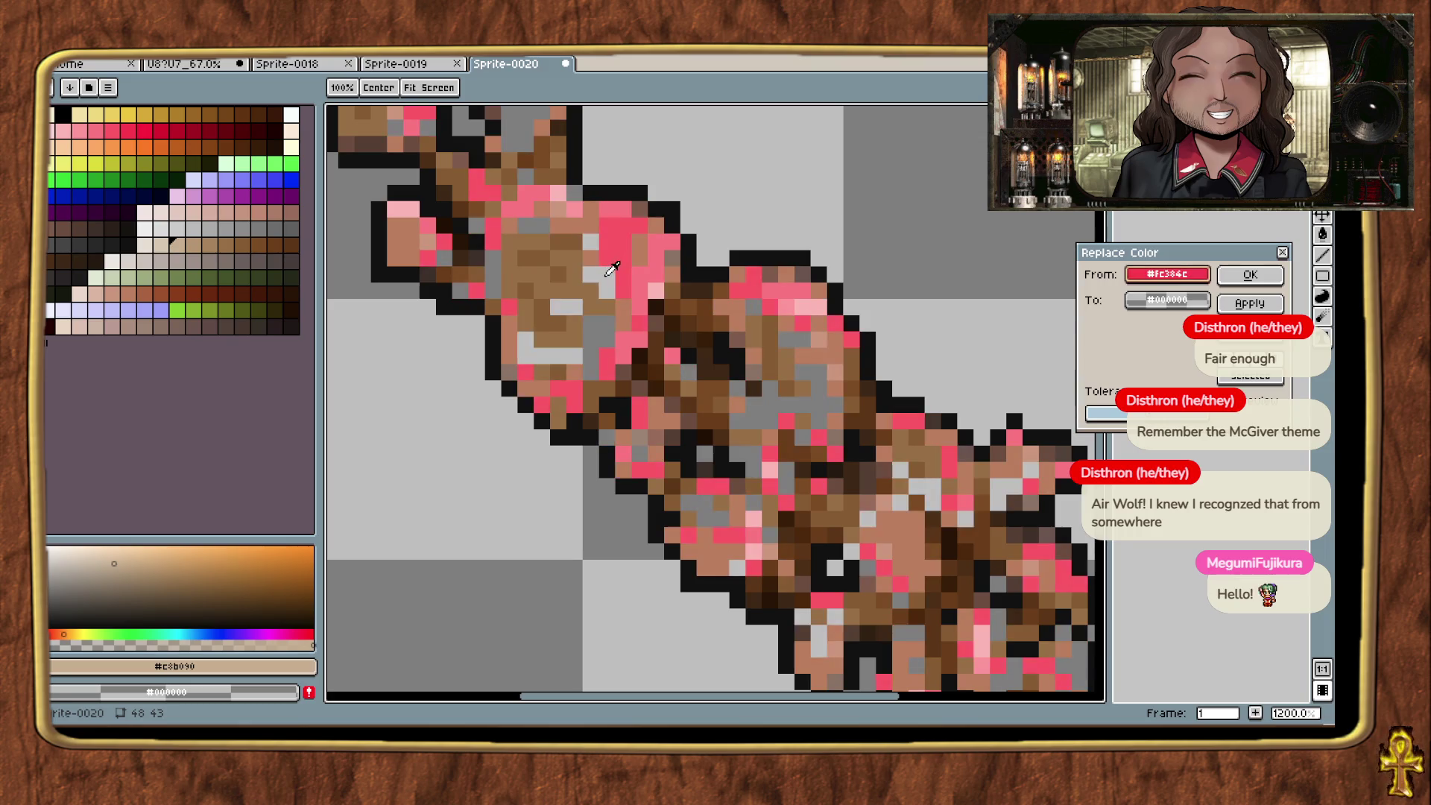
{"action": "left_click_drag", "start_coordinate": [1167, 299], "coordinate": [170, 127]}
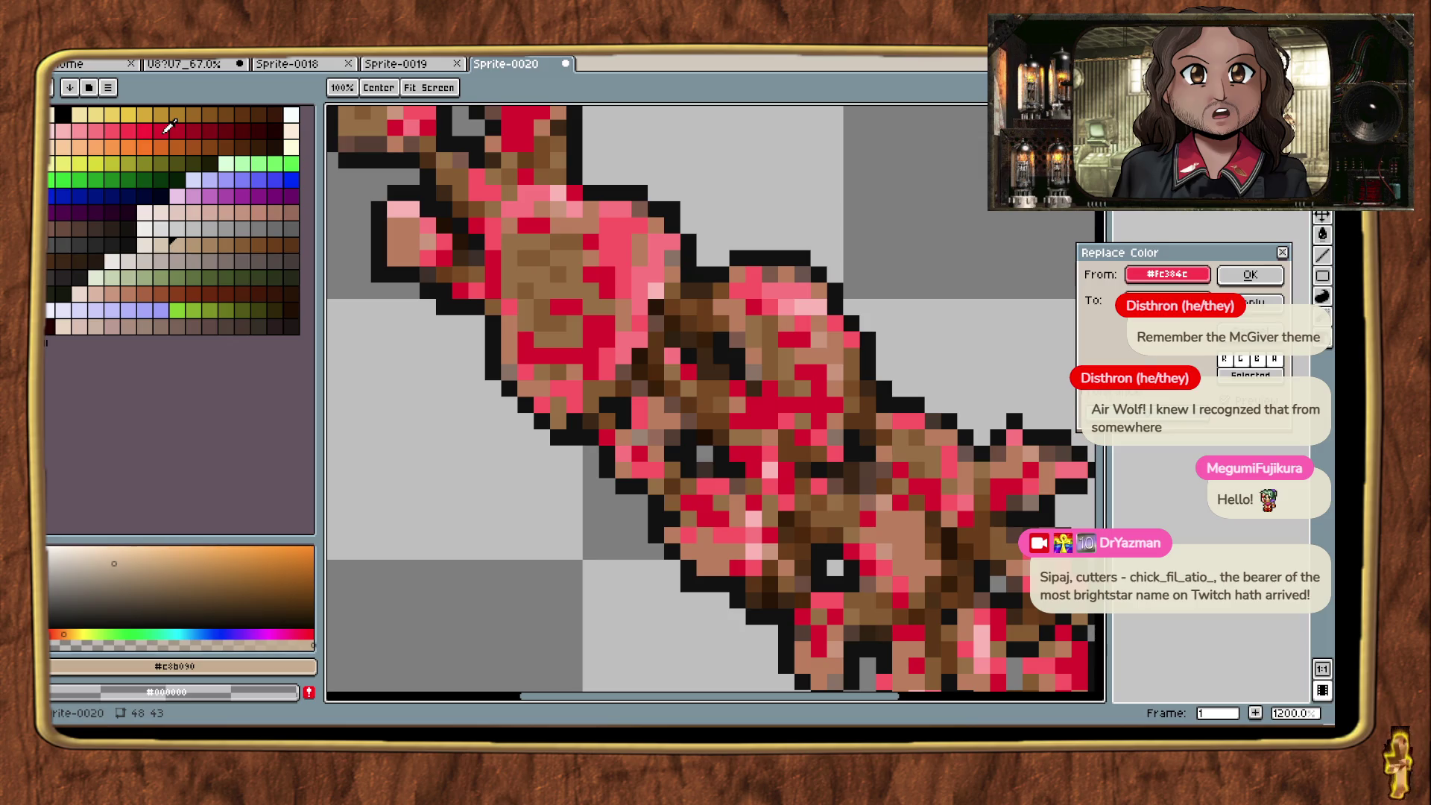
{"action": "mouse_move", "coordinate": [169, 127]}
{"action": "left_mouse_down"}
{"action": "mouse_move", "coordinate": [156, 121]}
{"action": "mouse_move", "coordinate": [172, 121]}
{"action": "left_mouse_up"}
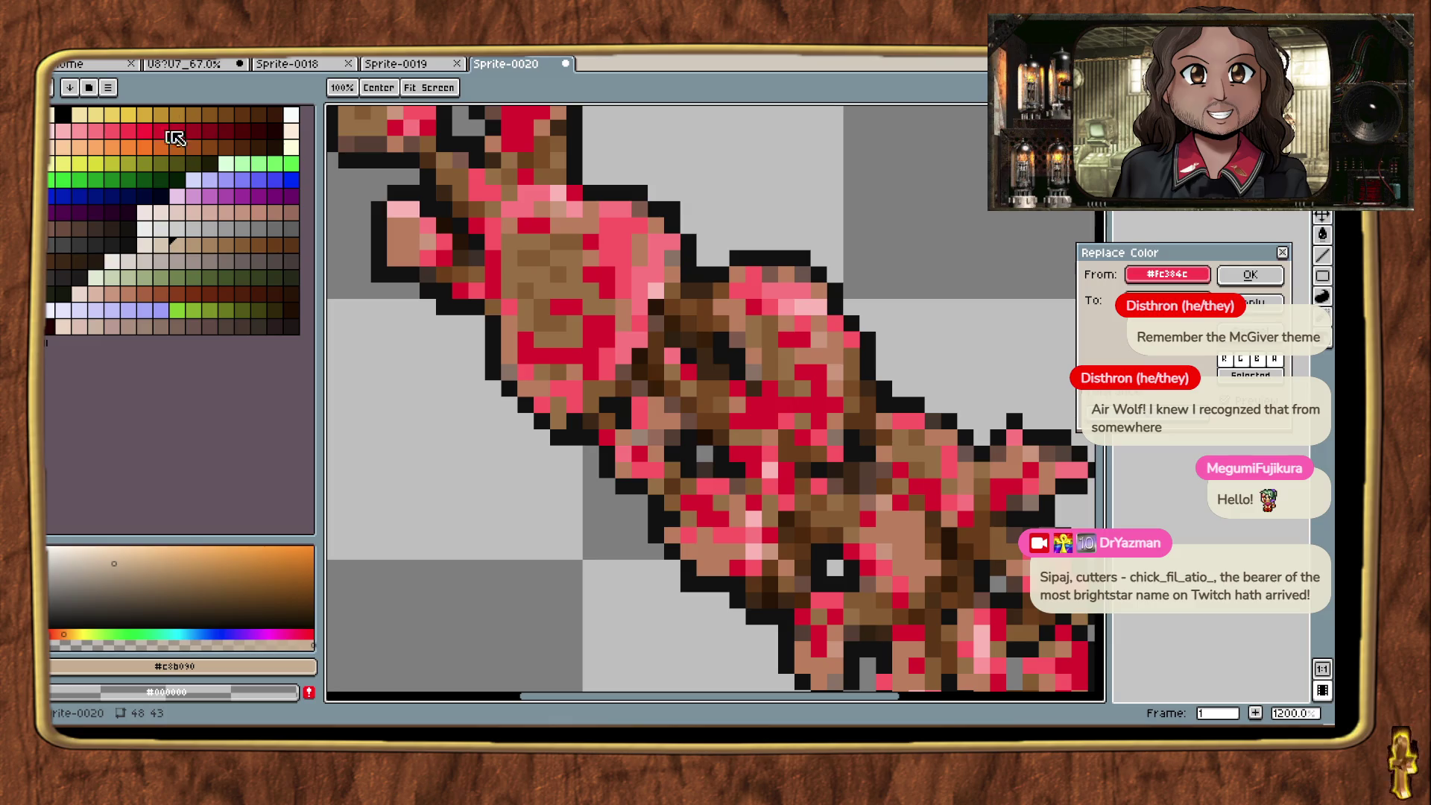
{"action": "left_click", "coordinate": [1222, 274]}
Step: Replace another tan tone on the fungus body with pink
{"action": "key", "text": "Return"}
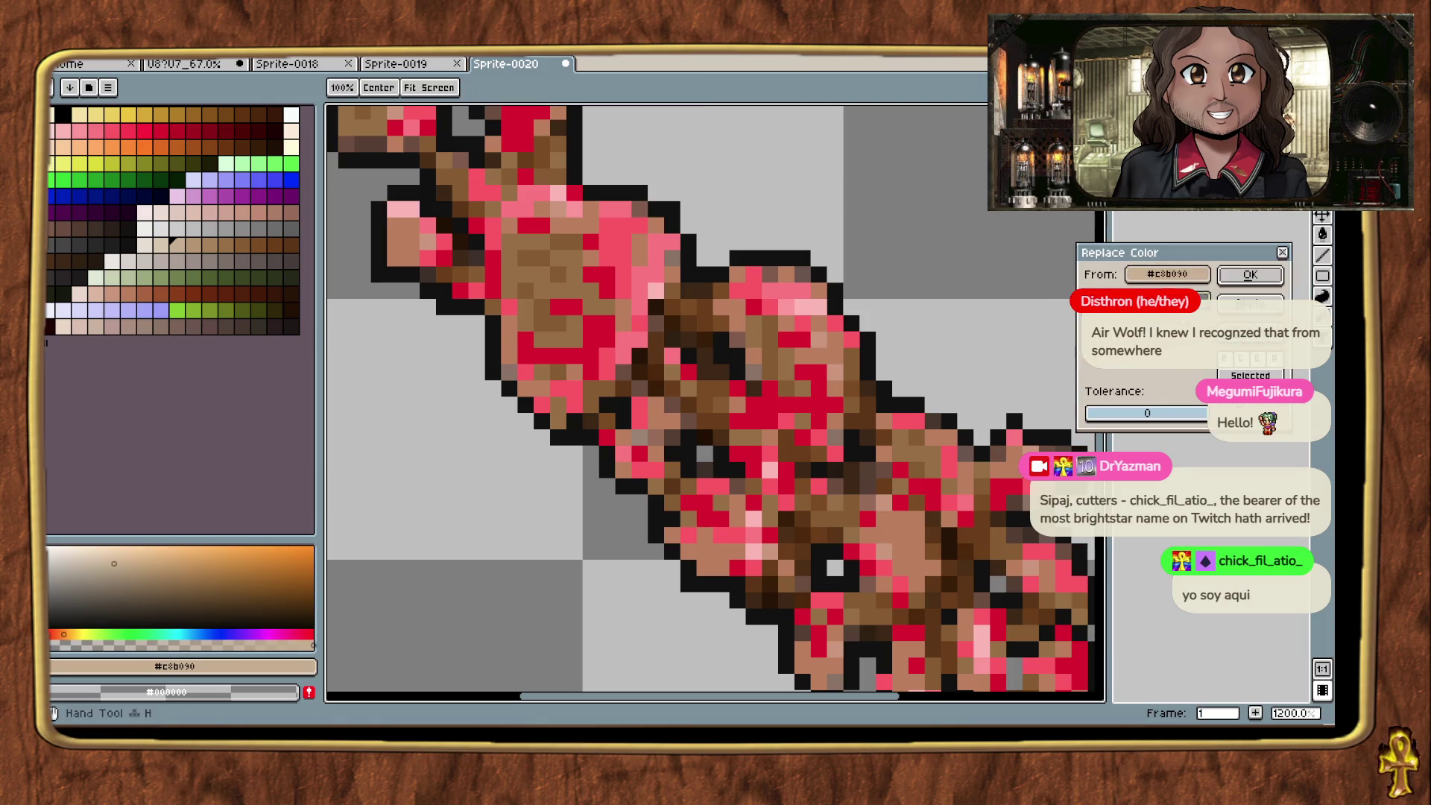
{"action": "left_click", "coordinate": [641, 297]}
{"action": "left_click", "coordinate": [629, 301]}
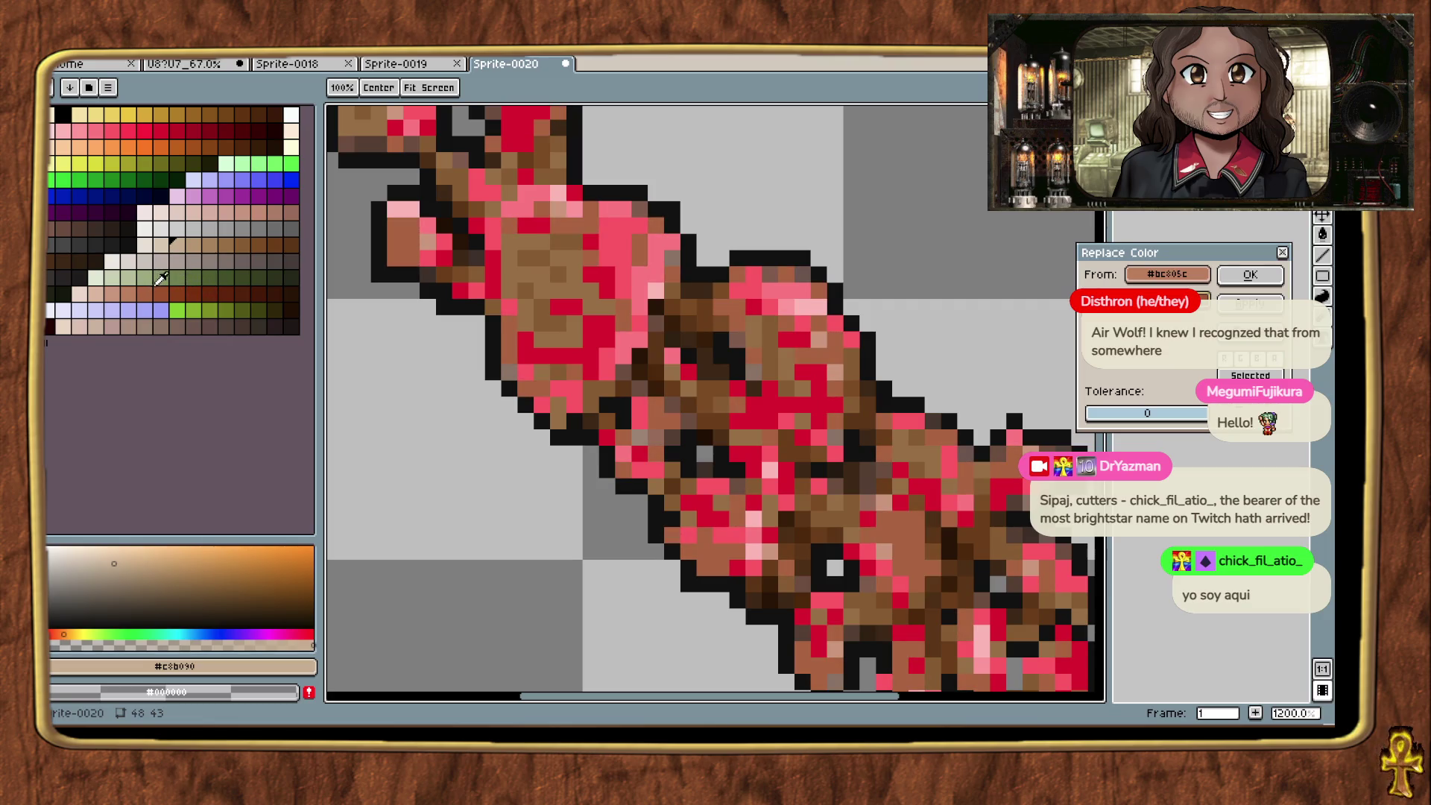
{"action": "scroll", "coordinate": [604, 335], "scroll_direction": "down", "scroll_amount": 5}
{"action": "scroll", "coordinate": [627, 421], "scroll_direction": "up", "scroll_amount": 3}
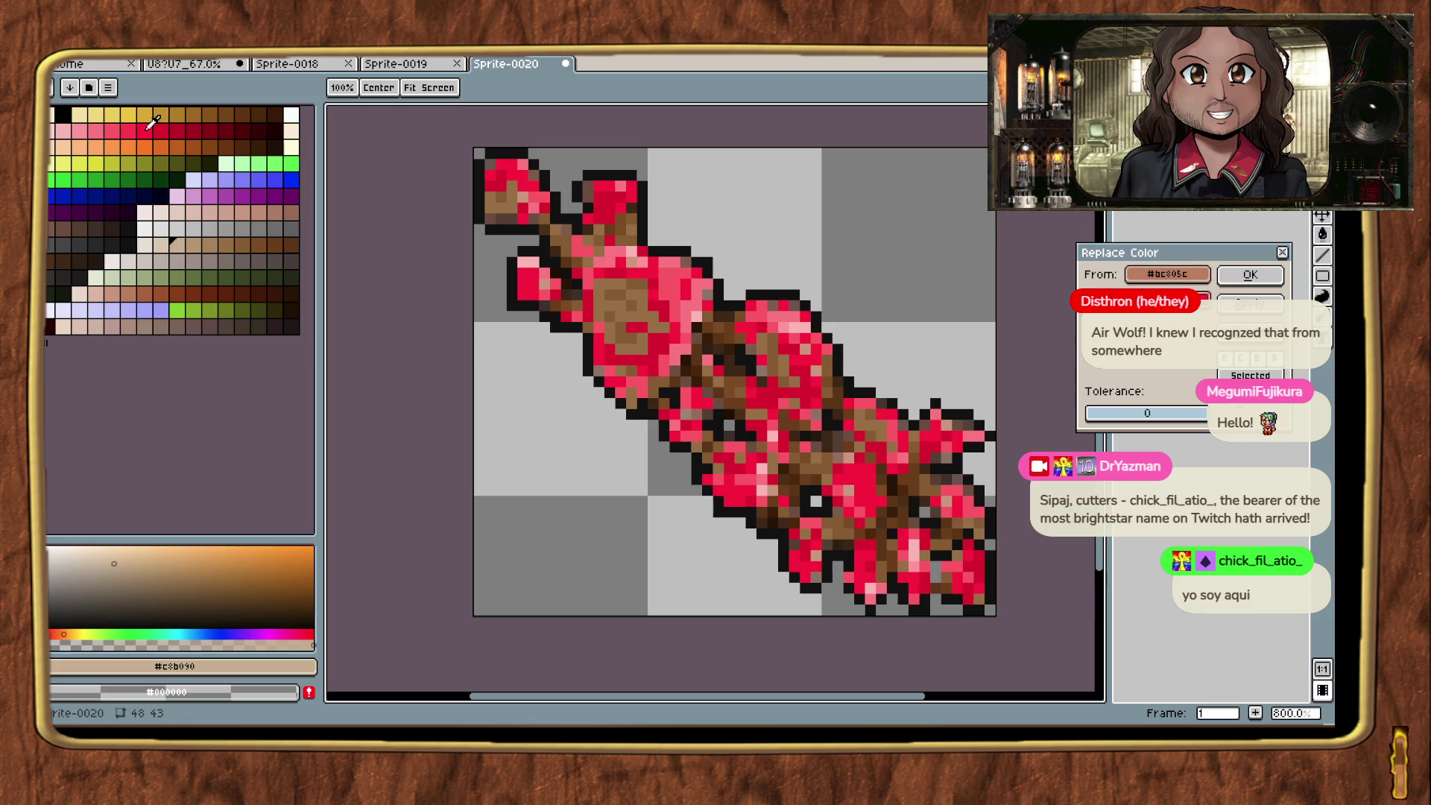
{"action": "scroll", "coordinate": [894, 320], "scroll_direction": "down", "scroll_amount": 2}
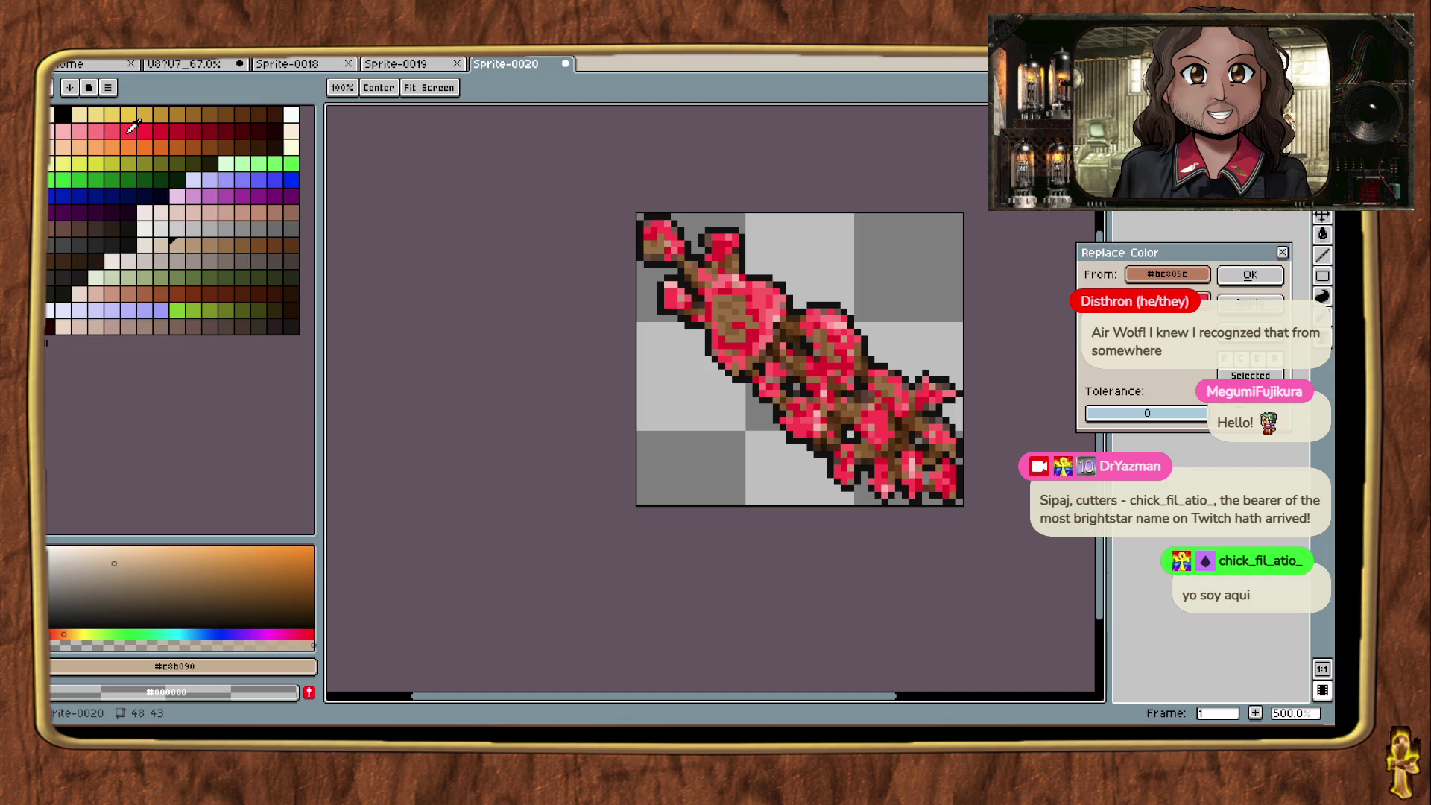
{"action": "left_click", "coordinate": [1250, 275]}
{"action": "scroll", "coordinate": [846, 317], "scroll_direction": "up", "scroll_amount": 4}
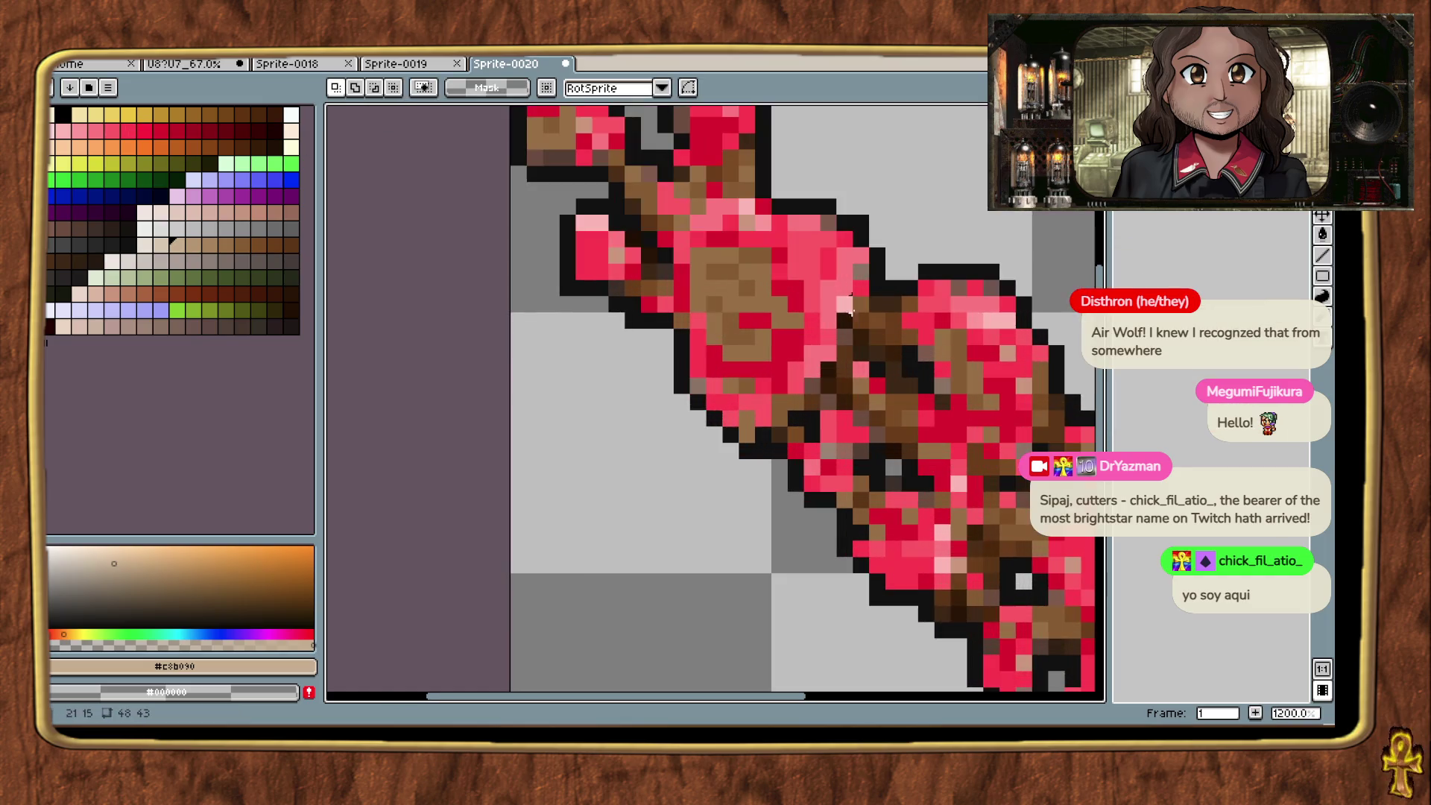
Step: Recolour the fungus's grey pixels to a bright red
{"action": "key", "text": "shift+r"}
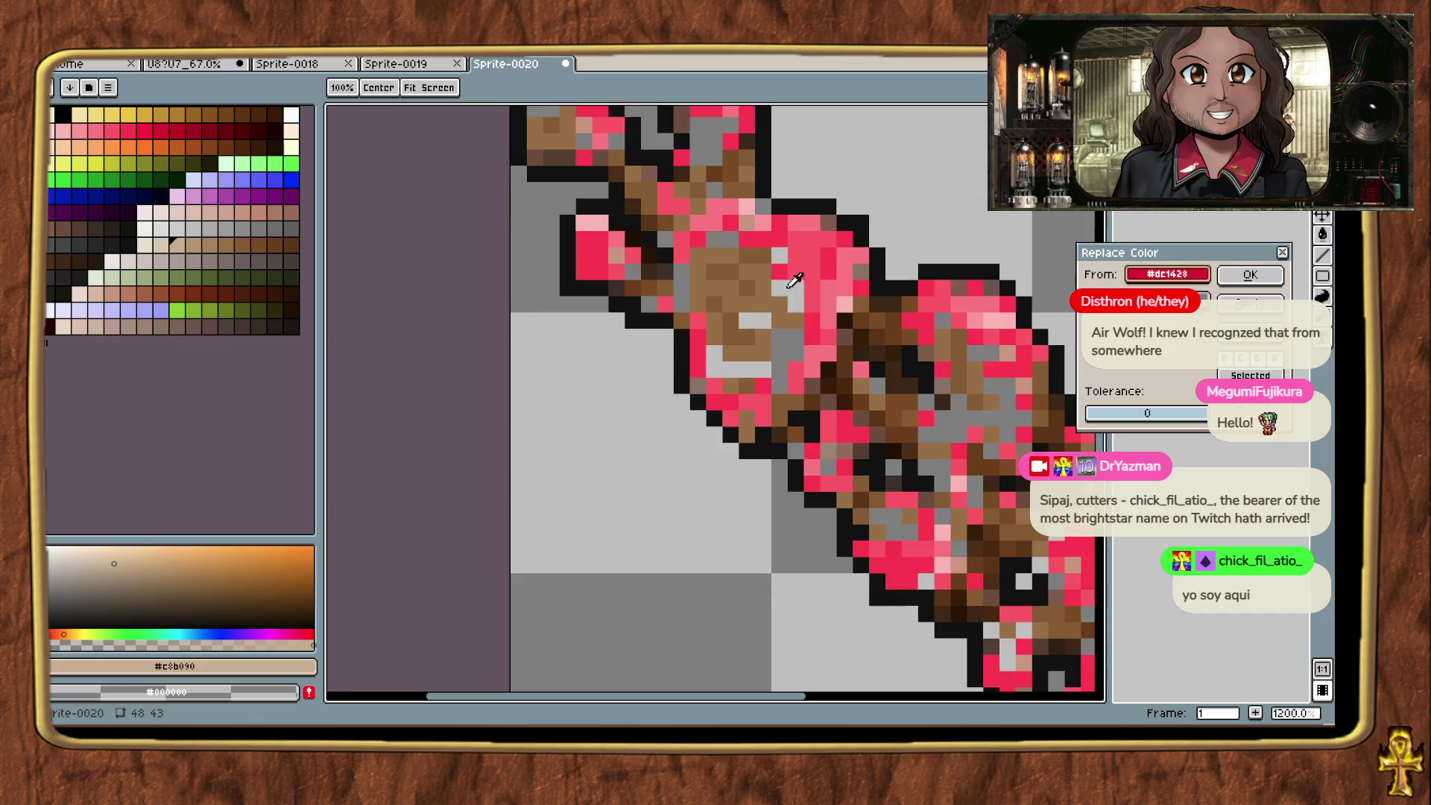
{"action": "left_click", "coordinate": [233, 182]}
{"action": "left_click", "coordinate": [163, 130]}
{"action": "left_click", "coordinate": [152, 128]}
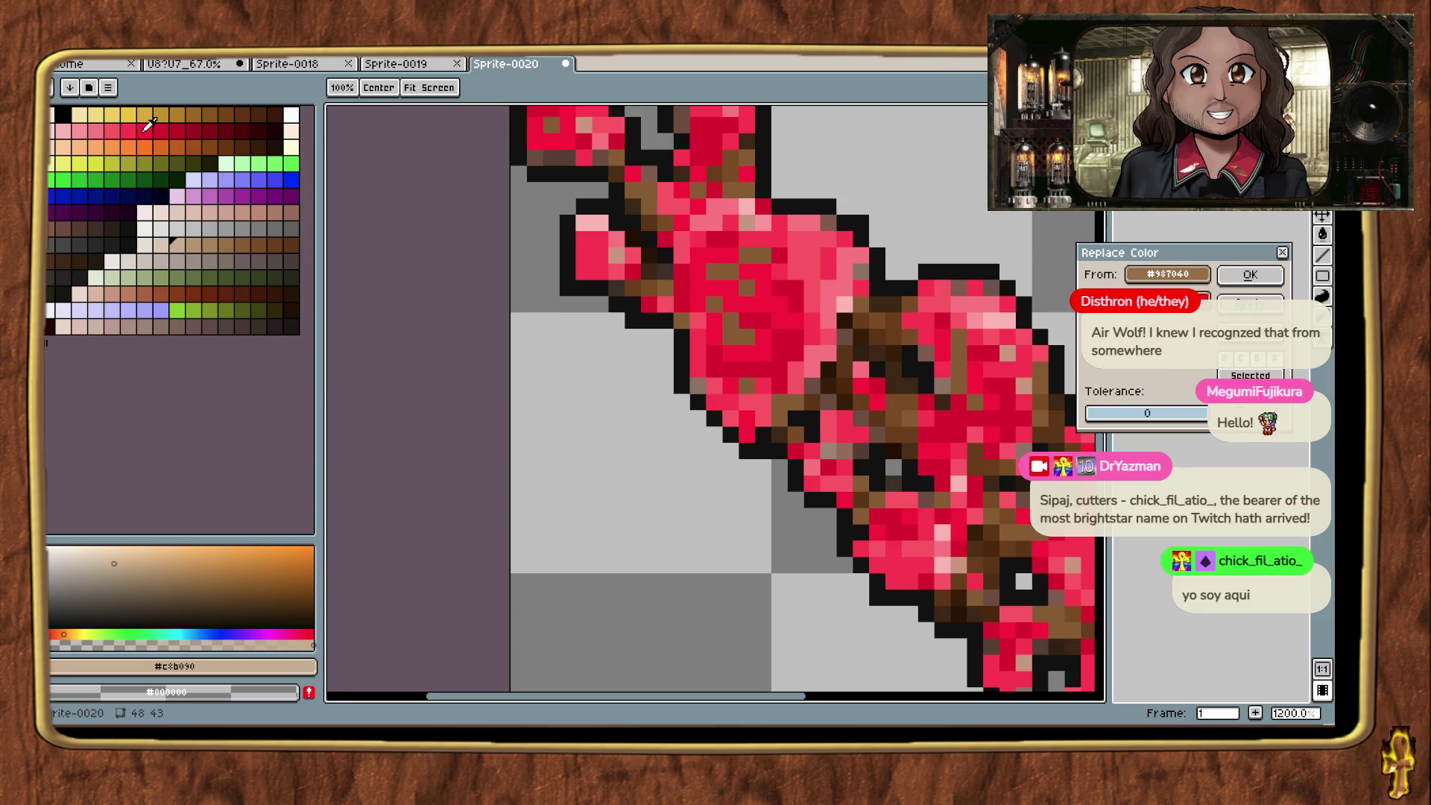
{"action": "left_click", "coordinate": [1249, 275]}
Step: Sample another brown from the sprite and apply its replacement
{"action": "key", "text": "shift+r"}
{"action": "left_click_drag", "start_coordinate": [1124, 269], "coordinate": [659, 273]}
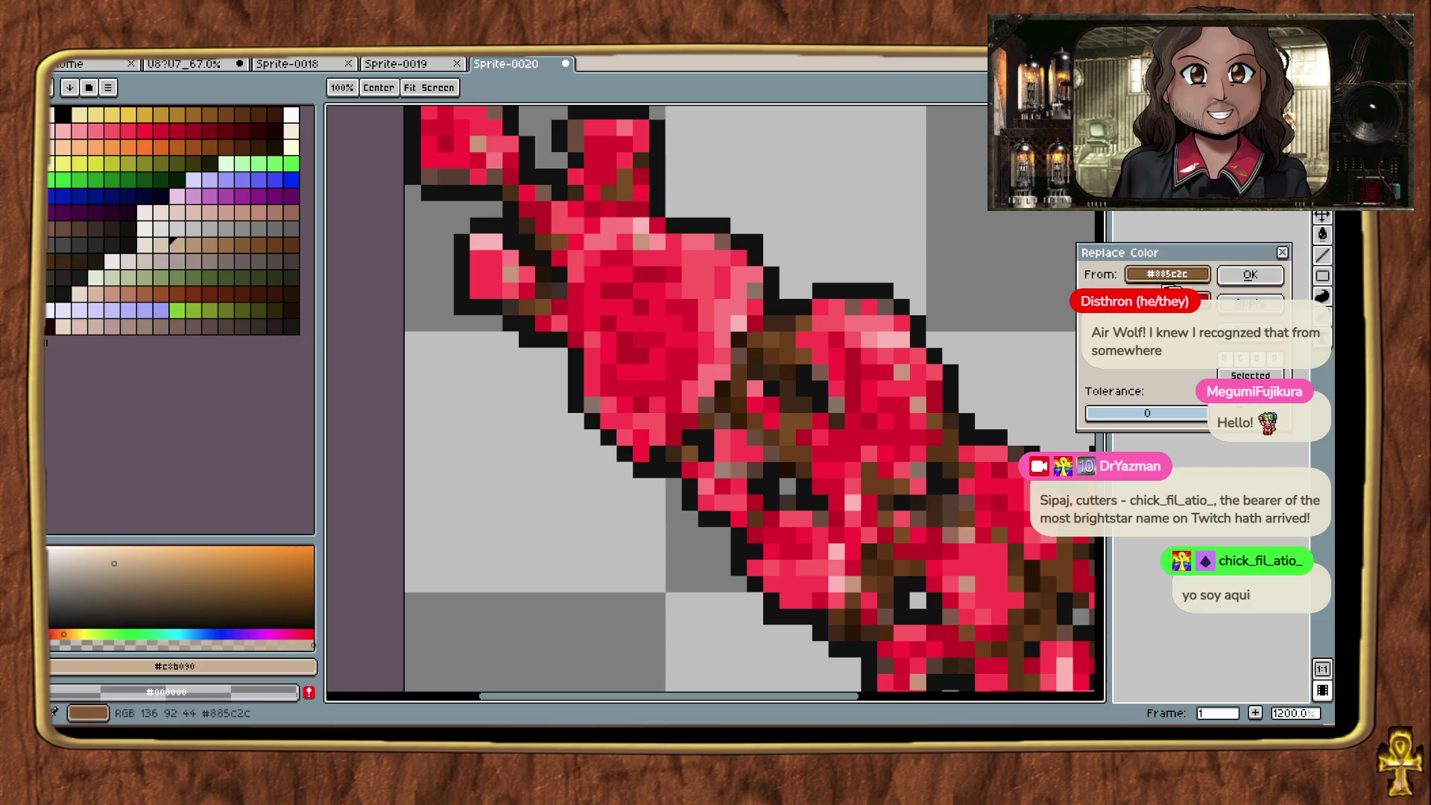
{"action": "left_click", "coordinate": [1249, 274]}
{"action": "scroll", "coordinate": [786, 357], "scroll_direction": "down", "scroll_amount": 4}
{"action": "key", "text": "m"}
{"action": "scroll", "coordinate": [840, 327], "scroll_direction": "down", "scroll_amount": 1}
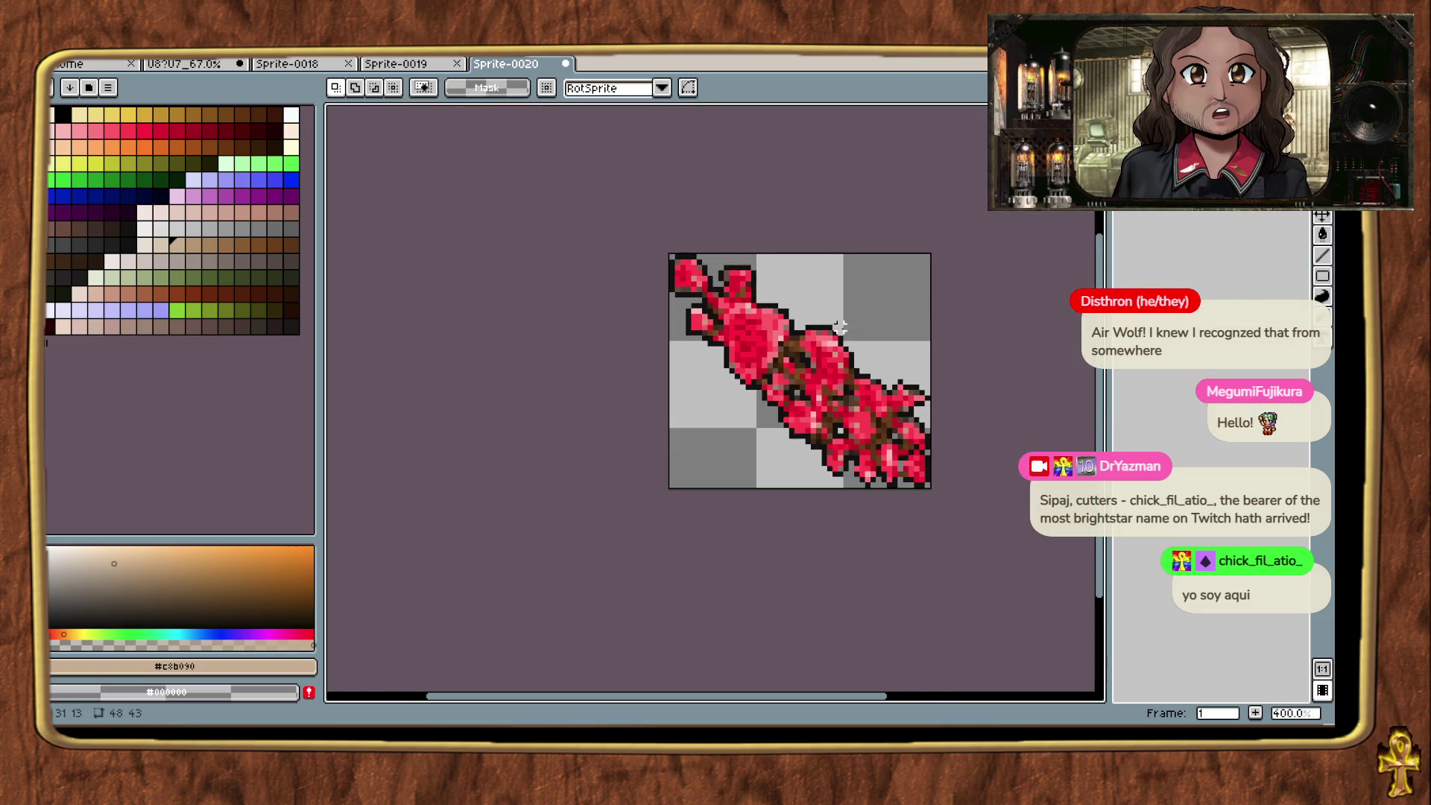
{"action": "scroll", "coordinate": [796, 369], "scroll_direction": "up", "scroll_amount": 5}
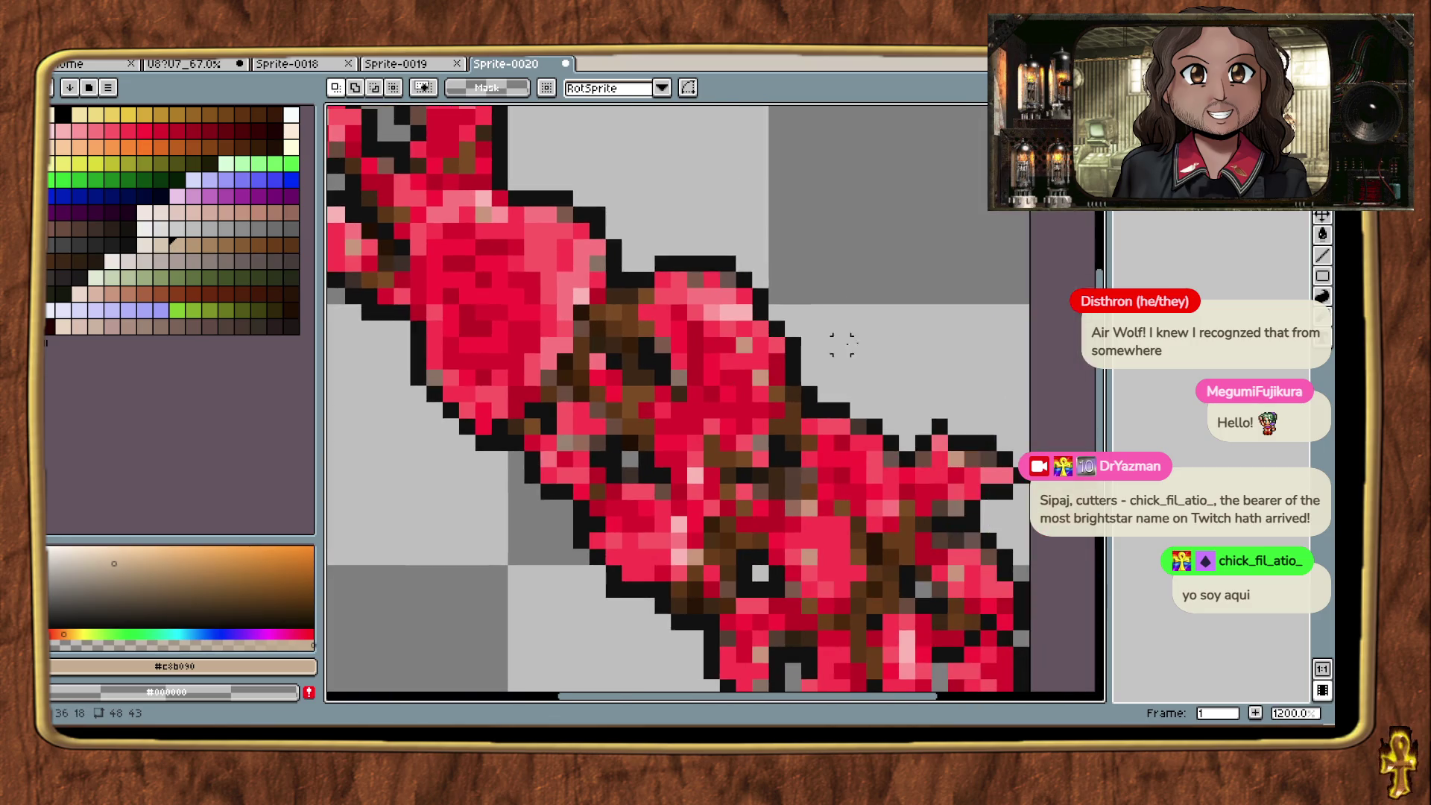
Step: Replace the darkest brown pixels and reopen Replace Color for the next shade
{"action": "key", "text": "shift+r"}
{"action": "left_click", "coordinate": [629, 344]}
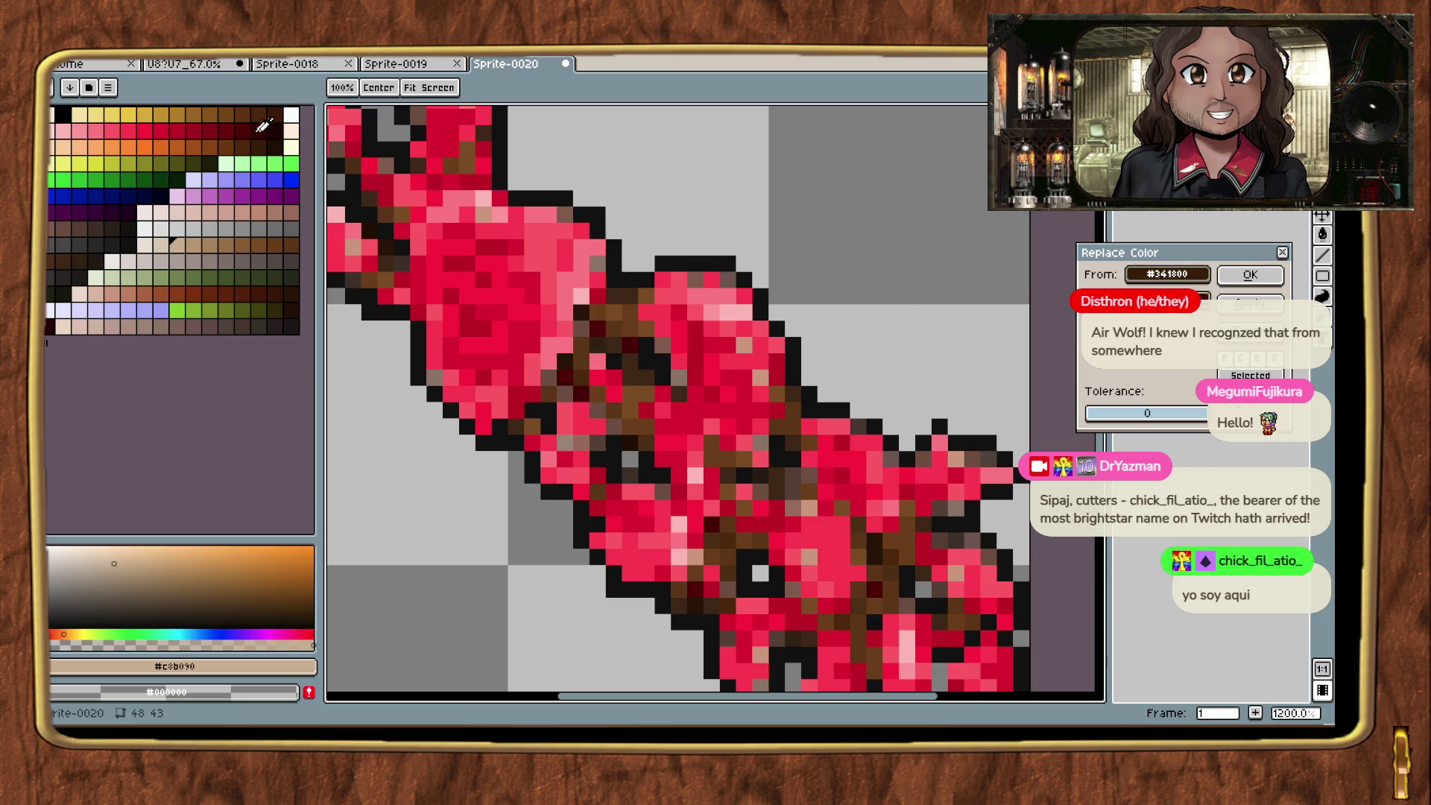
{"action": "left_click", "coordinate": [1250, 274]}
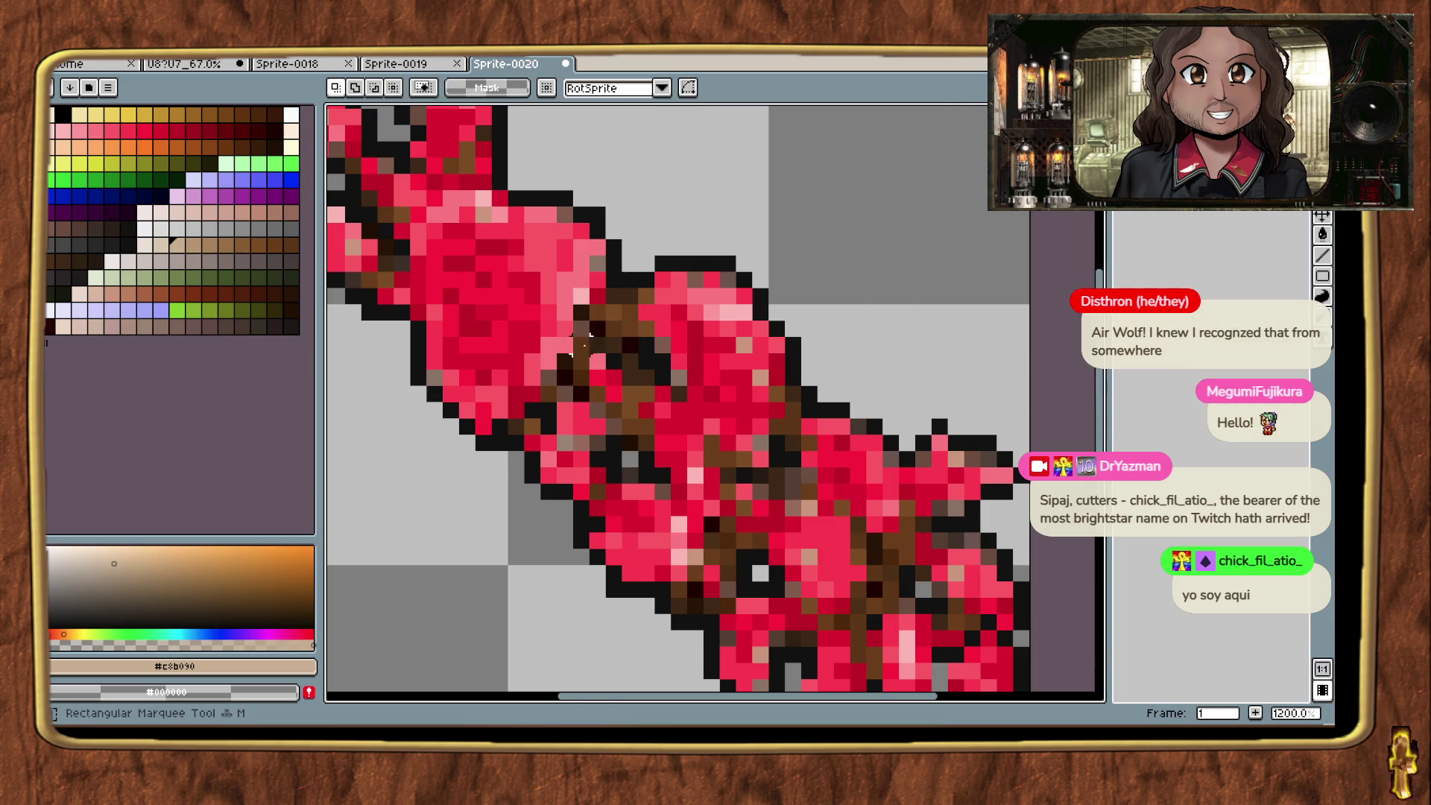
{"action": "scroll", "coordinate": [715, 403], "scroll_direction": "up", "scroll_amount": 3}
{"action": "key", "text": "shift+r"}
Step: Recolour a dark brown shade of the fungus to dark maroon
{"action": "left_click", "coordinate": [661, 332]}
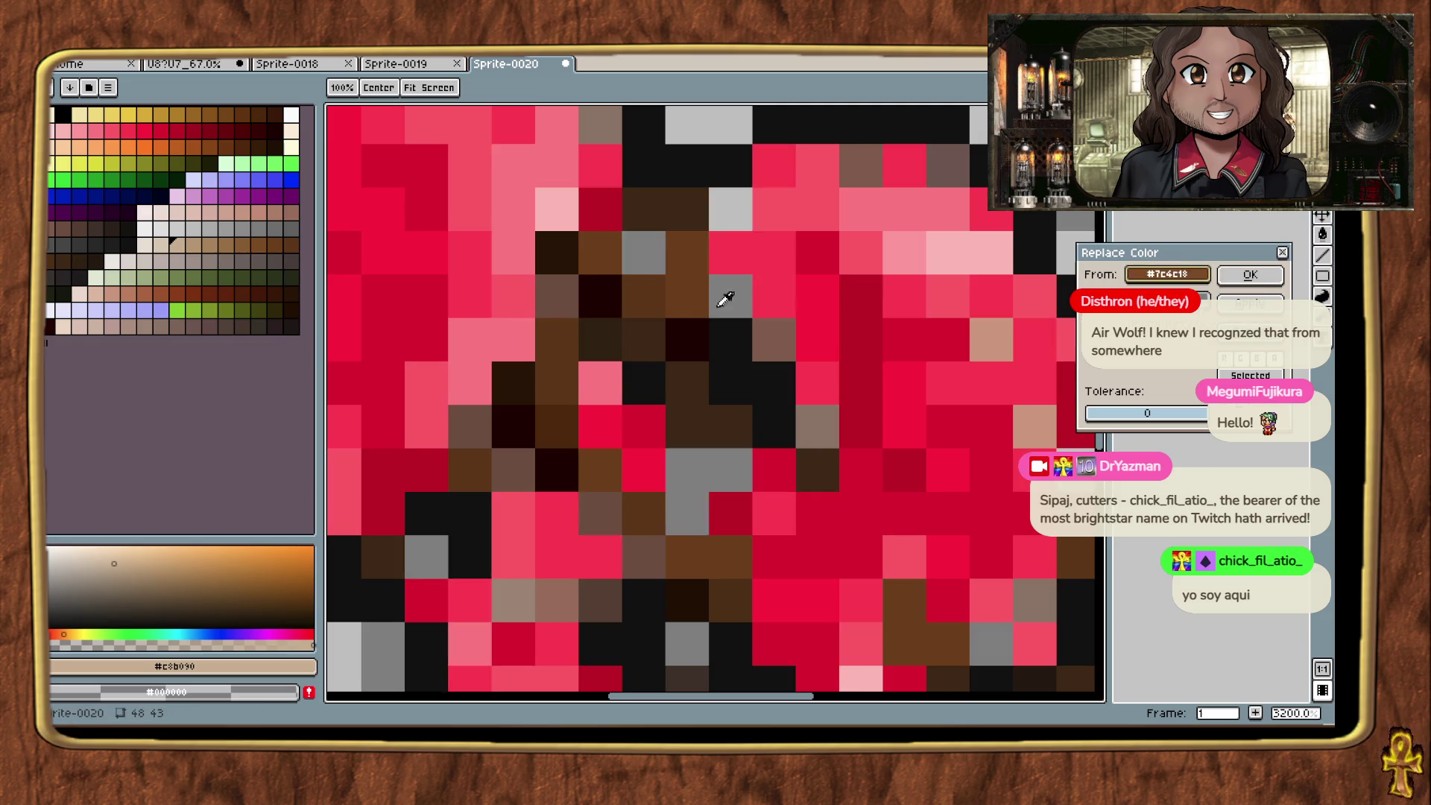
{"action": "left_click", "coordinate": [670, 322]}
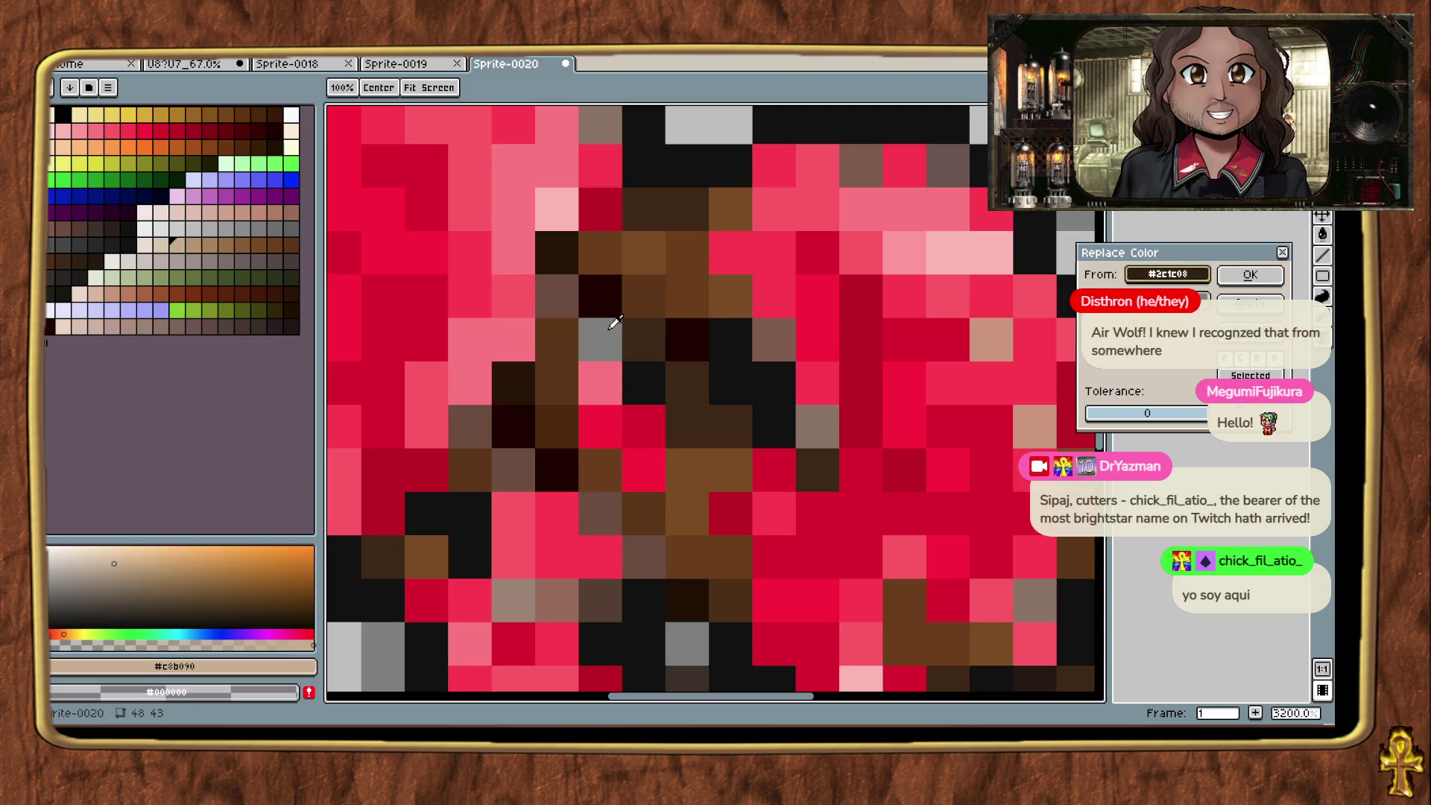
{"action": "left_click", "coordinate": [263, 120]}
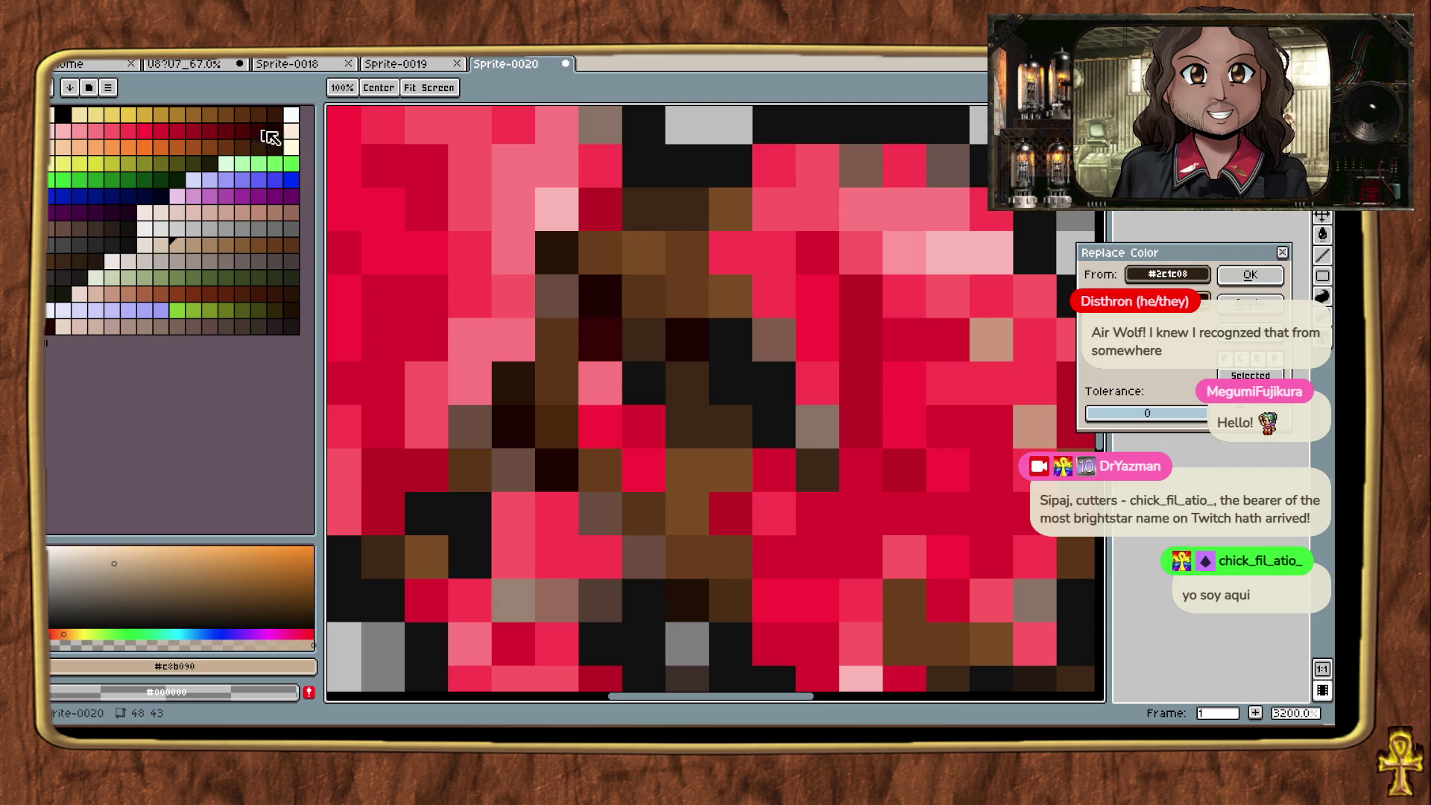
{"action": "left_click", "coordinate": [697, 328]}
{"action": "left_click", "coordinate": [696, 371]}
{"action": "left_click", "coordinate": [265, 132]}
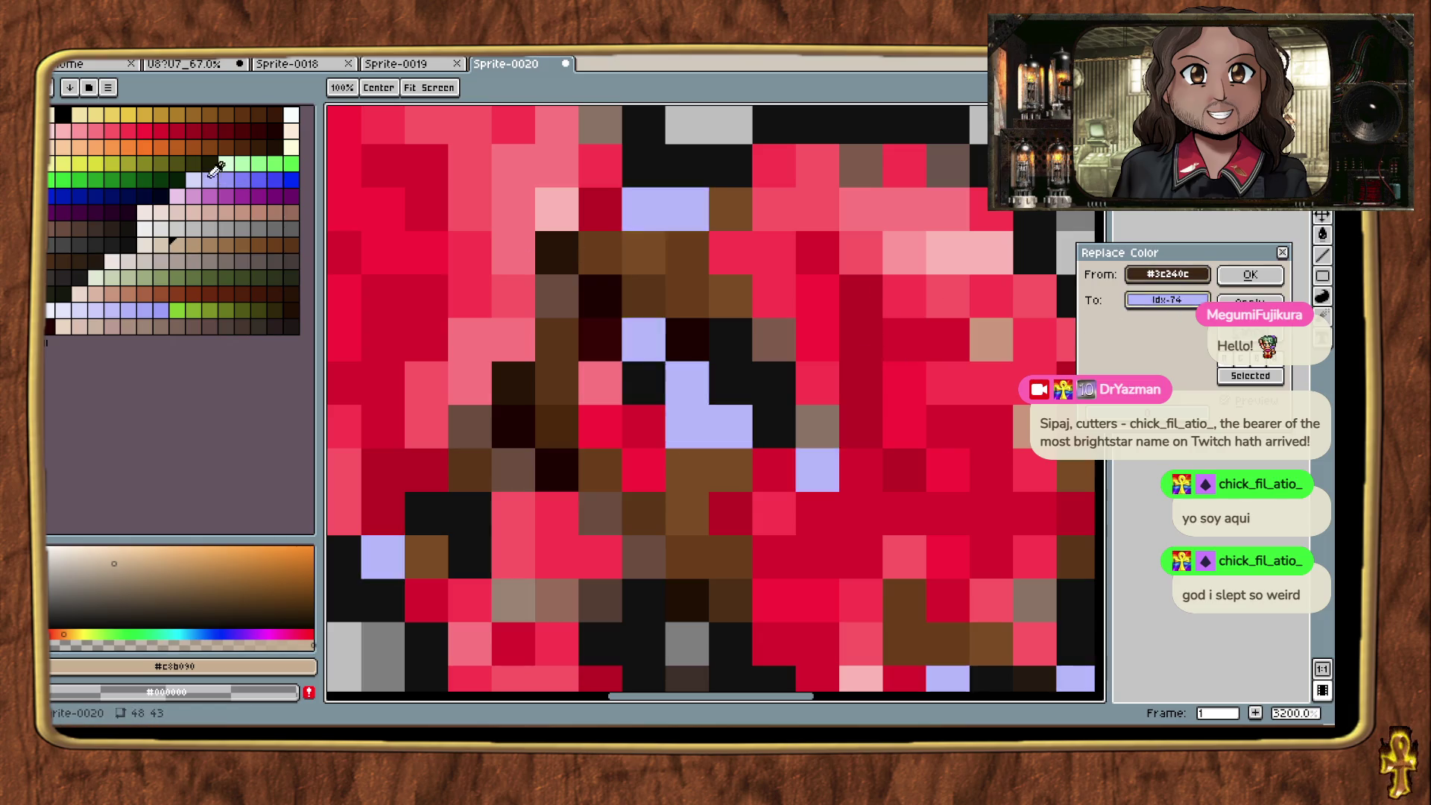
{"action": "left_click", "coordinate": [247, 121]}
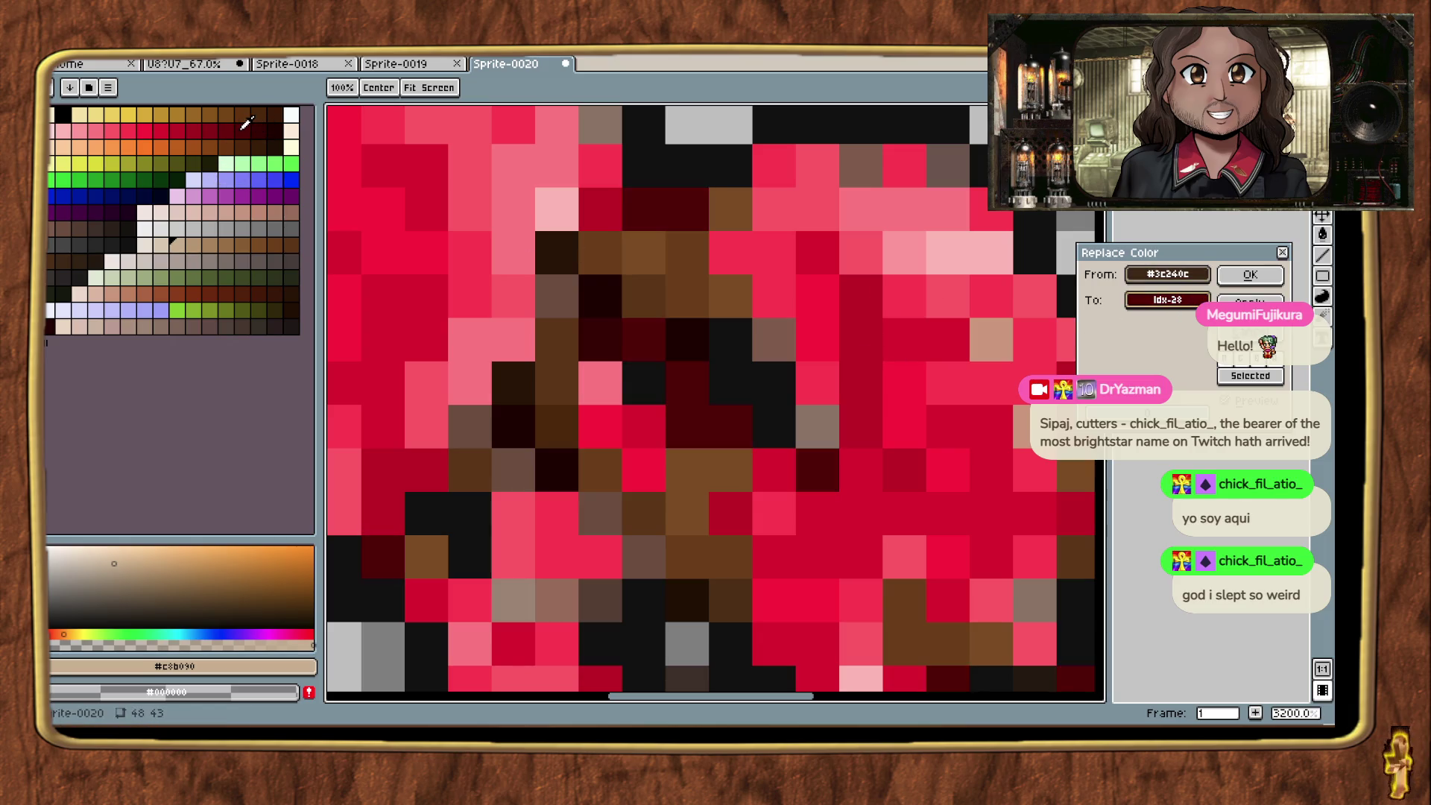
{"action": "left_click", "coordinate": [1259, 275]}
Step: Replace a mid brown shade with dark red
{"action": "key", "text": "shift+r"}
{"action": "left_click", "coordinate": [1062, 293]}
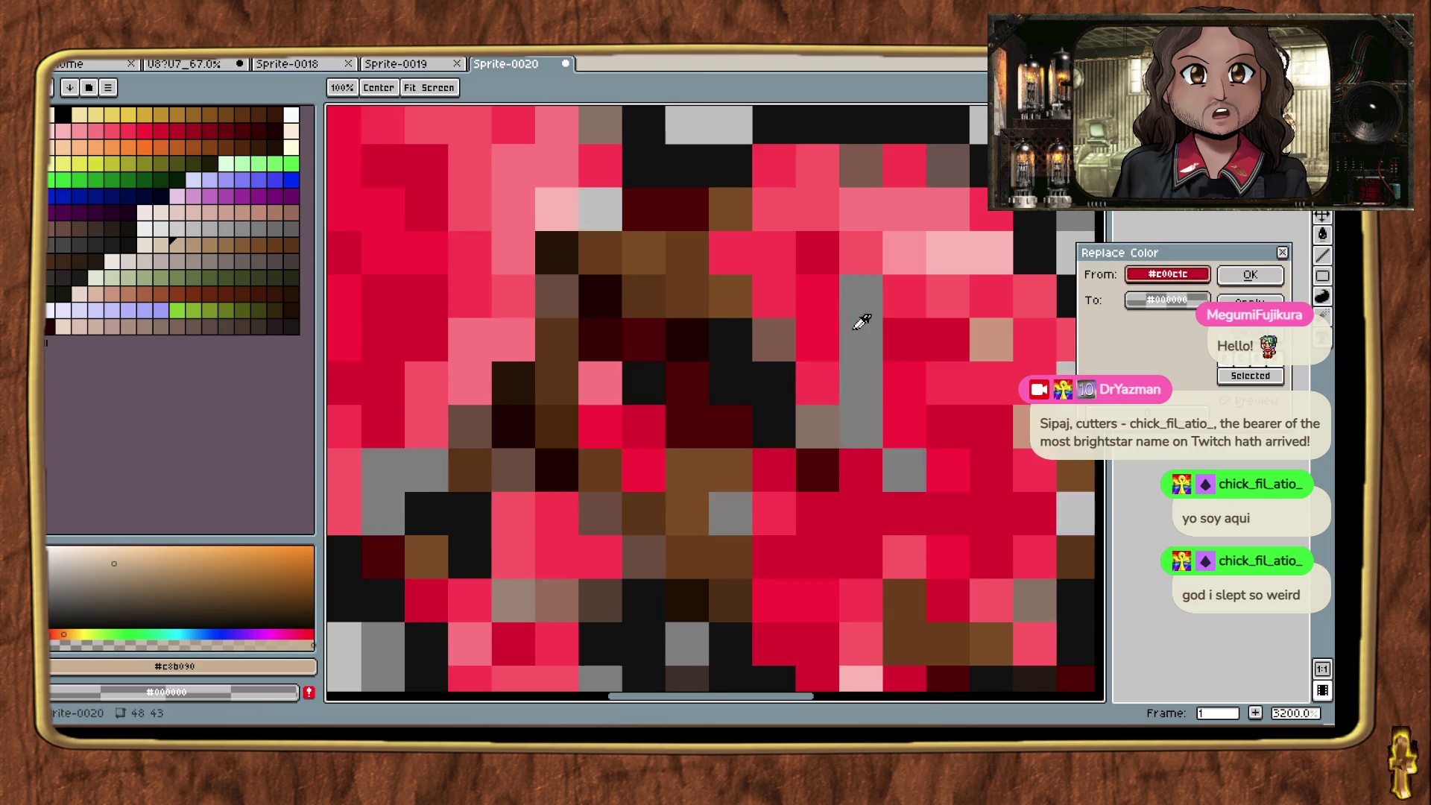
{"action": "left_click", "coordinate": [647, 294]}
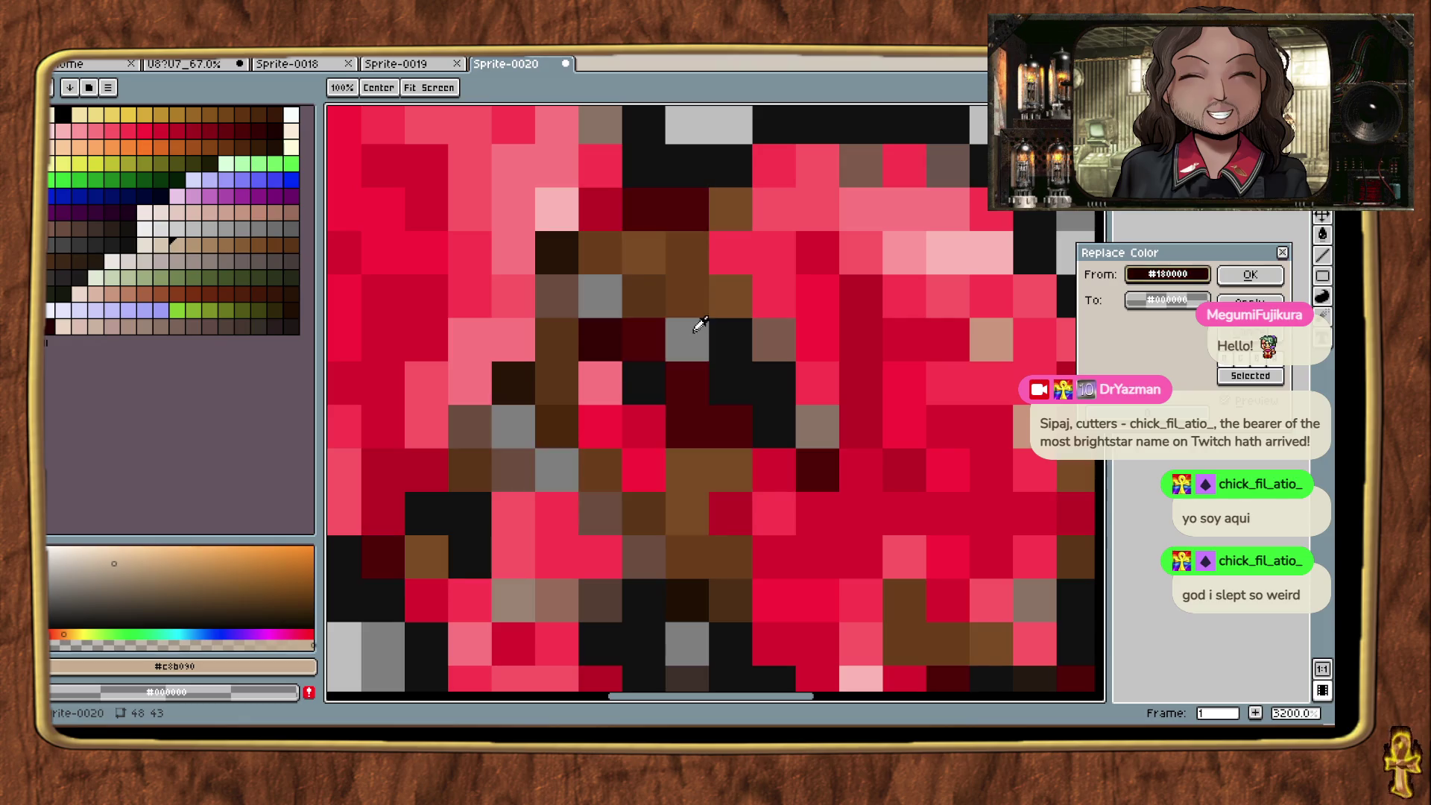
{"action": "left_click", "coordinate": [248, 129]}
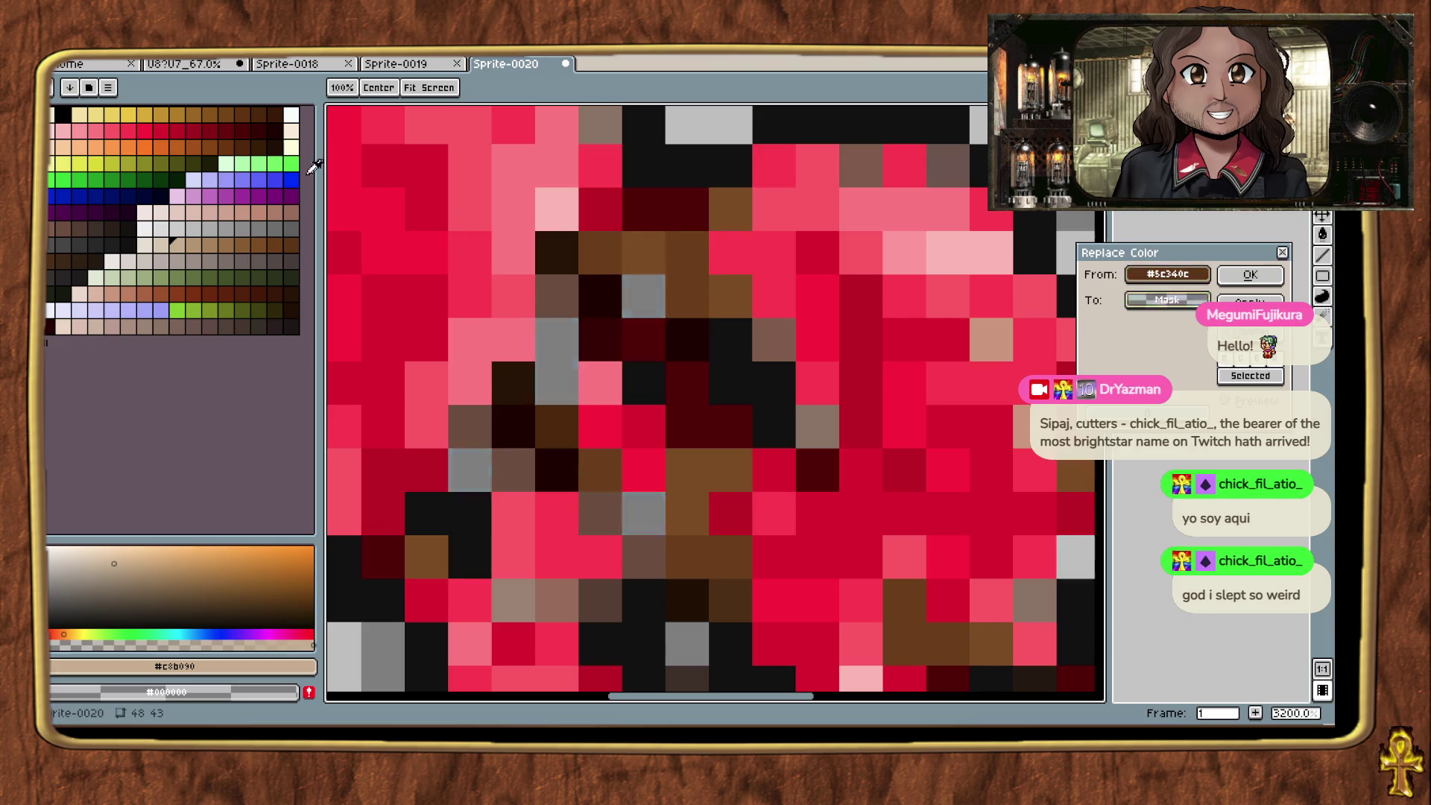
{"action": "left_click", "coordinate": [1246, 270]}
Step: Turn a reddish brown shade into red
{"action": "key", "text": "shift+r"}
{"action": "left_click", "coordinate": [703, 453]}
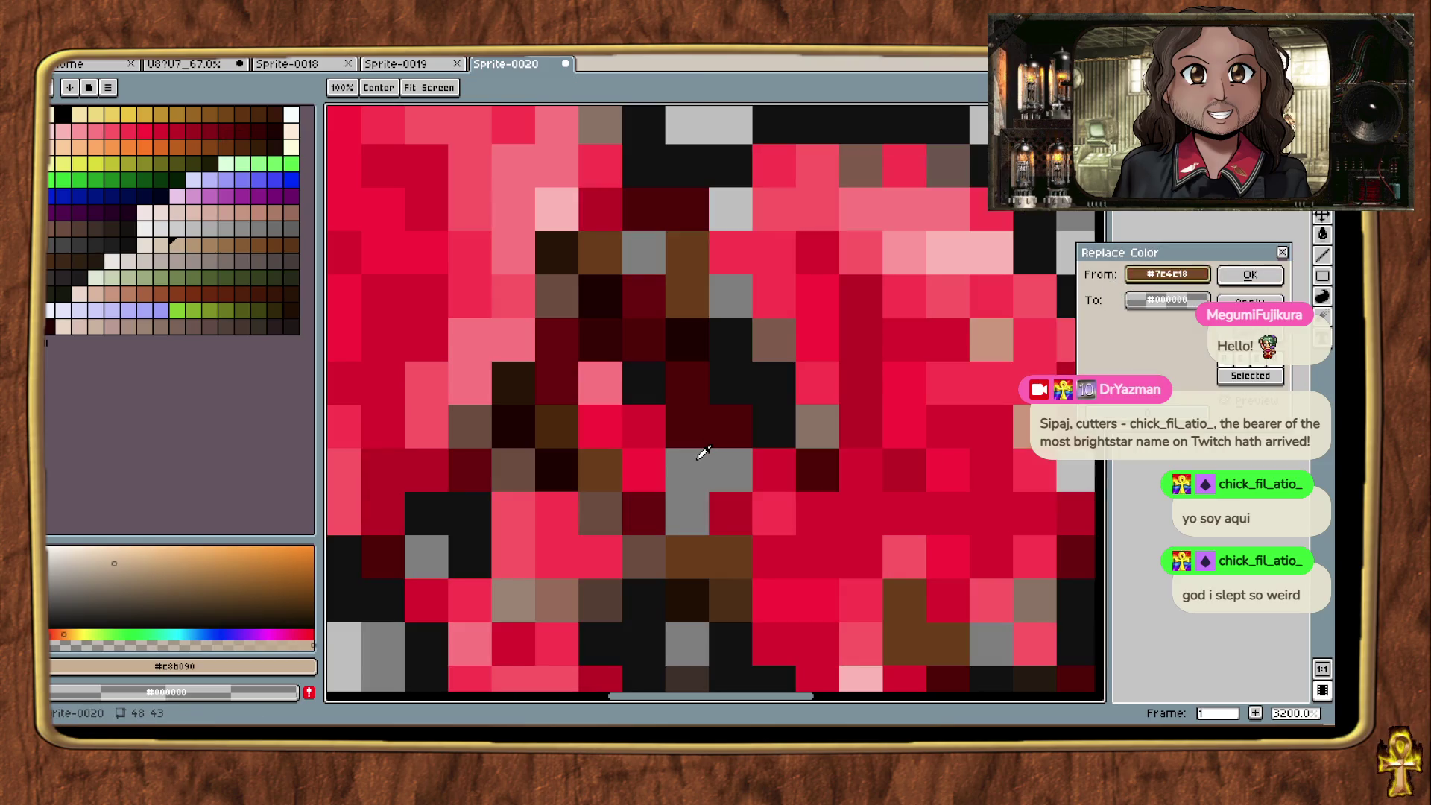
{"action": "left_click", "coordinate": [706, 304]}
{"action": "left_click", "coordinate": [161, 130]}
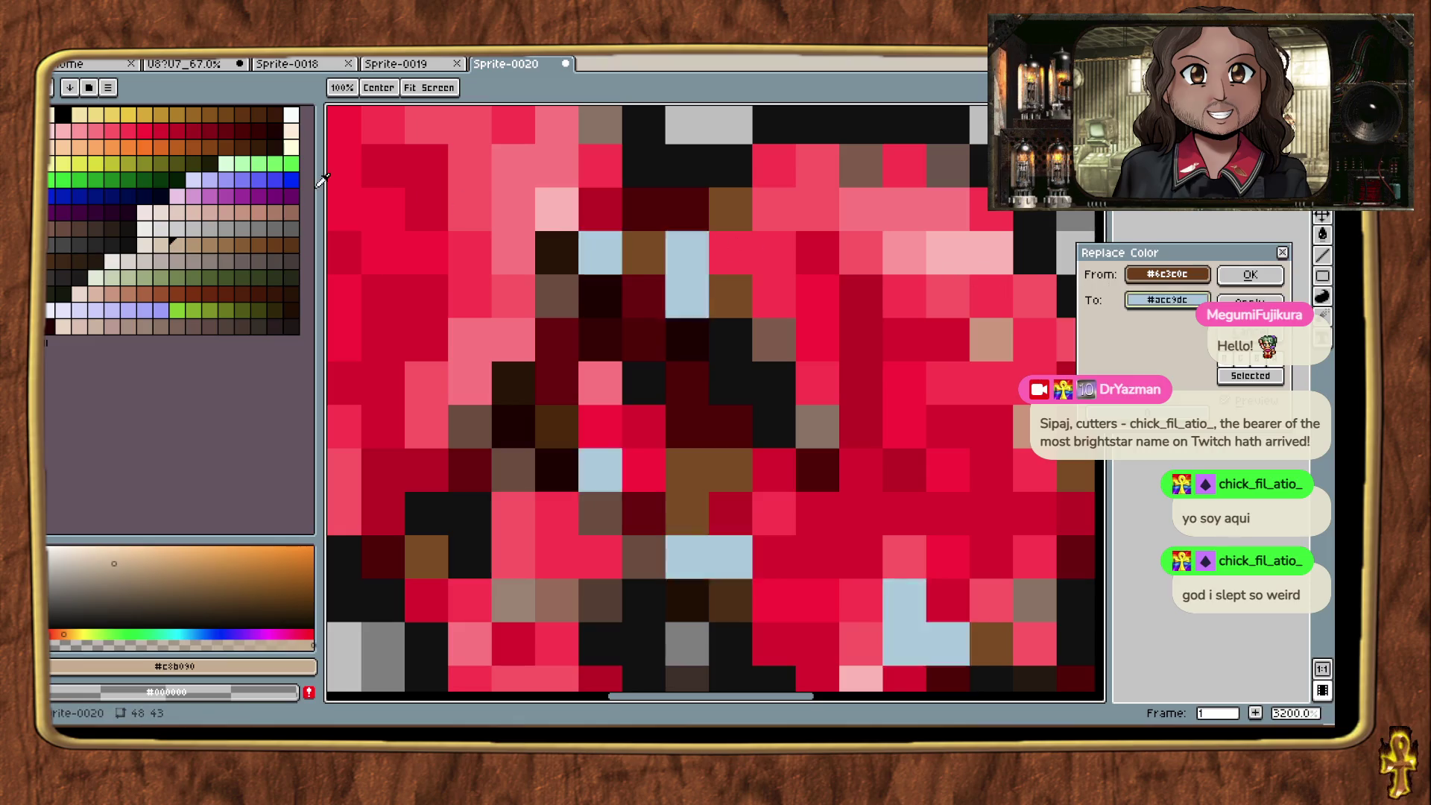
{"action": "left_click", "coordinate": [247, 126]}
{"action": "left_click", "coordinate": [198, 126]}
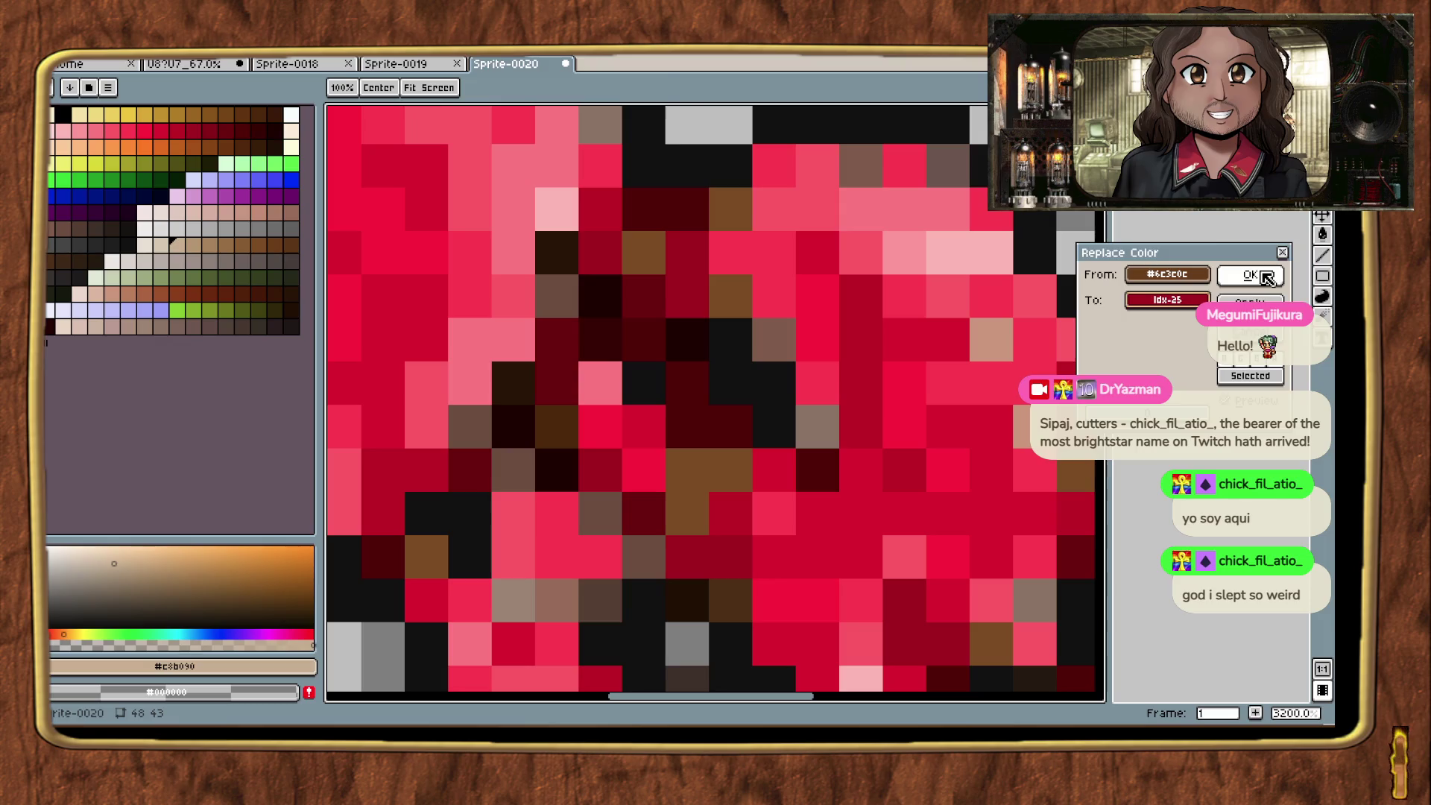
{"action": "left_click", "coordinate": [1249, 275]}
{"action": "key", "text": "m"}
{"action": "scroll", "coordinate": [822, 462], "scroll_direction": "down", "scroll_amount": 4}
{"action": "scroll", "coordinate": [822, 462], "scroll_direction": "up", "scroll_amount": 5}
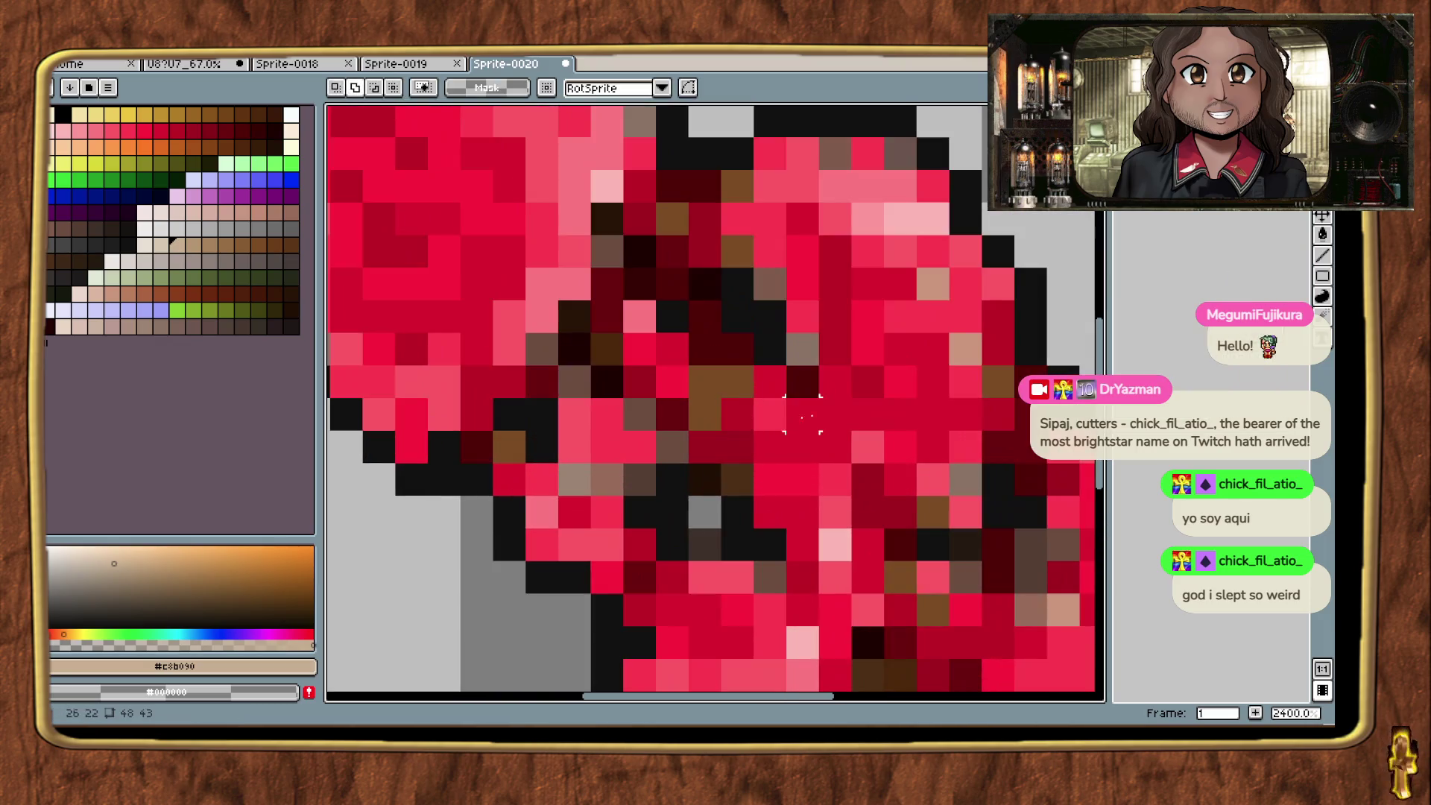
Step: Replace the greyish-brown pixels with dark red
{"action": "key", "text": "shift+r"}
{"action": "mouse_move", "coordinate": [1180, 287]}
{"action": "left_mouse_down"}
{"action": "mouse_move", "coordinate": [956, 326]}
{"action": "mouse_move", "coordinate": [902, 152]}
{"action": "mouse_move", "coordinate": [949, 291]}
{"action": "mouse_move", "coordinate": [149, 168]}
{"action": "mouse_move", "coordinate": [186, 130]}
{"action": "mouse_move", "coordinate": [239, 122]}
{"action": "mouse_move", "coordinate": [222, 123]}
{"action": "left_mouse_up"}
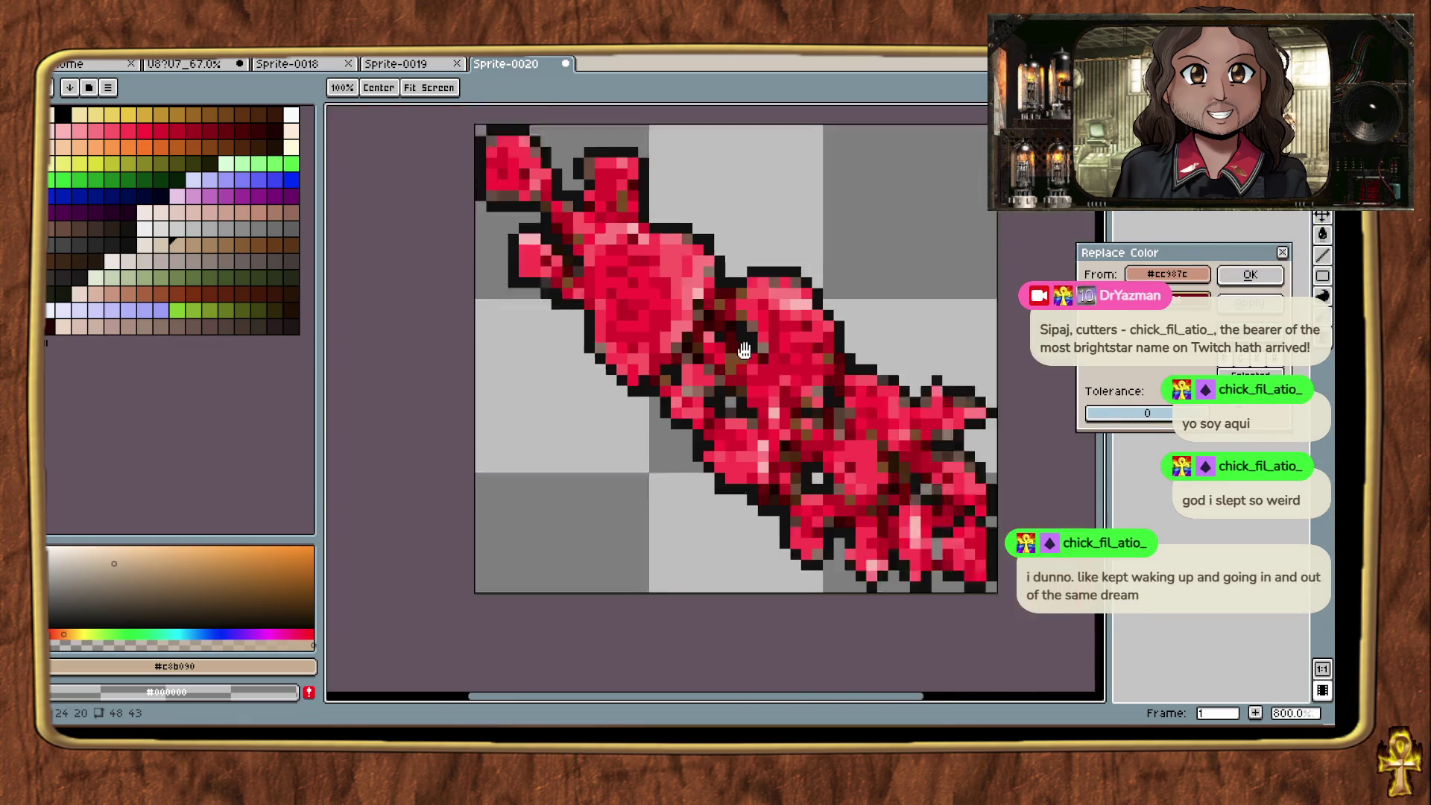
{"action": "scroll", "coordinate": [1006, 313], "scroll_direction": "down", "scroll_amount": 4}
{"action": "left_click", "coordinate": [1237, 286]}
{"action": "key", "text": "m"}
{"action": "scroll", "coordinate": [767, 477], "scroll_direction": "down", "scroll_amount": 1}
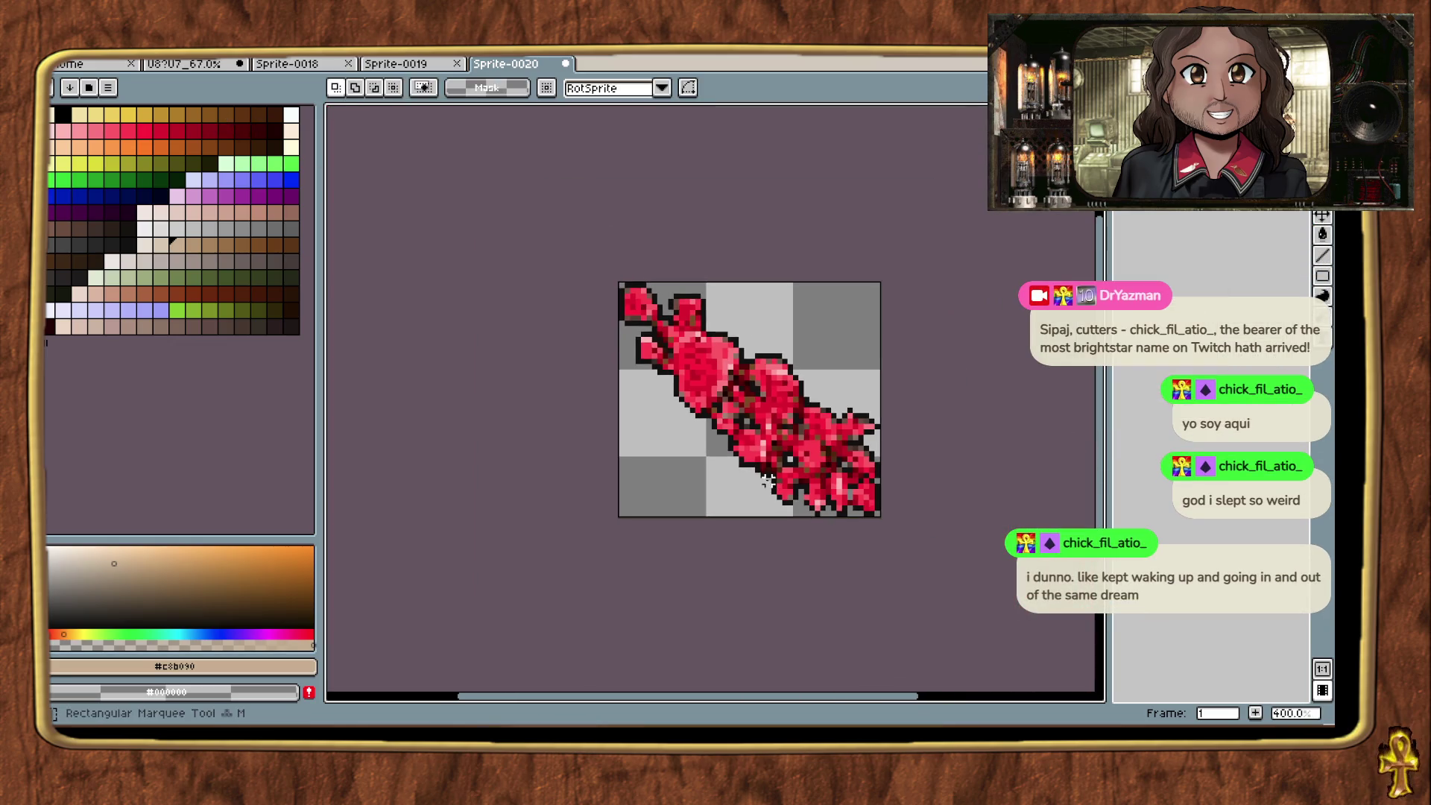
{"action": "scroll", "coordinate": [746, 468], "scroll_direction": "up", "scroll_amount": 4}
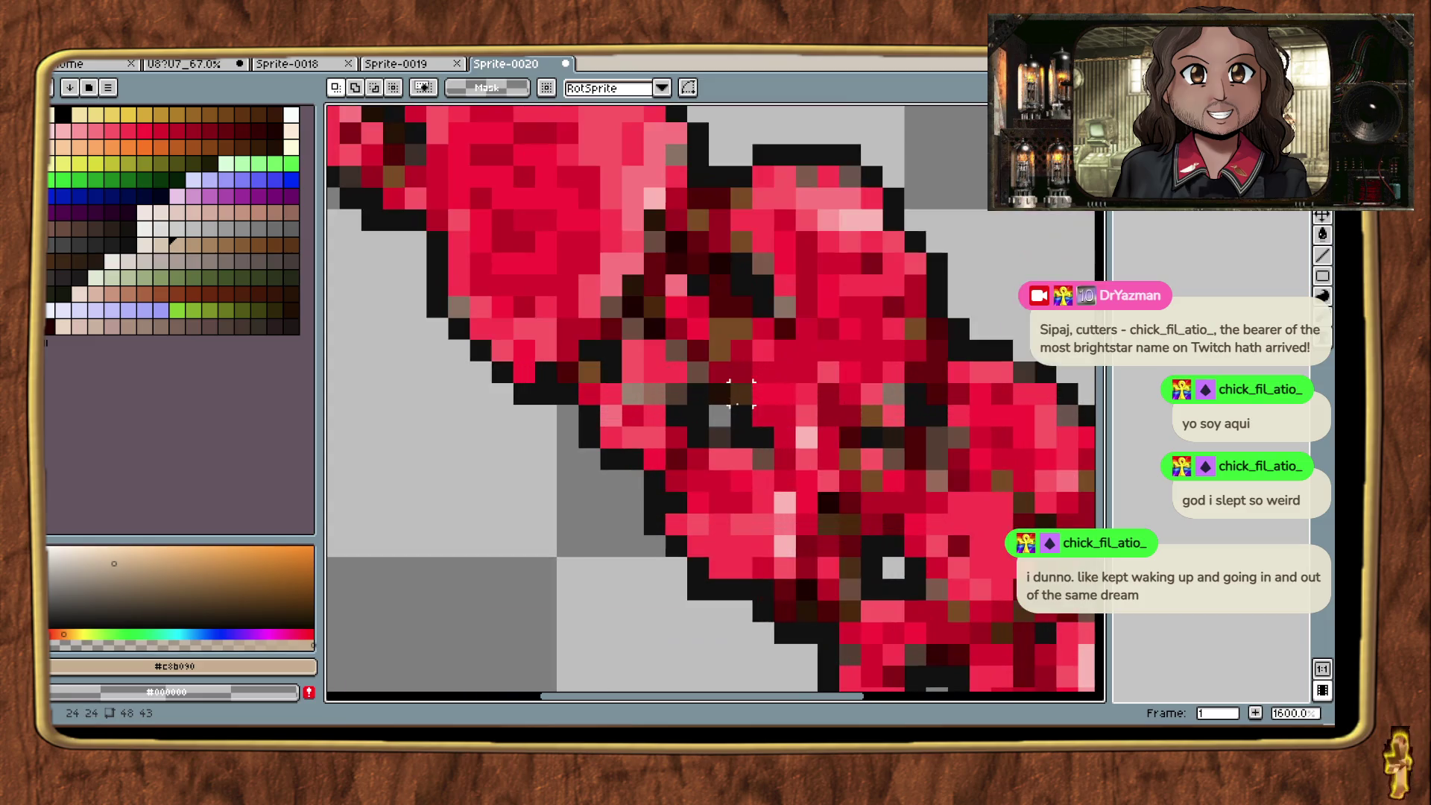
Step: Recolour the #7c4c18 brown pixels to deep red
{"action": "key", "text": "shift+r"}
{"action": "left_click", "coordinate": [737, 232]}
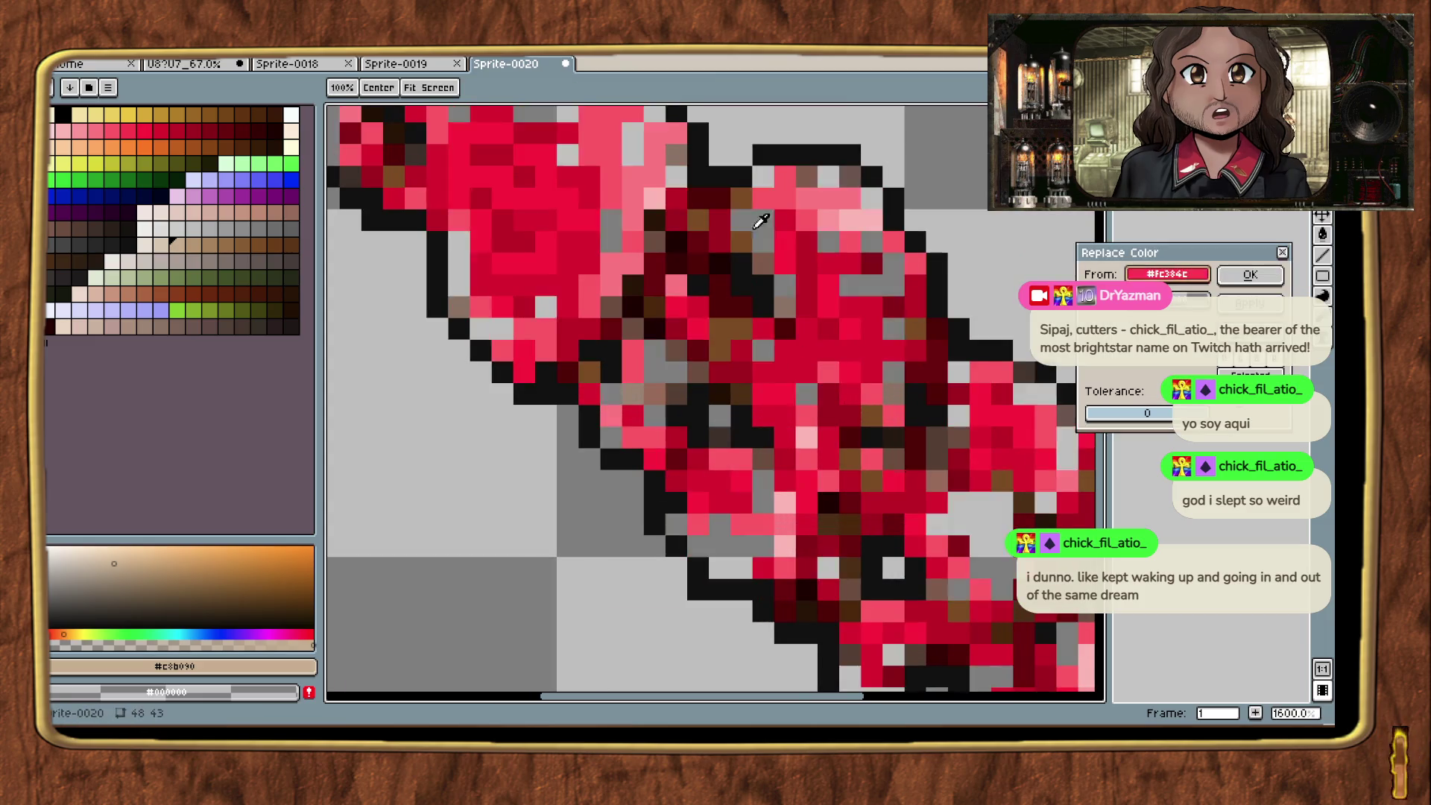
{"action": "left_click", "coordinate": [241, 127]}
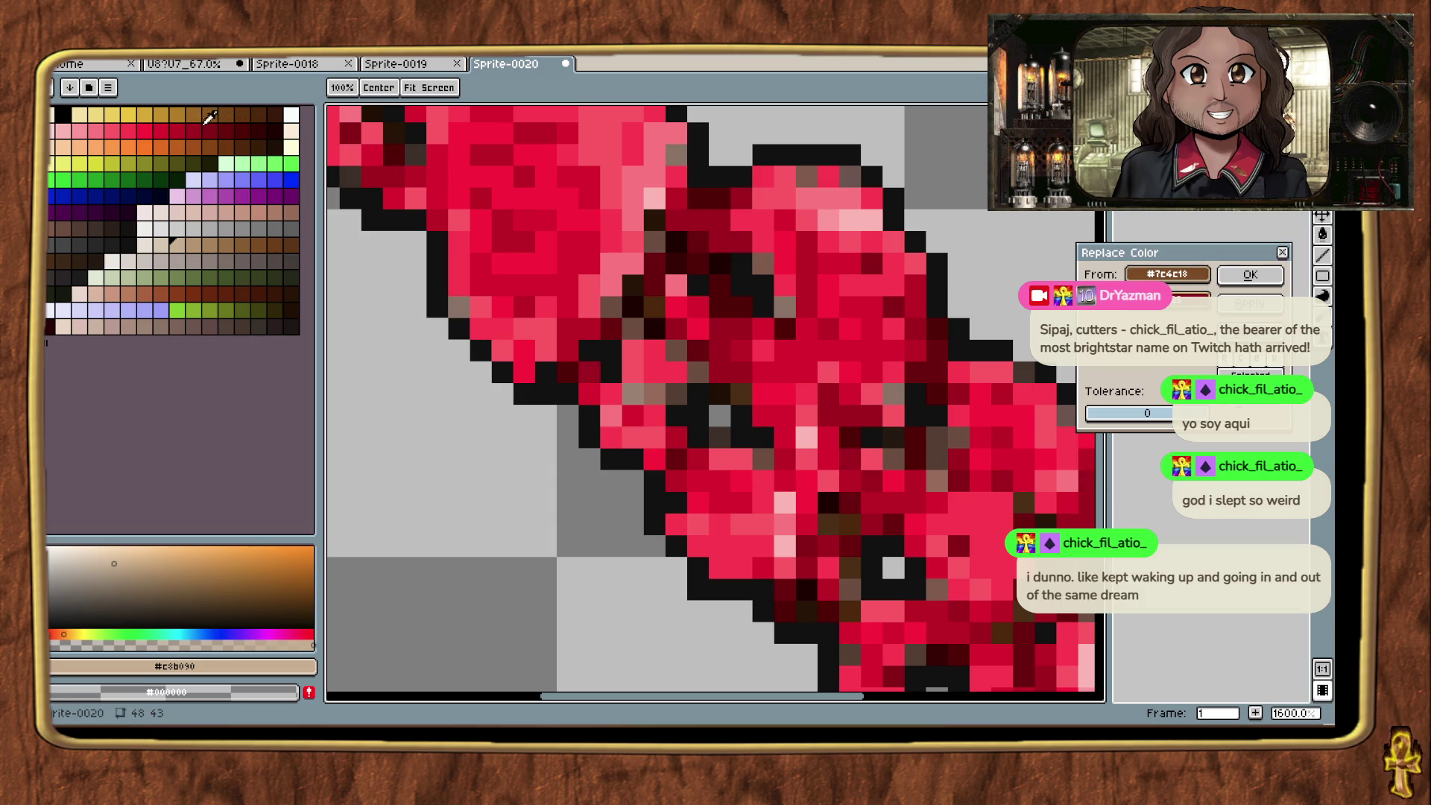
{"action": "left_click", "coordinate": [1250, 275]}
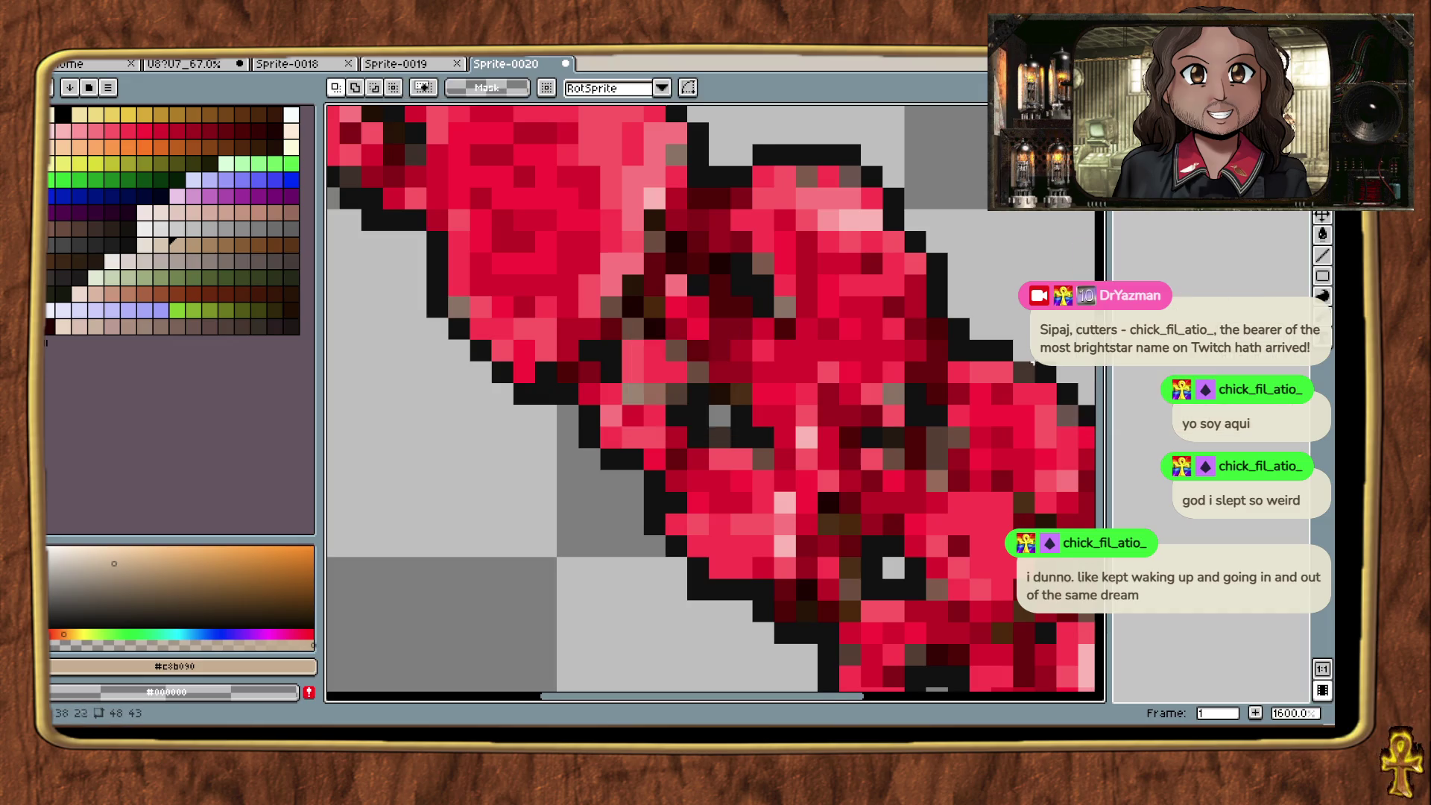
{"action": "scroll", "coordinate": [918, 492], "scroll_direction": "down", "scroll_amount": 4}
{"action": "left_click_drag", "start_coordinate": [918, 492], "coordinate": [732, 513]}
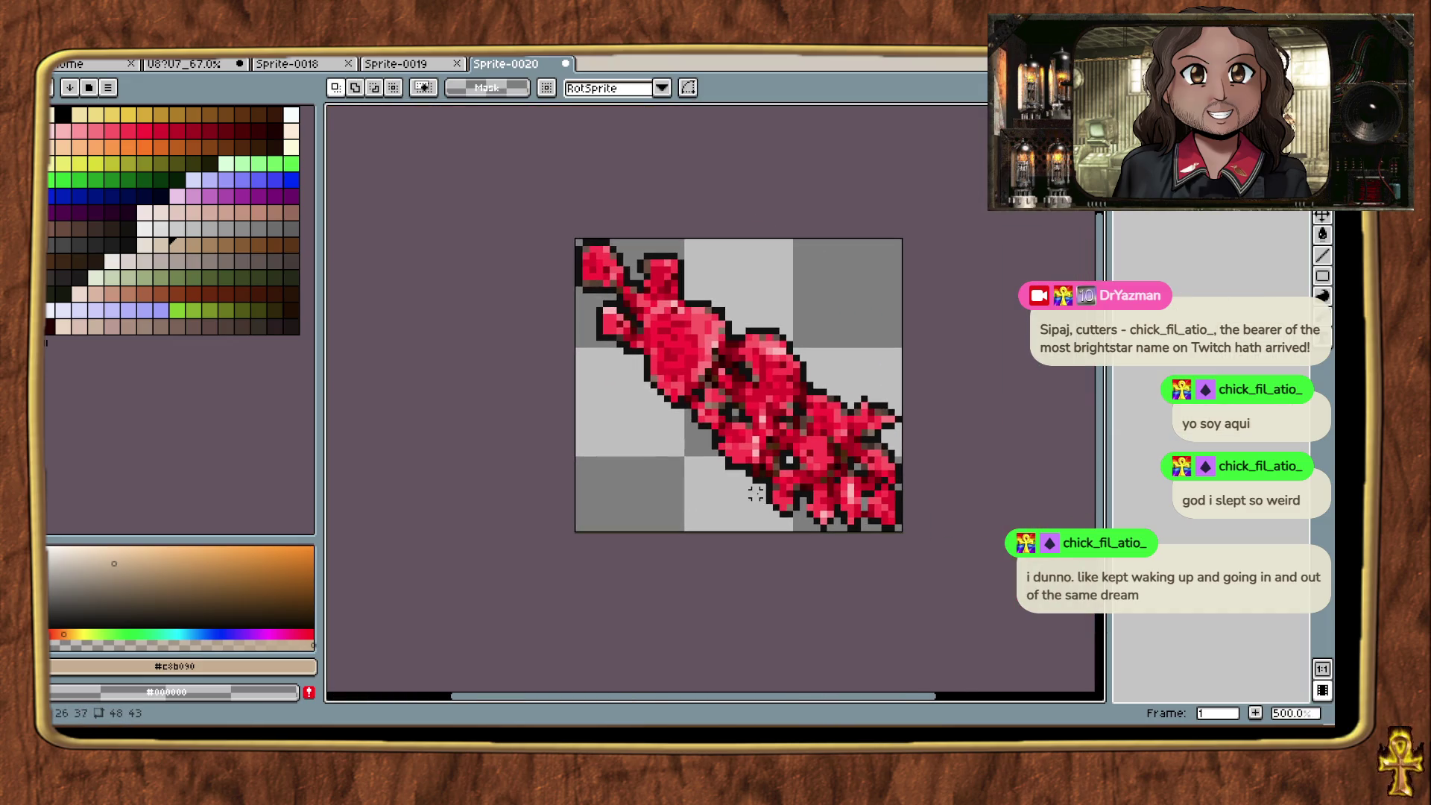
{"action": "scroll", "coordinate": [781, 485], "scroll_direction": "down", "scroll_amount": 2}
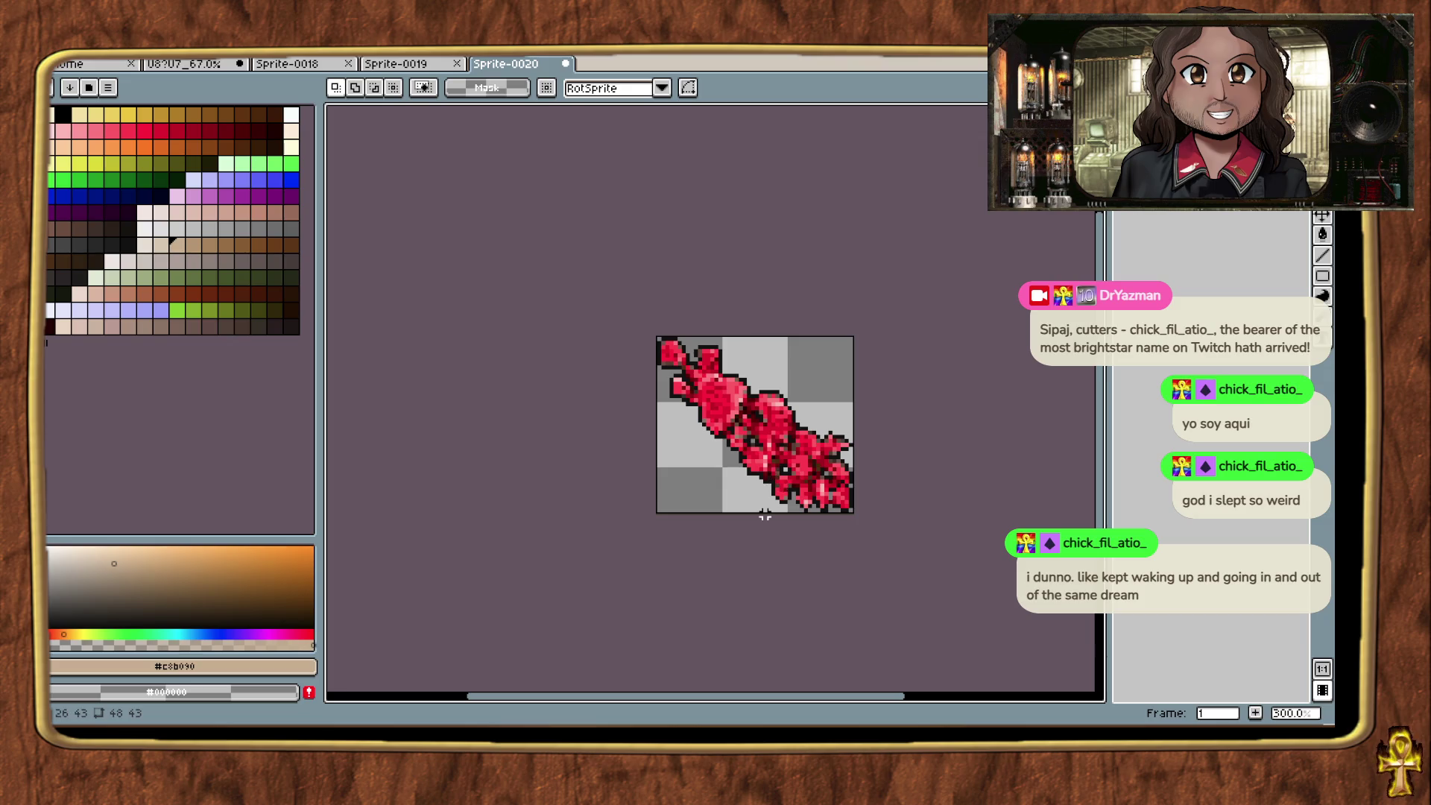
{"action": "scroll", "coordinate": [793, 457], "scroll_direction": "up", "scroll_amount": 5}
{"action": "key", "text": "shift+r"}
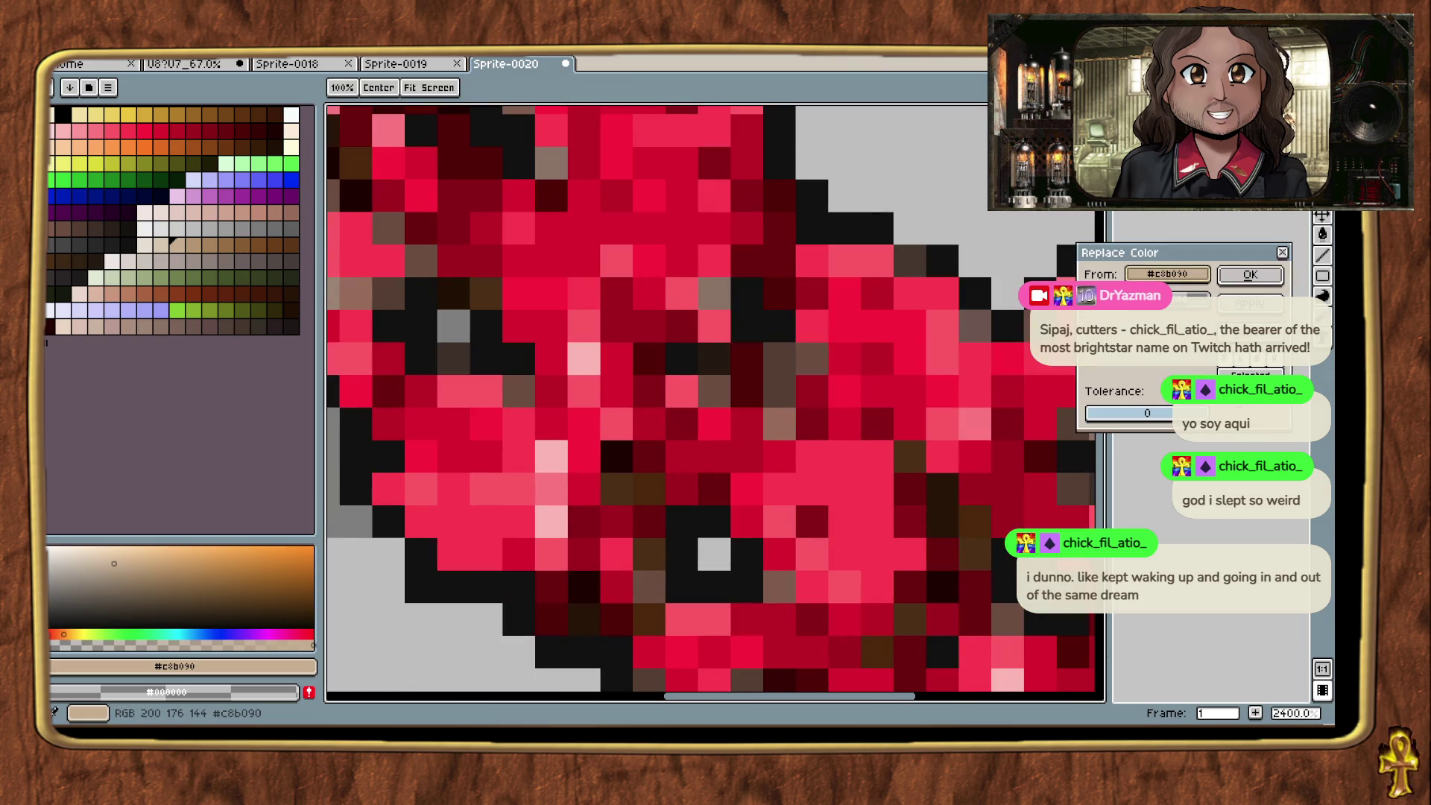
{"action": "left_click", "coordinate": [1130, 275]}
{"action": "left_click", "coordinate": [364, 283]}
{"action": "left_click", "coordinate": [212, 292]}
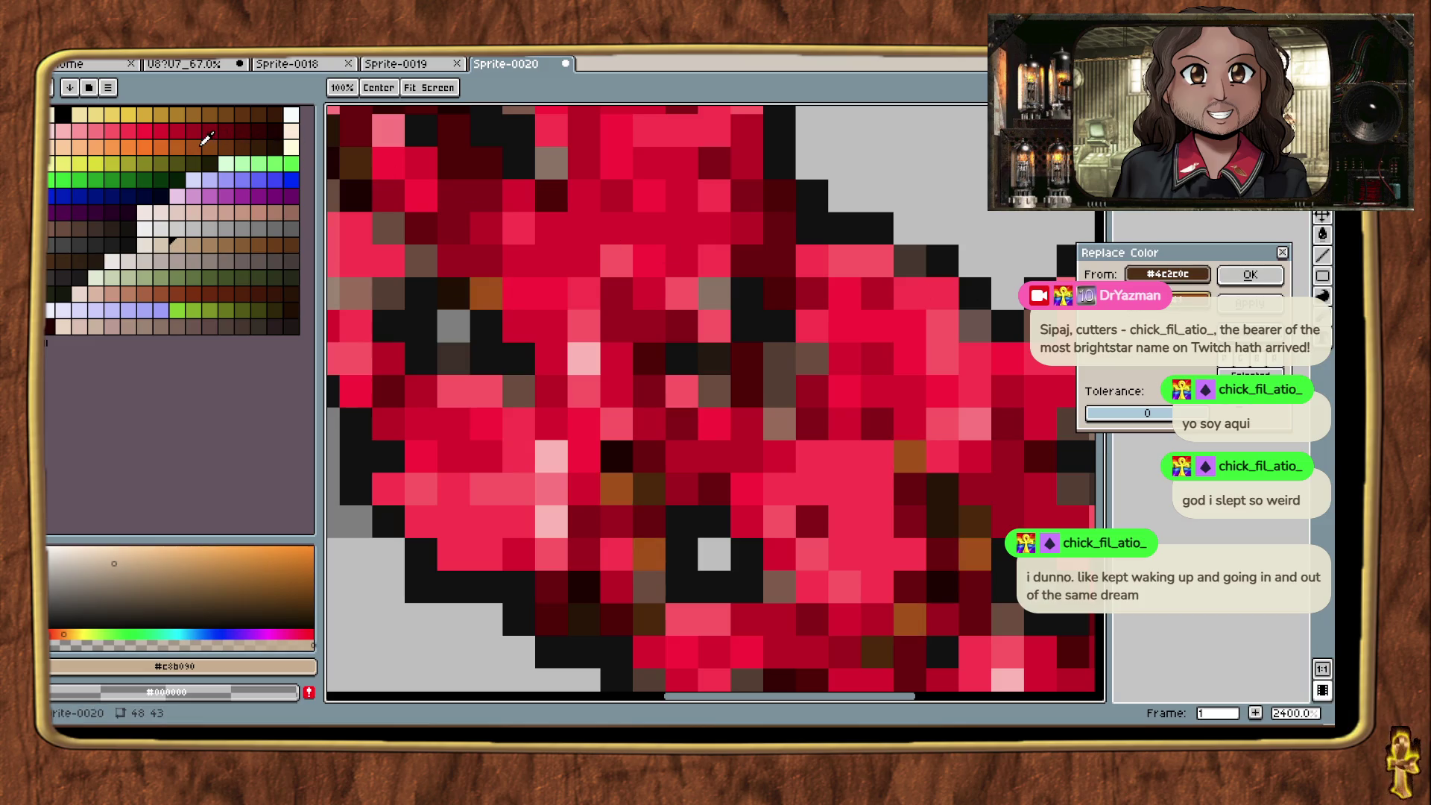
{"action": "left_click", "coordinate": [166, 147]}
{"action": "left_click", "coordinate": [196, 148]}
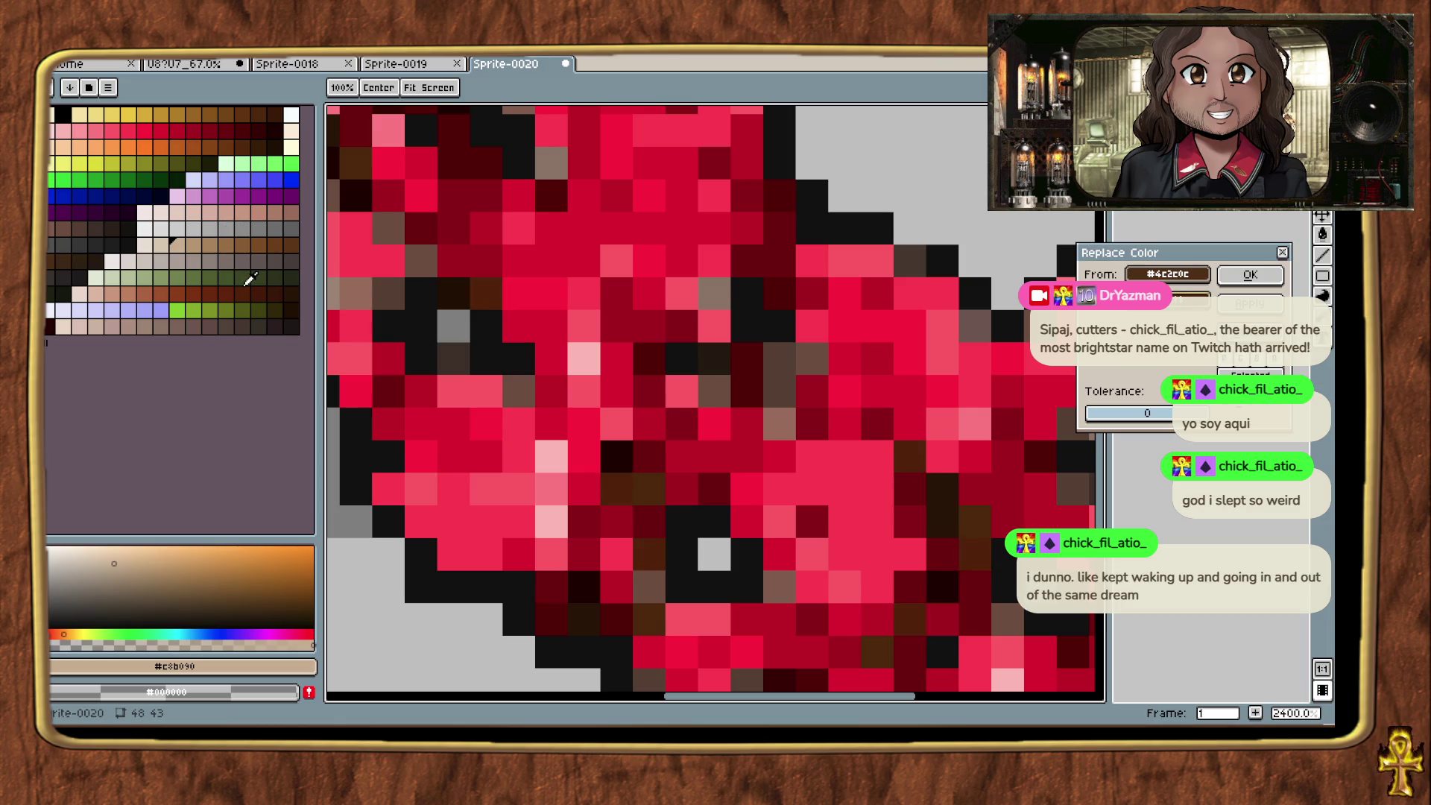
{"action": "left_click", "coordinate": [251, 196]}
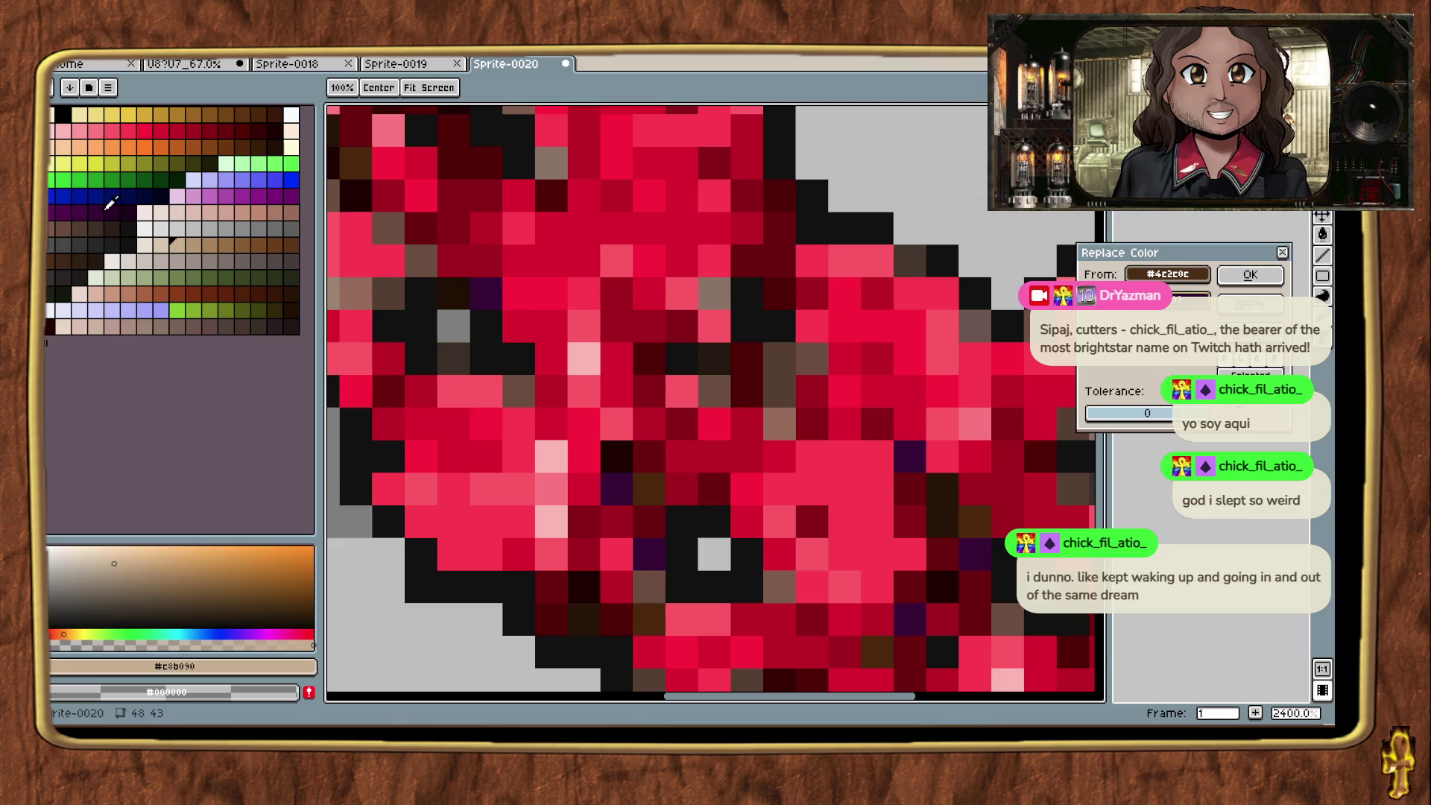
{"action": "scroll", "coordinate": [504, 381], "scroll_direction": "down", "scroll_amount": 5}
{"action": "left_click_drag", "start_coordinate": [564, 488], "coordinate": [719, 505]}
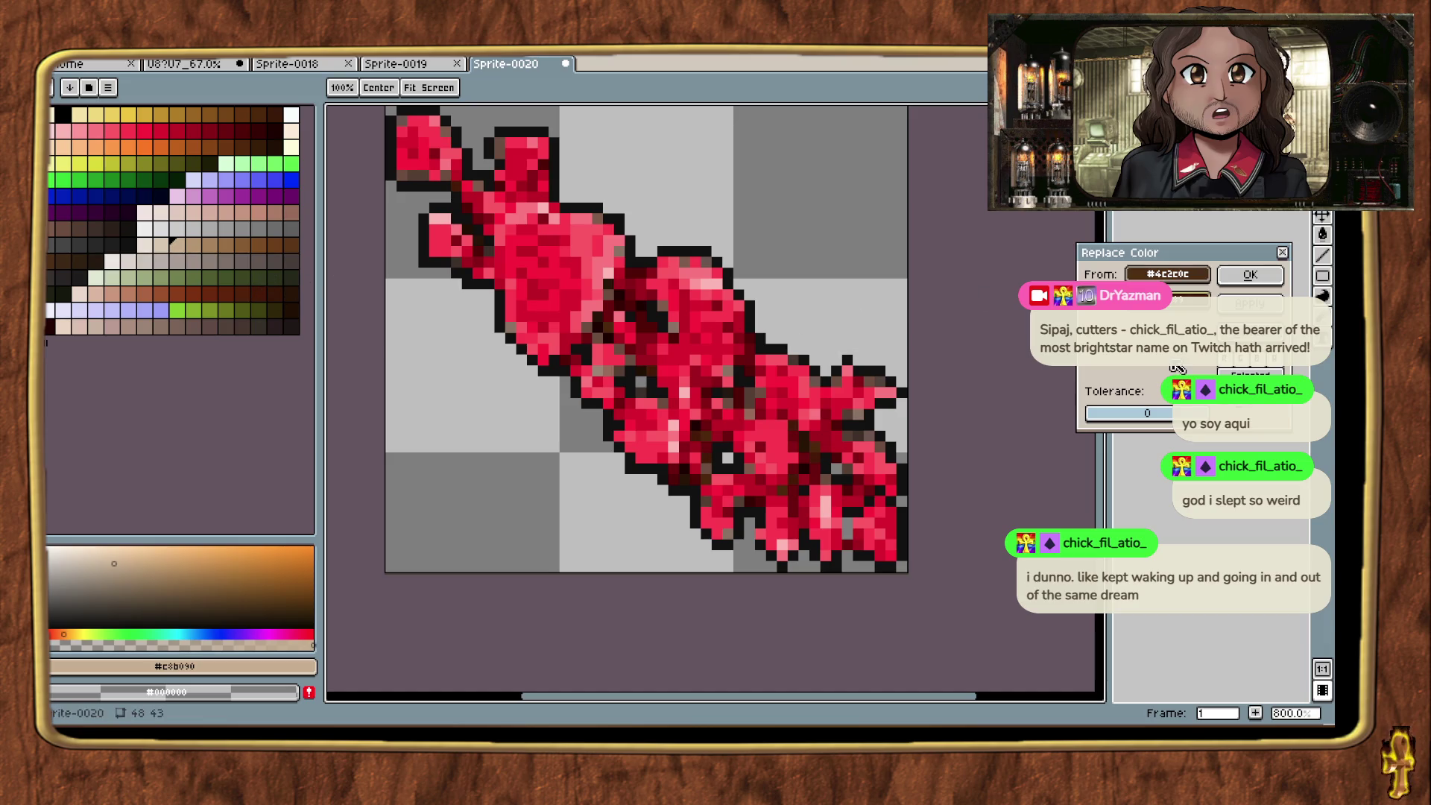
{"action": "left_click", "coordinate": [1250, 274]}
{"action": "key", "text": "m"}
Step: Open Replace Color and sample the grey-brown #6c544c pixel as the colour to replace
{"action": "scroll", "coordinate": [717, 441], "scroll_direction": "up", "scroll_amount": 5}
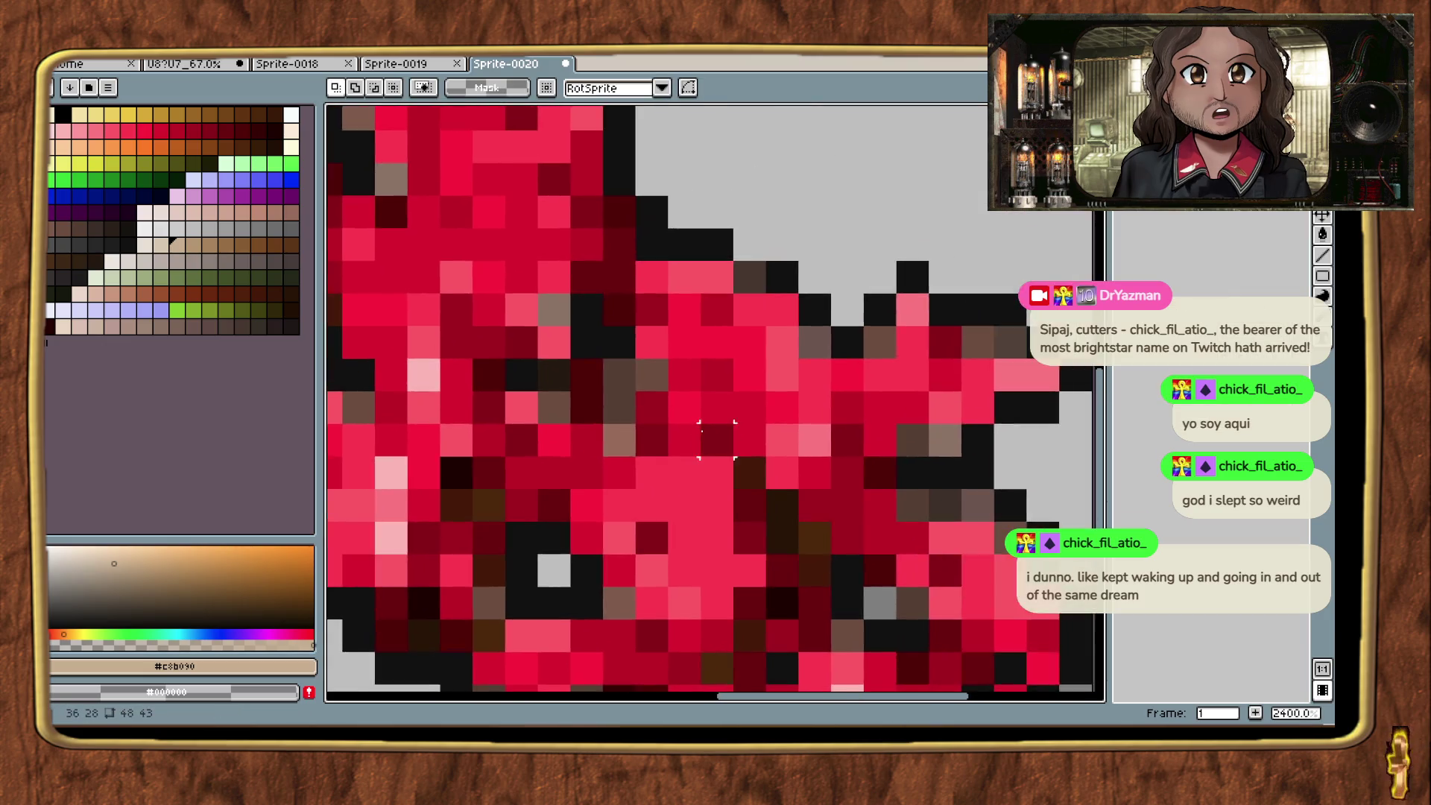
{"action": "scroll", "coordinate": [717, 441], "scroll_direction": "down", "scroll_amount": 3}
{"action": "scroll", "coordinate": [611, 419], "scroll_direction": "up", "scroll_amount": 3}
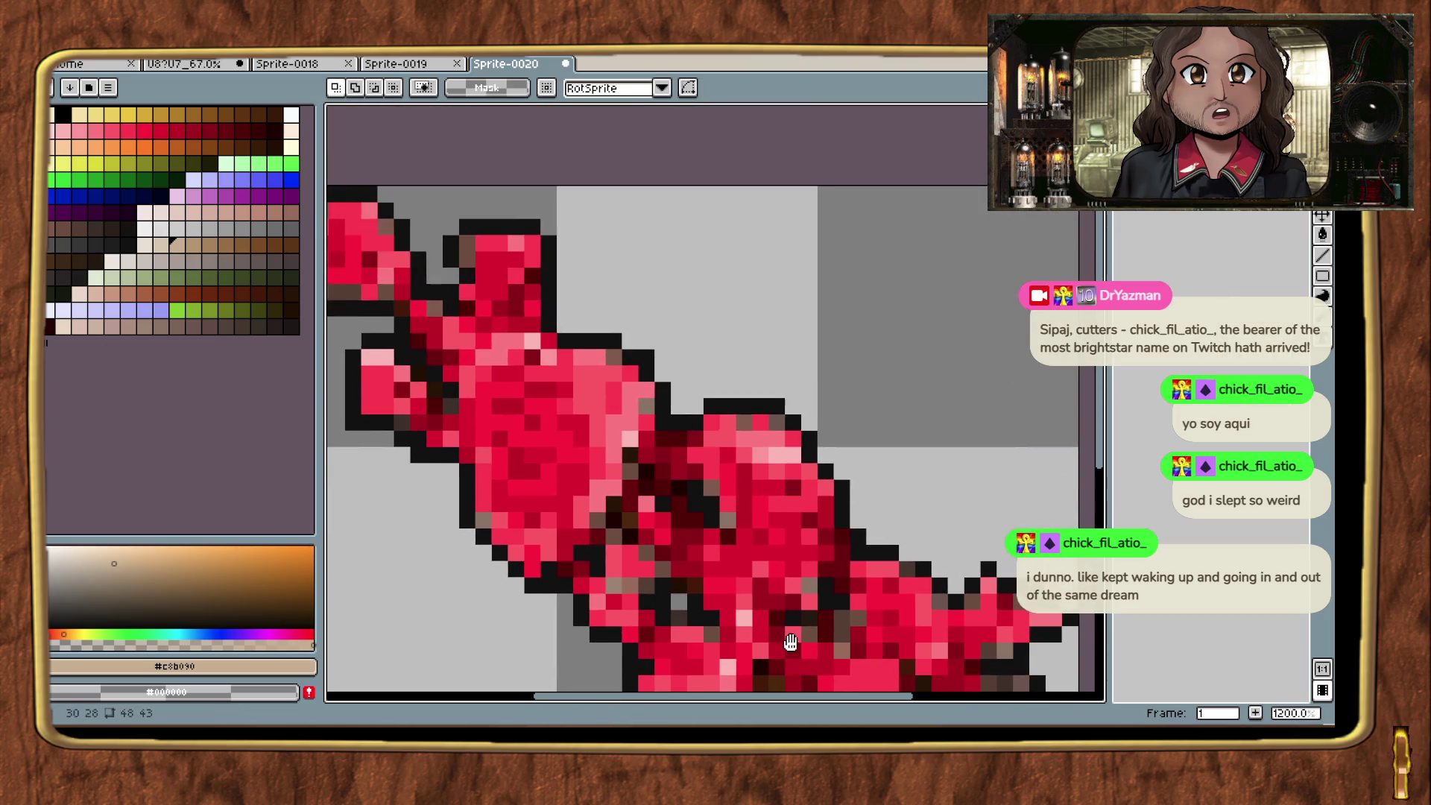
{"action": "key", "text": "shift+r"}
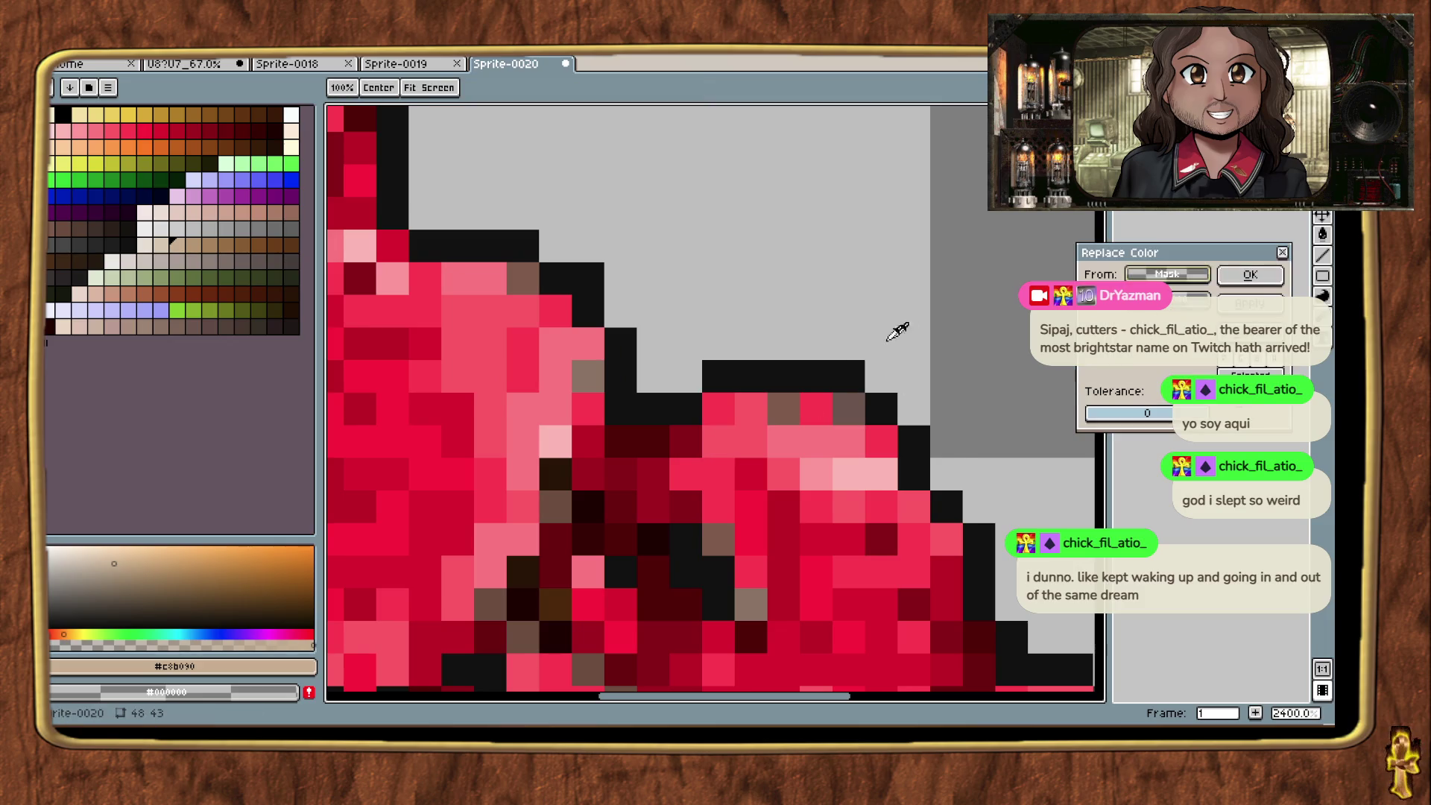
{"action": "left_click", "coordinate": [786, 409]}
{"action": "mouse_move", "coordinate": [1148, 313]}
{"action": "left_mouse_down"}
{"action": "mouse_move", "coordinate": [246, 277]}
{"action": "mouse_move", "coordinate": [196, 291]}
{"action": "left_mouse_up"}
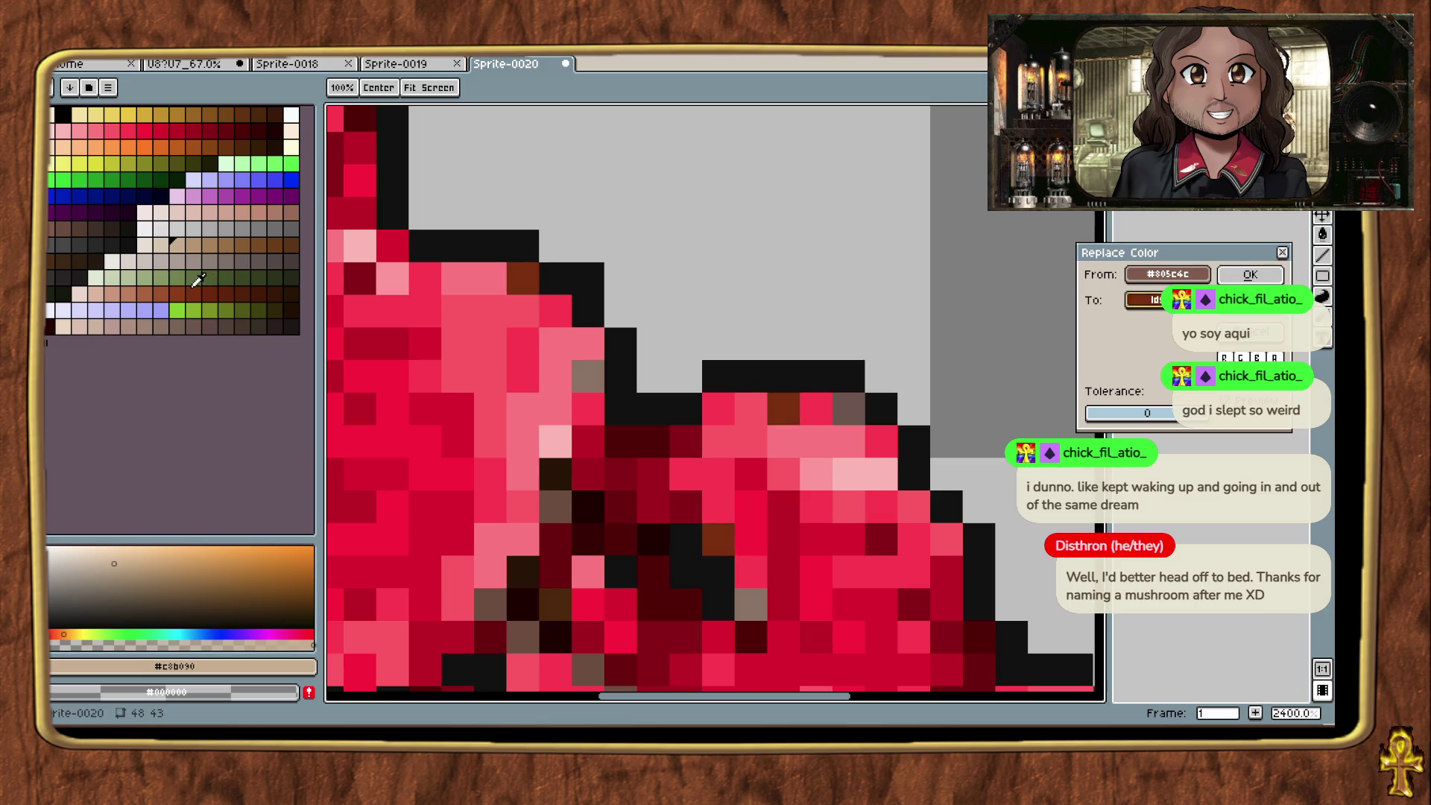
{"action": "mouse_move", "coordinate": [1147, 300]}
{"action": "left_mouse_down"}
{"action": "mouse_move", "coordinate": [771, 297]}
{"action": "mouse_move", "coordinate": [176, 217]}
{"action": "mouse_move", "coordinate": [186, 237]}
{"action": "mouse_move", "coordinate": [250, 243]}
{"action": "left_mouse_up"}
{"action": "mouse_move", "coordinate": [149, 283]}
{"action": "left_mouse_down"}
{"action": "mouse_move", "coordinate": [164, 283]}
{"action": "mouse_move", "coordinate": [136, 279]}
{"action": "mouse_move", "coordinate": [153, 283]}
{"action": "left_mouse_up"}
{"action": "scroll", "coordinate": [848, 321], "scroll_direction": "down", "scroll_amount": 3}
{"action": "scroll", "coordinate": [656, 335], "scroll_direction": "up", "scroll_amount": 3}
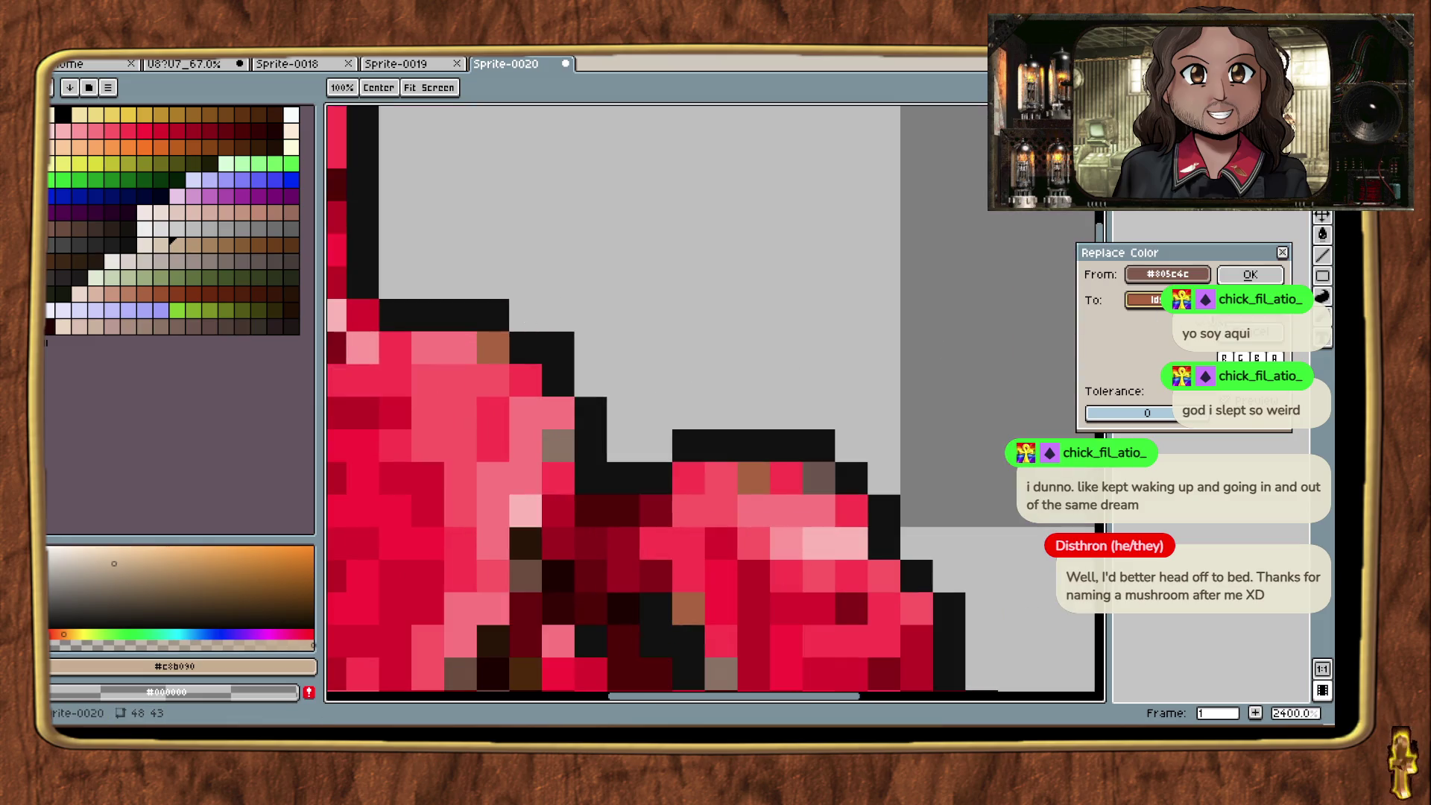
{"action": "left_click", "coordinate": [824, 438]}
{"action": "left_click", "coordinate": [818, 477]}
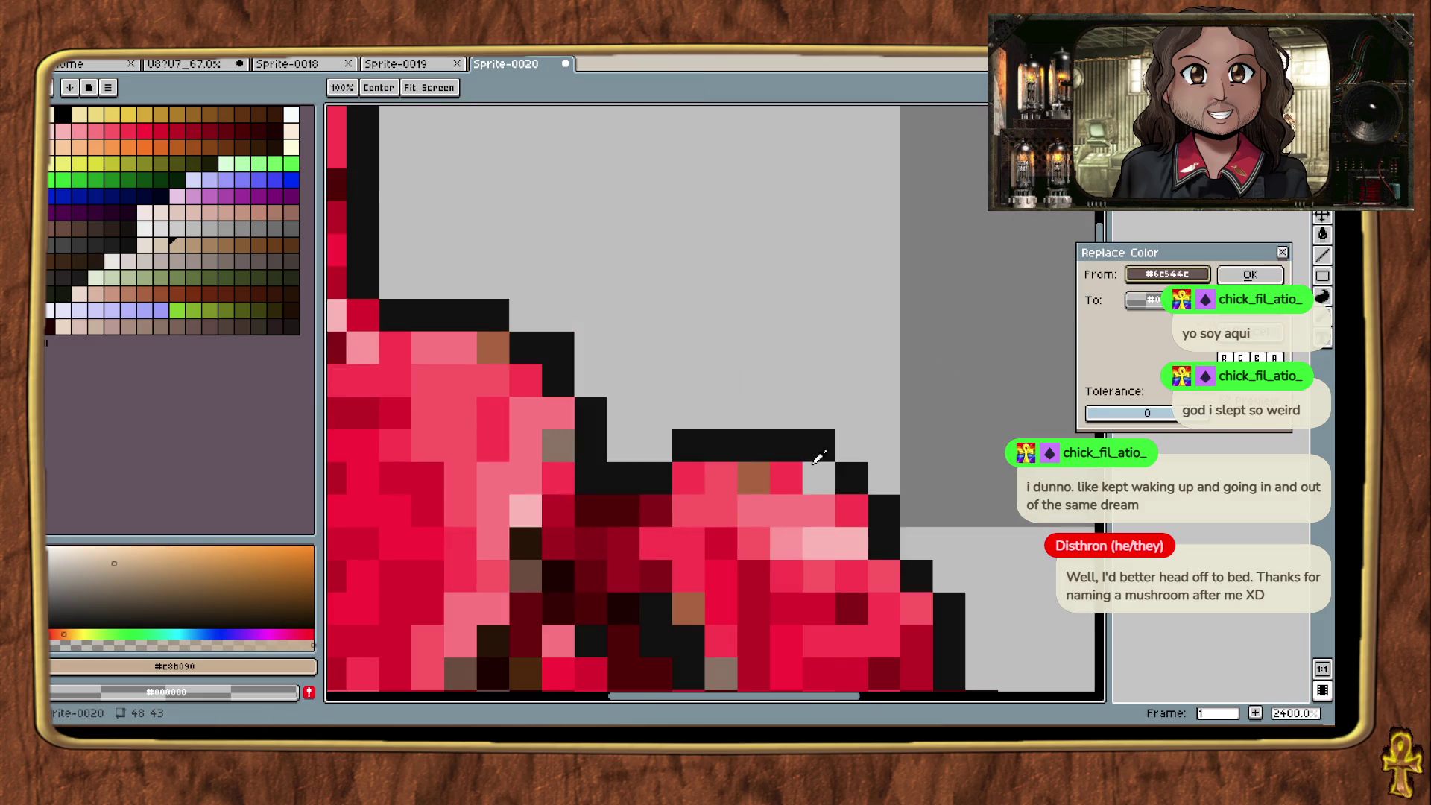
Step: Settle on an orange palette swatch as the replacement and apply it
{"action": "left_click", "coordinate": [207, 235]}
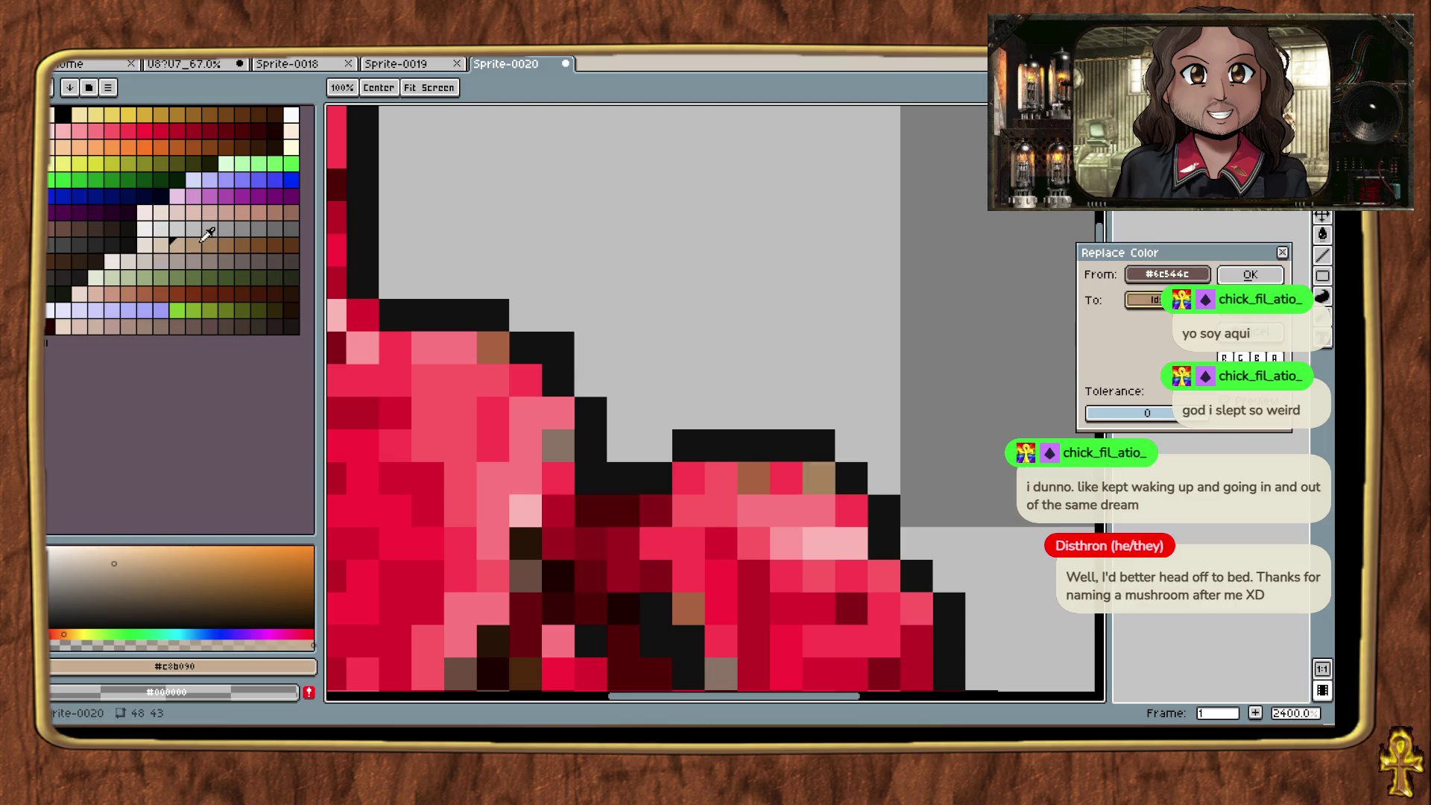
{"action": "left_click", "coordinate": [209, 243]}
{"action": "left_click", "coordinate": [237, 239]}
{"action": "left_click", "coordinate": [249, 237]}
{"action": "left_click", "coordinate": [193, 153]}
{"action": "left_click", "coordinate": [147, 147]}
{"action": "left_click", "coordinate": [195, 147]}
{"action": "left_click", "coordinate": [226, 144]}
{"action": "left_click", "coordinate": [216, 147]}
{"action": "left_click", "coordinate": [209, 147]}
{"action": "left_click", "coordinate": [192, 145]}
{"action": "scroll", "coordinate": [652, 332], "scroll_direction": "down", "scroll_amount": 3}
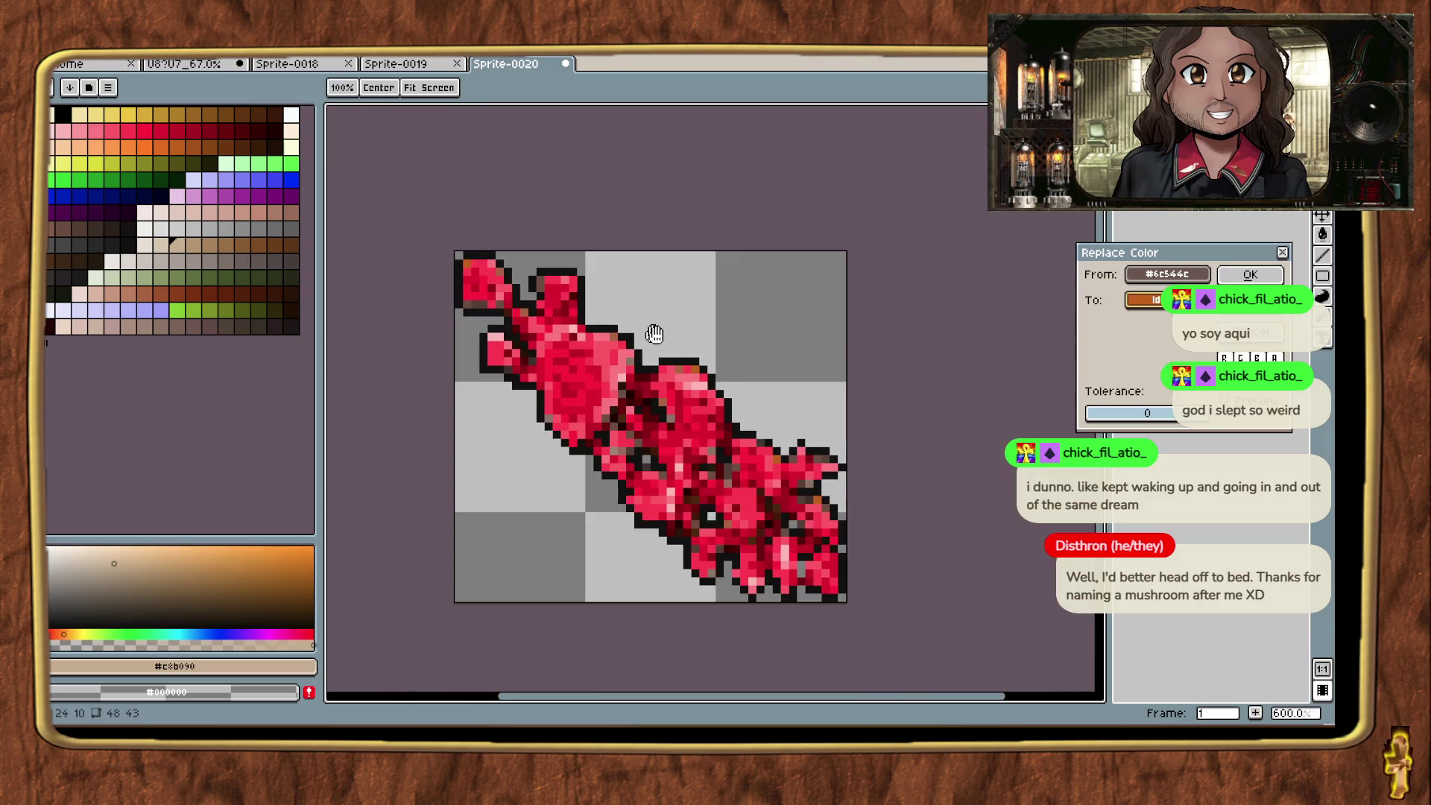
{"action": "left_click", "coordinate": [1252, 273]}
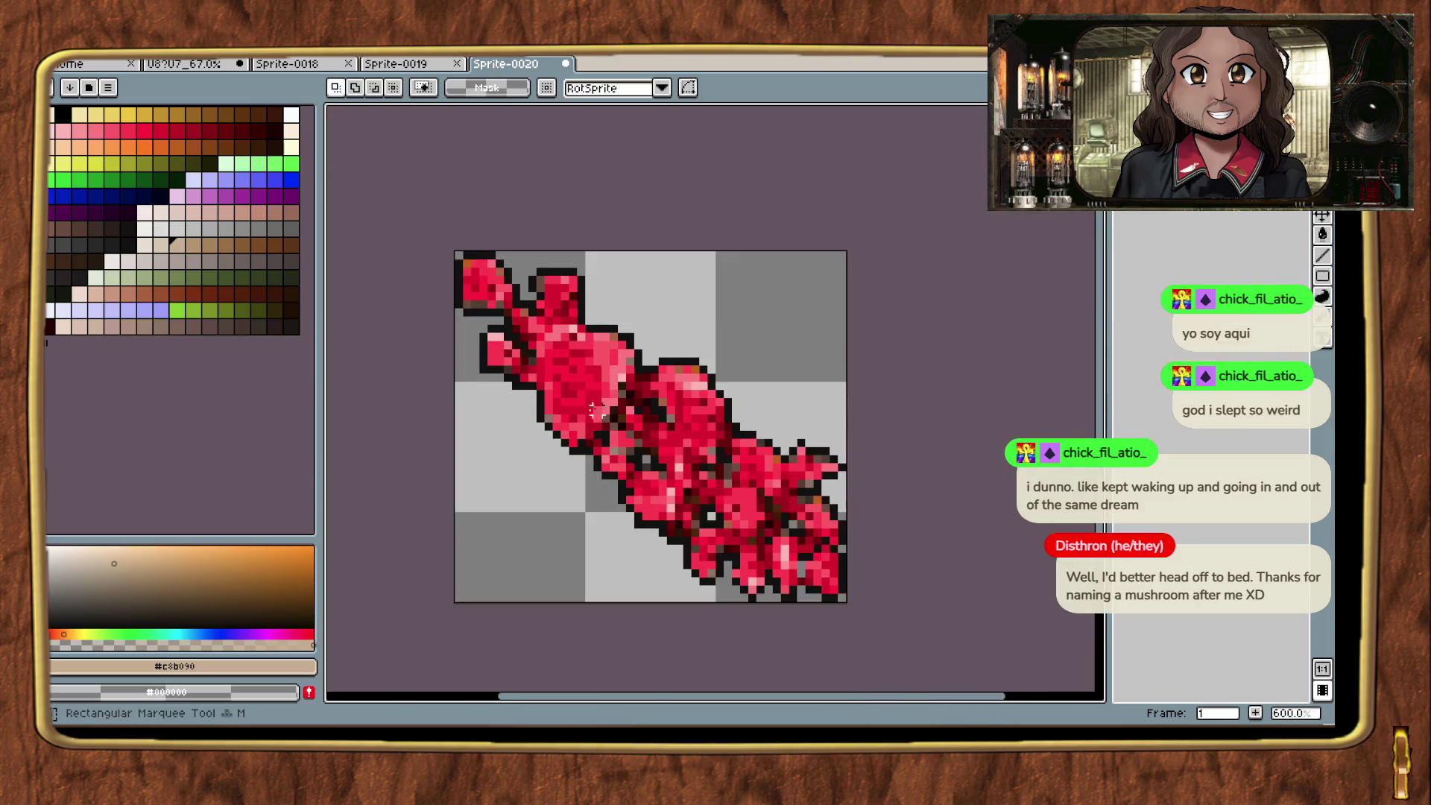
Step: Replace the orange #c06000 pixels with brown palette Idx-184
{"action": "scroll", "coordinate": [988, 282], "scroll_direction": "up", "scroll_amount": 3}
{"action": "key", "text": "shift+r"}
{"action": "left_click", "coordinate": [823, 271]}
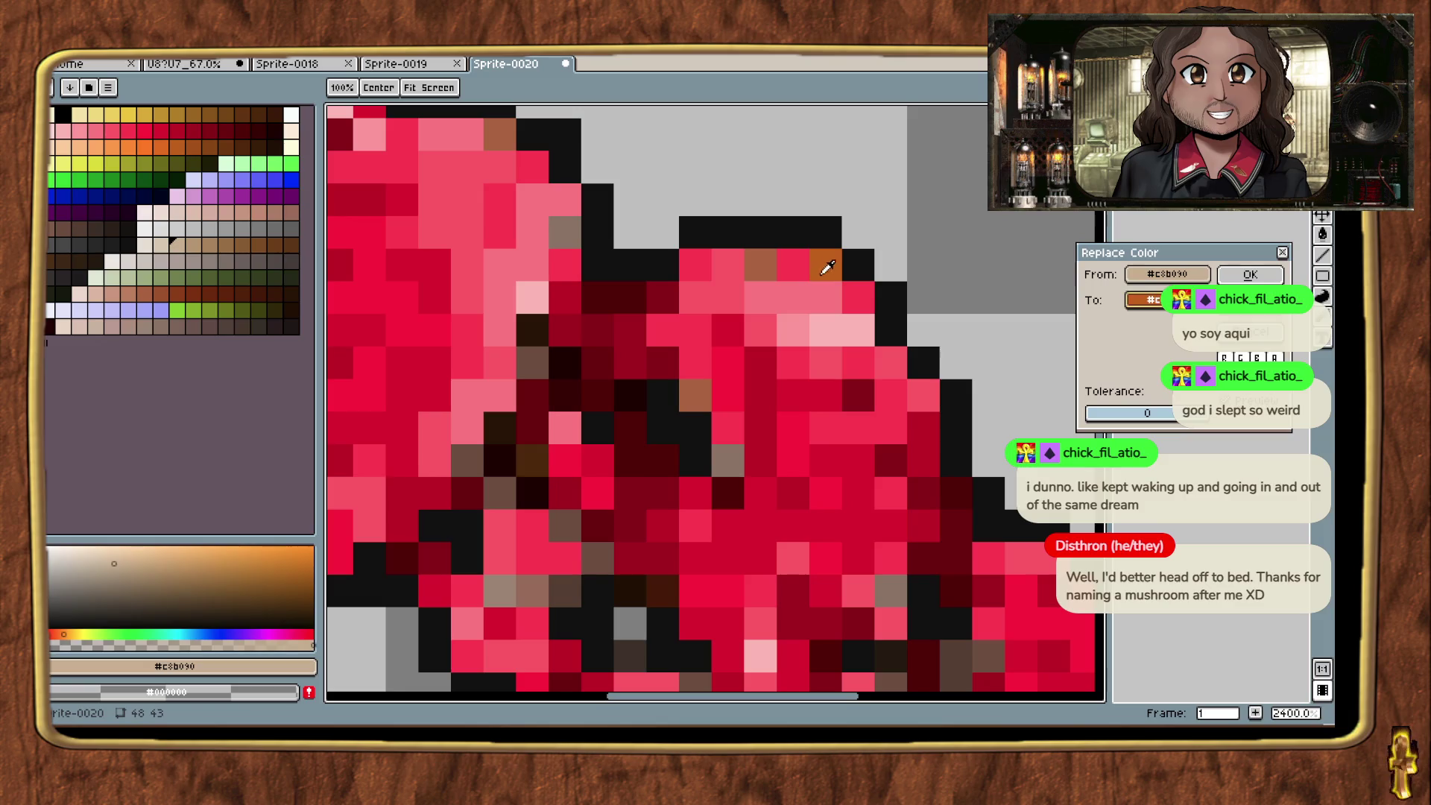
{"action": "left_click_drag", "start_coordinate": [833, 257], "coordinate": [1138, 287]}
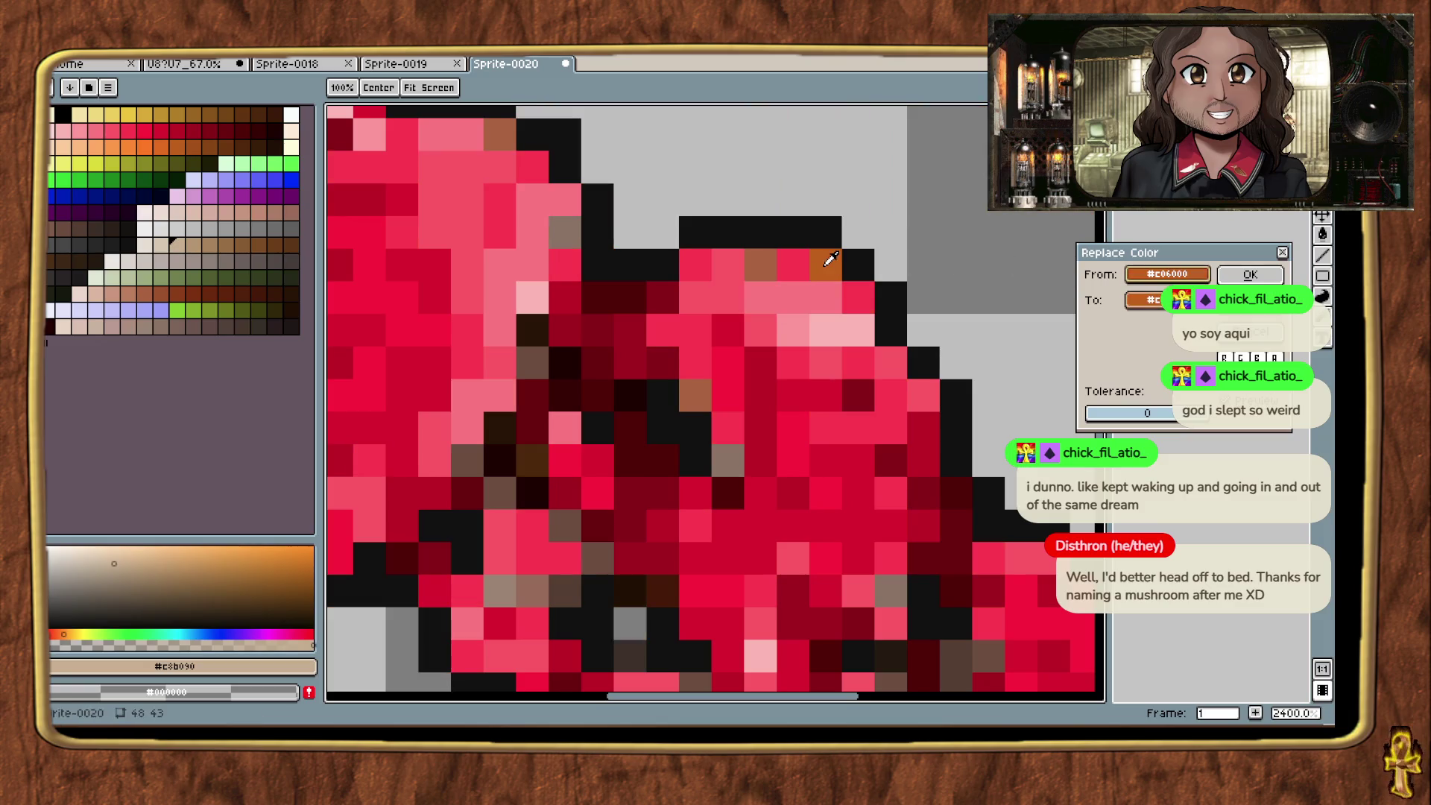
{"action": "left_click", "coordinate": [1138, 298]}
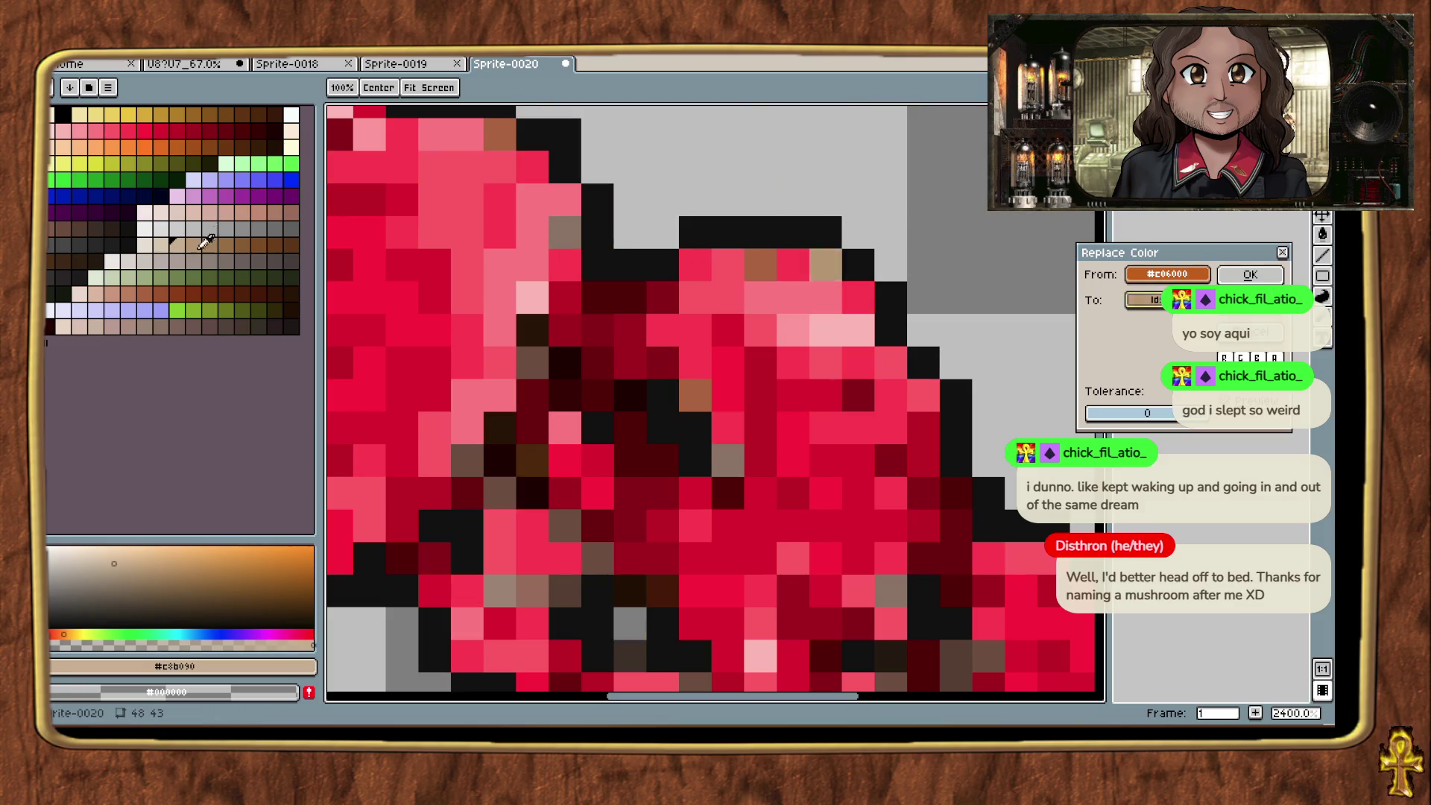
{"action": "left_click", "coordinate": [185, 283]}
{"action": "left_click", "coordinate": [216, 282]}
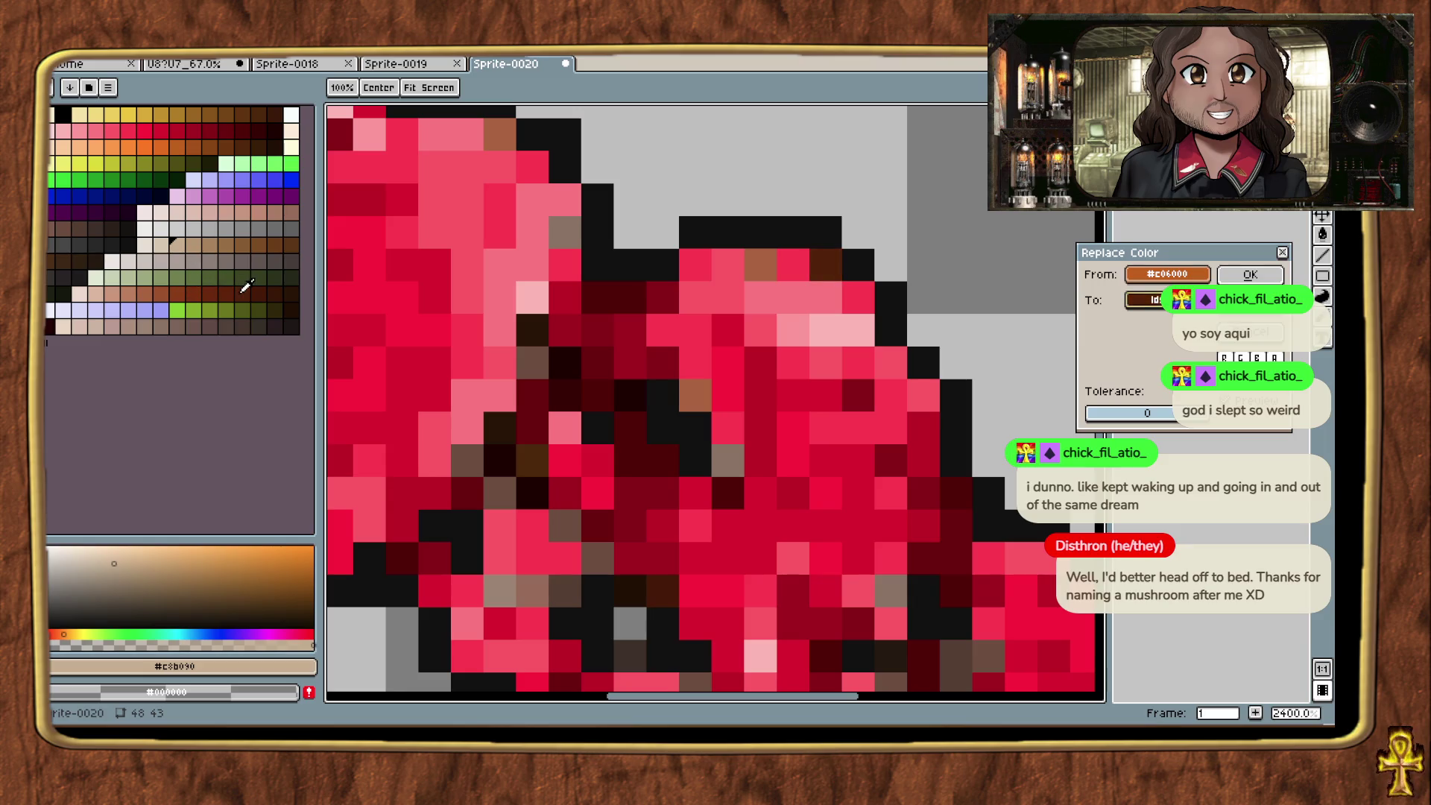
{"action": "scroll", "coordinate": [933, 332], "scroll_direction": "down", "scroll_amount": 5}
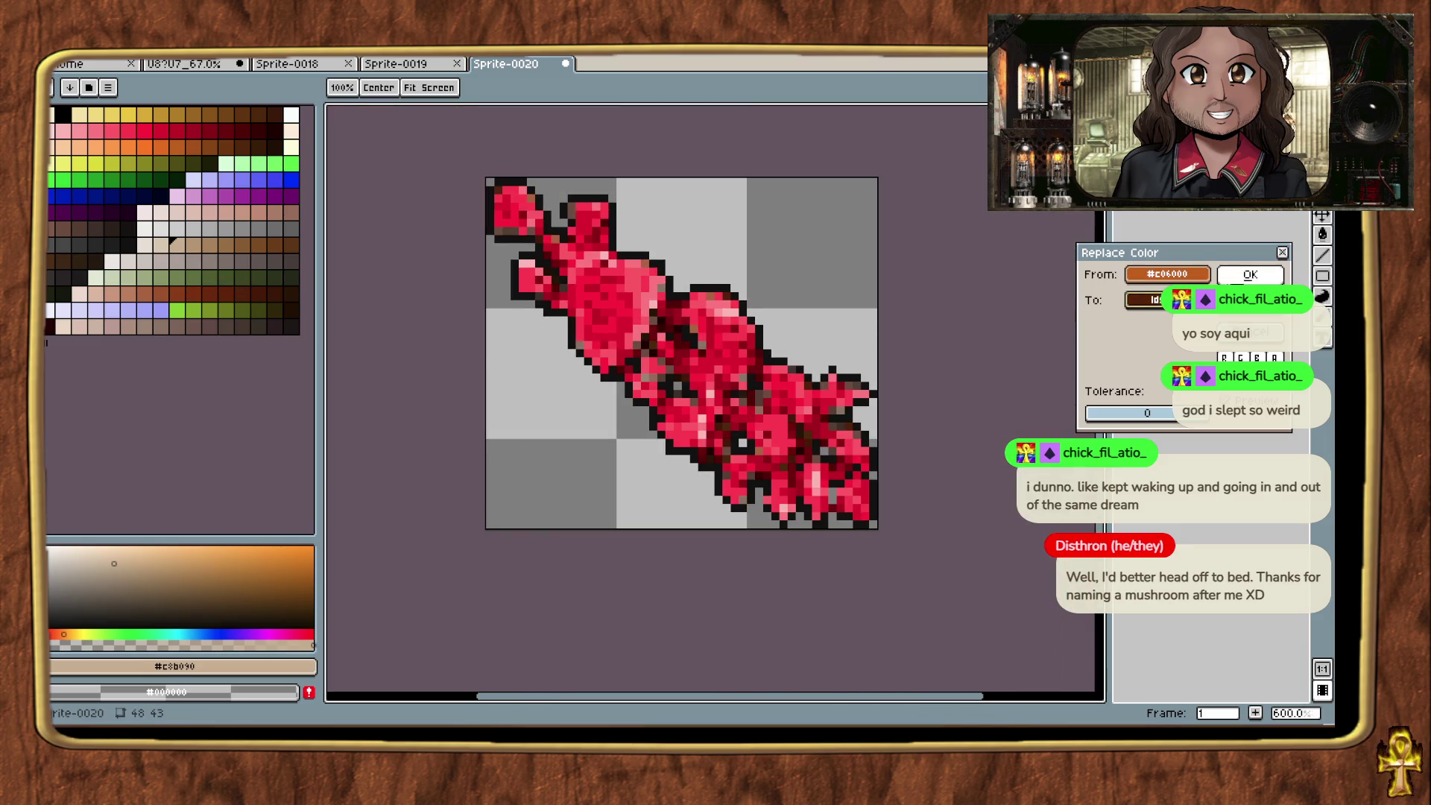
{"action": "scroll", "coordinate": [751, 347], "scroll_direction": "up", "scroll_amount": 3}
{"action": "left_click", "coordinate": [343, 241]}
{"action": "left_click", "coordinate": [227, 145]}
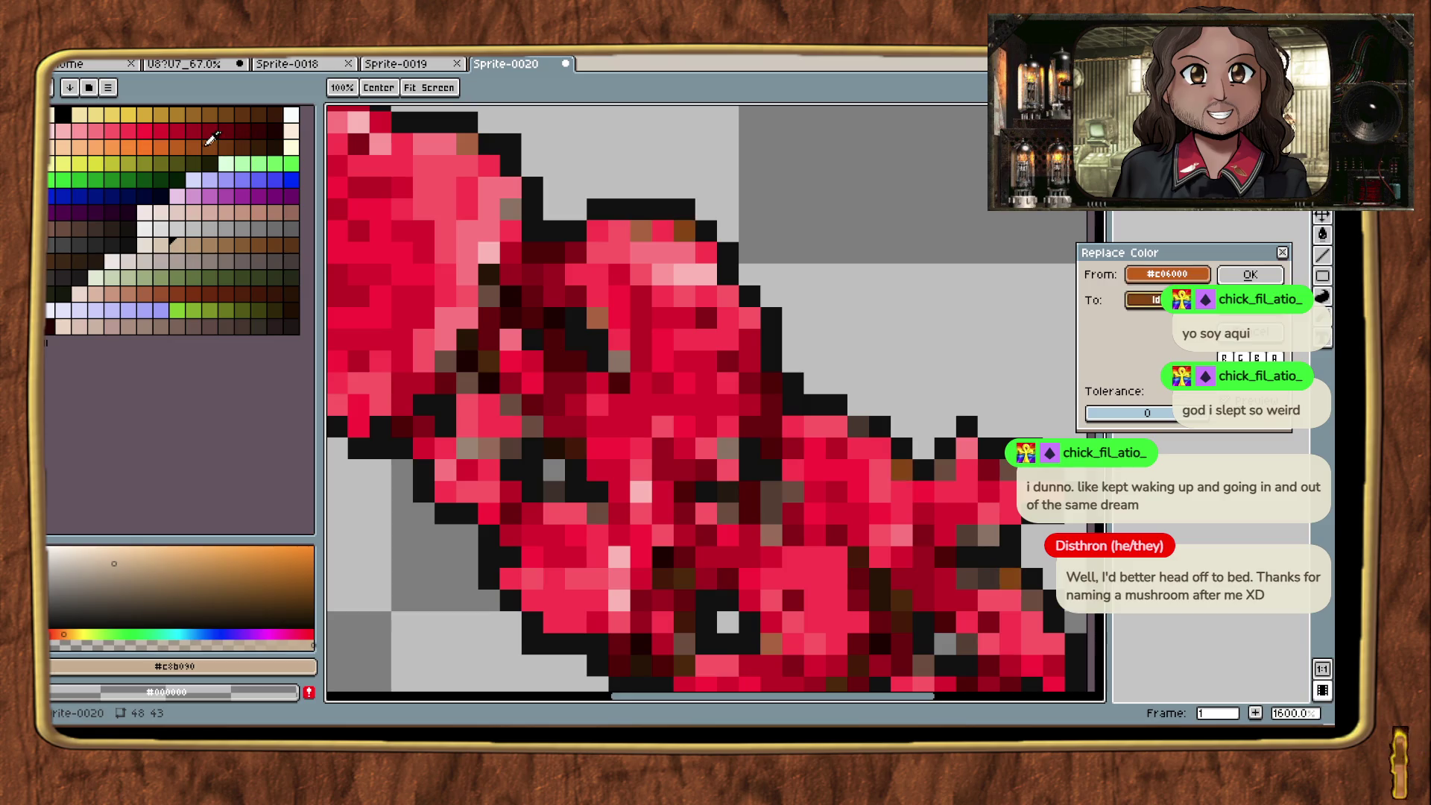
{"action": "left_click", "coordinate": [210, 294]}
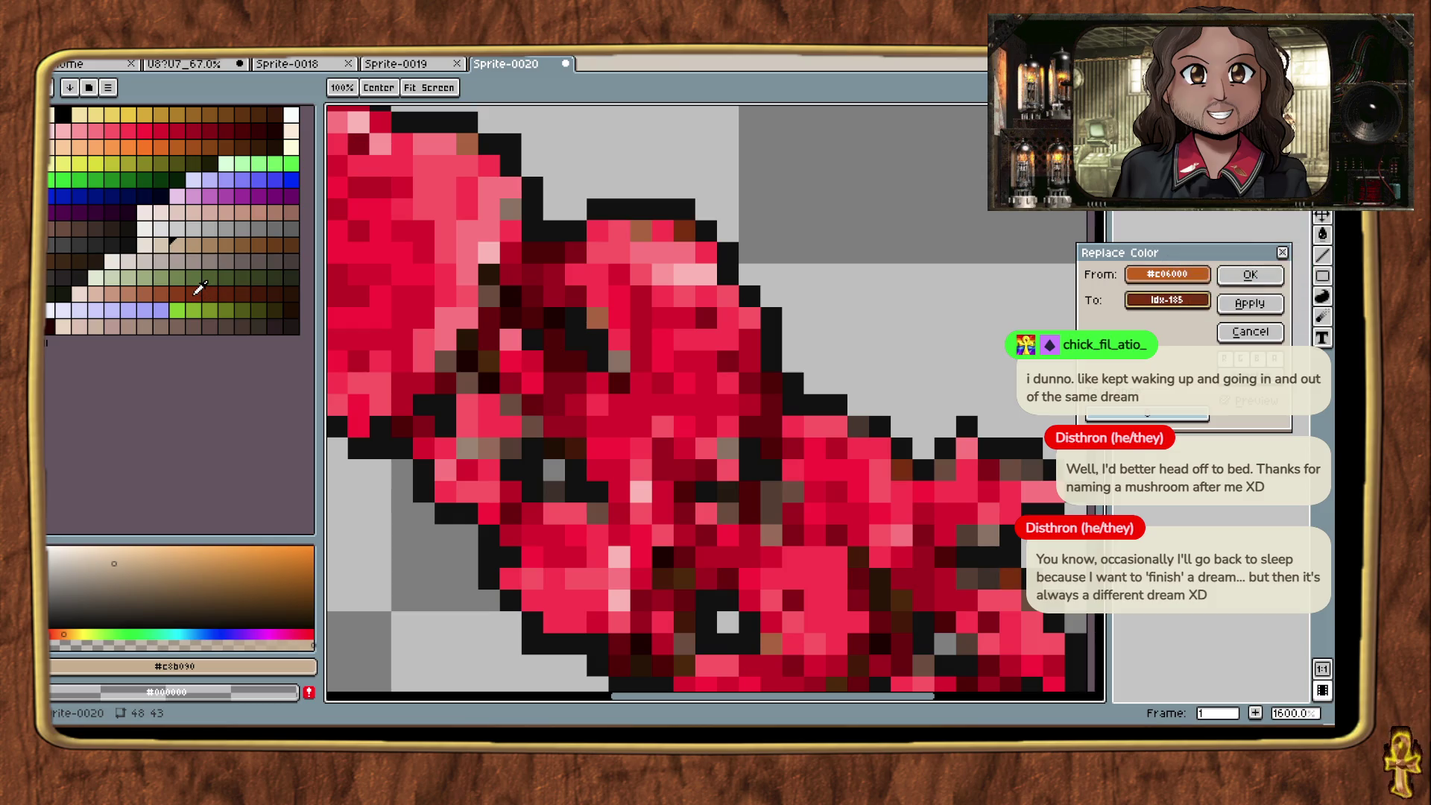
{"action": "left_click", "coordinate": [176, 290]}
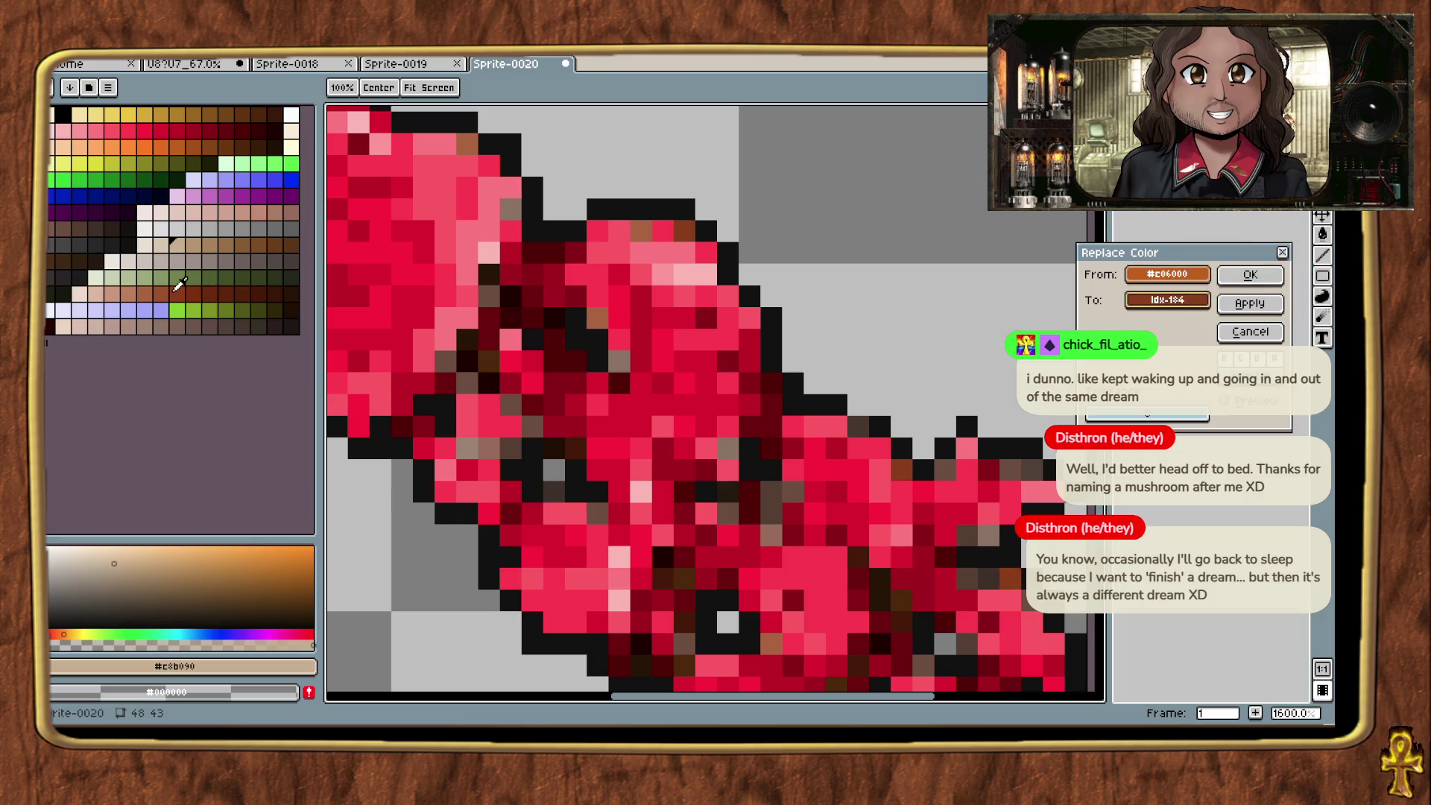
{"action": "left_click", "coordinate": [1246, 276]}
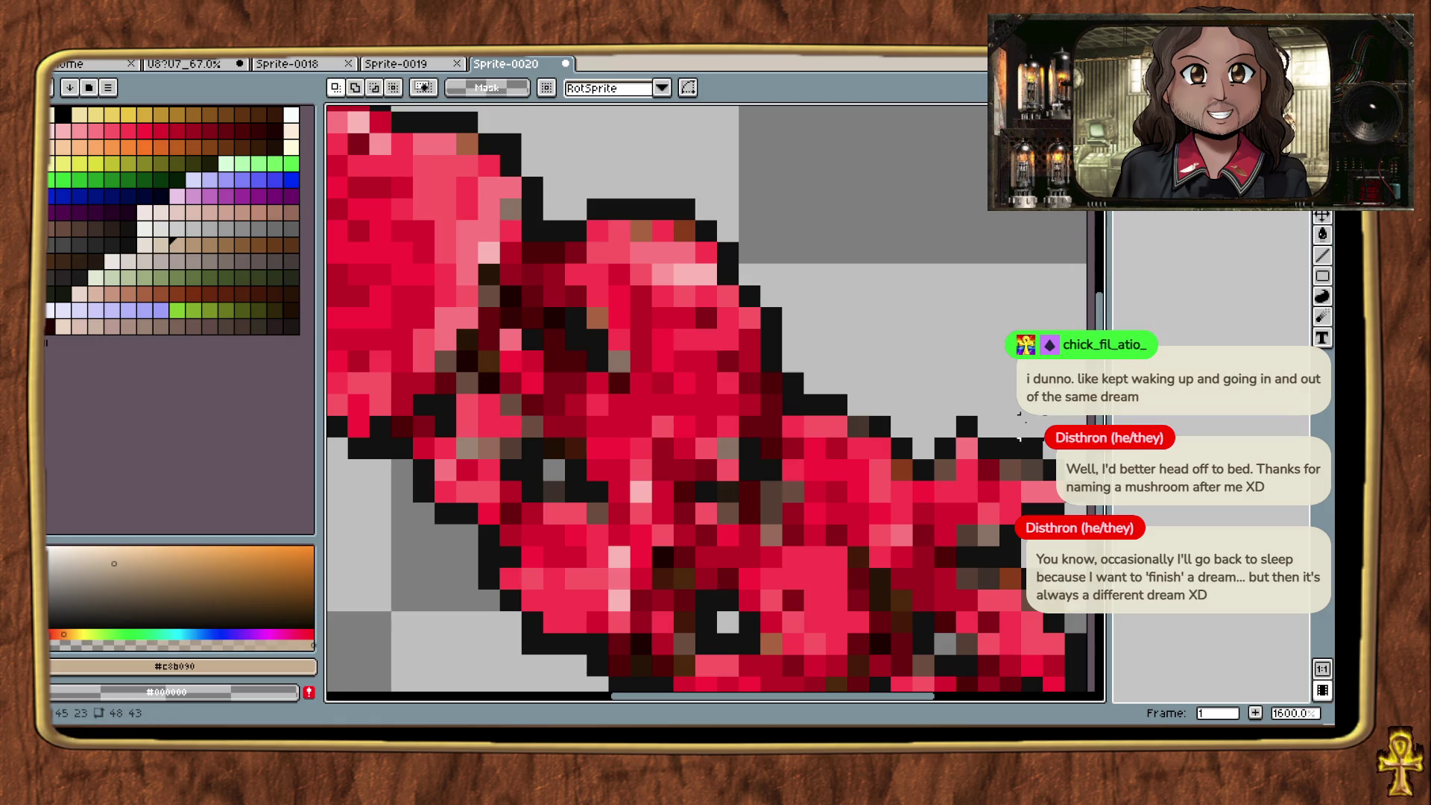
Step: Replace the #6c4c3c brown pixels with a dark red palette colour
{"action": "scroll", "coordinate": [1020, 439], "scroll_direction": "down", "scroll_amount": 4}
{"action": "scroll", "coordinate": [1019, 439], "scroll_direction": "up", "scroll_amount": 6}
{"action": "key", "text": "shift+r"}
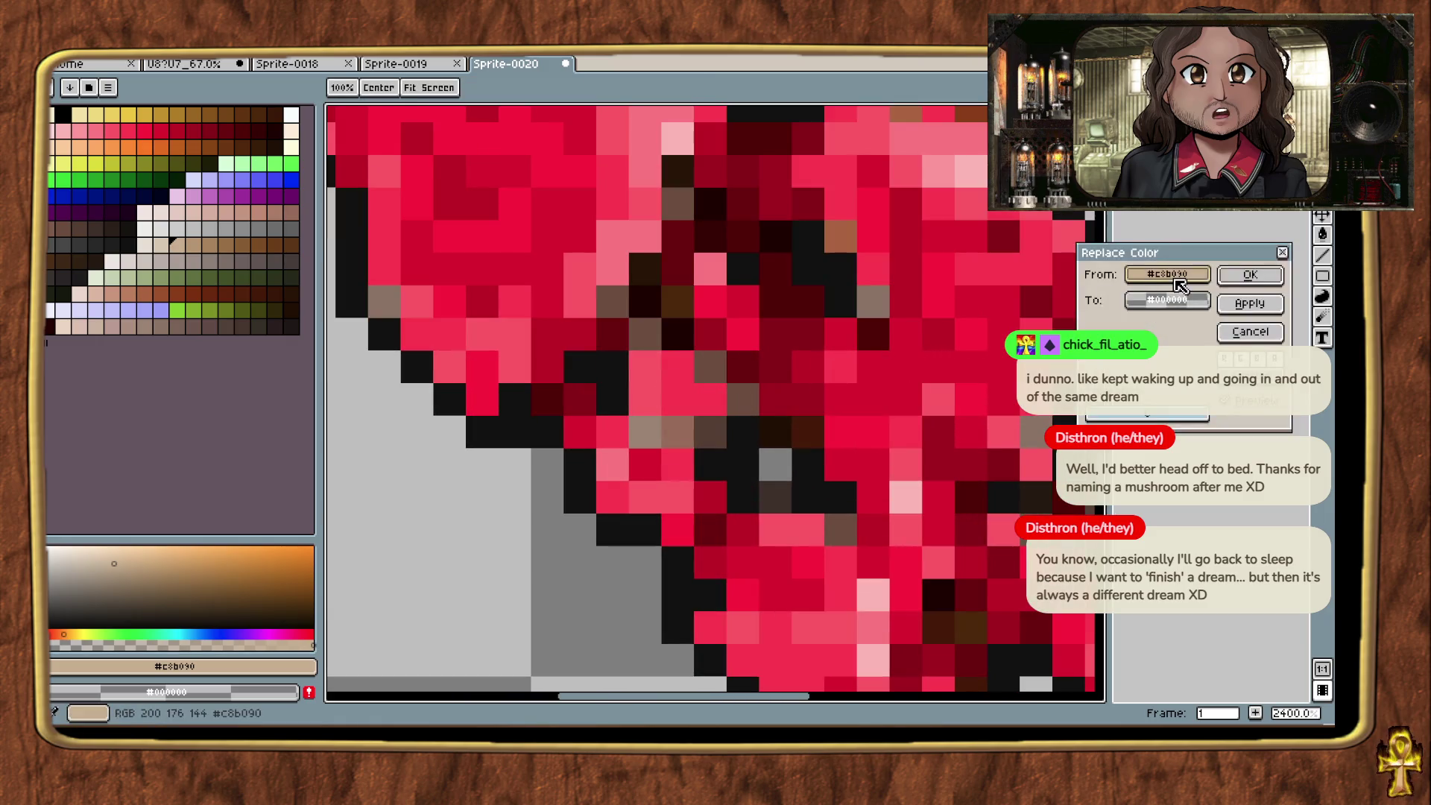
{"action": "left_click", "coordinate": [641, 328]}
{"action": "right_click", "coordinate": [585, 298]}
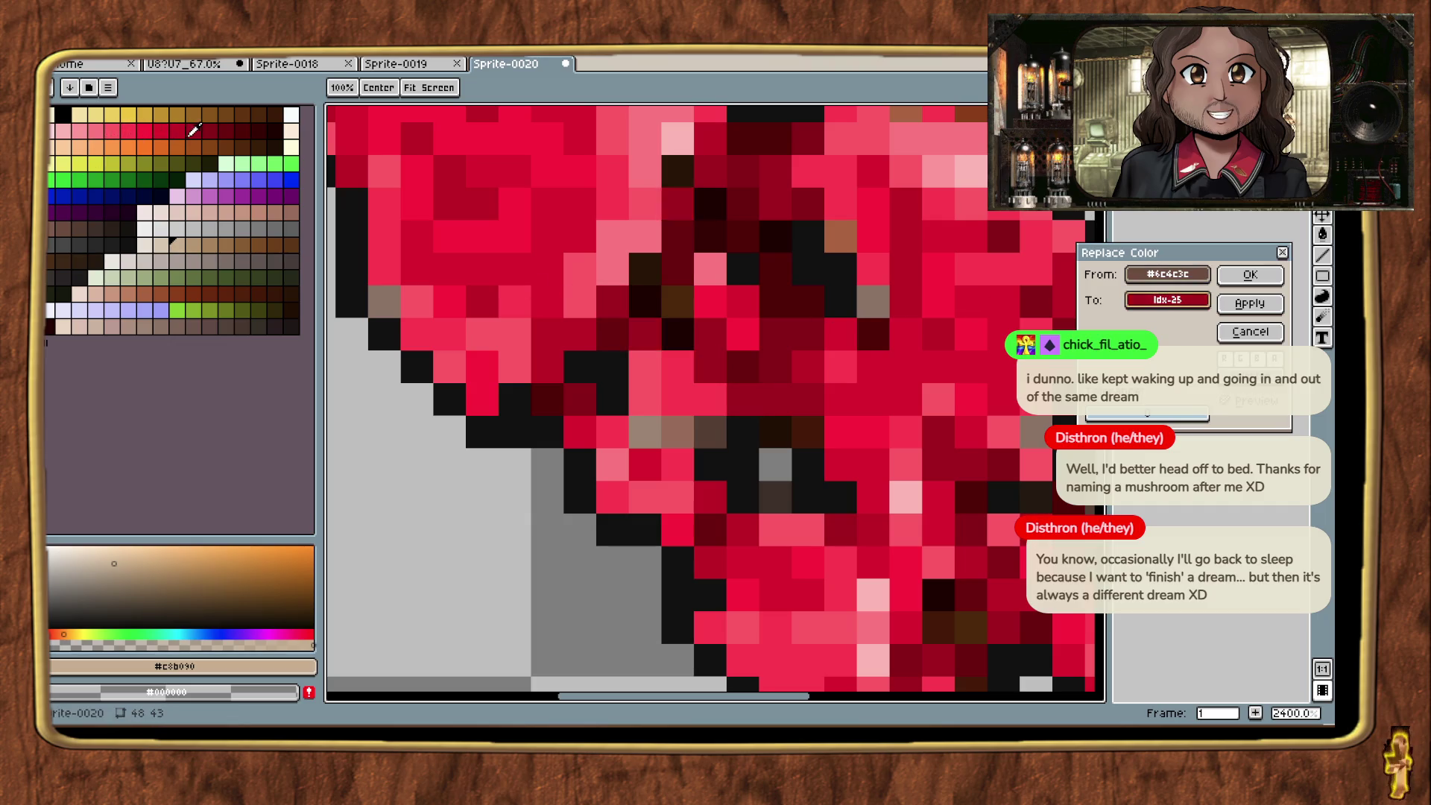
{"action": "right_click", "coordinate": [214, 137]}
{"action": "right_click", "coordinate": [242, 132]}
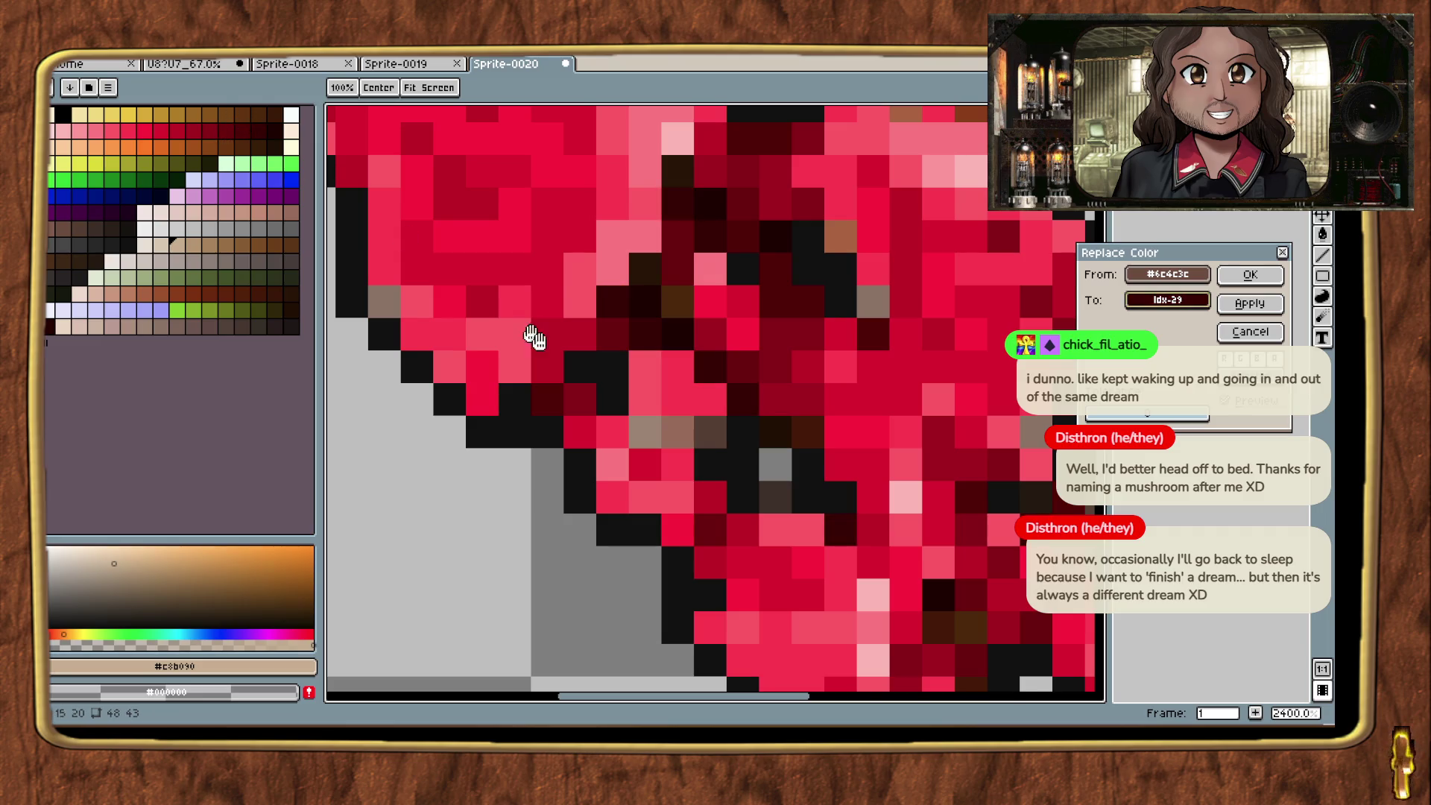
{"action": "scroll", "coordinate": [510, 313], "scroll_direction": "down", "scroll_amount": 6}
{"action": "left_click", "coordinate": [1249, 275]}
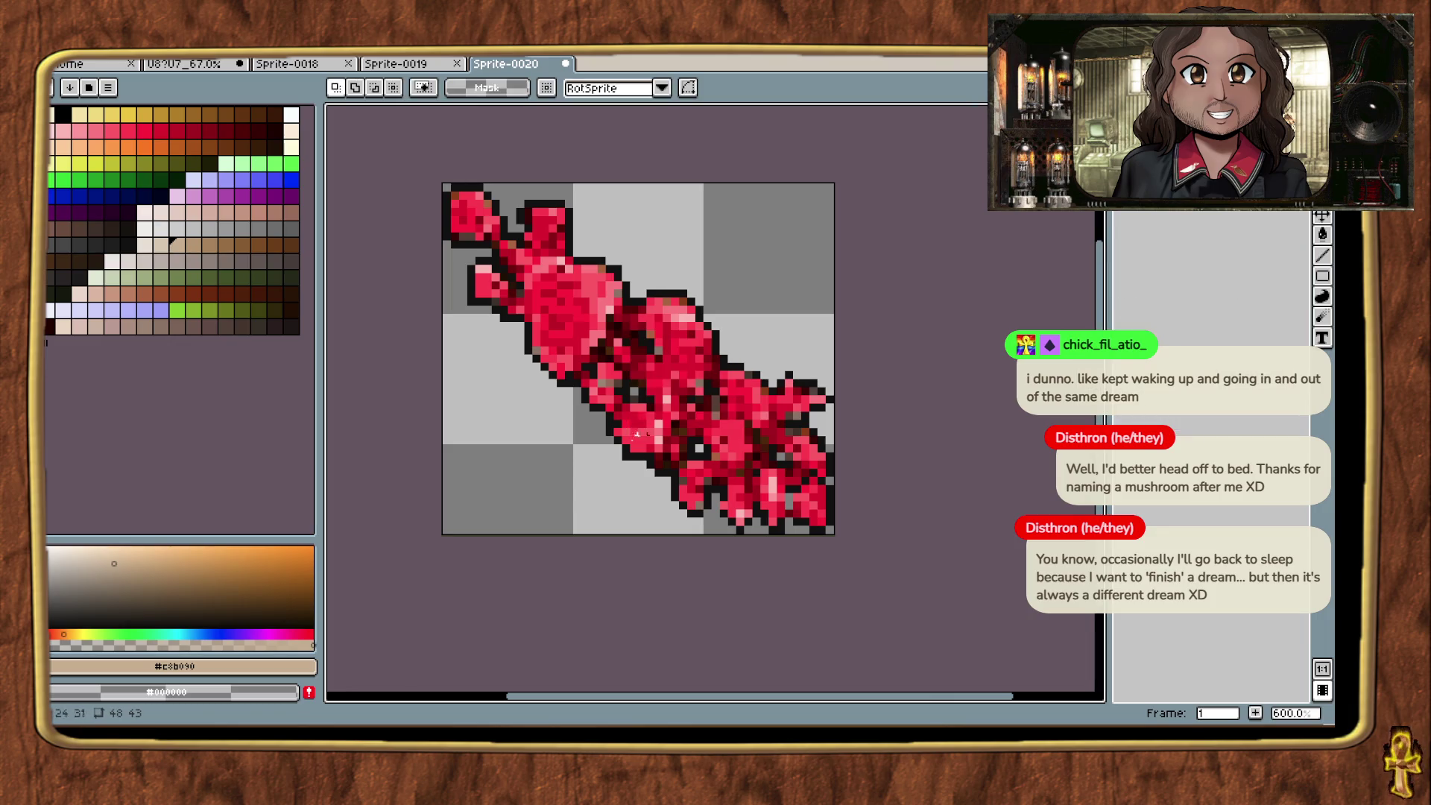
{"action": "scroll", "coordinate": [647, 458], "scroll_direction": "up", "scroll_amount": 5}
{"action": "key", "text": "shift+r"}
{"action": "left_click", "coordinate": [822, 350]}
{"action": "scroll", "coordinate": [821, 345], "scroll_direction": "down", "scroll_amount": 4}
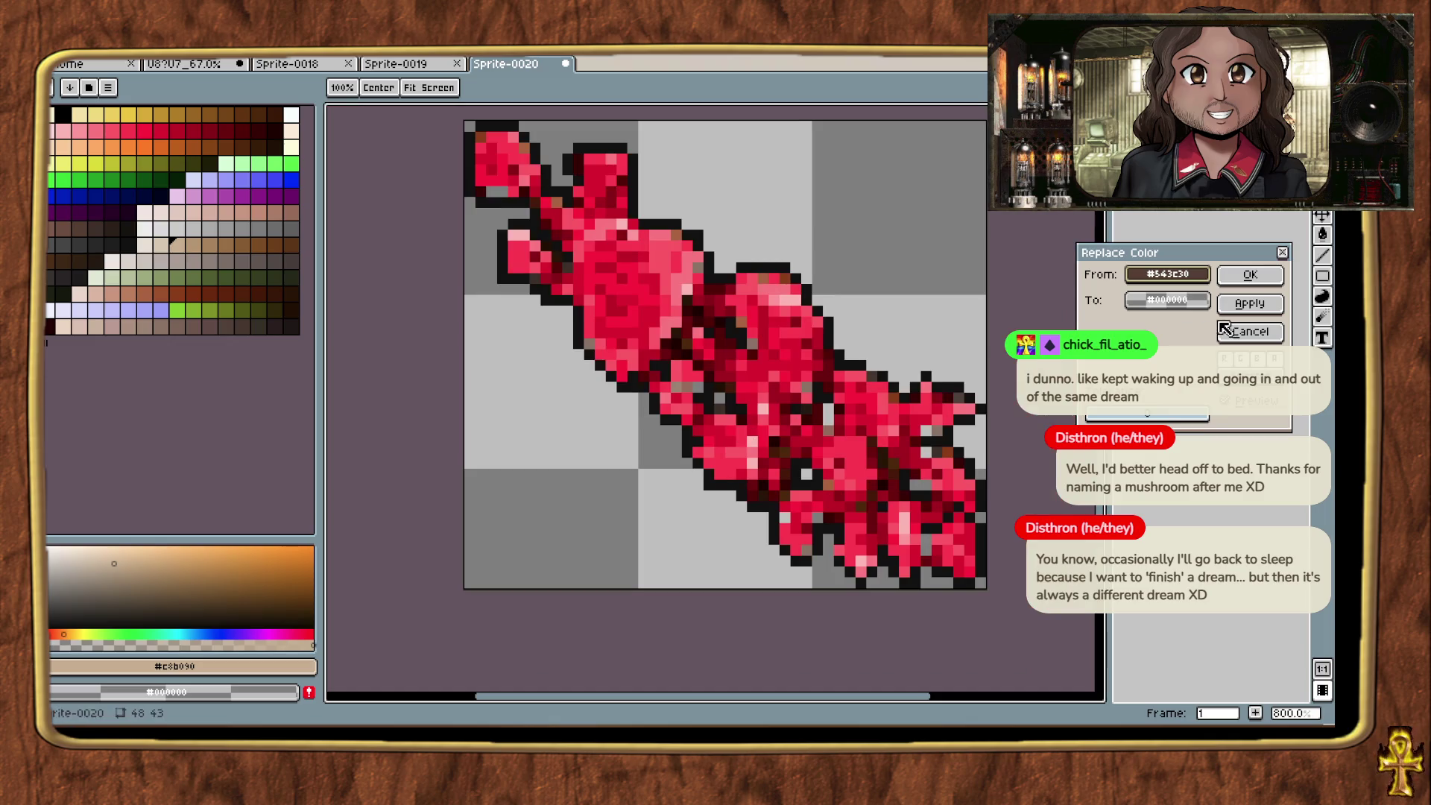
{"action": "left_click", "coordinate": [237, 128]}
{"action": "left_click", "coordinate": [212, 133]}
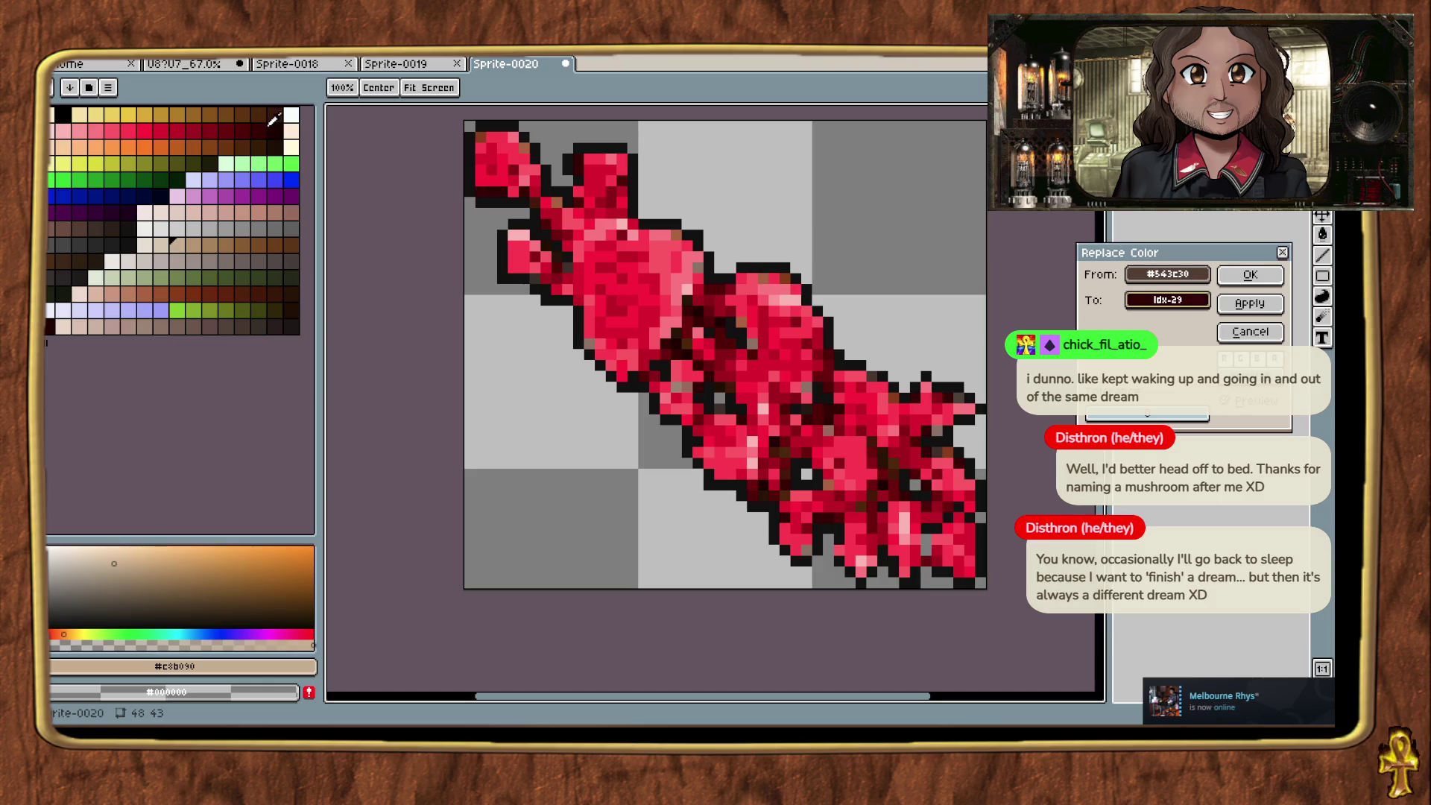
{"action": "left_click", "coordinate": [252, 128]}
{"action": "left_click", "coordinate": [220, 123]}
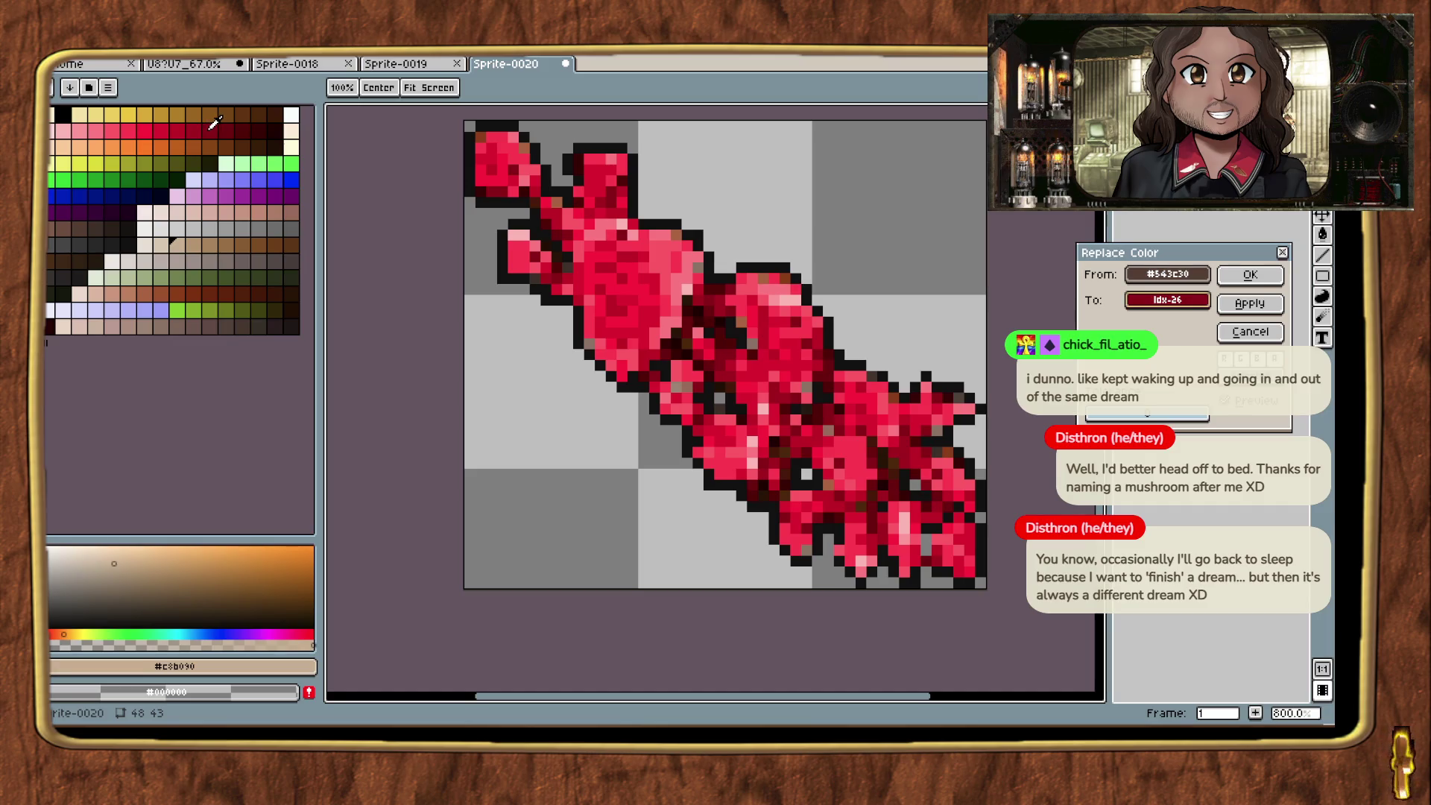
{"action": "left_click", "coordinate": [1250, 275]}
{"action": "scroll", "coordinate": [1032, 427], "scroll_direction": "up", "scroll_amount": 3}
{"action": "key", "text": "r"}
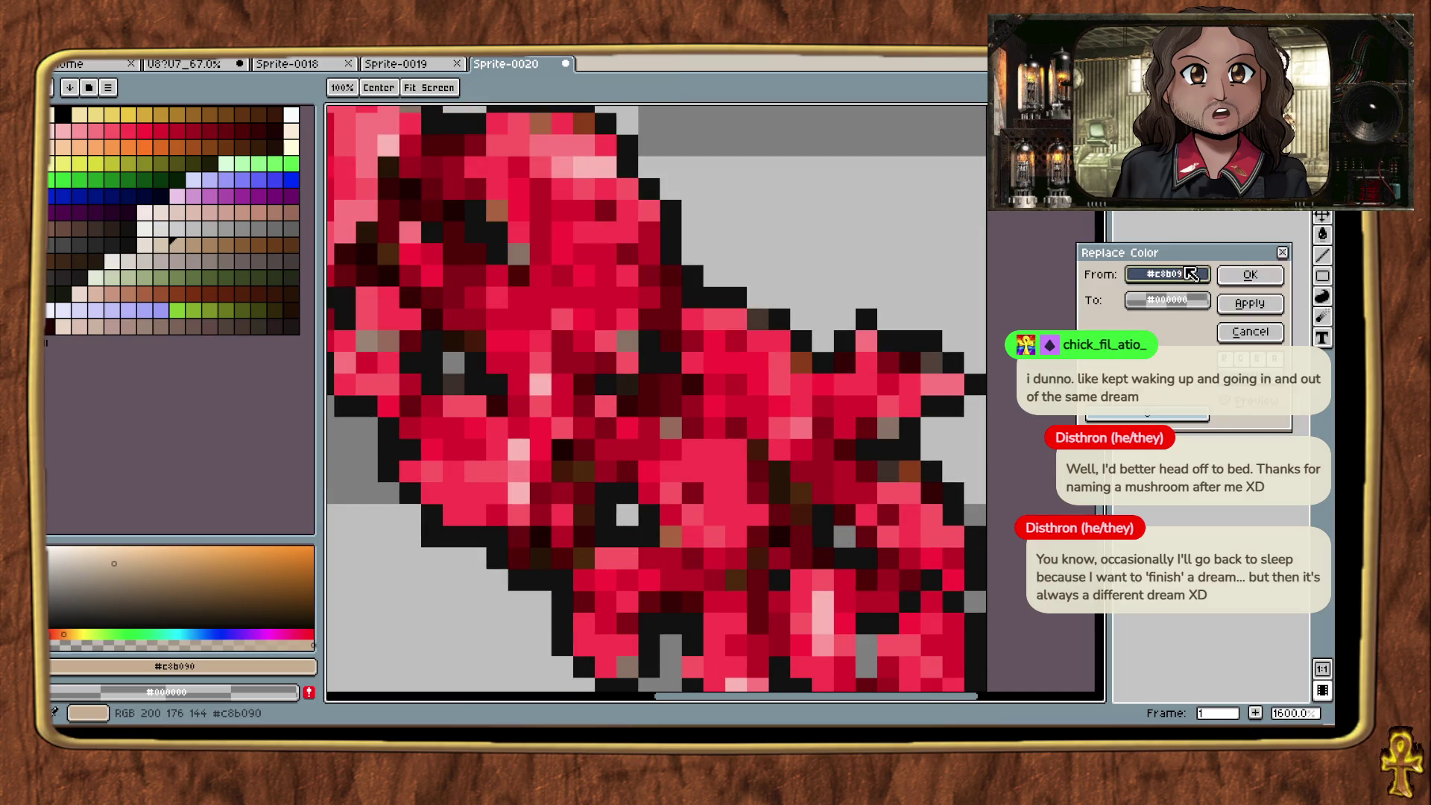
{"action": "left_click", "coordinate": [240, 131]}
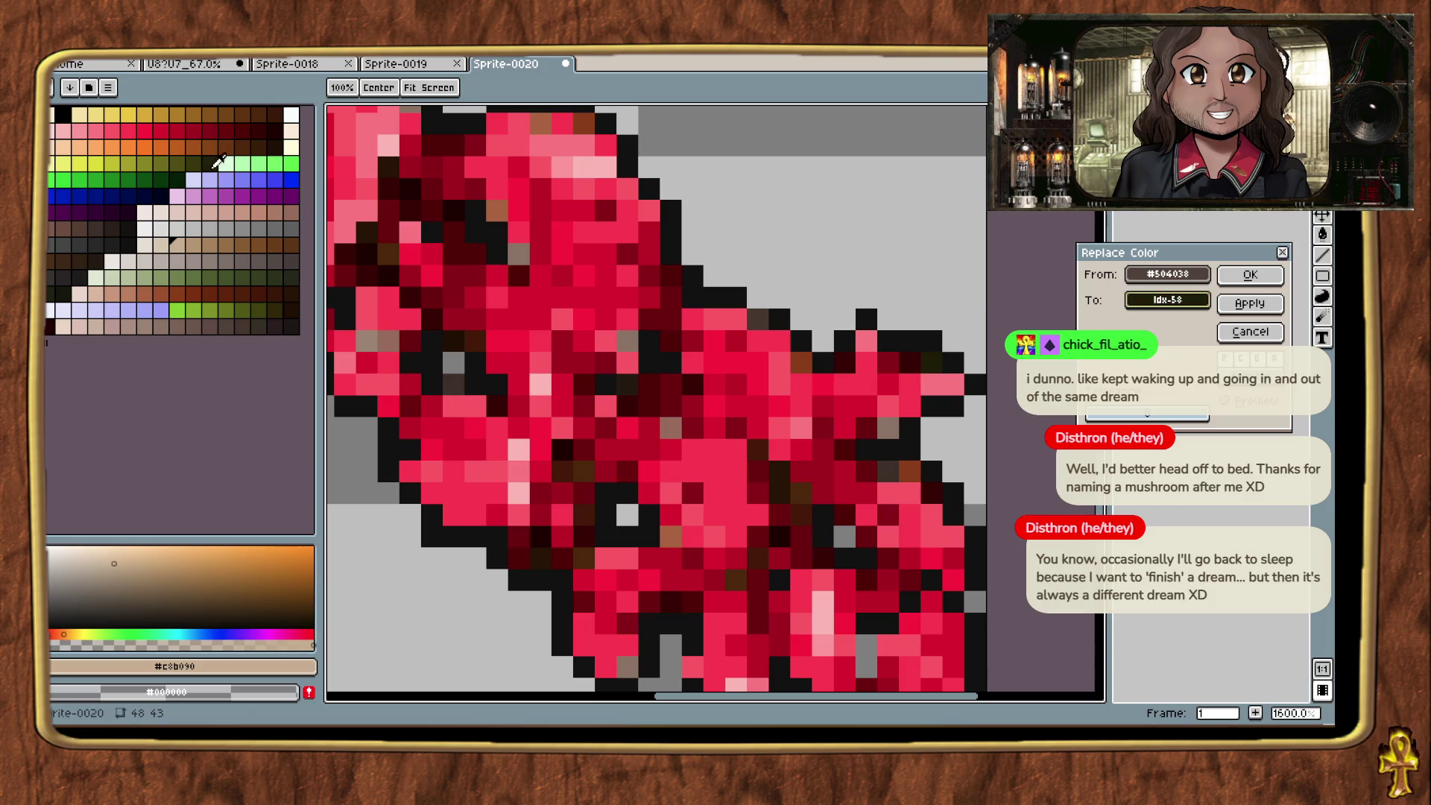
{"action": "left_click", "coordinate": [140, 263]}
{"action": "left_click", "coordinate": [1191, 282]}
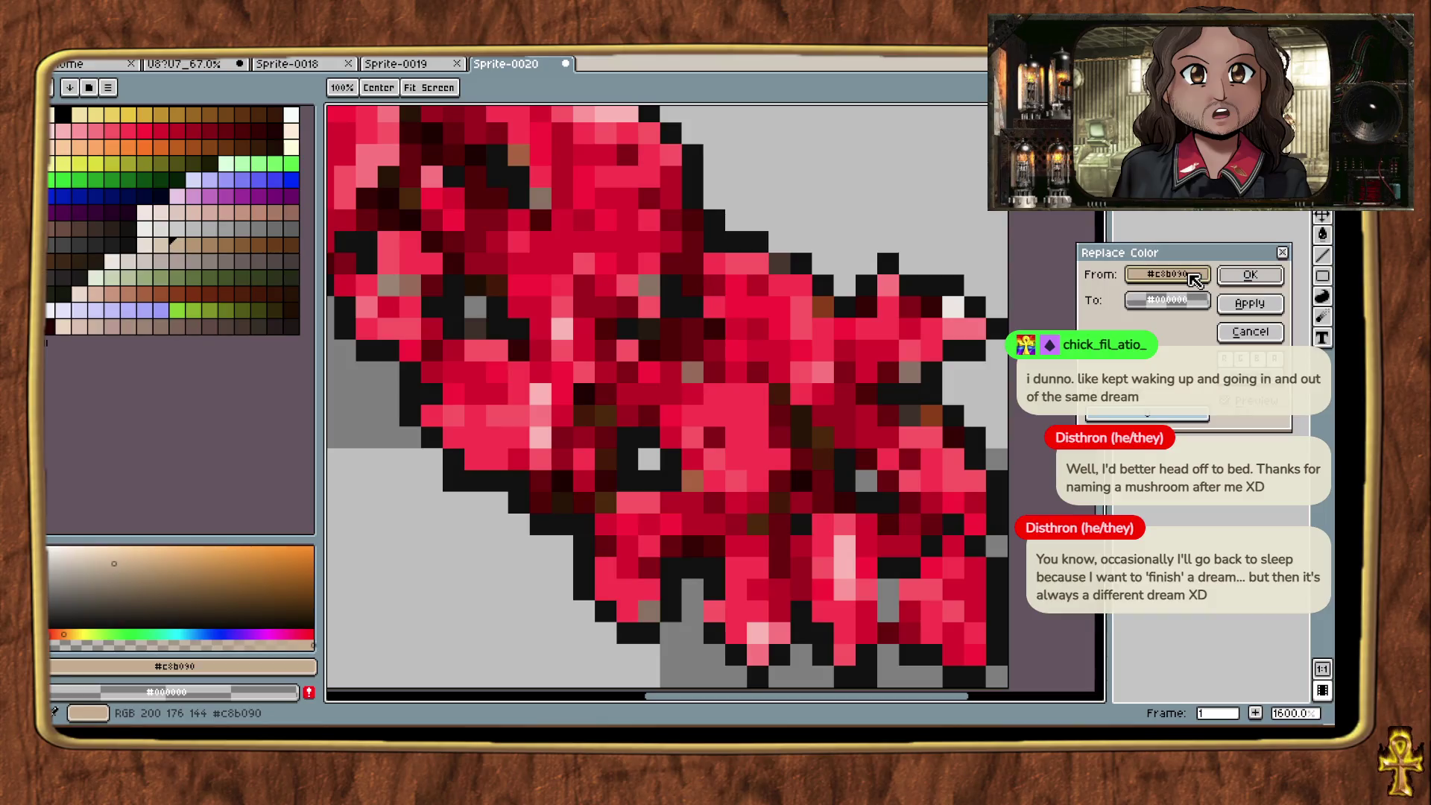
{"action": "left_click", "coordinate": [808, 430]}
{"action": "mouse_move", "coordinate": [811, 426]}
{"action": "left_mouse_down"}
{"action": "mouse_move", "coordinate": [720, 392]}
{"action": "mouse_move", "coordinate": [694, 363]}
{"action": "mouse_move", "coordinate": [719, 328]}
{"action": "mouse_move", "coordinate": [953, 302]}
{"action": "left_mouse_up"}
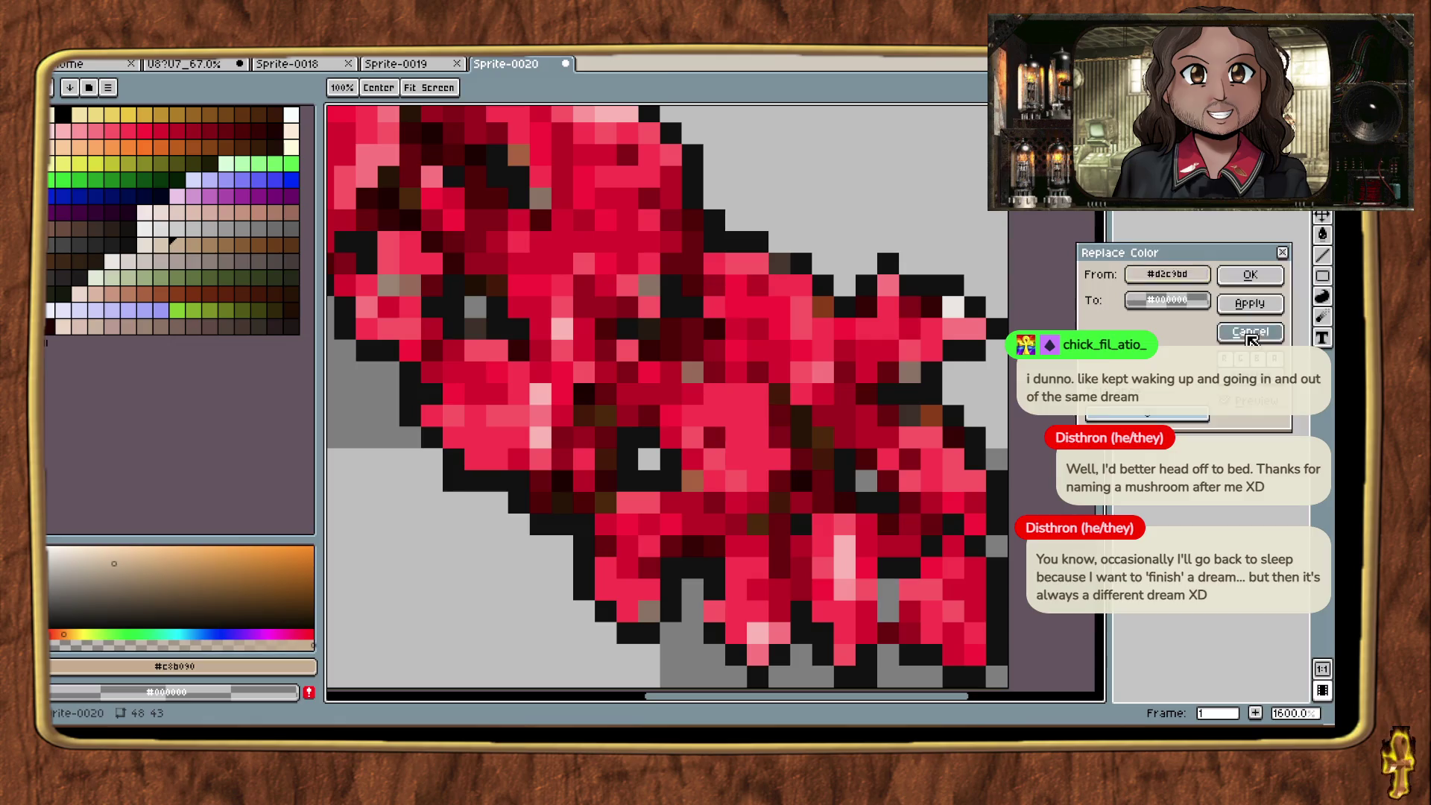
{"action": "key", "text": "Escape"}
{"action": "left_click", "coordinate": [954, 299]}
Step: Choose a light cream palette colour and paint the first highlight pixels on the fungus
{"action": "key", "text": "m"}
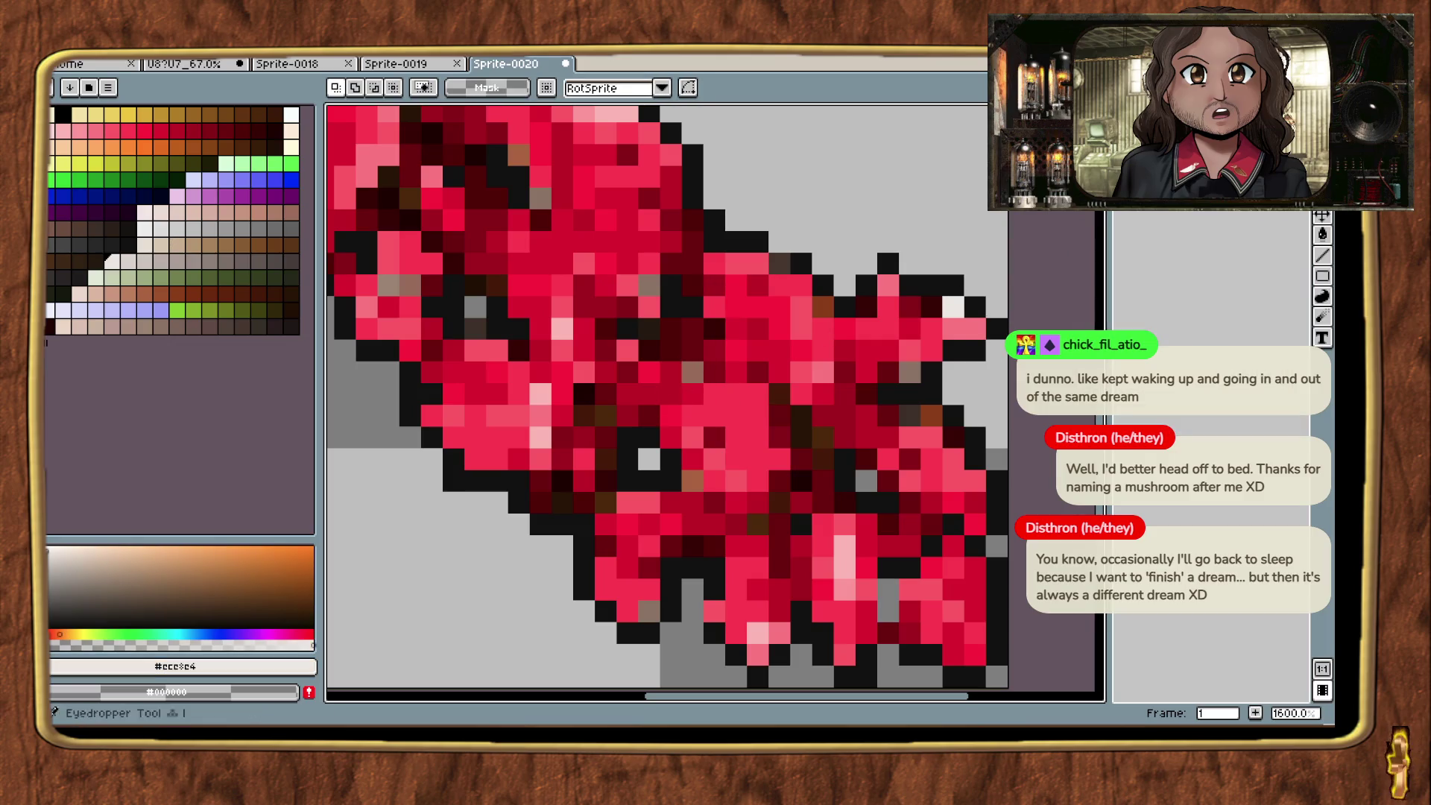
{"action": "left_click", "coordinate": [719, 367]}
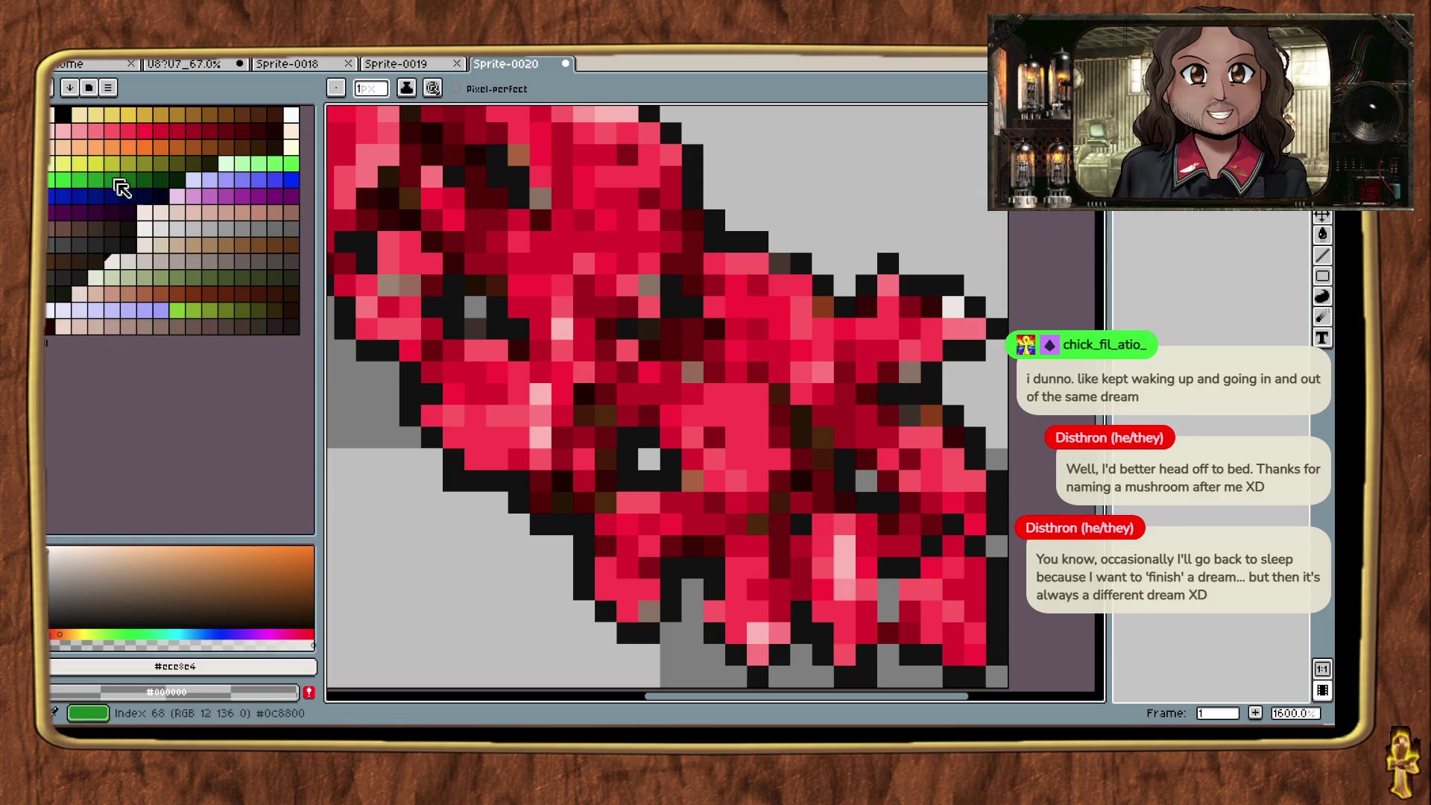
{"action": "key", "text": "alt"}
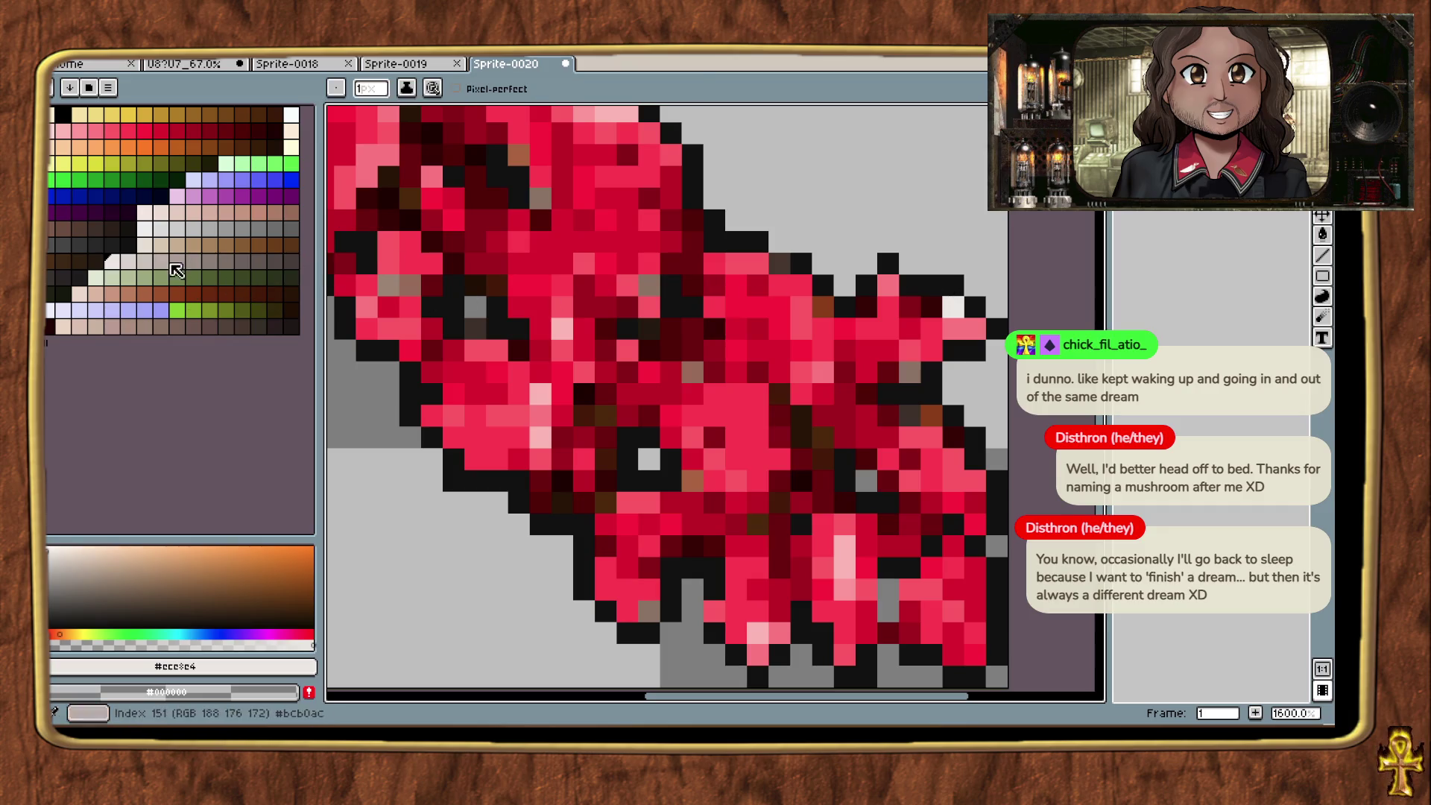
{"action": "key", "text": "alt"}
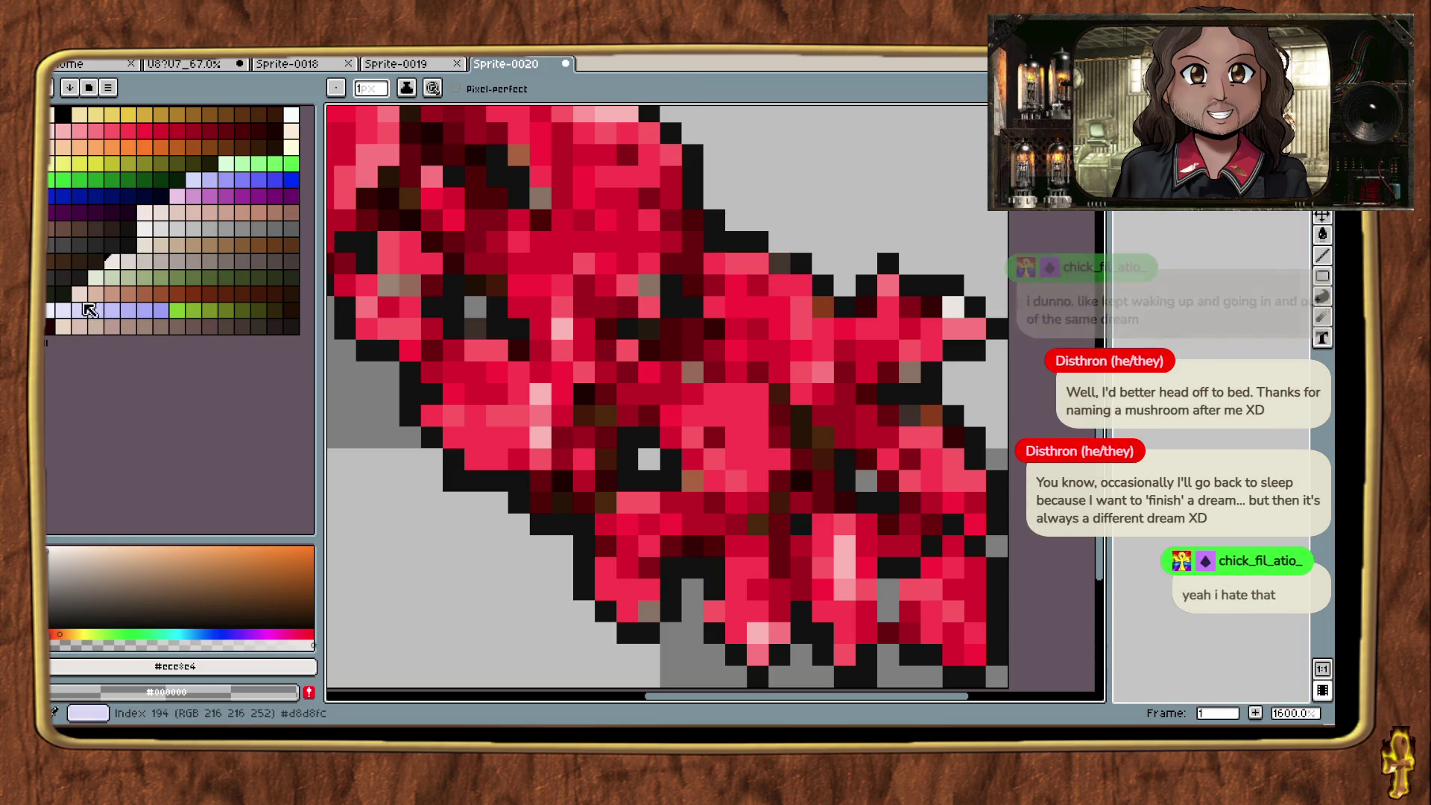
{"action": "left_click", "coordinate": [160, 212]}
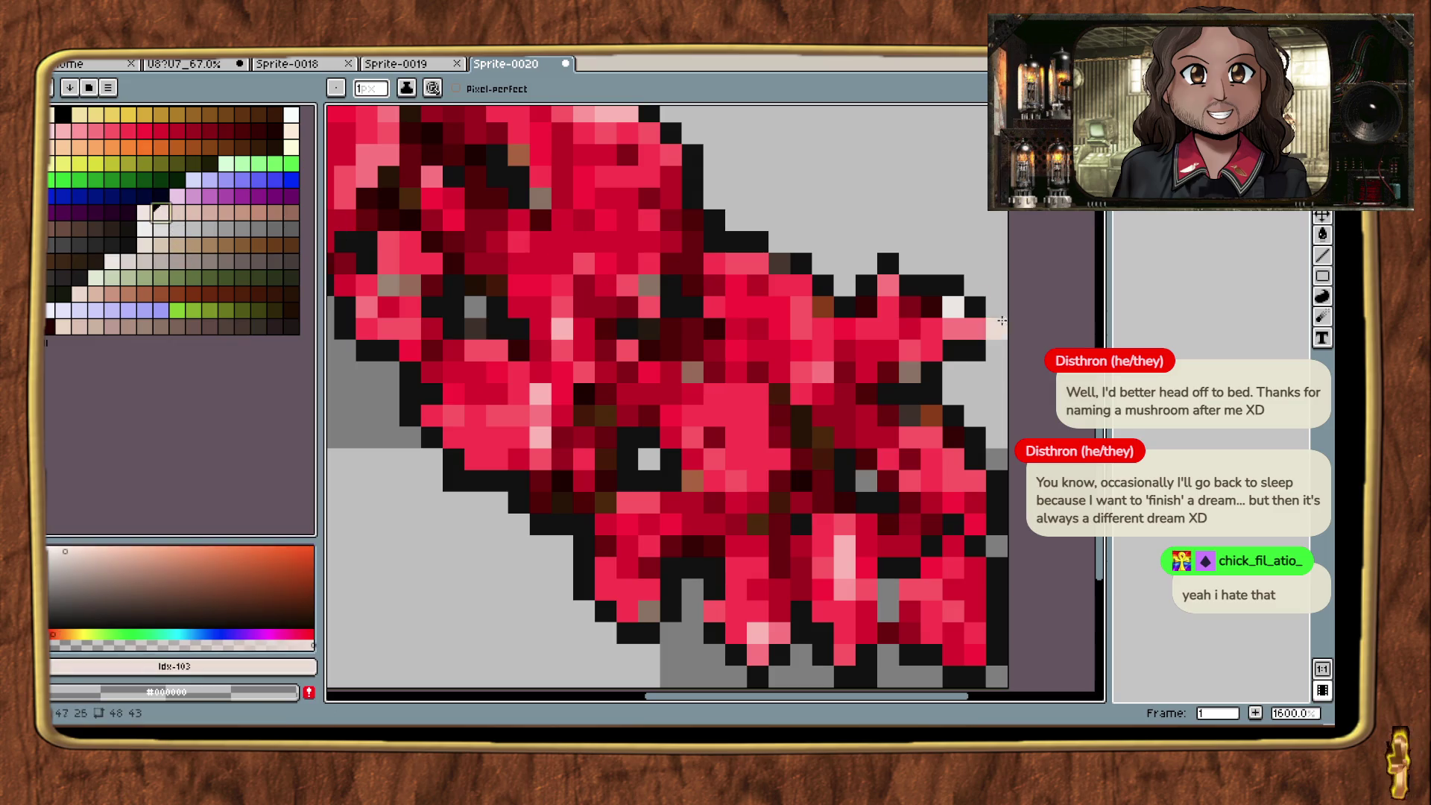
{"action": "left_click", "coordinate": [961, 305]}
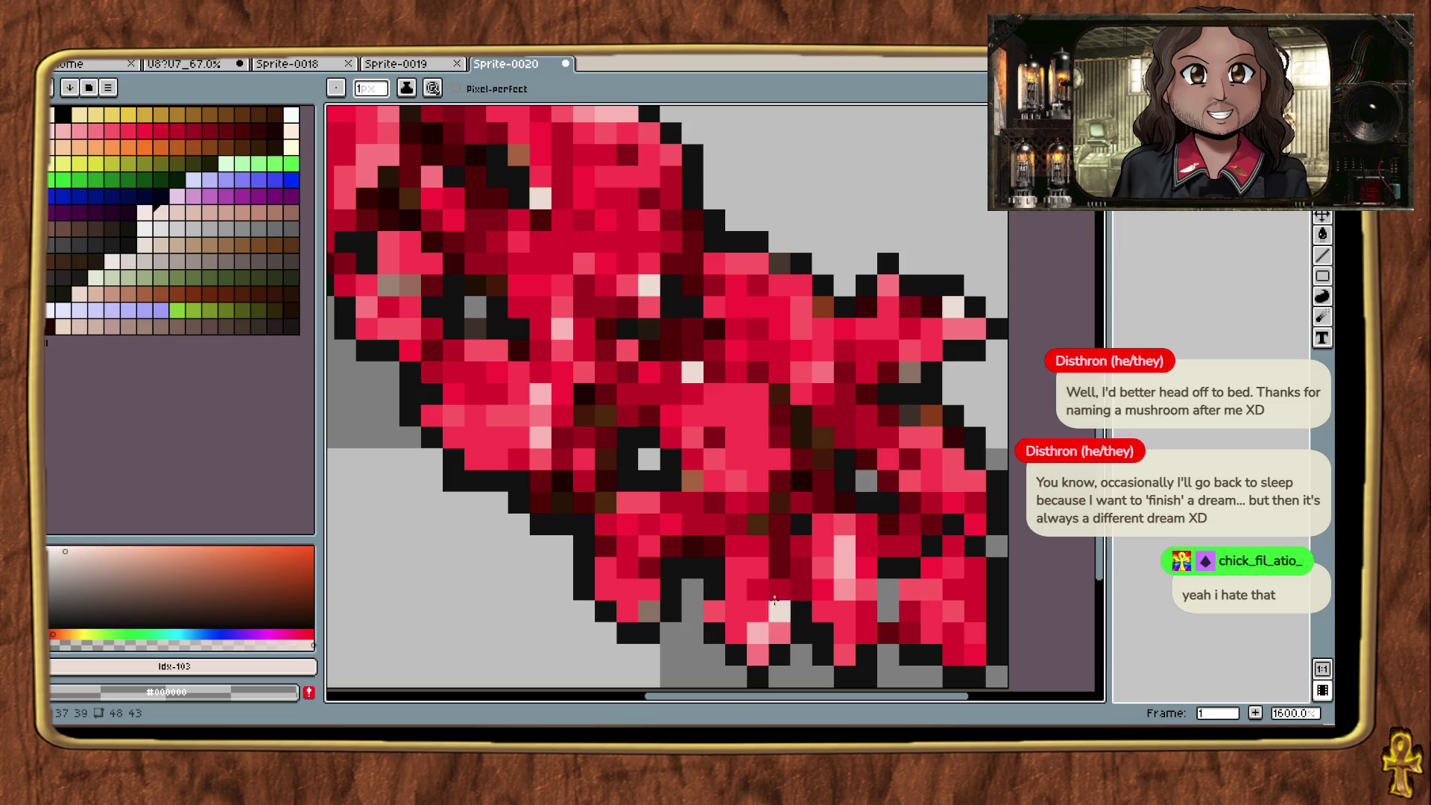
Step: Dot several more cream highlight speckles across the fungus caps and body
{"action": "scroll", "coordinate": [768, 559], "scroll_direction": "down", "scroll_amount": 3}
{"action": "scroll", "coordinate": [569, 445], "scroll_direction": "up", "scroll_amount": 2}
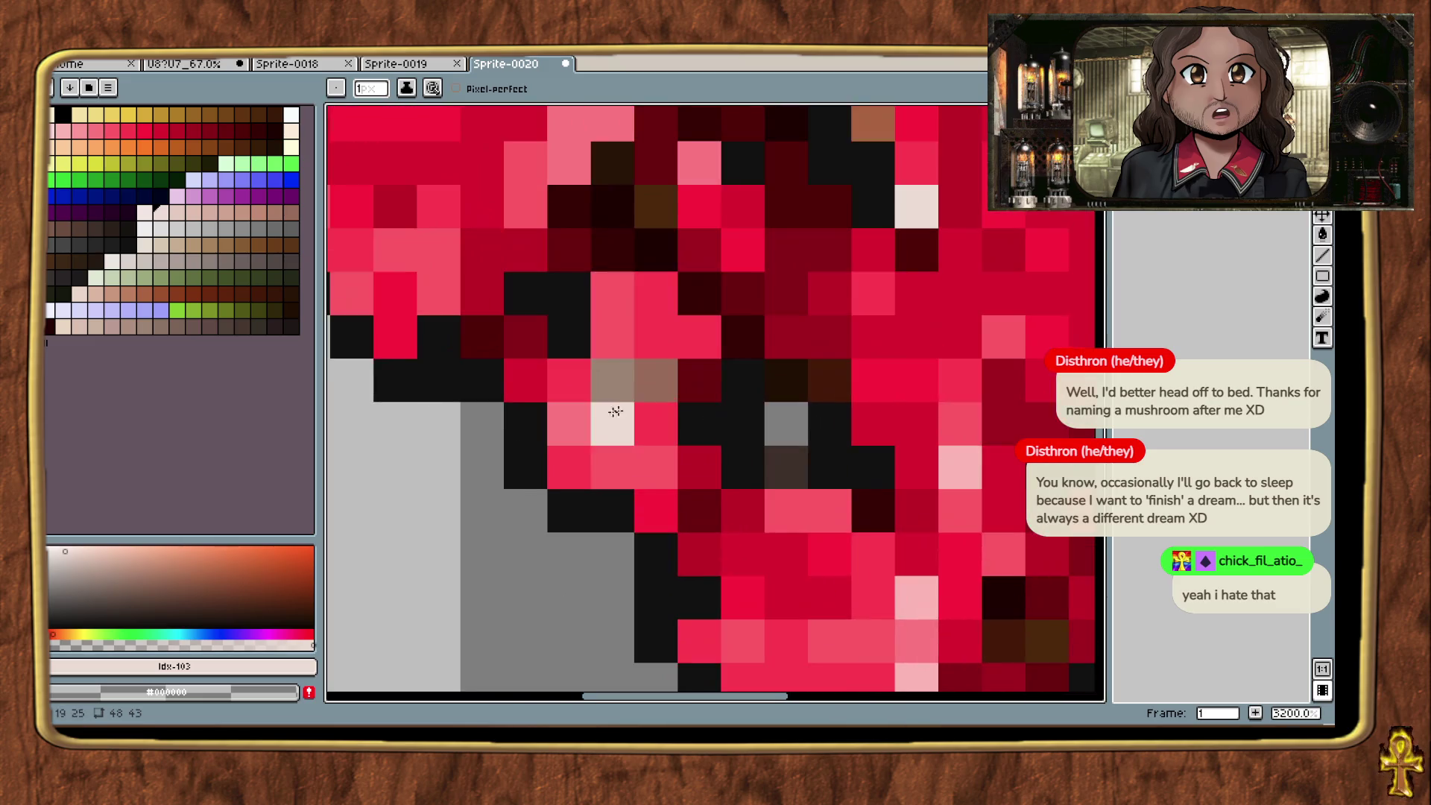
{"action": "scroll", "coordinate": [660, 384], "scroll_direction": "down", "scroll_amount": 5}
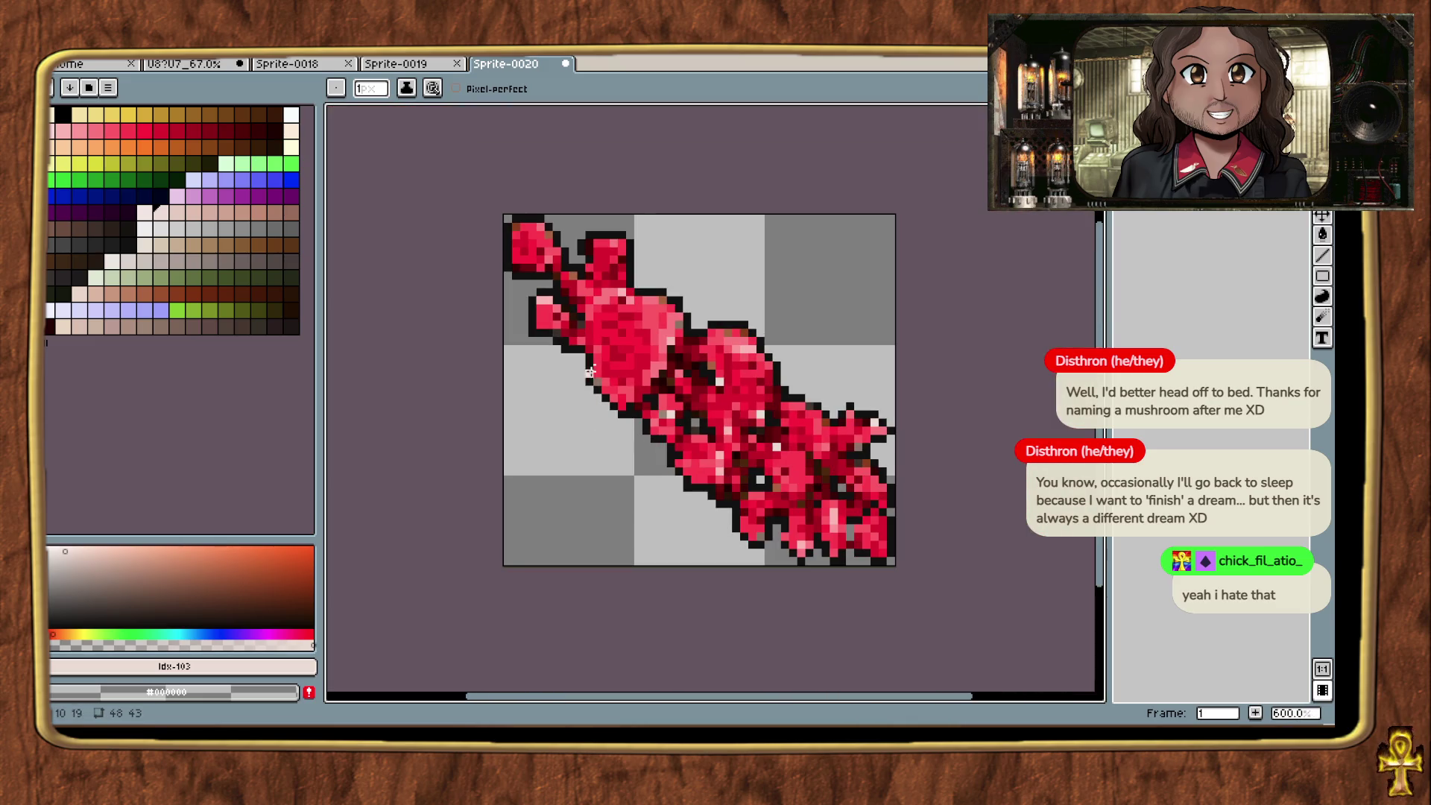
{"action": "scroll", "coordinate": [672, 321], "scroll_direction": "up", "scroll_amount": 4}
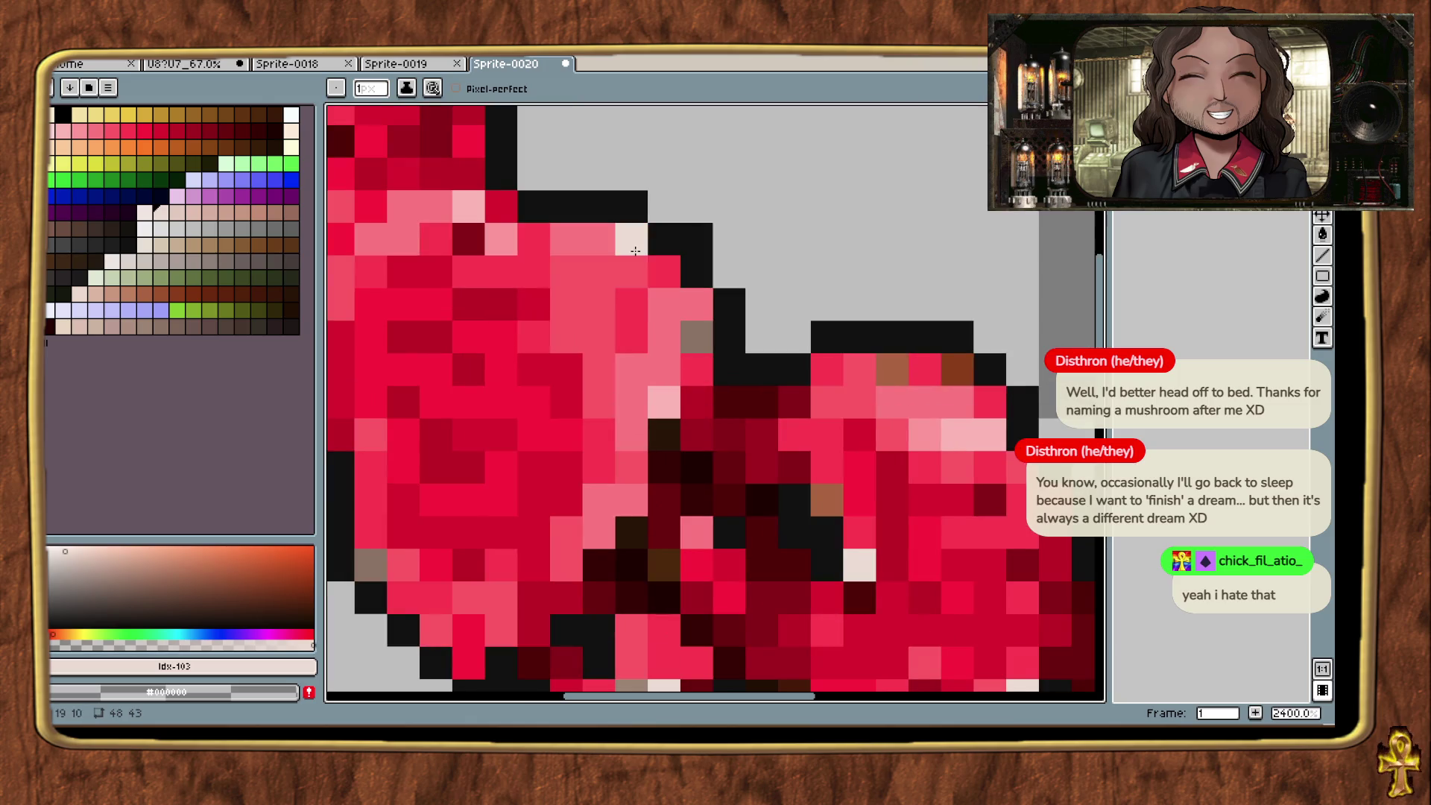
{"action": "right_click", "coordinate": [924, 369]}
{"action": "left_click", "coordinate": [892, 369]}
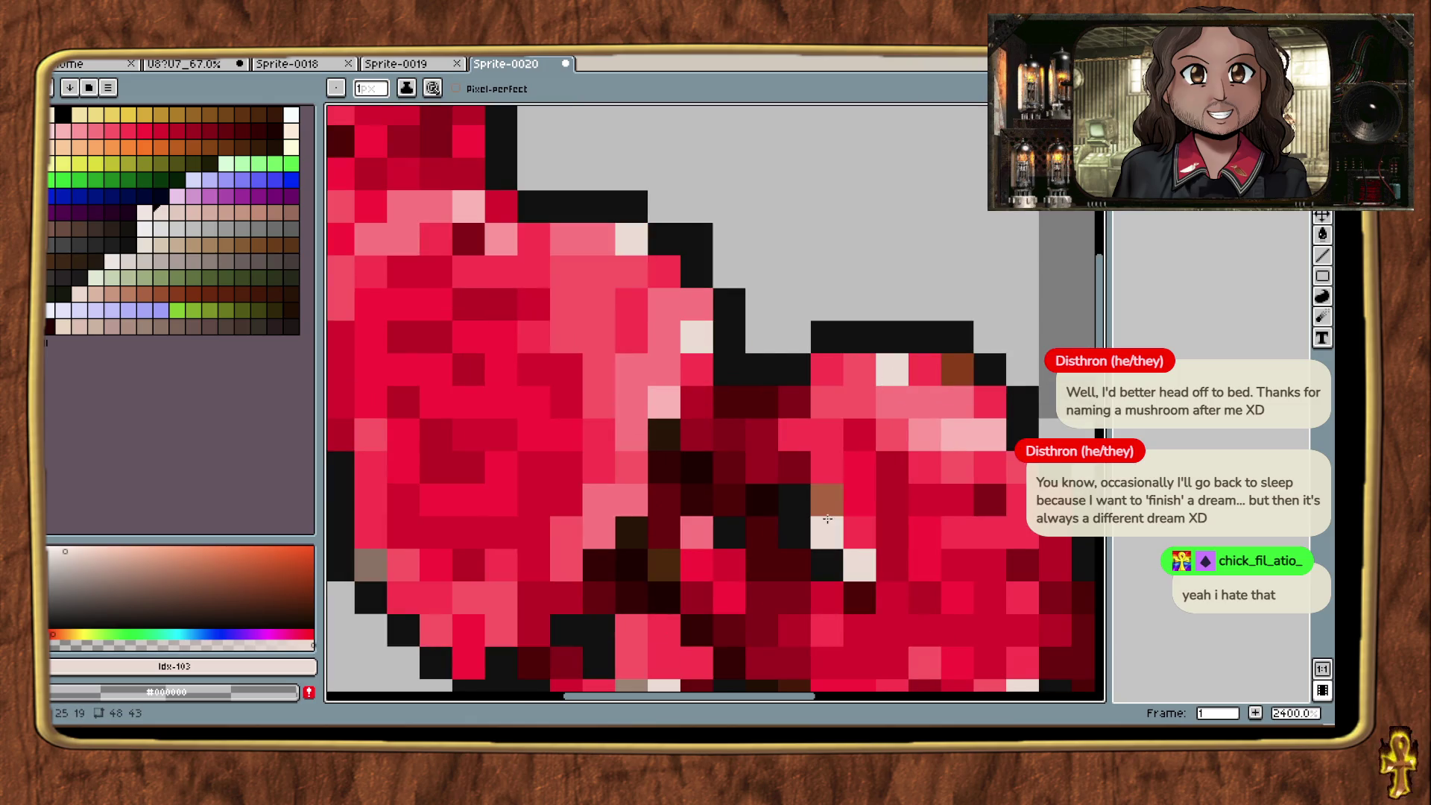
{"action": "left_click", "coordinate": [825, 499]}
{"action": "left_click", "coordinate": [663, 564]}
{"action": "scroll", "coordinate": [652, 564], "scroll_direction": "down", "scroll_amount": 5}
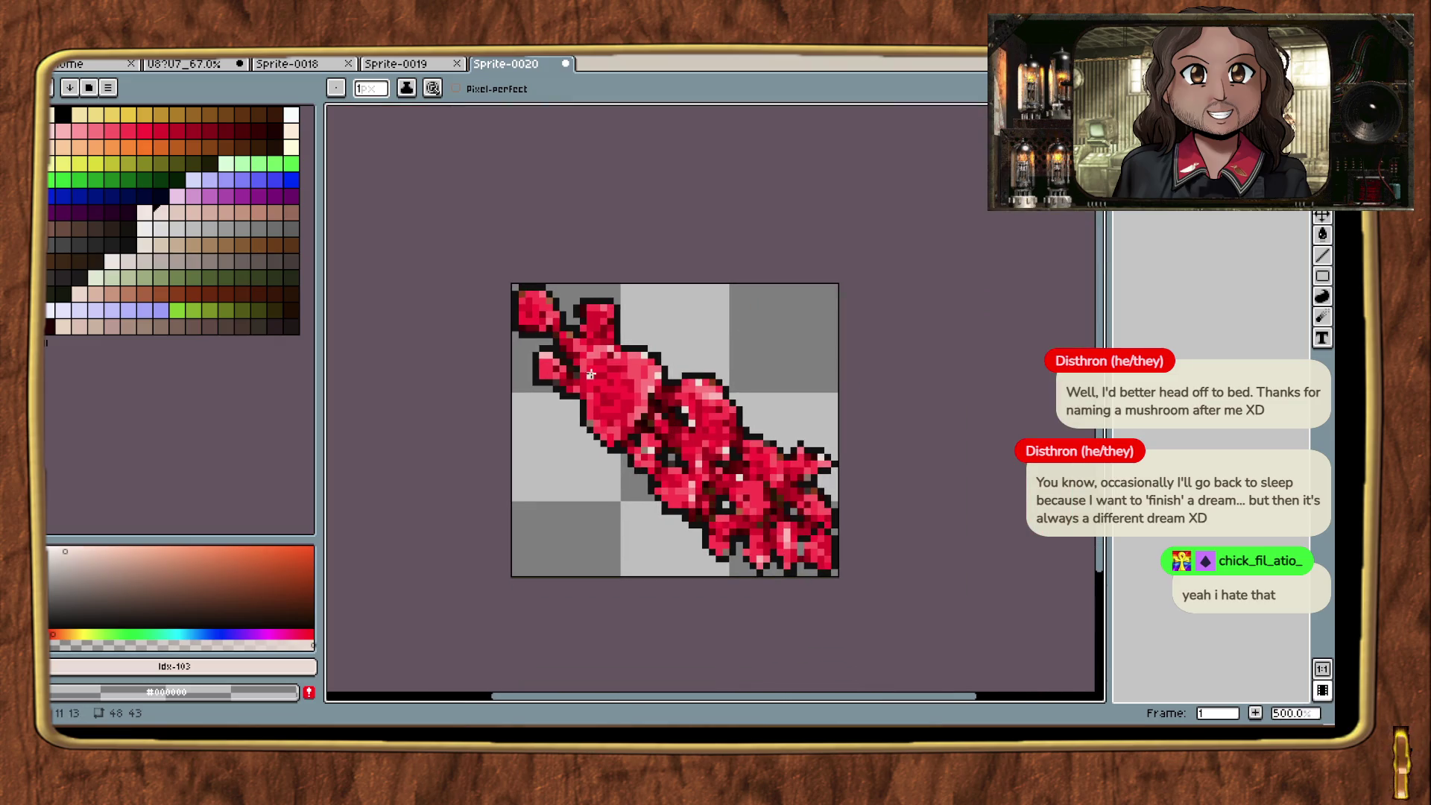
{"action": "scroll", "coordinate": [591, 374], "scroll_direction": "up", "scroll_amount": 3}
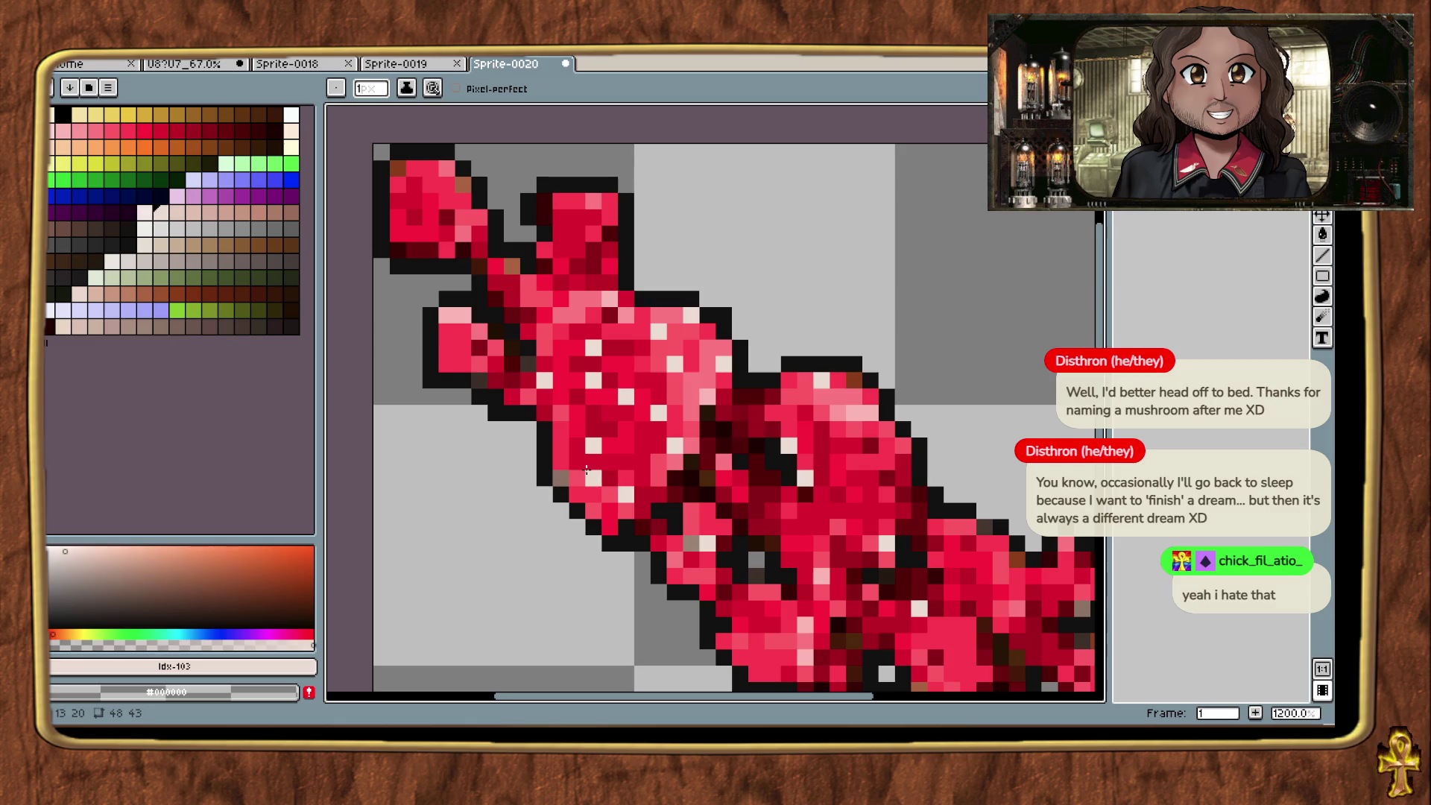
{"action": "scroll", "coordinate": [586, 468], "scroll_direction": "down", "scroll_amount": 5}
{"action": "scroll", "coordinate": [613, 600], "scroll_direction": "down", "scroll_amount": 1}
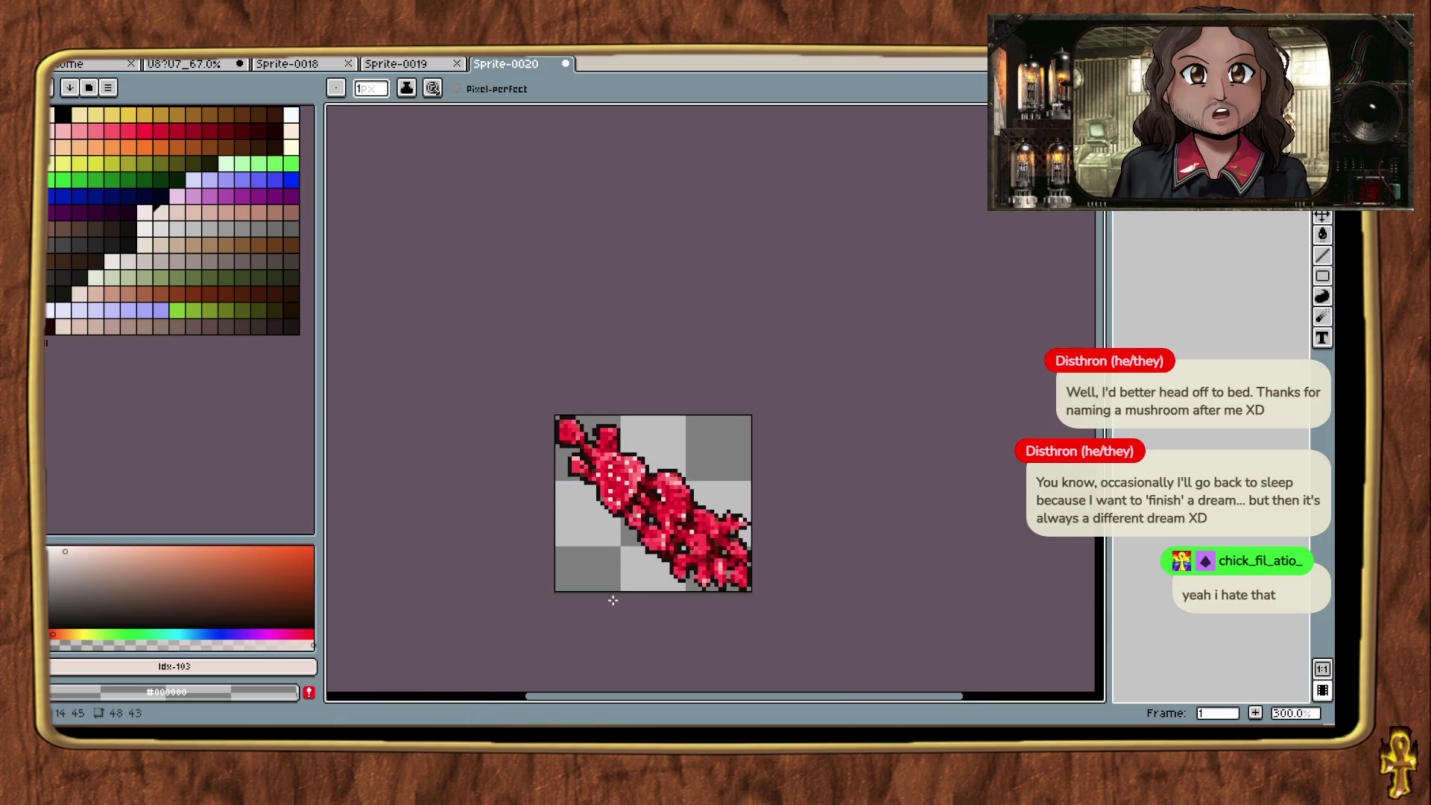
{"action": "scroll", "coordinate": [554, 447], "scroll_direction": "up", "scroll_amount": 6}
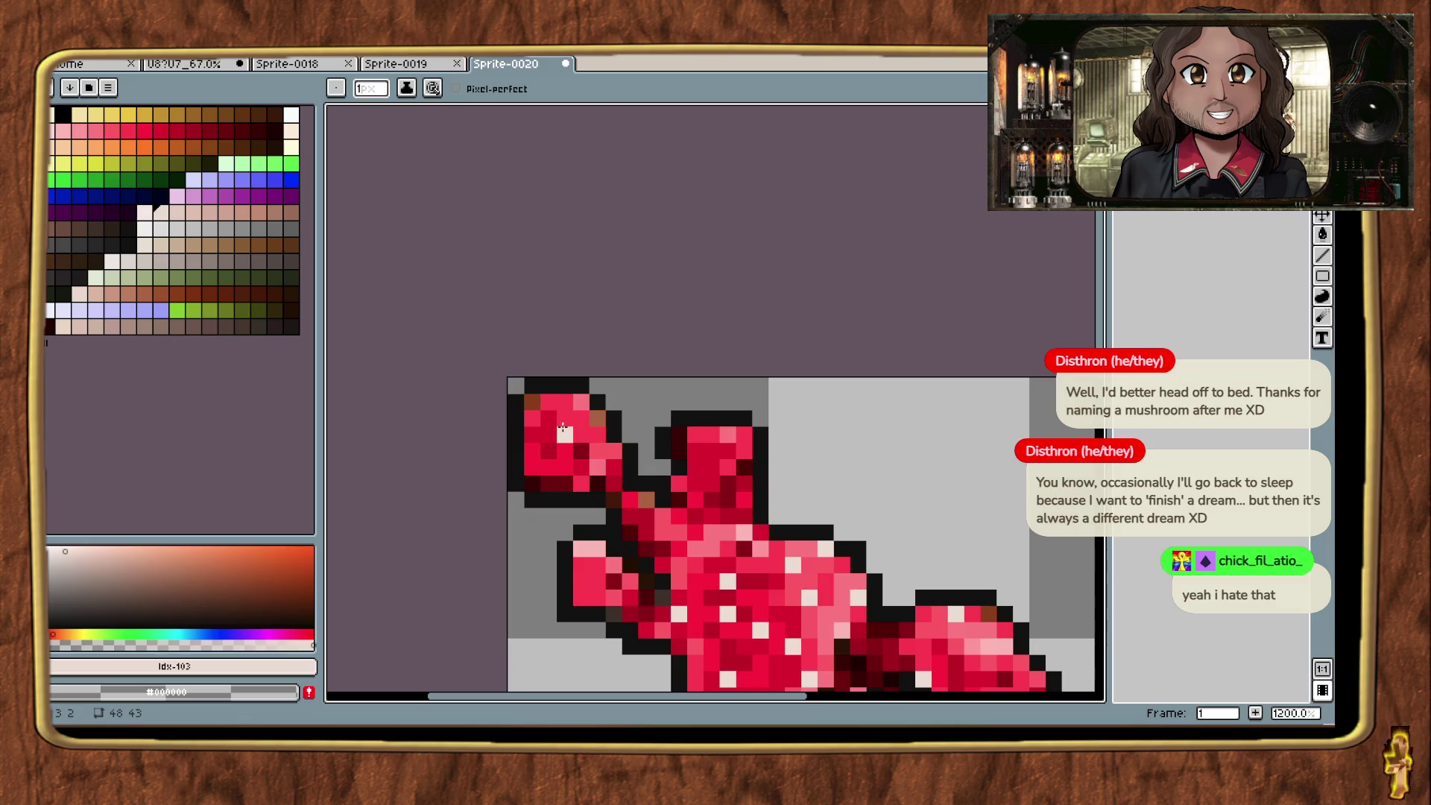
{"action": "scroll", "coordinate": [563, 421], "scroll_direction": "up", "scroll_amount": 4}
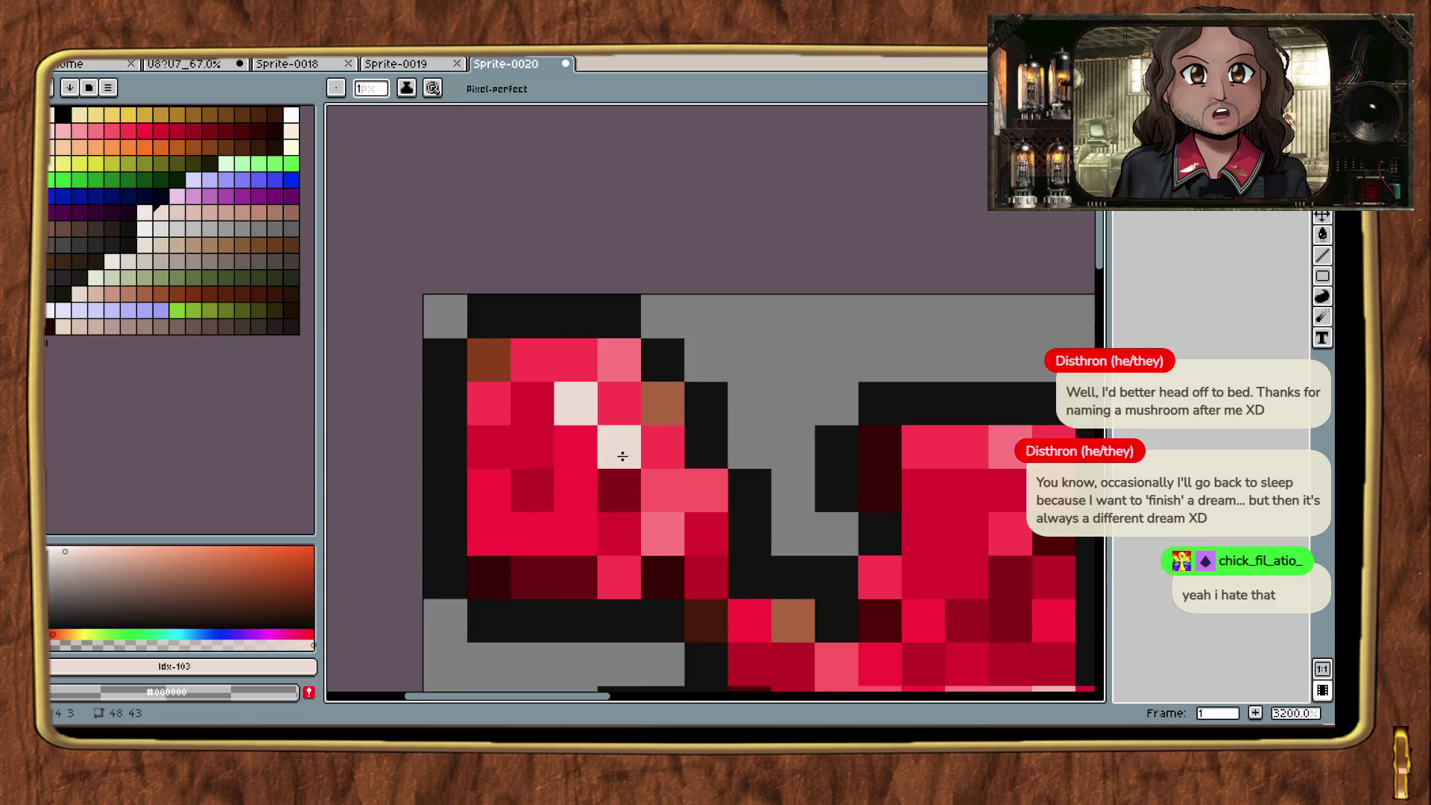
{"action": "key", "text": "ctrl+z"}
{"action": "left_click", "coordinate": [662, 492]}
{"action": "left_click", "coordinate": [575, 489]}
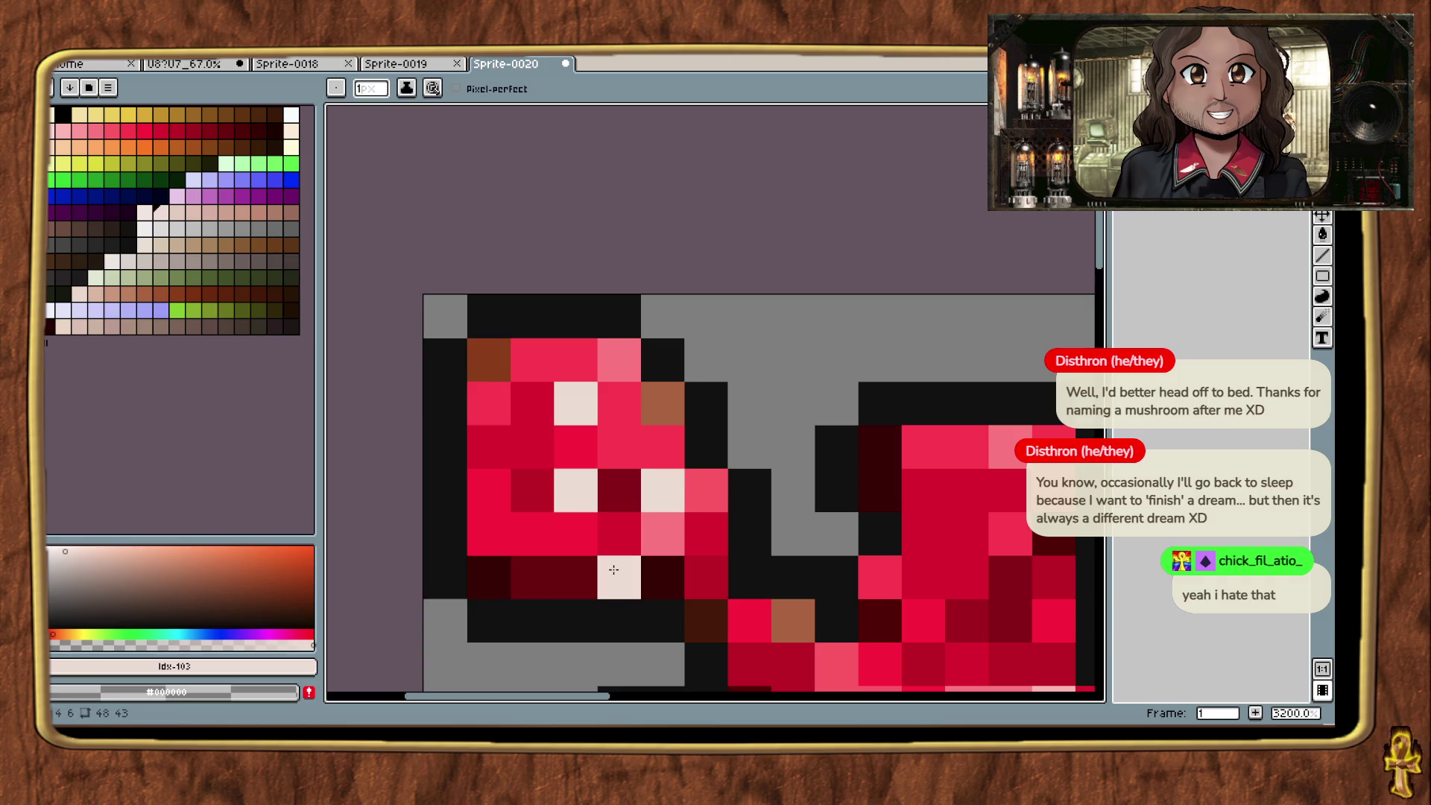
{"action": "left_click", "coordinate": [488, 446]}
{"action": "left_click", "coordinate": [496, 528]}
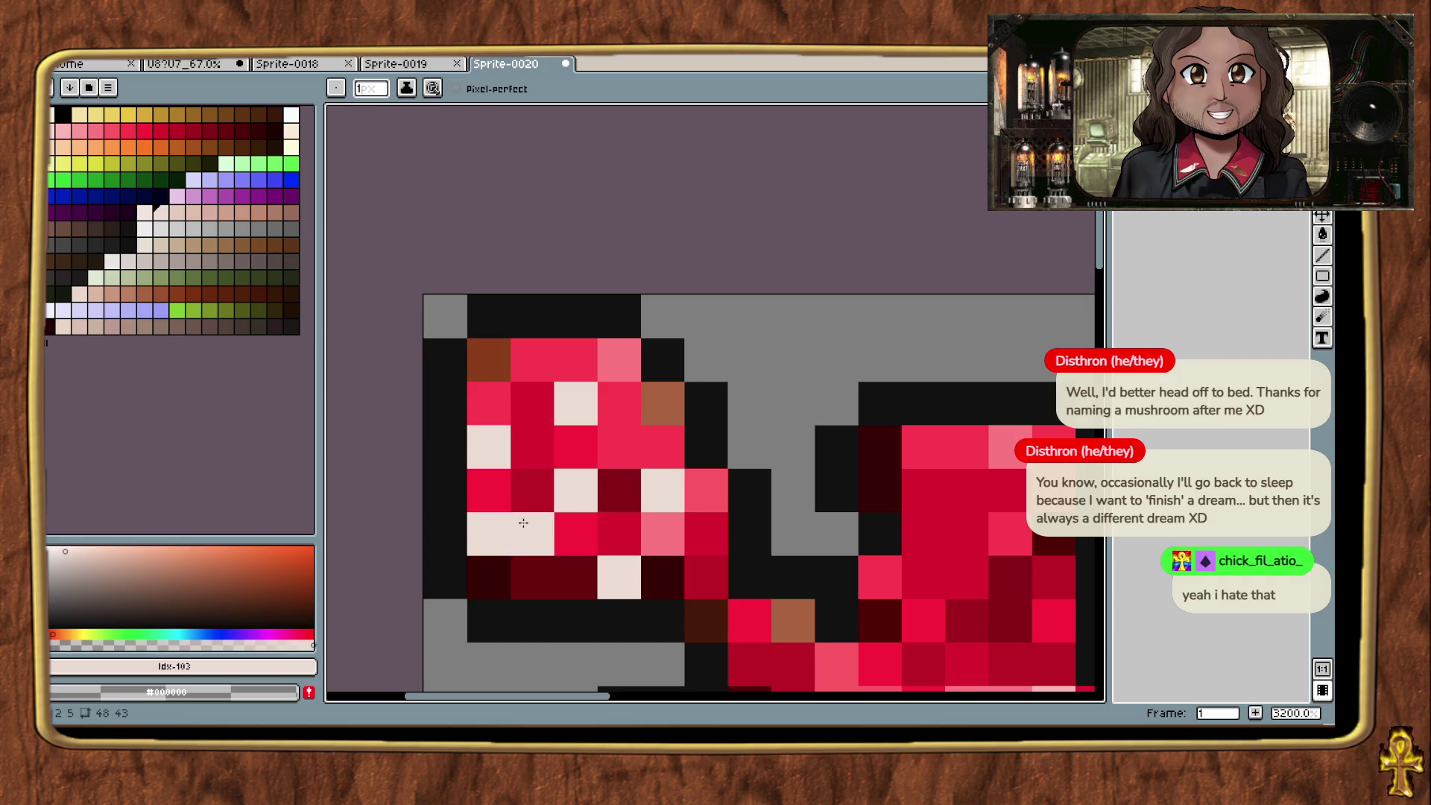
{"action": "scroll", "coordinate": [523, 522], "scroll_direction": "down", "scroll_amount": 4}
{"action": "scroll", "coordinate": [637, 431], "scroll_direction": "up", "scroll_amount": 3}
{"action": "left_click", "coordinate": [620, 432]}
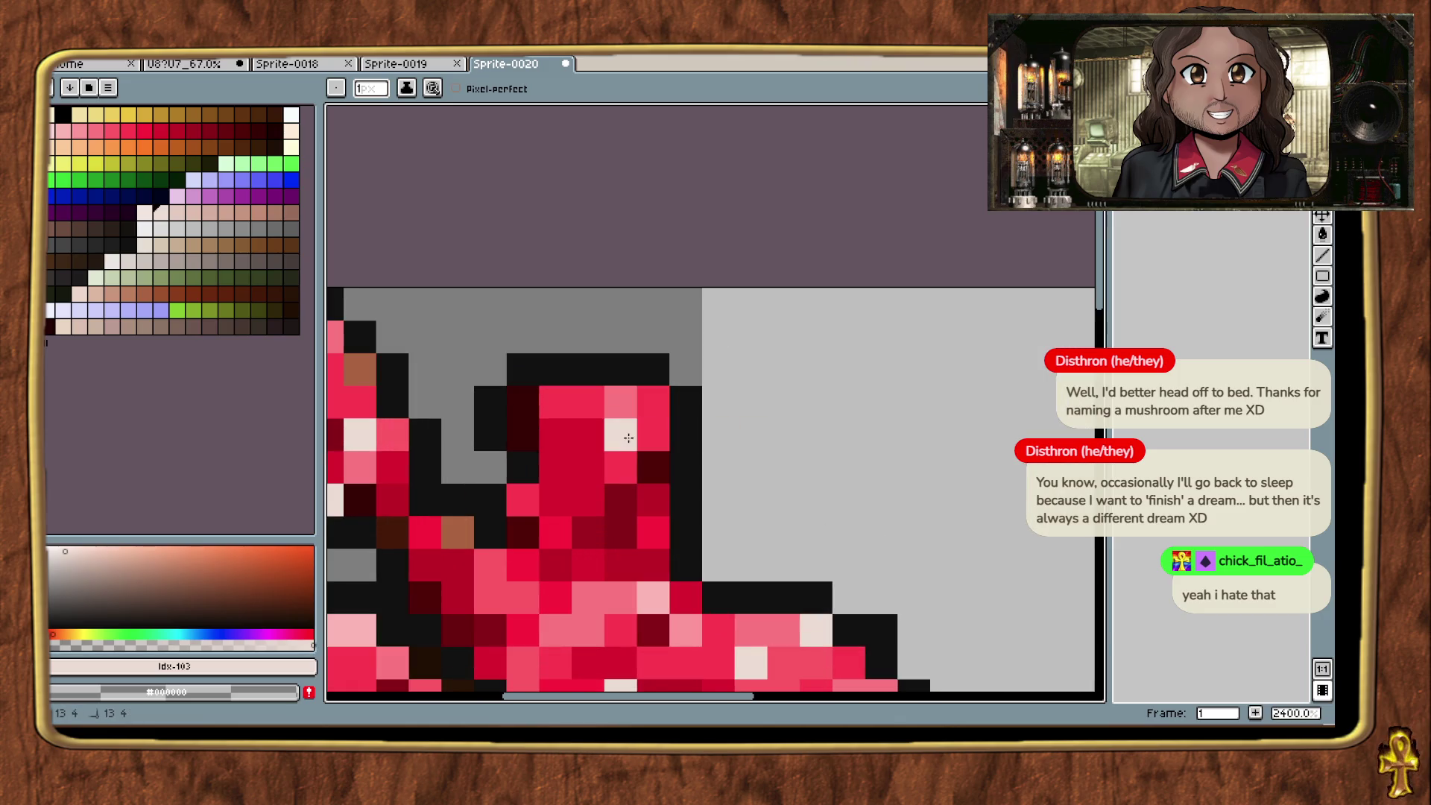
{"action": "left_click", "coordinate": [620, 401]}
{"action": "left_click", "coordinate": [653, 432]}
{"action": "key", "text": "ctrl+z"}
{"action": "left_click", "coordinate": [555, 432]}
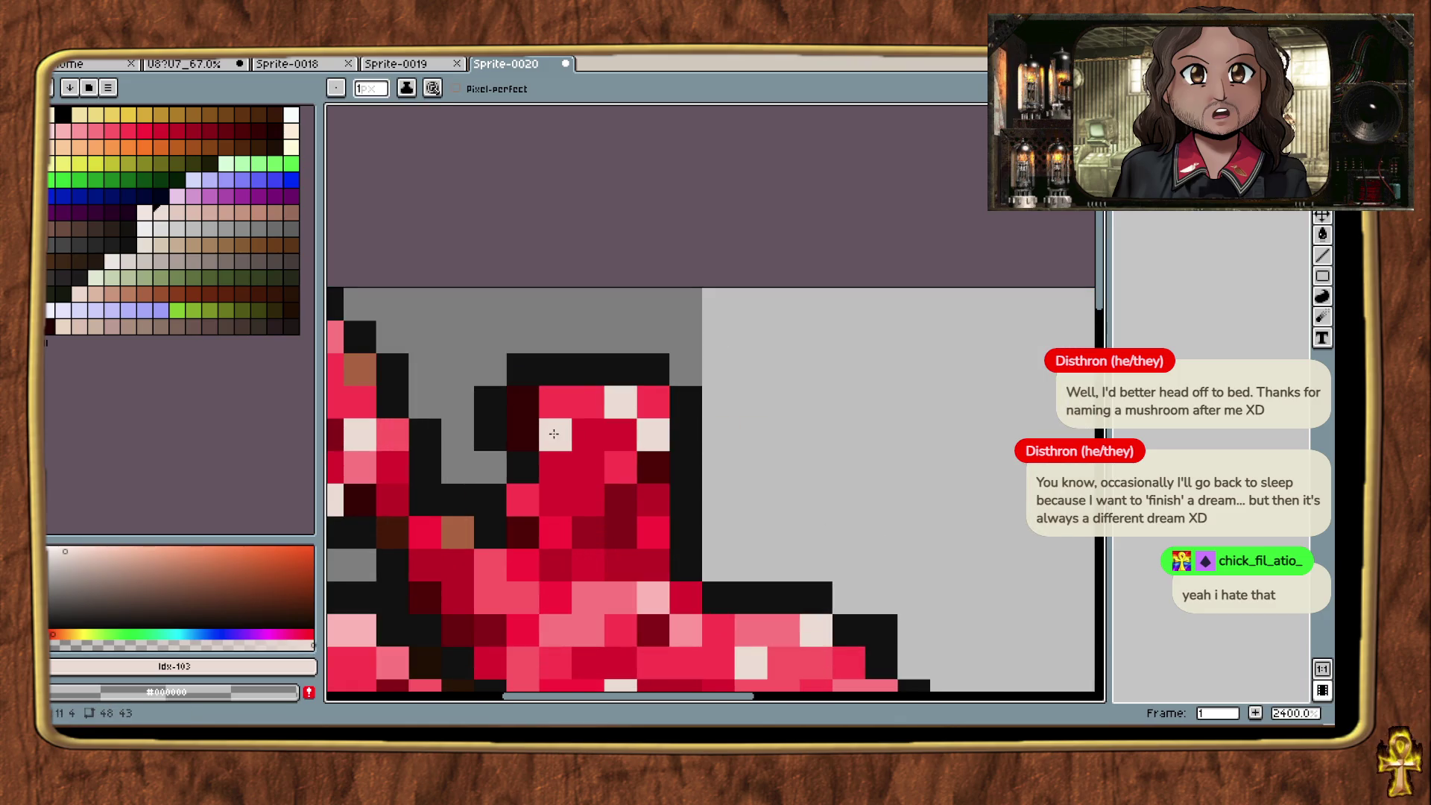
{"action": "left_click", "coordinate": [559, 400]}
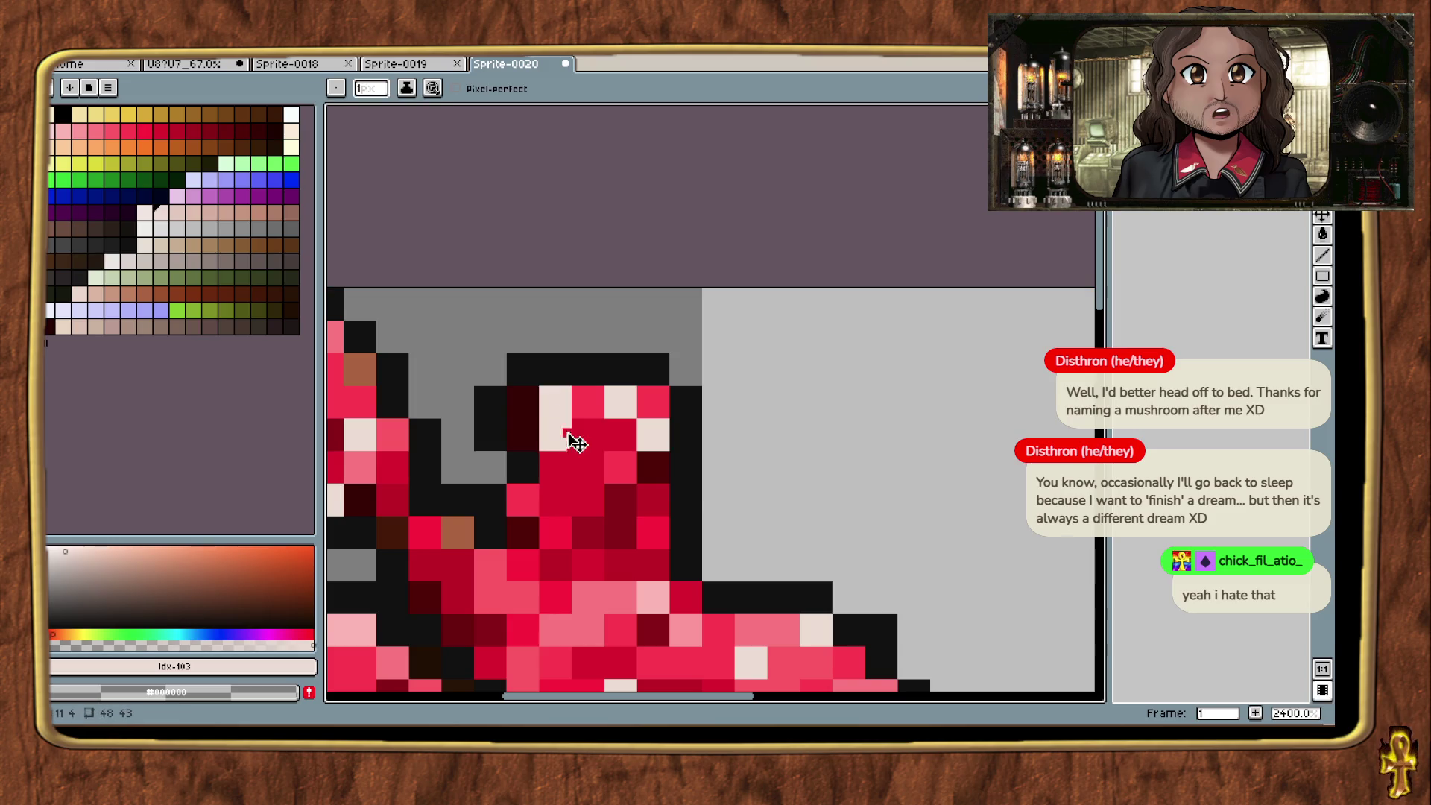
{"action": "left_click", "coordinate": [576, 468]}
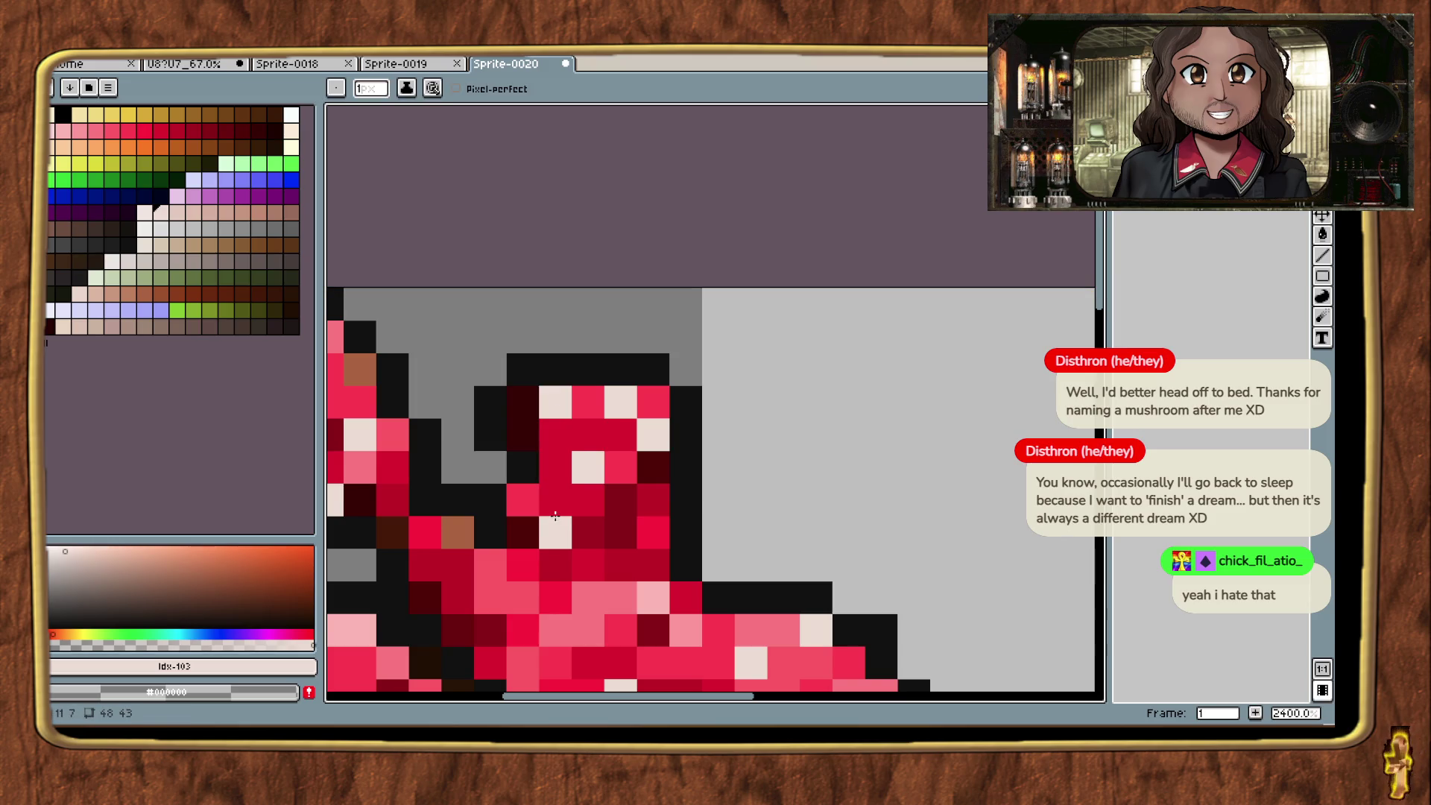
{"action": "scroll", "coordinate": [555, 514], "scroll_direction": "down", "scroll_amount": 5}
{"action": "scroll", "coordinate": [850, 298], "scroll_direction": "up", "scroll_amount": 3}
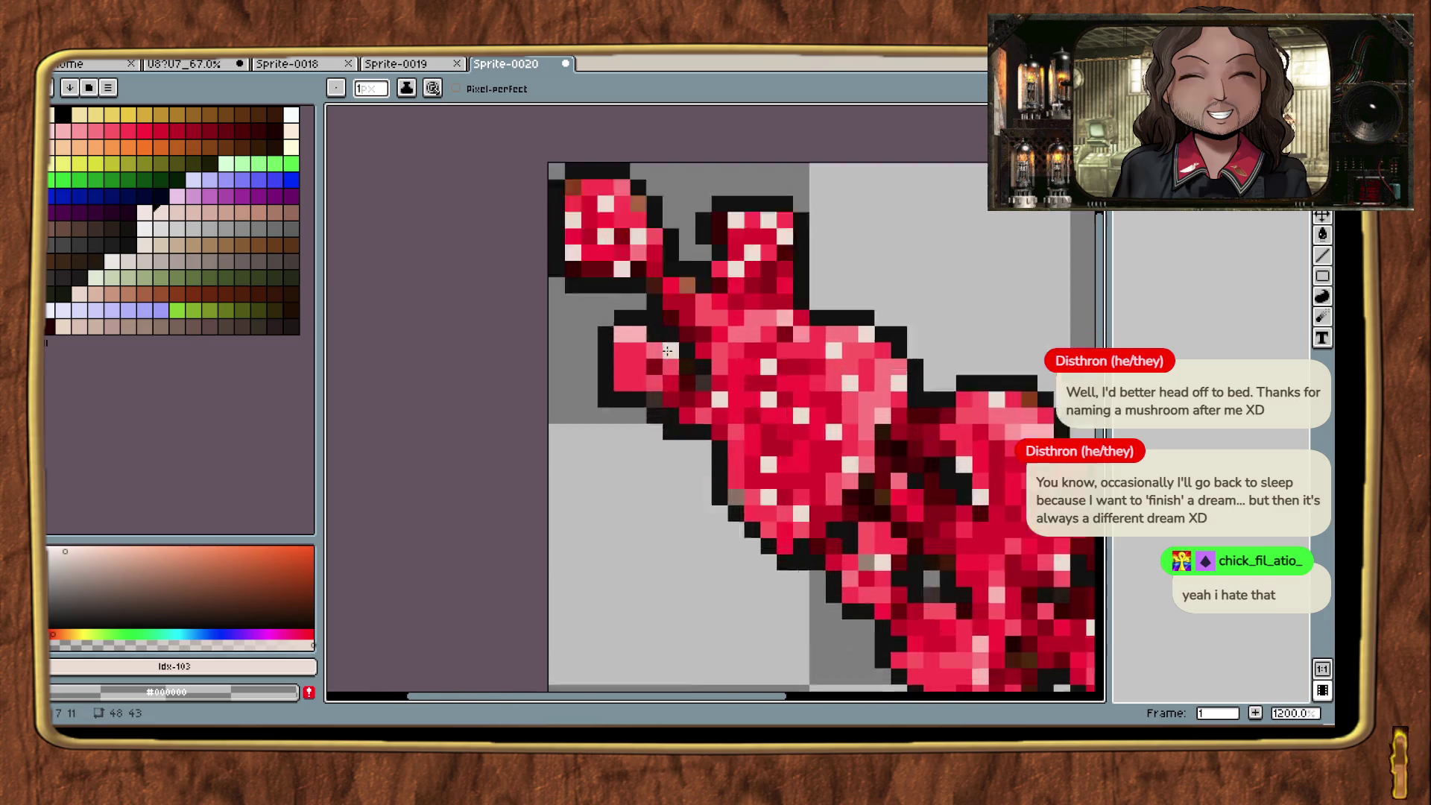
{"action": "scroll", "coordinate": [667, 350], "scroll_direction": "up", "scroll_amount": 1}
{"action": "left_click", "coordinate": [577, 381]}
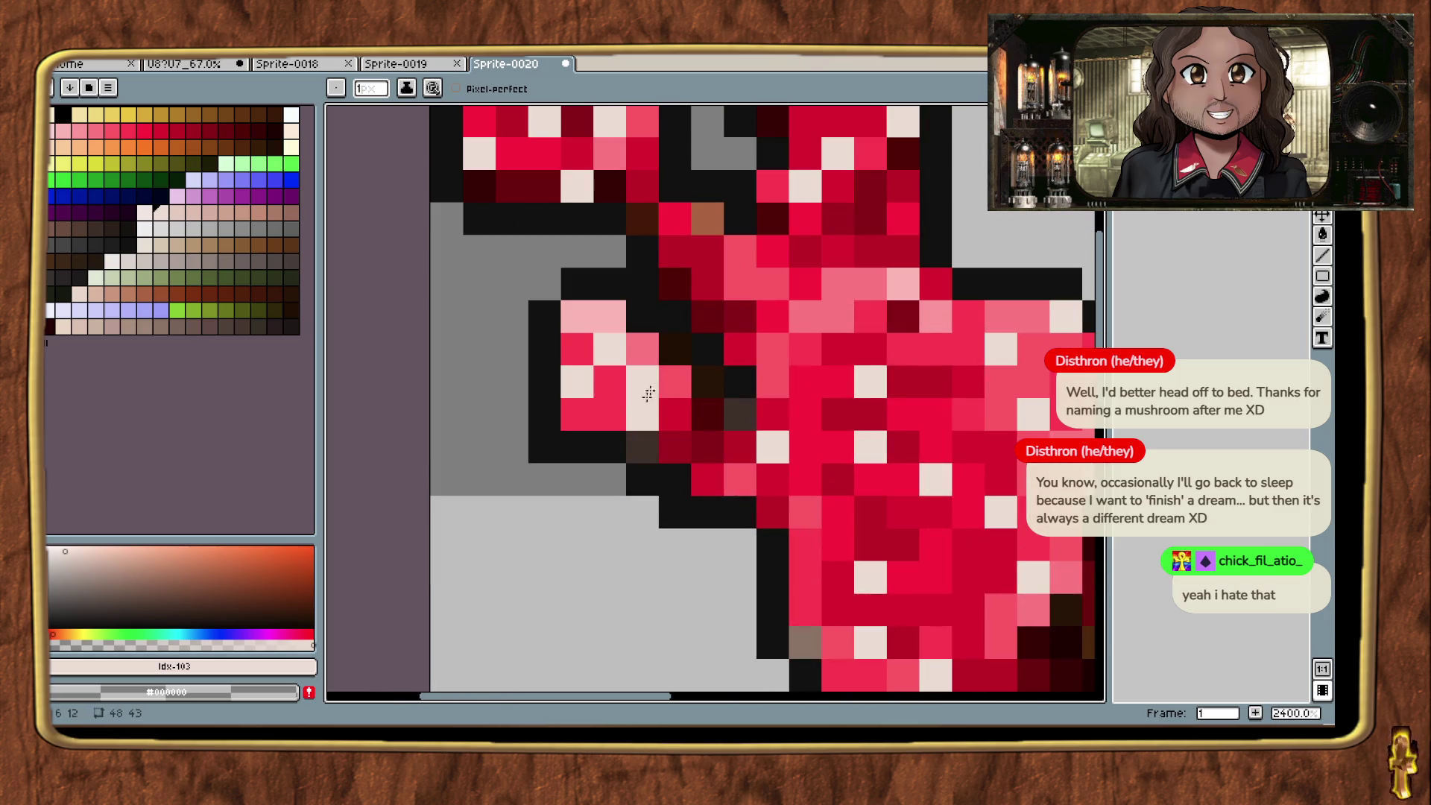
{"action": "key", "text": "ctrl+z"}
{"action": "key", "text": "ctrl+z"}
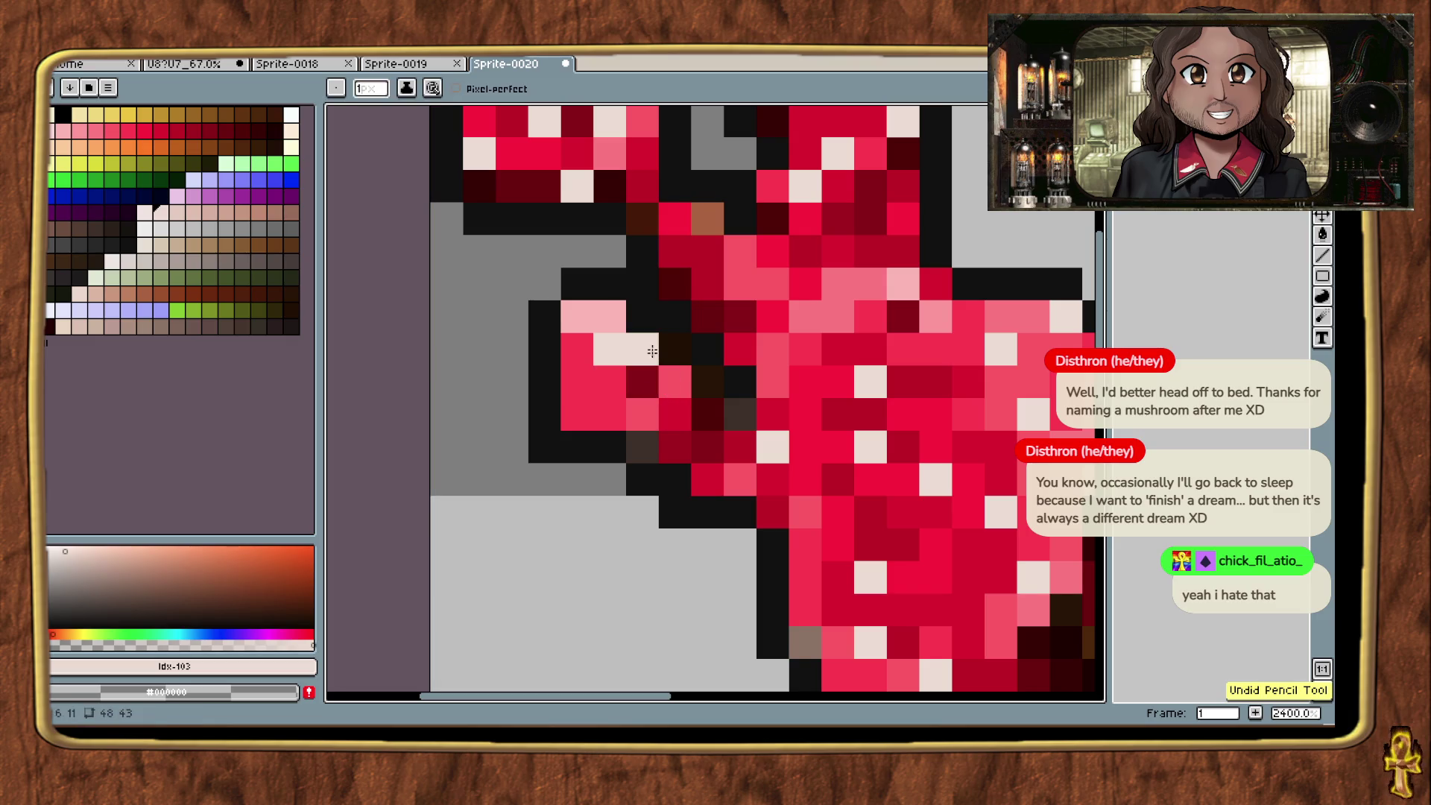
{"action": "key", "text": "ctrl+z"}
{"action": "left_click", "coordinate": [674, 414]}
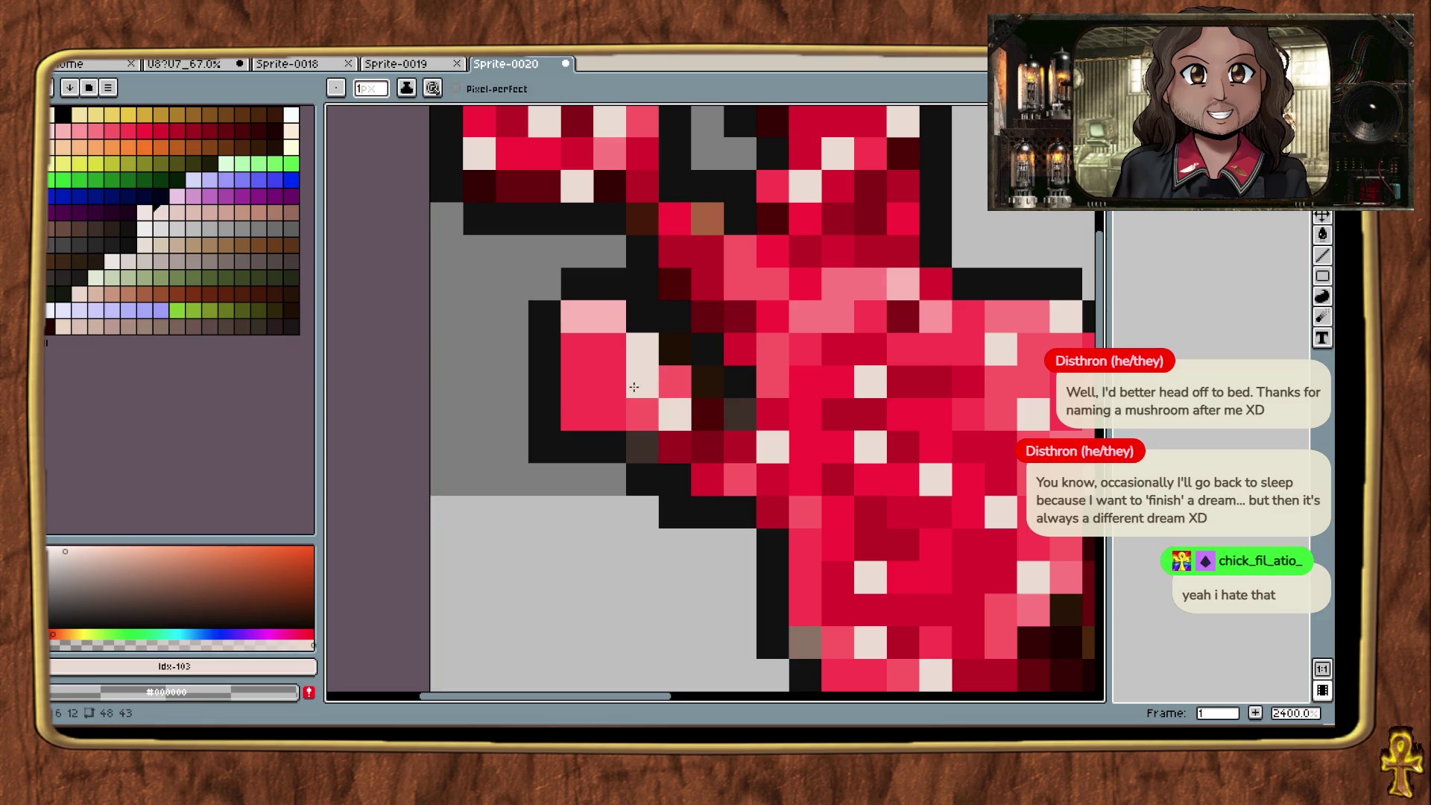
{"action": "left_click", "coordinate": [610, 381]}
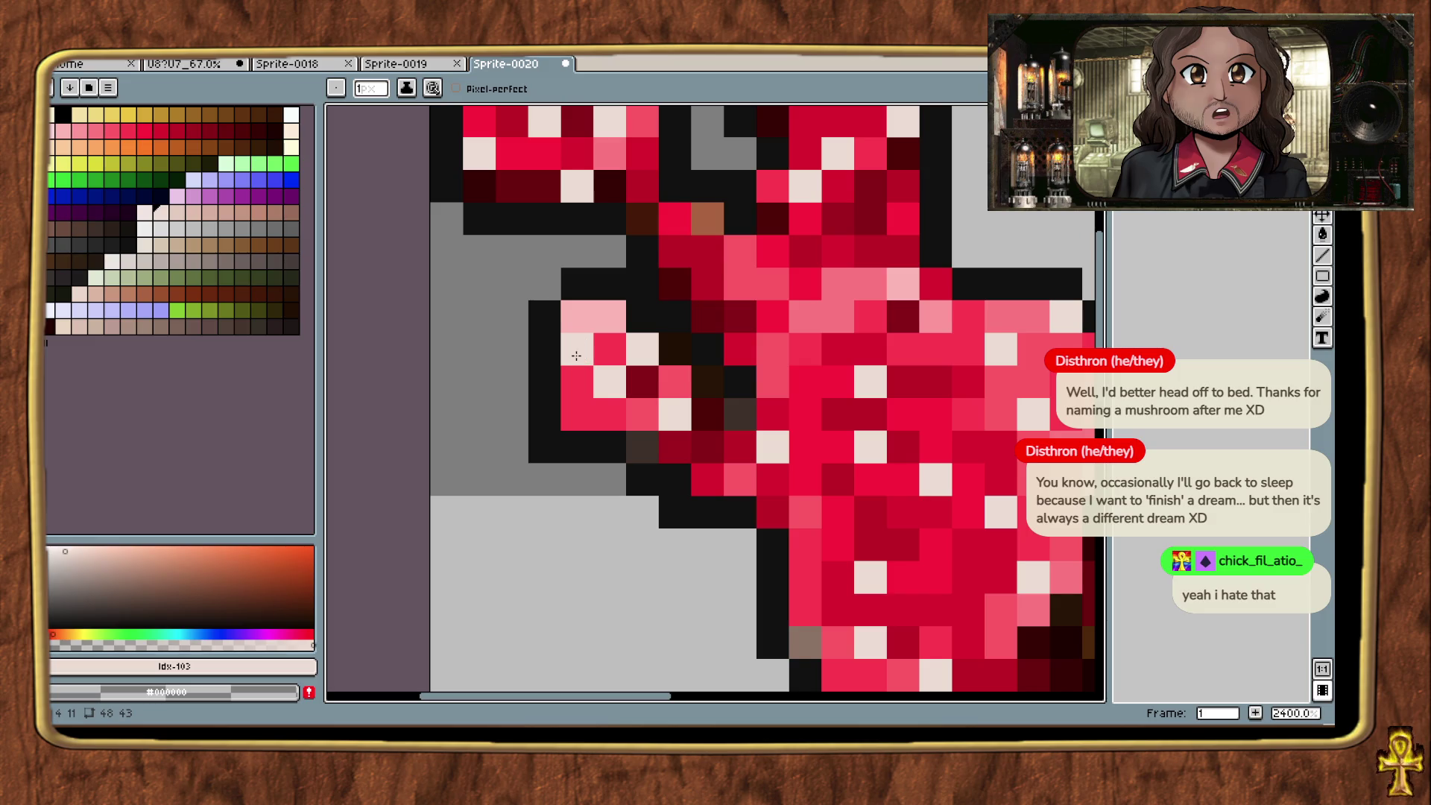
{"action": "scroll", "coordinate": [596, 417], "scroll_direction": "down", "scroll_amount": 5}
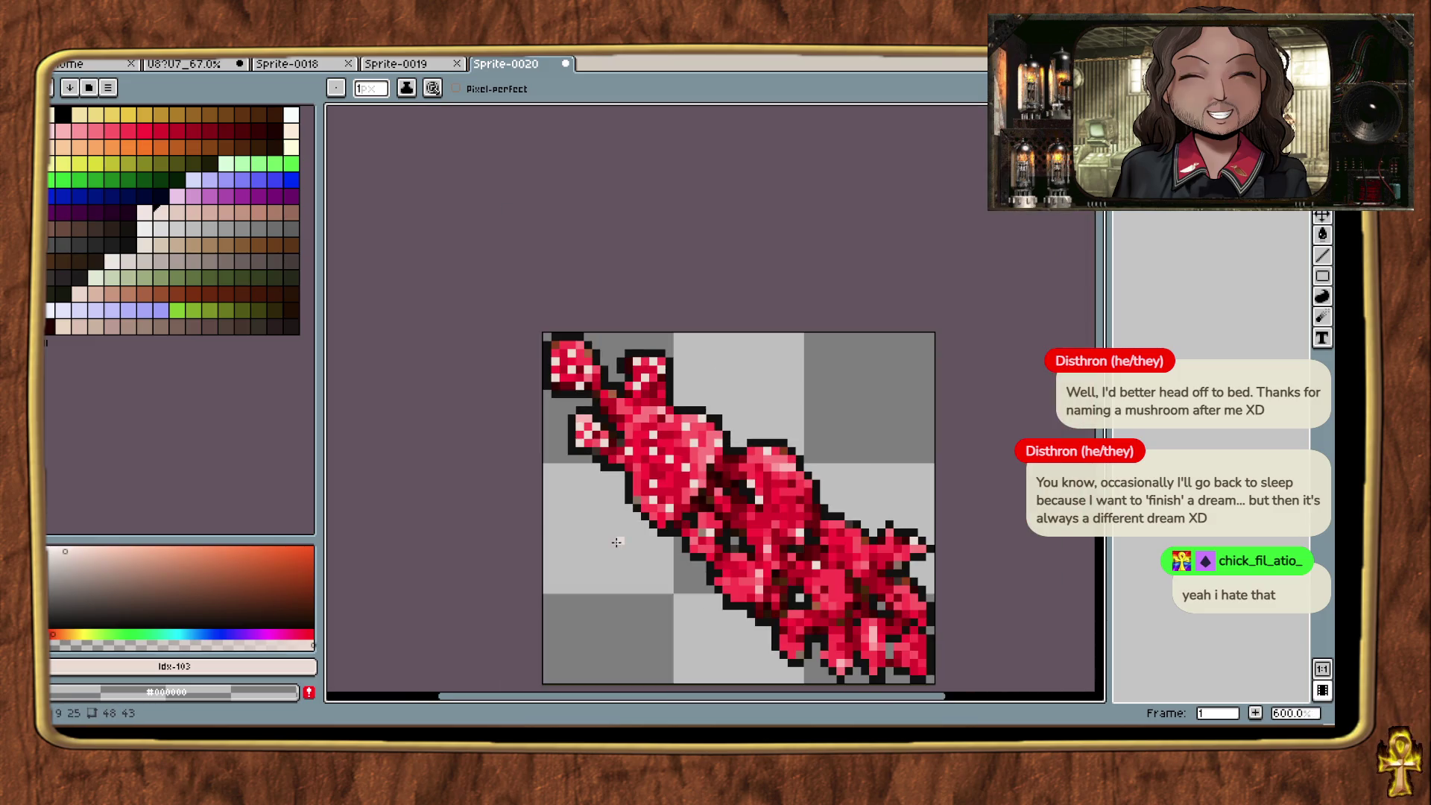
{"action": "scroll", "coordinate": [637, 492], "scroll_direction": "up", "scroll_amount": 5}
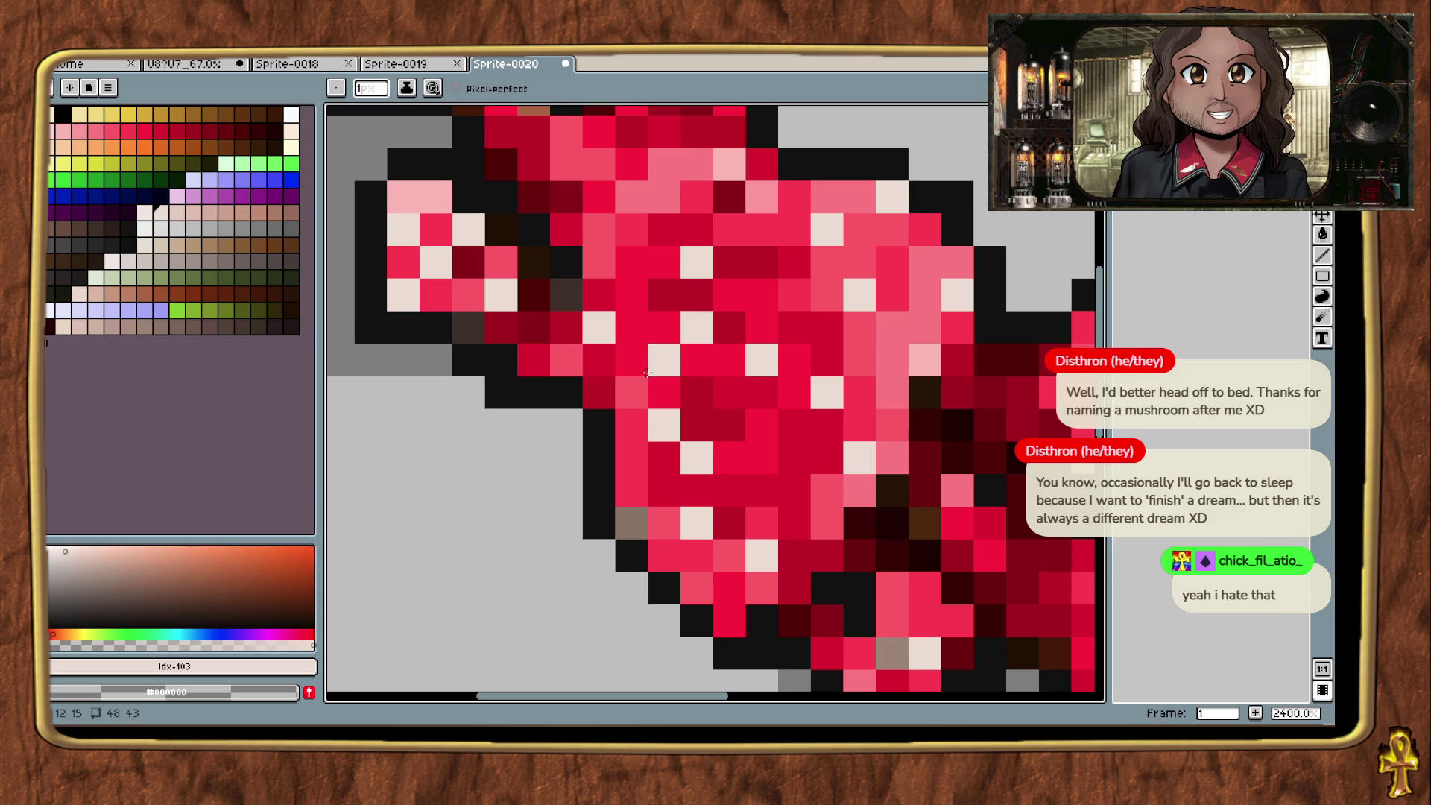
{"action": "scroll", "coordinate": [646, 373], "scroll_direction": "down", "scroll_amount": 6}
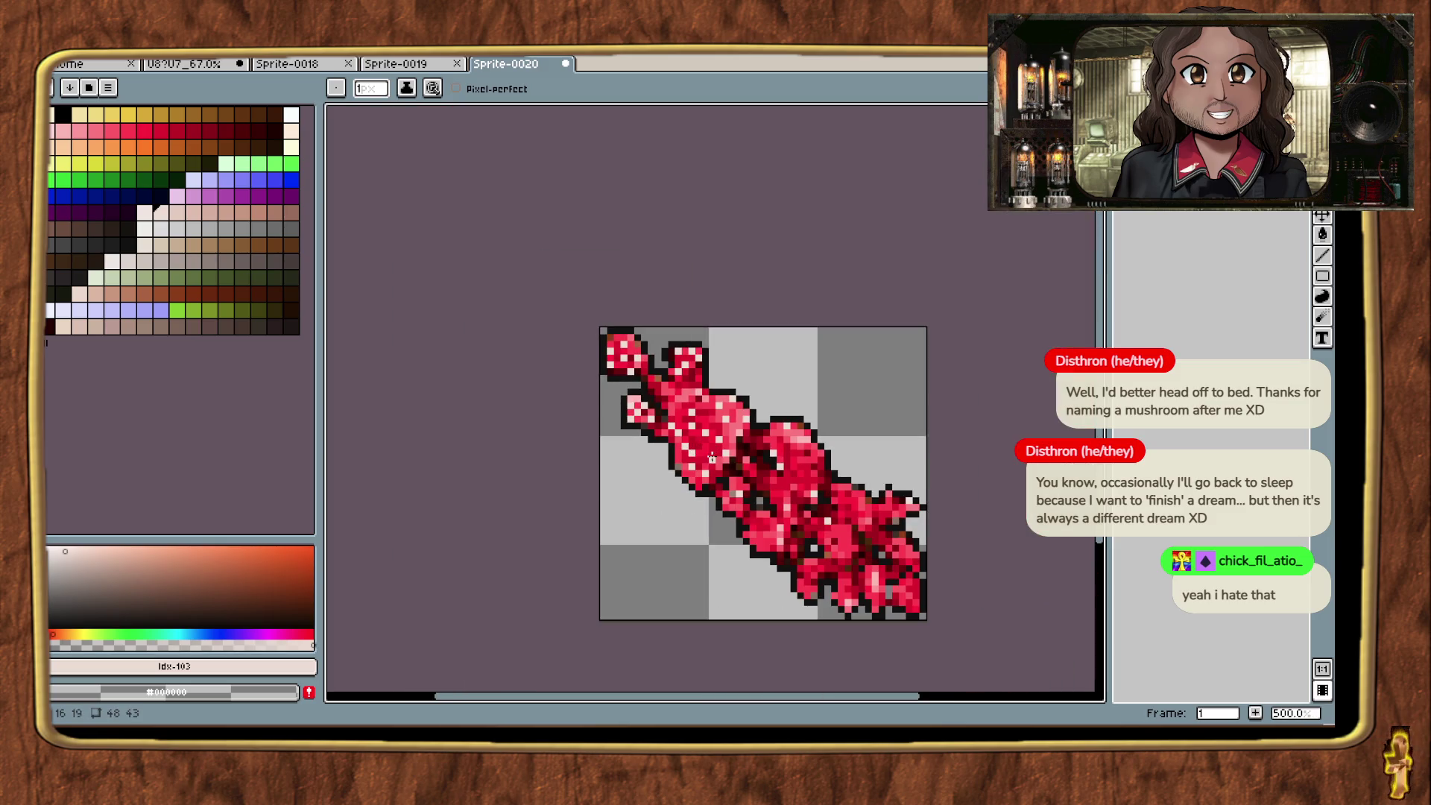
{"action": "scroll", "coordinate": [706, 452], "scroll_direction": "up", "scroll_amount": 6}
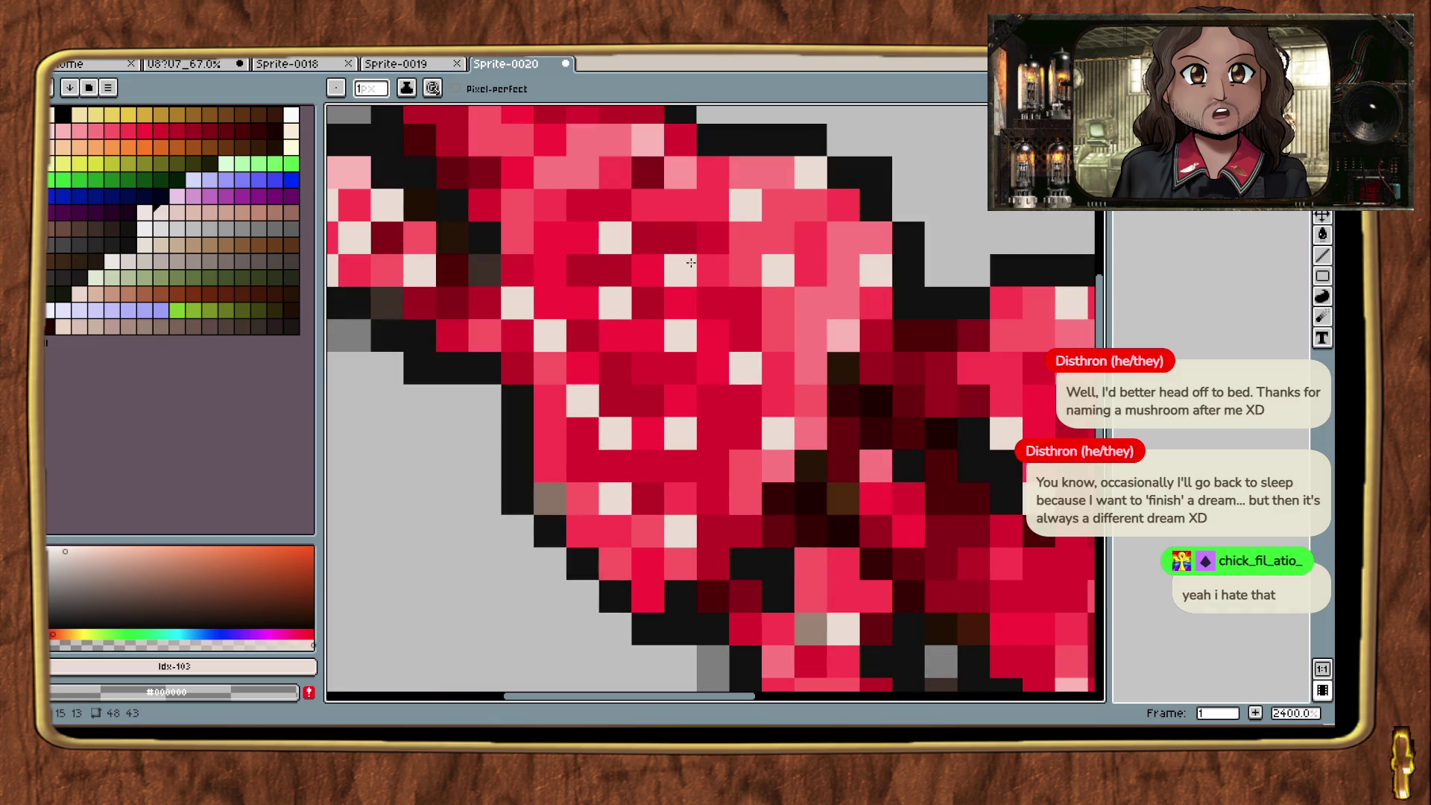
{"action": "scroll", "coordinate": [745, 269], "scroll_direction": "down", "scroll_amount": 5}
{"action": "scroll", "coordinate": [810, 272], "scroll_direction": "up", "scroll_amount": 3}
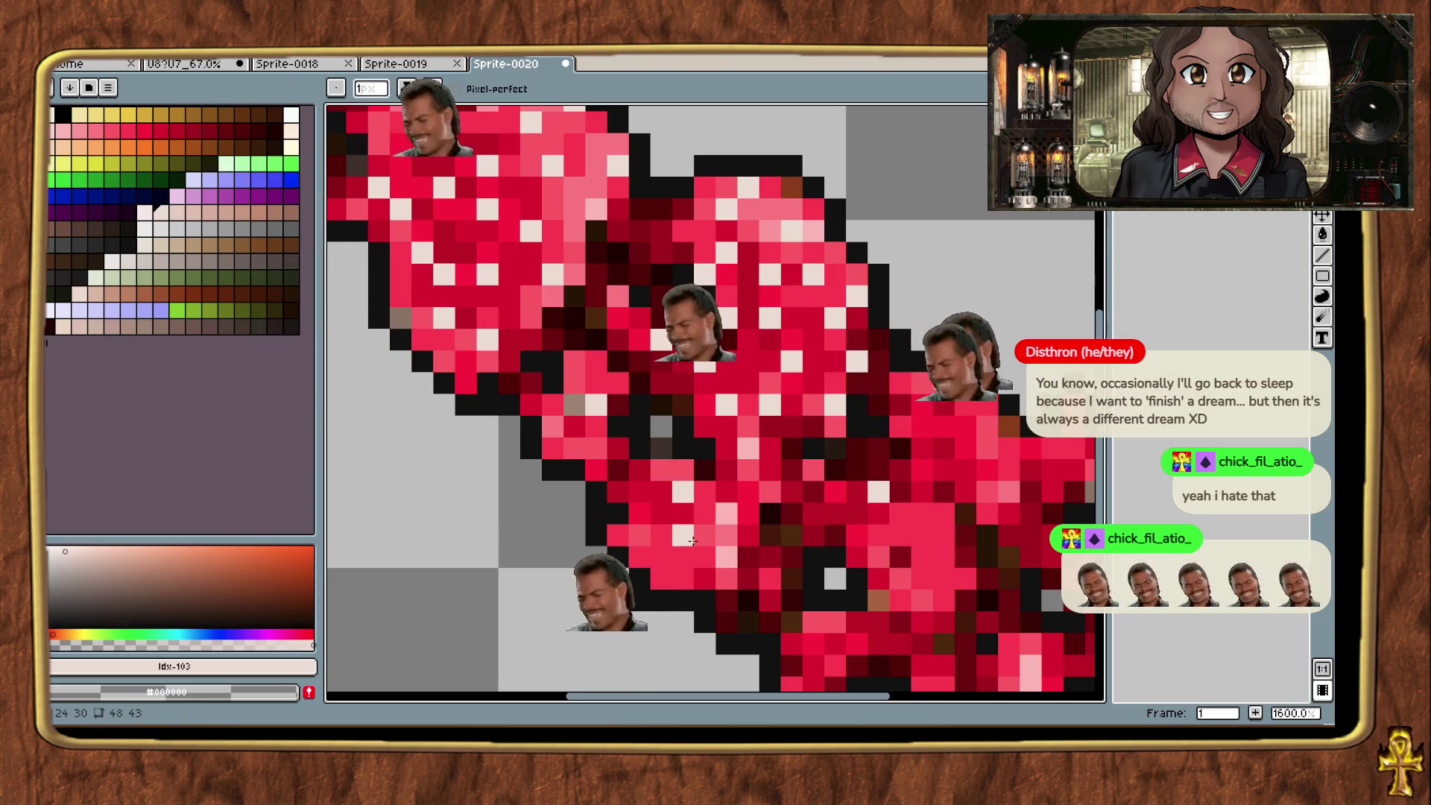
Step: Try a light dither stroke and a red stroke on the fungus, undoing both
{"action": "mouse_move", "coordinate": [679, 585]}
{"action": "left_mouse_down"}
{"action": "mouse_move", "coordinate": [641, 534]}
{"action": "mouse_move", "coordinate": [650, 503]}
{"action": "left_mouse_up"}
{"action": "scroll", "coordinate": [651, 504], "scroll_direction": "down", "scroll_amount": 2}
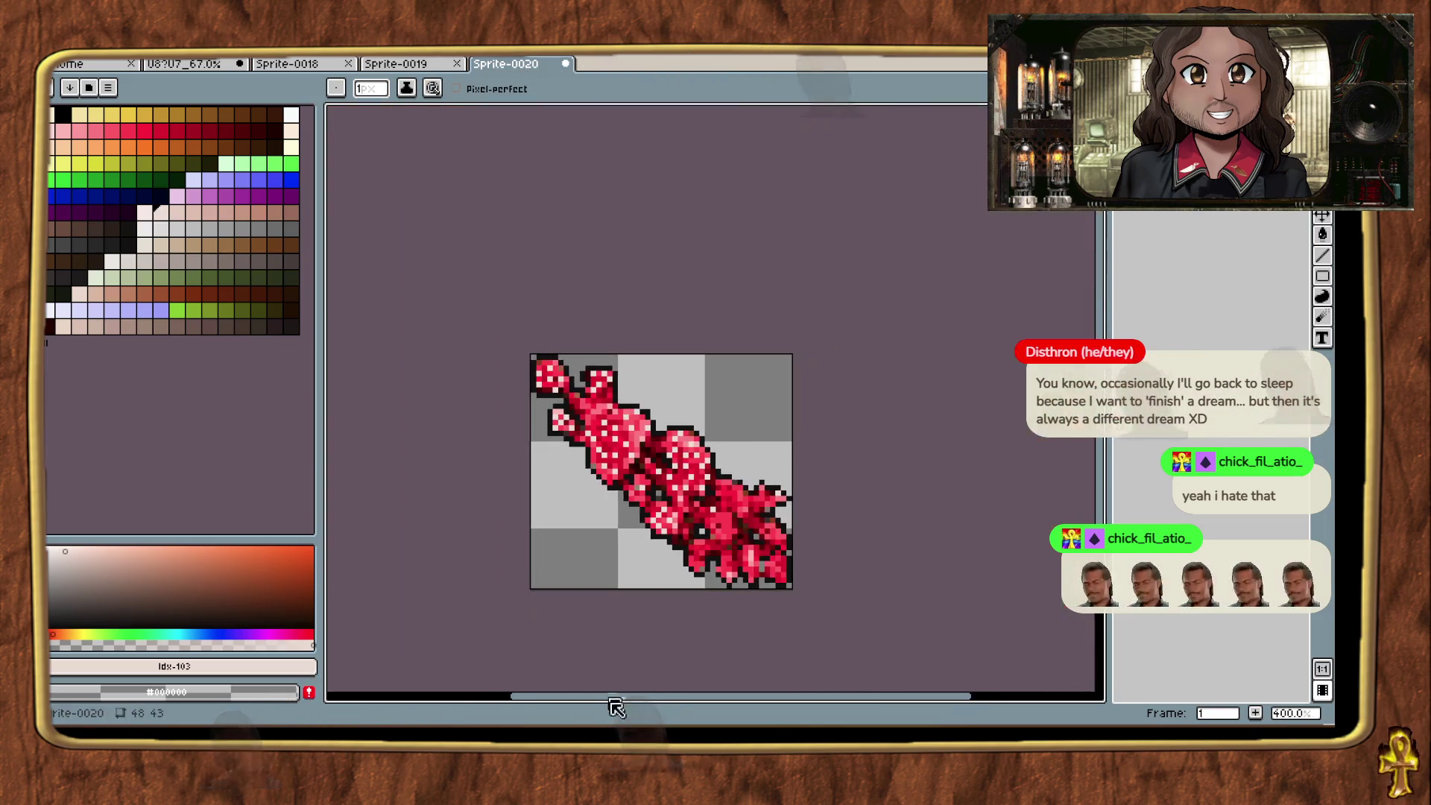
{"action": "scroll", "coordinate": [707, 458], "scroll_direction": "up", "scroll_amount": 2}
{"action": "key", "text": "ctrl+z"}
{"action": "mouse_move", "coordinate": [648, 320]}
{"action": "left_mouse_down"}
{"action": "mouse_move", "coordinate": [709, 361]}
{"action": "mouse_move", "coordinate": [692, 281]}
{"action": "left_mouse_up"}
{"action": "key", "text": "ctrl+z"}
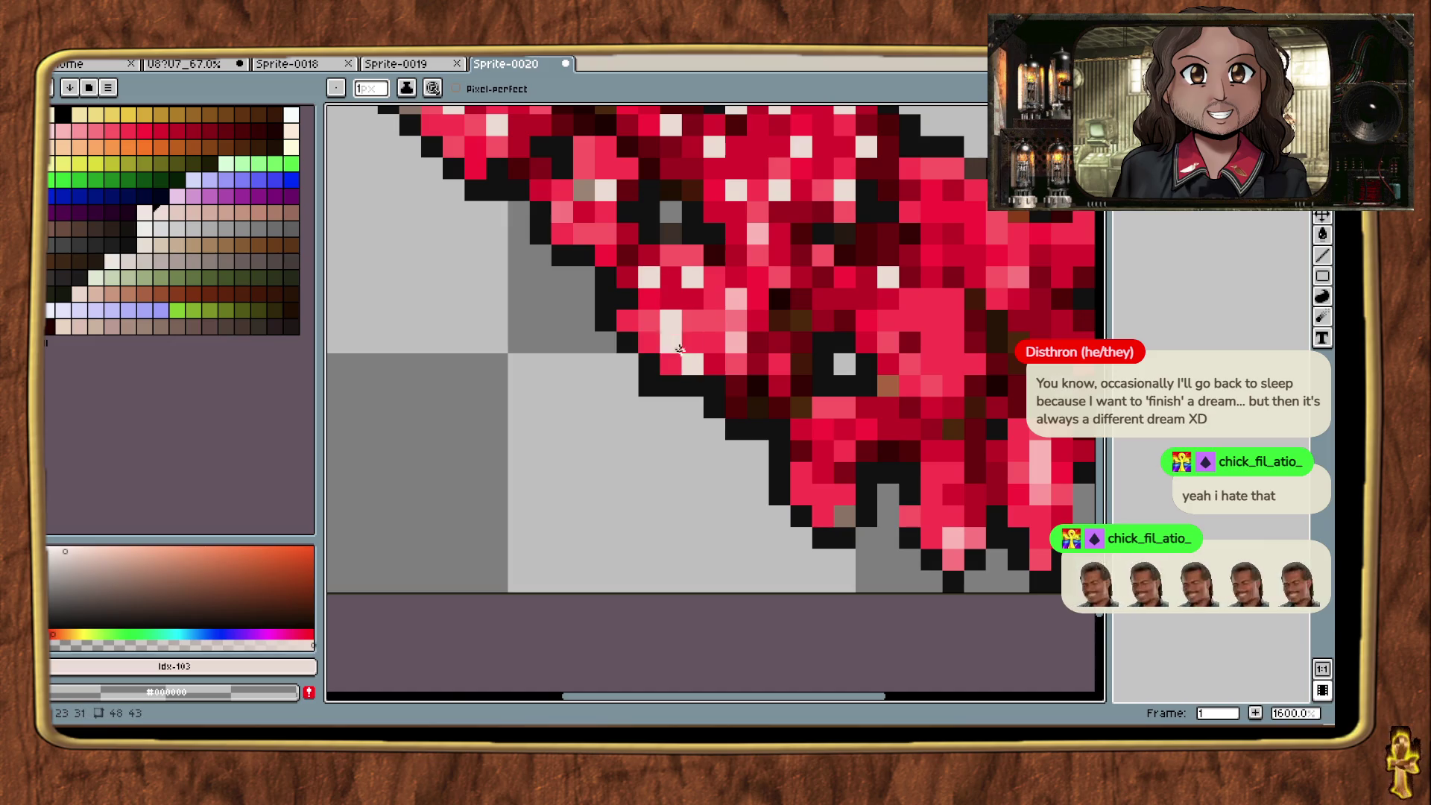
{"action": "scroll", "coordinate": [745, 417], "scroll_direction": "down", "scroll_amount": 2}
{"action": "scroll", "coordinate": [723, 335], "scroll_direction": "up", "scroll_amount": 2}
Step: Sample the pink and cream sprite colours and dot light speckles on the lower-left caps
{"action": "key", "text": "alt"}
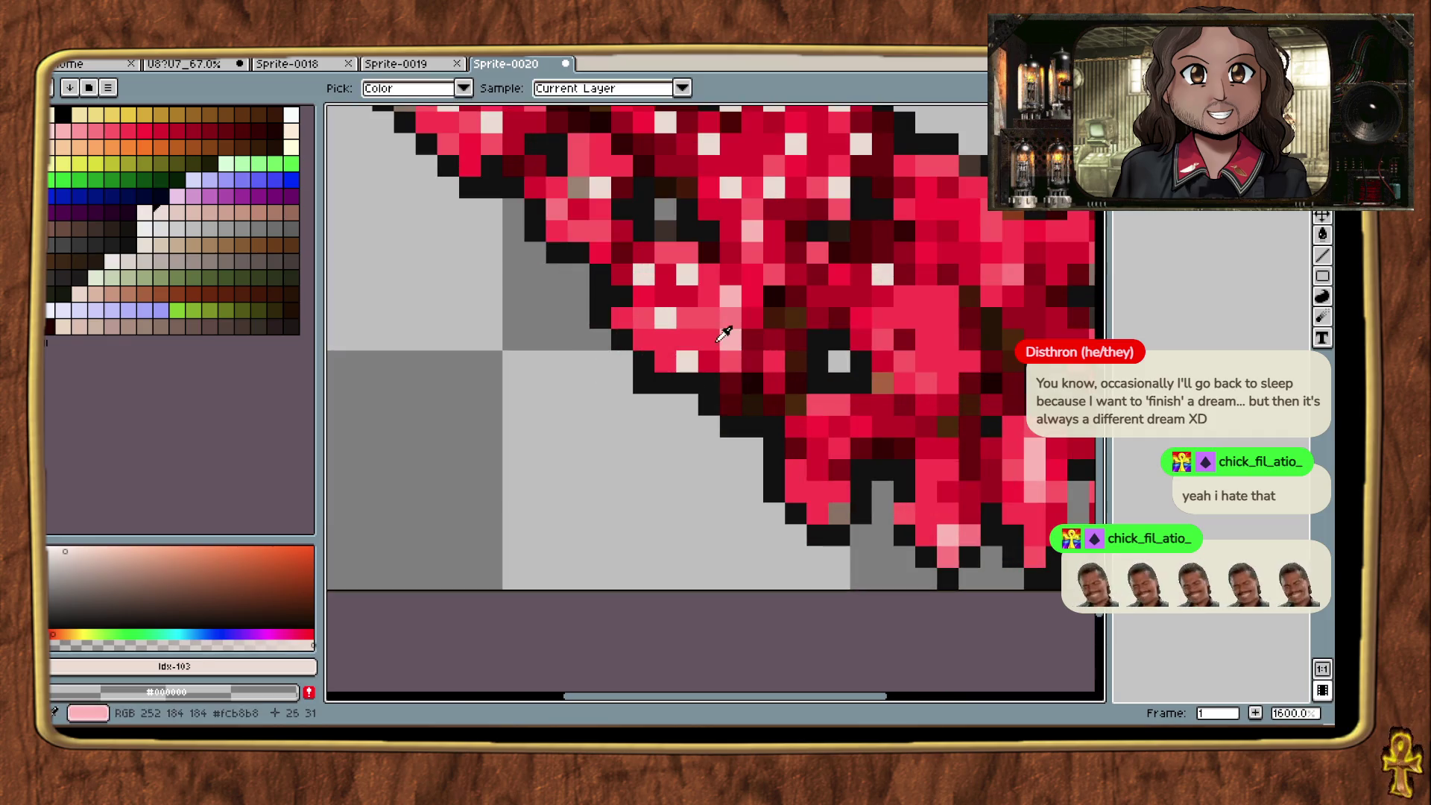
{"action": "left_click", "coordinate": [715, 318]}
{"action": "left_click", "coordinate": [686, 362], "text": "alt"}
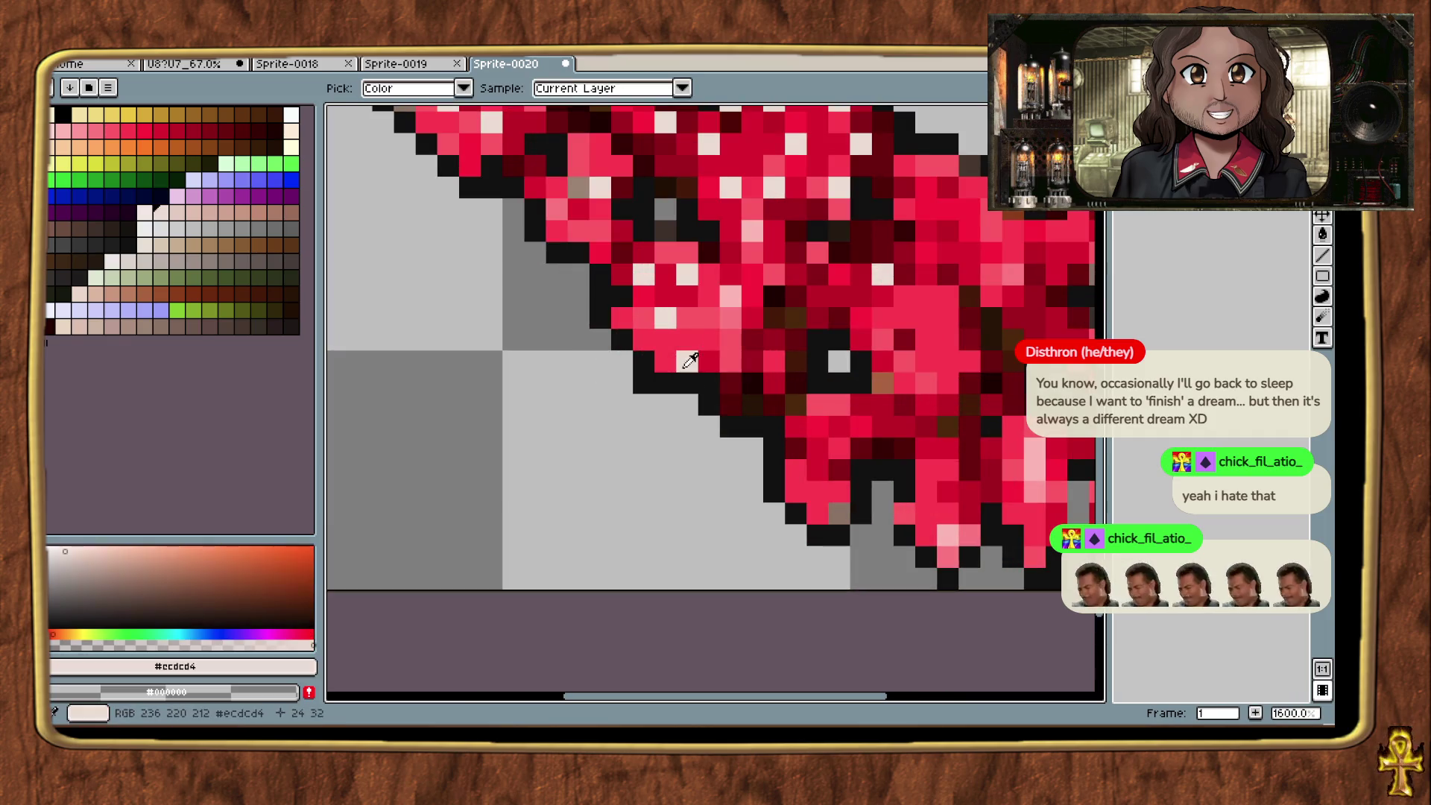
{"action": "left_click", "coordinate": [713, 338]}
{"action": "left_click", "coordinate": [729, 338]}
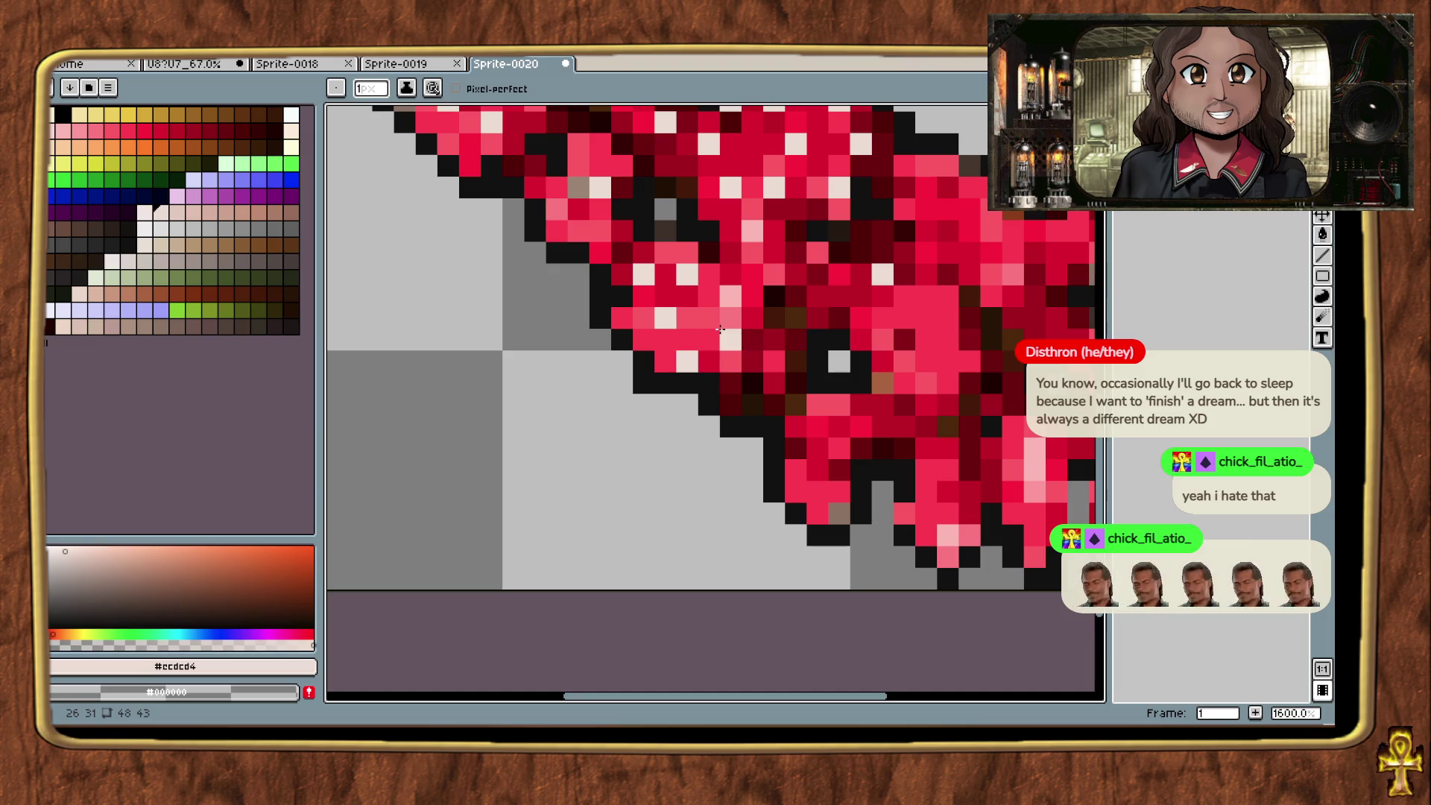
{"action": "scroll", "coordinate": [727, 357], "scroll_direction": "down", "scroll_amount": 5}
{"action": "scroll", "coordinate": [679, 329], "scroll_direction": "up", "scroll_amount": 7}
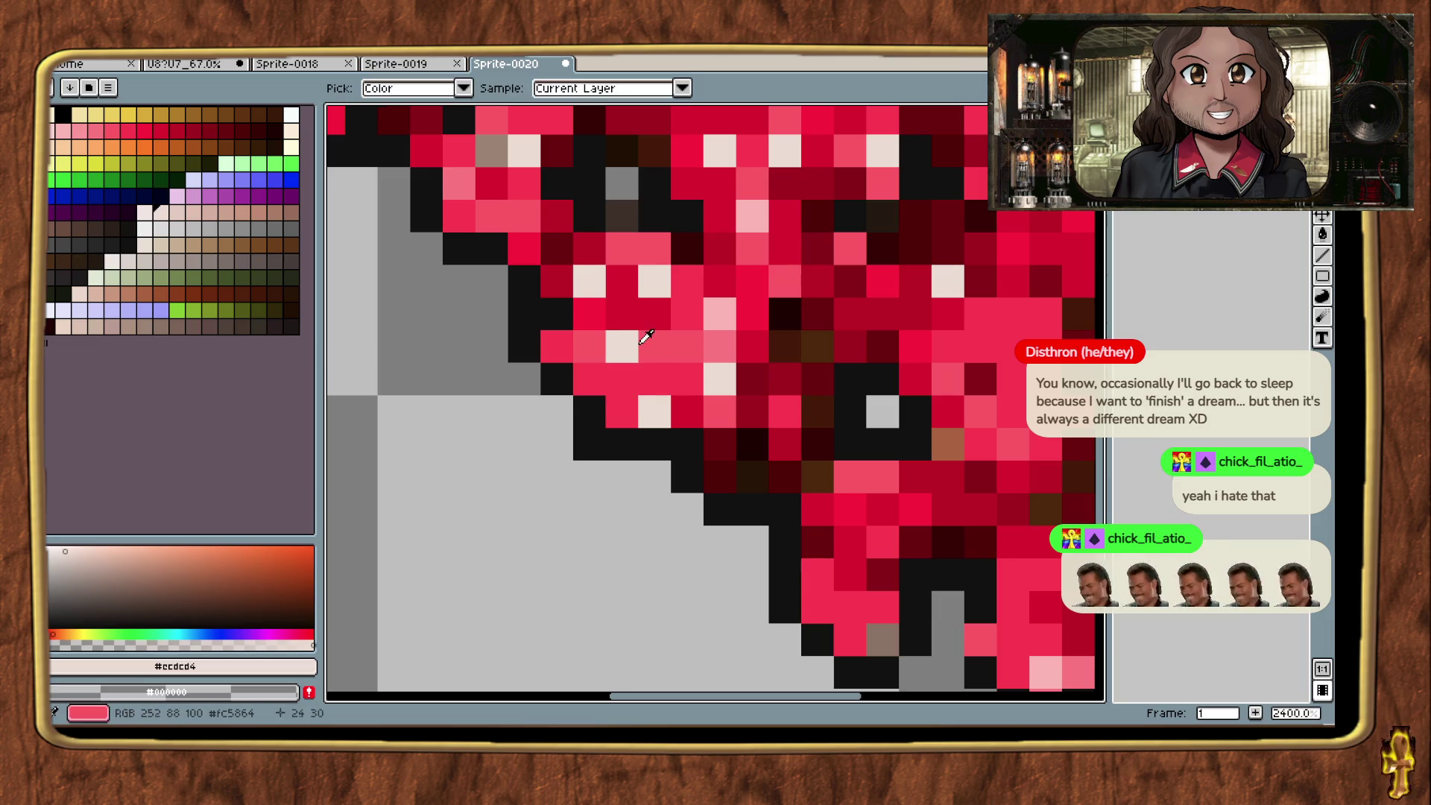
{"action": "left_click", "coordinate": [639, 343], "text": "alt"}
{"action": "left_click", "coordinate": [621, 346]}
{"action": "left_click", "coordinate": [589, 379]}
{"action": "left_click", "coordinate": [656, 407], "text": "alt"}
{"action": "left_click", "coordinate": [603, 361]}
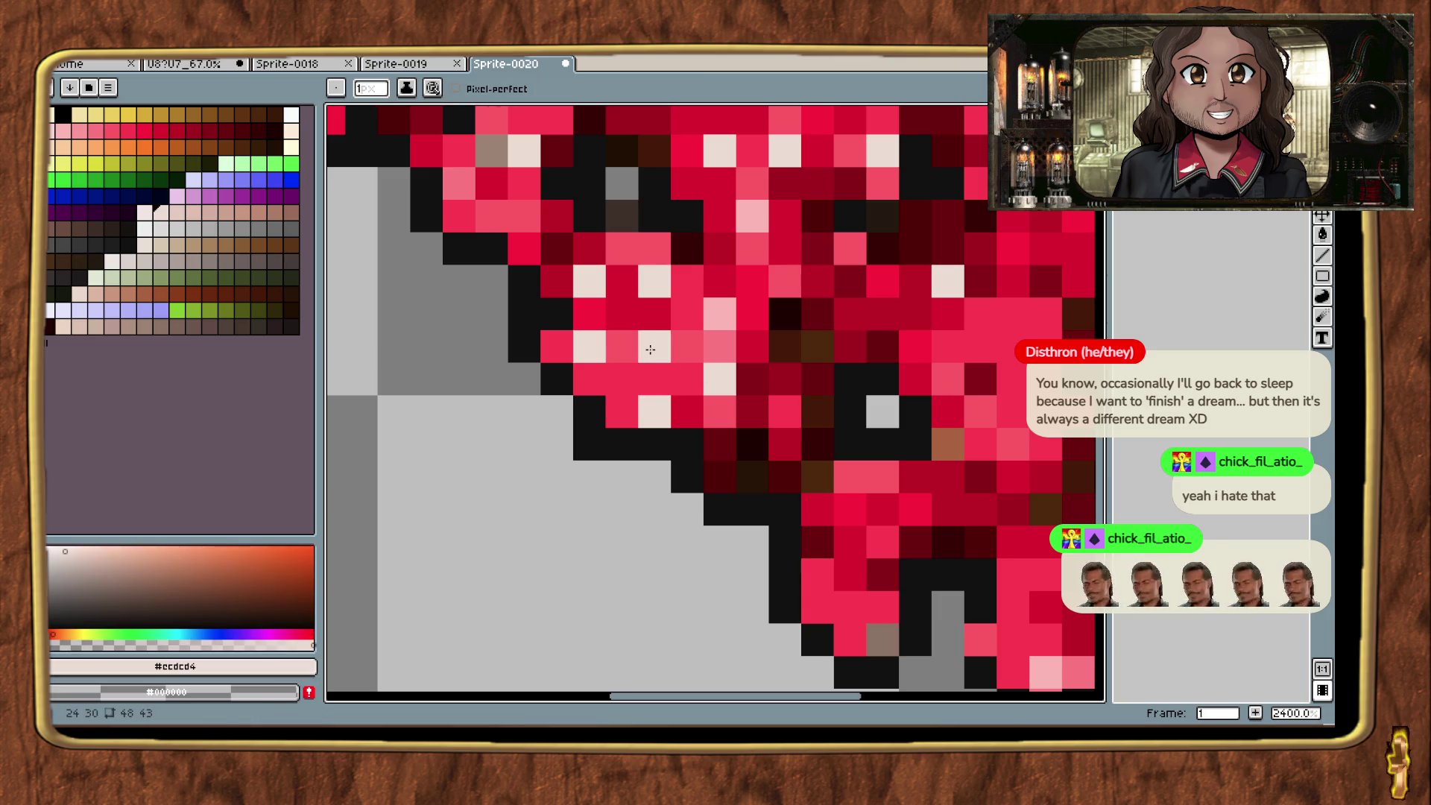
{"action": "scroll", "coordinate": [657, 352], "scroll_direction": "down", "scroll_amount": 8}
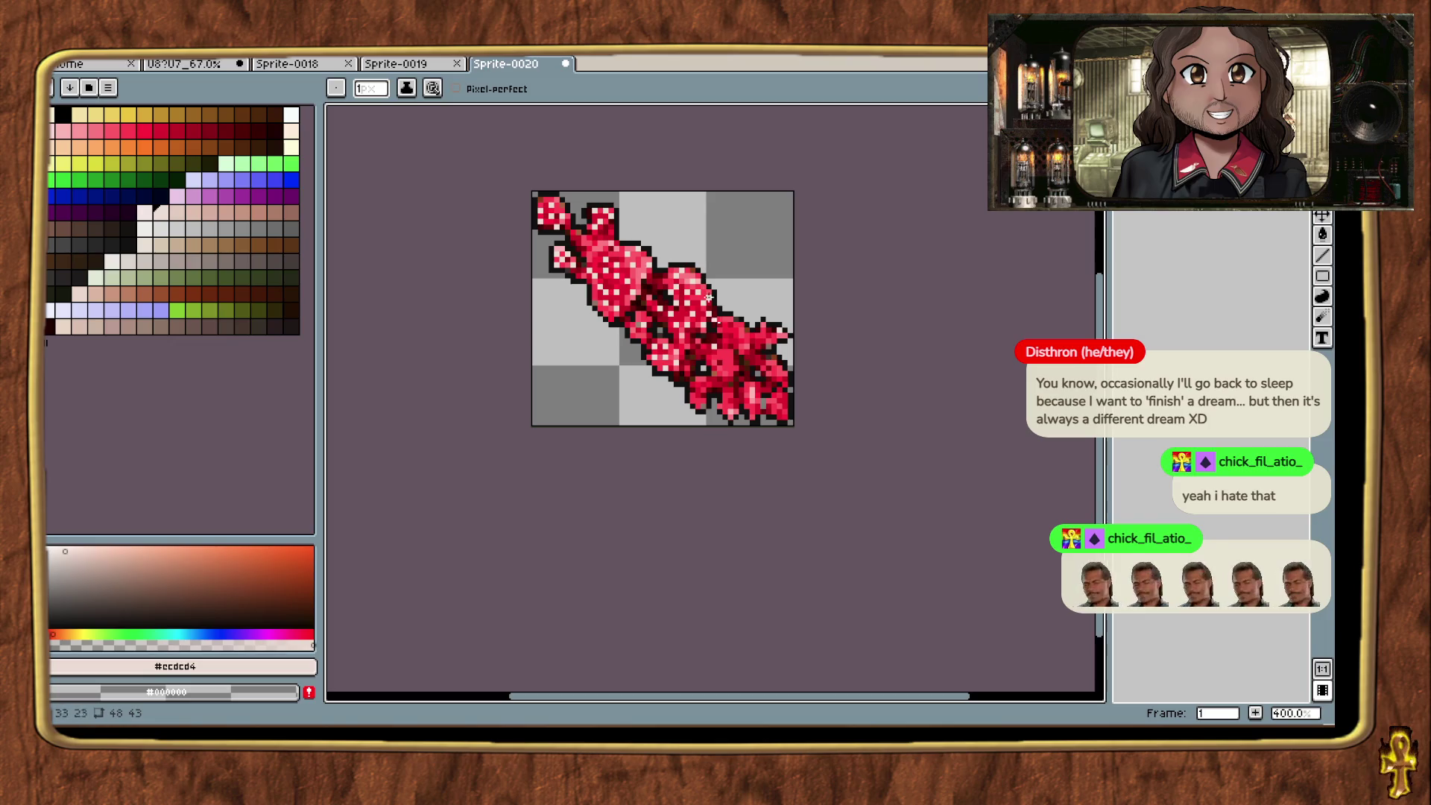
Step: Add three light speckle pixels down the middle caps of the fungus
{"action": "scroll", "coordinate": [806, 395], "scroll_direction": "up", "scroll_amount": 3}
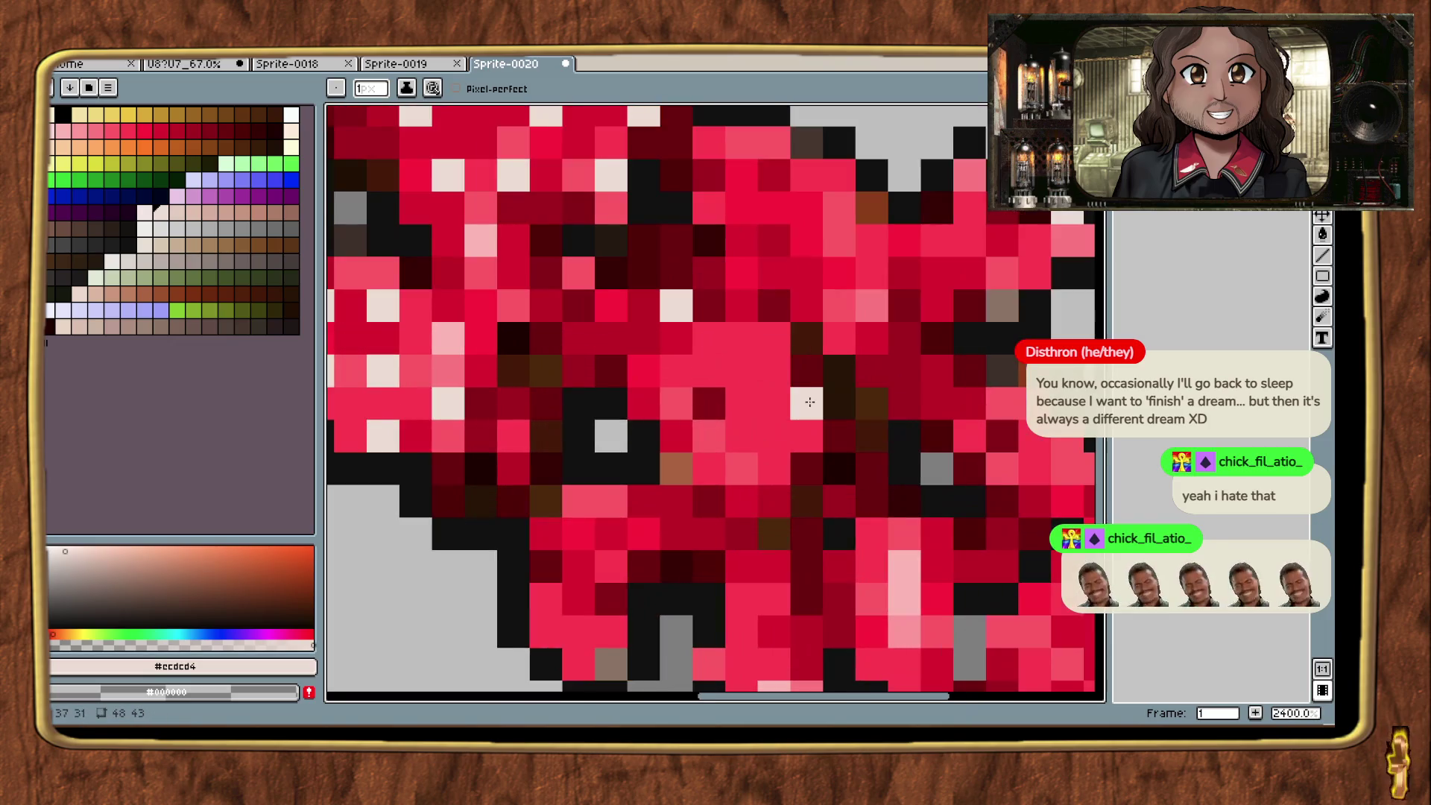
{"action": "scroll", "coordinate": [745, 350], "scroll_direction": "right", "scroll_amount": 2}
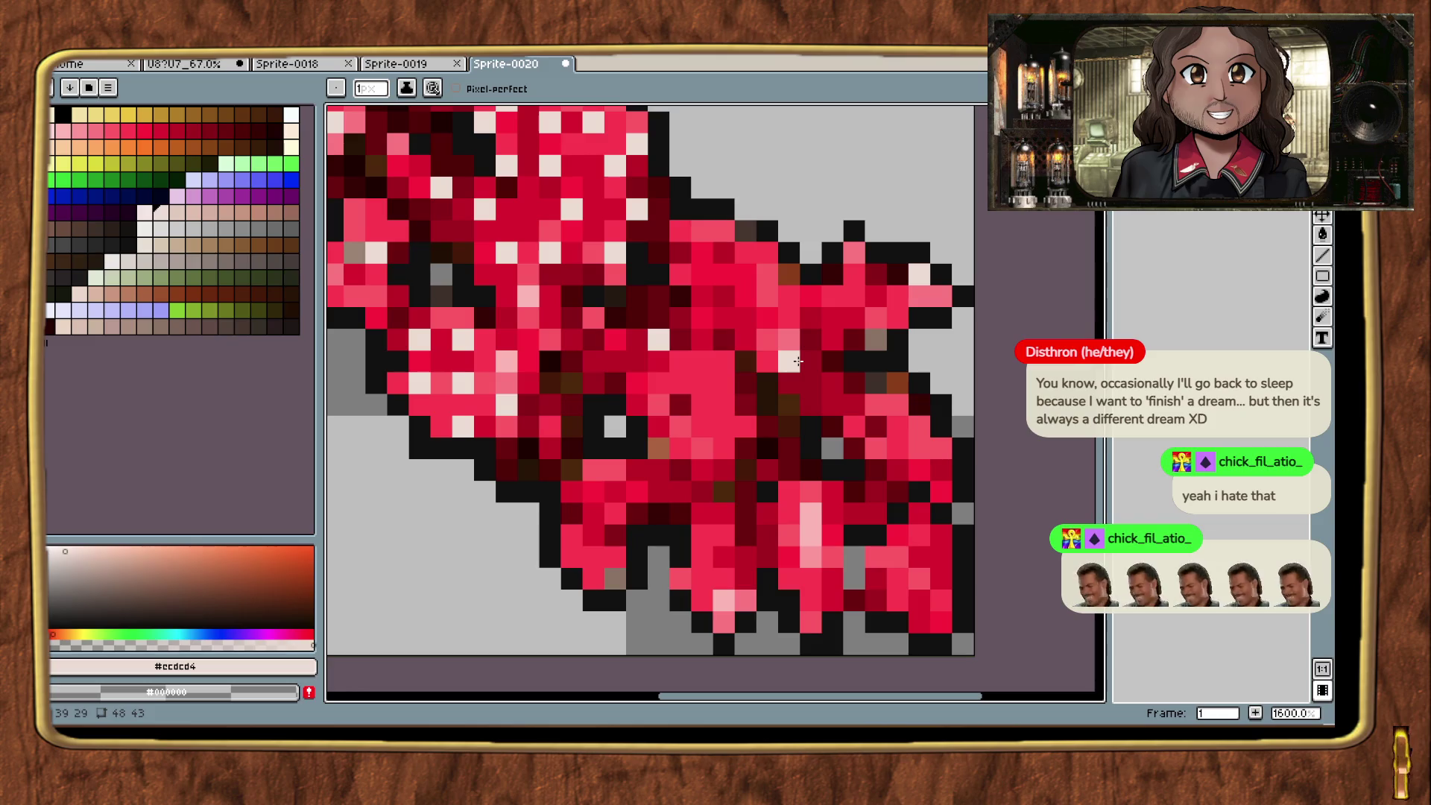
{"action": "left_click", "coordinate": [700, 361]}
{"action": "left_click", "coordinate": [723, 404]}
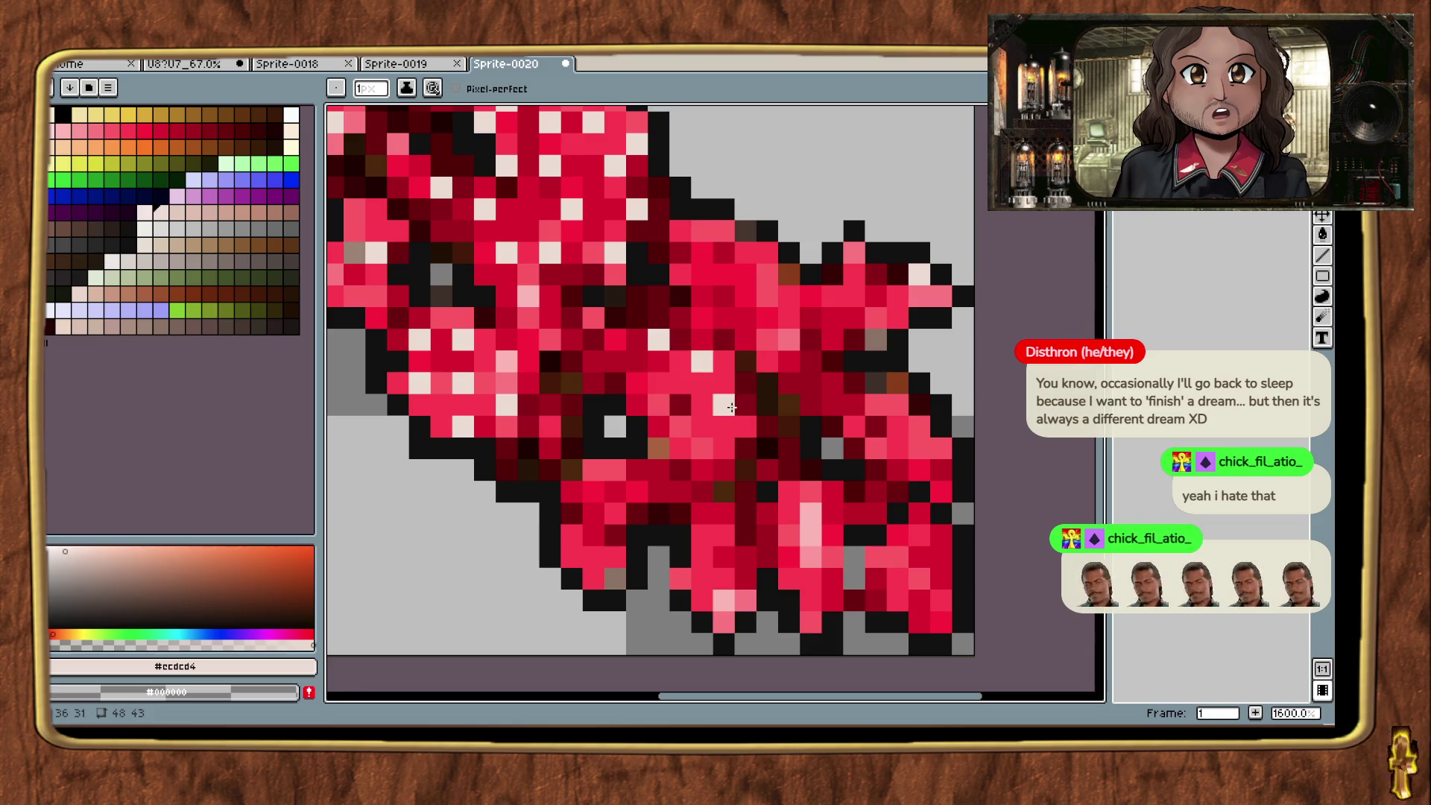
{"action": "left_click", "coordinate": [717, 450]}
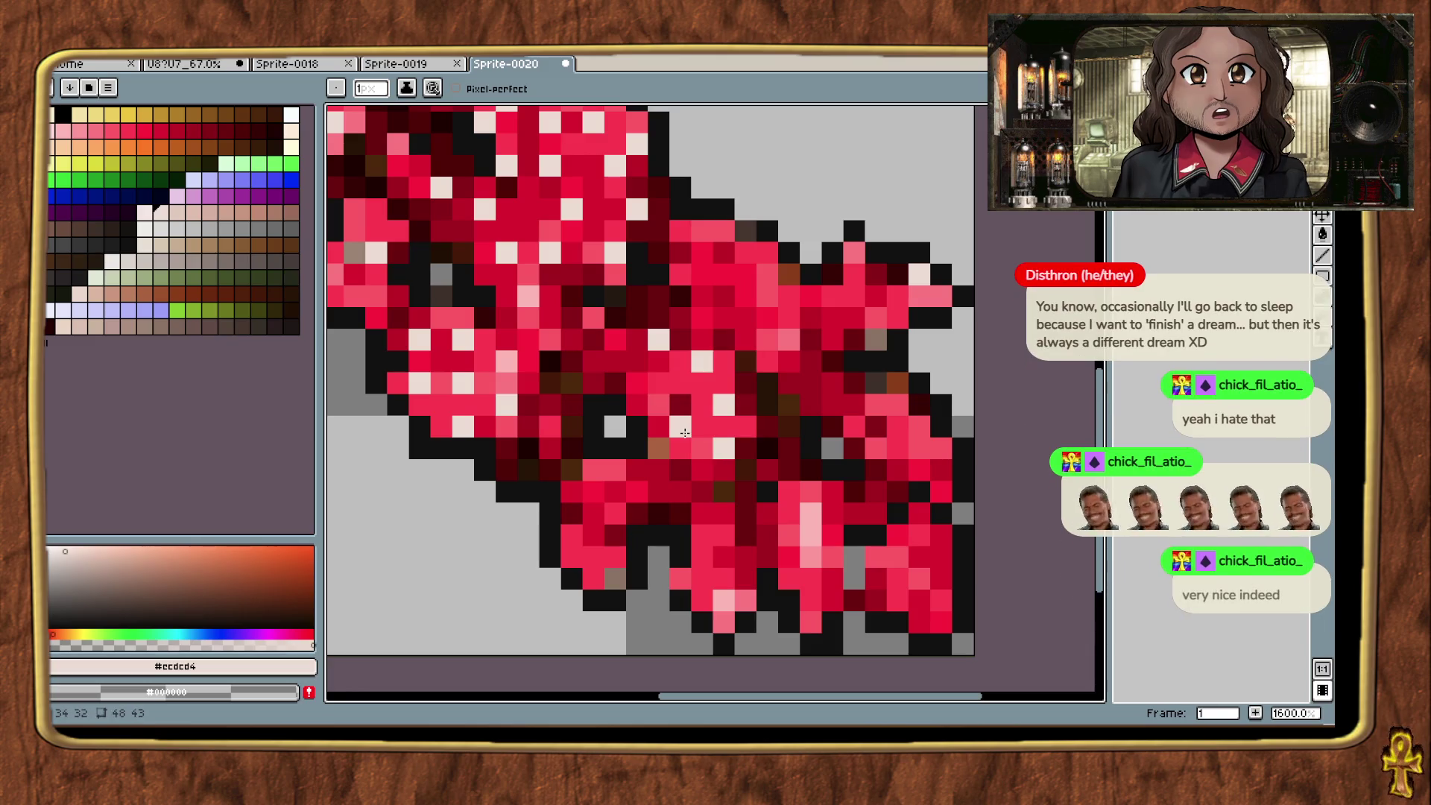
{"action": "scroll", "coordinate": [689, 418], "scroll_direction": "down", "scroll_amount": 2}
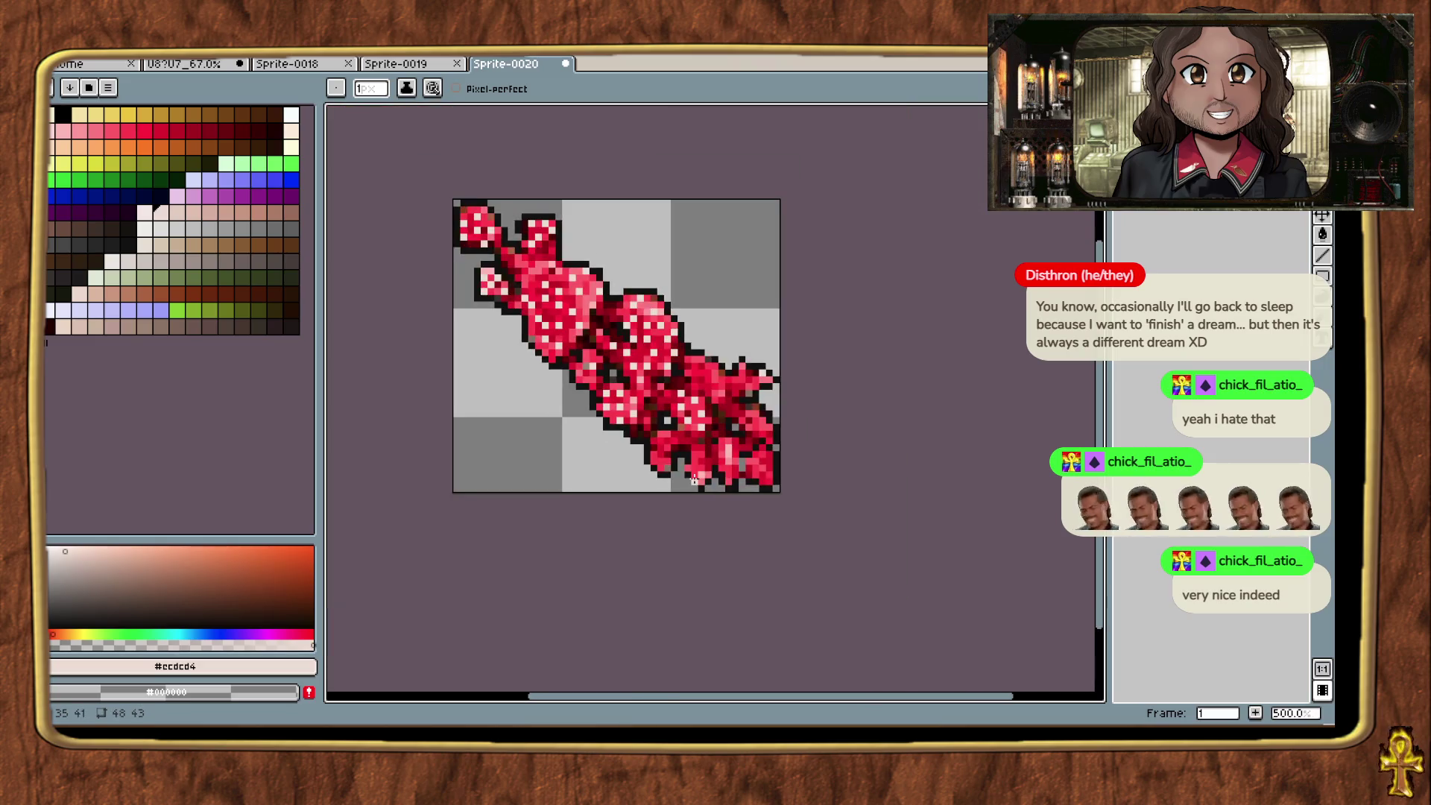
{"action": "scroll", "coordinate": [747, 414], "scroll_direction": "up", "scroll_amount": 2}
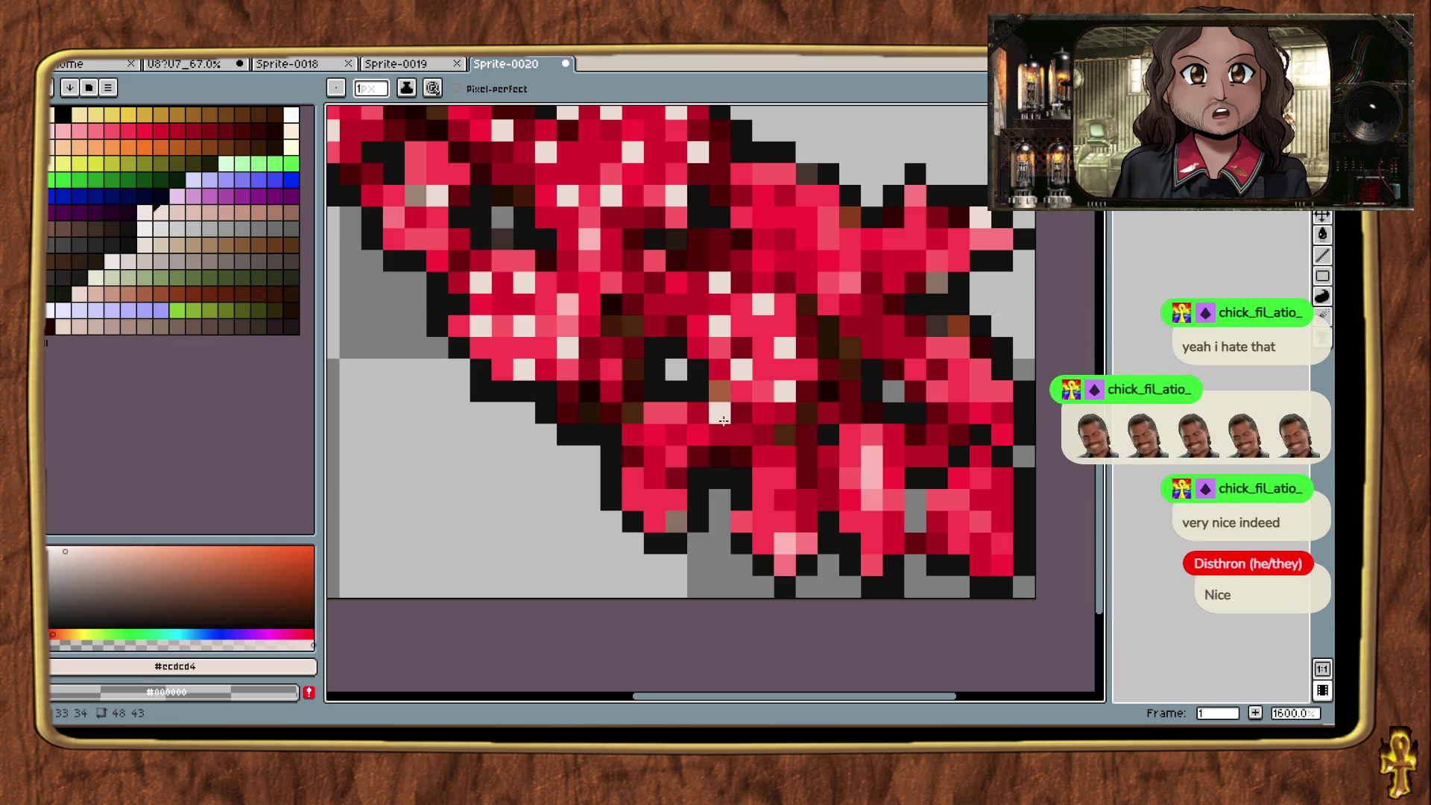
{"action": "scroll", "coordinate": [767, 420], "scroll_direction": "down", "scroll_amount": 2}
{"action": "scroll", "coordinate": [697, 423], "scroll_direction": "up", "scroll_amount": 2}
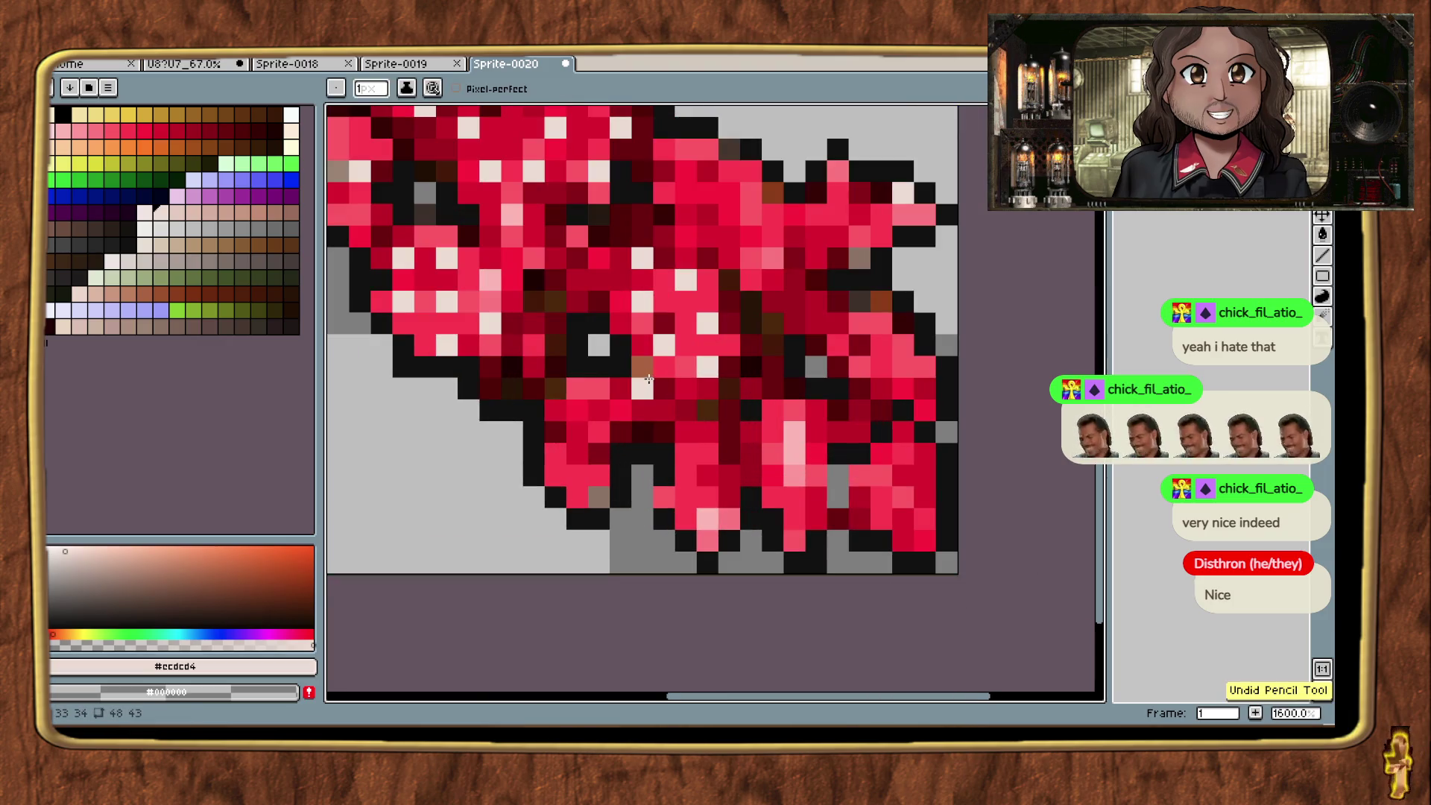
{"action": "scroll", "coordinate": [723, 359], "scroll_direction": "down", "scroll_amount": 2}
{"action": "scroll", "coordinate": [696, 378], "scroll_direction": "up", "scroll_amount": 3}
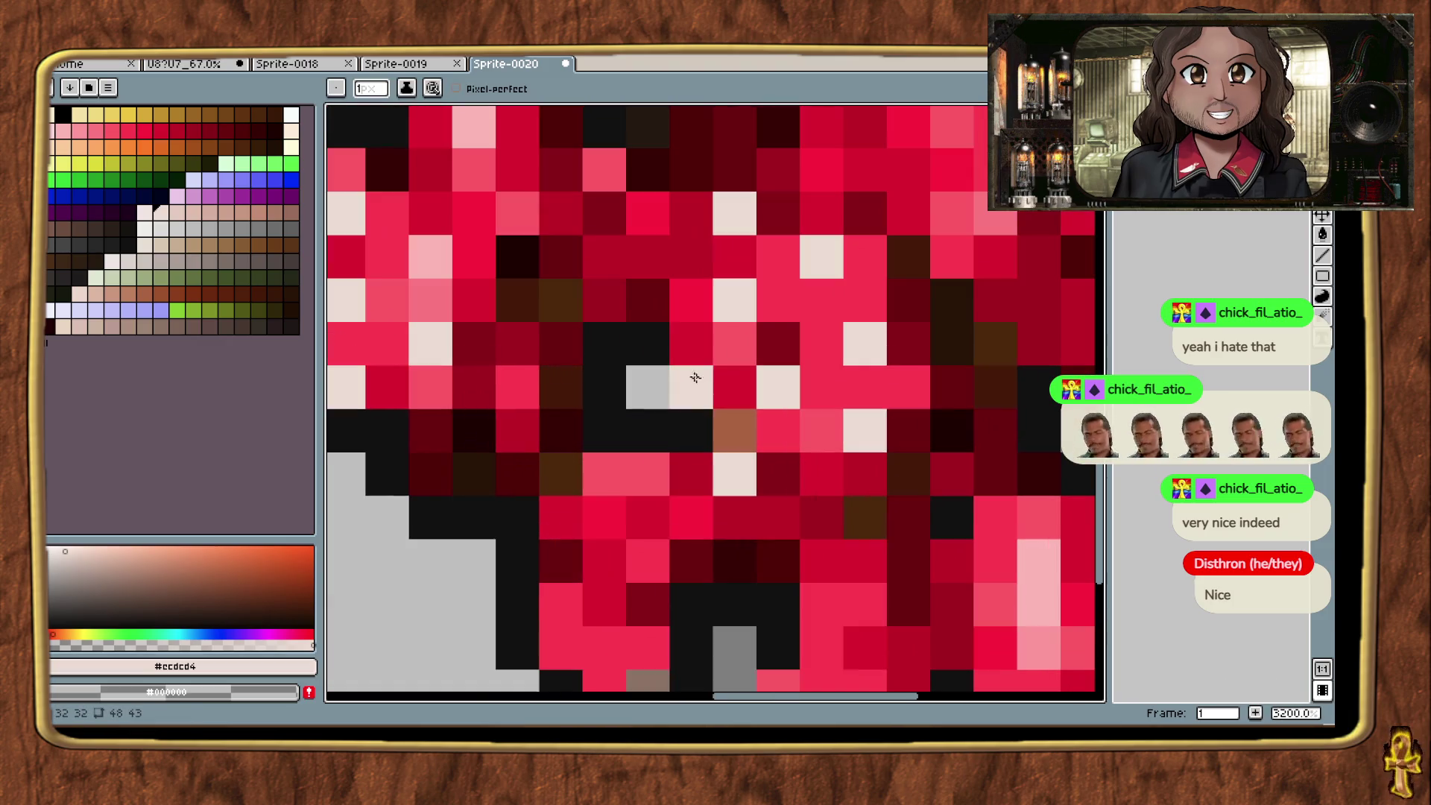
Step: Sample pink and light grey, dot grey speckles onto the cap, and undo the last one
{"action": "left_click", "coordinate": [728, 345], "text": "alt"}
{"action": "scroll", "coordinate": [730, 350], "scroll_direction": "down", "scroll_amount": 5}
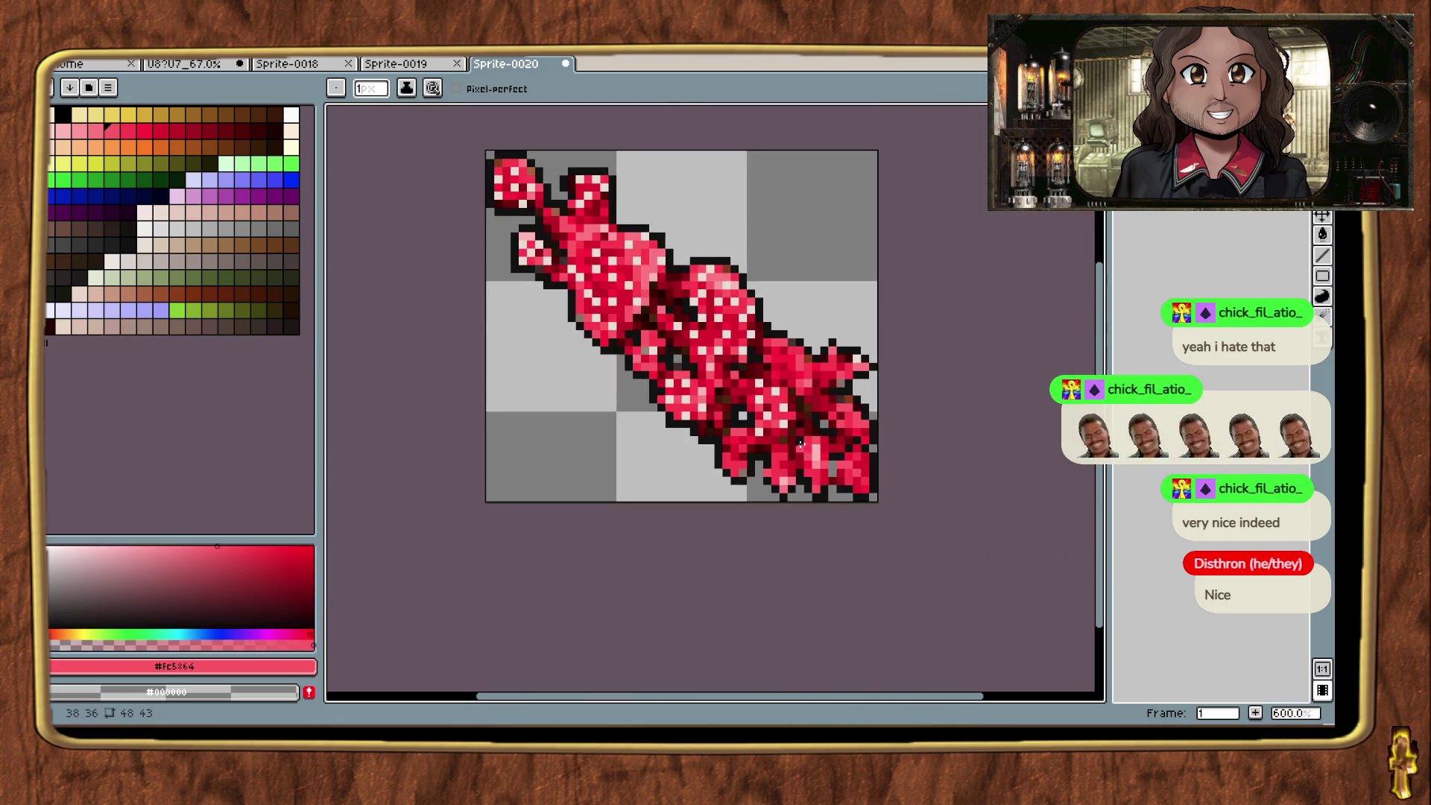
{"action": "left_click", "coordinate": [801, 367], "text": "alt"}
{"action": "scroll", "coordinate": [800, 367], "scroll_direction": "up", "scroll_amount": 4}
{"action": "left_click", "coordinate": [713, 283]}
{"action": "left_click", "coordinate": [713, 348]}
{"action": "left_click", "coordinate": [649, 283]}
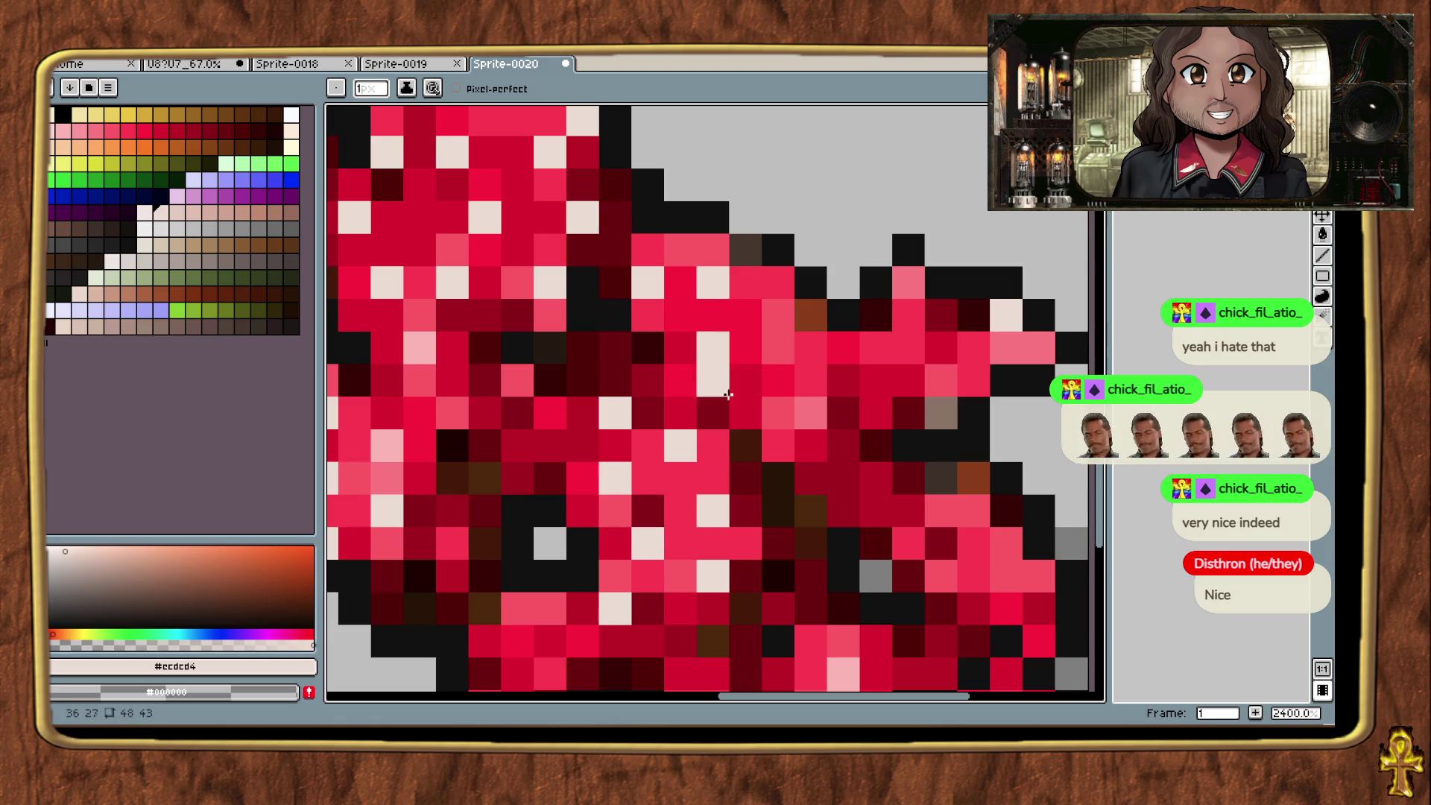
{"action": "scroll", "coordinate": [728, 395], "scroll_direction": "down", "scroll_amount": 7}
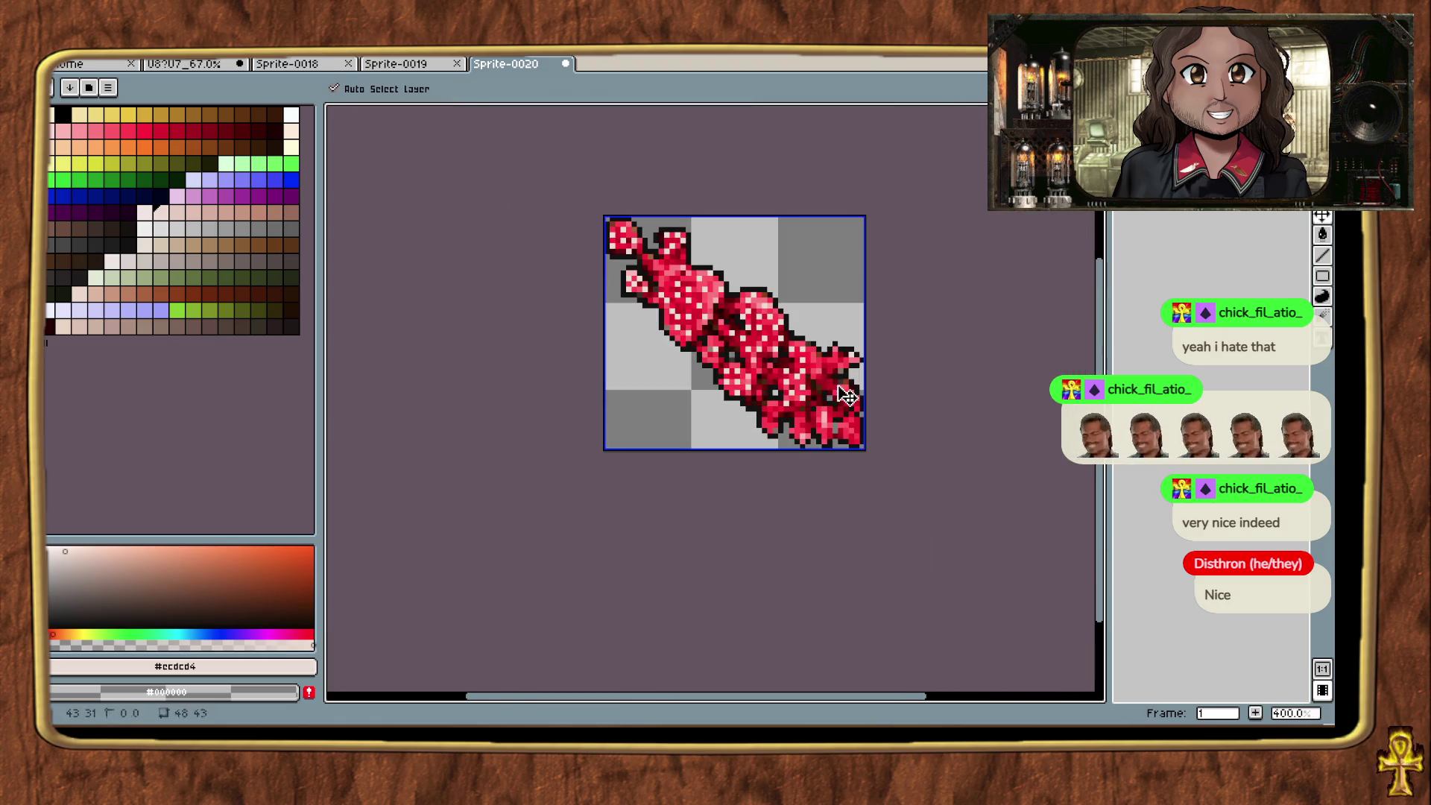
{"action": "key", "text": "ctrl+z"}
{"action": "scroll", "coordinate": [838, 359], "scroll_direction": "up", "scroll_amount": 5}
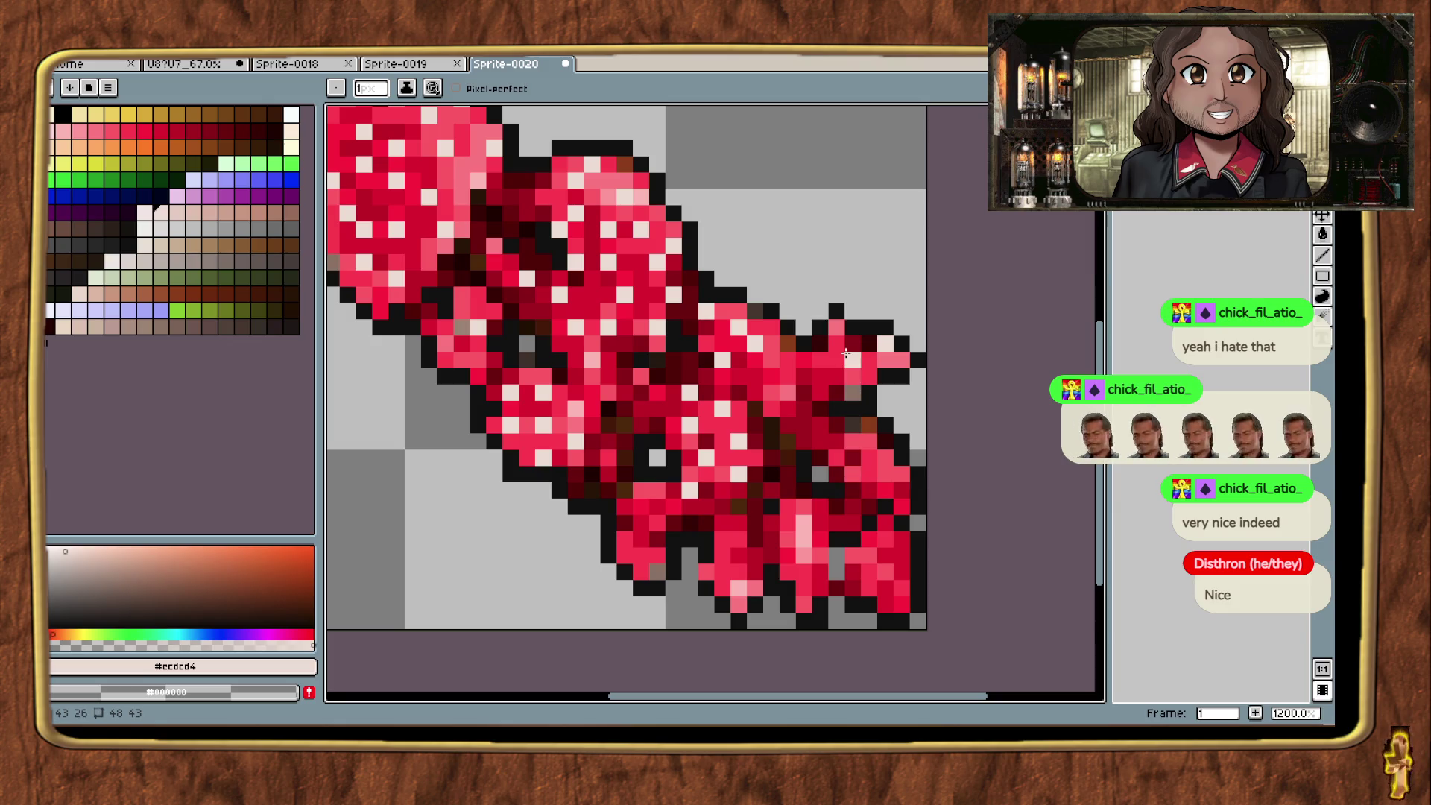
{"action": "scroll", "coordinate": [895, 356], "scroll_direction": "down", "scroll_amount": 5}
{"action": "scroll", "coordinate": [894, 356], "scroll_direction": "left", "scroll_amount": 3}
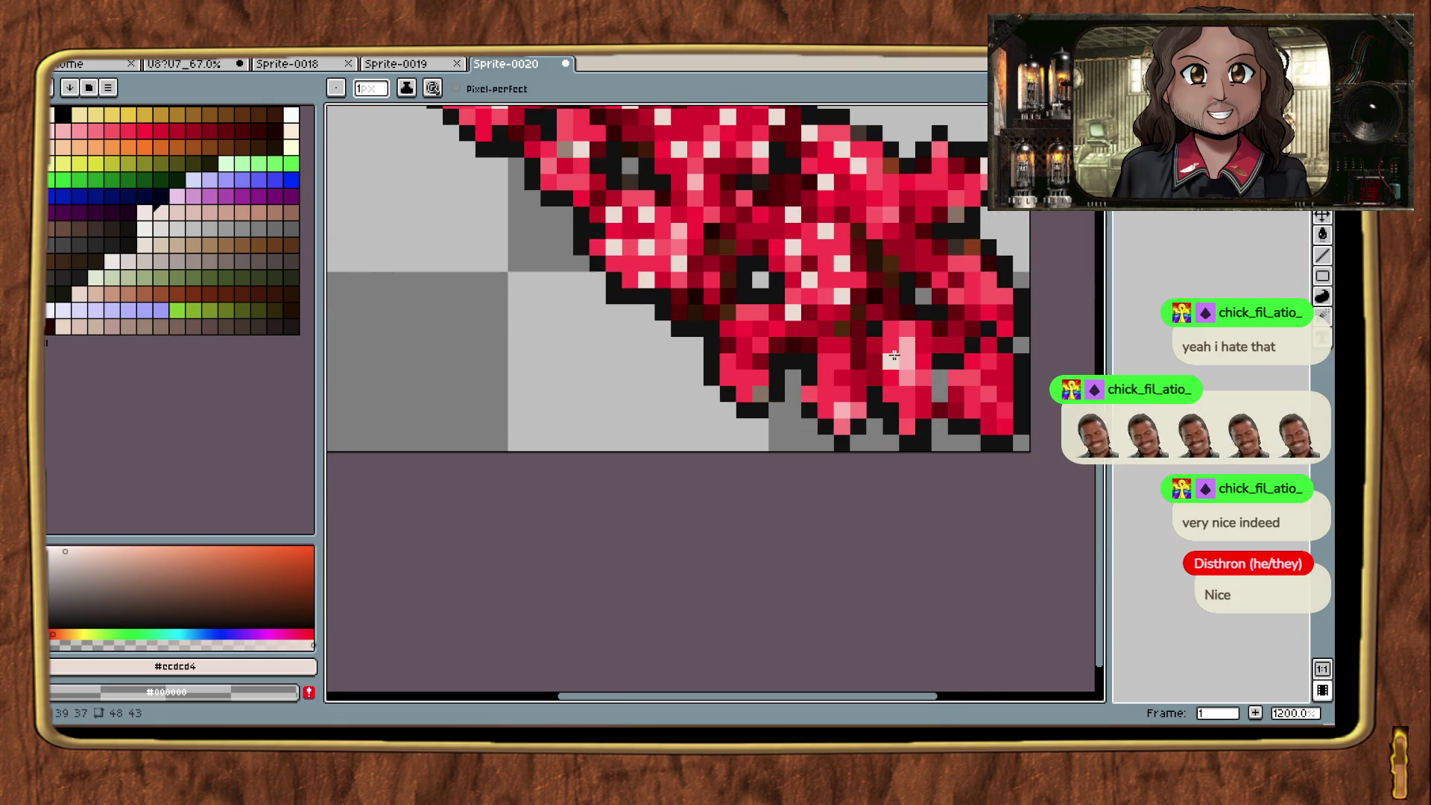
{"action": "scroll", "coordinate": [894, 356], "scroll_direction": "down", "scroll_amount": 5}
{"action": "scroll", "coordinate": [809, 402], "scroll_direction": "up", "scroll_amount": 6}
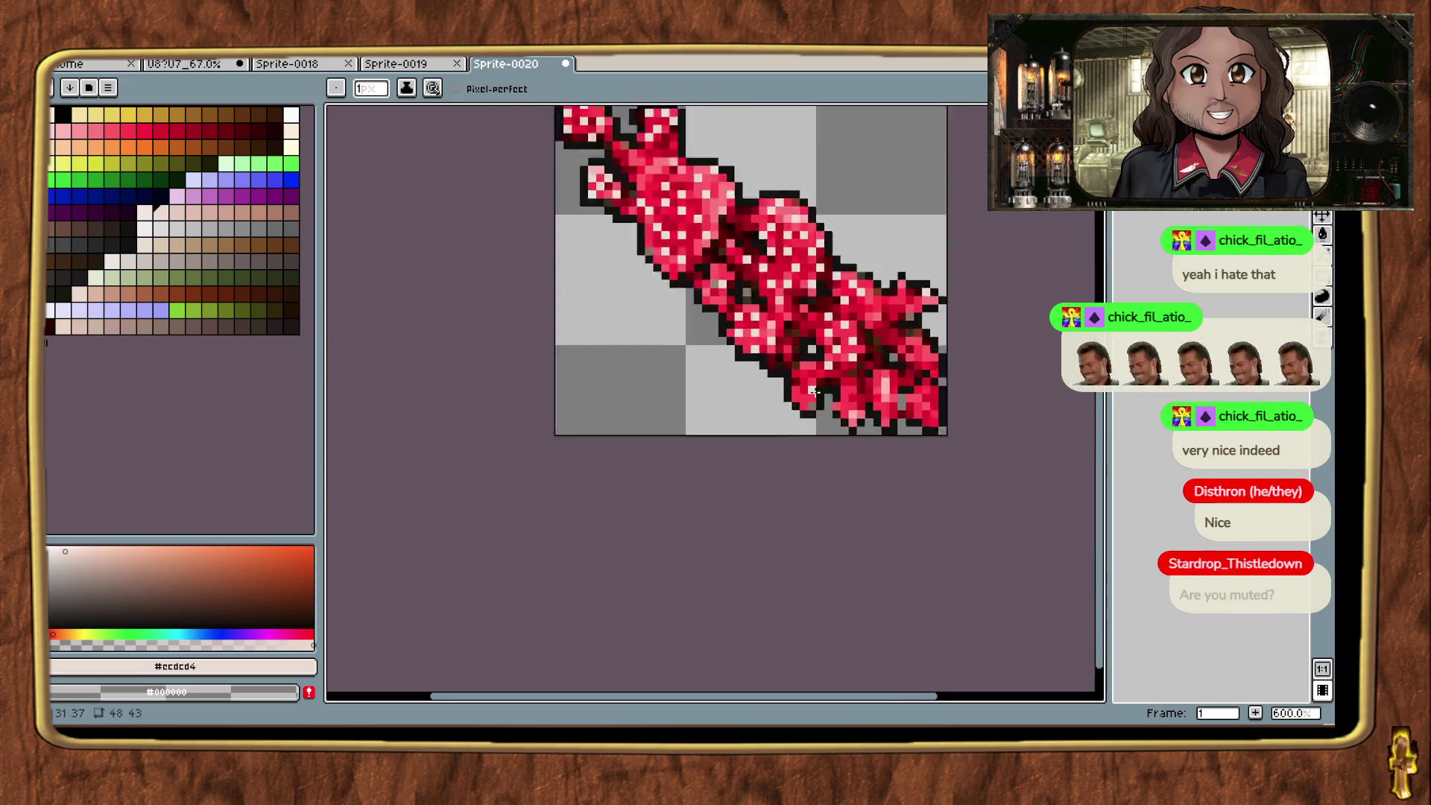
Step: Paint light speckles on the lower-right caps, then resample the pink and speckle colours
{"action": "left_click", "coordinate": [762, 339]}
{"action": "left_click", "coordinate": [805, 360]}
{"action": "left_click", "coordinate": [784, 381]}
{"action": "left_click", "coordinate": [783, 422]}
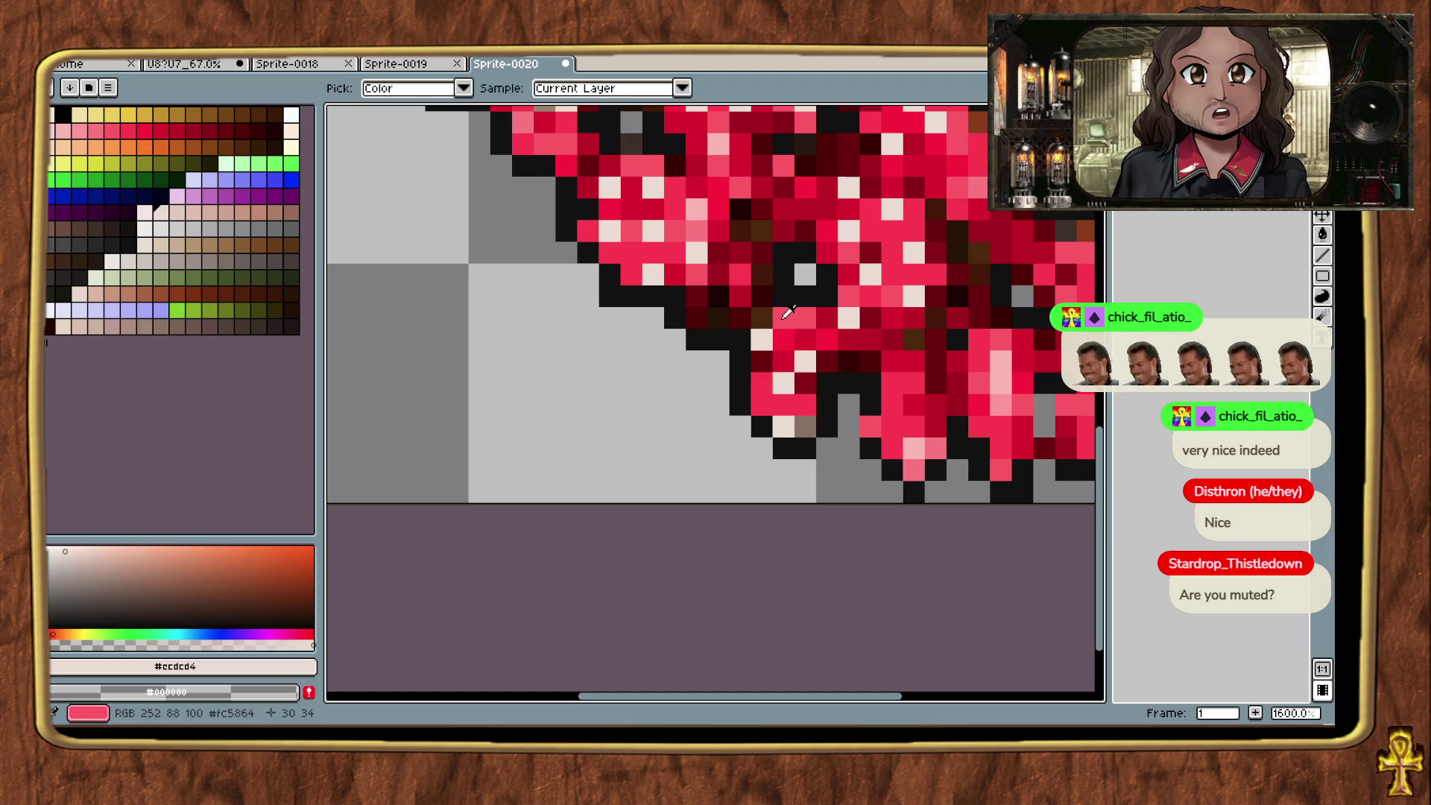
{"action": "left_click", "coordinate": [806, 405], "text": "alt"}
{"action": "scroll", "coordinate": [808, 423], "scroll_direction": "down", "scroll_amount": 6}
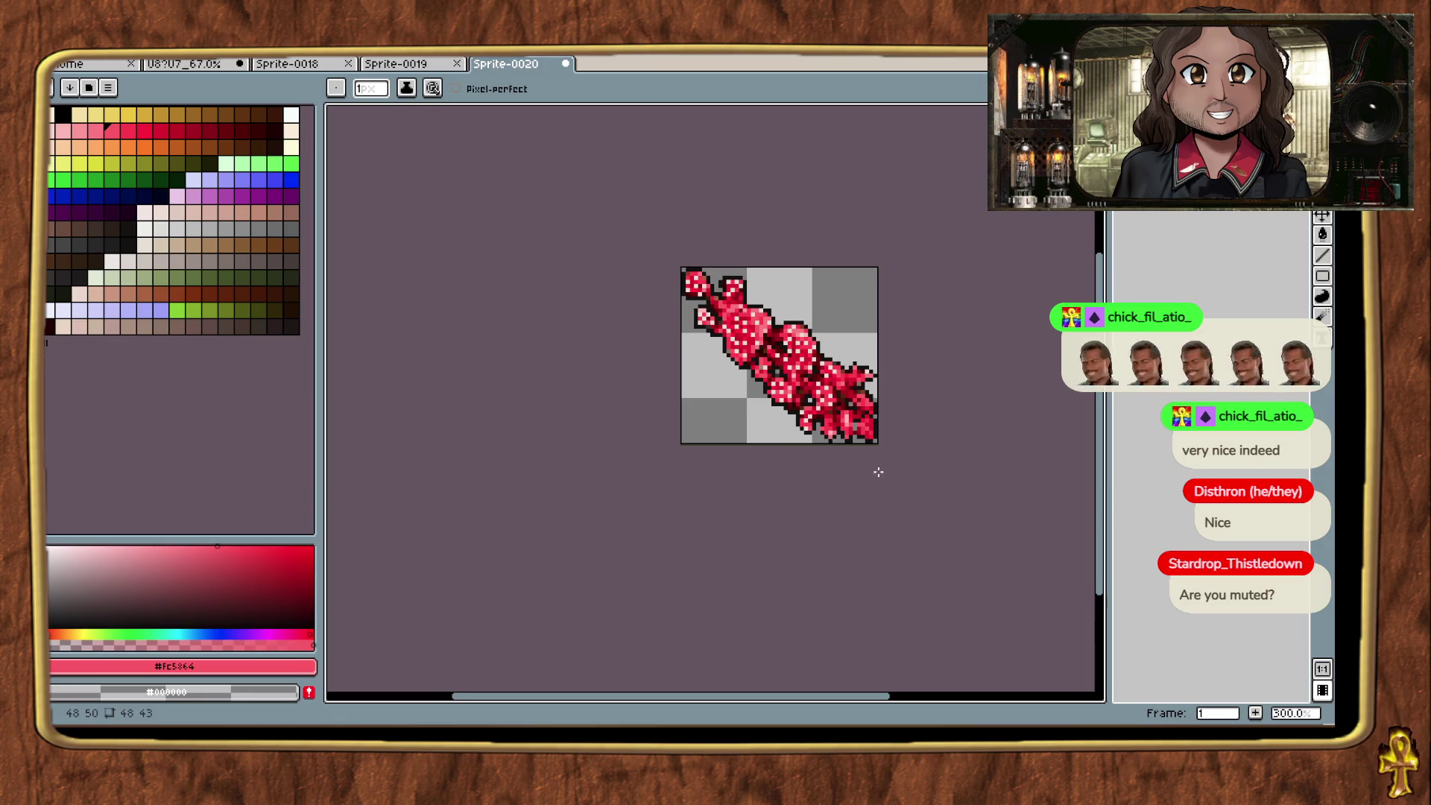
{"action": "scroll", "coordinate": [870, 368], "scroll_direction": "up", "scroll_amount": 7}
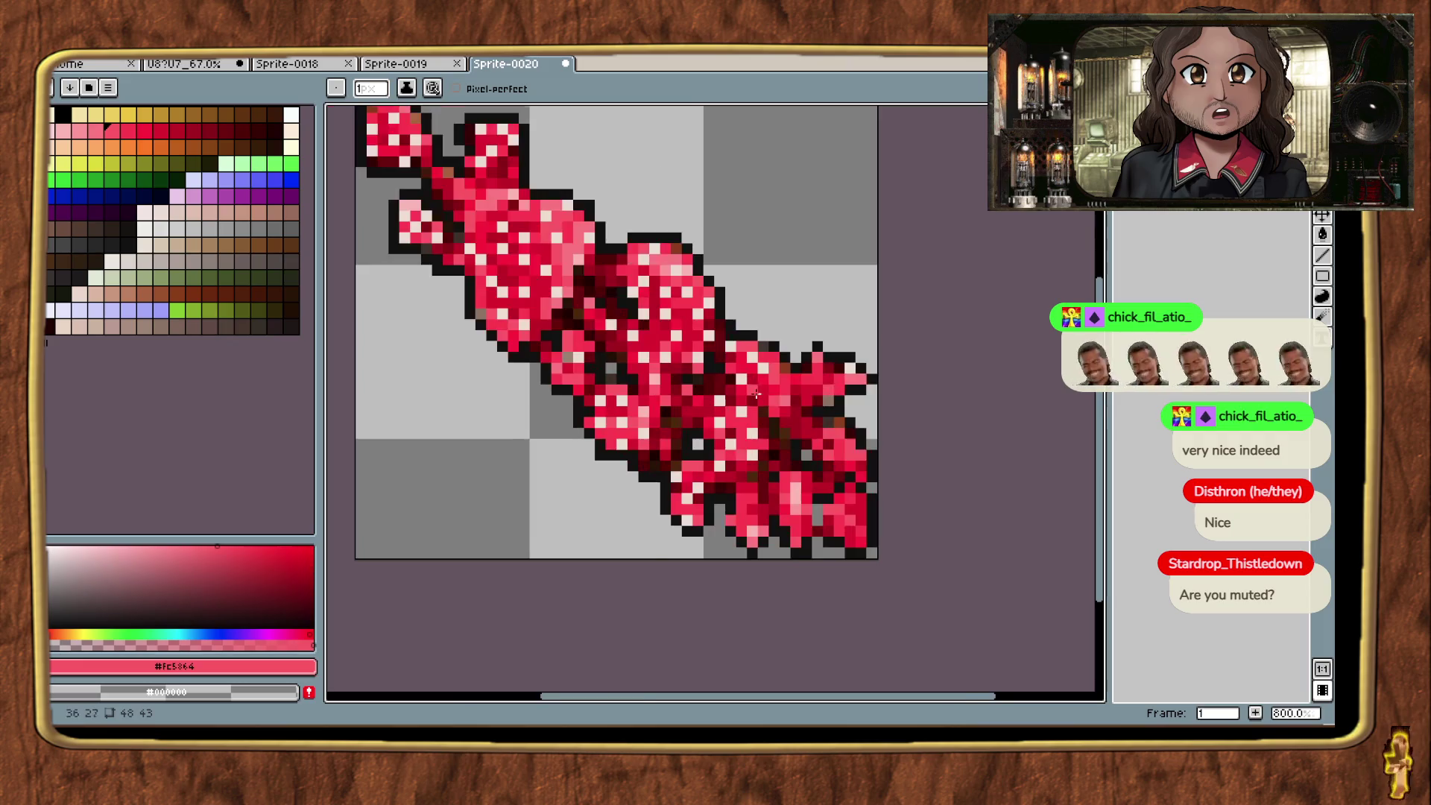
{"action": "left_click", "coordinate": [766, 341], "text": "alt"}
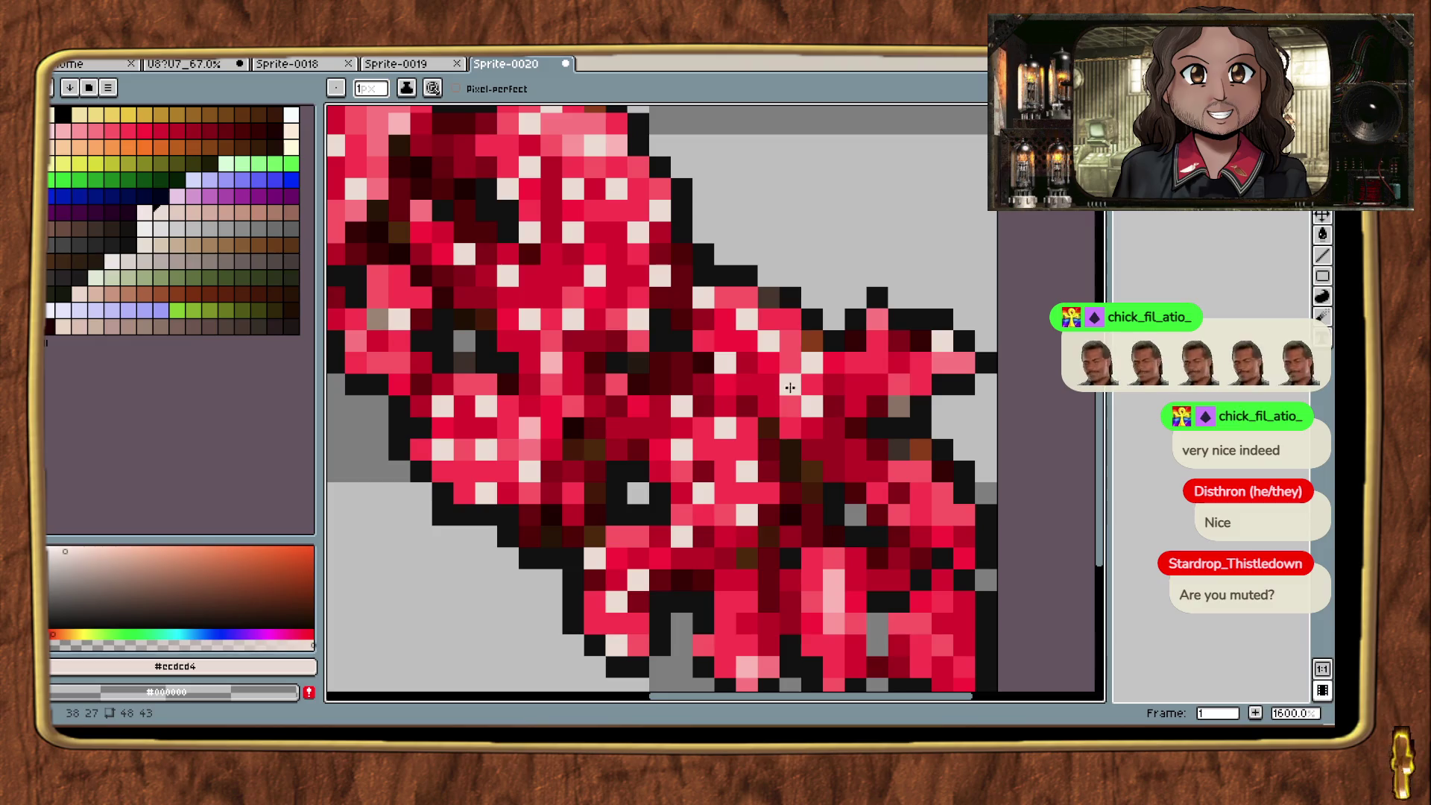
{"action": "scroll", "coordinate": [770, 393], "scroll_direction": "down", "scroll_amount": 5}
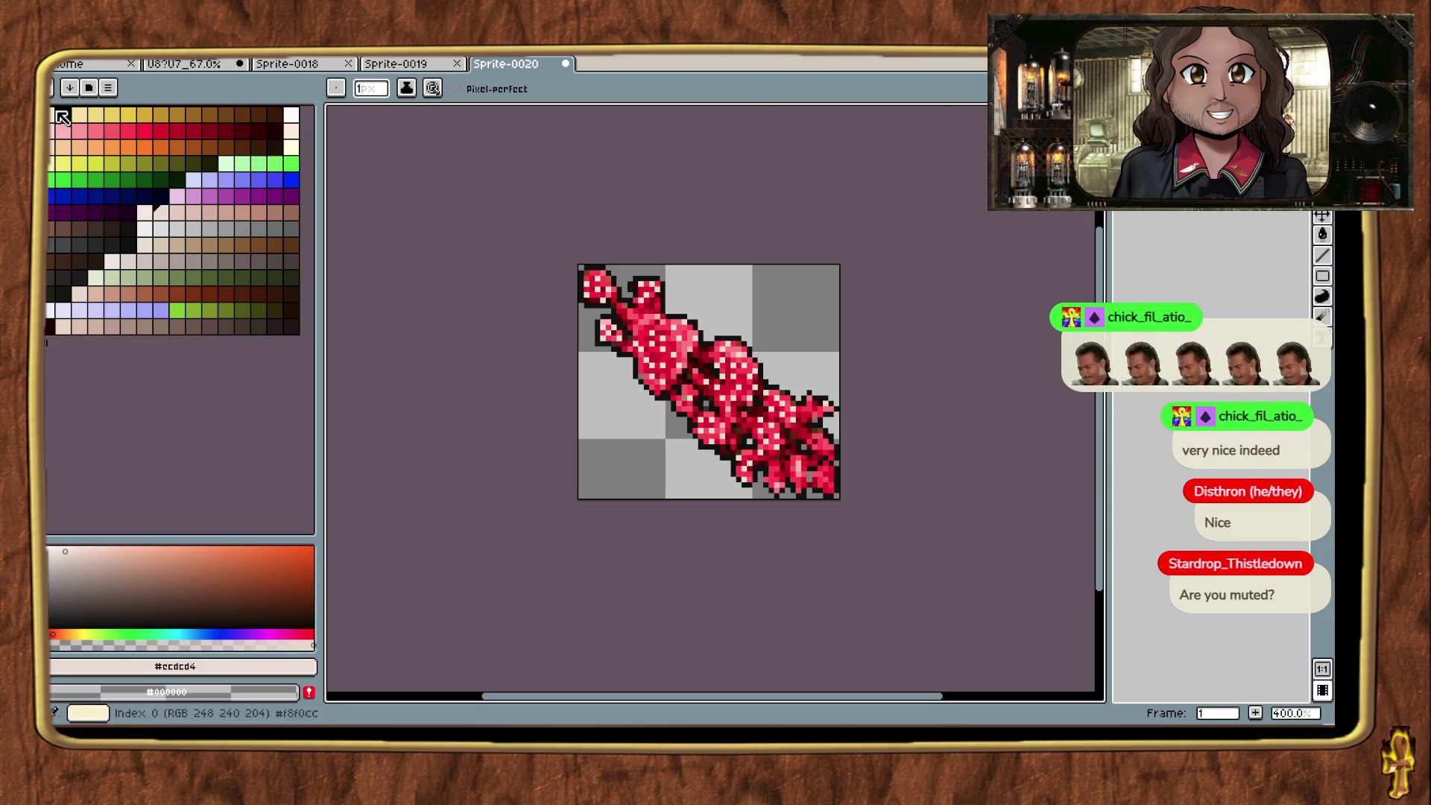
Step: Save the sprite as 'Disthron Fungus.png' in the Shapes > Foliage folder
{"action": "left_click", "coordinate": [64, 48]}
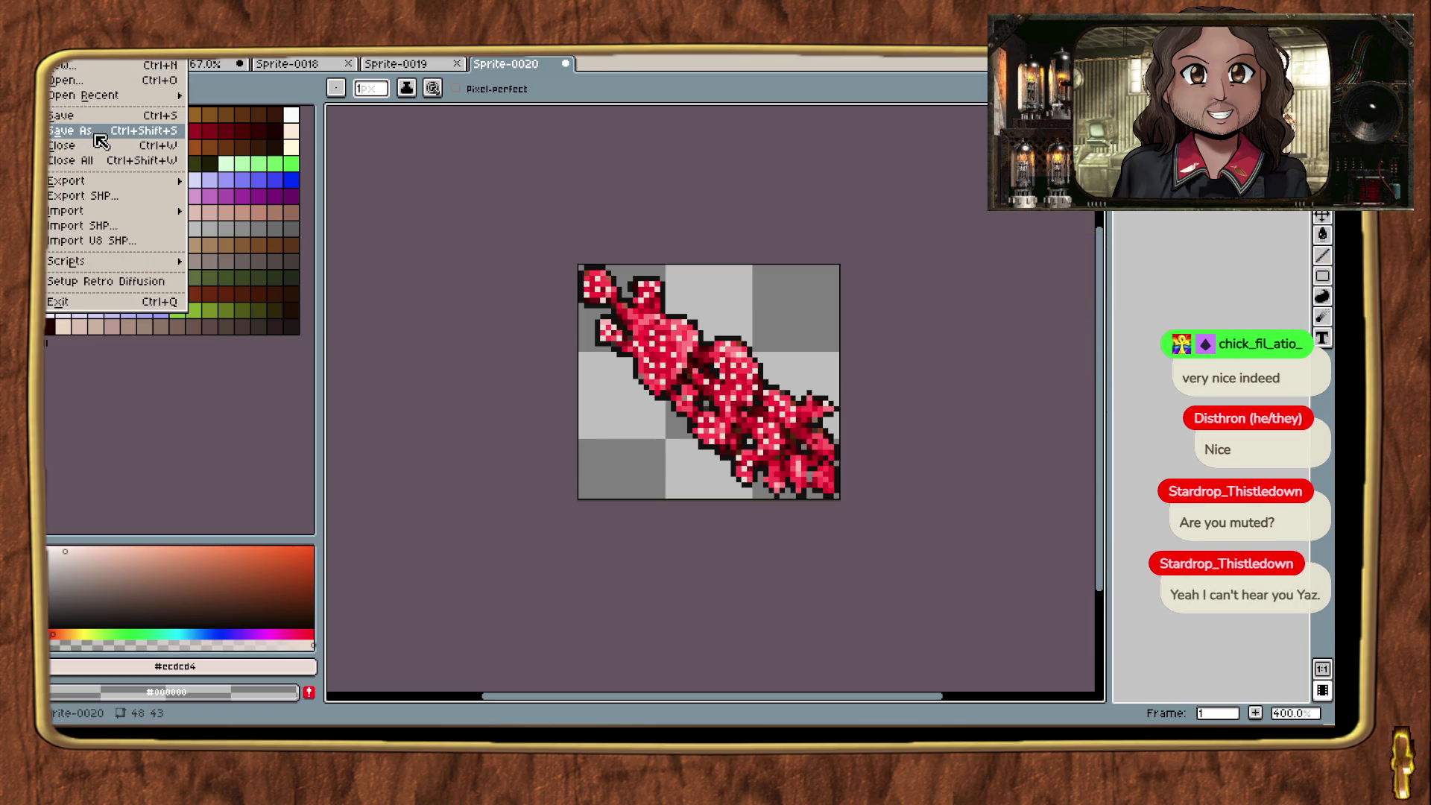
{"action": "left_click", "coordinate": [95, 138]}
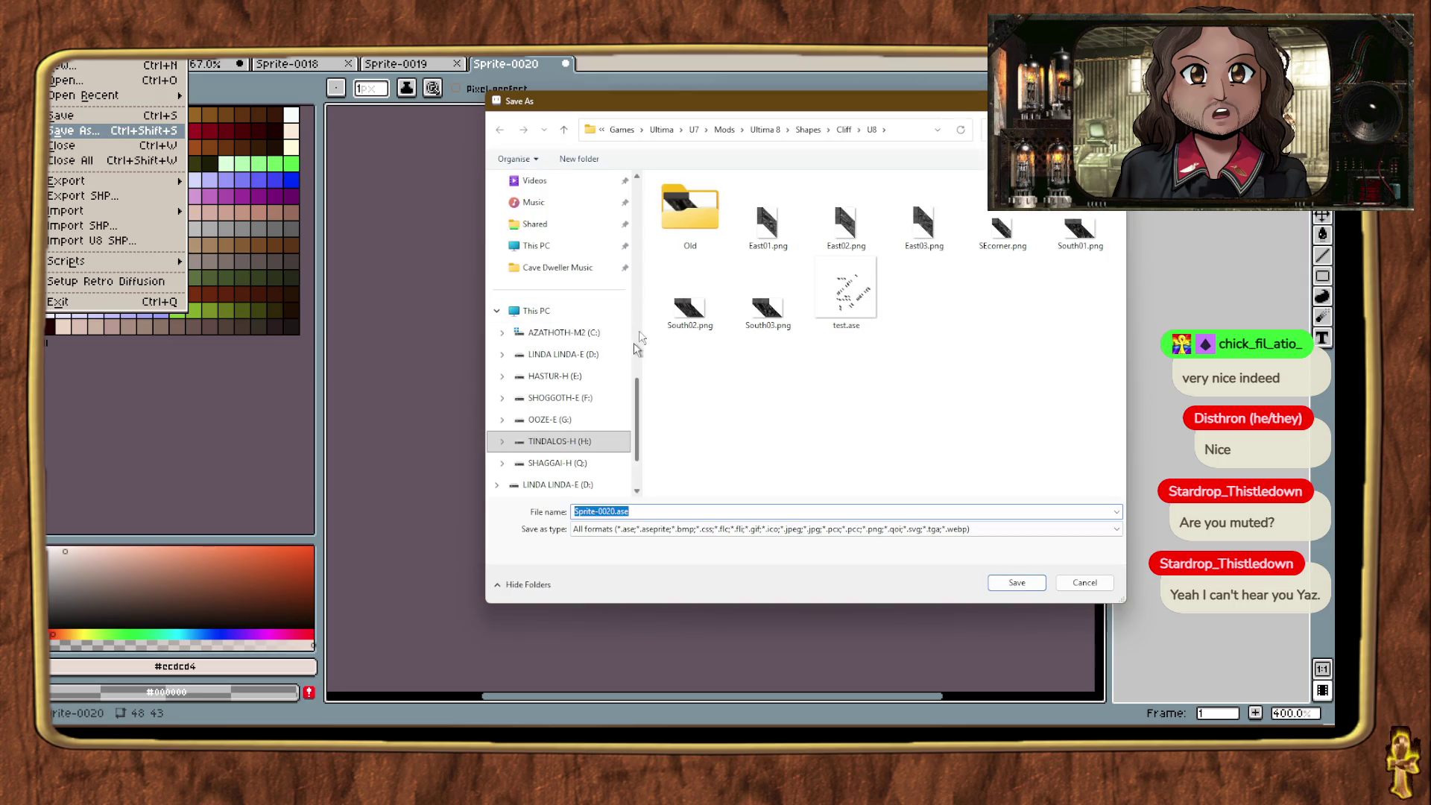
{"action": "left_click", "coordinate": [808, 131]}
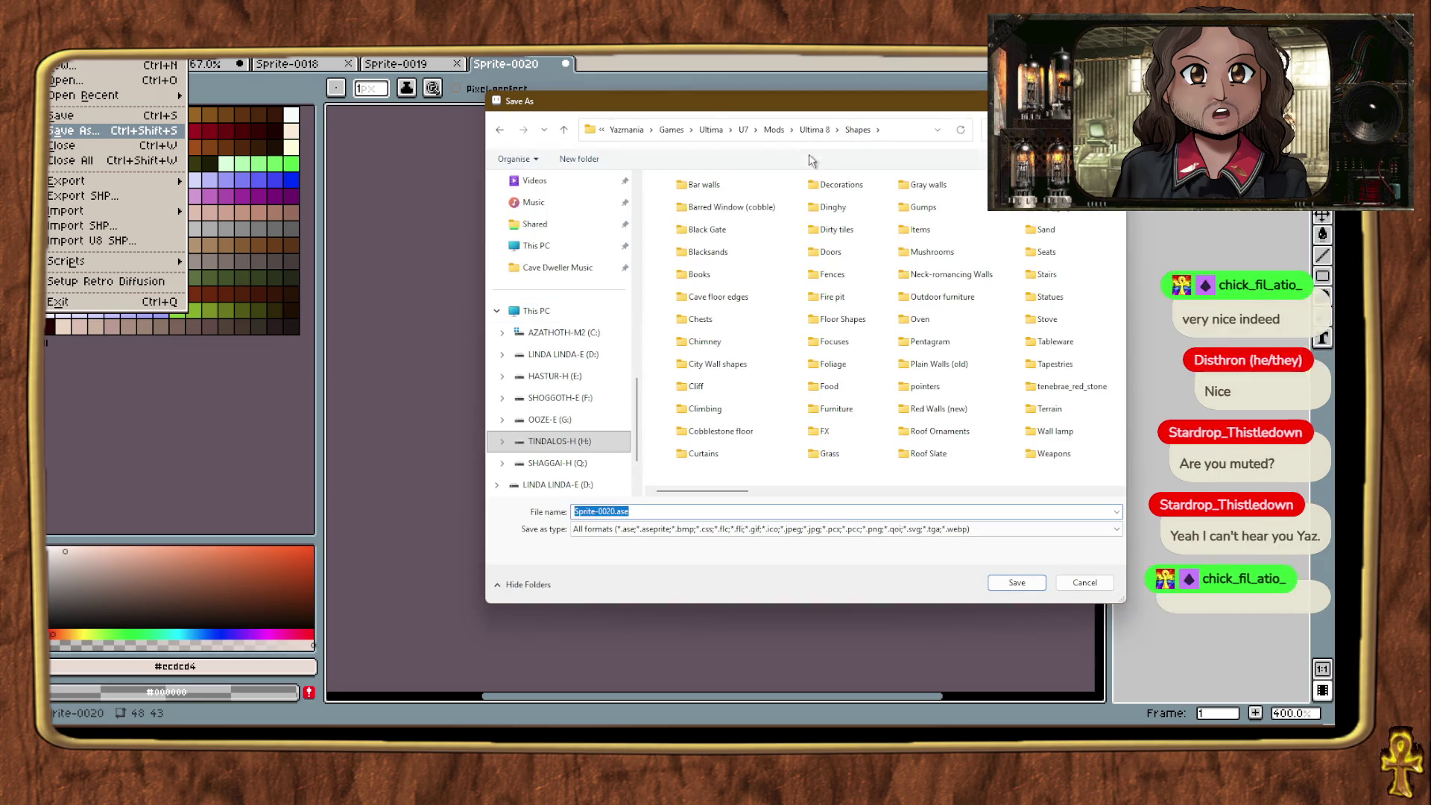
{"action": "left_click", "coordinate": [909, 480]}
{"action": "scroll", "coordinate": [913, 447], "scroll_direction": "right", "scroll_amount": 6}
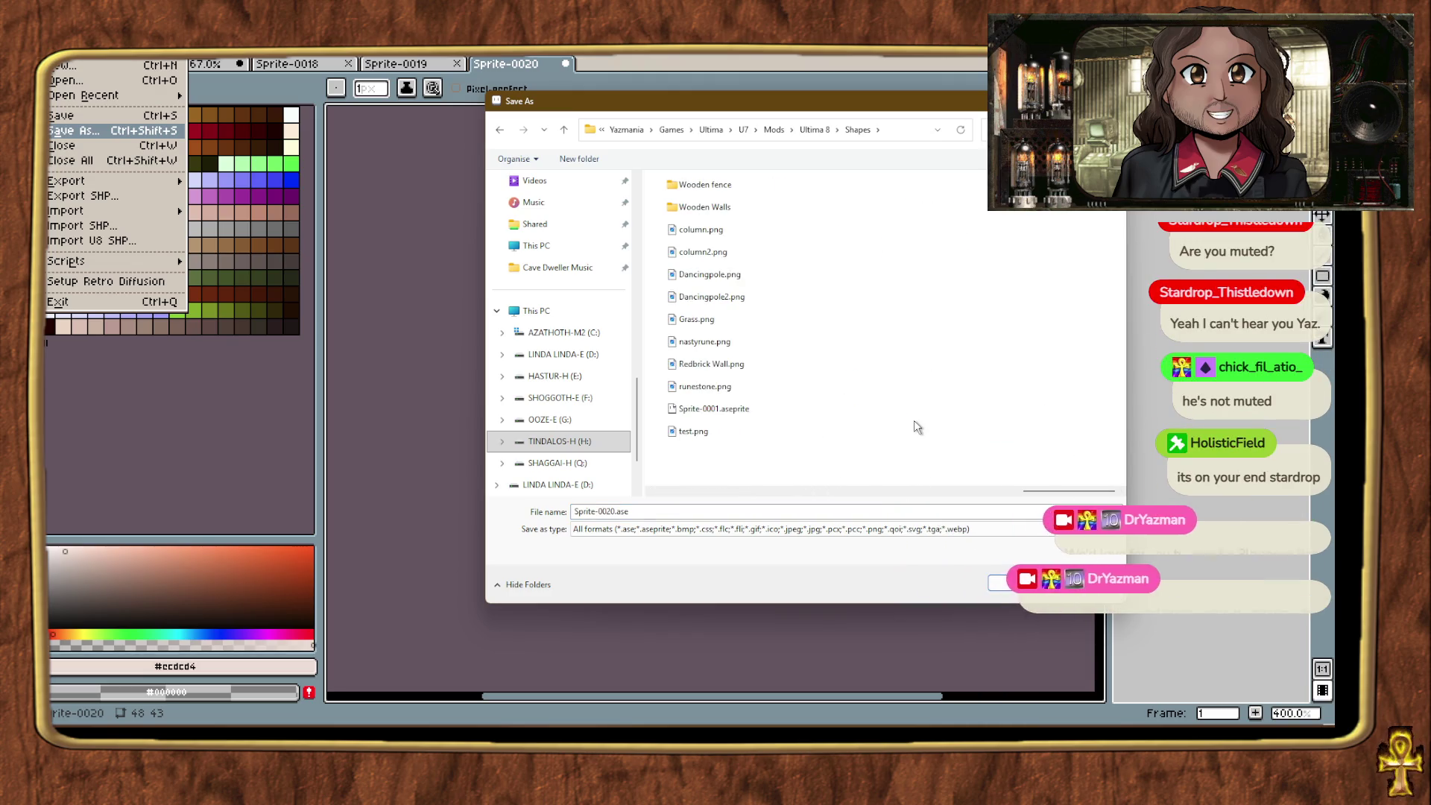
{"action": "scroll", "coordinate": [913, 423], "scroll_direction": "left", "scroll_amount": 4}
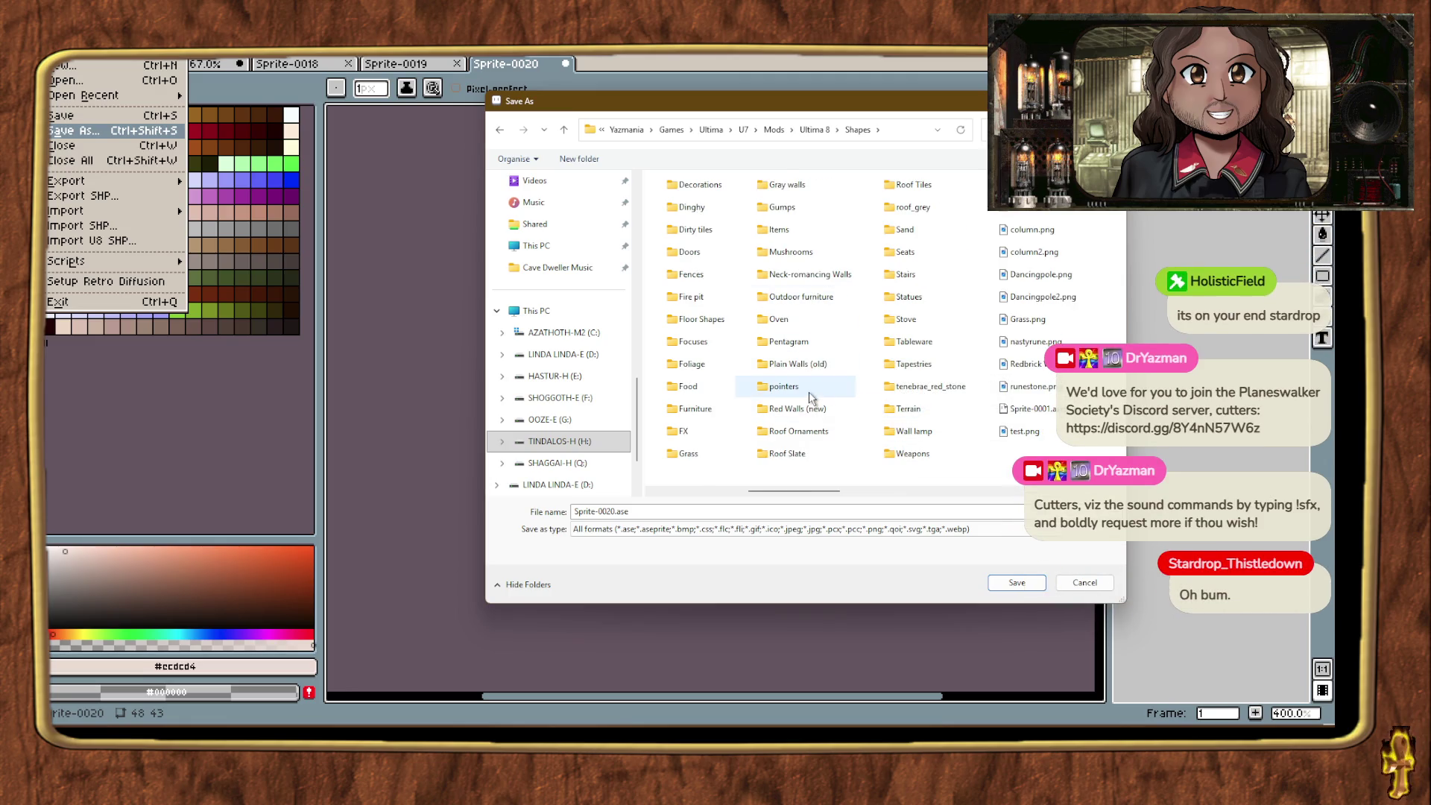
{"action": "double_click", "coordinate": [704, 364]}
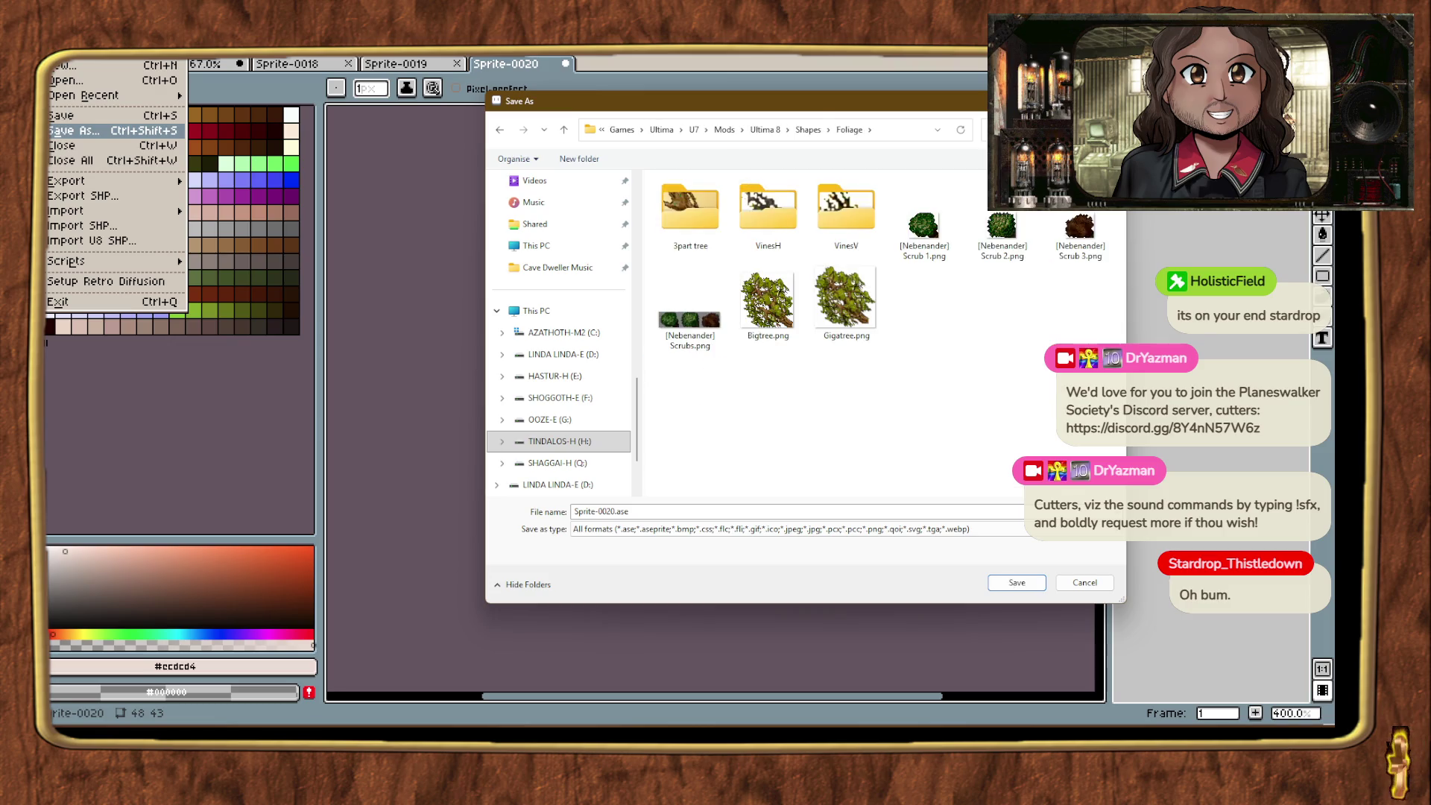
{"action": "type", "text": "Disthron Mushroom.png"}
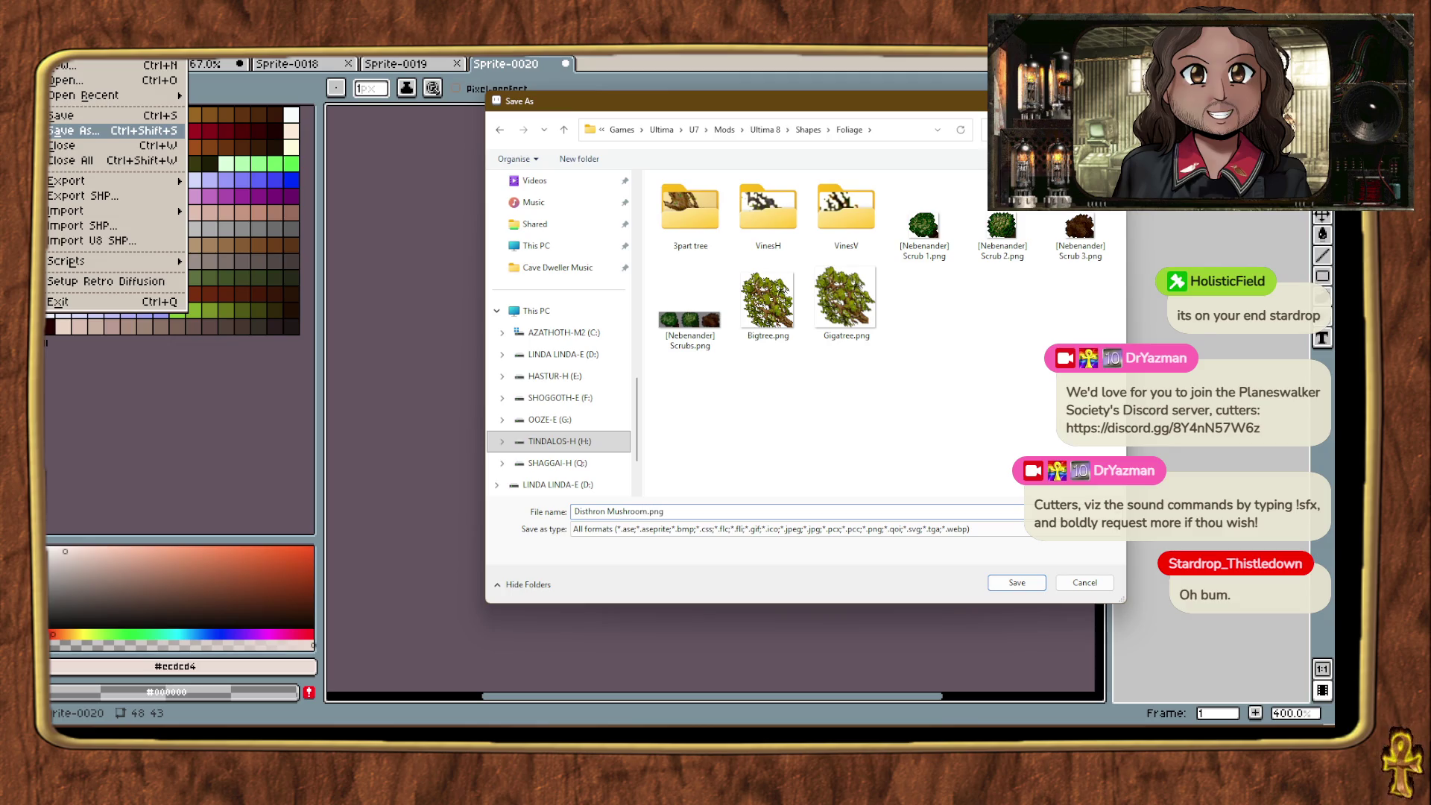
{"action": "key", "text": "BackSpace"}
{"action": "key", "text": "BackSpace"}
{"action": "key", "text": "BackSpace"}
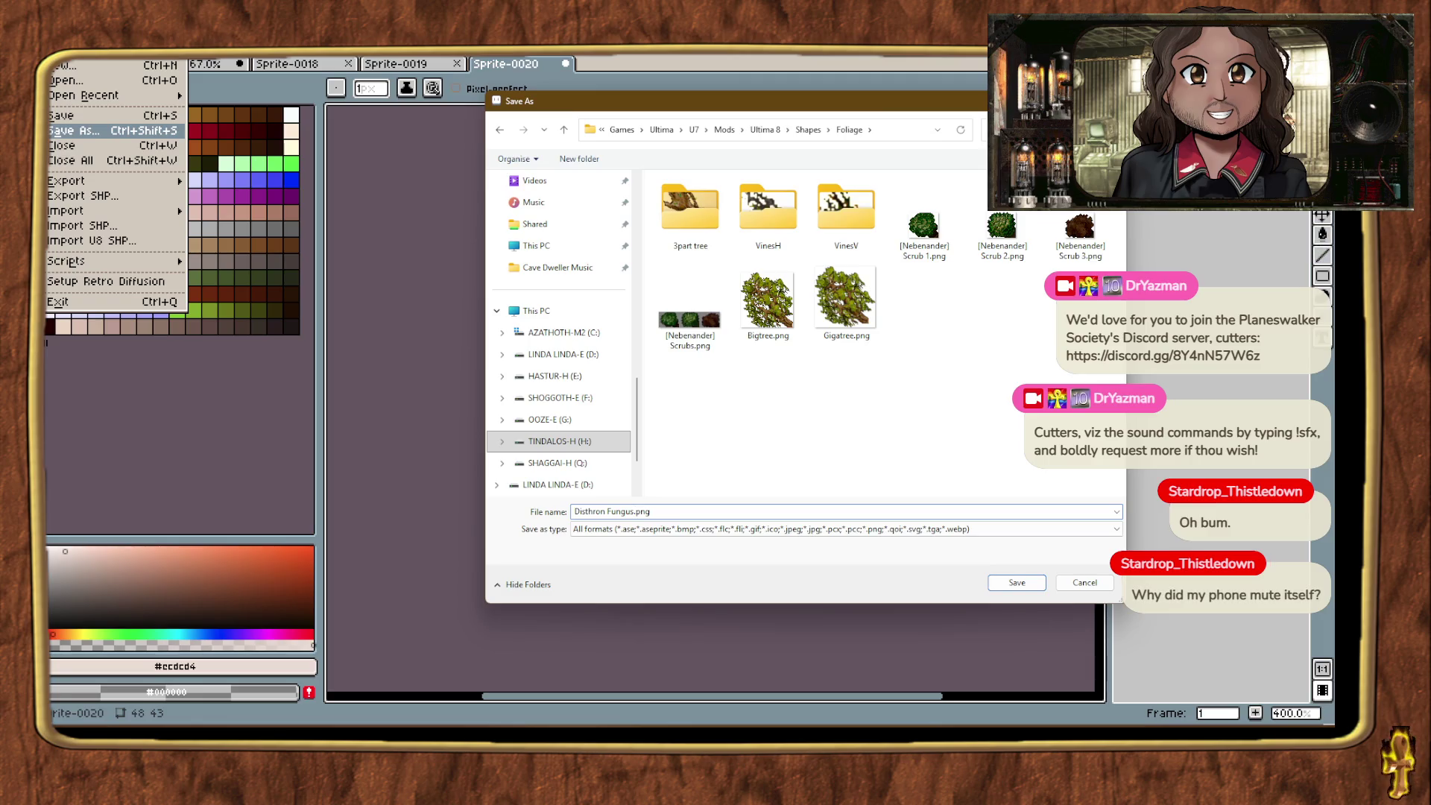
{"action": "key", "text": "Return"}
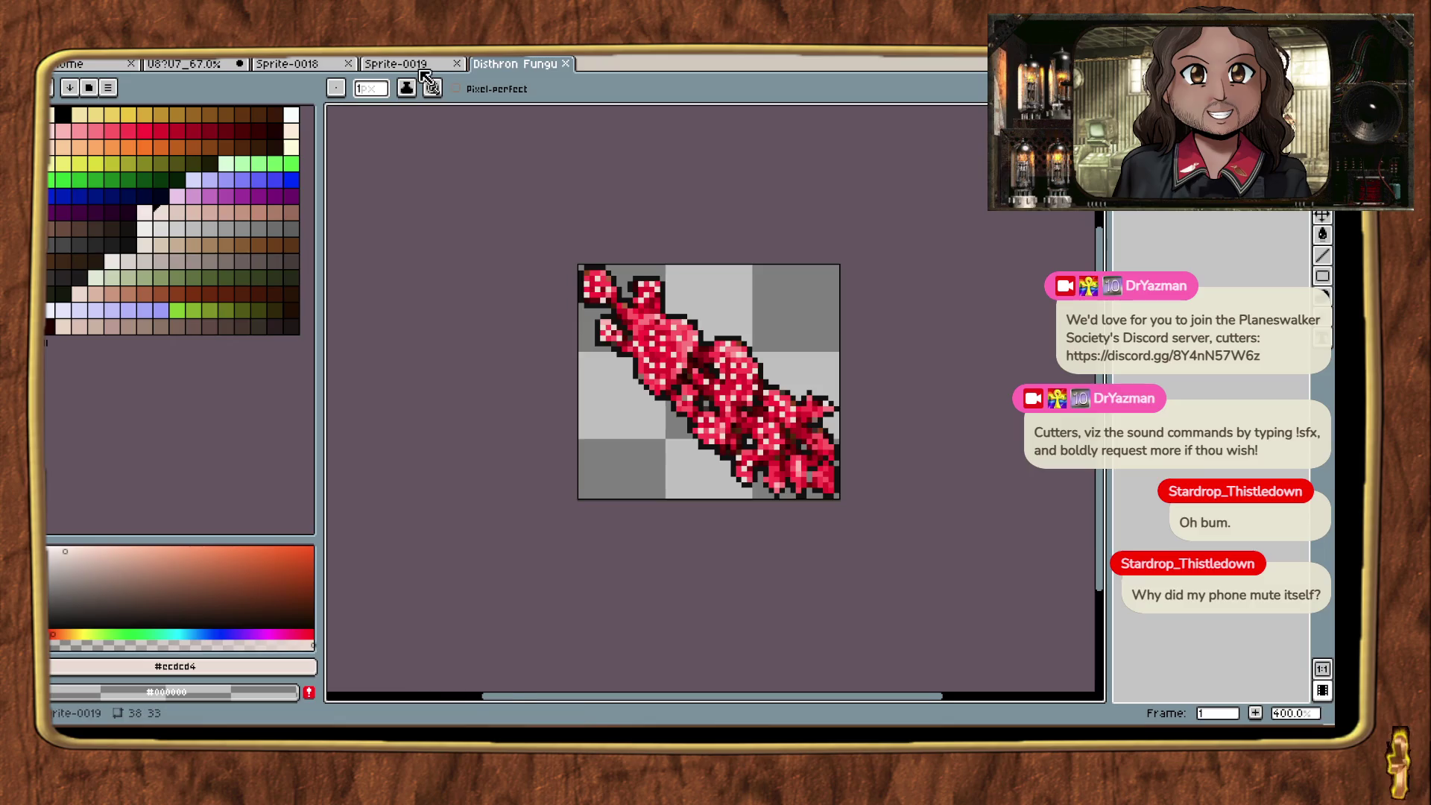
Step: Close the unneeded Sprite-0019 document in Aseprite
{"action": "left_click", "coordinate": [396, 63]}
{"action": "key", "text": "alt+f"}
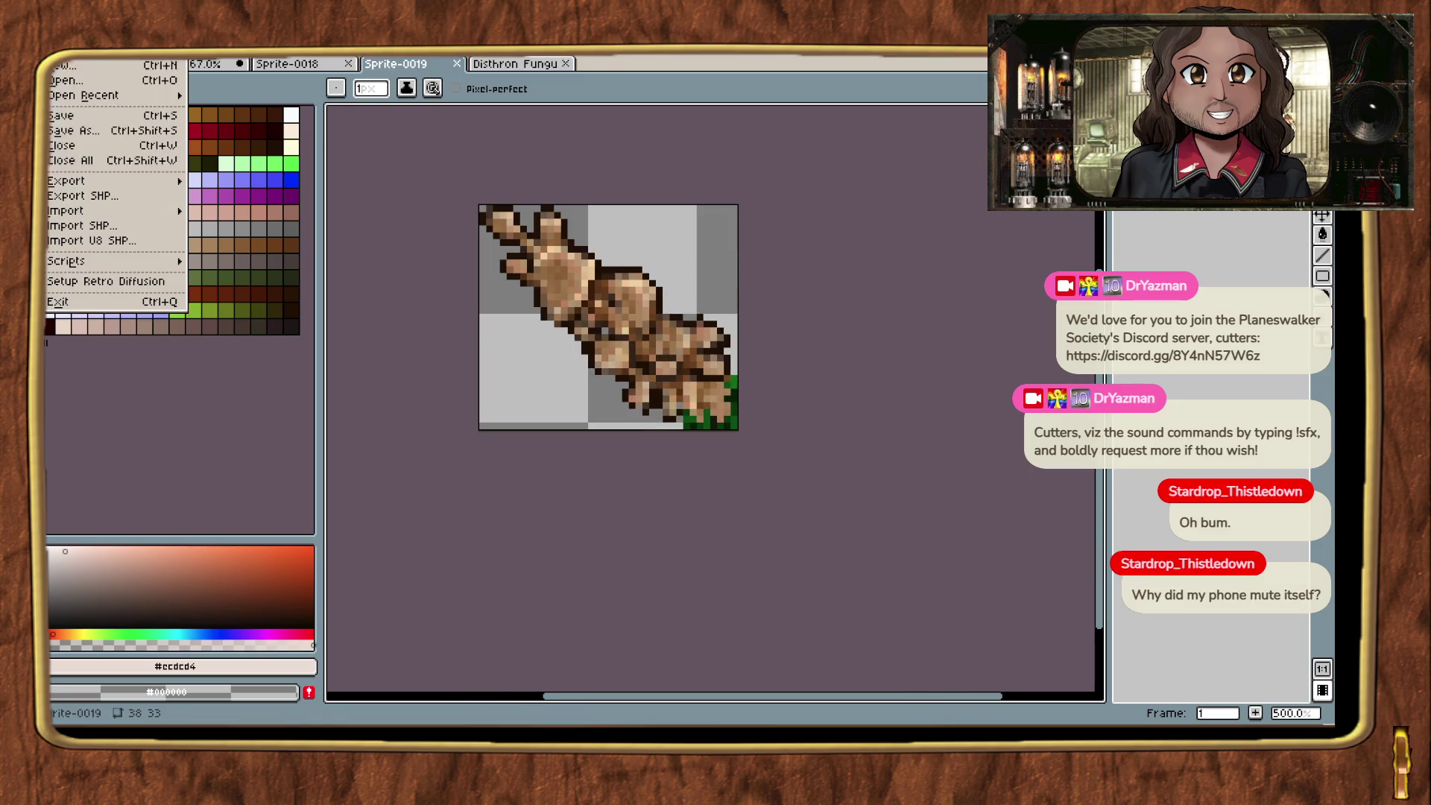
{"action": "key", "text": "Escape"}
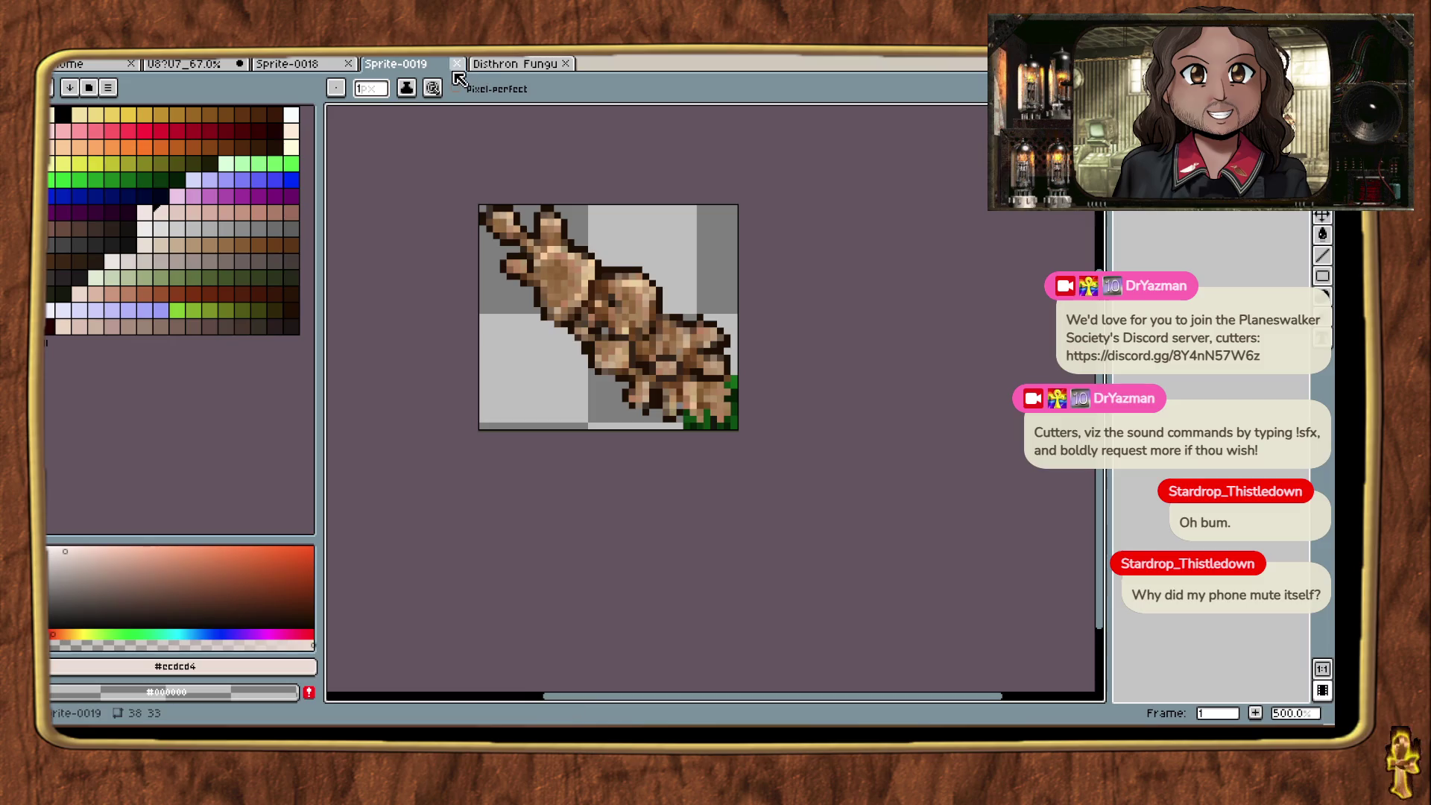
{"action": "left_click", "coordinate": [456, 63]}
Step: Save the brown Sprite-0018 as Fungus 2.png in the Foliage folder
{"action": "left_click", "coordinate": [287, 65]}
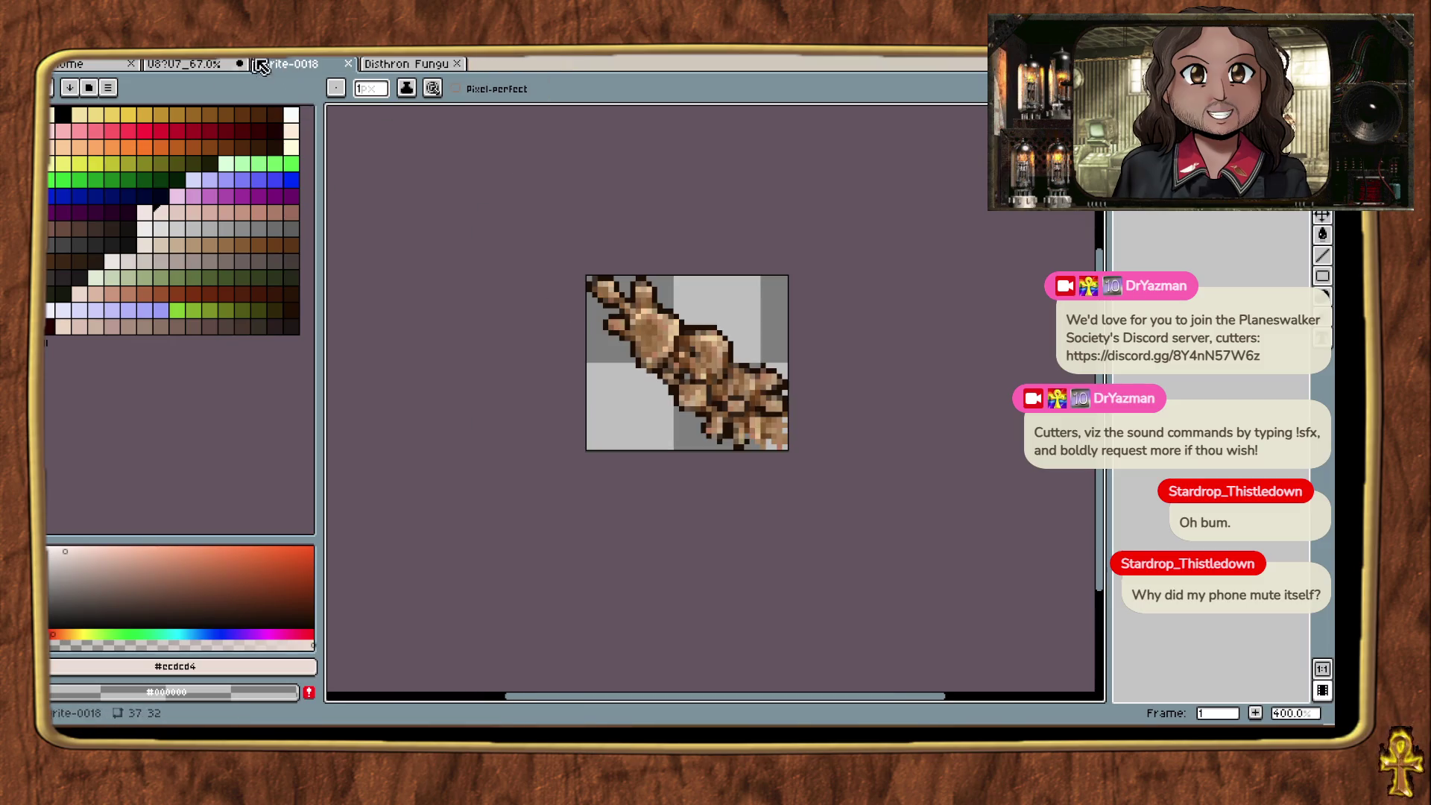
{"action": "left_click", "coordinate": [58, 47]}
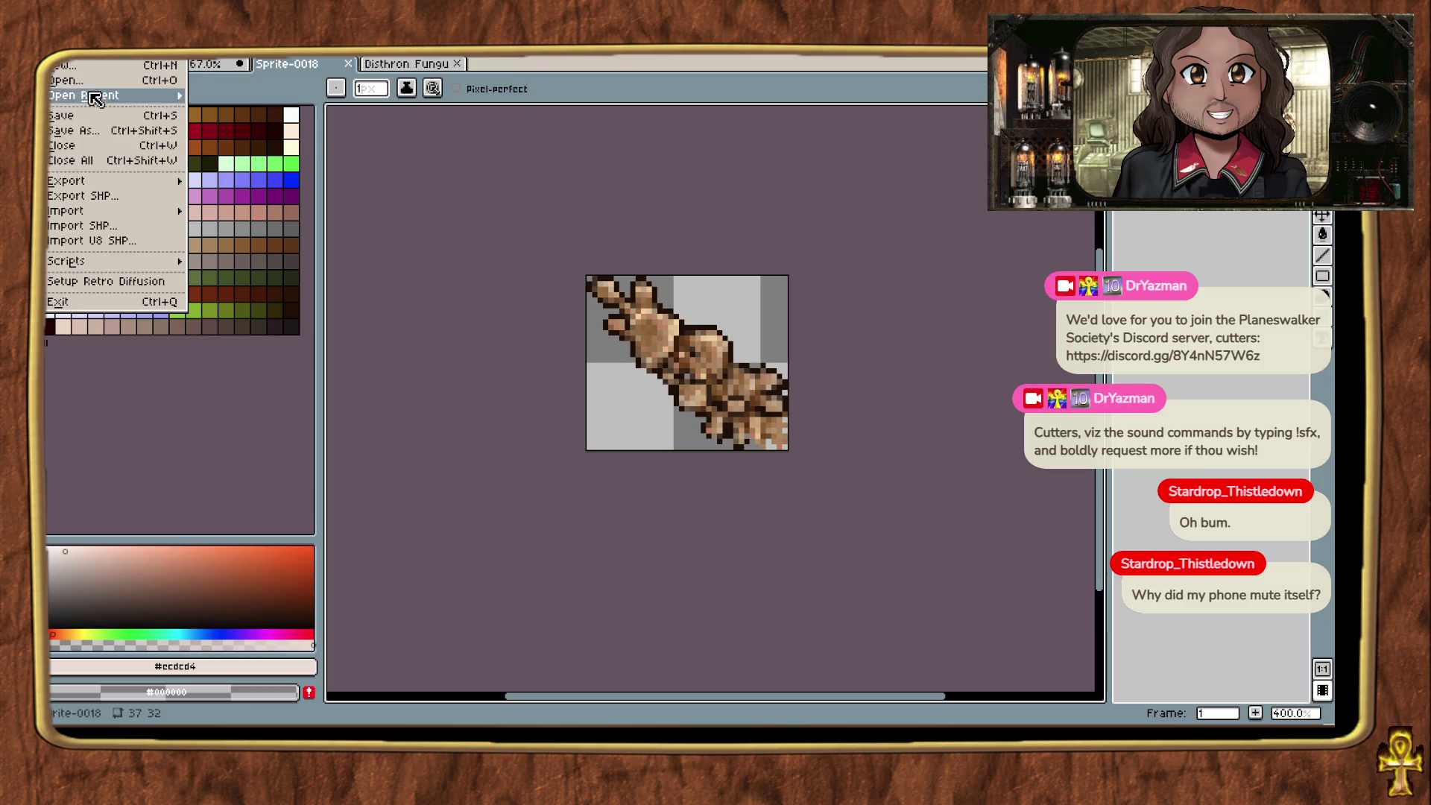
{"action": "left_click", "coordinate": [95, 134]}
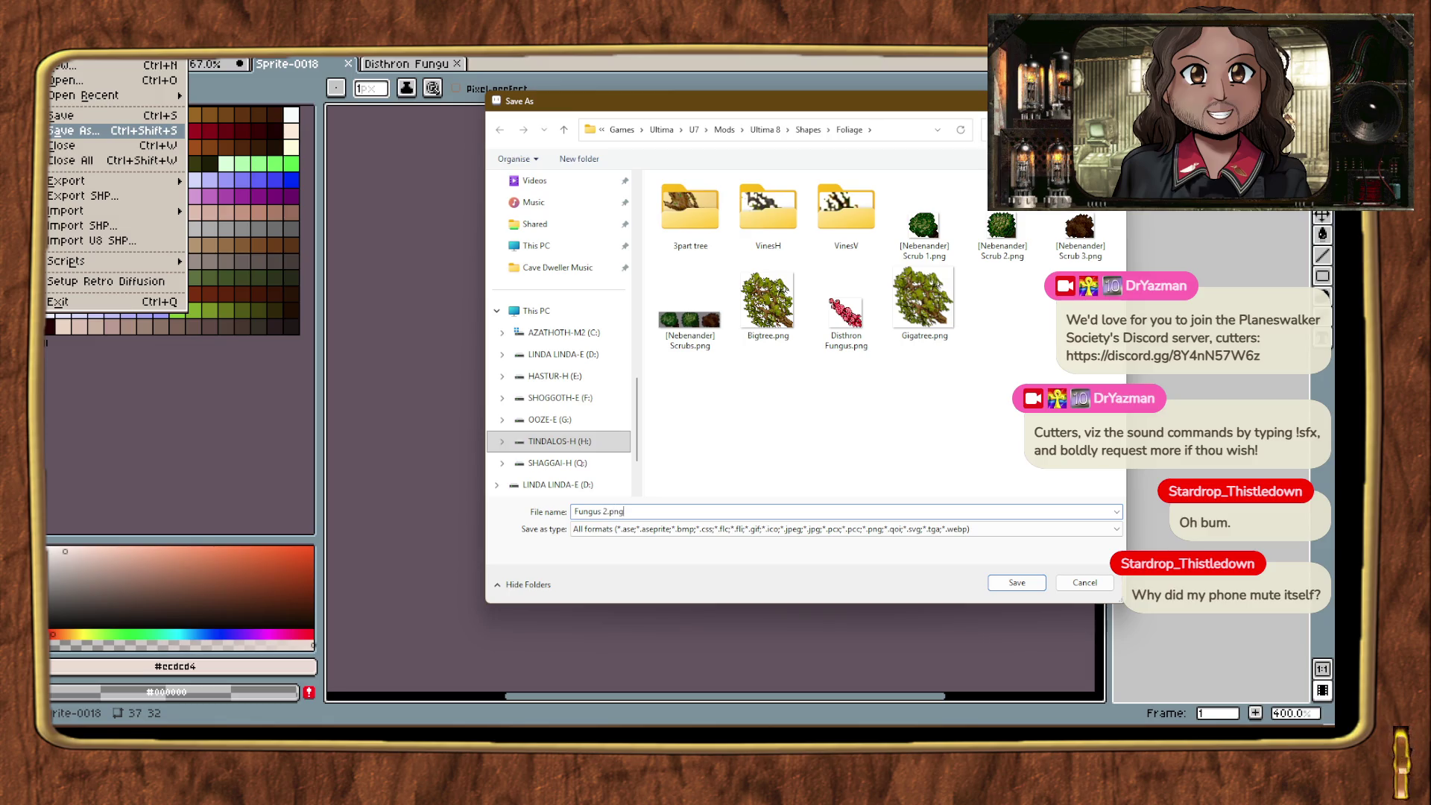
{"action": "key", "text": "Return"}
{"action": "key", "text": "alt+Tab"}
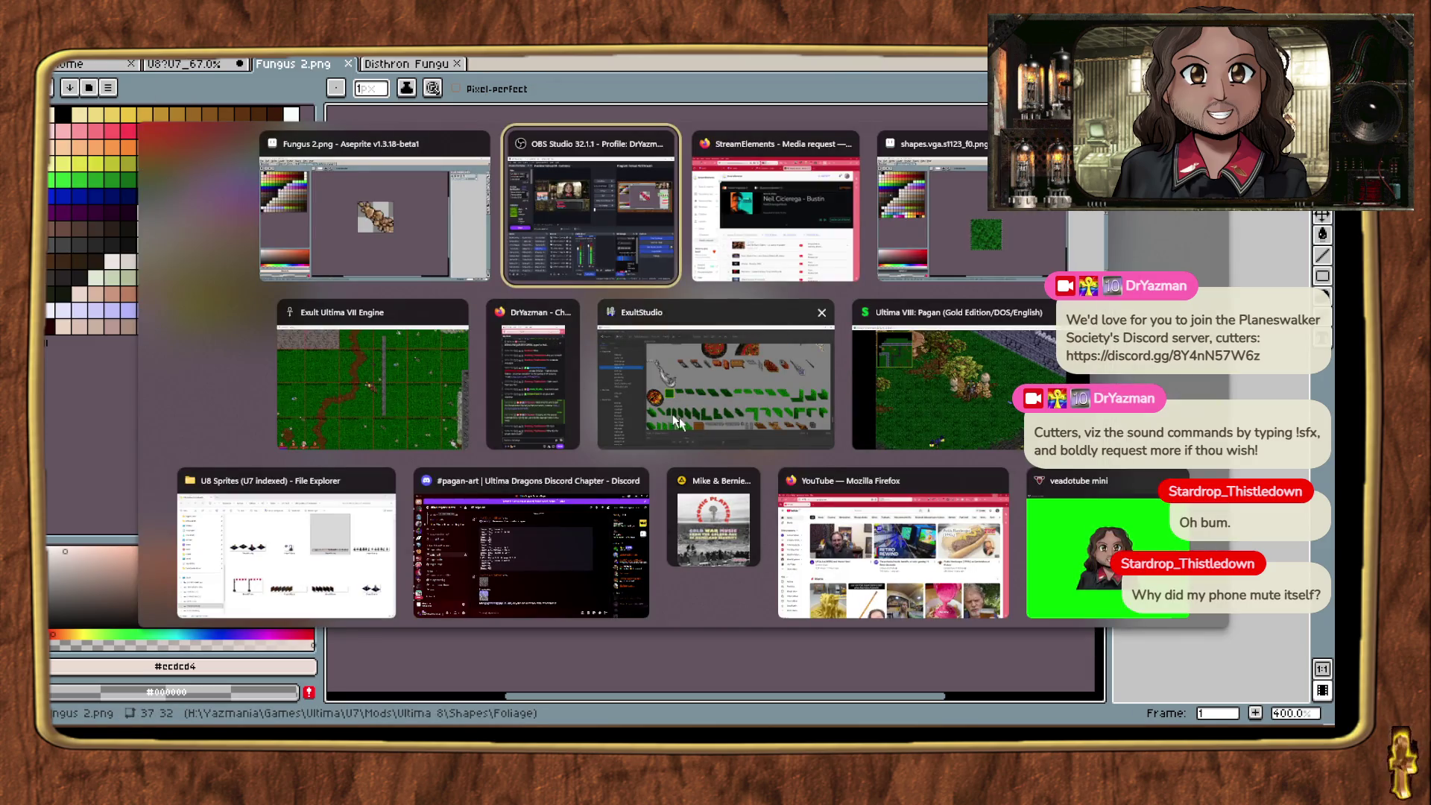
Step: Import the red fungus PNG from Shapes/Foliage as the frame of shape 1243
{"action": "key", "text": "Escape"}
{"action": "key", "text": "alt+Tab"}
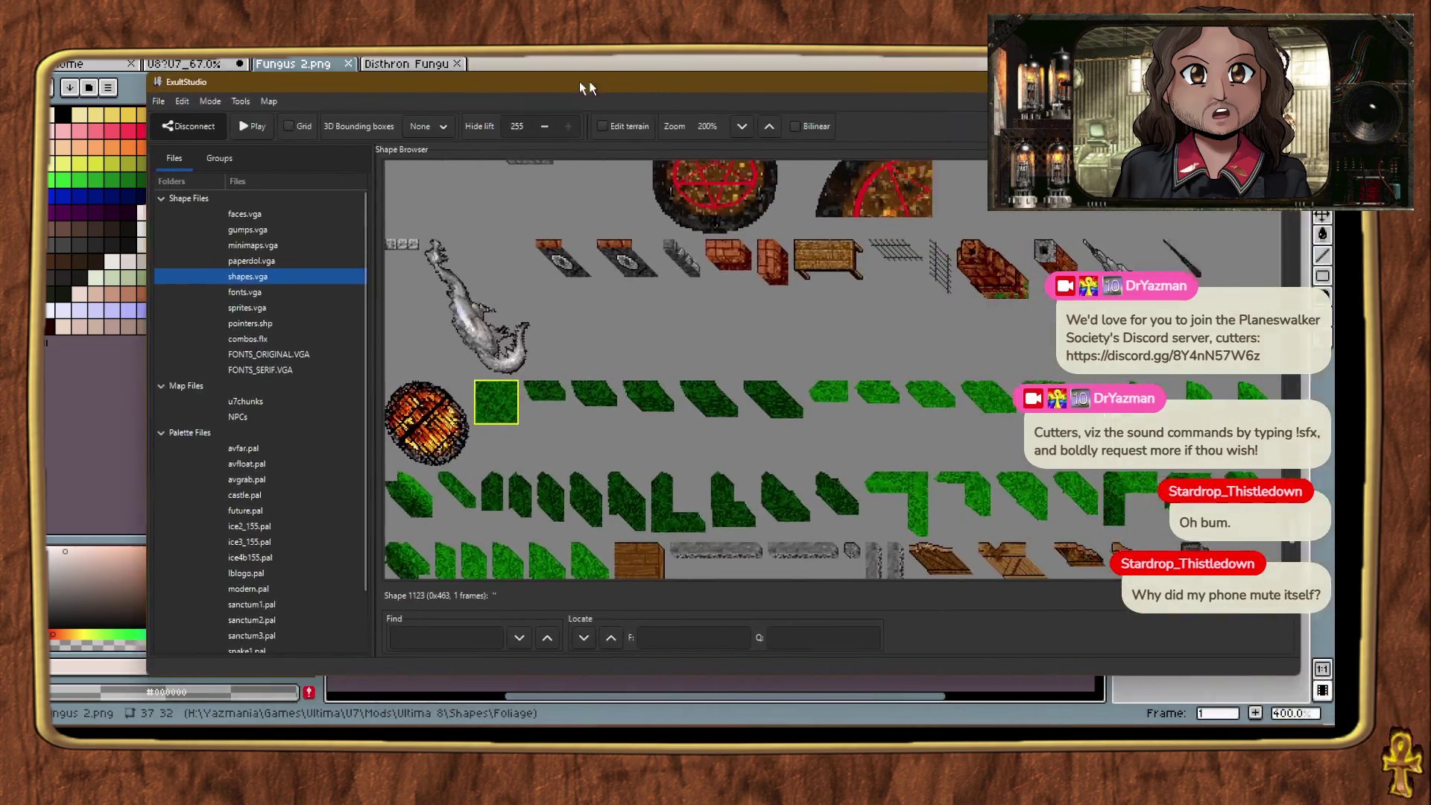
{"action": "scroll", "coordinate": [705, 234], "scroll_direction": "down", "scroll_amount": 5}
{"action": "left_click", "coordinate": [571, 505]}
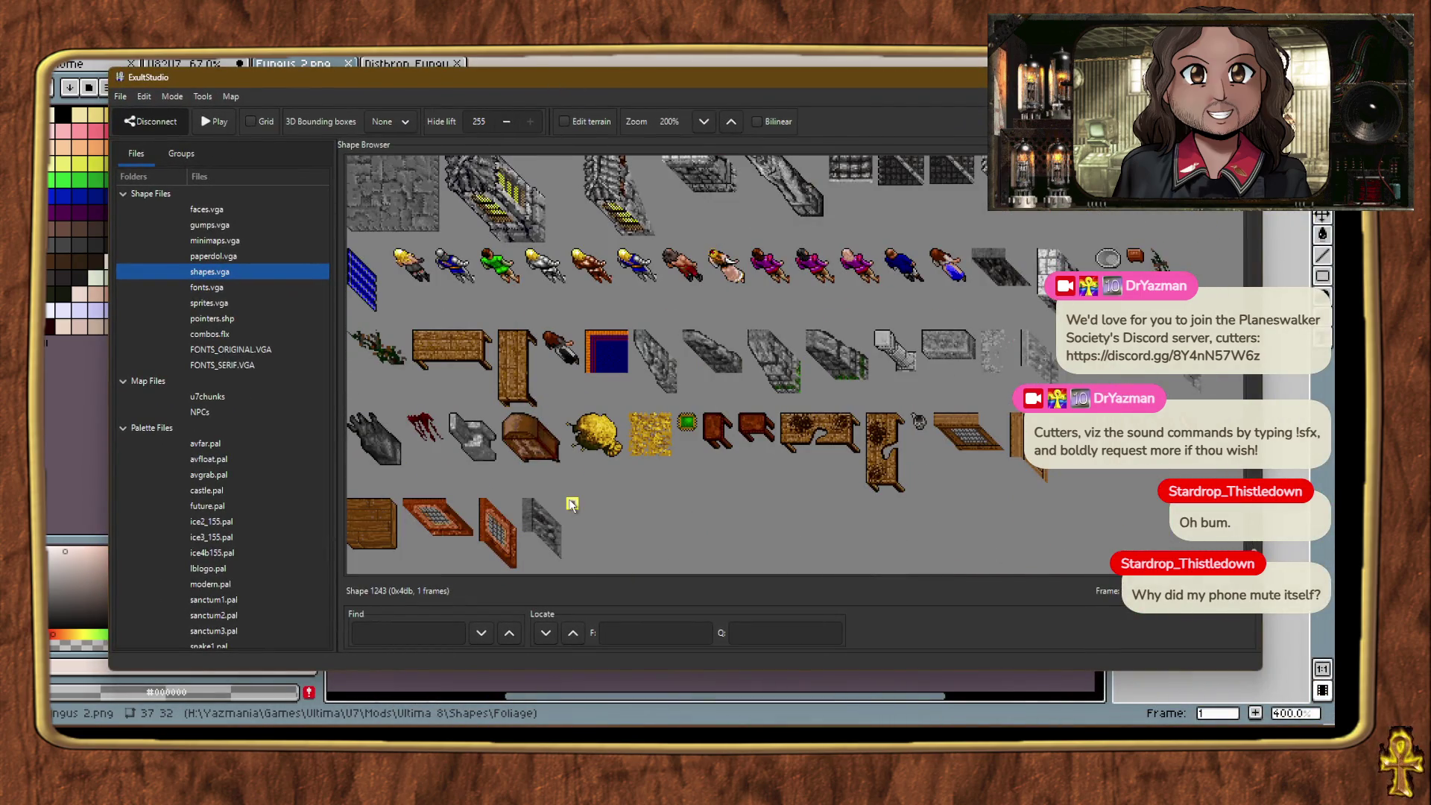
{"action": "right_click", "coordinate": [571, 505]}
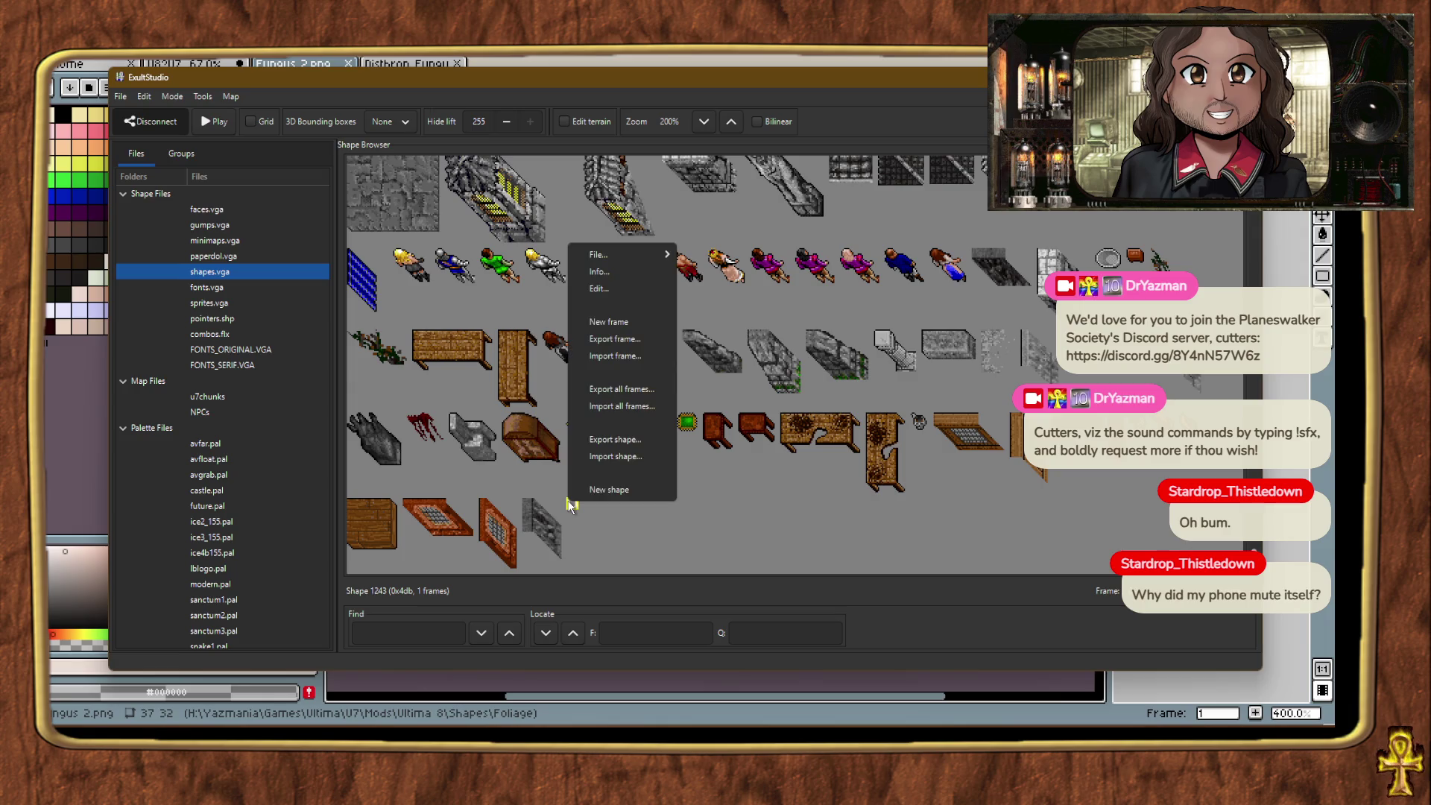
{"action": "left_click", "coordinate": [577, 362]}
{"action": "scroll", "coordinate": [265, 521], "scroll_direction": "down", "scroll_amount": 5}
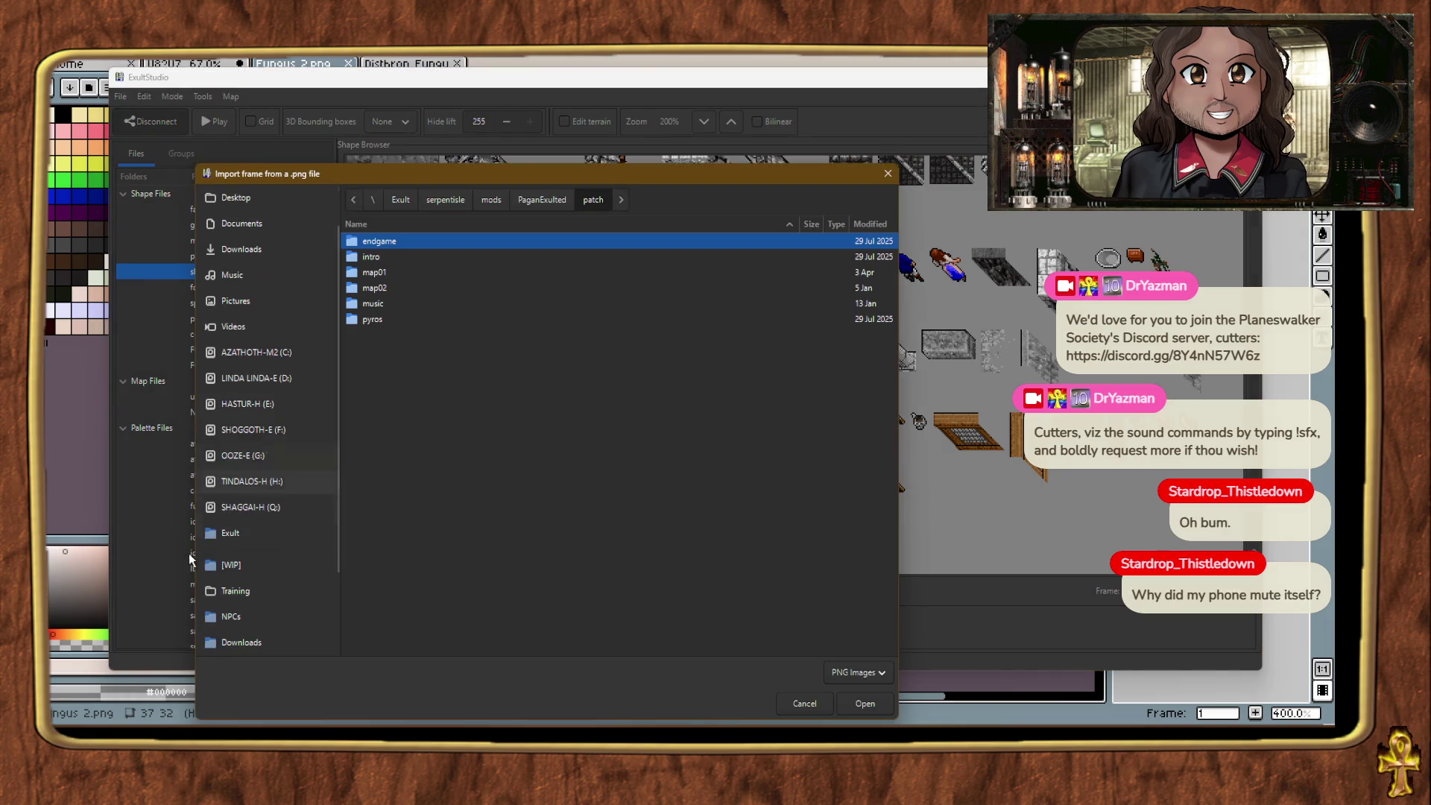
{"action": "left_click", "coordinate": [262, 561]}
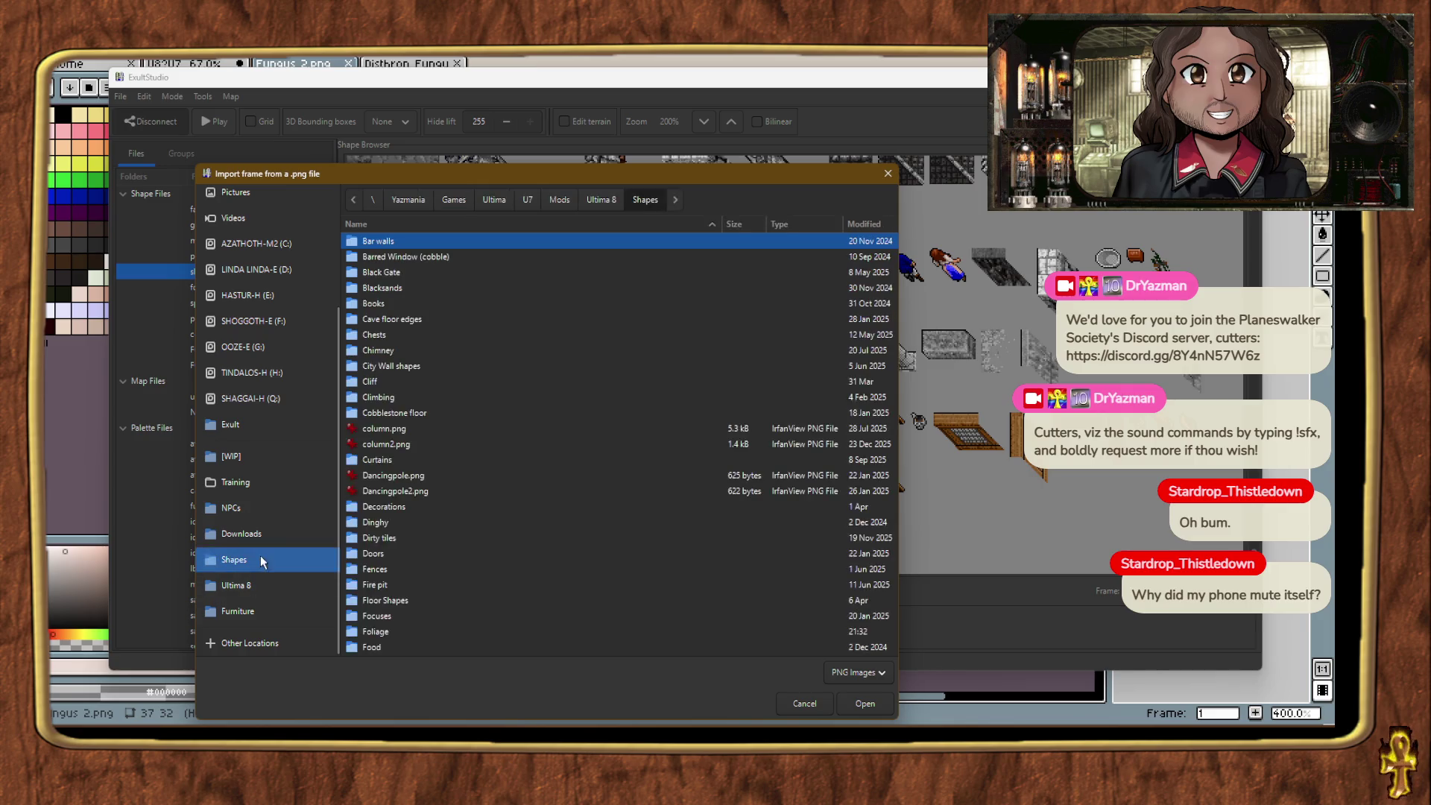
{"action": "scroll", "coordinate": [544, 440], "scroll_direction": "down", "scroll_amount": 5}
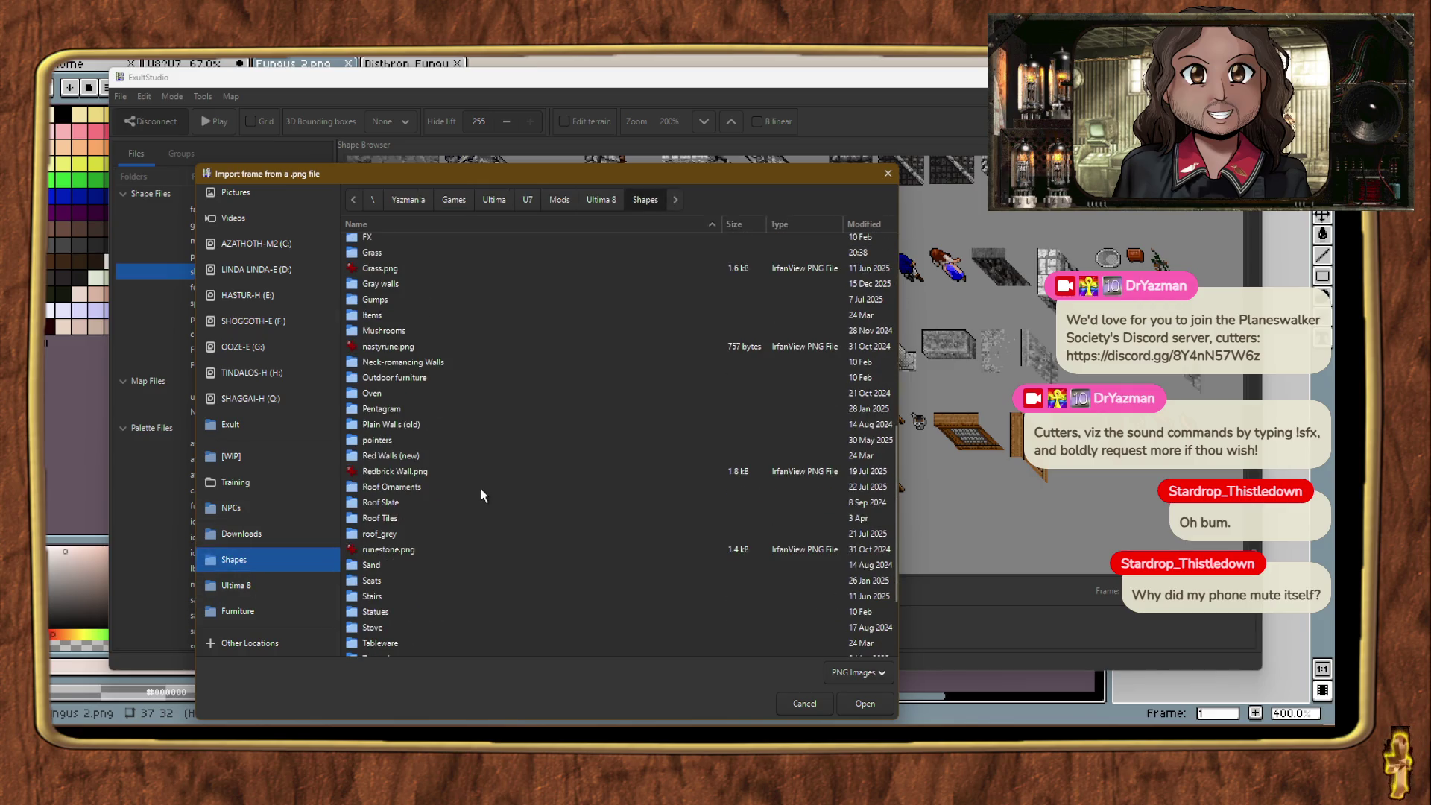
{"action": "scroll", "coordinate": [485, 462], "scroll_direction": "up", "scroll_amount": 4}
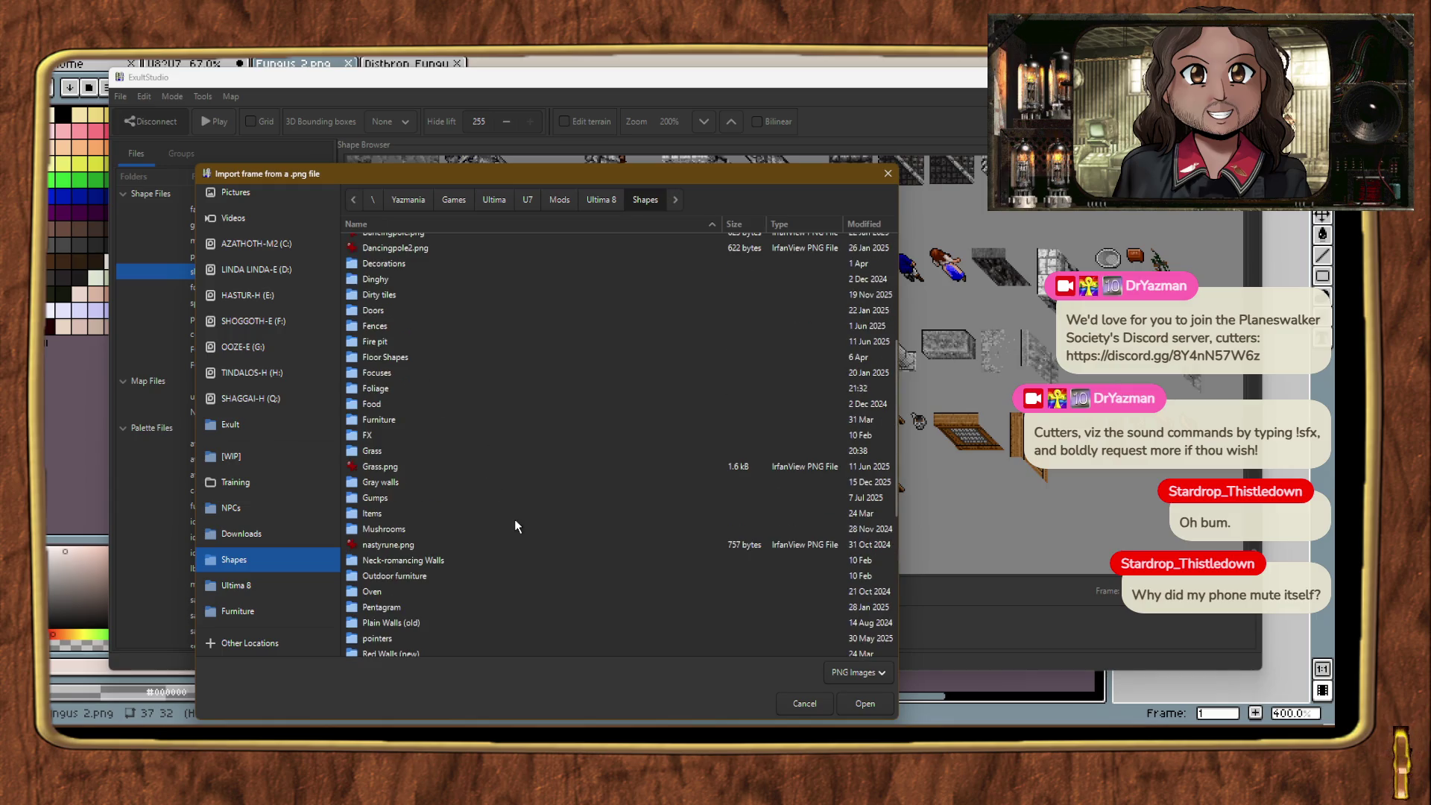
{"action": "double_click", "coordinate": [383, 390]}
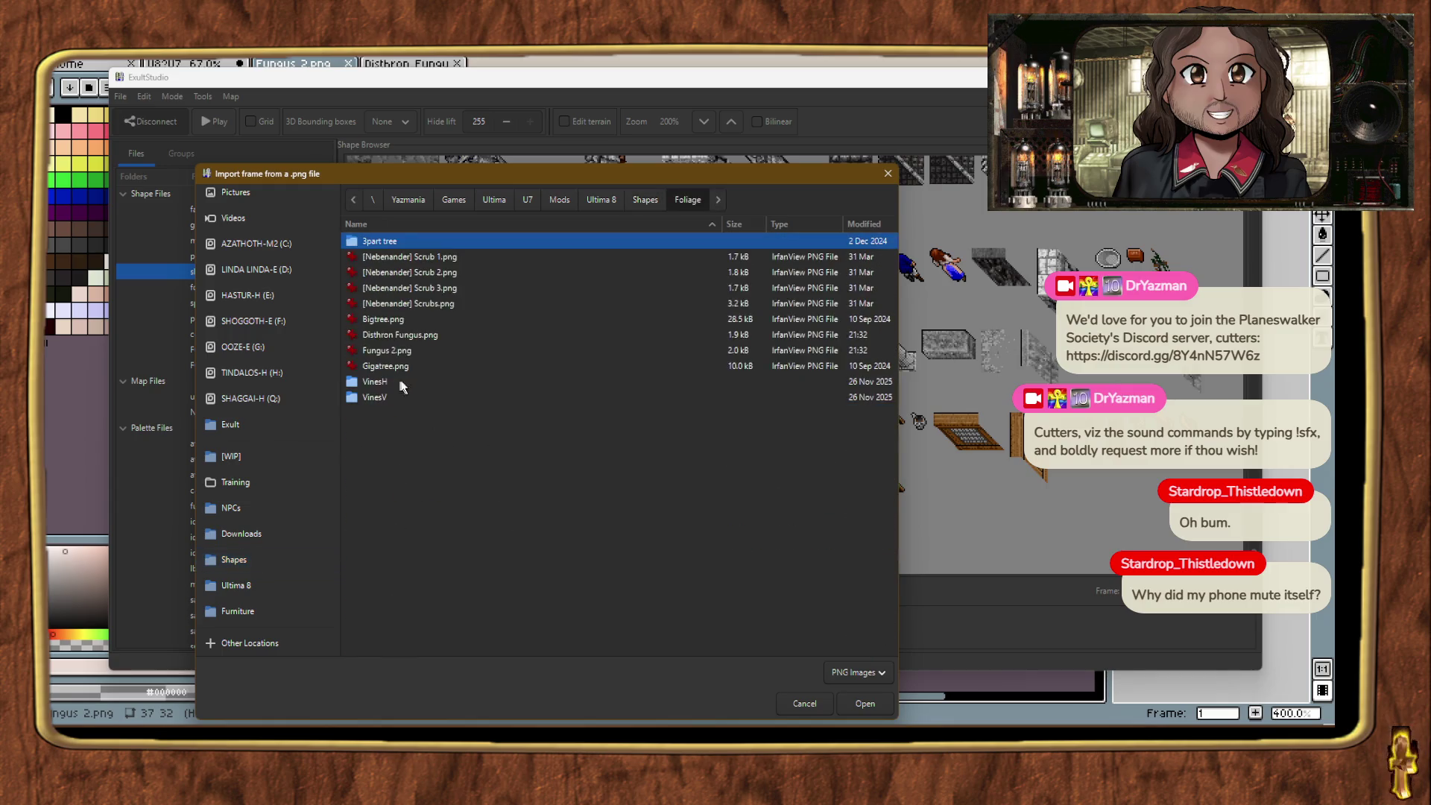
{"action": "double_click", "coordinate": [398, 334]}
{"action": "key", "text": "alt+Tab"}
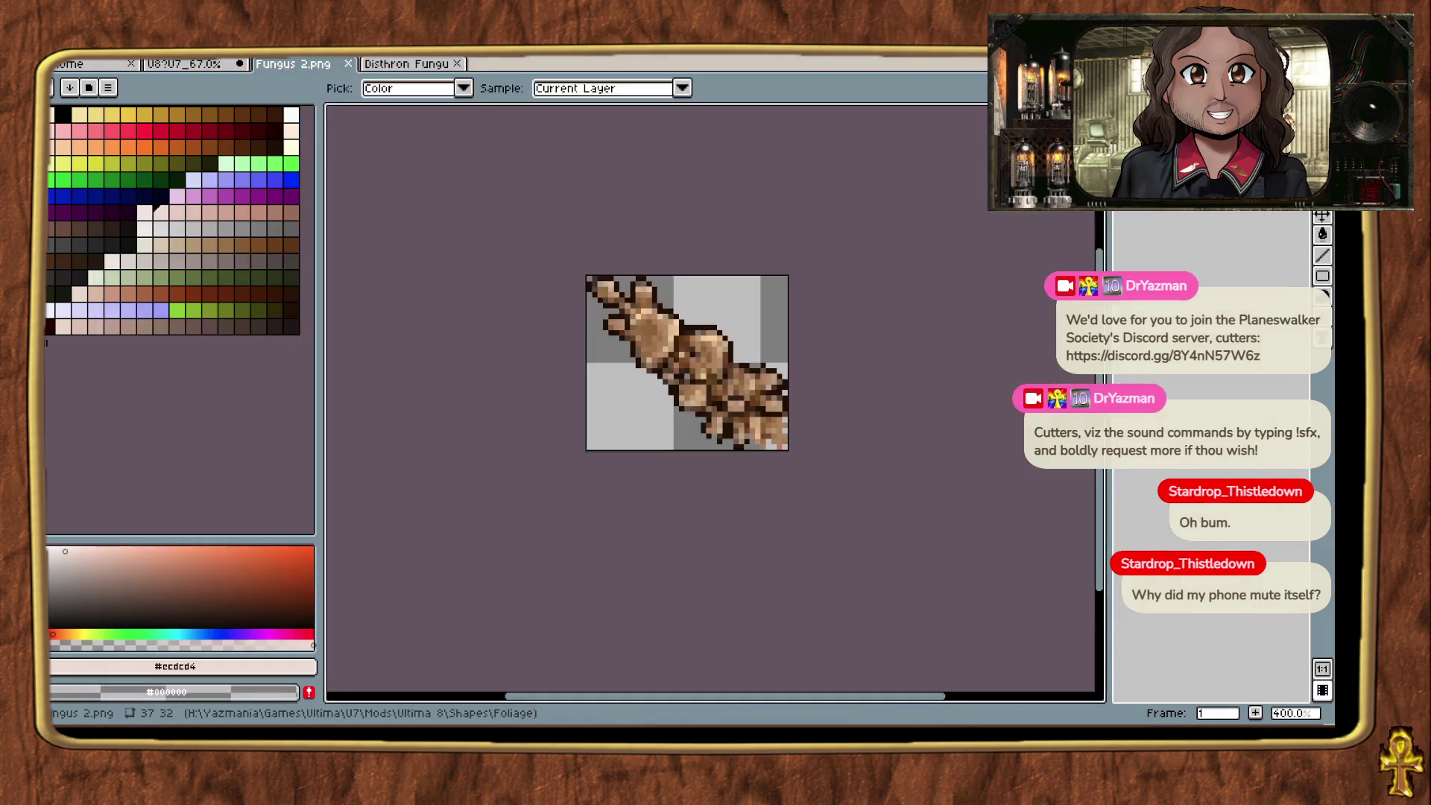
Step: Convert the red fungus sprite to indexed colour with the Ultima7 palette, then close it
{"action": "key", "text": "ctrl+Tab"}
{"action": "left_click", "coordinate": [134, 59]}
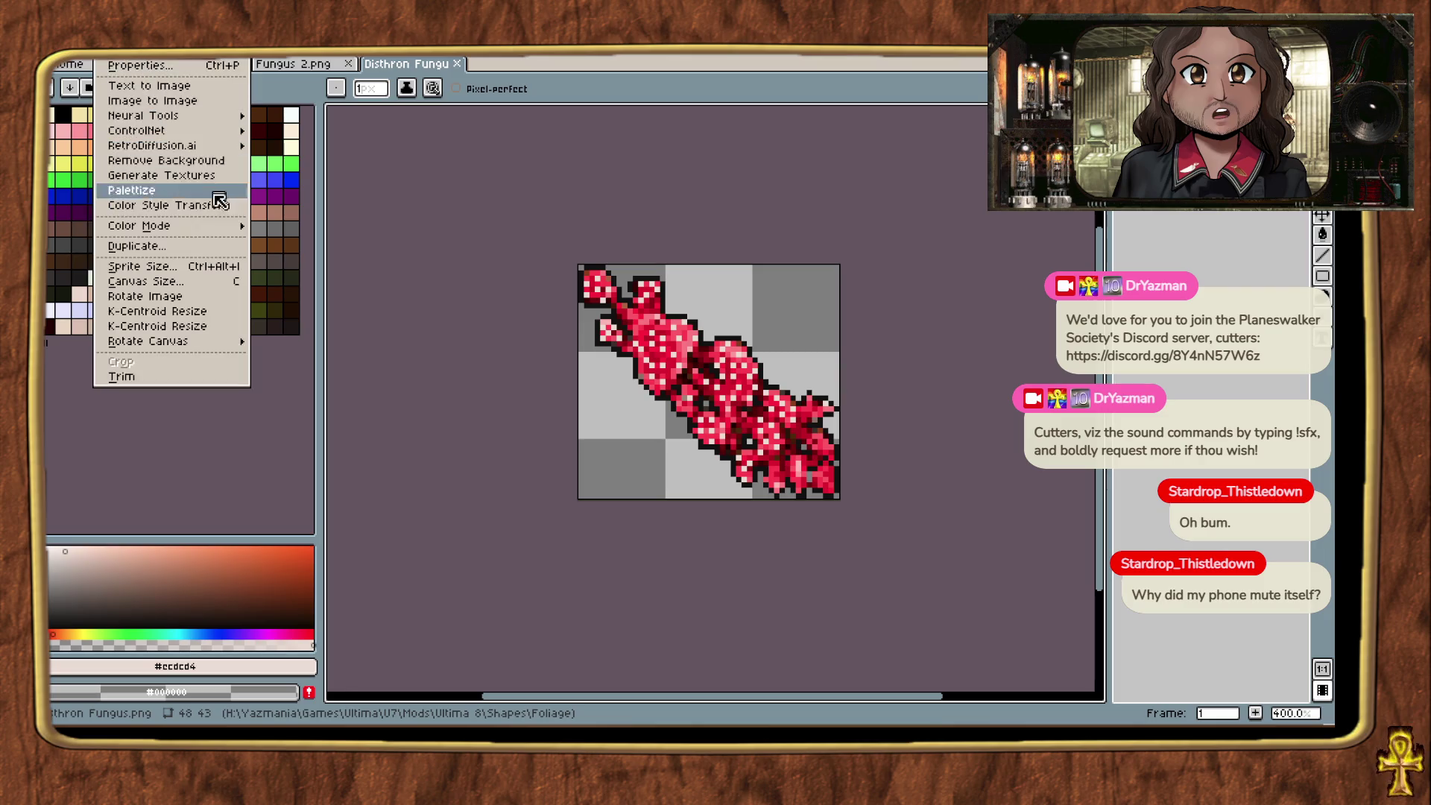
{"action": "mouse_move", "coordinate": [214, 225]}
{"action": "left_click", "coordinate": [306, 256]}
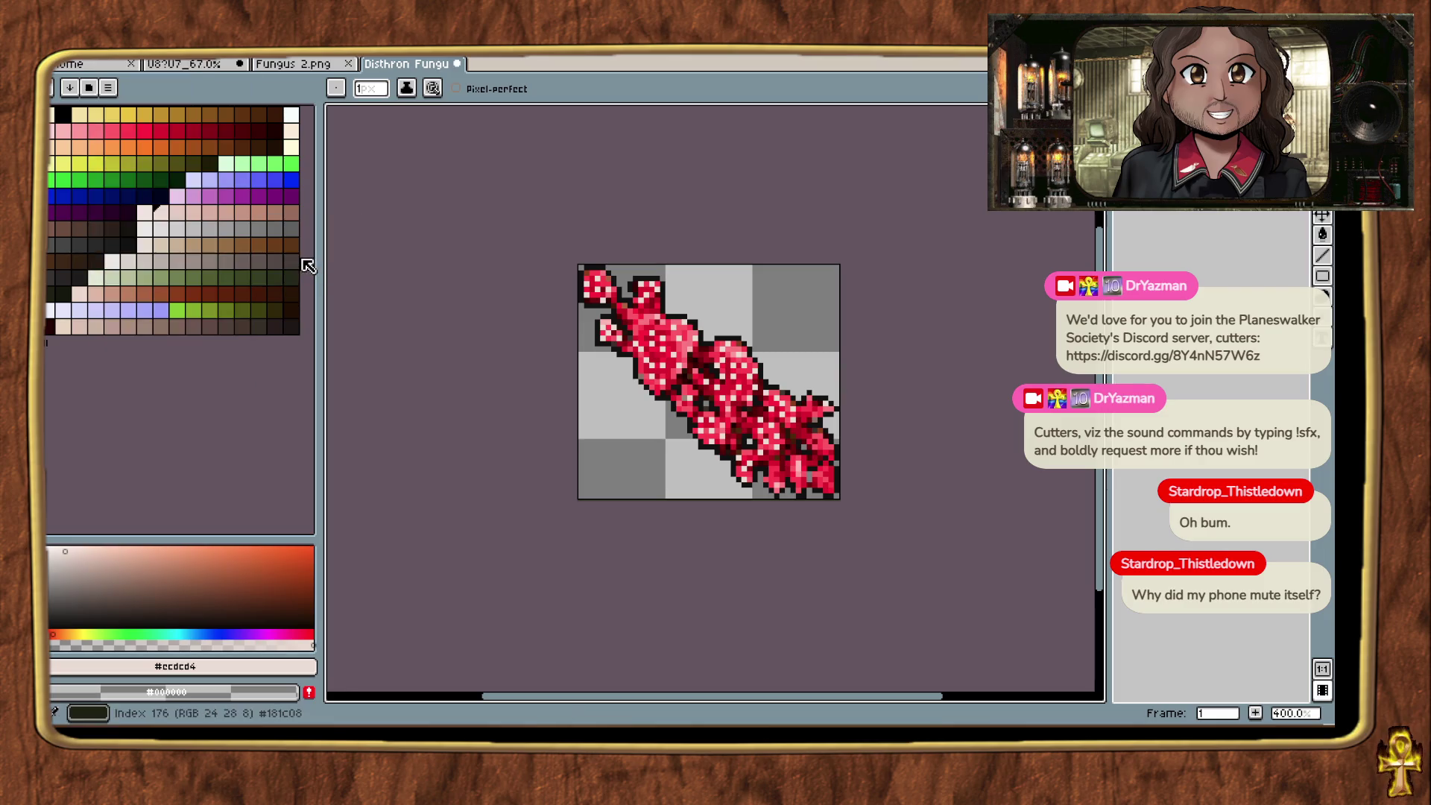
{"action": "left_click", "coordinate": [197, 183]}
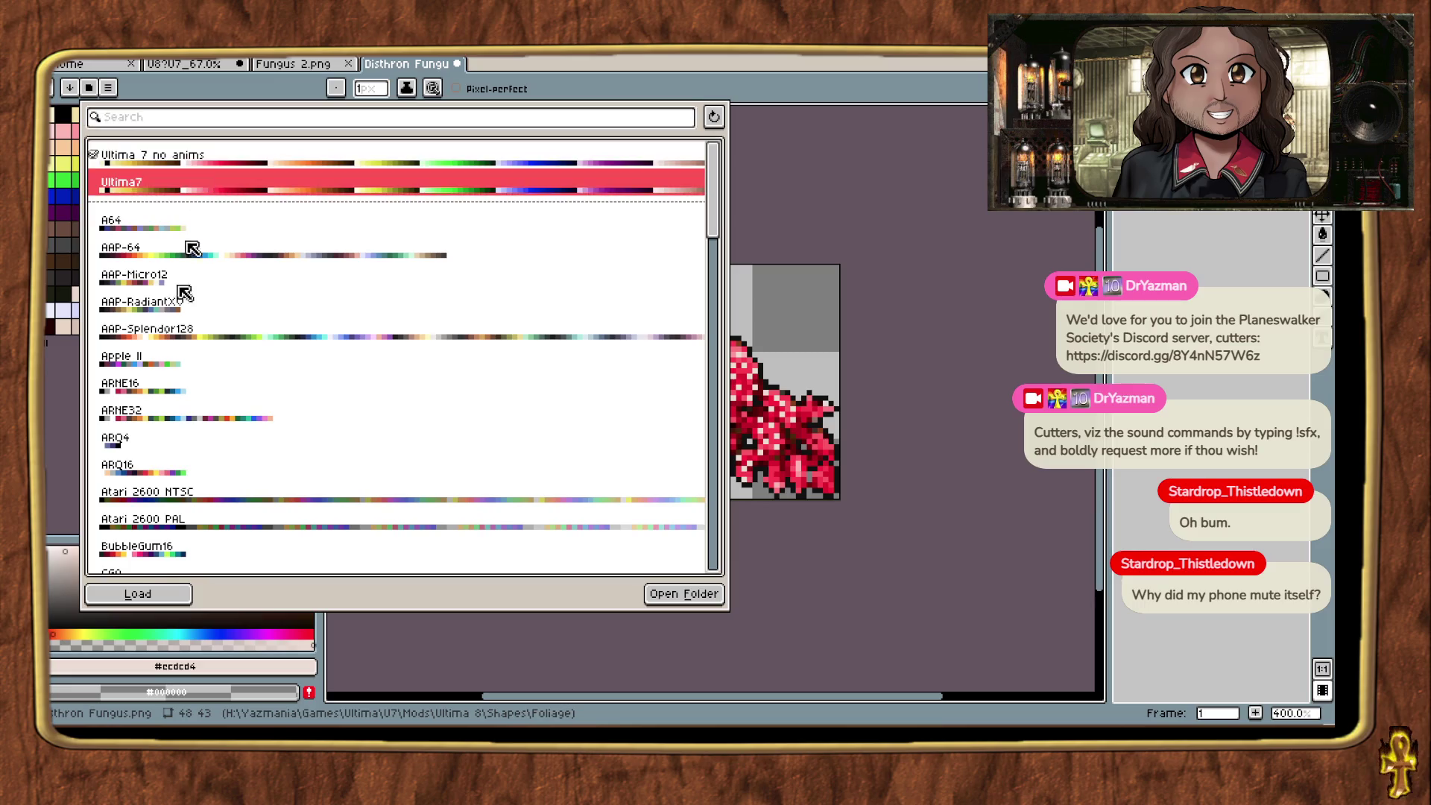
{"action": "left_click", "coordinate": [156, 594]}
{"action": "left_click", "coordinate": [156, 594]}
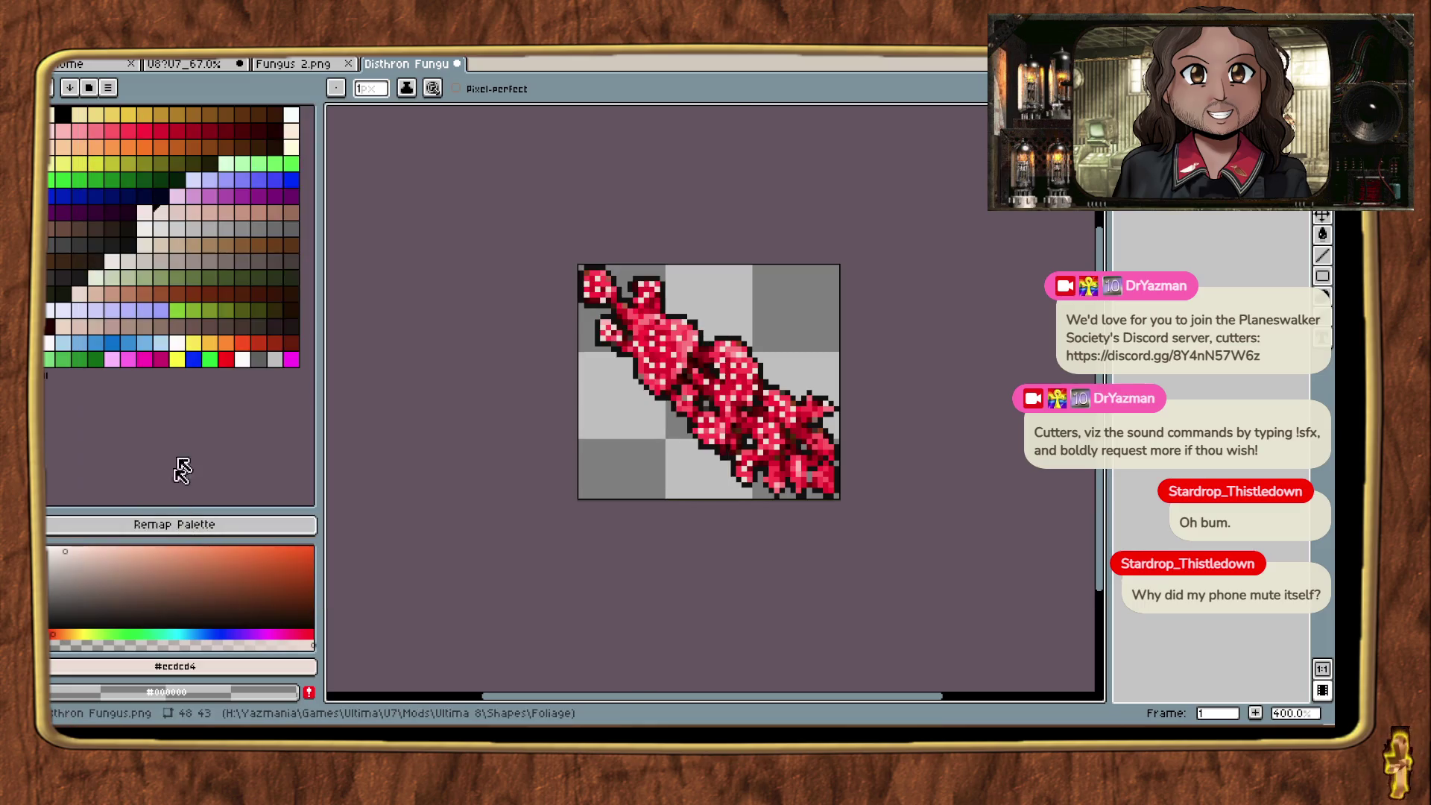
{"action": "left_click", "coordinate": [457, 65]}
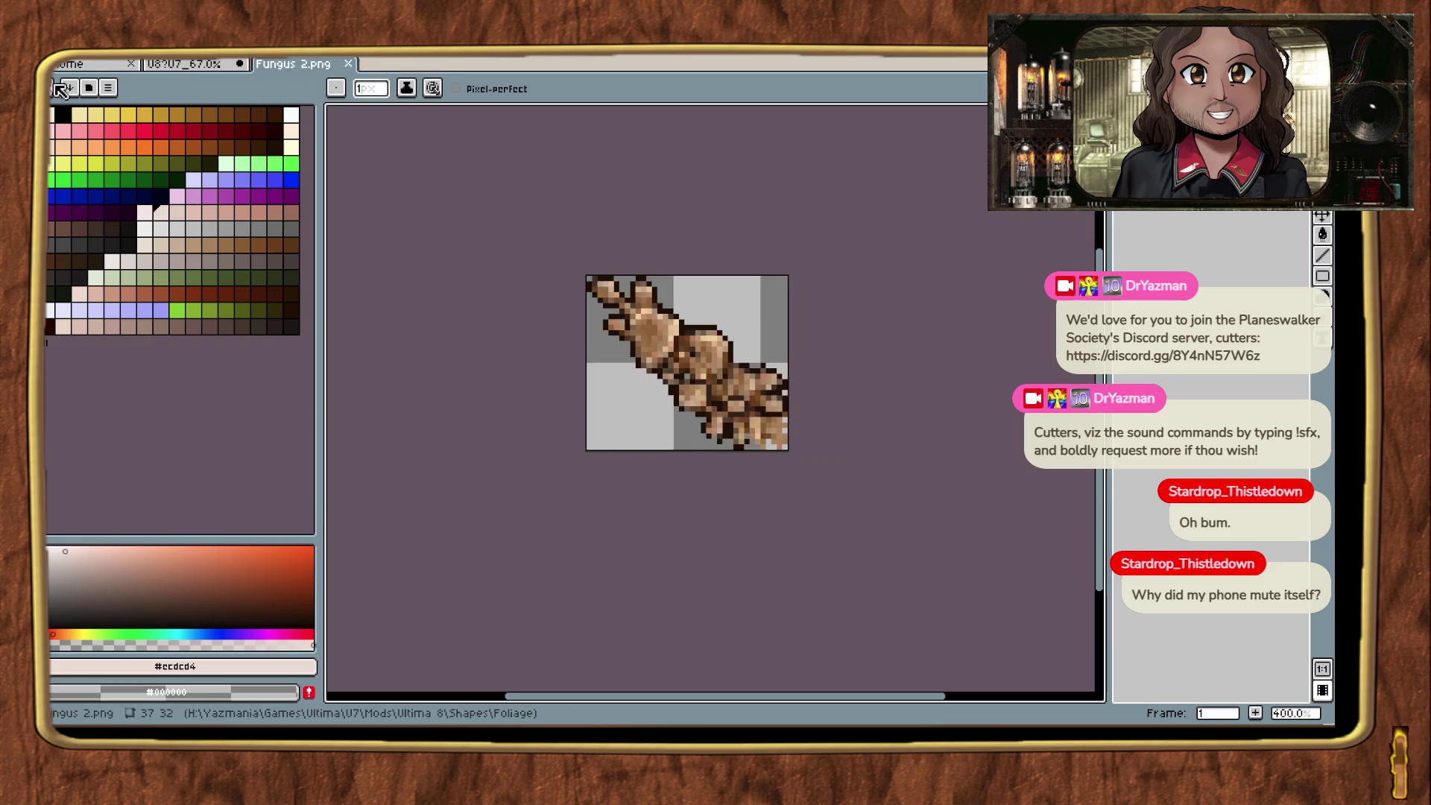
Step: Convert Fungus 2 to indexed colour with the Ultima7 palette and save Fungus 2.png
{"action": "left_click", "coordinate": [158, 59]}
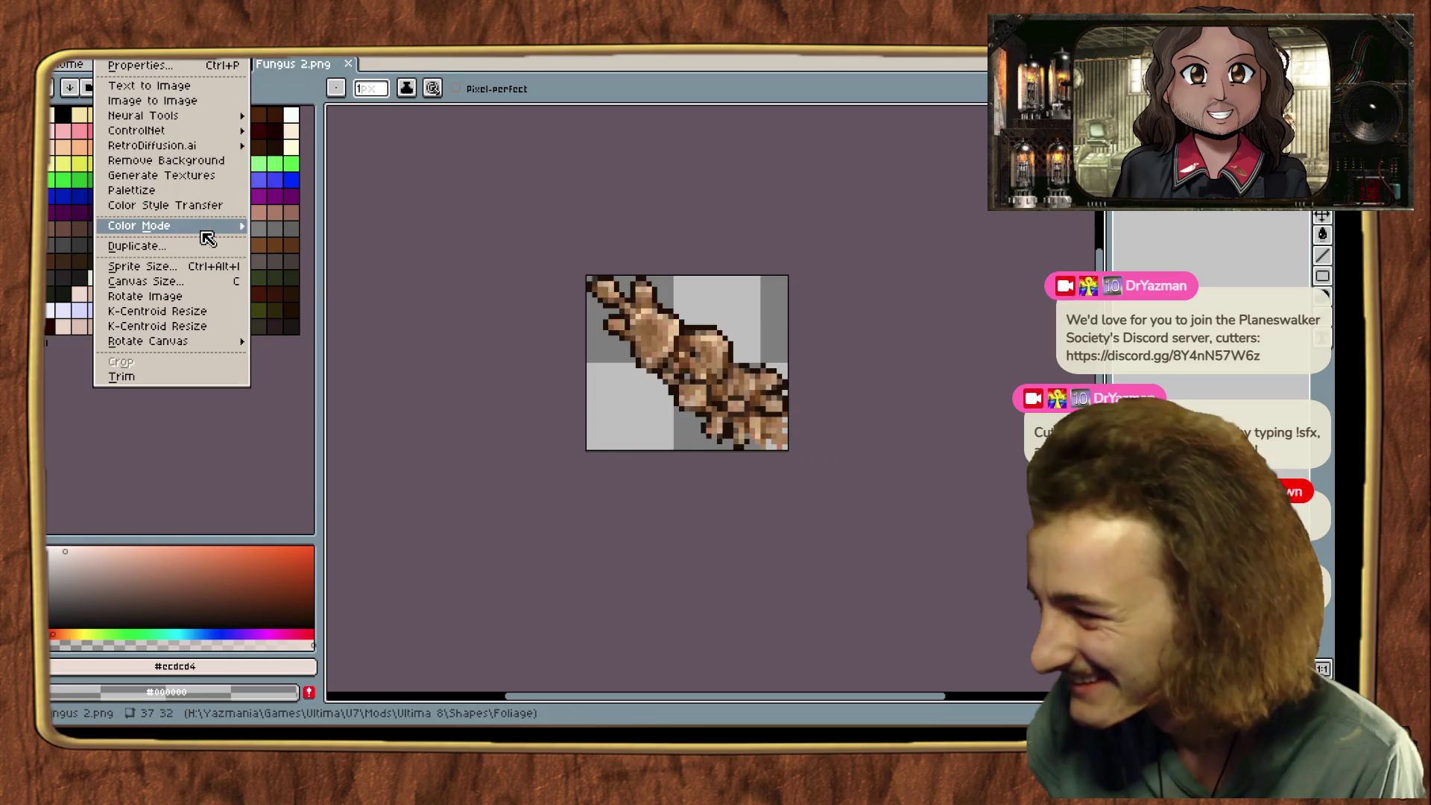
{"action": "mouse_move", "coordinate": [200, 227]}
{"action": "left_click", "coordinate": [306, 257]}
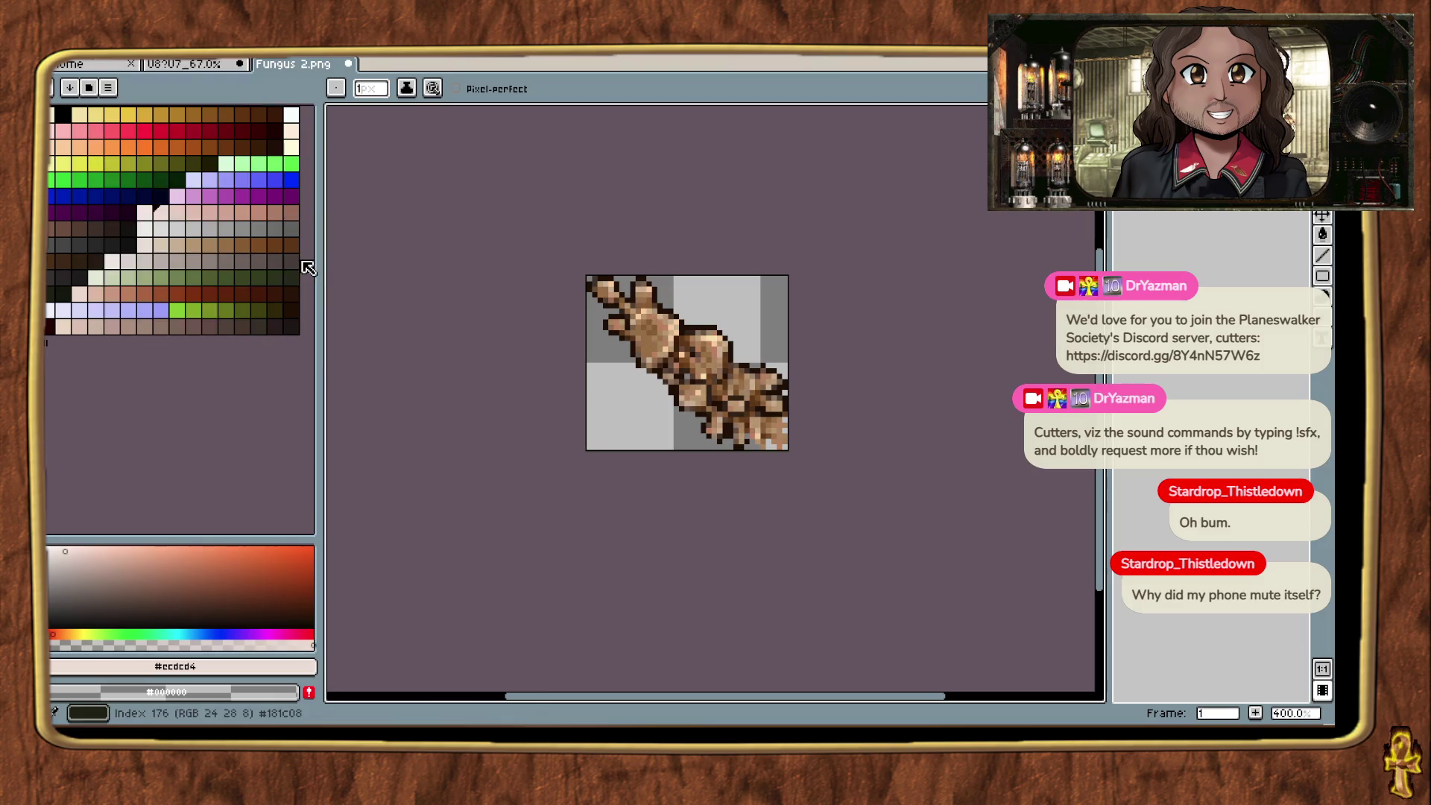
{"action": "left_click", "coordinate": [88, 87]}
{"action": "left_click", "coordinate": [274, 188]}
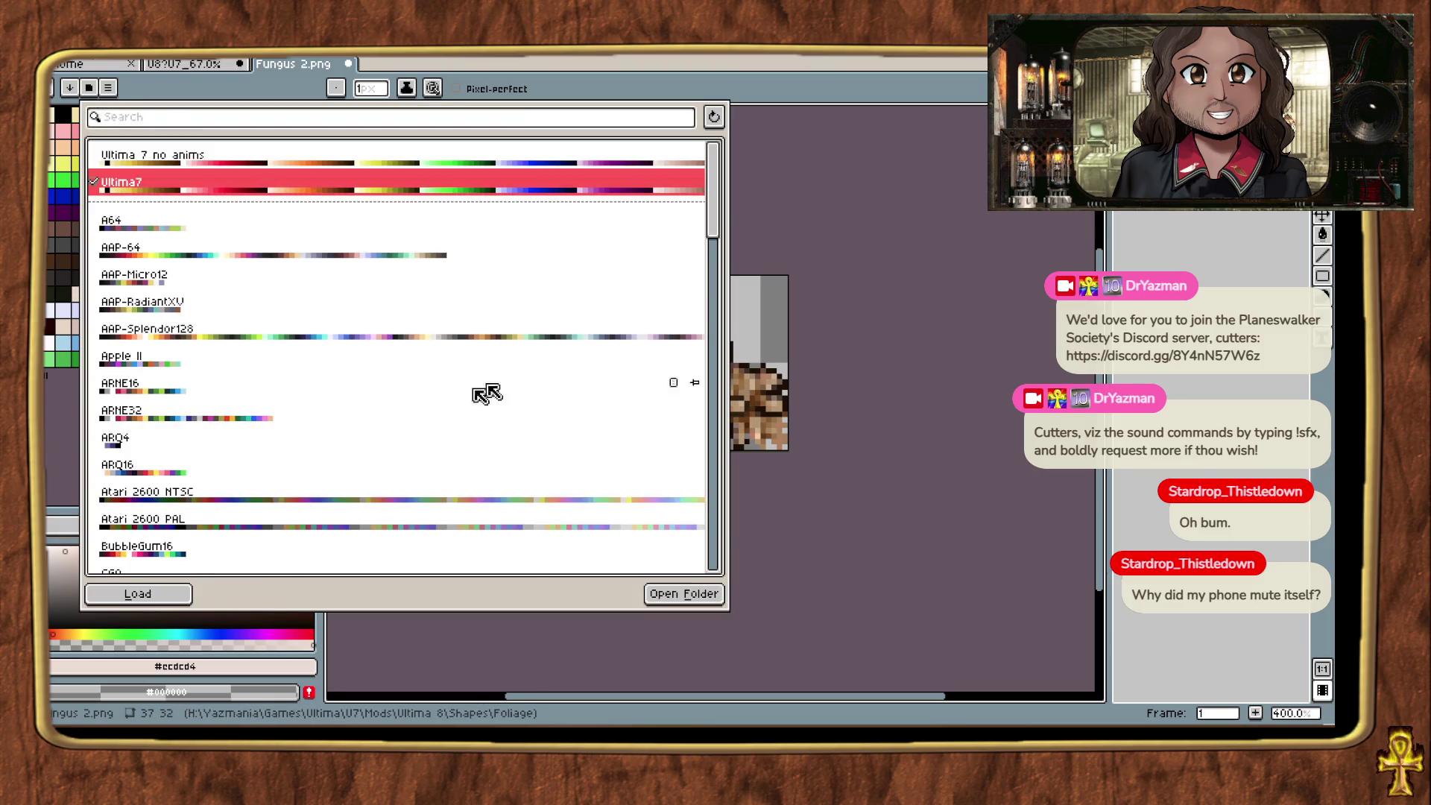
{"action": "key", "text": "Escape"}
{"action": "key", "text": "ctrl+s"}
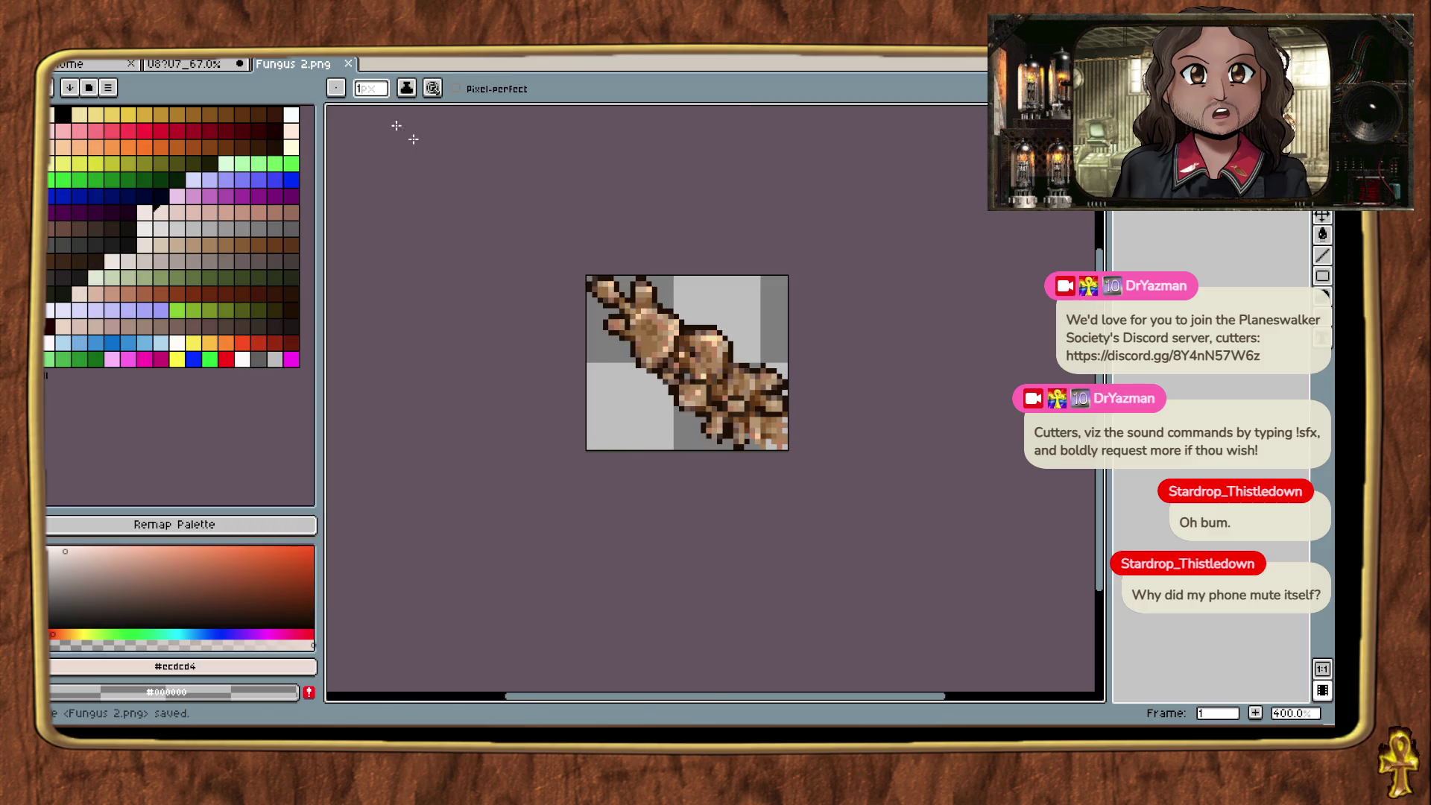
Step: Glance at the U8?U7 document, return to Fungus 2.png, then bring ExultStudio forward
{"action": "left_click", "coordinate": [192, 66]}
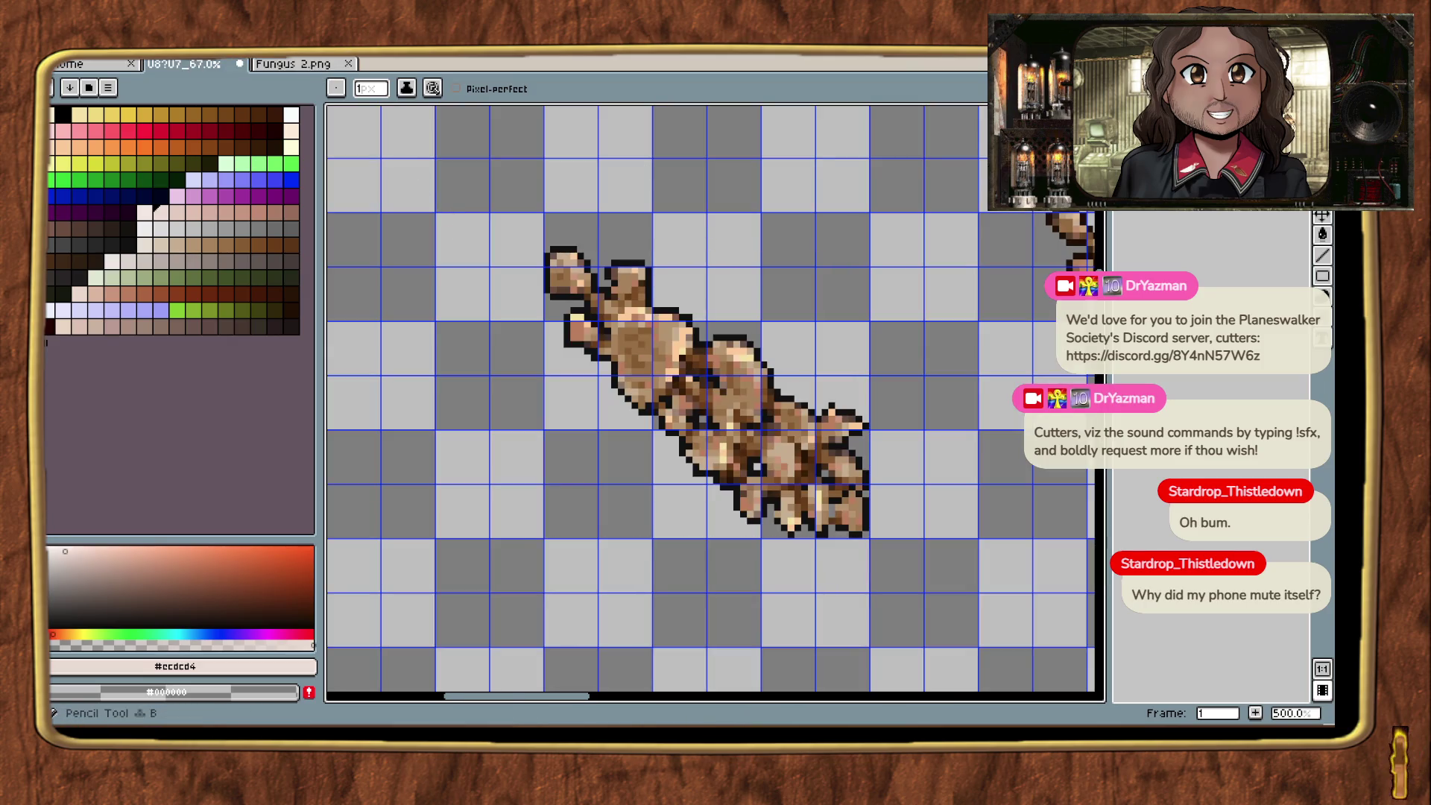
{"action": "key", "text": "m"}
{"action": "scroll", "coordinate": [817, 249], "scroll_direction": "down", "scroll_amount": 3}
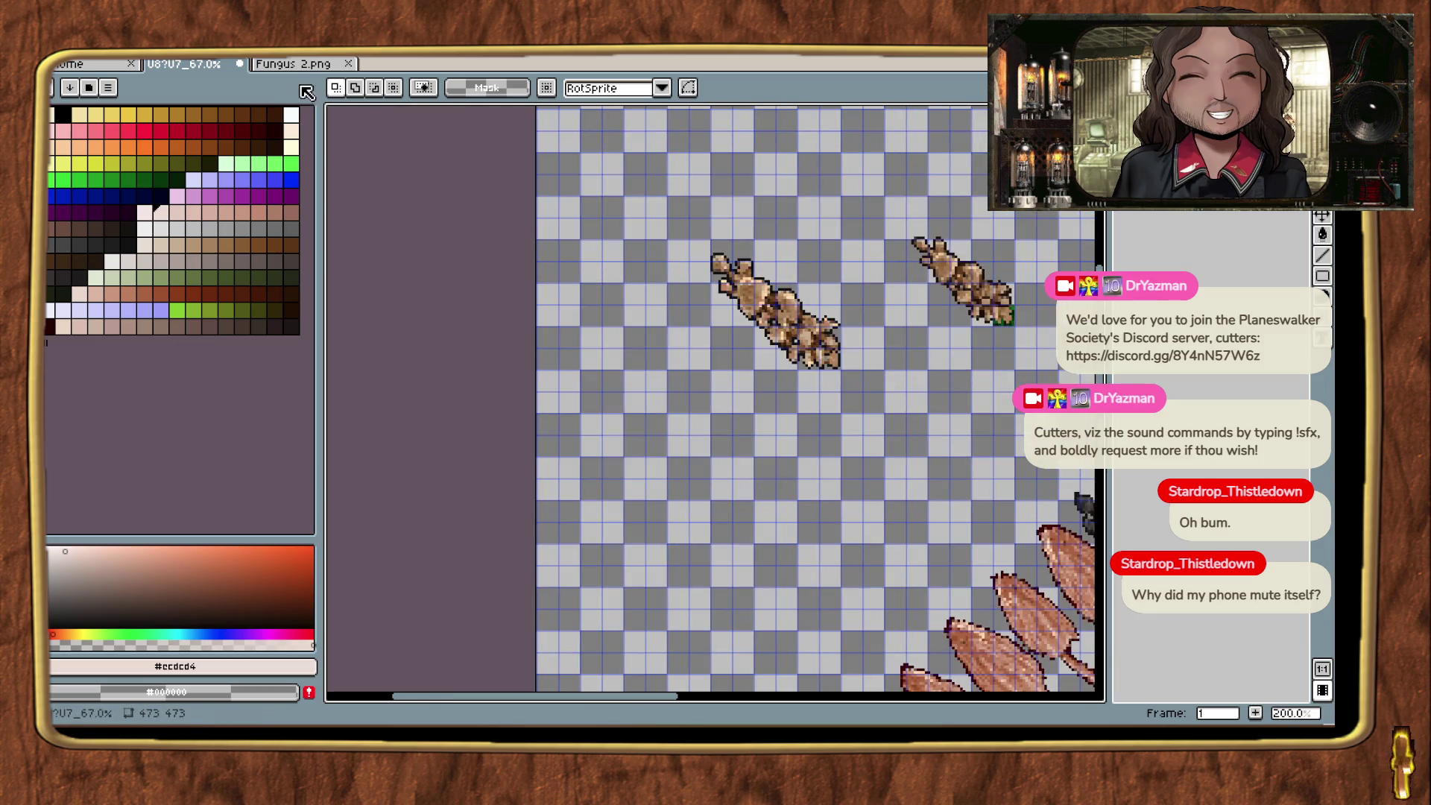
{"action": "left_click", "coordinate": [294, 64]}
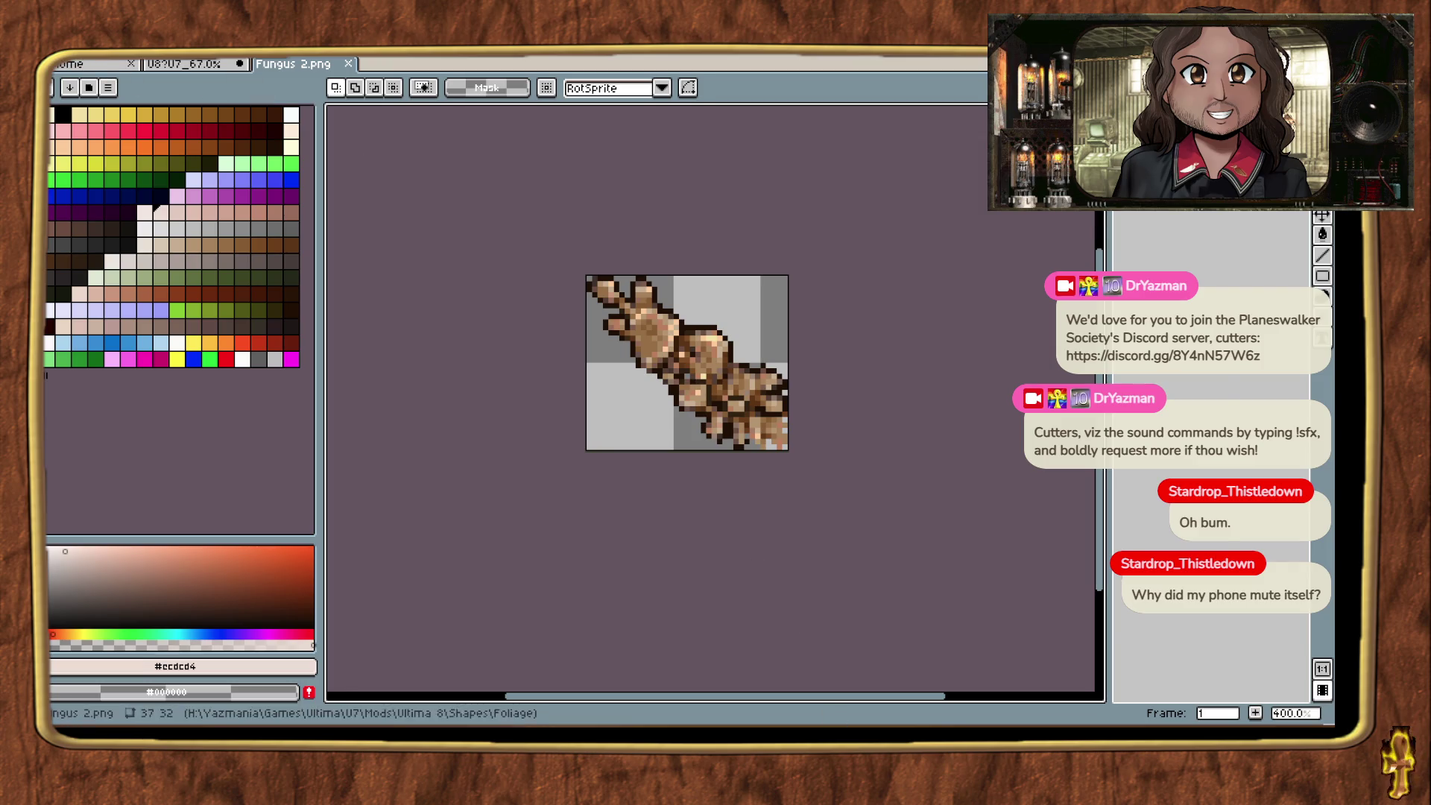
{"action": "key", "text": "alt+Tab"}
{"action": "key", "text": "Escape"}
{"action": "key", "text": "alt+Tab"}
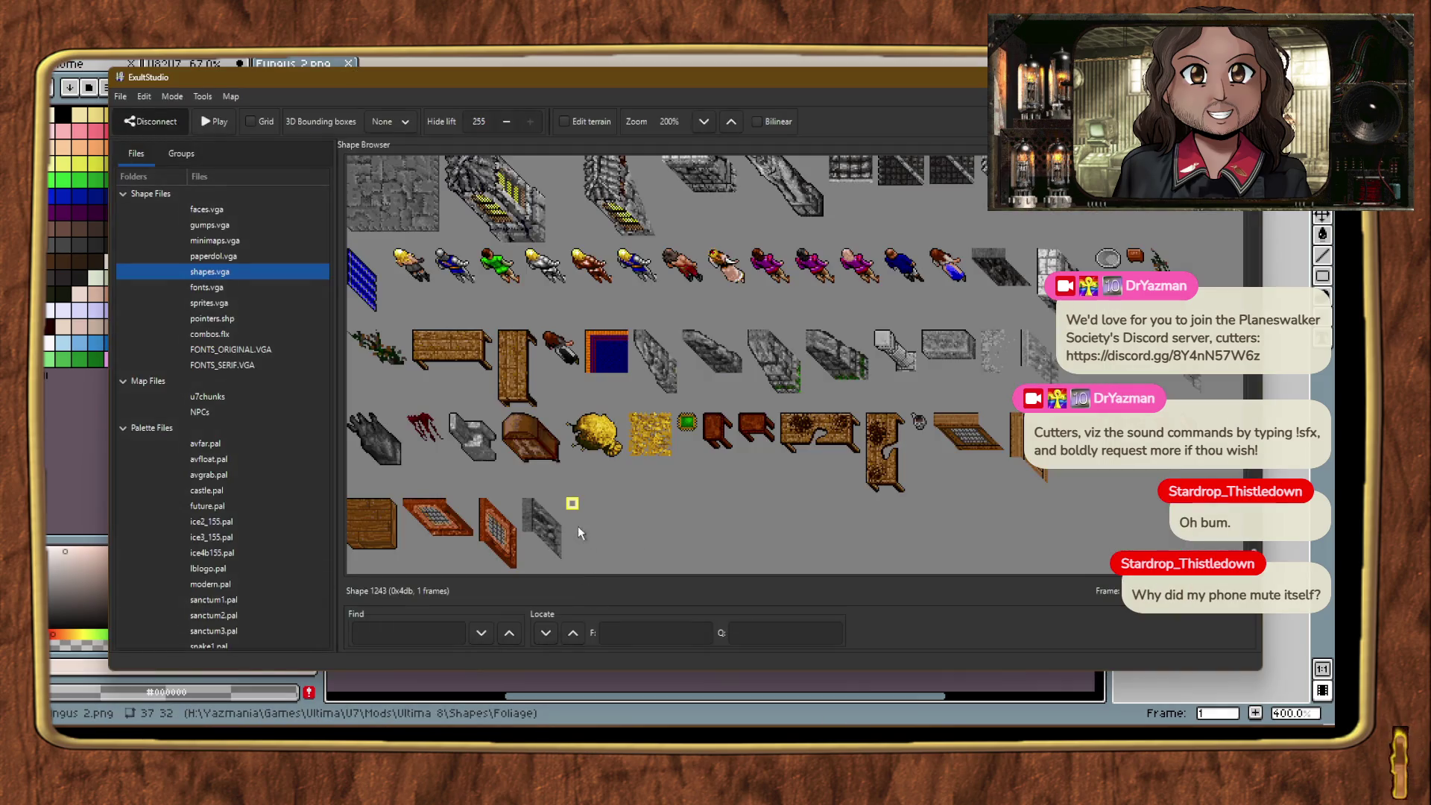
Step: Import Foliage/Fungus 2.png as the frame of shape 1243
{"action": "right_click", "coordinate": [574, 507]}
{"action": "left_click", "coordinate": [634, 363]}
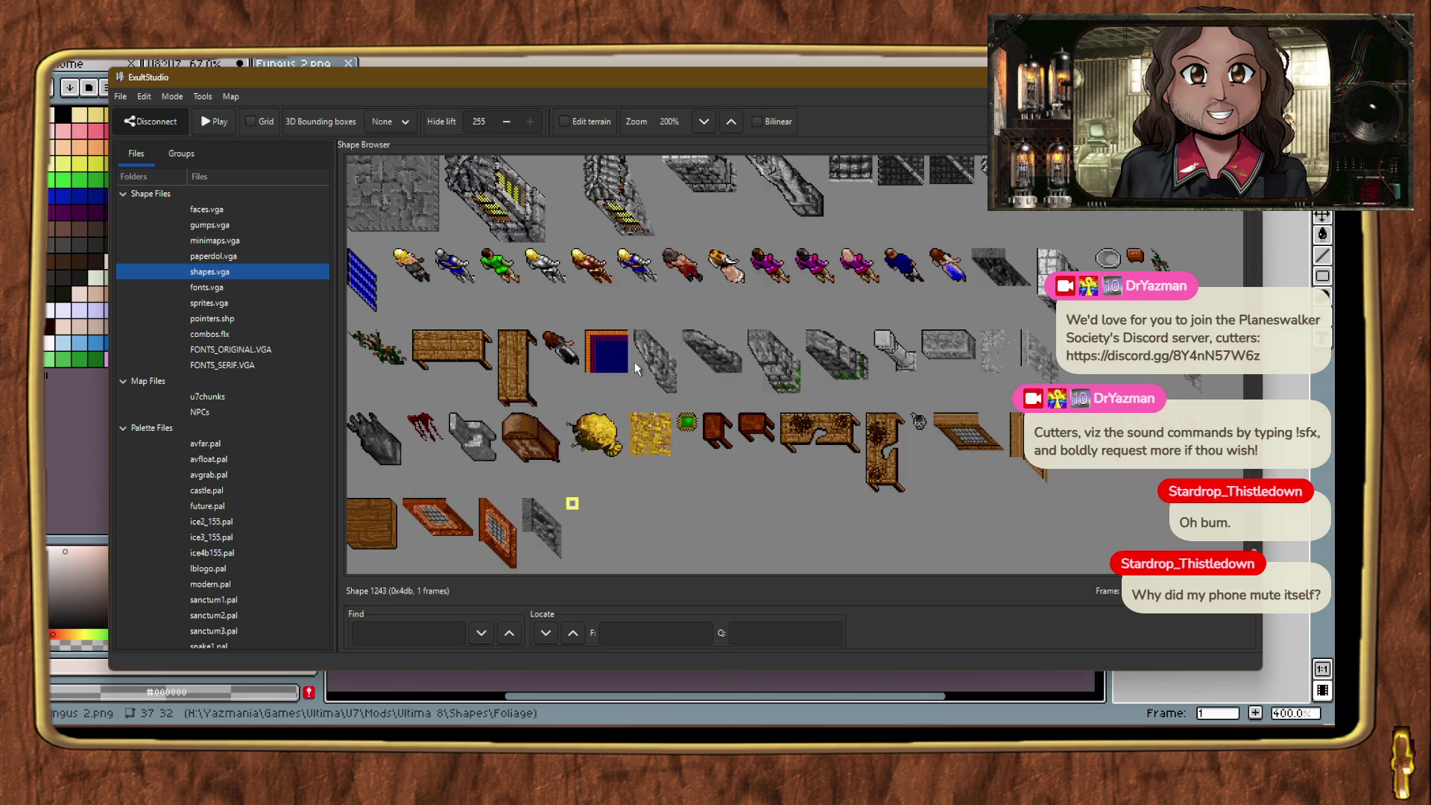
{"action": "left_click", "coordinate": [149, 443]}
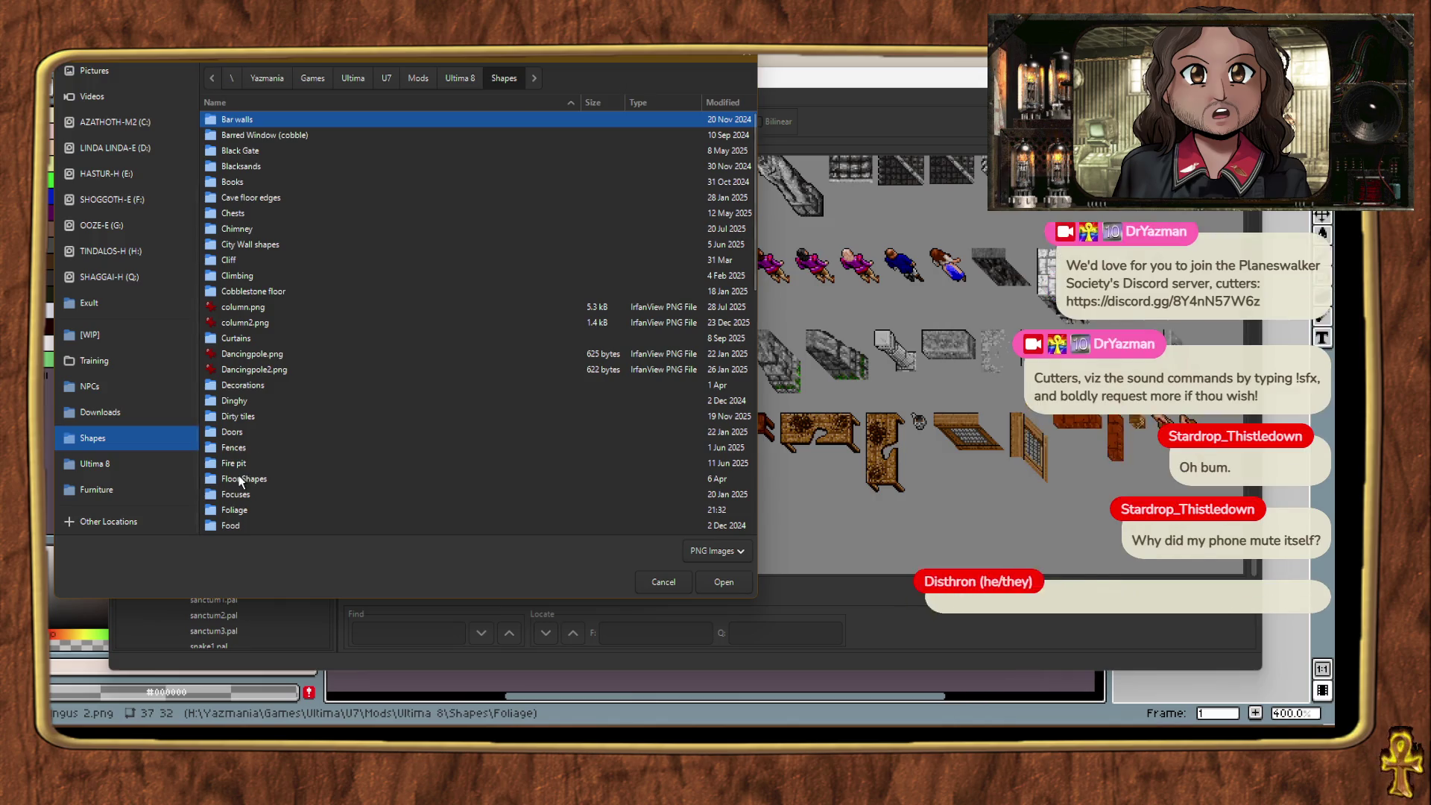
{"action": "double_click", "coordinate": [239, 511]}
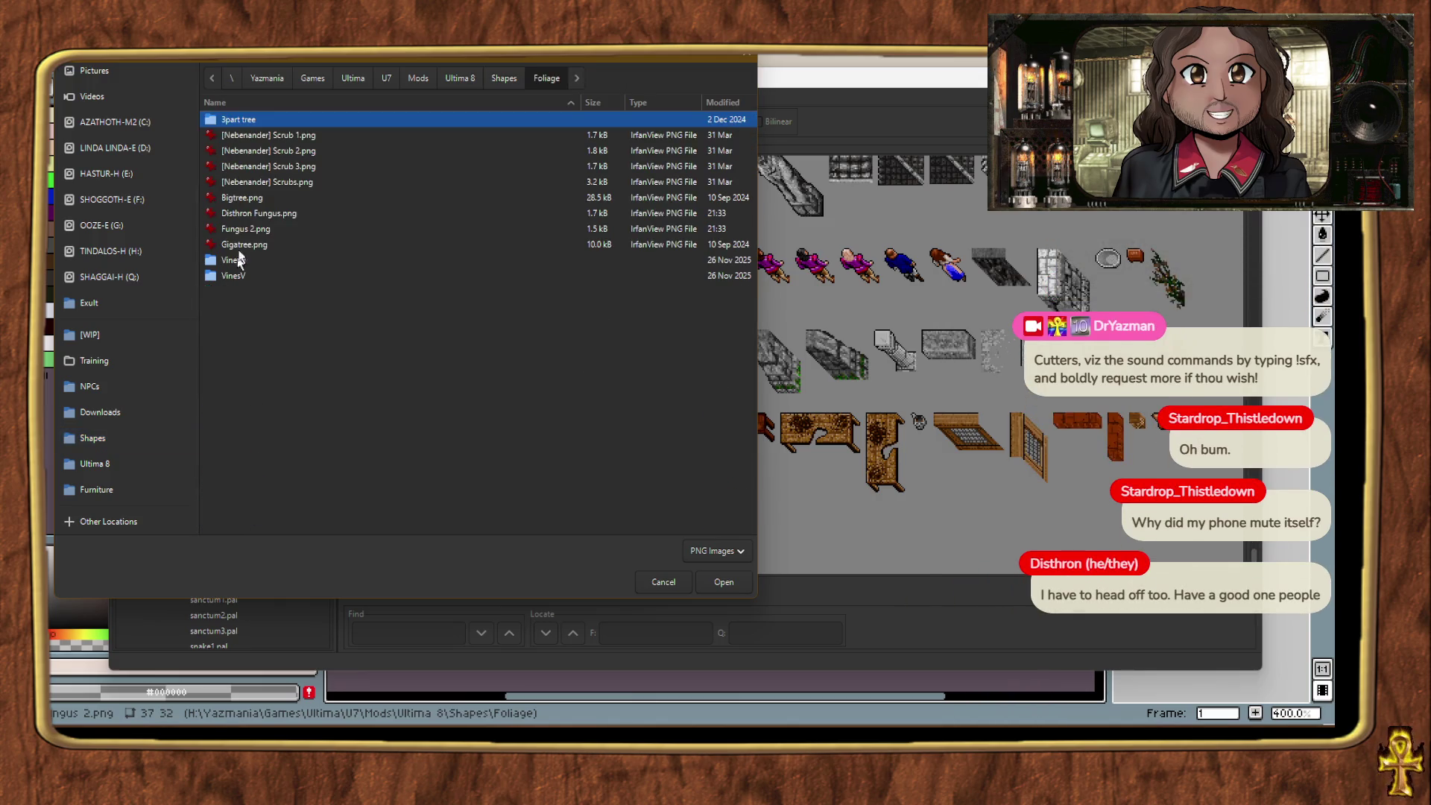
{"action": "double_click", "coordinate": [255, 228]}
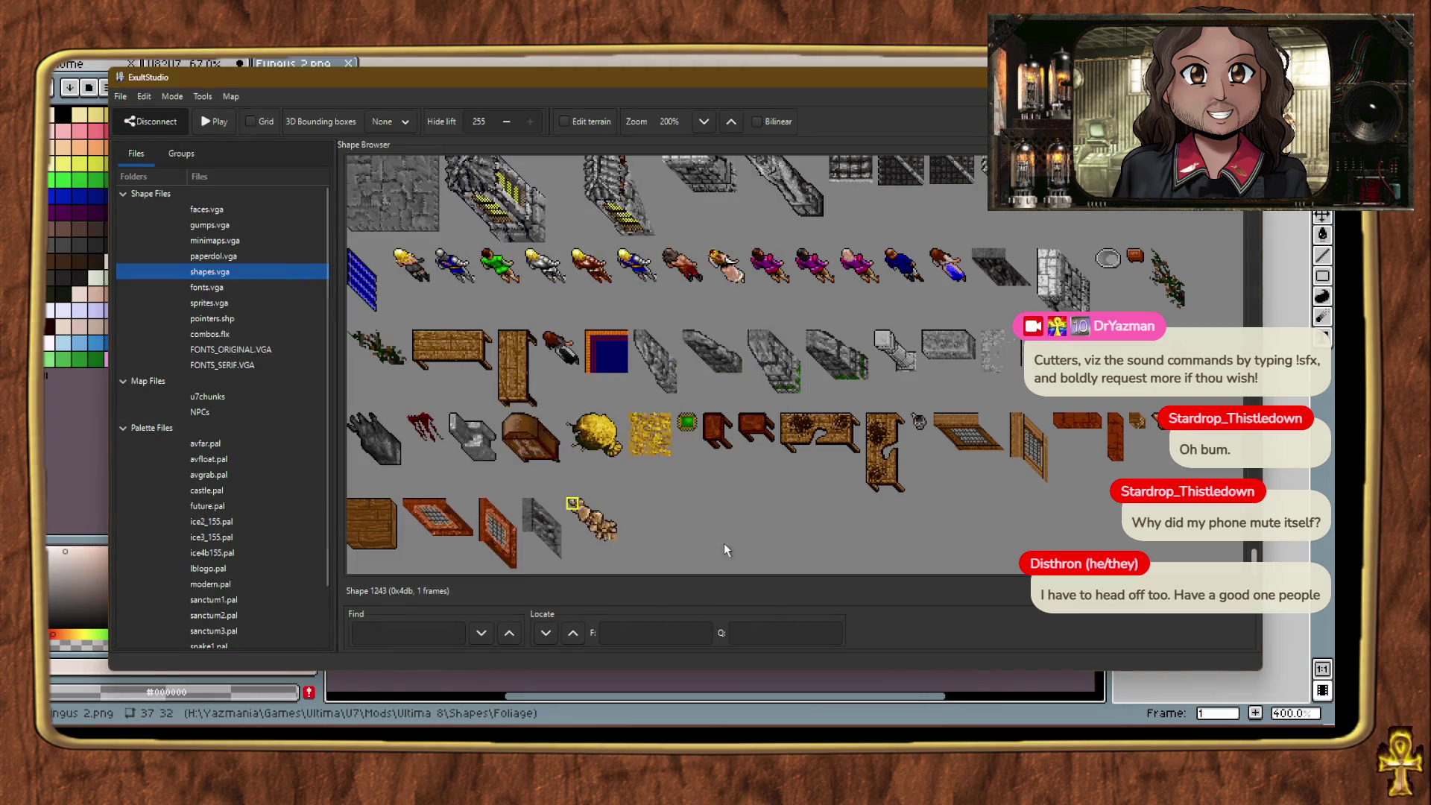
Step: Create a new empty shape 1244 in the shape browser
{"action": "right_click", "coordinate": [668, 520]}
{"action": "left_click", "coordinate": [709, 567]}
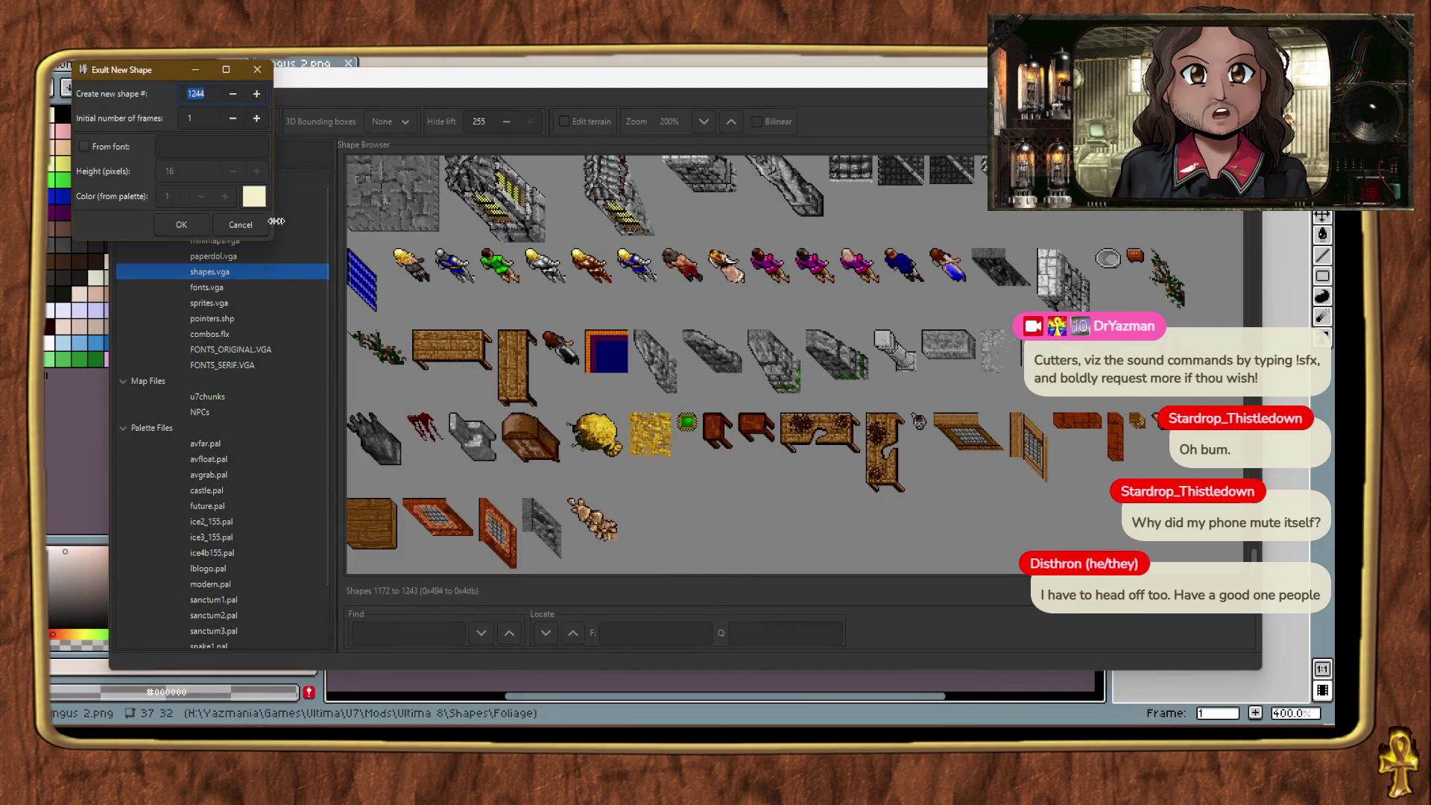
{"action": "left_click", "coordinate": [181, 241]}
{"action": "left_click", "coordinate": [628, 526]}
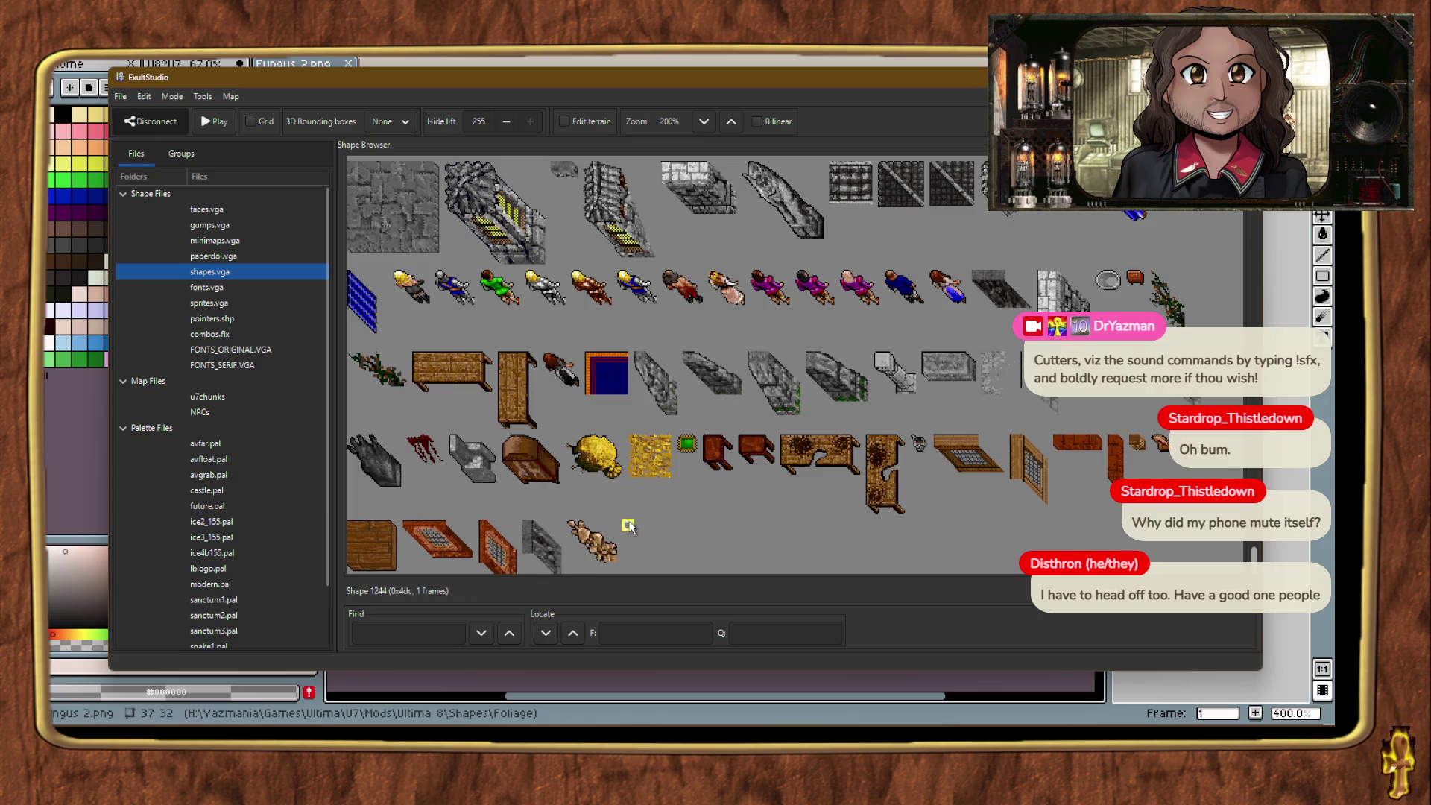
{"action": "right_click", "coordinate": [628, 524]}
{"action": "left_click", "coordinate": [678, 543]}
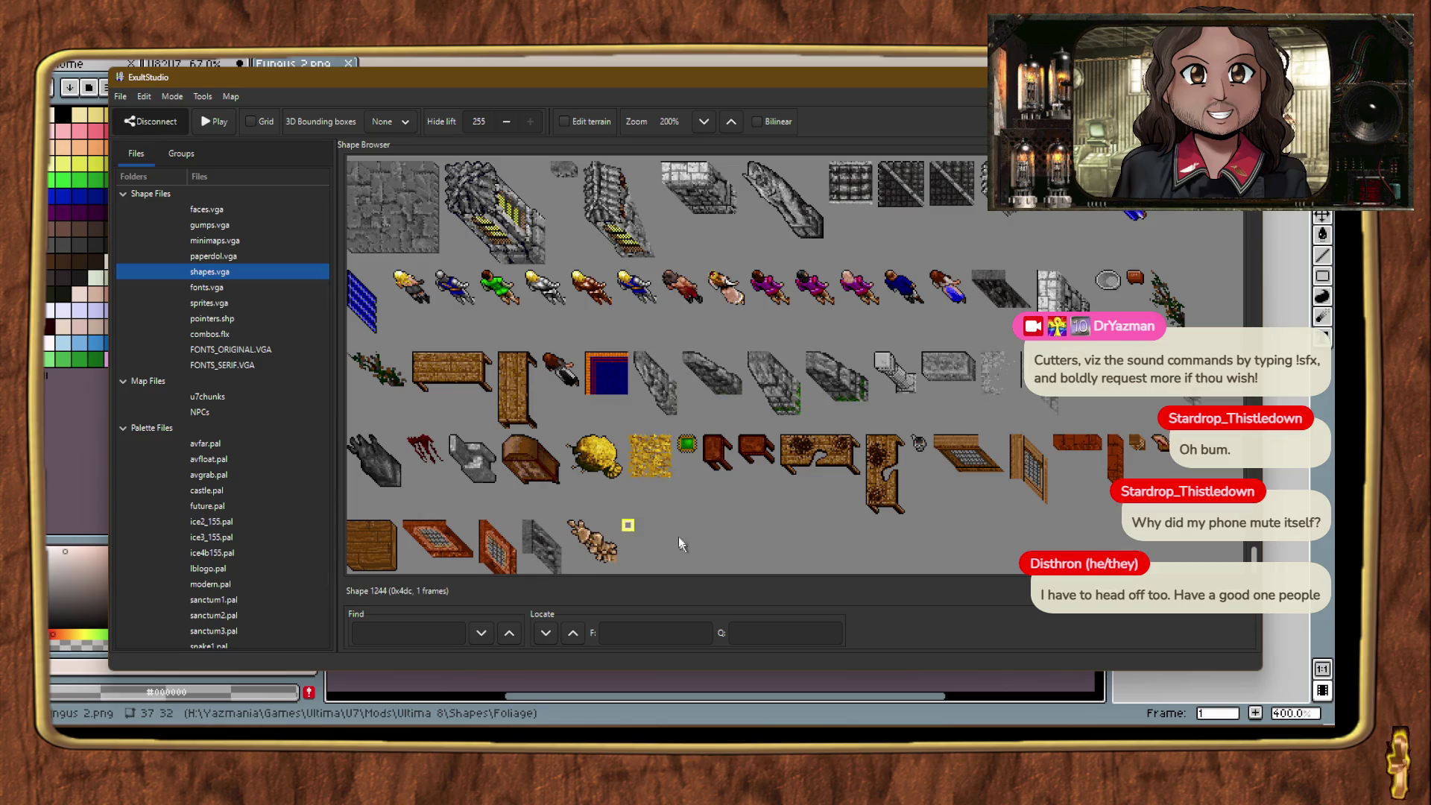
Step: Import Foliage/Disthron Fungus.png as the frame of shape 1244
{"action": "right_click", "coordinate": [630, 526]}
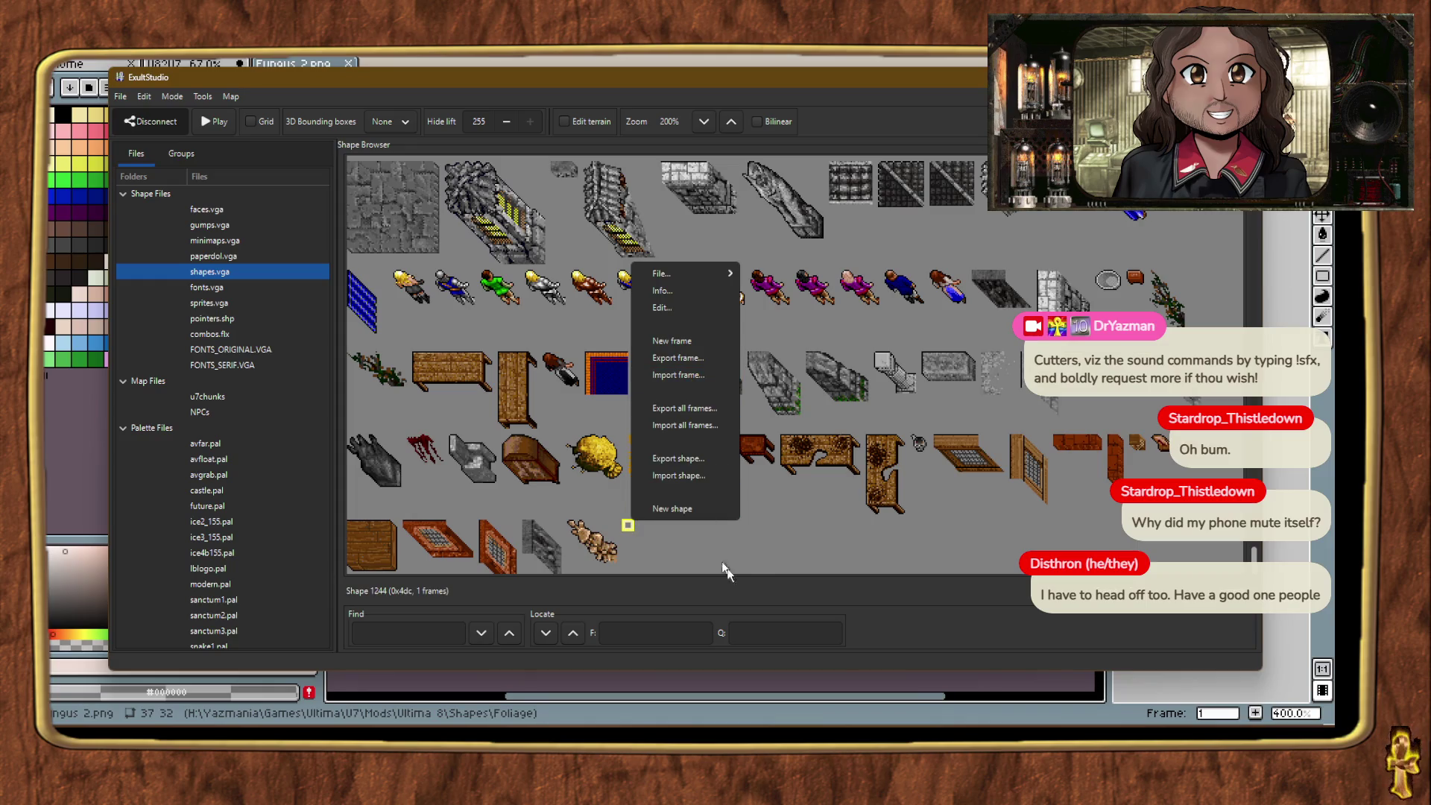
{"action": "left_click", "coordinate": [676, 374]}
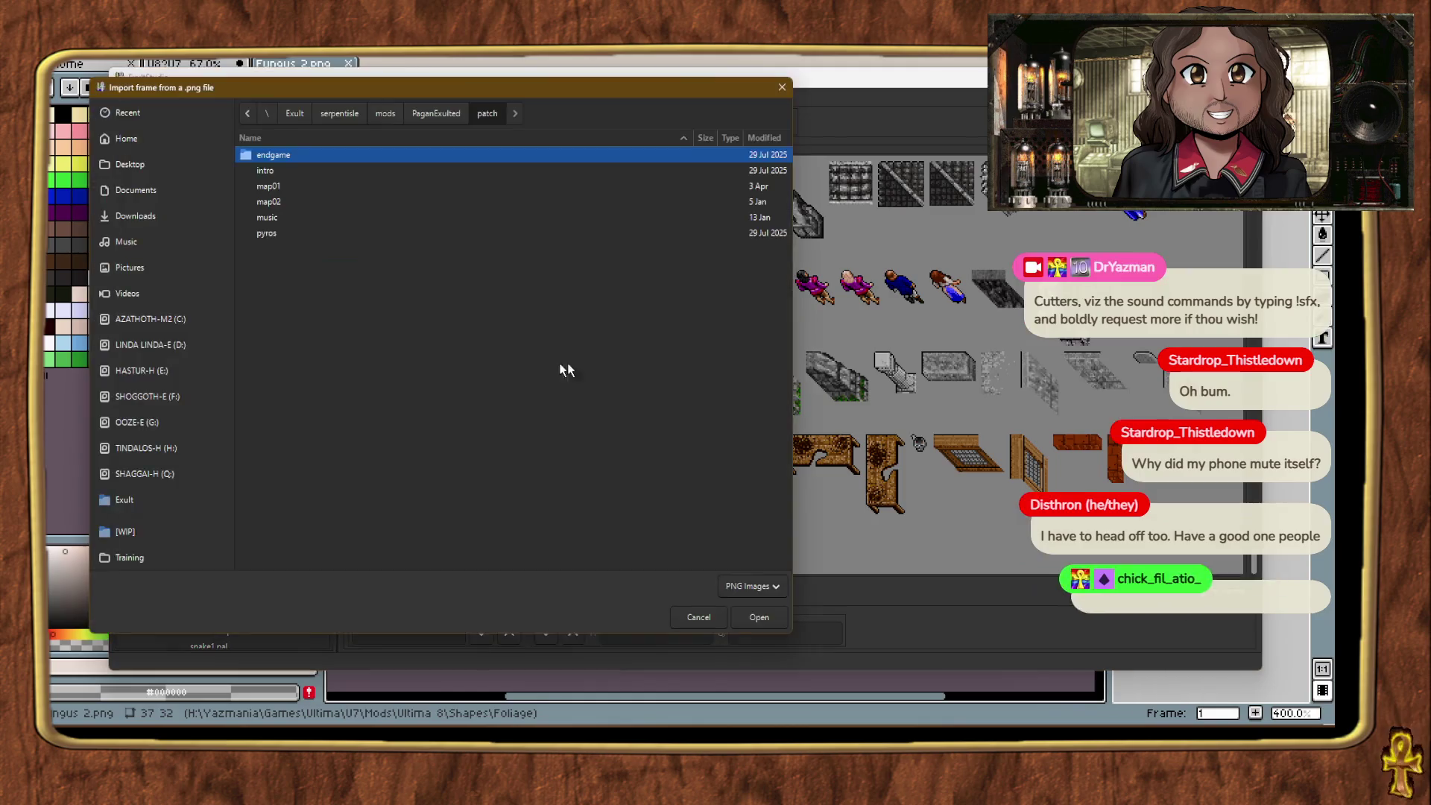
{"action": "scroll", "coordinate": [168, 489], "scroll_direction": "down", "scroll_amount": 3}
{"action": "left_click", "coordinate": [169, 481]}
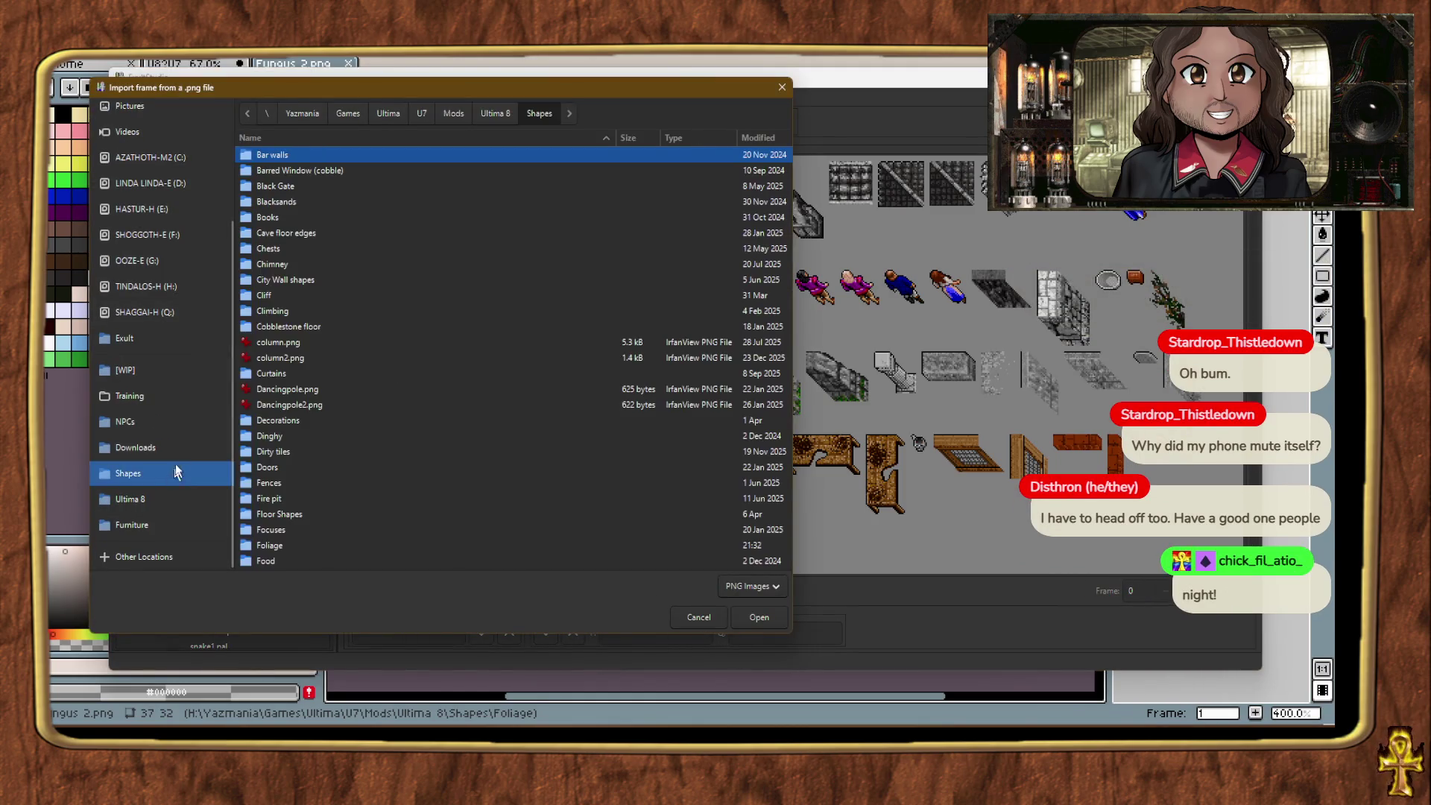
{"action": "scroll", "coordinate": [291, 418], "scroll_direction": "down", "scroll_amount": 5}
{"action": "double_click", "coordinate": [275, 302]}
{"action": "double_click", "coordinate": [303, 249]}
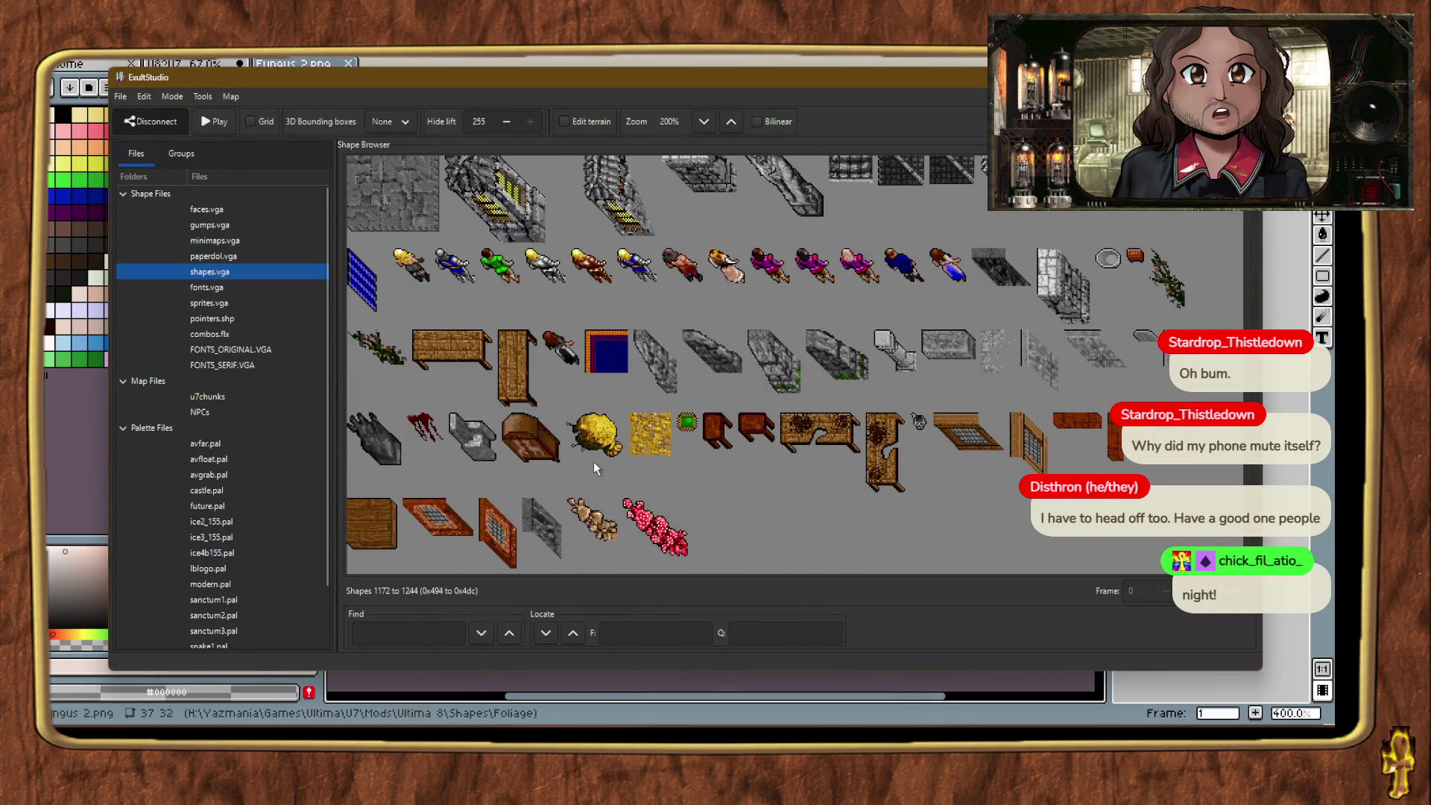
{"action": "double_click", "coordinate": [628, 505]}
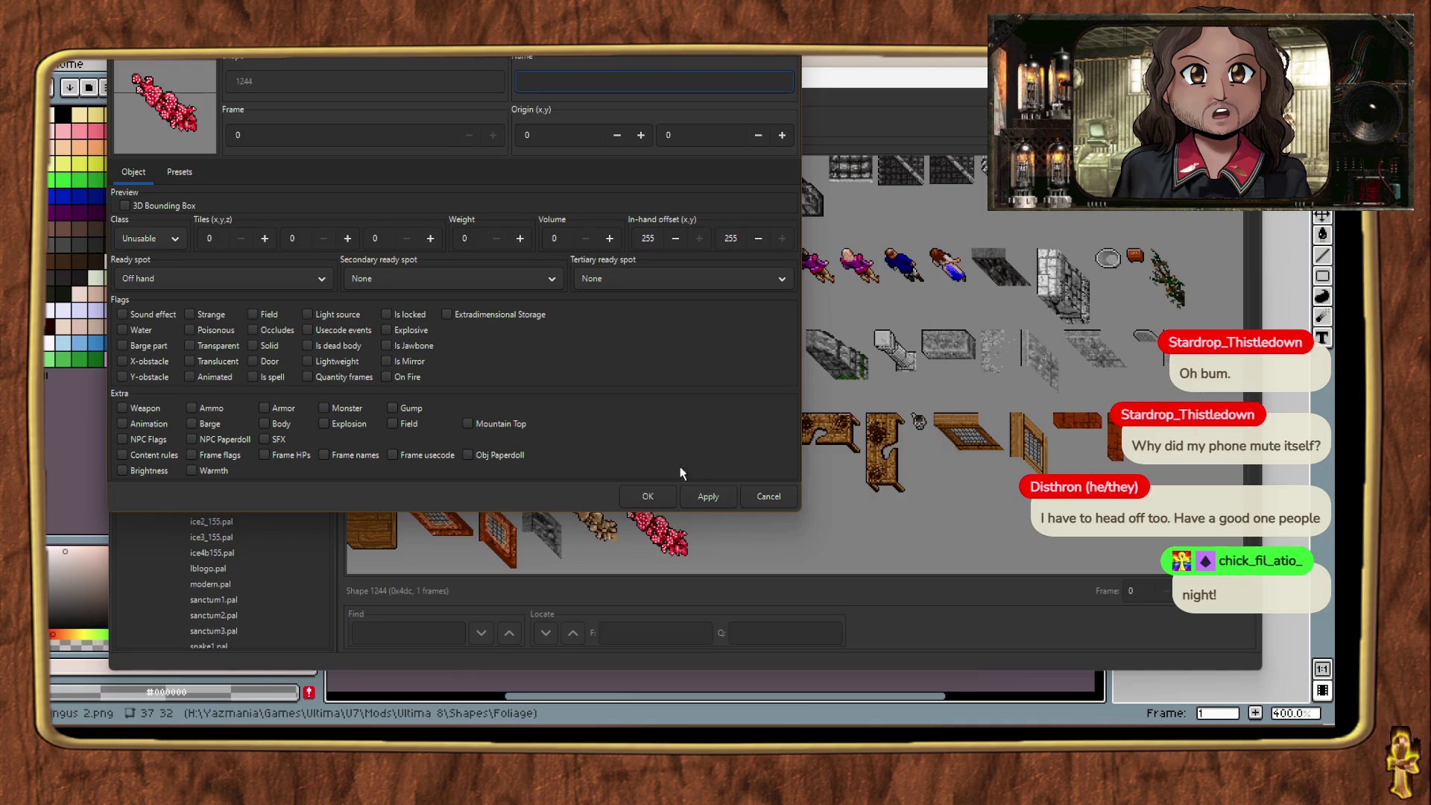
Step: Name shape 1244 'Disthron Fungus', keep its class Unusable, and save
{"action": "left_click_drag", "start_coordinate": [533, 42], "coordinate": [703, 103]}
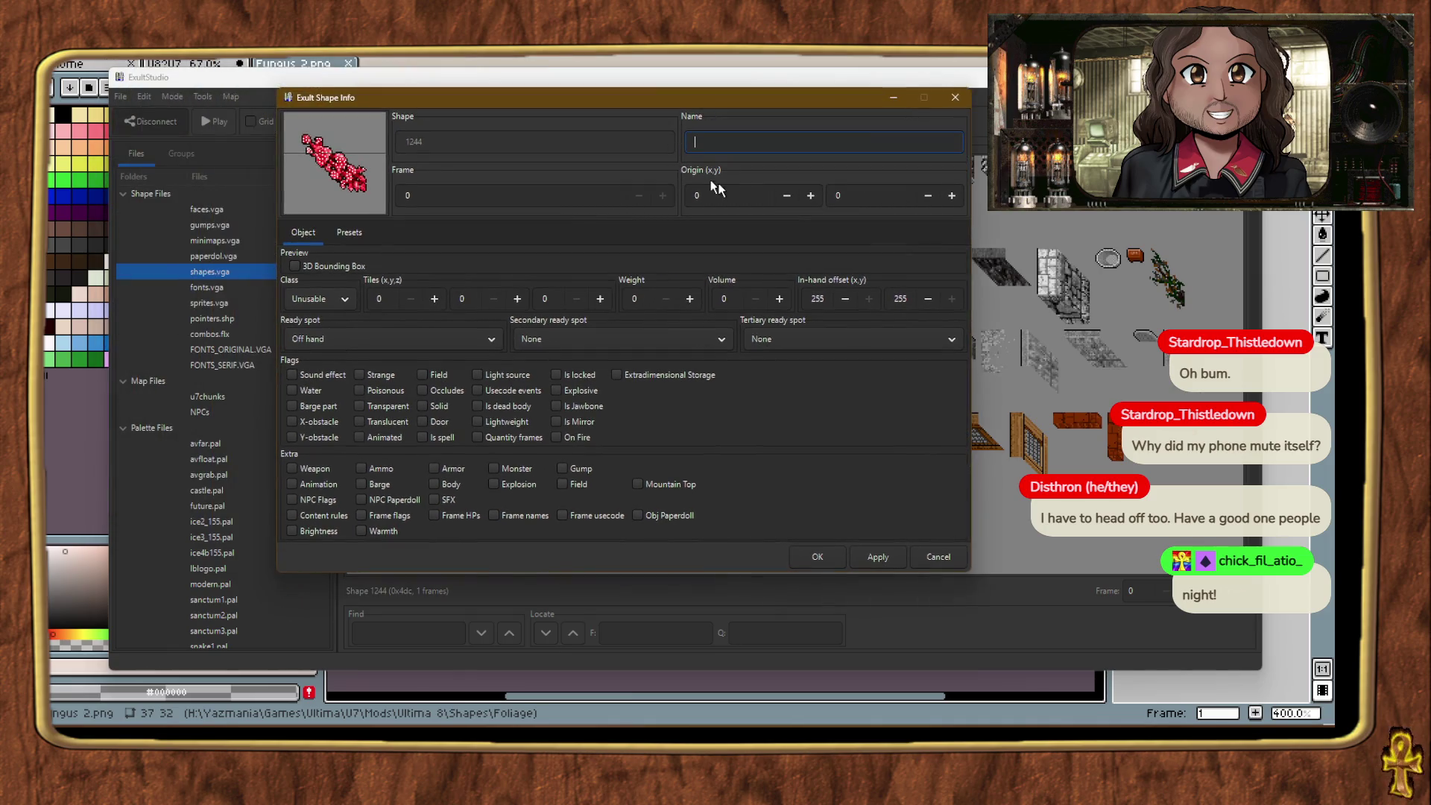
{"action": "type", "text": "Dist"}
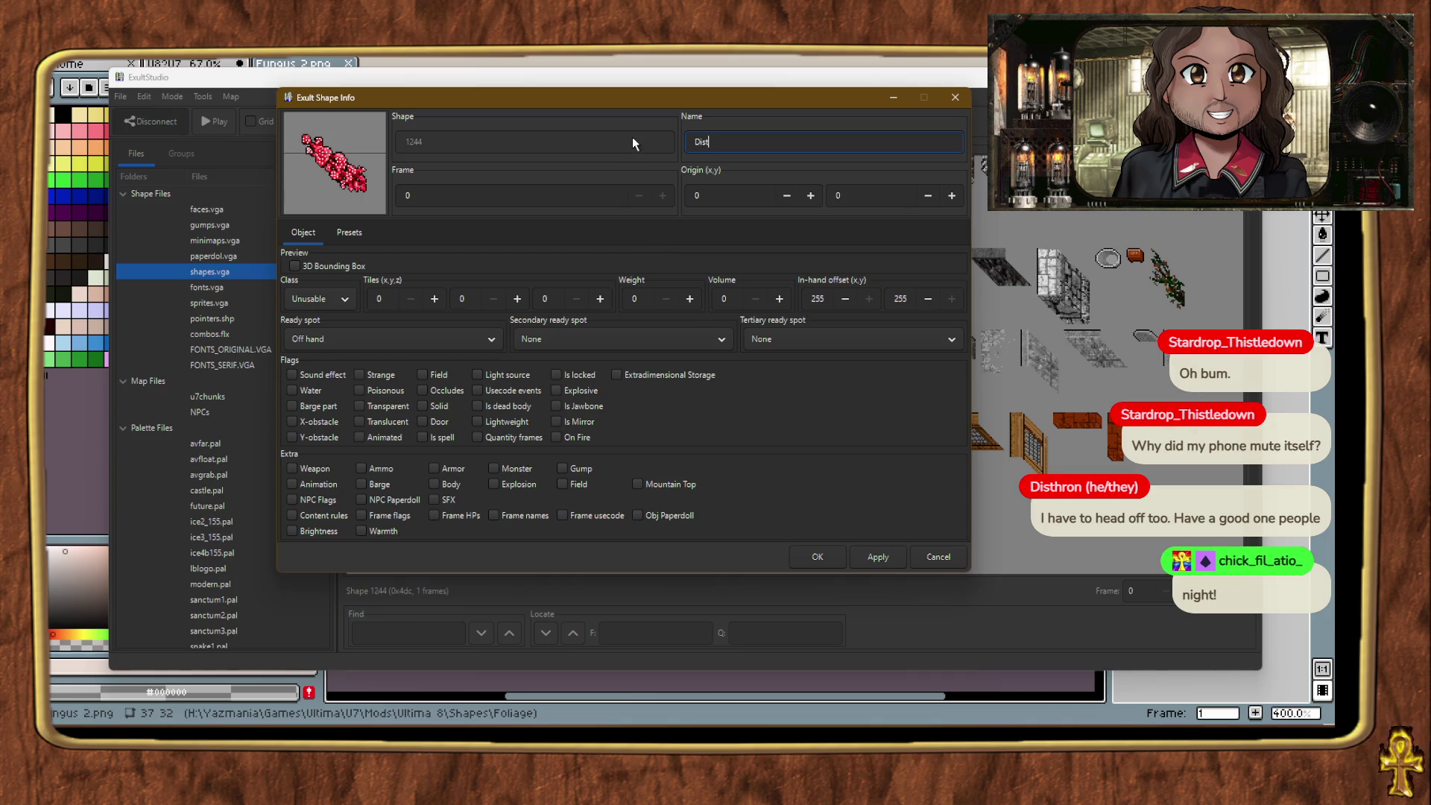
{"action": "type", "text": "hron Fungus"}
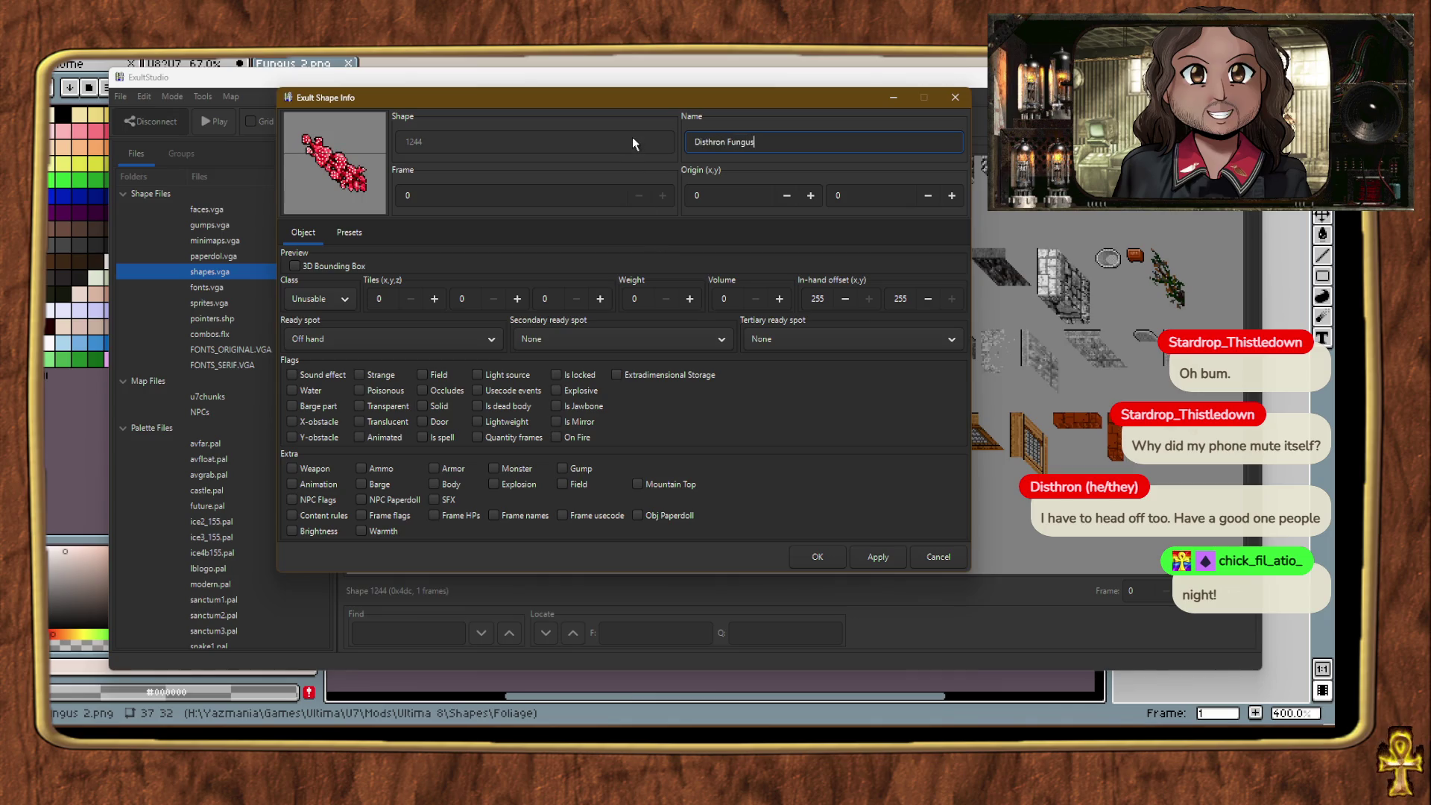
{"action": "left_click", "coordinate": [353, 300]}
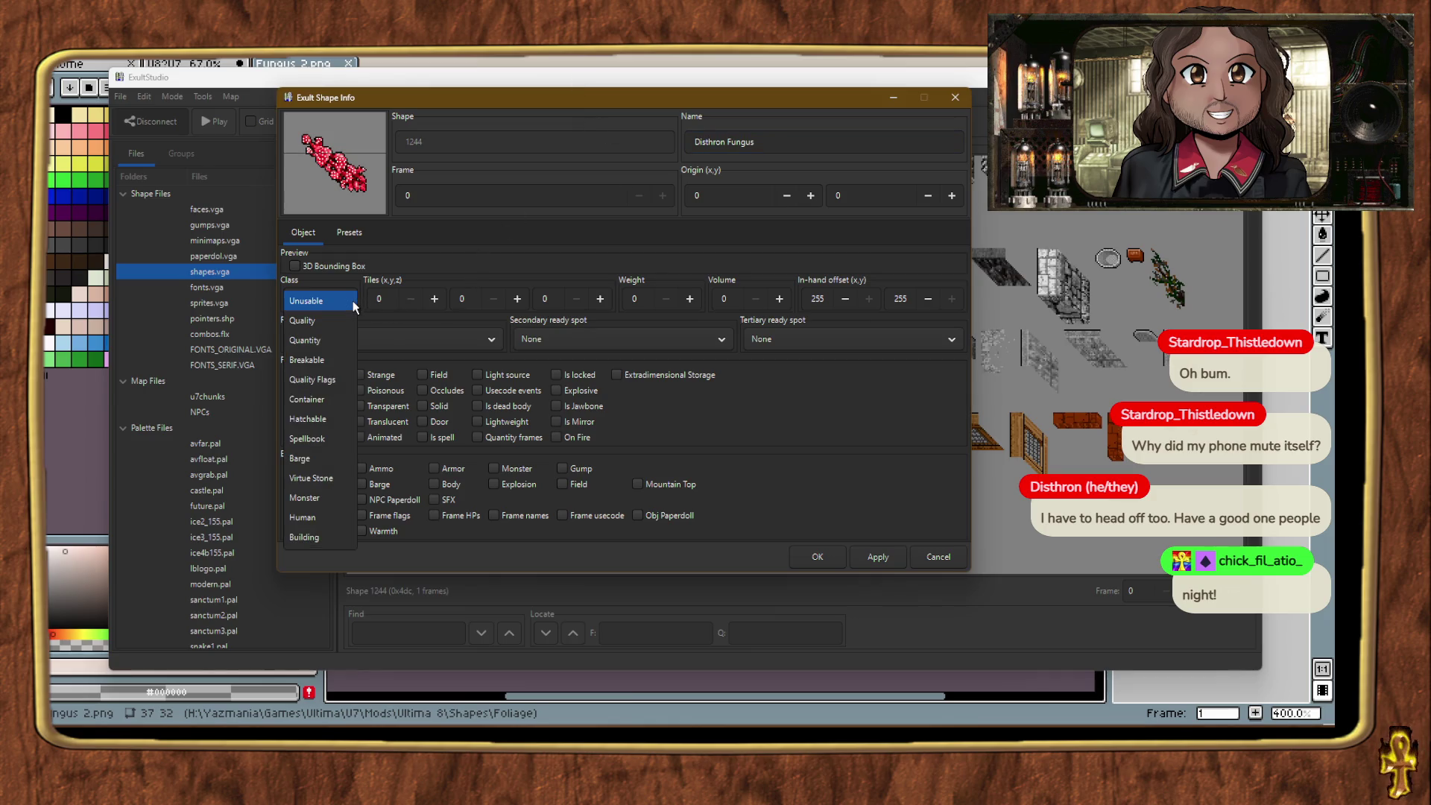
{"action": "left_click", "coordinate": [351, 301]}
{"action": "left_click", "coordinate": [801, 564]}
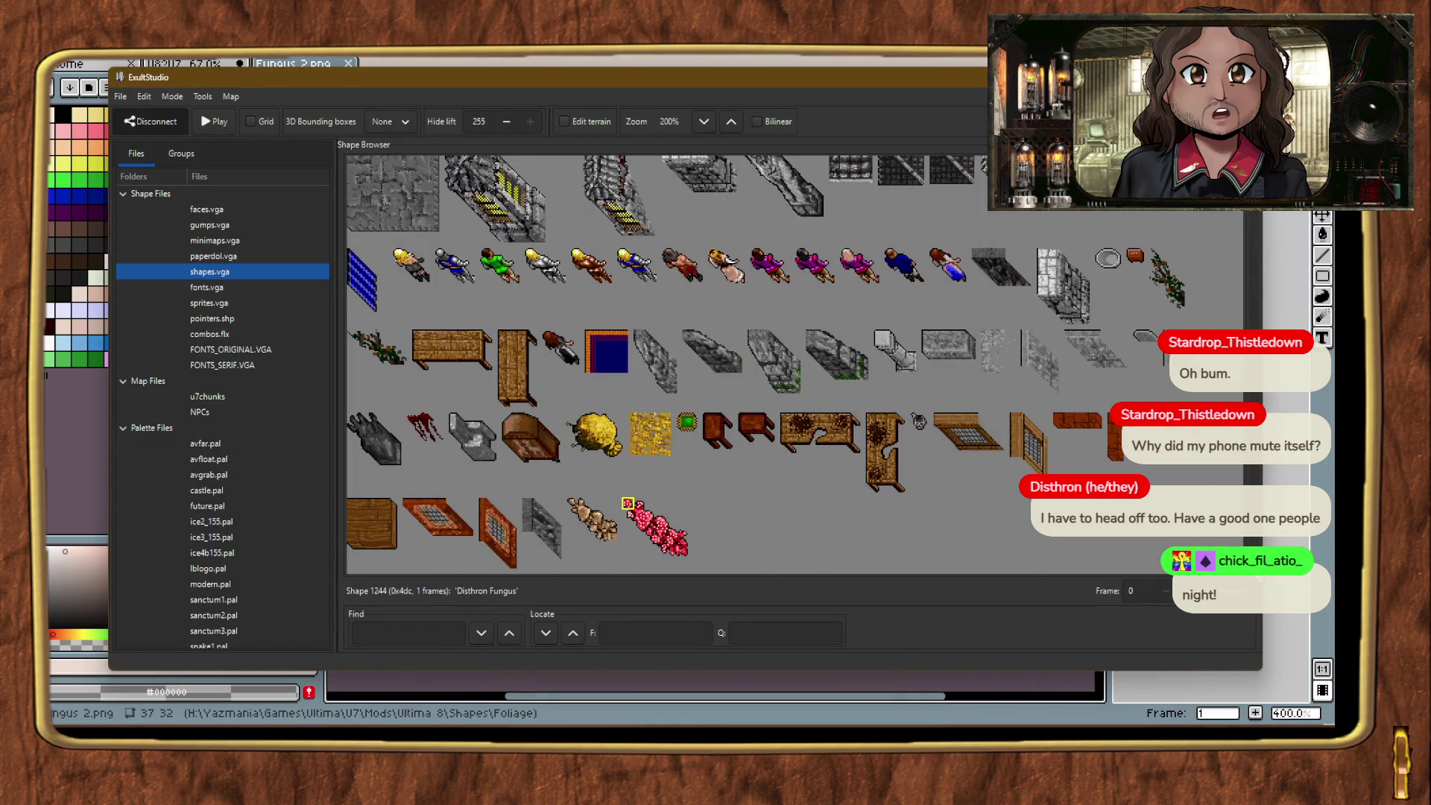
{"action": "scroll", "coordinate": [819, 365], "scroll_direction": "up", "scroll_amount": 10}
{"action": "scroll", "coordinate": [1224, 236], "scroll_direction": "up", "scroll_amount": 10}
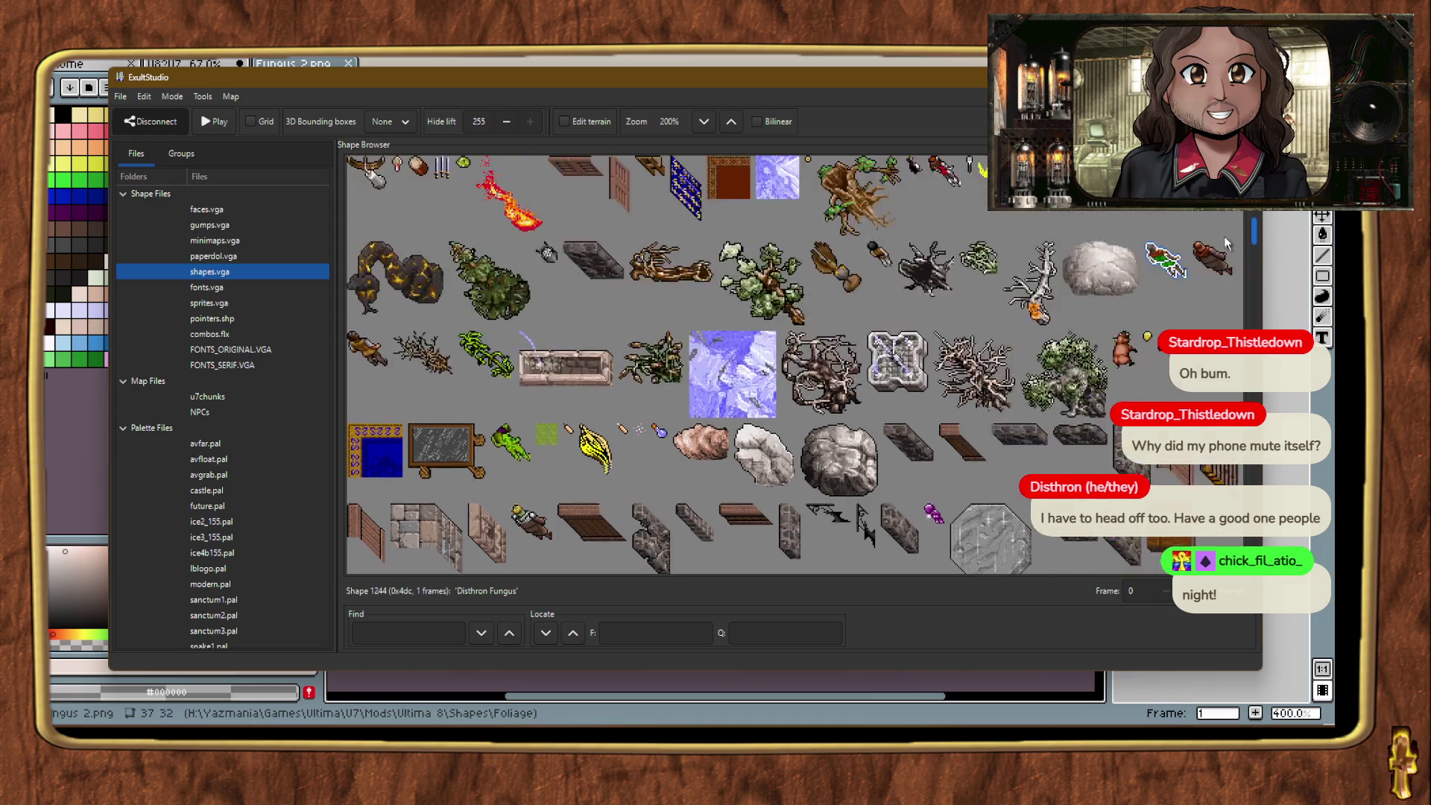
{"action": "scroll", "coordinate": [1224, 234], "scroll_direction": "up", "scroll_amount": 1}
{"action": "left_click", "coordinate": [984, 322]}
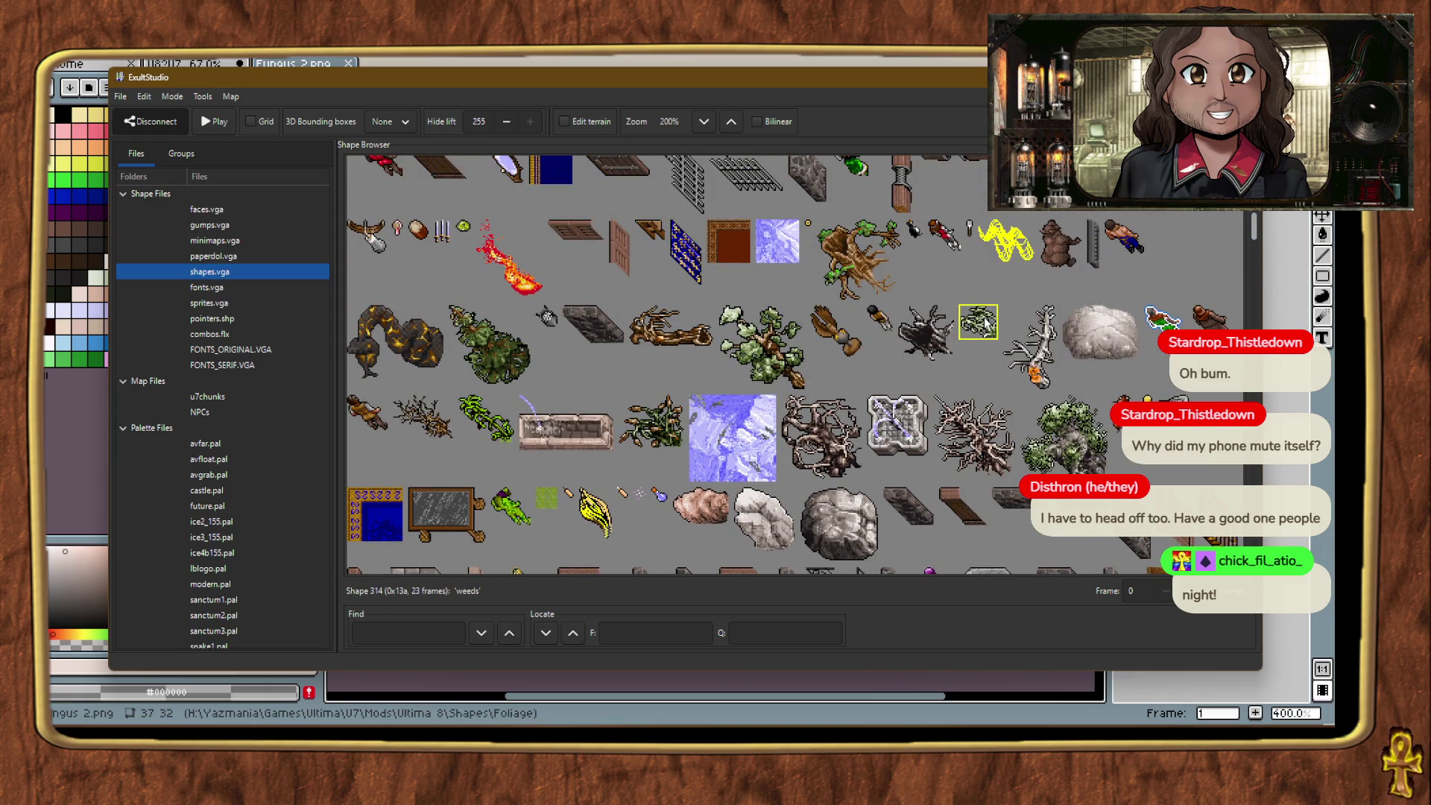
{"action": "double_click", "coordinate": [984, 321]}
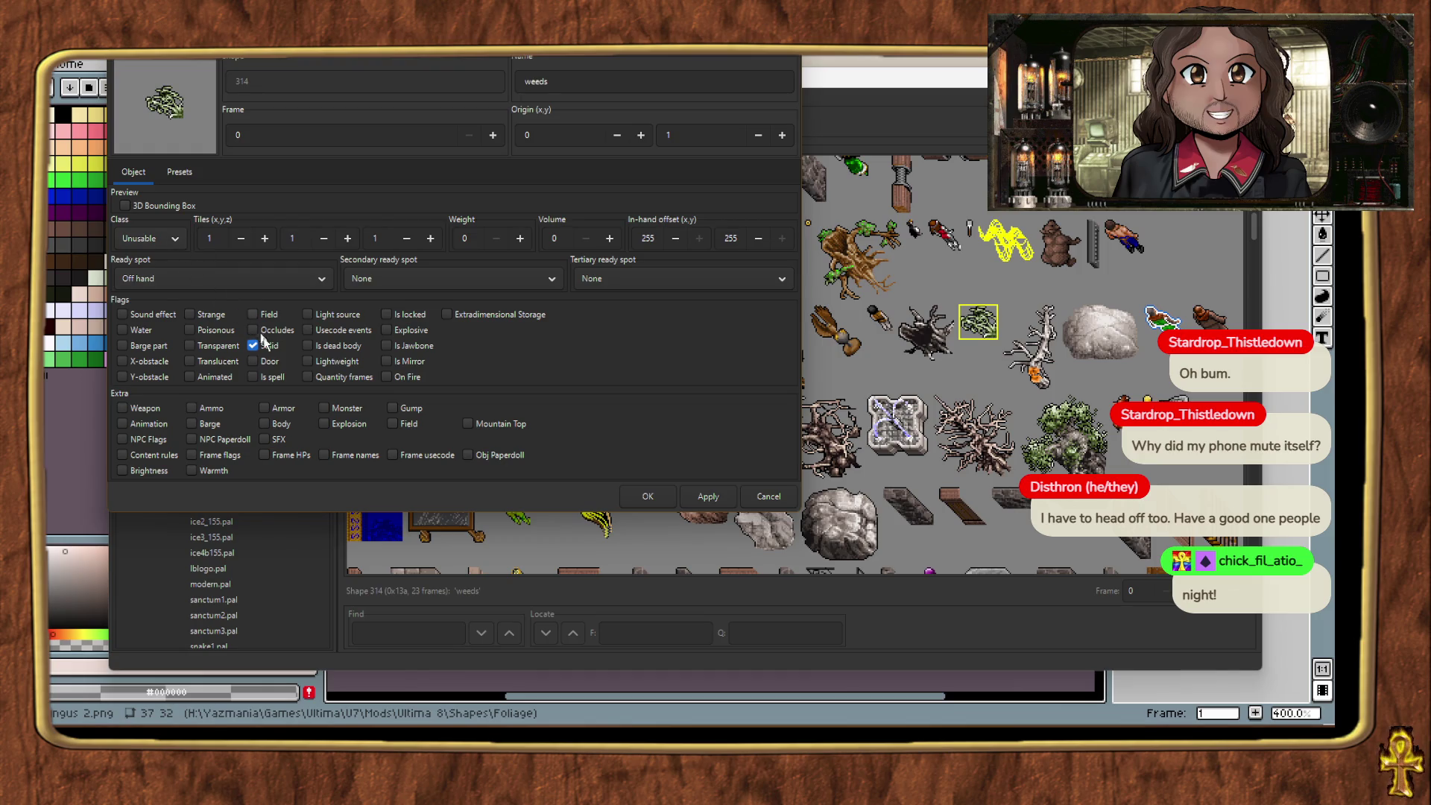
{"action": "left_click", "coordinate": [768, 496]}
{"action": "left_click_drag", "start_coordinate": [1255, 225], "coordinate": [1255, 492]}
{"action": "left_click", "coordinate": [580, 514]}
{"action": "double_click", "coordinate": [580, 514]}
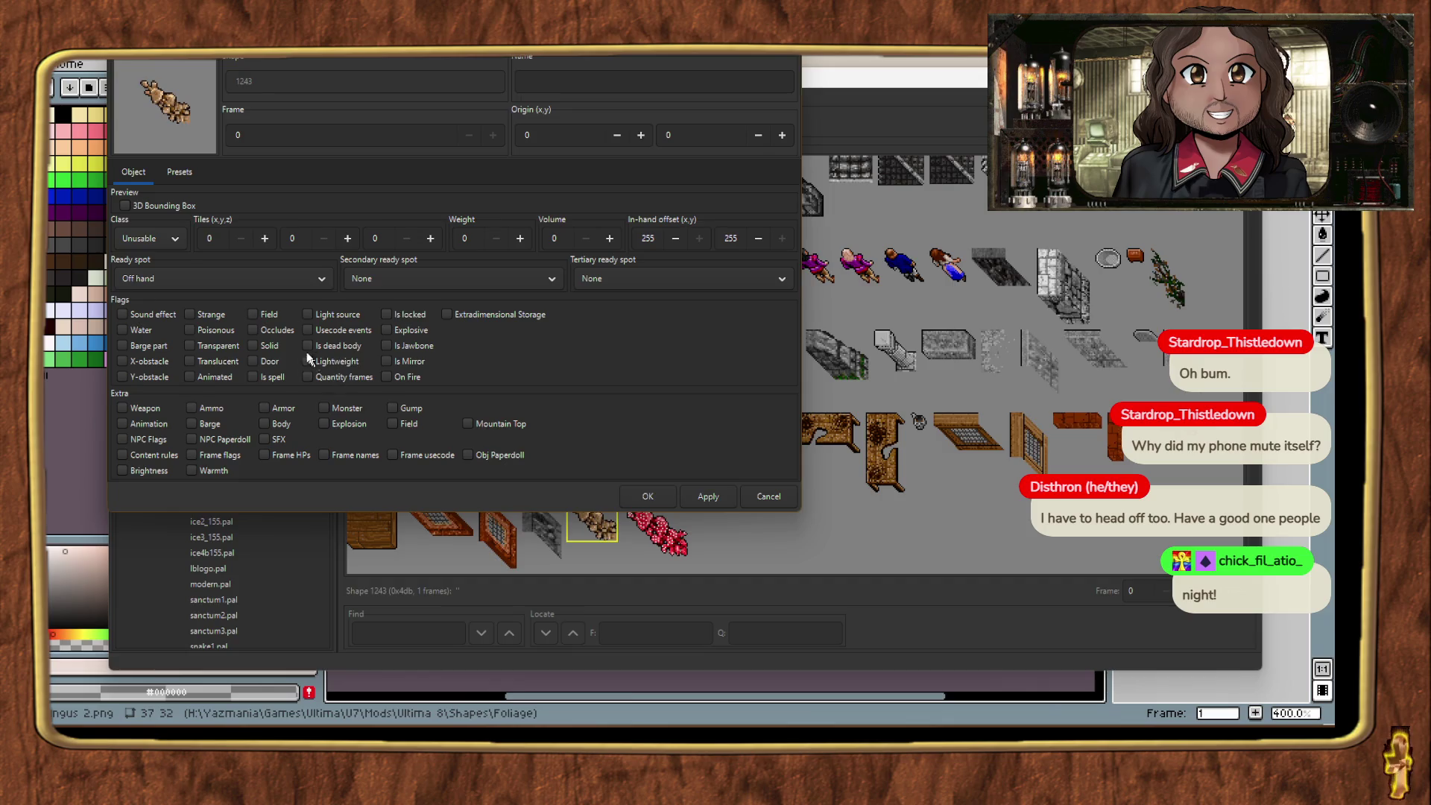
Step: Mark shape 1243 solid and name it 'Chifilatus Mushroom'
{"action": "left_click", "coordinate": [257, 345]}
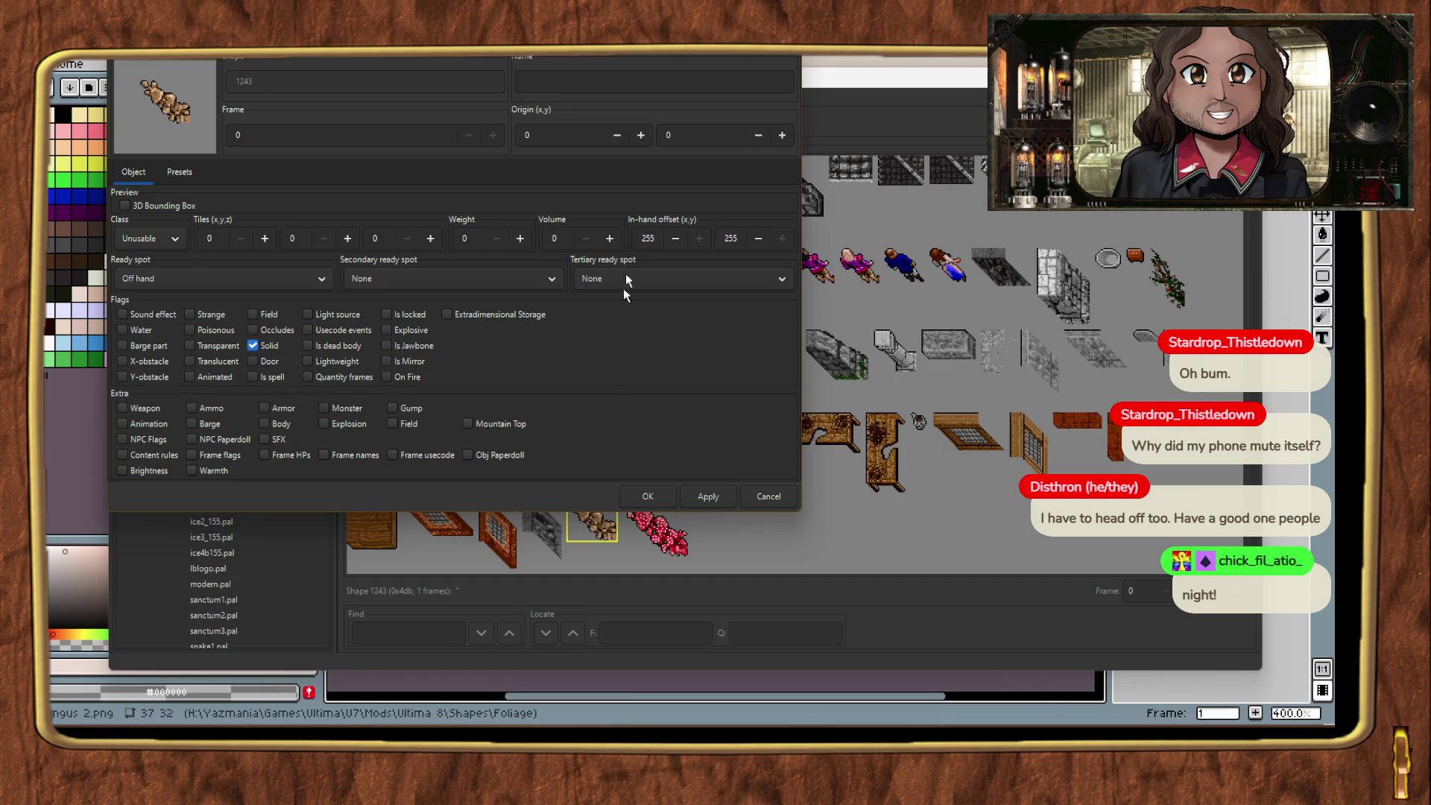
{"action": "left_click", "coordinate": [654, 82]}
{"action": "type", "text": "fungus"}
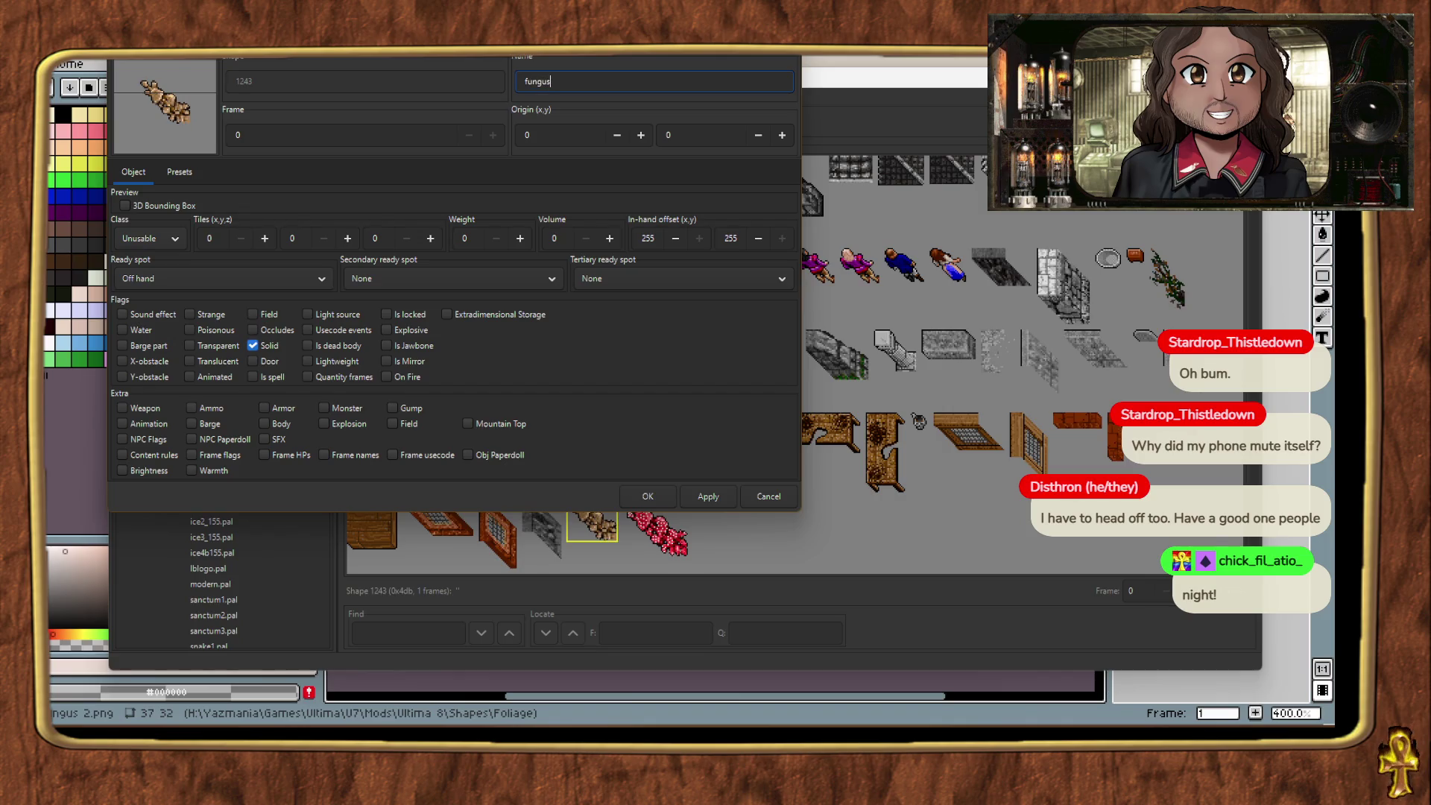
{"action": "key", "text": "BackSpace"}
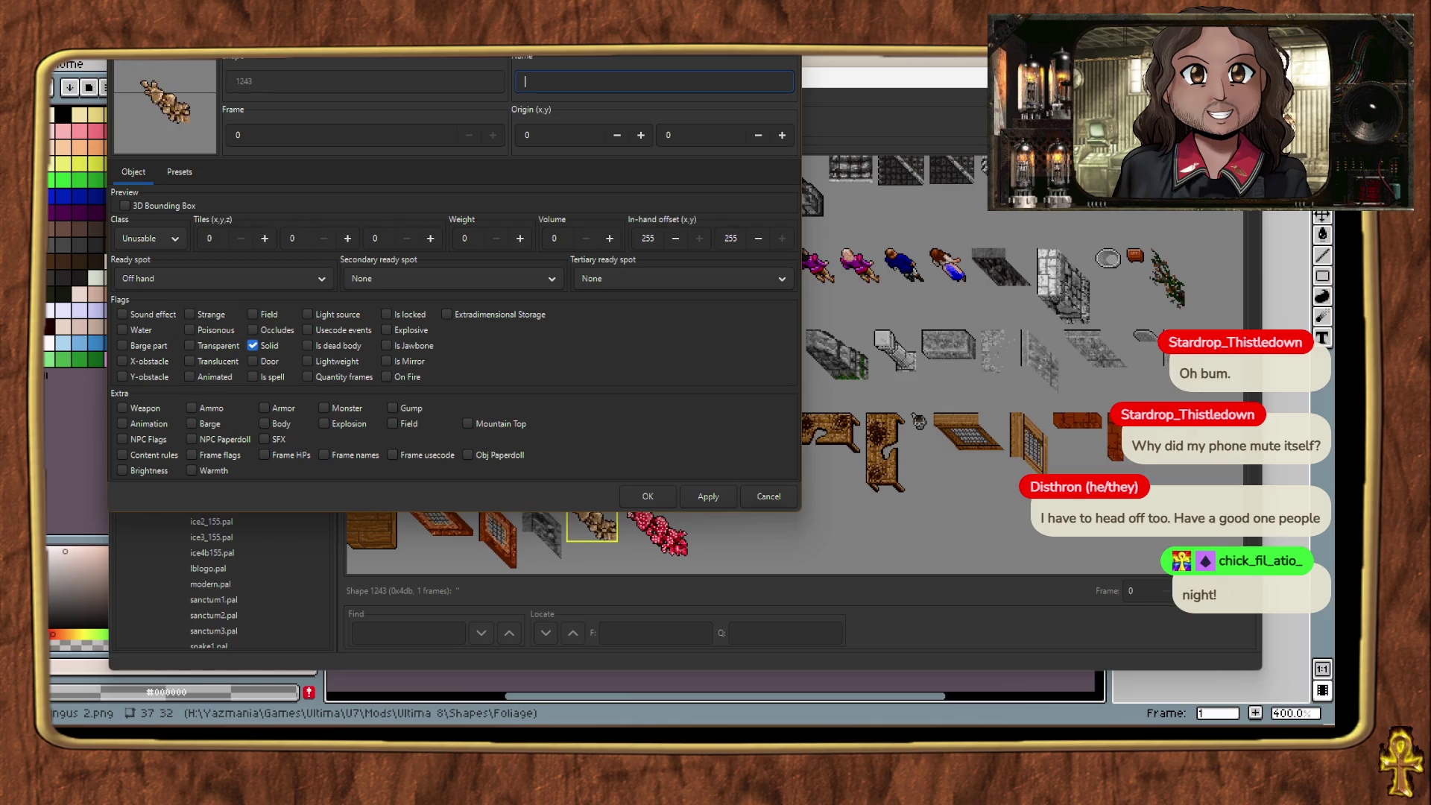
{"action": "type", "text": "Chi"}
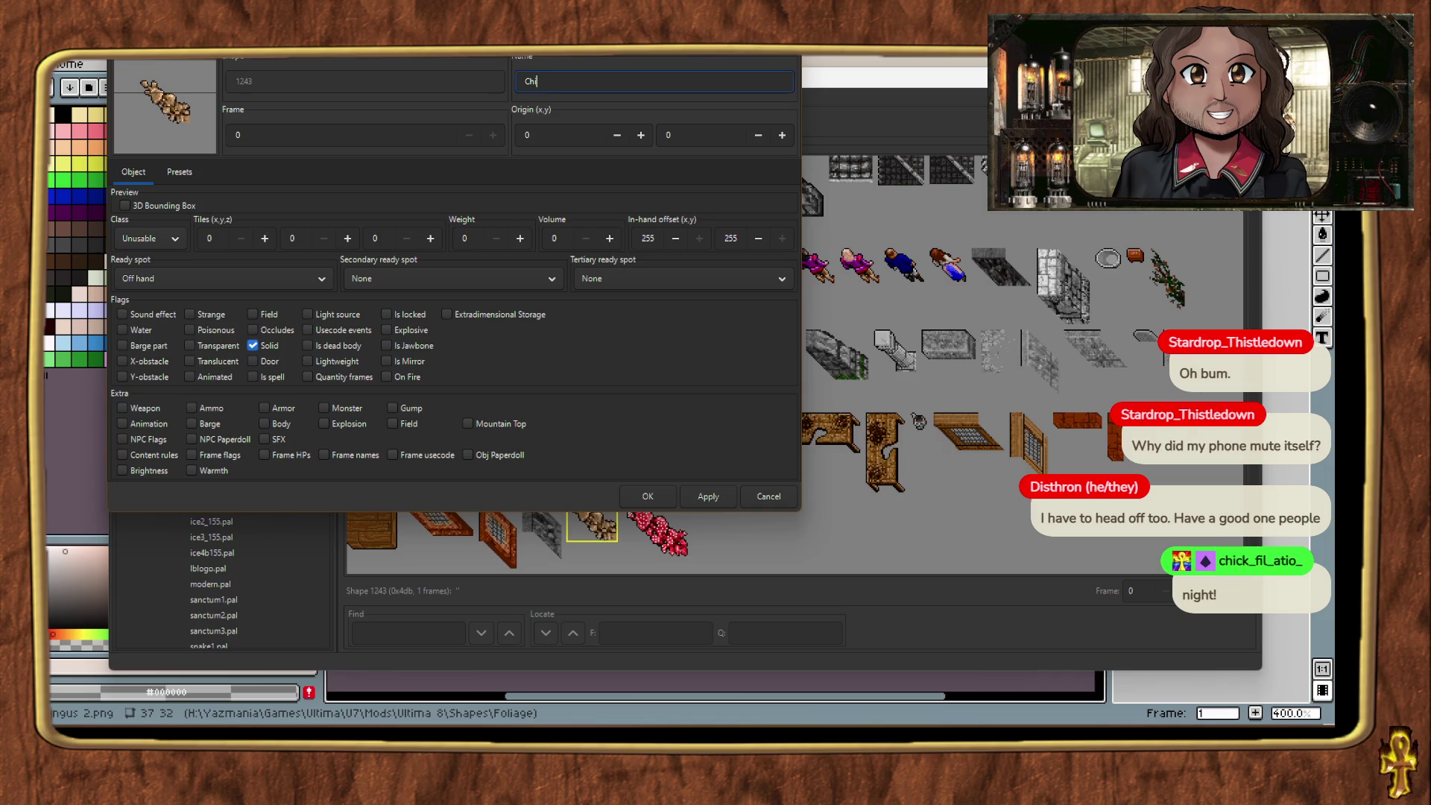
{"action": "type", "text": "fila"}
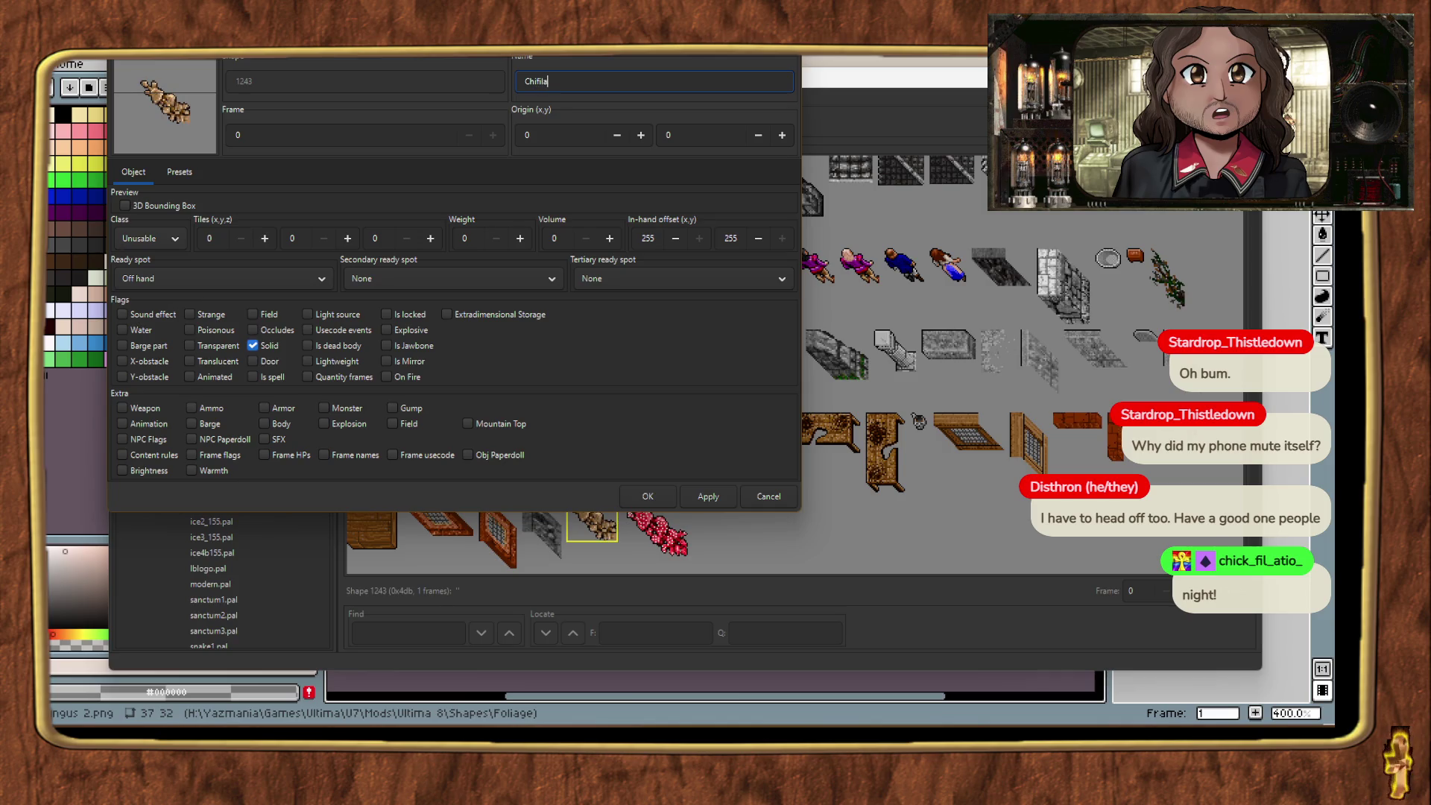
{"action": "type", "text": "tus "}
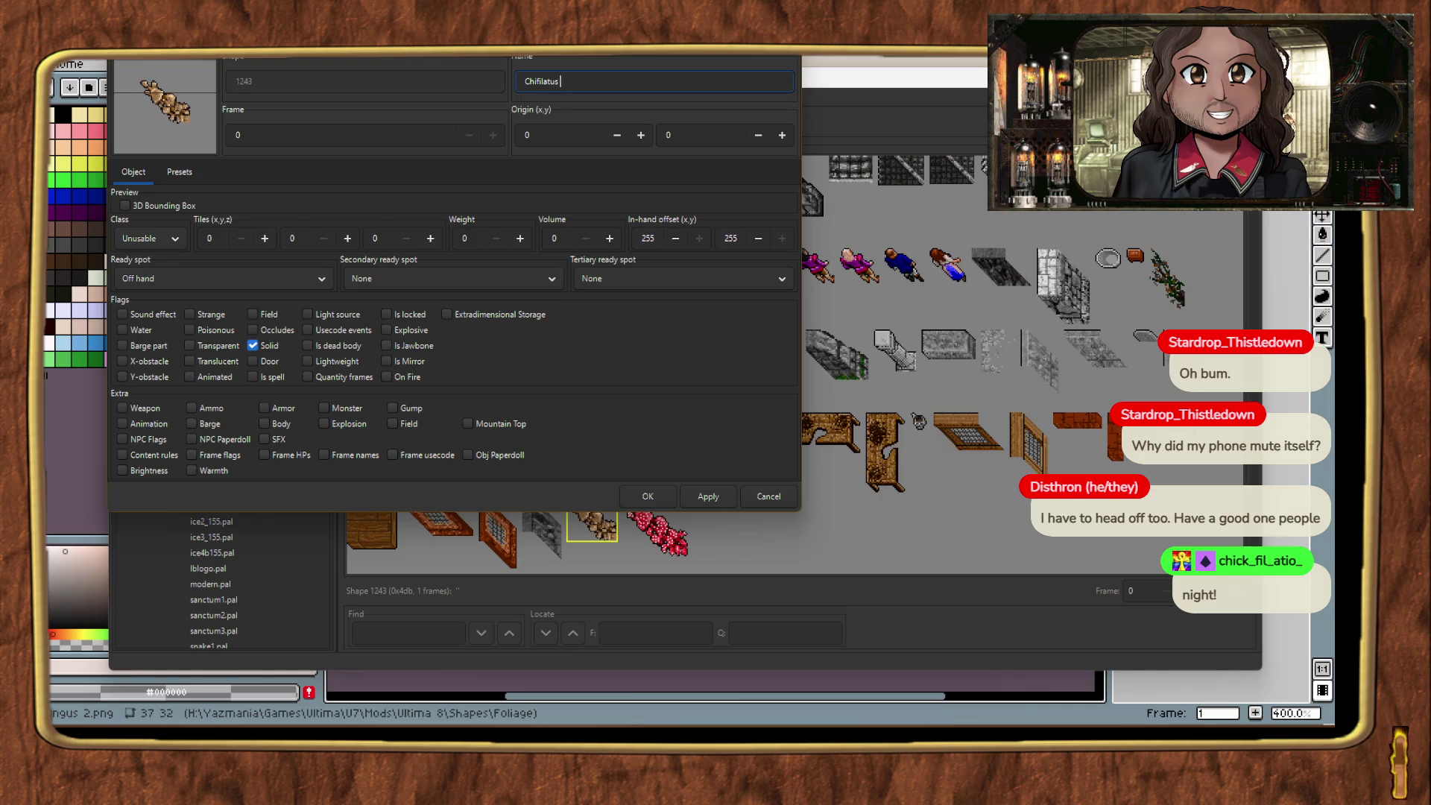
{"action": "type", "text": "Mushroom"}
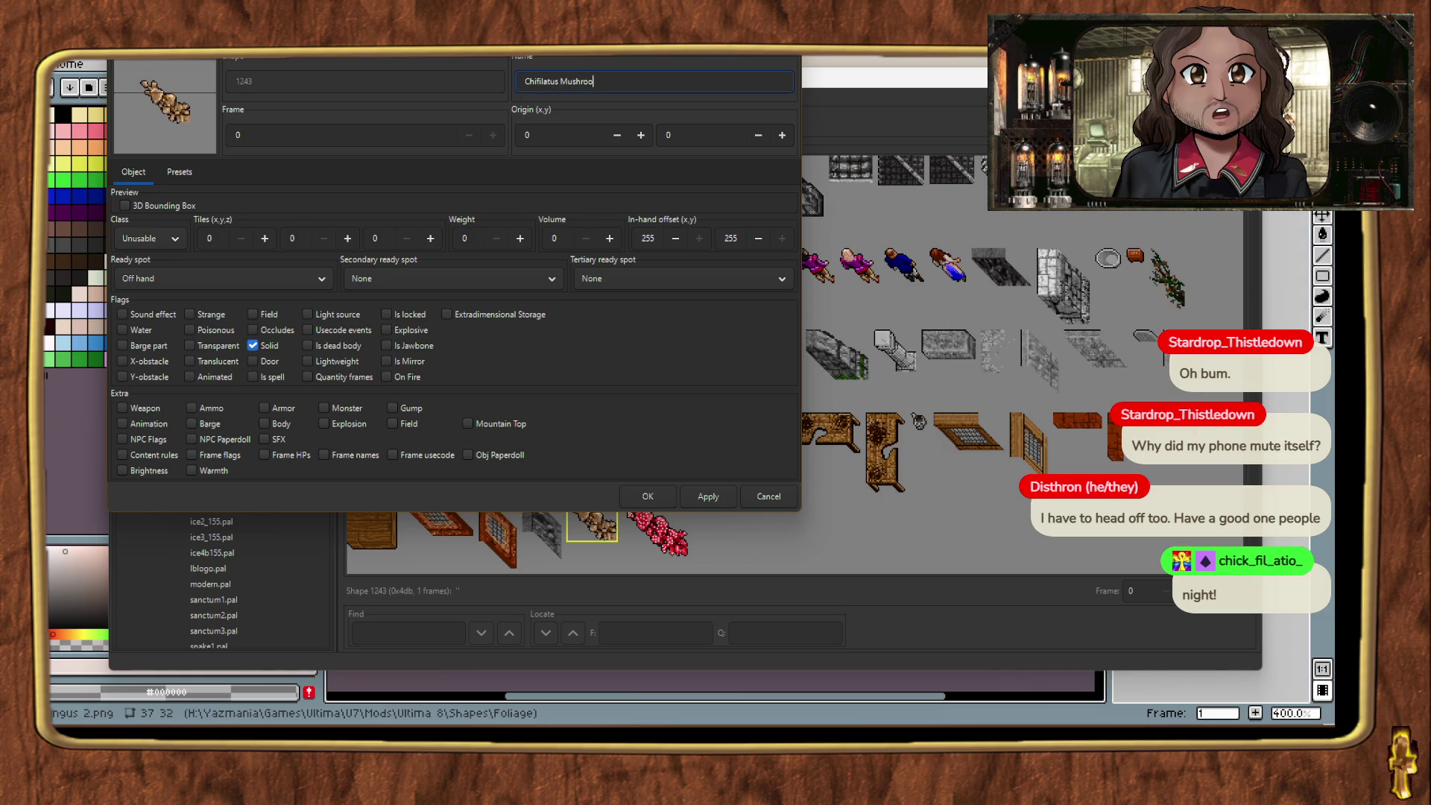
{"action": "left_click", "coordinate": [633, 499]}
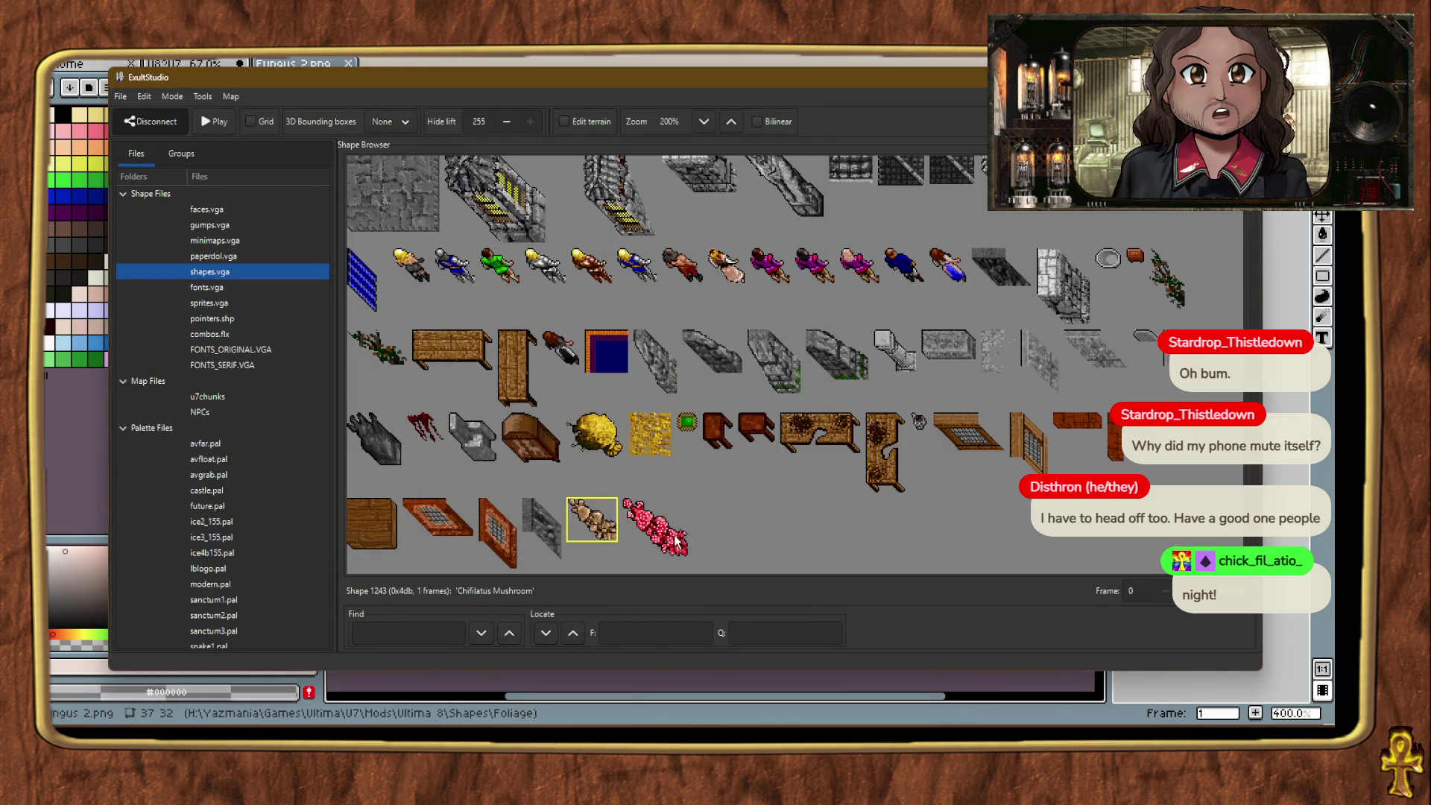
Step: Show the mushroom's 3D bounding box and save its tile size as 1×1×1
{"action": "left_click", "coordinate": [739, 535]}
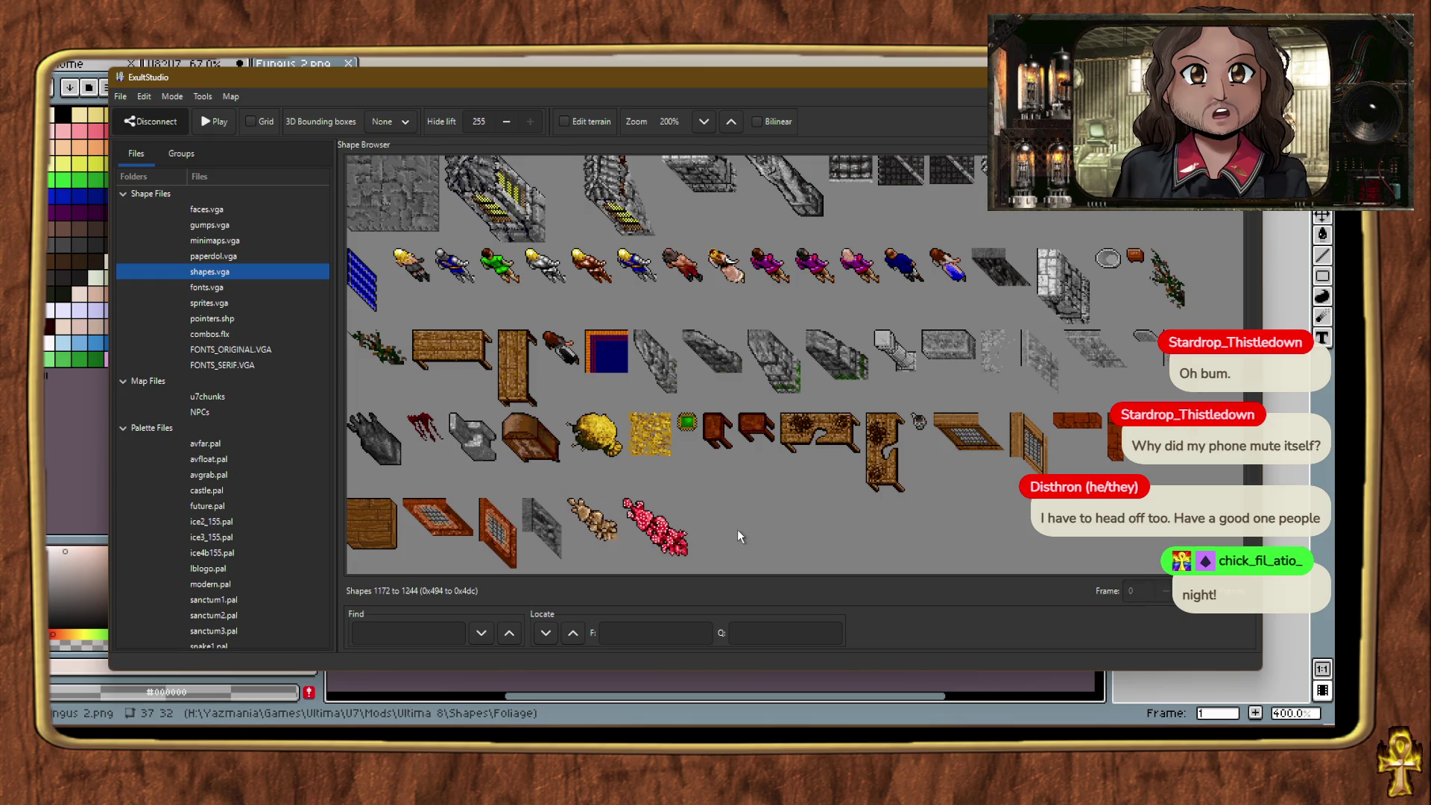
{"action": "left_click", "coordinate": [602, 521]}
{"action": "left_click", "coordinate": [646, 524]}
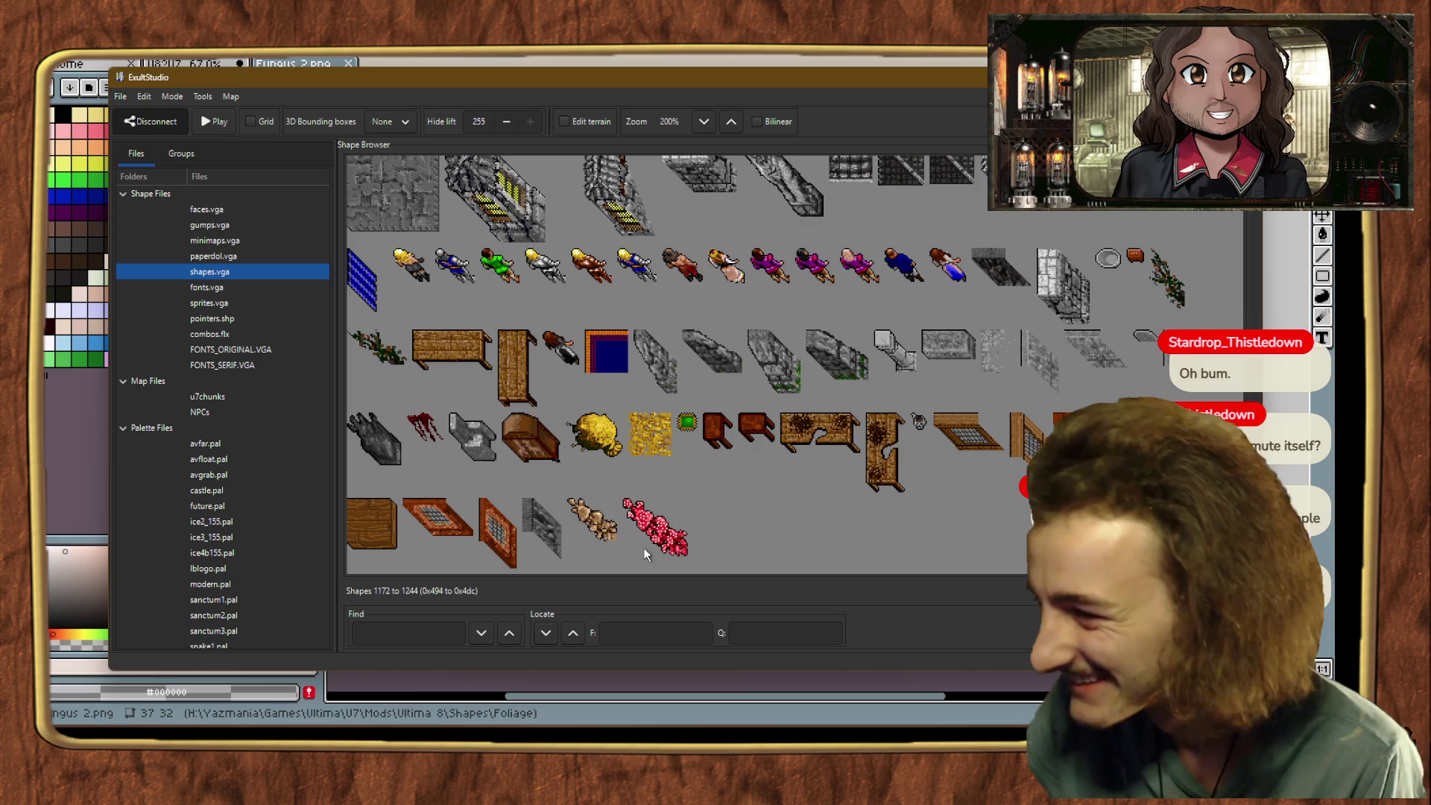
{"action": "left_click", "coordinate": [628, 509]}
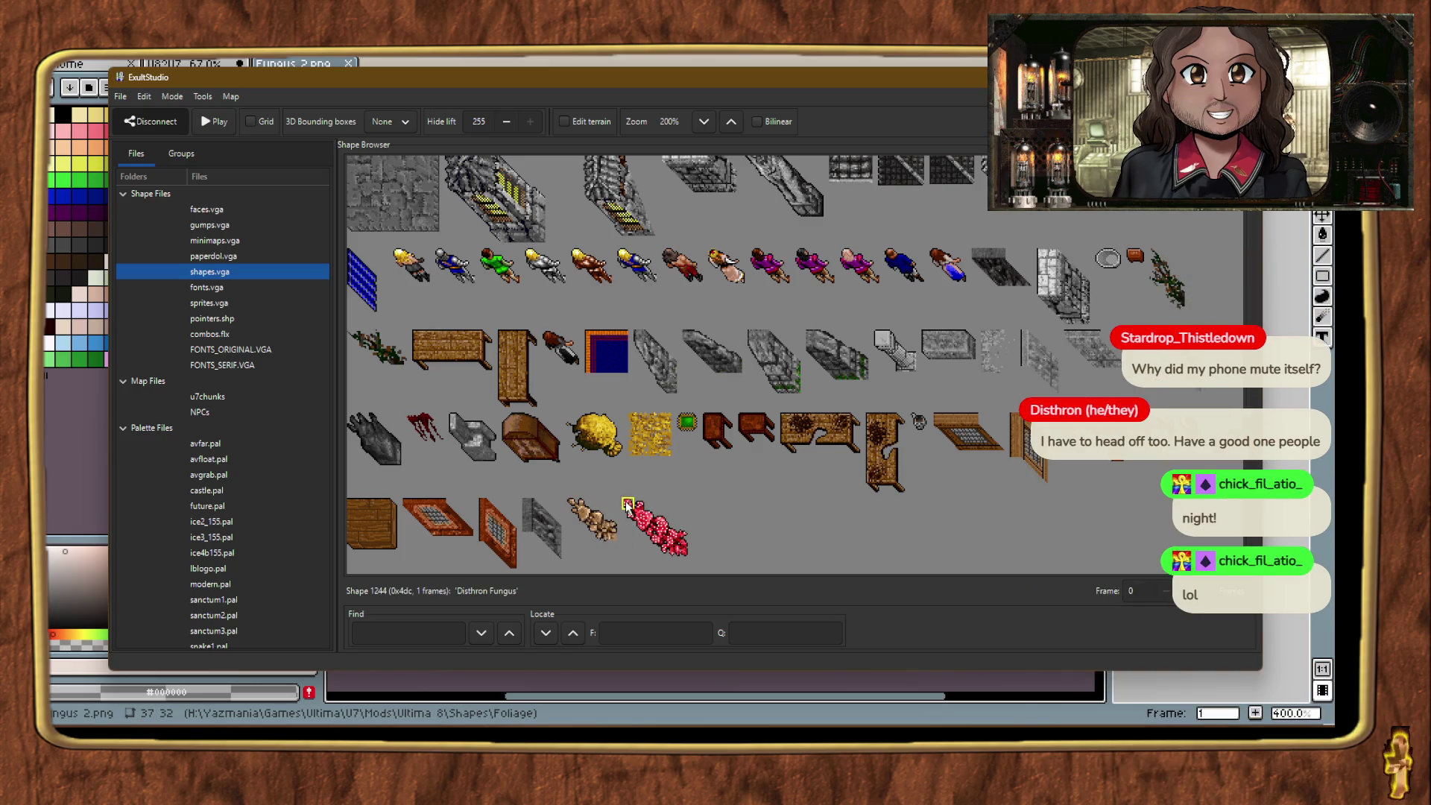
{"action": "double_click", "coordinate": [591, 514]}
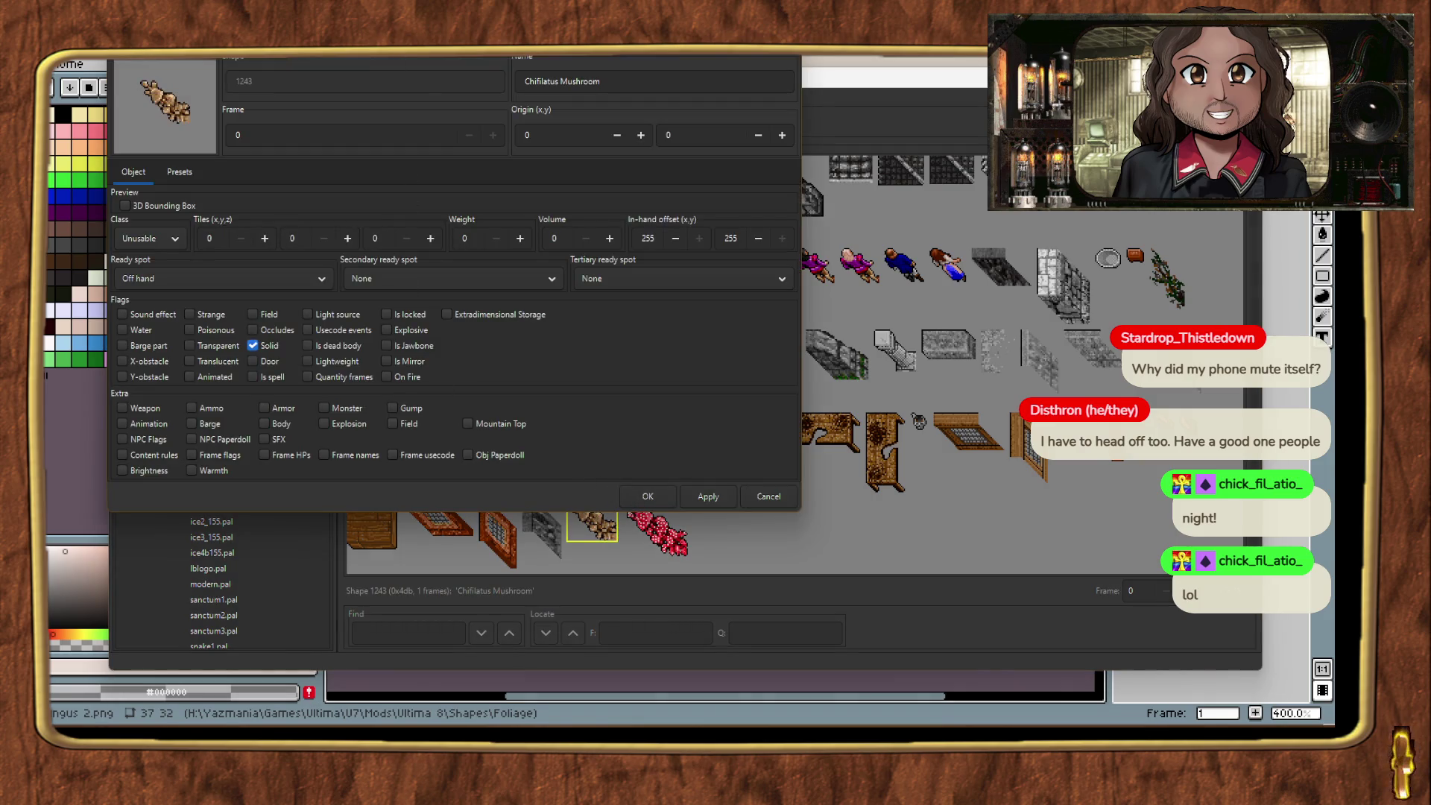
{"action": "left_click", "coordinate": [319, 261]}
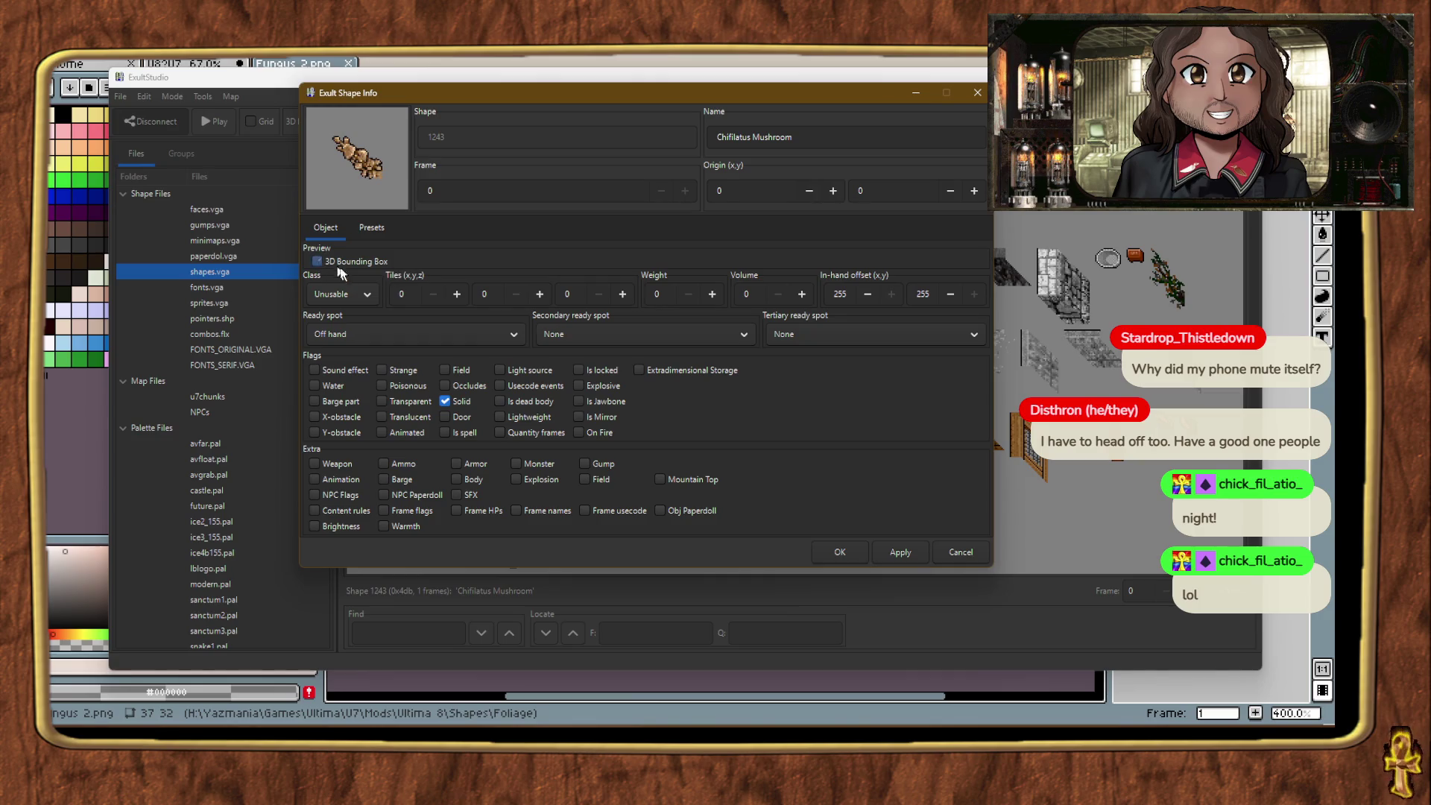
{"action": "left_click", "coordinate": [456, 294]}
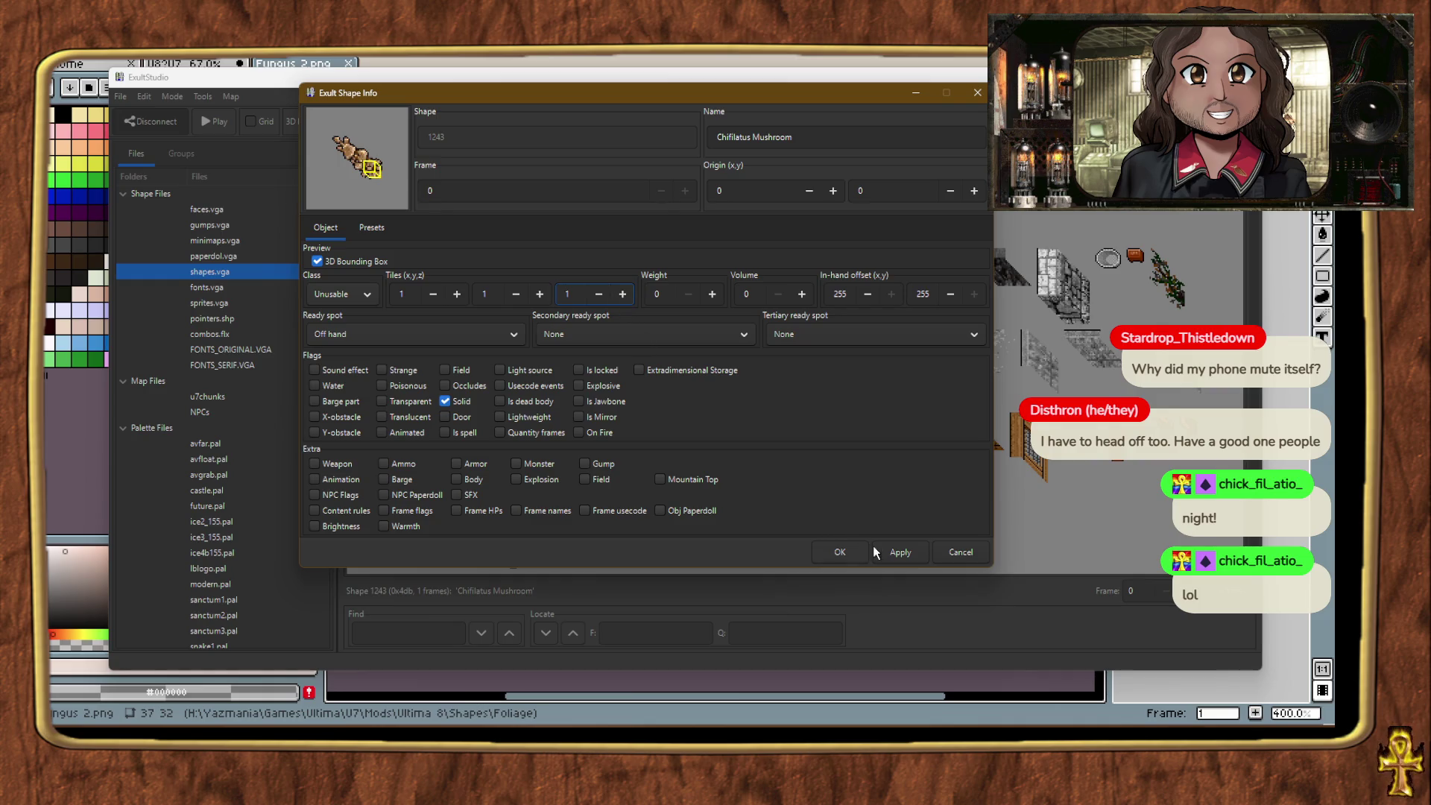
{"action": "left_click", "coordinate": [852, 559]}
{"action": "left_click_drag", "start_coordinate": [1254, 567], "coordinate": [1222, 216]}
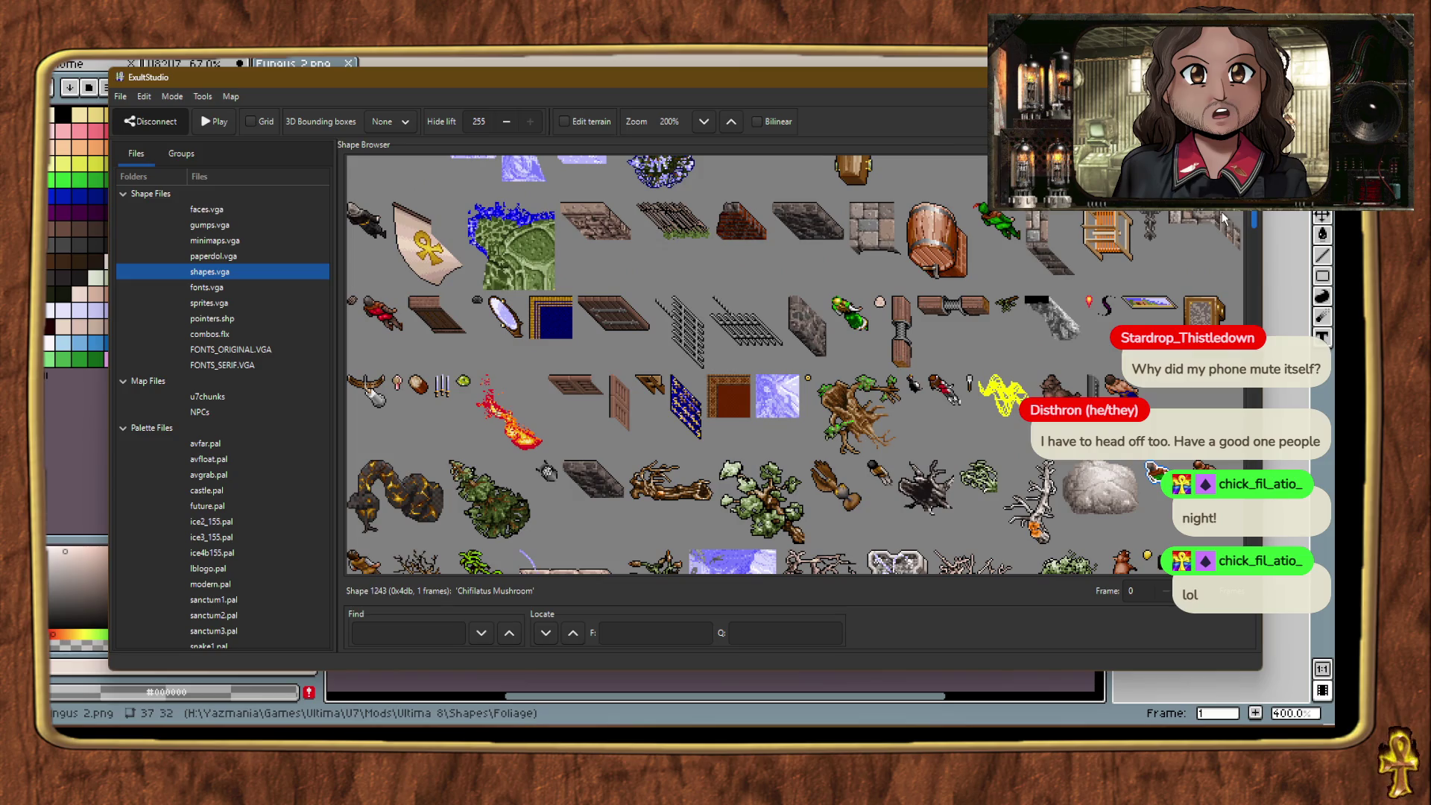
{"action": "double_click", "coordinate": [976, 475]}
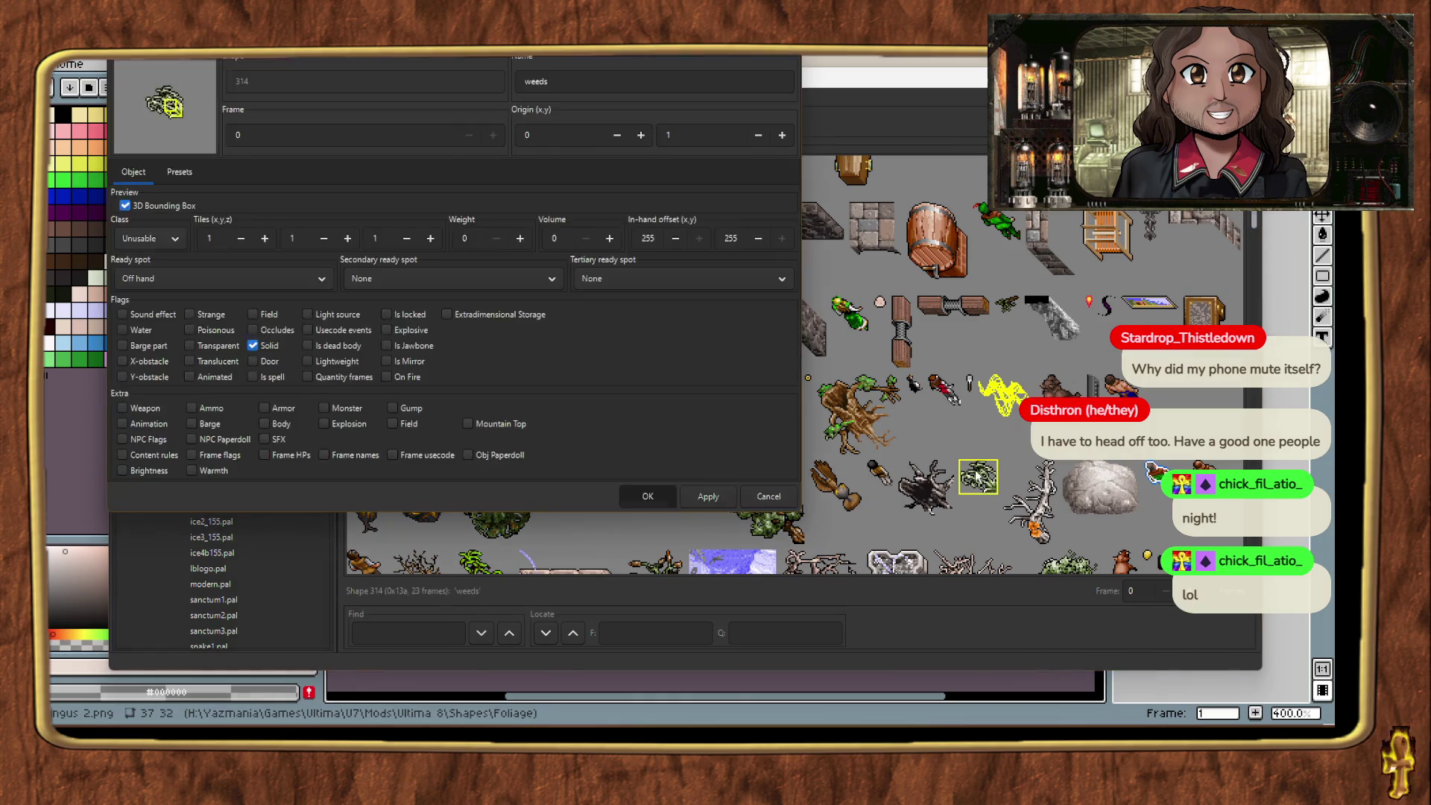
{"action": "left_click", "coordinate": [753, 495]}
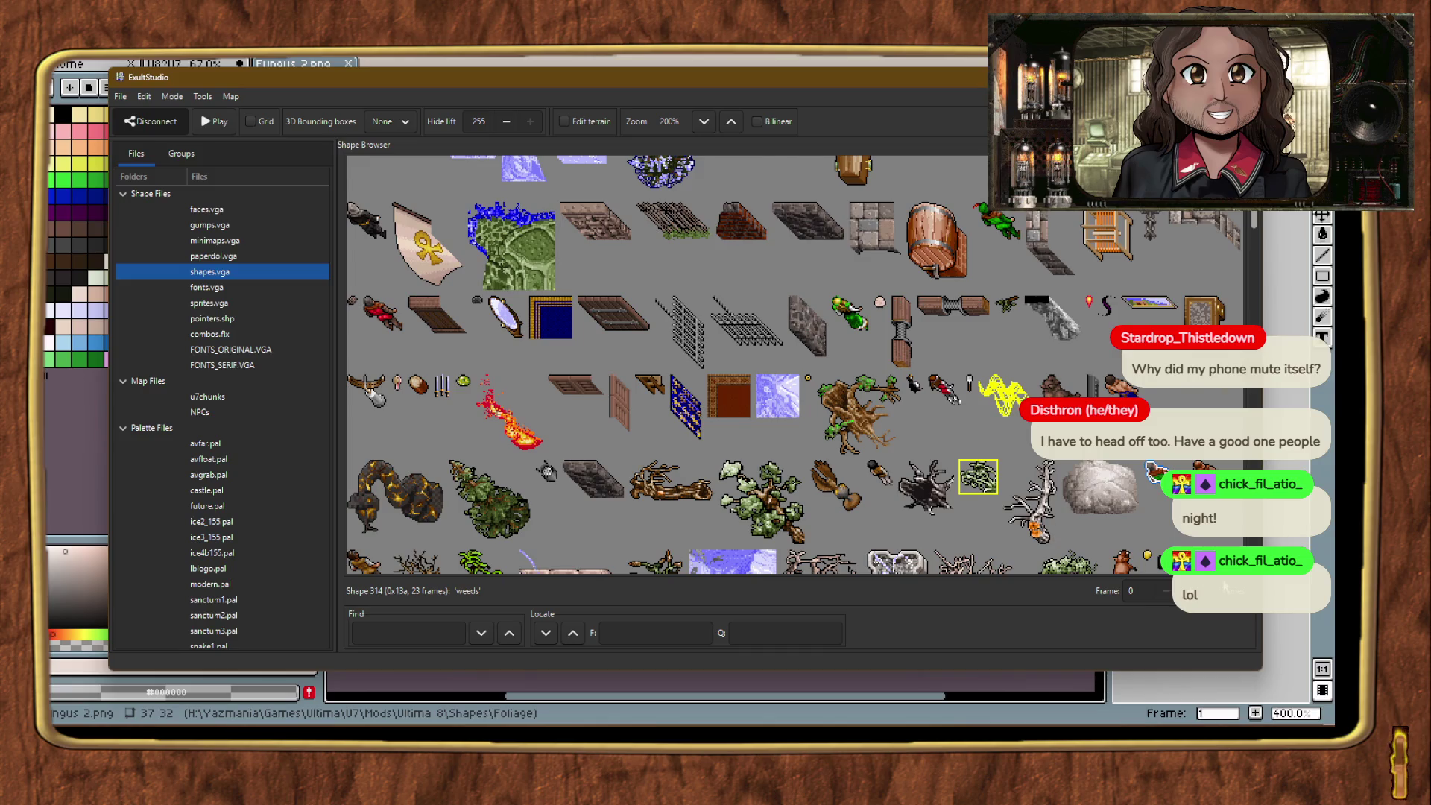
{"action": "scroll", "coordinate": [788, 386], "scroll_direction": "down", "scroll_amount": 3}
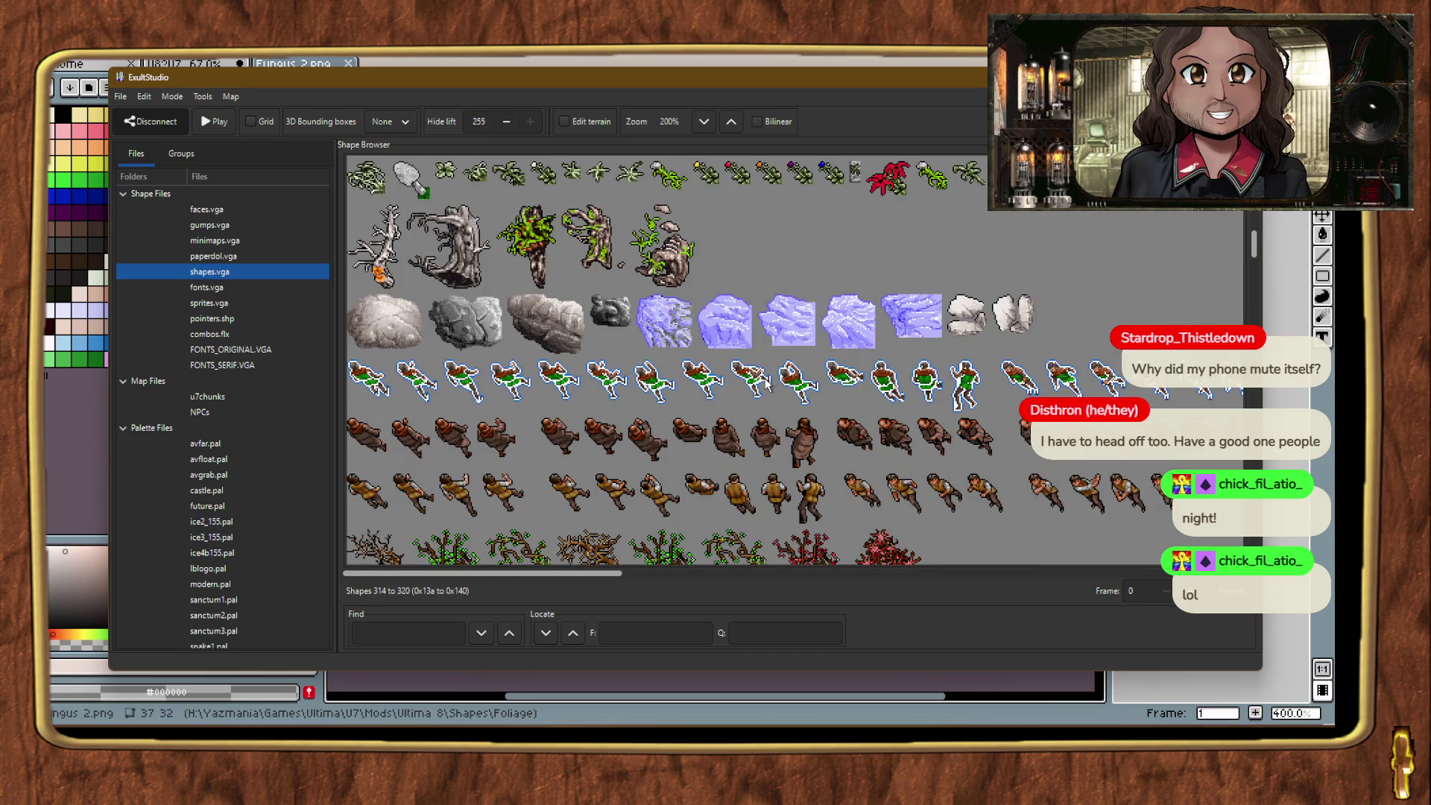
{"action": "scroll", "coordinate": [752, 386], "scroll_direction": "down", "scroll_amount": 2}
{"action": "double_click", "coordinate": [376, 436]}
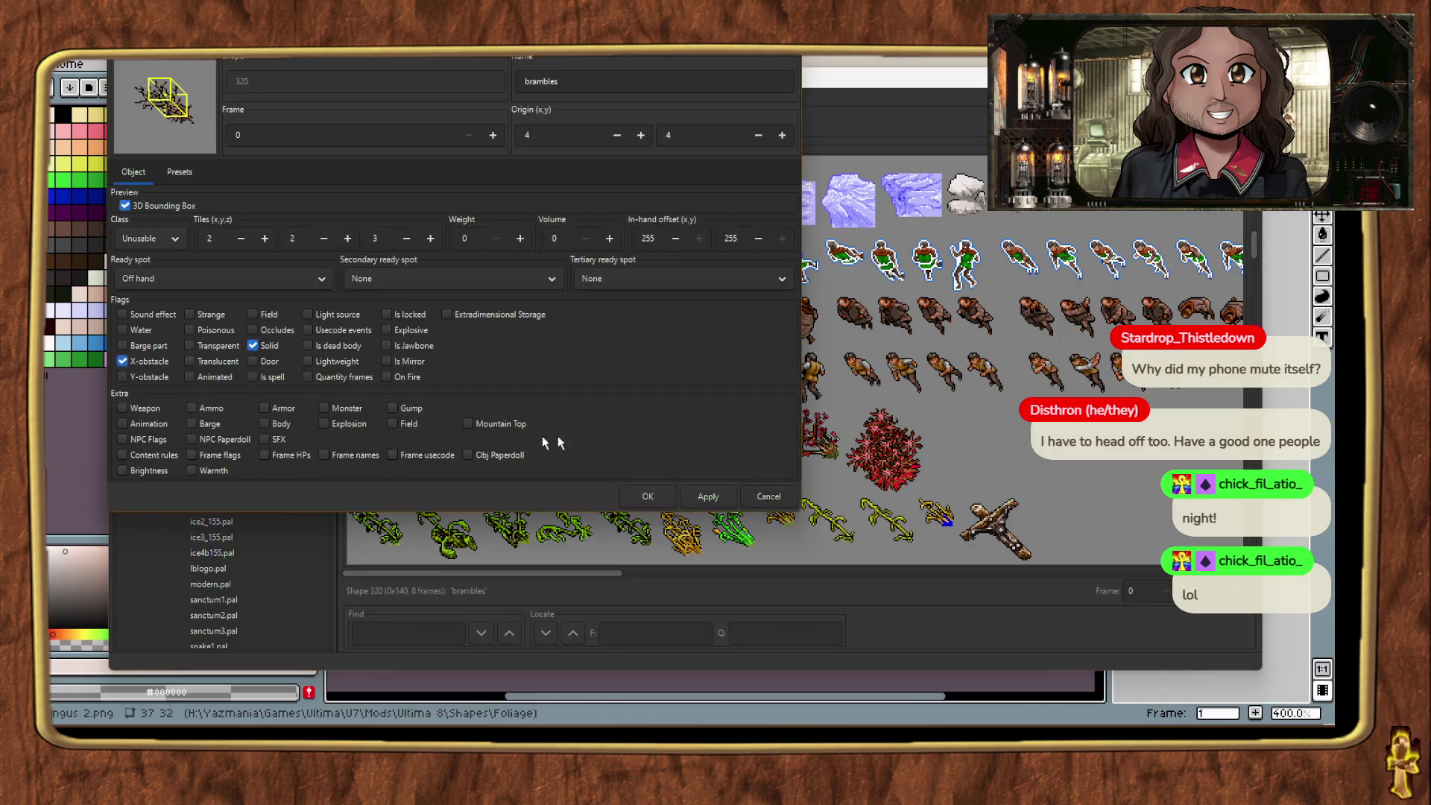
{"action": "left_click", "coordinate": [775, 497]}
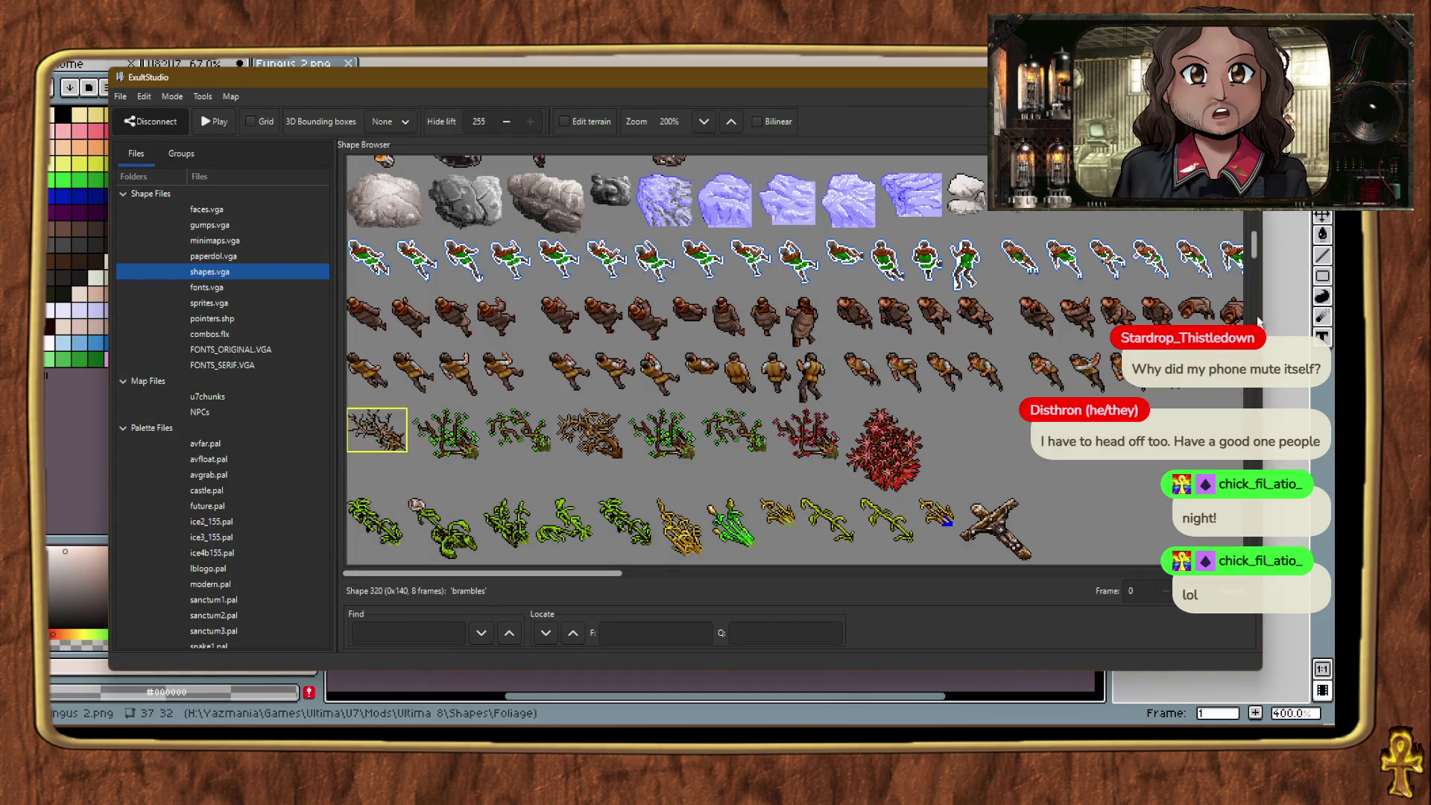
{"action": "left_click_drag", "start_coordinate": [1254, 246], "coordinate": [1254, 319]}
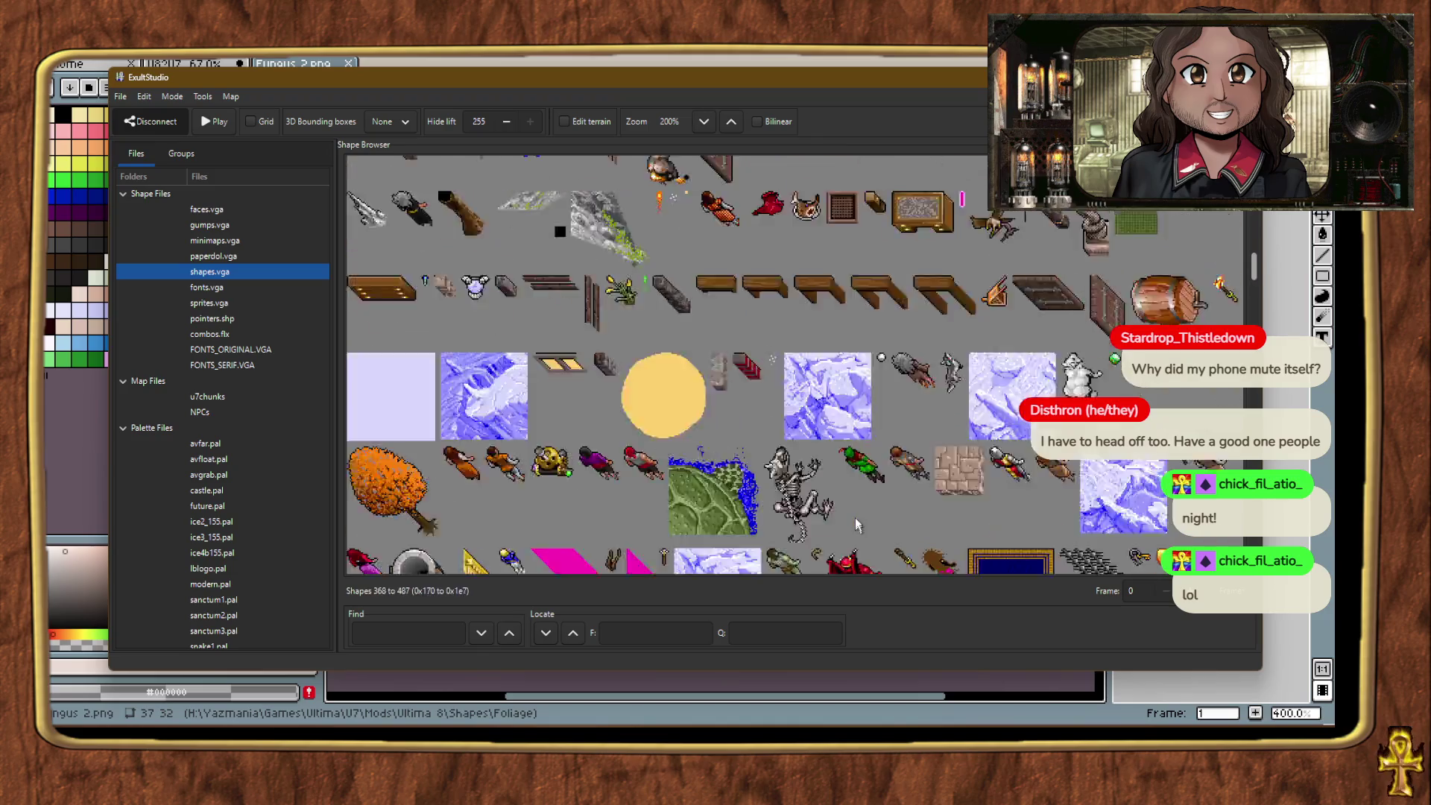
{"action": "scroll", "coordinate": [856, 511], "scroll_direction": "down", "scroll_amount": 10}
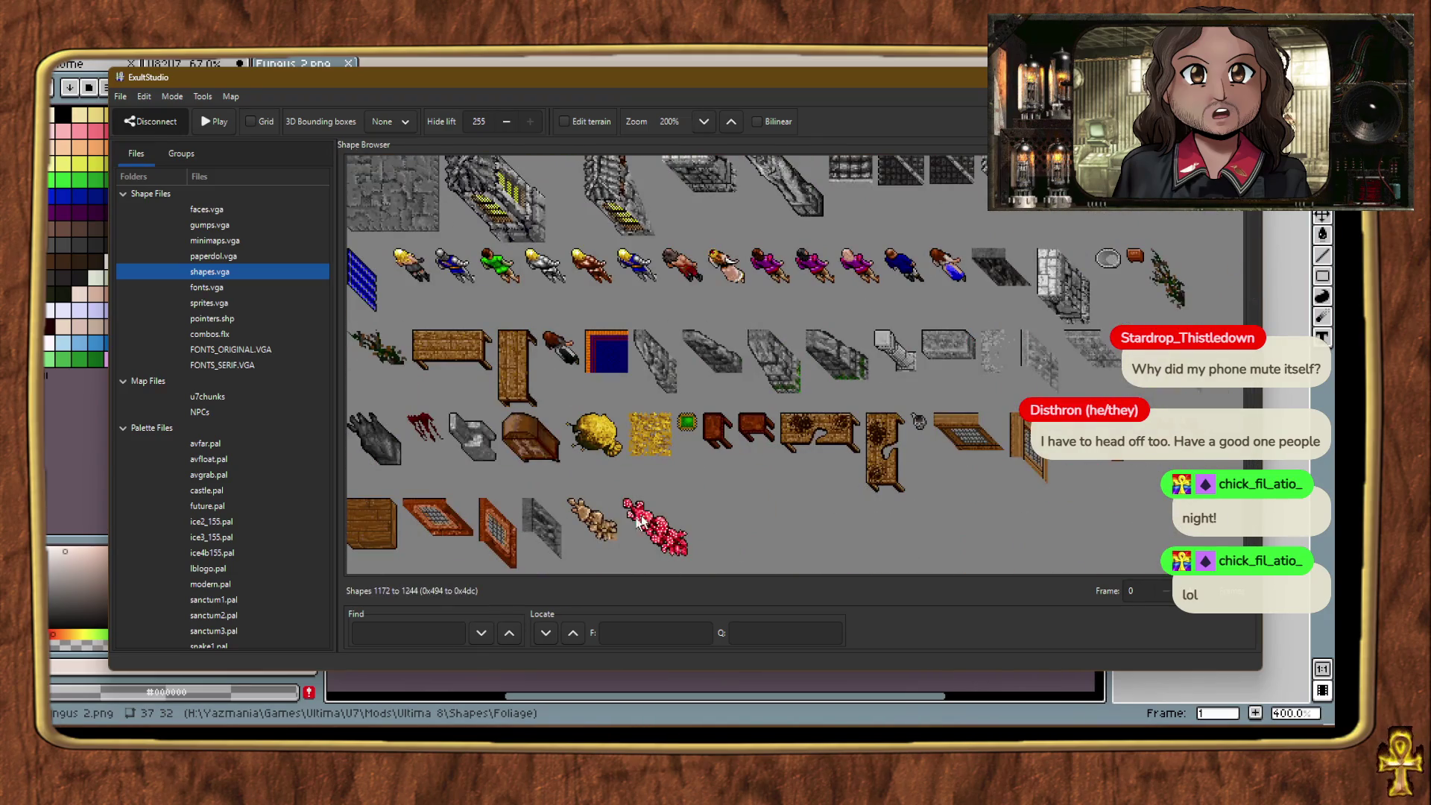
Step: Set shape 1243's tile height to 4 and save the shape info
{"action": "double_click", "coordinate": [580, 515]}
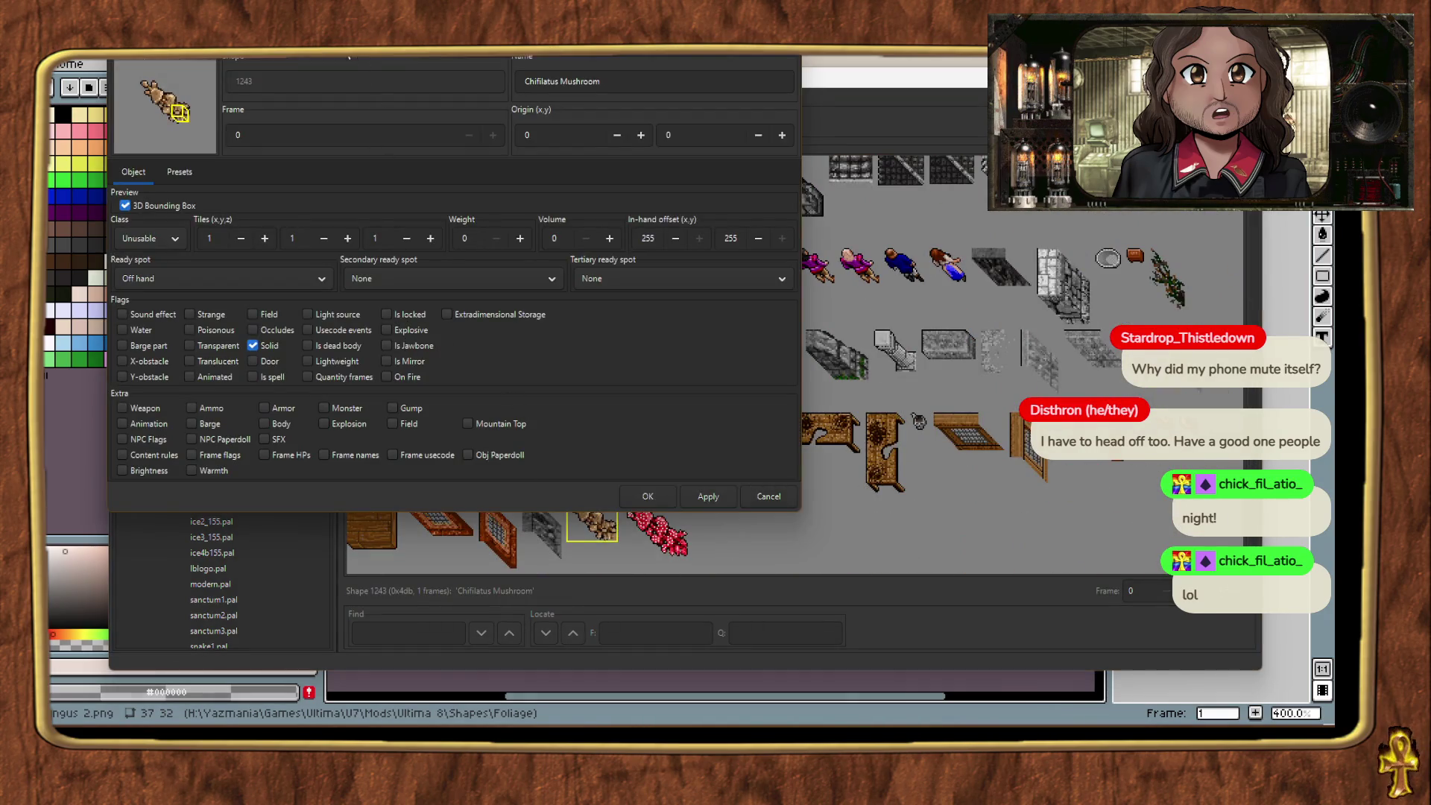
{"action": "left_click_drag", "start_coordinate": [337, 40], "coordinate": [561, 119]}
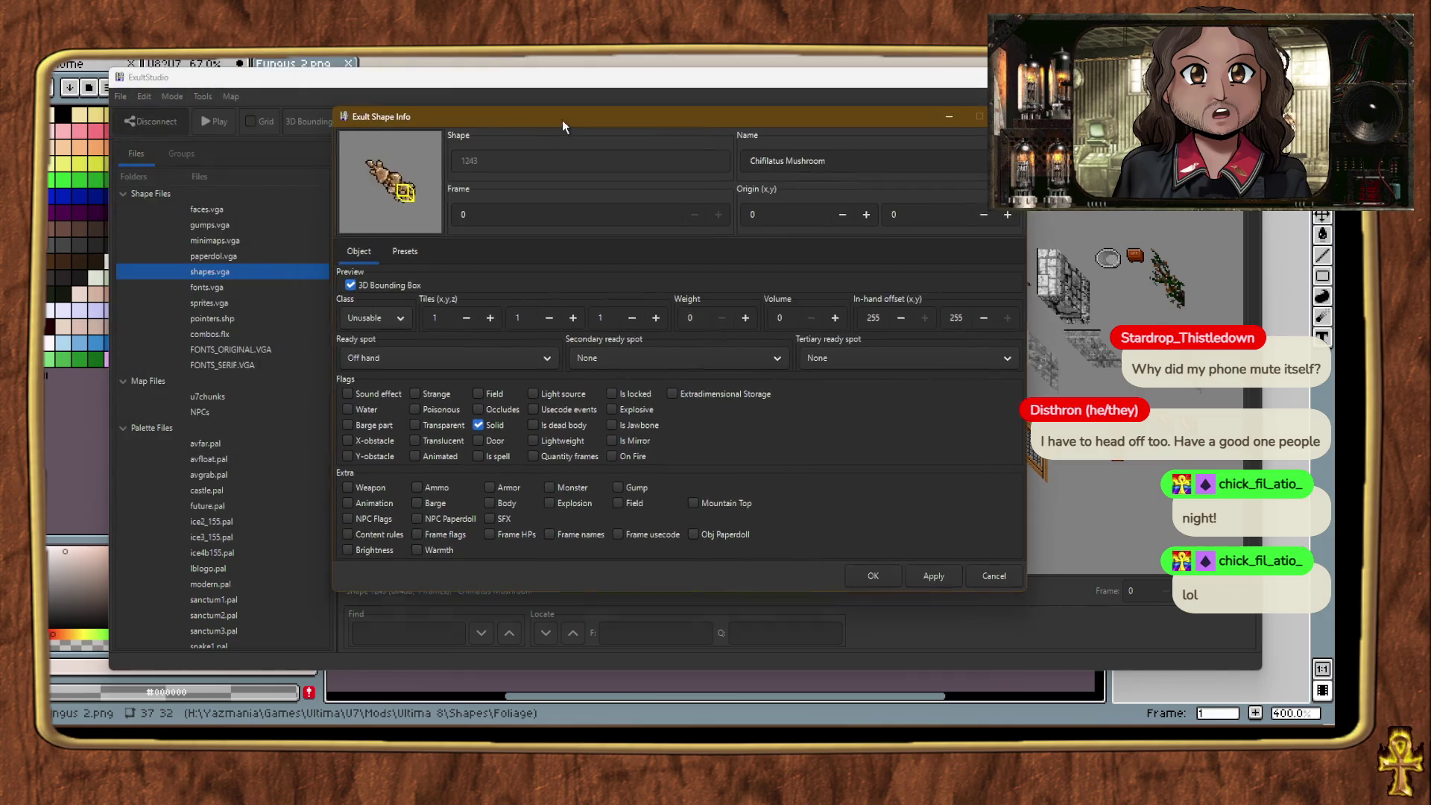
{"action": "double_click", "coordinate": [654, 319]}
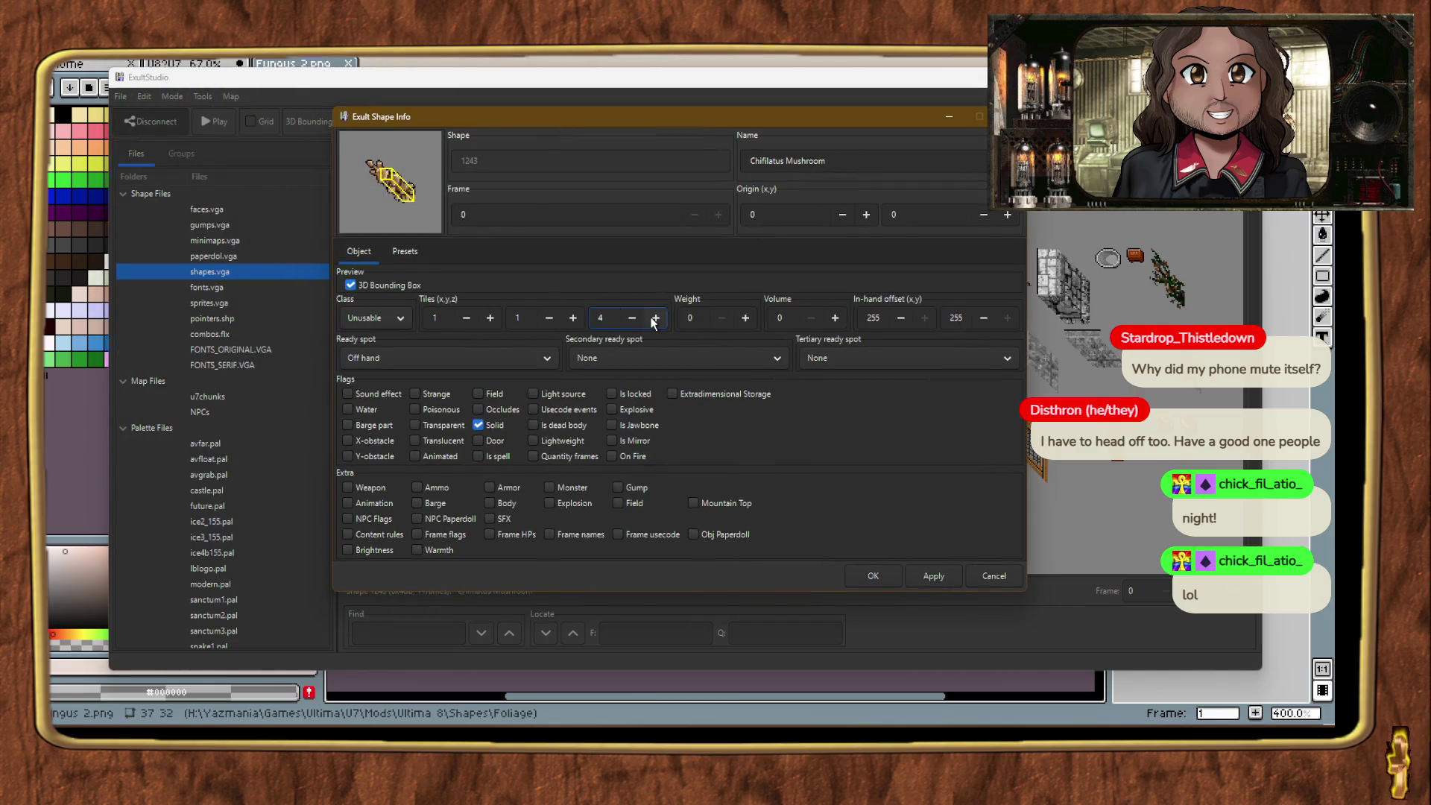
{"action": "left_click", "coordinate": [654, 319]}
{"action": "left_click", "coordinate": [632, 318]}
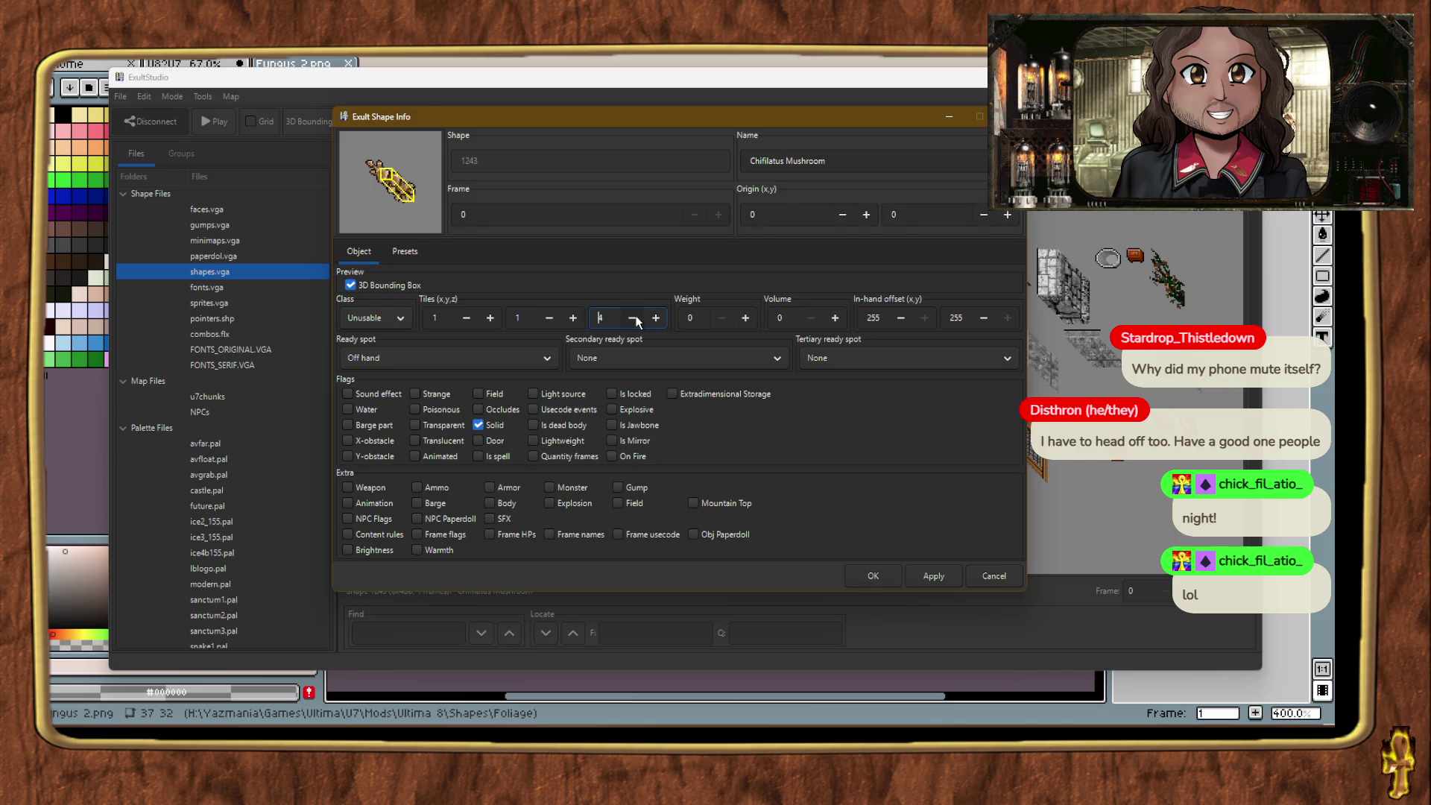
{"action": "left_click", "coordinate": [864, 577]}
{"action": "double_click", "coordinate": [655, 533]}
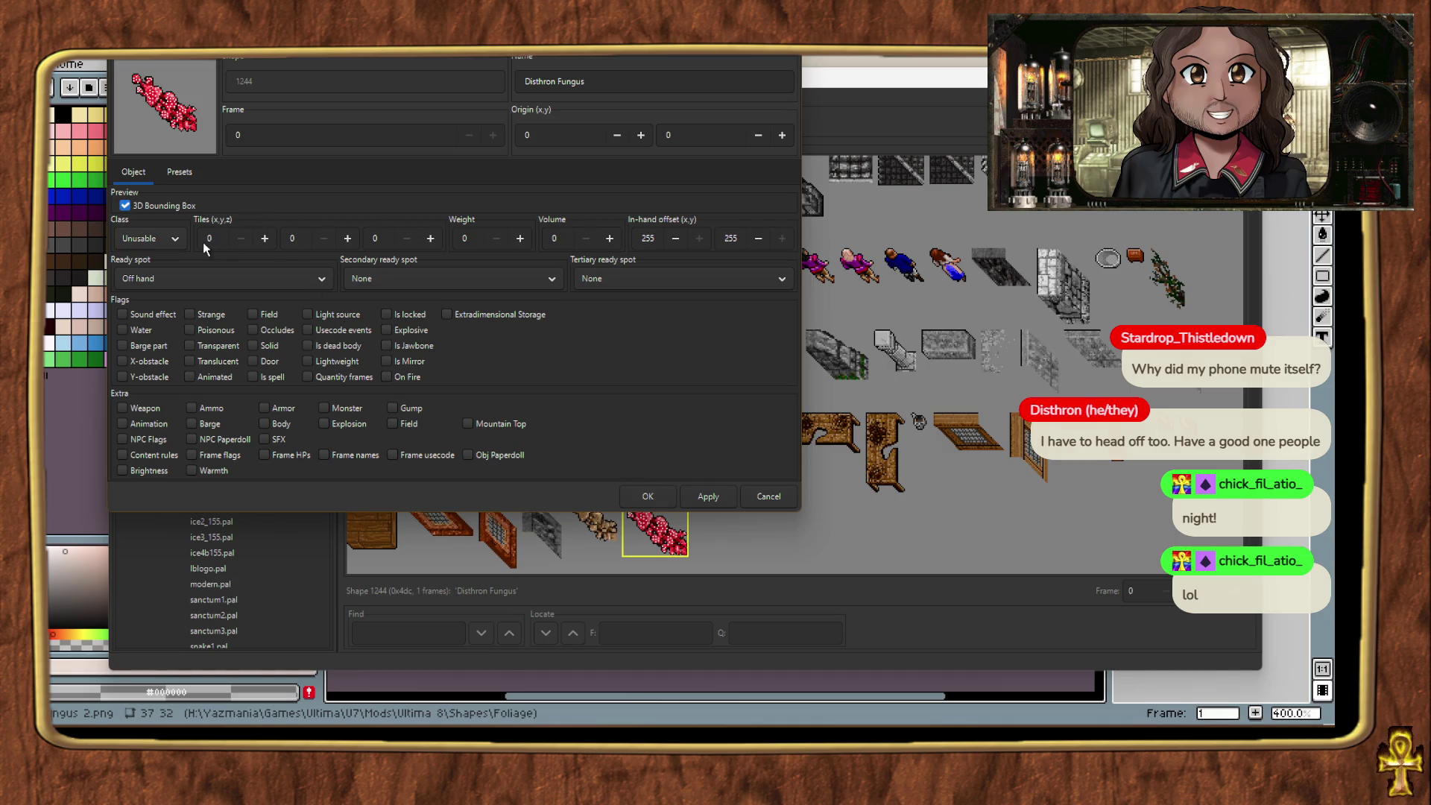
Step: Set the Disthron Fungus tiles to 2×2×5, flag it solid, and save
{"action": "left_click", "coordinate": [264, 239]}
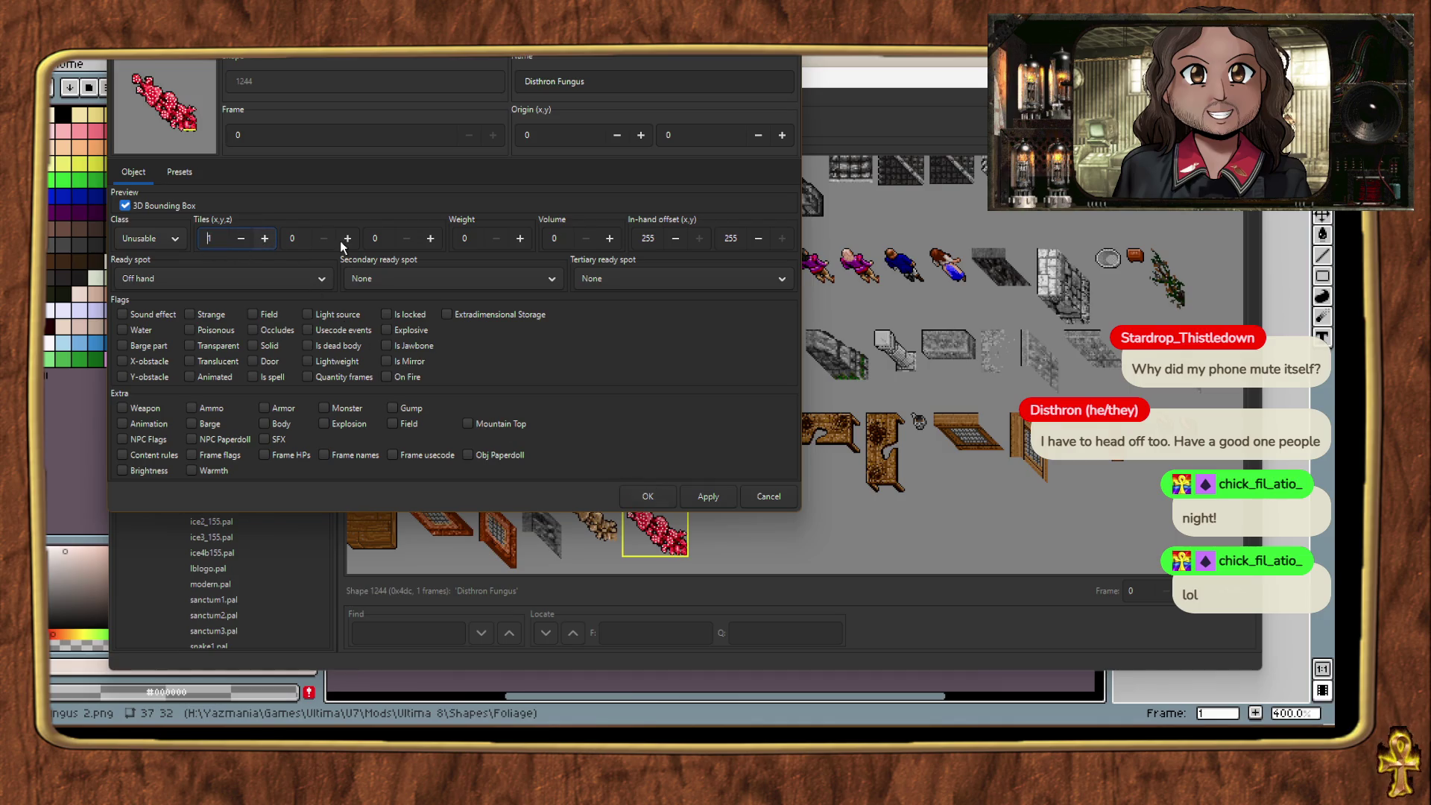
{"action": "left_click", "coordinate": [349, 238]}
{"action": "left_click", "coordinate": [431, 239]}
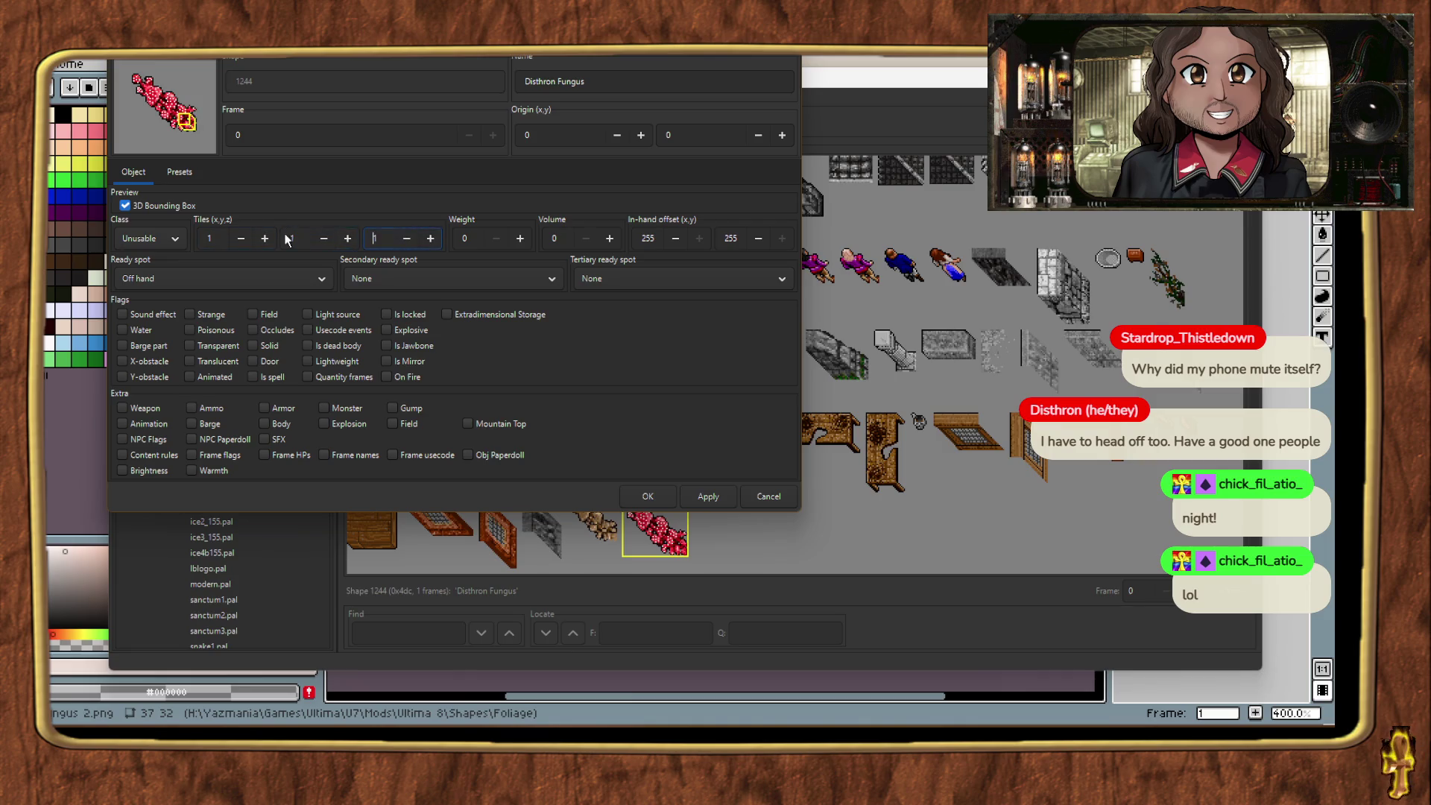
{"action": "left_click", "coordinate": [265, 238]}
{"action": "left_click", "coordinate": [347, 238]}
{"action": "left_click", "coordinate": [431, 239]}
{"action": "left_click", "coordinate": [431, 239]}
{"action": "left_click", "coordinate": [431, 238]}
{"action": "left_click", "coordinate": [430, 239]}
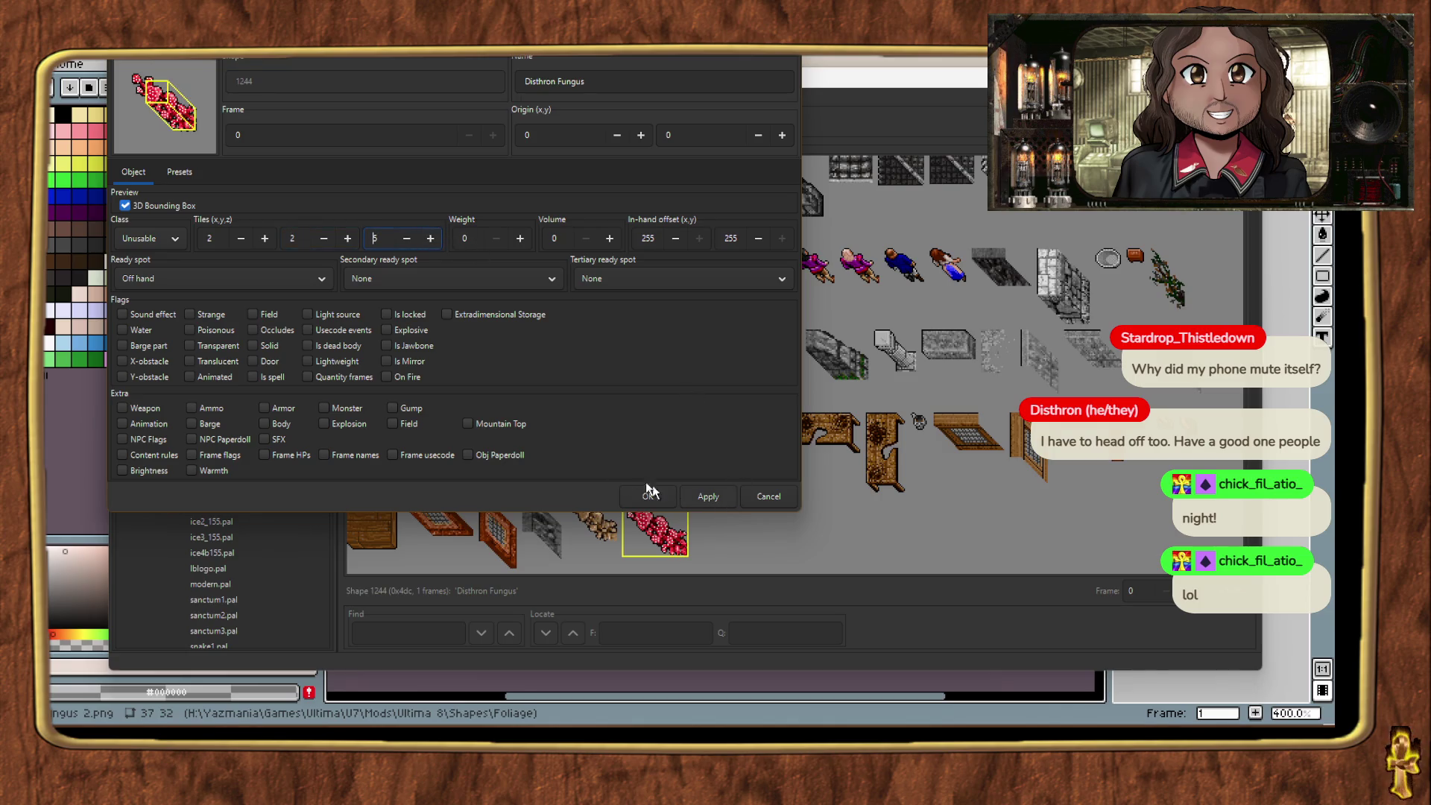
{"action": "left_click", "coordinate": [252, 346]}
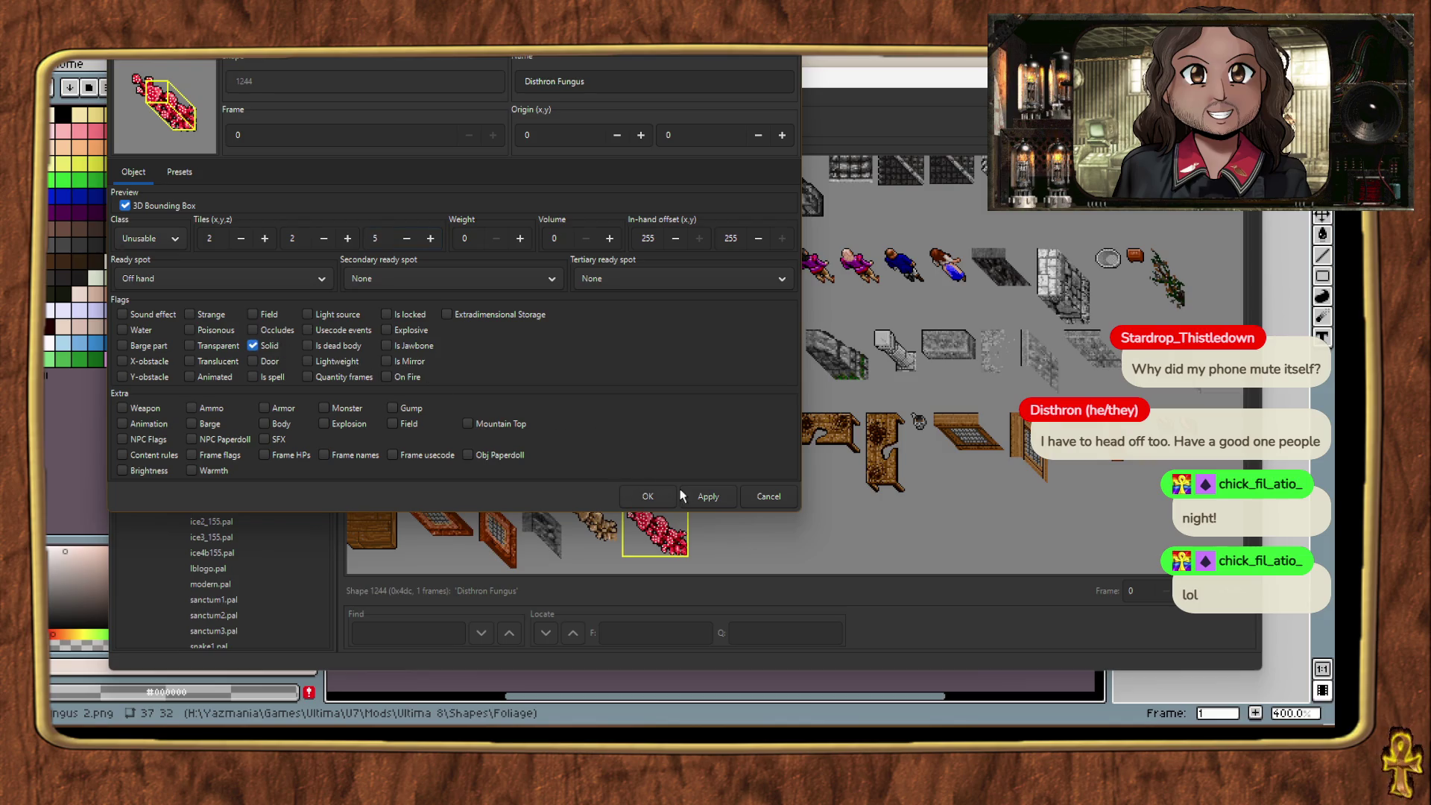
{"action": "left_click", "coordinate": [650, 495]}
{"action": "left_click", "coordinate": [120, 96]}
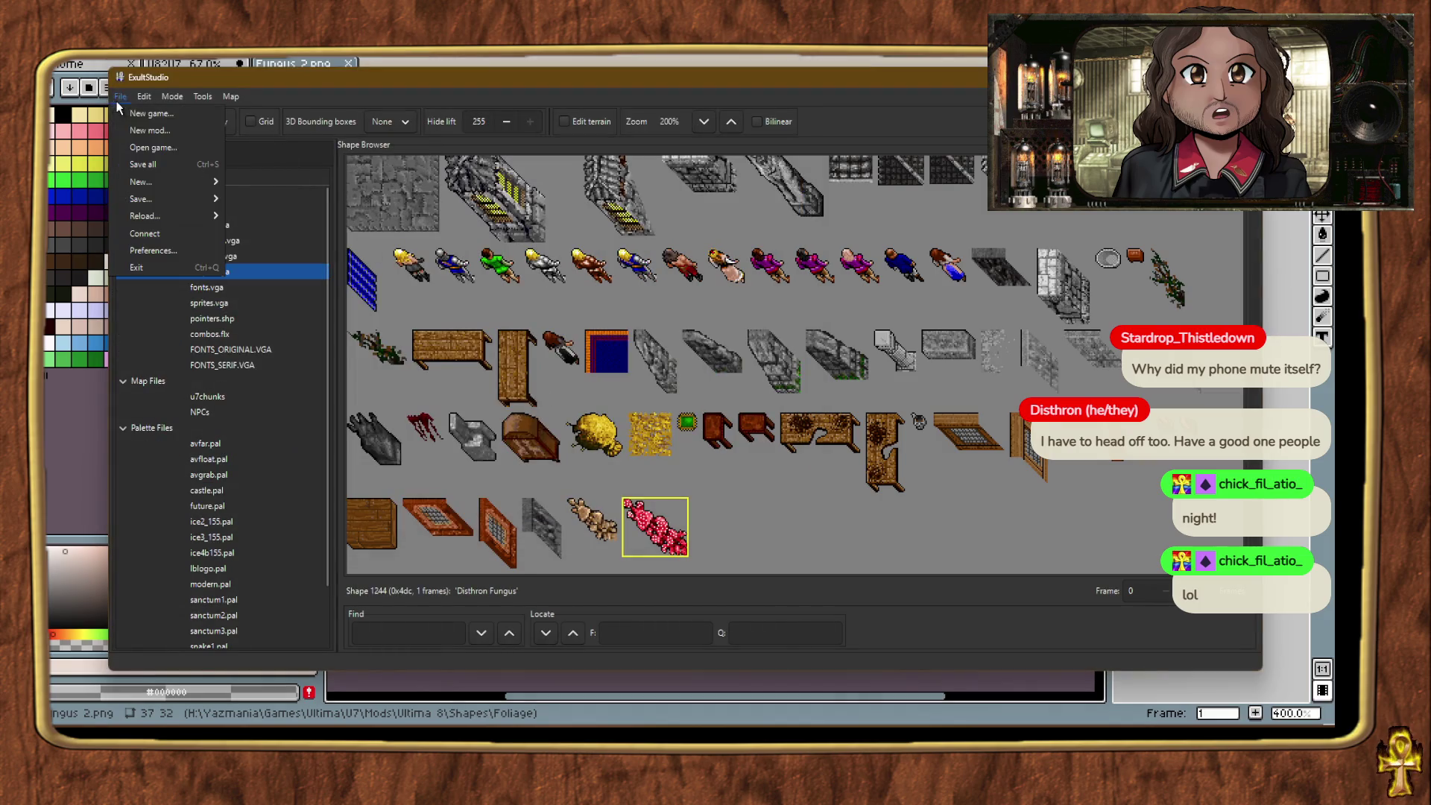
Step: Save all game files and place the pink Disthron Fungus on the Exult map
{"action": "left_click", "coordinate": [157, 165]}
{"action": "key", "text": "alt+Tab"}
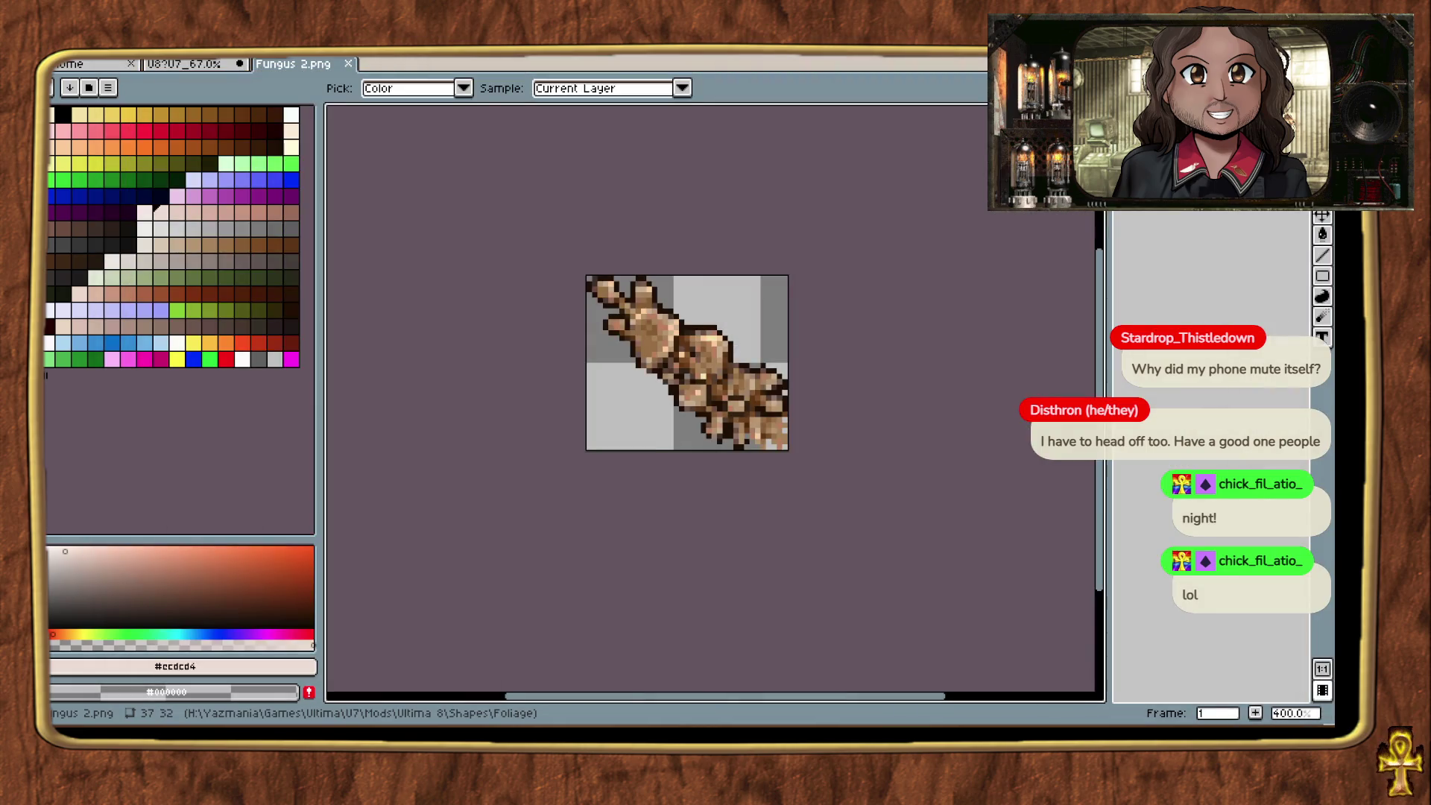
{"action": "key", "text": "alt+Tab"}
{"action": "left_click", "coordinate": [629, 355]}
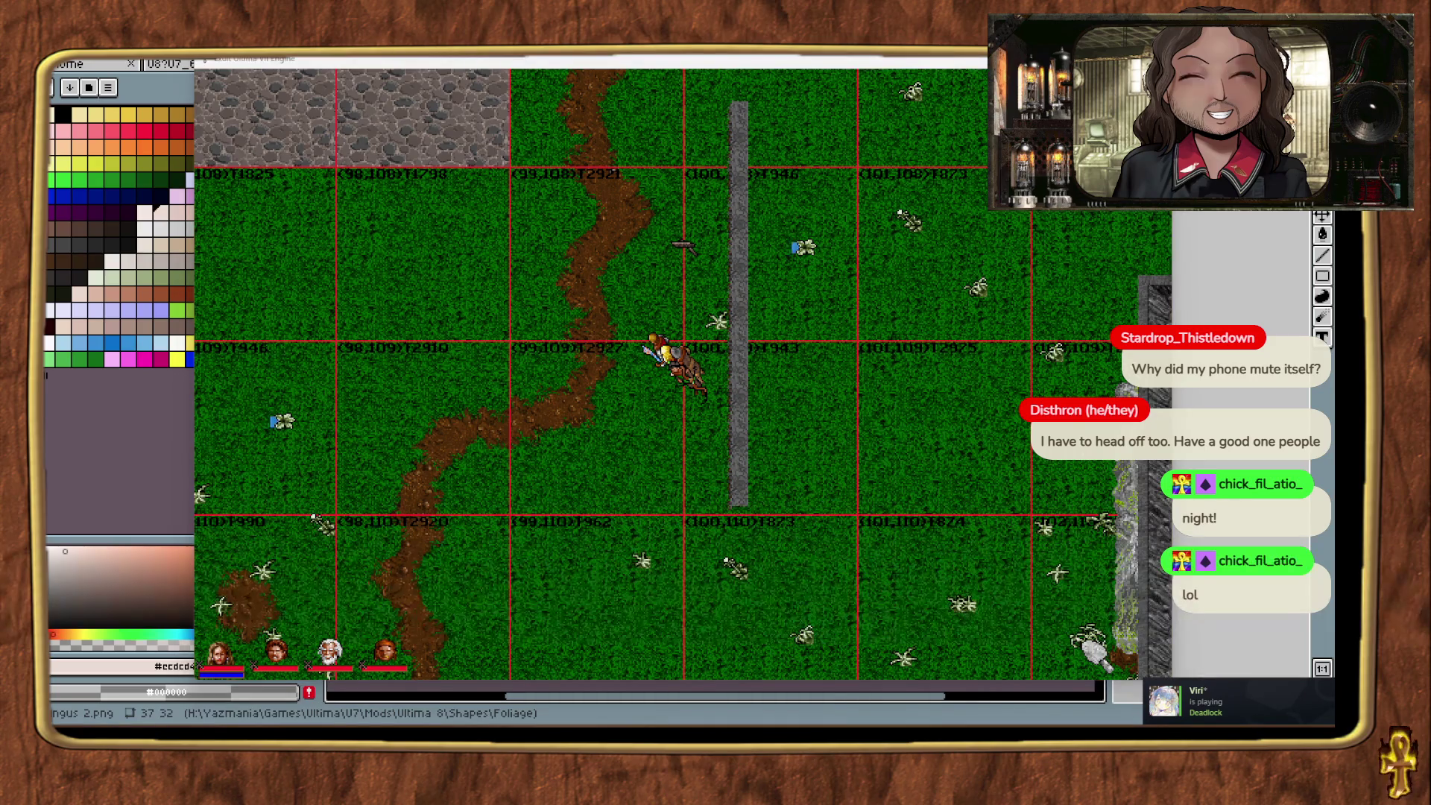
{"action": "left_click_drag", "start_coordinate": [961, 418], "coordinate": [909, 417]}
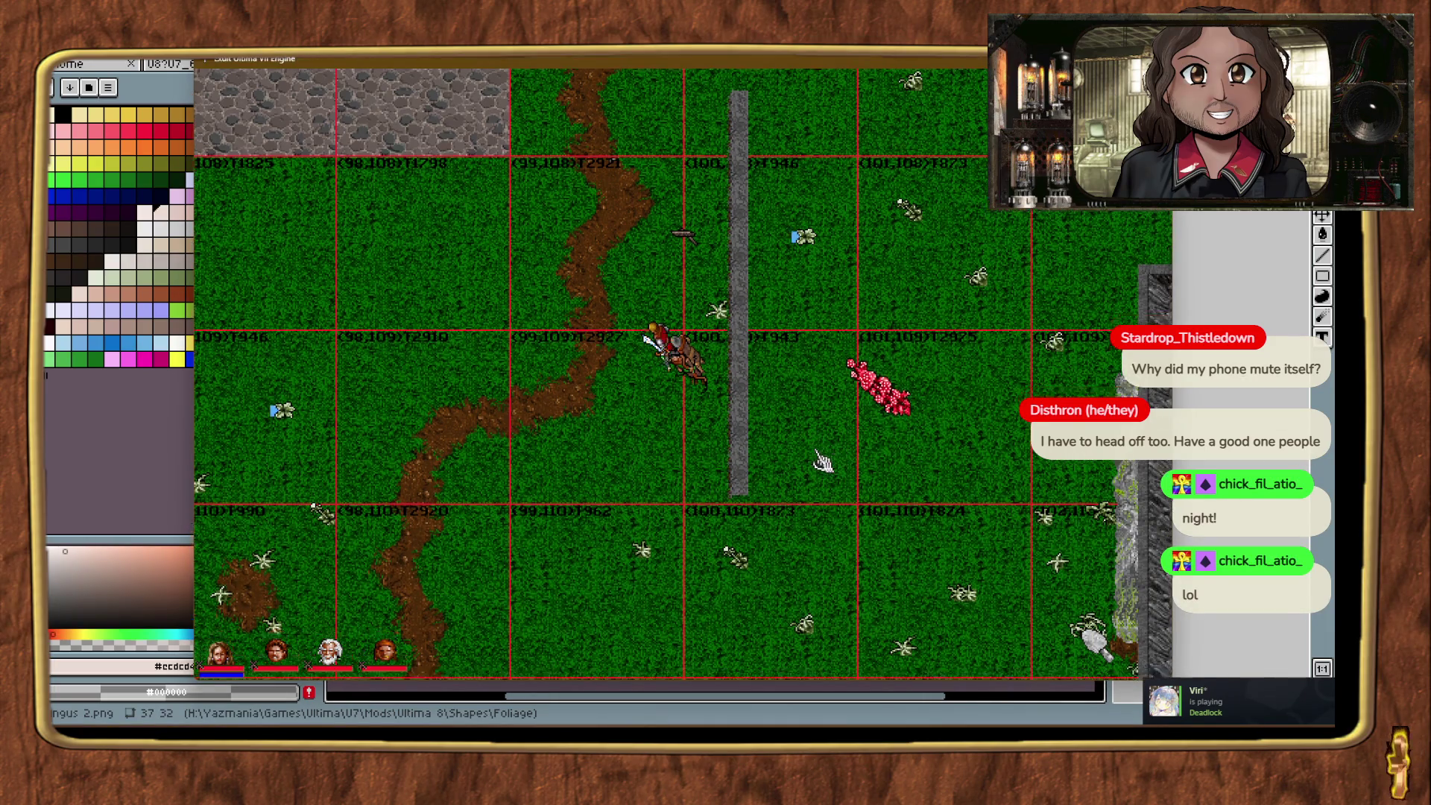
Step: Zoom in, teleport the avatar beside the fungus, and leave map editor mode
{"action": "key", "text": "alt+plus"}
{"action": "key", "text": "alt+plus"}
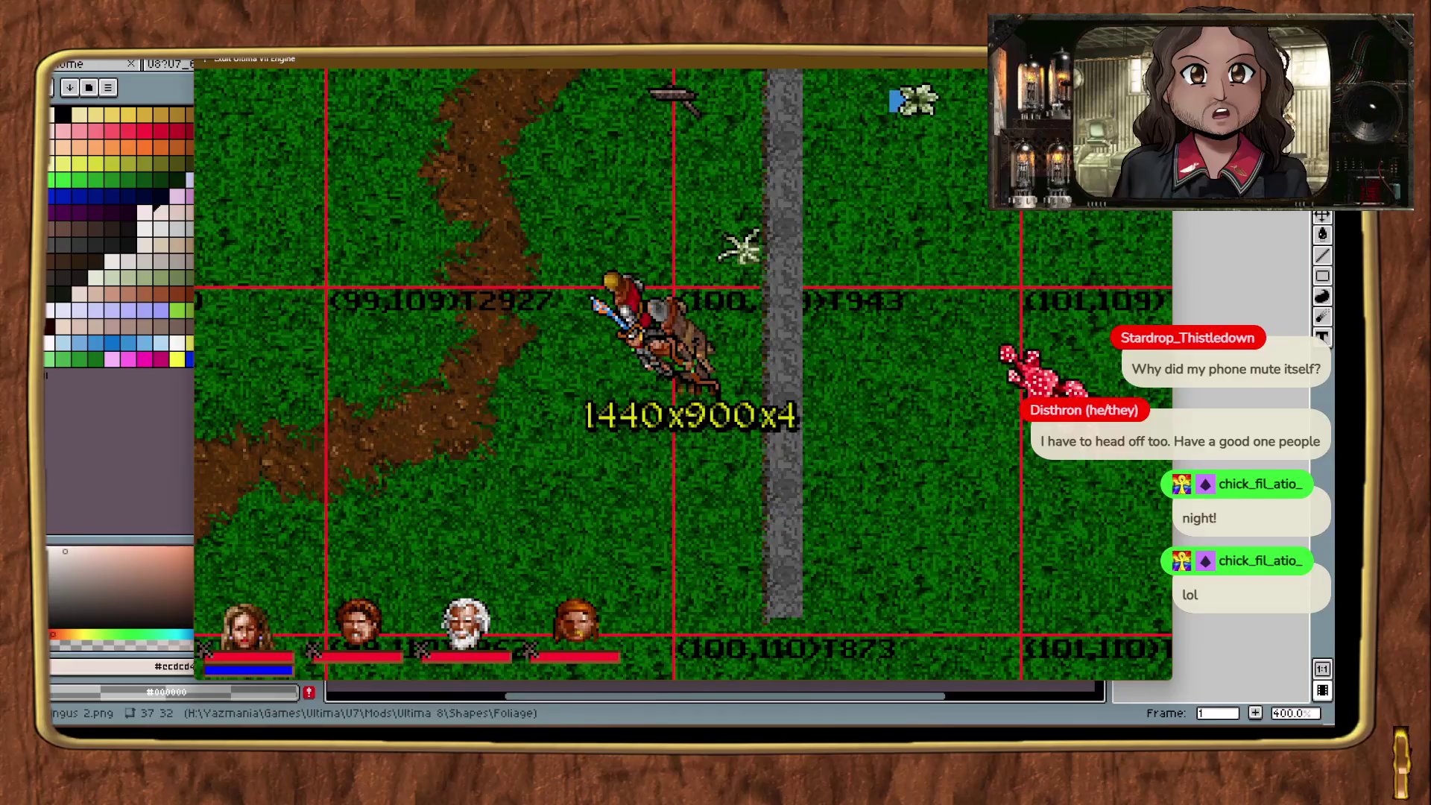
{"action": "key", "text": "alt+t"}
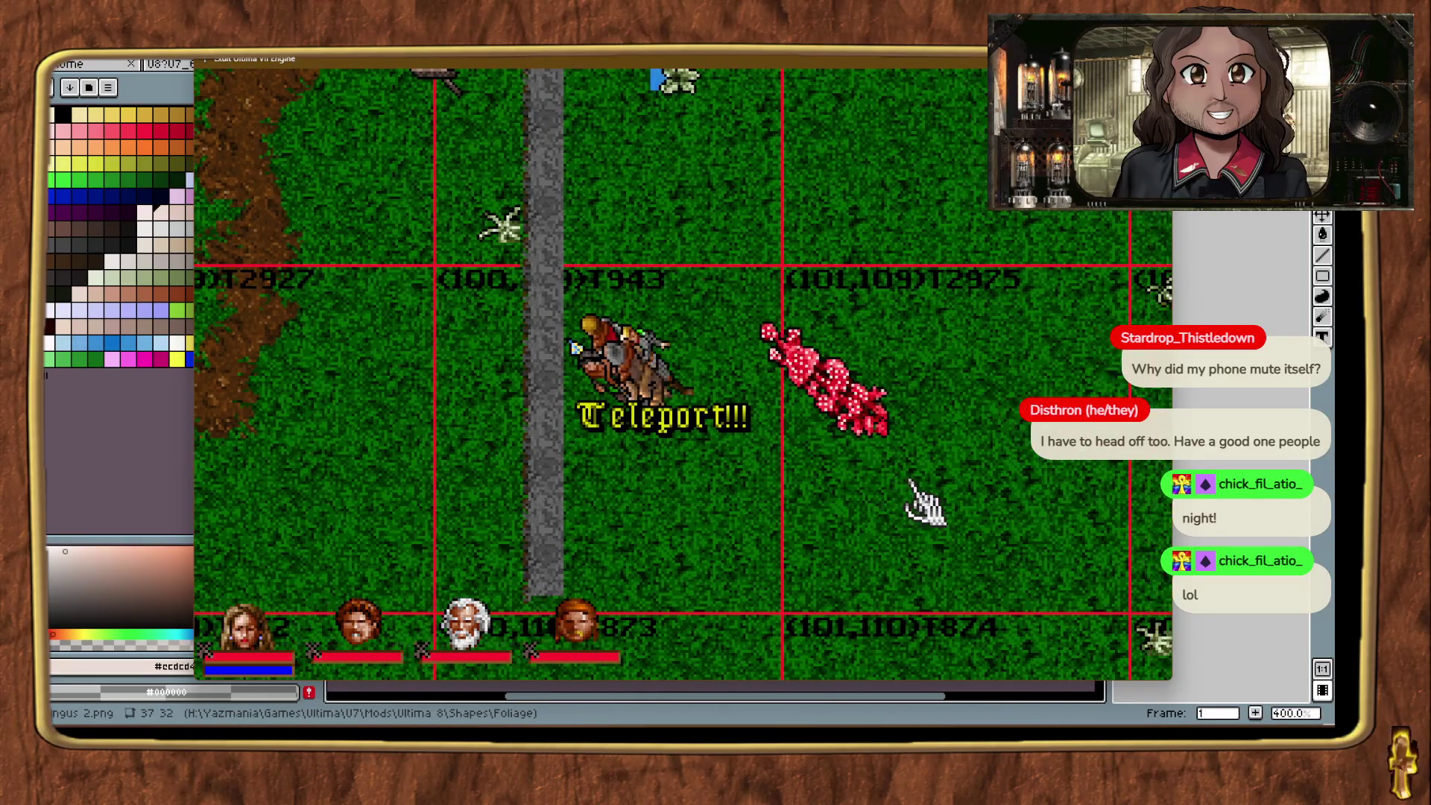
{"action": "left_click", "coordinate": [941, 533]}
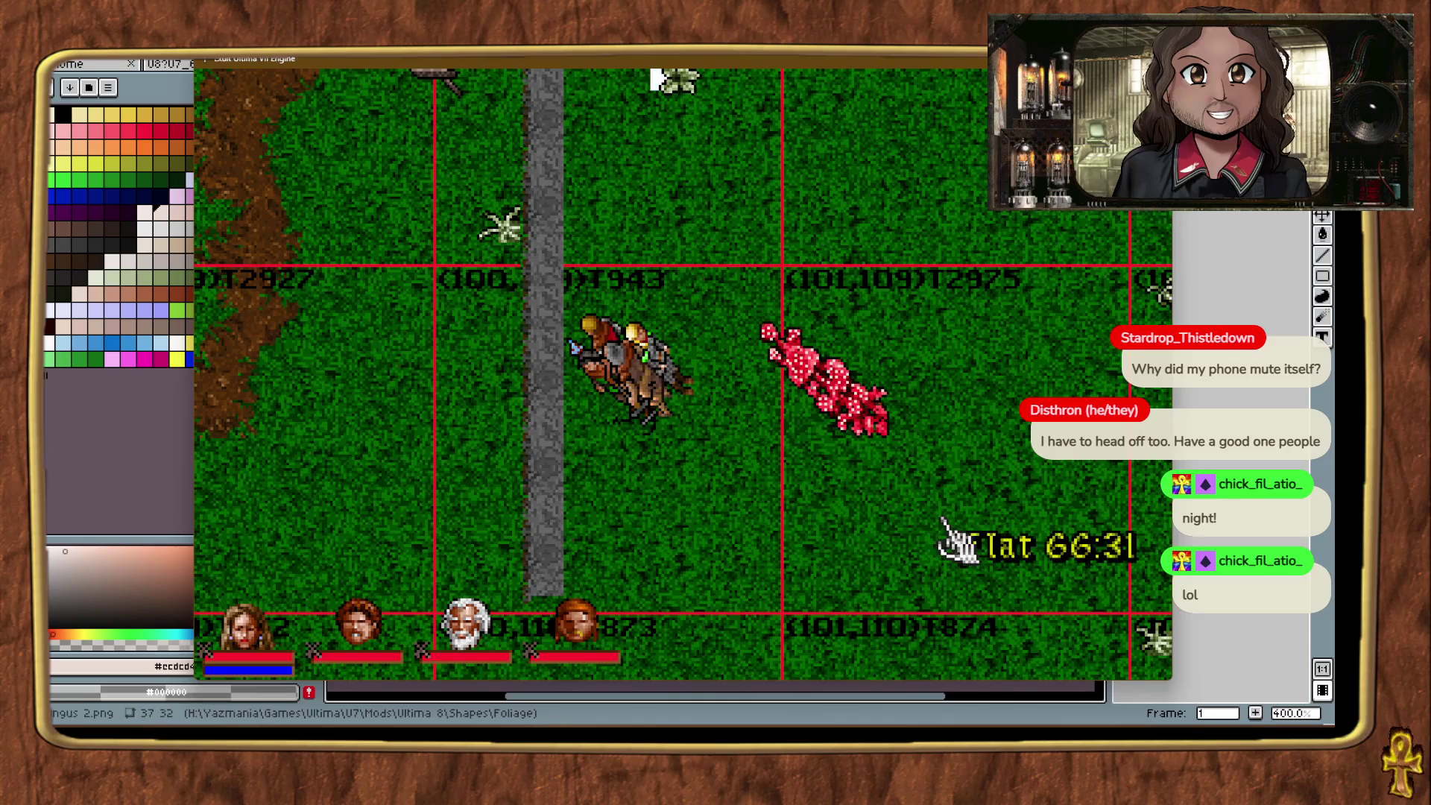
{"action": "key", "text": "ctrl+alt+m"}
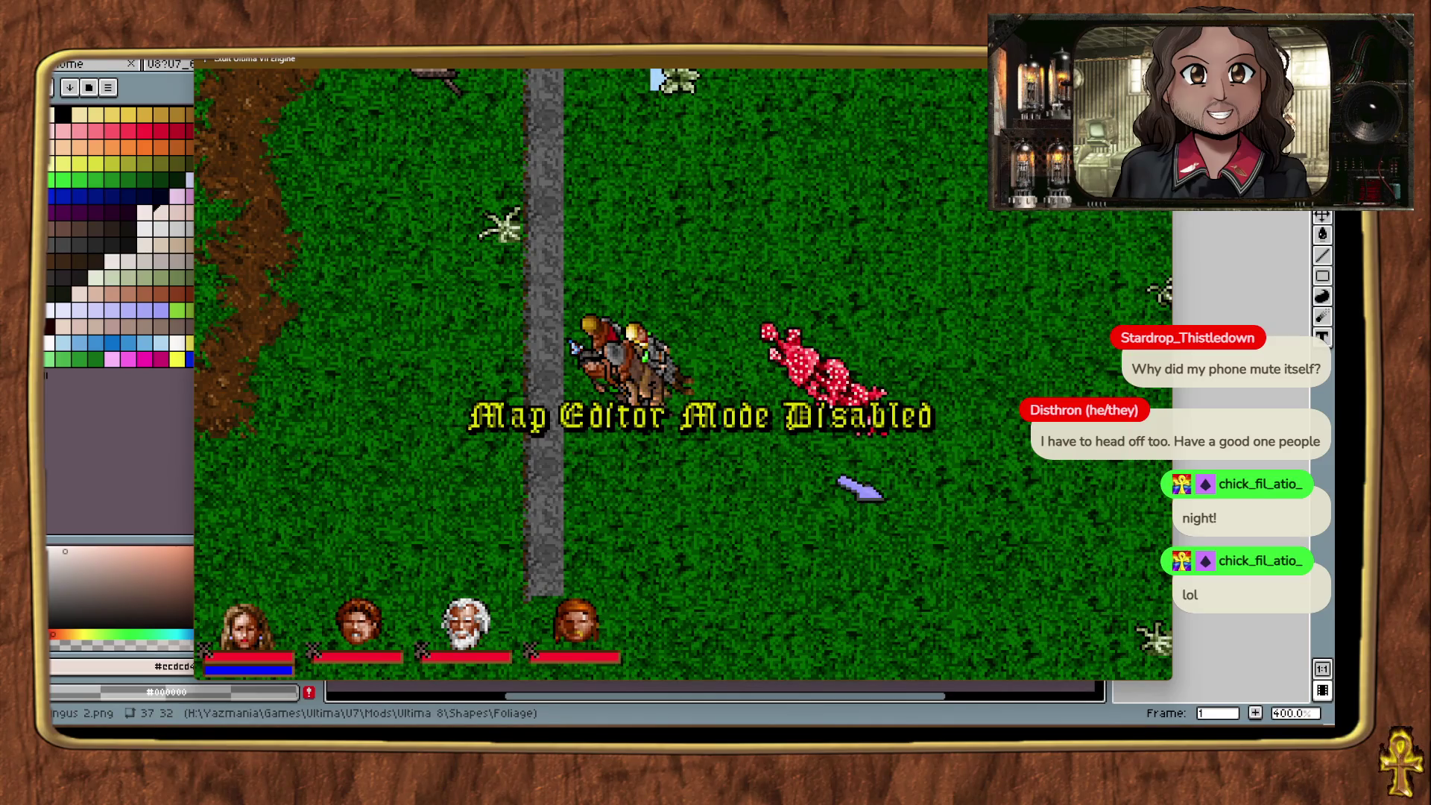
Step: Walk to the fungus, inspect its properties, and try picking it up
{"action": "right_click", "coordinate": [856, 517]}
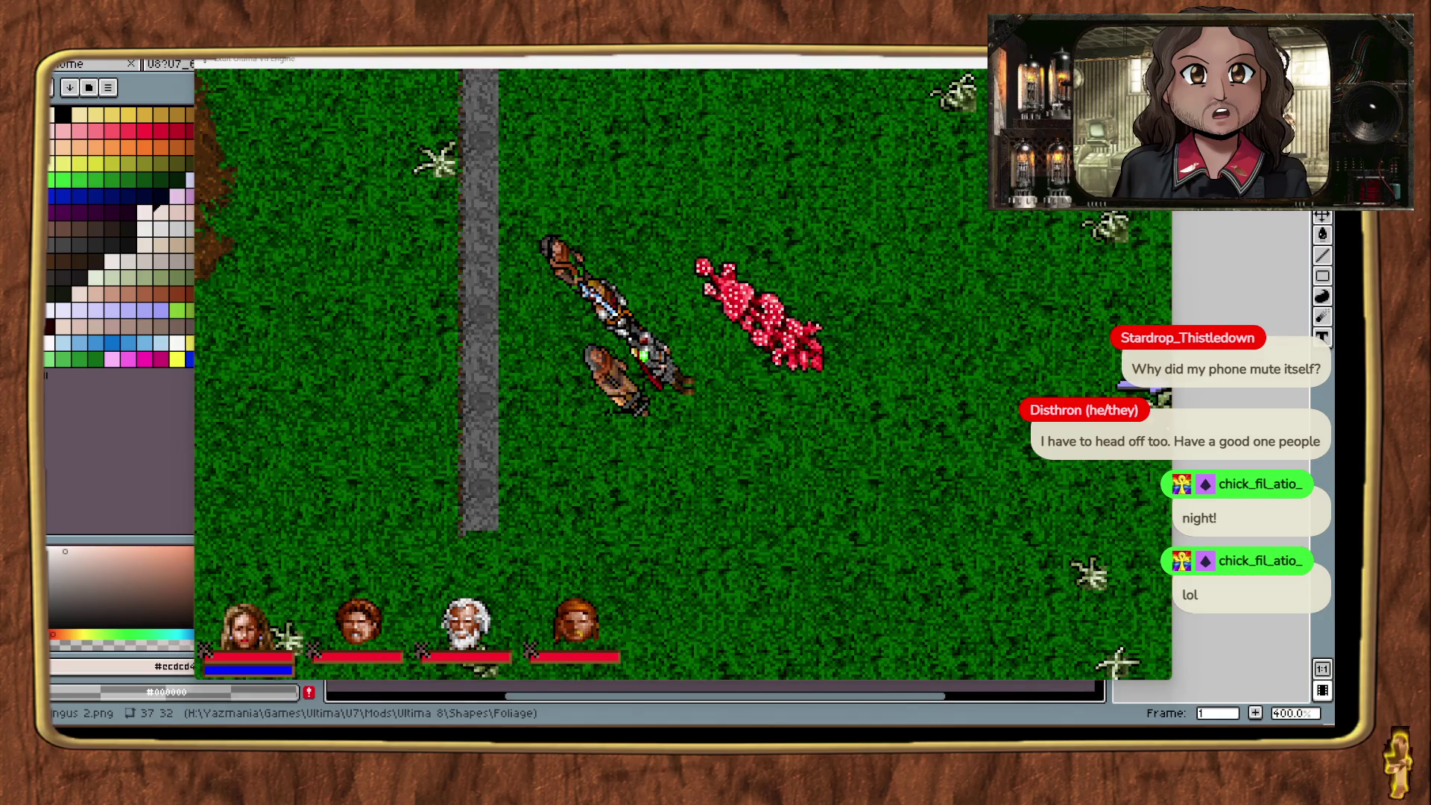
{"action": "double_click", "coordinate": [805, 358]}
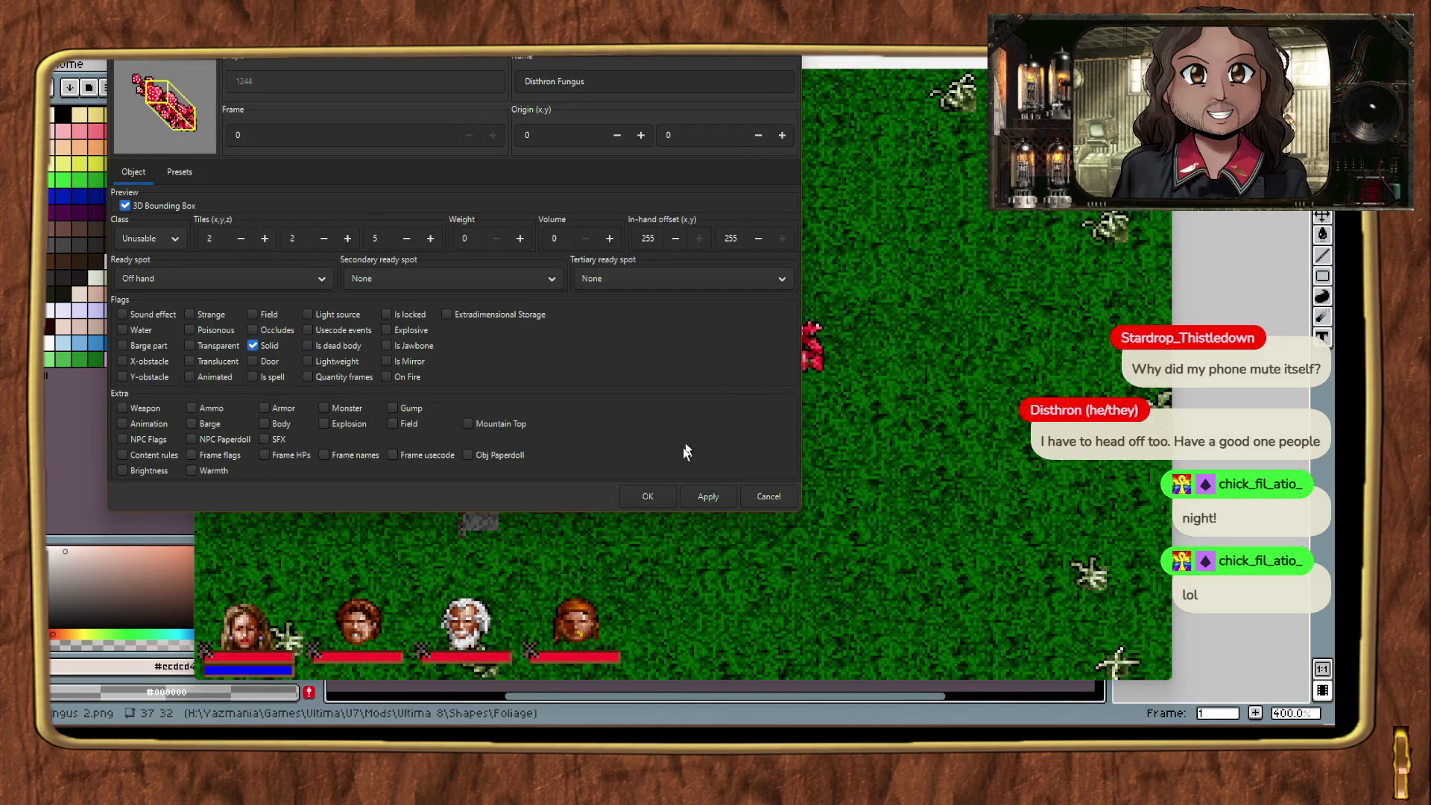
{"action": "left_click", "coordinate": [667, 492]}
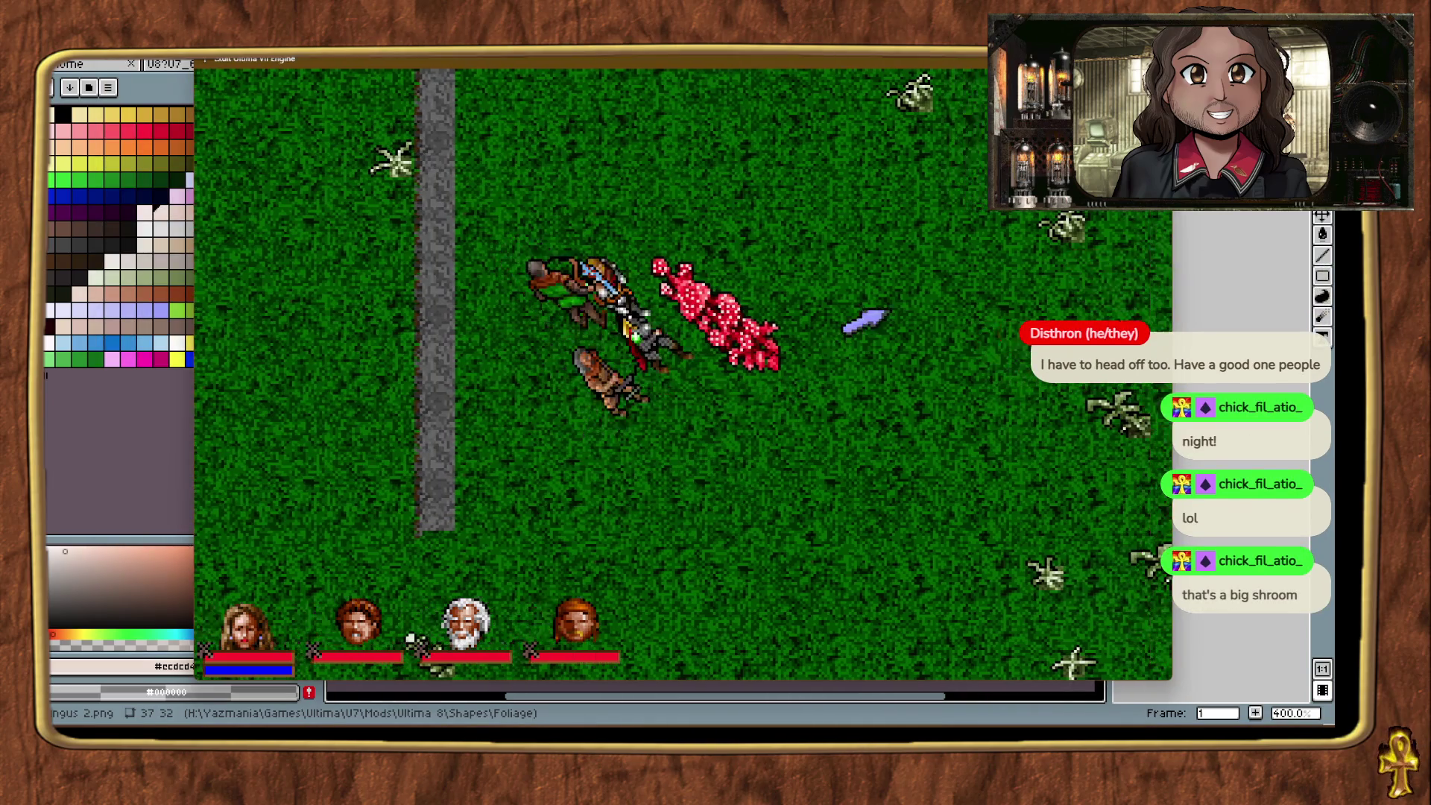
{"action": "right_click", "coordinate": [864, 322]}
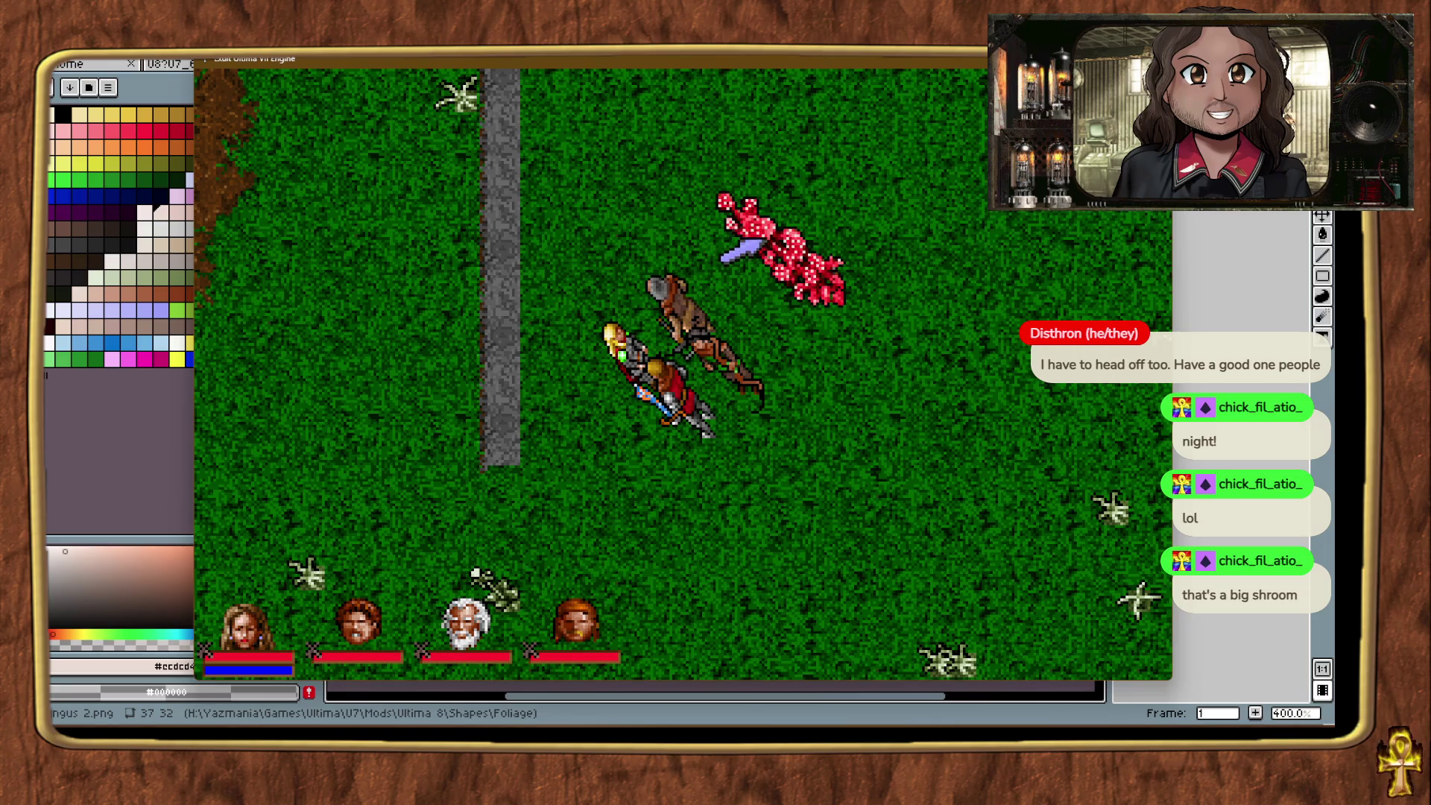
{"action": "left_click", "coordinate": [792, 277]}
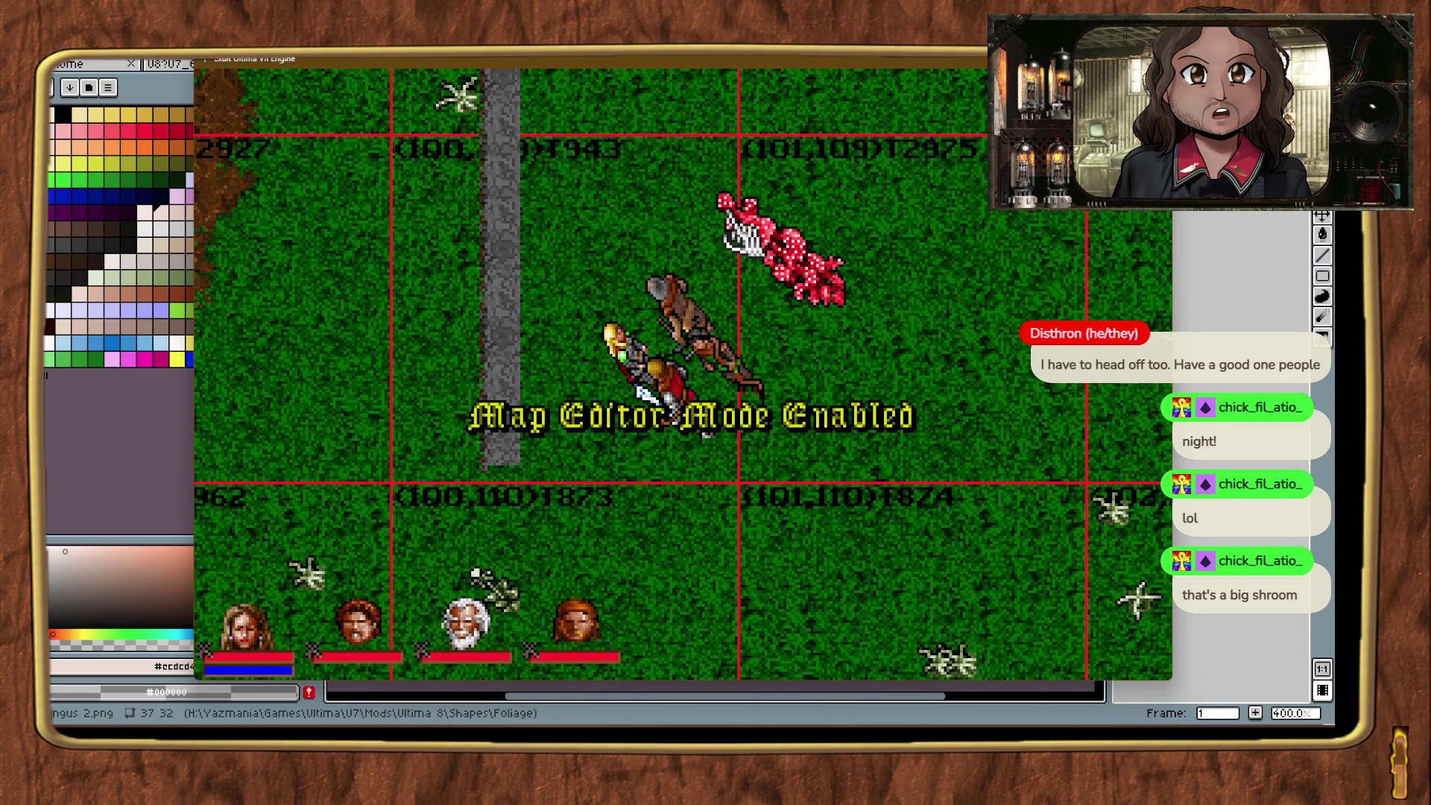
Step: Teleport the party near the plant, turn on terrain editing, and delete the small object beside it
{"action": "right_click", "coordinate": [607, 208]}
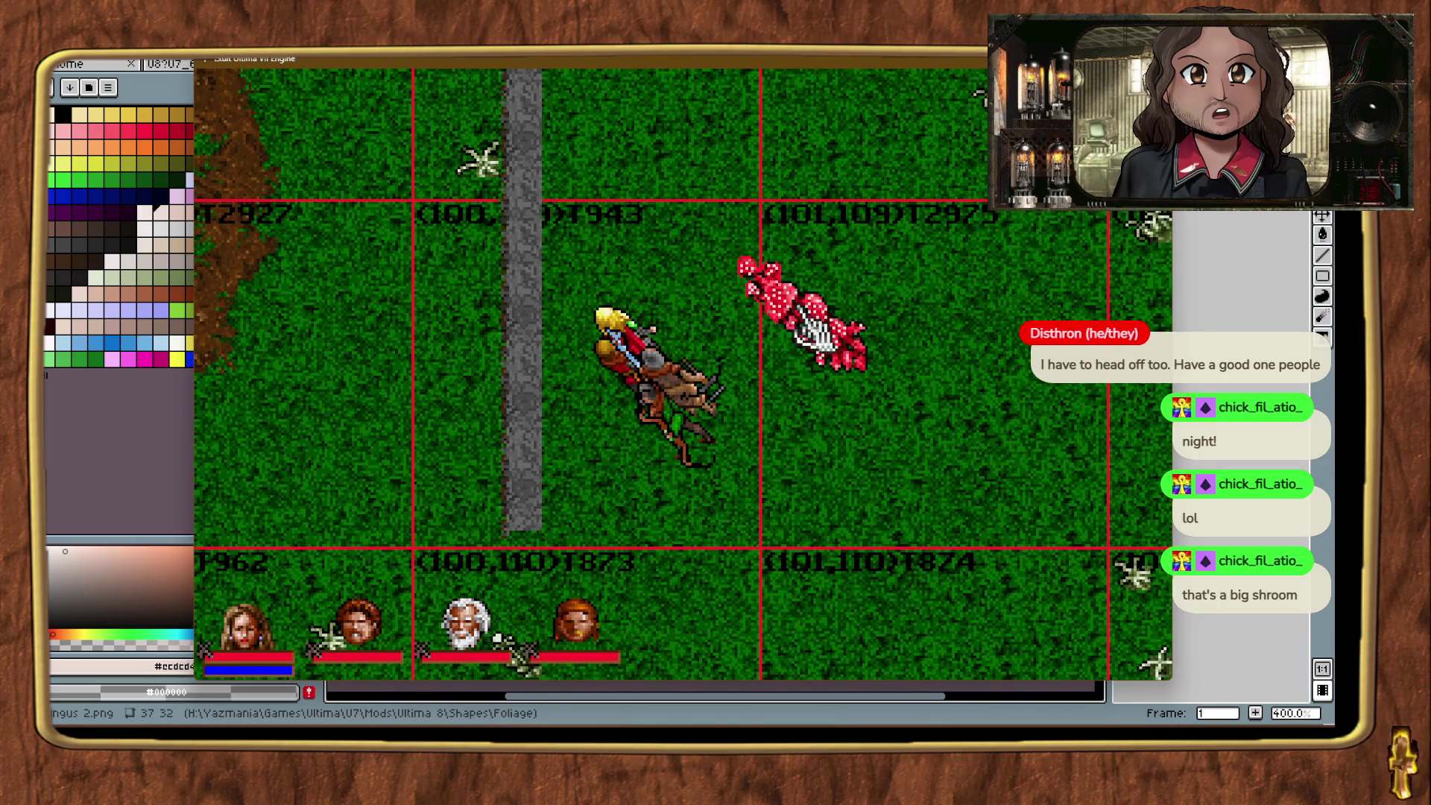
{"action": "key", "text": "ctrl+t"}
{"action": "key", "text": "ctrl+t"}
{"action": "key", "text": "ctrl+t"}
{"action": "key", "text": "ctrl+t"}
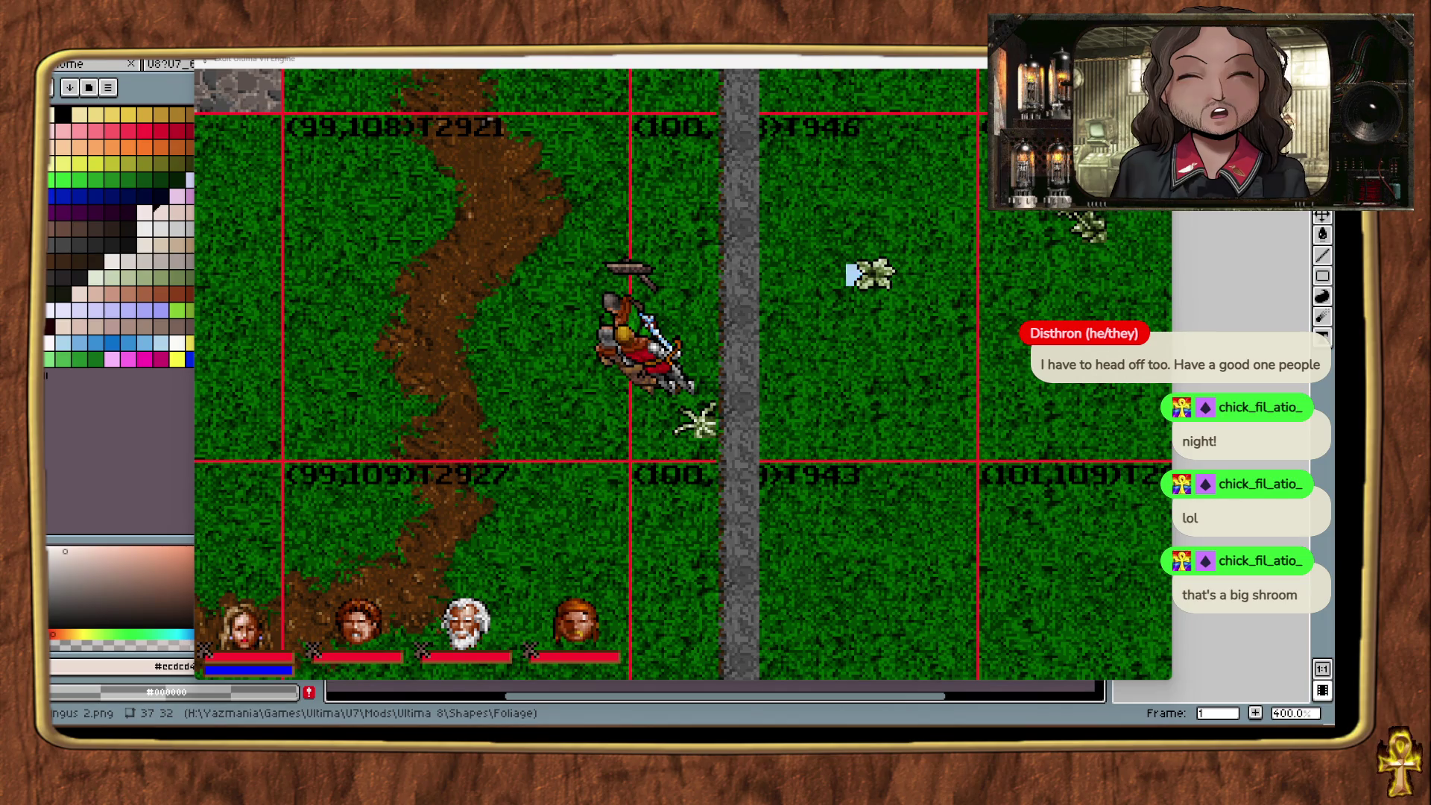
{"action": "key", "text": "ctrl+alt+t"}
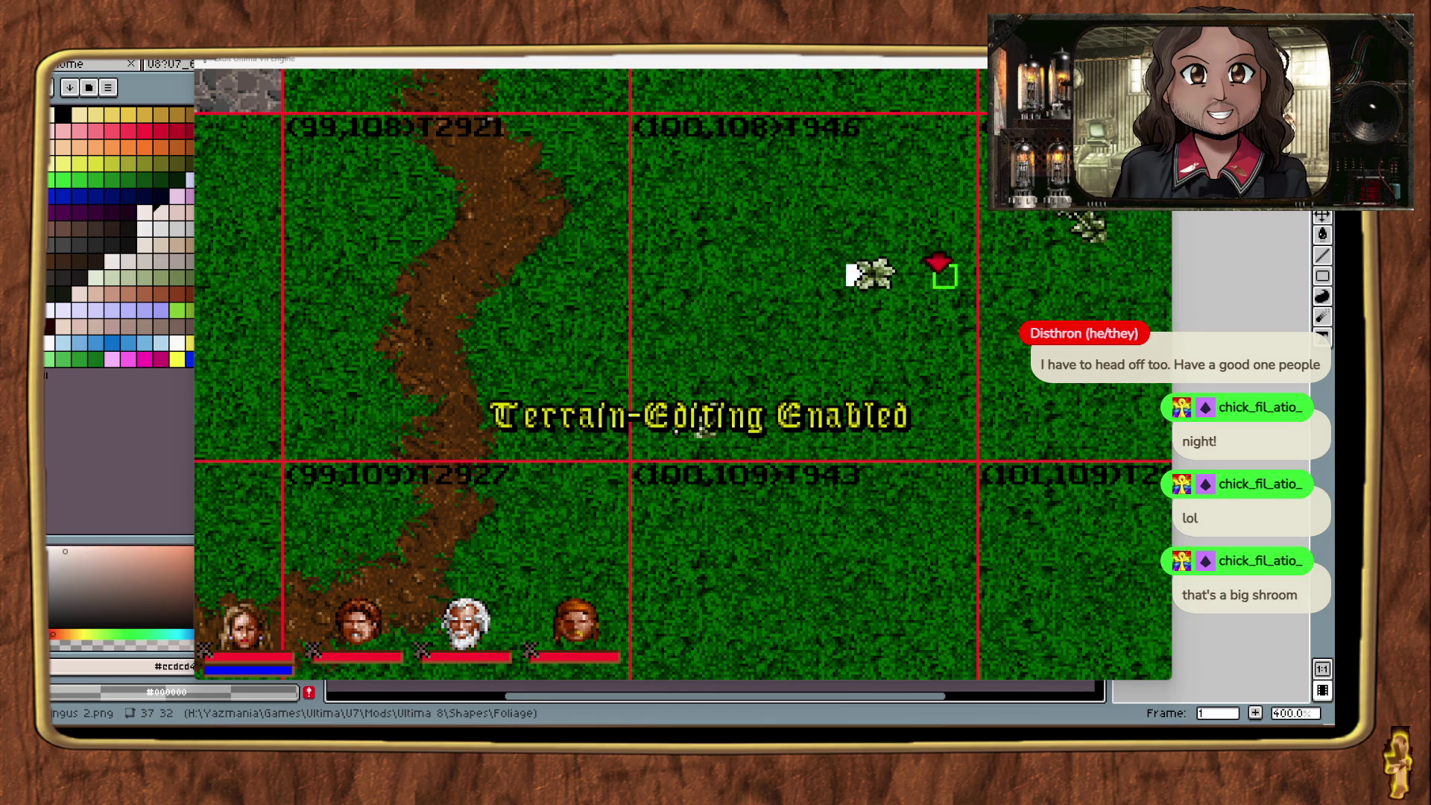
{"action": "left_click", "coordinate": [857, 274]}
{"action": "key", "text": "Delete"}
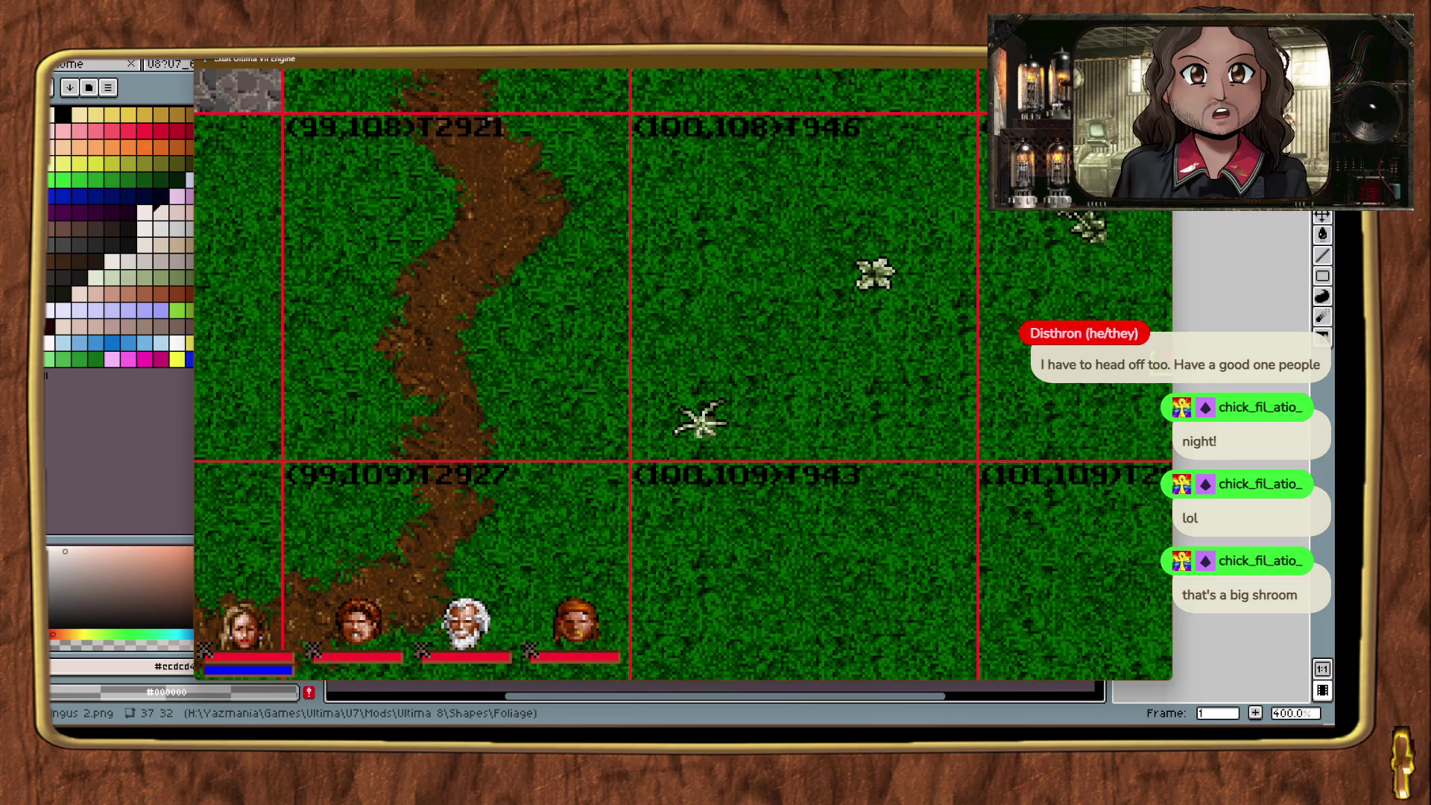
Step: Drag the brown fungus shape from ExultStudio beside the plant and save the game
{"action": "key", "text": "alt+Tab"}
{"action": "mouse_move", "coordinate": [1166, 447]}
{"action": "left_mouse_down"}
{"action": "mouse_move", "coordinate": [1140, 425]}
{"action": "mouse_move", "coordinate": [1150, 434]}
{"action": "mouse_move", "coordinate": [880, 356]}
{"action": "left_mouse_up"}
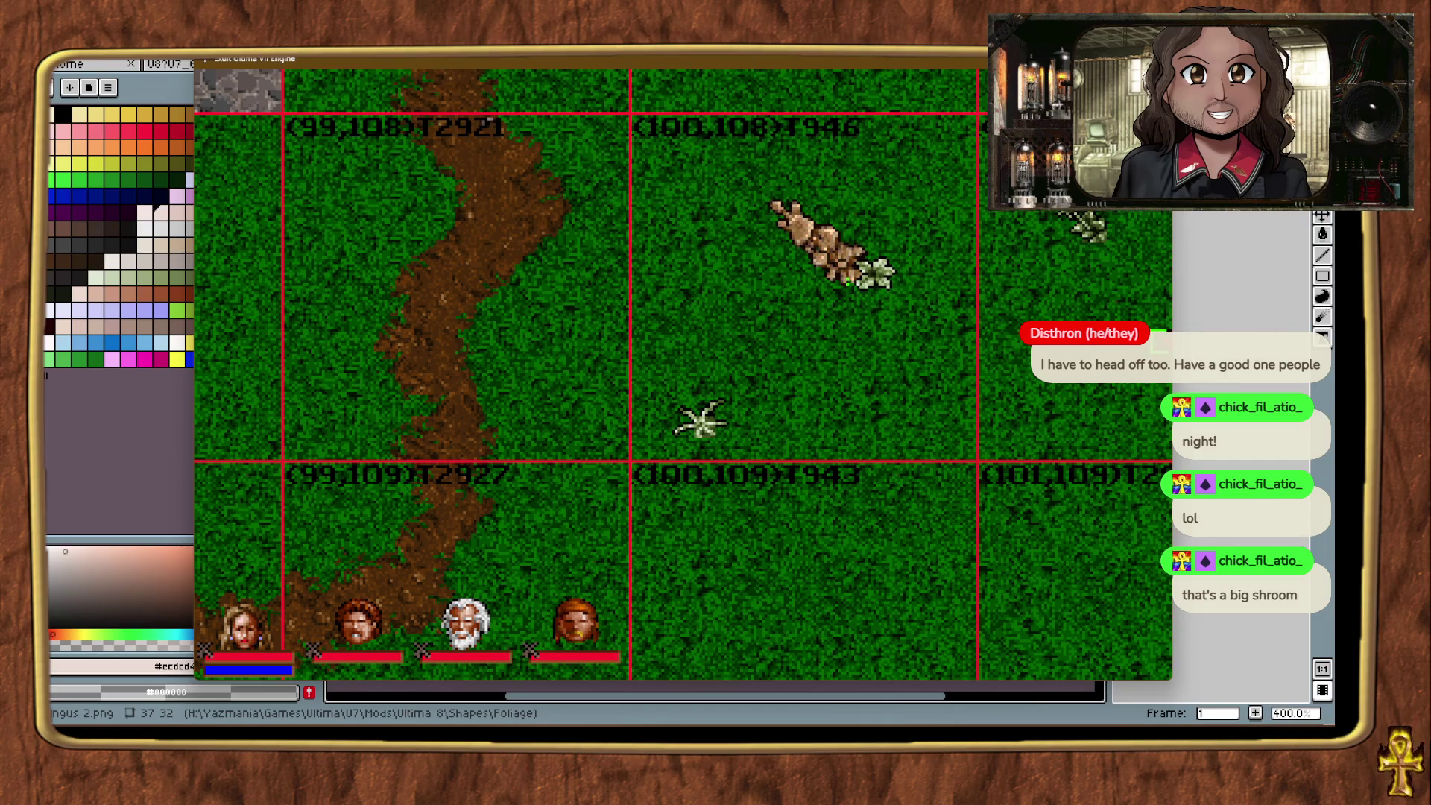
{"action": "key", "text": "alt+Tab"}
{"action": "key", "text": "ctrl+s"}
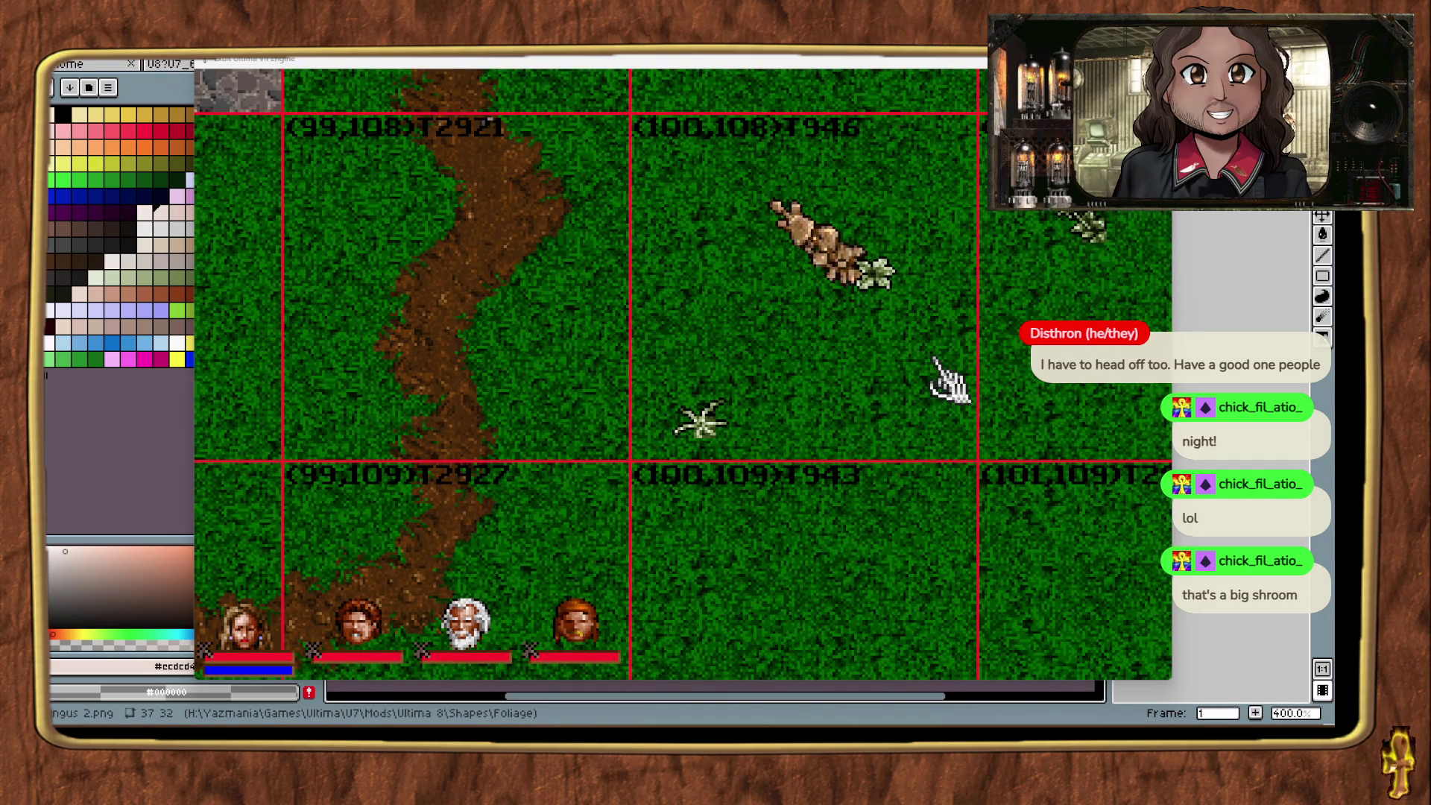
Step: Finish terrain editing in Exult and bring ExultStudio's shape browser to the front
{"action": "left_click", "coordinate": [864, 389]}
{"action": "key", "text": "Right"}
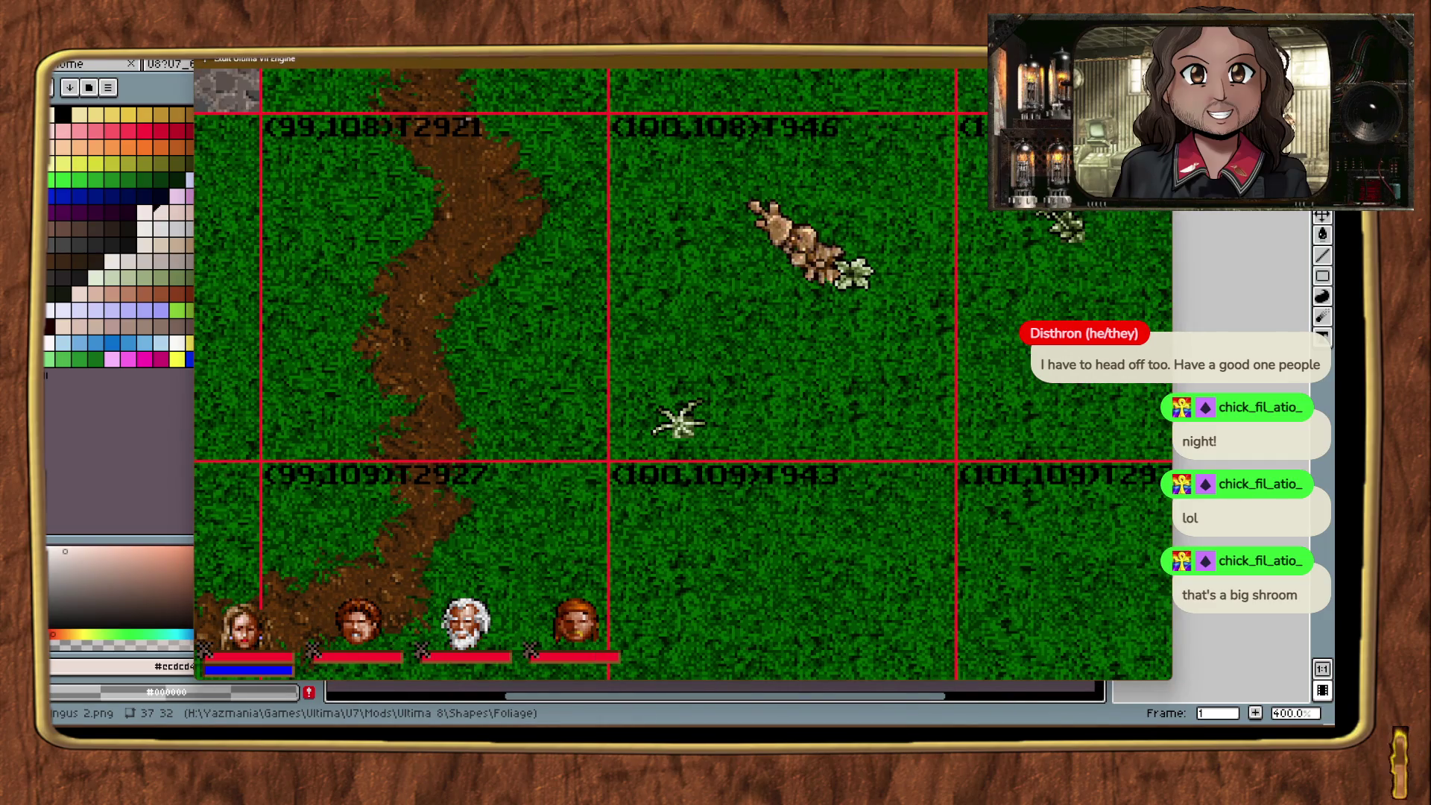
{"action": "key", "text": "alt+Tab"}
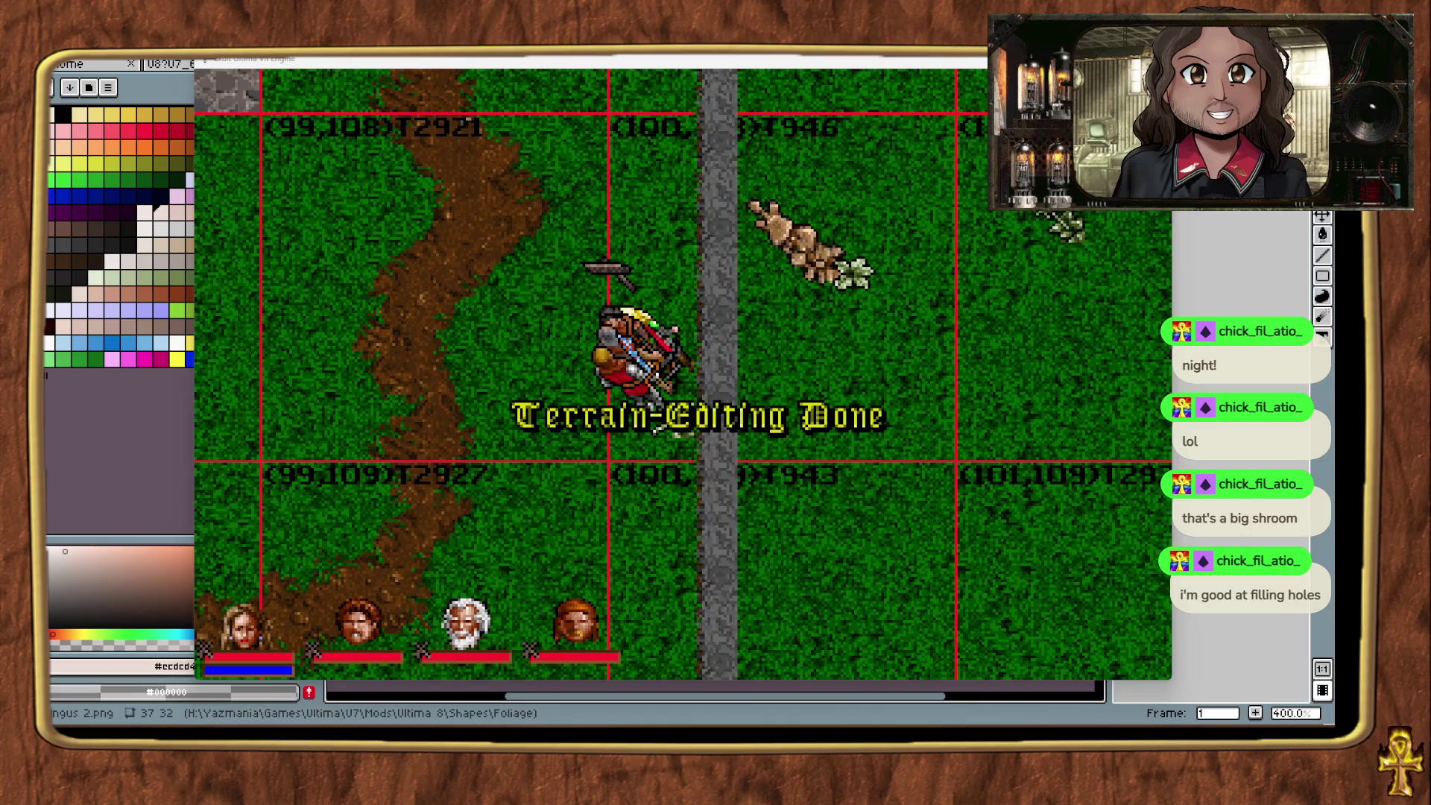
{"action": "key", "text": "alt+Tab"}
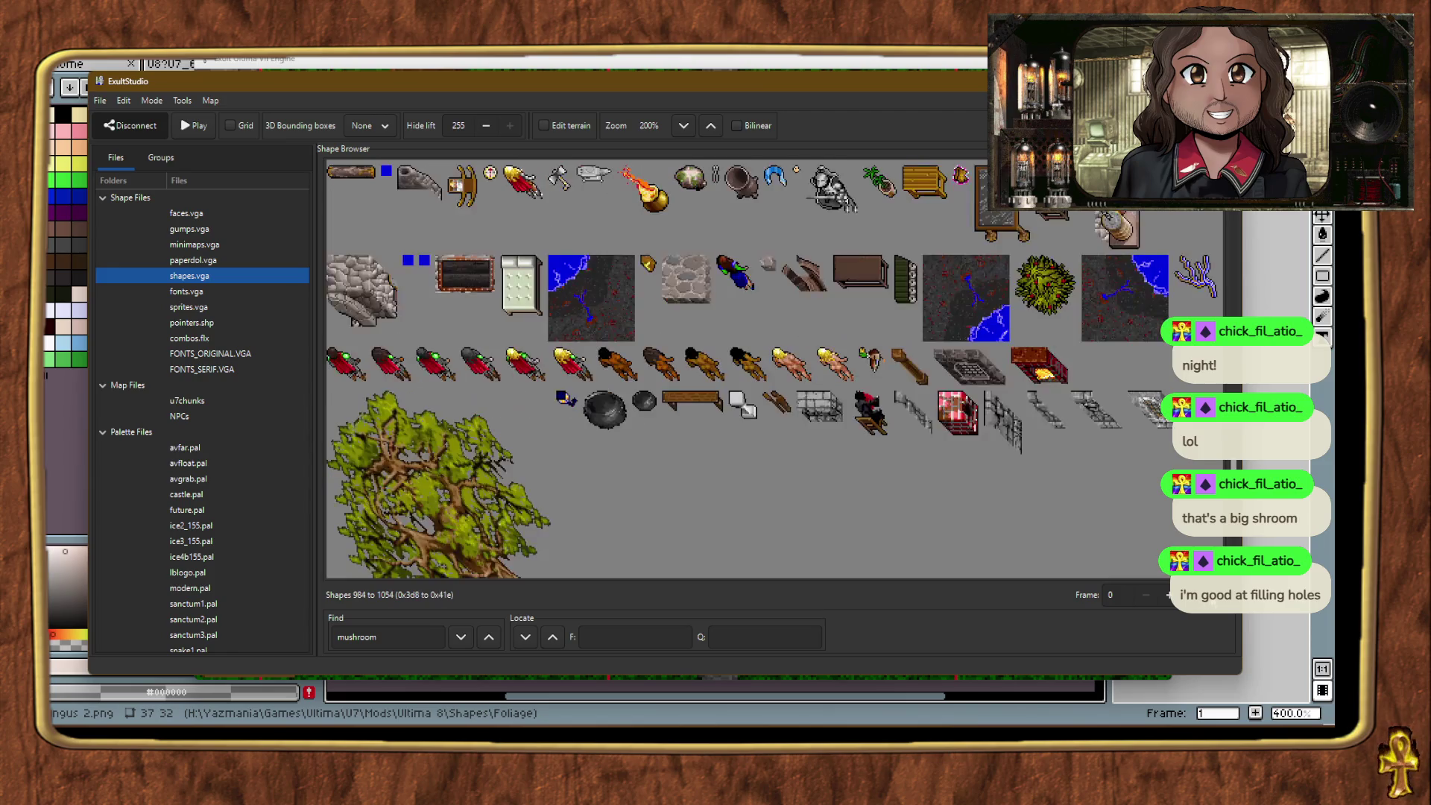
Step: Step through the 'mushroom' matches, shapes 960, 993 (third frame) and 671 'mushrooms', then return to the game map
{"action": "scroll", "coordinate": [835, 503], "scroll_direction": "up", "scroll_amount": 3}
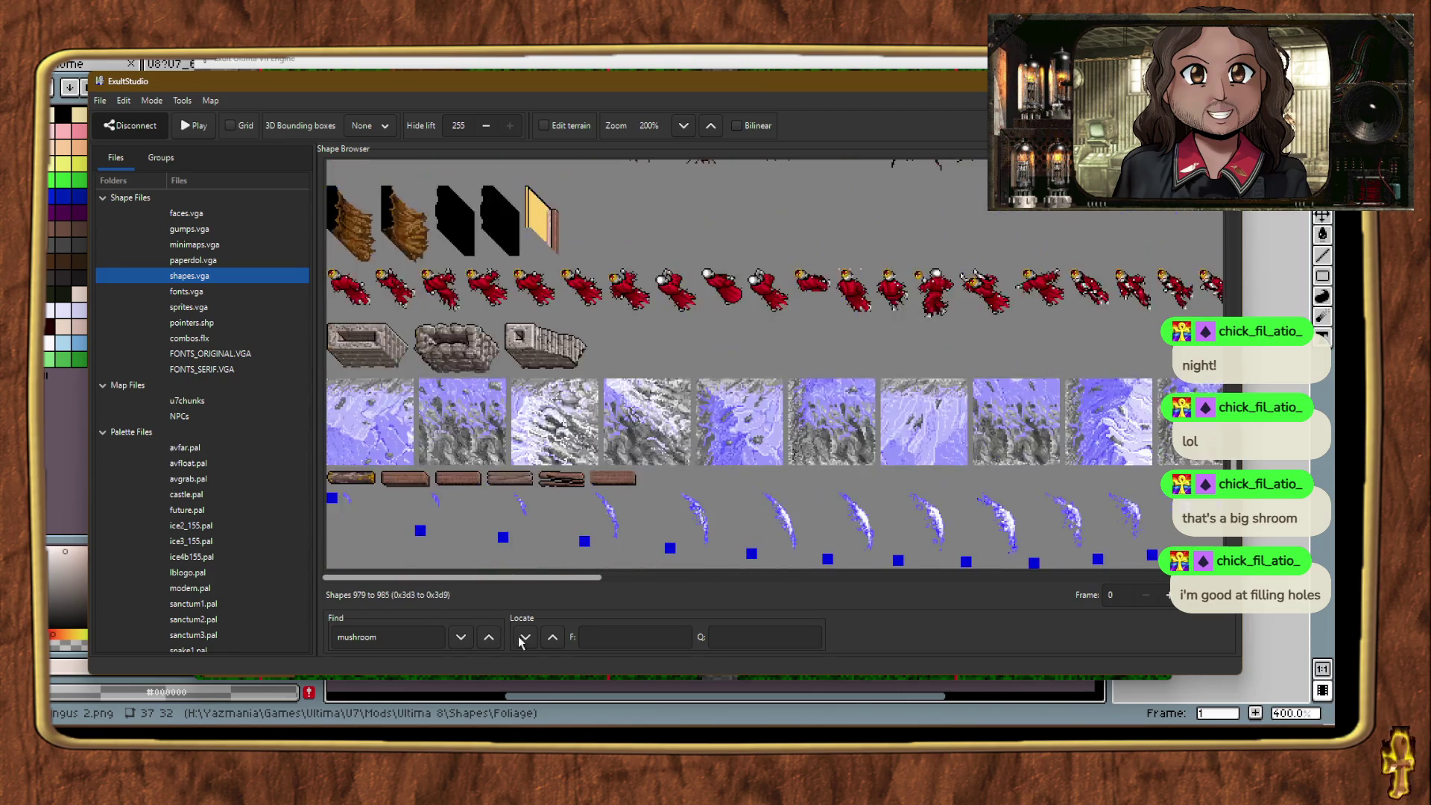
{"action": "left_click", "coordinate": [488, 638]}
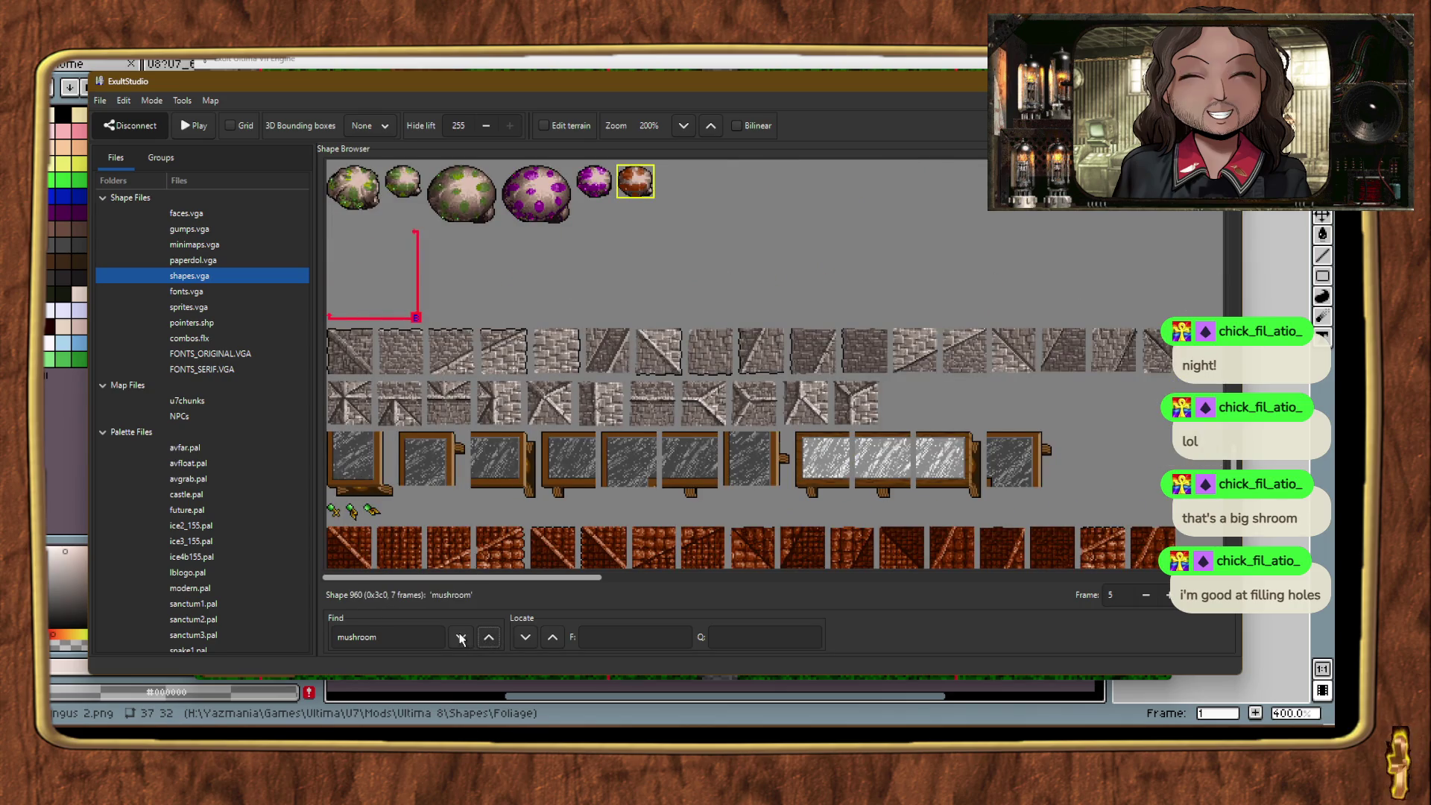
{"action": "left_click", "coordinate": [467, 635]}
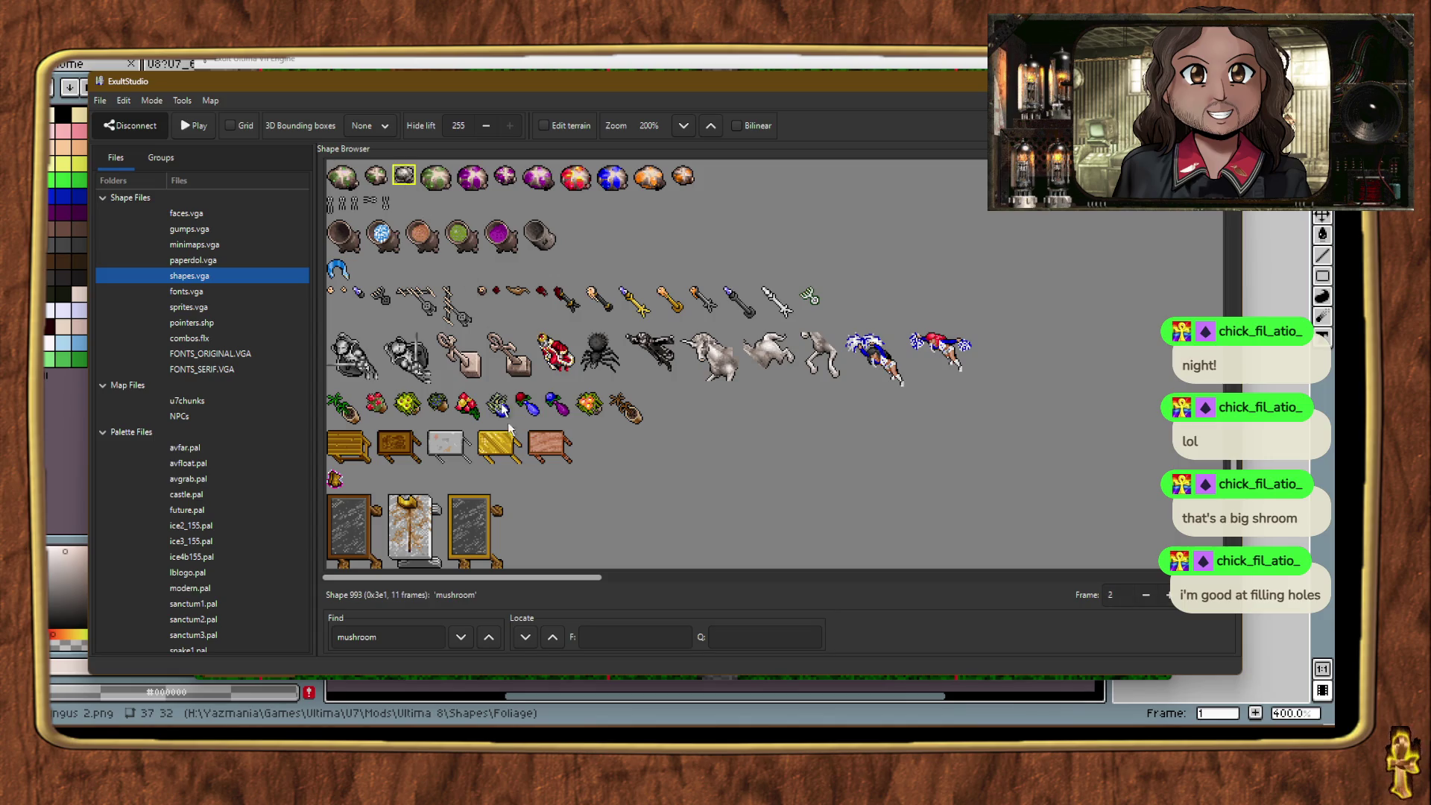
{"action": "left_click", "coordinate": [406, 179]}
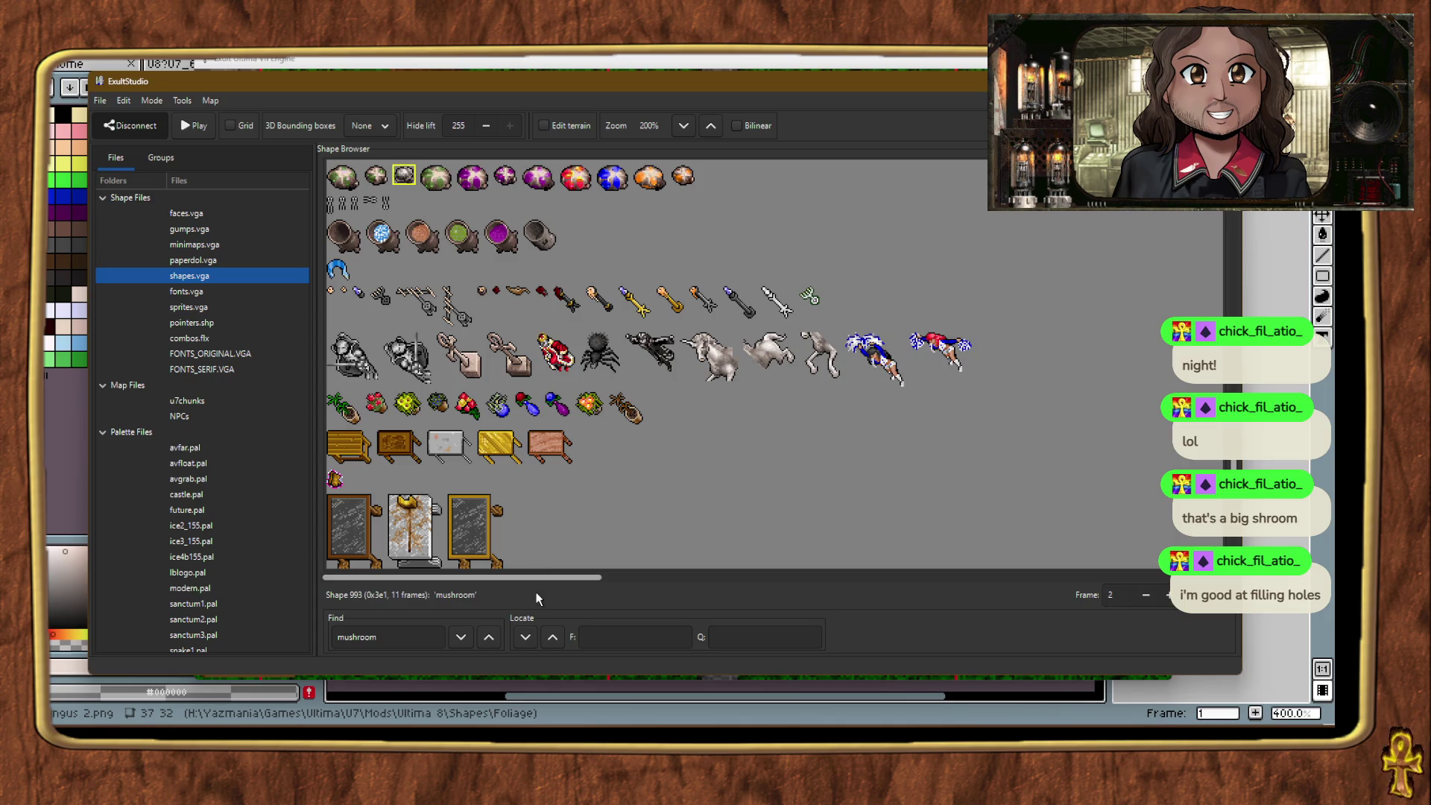
{"action": "left_click", "coordinate": [489, 637]}
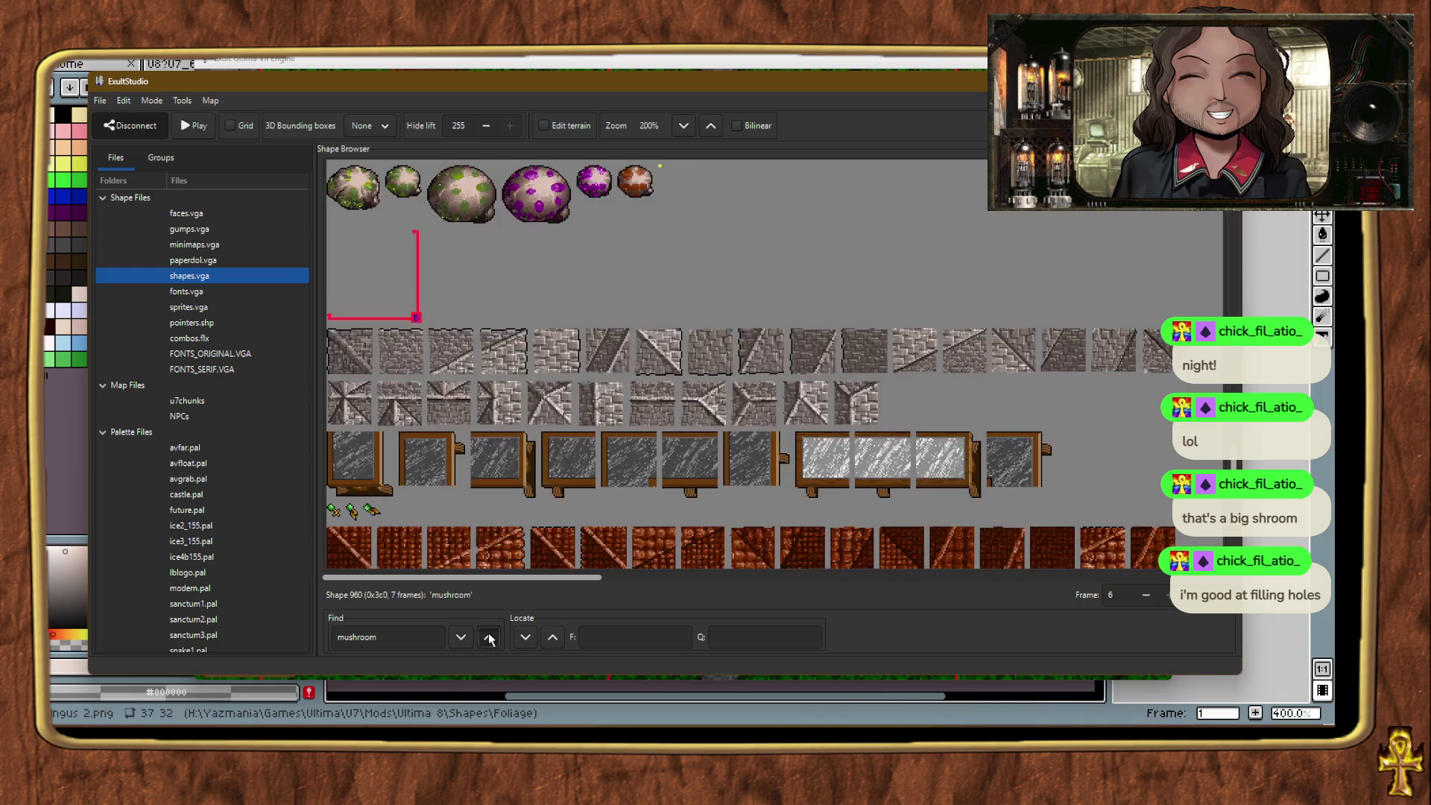
{"action": "left_click", "coordinate": [489, 637]}
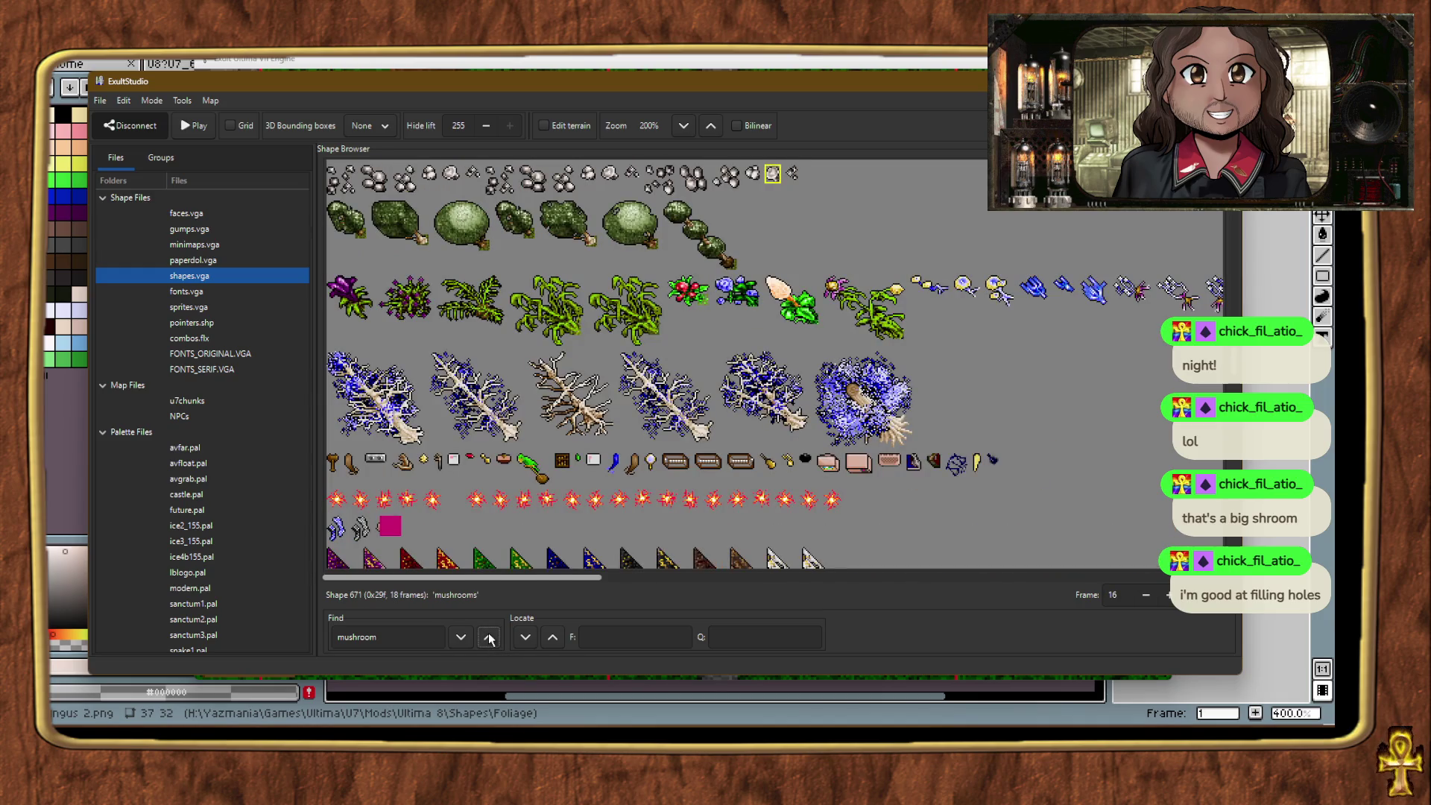
{"action": "left_click", "coordinate": [556, 78]}
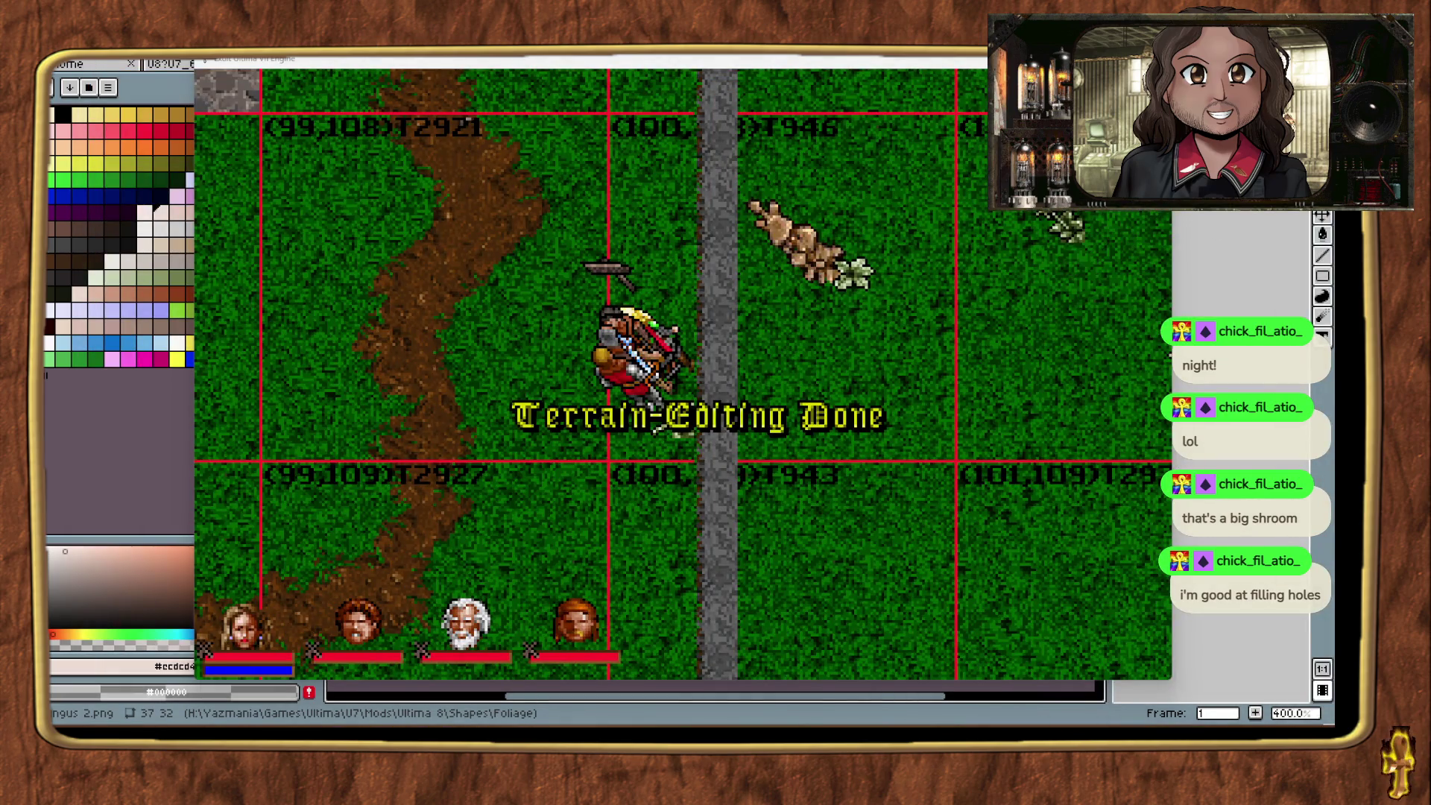
Step: Identify the plant beside the avatar as weeds and switch terrain editing back on
{"action": "left_click", "coordinate": [865, 294]}
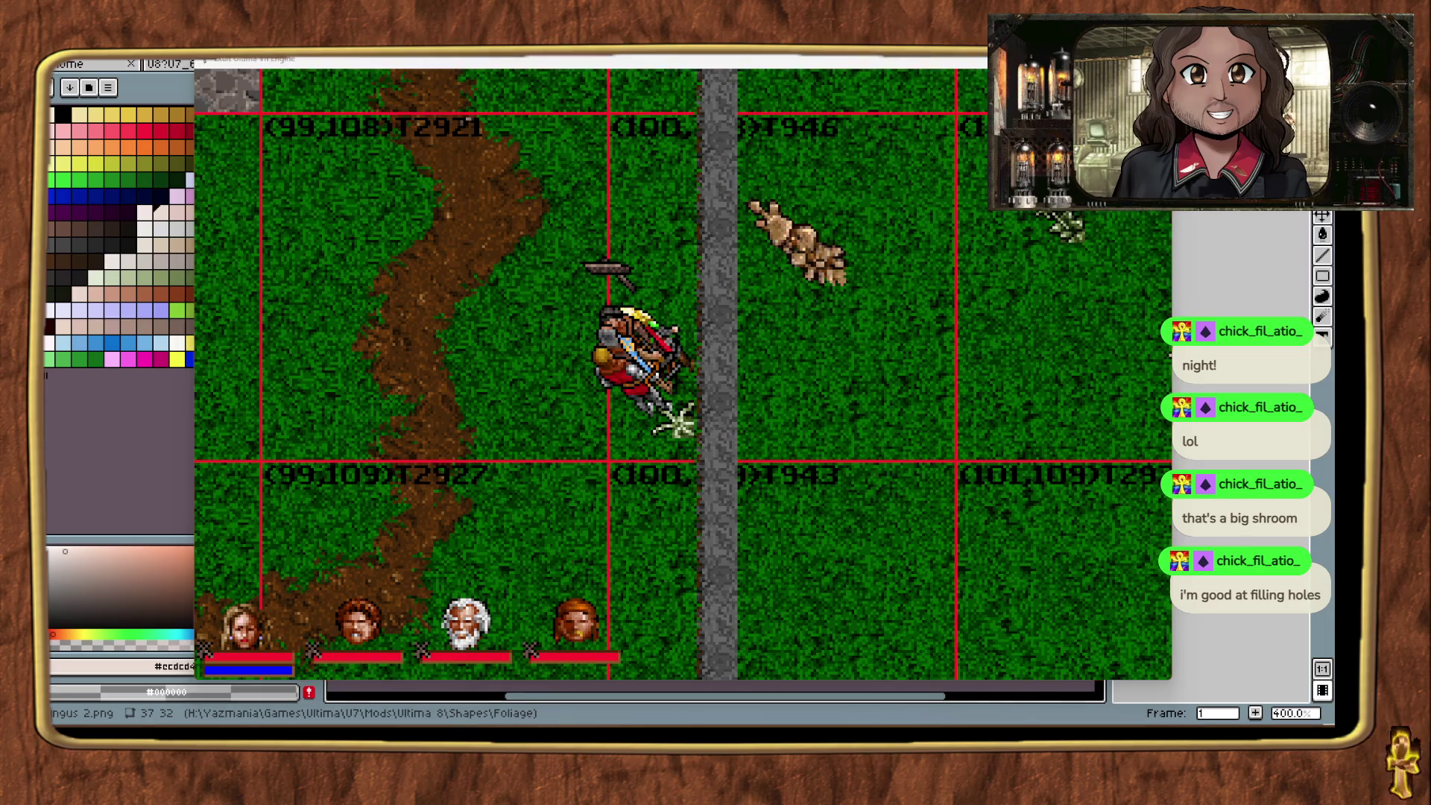
{"action": "key", "text": "ctrl+t"}
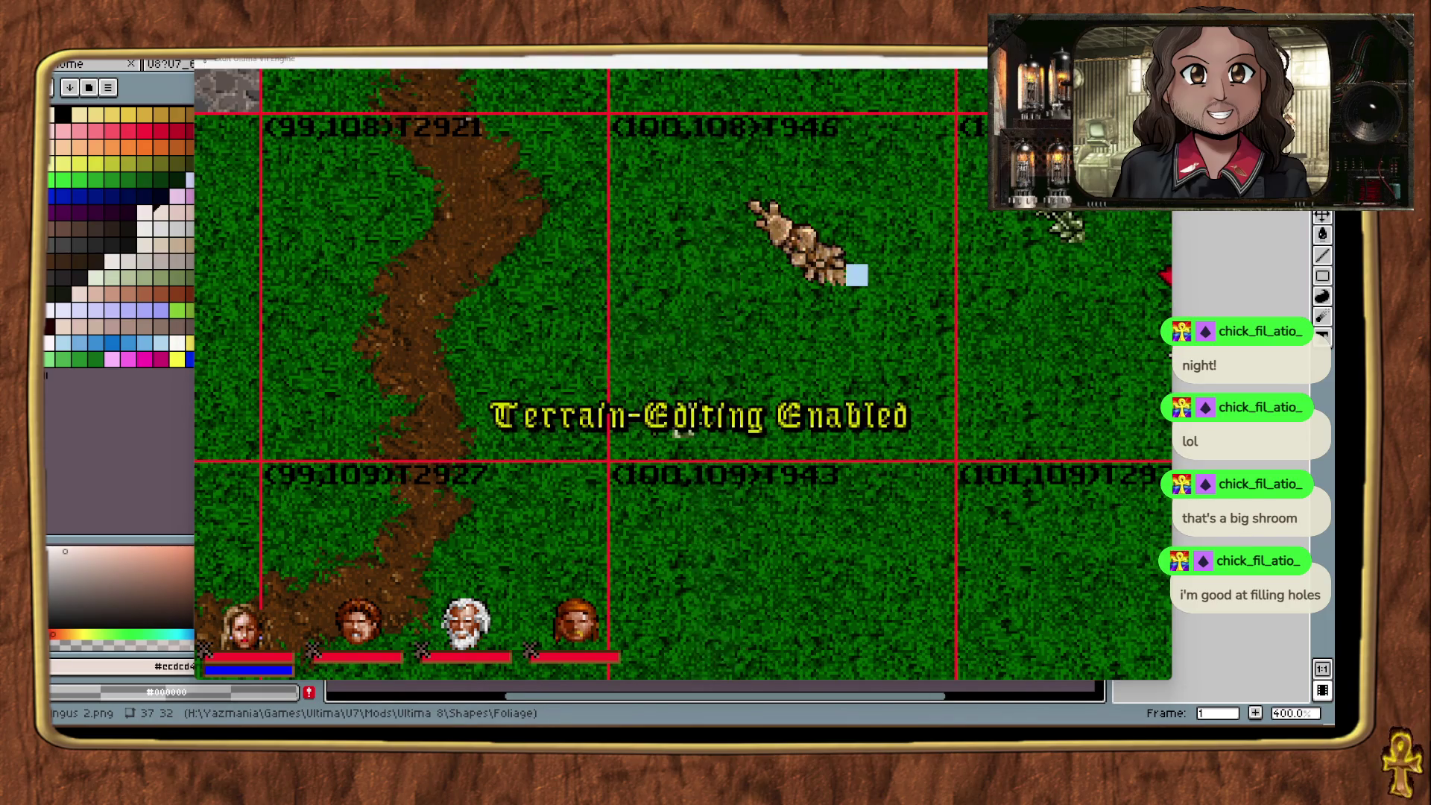
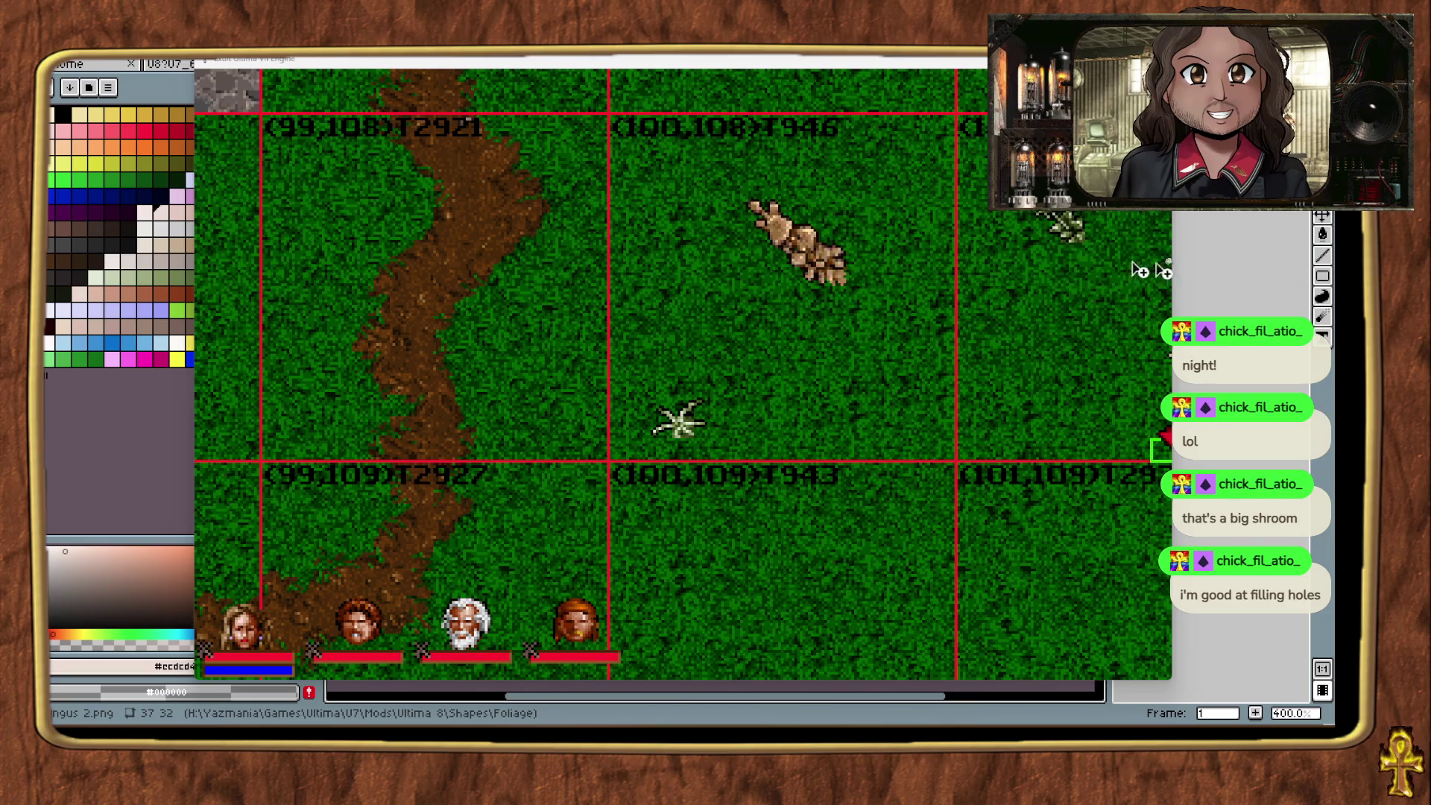
Step: Check the mushroom object's name and drag a mushroom cluster beside the big mushroom
{"action": "left_click", "coordinate": [1042, 242]}
{"action": "mouse_move", "coordinate": [1042, 243]}
{"action": "left_mouse_down"}
{"action": "mouse_move", "coordinate": [942, 235]}
{"action": "mouse_move", "coordinate": [1006, 287]}
{"action": "mouse_move", "coordinate": [968, 294]}
{"action": "mouse_move", "coordinate": [869, 271]}
{"action": "mouse_move", "coordinate": [1192, 246]}
{"action": "left_mouse_up"}
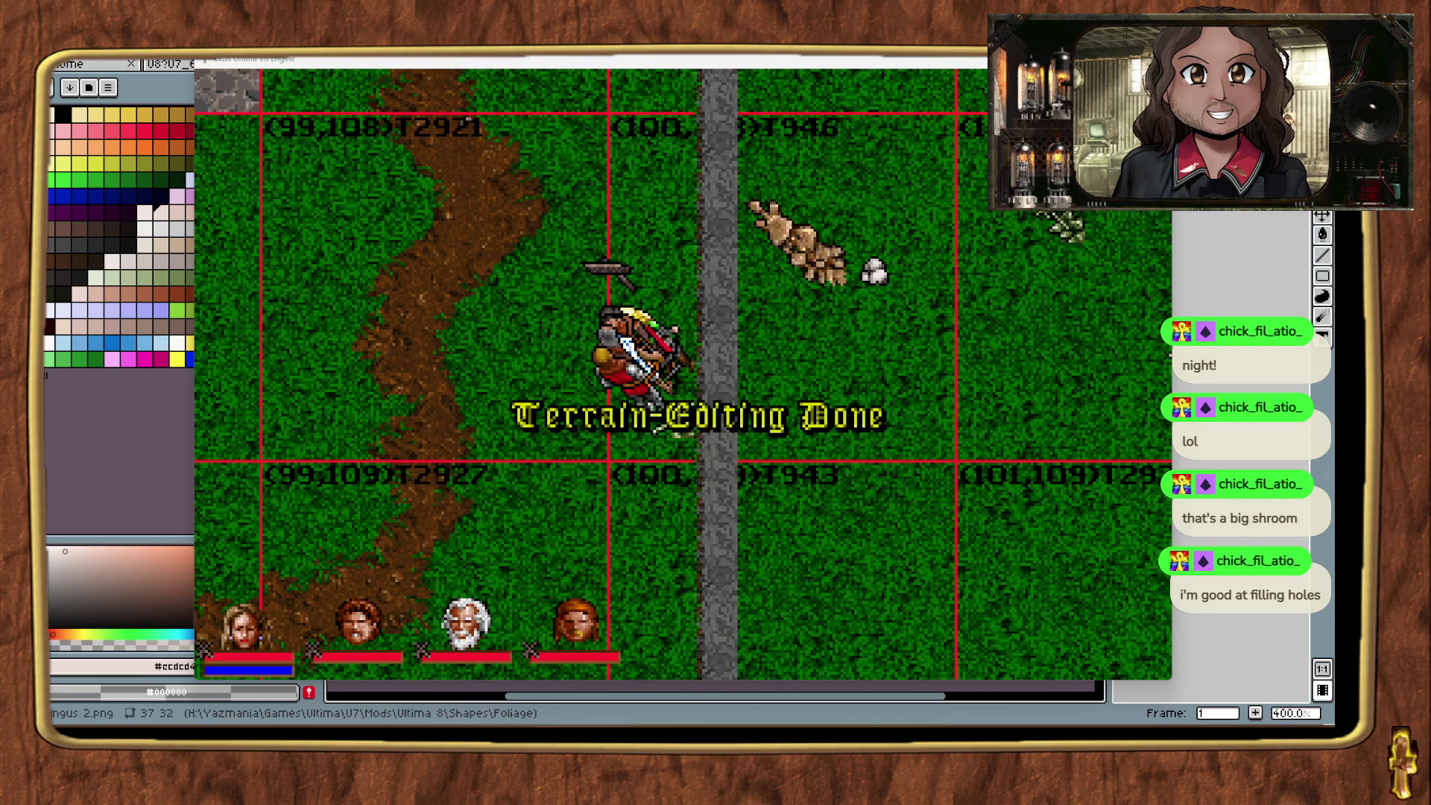
{"action": "left_click", "coordinate": [883, 283]}
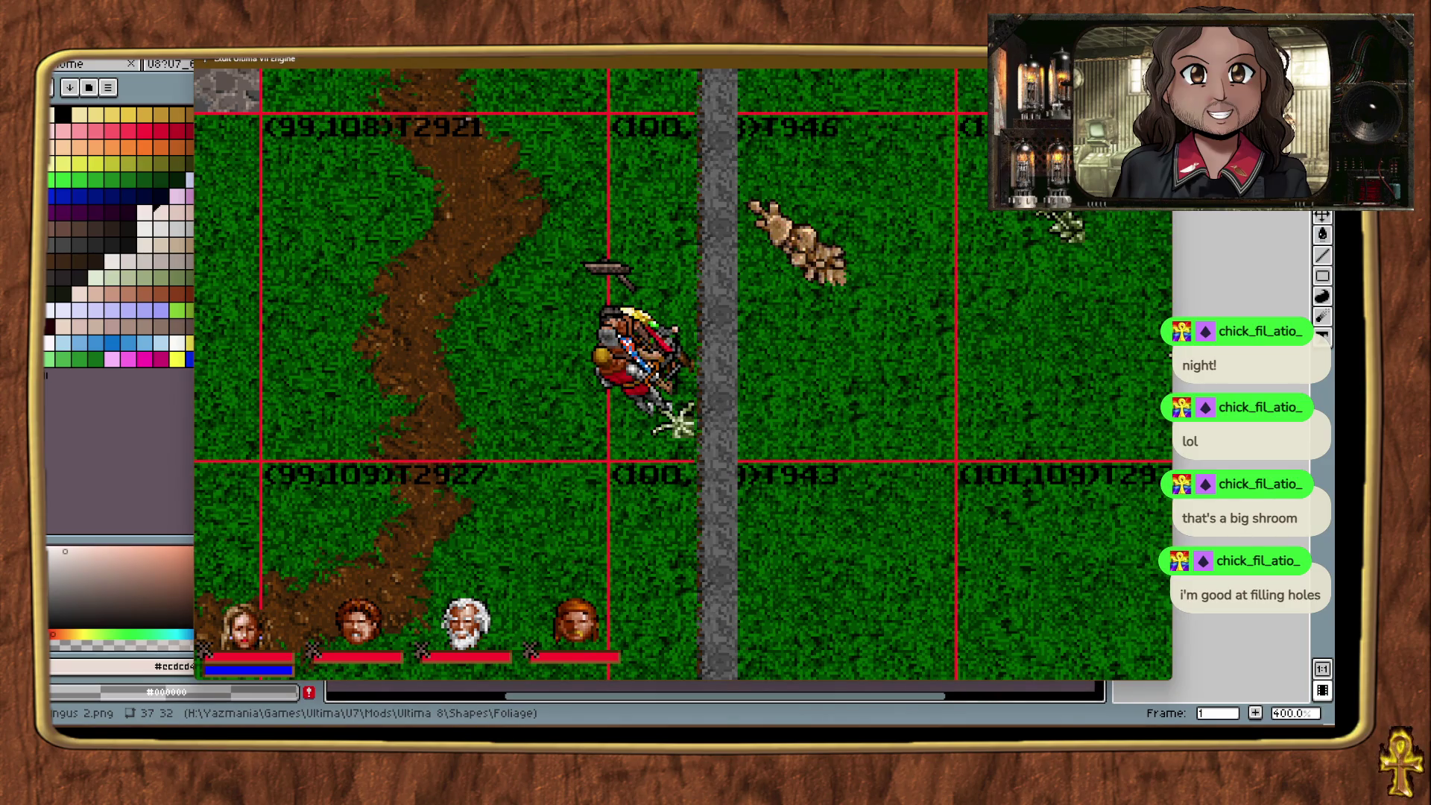
{"action": "key", "text": "alt+Tab"}
{"action": "mouse_move", "coordinate": [1147, 244]}
{"action": "left_mouse_down"}
{"action": "mouse_move", "coordinate": [1044, 288]}
{"action": "mouse_move", "coordinate": [884, 278]}
{"action": "mouse_move", "coordinate": [899, 301]}
{"action": "left_mouse_up"}
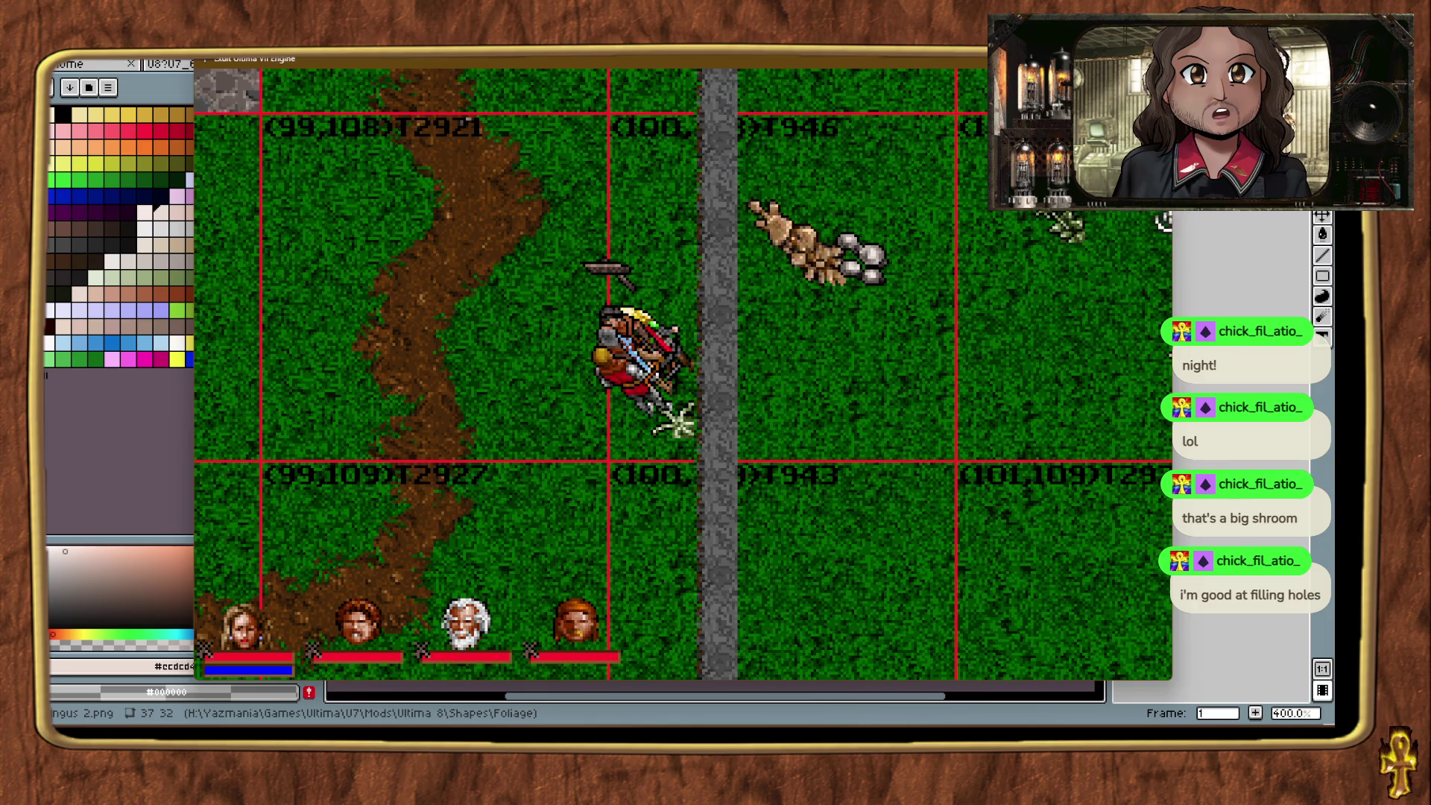
Step: Toggle terrain editing off, then select and delete the new mushroom cluster
{"action": "key", "text": "ctrl+t"}
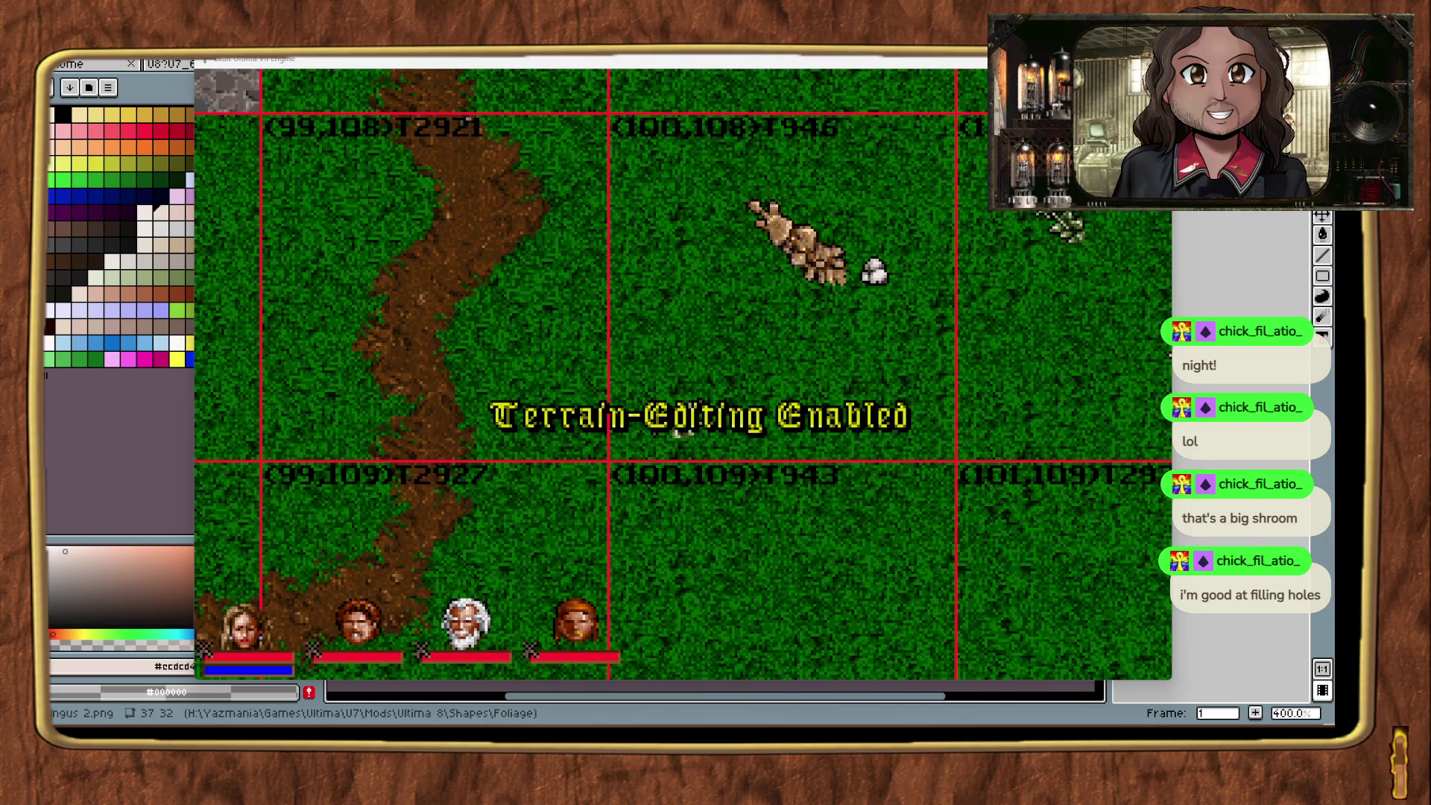
{"action": "key", "text": "ctrl+t"}
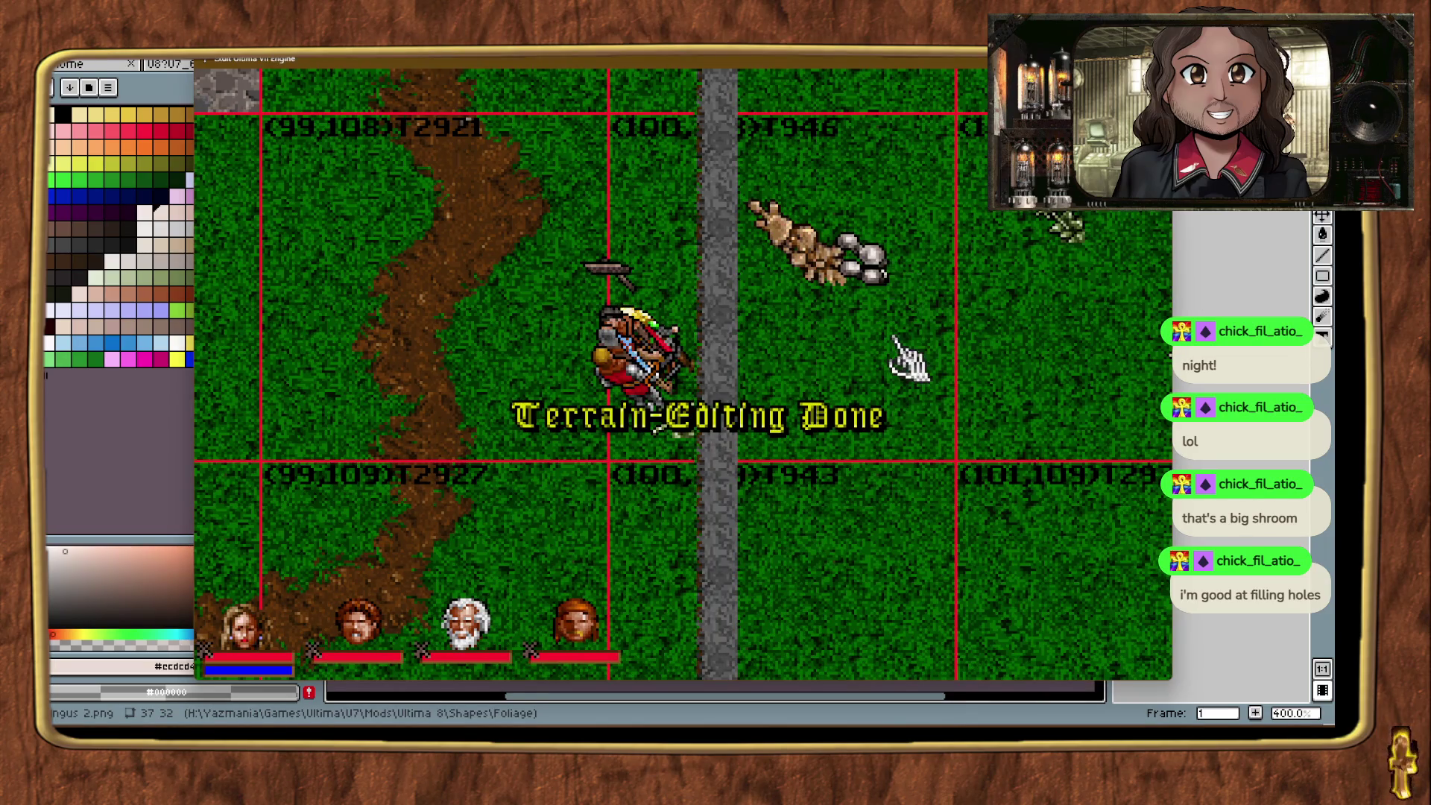
{"action": "left_click", "coordinate": [868, 262]}
{"action": "key", "text": "Delete"}
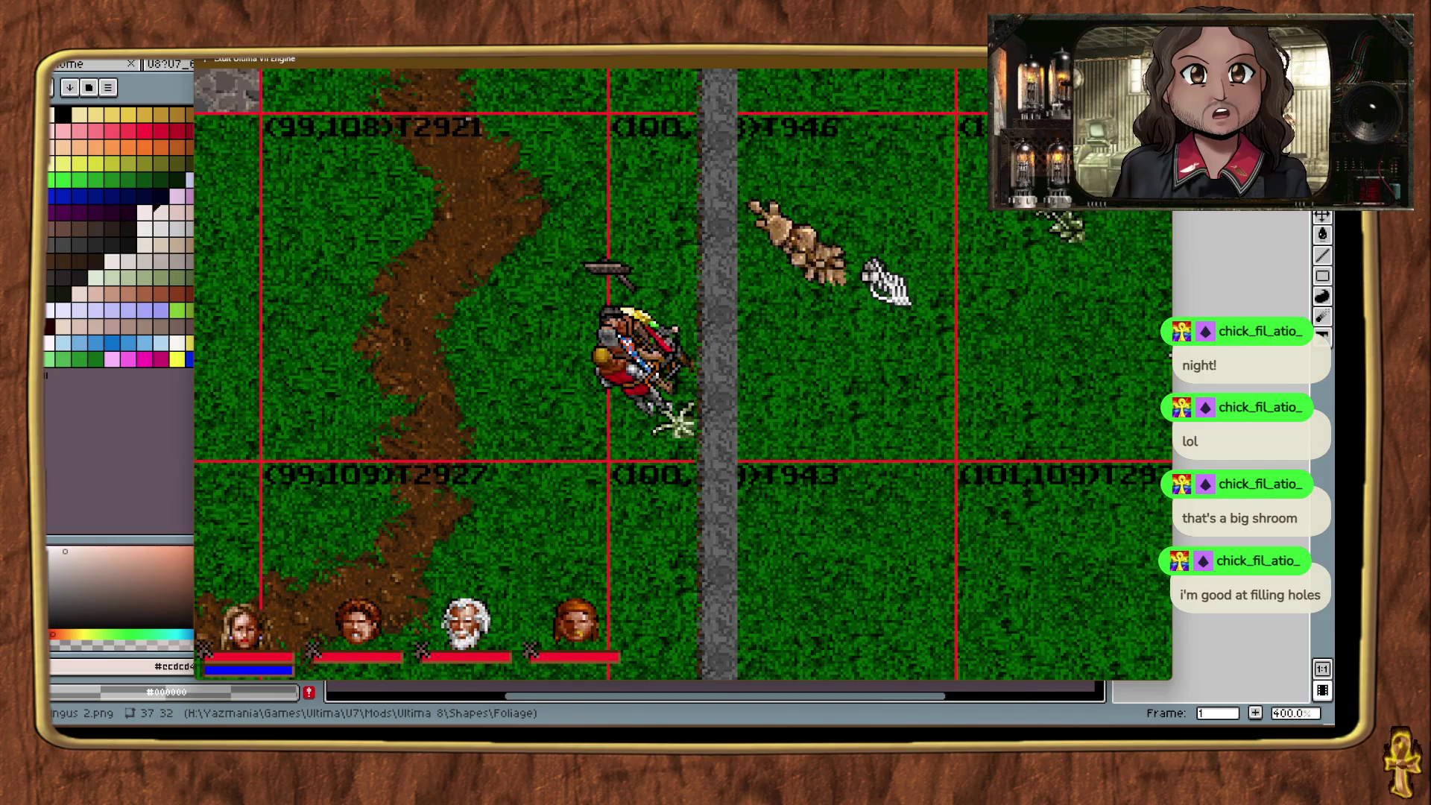
{"action": "left_click", "coordinate": [868, 264]}
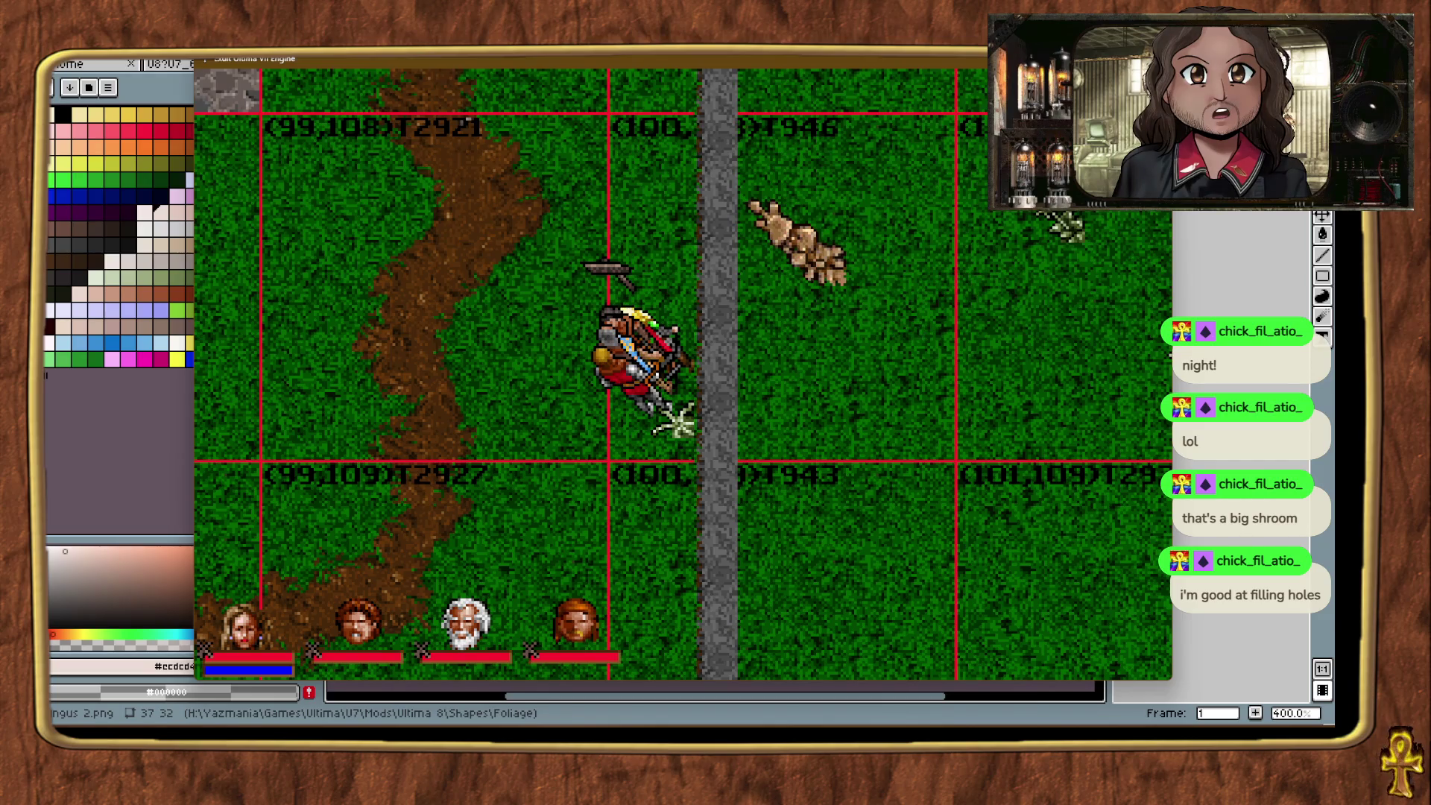
Step: Re-enter terrain editing, place a small piece at the mushroom's tip, save, and zoom out
{"action": "key", "text": "ctrl+t"}
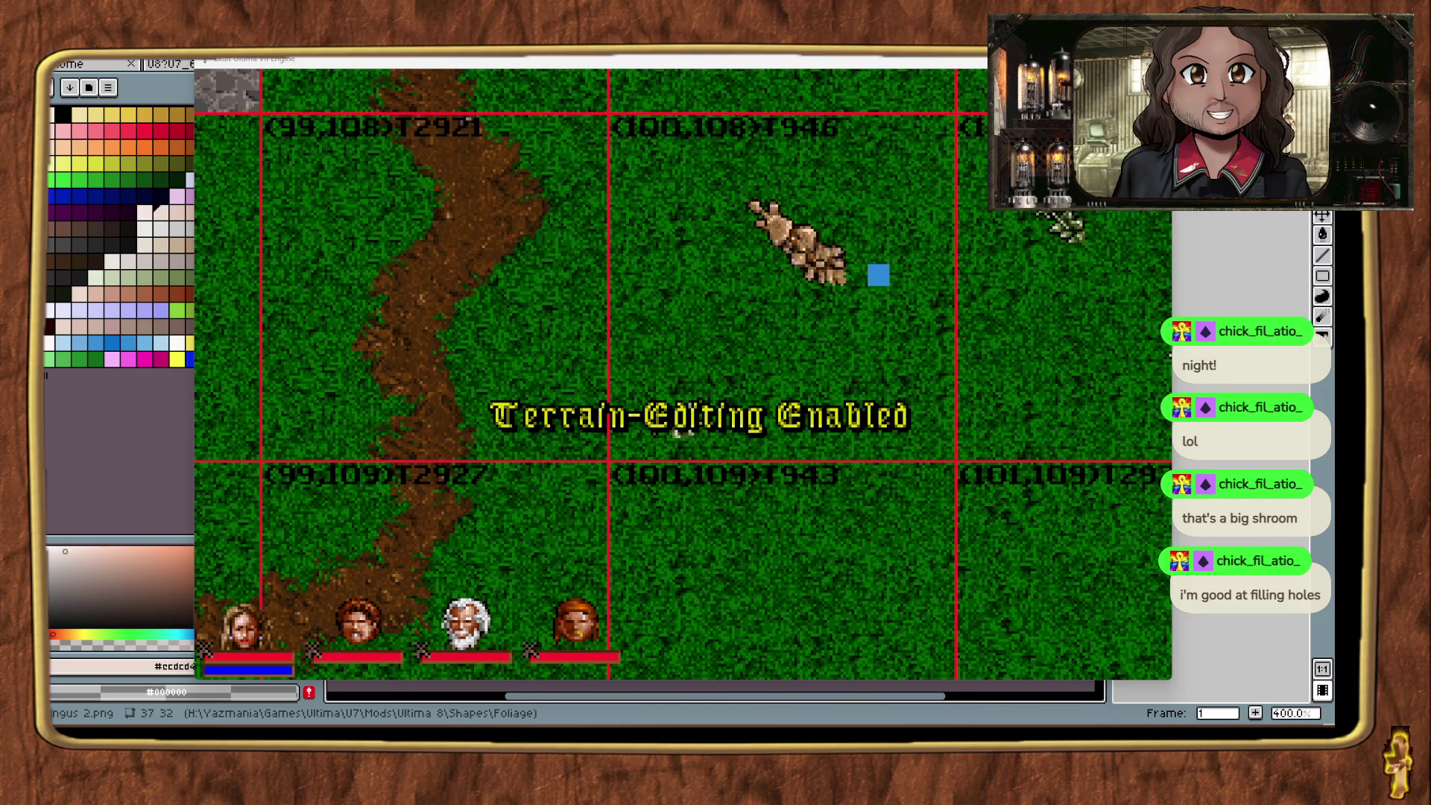
{"action": "left_click", "coordinate": [881, 270]}
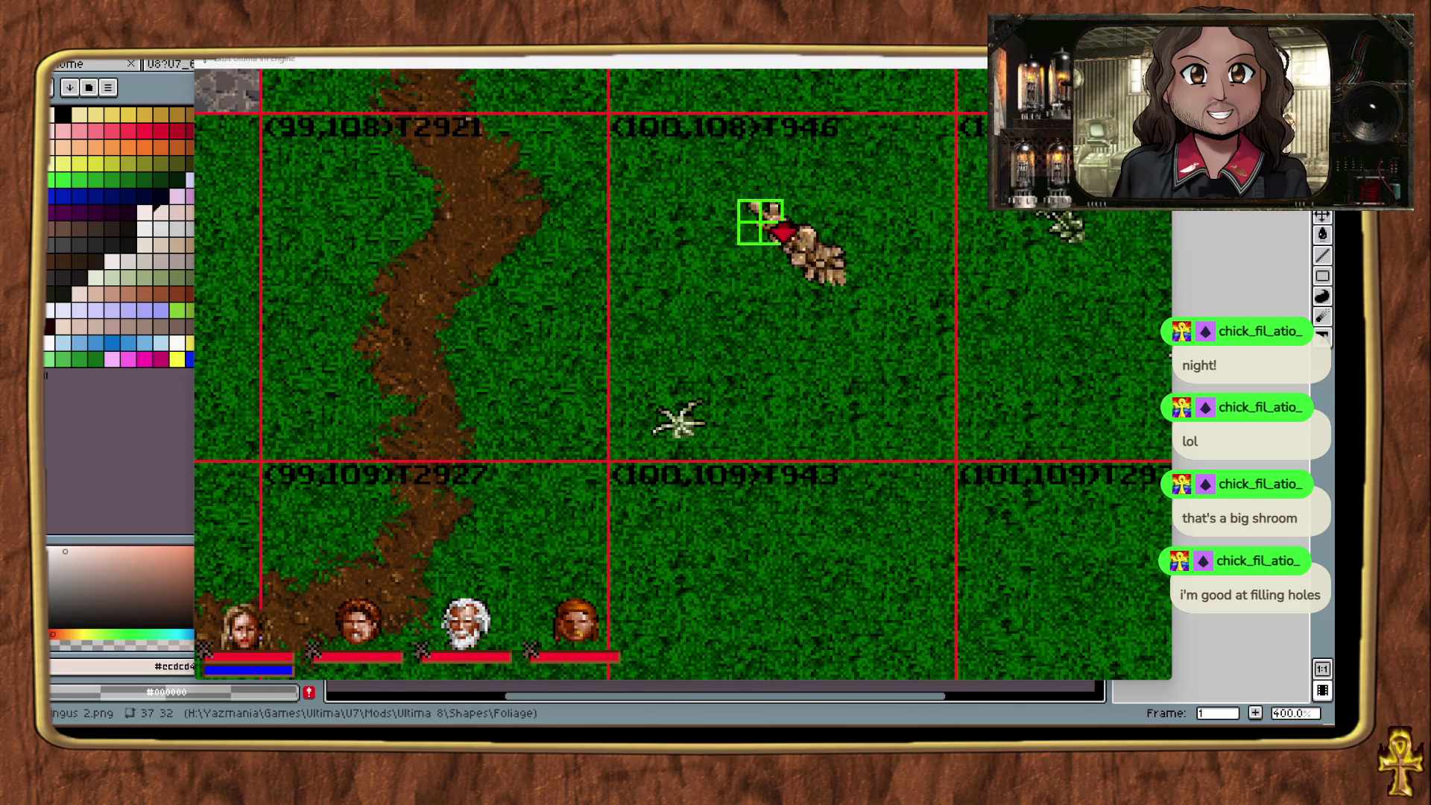
{"action": "left_click", "coordinate": [857, 261]}
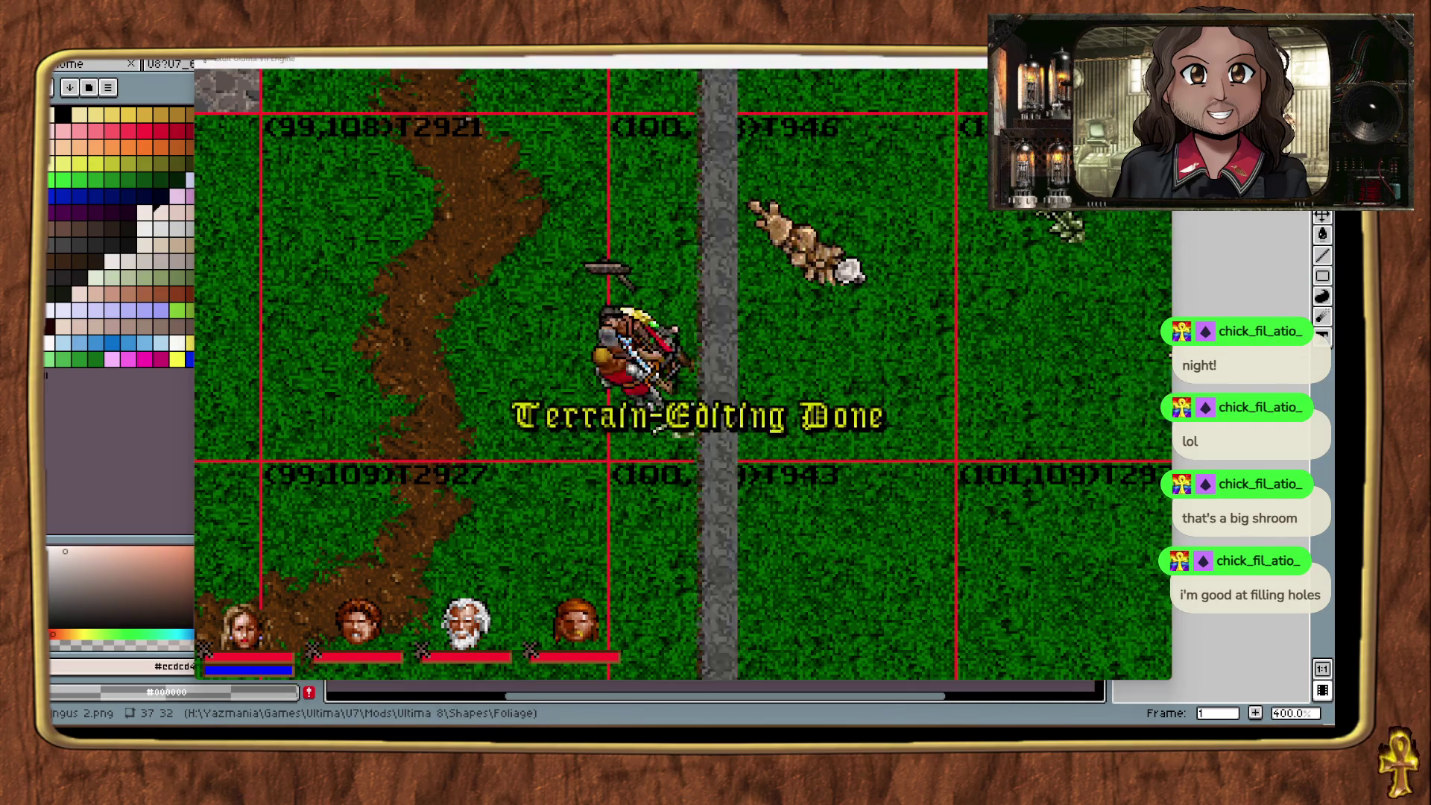
{"action": "key", "text": "ctrl+s"}
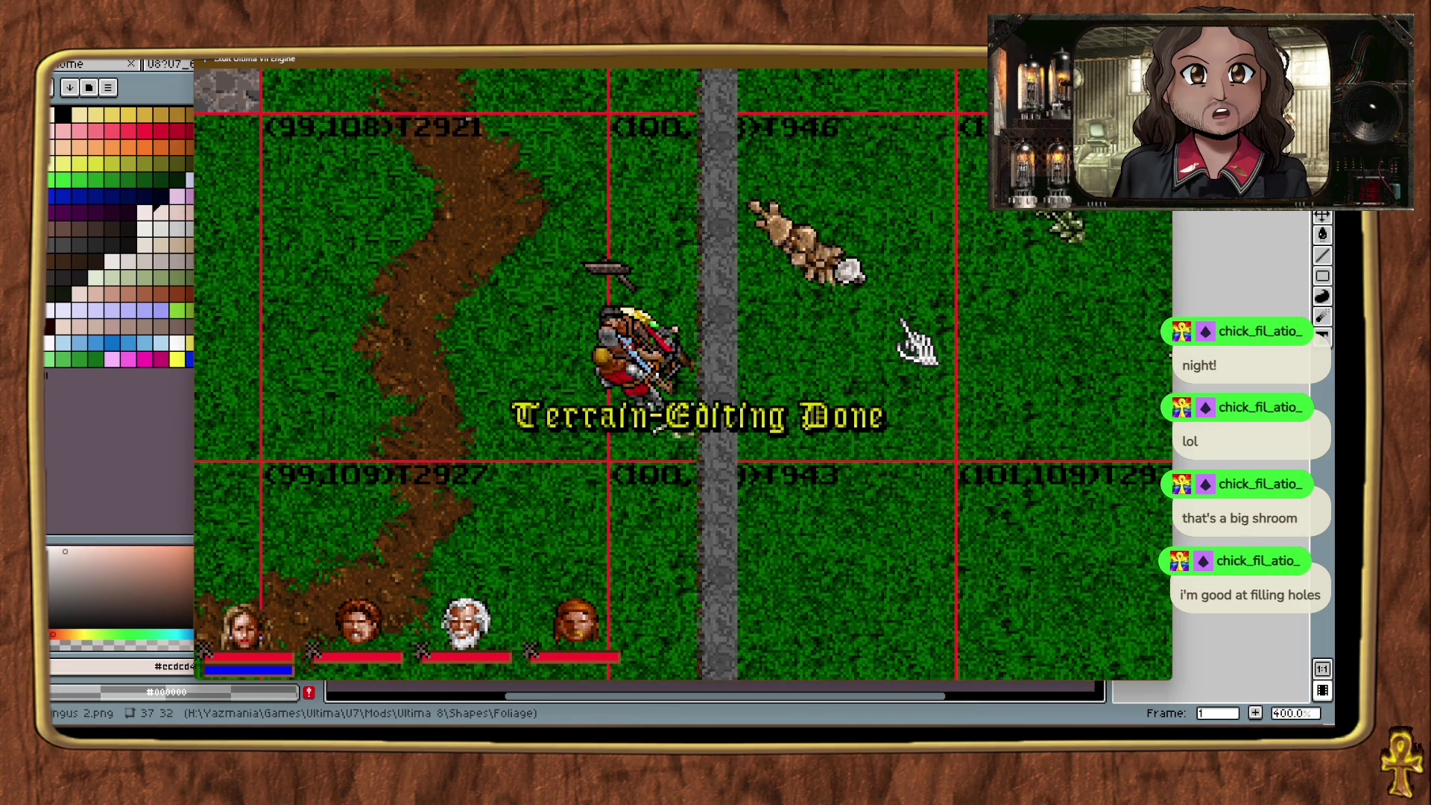
{"action": "key", "text": "alt+plus"}
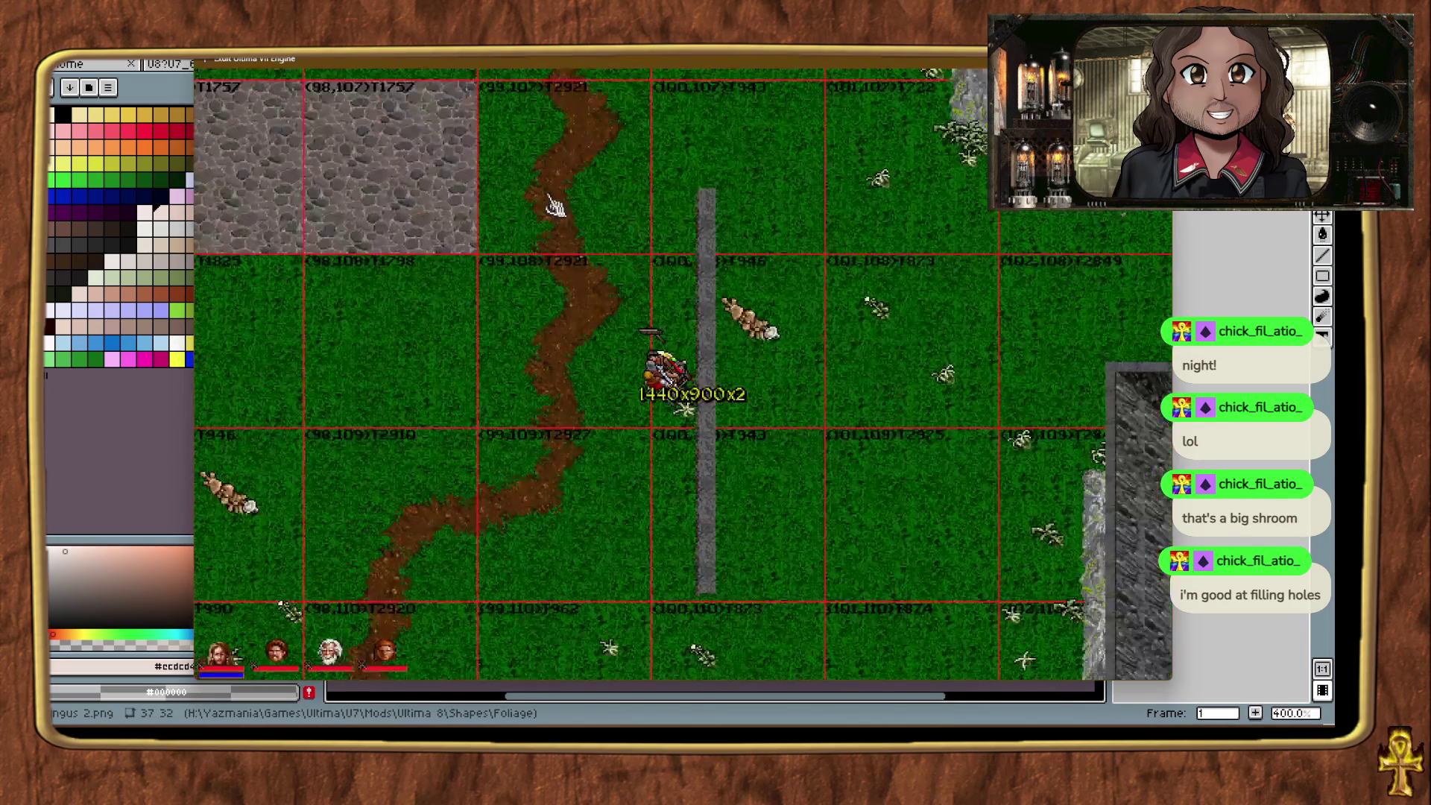
Step: Identify the grass flat west of the Avatar, then teleport and walk onward while adjusting zoom
{"action": "left_click", "coordinate": [484, 406]}
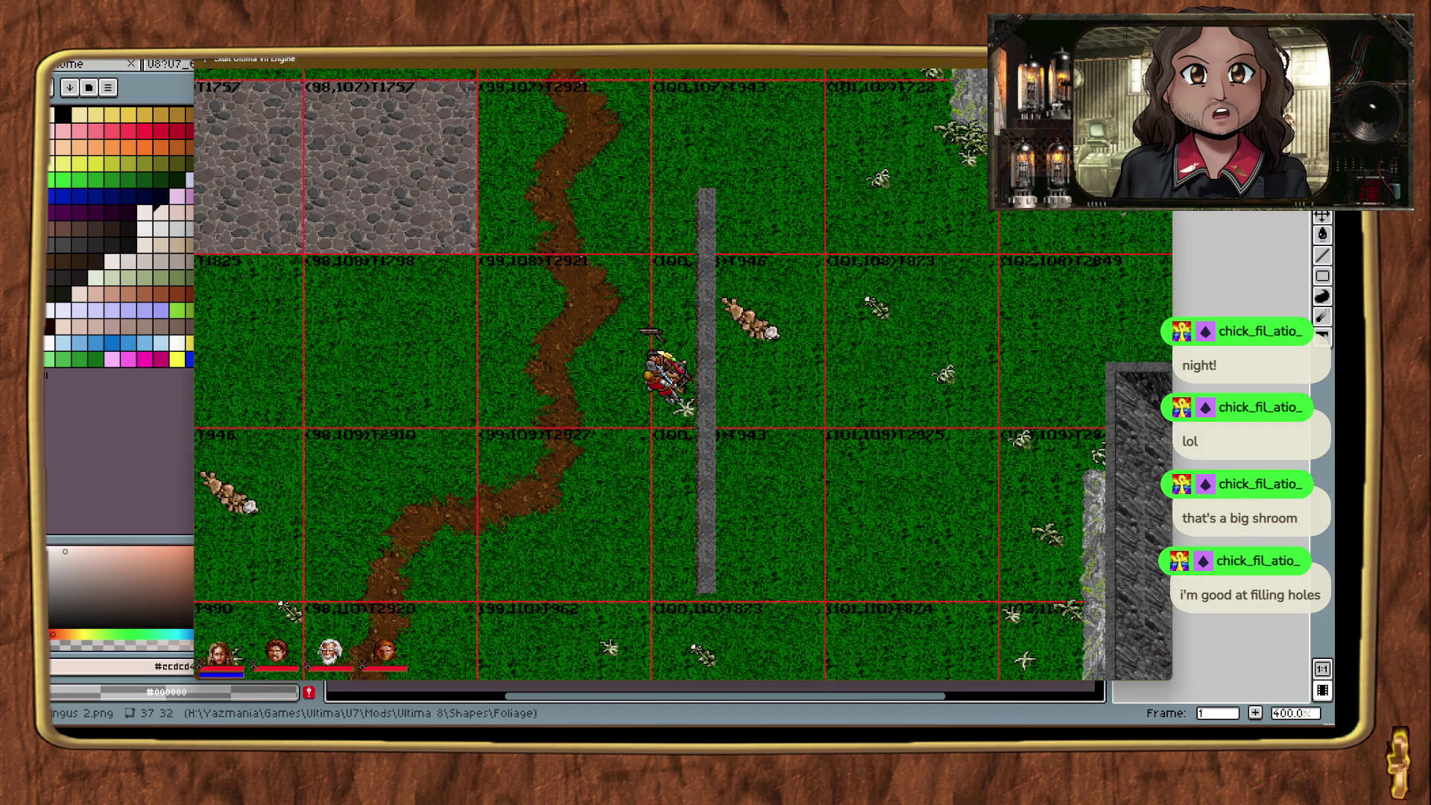
{"action": "key", "text": "alt+plus"}
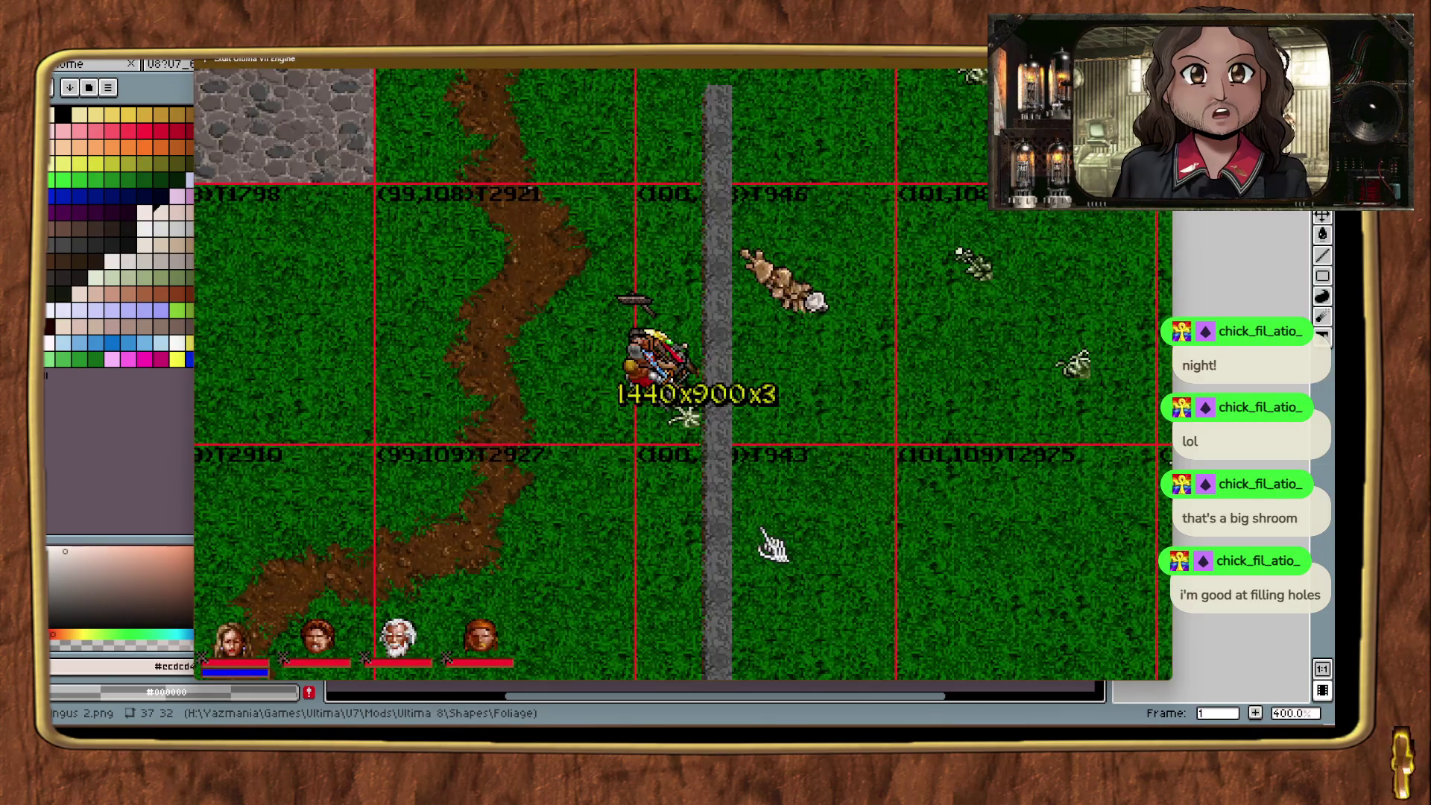
{"action": "key", "text": "ctrl+t"}
{"action": "key", "text": "ctrl+t"}
{"action": "key", "text": "ctrl+t"}
{"action": "key", "text": "ctrl+t"}
{"action": "key", "text": "ctrl+t"}
{"action": "key", "text": "ctrl+t"}
{"action": "key", "text": "ctrl+t"}
{"action": "key", "text": "ctrl+t"}
{"action": "key", "text": "ctrl+t"}
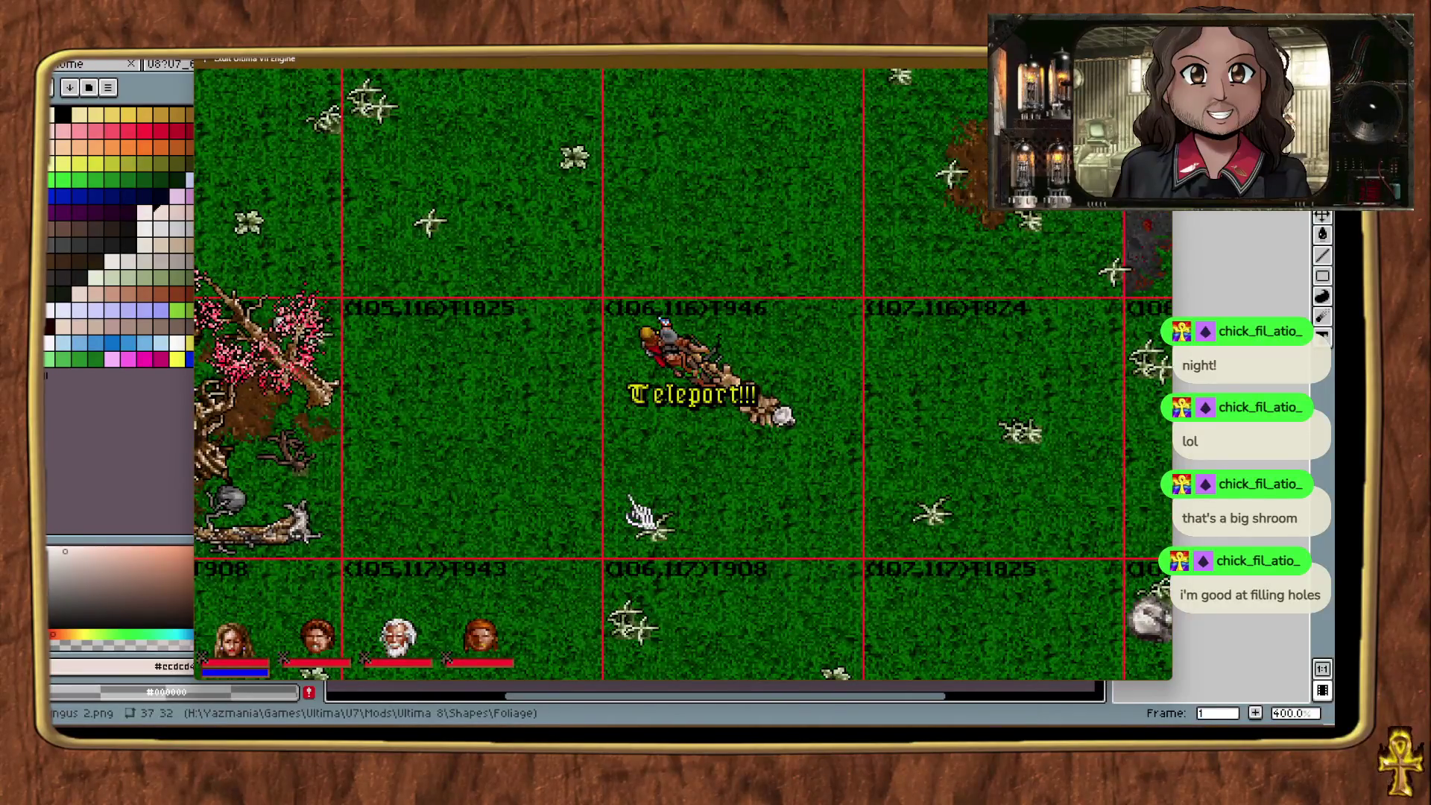
{"action": "key", "text": "ctrl+t"}
{"action": "key", "text": "ctrl+t"}
{"action": "key", "text": "ctrl+t"}
{"action": "key", "text": "ctrl+t"}
{"action": "key", "text": "ctrl+t"}
{"action": "key", "text": "ctrl+t"}
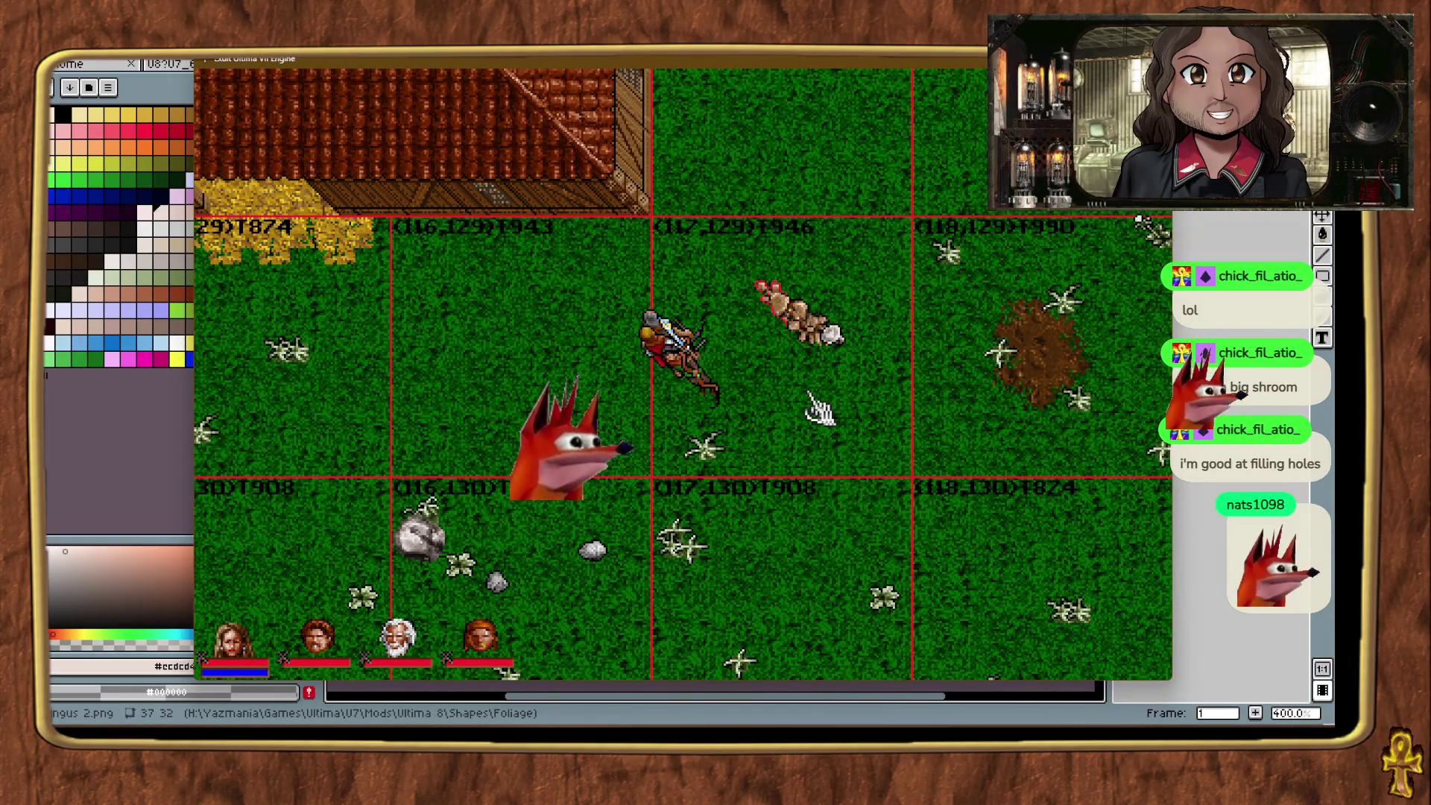
{"action": "key", "text": "alt+plus"}
{"action": "key", "text": "alt+plus"}
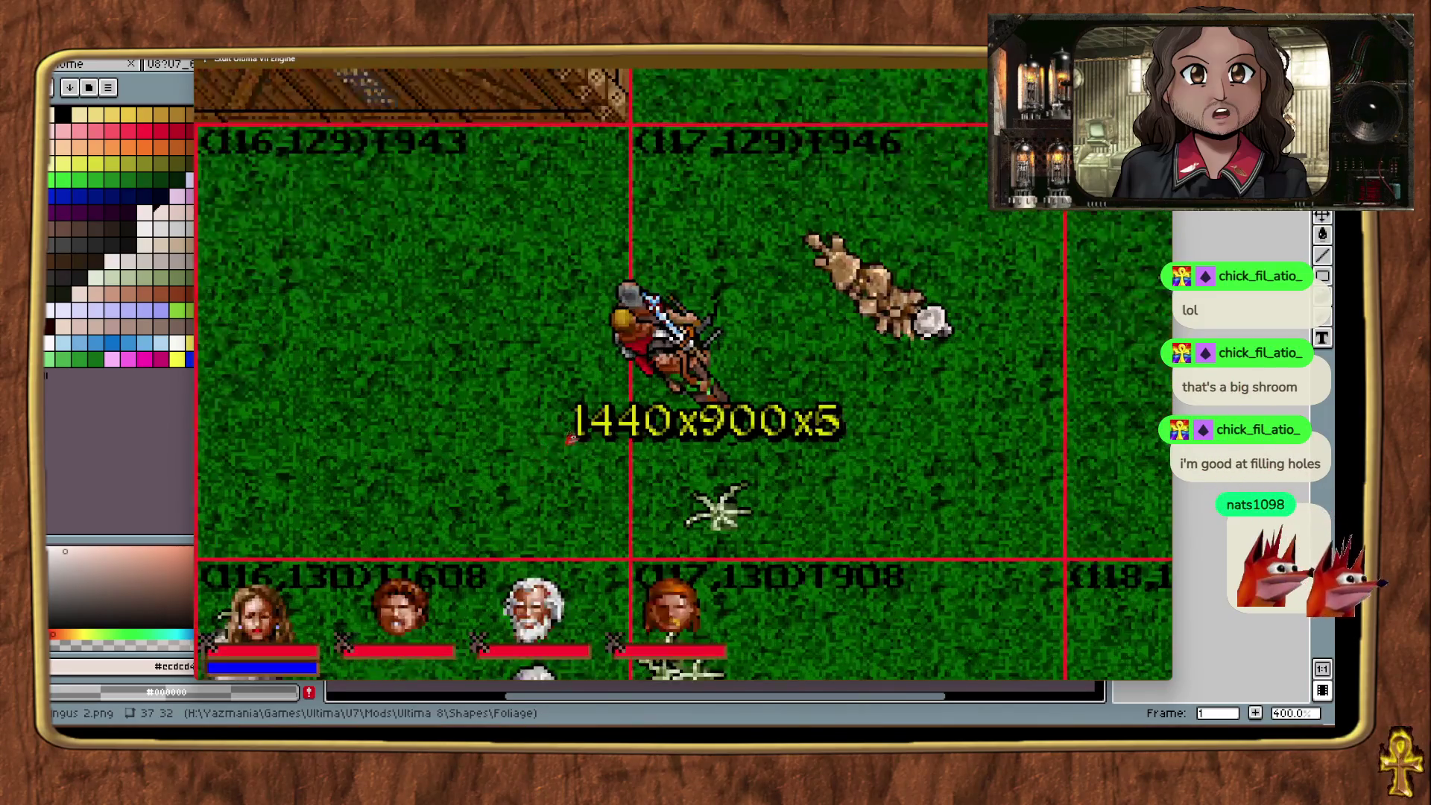
{"action": "right_click", "coordinate": [849, 380]}
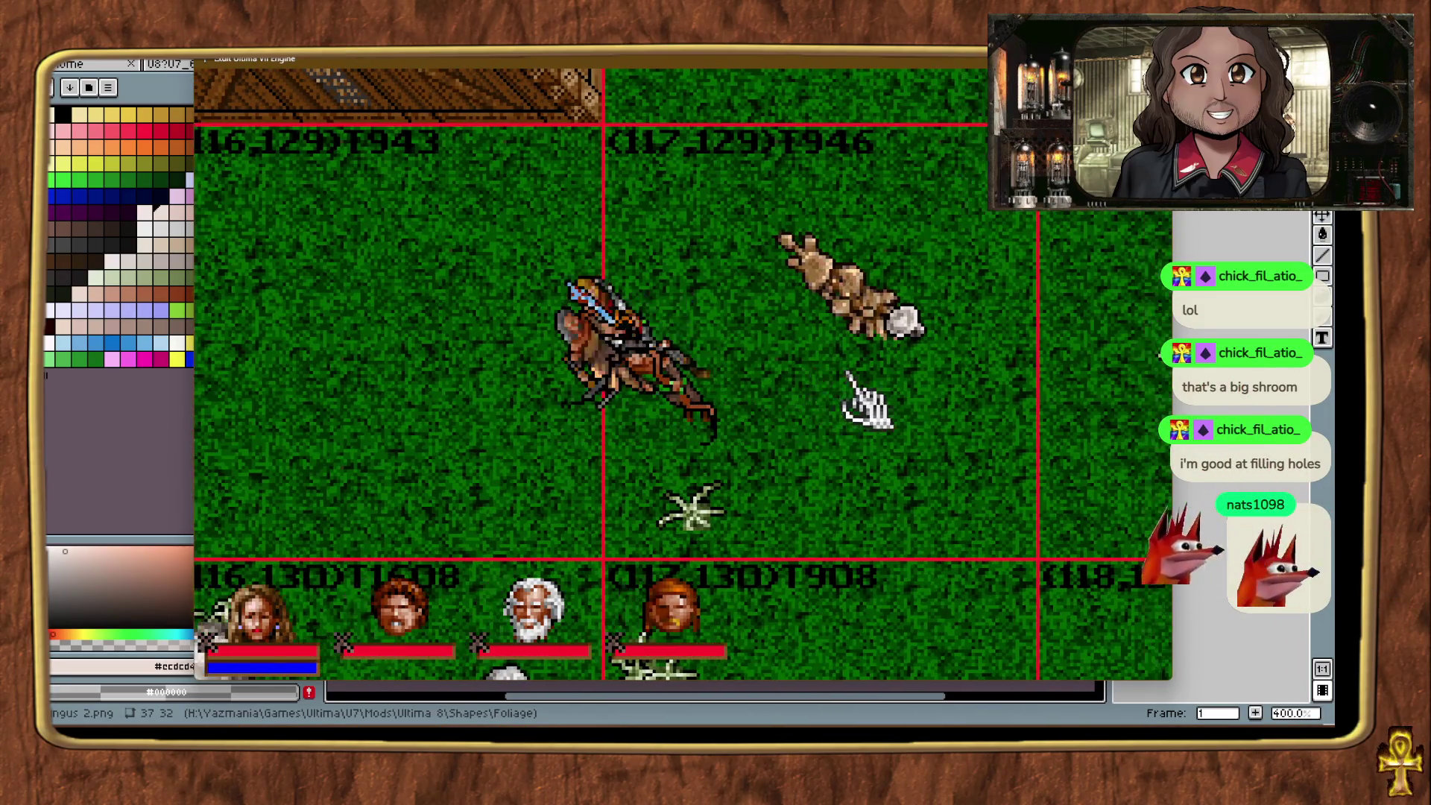
{"action": "key", "text": "alt+minus"}
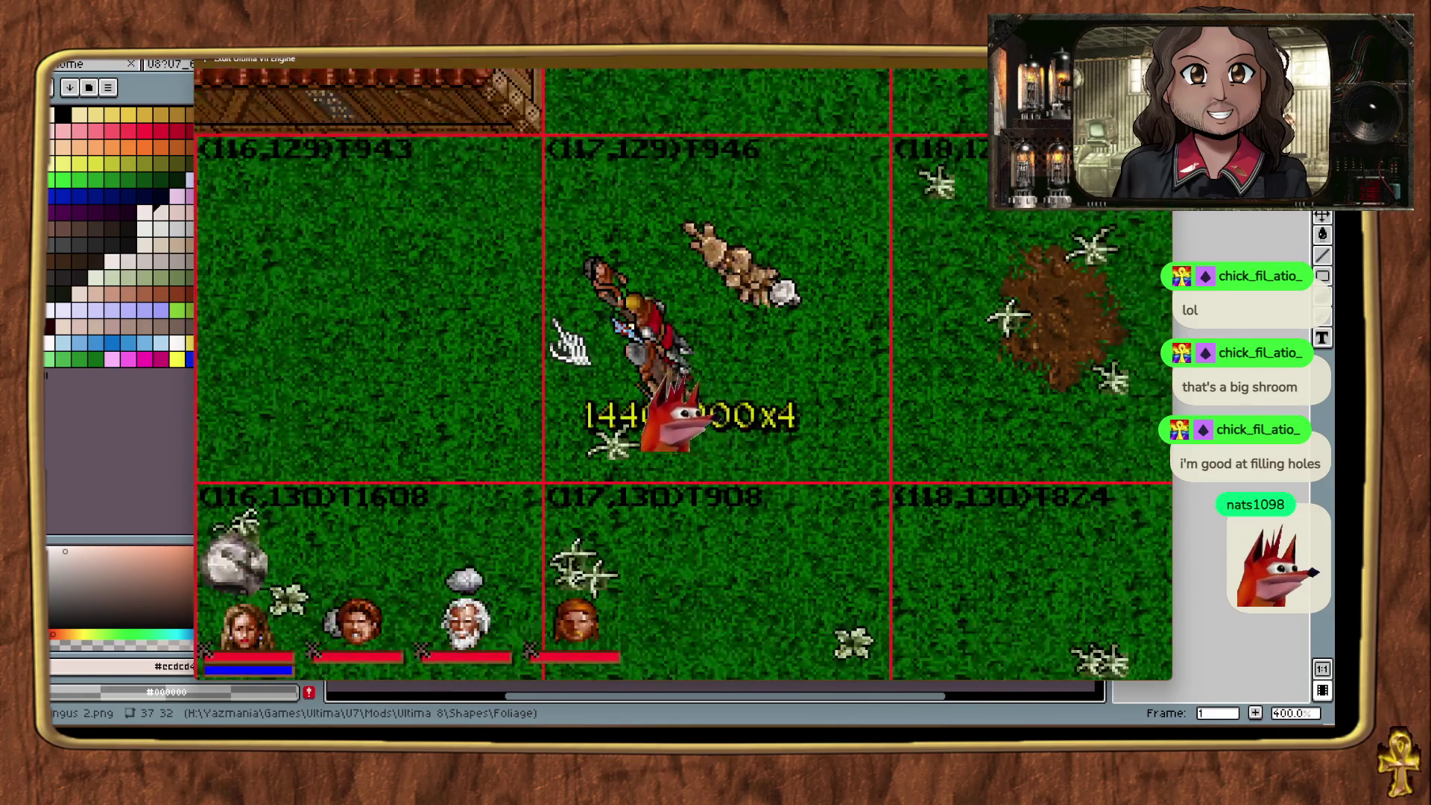
{"action": "key", "text": "alt+minus"}
Step: Zoom all the way out and teleport the Avatar around the house and into the barn
{"action": "key", "text": "ctrl+t"}
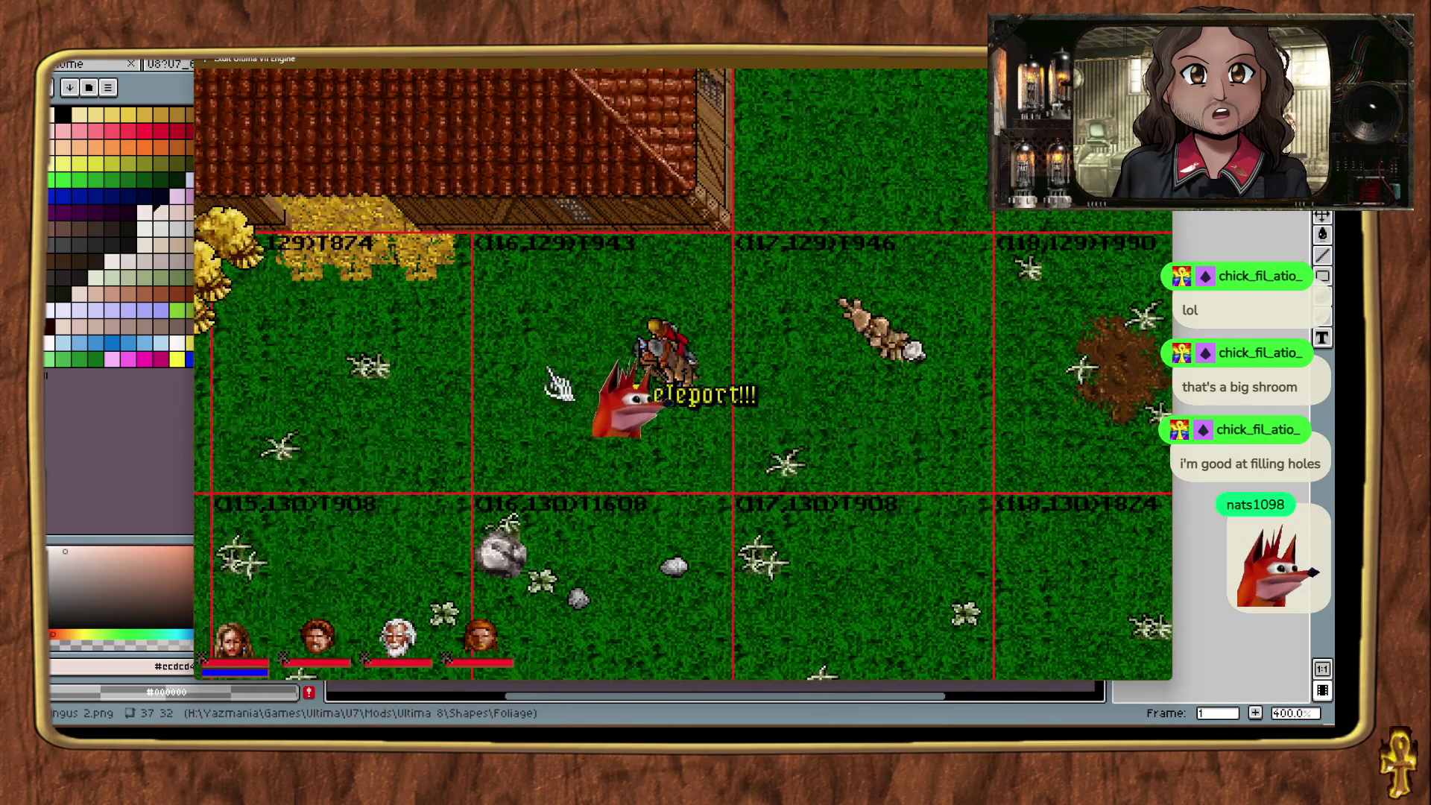
{"action": "key", "text": "ctrl+t"}
{"action": "key", "text": "ctrl+t"}
{"action": "key", "text": "ctrl+t"}
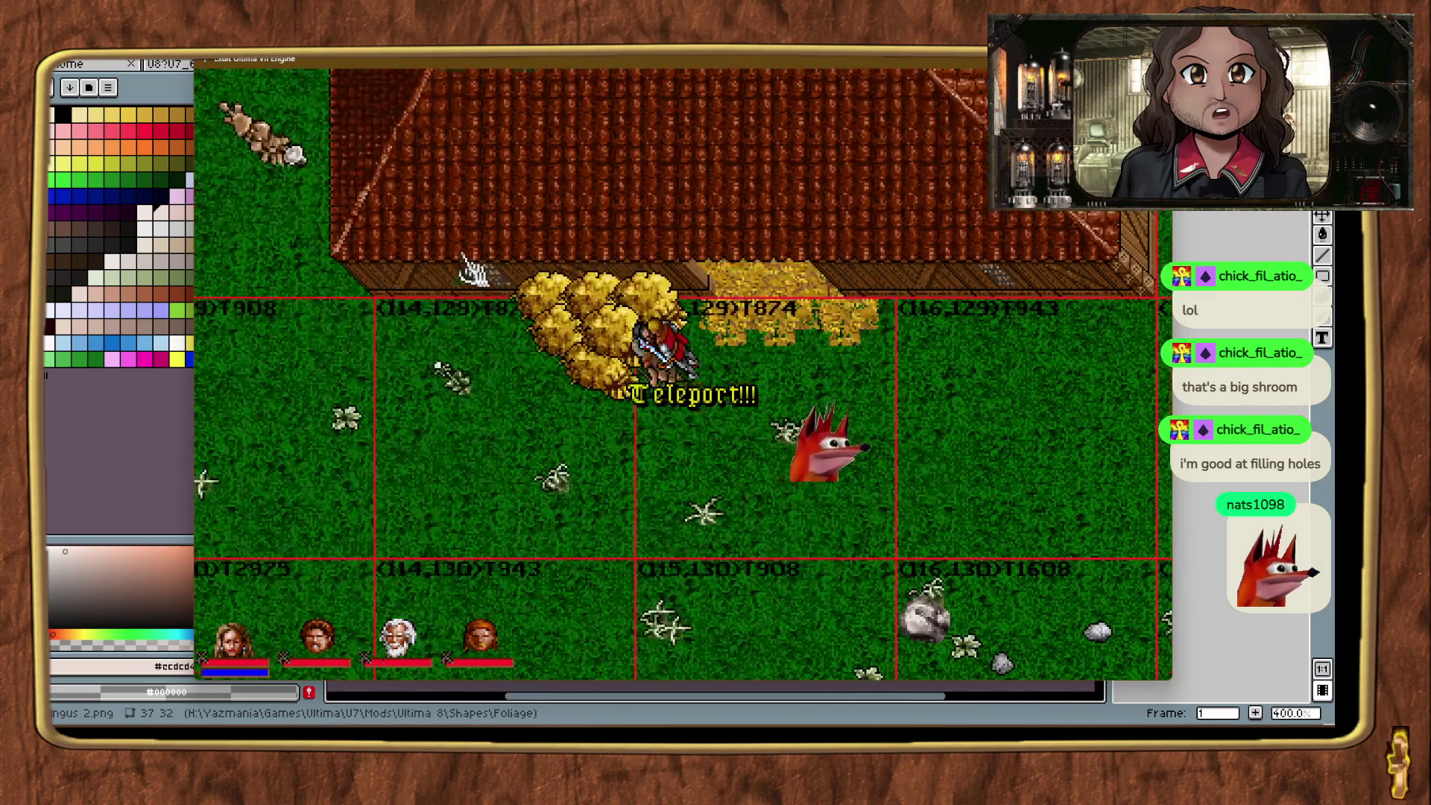
{"action": "key", "text": "ctrl+t"}
{"action": "key", "text": "alt+minus"}
{"action": "key", "text": "alt+minus"}
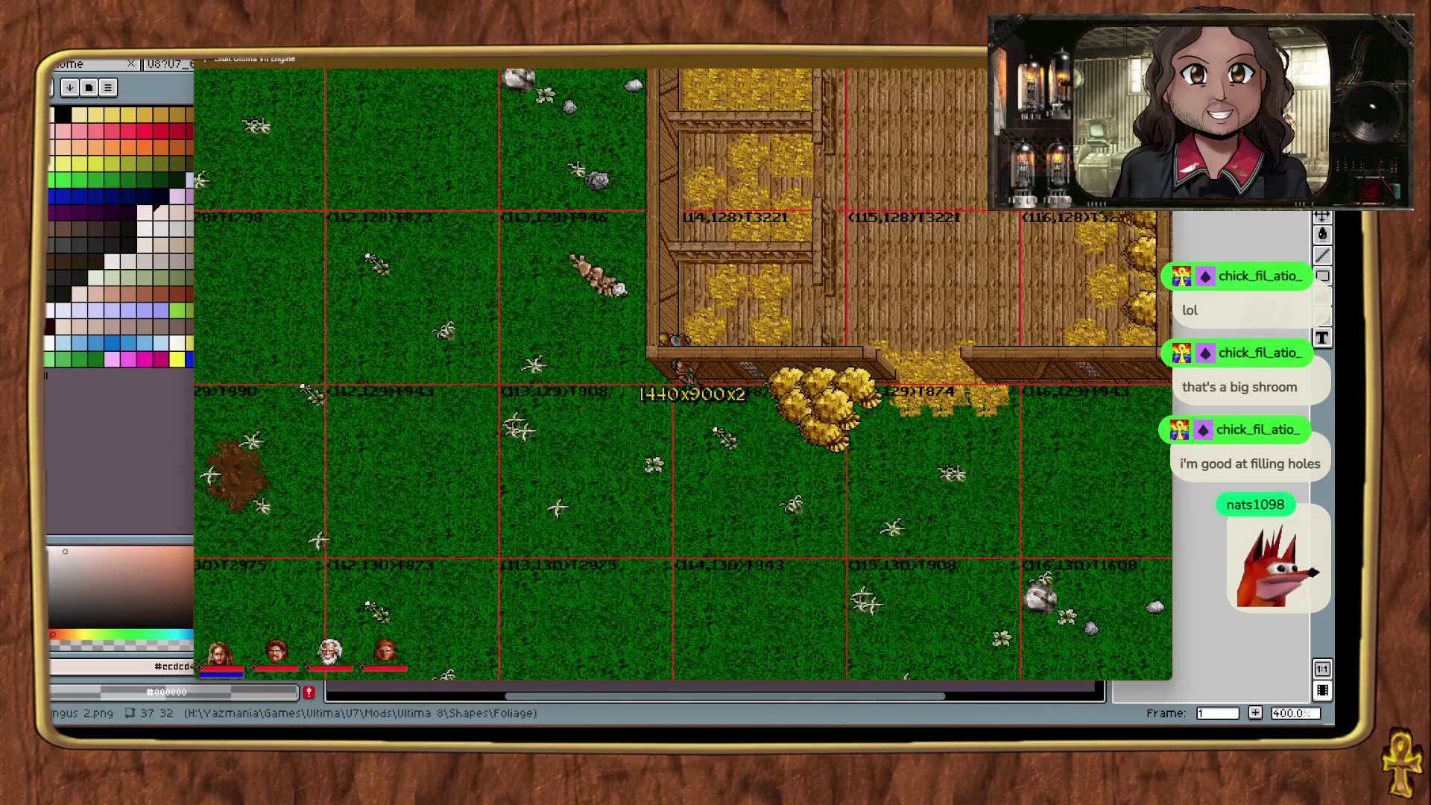
{"action": "key", "text": "ctrl+t"}
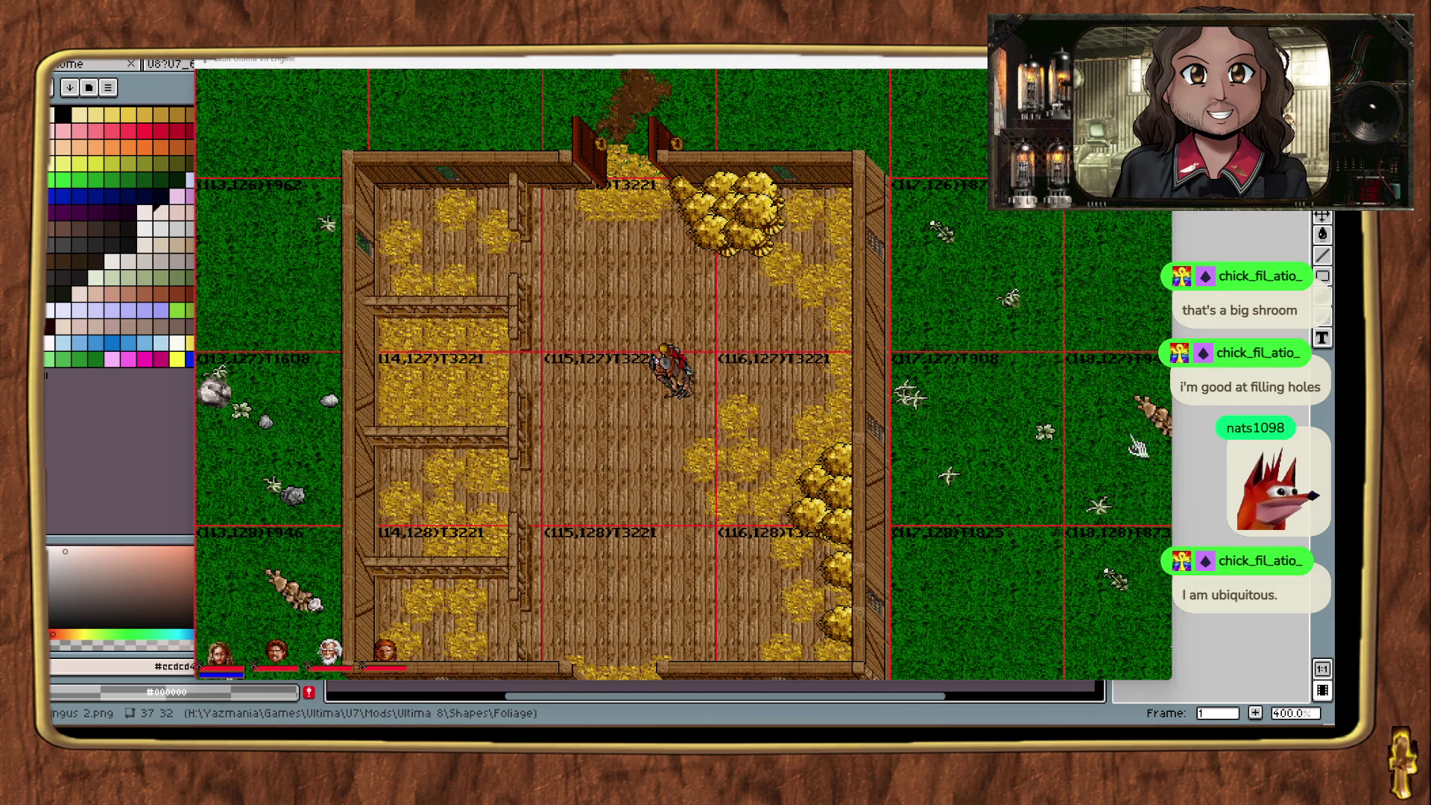
{"action": "left_click", "coordinate": [1016, 404]}
Step: Teleport the Avatar past the stone tower to the dirt path beside the grey stone walls
{"action": "key", "text": "ctrl+t"}
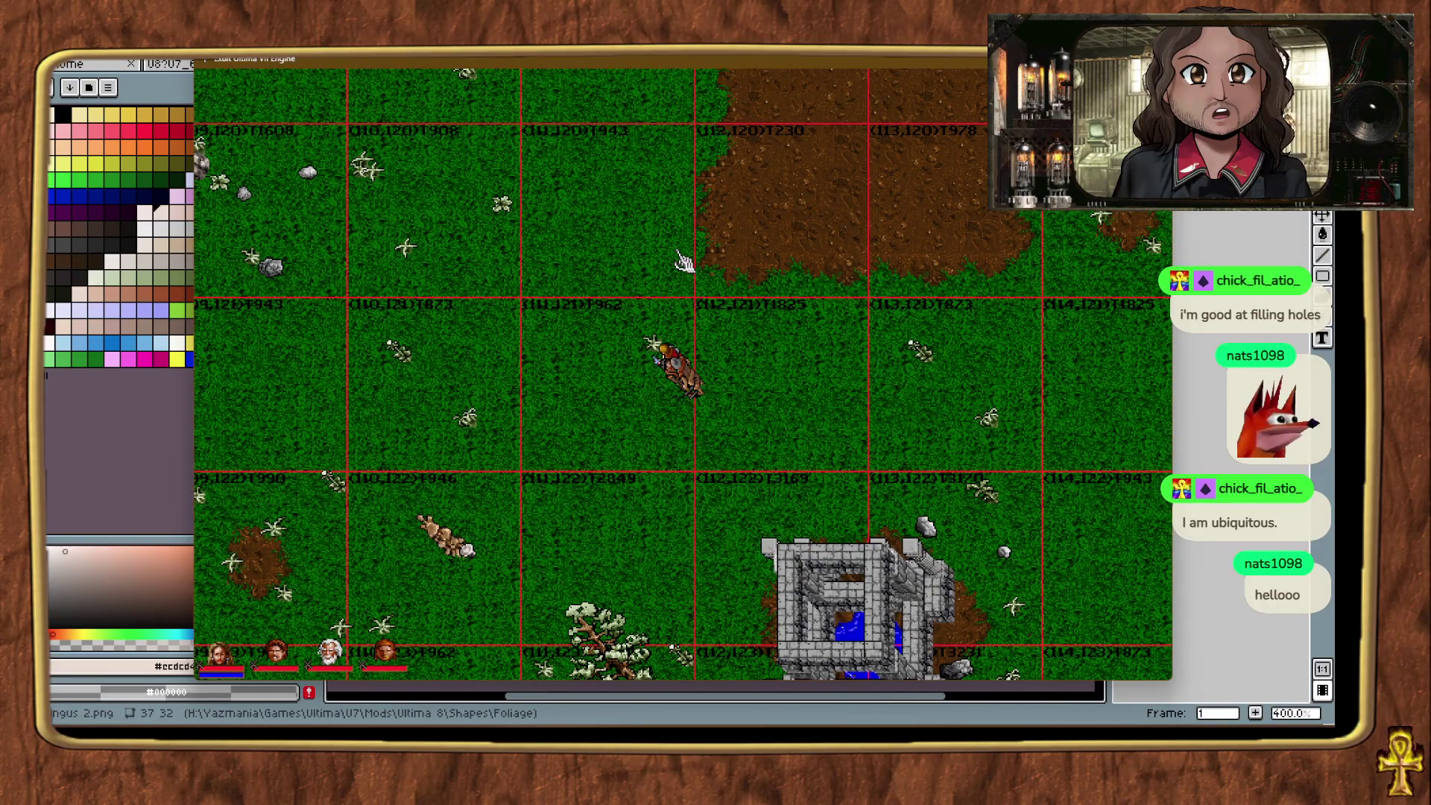
{"action": "key", "text": "ctrl+t"}
{"action": "key", "text": "ctrl+t"}
{"action": "key", "text": "ctrl+t"}
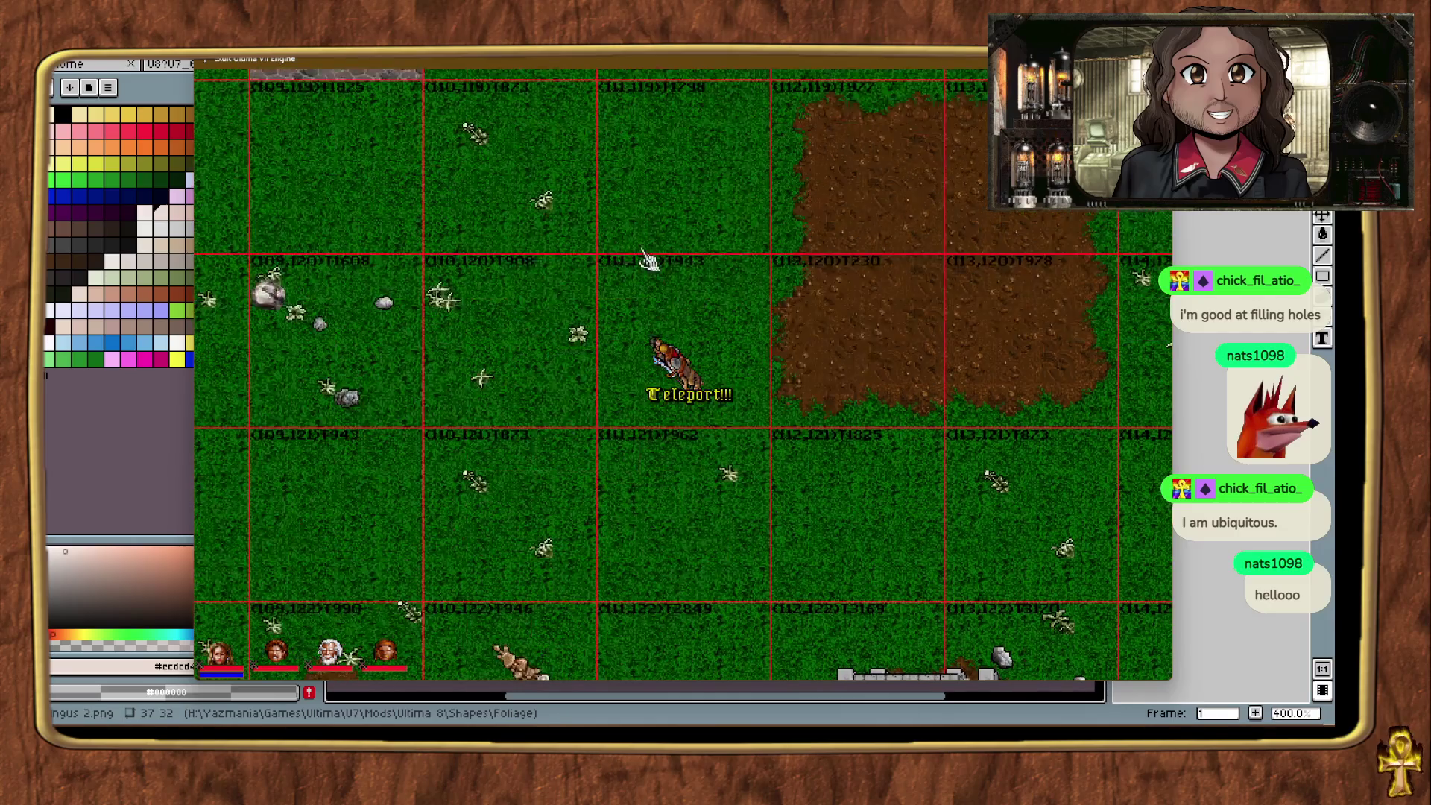
{"action": "key", "text": "ctrl+t"}
{"action": "key", "text": "ctrl+t"}
{"action": "key", "text": "ctrl+t"}
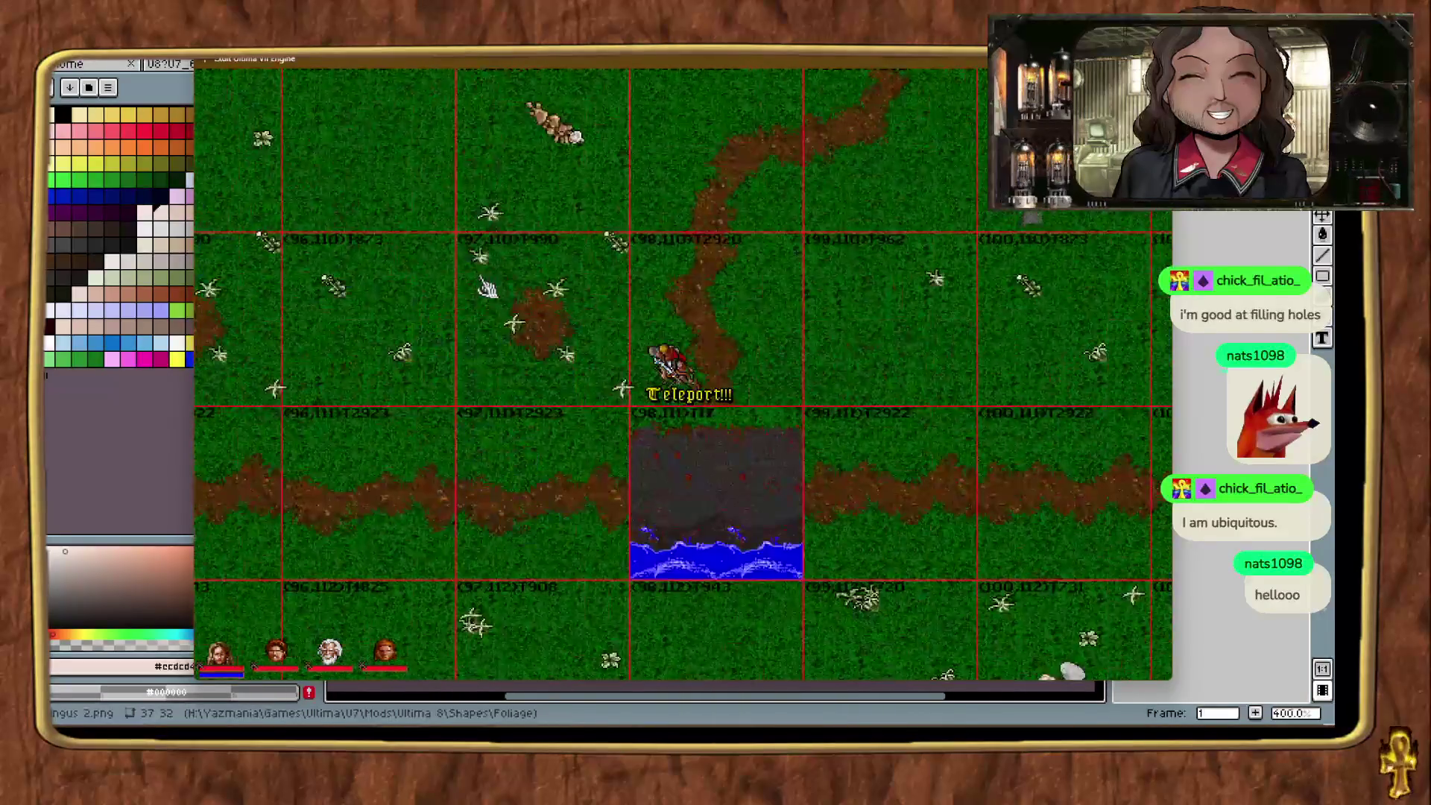
{"action": "key", "text": "ctrl+t"}
{"action": "key", "text": "ctrl+t"}
{"action": "key", "text": "ctrl+t"}
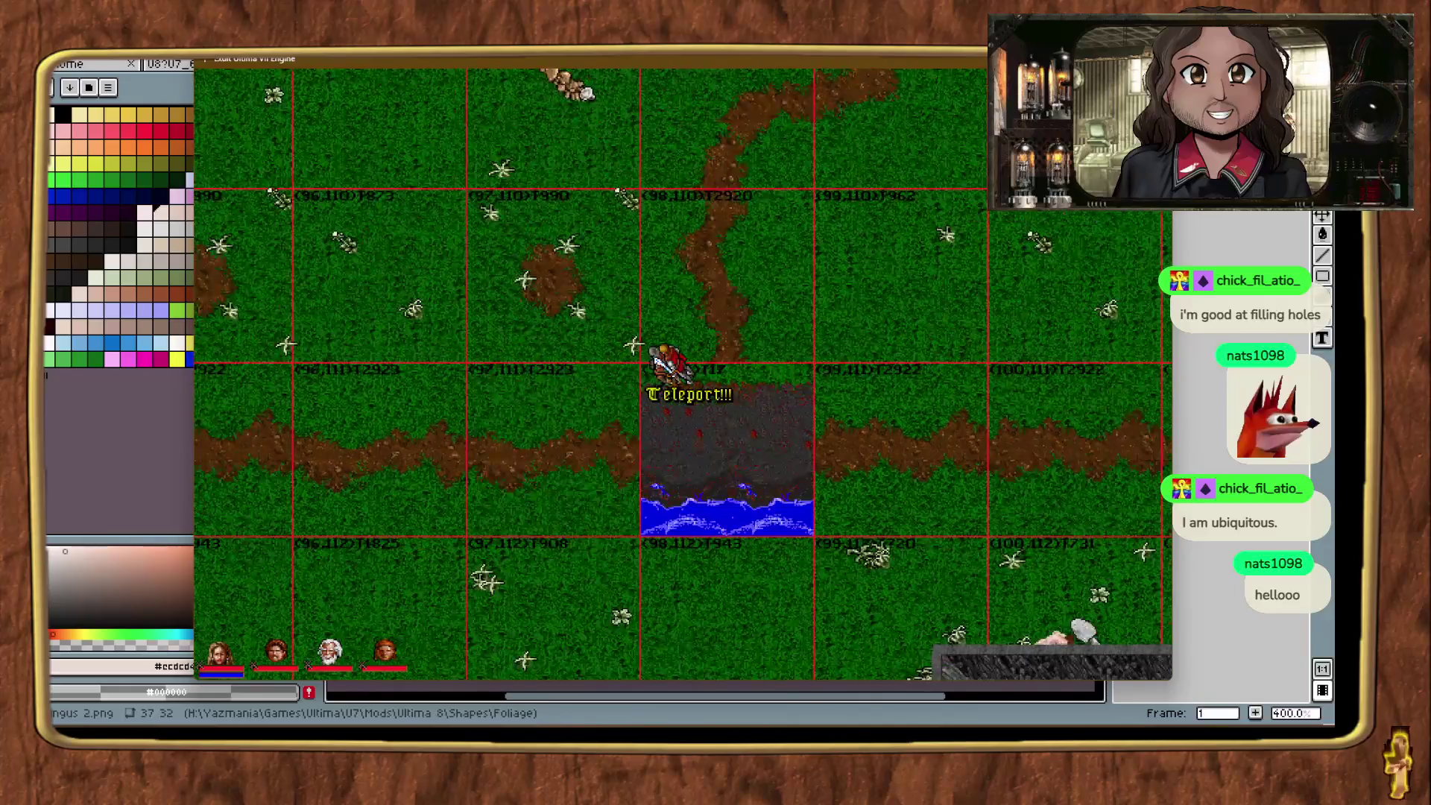
{"action": "key", "text": "ctrl+t"}
{"action": "key", "text": "ctrl+t"}
{"action": "key", "text": "ctrl+t"}
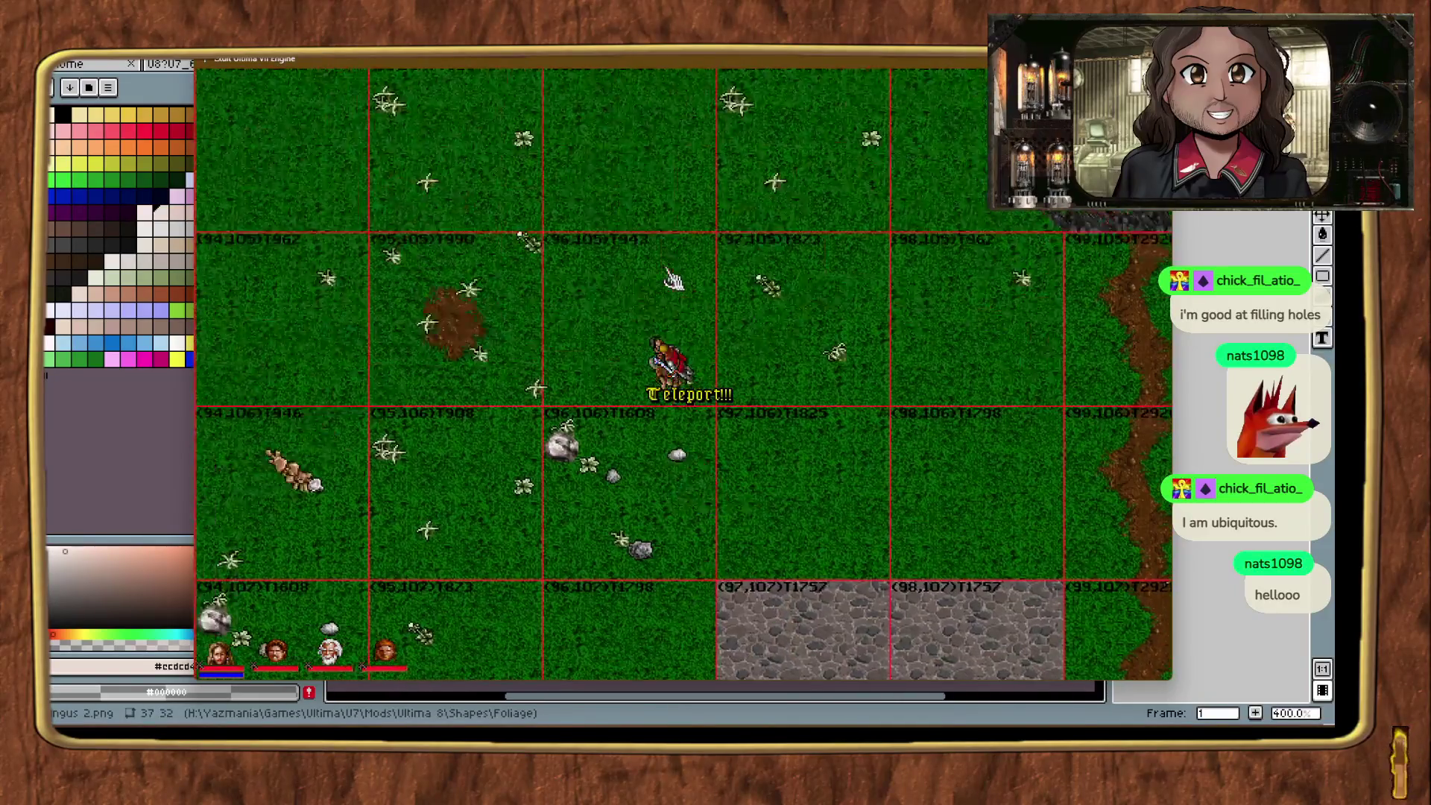
{"action": "key", "text": "ctrl+t"}
{"action": "key", "text": "ctrl+t"}
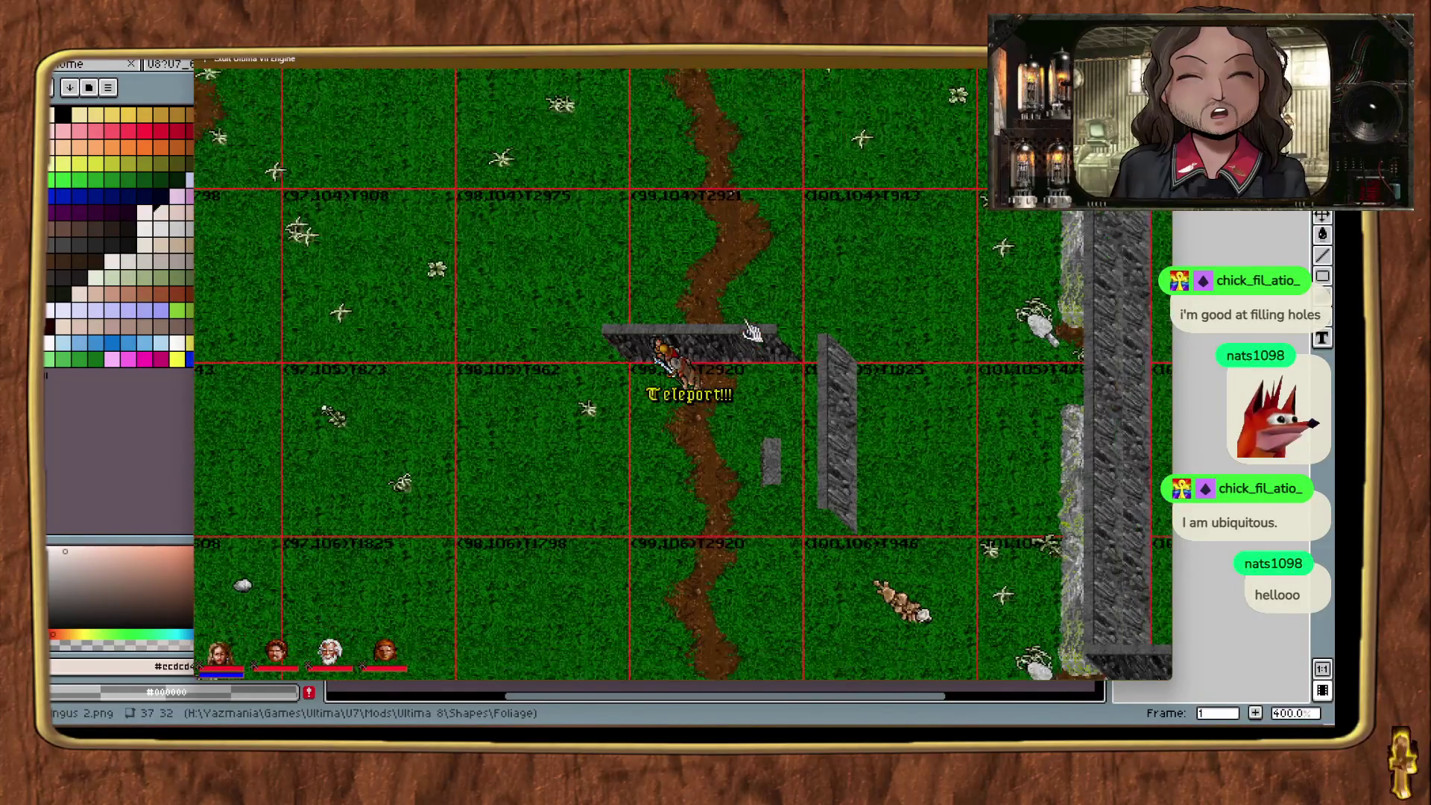
{"action": "key", "text": "ctrl+t"}
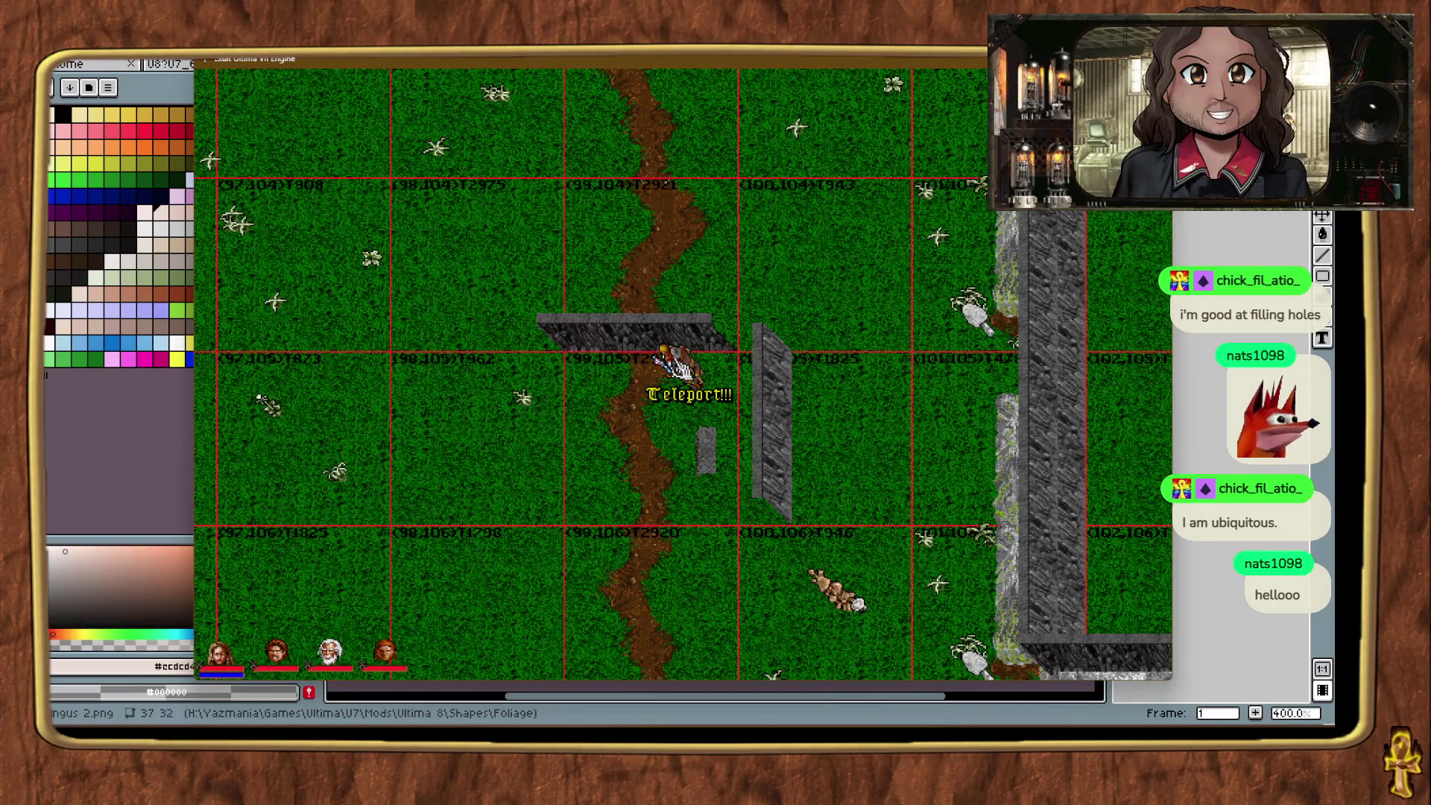
{"action": "key", "text": "ctrl+t"}
Step: Select the Cliffside wall slab on the map and delete it
{"action": "left_click", "coordinate": [751, 268]}
{"action": "left_click", "coordinate": [711, 270]}
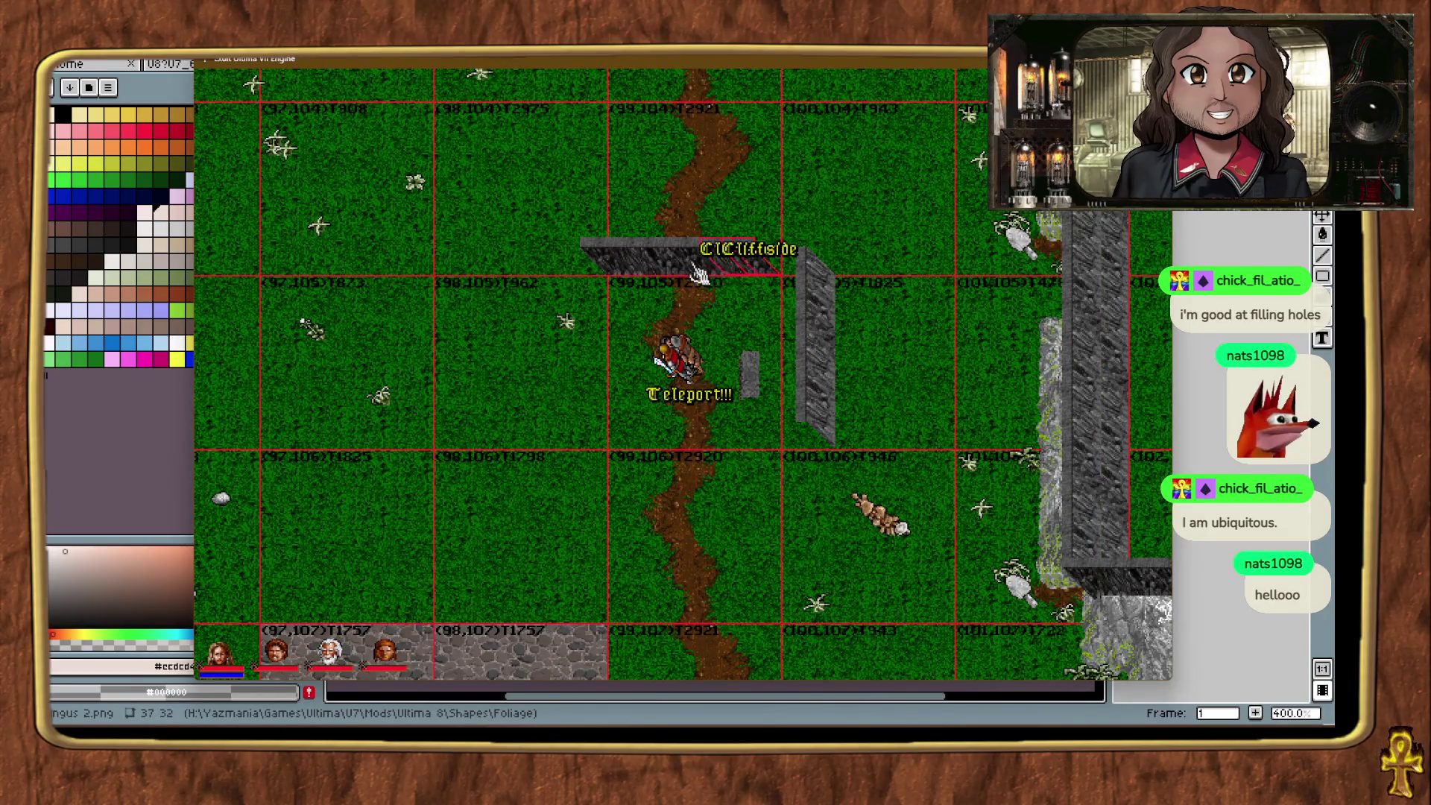
{"action": "left_click", "coordinate": [670, 271]}
{"action": "left_click", "coordinate": [629, 272]}
{"action": "left_click", "coordinate": [603, 272]}
{"action": "key", "text": "Delete"}
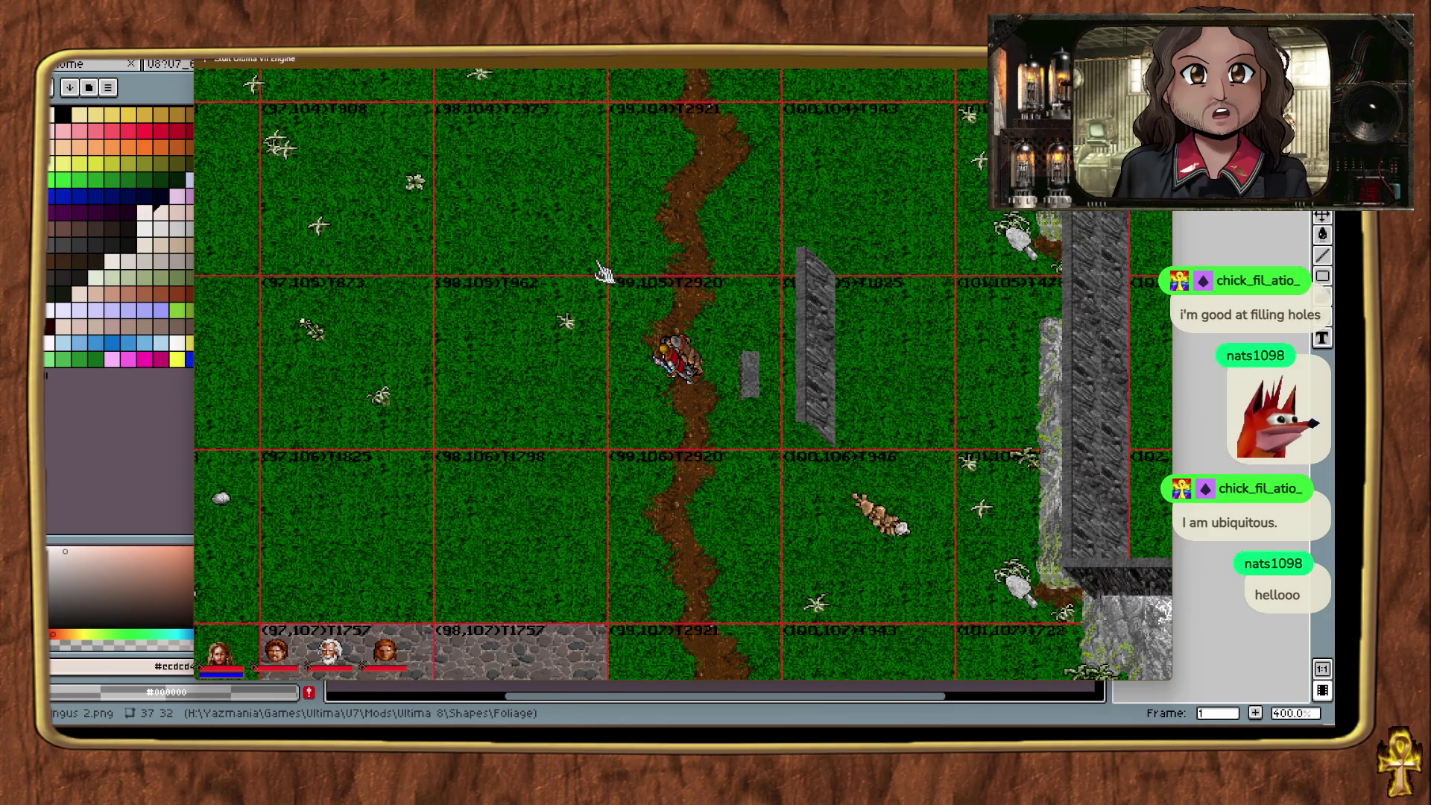
Step: Delete the tall grey slab beside the road, then switch to Exult Studio's shape browser
{"action": "left_click", "coordinate": [836, 289]}
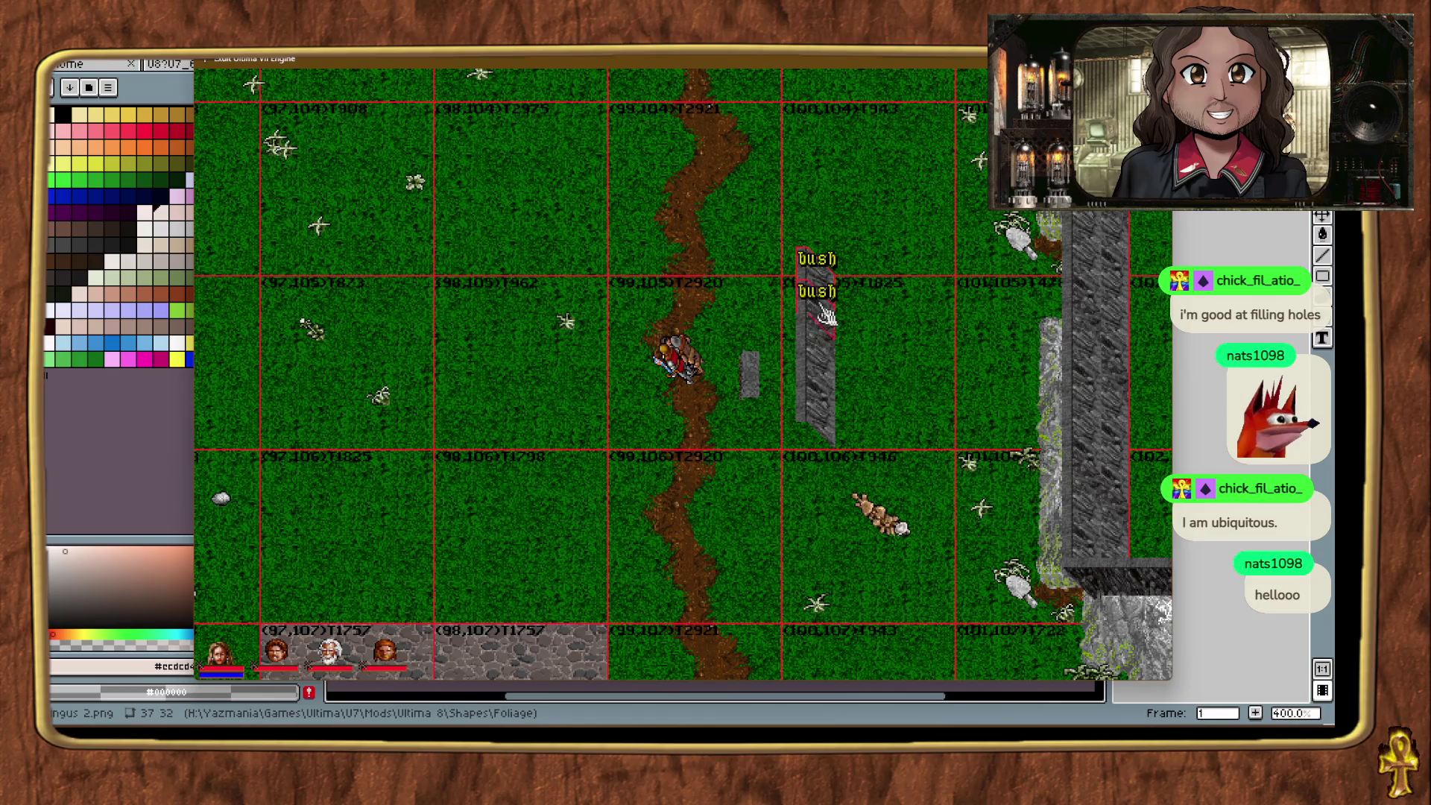
{"action": "left_click", "coordinate": [820, 346]}
{"action": "left_click", "coordinate": [822, 398]}
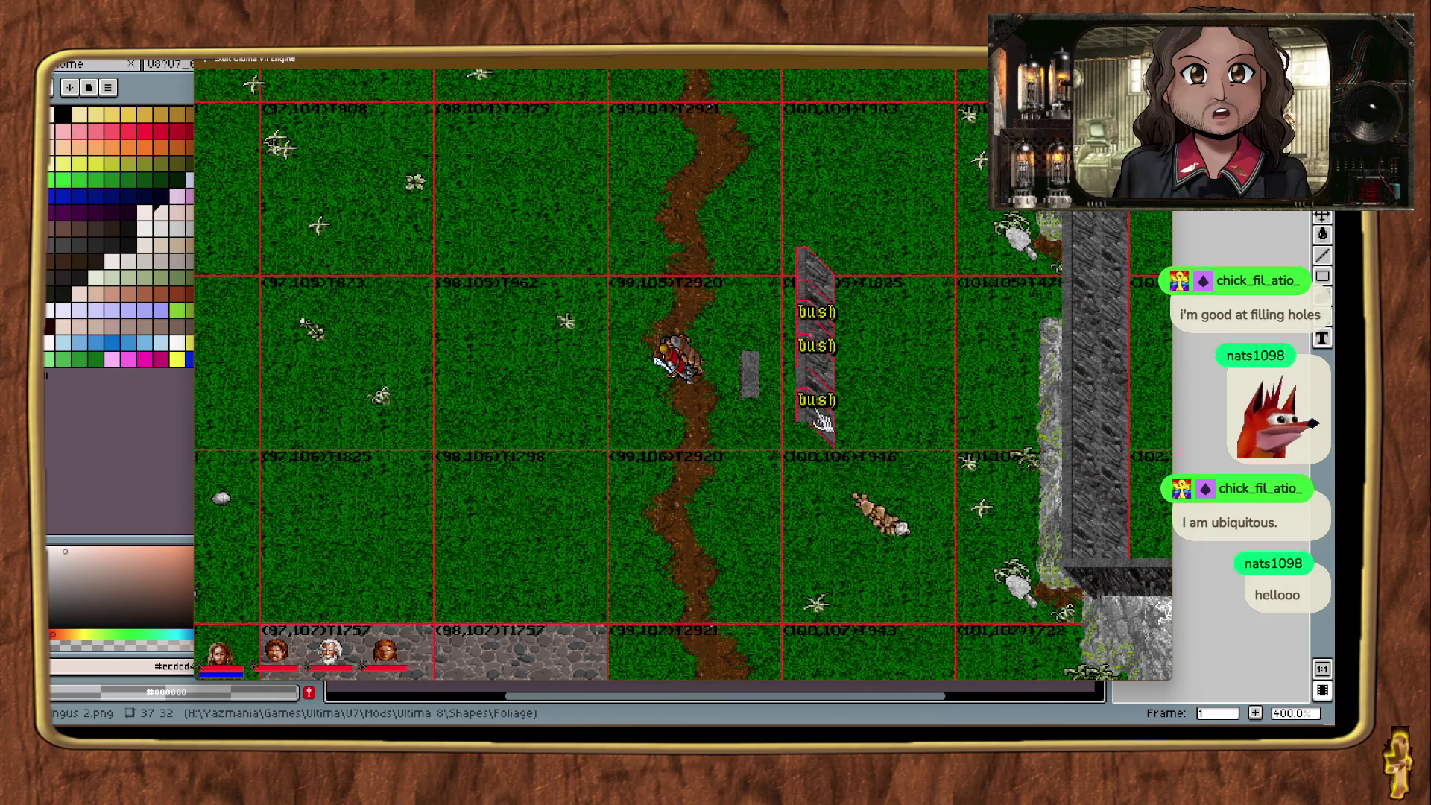
{"action": "left_click", "coordinate": [755, 389]}
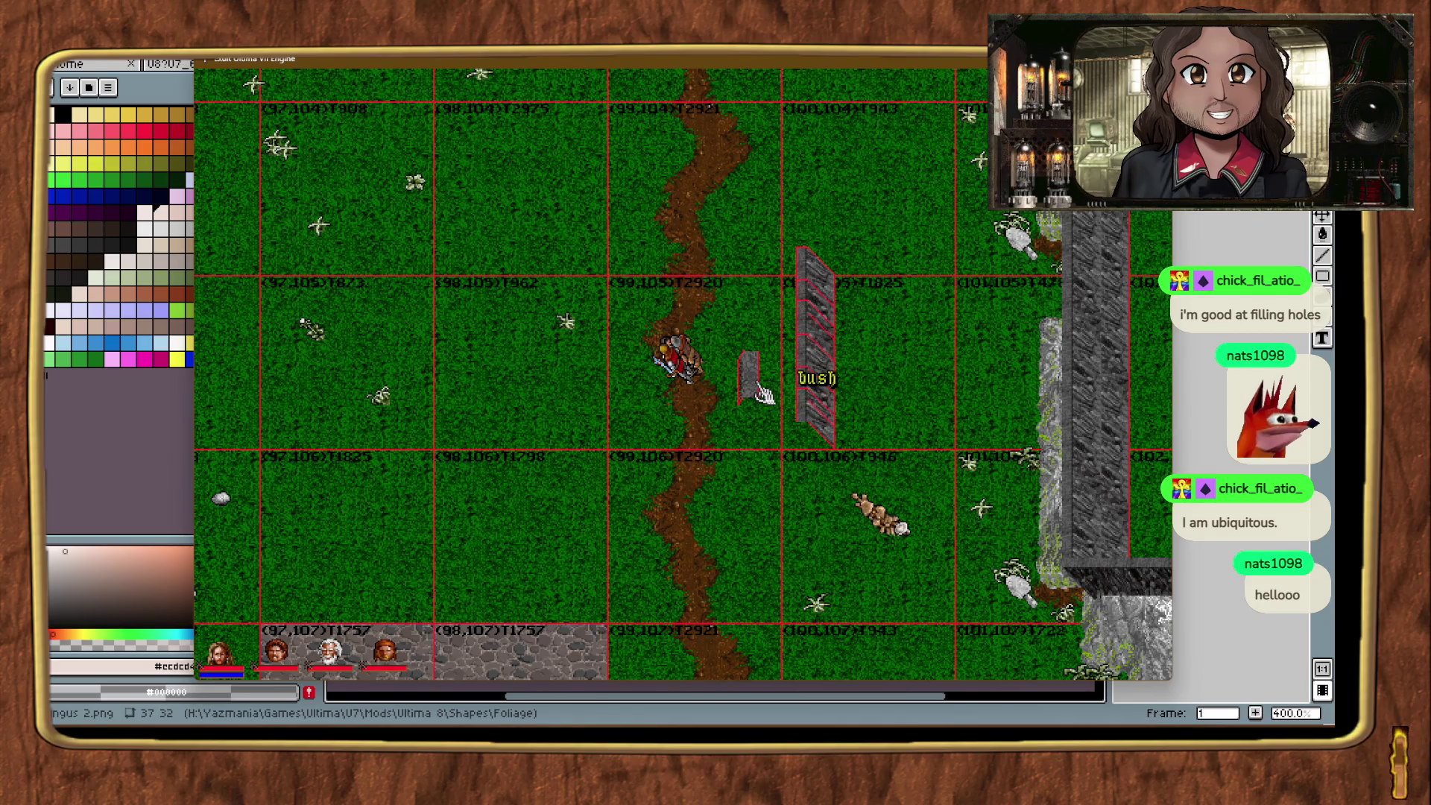
{"action": "key", "text": "Delete"}
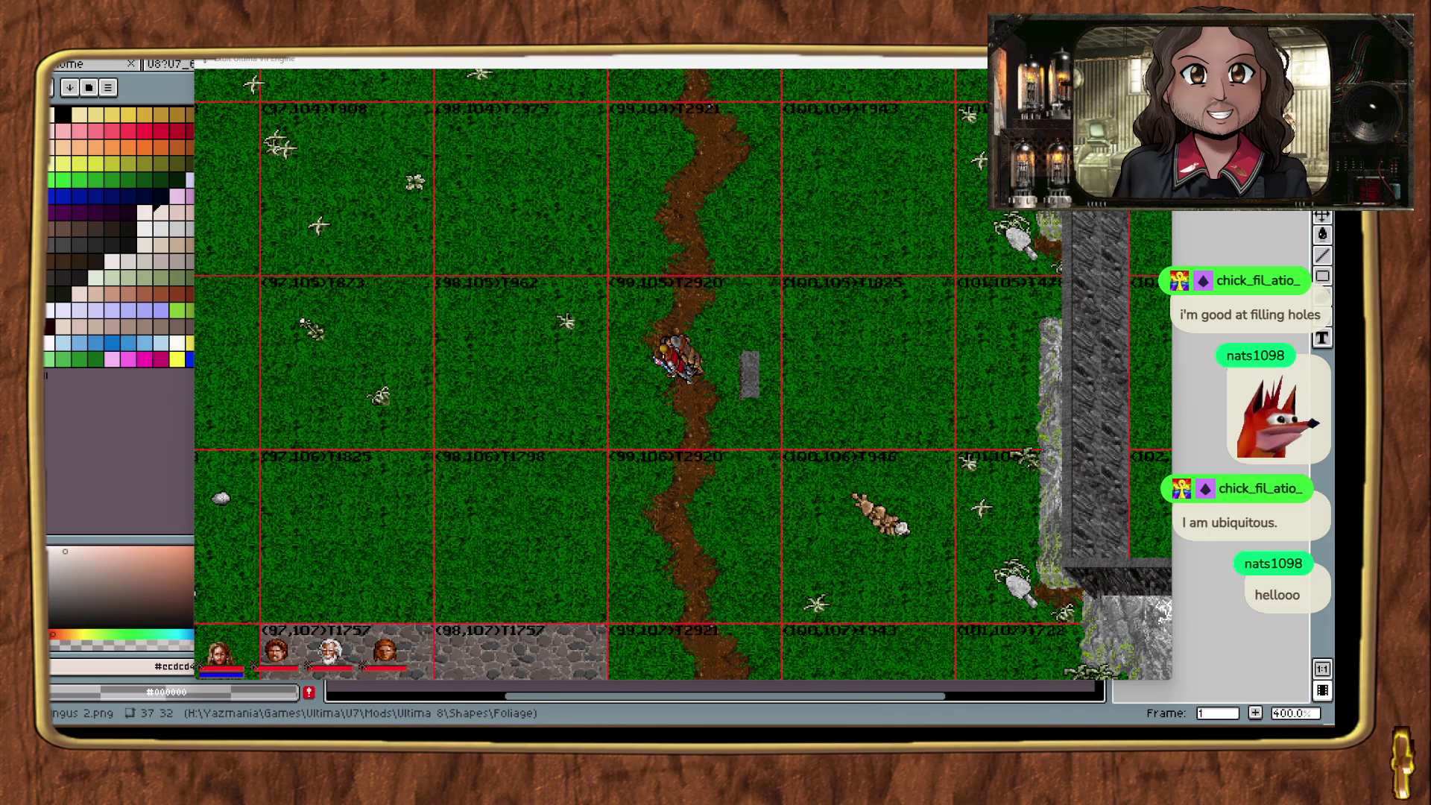
{"action": "key", "text": "alt+Tab"}
{"action": "right_click", "coordinate": [458, 523]}
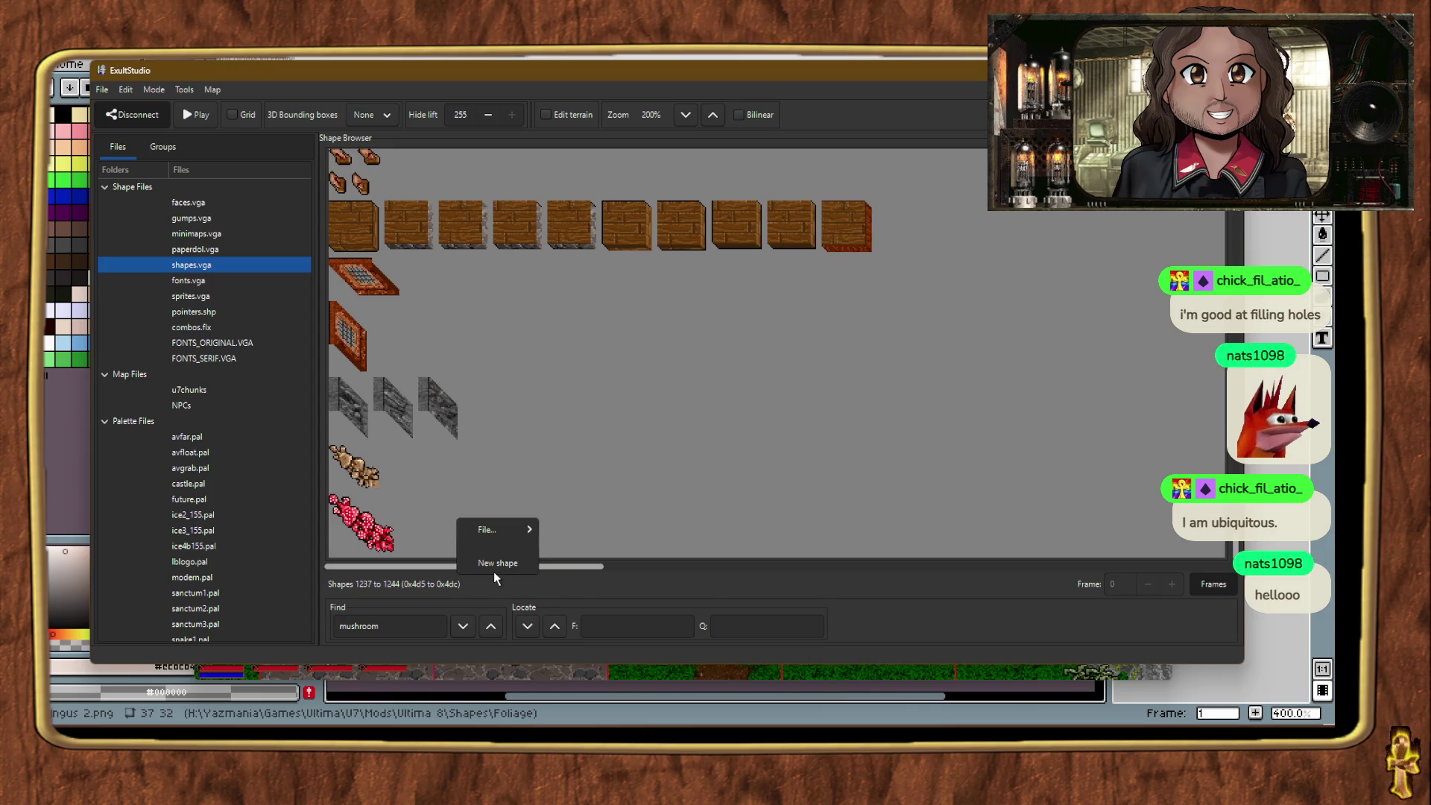
Step: Create new shape 1245 with 31 frames
{"action": "left_click", "coordinate": [492, 558]}
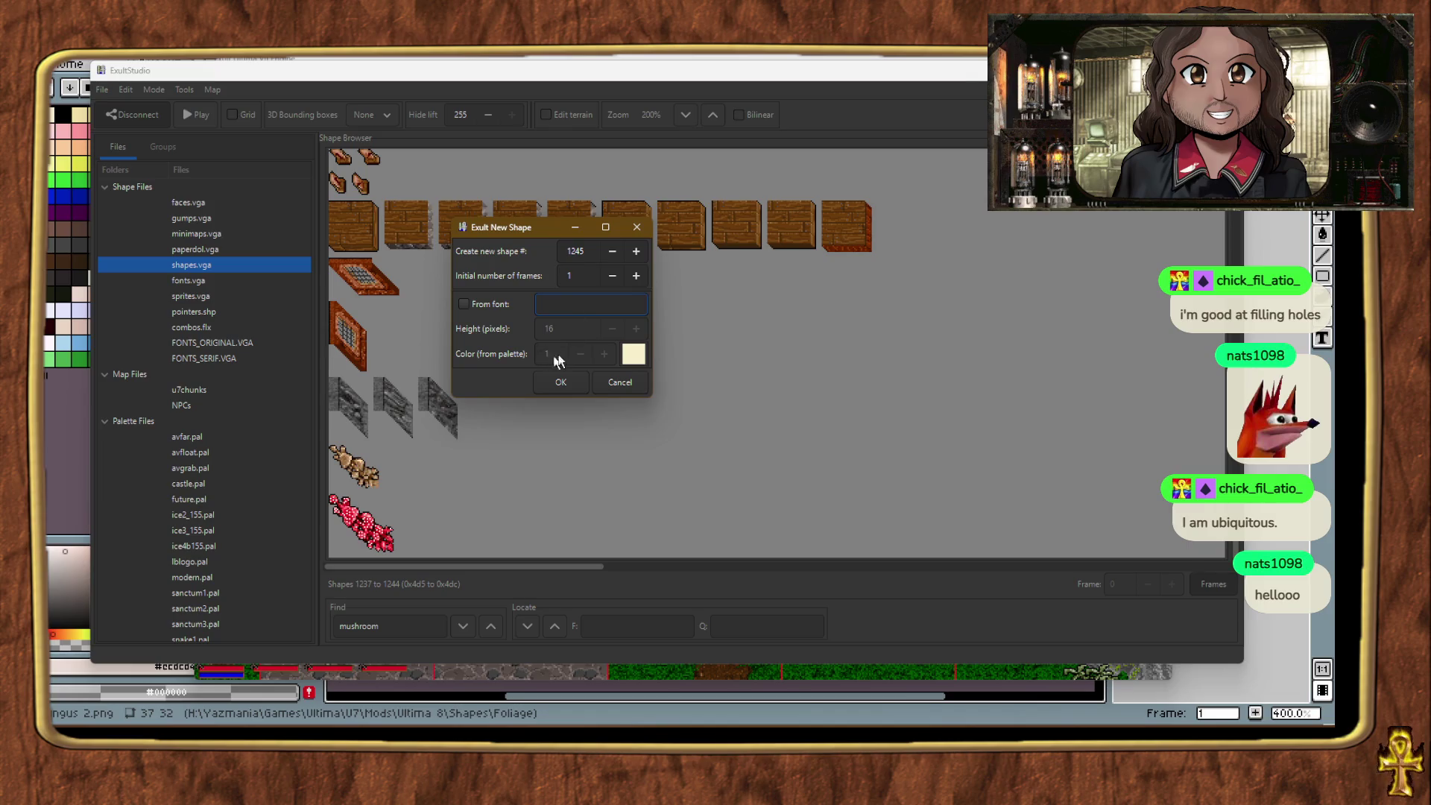
{"action": "left_click", "coordinate": [637, 276]}
{"action": "type", "text": "31"}
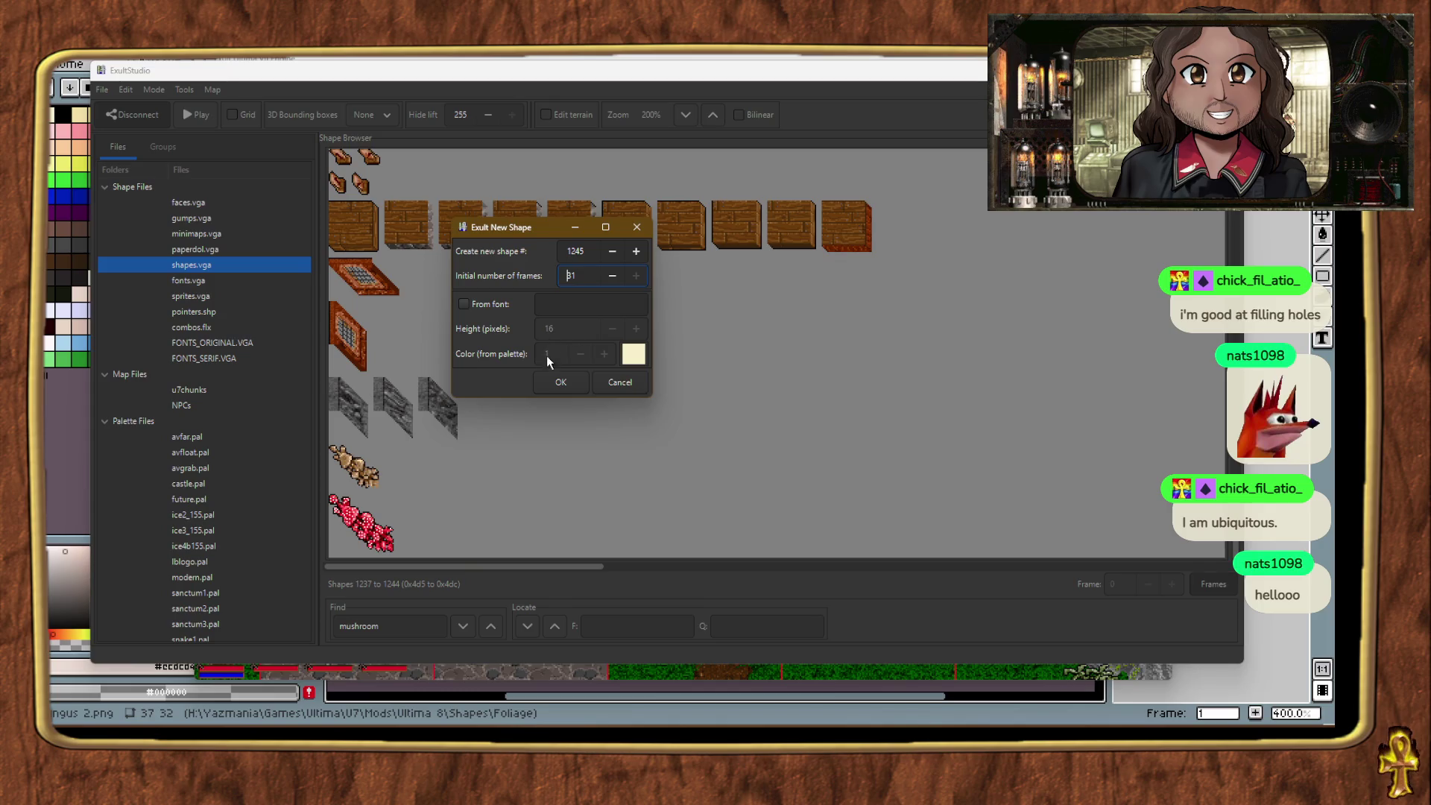
{"action": "left_click", "coordinate": [553, 380]}
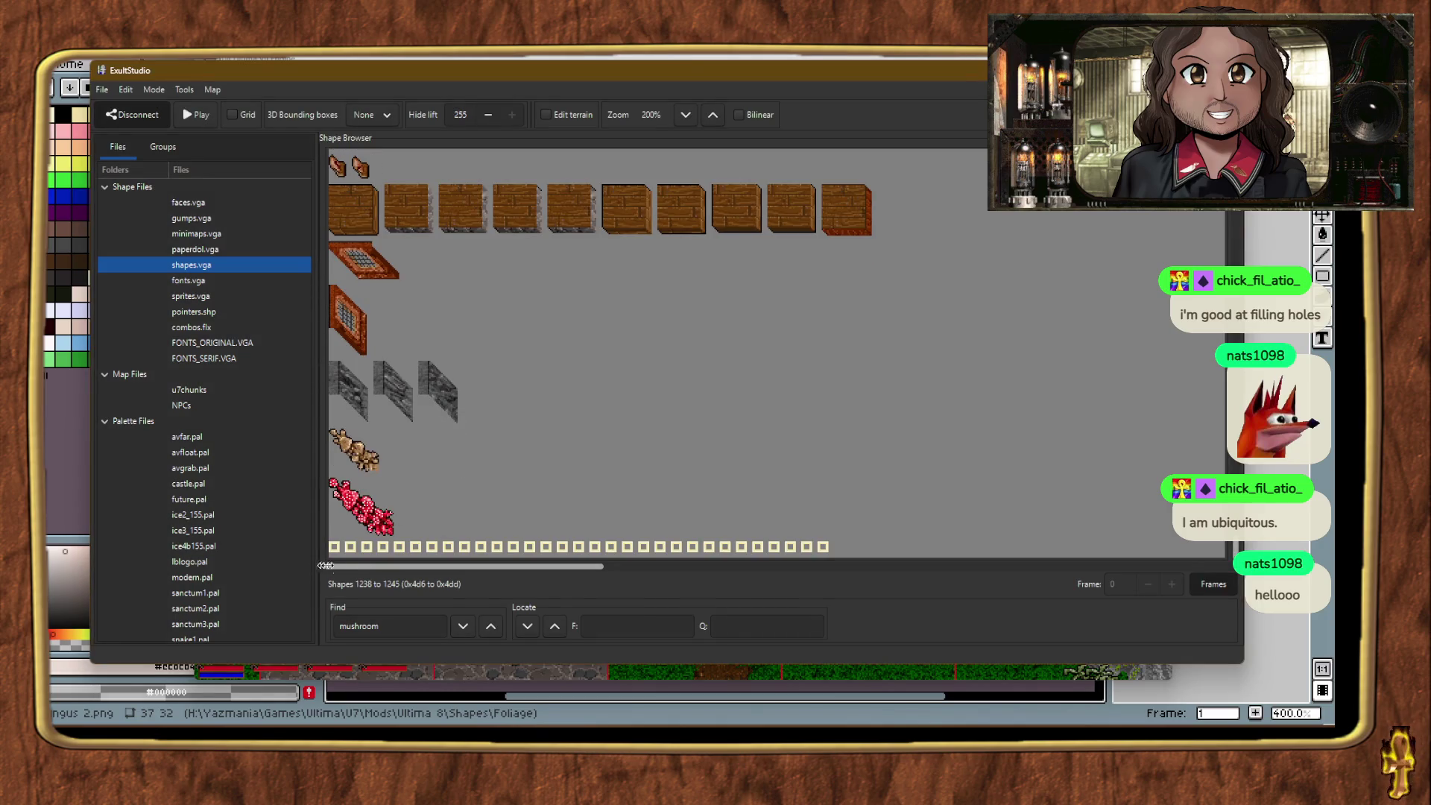
{"action": "double_click", "coordinate": [334, 548]}
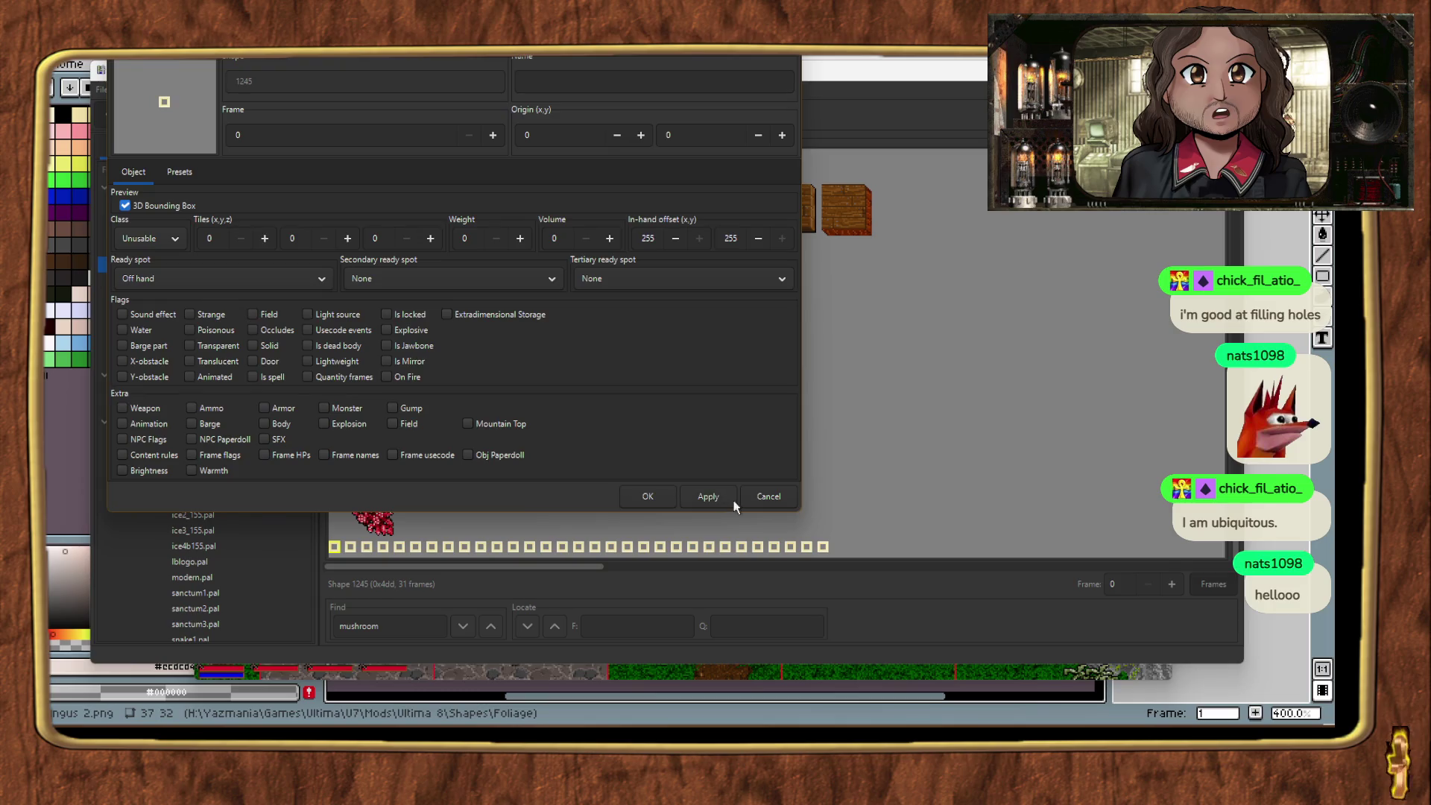
{"action": "left_click", "coordinate": [652, 496]}
Step: Scroll up to the floor tile and read its shape number, 1093
{"action": "scroll", "coordinate": [672, 475], "scroll_direction": "up", "scroll_amount": 15}
{"action": "scroll", "coordinate": [455, 417], "scroll_direction": "up", "scroll_amount": 15}
{"action": "scroll", "coordinate": [451, 408], "scroll_direction": "up", "scroll_amount": 15}
{"action": "scroll", "coordinate": [450, 403], "scroll_direction": "up", "scroll_amount": 10}
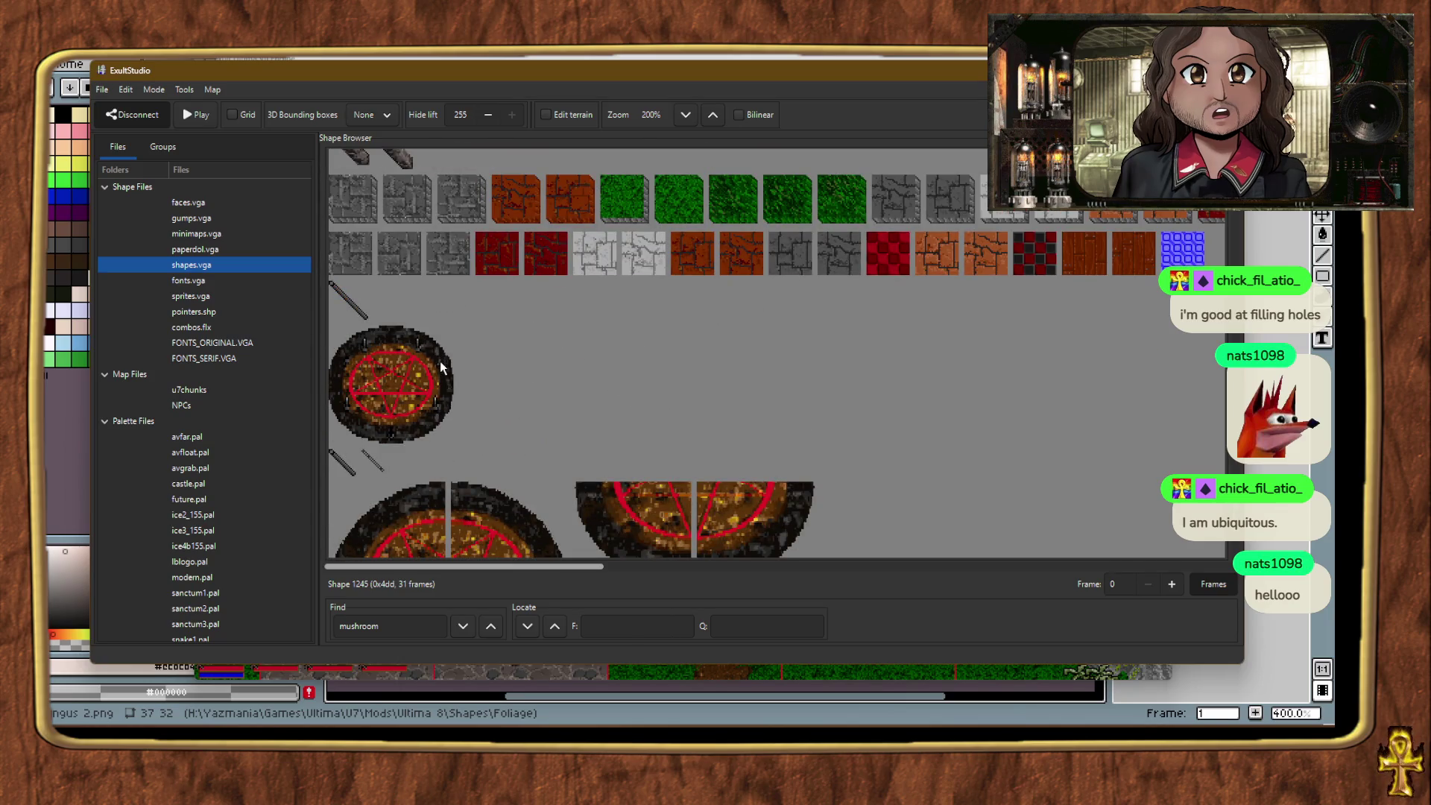
{"action": "left_click", "coordinate": [355, 208]}
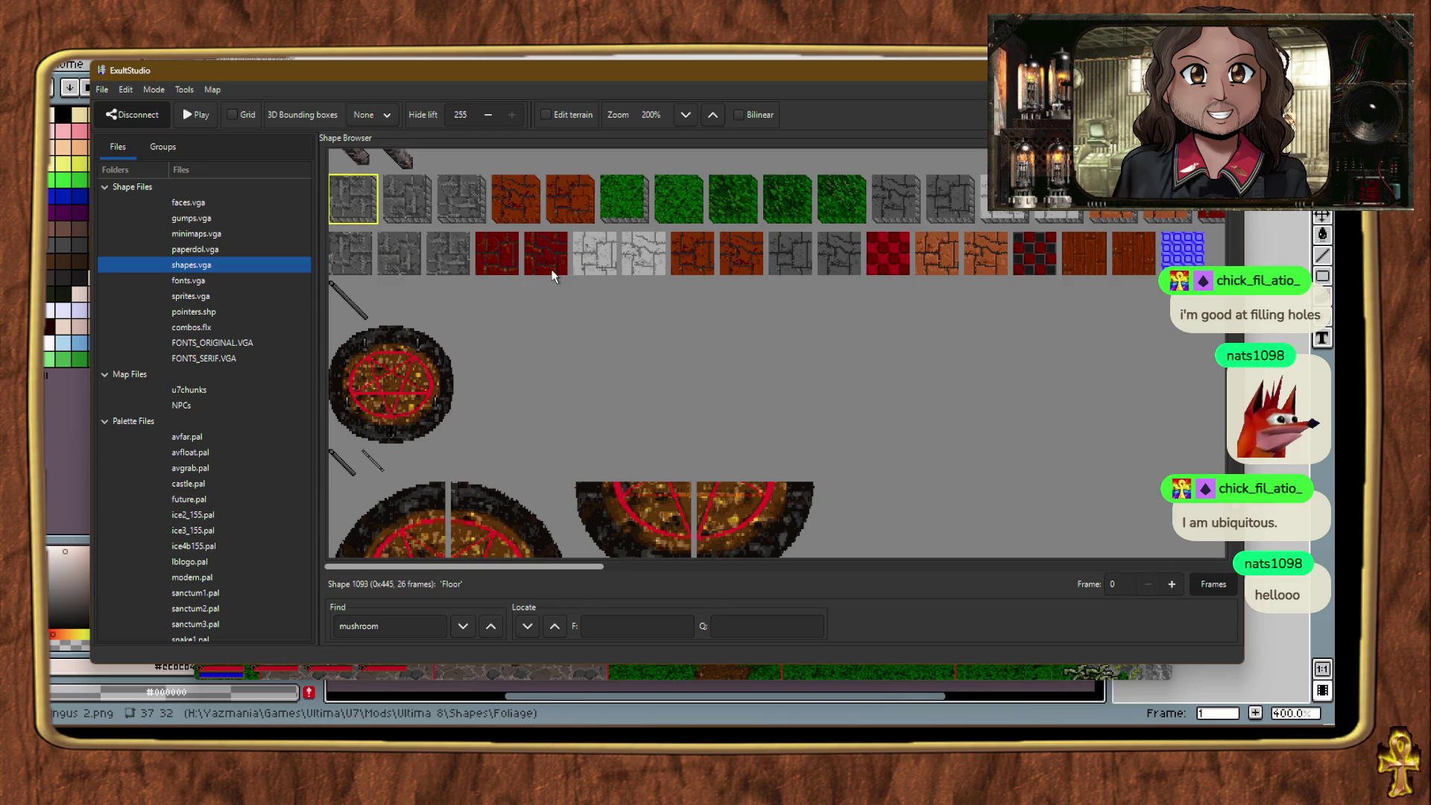
{"action": "scroll", "coordinate": [553, 276], "scroll_direction": "down", "scroll_amount": 5}
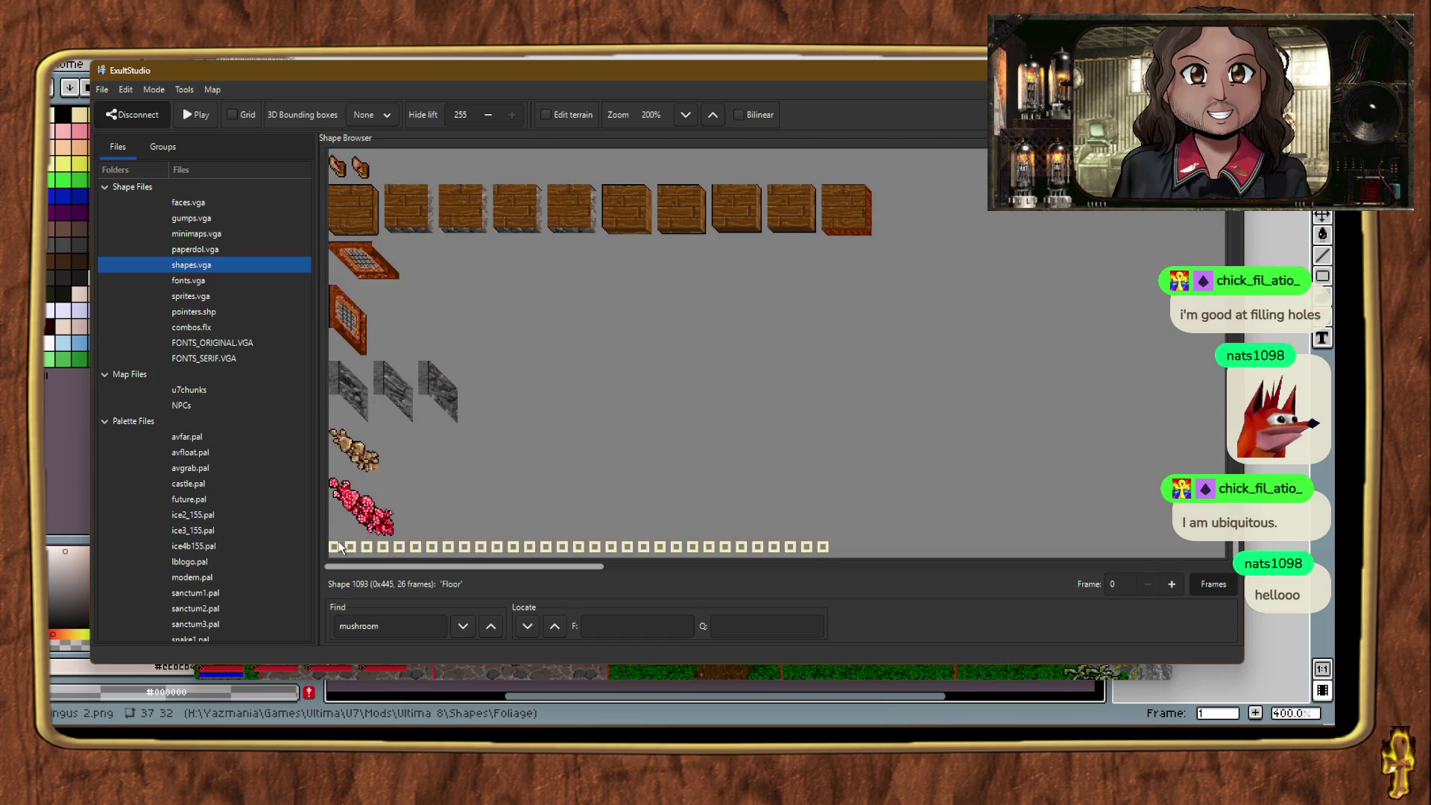
Step: Apply the presets from shape 1093 to shape 1245 and save its settings
{"action": "double_click", "coordinate": [337, 547]}
{"action": "left_click", "coordinate": [190, 172]}
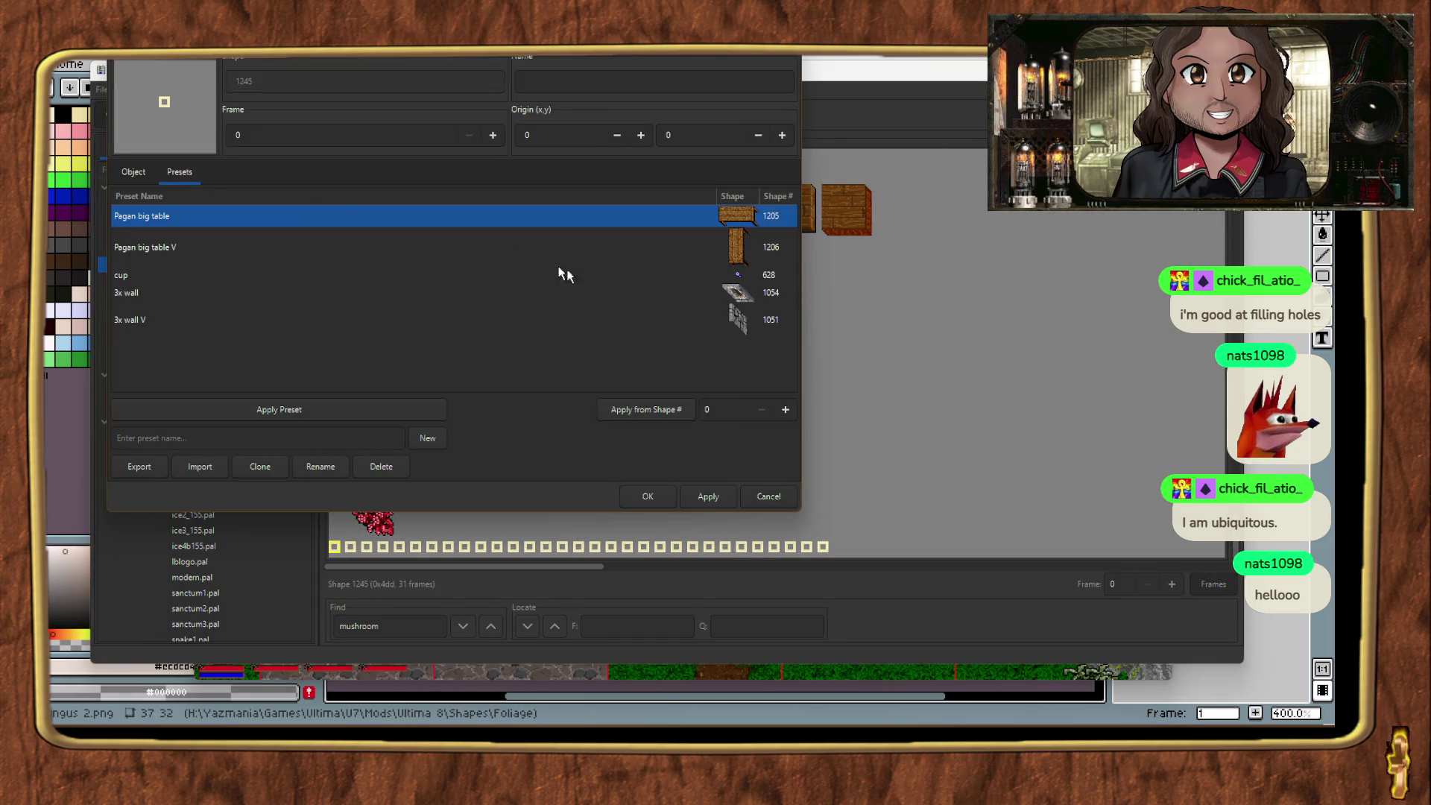
{"action": "type", "text": "1093"}
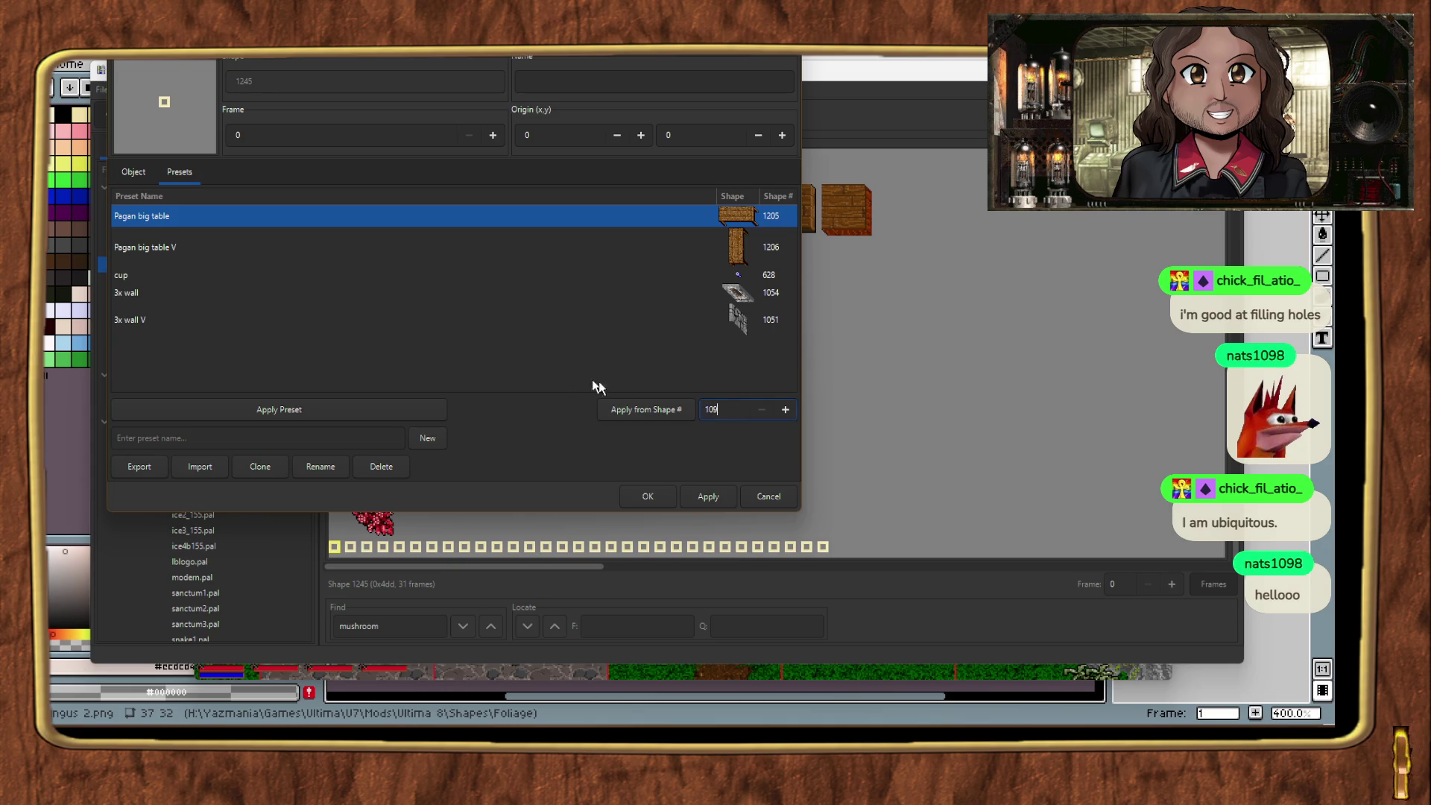
{"action": "left_click", "coordinate": [669, 409]}
{"action": "left_click", "coordinate": [701, 448]}
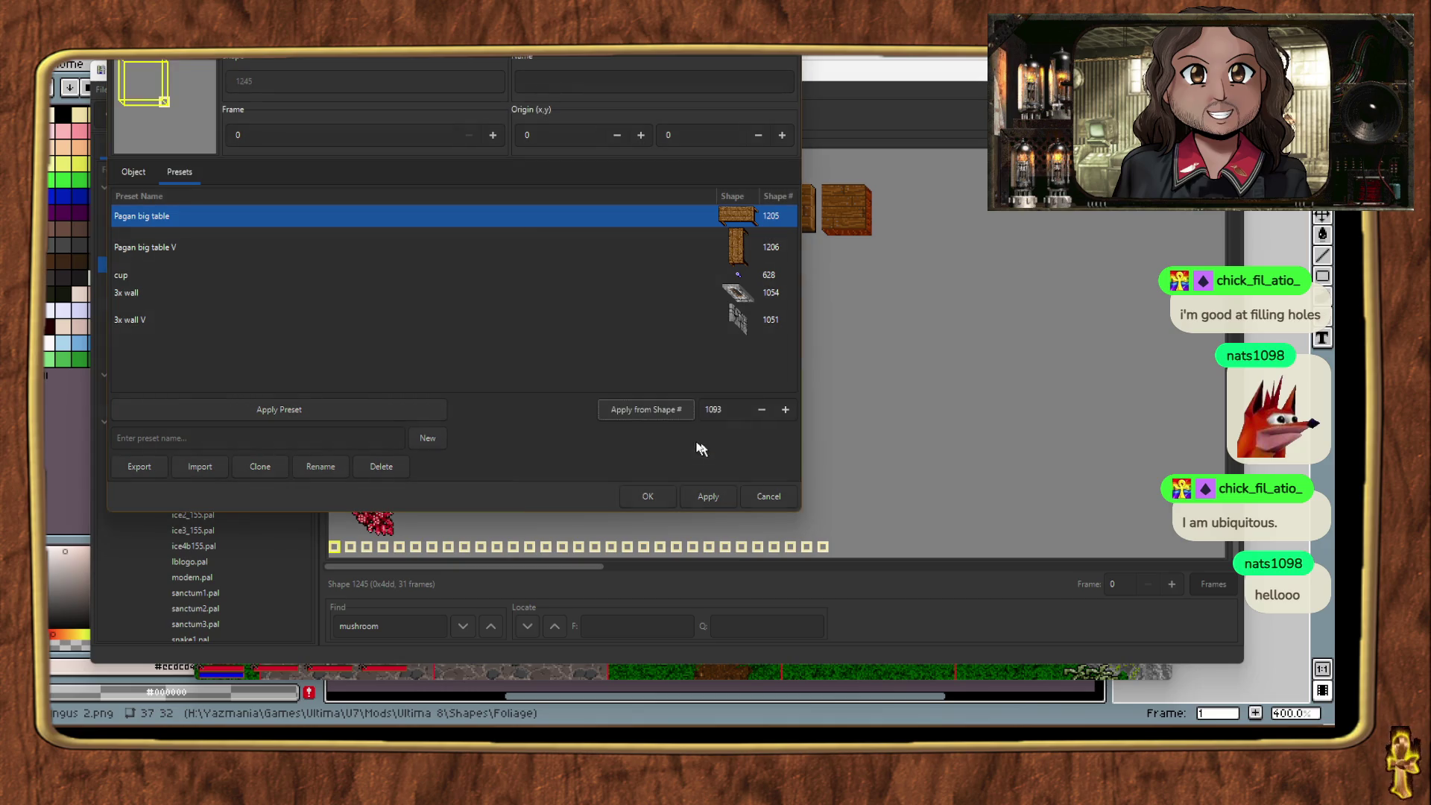
{"action": "left_click", "coordinate": [638, 498]}
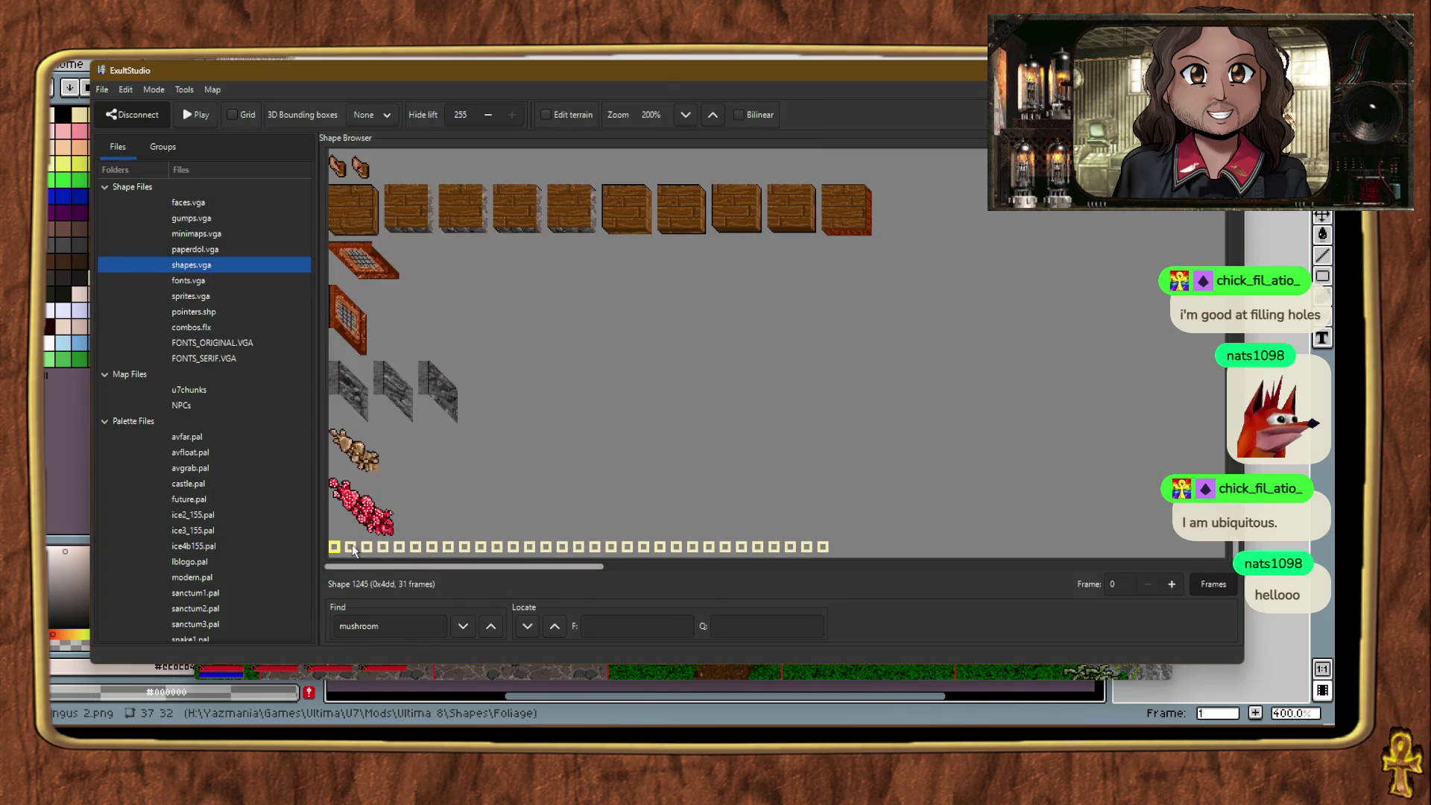
{"action": "right_click", "coordinate": [333, 548]}
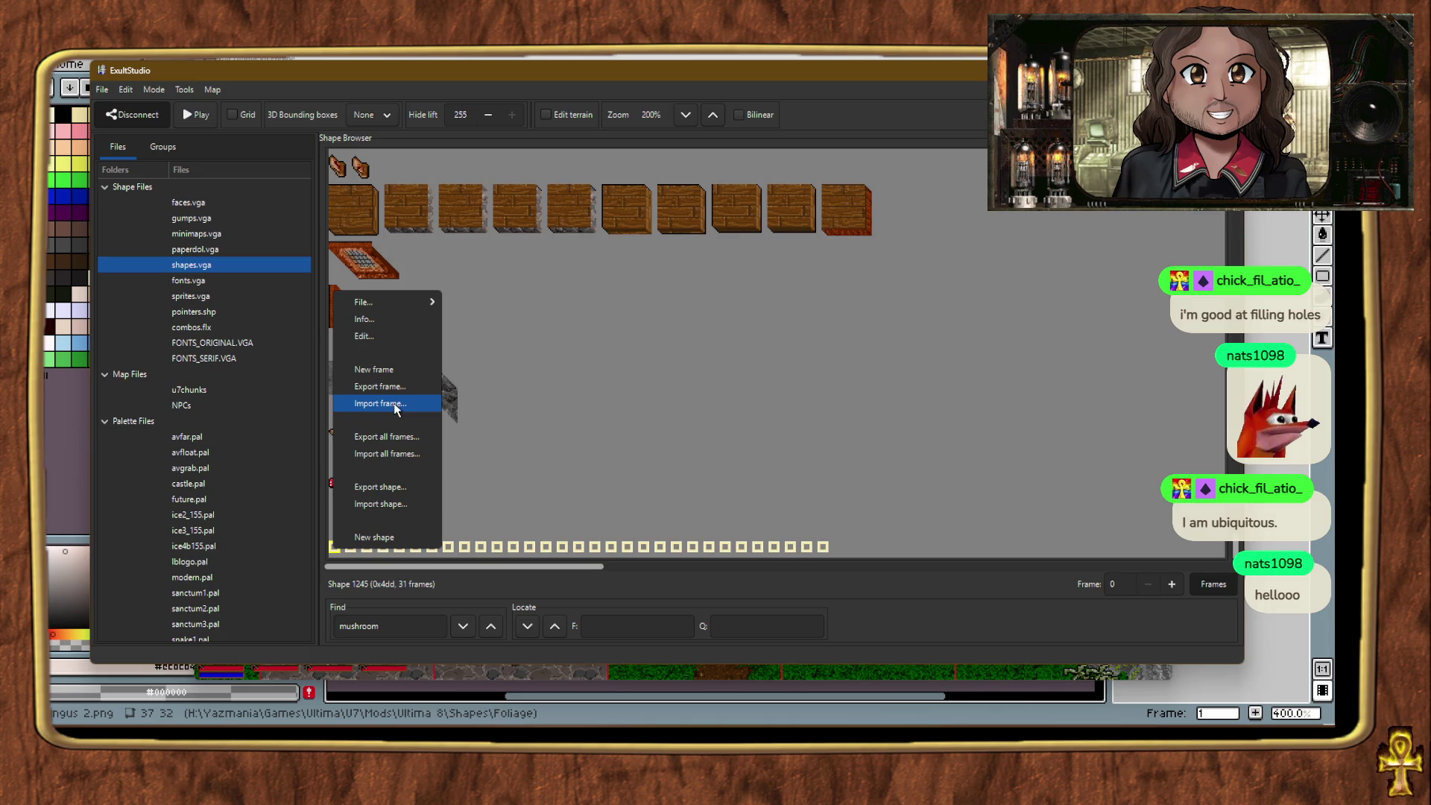
Step: Start a PNG import into the new shape and browse the dialog to Shapes\Grass
{"action": "left_click", "coordinate": [393, 405]}
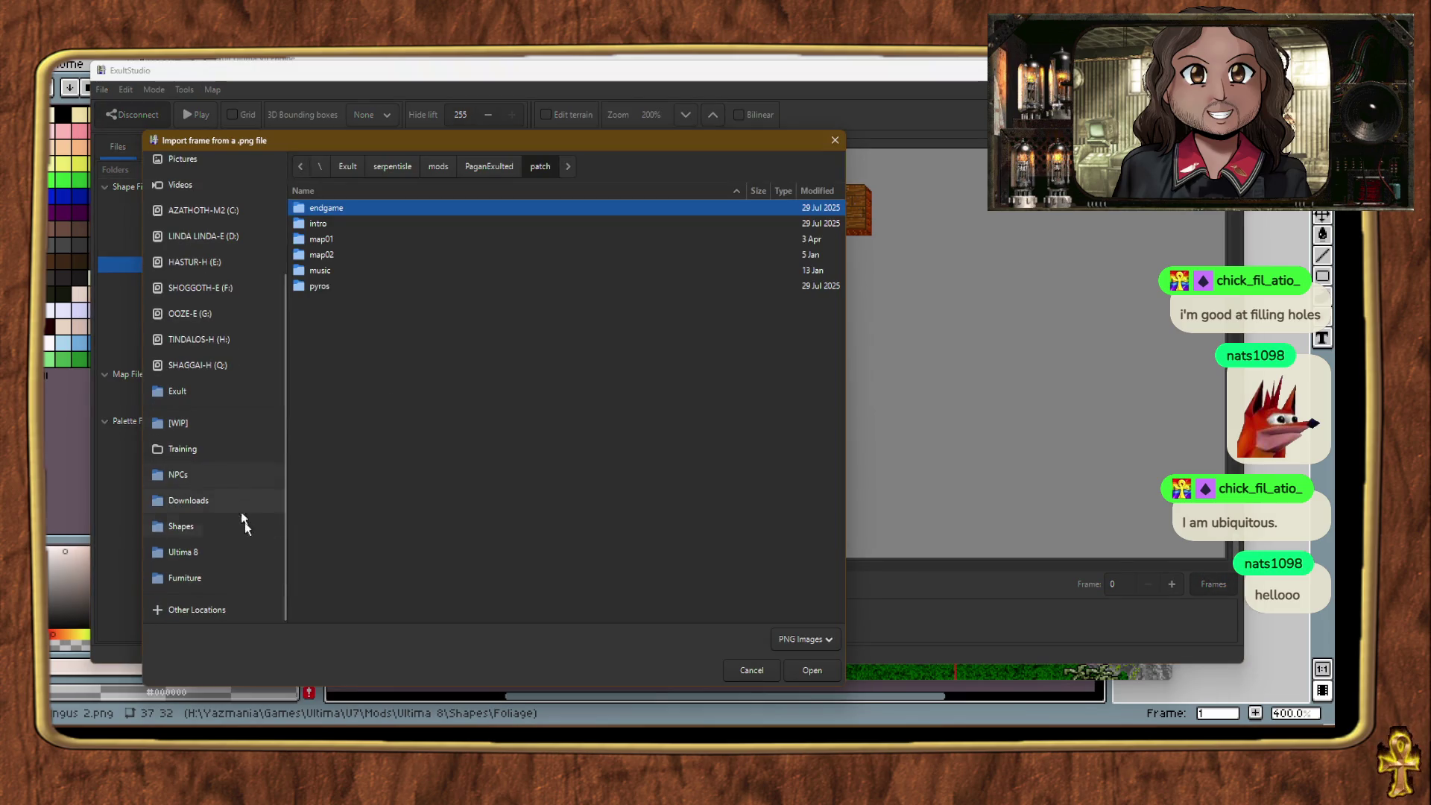
{"action": "left_click", "coordinate": [812, 673]}
{"action": "left_click", "coordinate": [743, 672]}
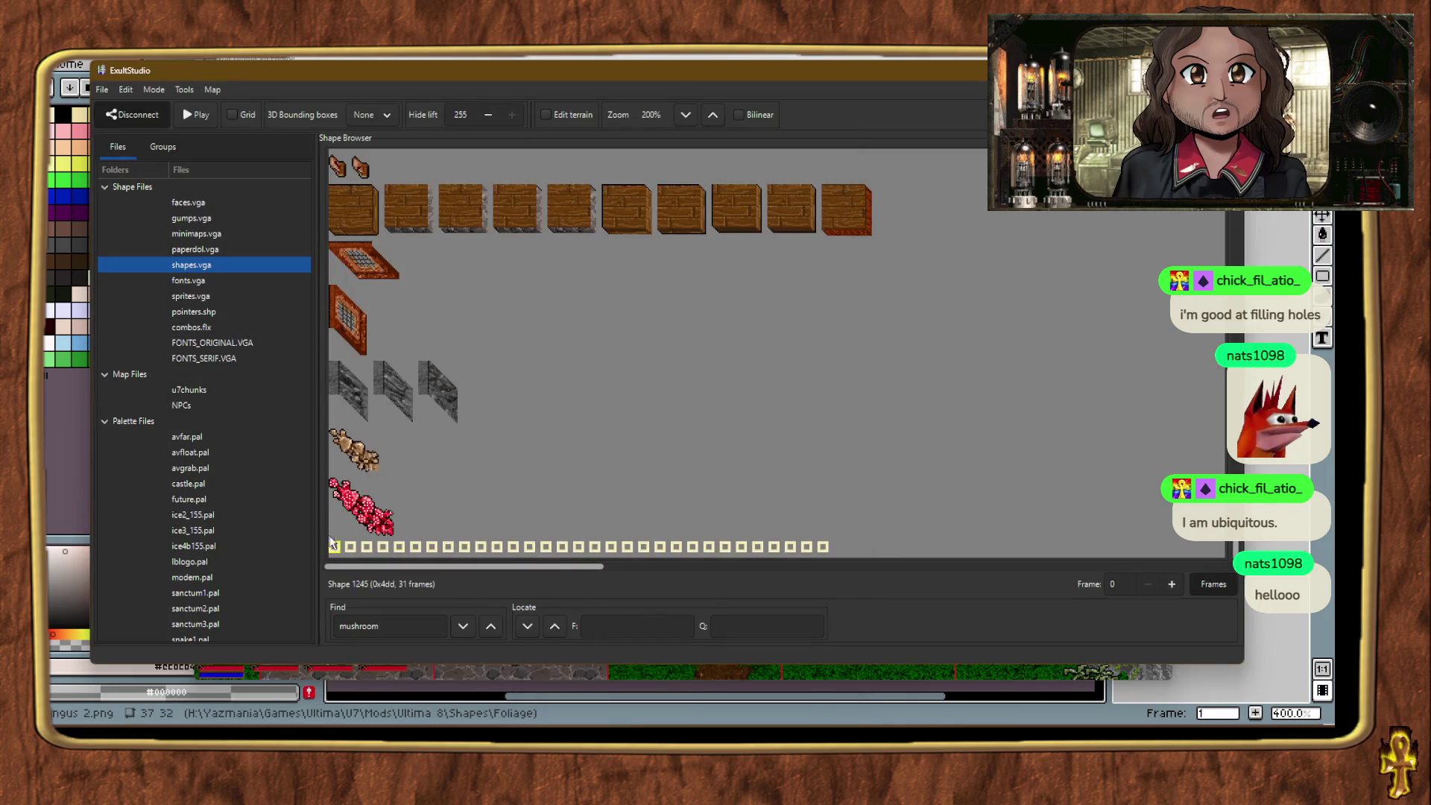
{"action": "right_click", "coordinate": [339, 547]}
{"action": "left_click", "coordinate": [412, 447]}
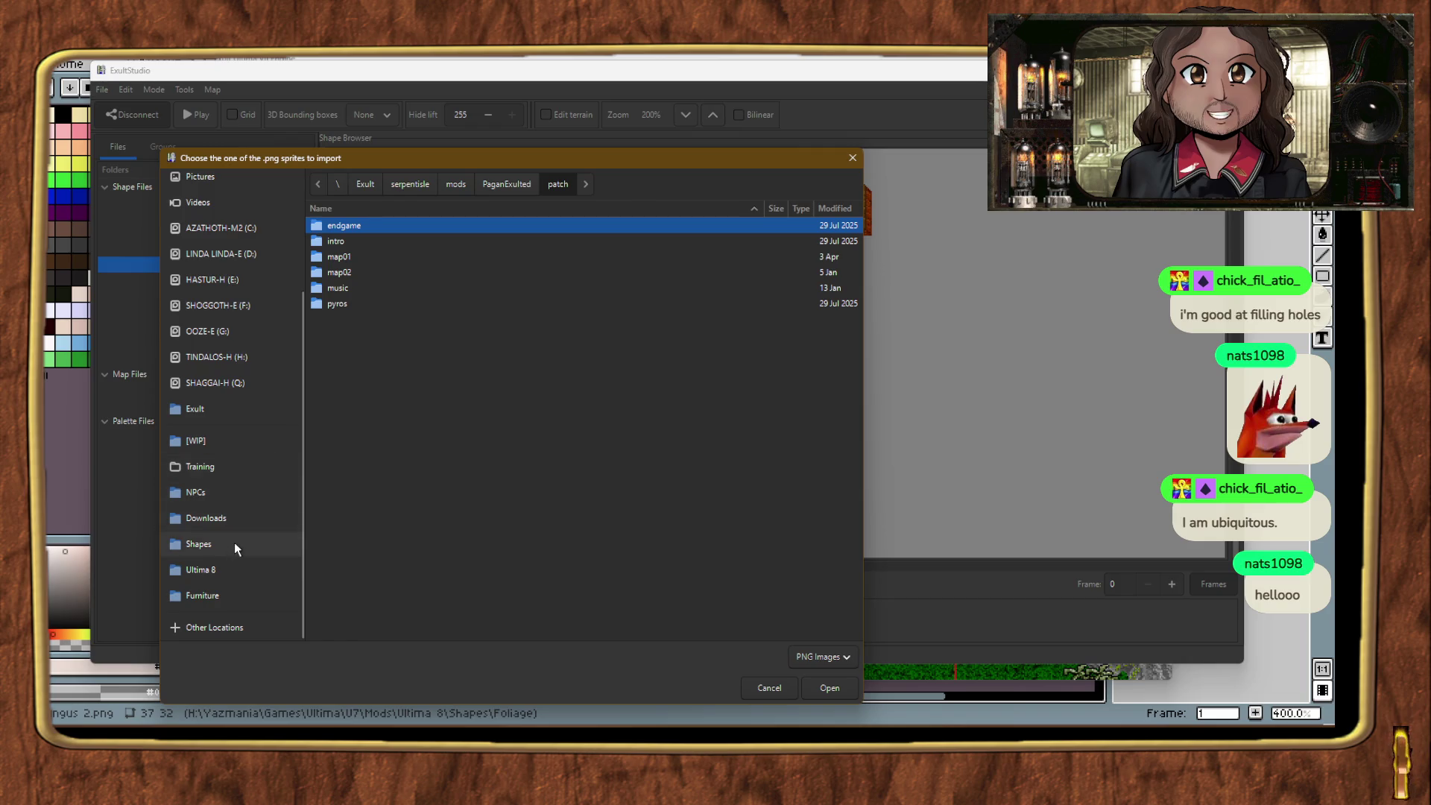
{"action": "left_click", "coordinate": [234, 543]}
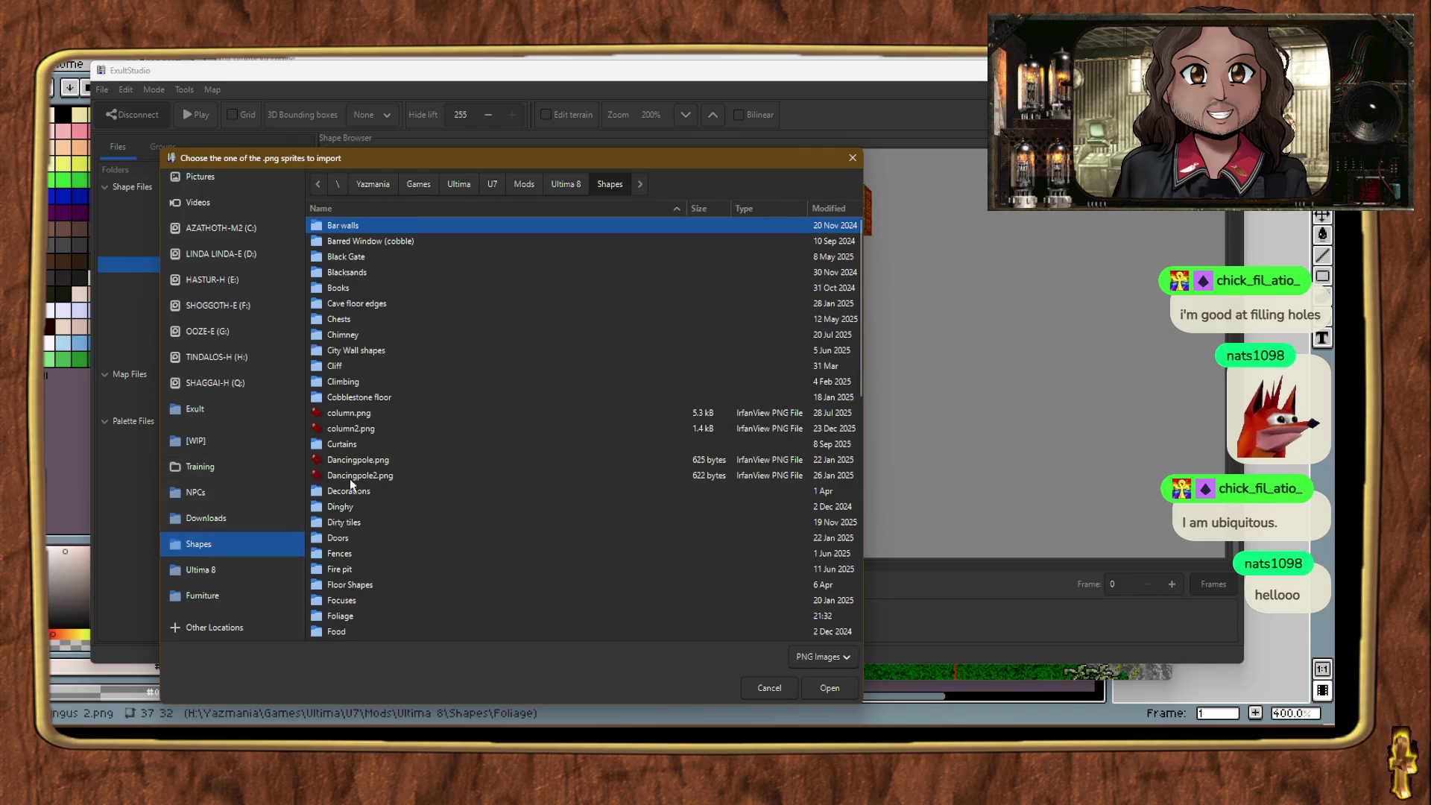
{"action": "scroll", "coordinate": [364, 574], "scroll_direction": "down", "scroll_amount": 3}
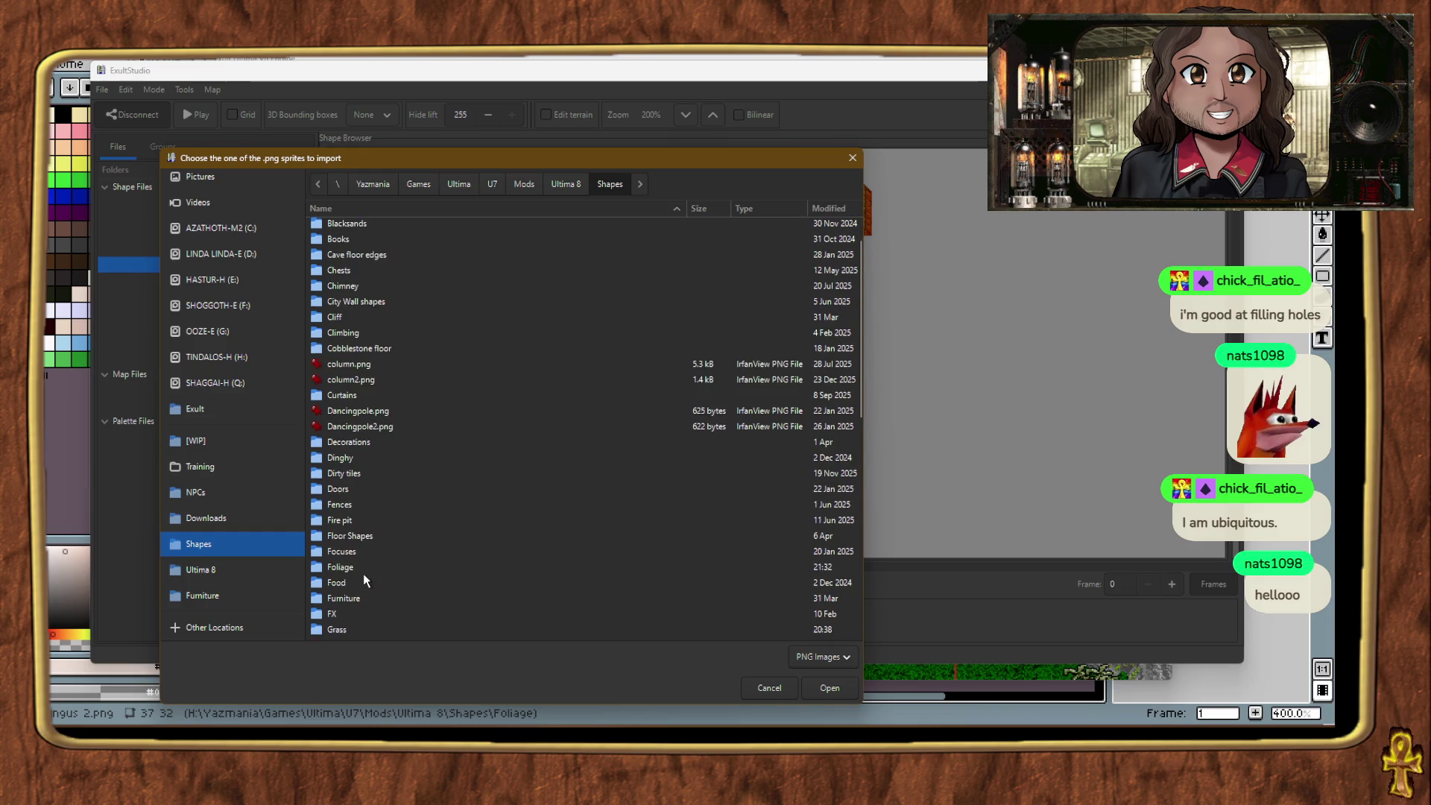
{"action": "double_click", "coordinate": [341, 580]}
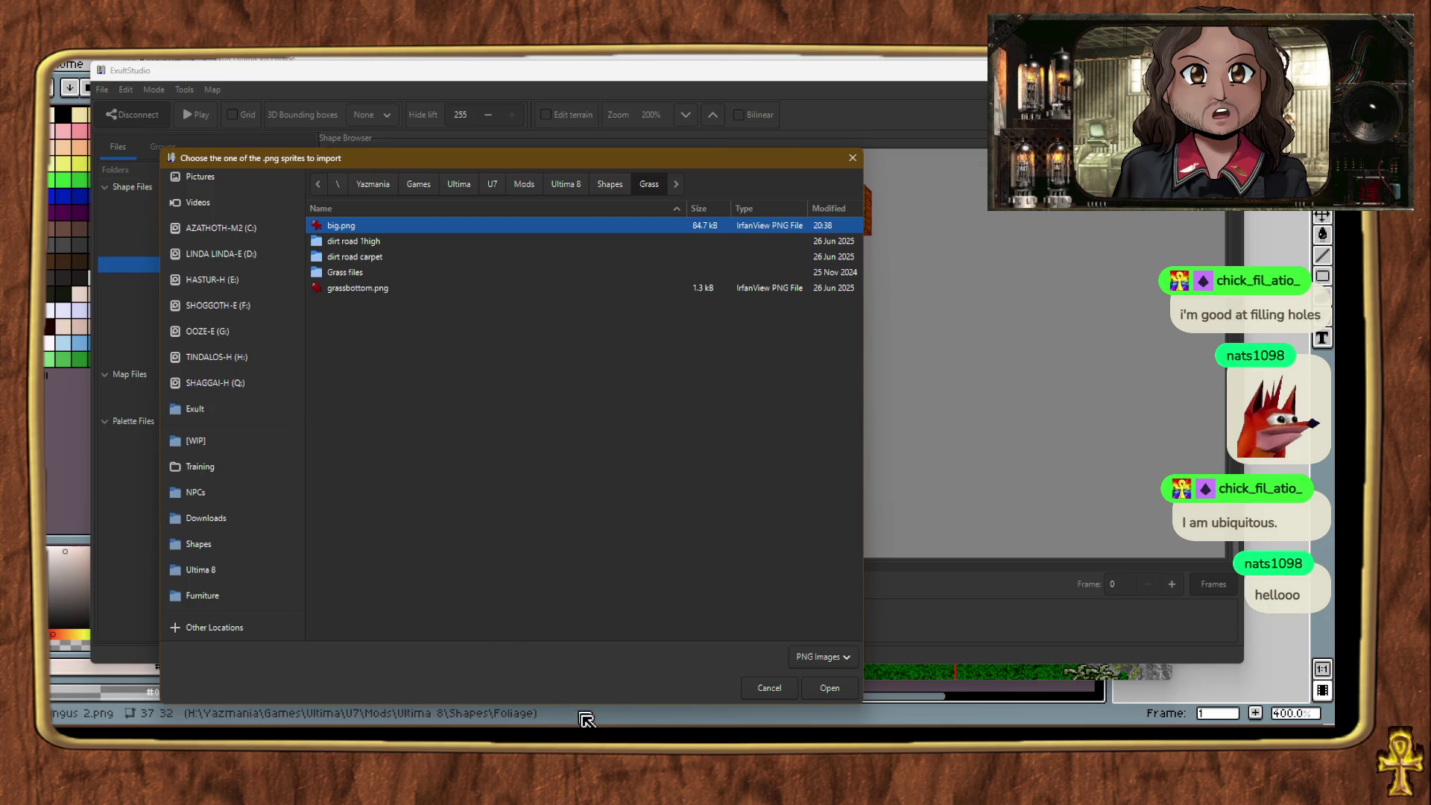
Step: In File Explorer, open Shapes\Grass\dirt road 1high to view the tile images
{"action": "mouse_move", "coordinate": [702, 719]}
{"action": "left_click", "coordinate": [702, 667]}
{"action": "key", "text": "alt+Left"}
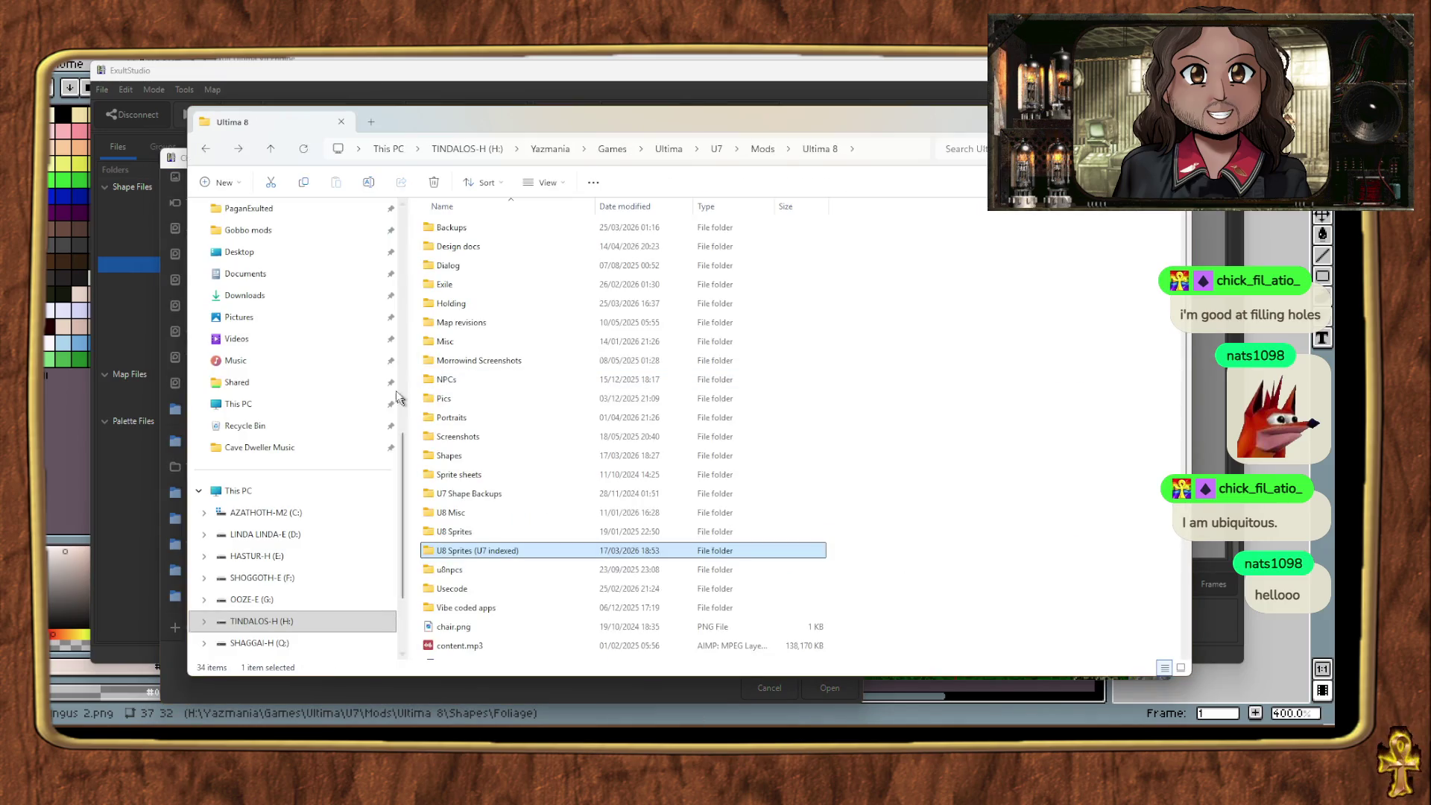
{"action": "double_click", "coordinate": [451, 455]}
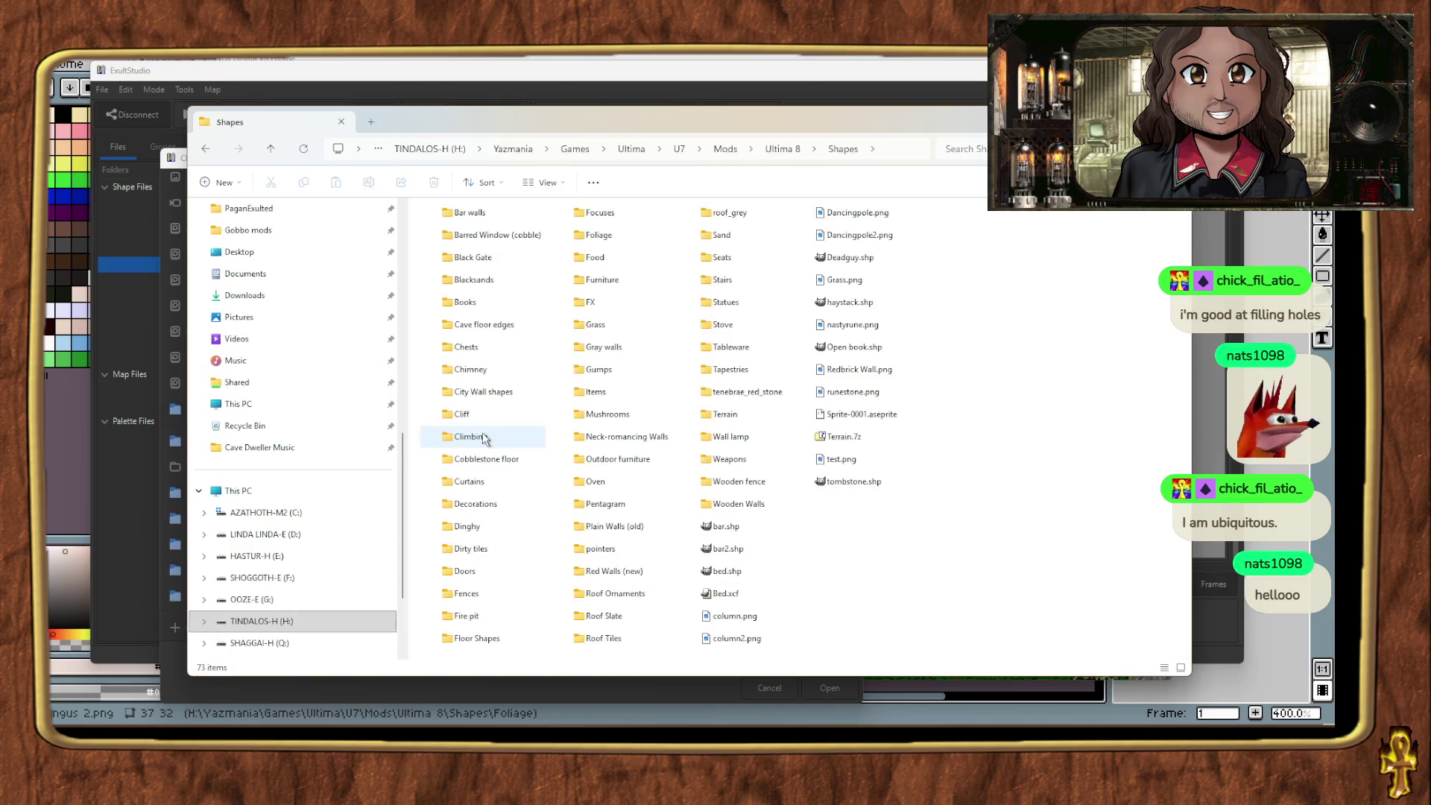
{"action": "key", "text": "Return"}
{"action": "key", "text": "Down"}
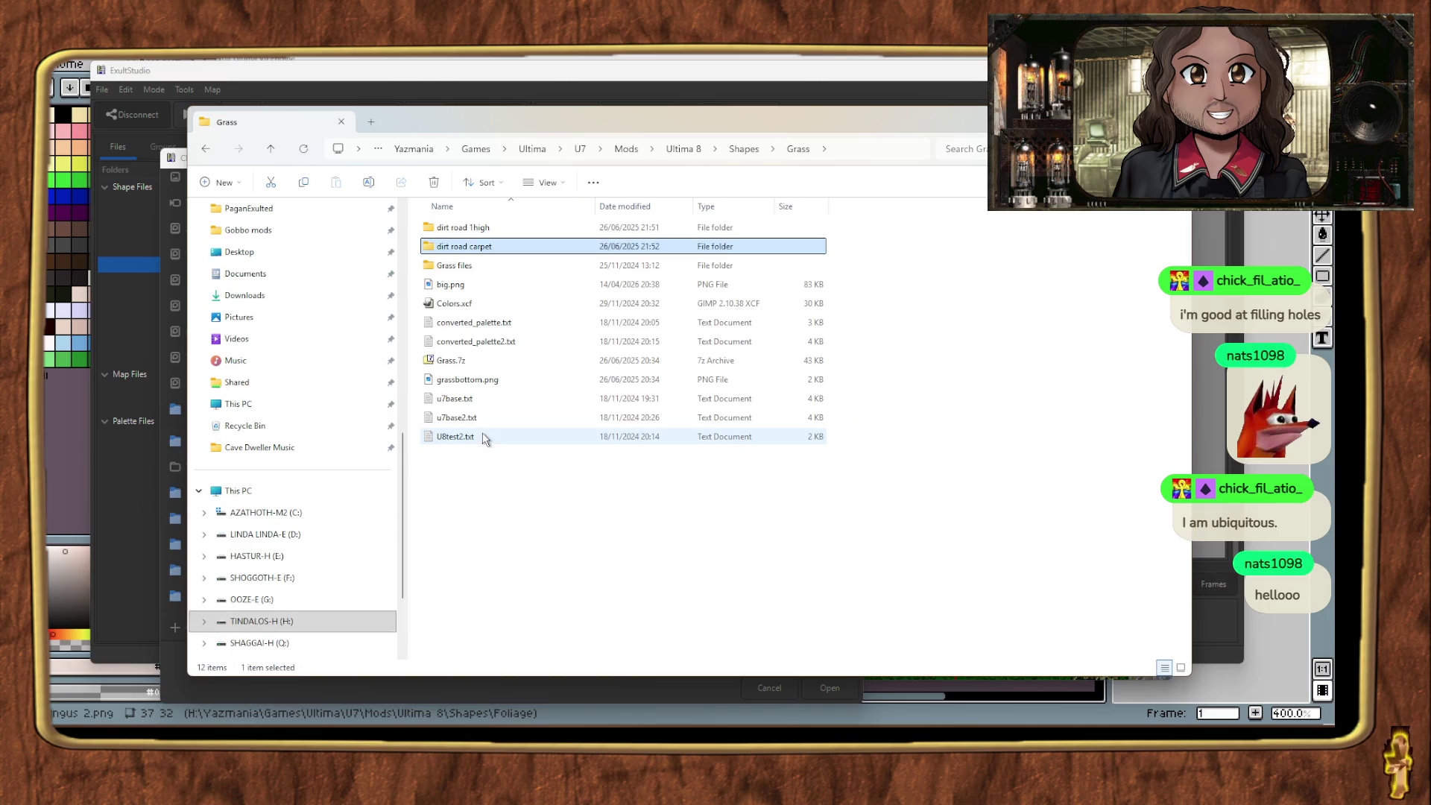
{"action": "key", "text": "Return"}
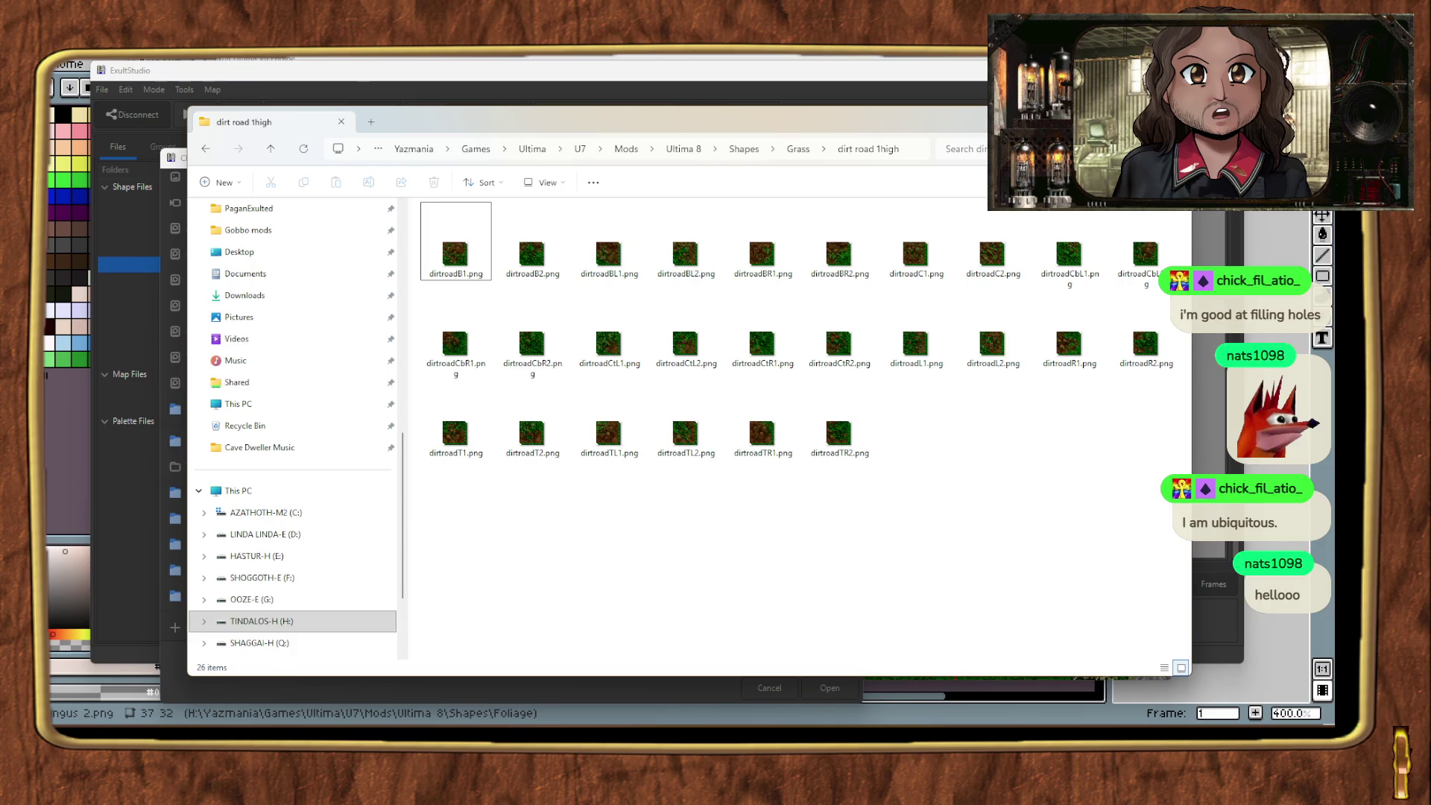
Step: Point the import dialog at dirt road 1high and select dirtroadB1.png in Explorer
{"action": "left_click", "coordinate": [462, 216]}
{"action": "double_click", "coordinate": [363, 242]}
{"action": "double_click", "coordinate": [368, 227]}
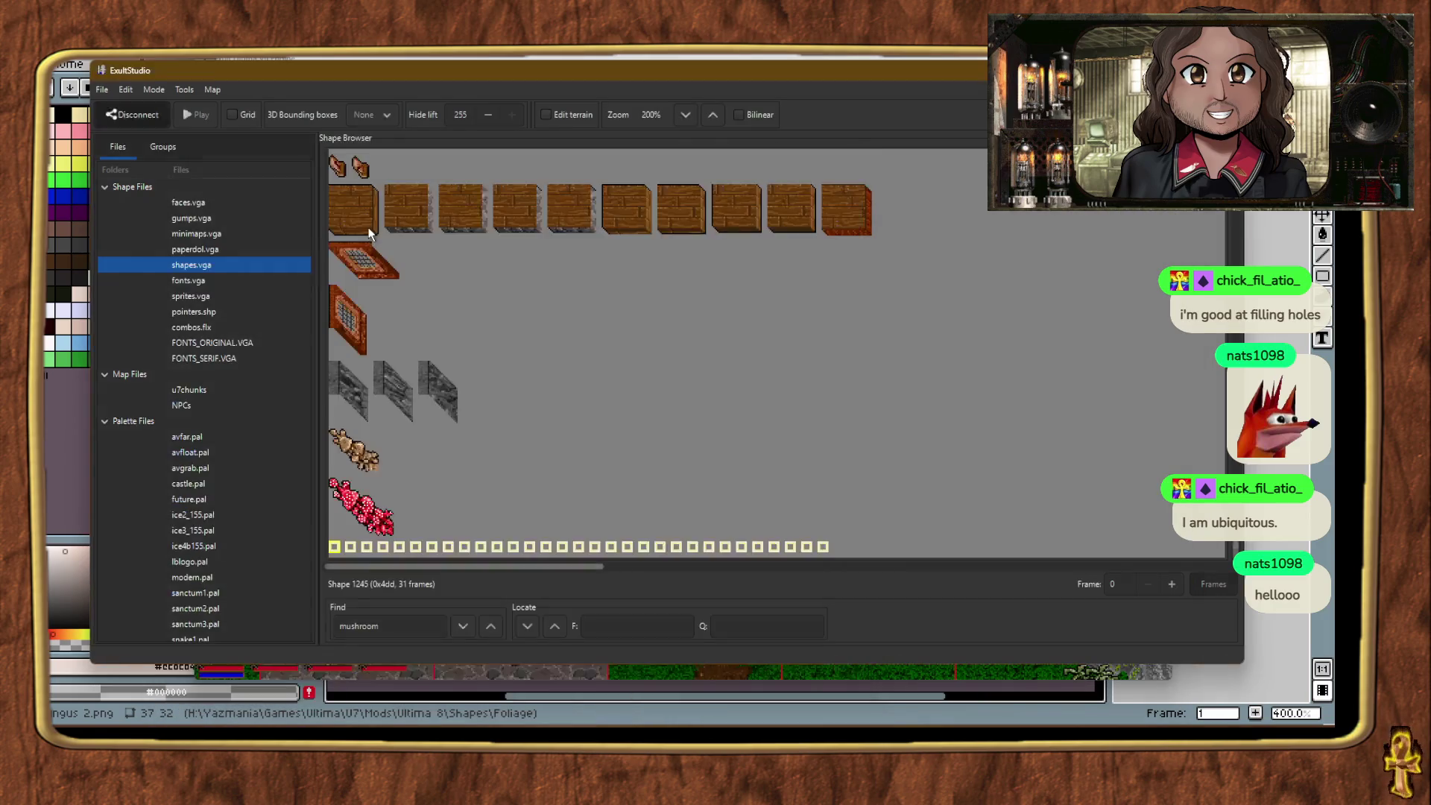
{"action": "scroll", "coordinate": [347, 554], "scroll_direction": "right", "scroll_amount": 2}
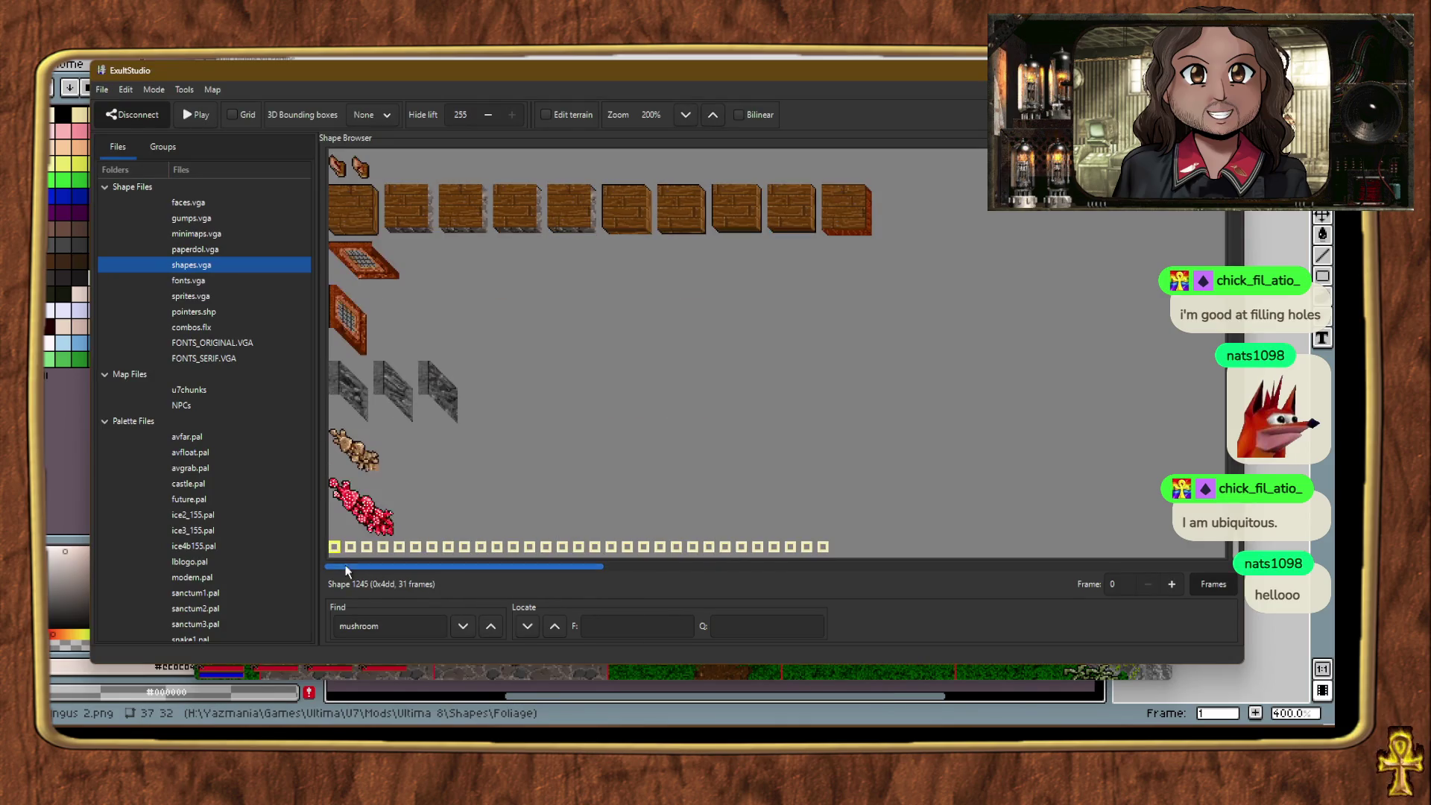
{"action": "key", "text": "alt+Tab"}
{"action": "left_click", "coordinate": [456, 261]}
Step: Open dirtroadB1.png in Aseprite and try loading the Ultima 7 no anims palette, undoing it
{"action": "double_click", "coordinate": [456, 253]}
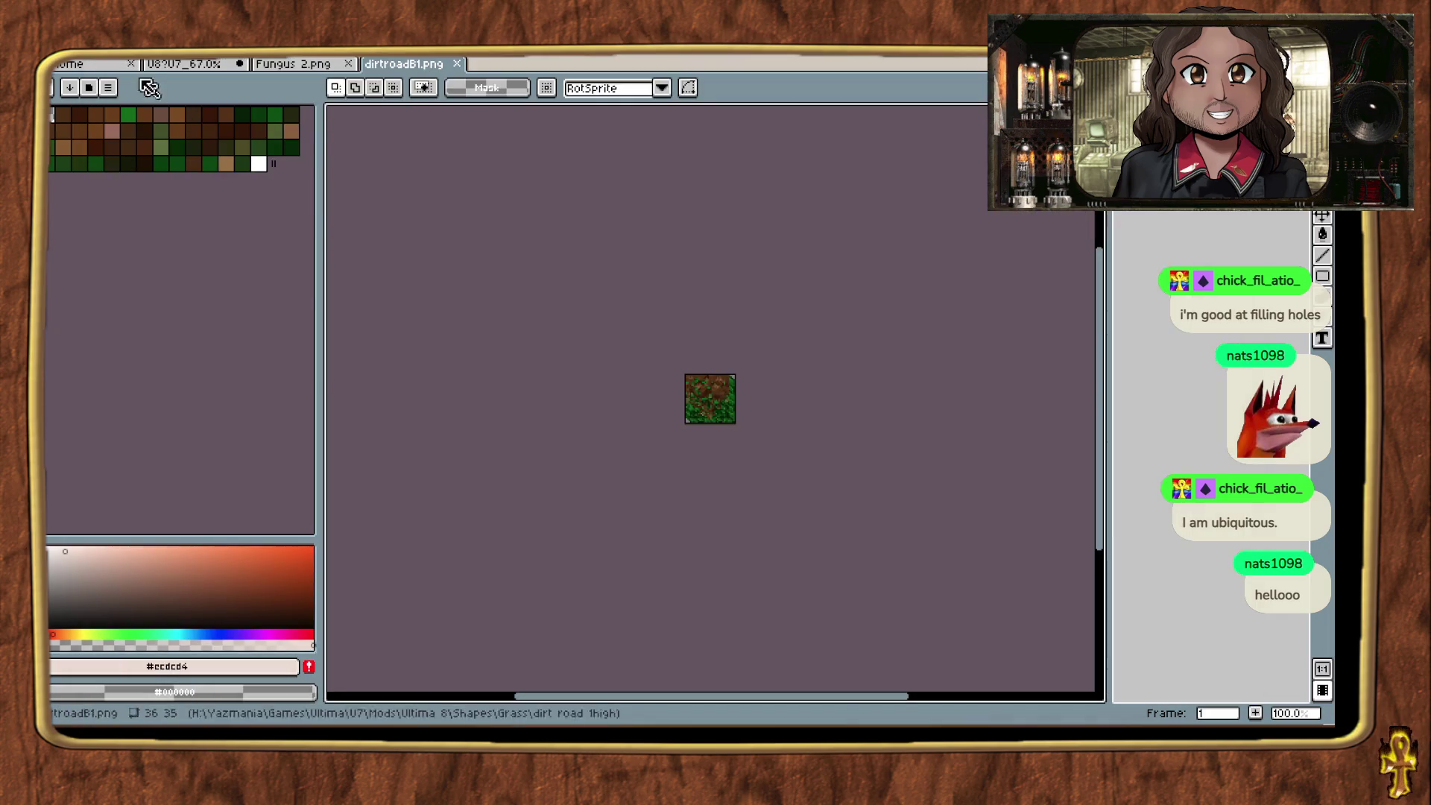
{"action": "left_click", "coordinate": [90, 89]}
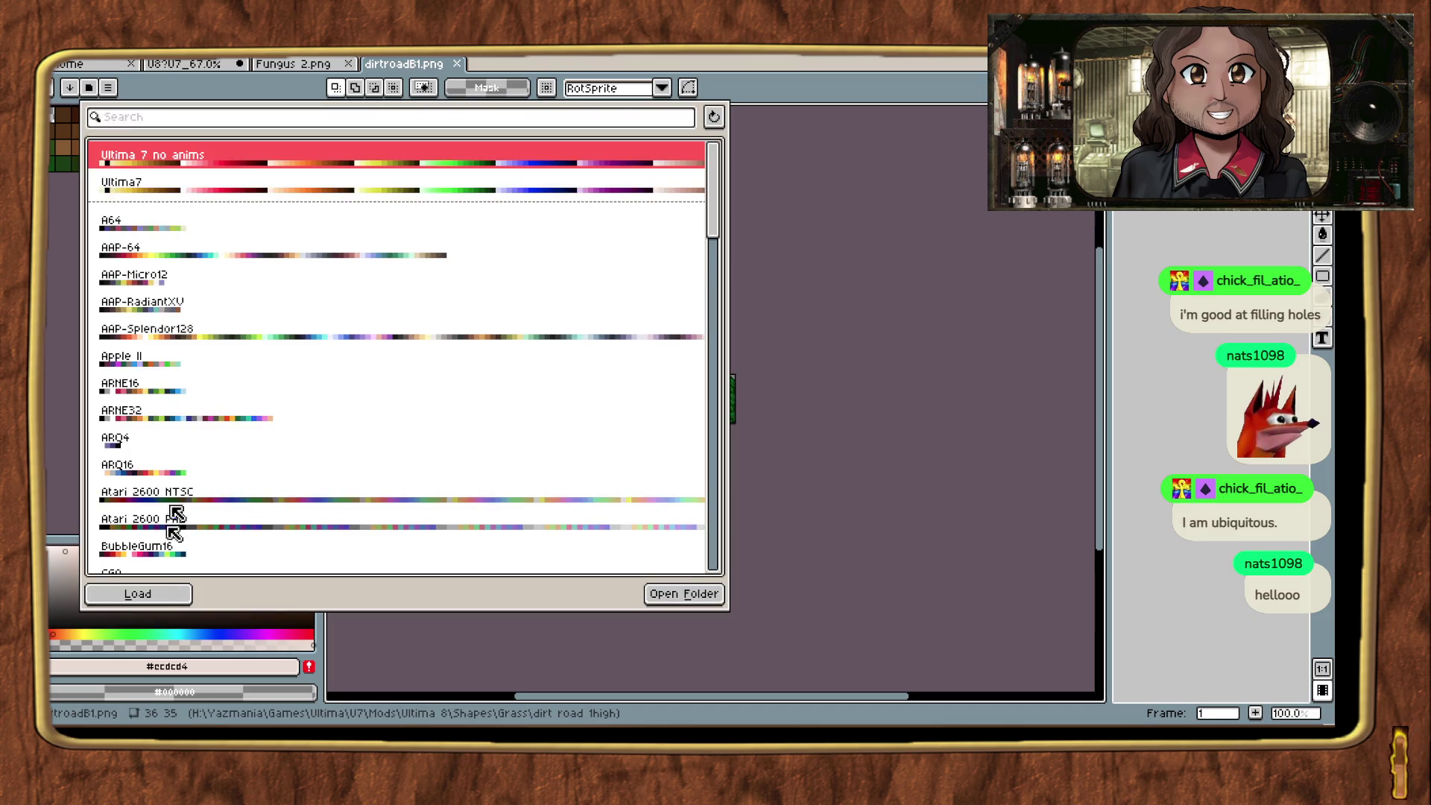
{"action": "left_click", "coordinate": [183, 594]}
{"action": "key", "text": "Escape"}
{"action": "key", "text": "ctrl+z"}
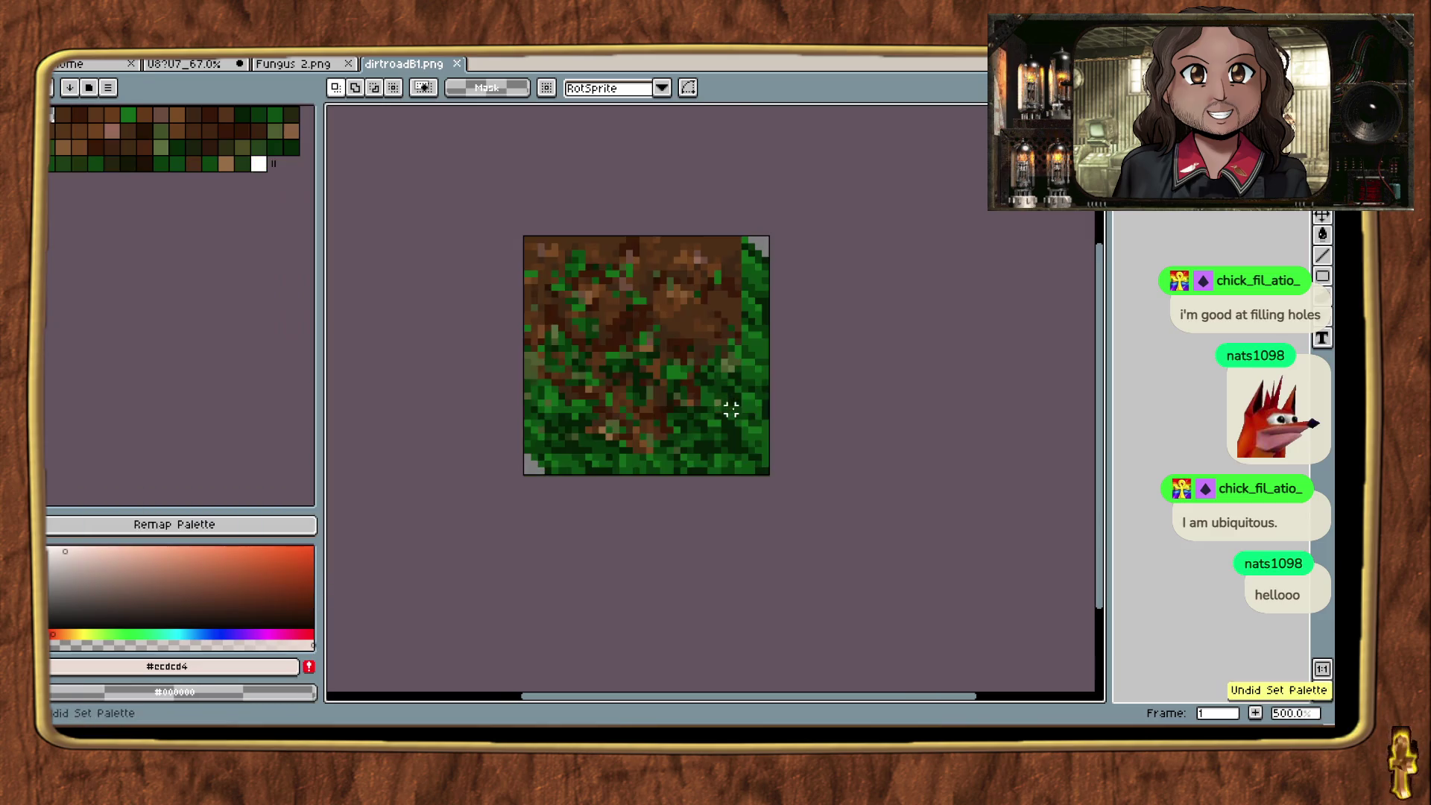
{"action": "left_click", "coordinate": [88, 88]}
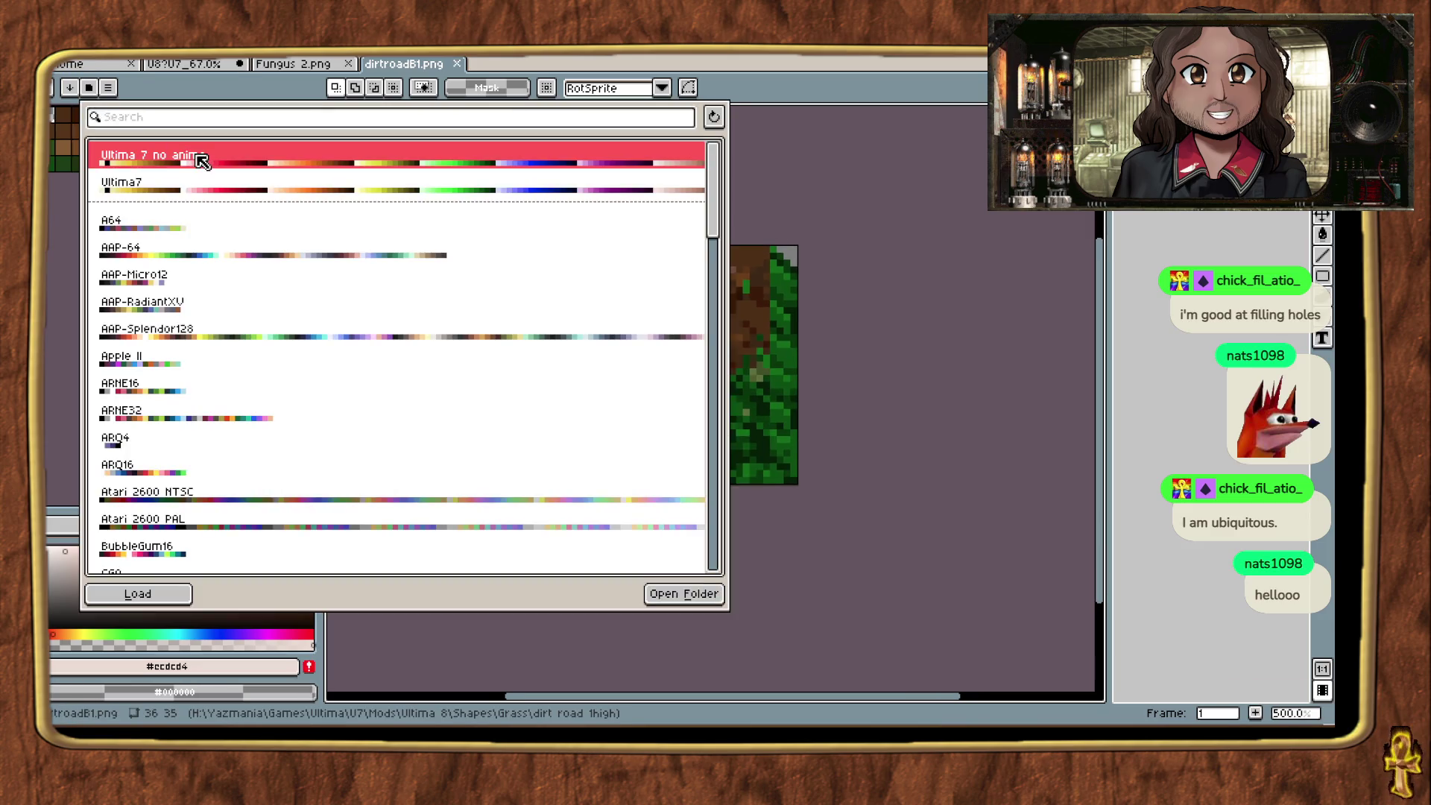
{"action": "left_click", "coordinate": [158, 599]}
{"action": "key", "text": "ctrl+z"}
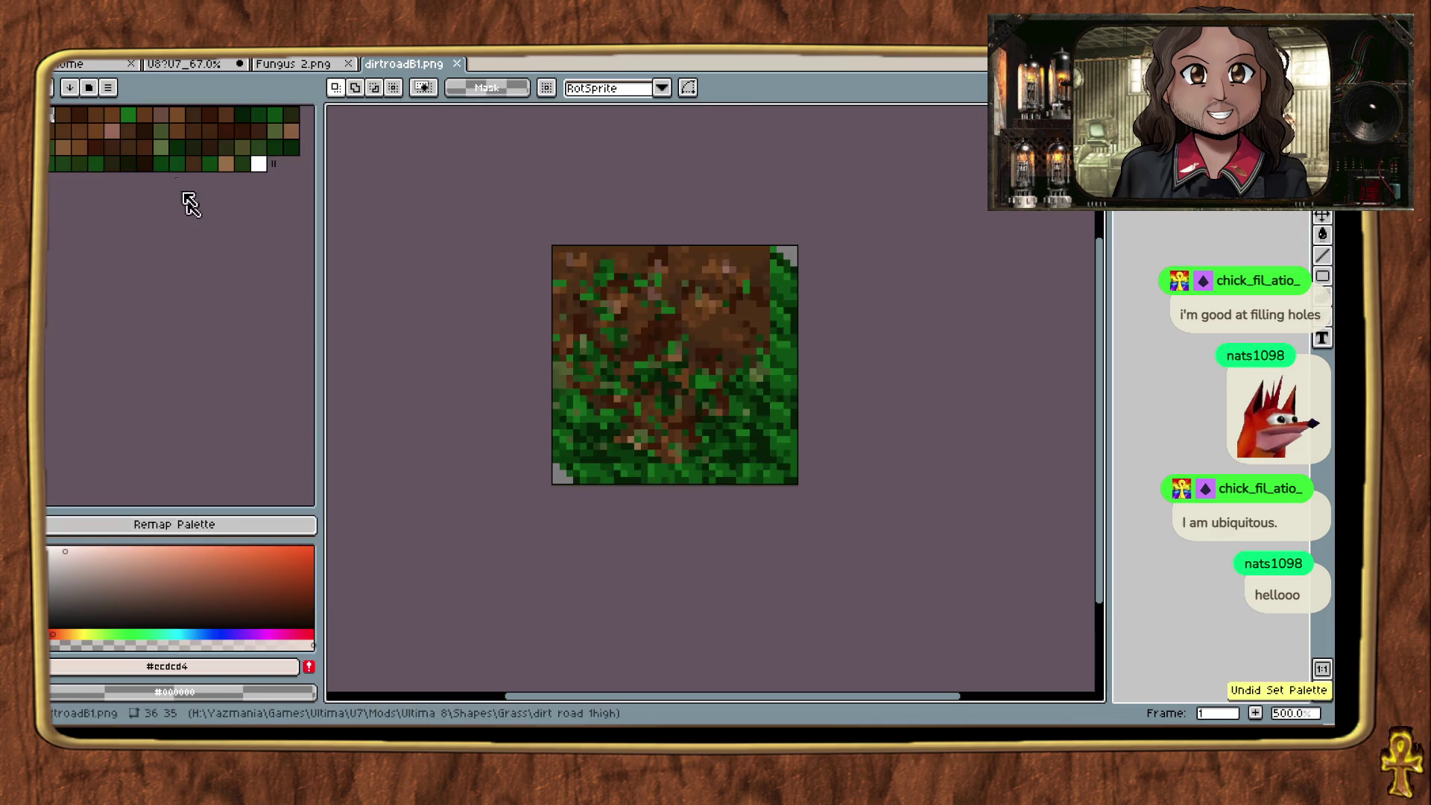
Step: Convert the tile to RGB colour mode and load the Ultima7 palette
{"action": "left_click", "coordinate": [123, 59]}
{"action": "mouse_move", "coordinate": [216, 226]}
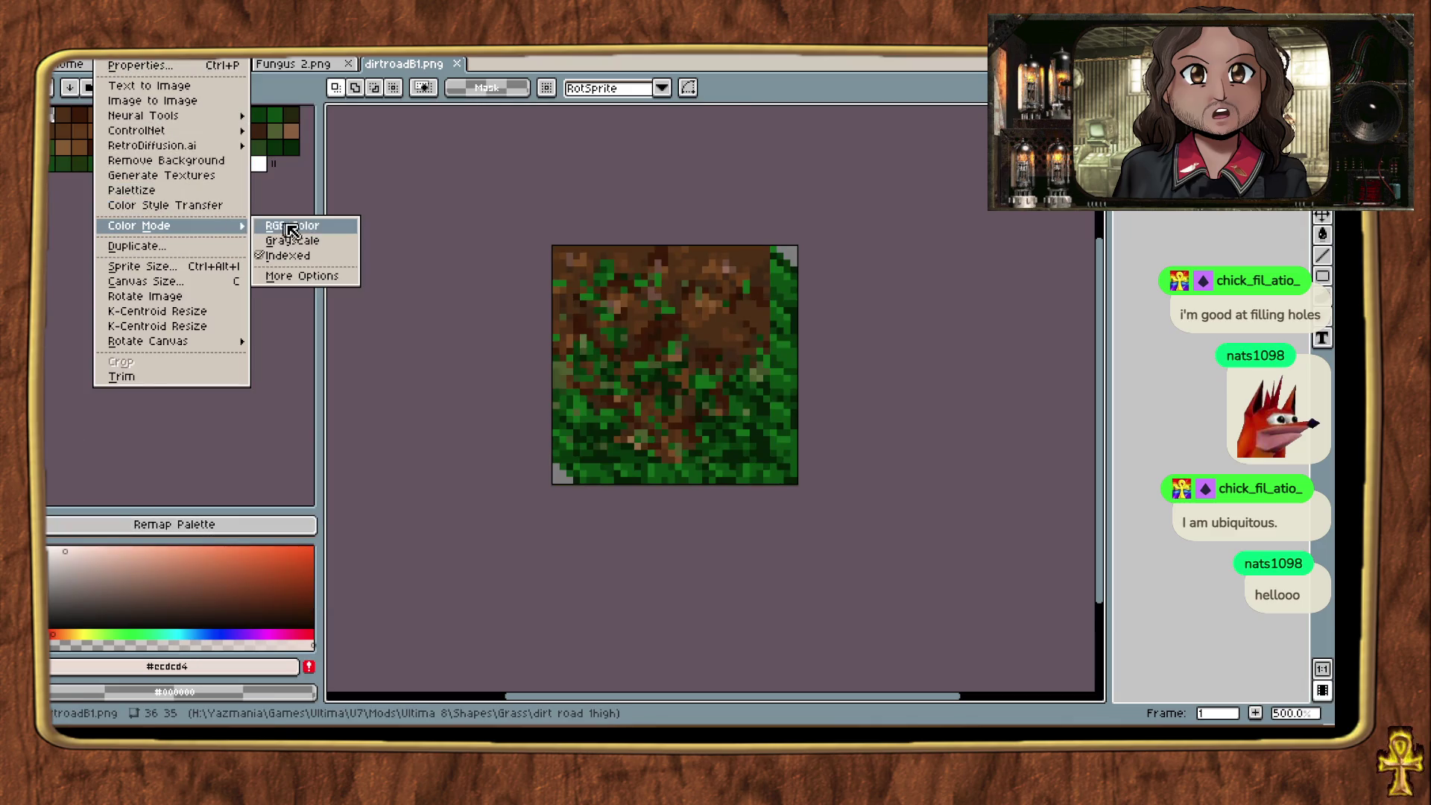
{"action": "left_click", "coordinate": [292, 231]}
{"action": "left_click", "coordinate": [99, 89]}
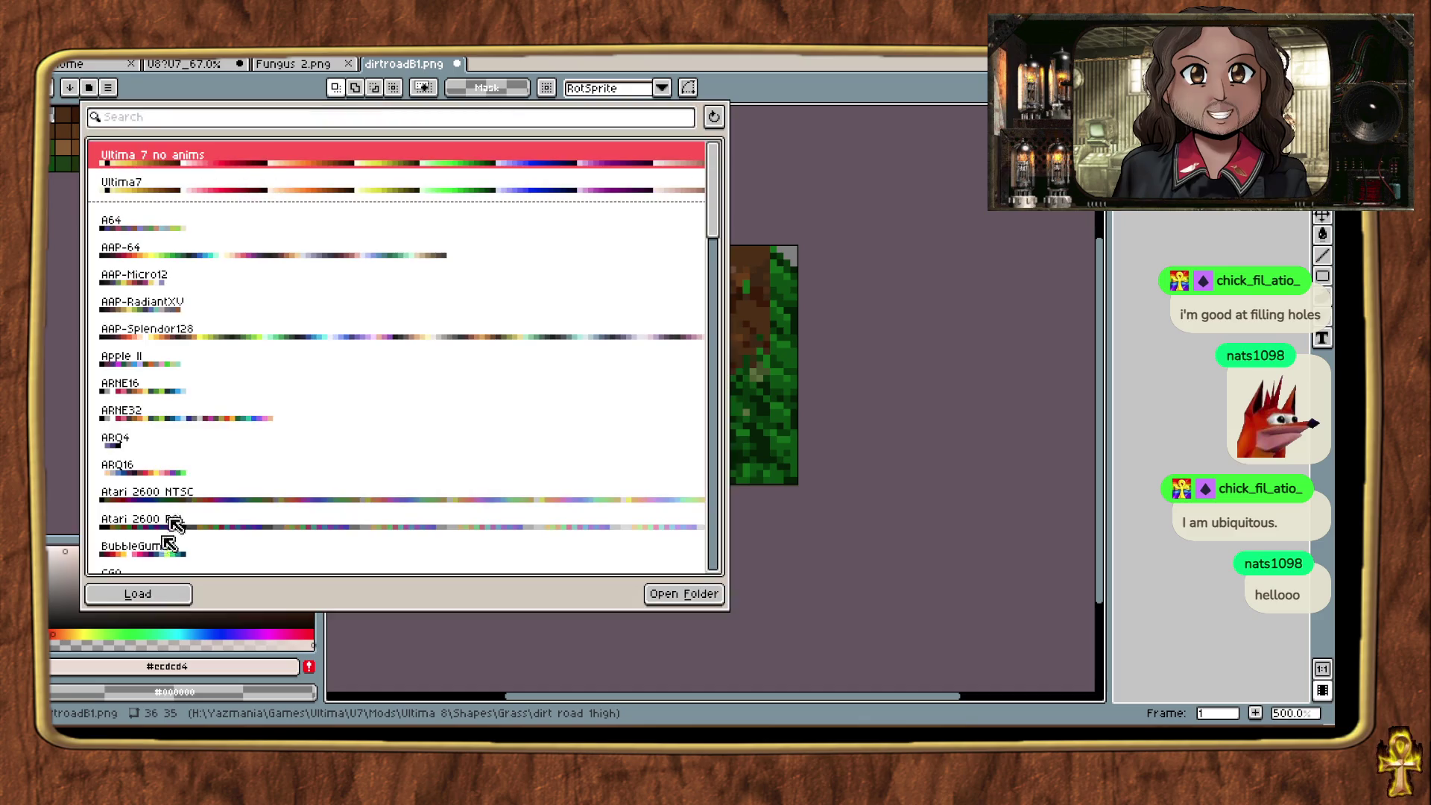
{"action": "left_click", "coordinate": [162, 595]}
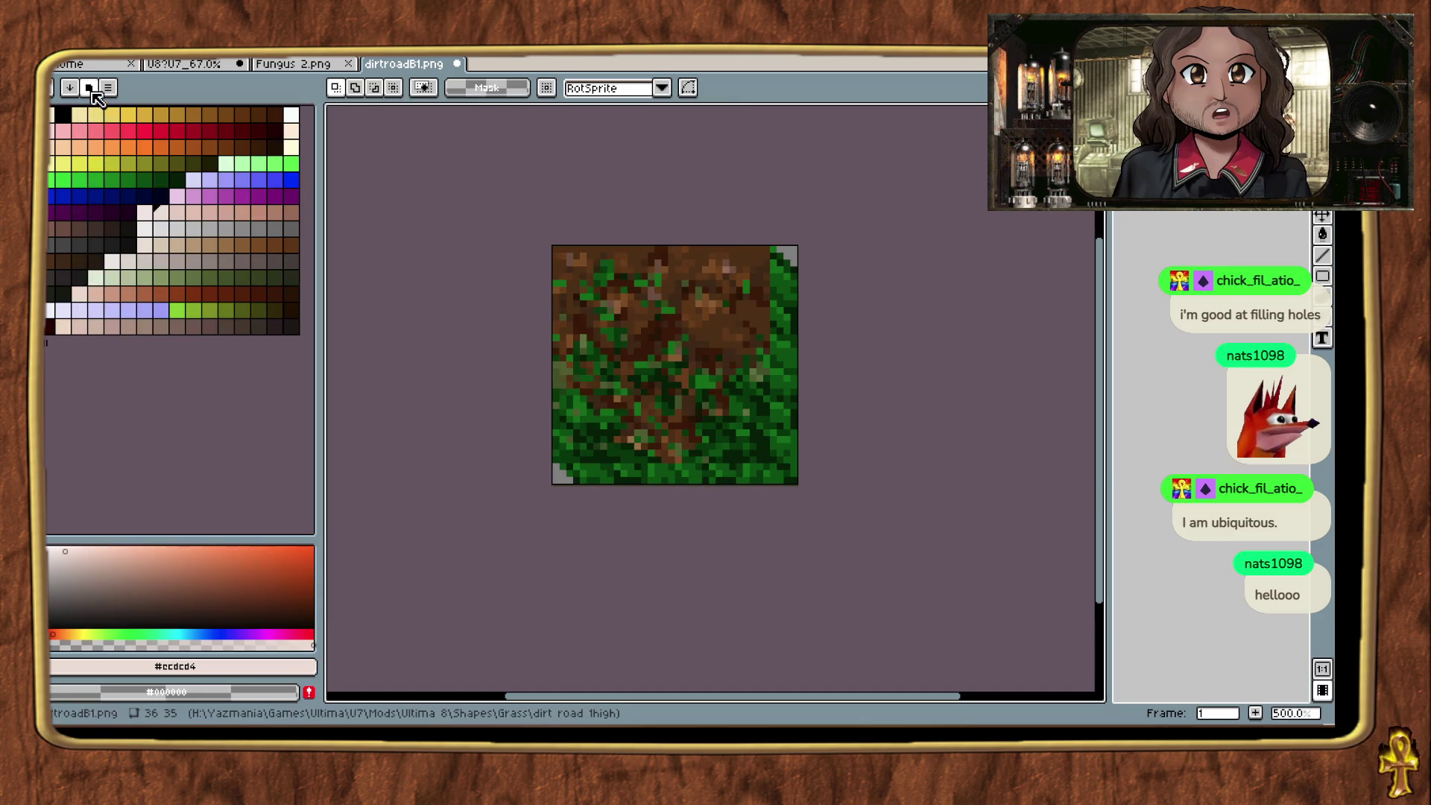
{"action": "left_click", "coordinate": [90, 88]}
{"action": "left_click", "coordinate": [176, 188]}
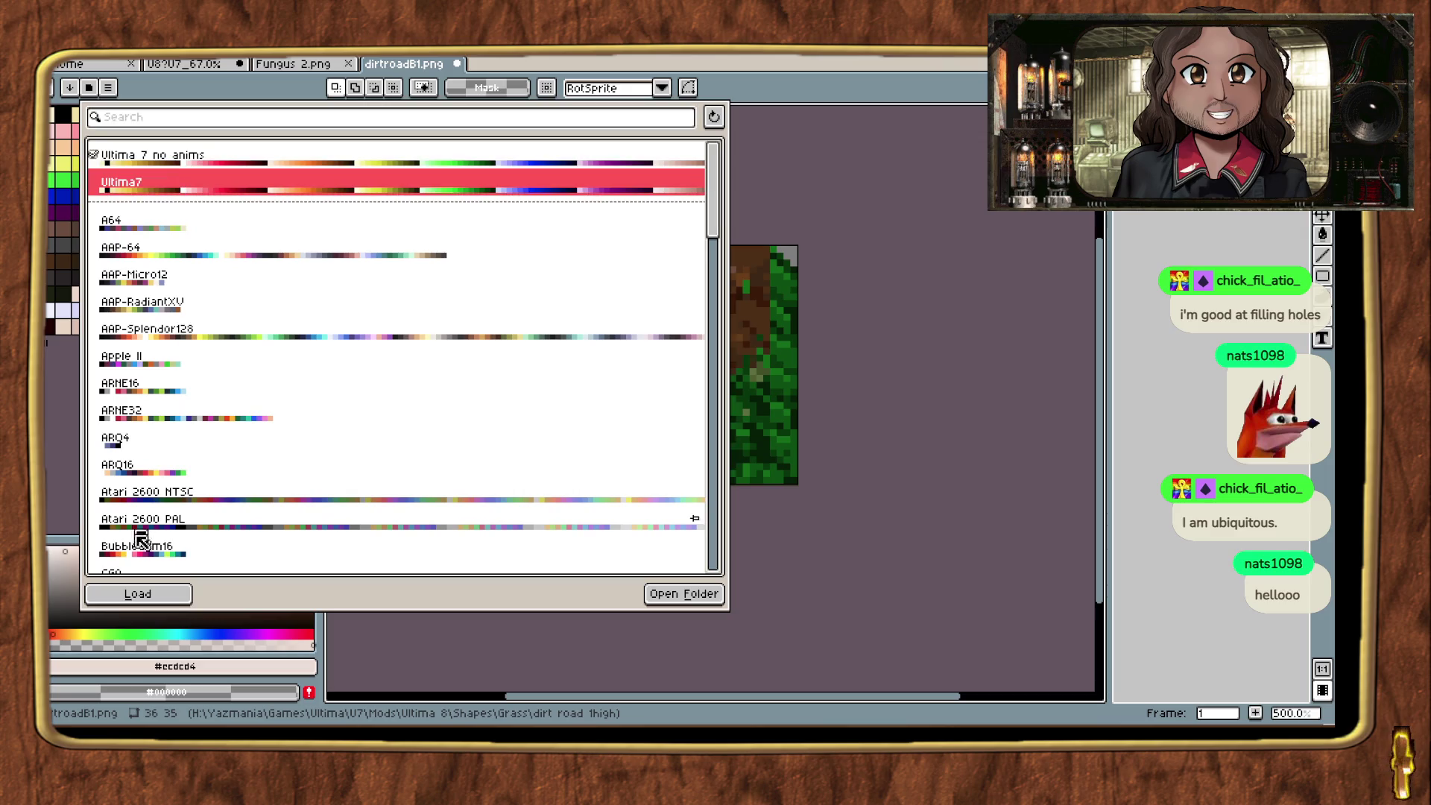
{"action": "left_click", "coordinate": [160, 594]}
{"action": "key", "text": "Escape"}
Step: Save and close dirtroadB1.png, returning to the dirt road 1high folder
{"action": "key", "text": "ctrl+s"}
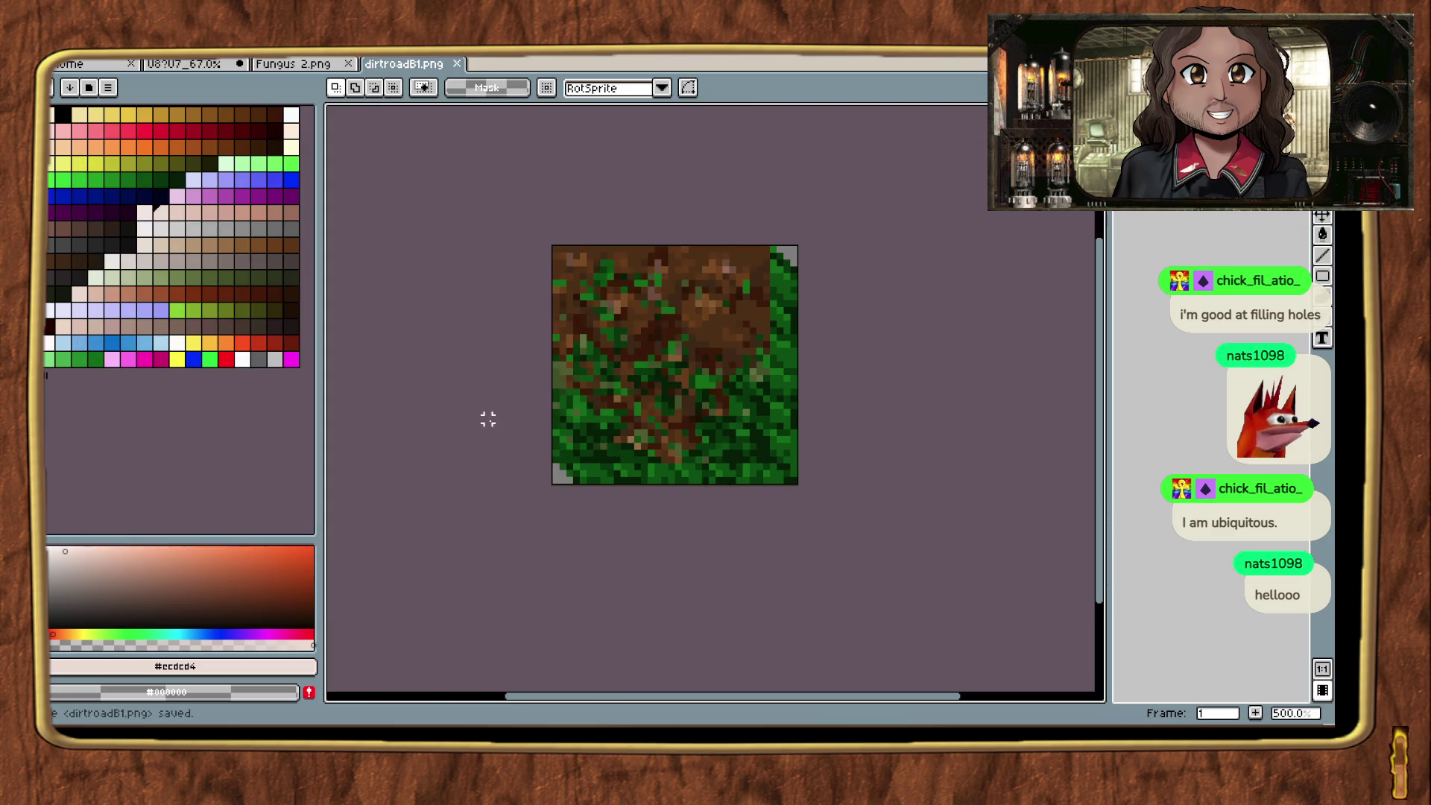
{"action": "left_click", "coordinate": [457, 63]}
{"action": "key", "text": "alt+Tab"}
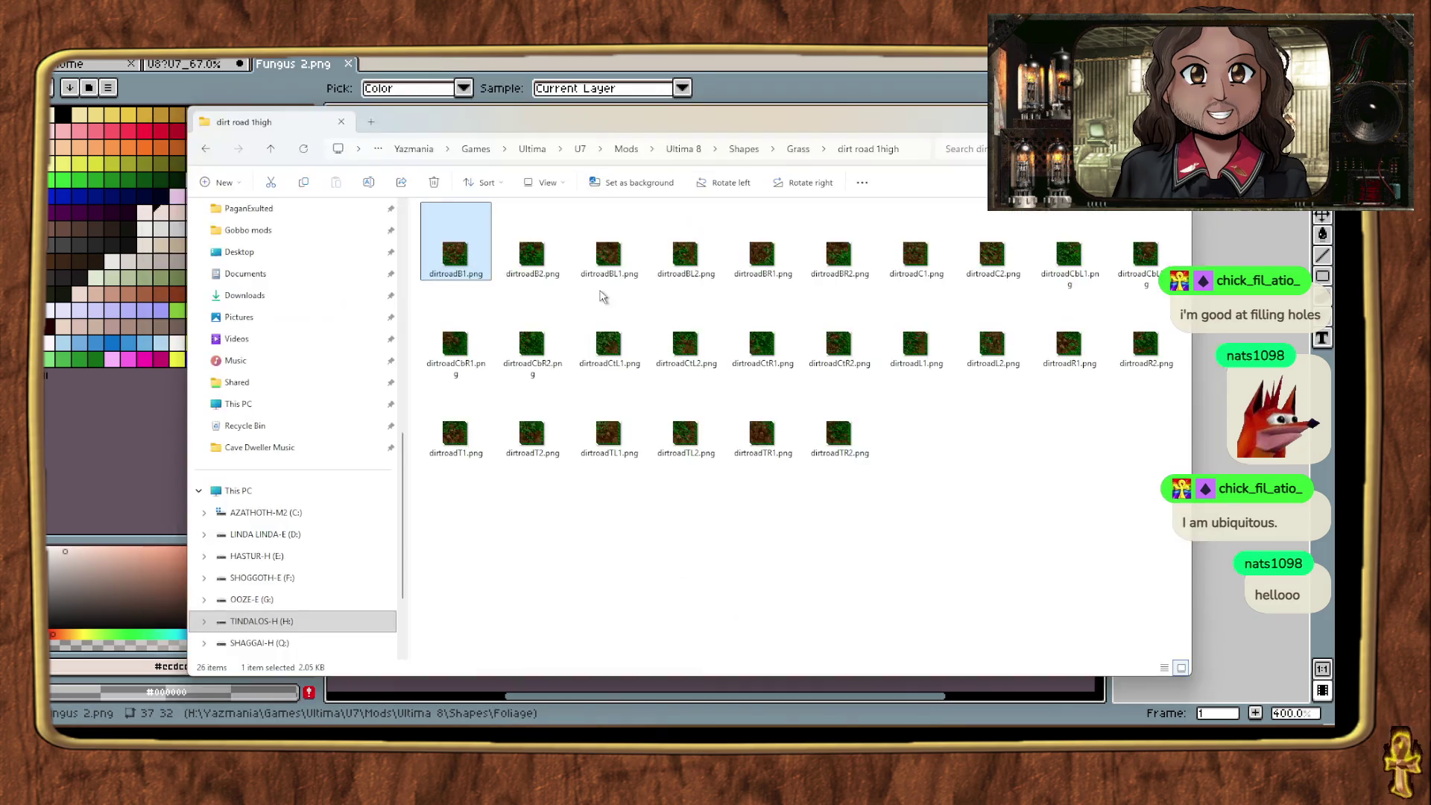
Step: Open dirtroadB2 through dirtroadTR2 (25 tiles) in Aseprite and close Fungus 2.png
{"action": "left_click", "coordinate": [529, 250]}
{"action": "left_click", "coordinate": [839, 432], "text": "shift"}
{"action": "mouse_move", "coordinate": [531, 249]}
{"action": "left_mouse_down"}
{"action": "mouse_move", "coordinate": [421, 77]}
{"action": "mouse_move", "coordinate": [440, 62]}
{"action": "left_mouse_up"}
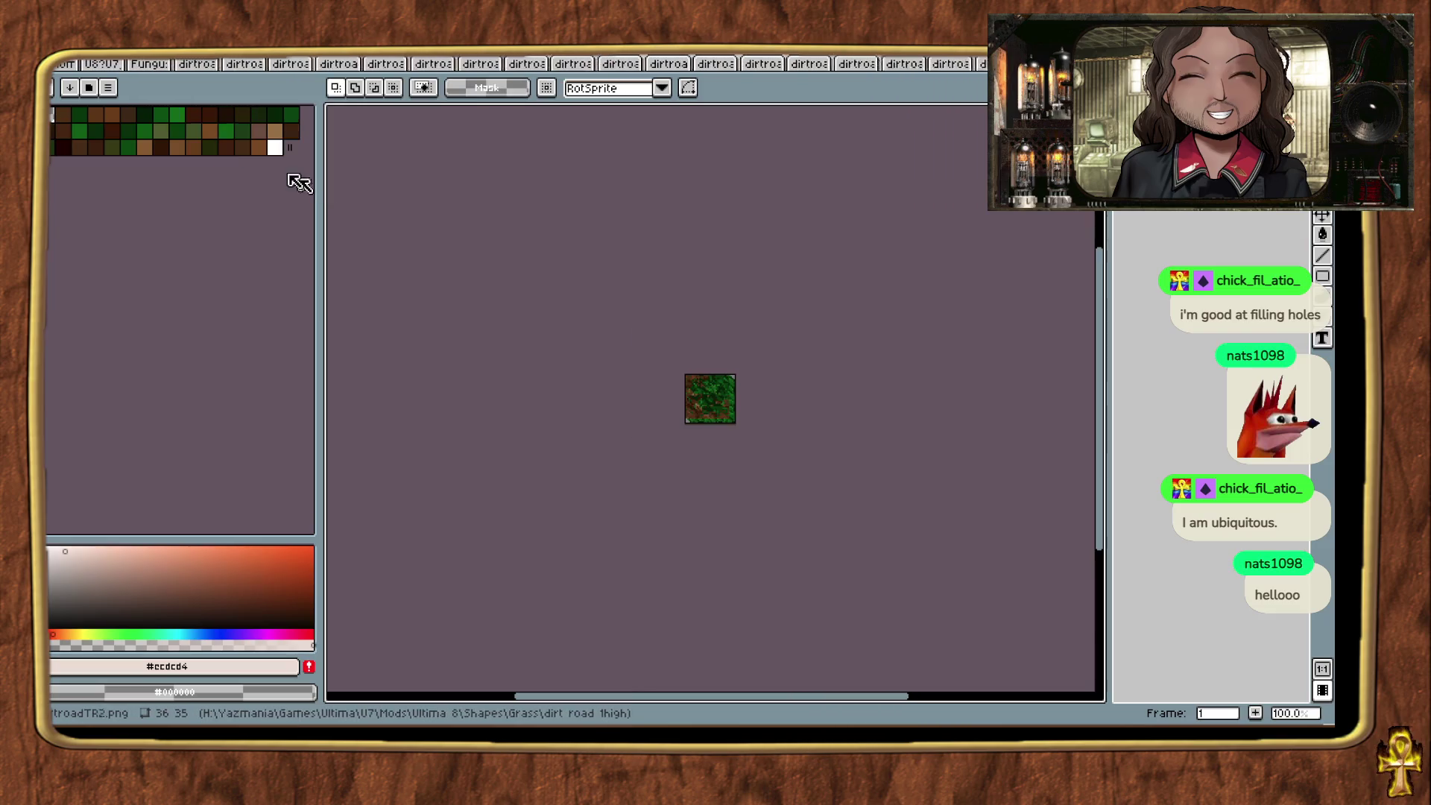
{"action": "left_click", "coordinate": [142, 63]}
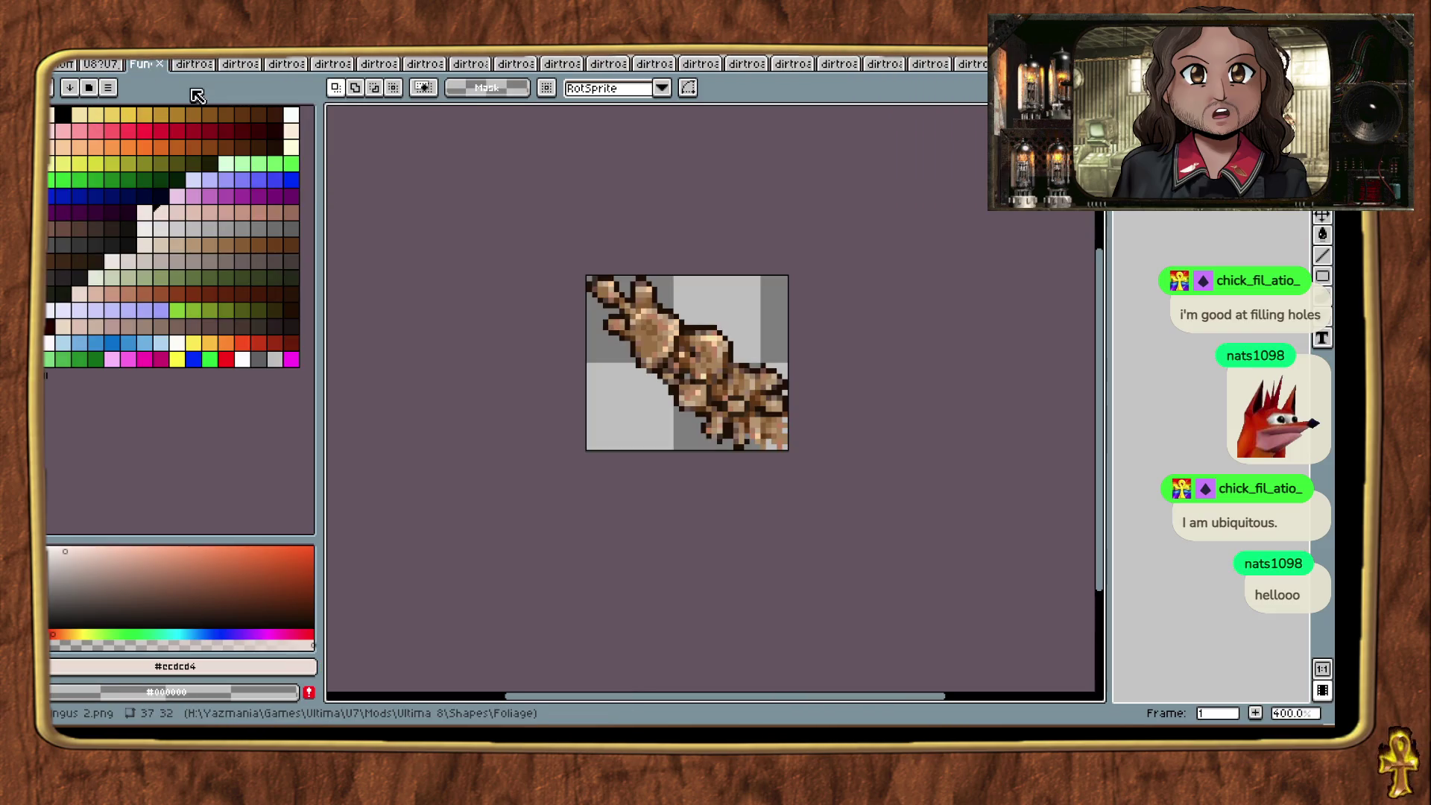
{"action": "left_click", "coordinate": [158, 64]}
Step: Switch to the large sprite sheet and start saving it under a new name
{"action": "left_click", "coordinate": [123, 64]}
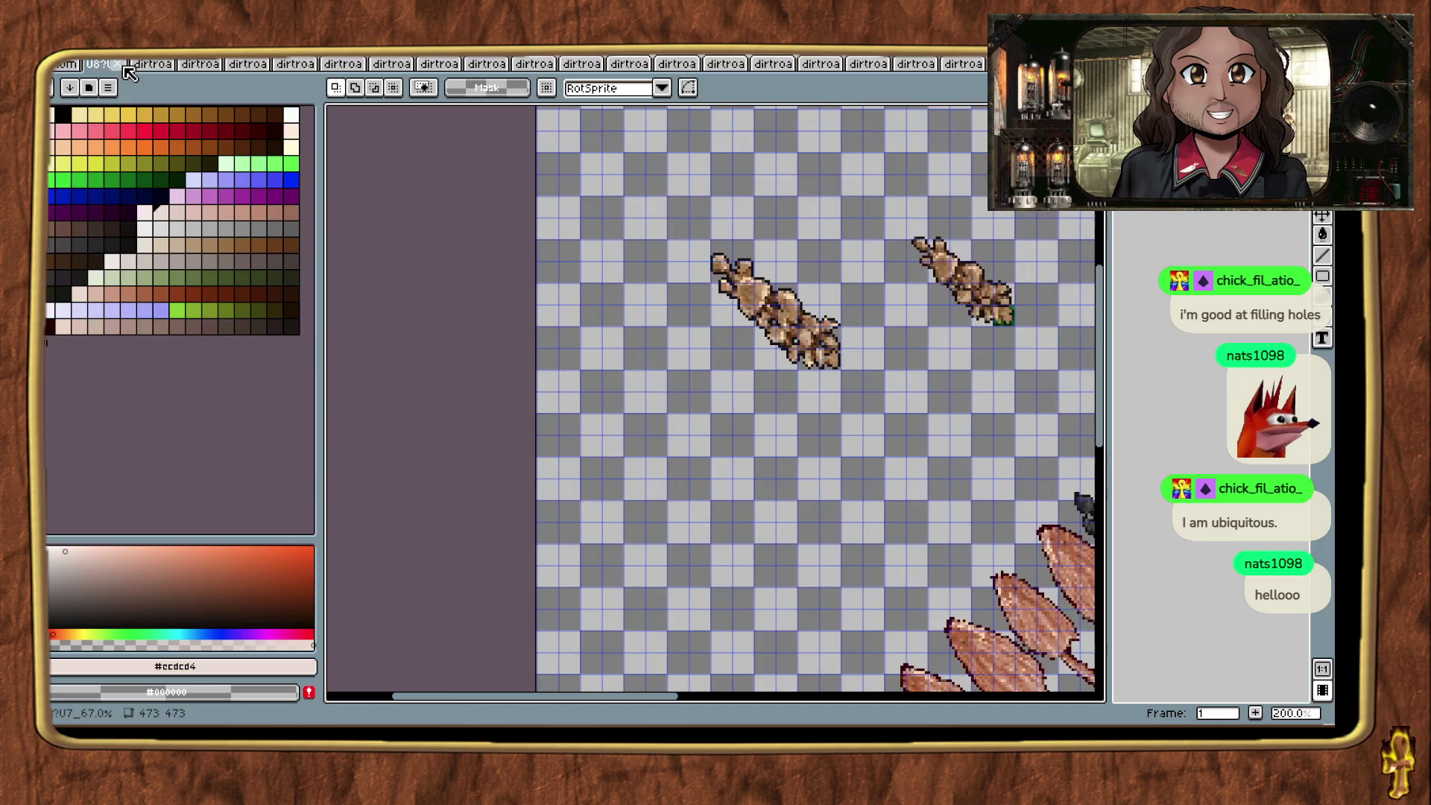
{"action": "scroll", "coordinate": [368, 310], "scroll_direction": "down", "scroll_amount": 2}
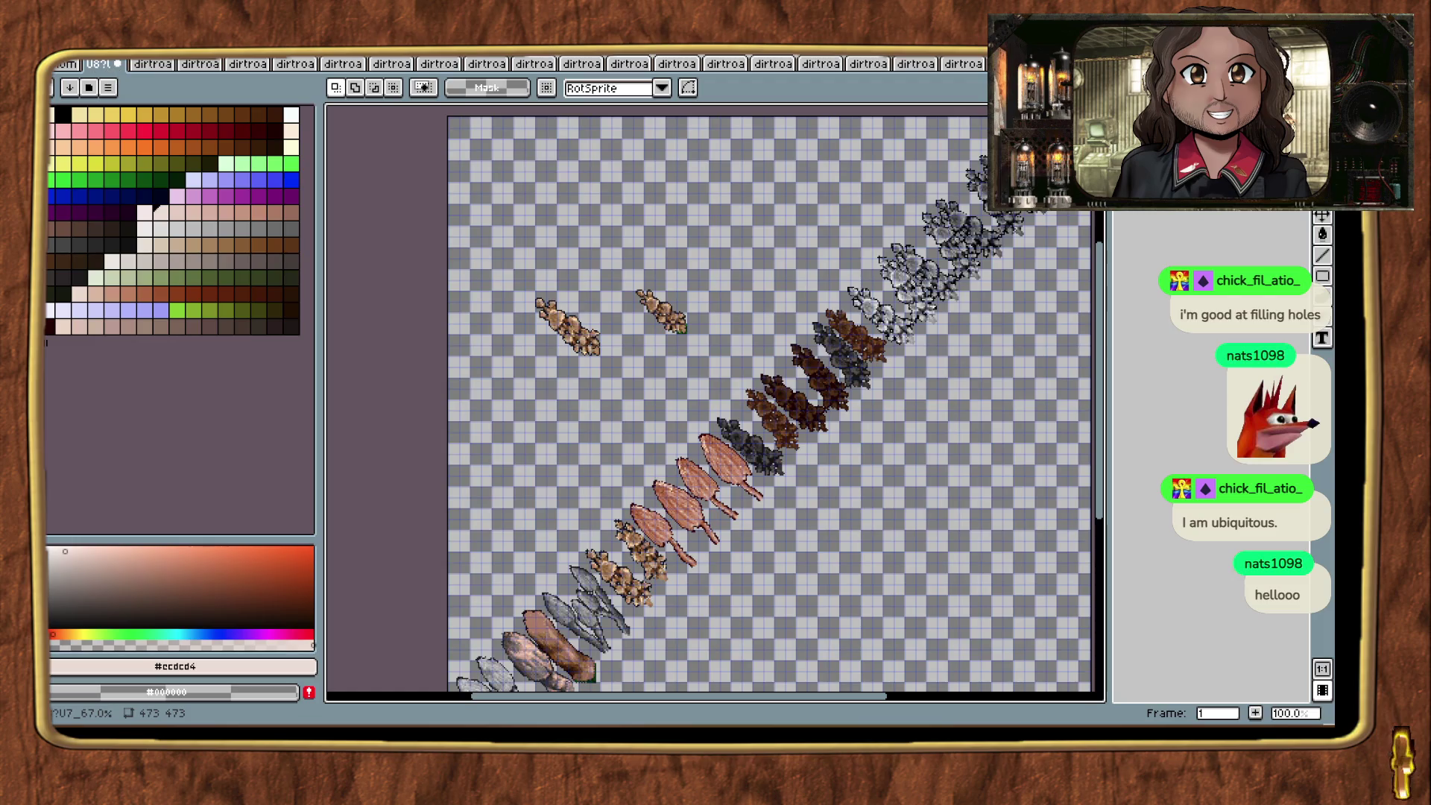
{"action": "left_click", "coordinate": [107, 88]}
{"action": "left_click", "coordinate": [74, 118]}
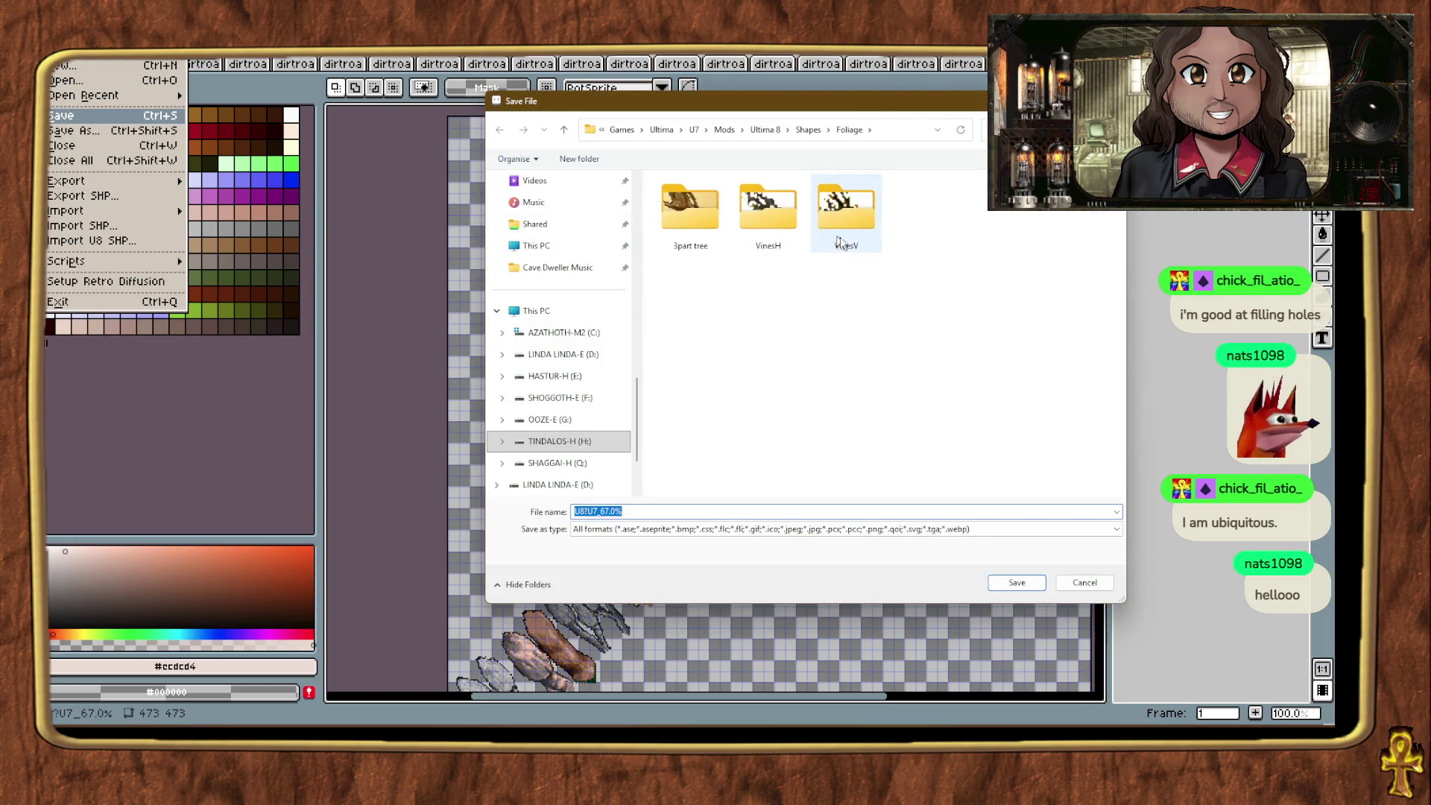
Step: Save the sprite sheet as SHROOMS.png in the Foliage folder and close it
{"action": "type", "text": "SHROOMS.p"}
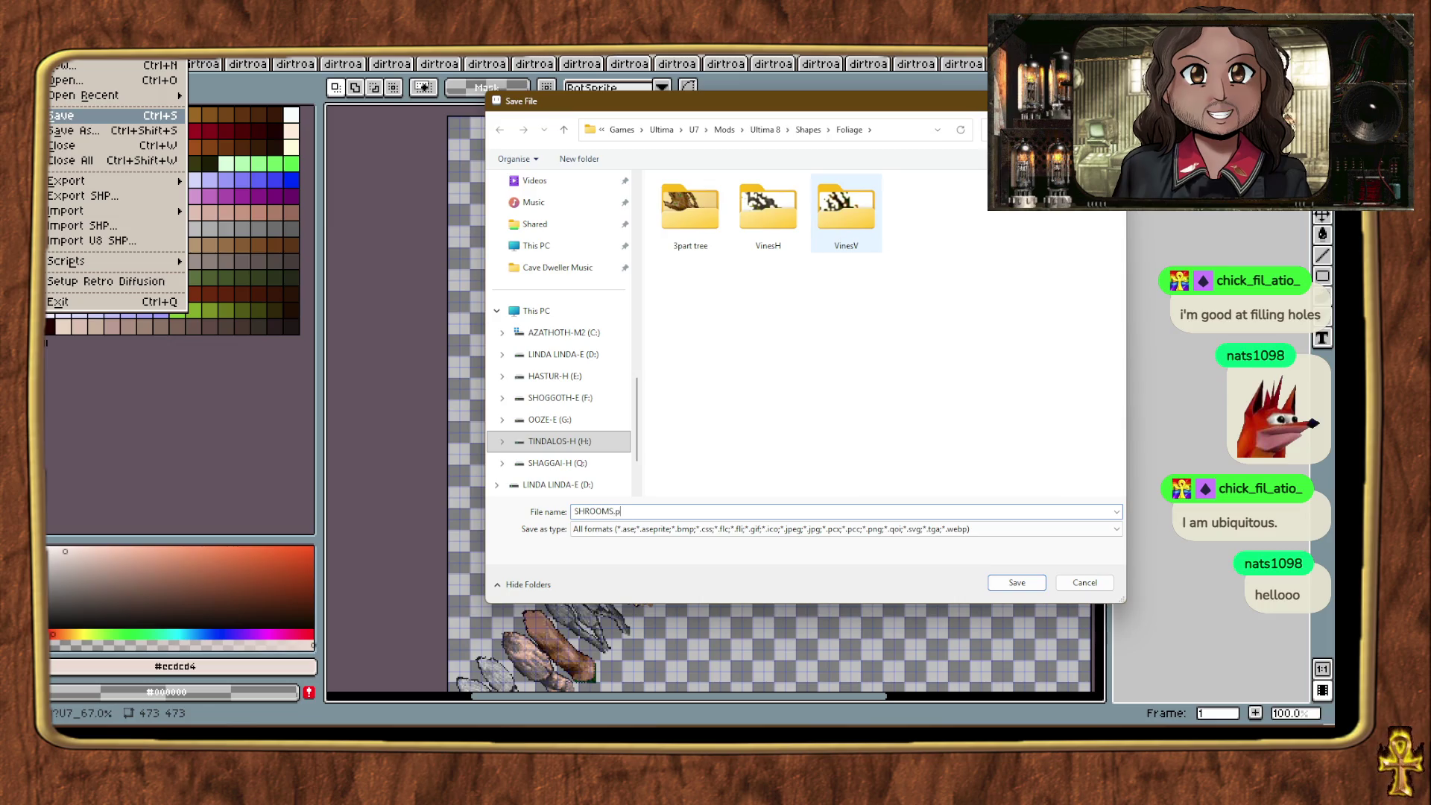
{"action": "type", "text": "ng"}
{"action": "key", "text": "Return"}
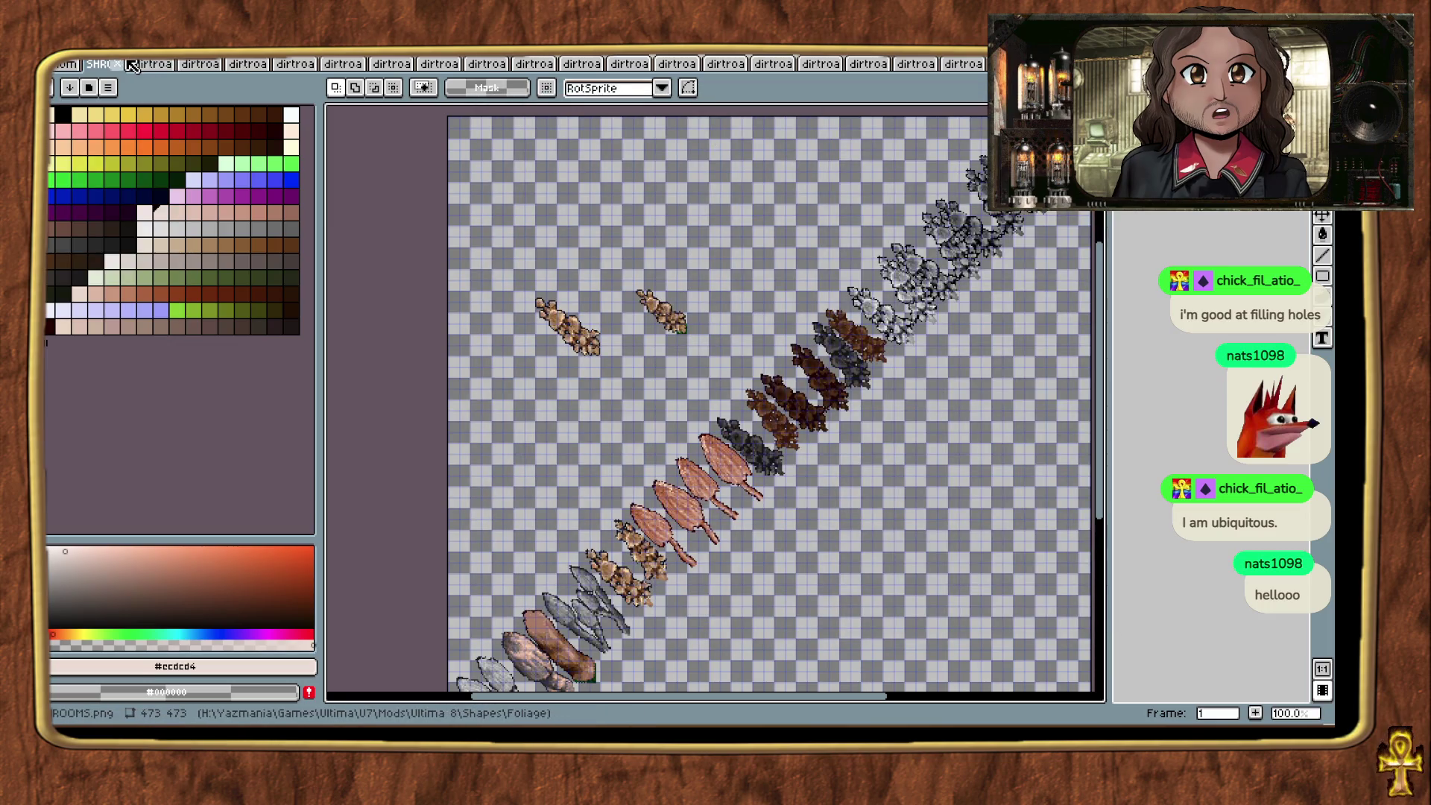
{"action": "left_click", "coordinate": [124, 64]}
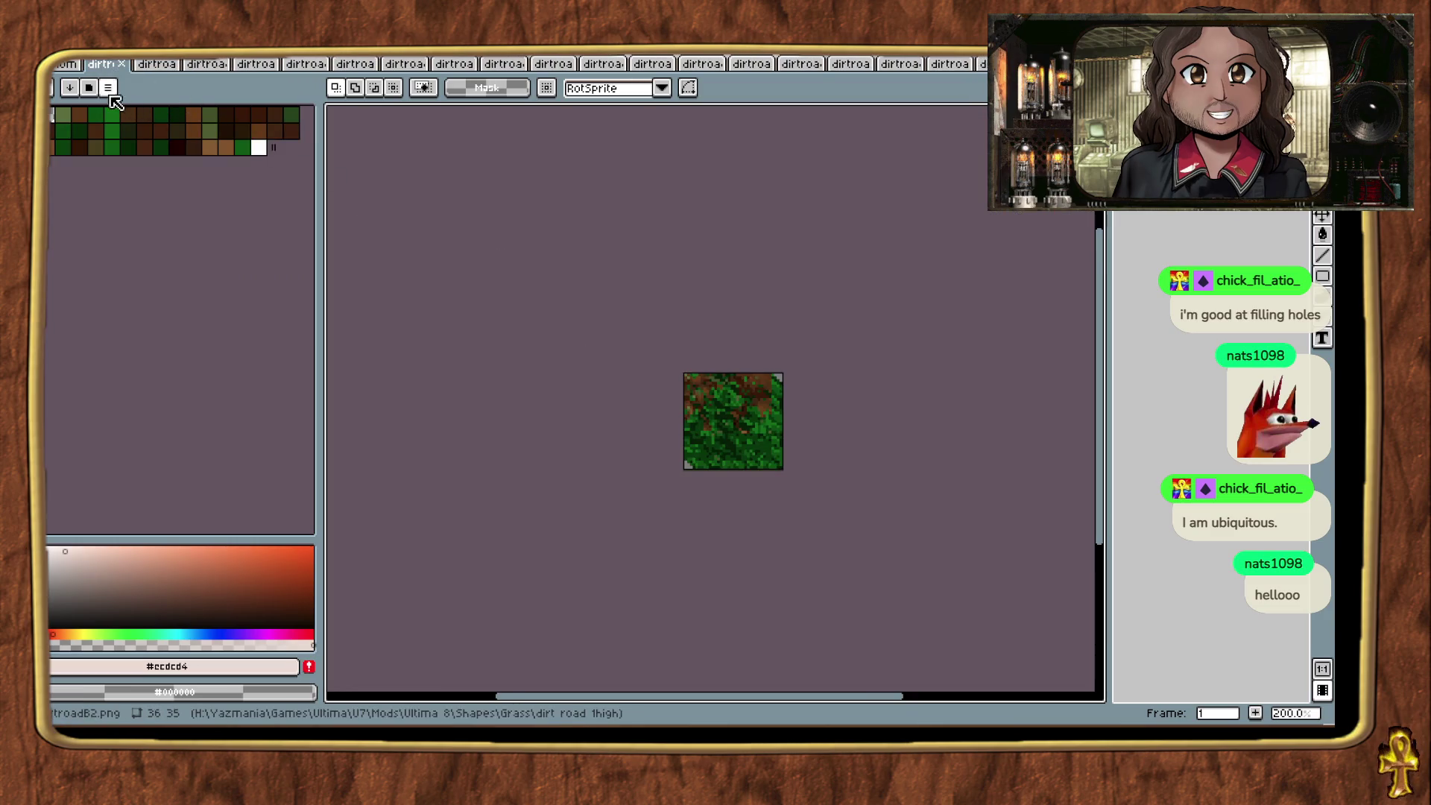
Step: Load the Ultima 7 palette onto dirtroadB2.png, then undo it
{"action": "left_click", "coordinate": [107, 88]}
{"action": "left_click", "coordinate": [176, 593]}
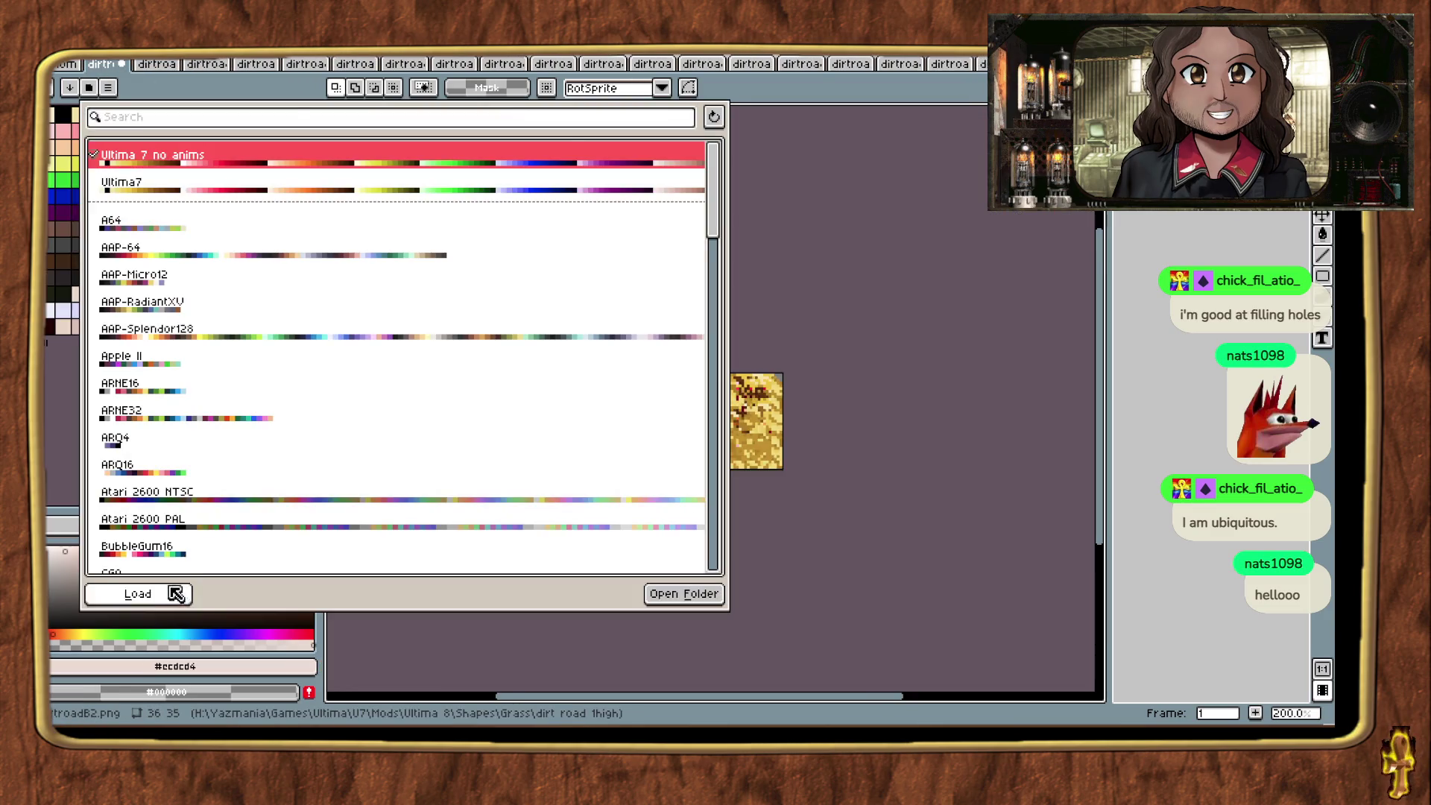
{"action": "left_click", "coordinate": [176, 594]}
{"action": "key", "text": "ctrl+z"}
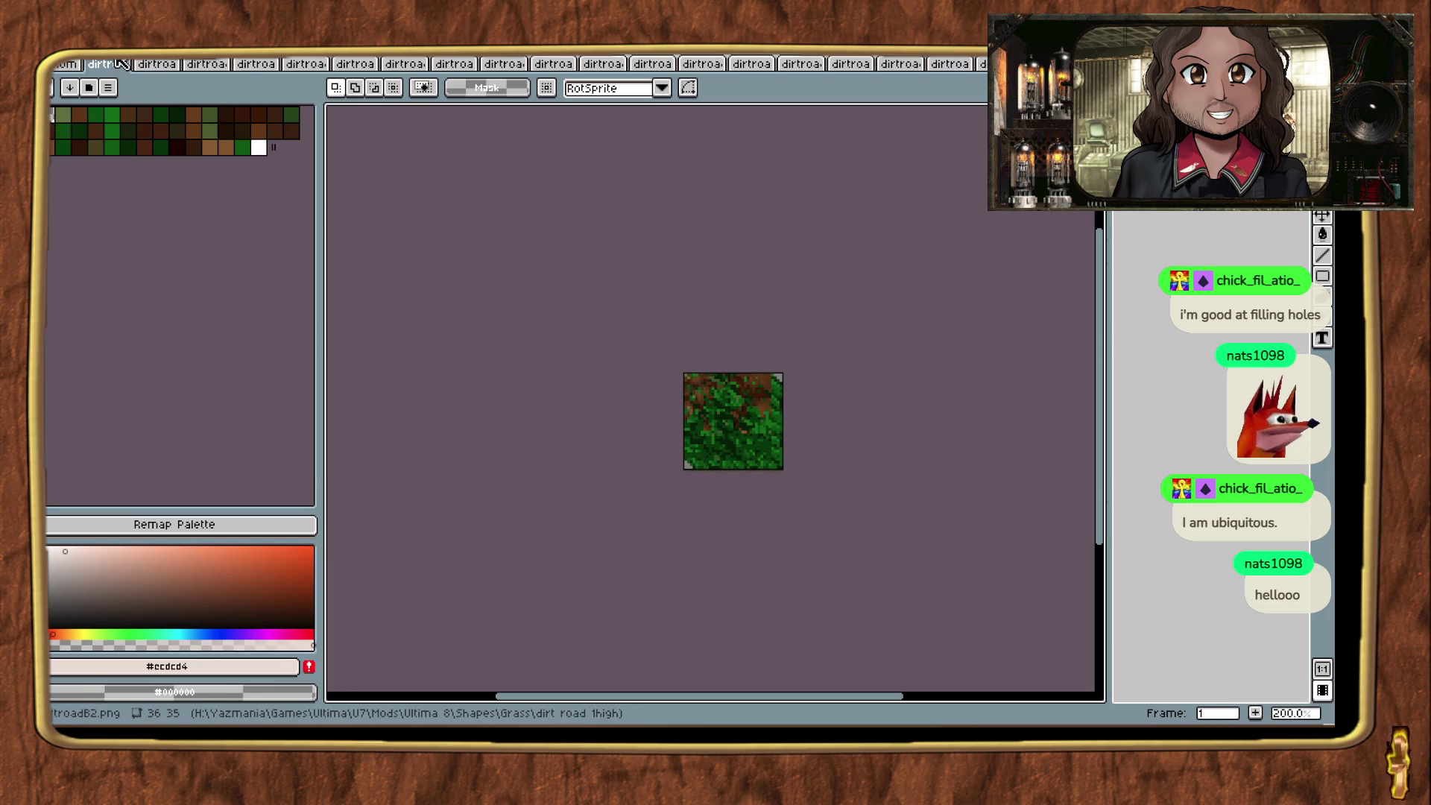
Step: Look at the colour mode options and Preferences, closing Preferences without changes
{"action": "right_click", "coordinate": [121, 64]}
{"action": "mouse_move", "coordinate": [243, 231]}
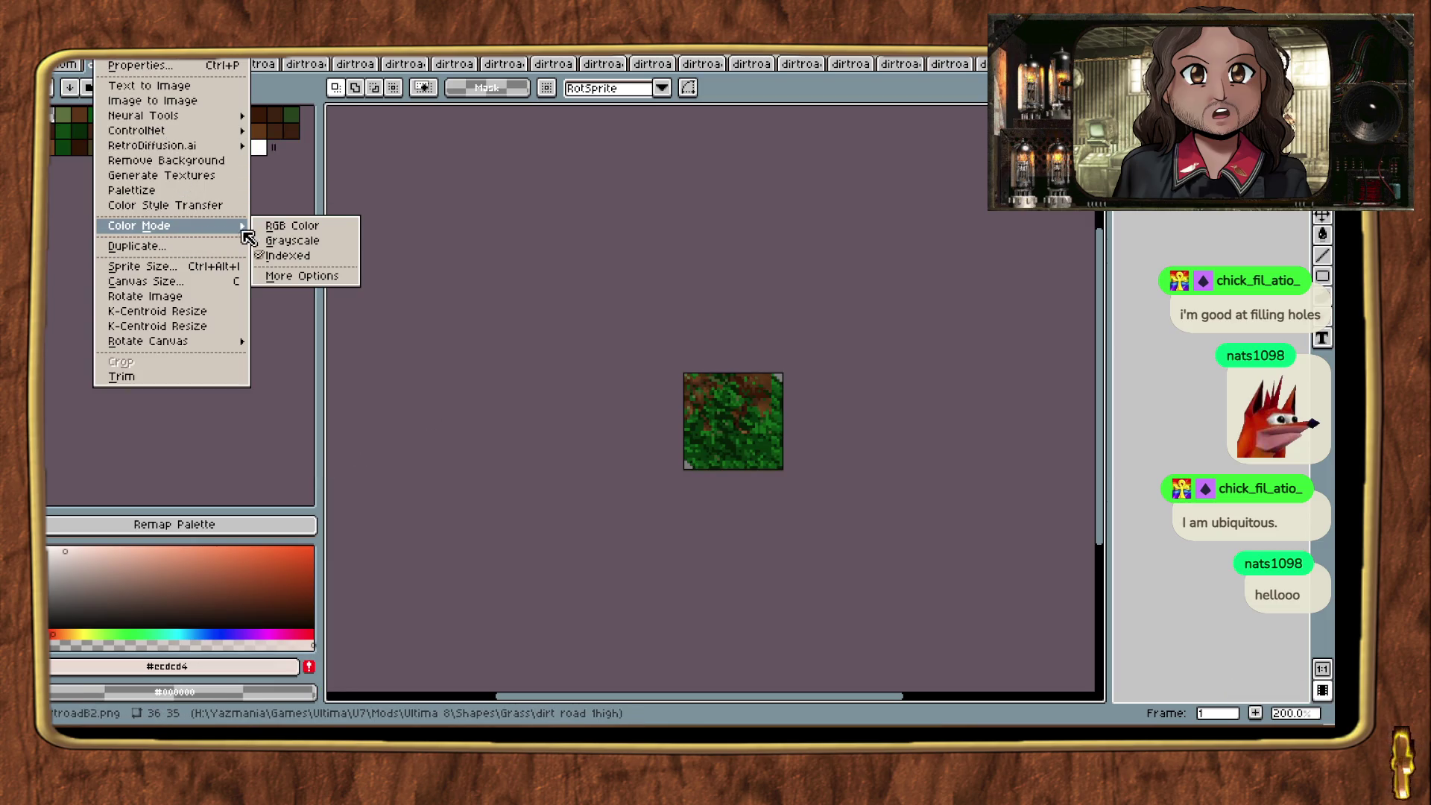
{"action": "left_click", "coordinate": [81, 64]}
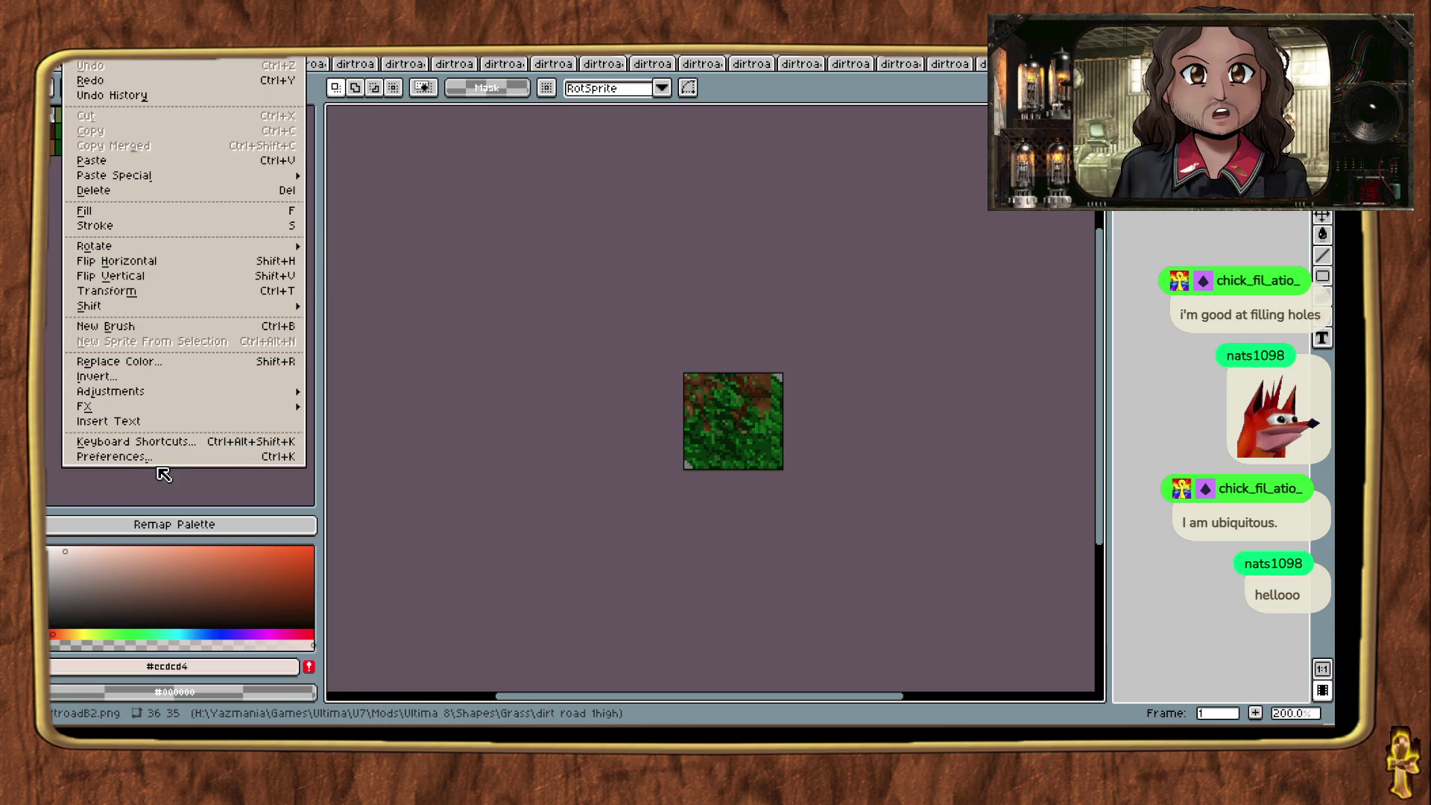
{"action": "left_click", "coordinate": [216, 450]}
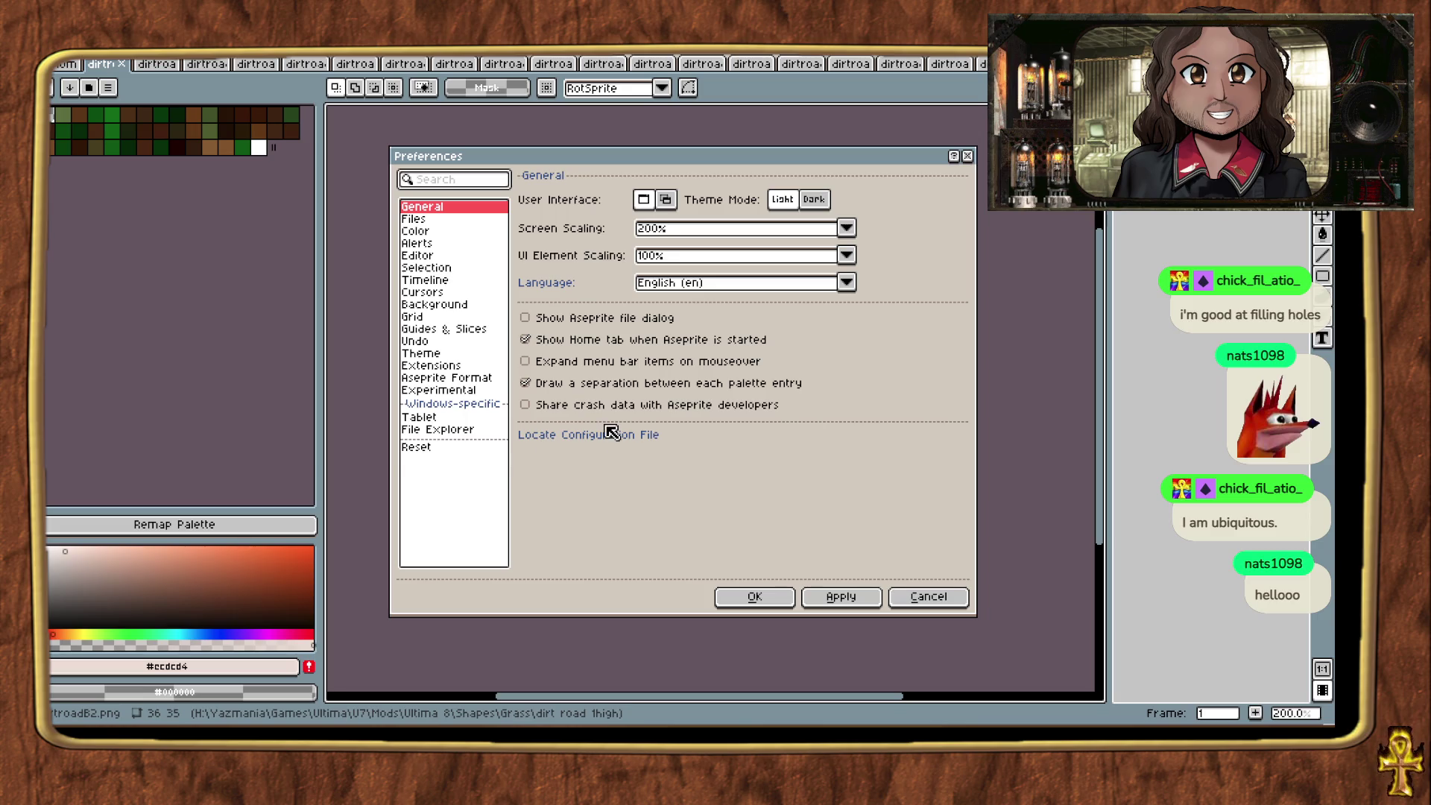
{"action": "left_click", "coordinate": [911, 604]}
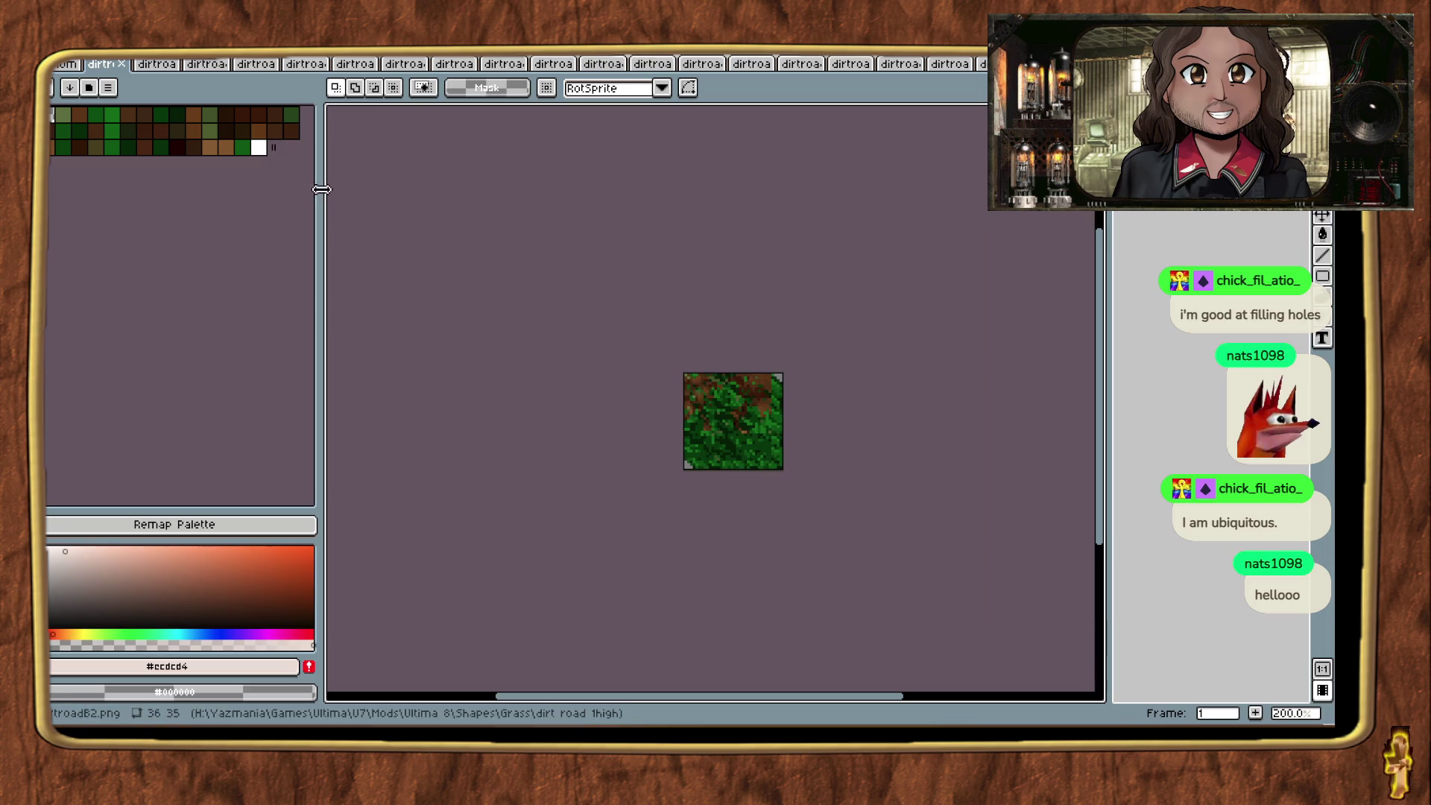
Step: Open Edit > Keyboard Shortcuts and start searching the shortcut list
{"action": "left_click", "coordinate": [59, 83]}
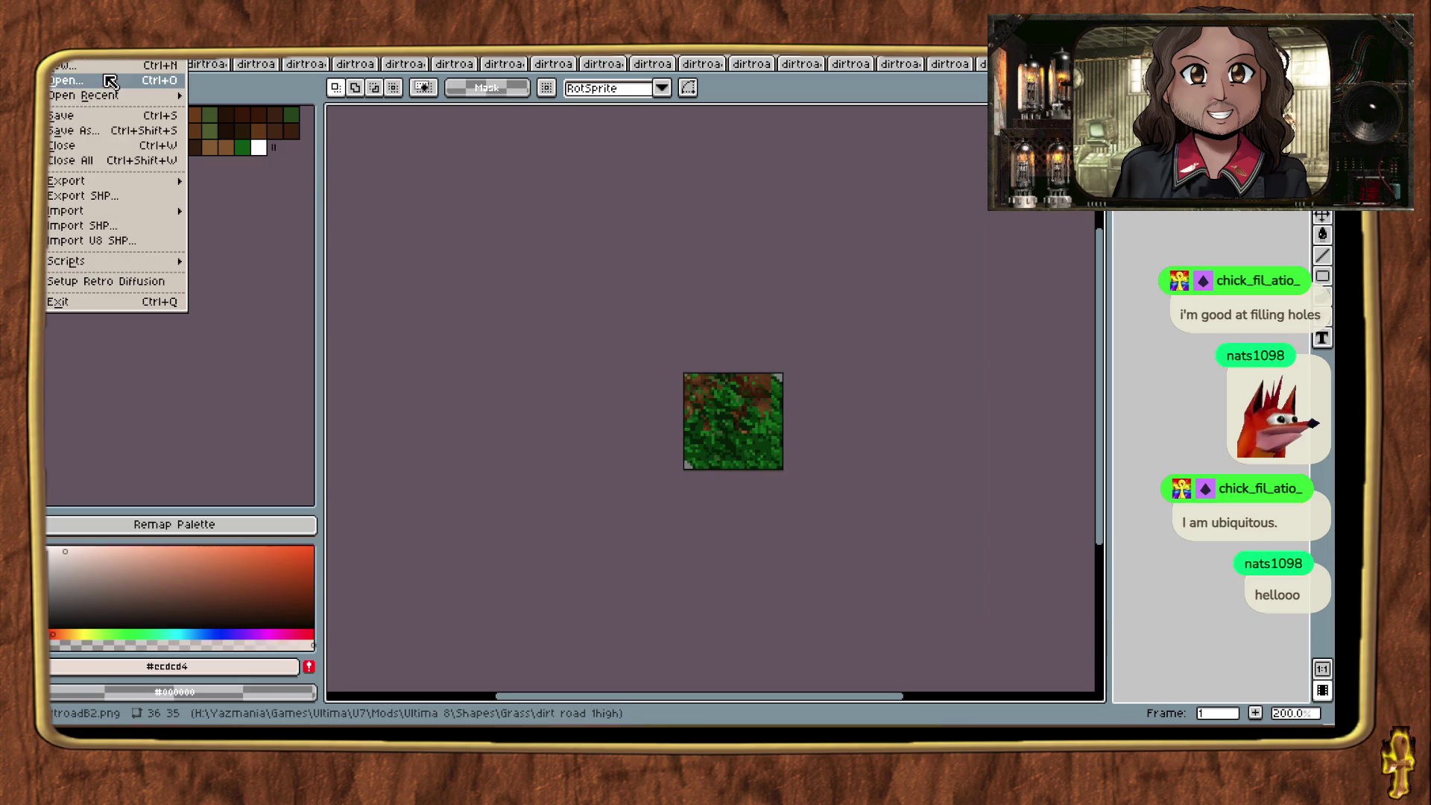
{"action": "mouse_move", "coordinate": [79, 51]}
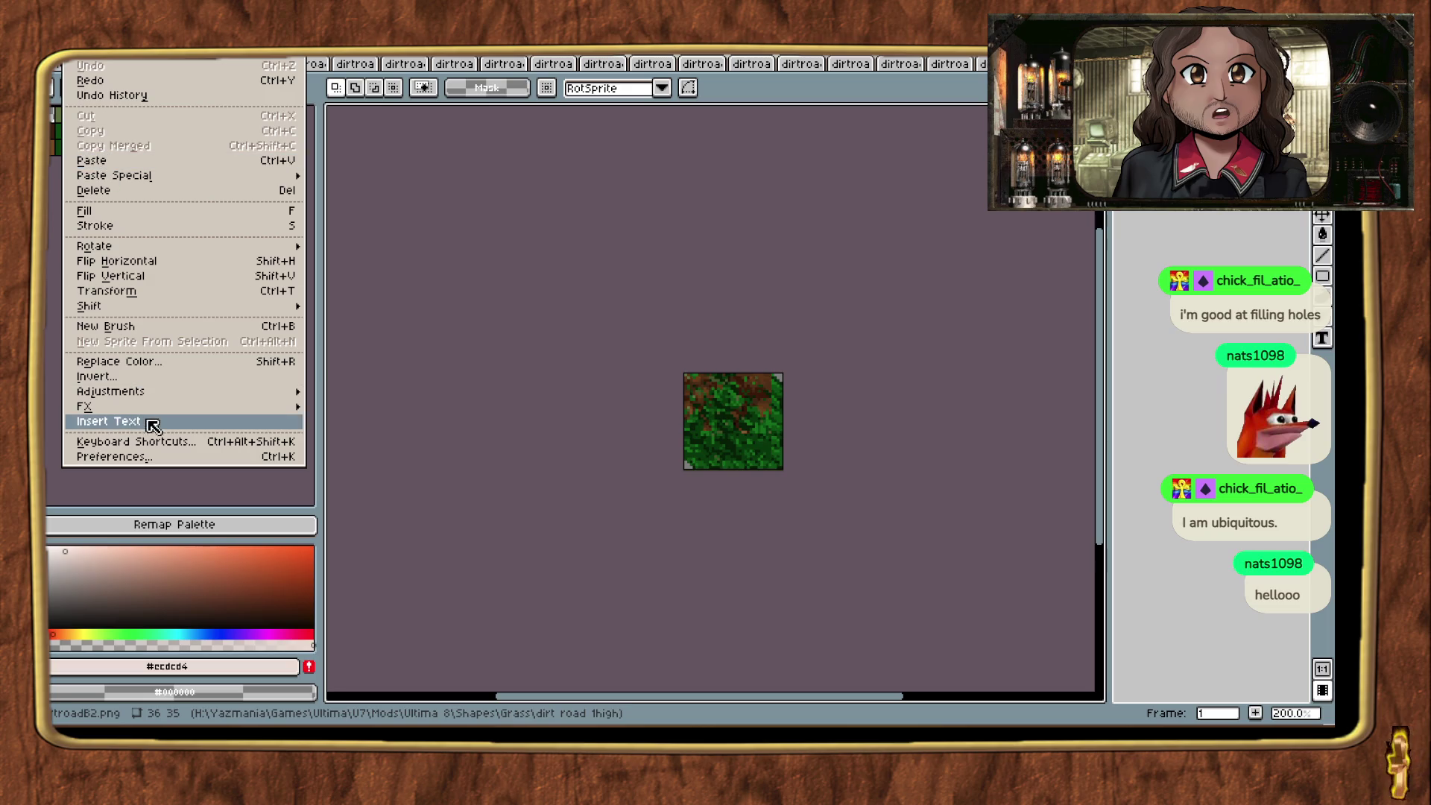
{"action": "left_click", "coordinate": [201, 441]}
{"action": "left_click", "coordinate": [131, 158]}
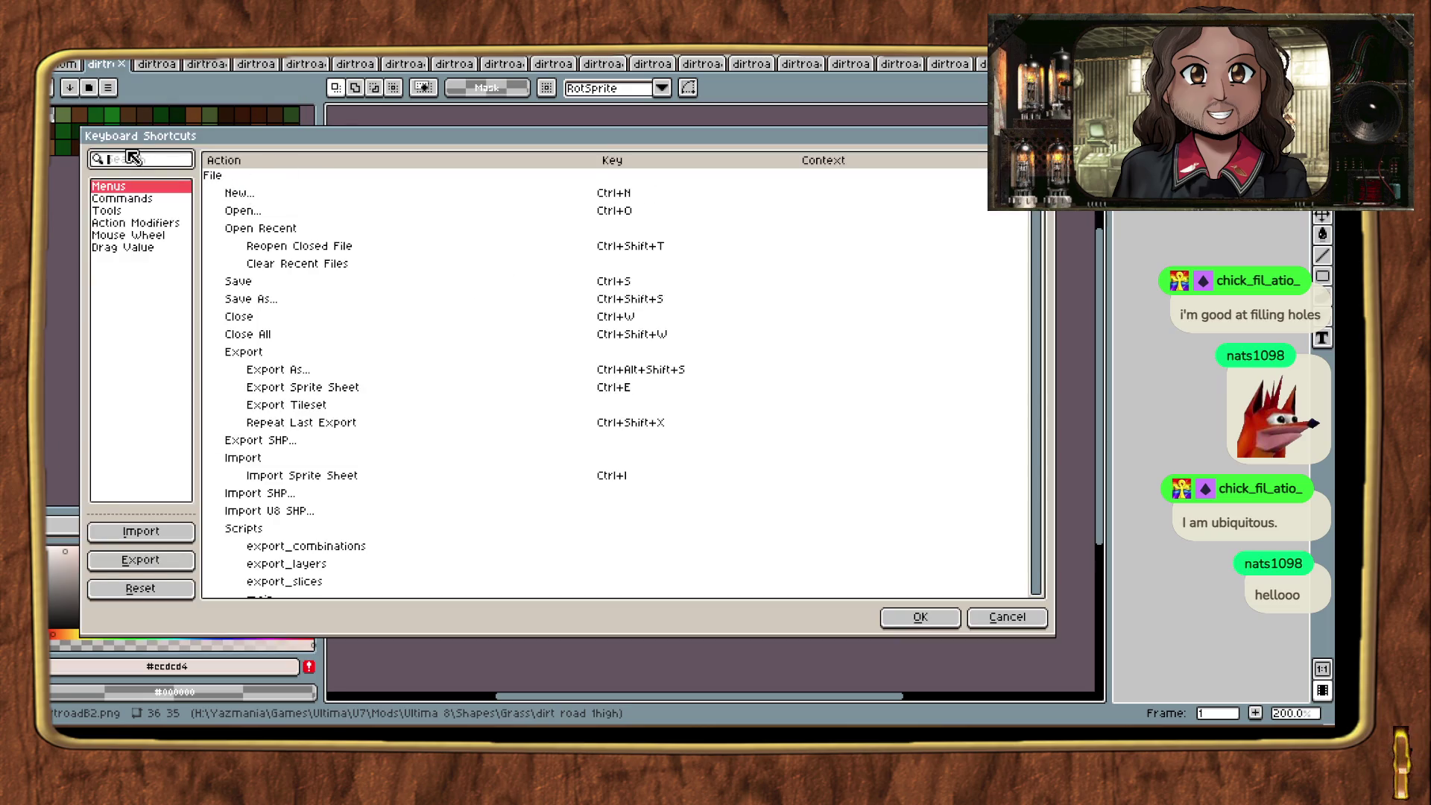
Step: Search 'index' and assign the E key to Sprite > Color Mode > Indexed, confirming both dialogs
{"action": "type", "text": "index"}
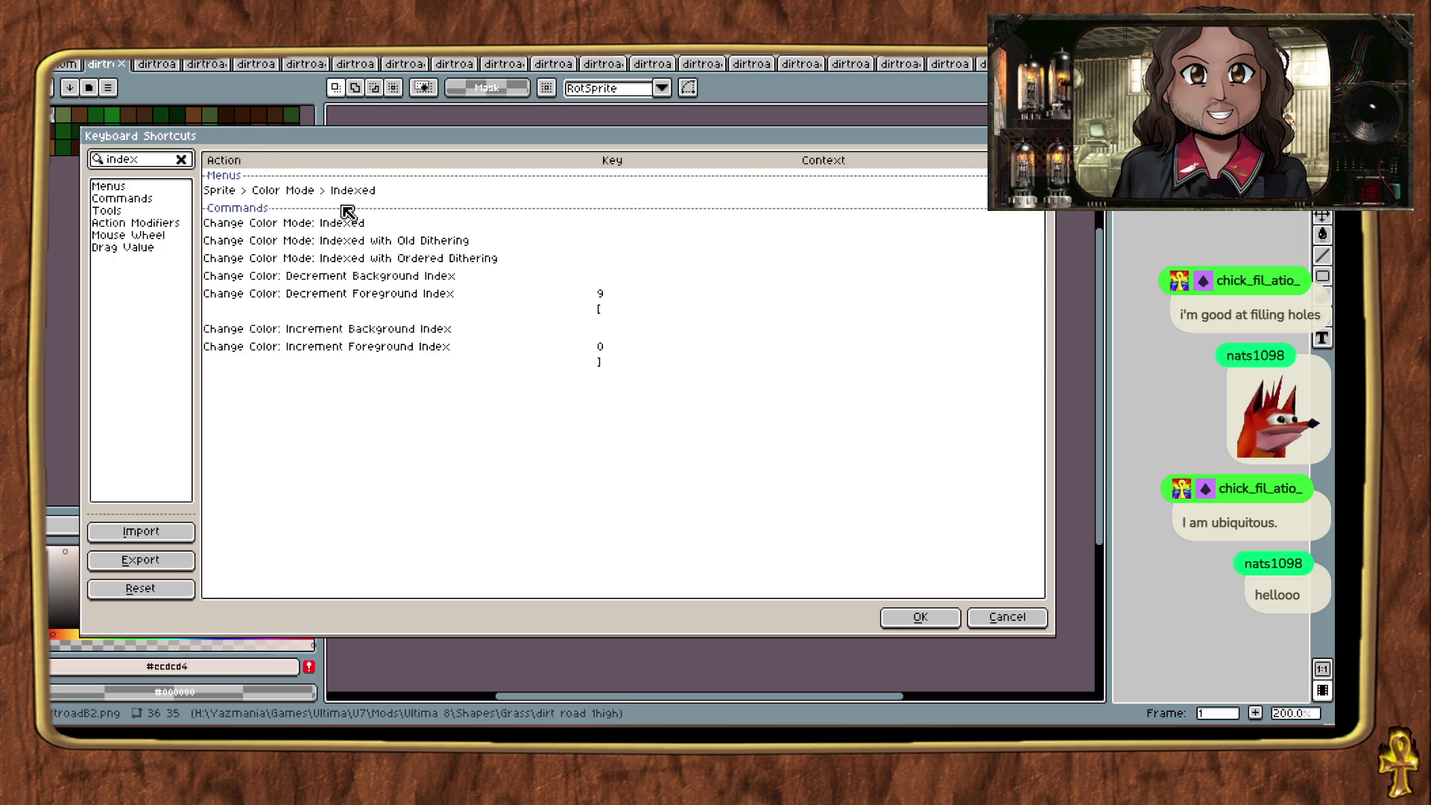
{"action": "mouse_move", "coordinate": [361, 192]}
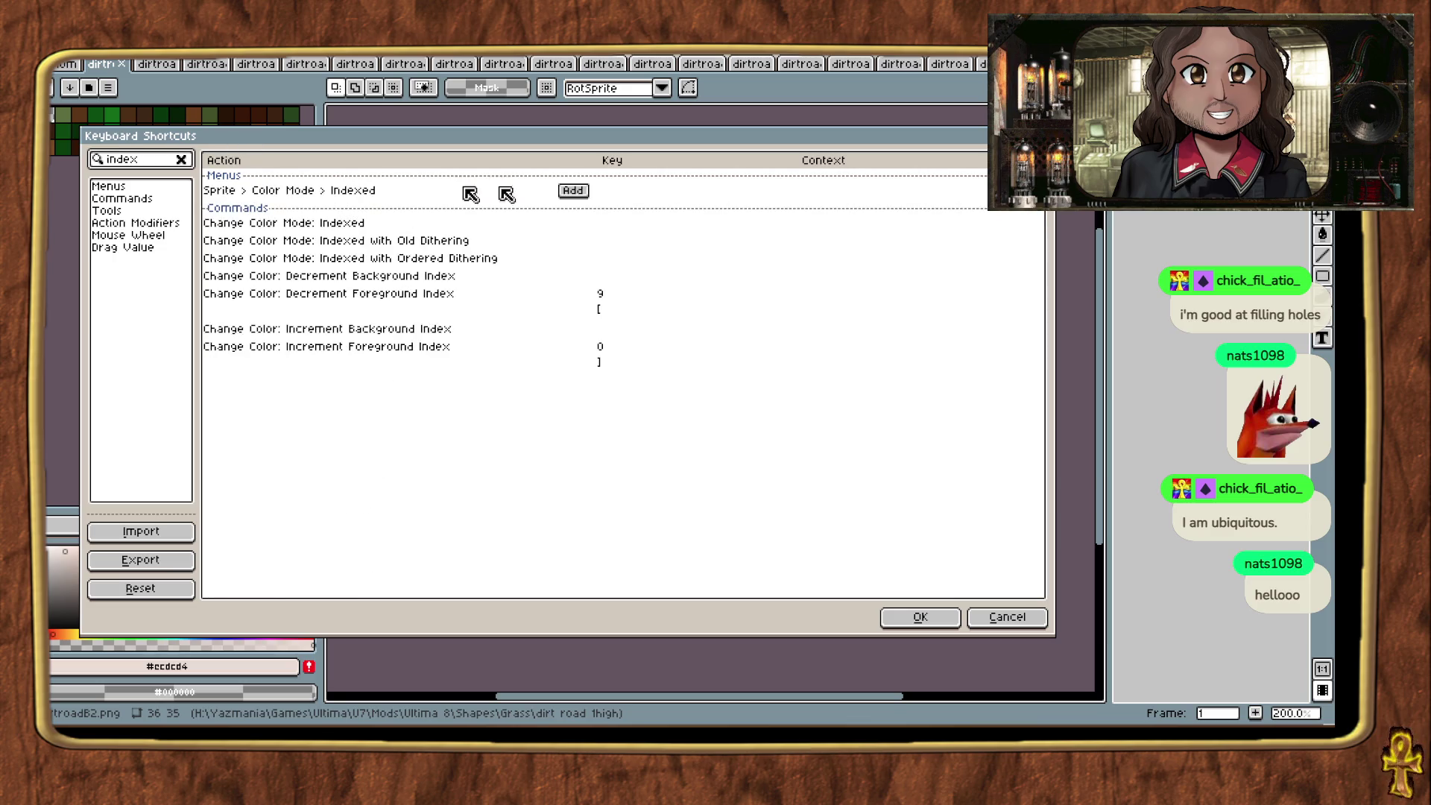
{"action": "left_click", "coordinate": [575, 192]}
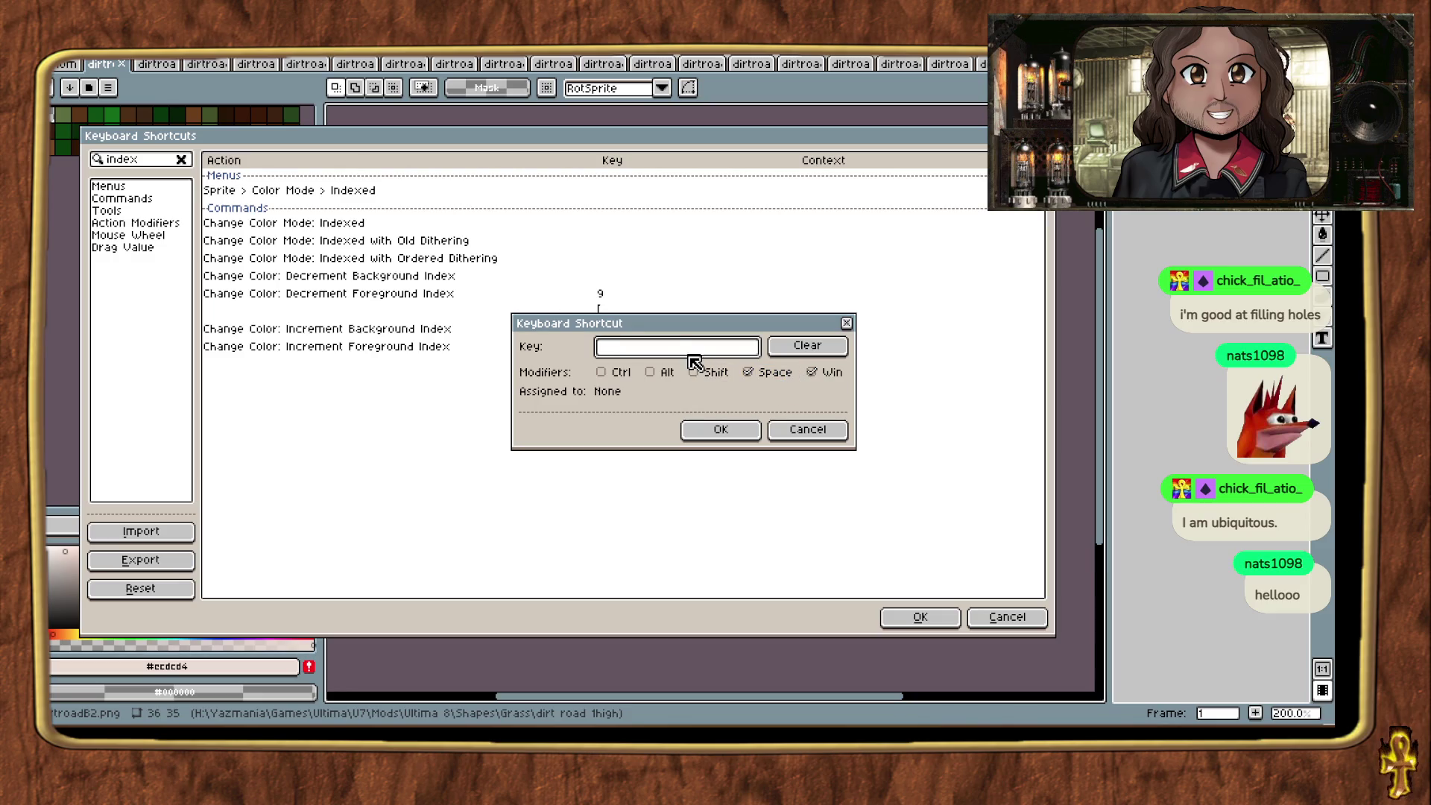
{"action": "key", "text": "e"}
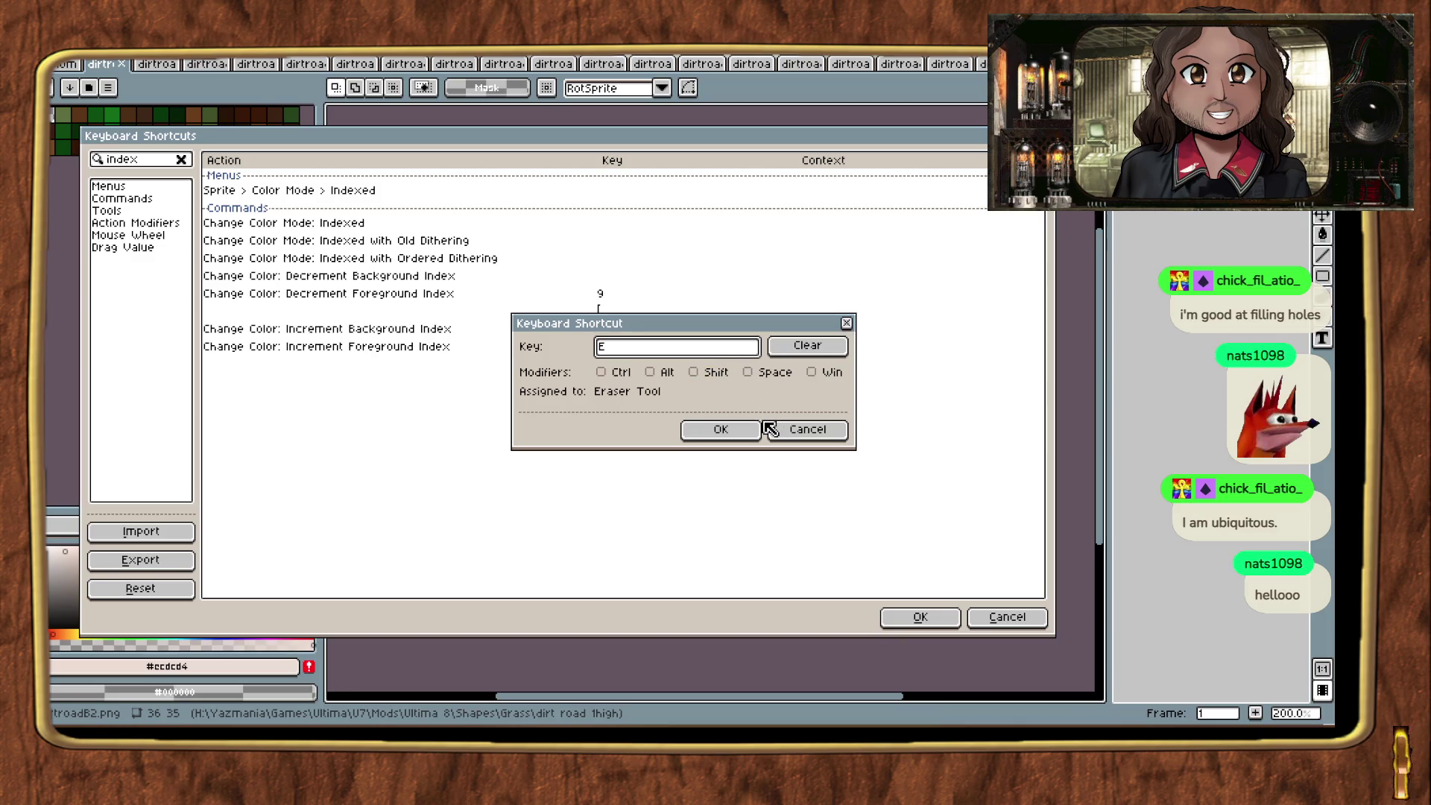
{"action": "left_click", "coordinate": [750, 431]}
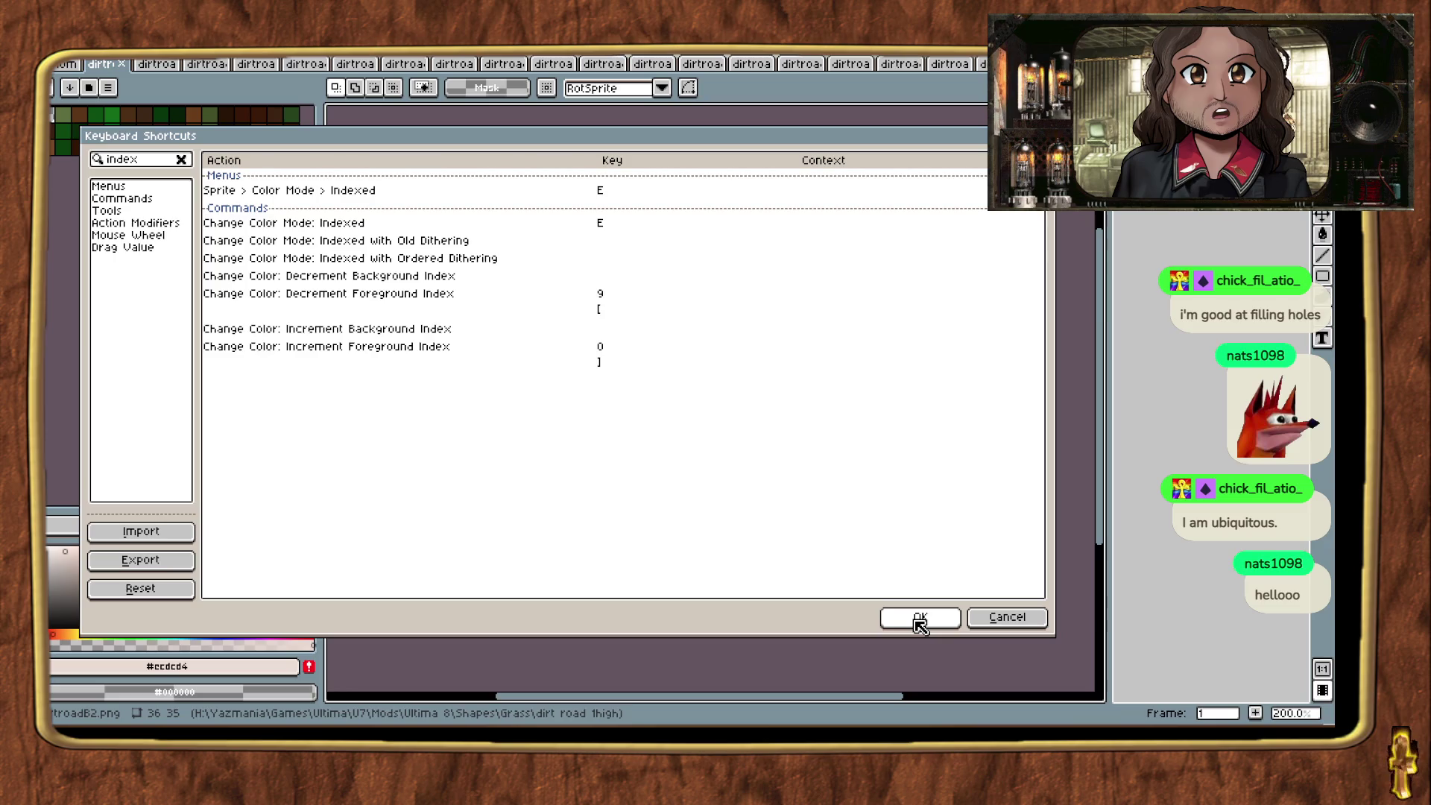
{"action": "left_click", "coordinate": [920, 618]}
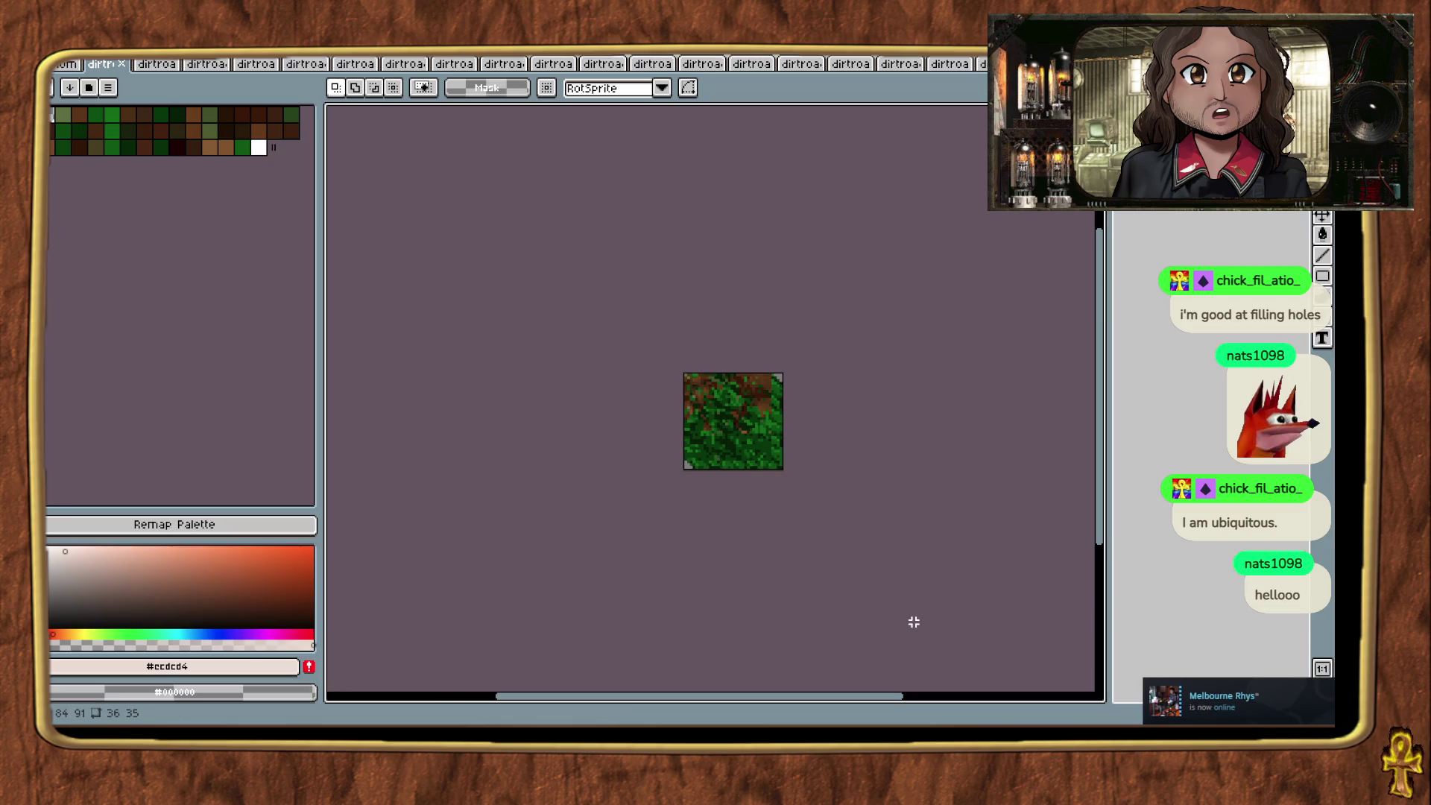
{"action": "key", "text": "super+e"}
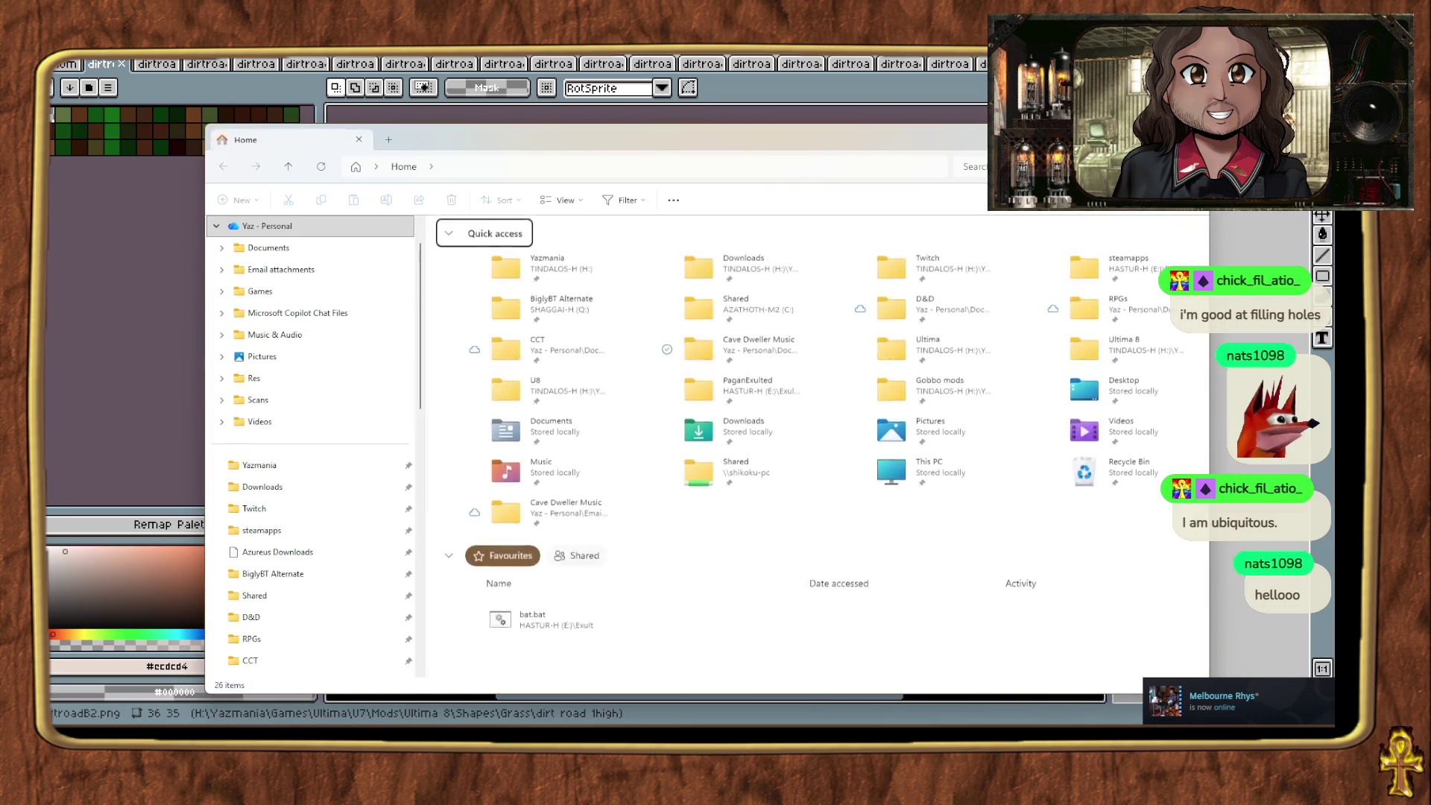
{"action": "key", "text": "alt+F4"}
{"action": "key", "text": "super+e"}
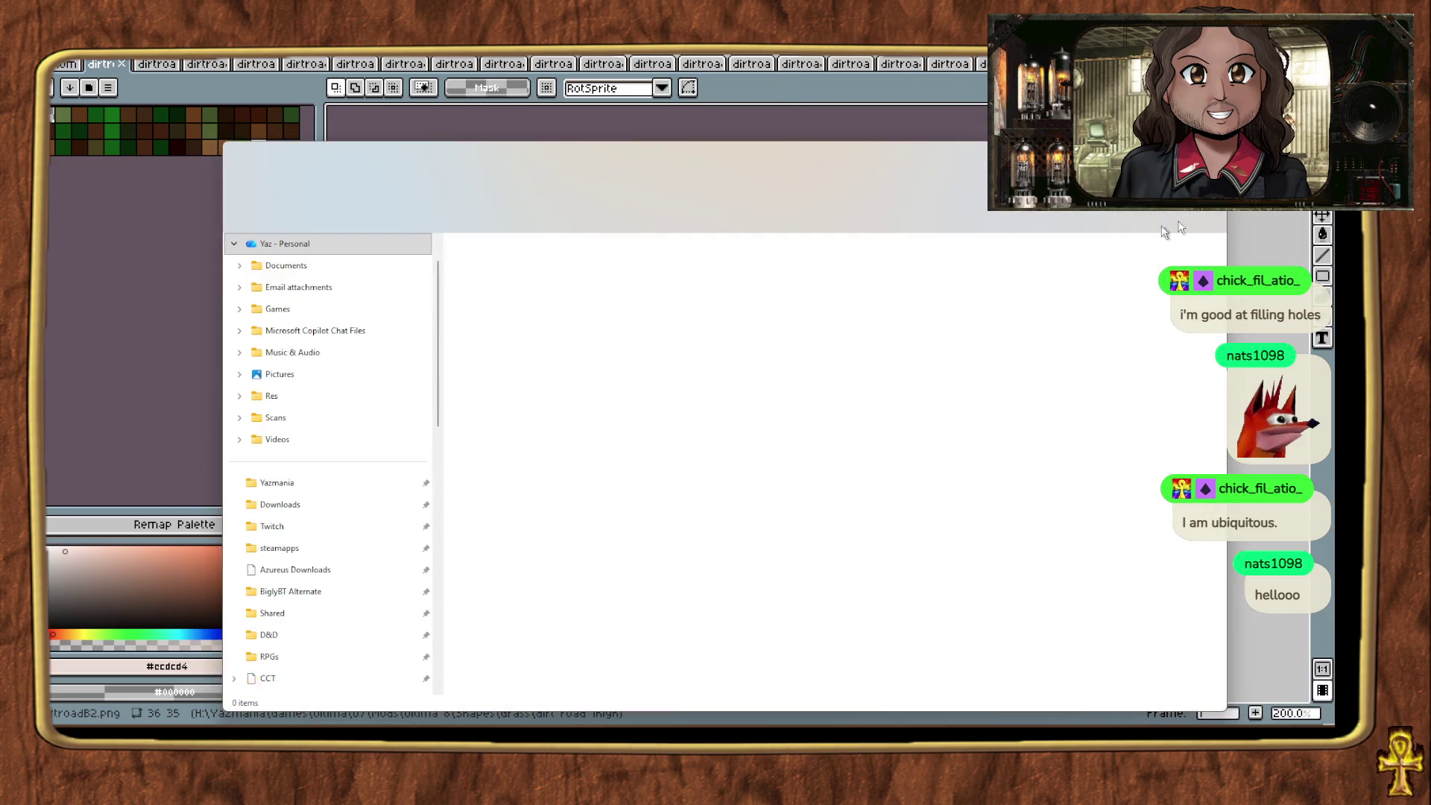
{"action": "key", "text": "alt+F4"}
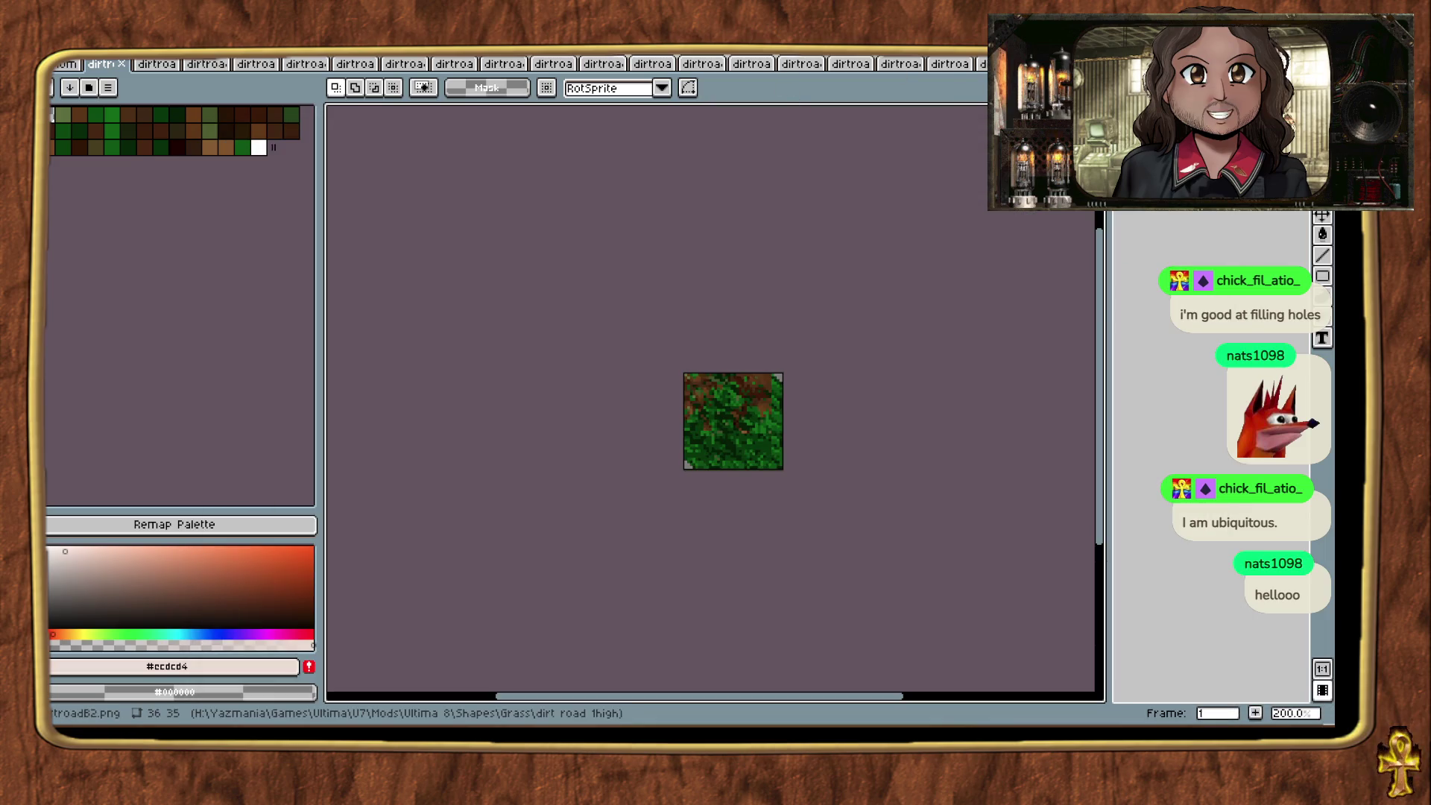
{"action": "left_click", "coordinate": [80, 60]}
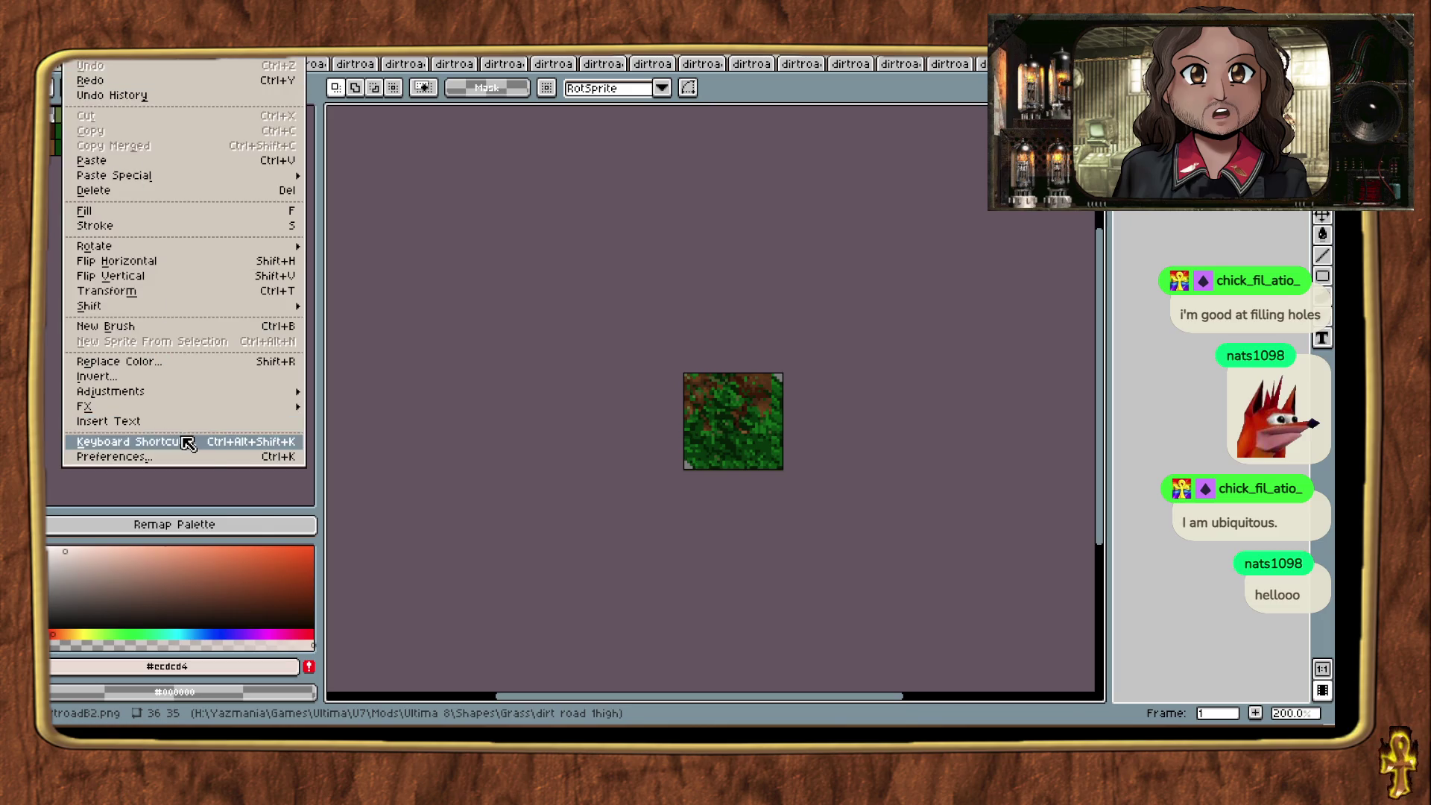
Step: Open Keyboard Shortcuts and filter the list to 'index' commands
{"action": "left_click", "coordinate": [179, 441]}
{"action": "type", "text": "i"}
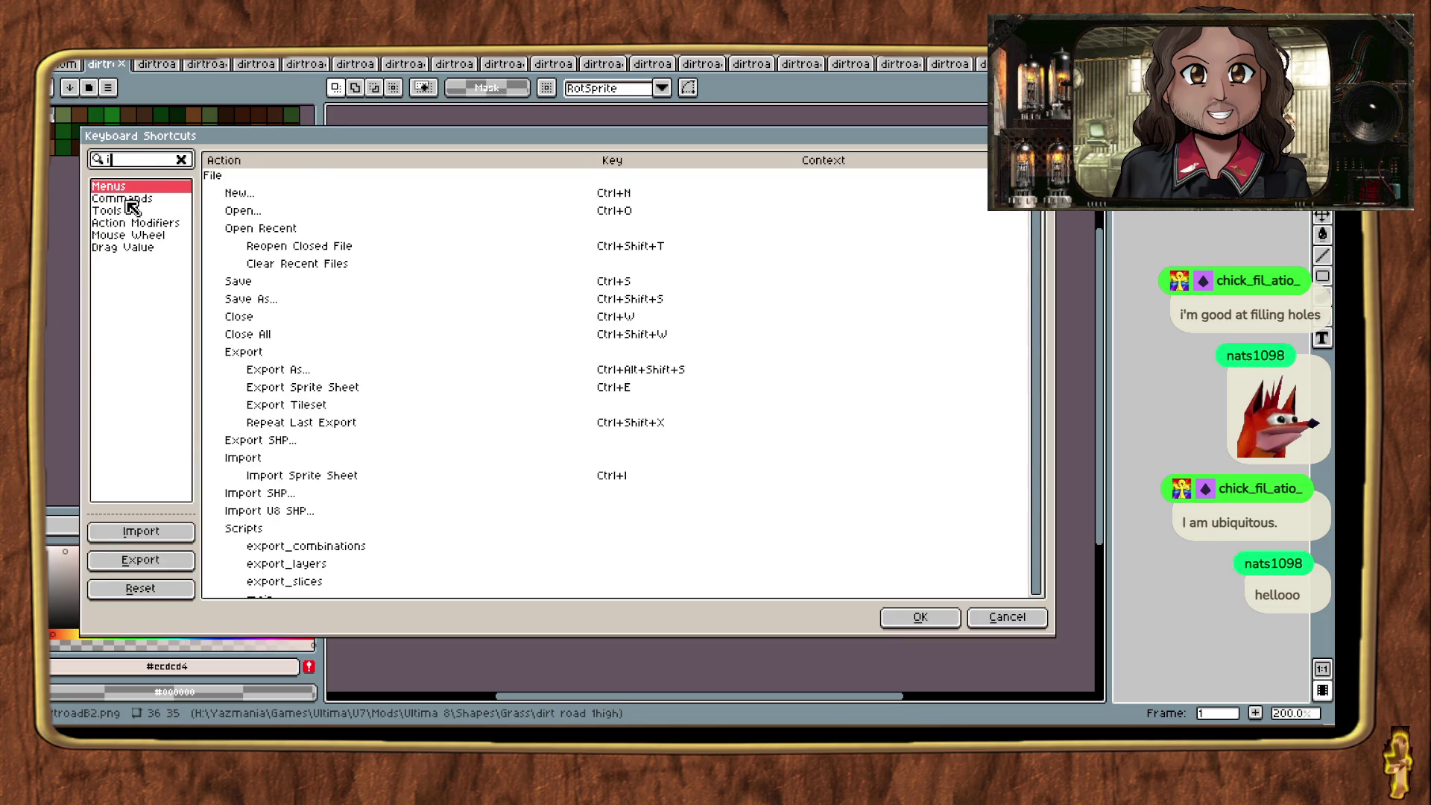
{"action": "type", "text": "ndex"}
{"action": "left_click", "coordinate": [298, 192]}
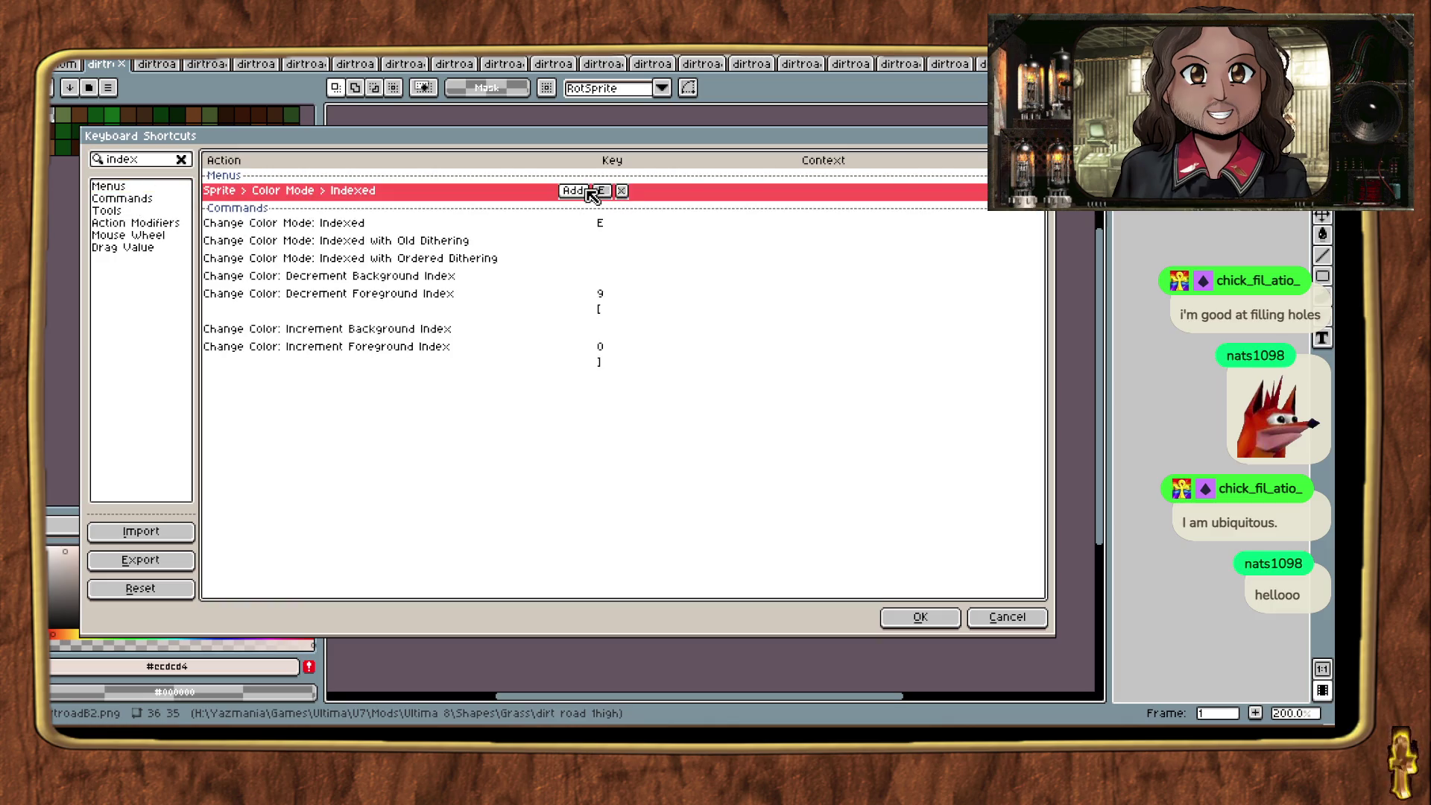
Step: Try adding a Shift+I shortcut to Indexed mode, cancel it, and start removing E
{"action": "left_click", "coordinate": [586, 191]}
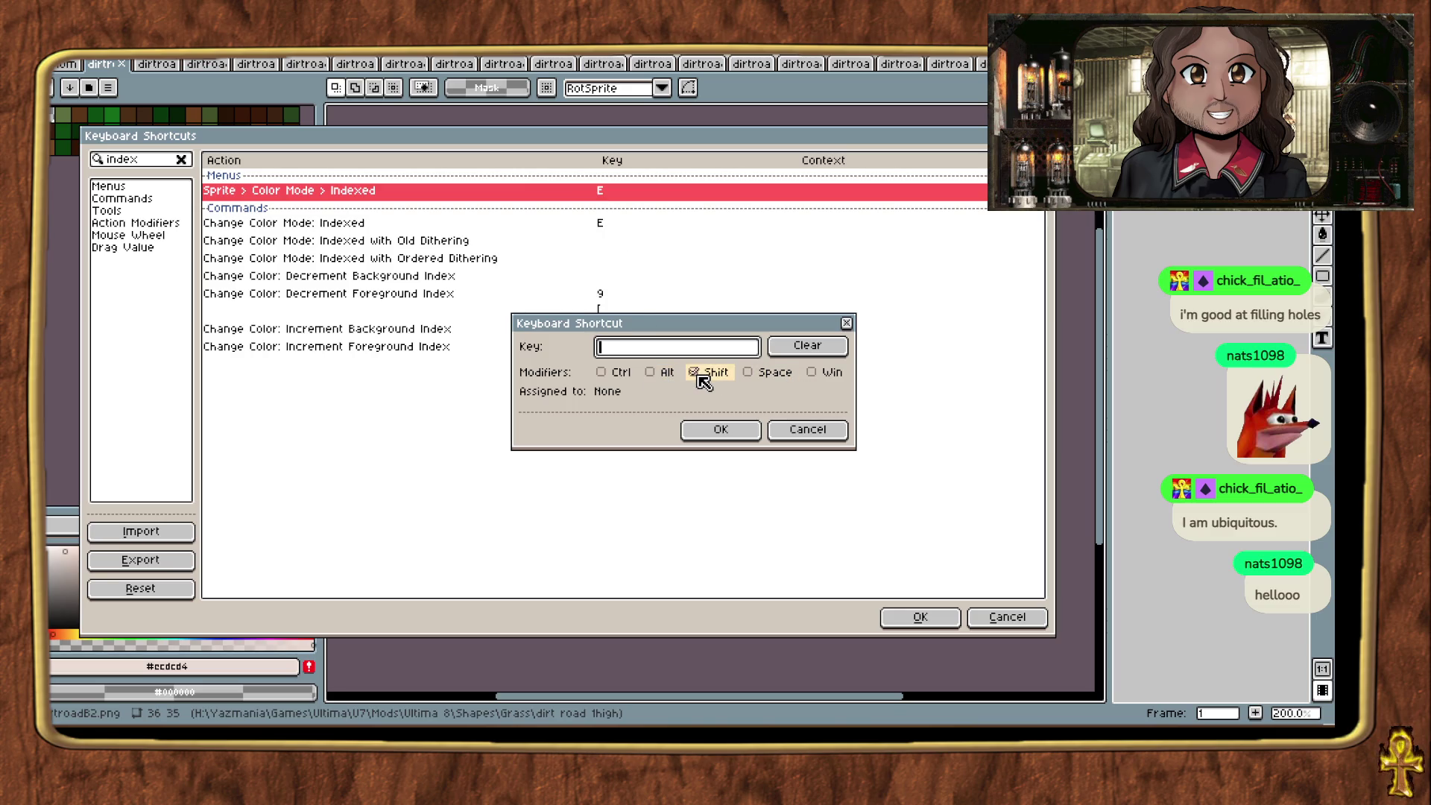
{"action": "left_click", "coordinate": [650, 371]}
{"action": "left_click", "coordinate": [714, 350]}
{"action": "key", "text": "i"}
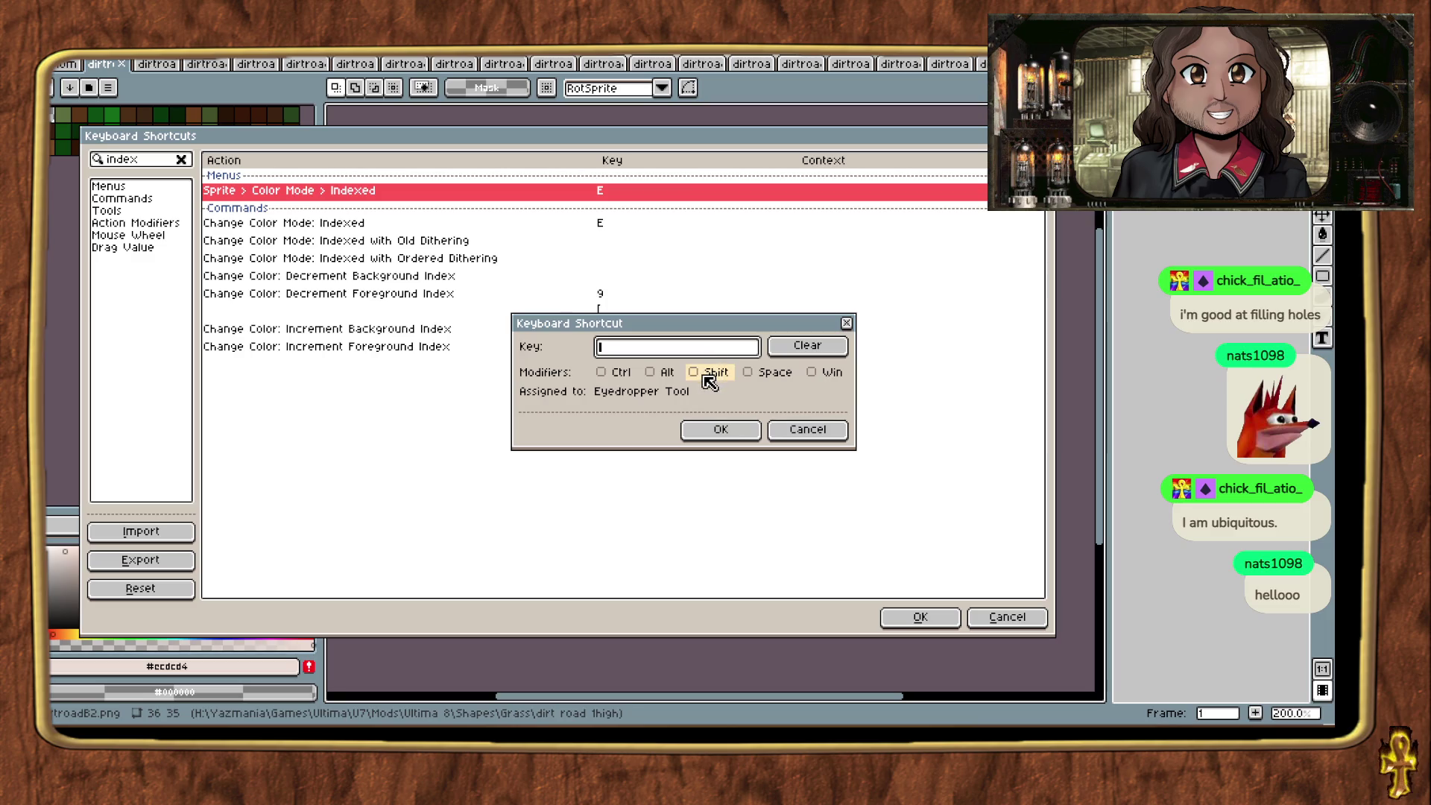
{"action": "left_click", "coordinate": [701, 375]}
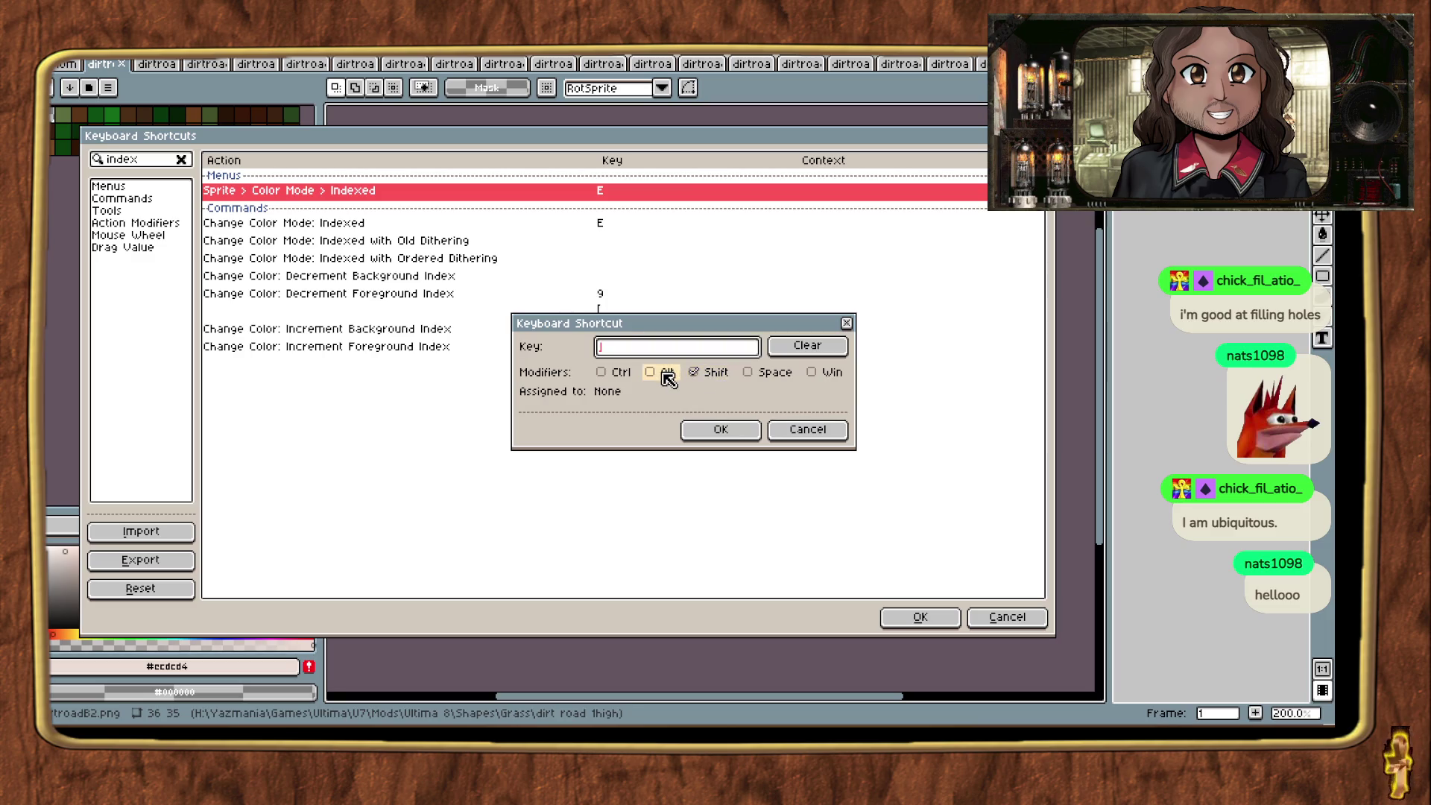
{"action": "left_click", "coordinate": [693, 372]}
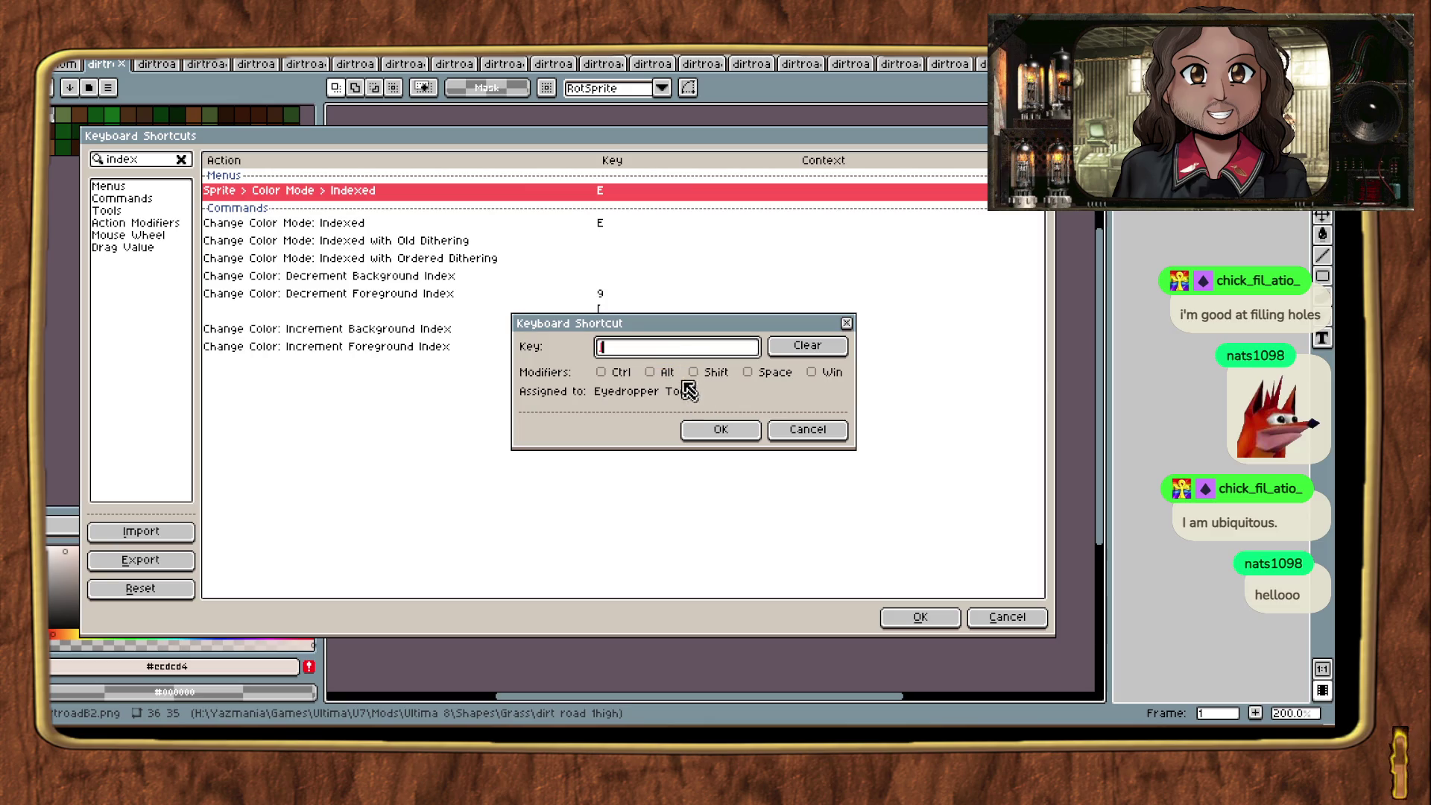
{"action": "left_click", "coordinate": [807, 430]}
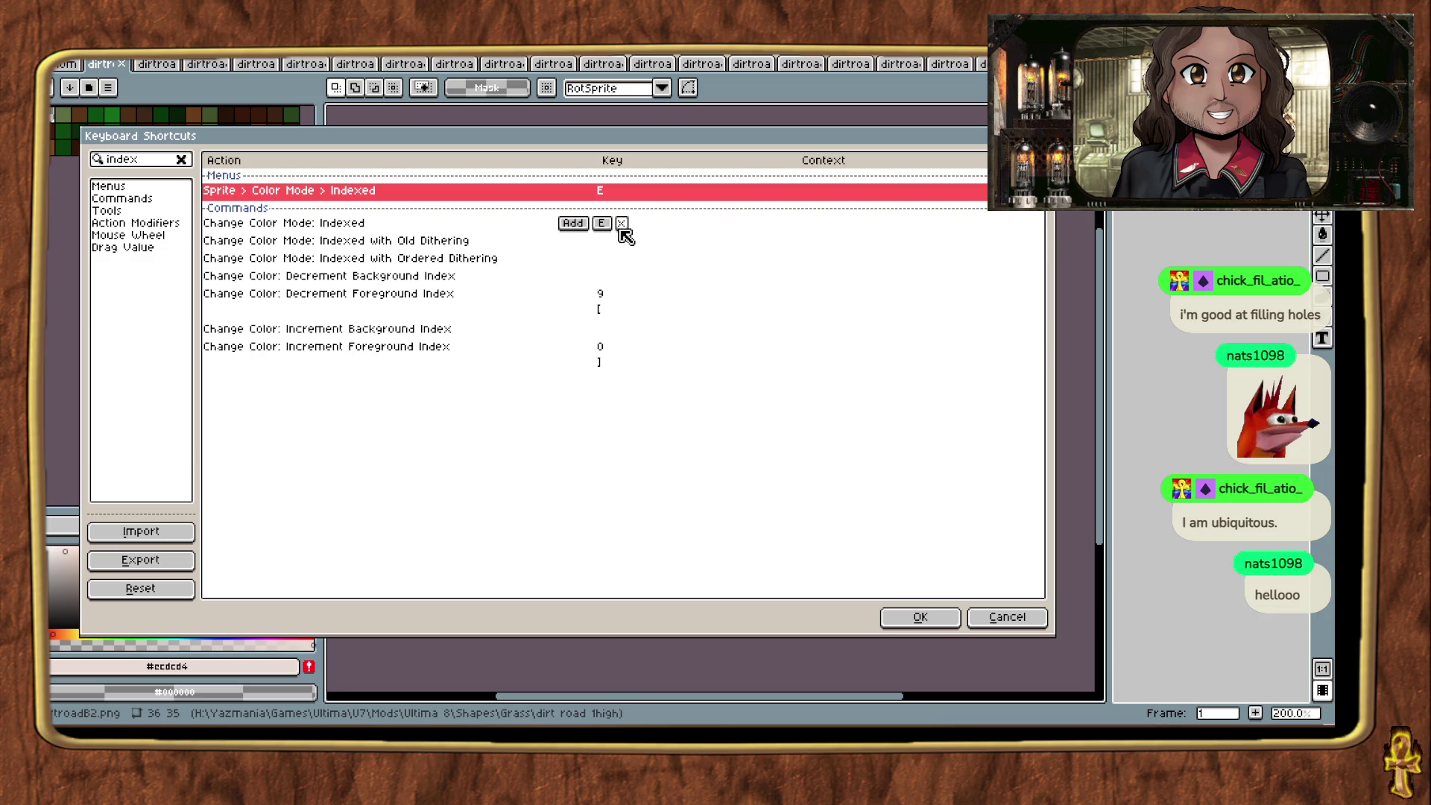
{"action": "left_click", "coordinate": [621, 223]}
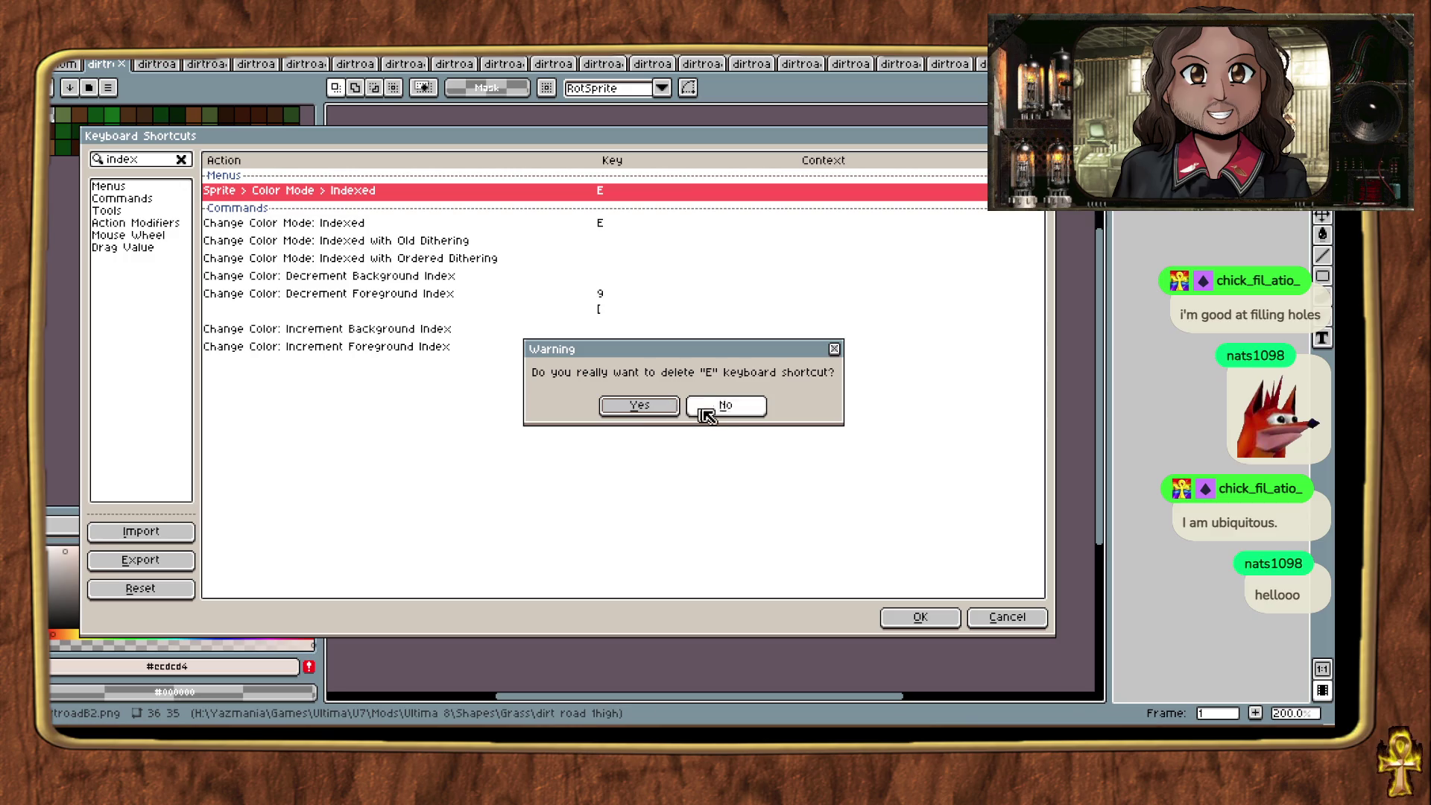
Step: Remove the E shortcut from Change Color Mode: Indexed
{"action": "left_click", "coordinate": [704, 406]}
{"action": "left_click", "coordinate": [367, 224]}
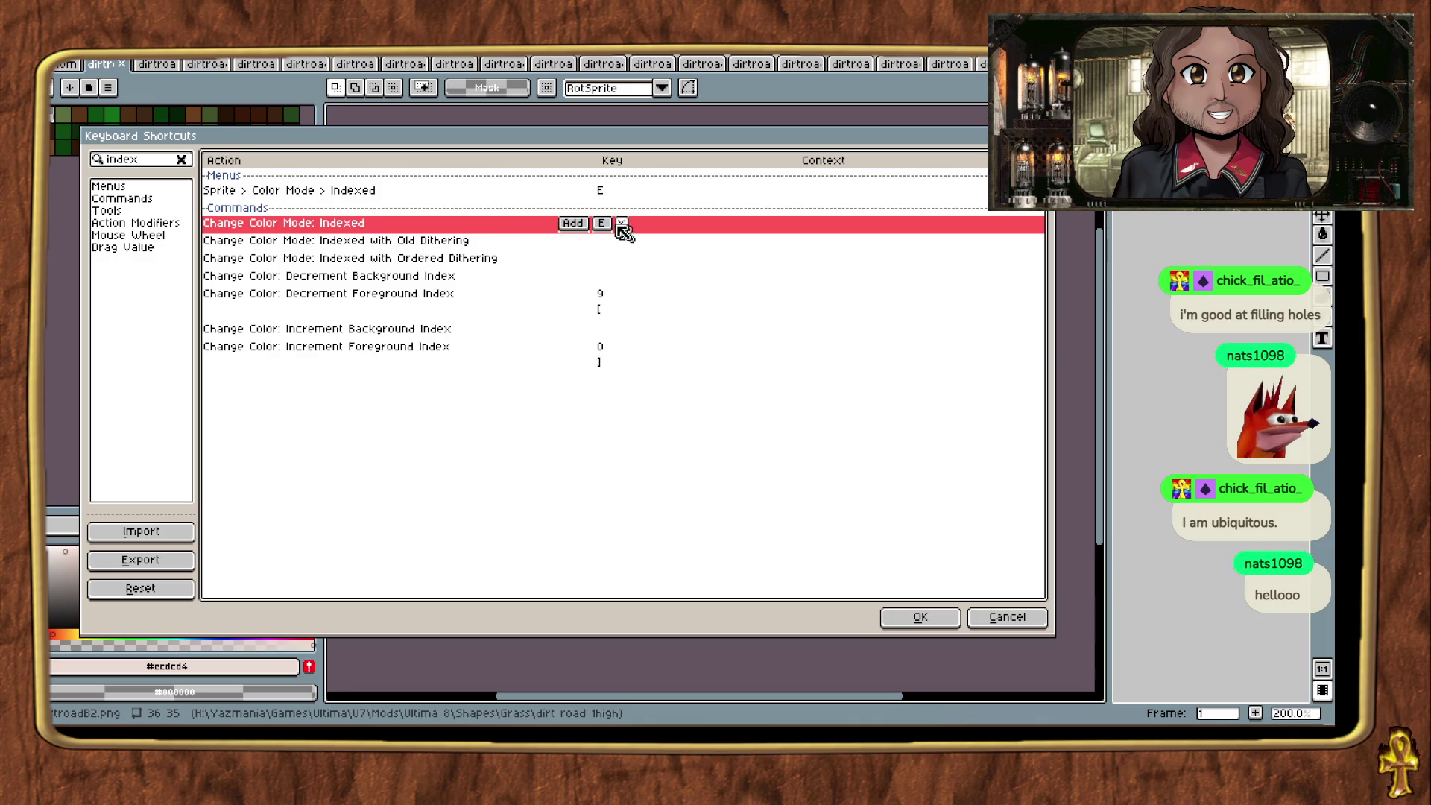
{"action": "left_click", "coordinate": [621, 224]}
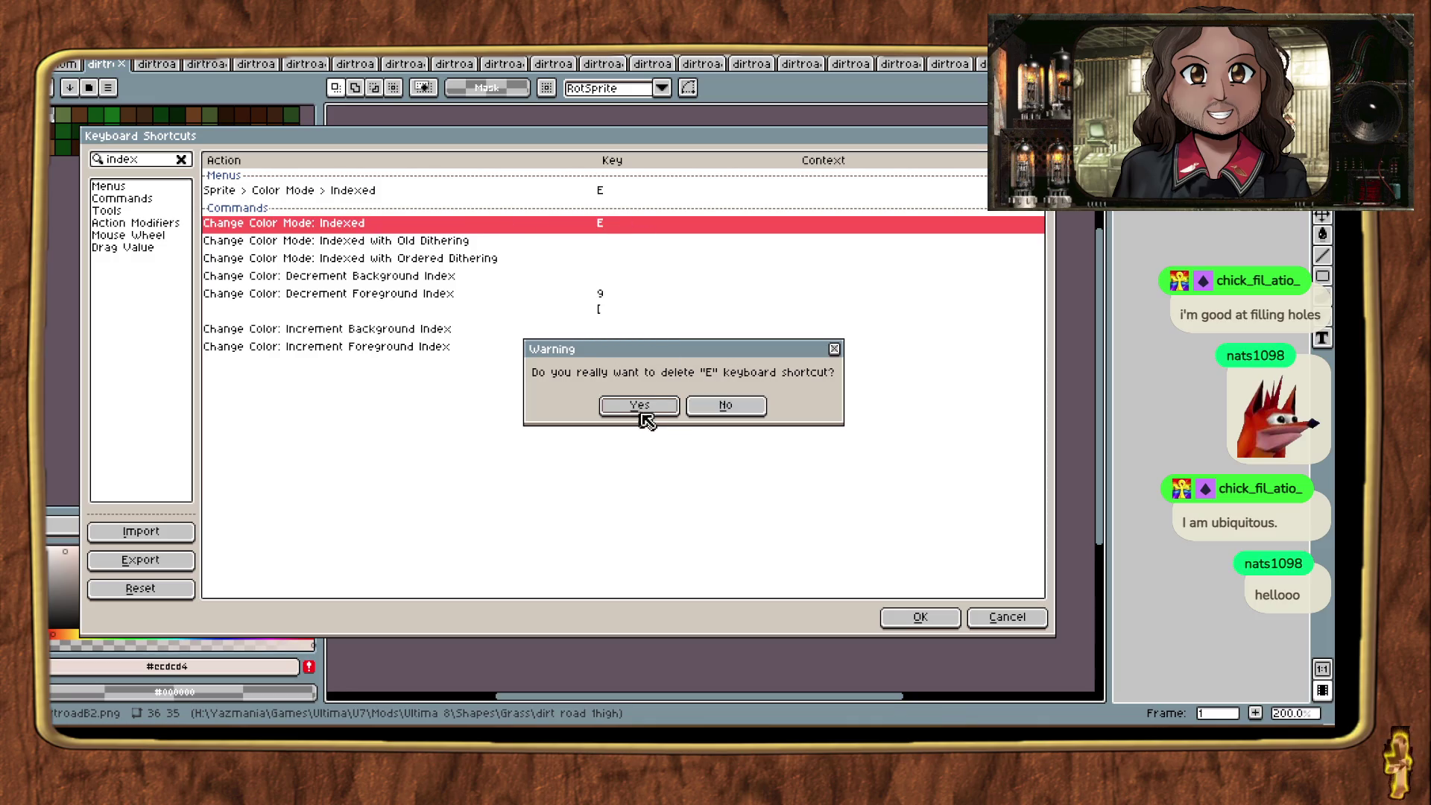
{"action": "left_click", "coordinate": [641, 415]}
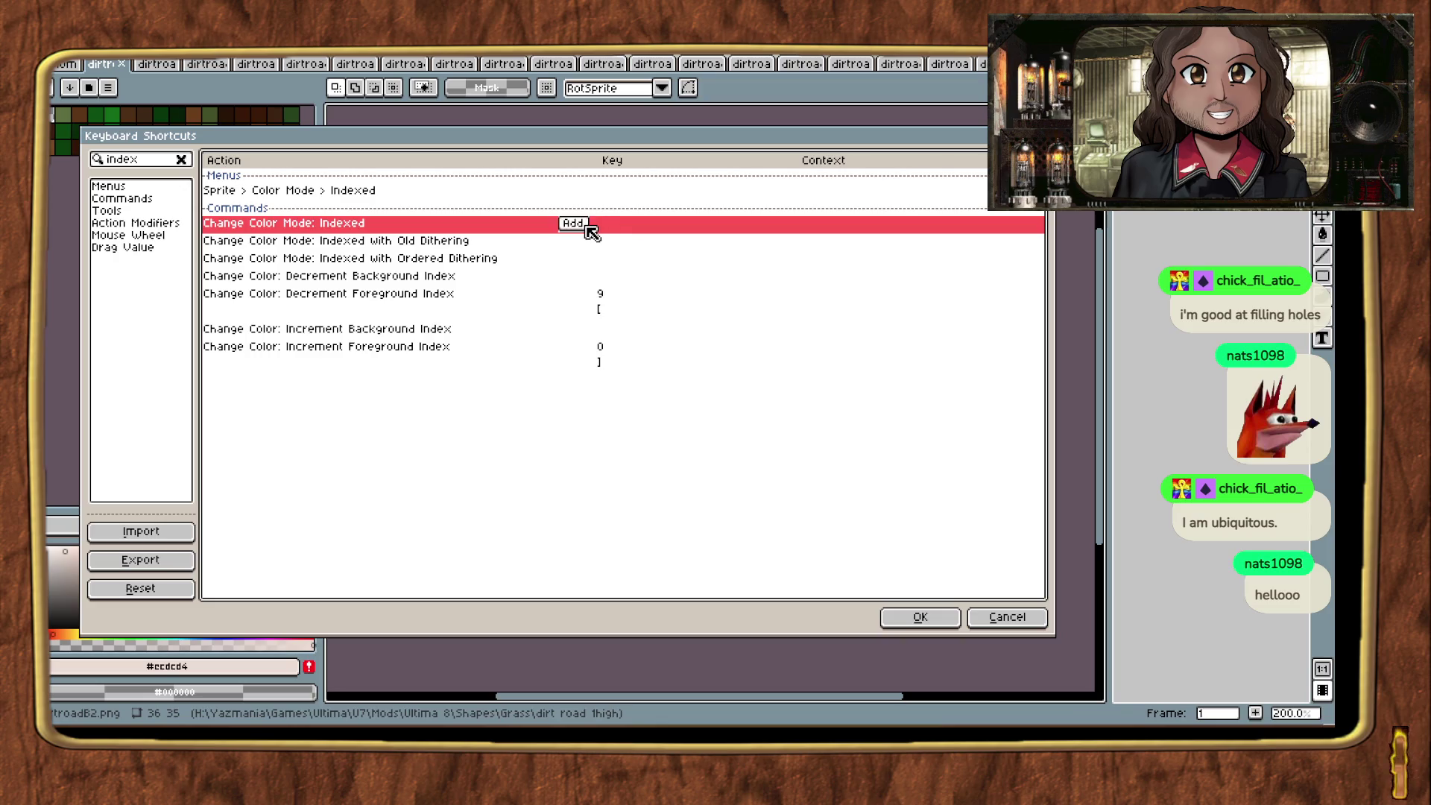
Step: Assign Ctrl+Alt+Shift+I to Indexed colour mode and save the shortcut settings
{"action": "left_click", "coordinate": [574, 223]}
{"action": "left_click", "coordinate": [601, 372]}
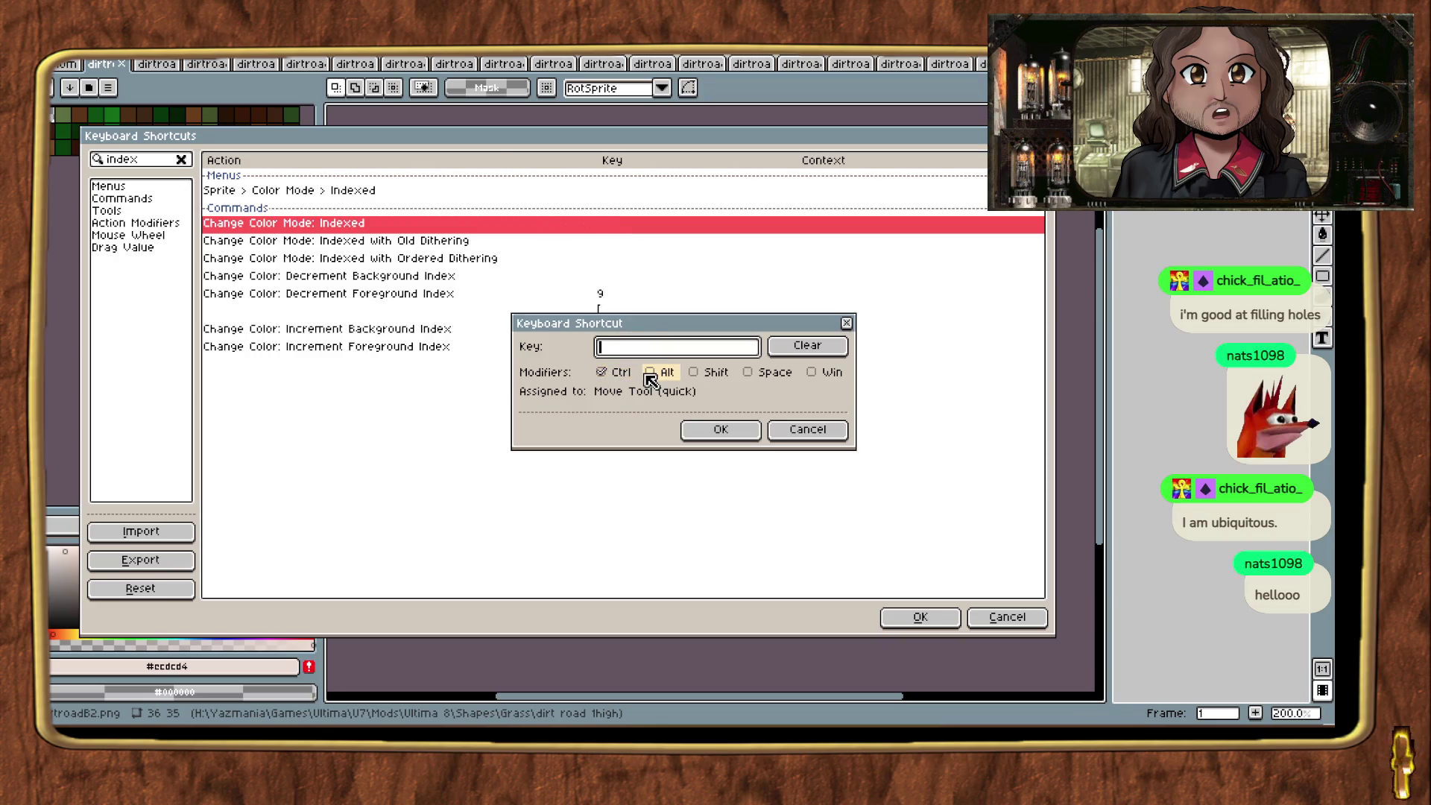
{"action": "left_click", "coordinate": [679, 351]}
{"action": "key", "text": "i"}
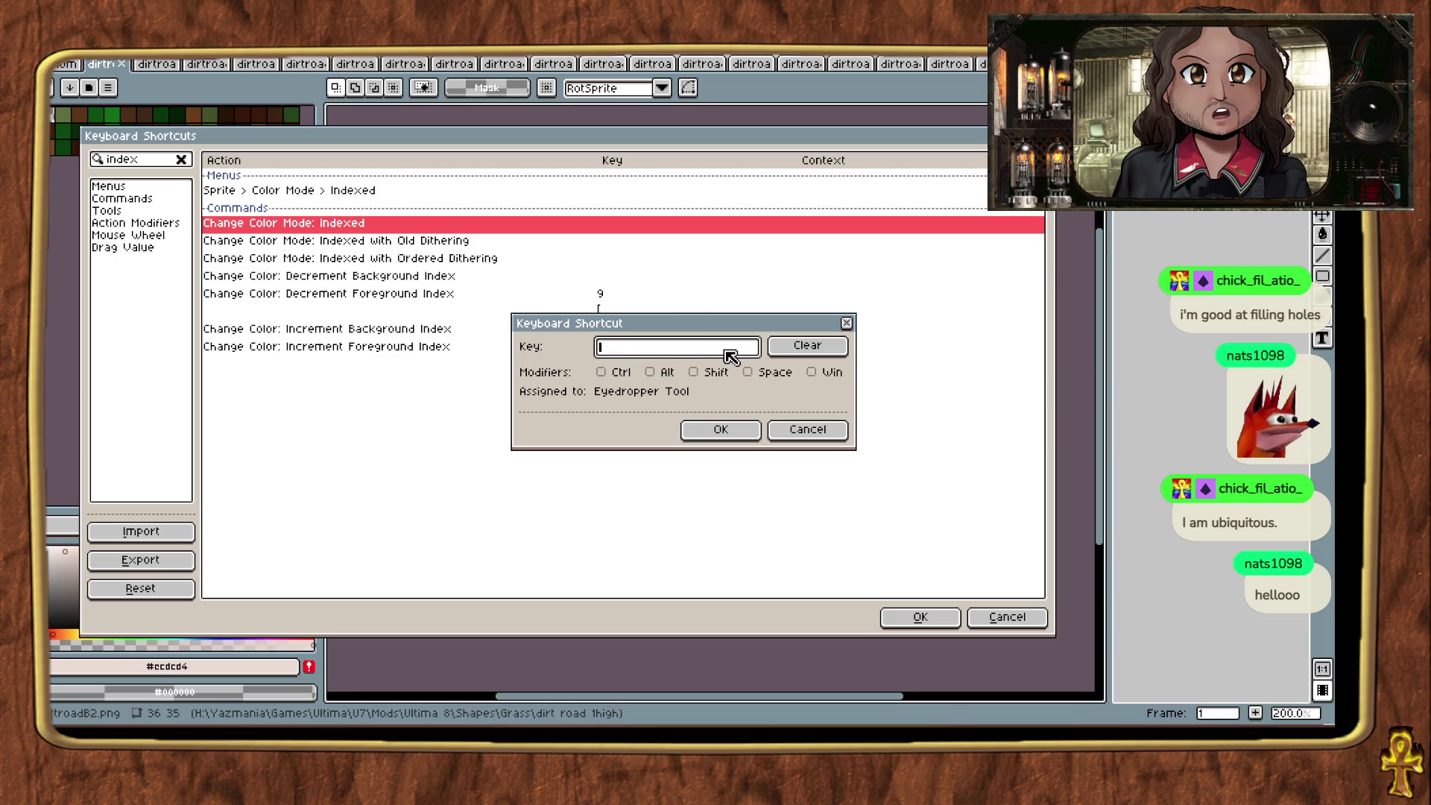
{"action": "left_click", "coordinate": [659, 372]}
{"action": "left_click", "coordinate": [707, 372]}
{"action": "left_click", "coordinate": [613, 372]}
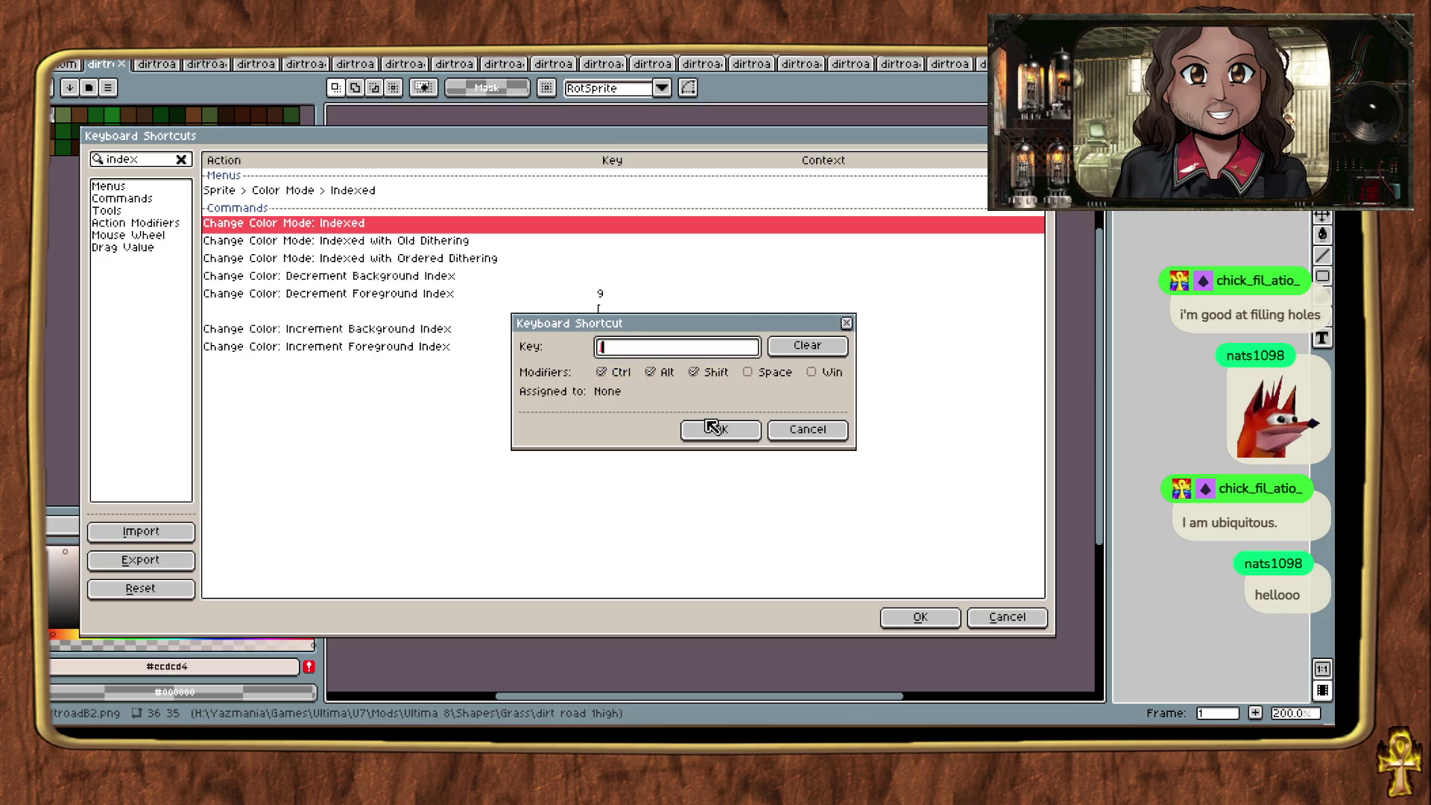
{"action": "left_click", "coordinate": [730, 440]}
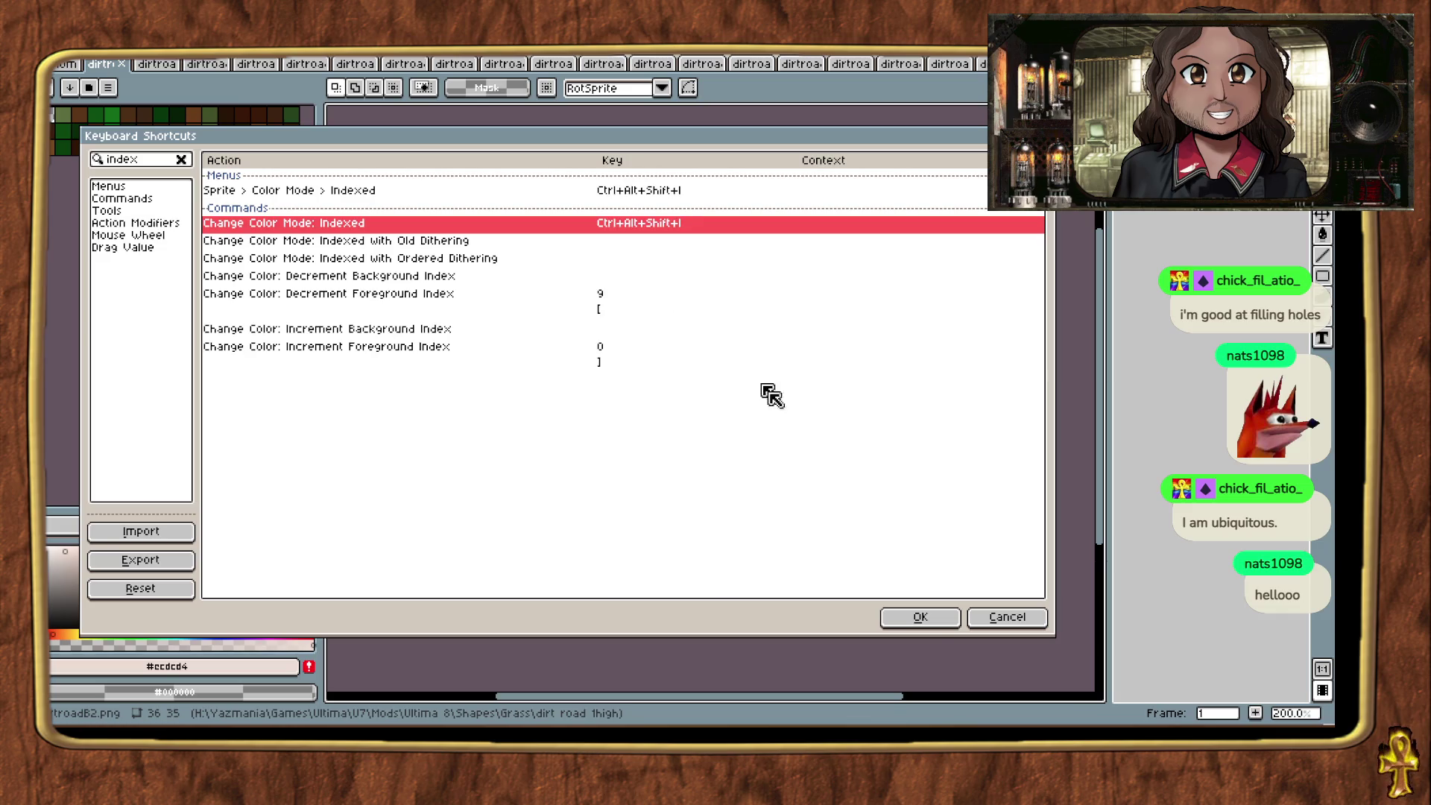
{"action": "left_click", "coordinate": [924, 617]}
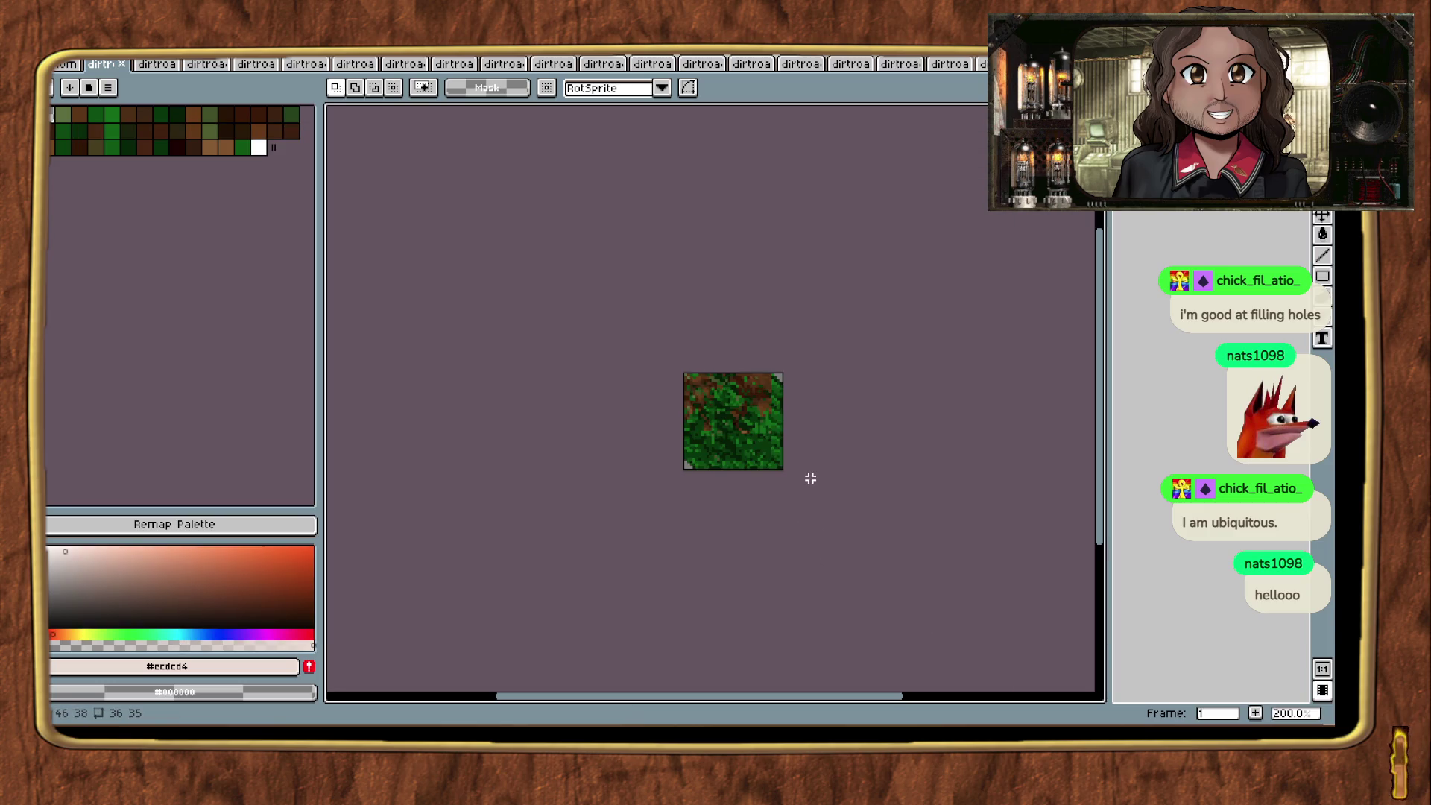
Step: Load the Ultima 7 no anims palette onto the tile, then undo it
{"action": "key", "text": "ctrl+p"}
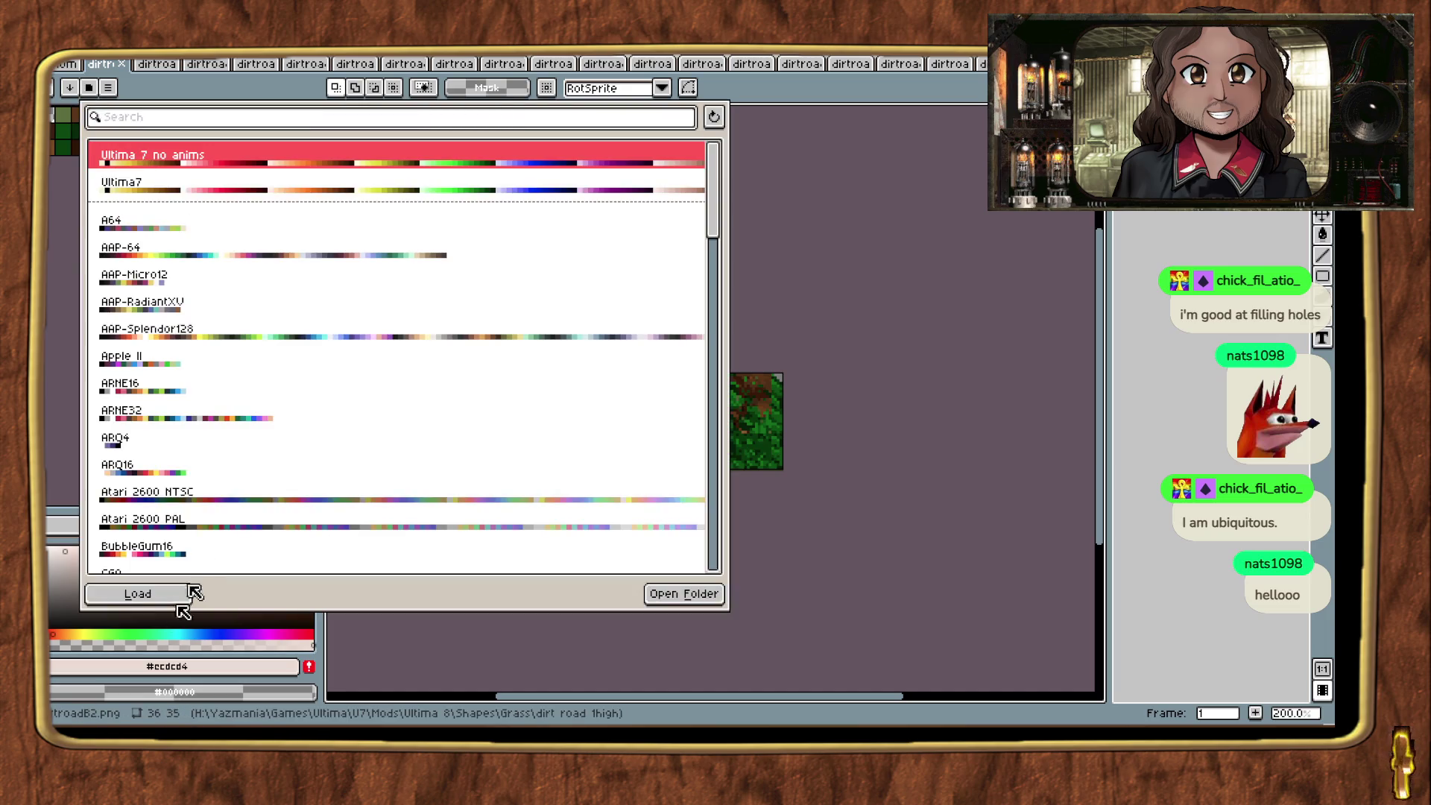
{"action": "left_click", "coordinate": [158, 599]}
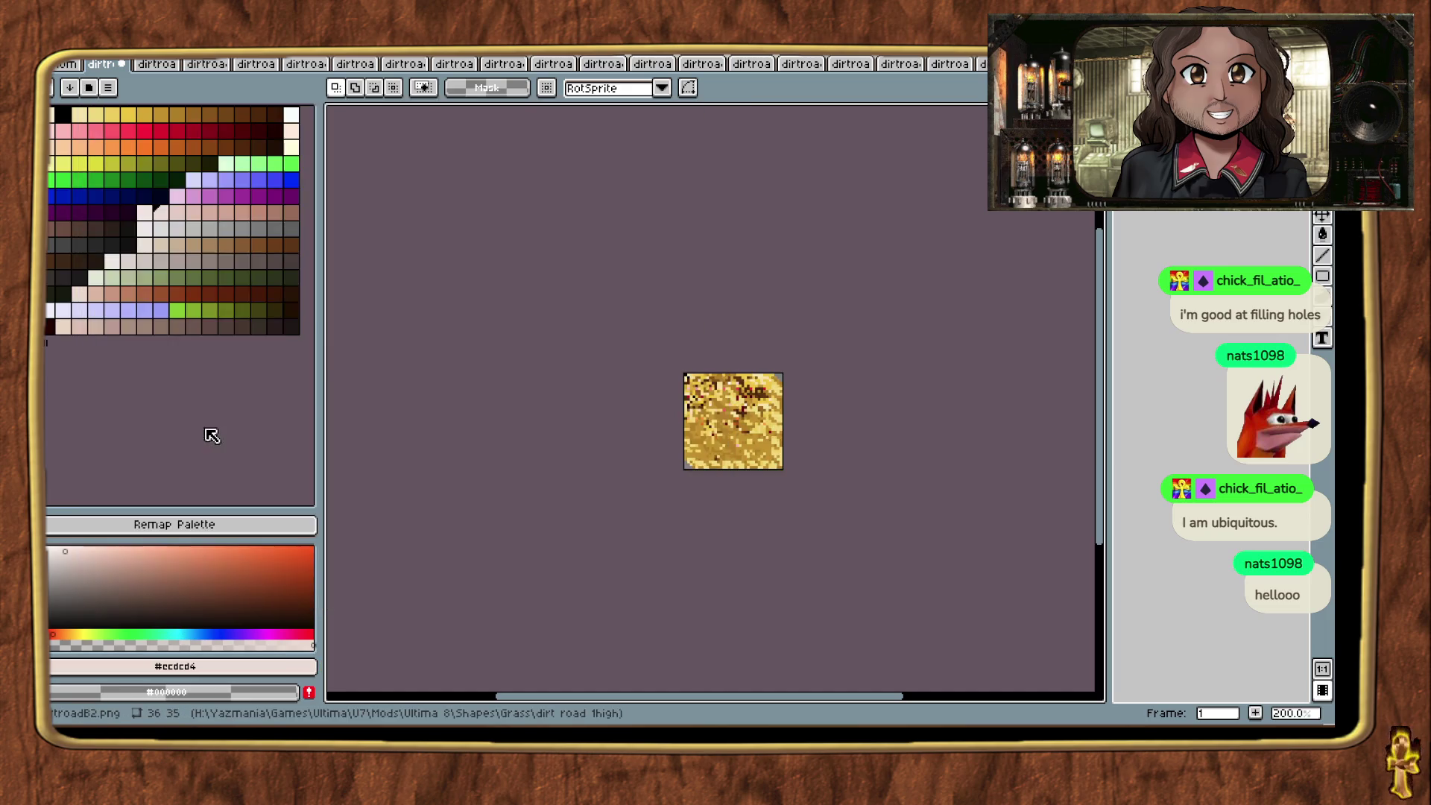
{"action": "key", "text": "ctrl+z"}
Step: Check the Sprite > Color Mode options, then reopen Edit > Keyboard Shortcuts
{"action": "left_click", "coordinate": [112, 49]}
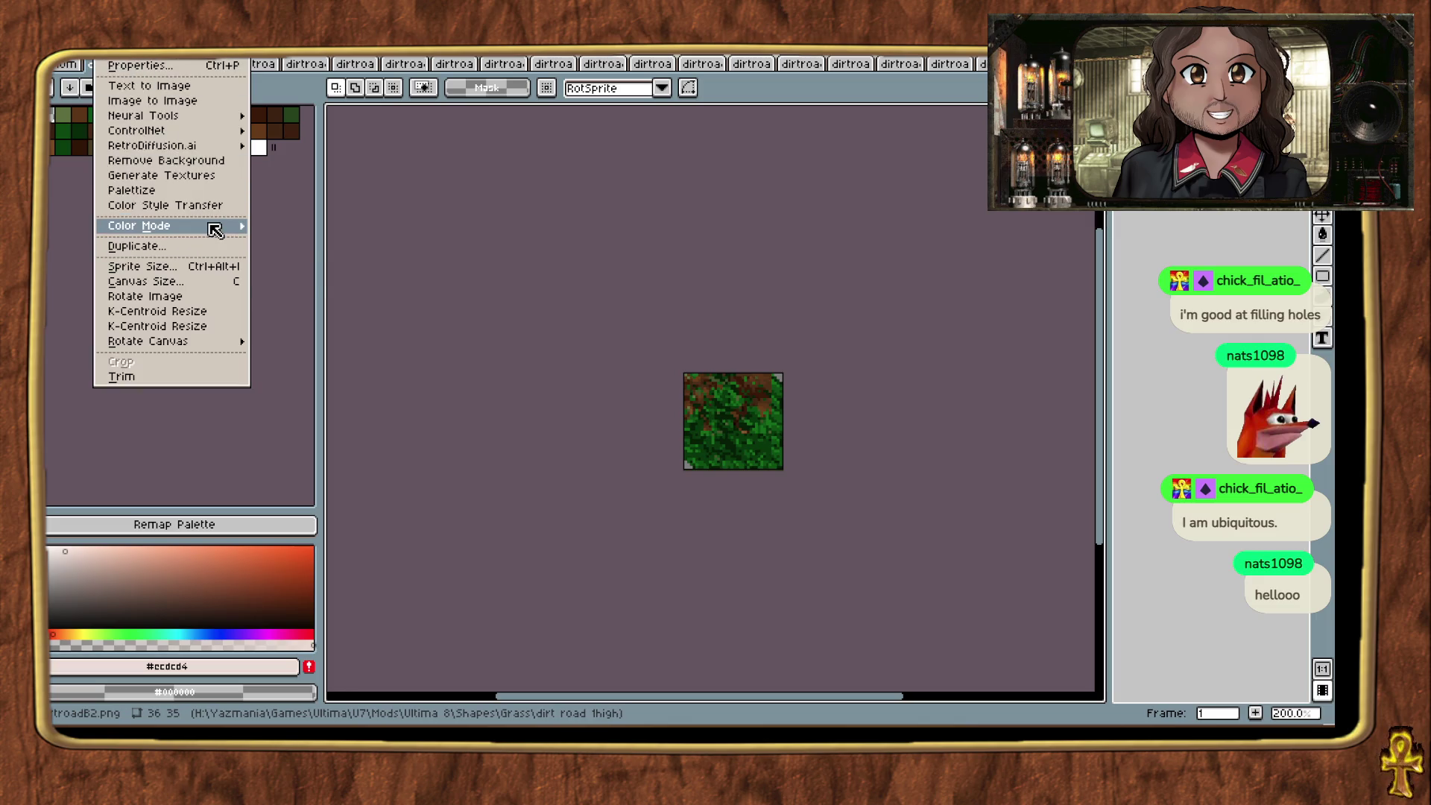
{"action": "mouse_move", "coordinate": [217, 225]}
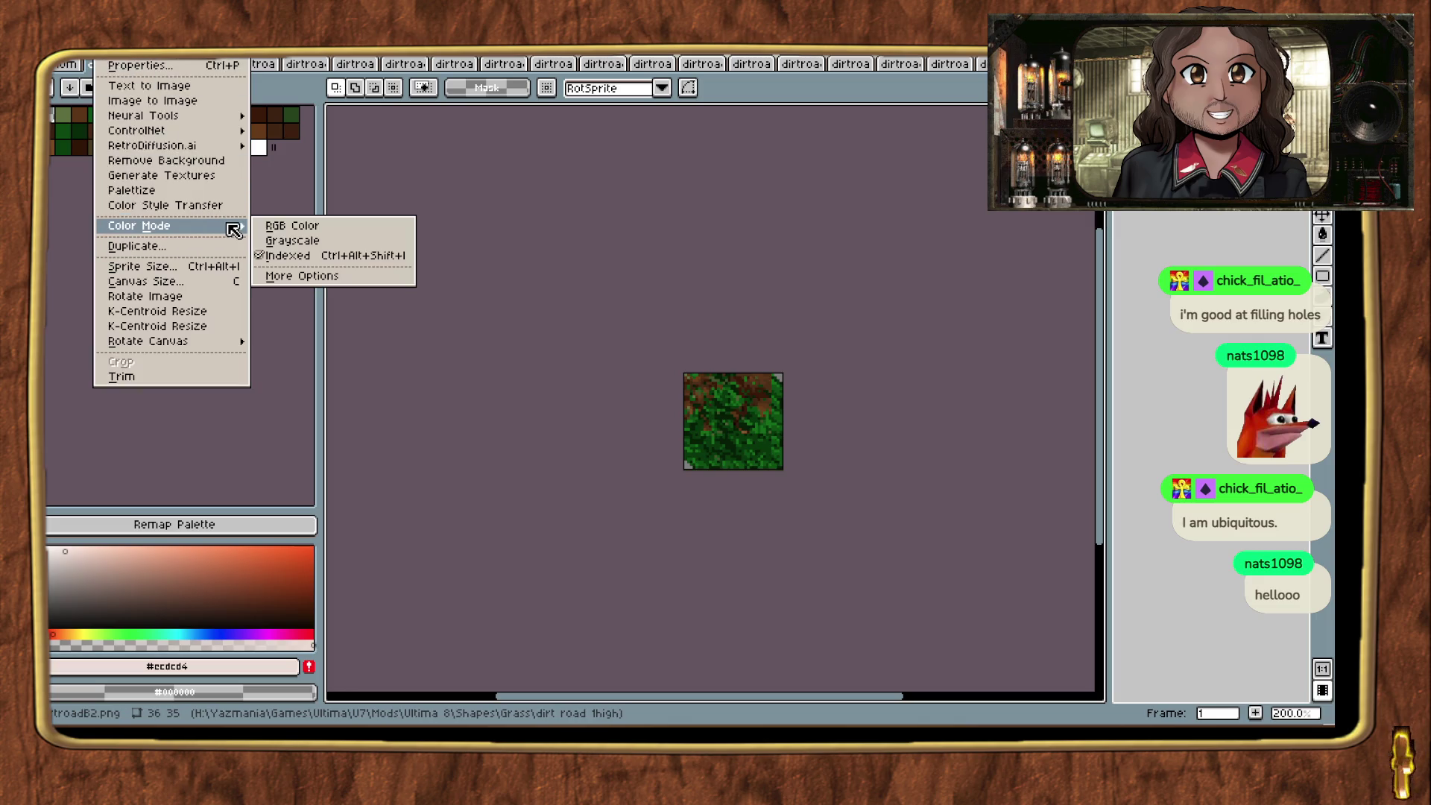
{"action": "left_click", "coordinate": [612, 284]}
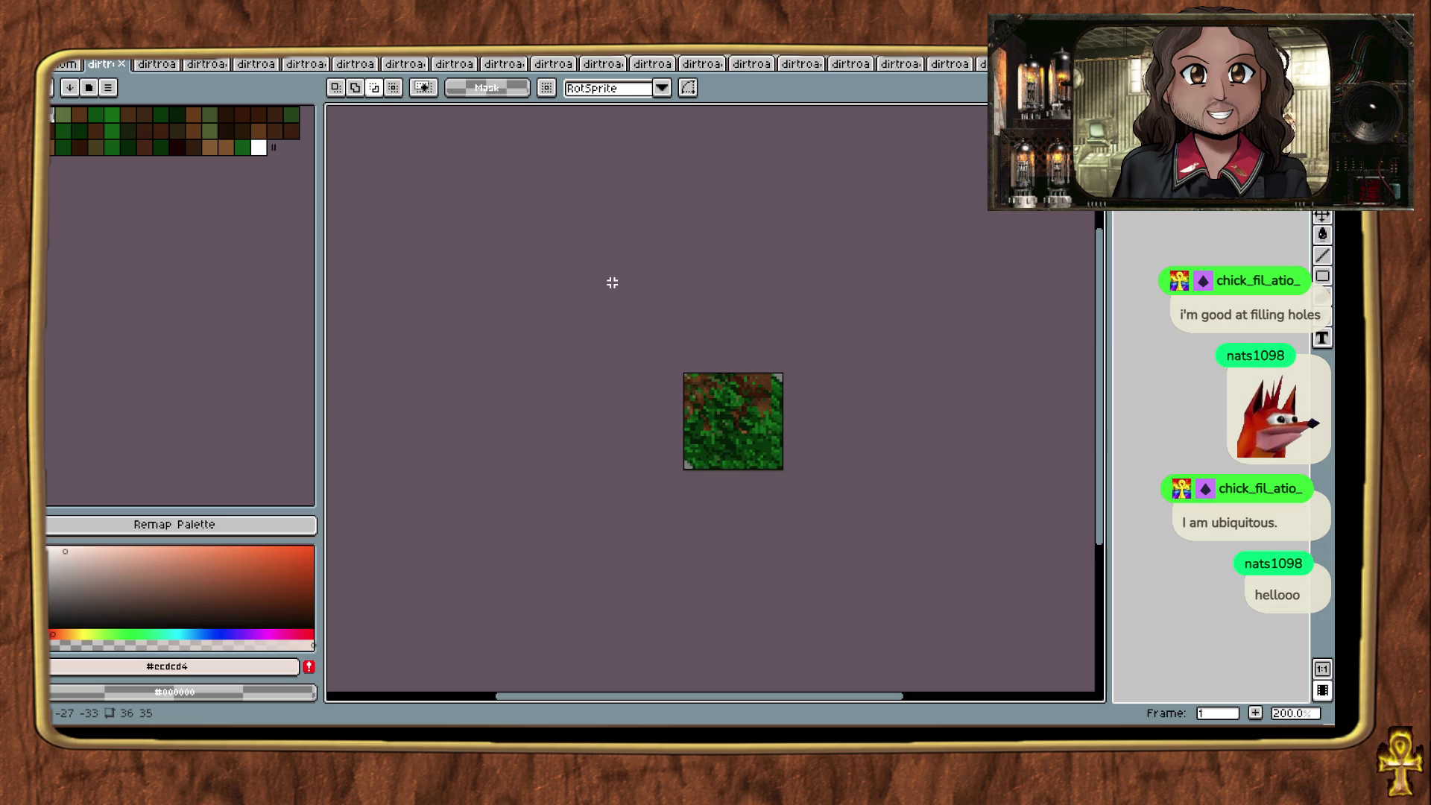
{"action": "left_click", "coordinate": [112, 50]}
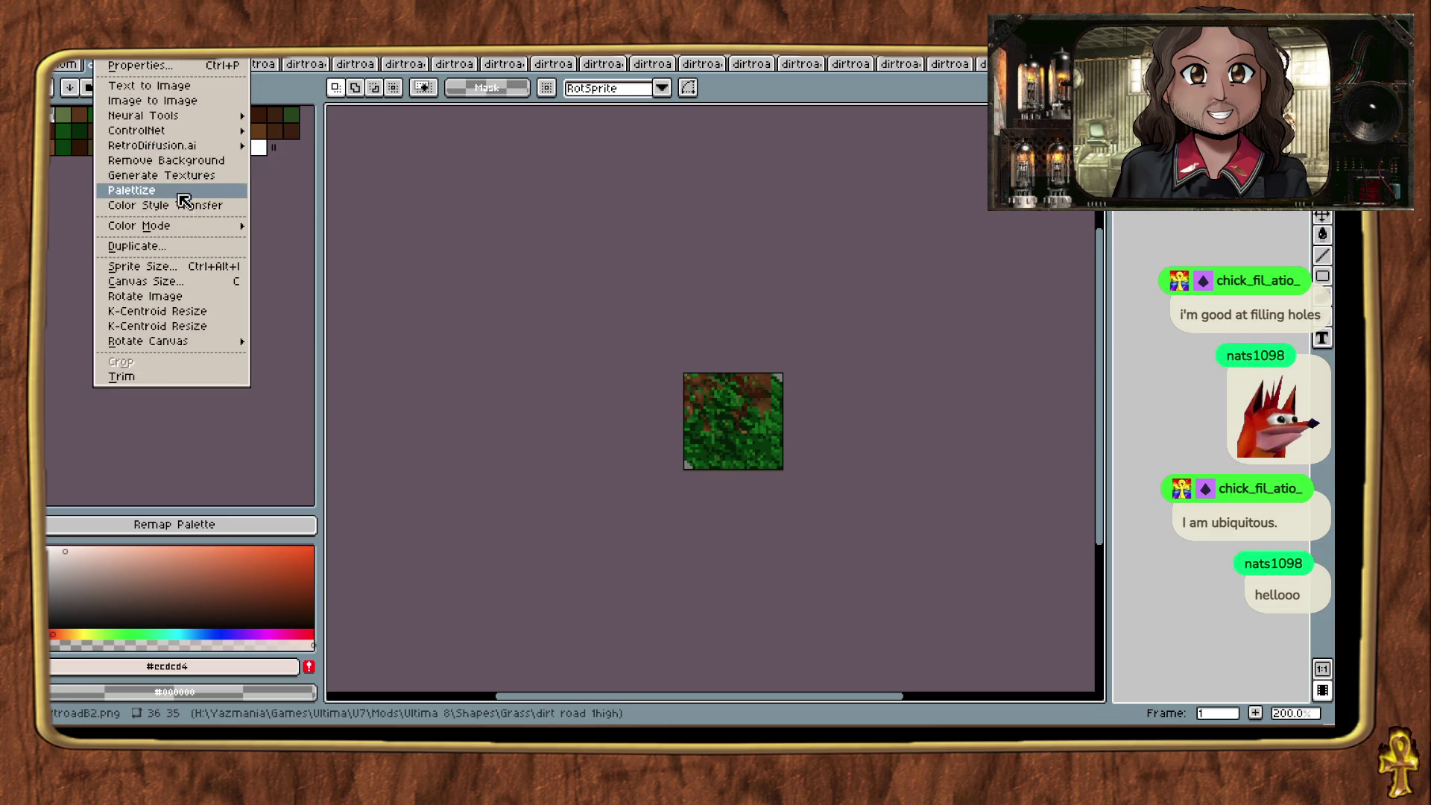
{"action": "left_click", "coordinate": [466, 211]}
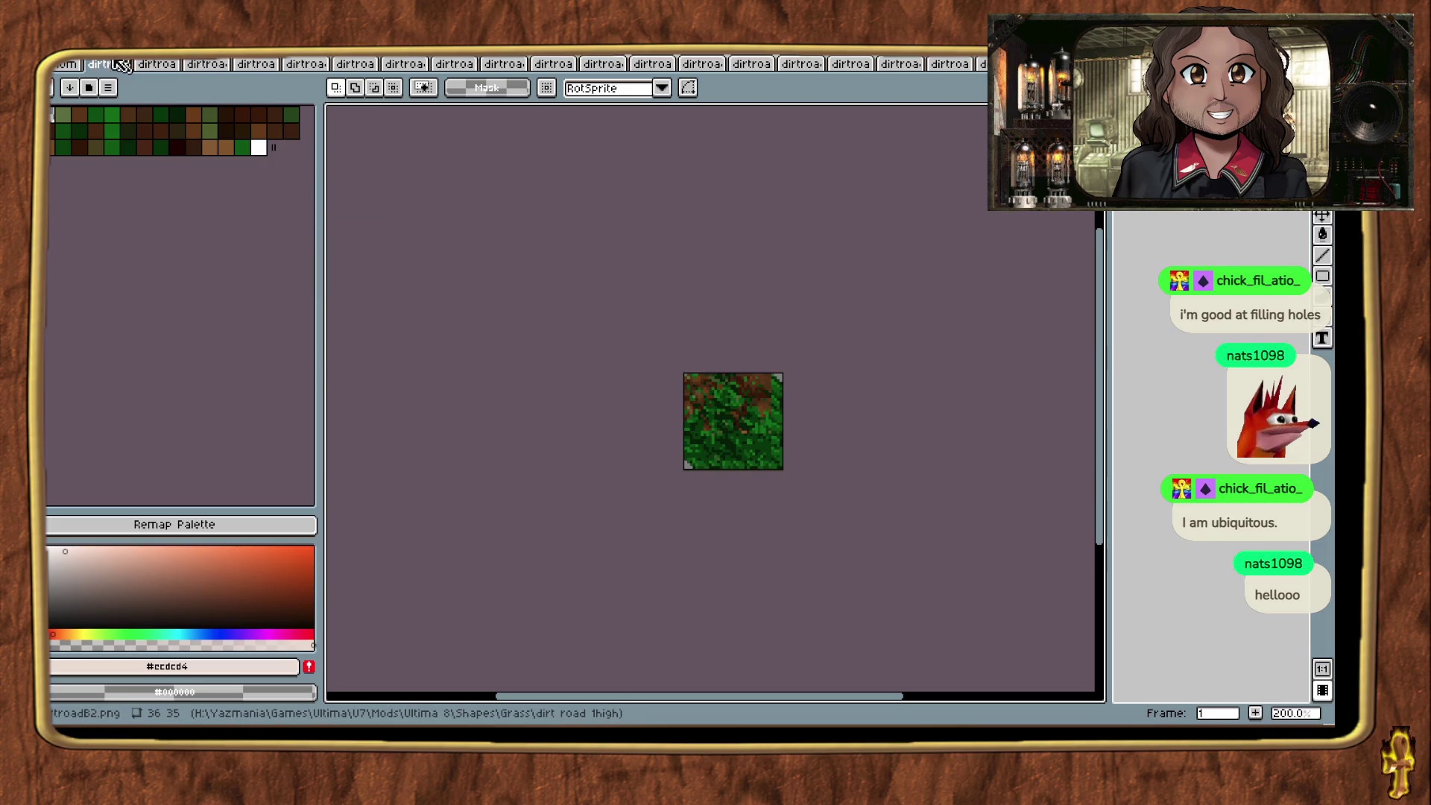
{"action": "left_click", "coordinate": [78, 49]}
{"action": "left_click", "coordinate": [187, 442]}
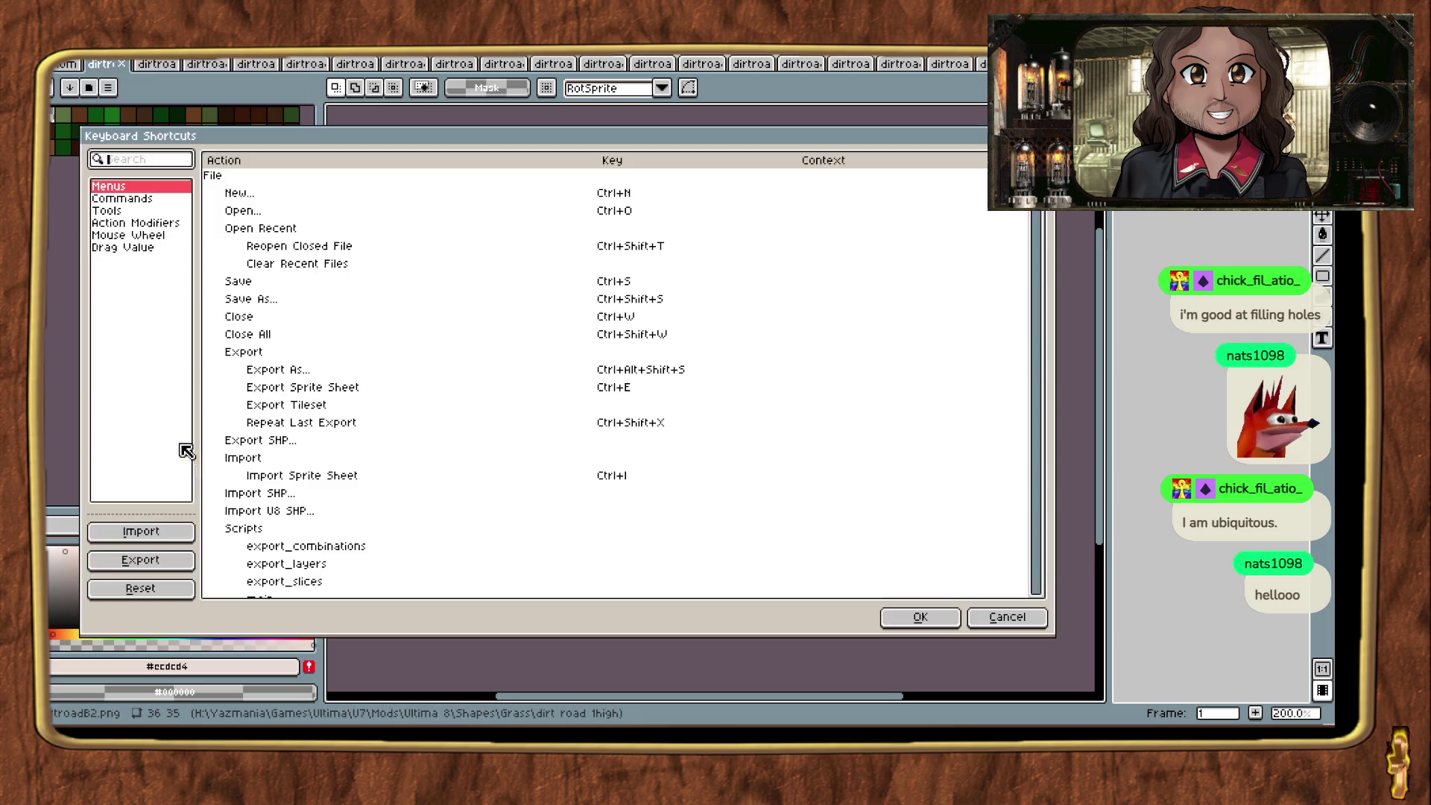
Step: Search the shortcuts for 'index', then cancel the dialog without changes
{"action": "type", "text": "index"}
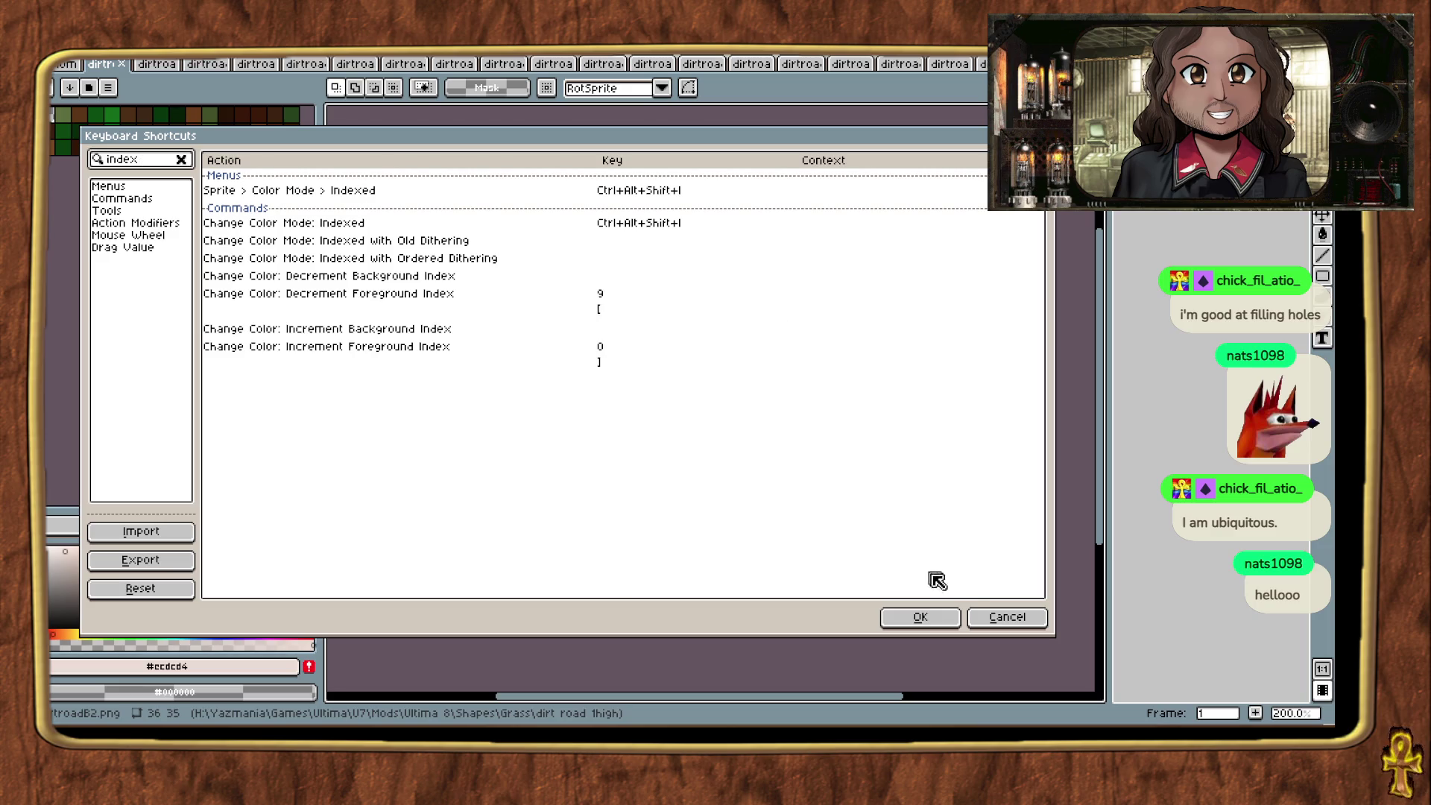
{"action": "left_click", "coordinate": [1009, 619]}
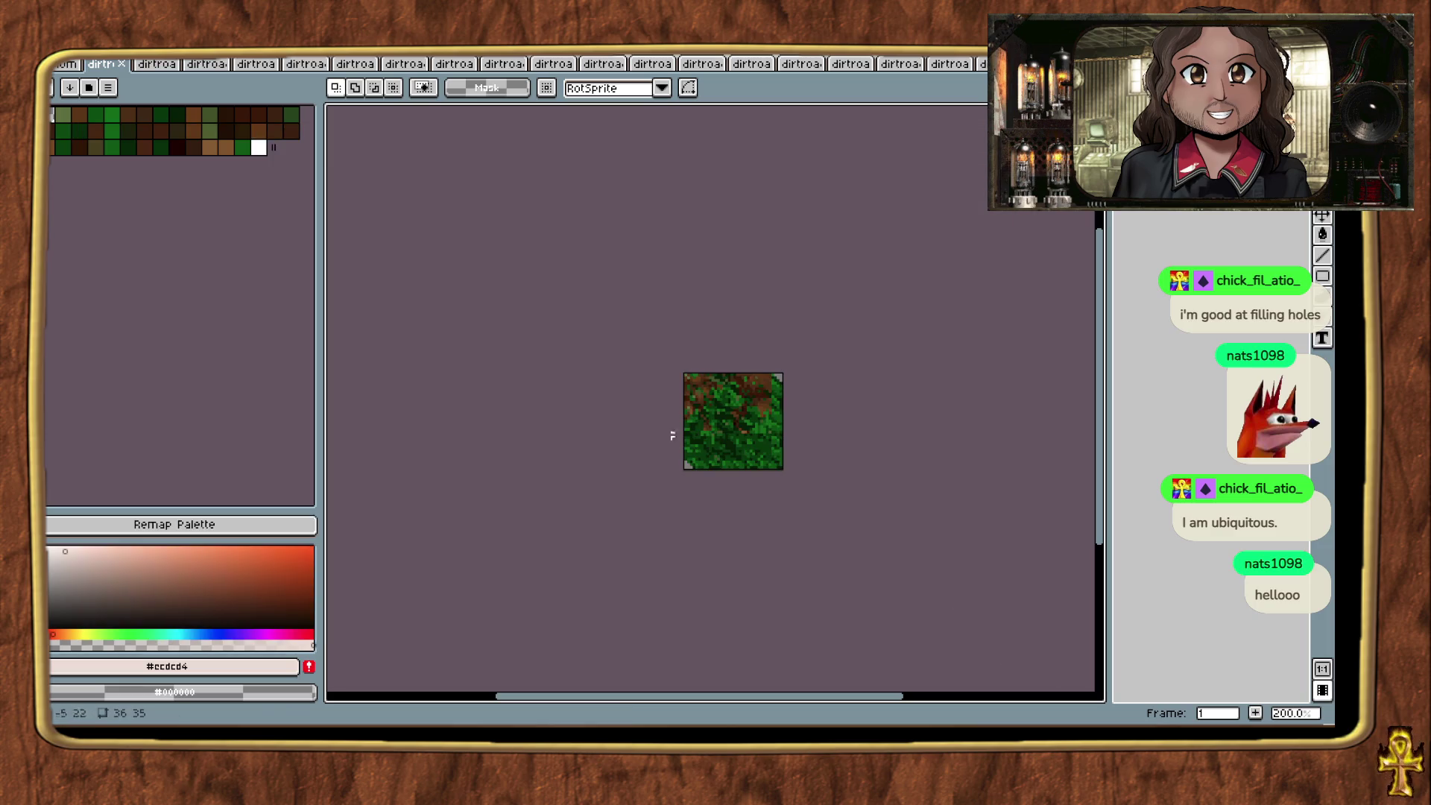
Step: Convert dirtroadB2.png to Indexed, load the Ultima 7 palette, and close it
{"action": "left_click", "coordinate": [104, 54]}
{"action": "mouse_move", "coordinate": [215, 236]}
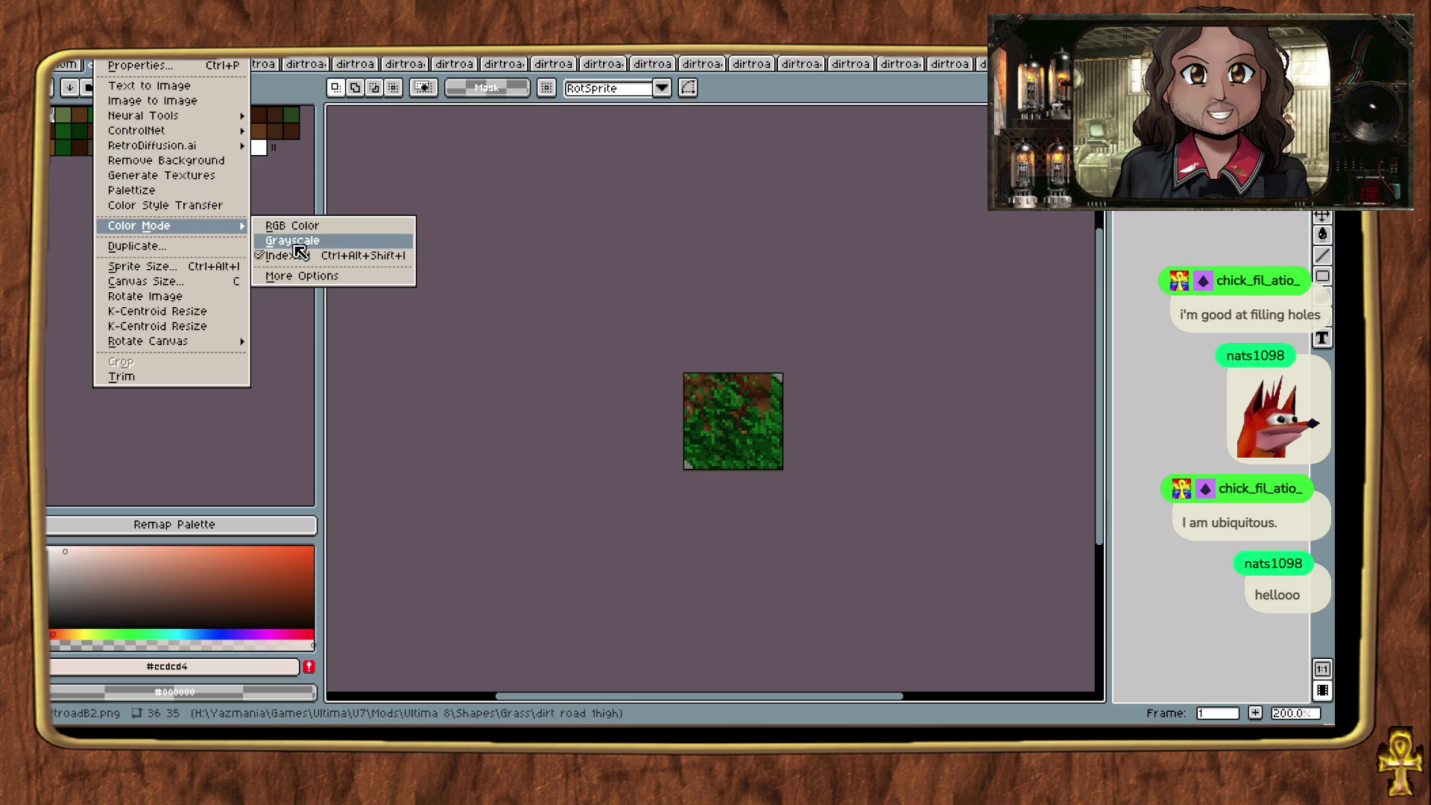
{"action": "left_click", "coordinate": [305, 226]}
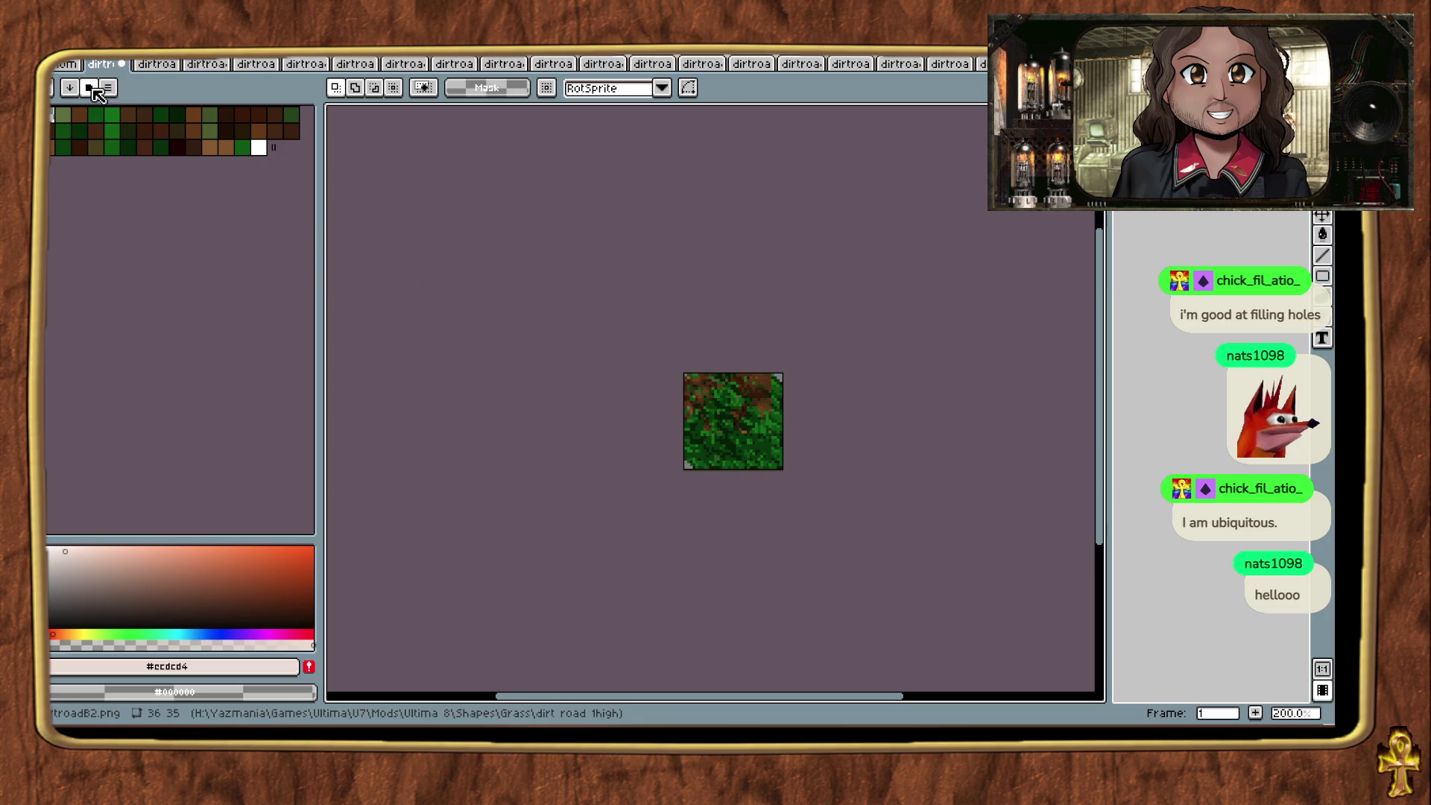
{"action": "left_click", "coordinate": [108, 88]}
{"action": "left_click", "coordinate": [181, 595]}
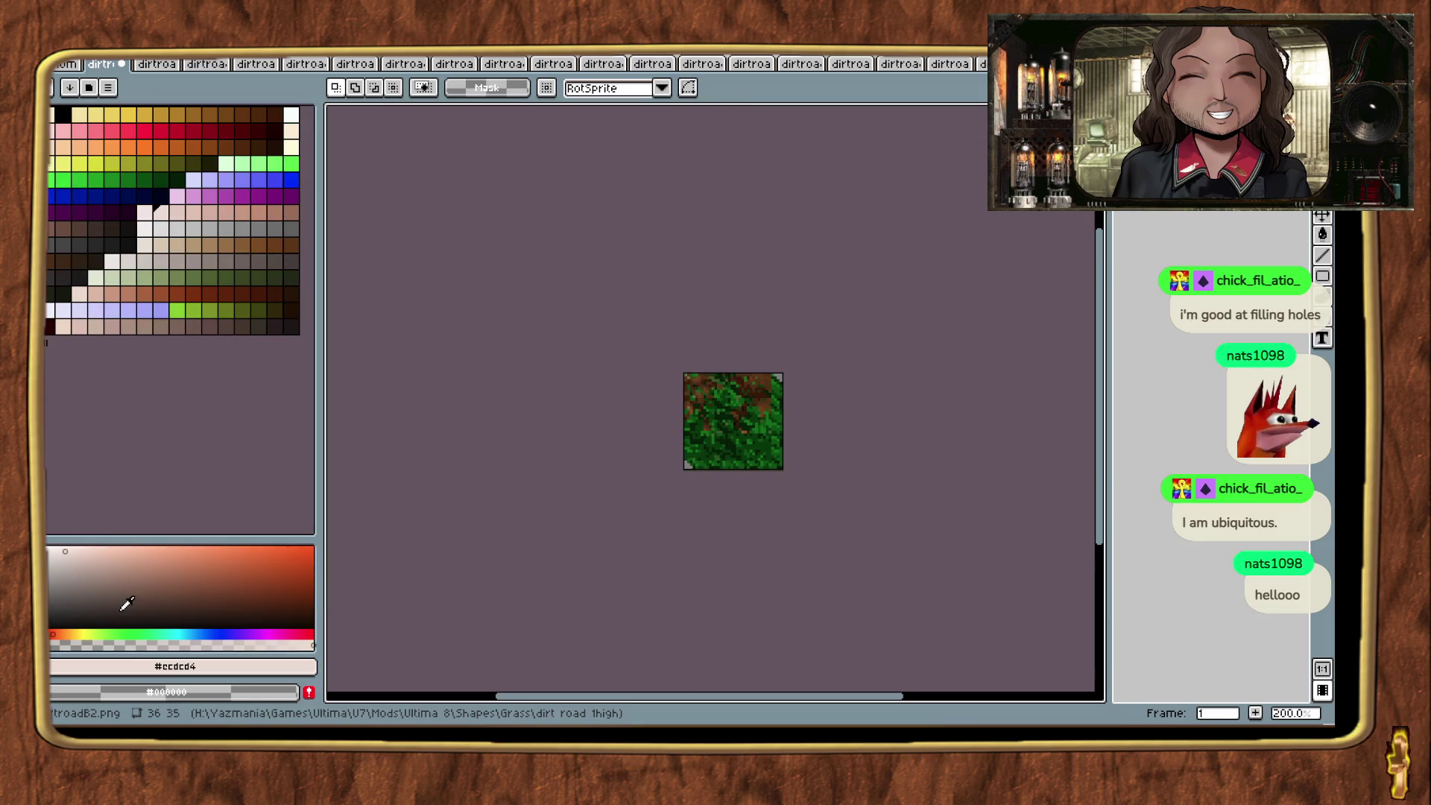
{"action": "left_click", "coordinate": [112, 59]}
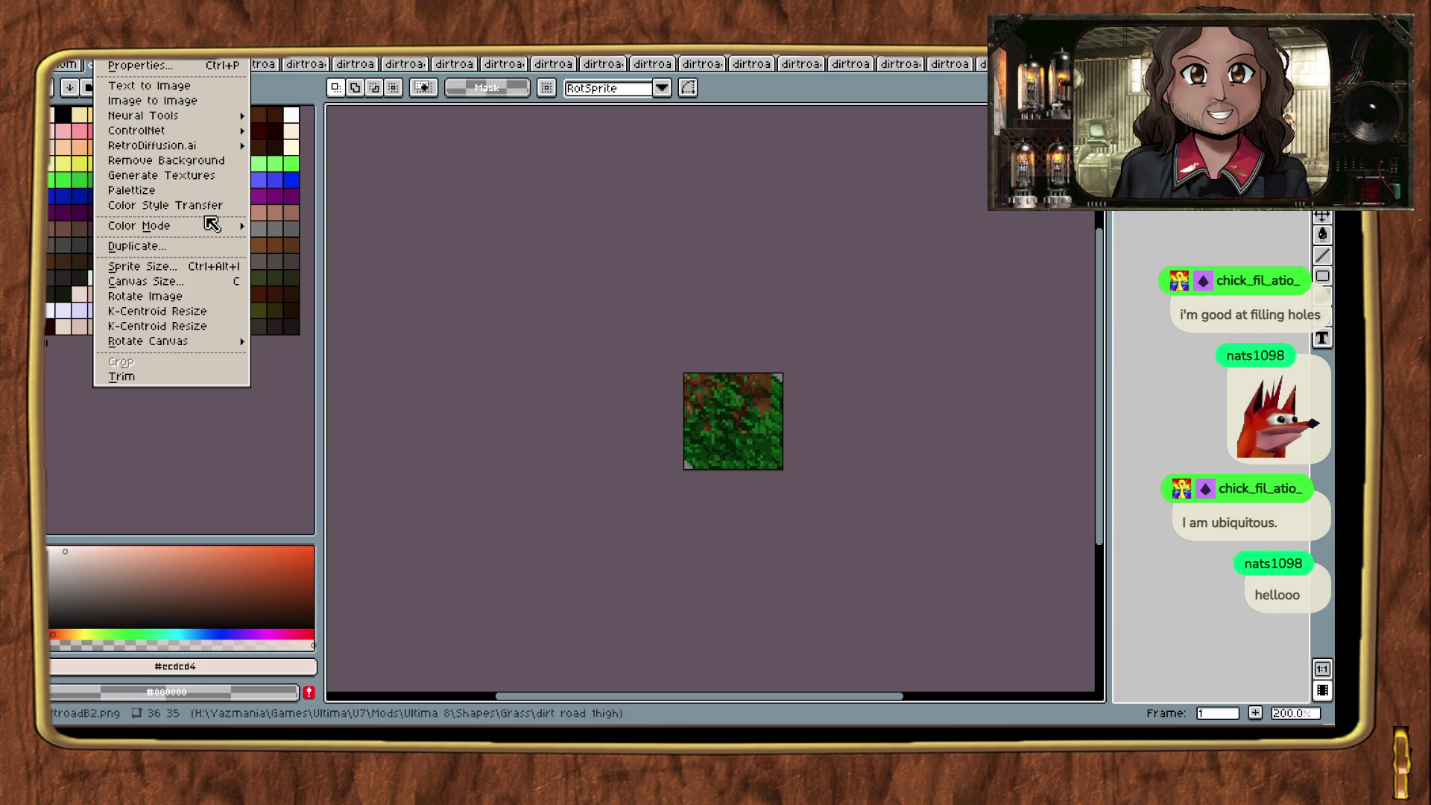
{"action": "key", "text": "Escape"}
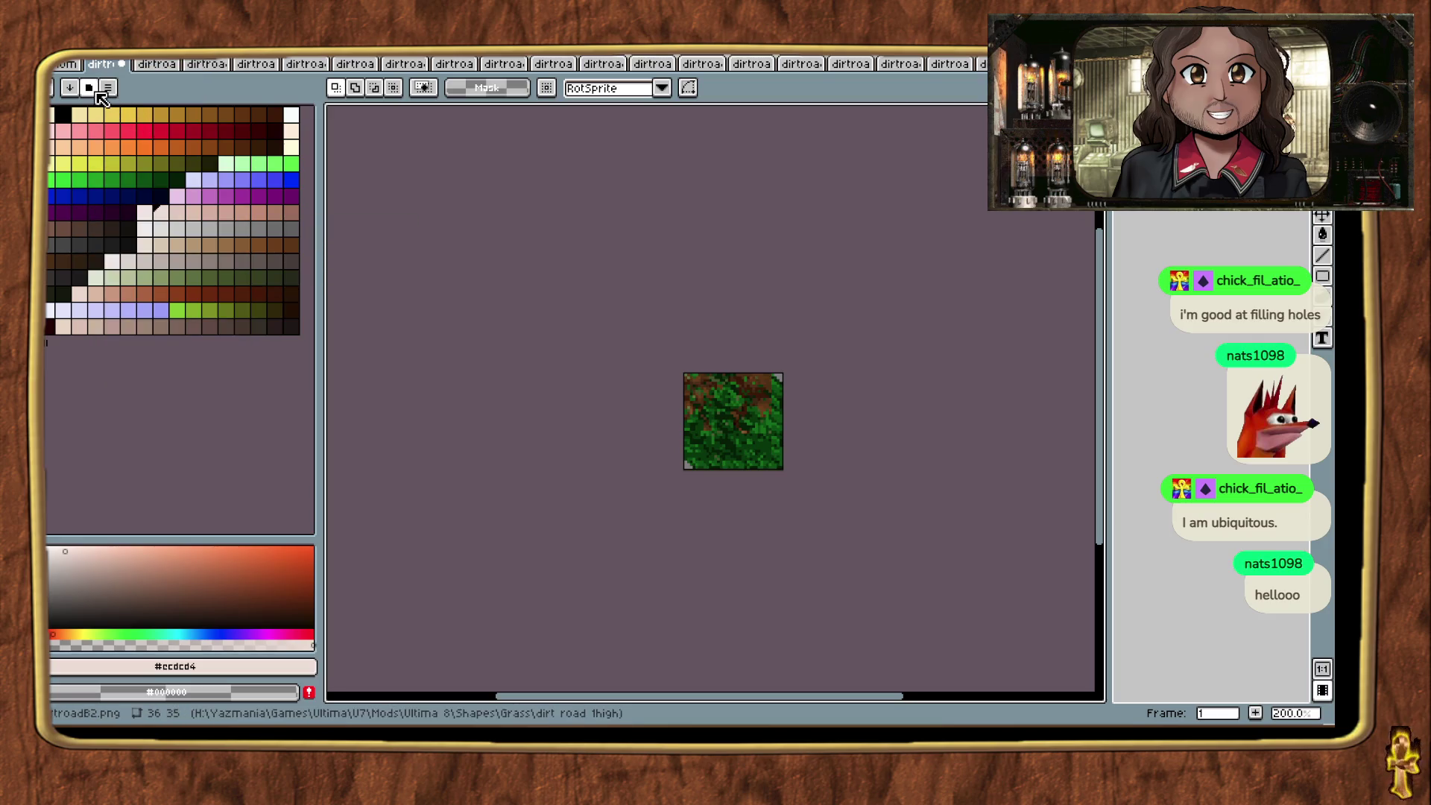
{"action": "left_click", "coordinate": [94, 87]}
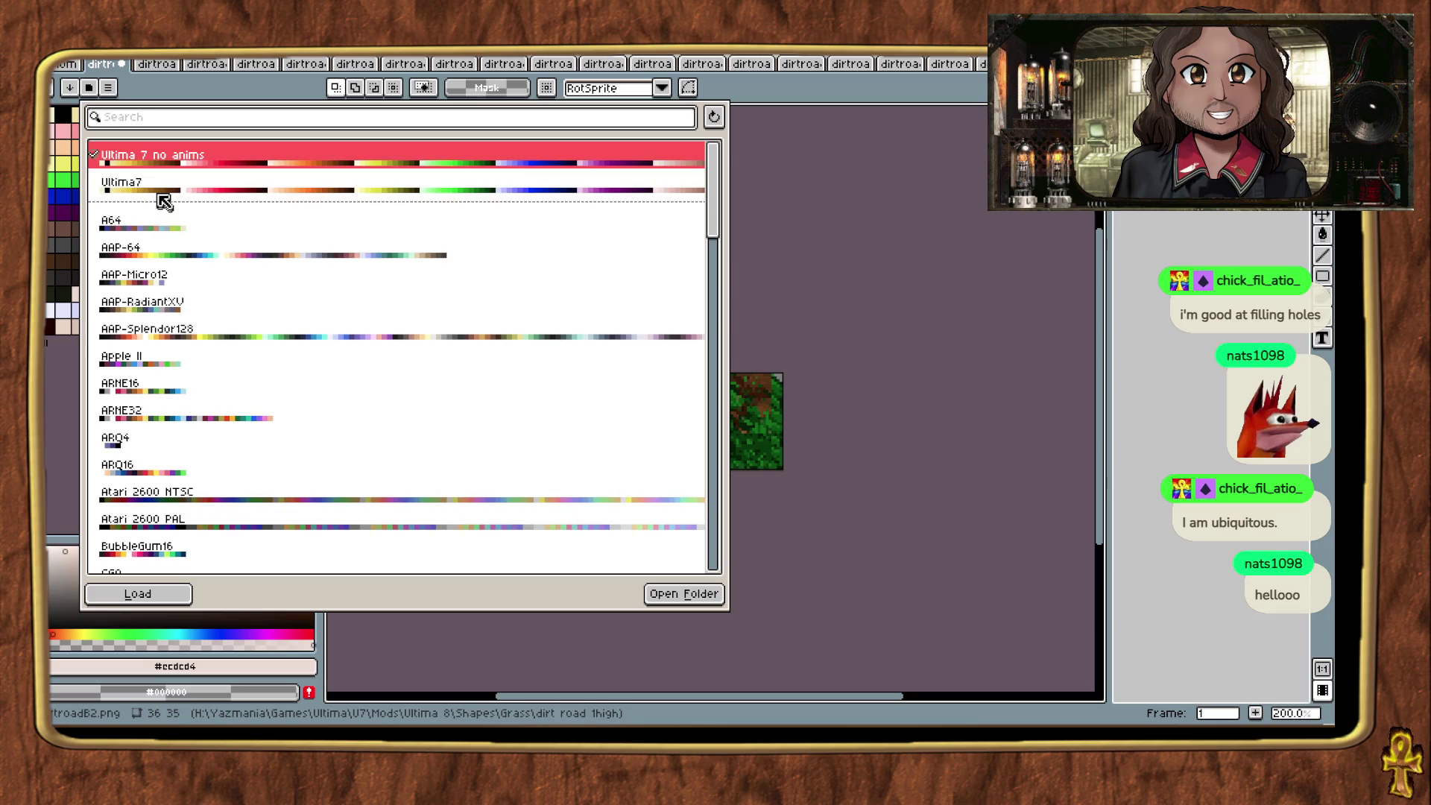
{"action": "left_click", "coordinate": [138, 593]}
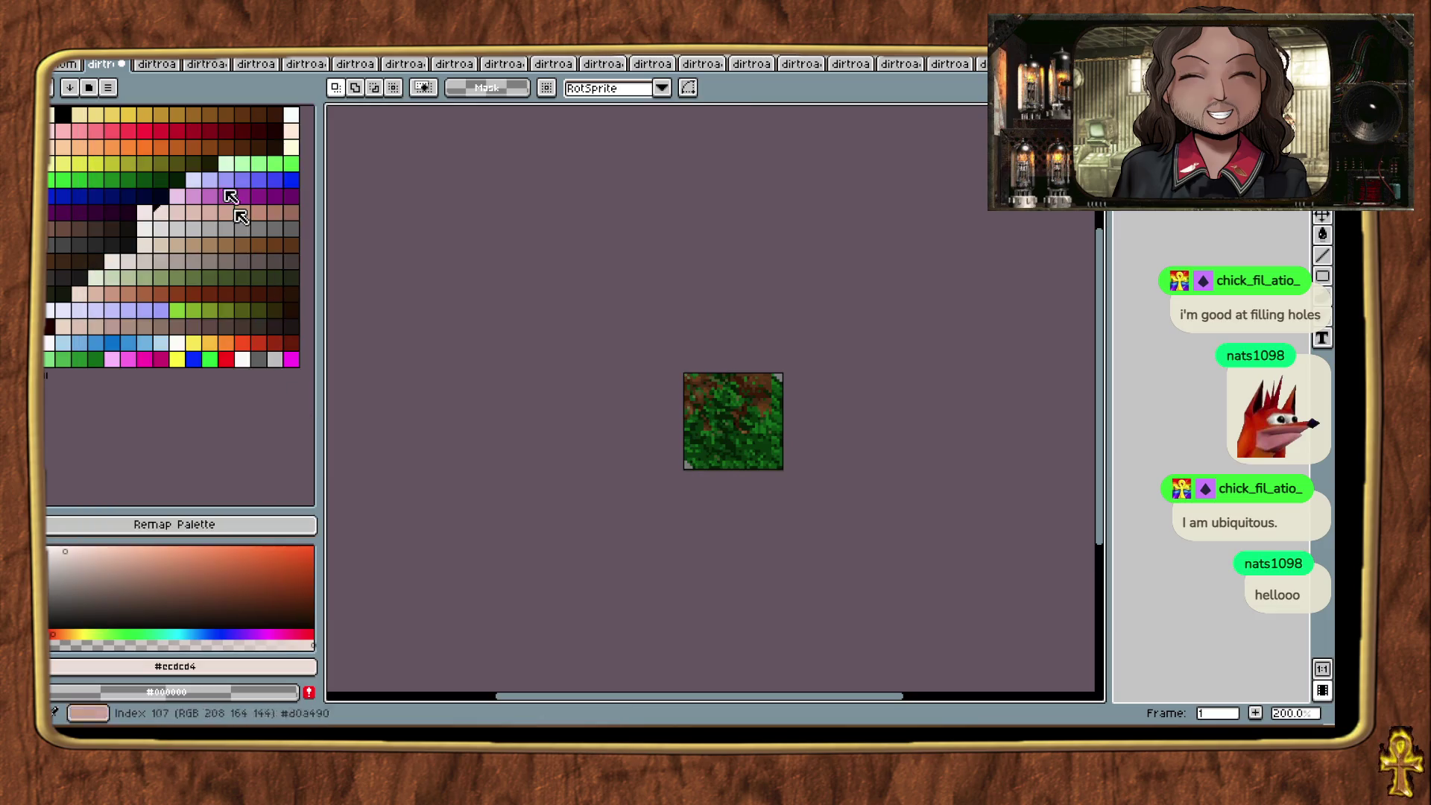
{"action": "left_click", "coordinate": [125, 65]}
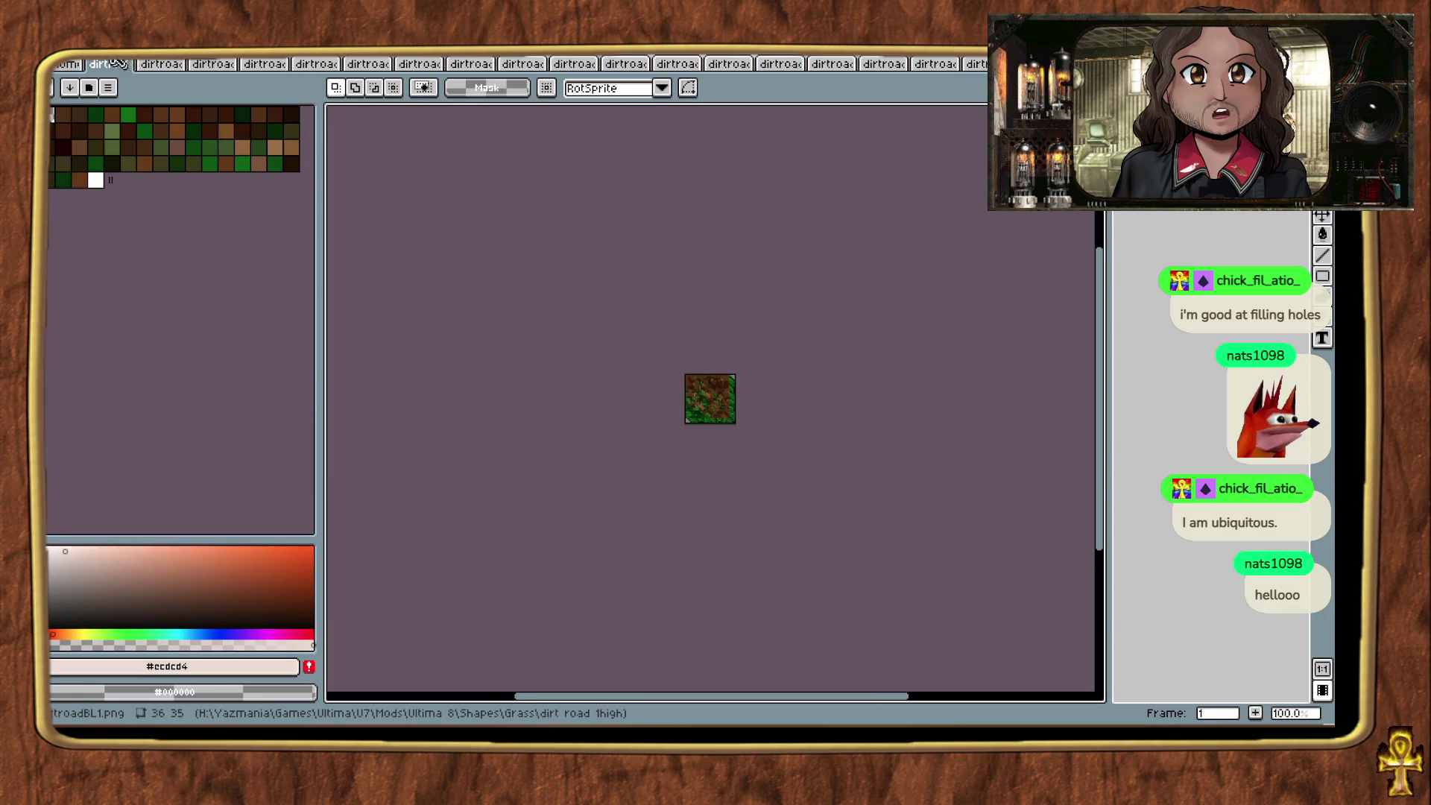
Step: Convert the next tile to Indexed, load the Ultima7 palette, and close it
{"action": "right_click", "coordinate": [118, 63]}
{"action": "mouse_move", "coordinate": [199, 226]}
{"action": "left_click", "coordinate": [295, 234]}
{"action": "left_click", "coordinate": [108, 88]}
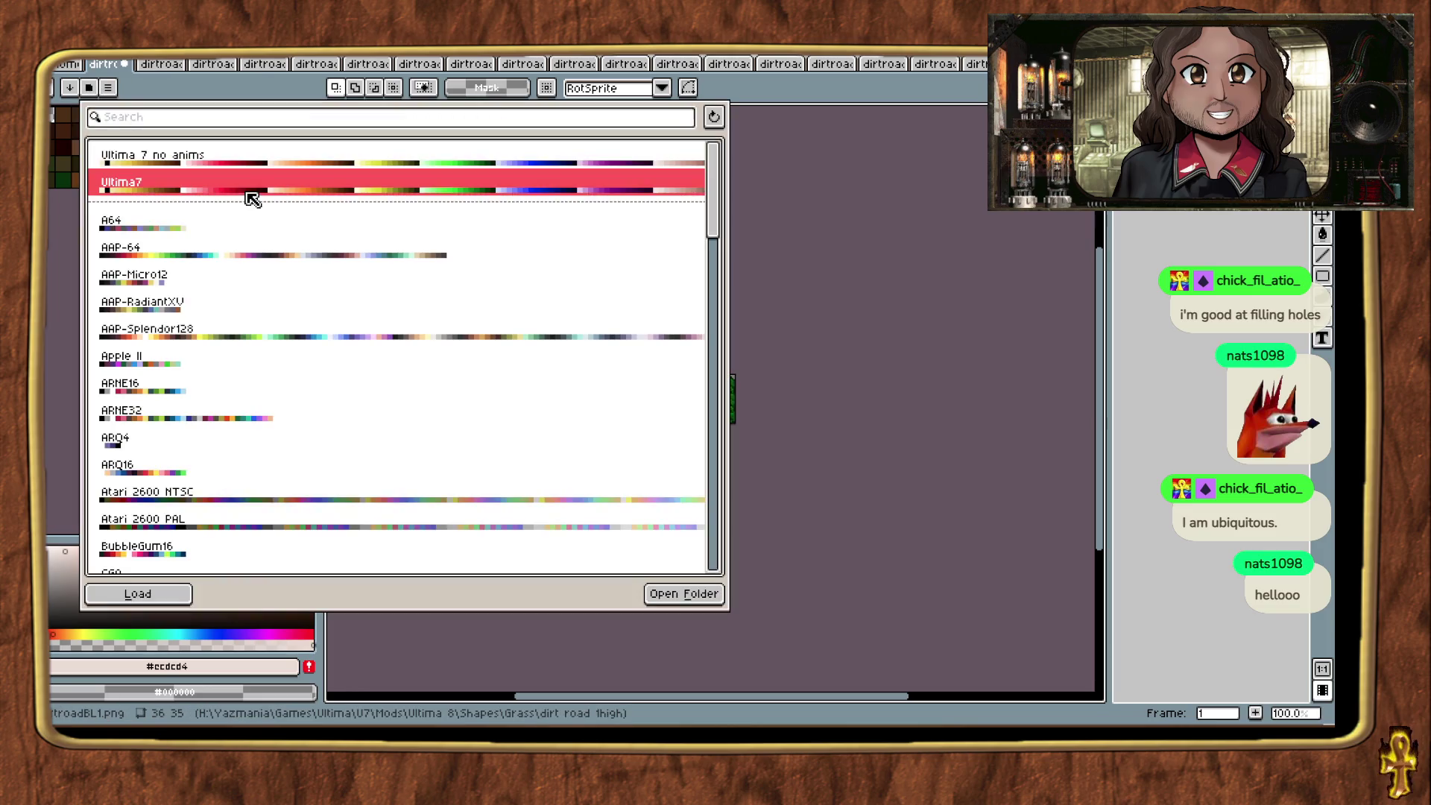
{"action": "left_click", "coordinate": [149, 594]}
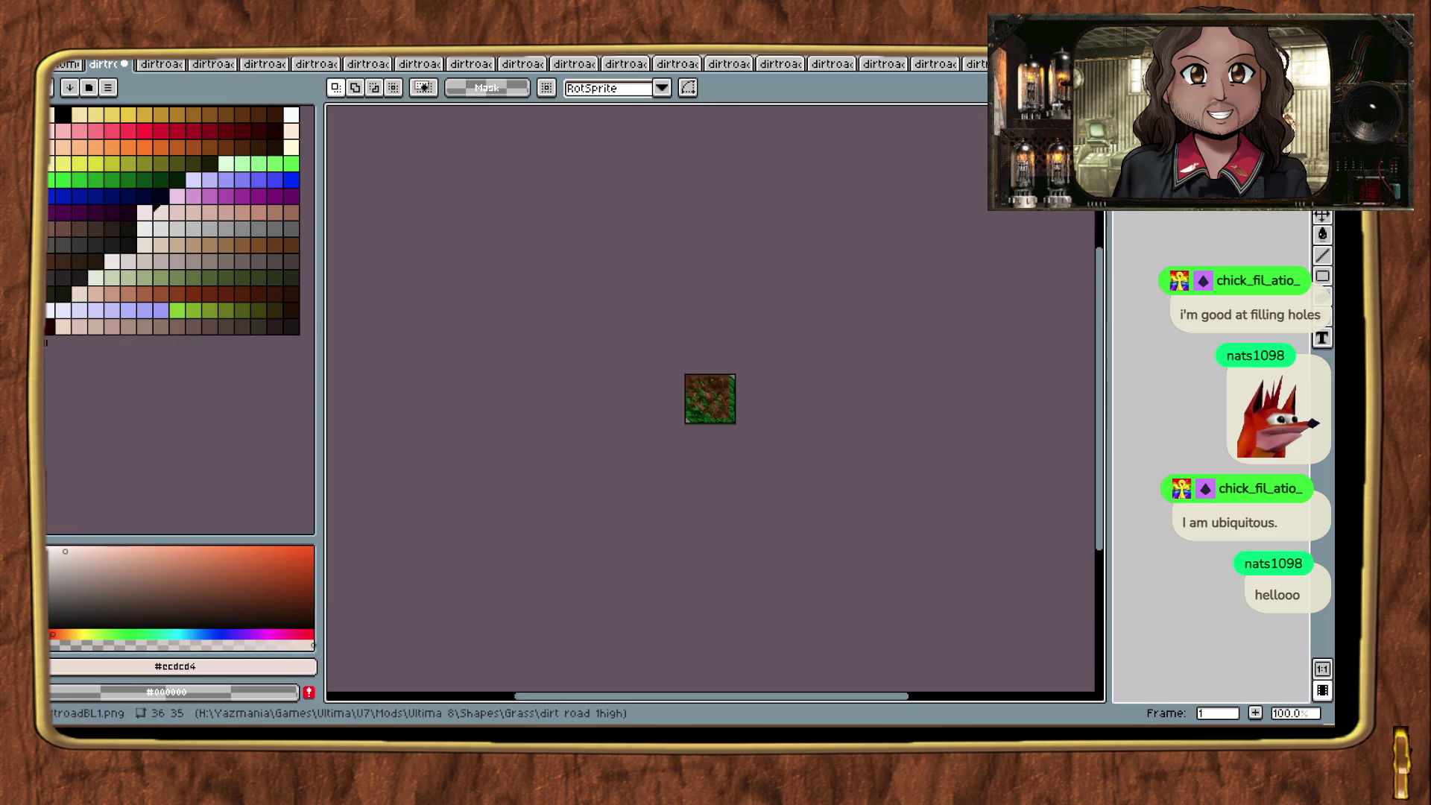
{"action": "left_click", "coordinate": [108, 88]}
{"action": "left_click", "coordinate": [202, 187]}
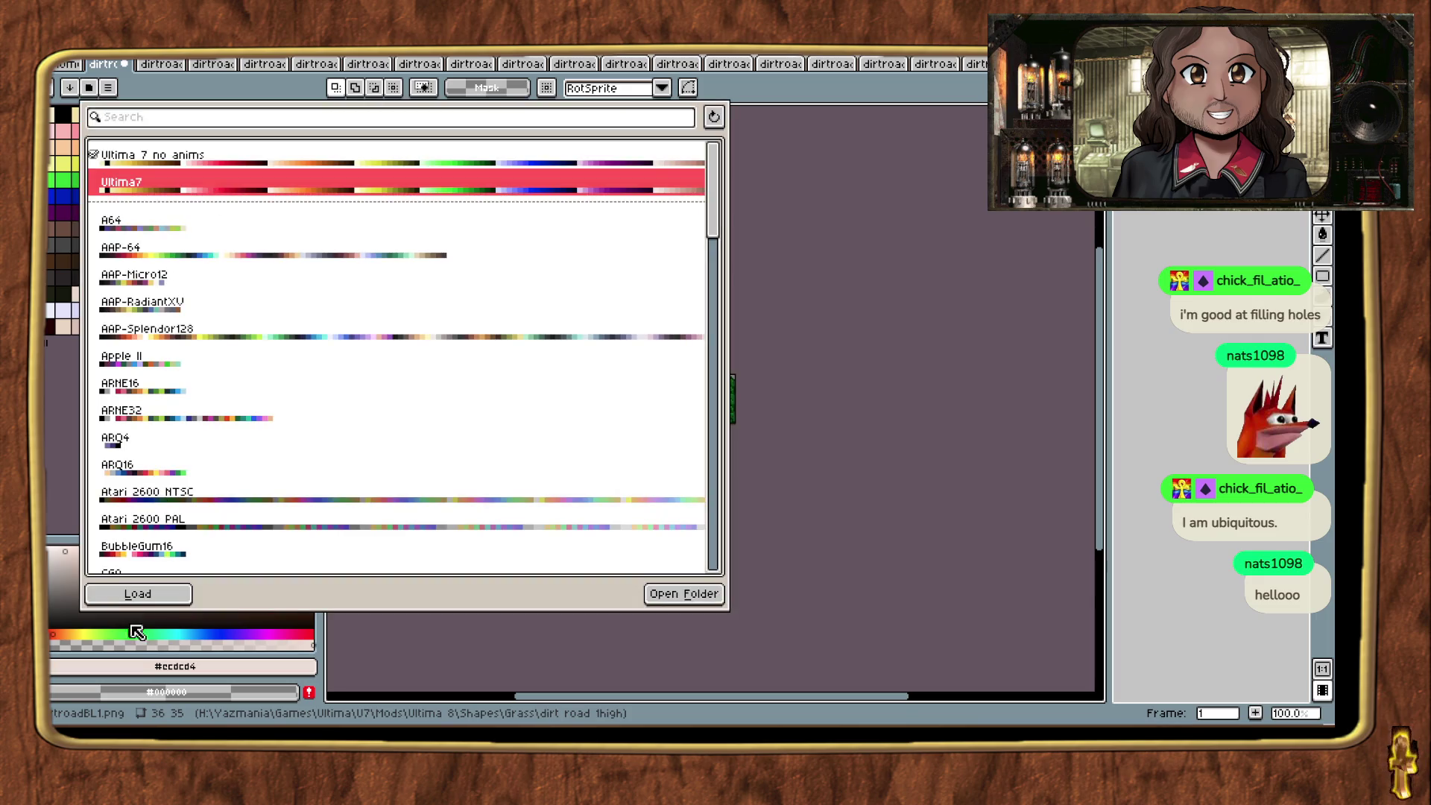
{"action": "left_click", "coordinate": [147, 598]}
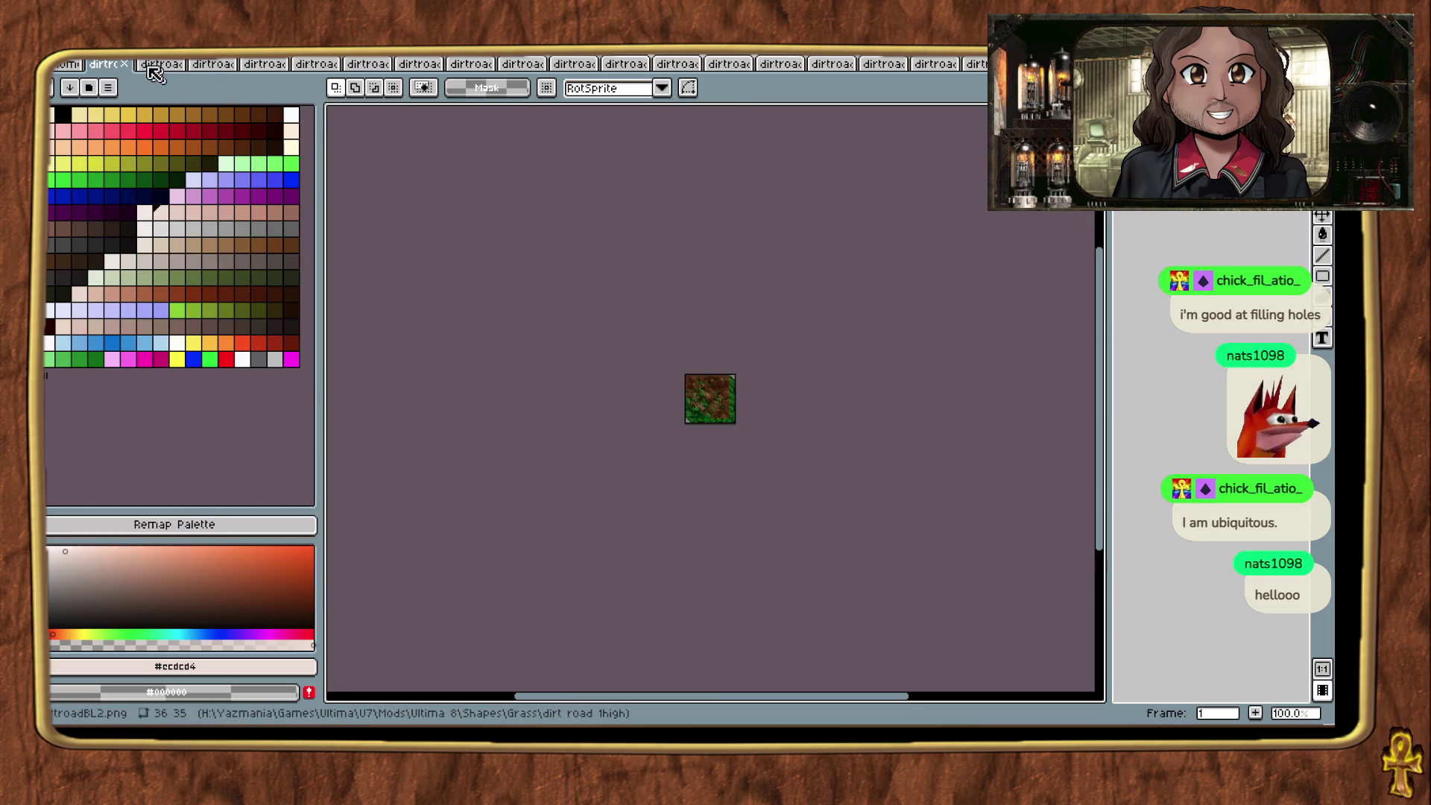
{"action": "left_click", "coordinate": [127, 64]}
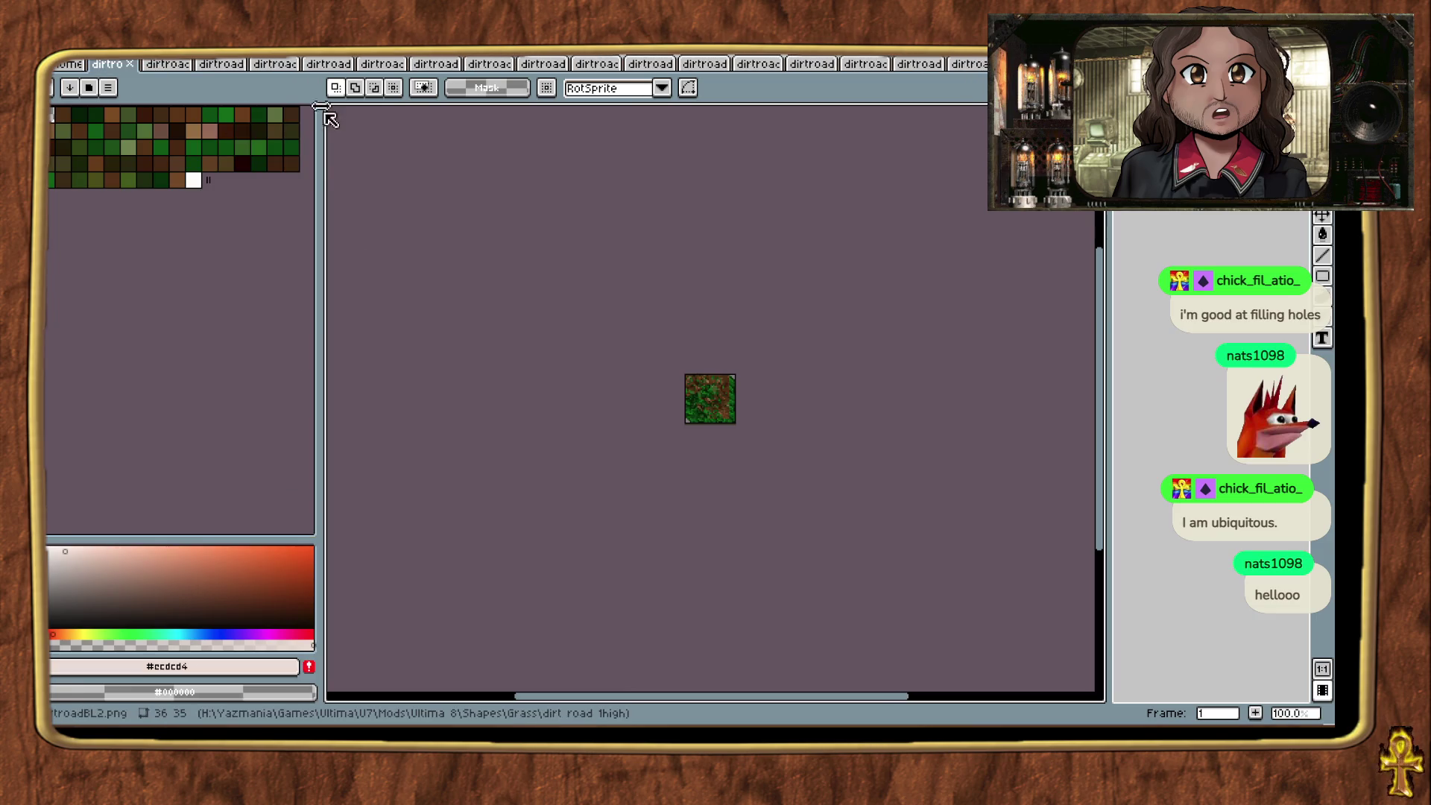
Step: Switch the third tile to RGB, load the Ultima7 palette, and close it
{"action": "left_click", "coordinate": [88, 89]}
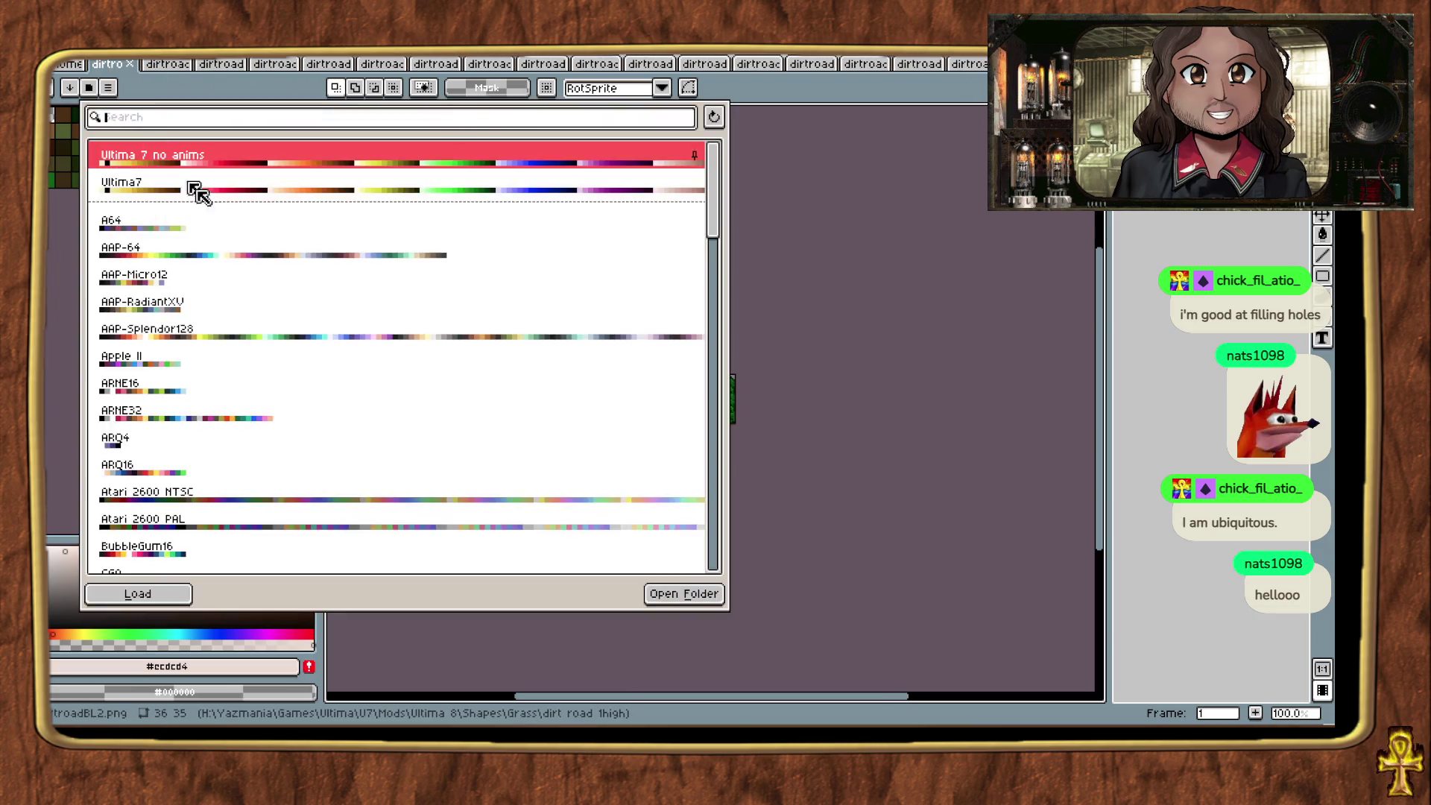
{"action": "left_click", "coordinate": [178, 594]}
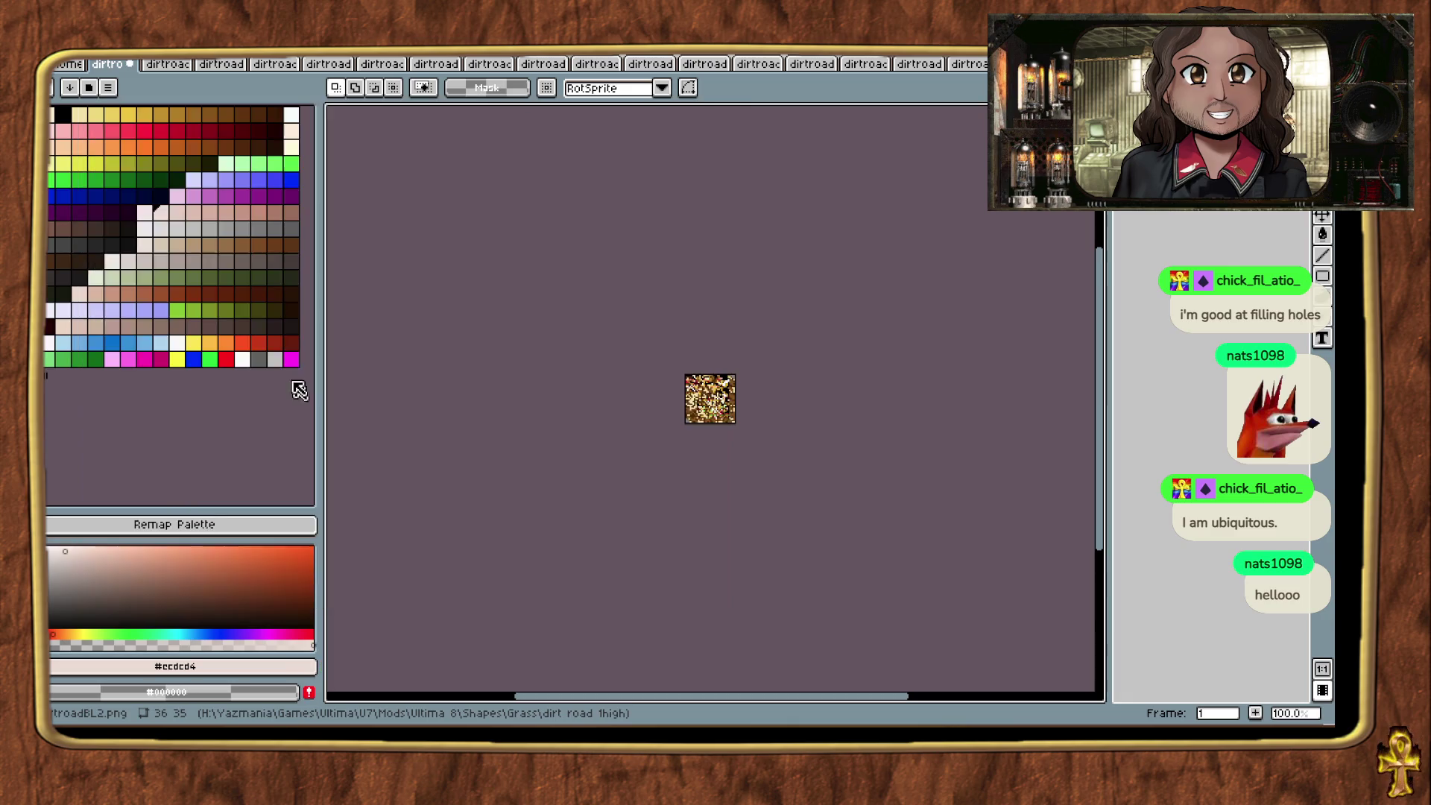
{"action": "key", "text": "ctrl+z"}
{"action": "scroll", "coordinate": [694, 418], "scroll_direction": "up", "scroll_amount": 1}
{"action": "left_click", "coordinate": [119, 54]}
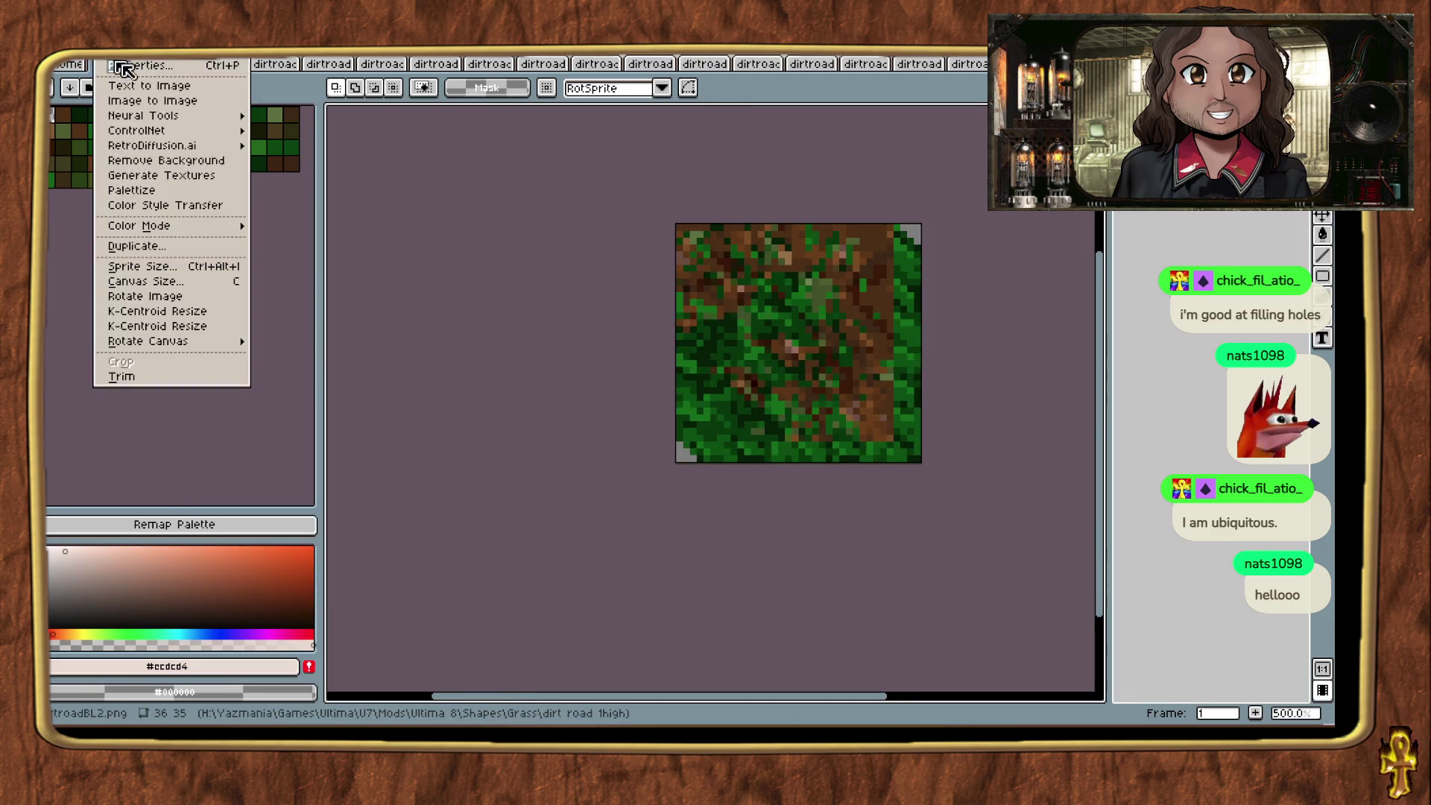
{"action": "mouse_move", "coordinate": [223, 226]}
{"action": "left_click", "coordinate": [286, 232]}
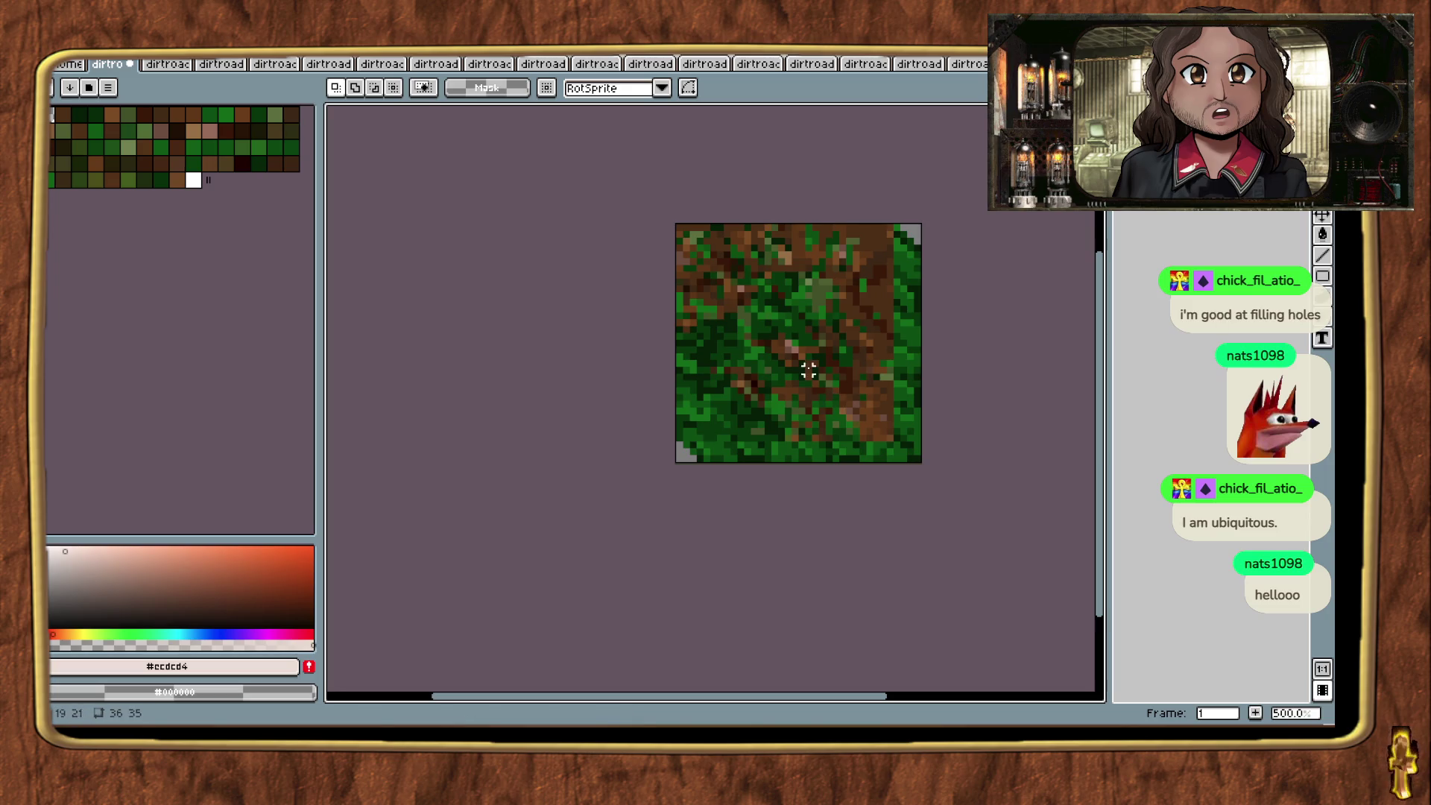
{"action": "left_click", "coordinate": [46, 87]}
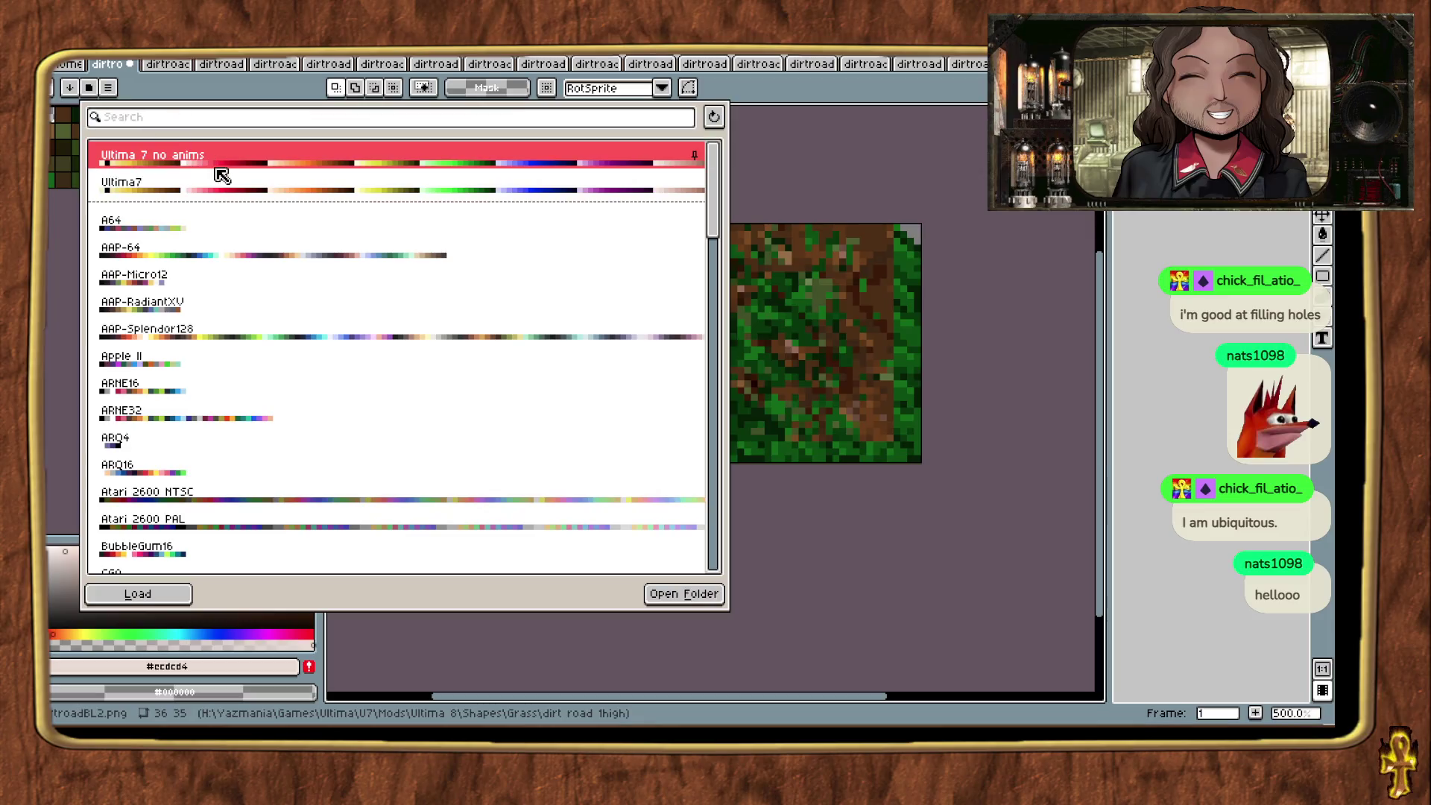
{"action": "left_click", "coordinate": [138, 594]}
{"action": "key", "text": "Escape"}
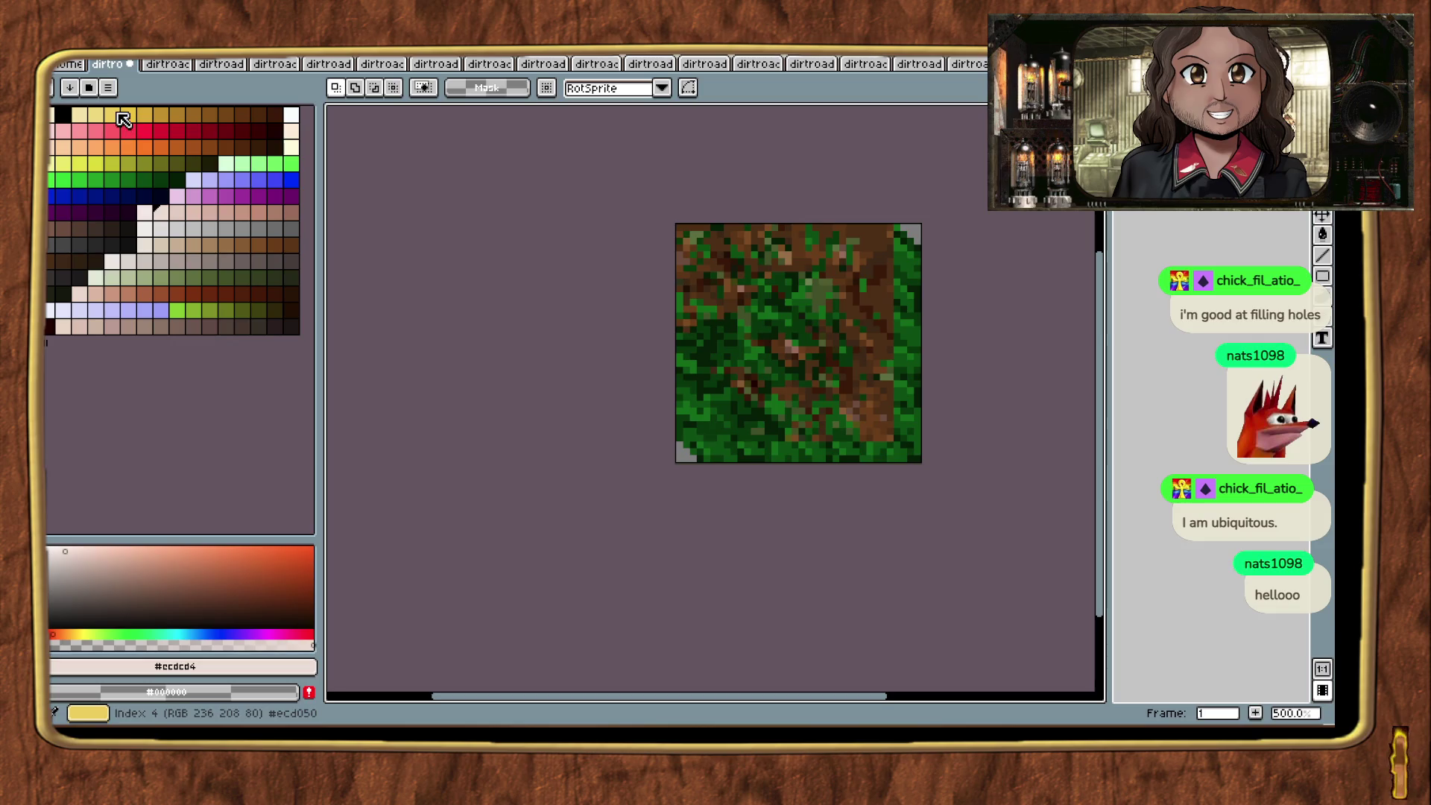
{"action": "left_click", "coordinate": [90, 88]}
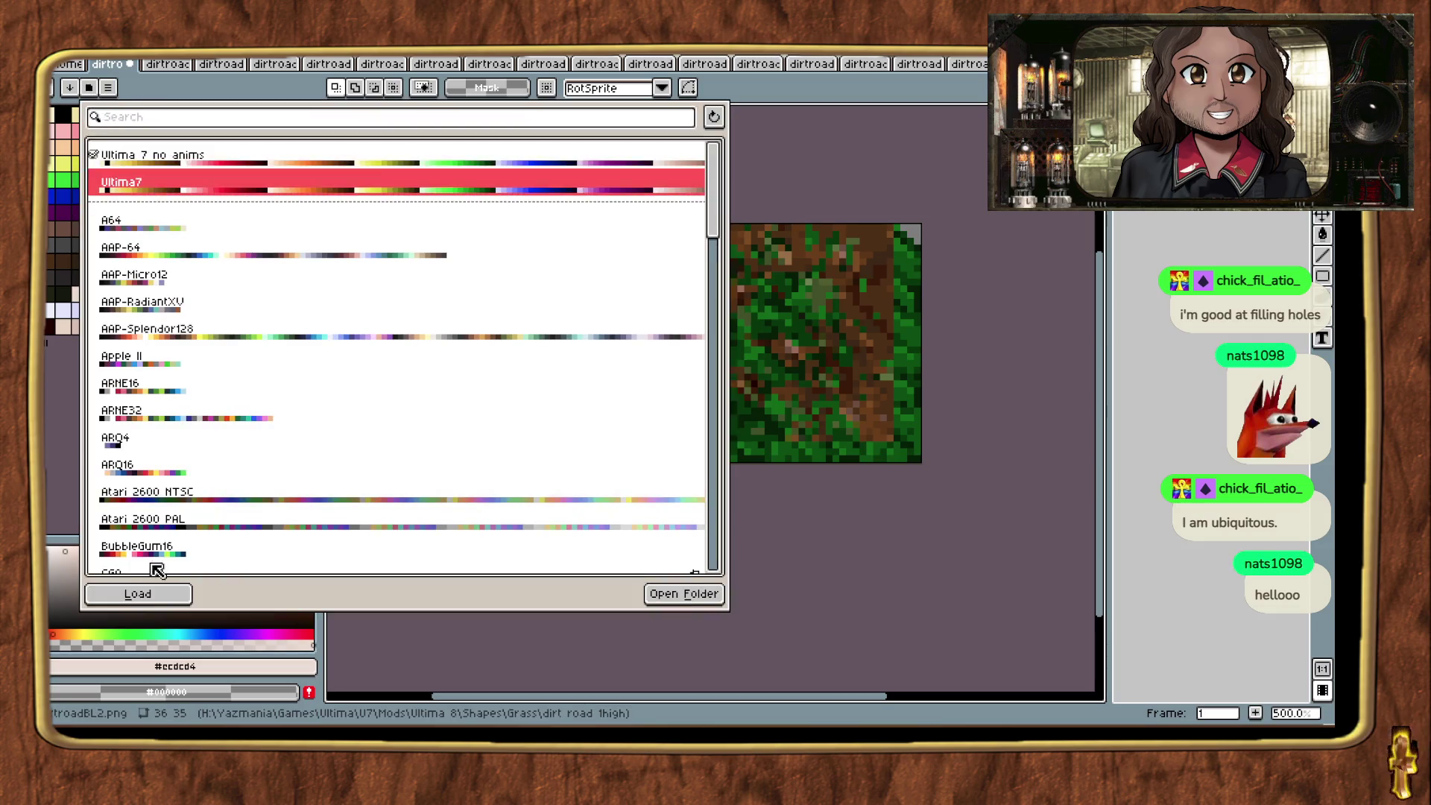
{"action": "left_click", "coordinate": [138, 593]}
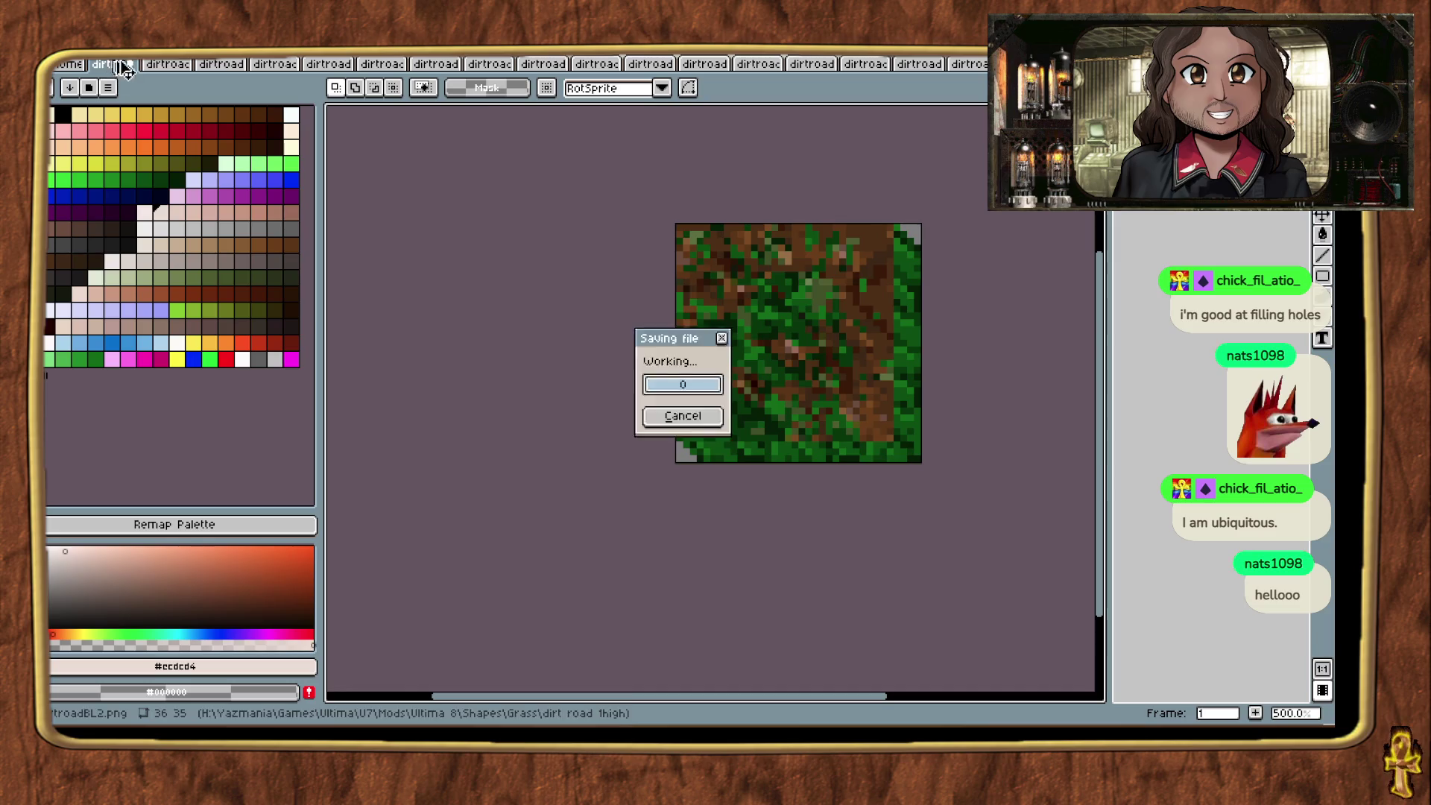
{"action": "left_click", "coordinate": [130, 65]}
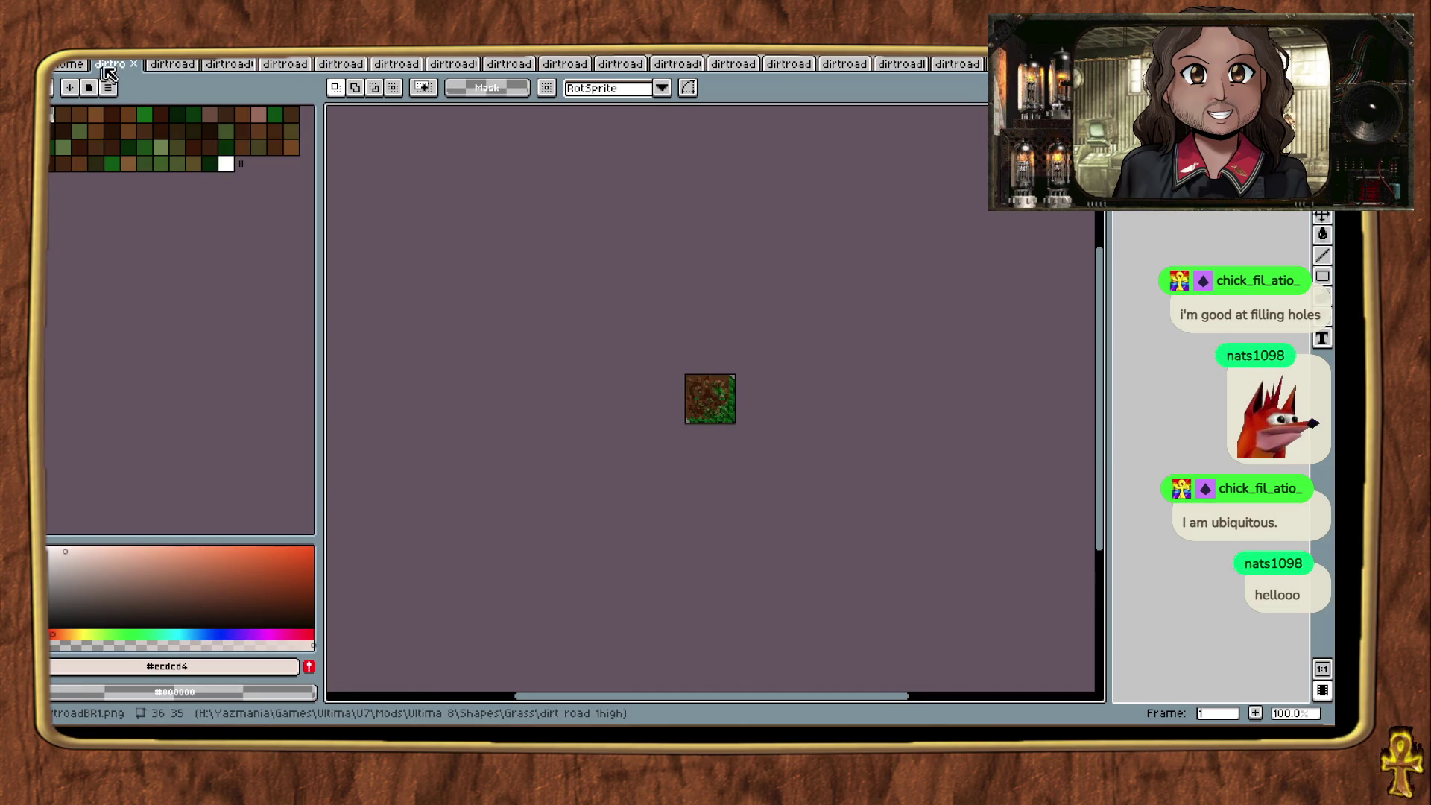
Step: Convert the current tile to Indexed colour and load a preset palette
{"action": "right_click", "coordinate": [106, 67]}
{"action": "mouse_move", "coordinate": [190, 226]}
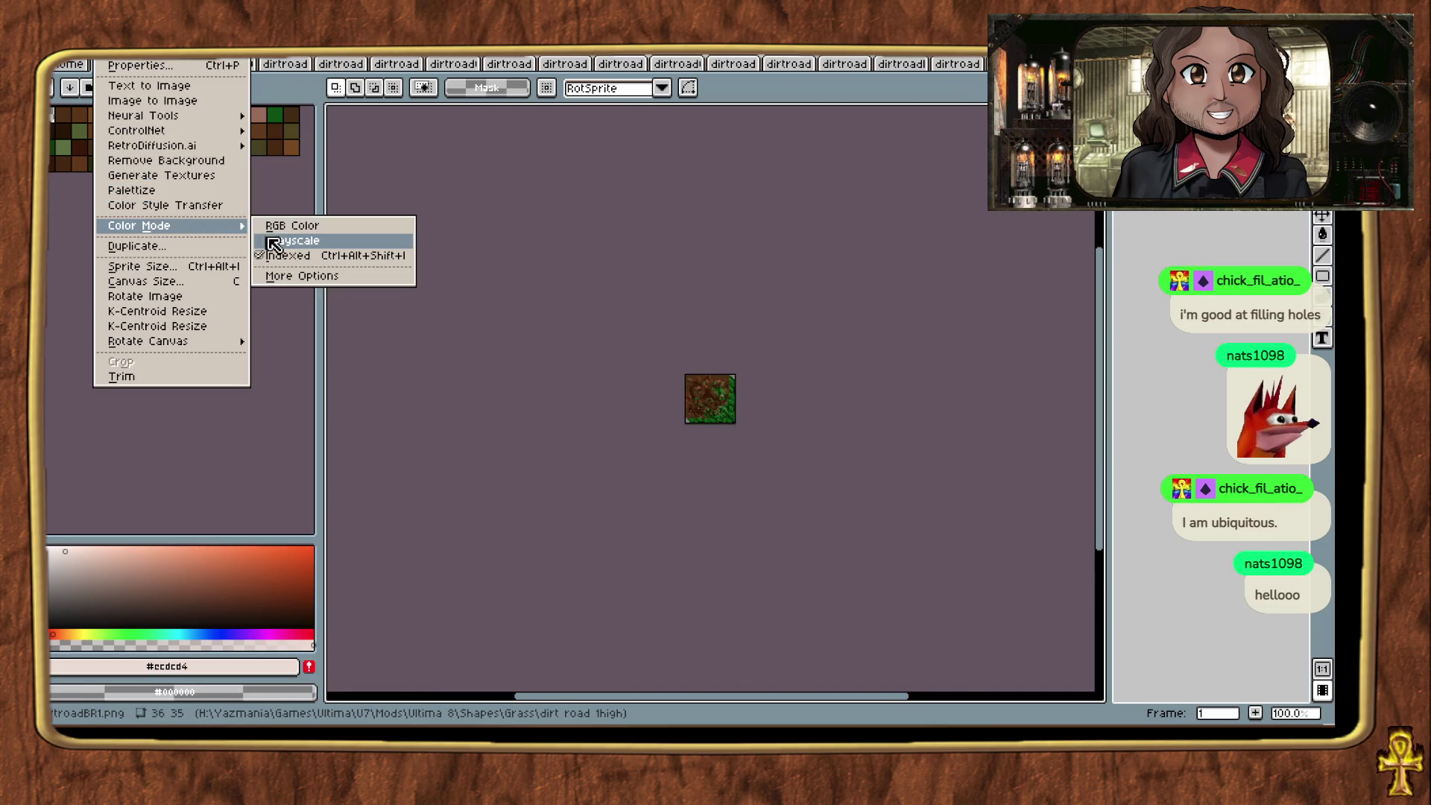
{"action": "left_click", "coordinate": [283, 231]}
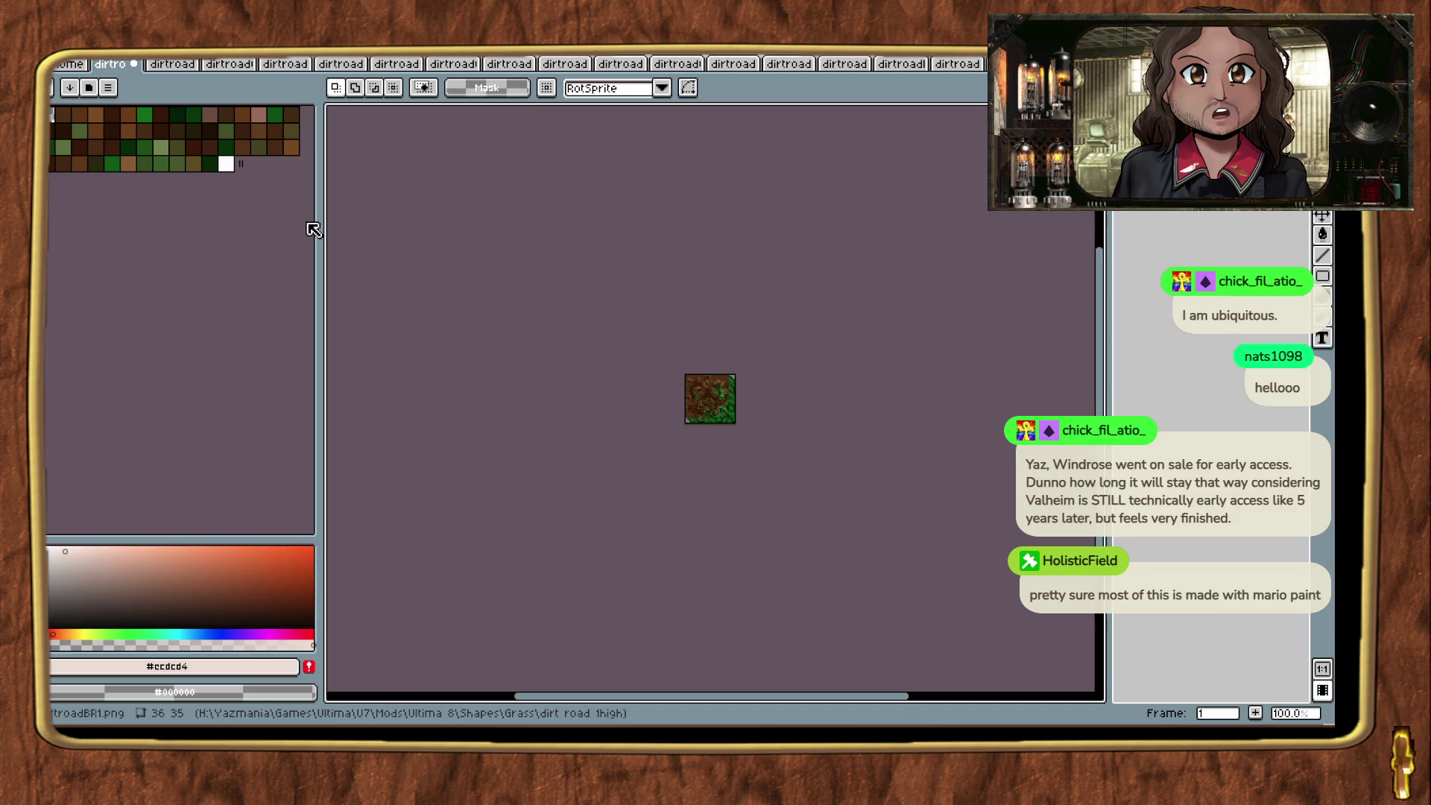
{"action": "left_click", "coordinate": [87, 86]}
{"action": "left_click", "coordinate": [159, 593]}
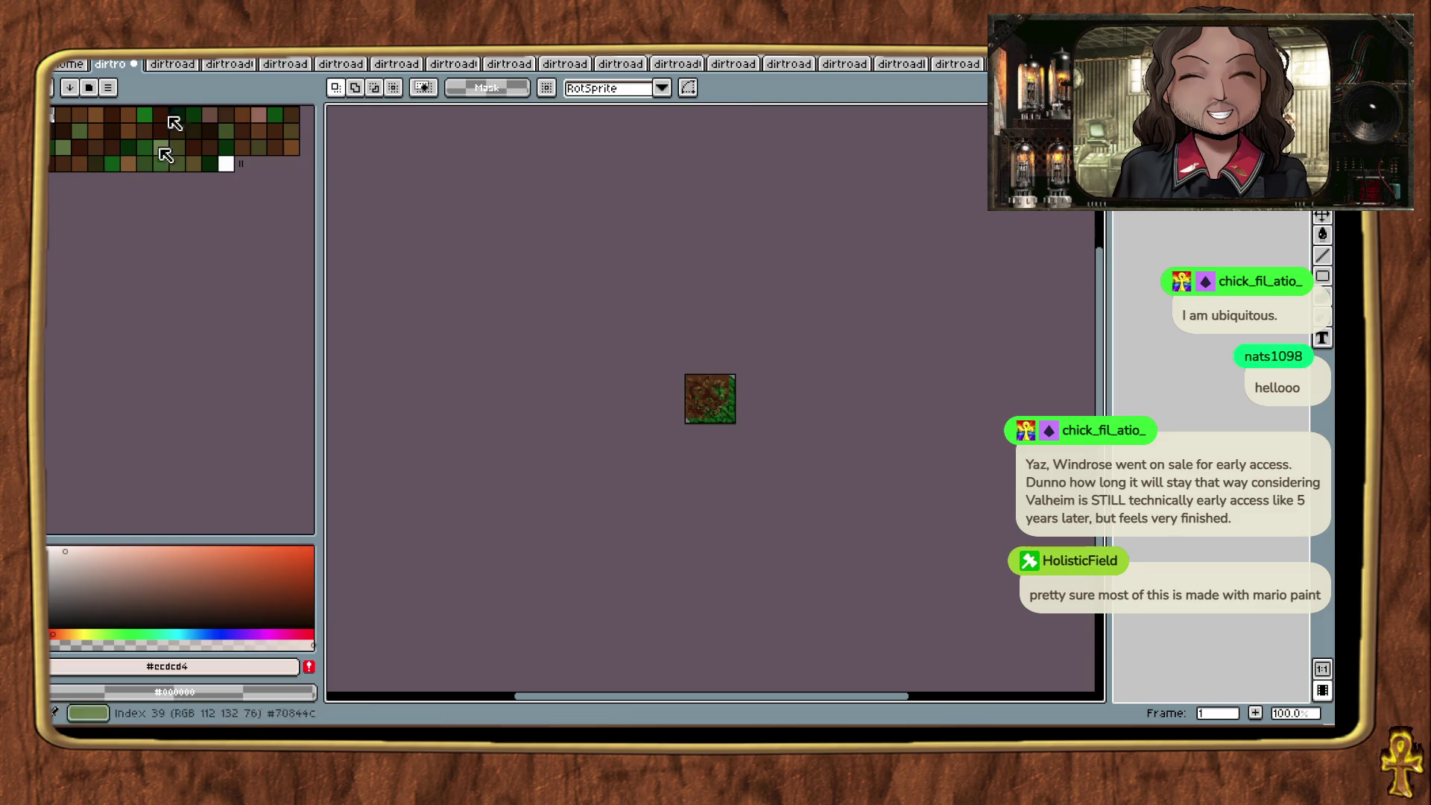
Step: Reload the Ultima7 palette on the tile, save it, and close it
{"action": "right_click", "coordinate": [97, 61]}
{"action": "mouse_move", "coordinate": [171, 225]}
{"action": "left_click", "coordinate": [290, 229]}
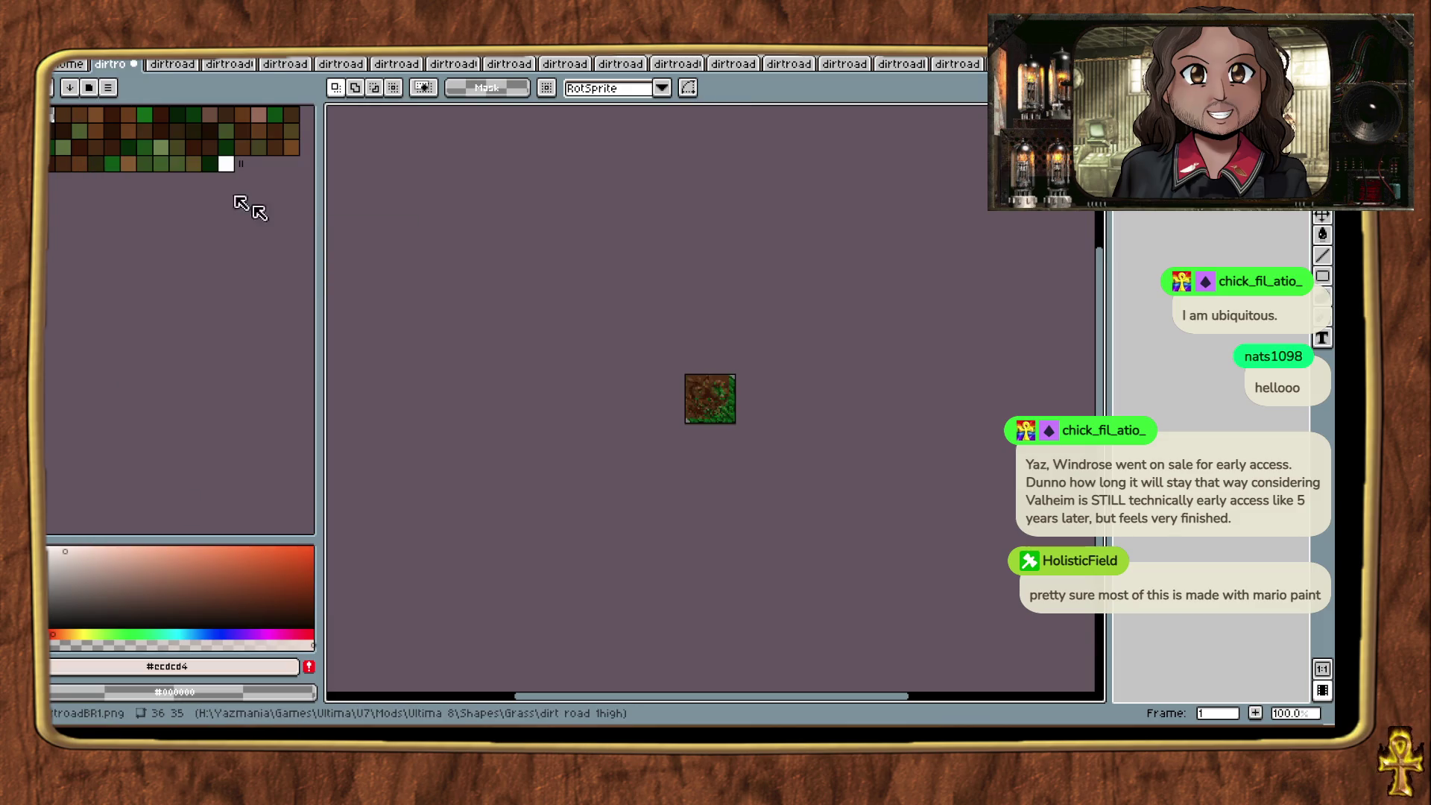
{"action": "left_click", "coordinate": [95, 89]}
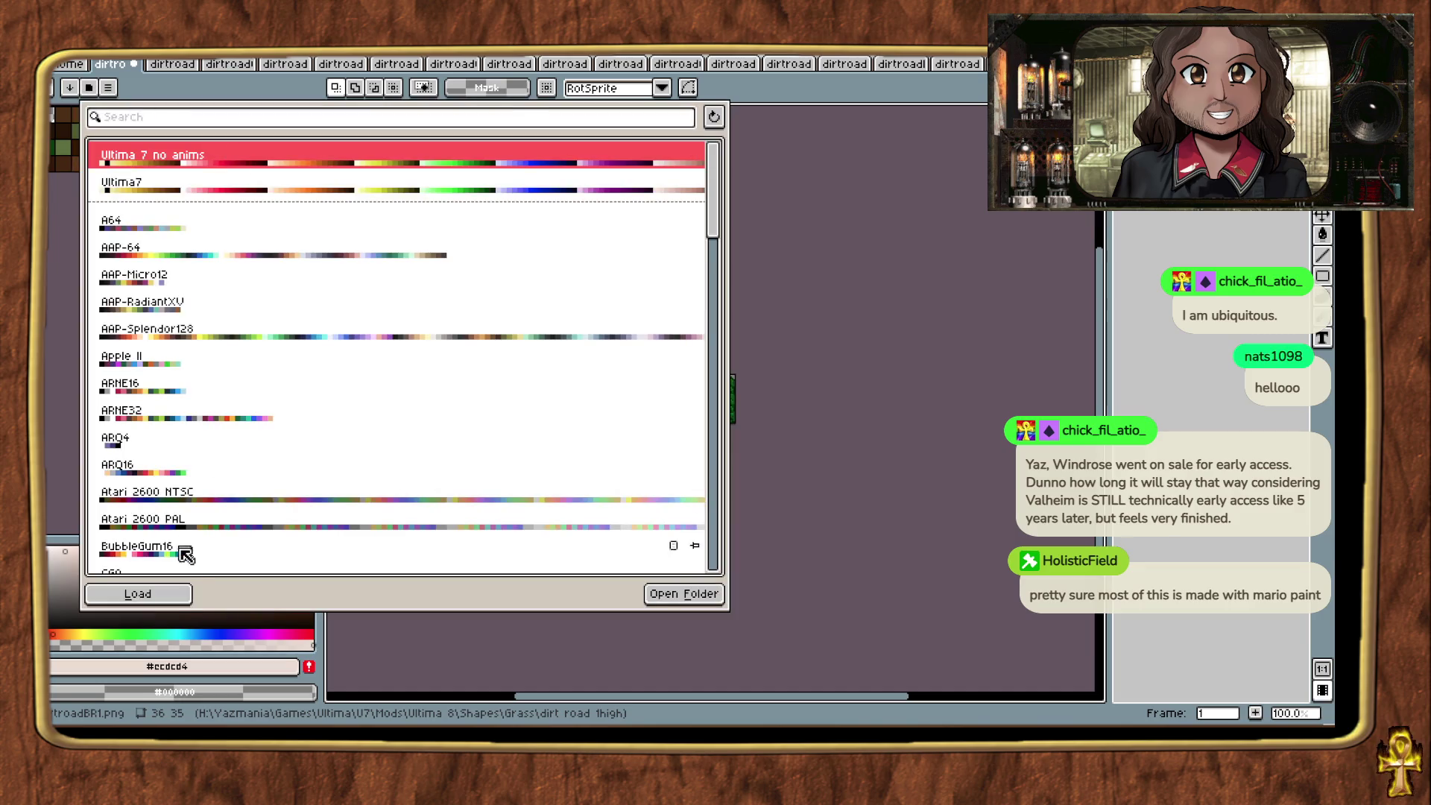
{"action": "left_click", "coordinate": [183, 593]}
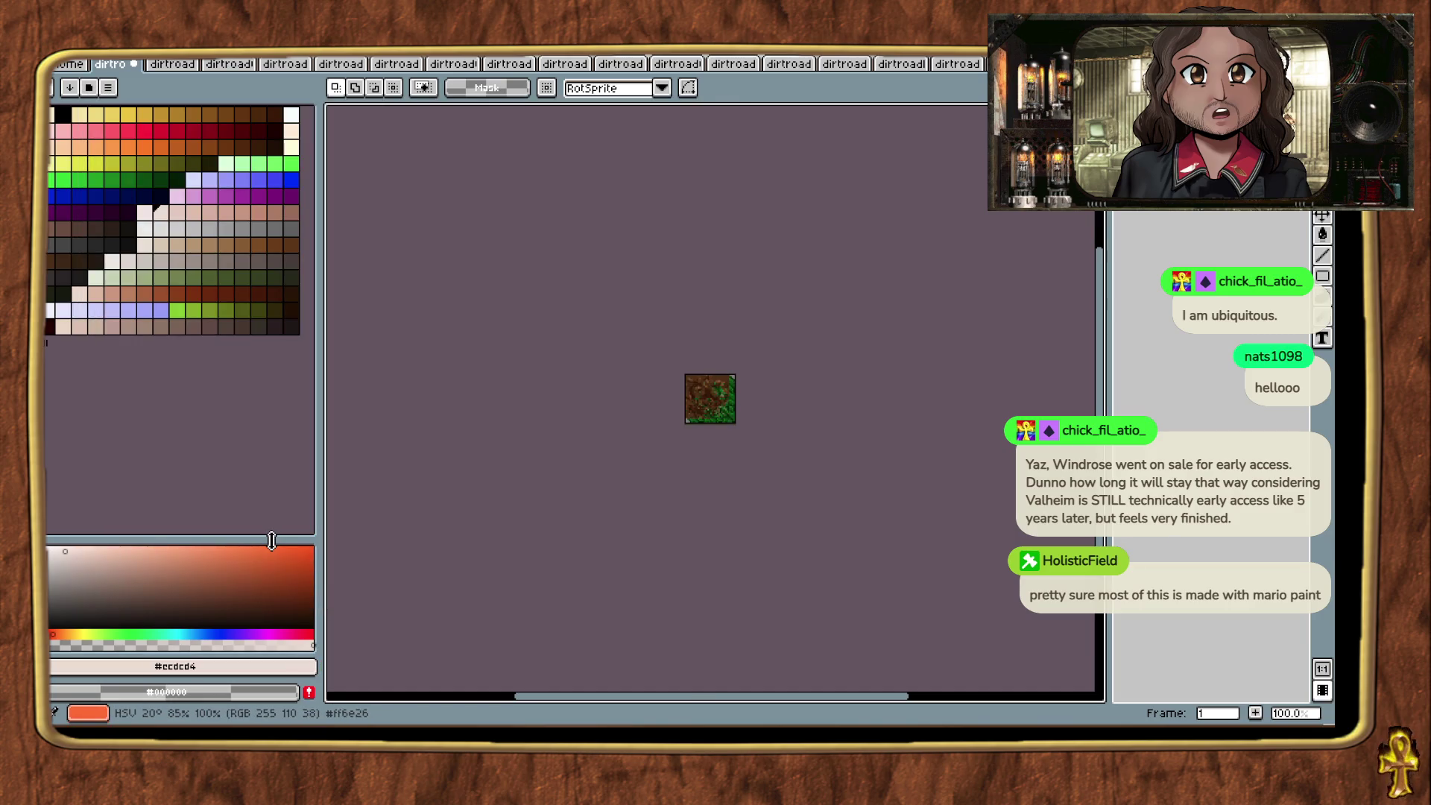
{"action": "left_click", "coordinate": [95, 89]}
{"action": "left_click", "coordinate": [141, 593]}
{"action": "key", "text": "ctrl+s"}
{"action": "left_click", "coordinate": [135, 64]}
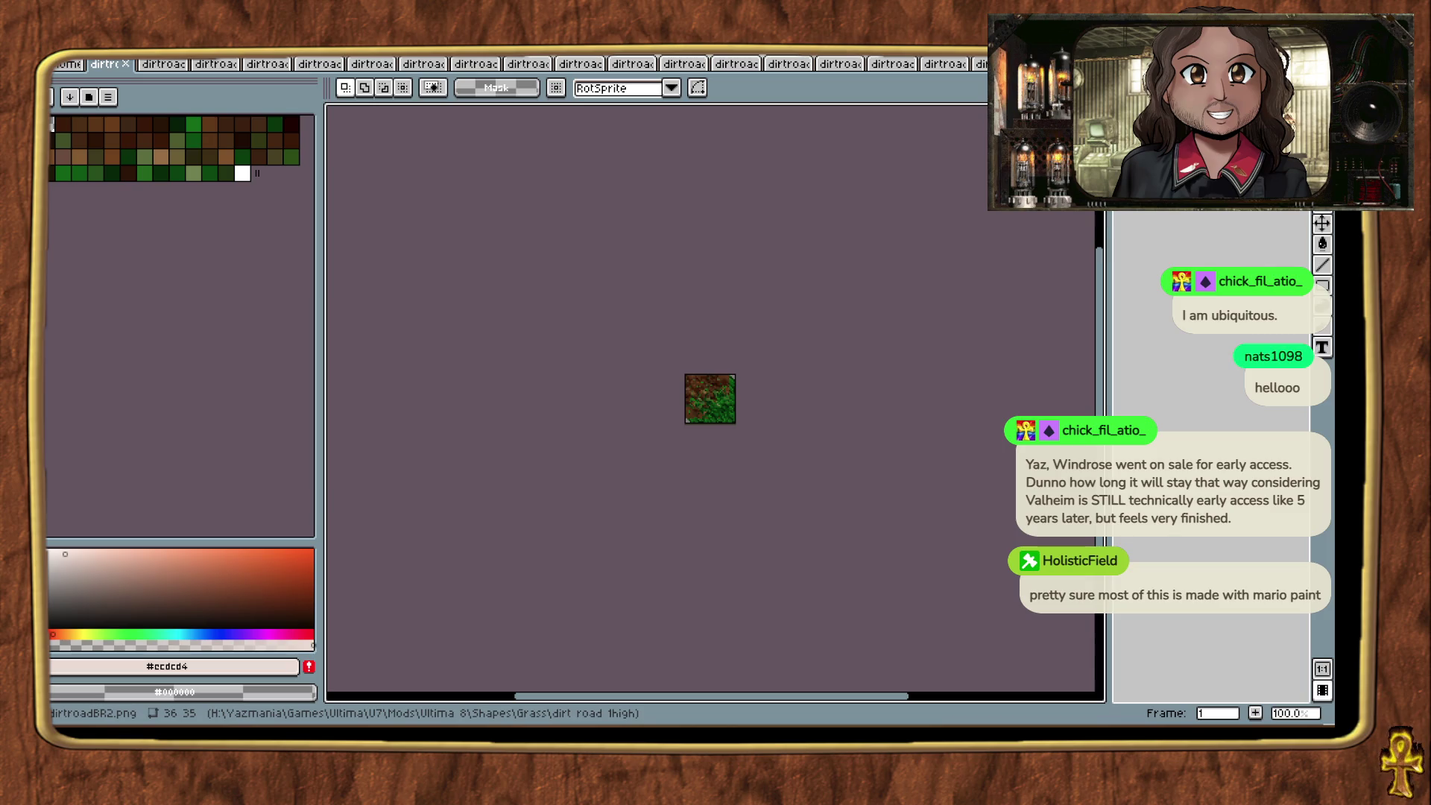
Step: Switch dirtroadBR2.png to RGB, load the Ultima 7 palette, save and close it
{"action": "left_click", "coordinate": [100, 62]}
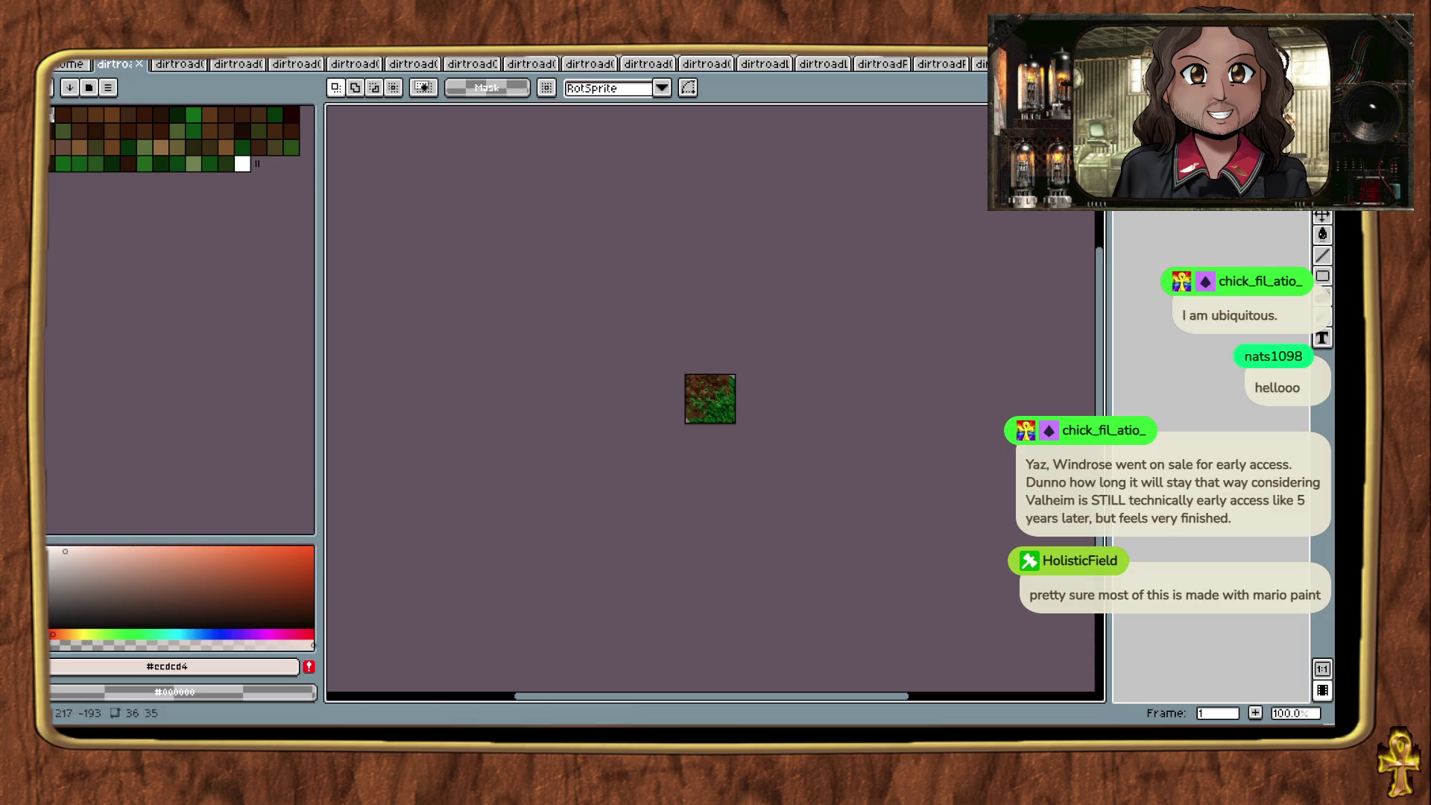
{"action": "right_click", "coordinate": [100, 65]}
{"action": "mouse_move", "coordinate": [216, 226]}
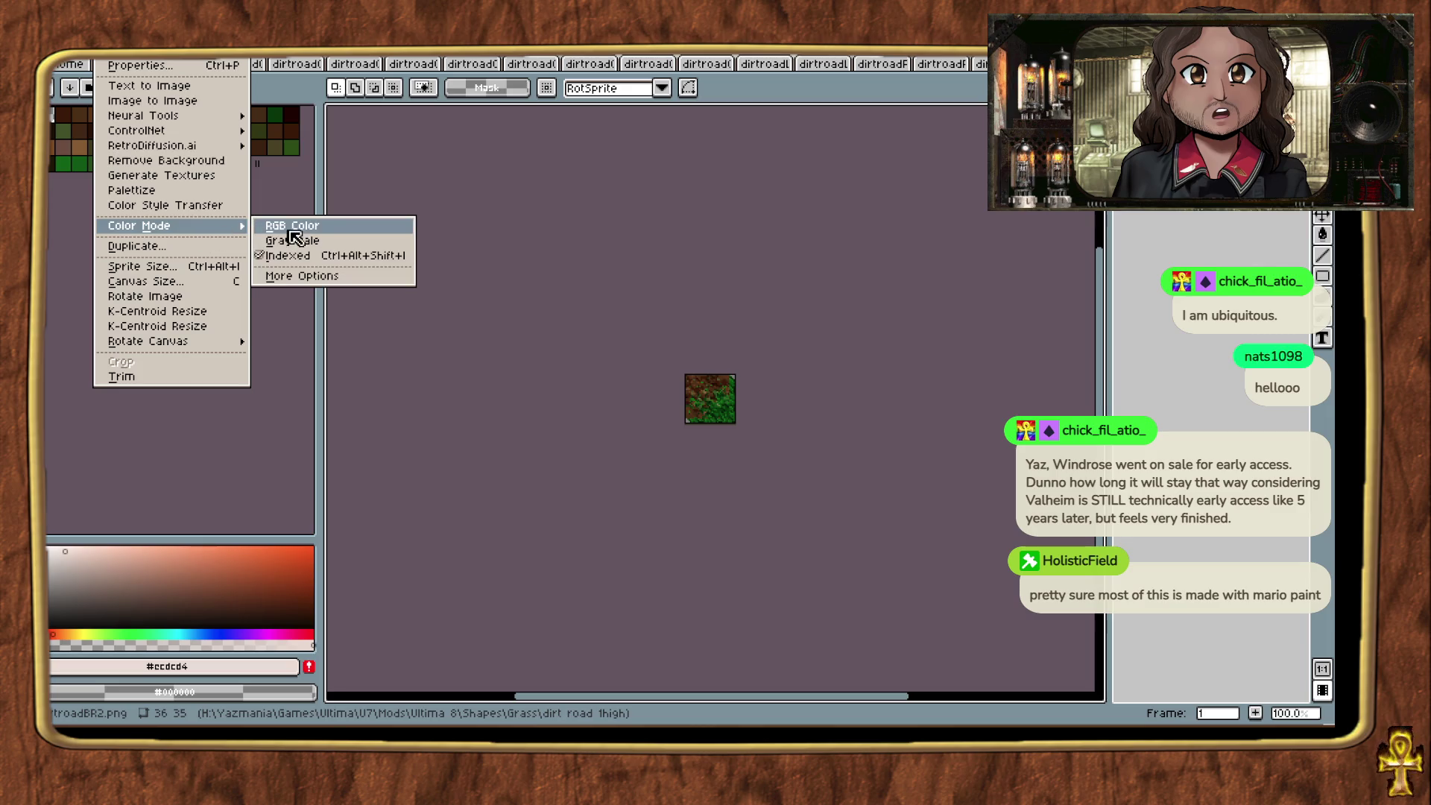
{"action": "left_click", "coordinate": [295, 231]}
{"action": "left_click", "coordinate": [89, 87]}
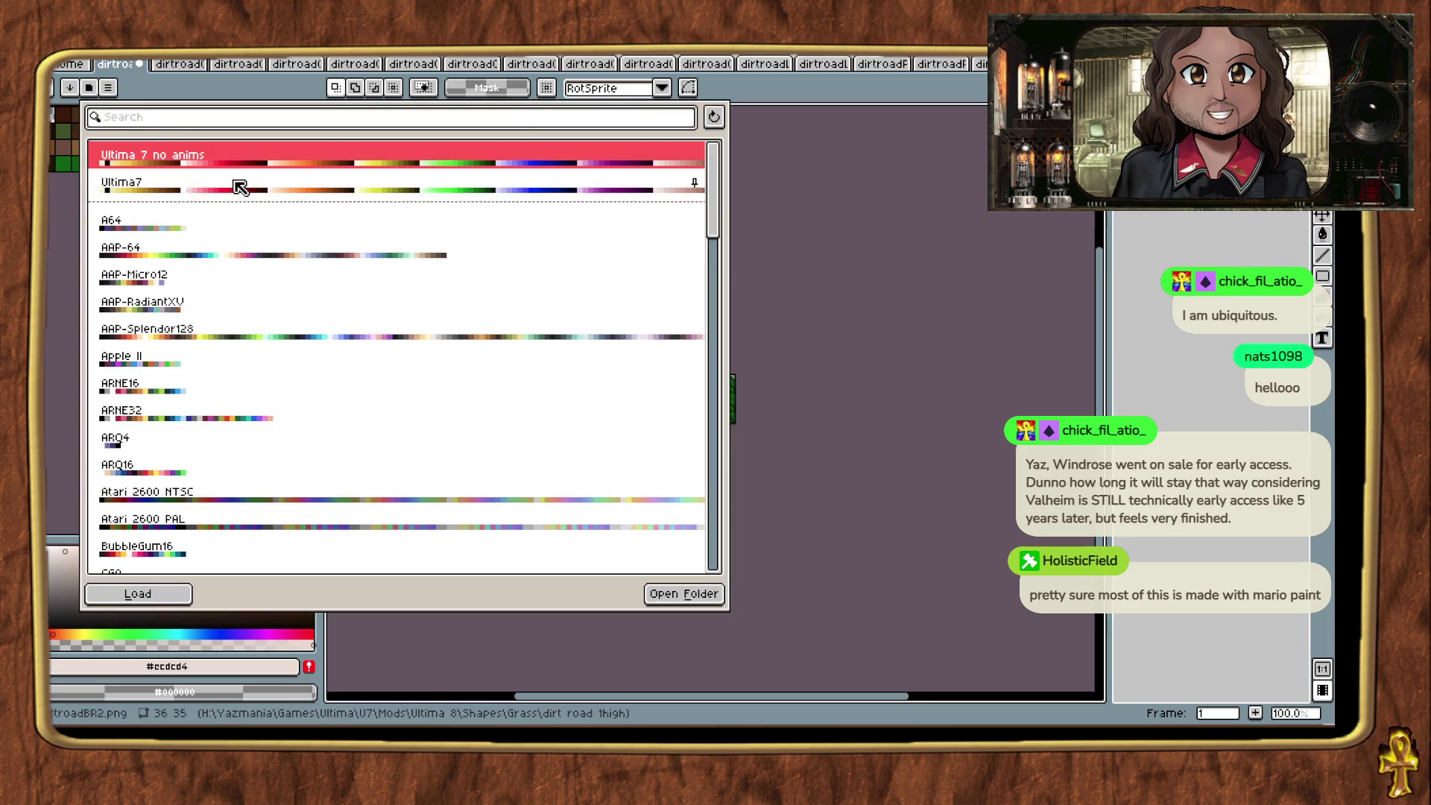
{"action": "left_click", "coordinate": [138, 594]}
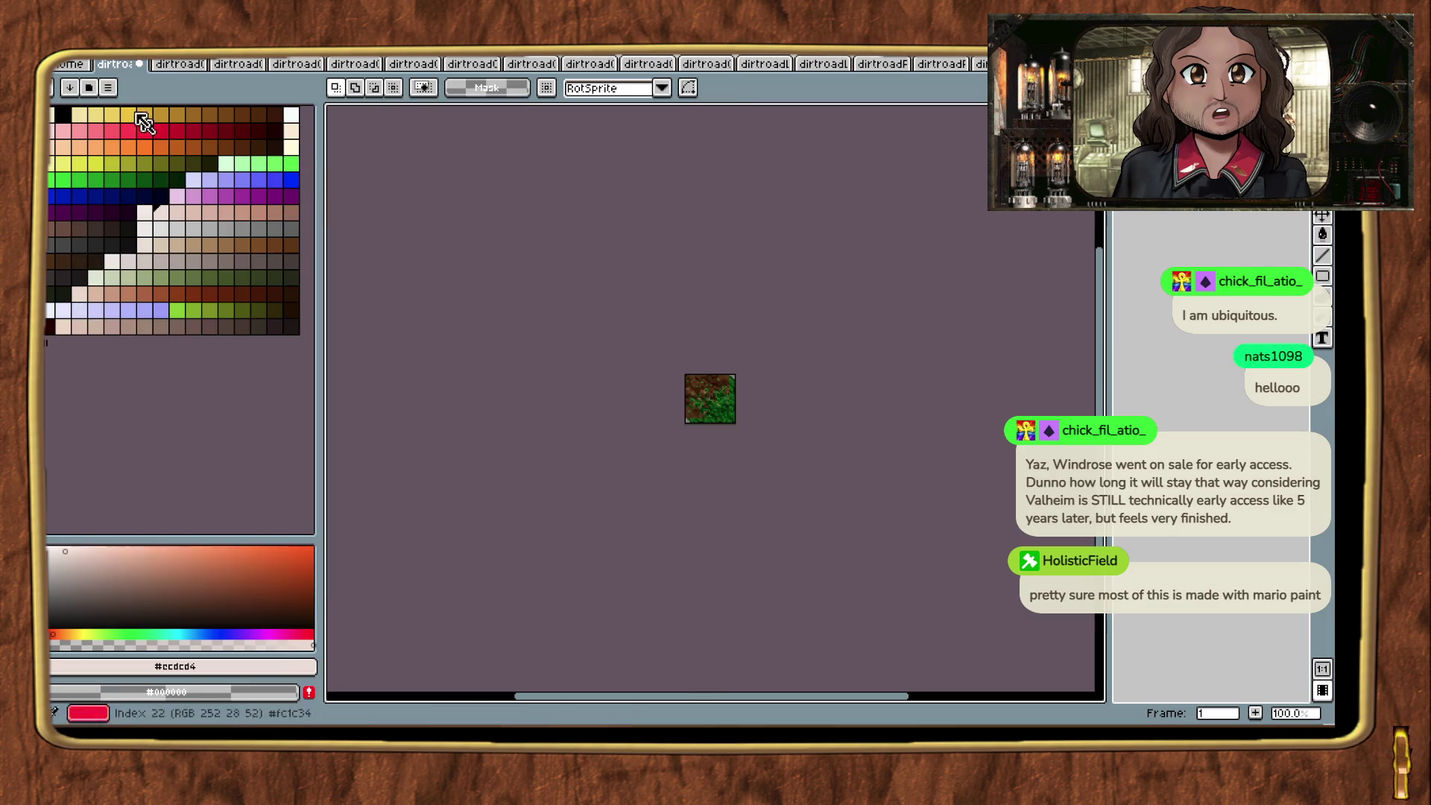
{"action": "key", "text": "ctrl+s"}
{"action": "left_click", "coordinate": [94, 88]}
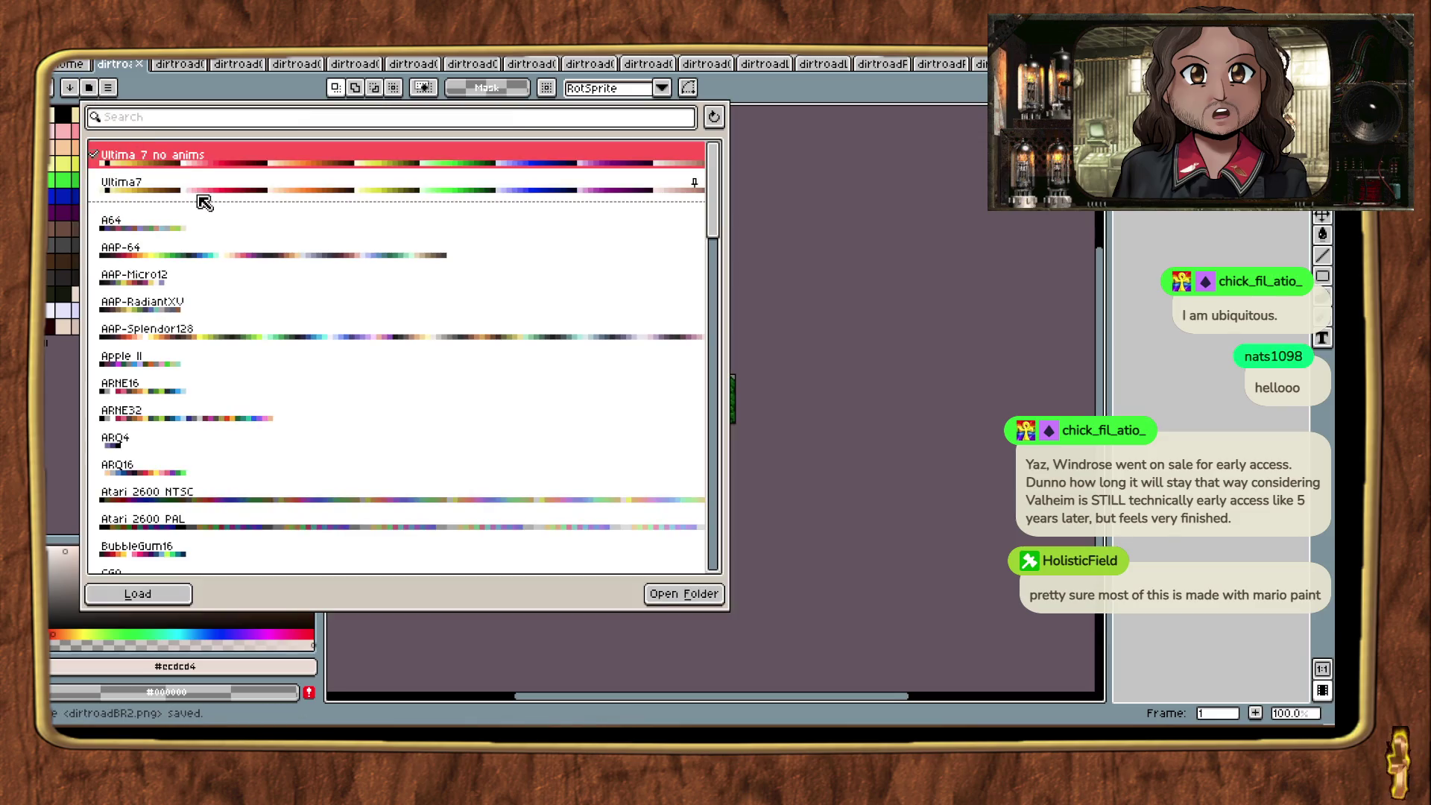
{"action": "left_click", "coordinate": [176, 594]}
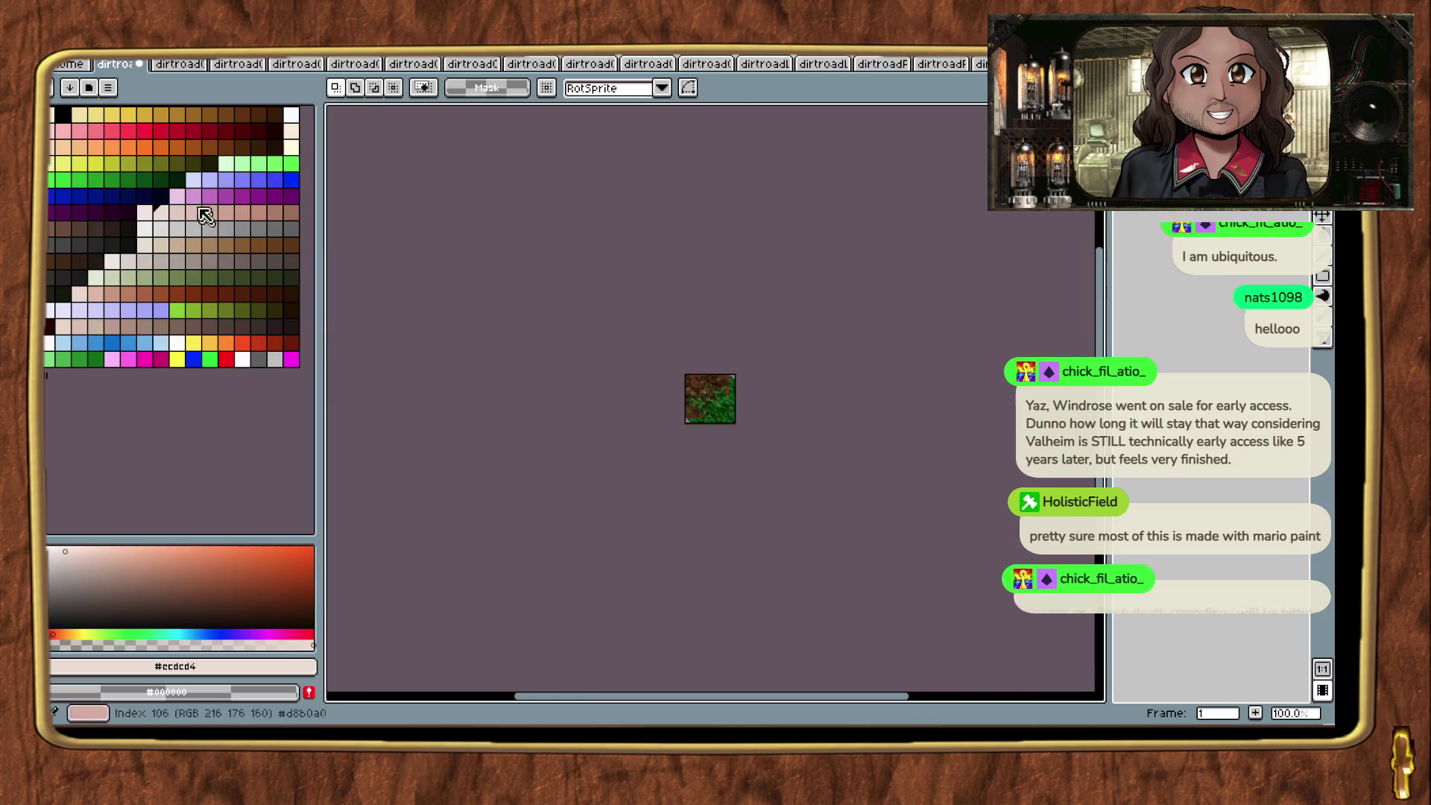
{"action": "left_click", "coordinate": [139, 63]}
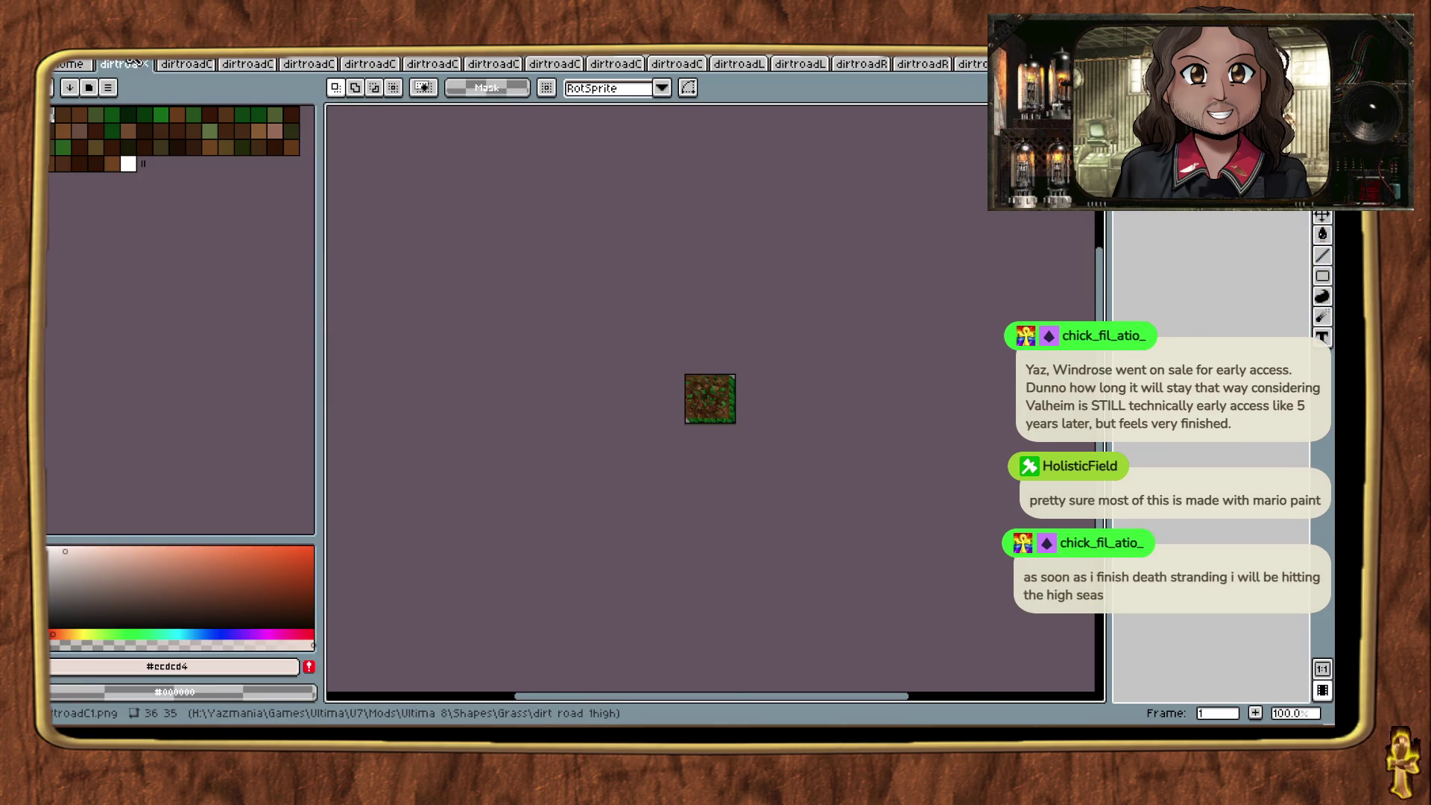
Step: Change dirtroadC1's colour mode and convert the next dirtroadC tile to Indexed
{"action": "right_click", "coordinate": [131, 63]}
{"action": "mouse_move", "coordinate": [182, 230]}
{"action": "left_click", "coordinate": [281, 231]}
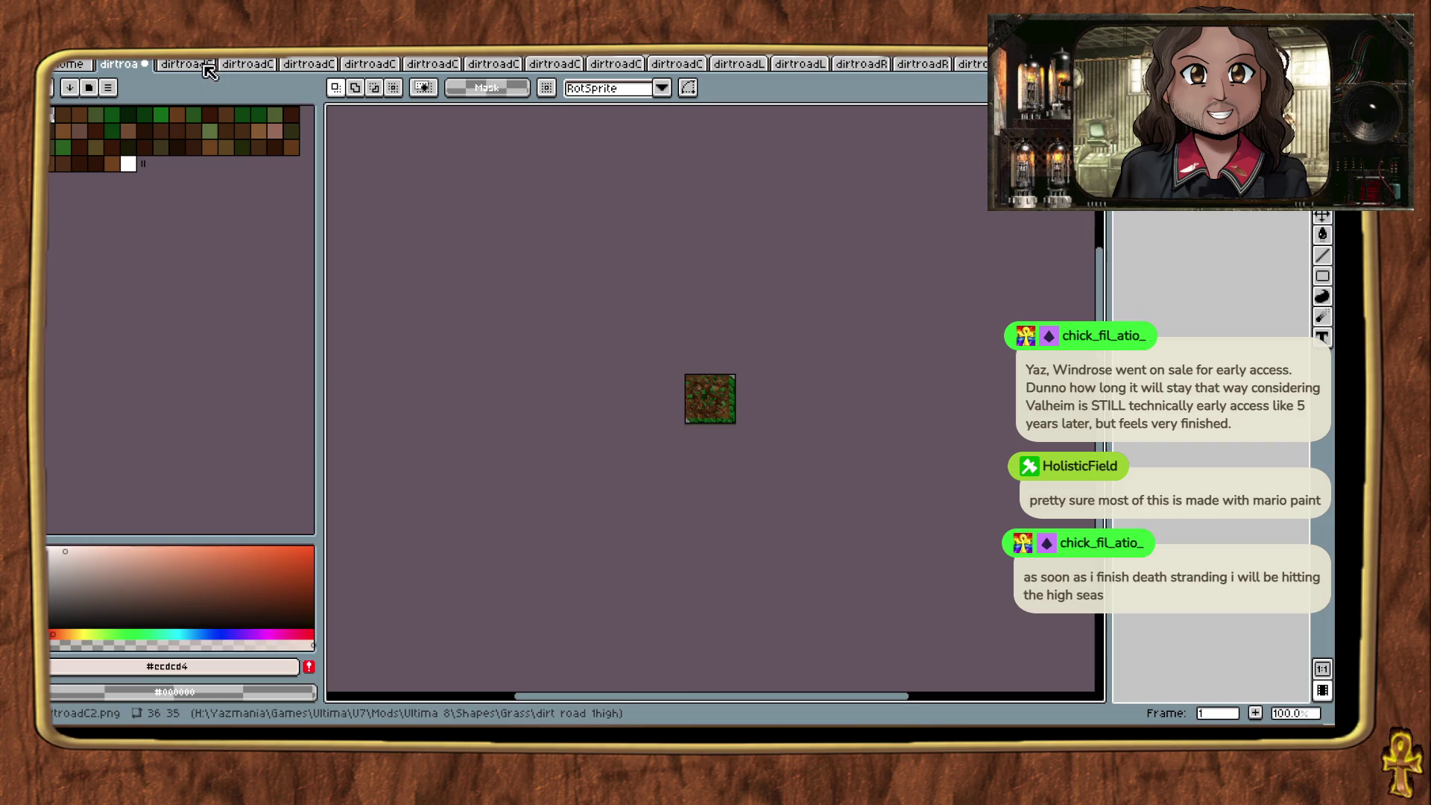
{"action": "right_click", "coordinate": [105, 63]}
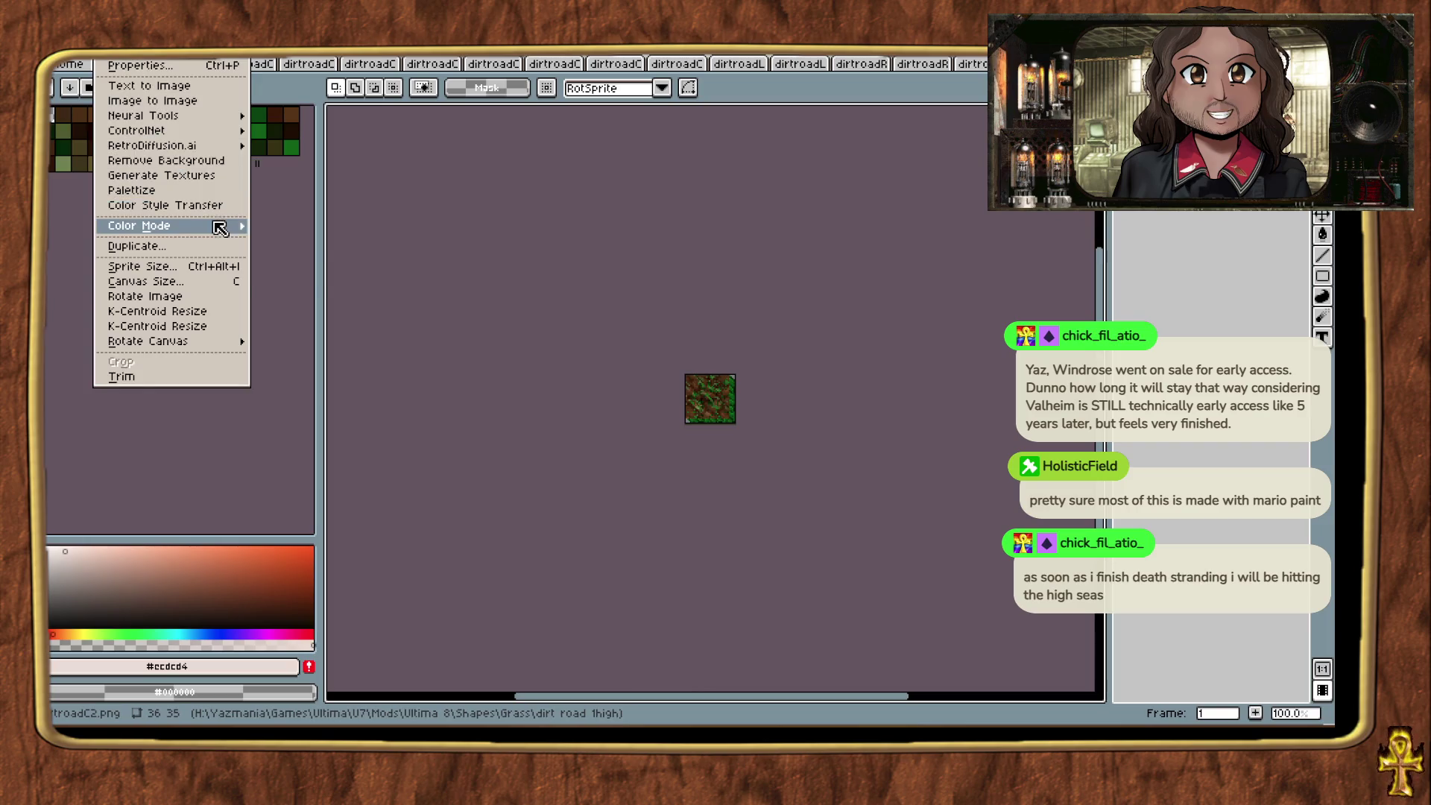
{"action": "mouse_move", "coordinate": [220, 227]}
{"action": "left_click", "coordinate": [305, 236]}
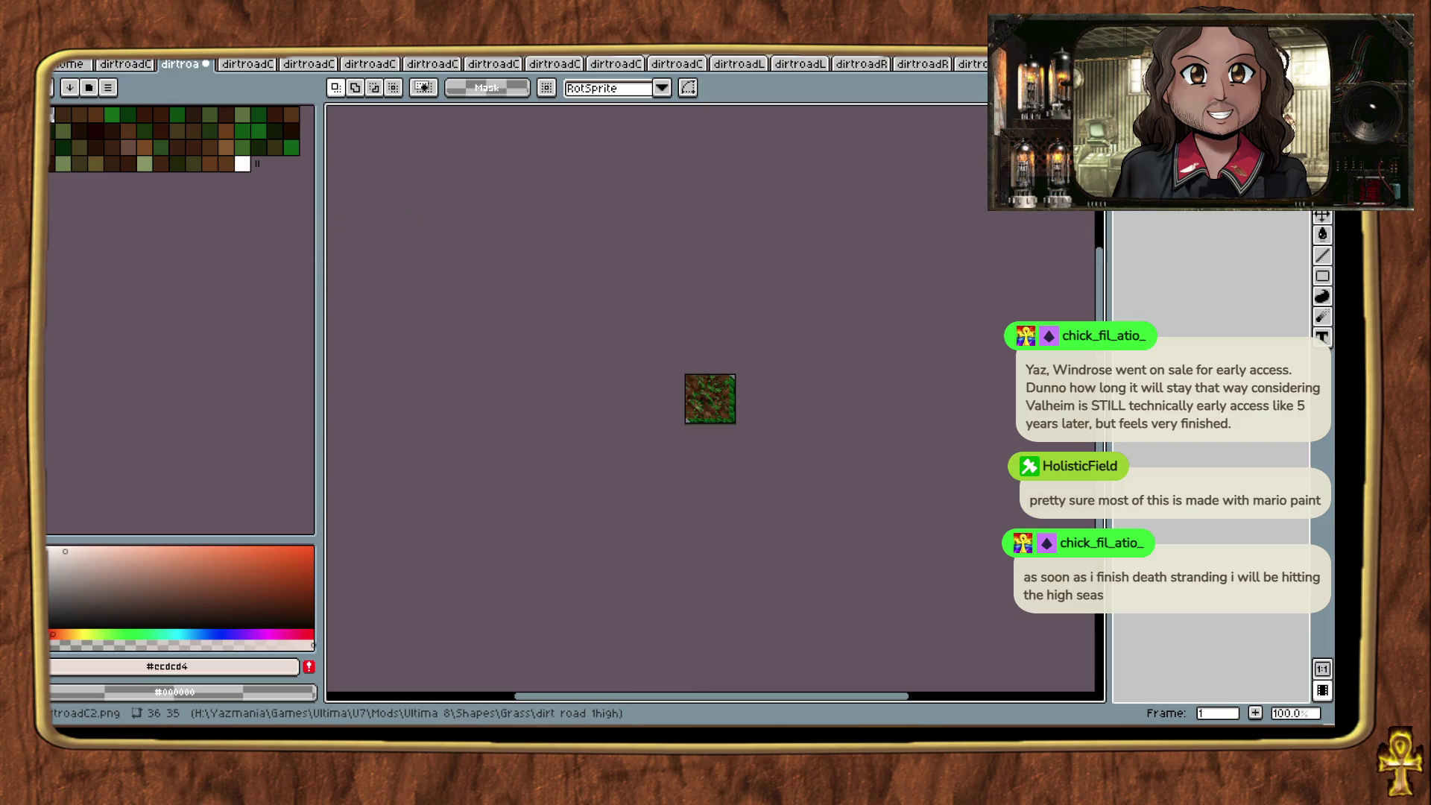
Step: Assign Ctrl+Shift+E to Sprite > Color Mode > RGB Color and save the shortcuts
{"action": "right_click", "coordinate": [86, 63]}
{"action": "left_click", "coordinate": [153, 440]}
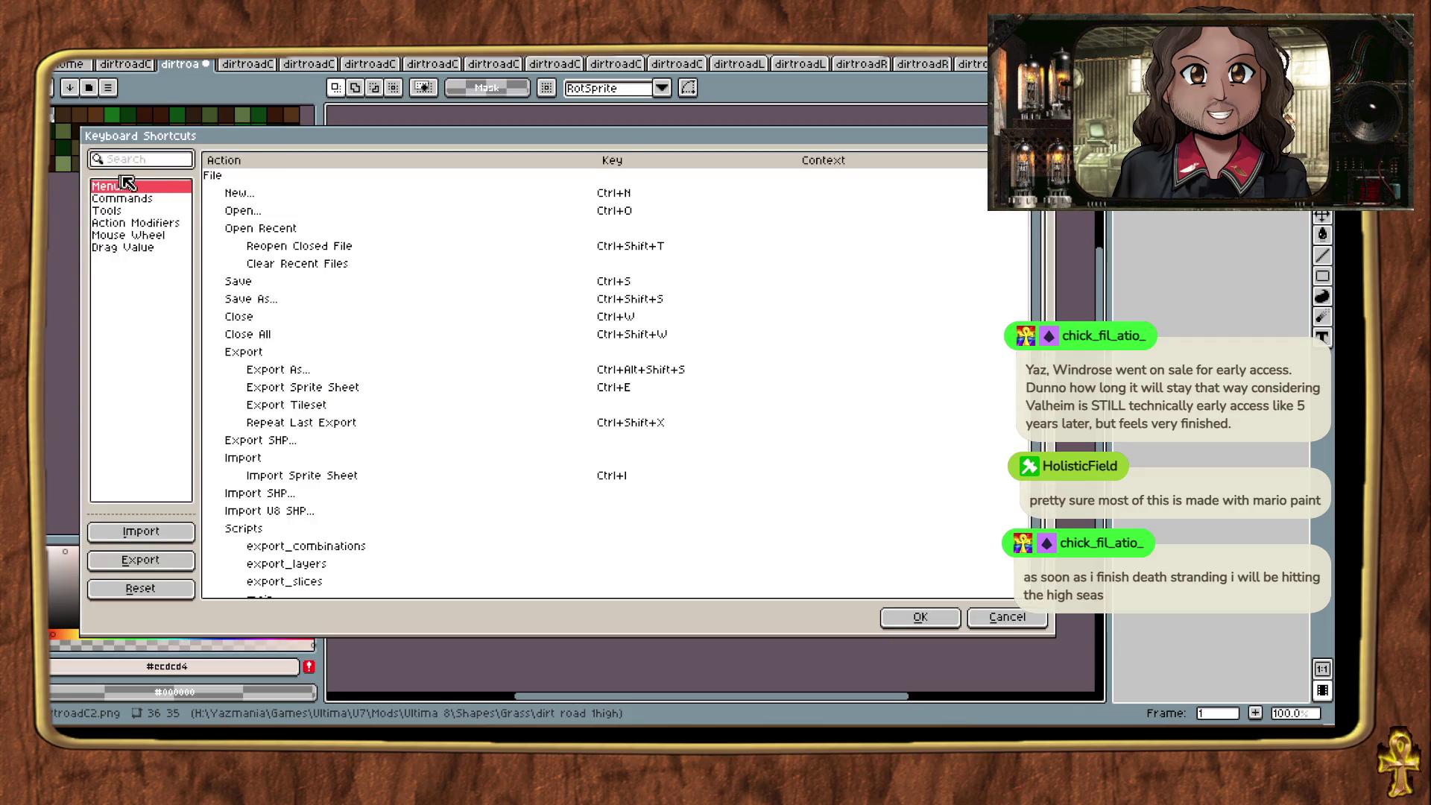
{"action": "type", "text": "rgb"}
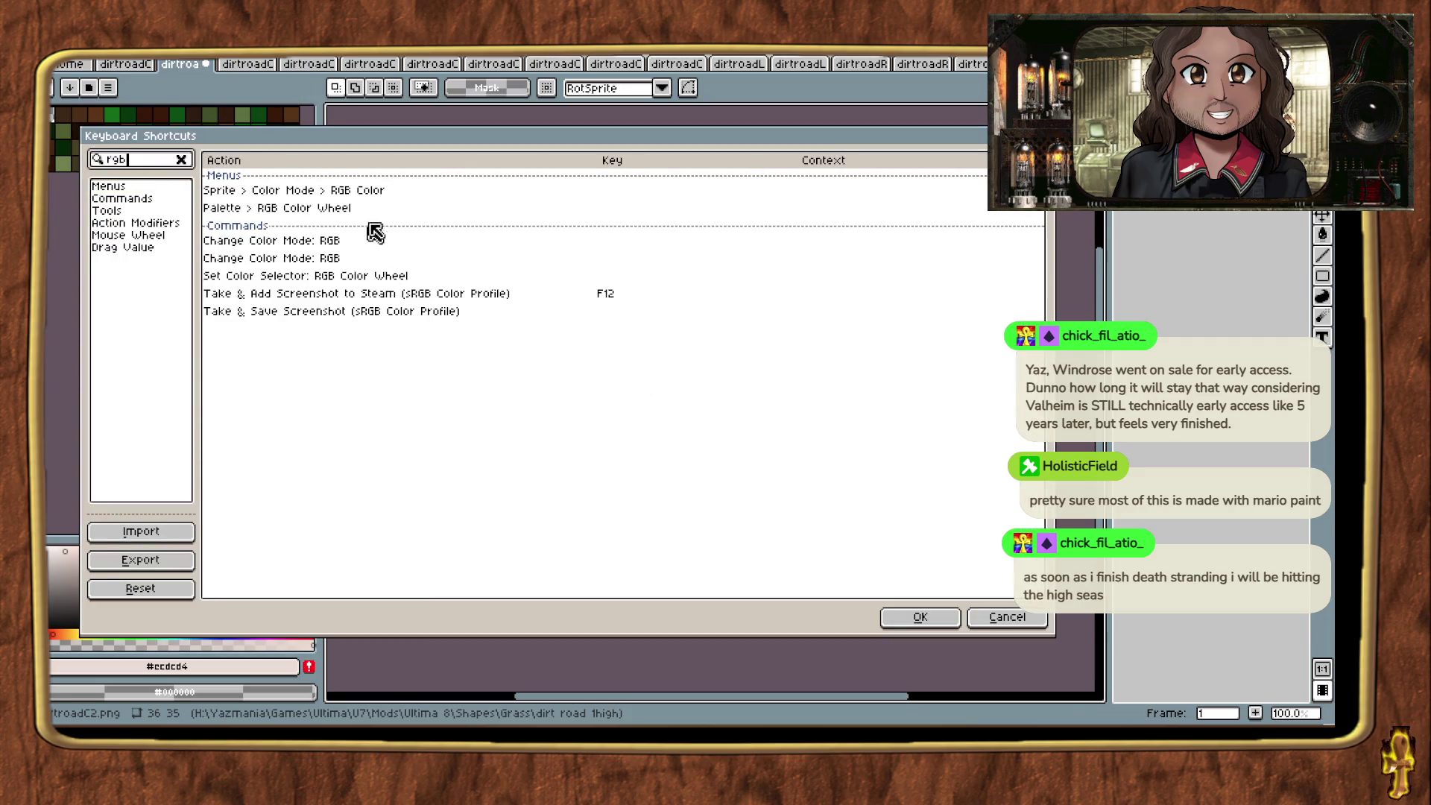
{"action": "left_click", "coordinate": [580, 194]}
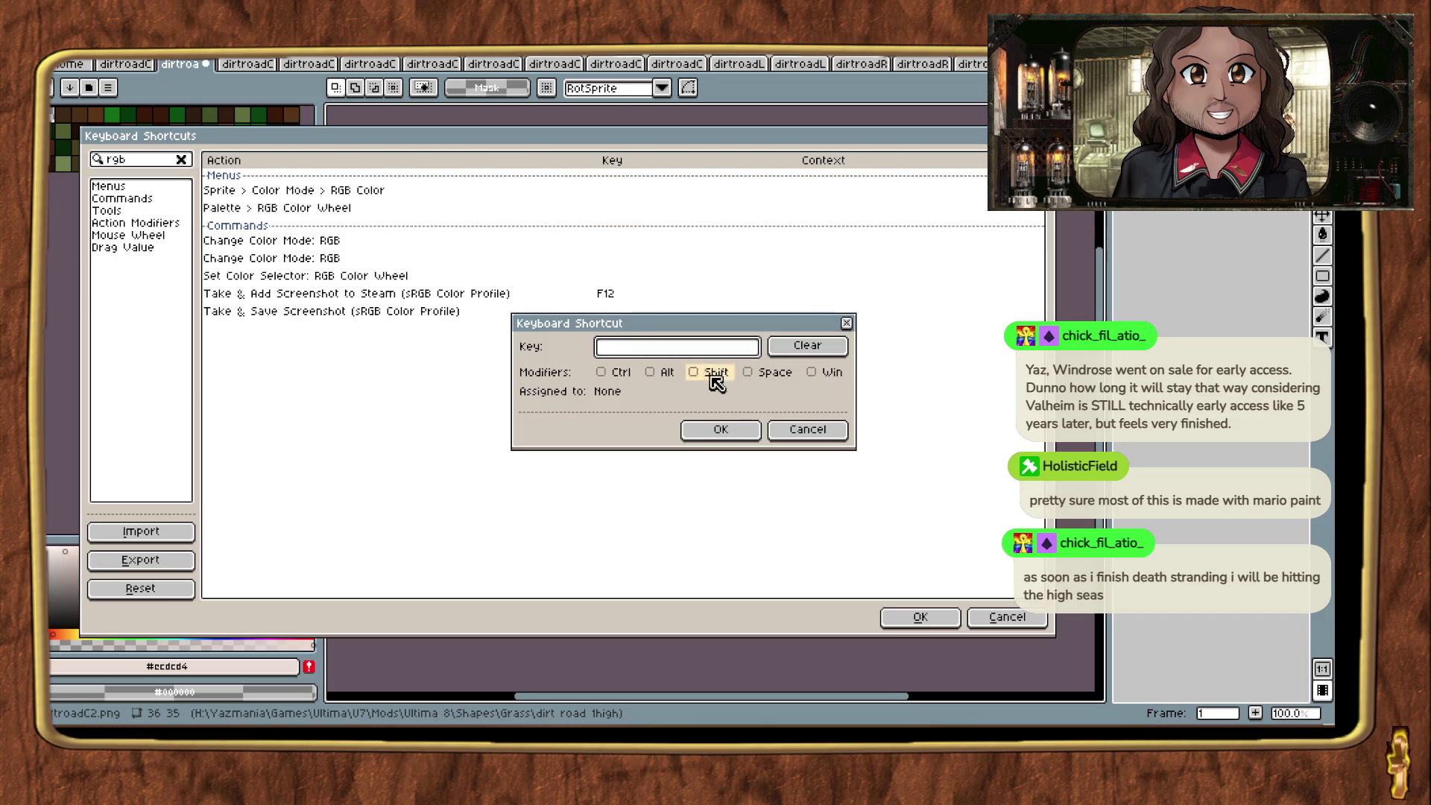
{"action": "left_click", "coordinate": [602, 372]}
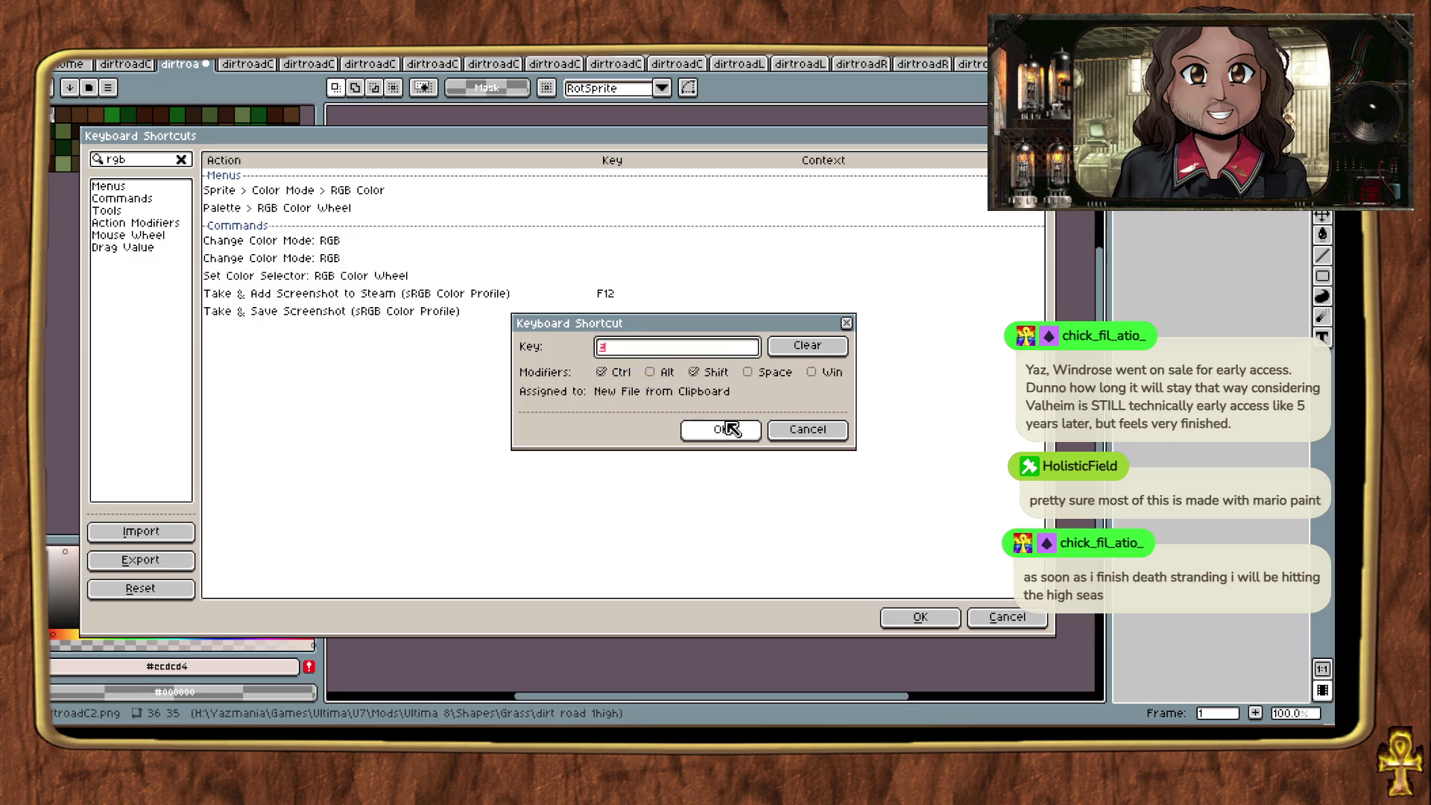
{"action": "left_click", "coordinate": [727, 429]}
{"action": "mouse_move", "coordinate": [647, 267]}
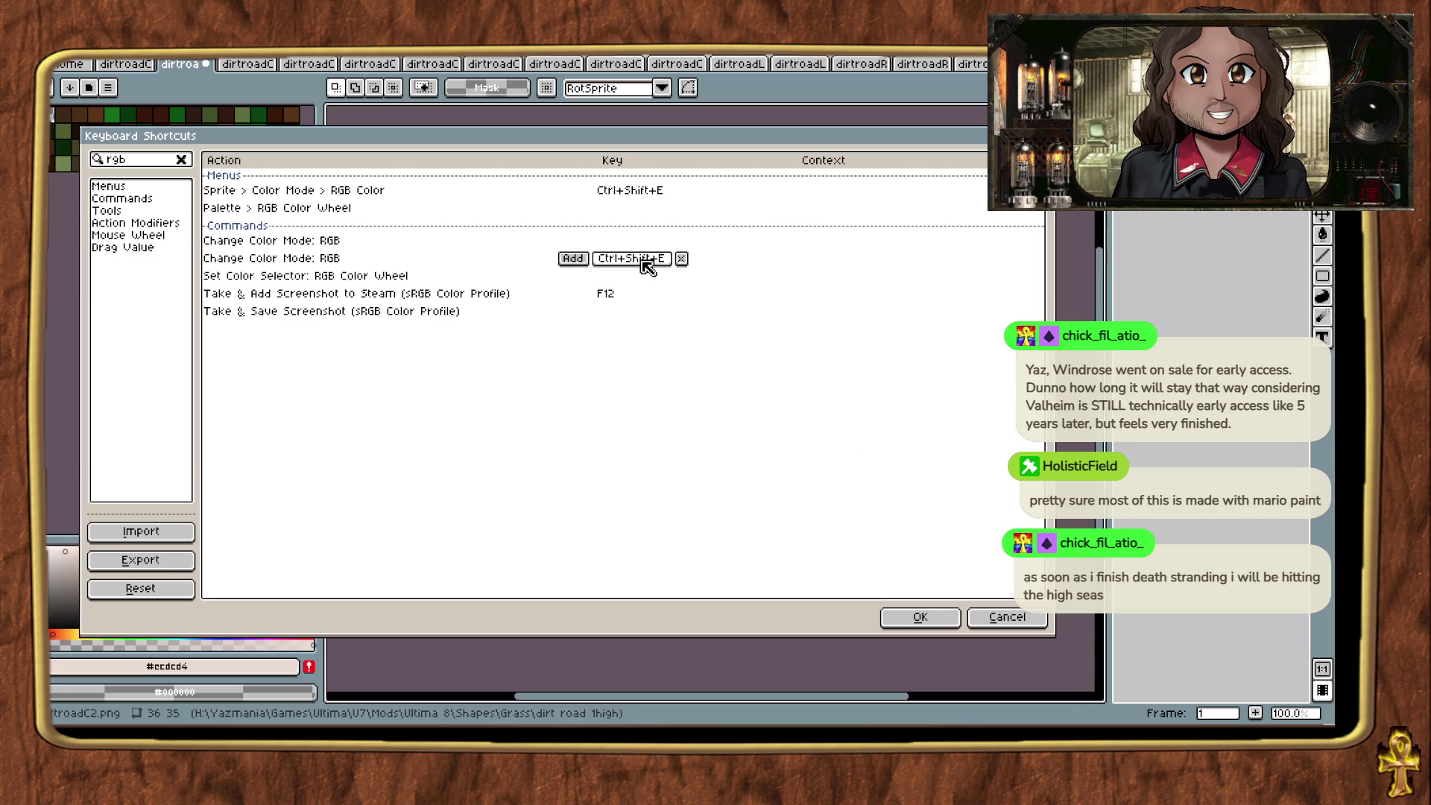
{"action": "left_click", "coordinate": [907, 622]}
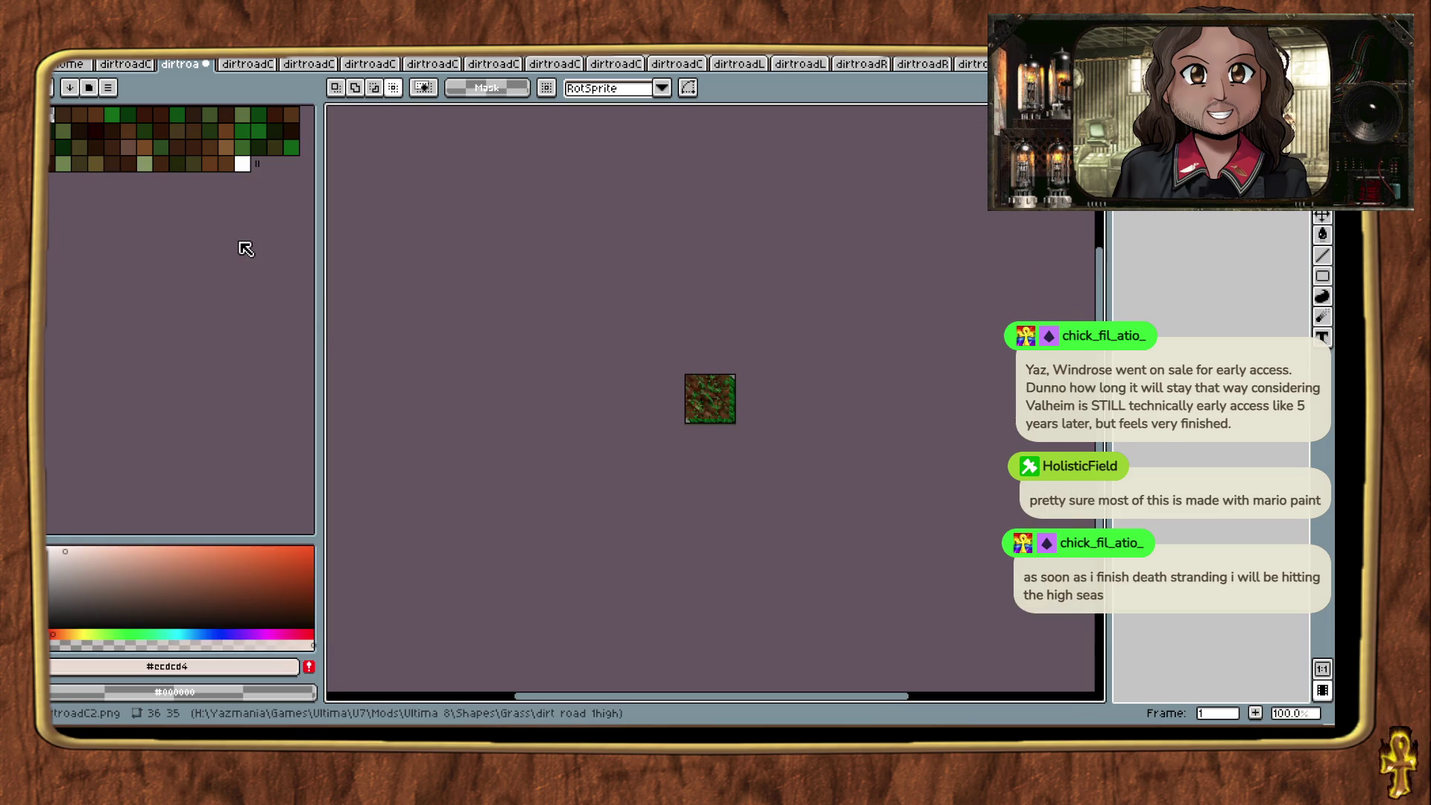
Step: Look through the open dirt-road tile tabs, then return to the first dirtroadC tile
{"action": "left_click", "coordinate": [247, 64]}
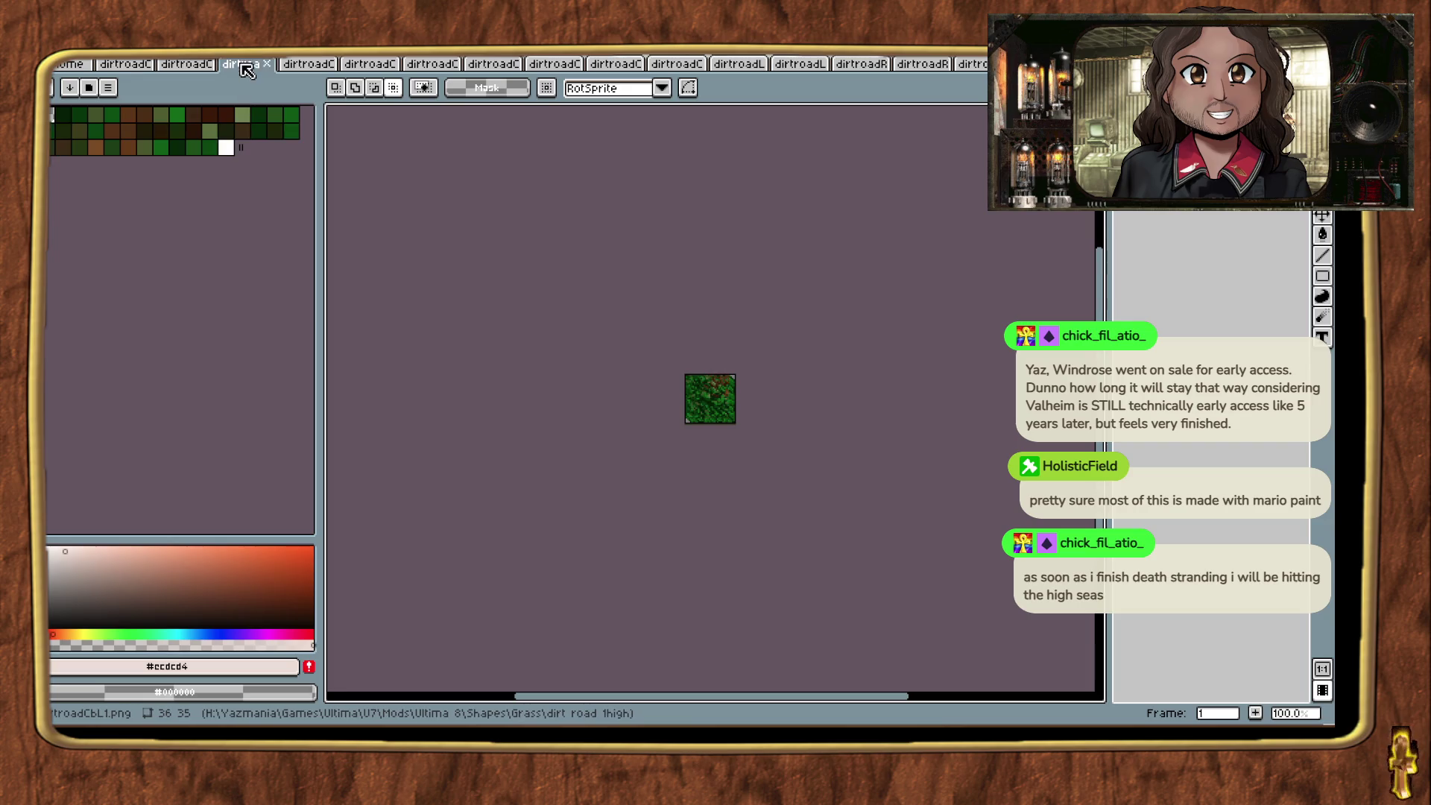
{"action": "left_click", "coordinate": [311, 69]}
{"action": "left_click", "coordinate": [367, 66]}
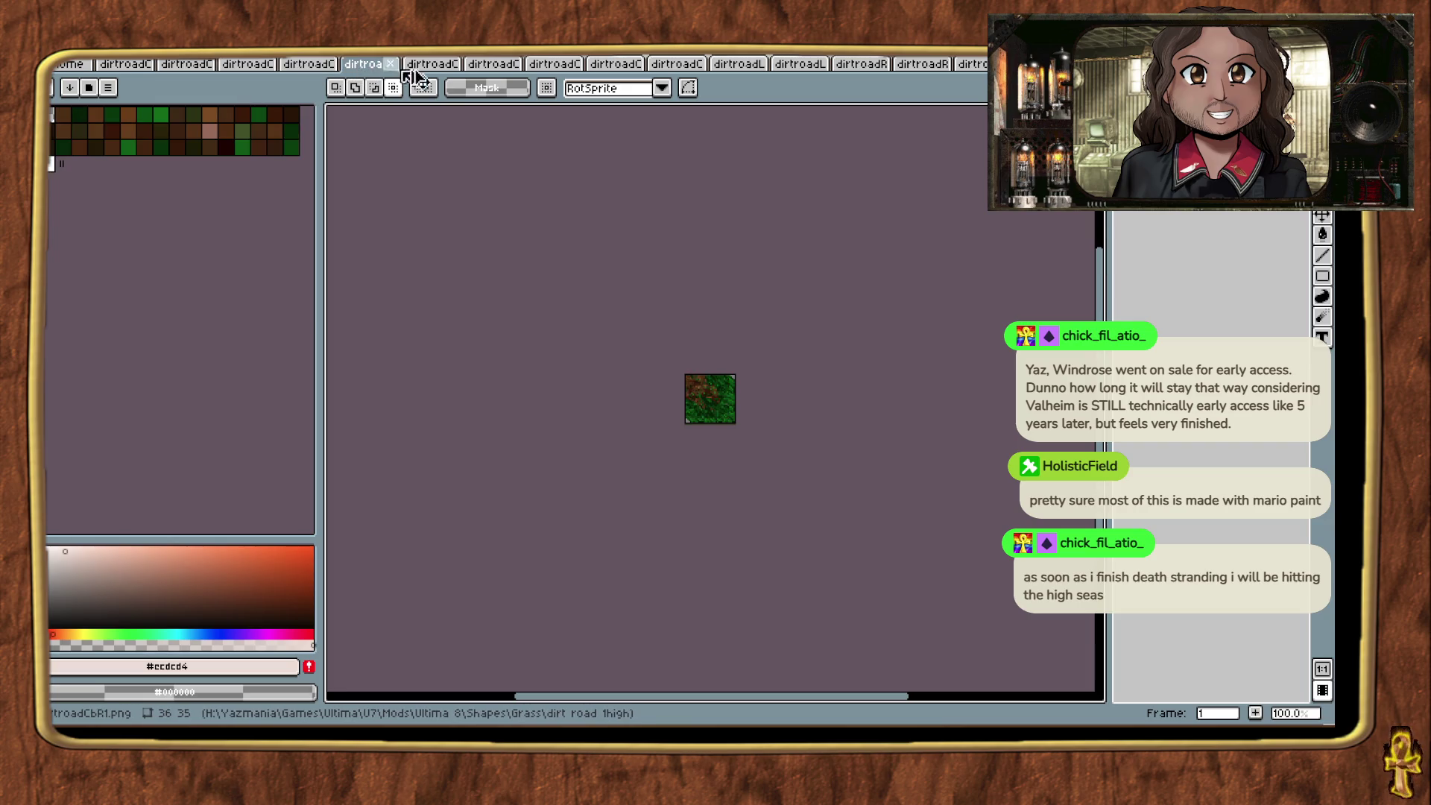
{"action": "left_click", "coordinate": [440, 66]}
{"action": "left_click", "coordinate": [493, 67]}
{"action": "left_click", "coordinate": [566, 65]}
{"action": "left_click", "coordinate": [615, 66]}
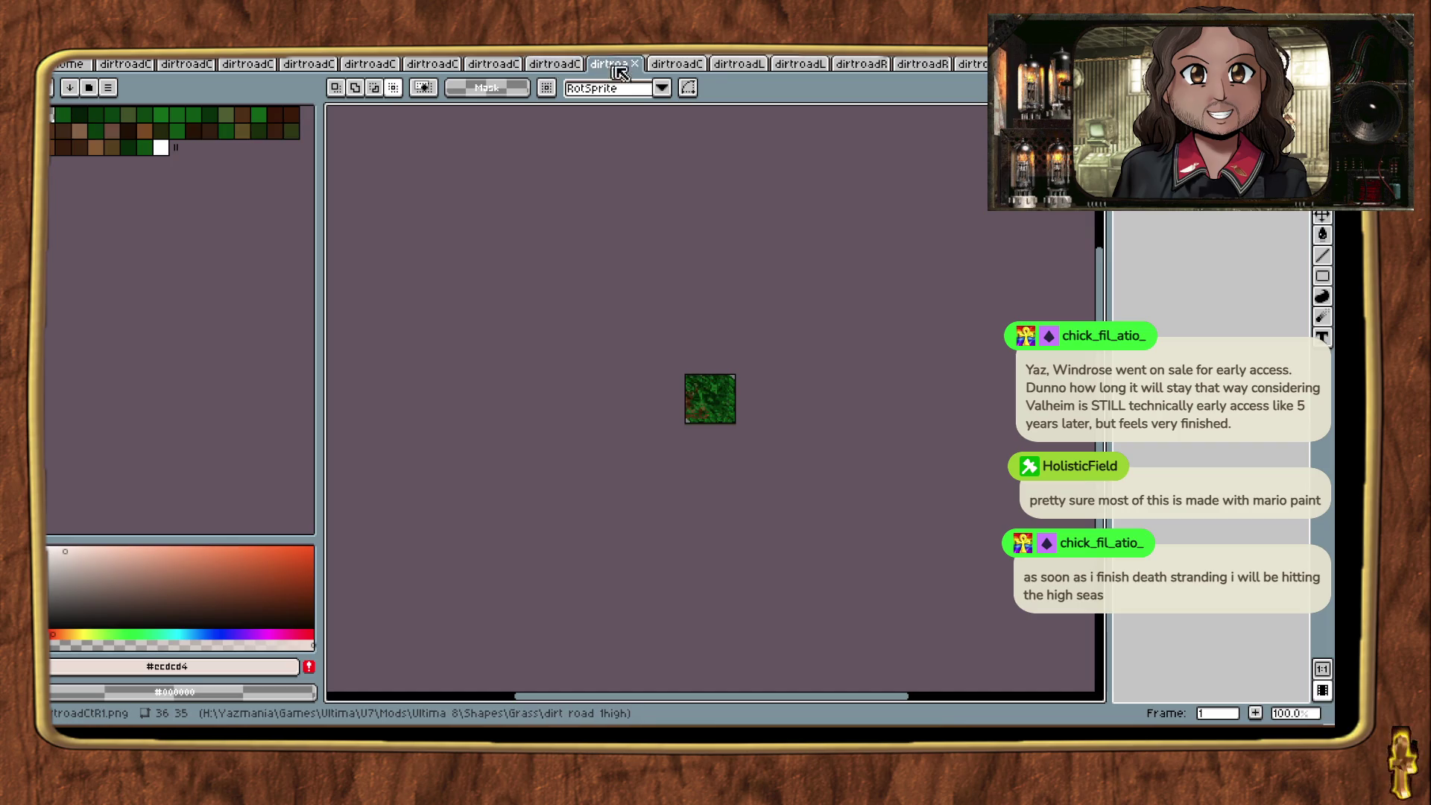
{"action": "left_click", "coordinate": [690, 67]}
{"action": "left_click", "coordinate": [754, 65]}
{"action": "left_click", "coordinate": [804, 67]}
{"action": "left_click", "coordinate": [864, 65]}
{"action": "left_click", "coordinate": [924, 66]}
{"action": "left_click", "coordinate": [972, 66]}
{"action": "key", "text": "ctrl+Tab"}
{"action": "key", "text": "ctrl+Tab"}
{"action": "key", "text": "ctrl+Tab"}
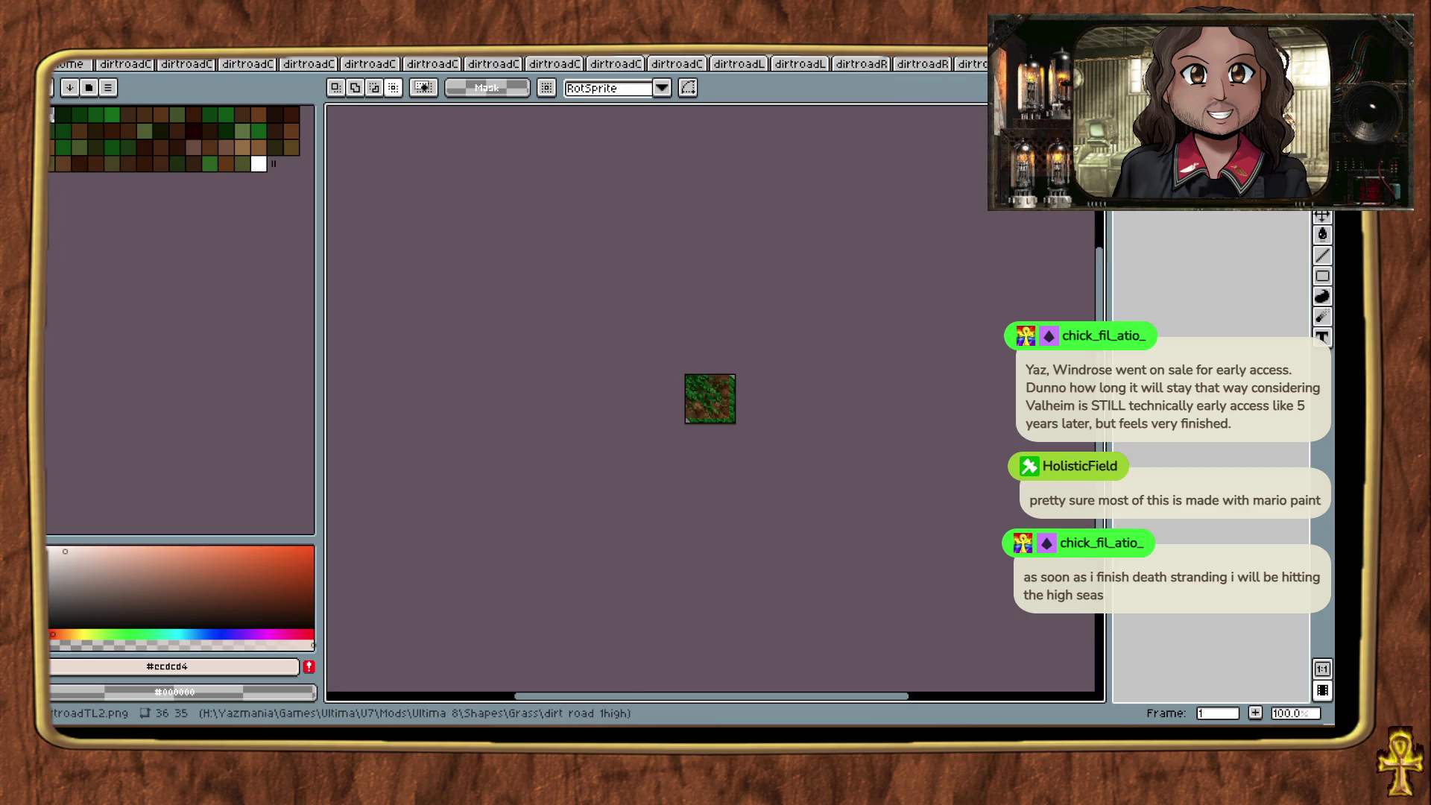
{"action": "left_click", "coordinate": [122, 66]}
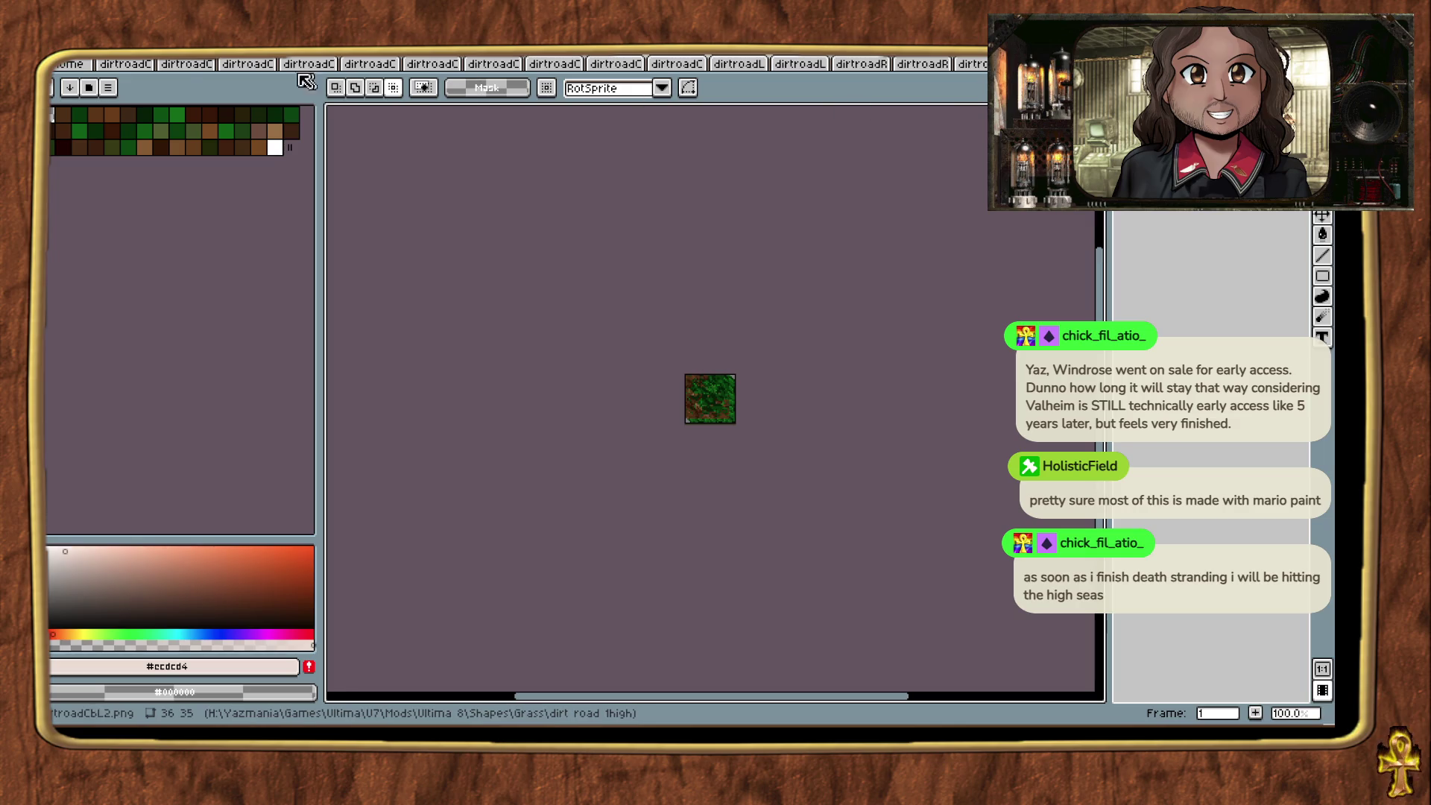
Step: Load the Ultima 7 no anims palette onto the first three dirtroadC tiles
{"action": "left_click", "coordinate": [88, 87]}
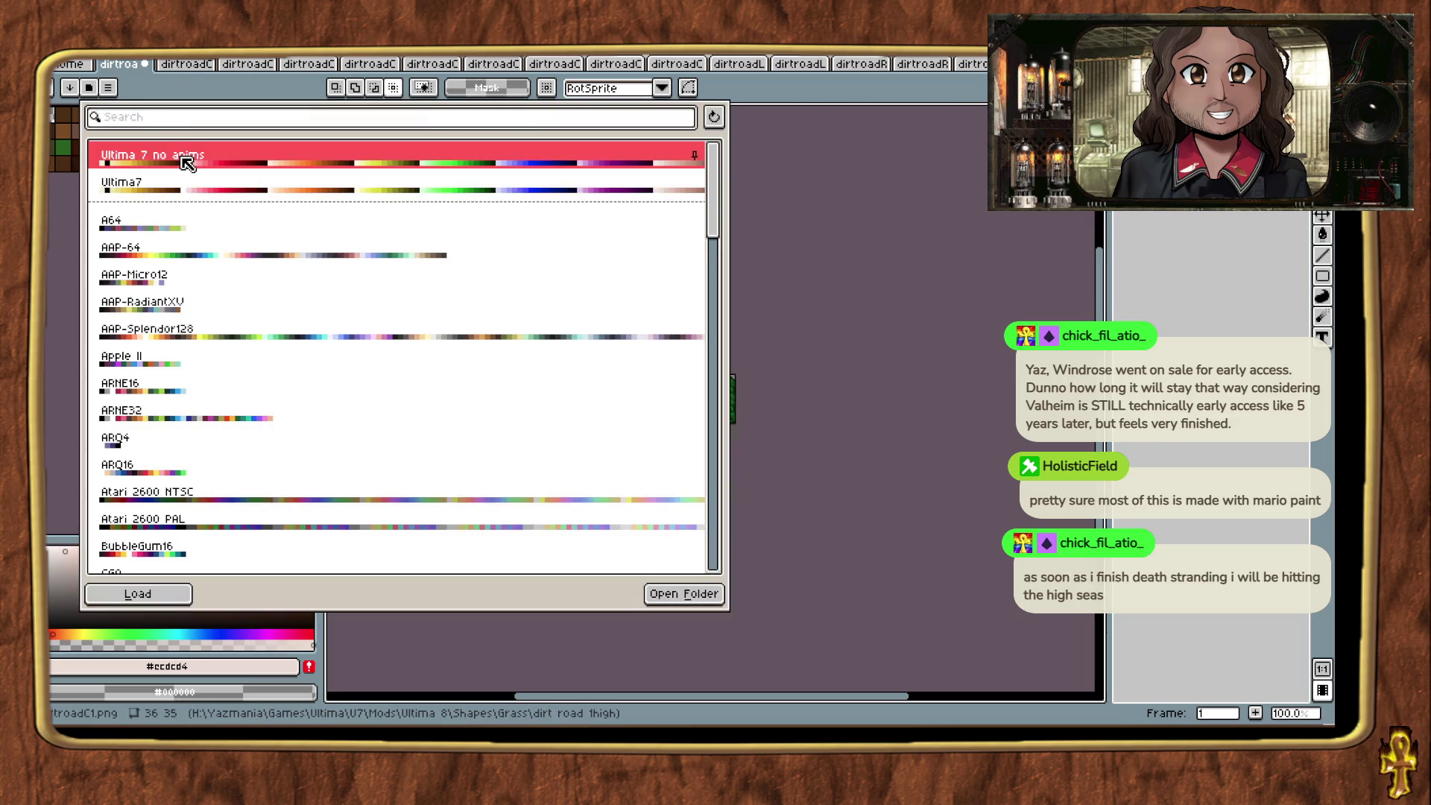
{"action": "left_click", "coordinate": [135, 593]}
{"action": "left_click", "coordinate": [57, 119]}
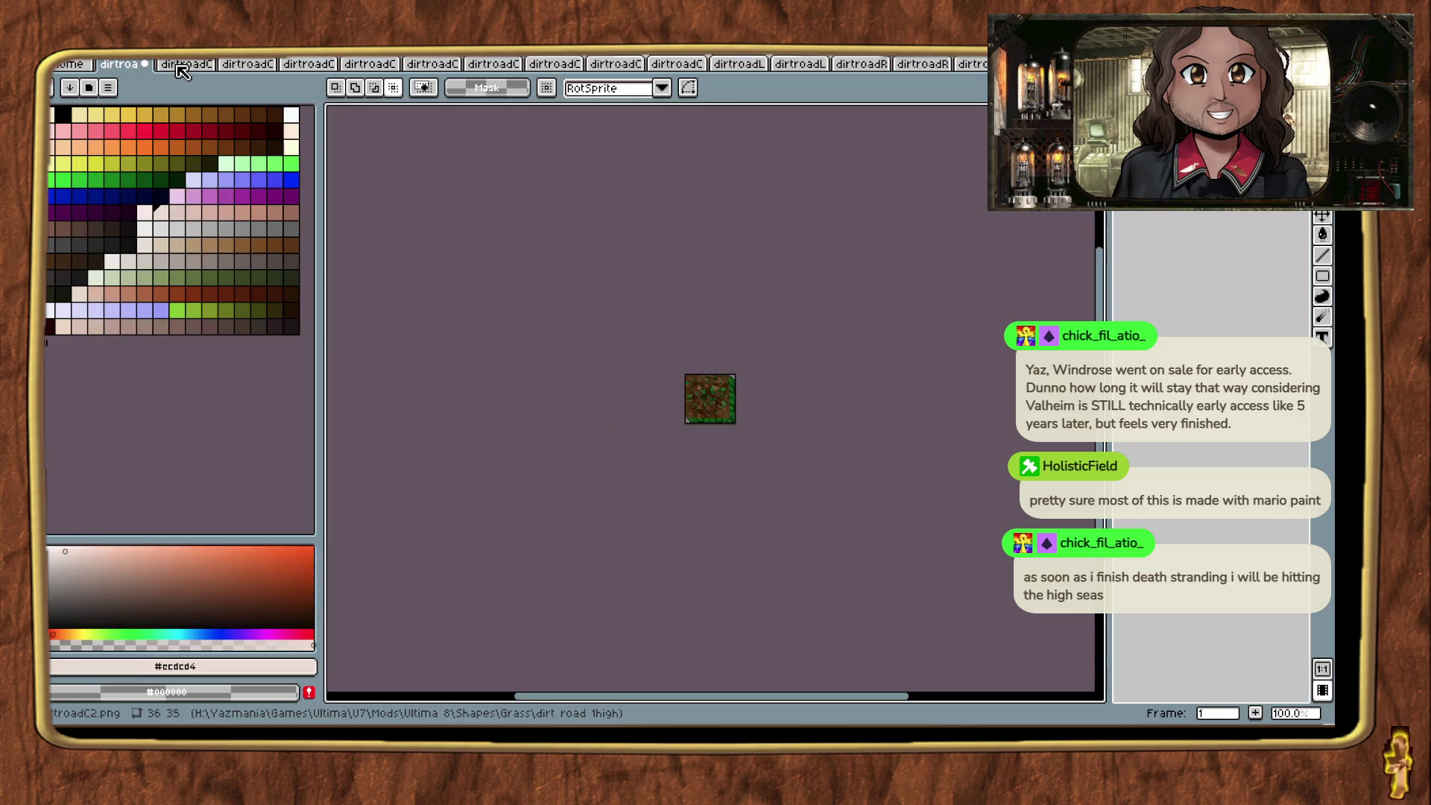
{"action": "key", "text": "ctrl+Tab"}
{"action": "left_click", "coordinate": [89, 87]}
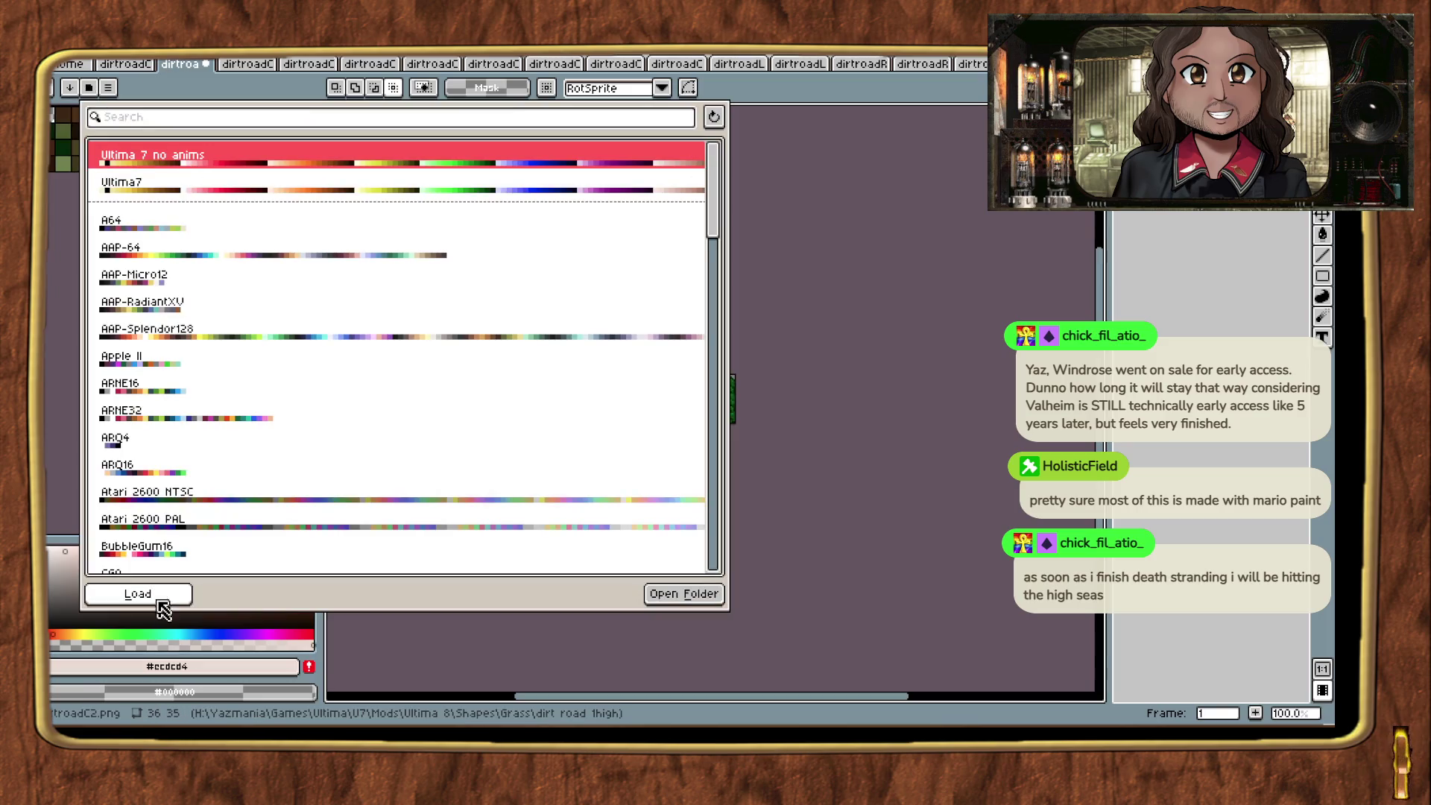
{"action": "double_click", "coordinate": [270, 163]}
{"action": "key", "text": "ctrl+Tab"}
{"action": "left_click", "coordinate": [89, 87]}
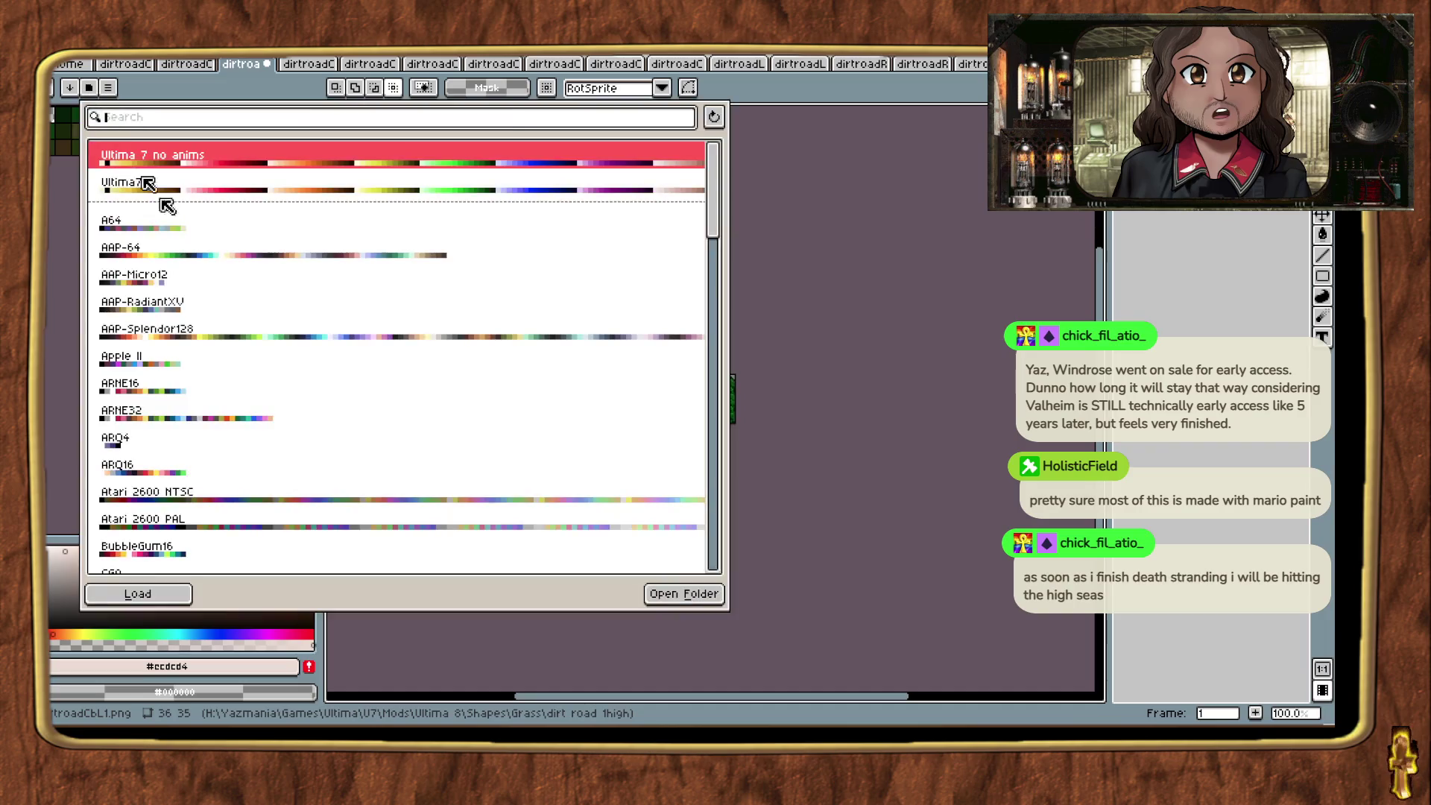
{"action": "left_click", "coordinate": [137, 594]}
{"action": "key", "text": "ctrl+Tab"}
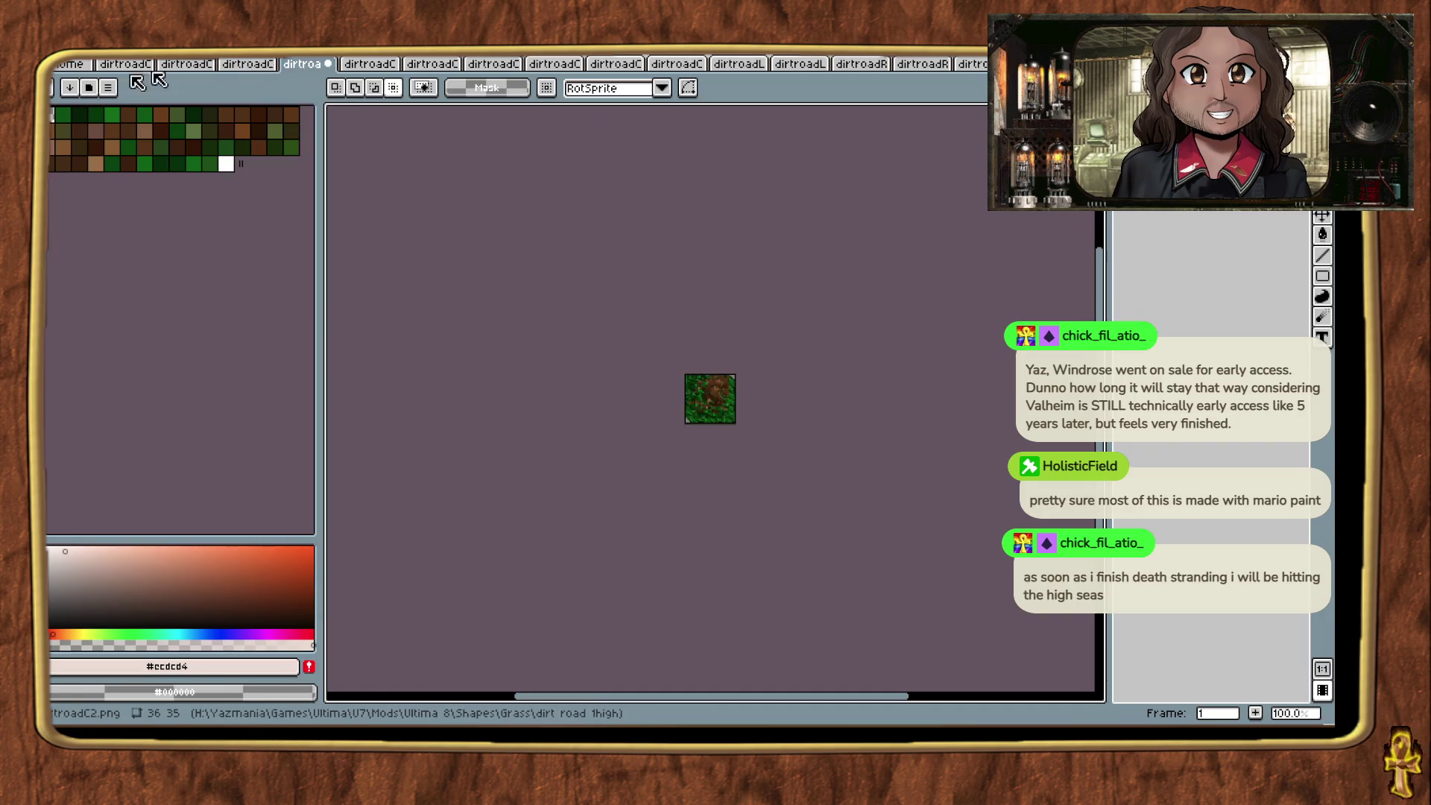
Step: Apply the Ultima 7 no anims palette to the next two tiles, up to dirtroadCbR2
{"action": "left_click", "coordinate": [89, 87]}
{"action": "left_click", "coordinate": [149, 594]}
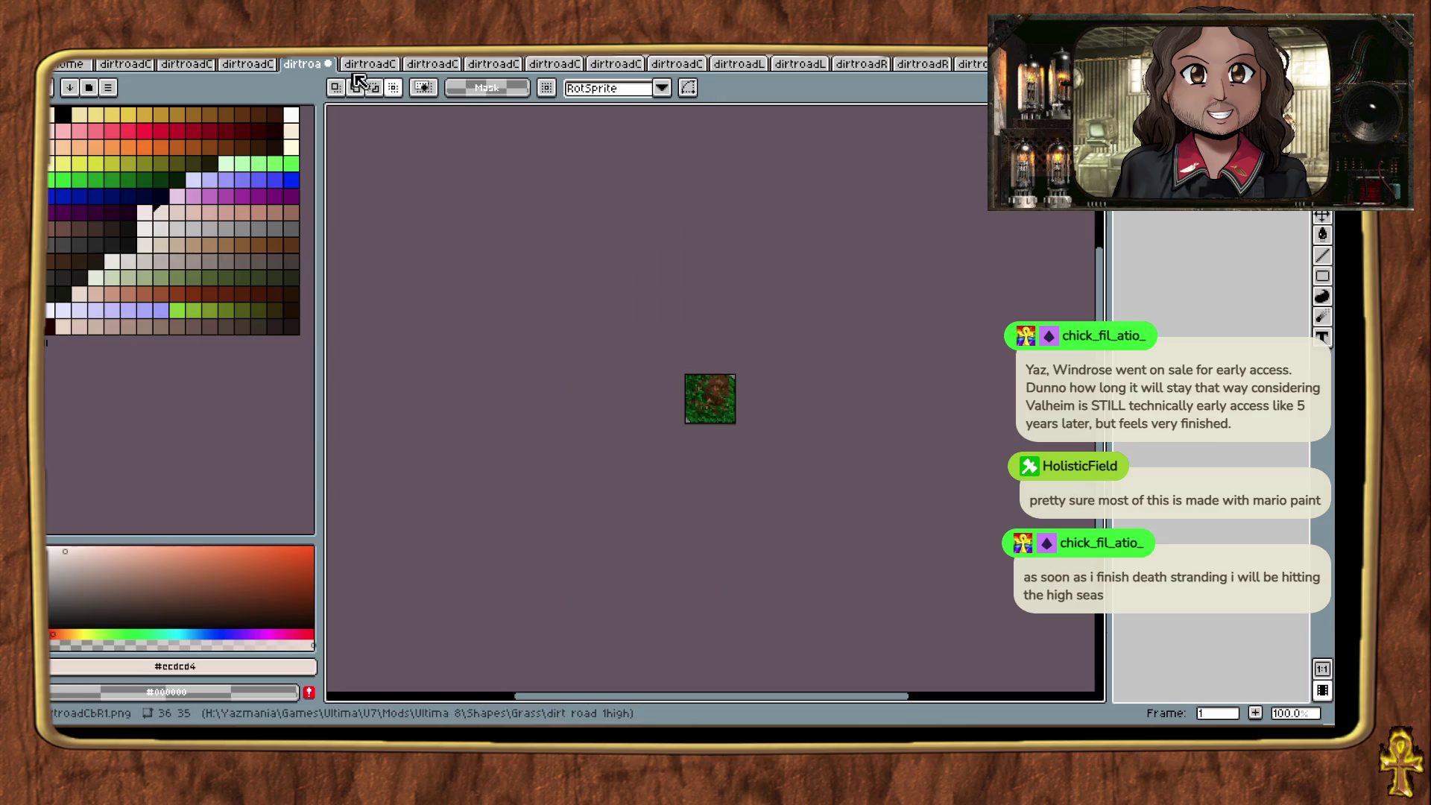
{"action": "left_click", "coordinate": [362, 66]}
{"action": "left_click", "coordinate": [89, 87]}
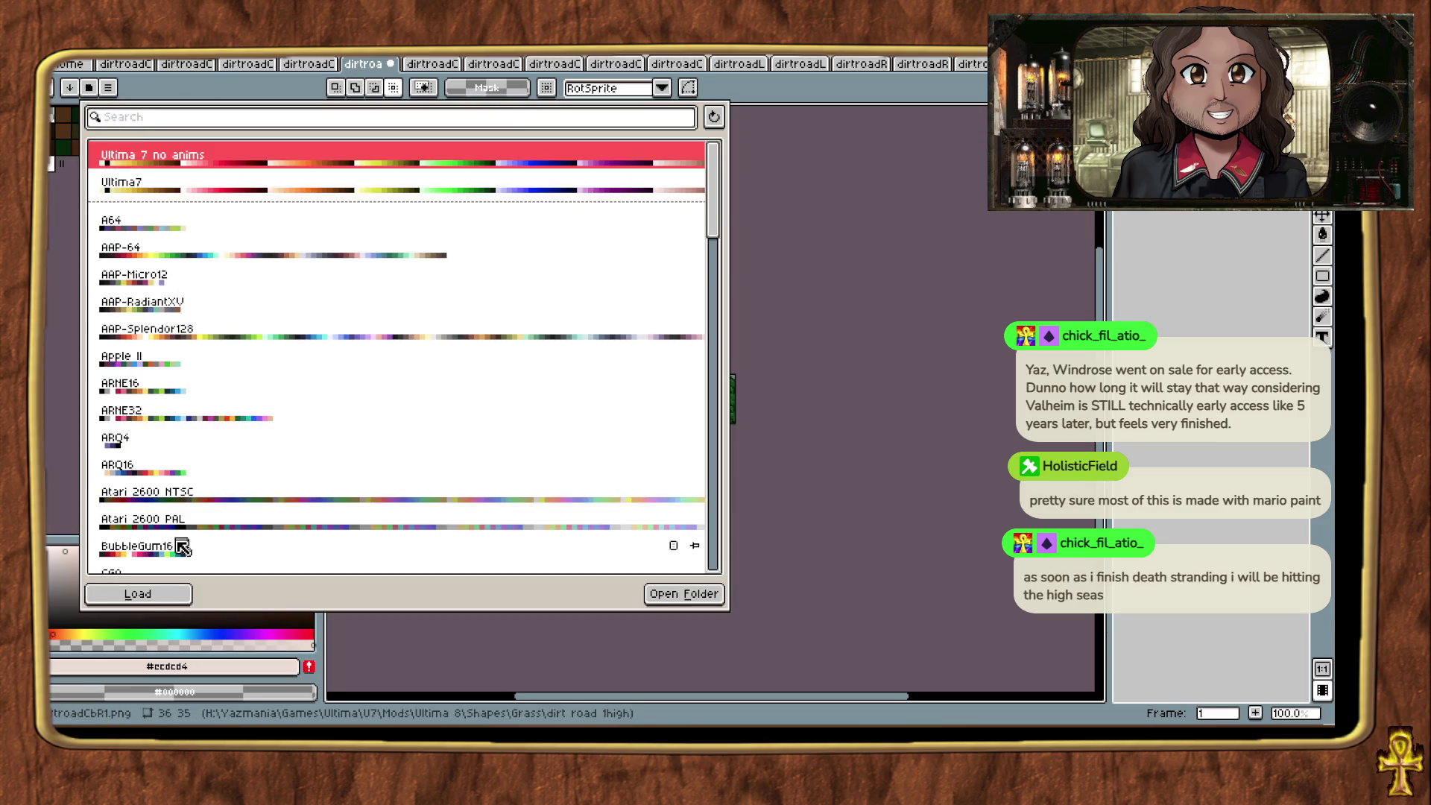
{"action": "left_click", "coordinate": [149, 594]}
{"action": "left_click", "coordinate": [447, 66]}
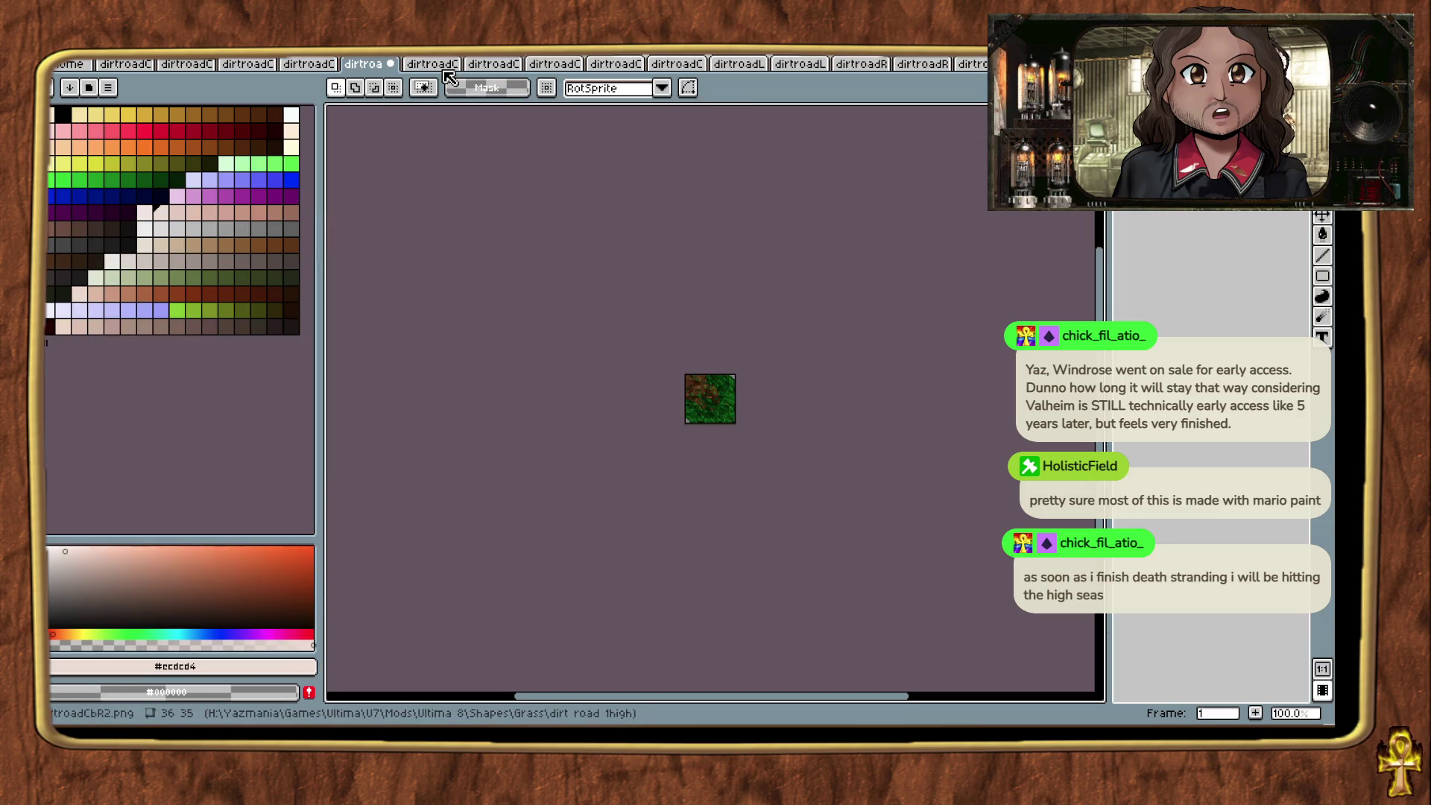
Step: Load the Ultima 7 no anims palette onto dirtroadCbR2, dirtroadCtL1 and dirtroadCtL2
{"action": "left_click", "coordinate": [89, 89]}
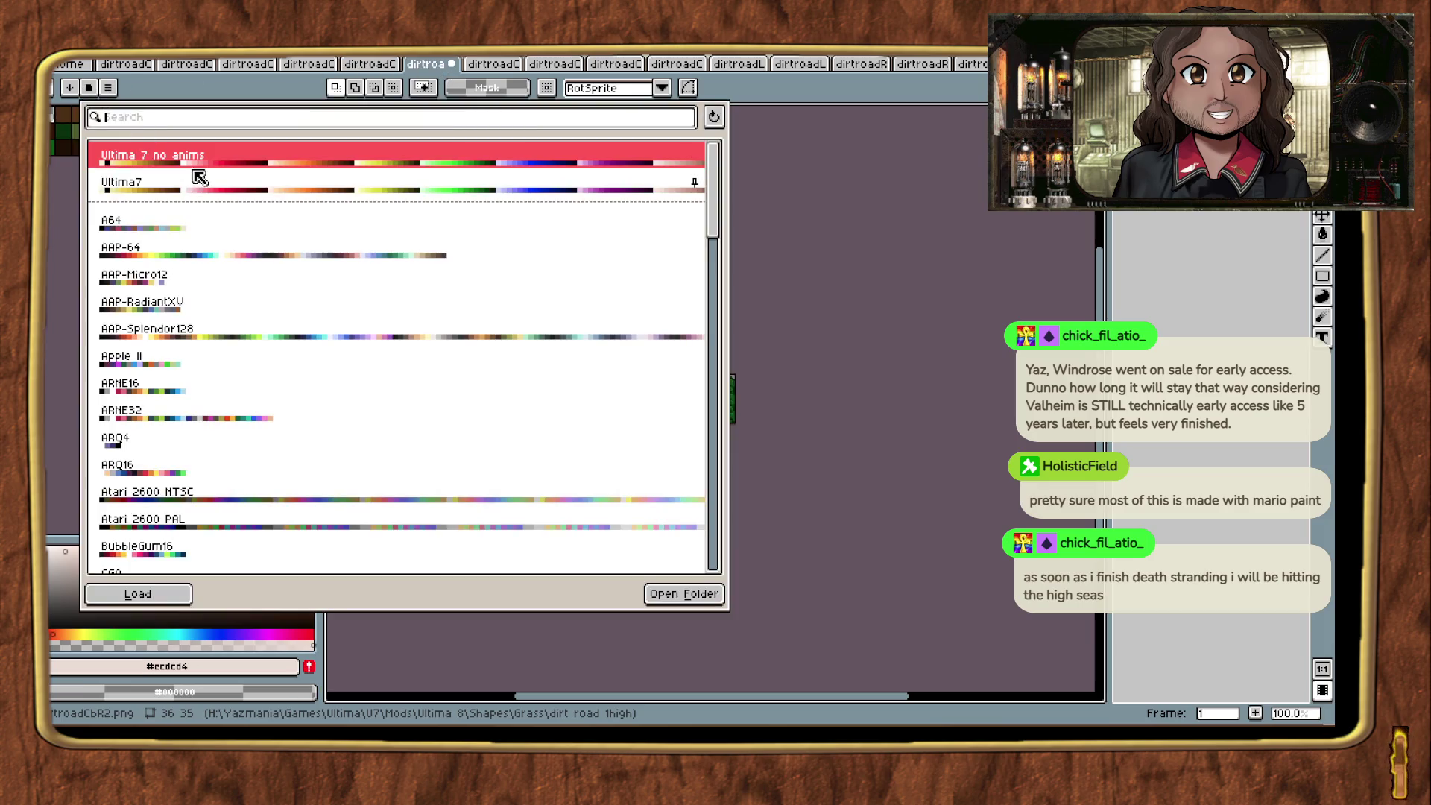
{"action": "left_click", "coordinate": [164, 594]}
{"action": "key", "text": "ctrl+Tab"}
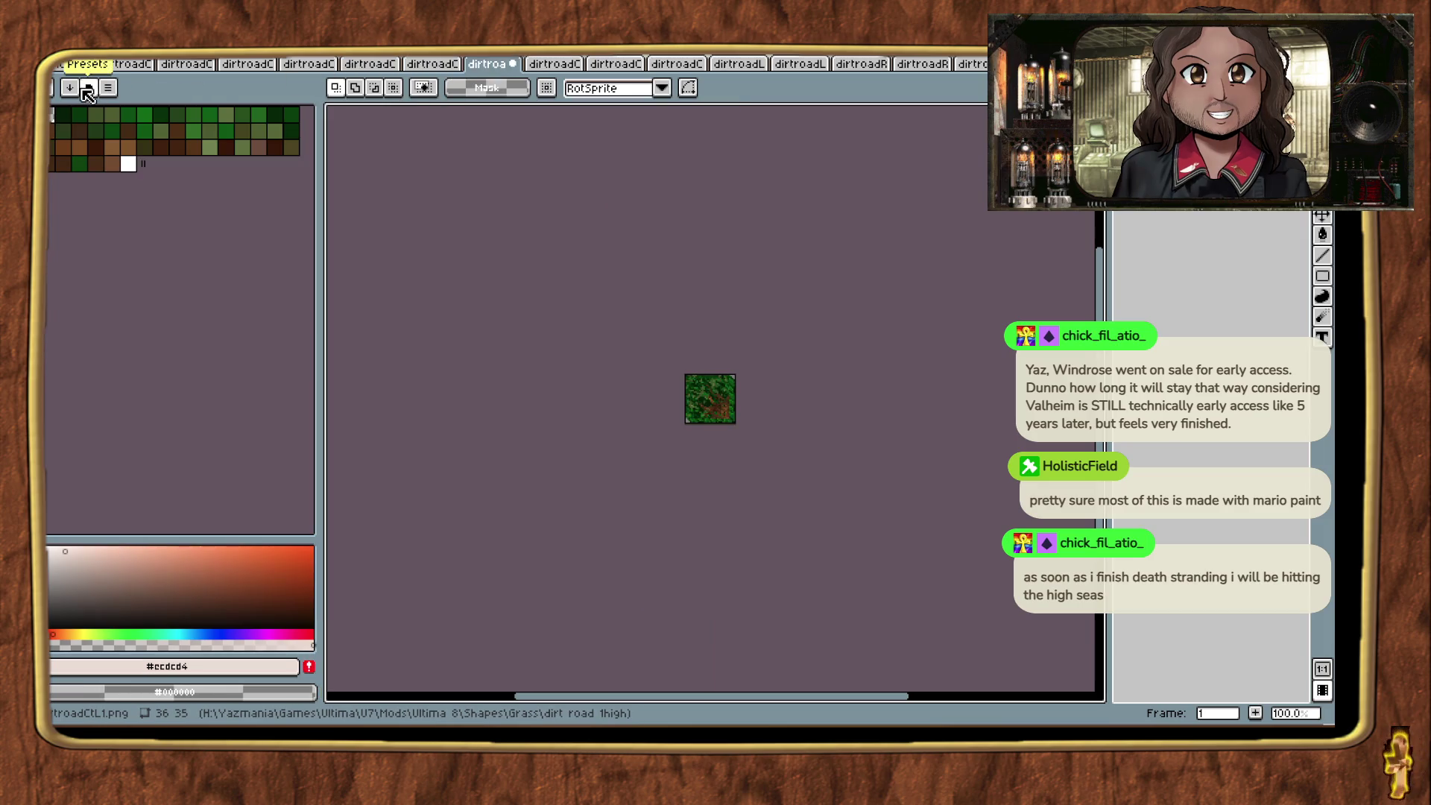
{"action": "left_click", "coordinate": [89, 89]}
{"action": "left_click", "coordinate": [152, 594]}
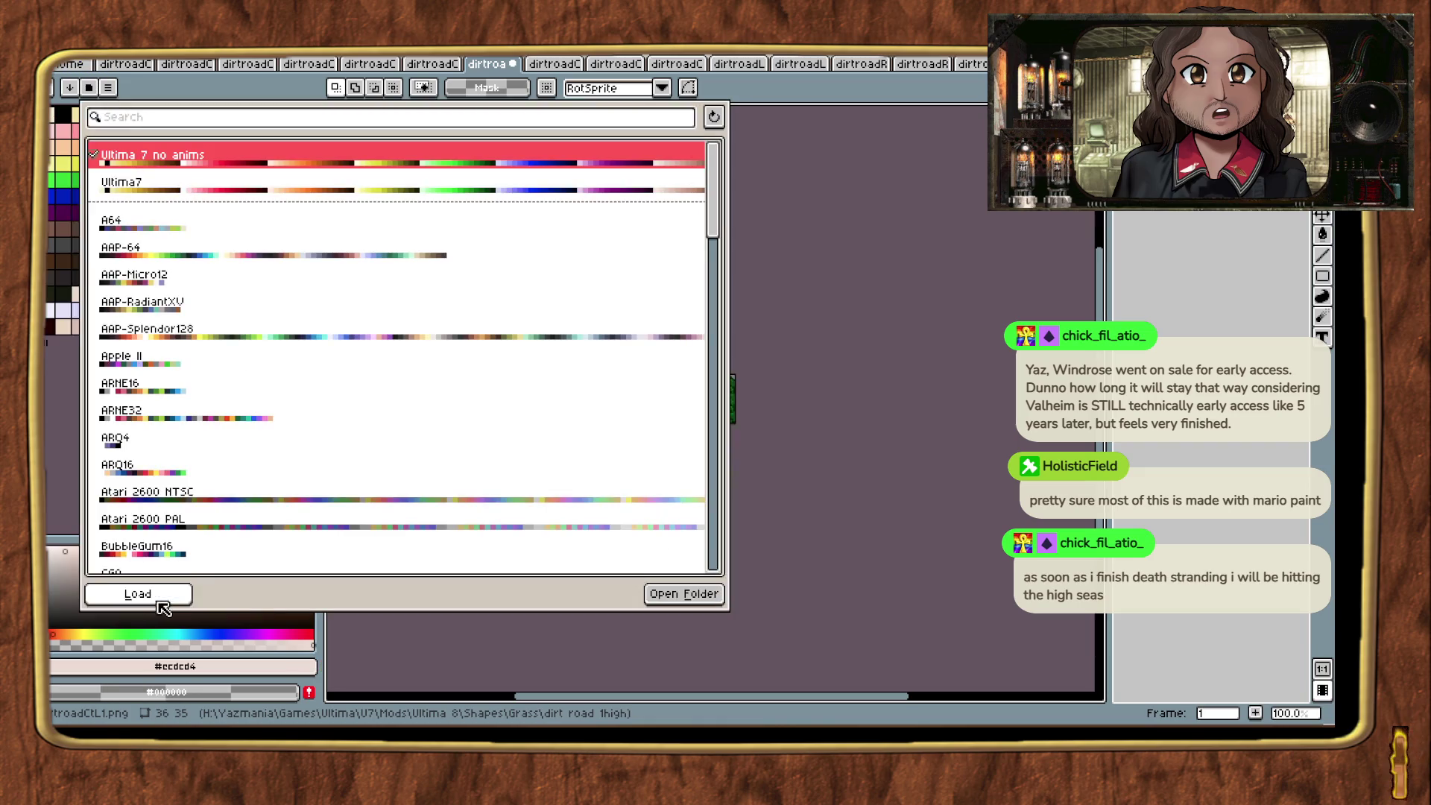
{"action": "key", "text": "ctrl+Tab"}
{"action": "left_click", "coordinate": [107, 91]}
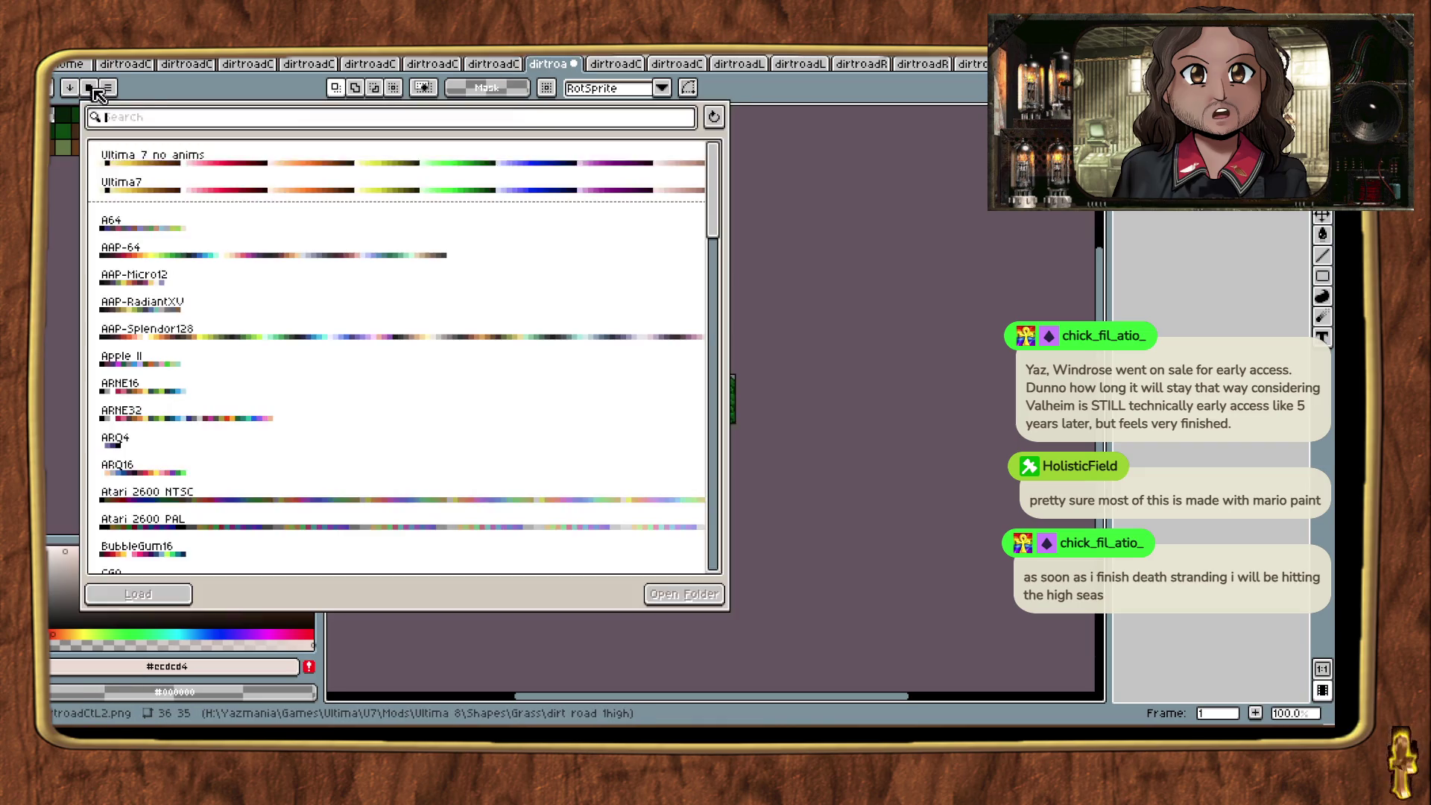
{"action": "left_click", "coordinate": [169, 594]}
{"action": "key", "text": "ctrl+Tab"}
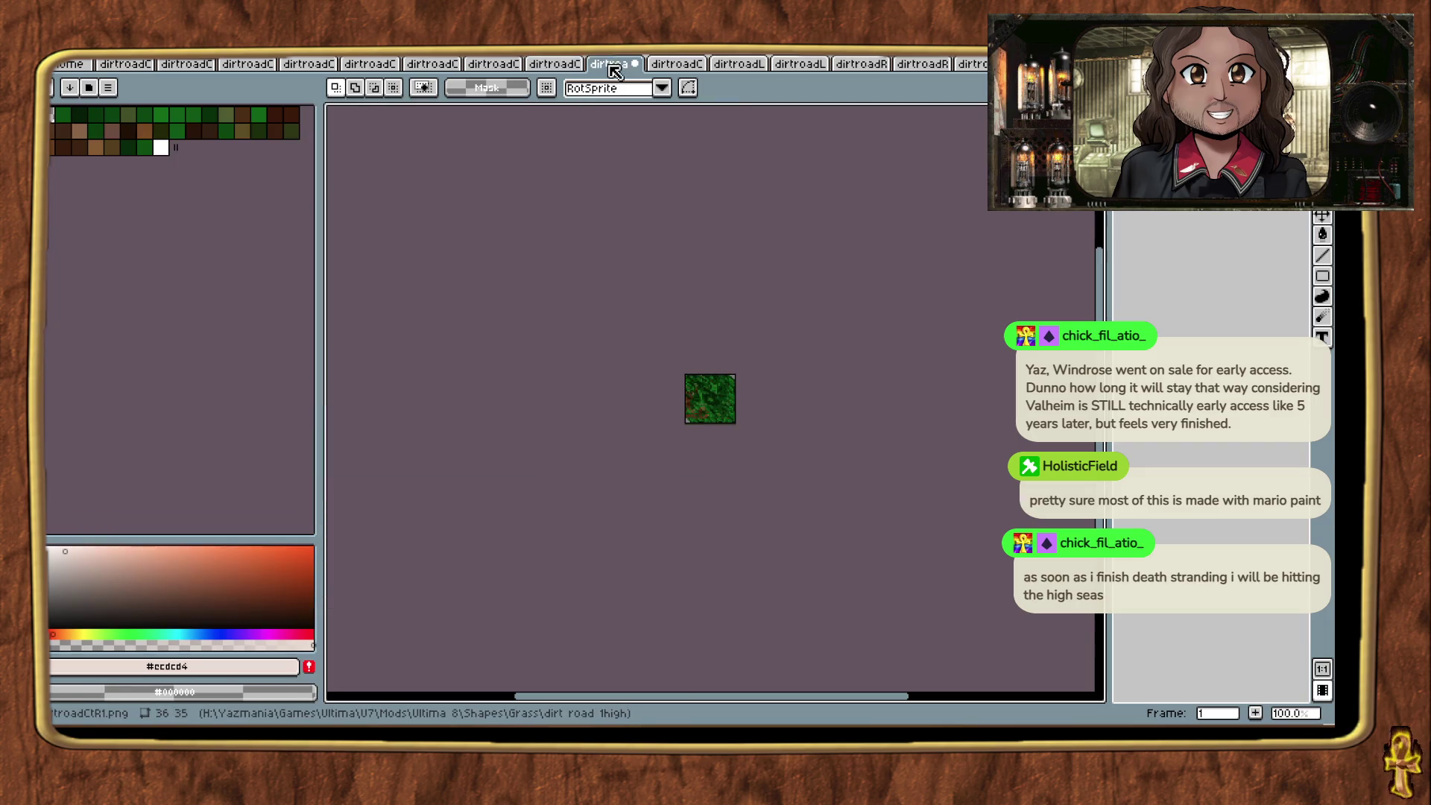
Step: Load the Ultima 7 no anims palette onto the next tiles through dirtroadL2
{"action": "left_click", "coordinate": [91, 89]}
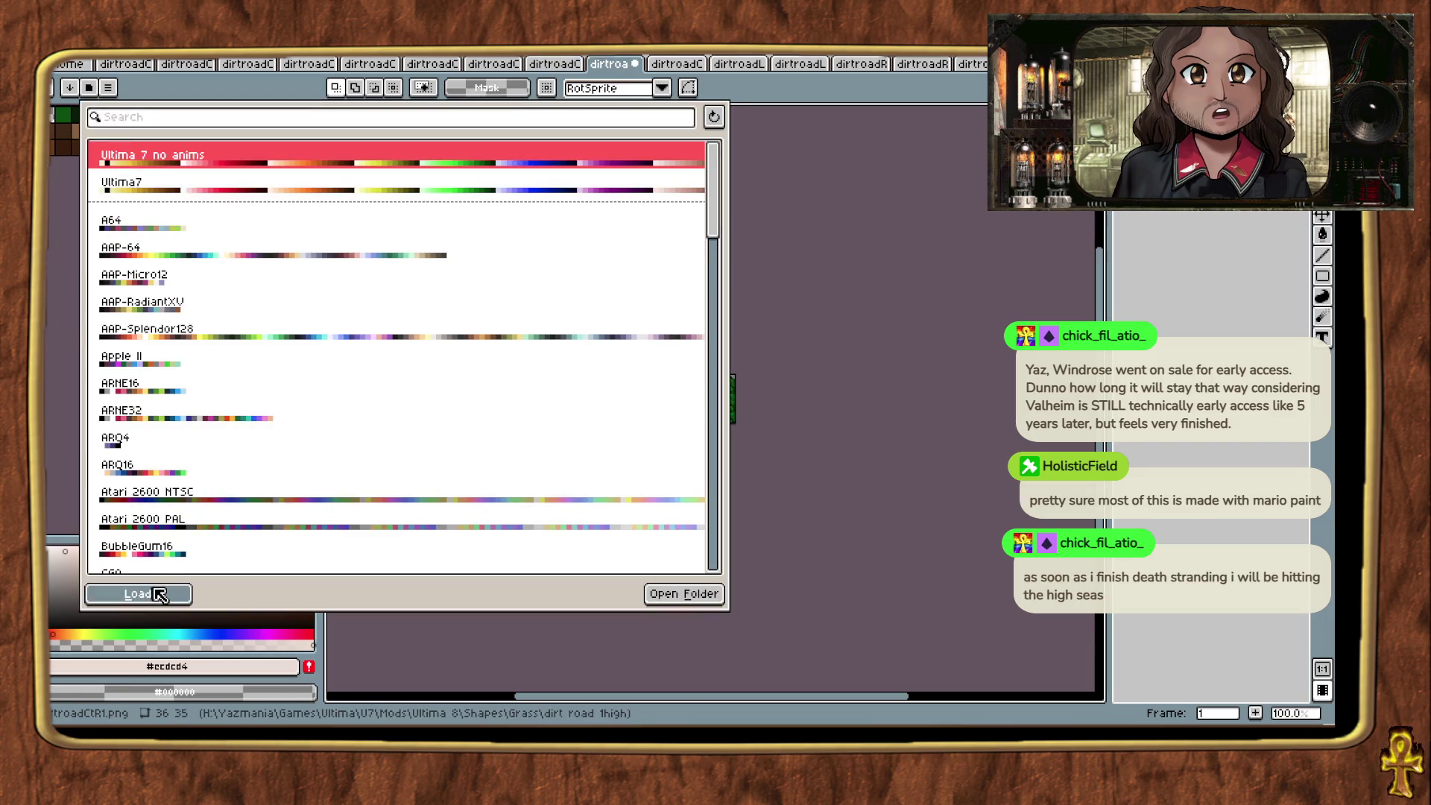
{"action": "left_click", "coordinate": [153, 594]}
{"action": "key", "text": "ctrl+Tab"}
{"action": "left_click", "coordinate": [663, 72]}
{"action": "left_click", "coordinate": [107, 87]}
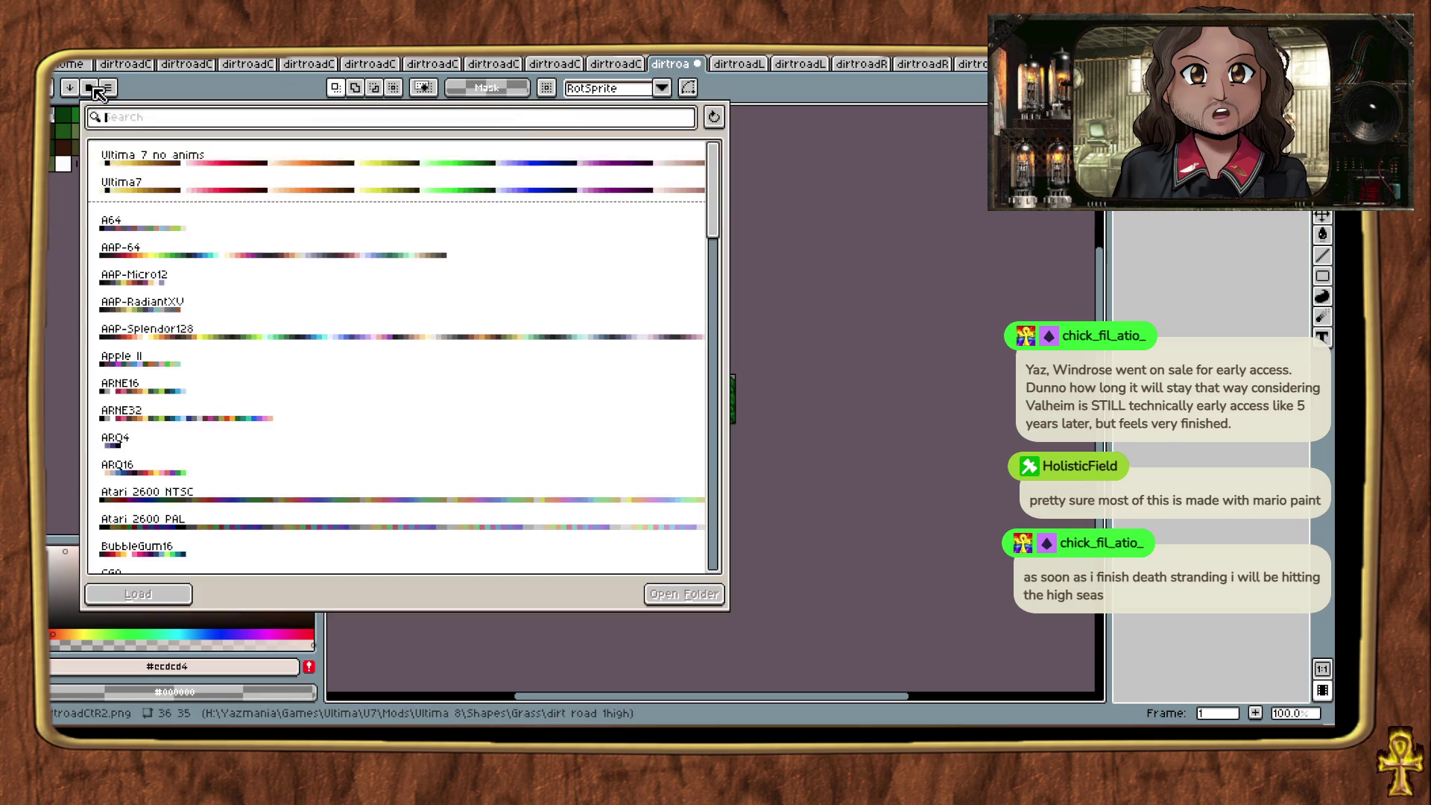
{"action": "left_click", "coordinate": [138, 594]}
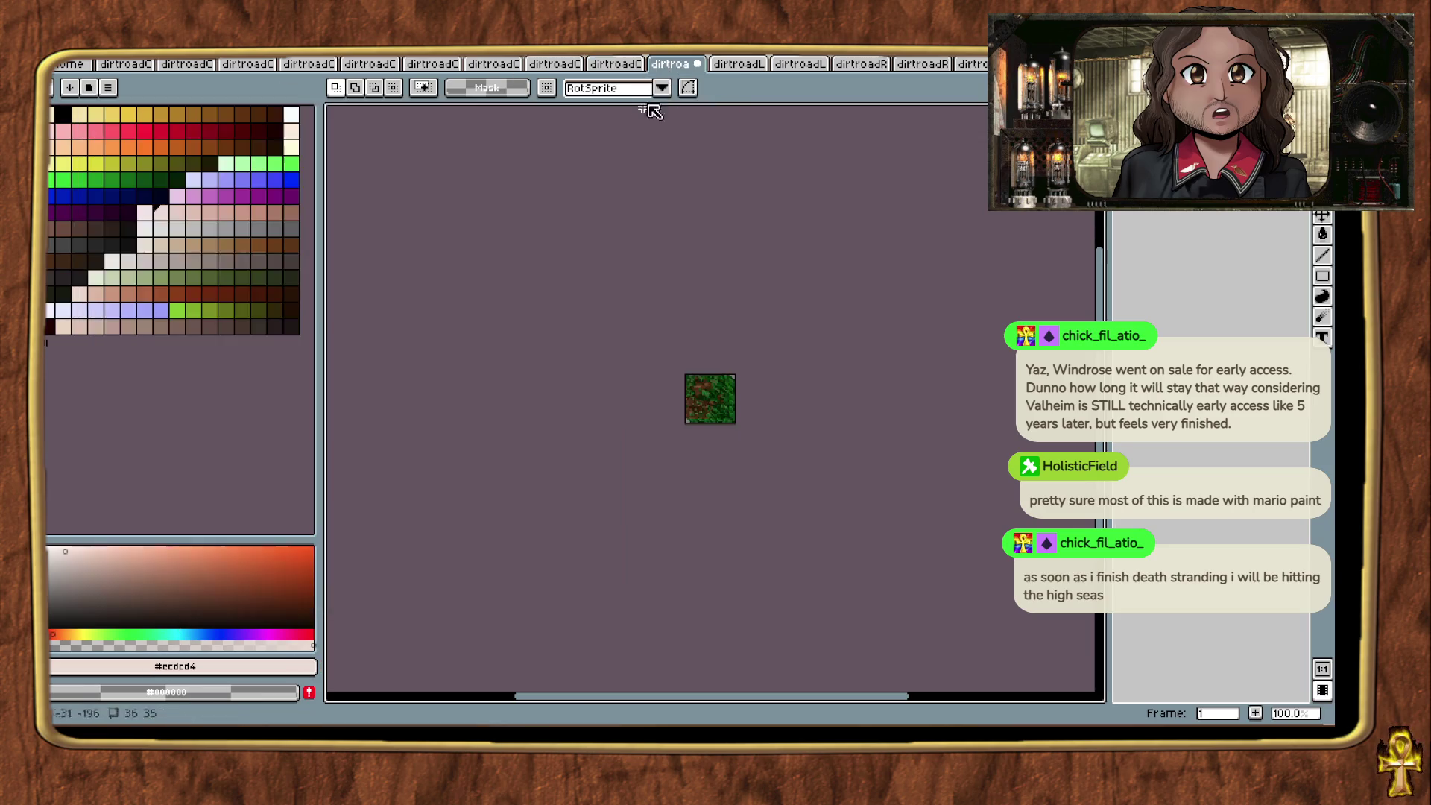
{"action": "left_click", "coordinate": [734, 64]}
{"action": "left_click", "coordinate": [91, 89]}
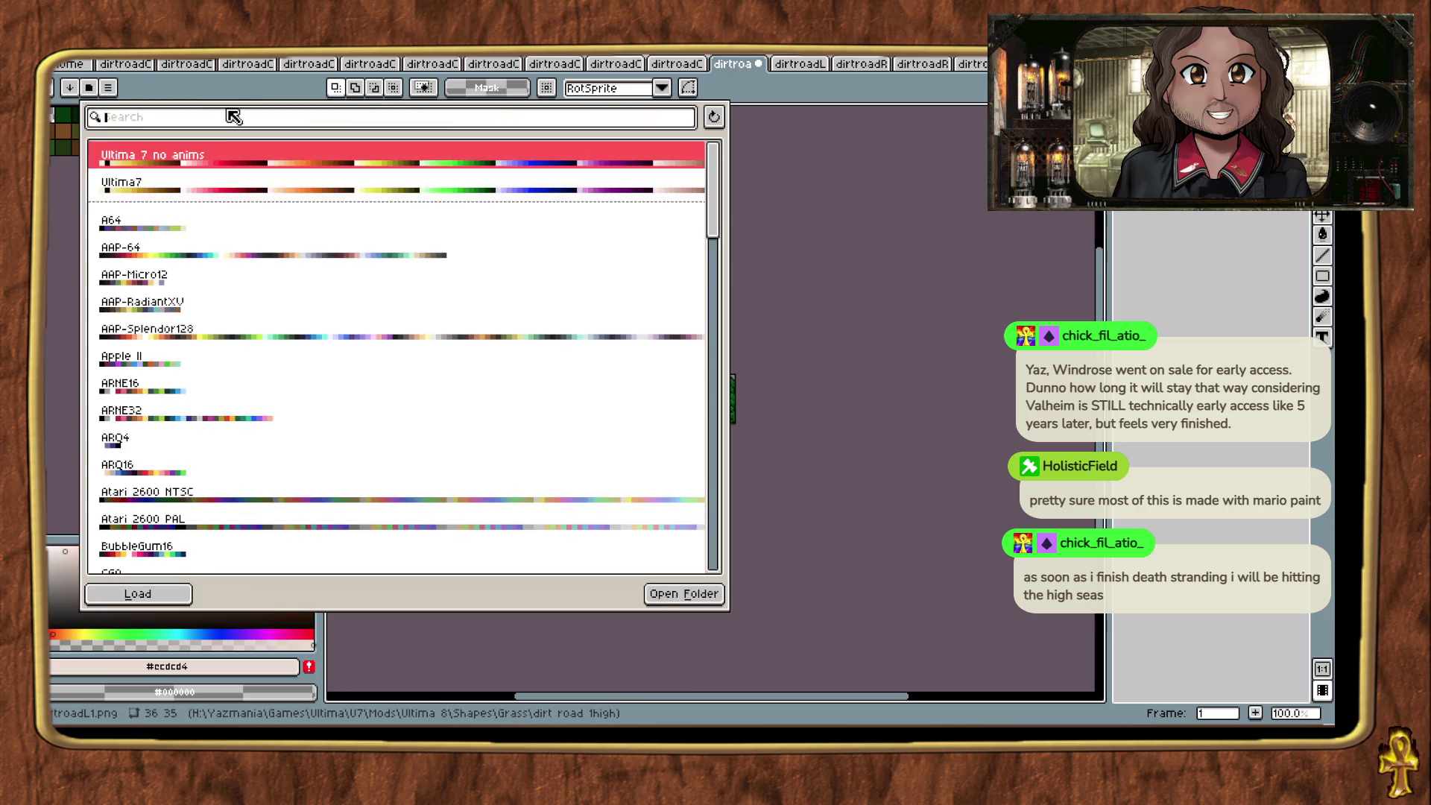
{"action": "left_click", "coordinate": [156, 592]}
{"action": "left_click", "coordinate": [797, 64]}
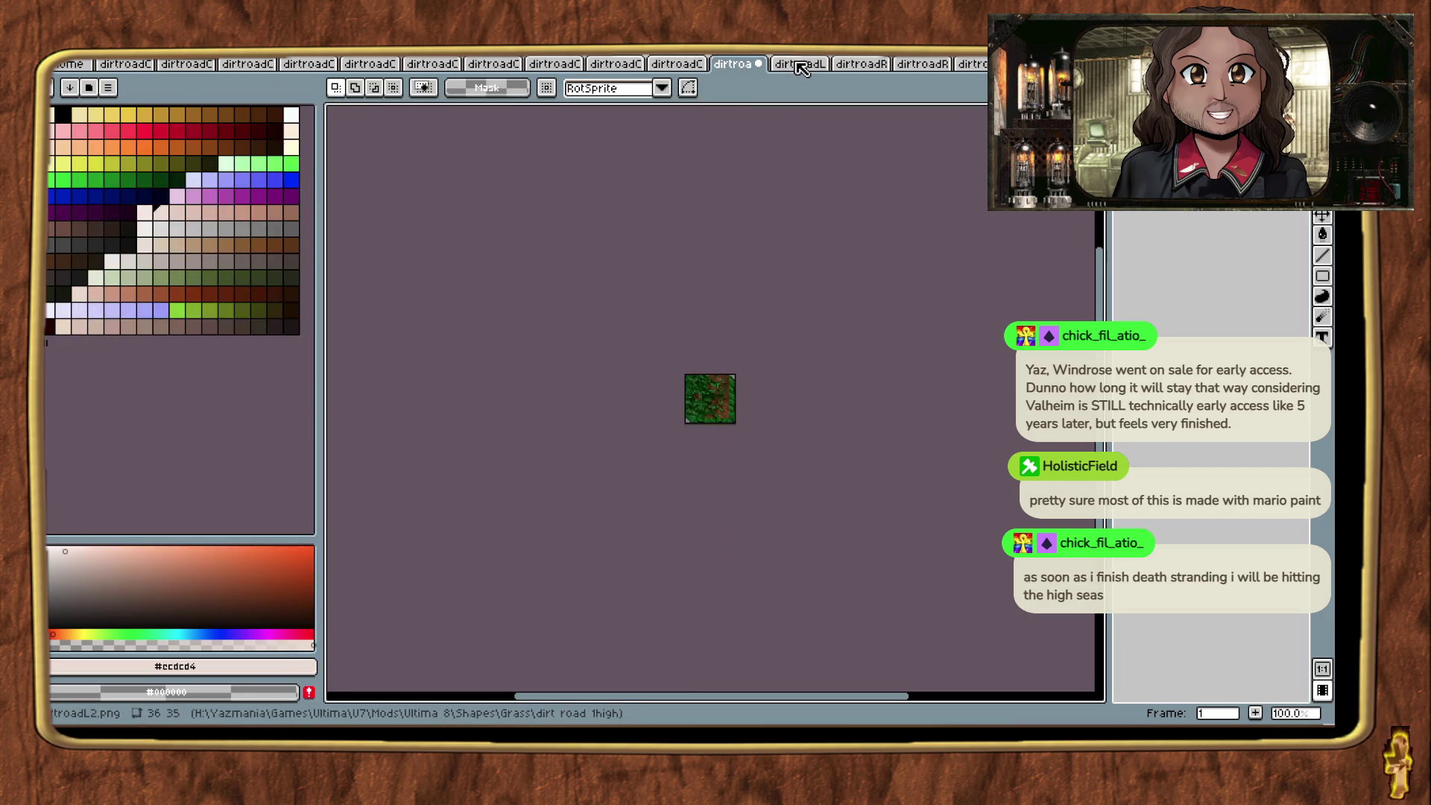
{"action": "left_click", "coordinate": [91, 88]}
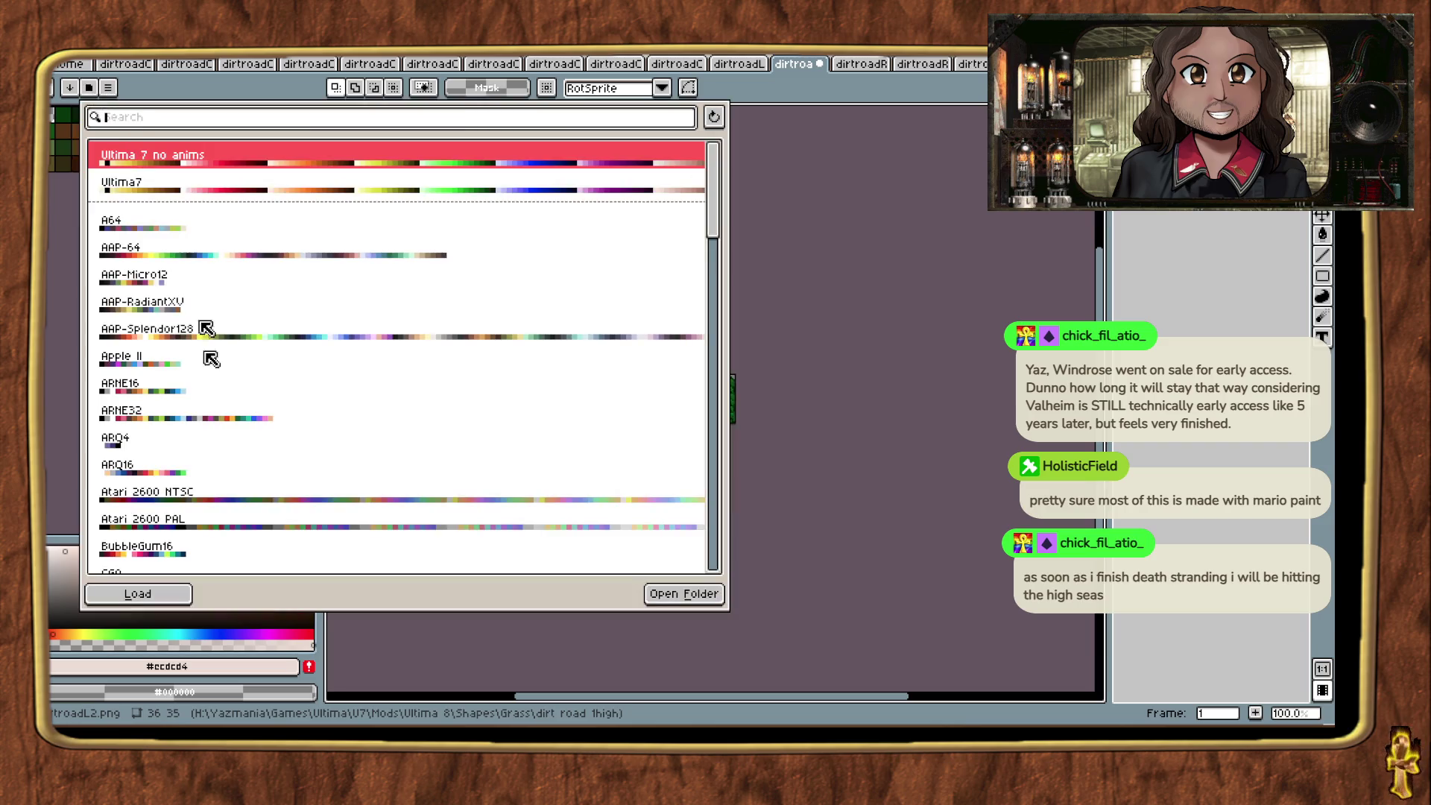
{"action": "left_click", "coordinate": [140, 596]}
Step: Apply the Ultima 7 no anims palette to dirtroadR1, dirtroadR2, dirtroadT1 and the following tile
{"action": "key", "text": "ctrl+Tab"}
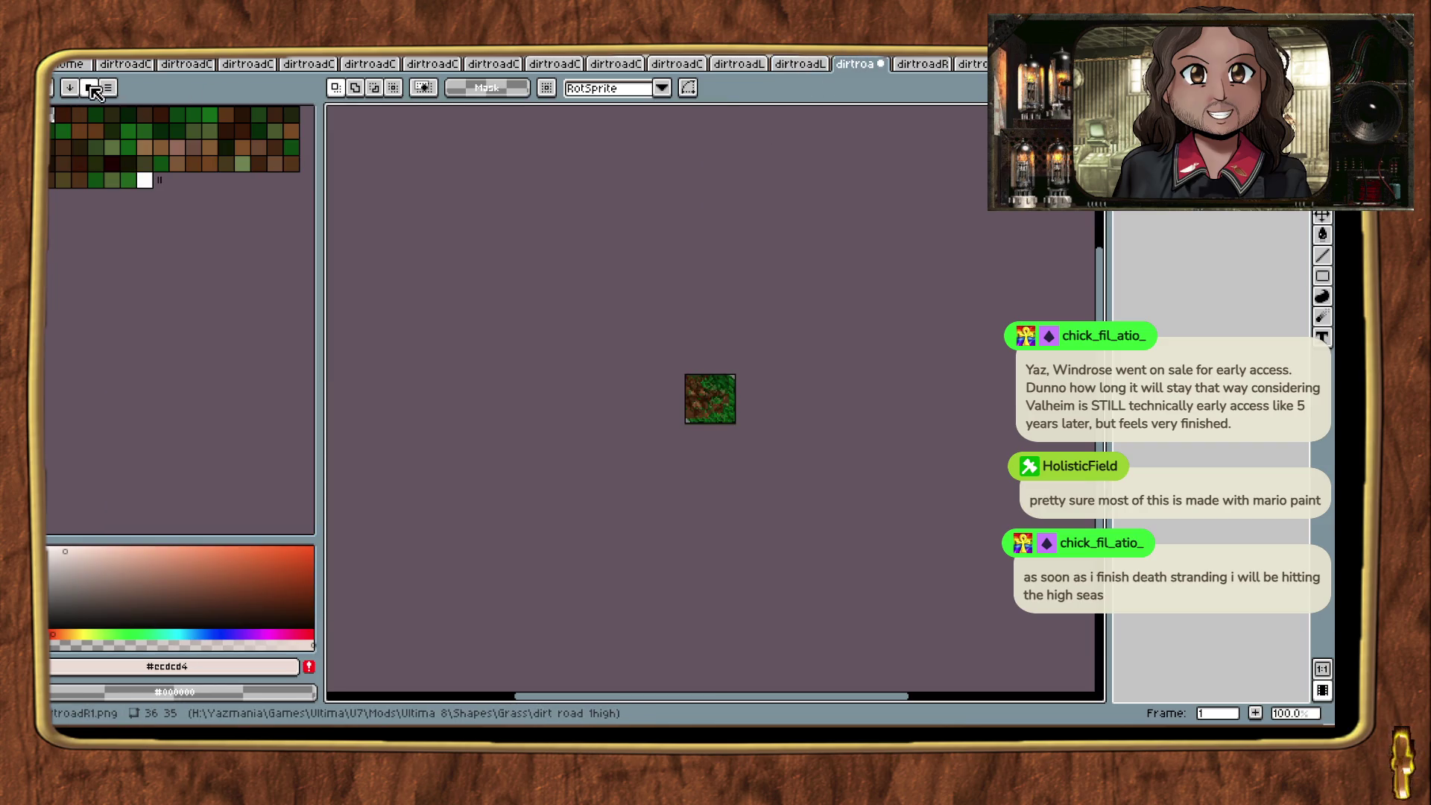
{"action": "left_click", "coordinate": [91, 88]}
{"action": "left_click", "coordinate": [178, 593]}
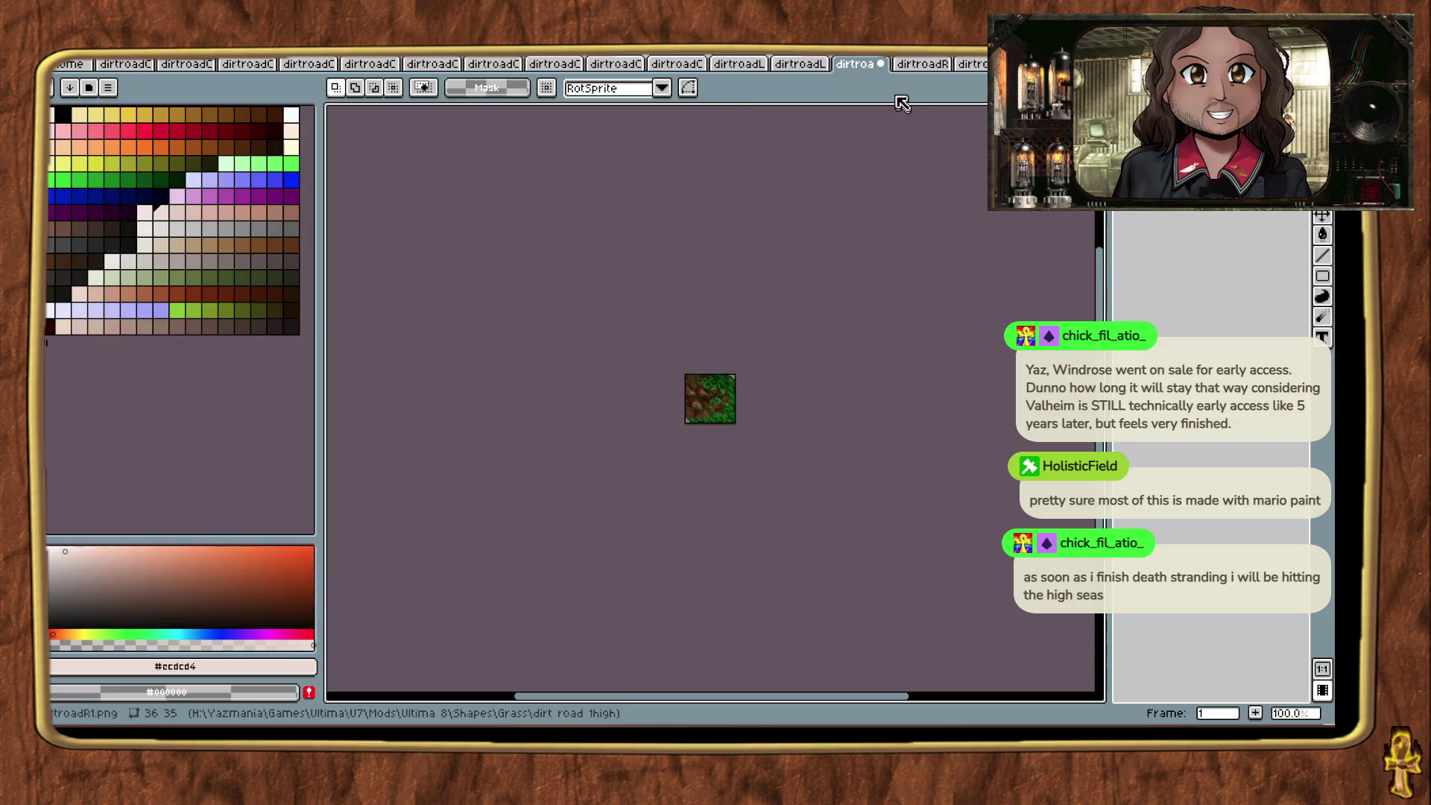
{"action": "left_click", "coordinate": [922, 70]}
{"action": "left_click", "coordinate": [99, 86]}
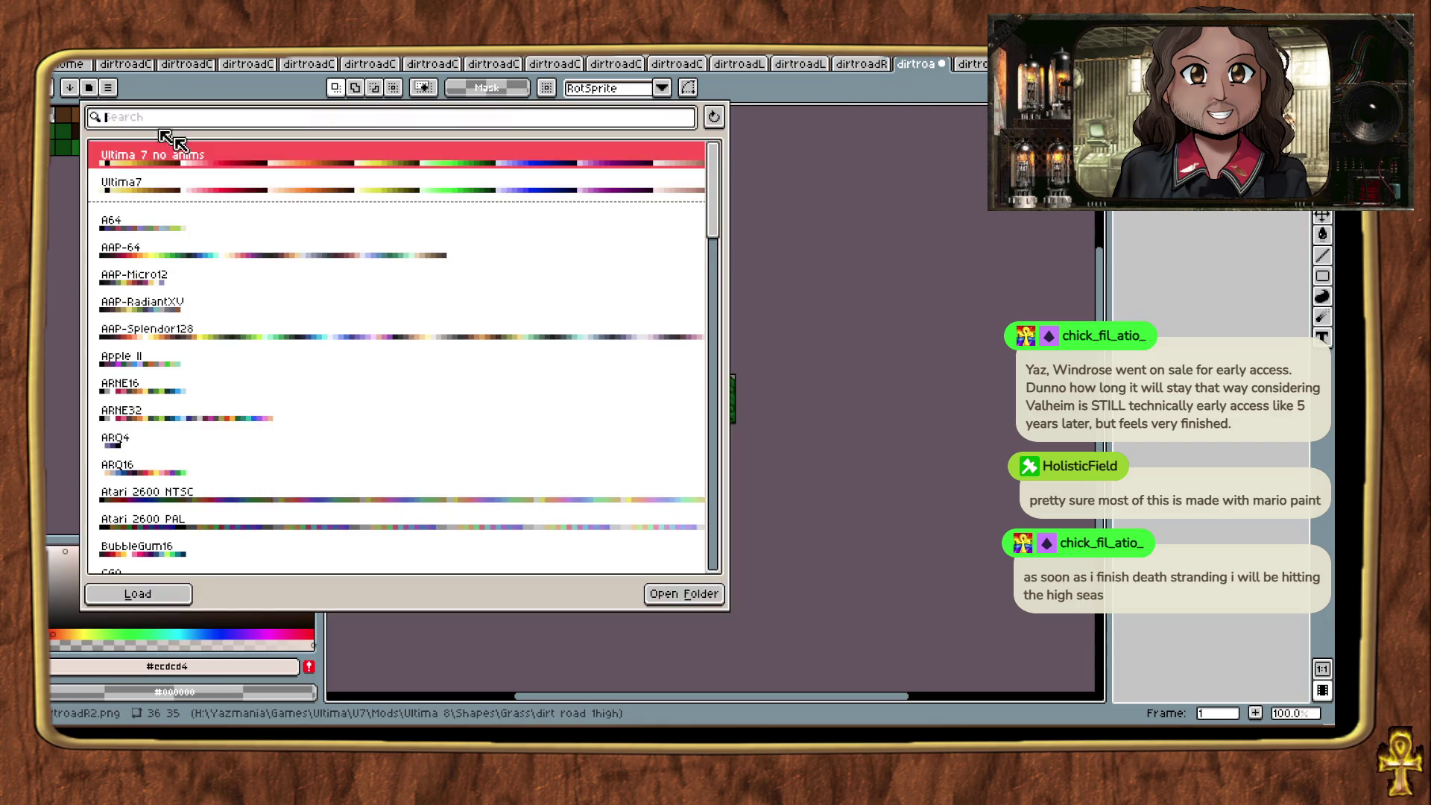
{"action": "left_click", "coordinate": [147, 589]}
{"action": "left_click", "coordinate": [957, 67]}
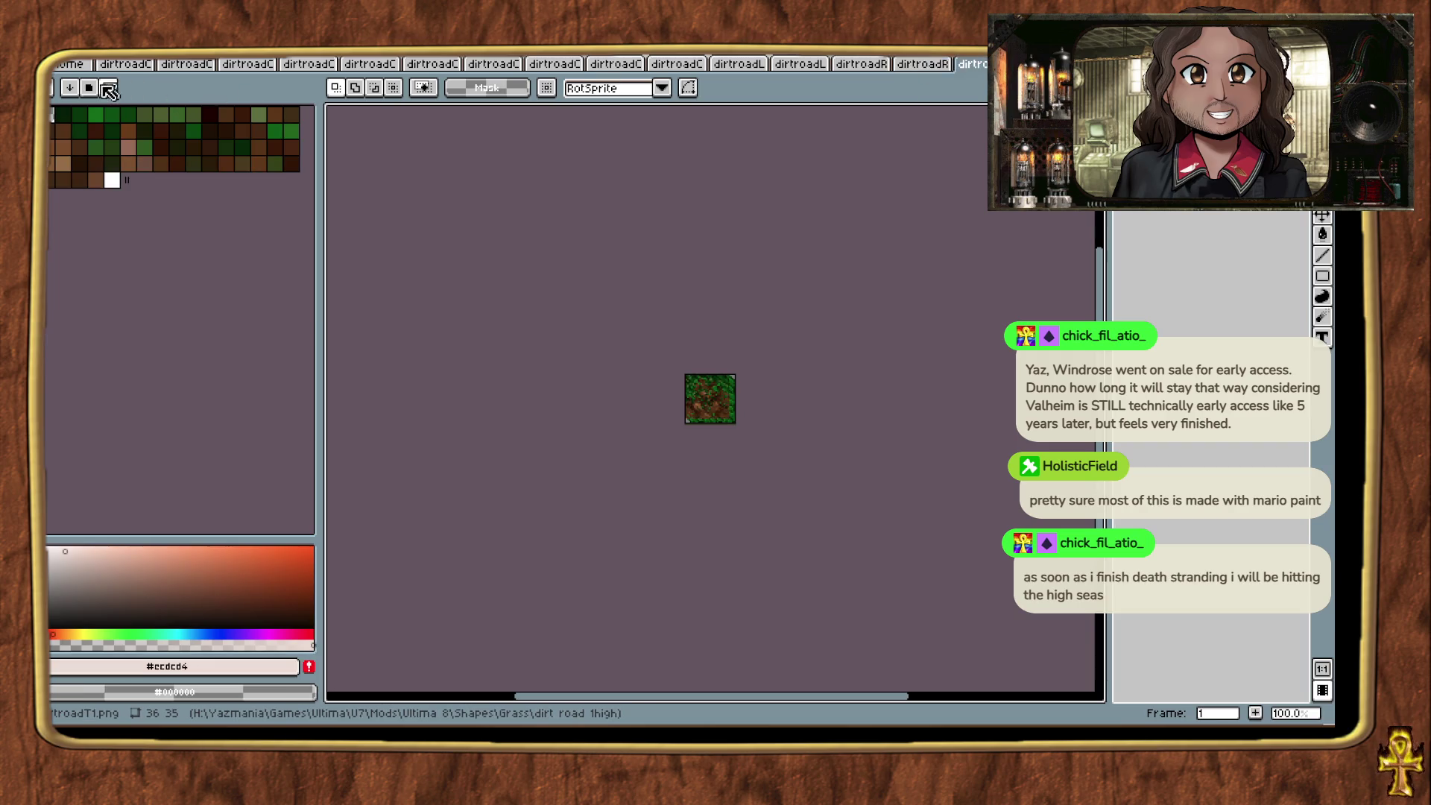
{"action": "left_click", "coordinate": [108, 88]}
{"action": "left_click", "coordinate": [139, 593]}
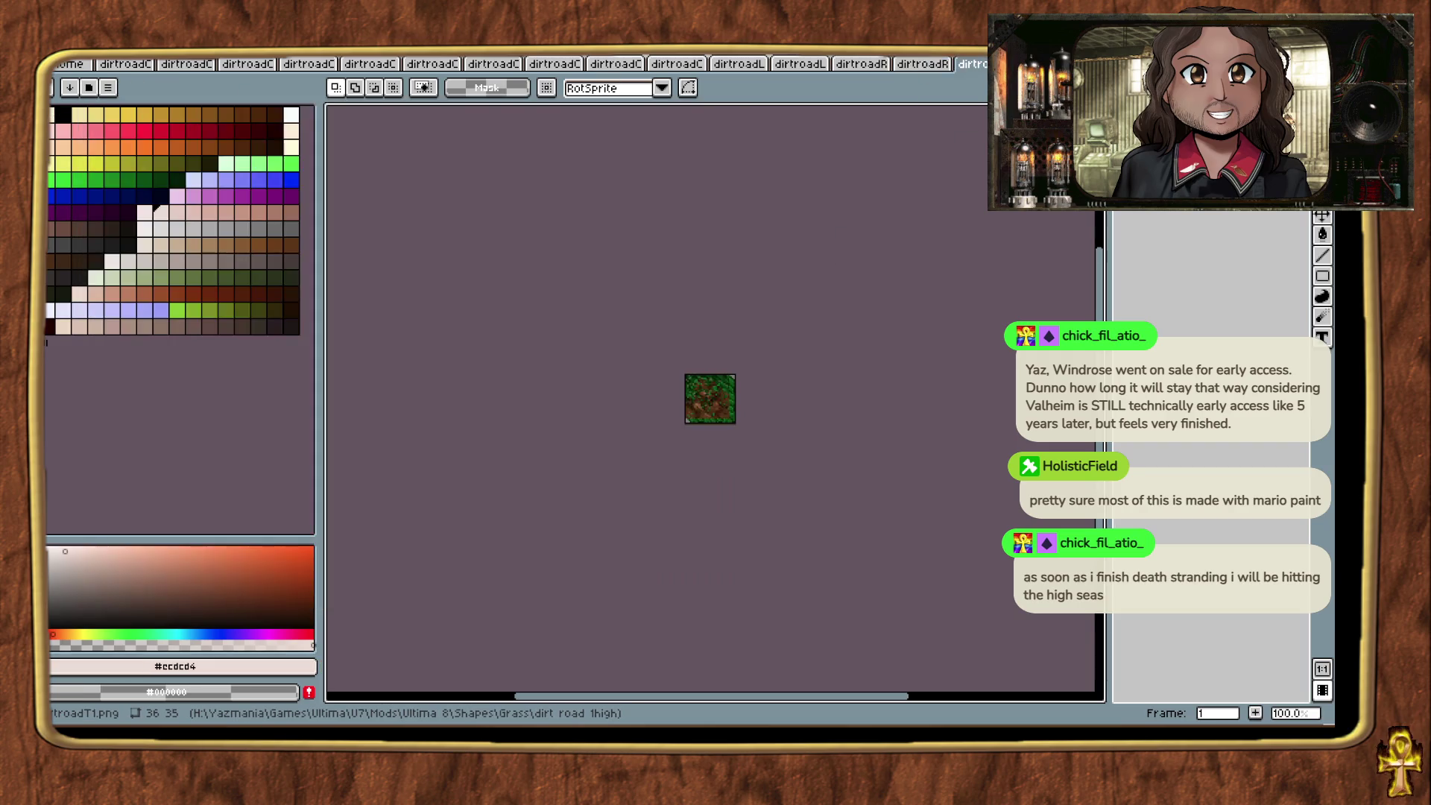
{"action": "left_click", "coordinate": [90, 88]}
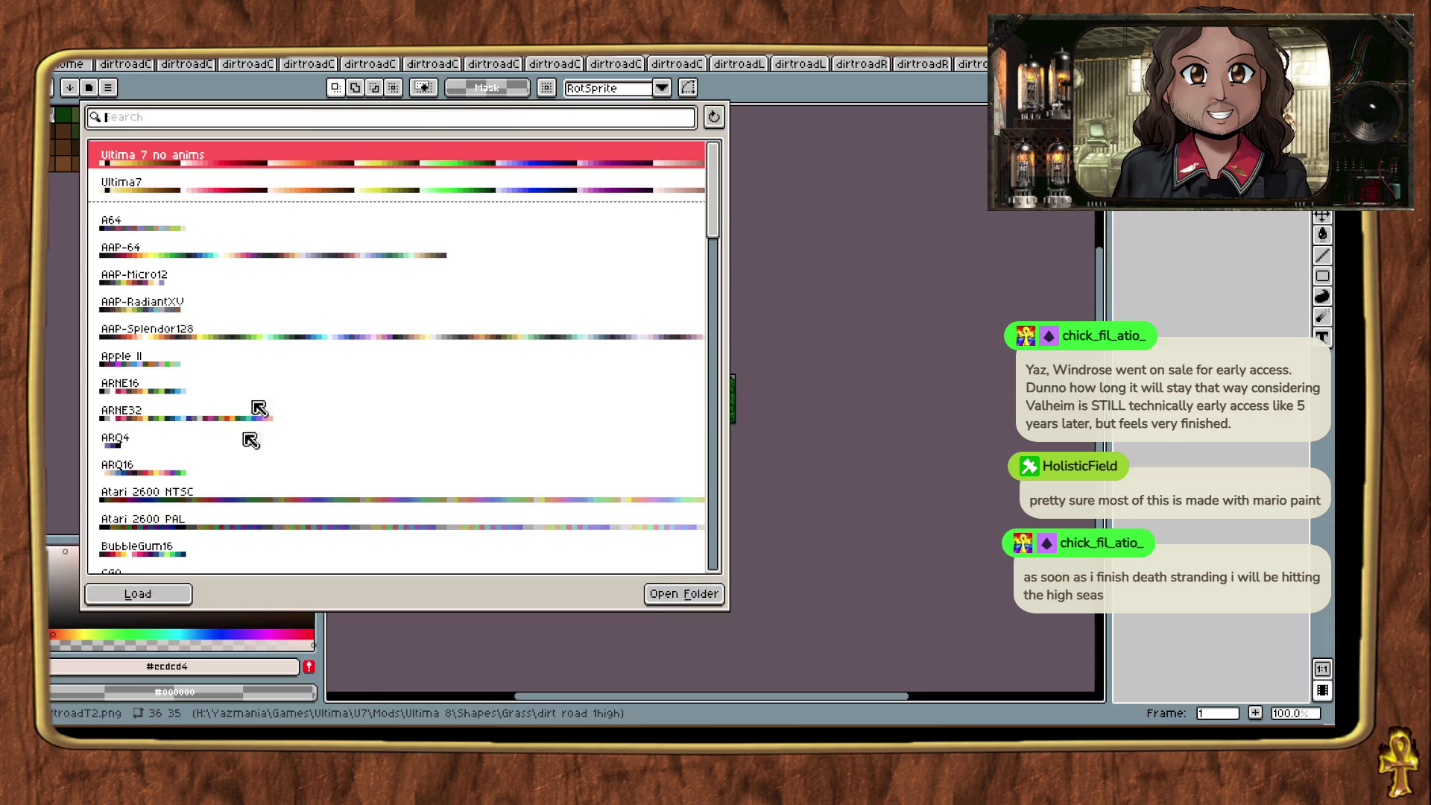
{"action": "left_click", "coordinate": [128, 594]}
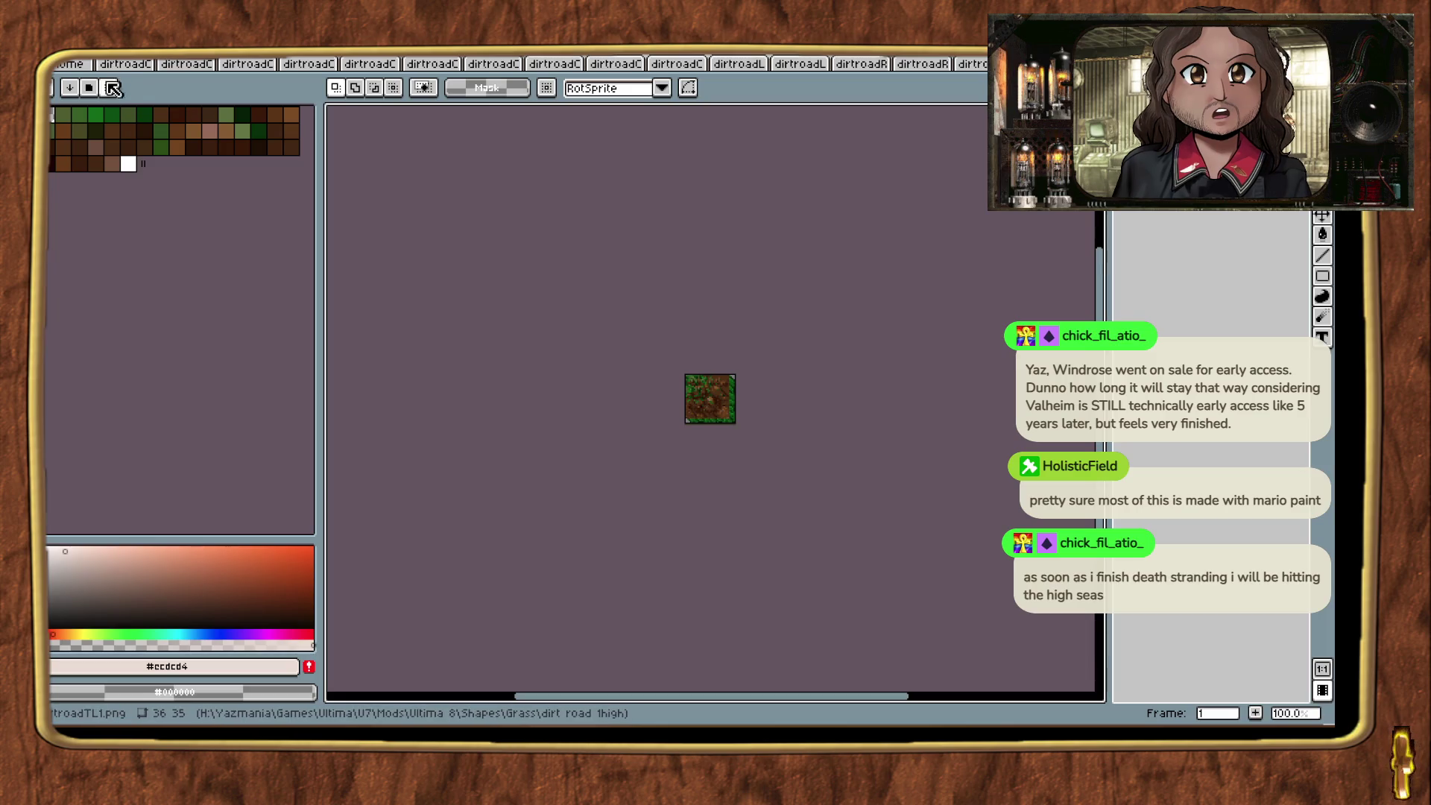
Step: Load the Ultima 7 no anims palette onto the remaining open tiles
{"action": "left_click", "coordinate": [112, 88]}
{"action": "left_click", "coordinate": [138, 593]}
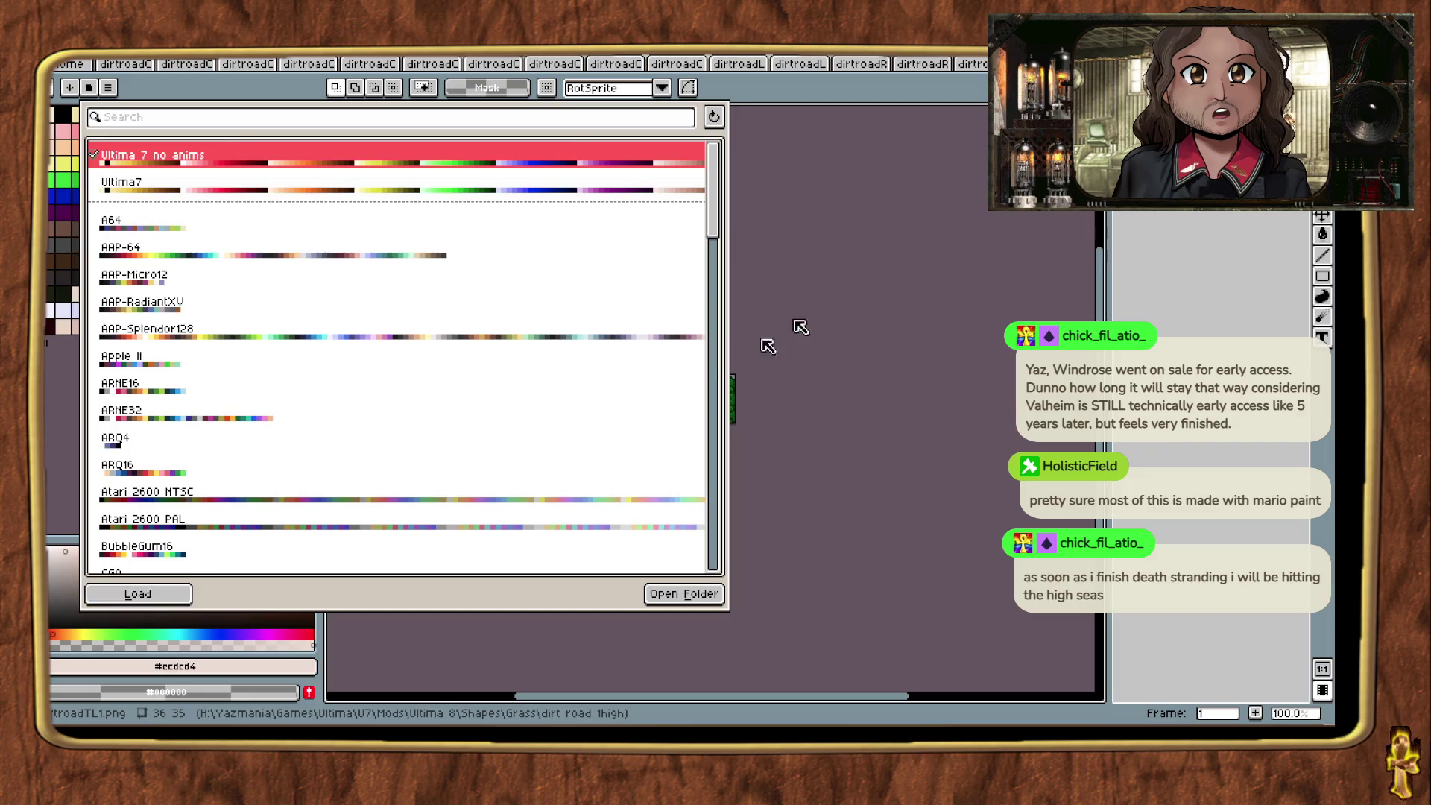
{"action": "left_click", "coordinate": [768, 345]}
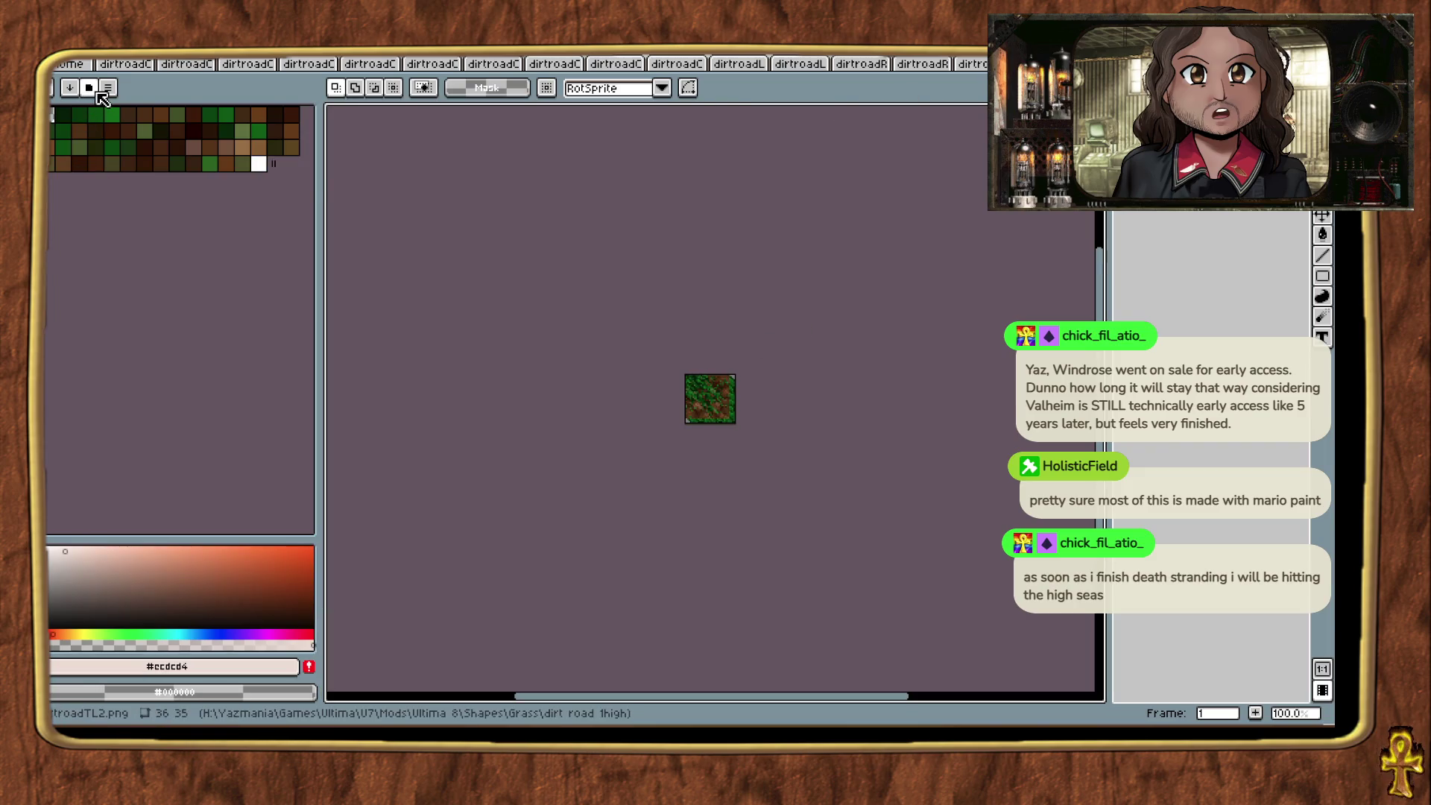
{"action": "left_click", "coordinate": [98, 92]}
{"action": "left_click", "coordinate": [138, 594]}
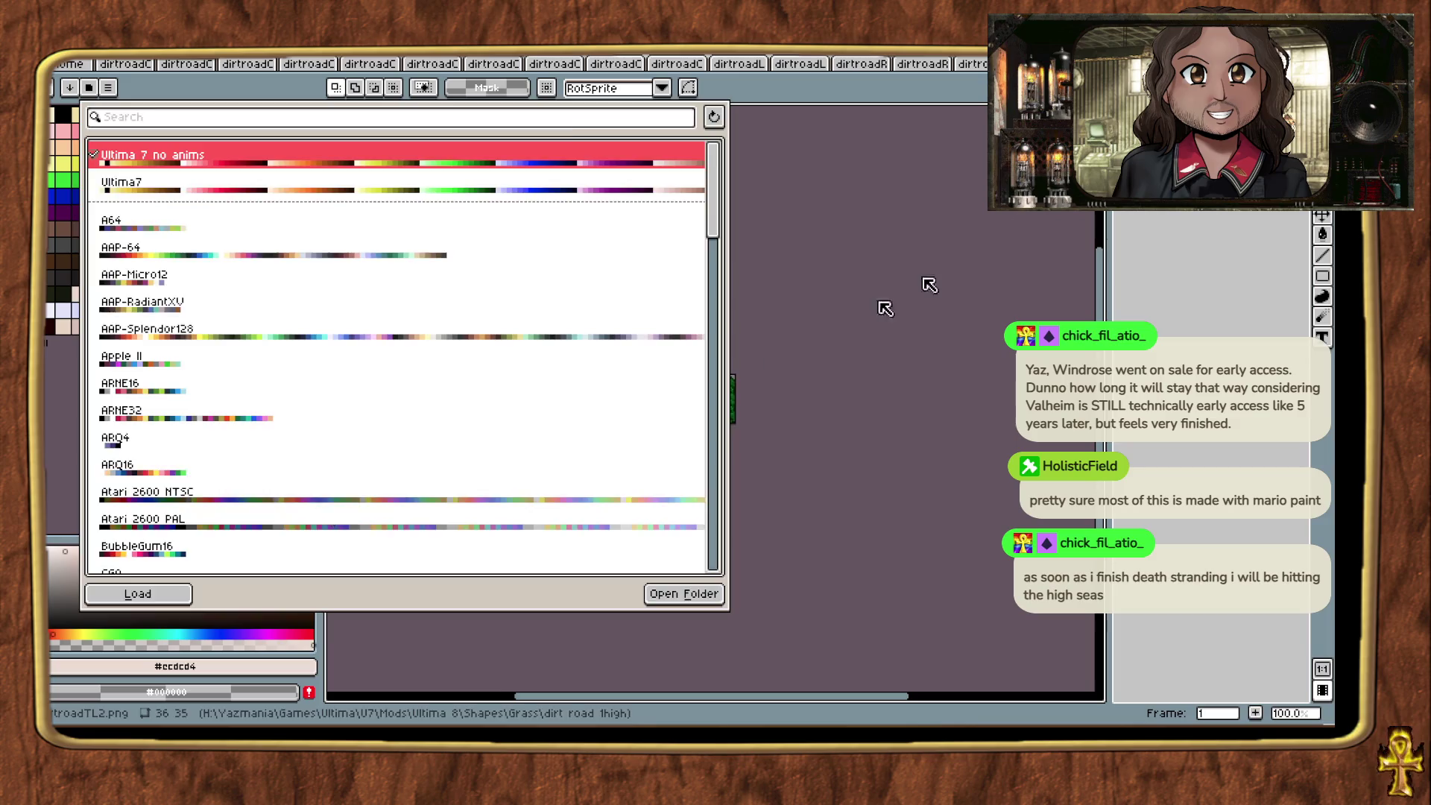
{"action": "left_click", "coordinate": [886, 306]}
{"action": "left_click", "coordinate": [105, 105]}
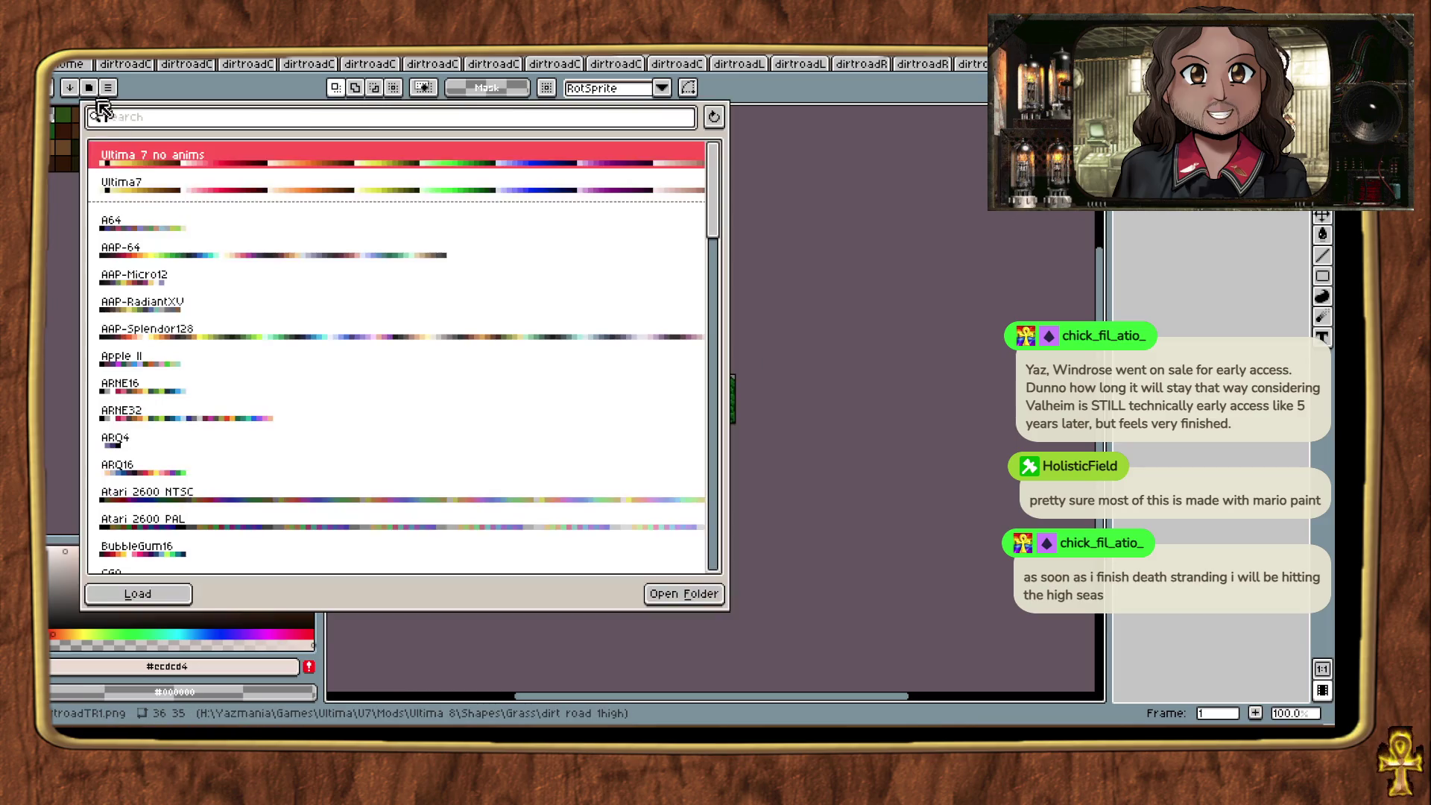
{"action": "left_click", "coordinate": [153, 591]}
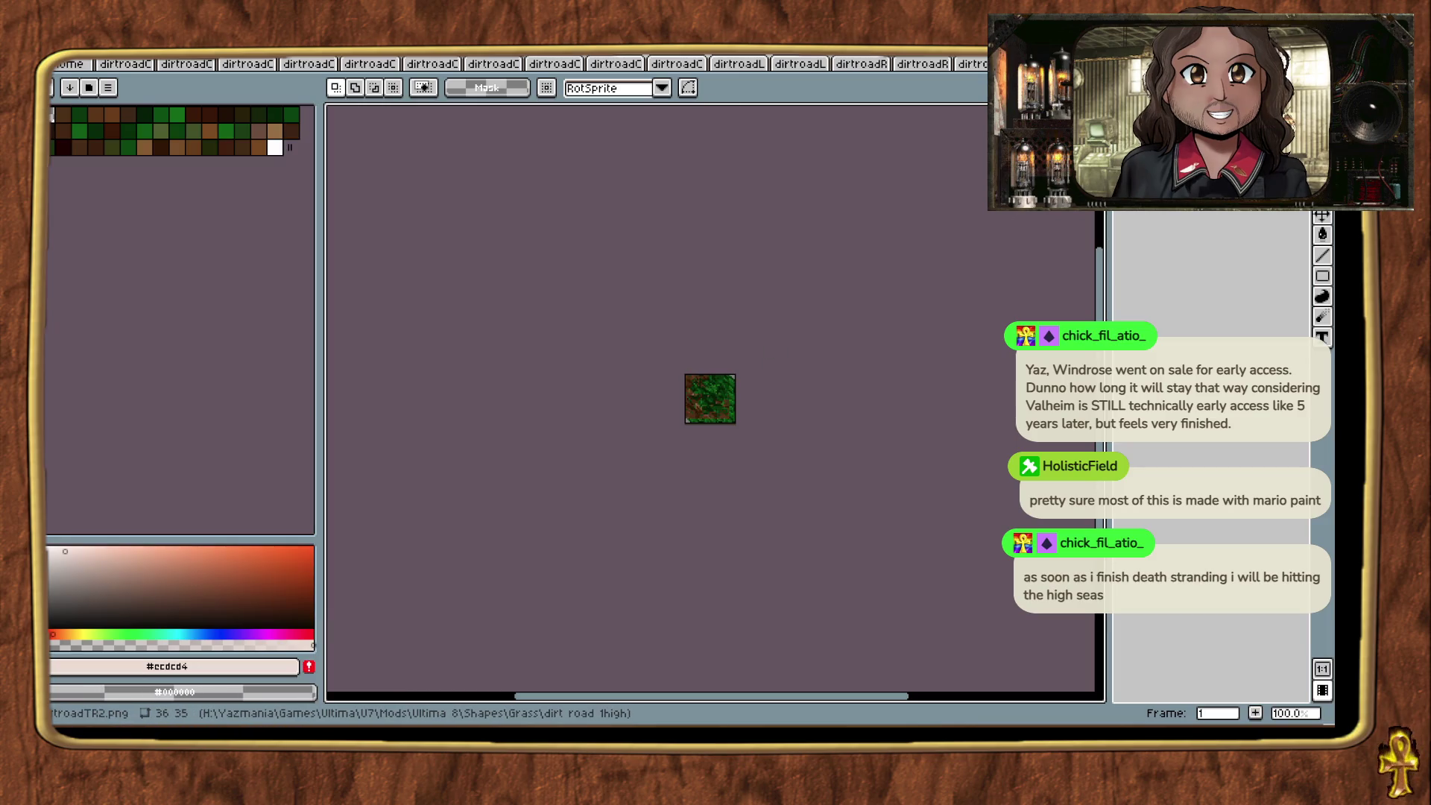
{"action": "left_click", "coordinate": [103, 90]}
{"action": "left_click", "coordinate": [138, 593]}
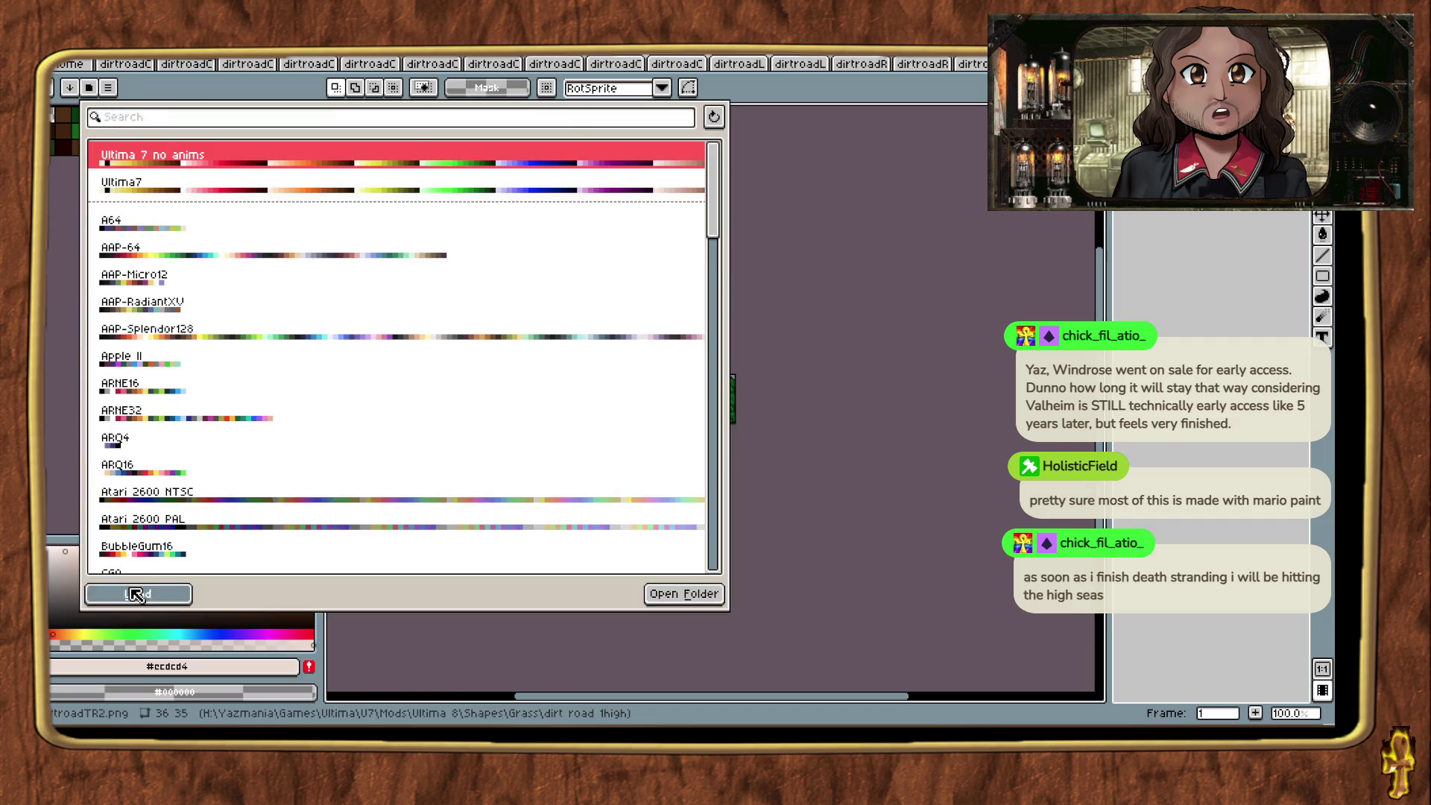
Step: Save dirtroadC1.png and close its tab
{"action": "left_click", "coordinate": [138, 66]}
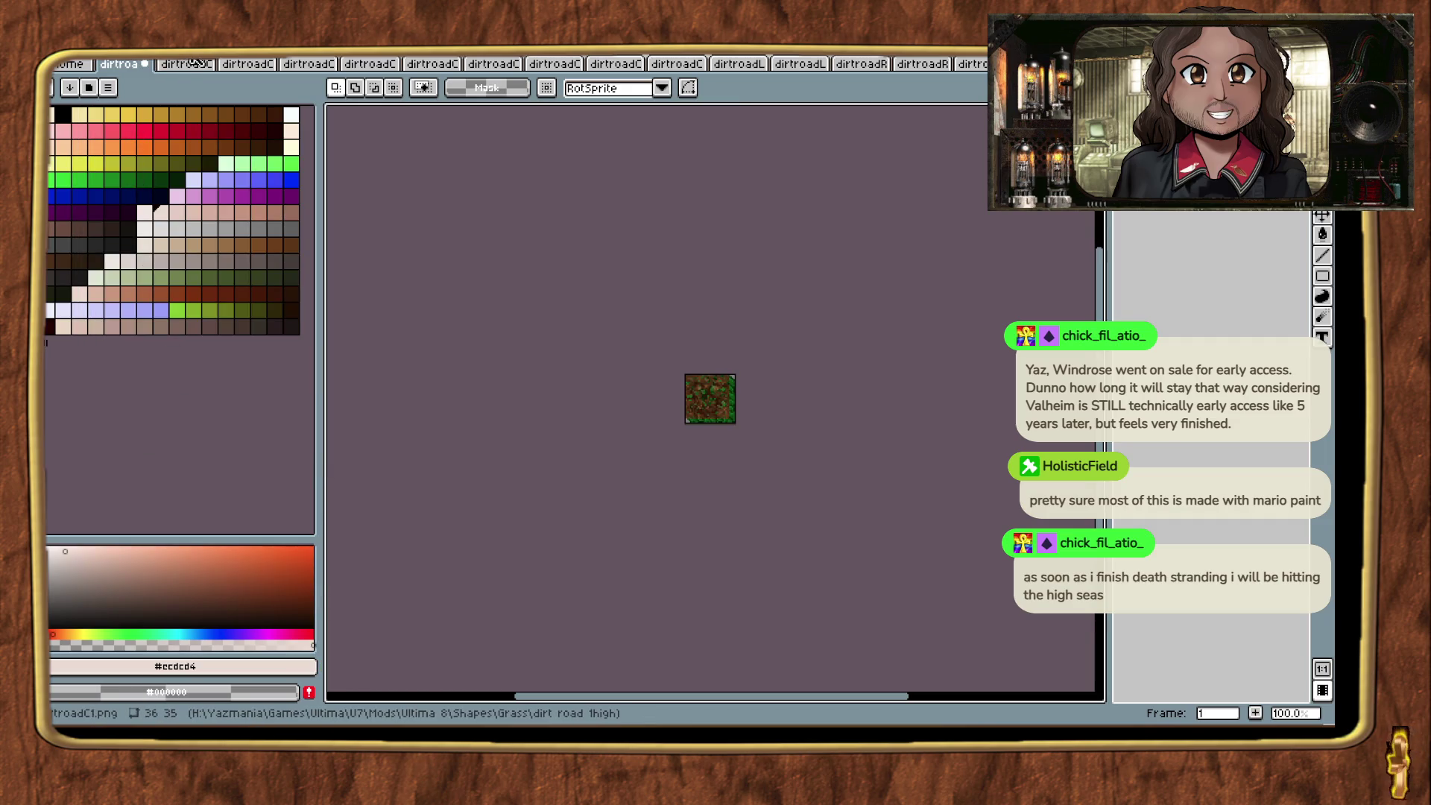
{"action": "left_click", "coordinate": [90, 90]}
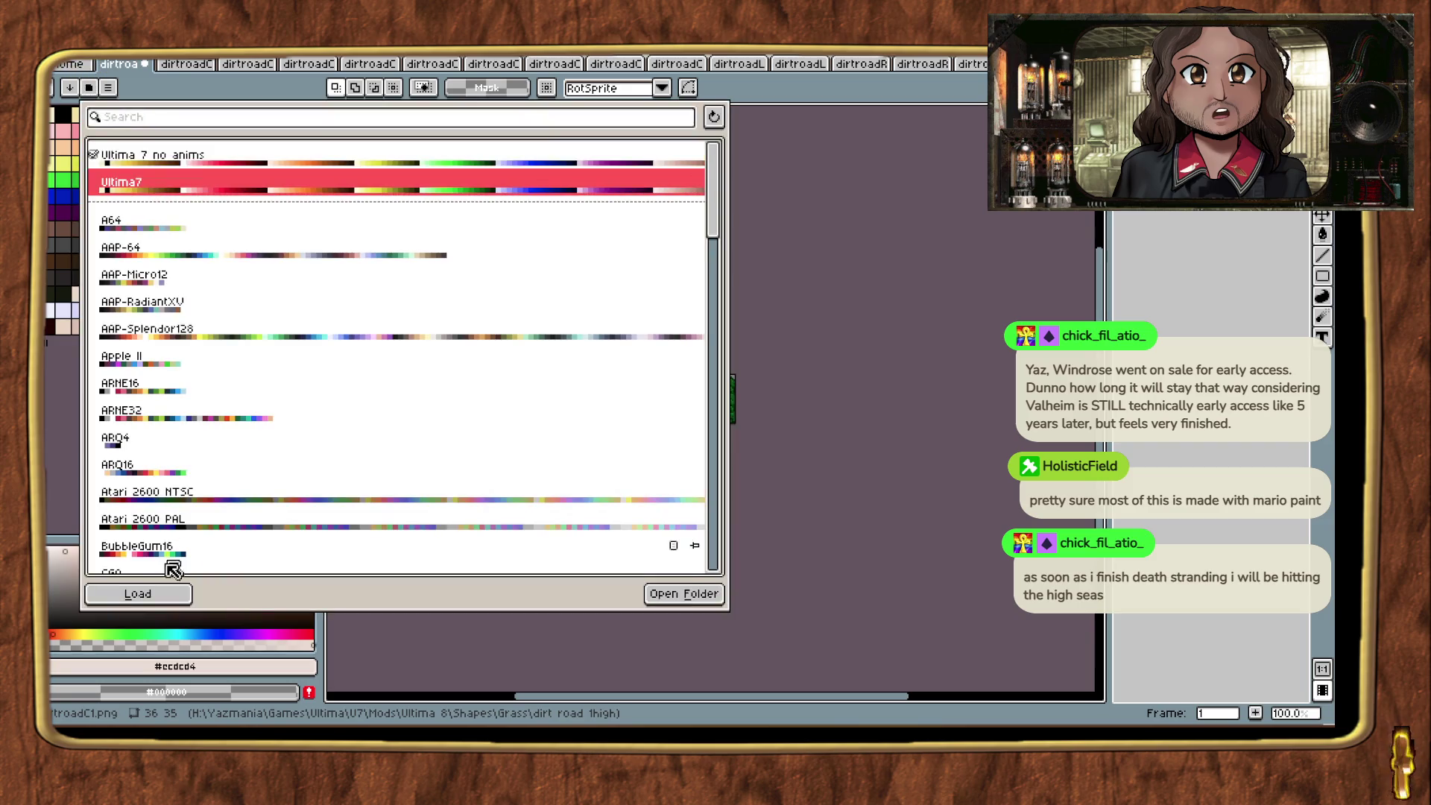
{"action": "key", "text": "Escape"}
{"action": "key", "text": "ctrl+s"}
{"action": "left_click", "coordinate": [145, 64]}
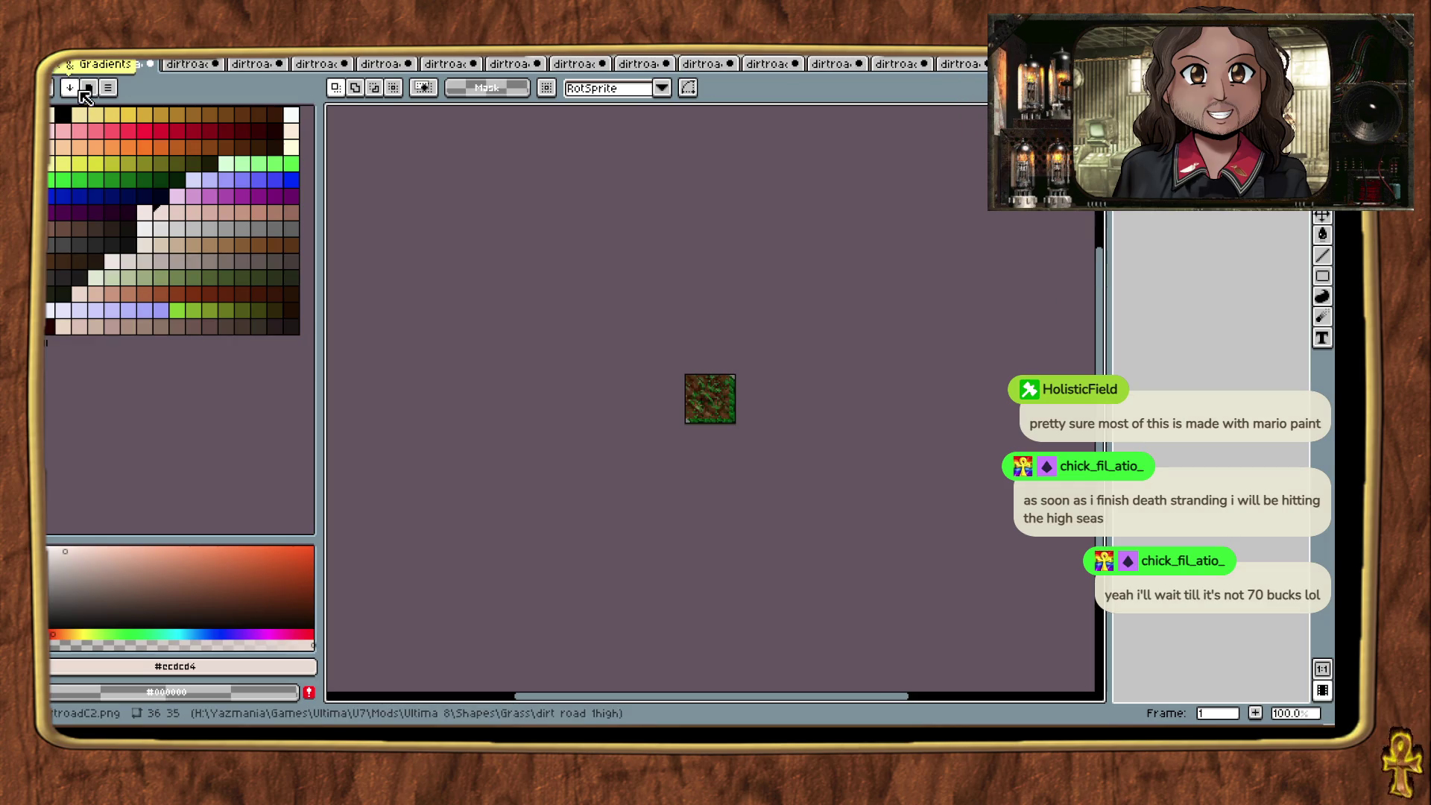
Step: Load the Ultima7 palette onto dirtroadC2 and dirtroadCbL1, closing each tab
{"action": "left_click", "coordinate": [89, 89]}
{"action": "left_click", "coordinate": [162, 184]}
{"action": "left_click", "coordinate": [146, 596]}
{"action": "left_click", "coordinate": [150, 64]}
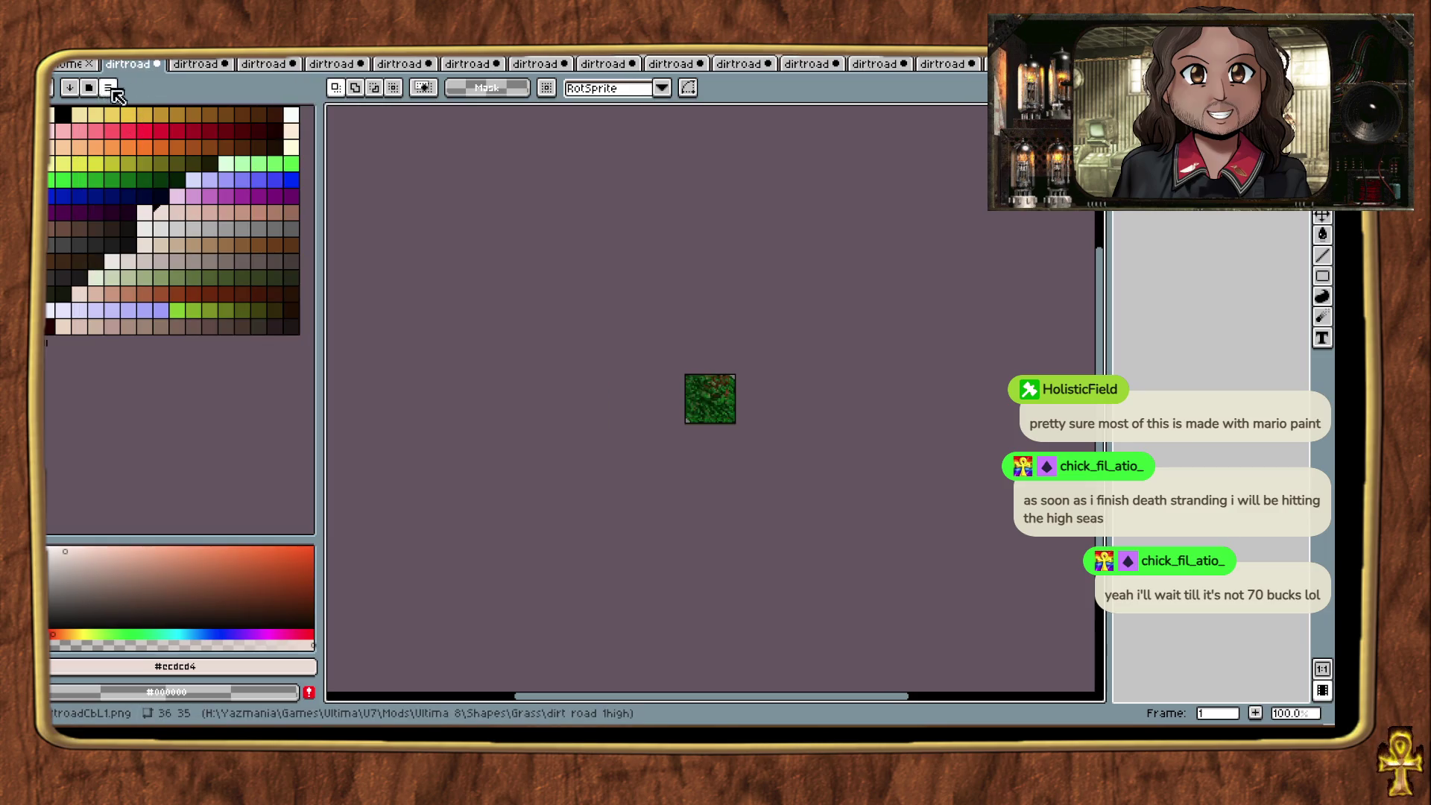
{"action": "left_click", "coordinate": [110, 88]}
{"action": "left_click", "coordinate": [142, 594]}
{"action": "left_click", "coordinate": [157, 65]}
Step: Convert dirtroadCbL2, dirtroadCbR1 and the next tile to Ultima7, saving and closing each
{"action": "left_click", "coordinate": [108, 88]}
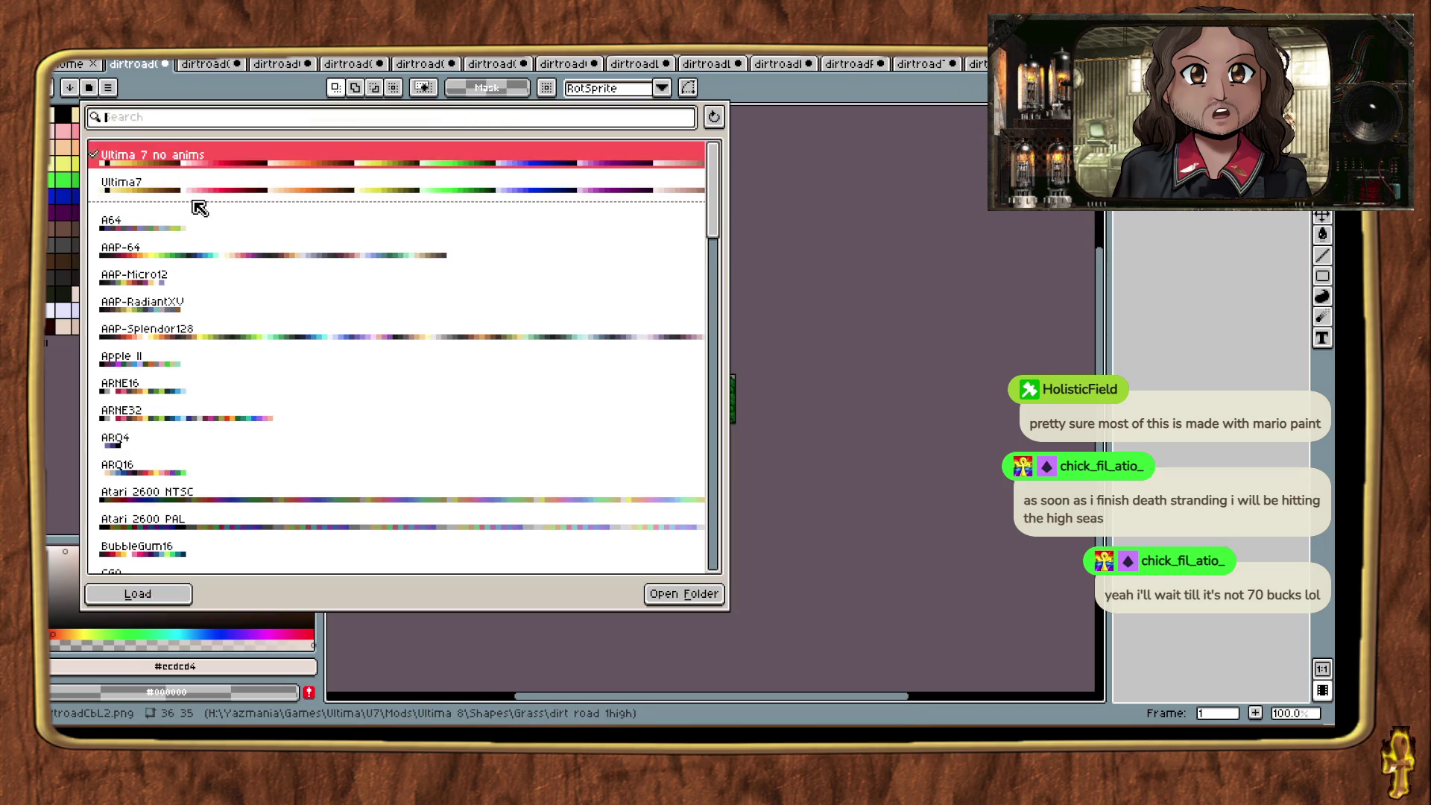
{"action": "left_click", "coordinate": [157, 594]}
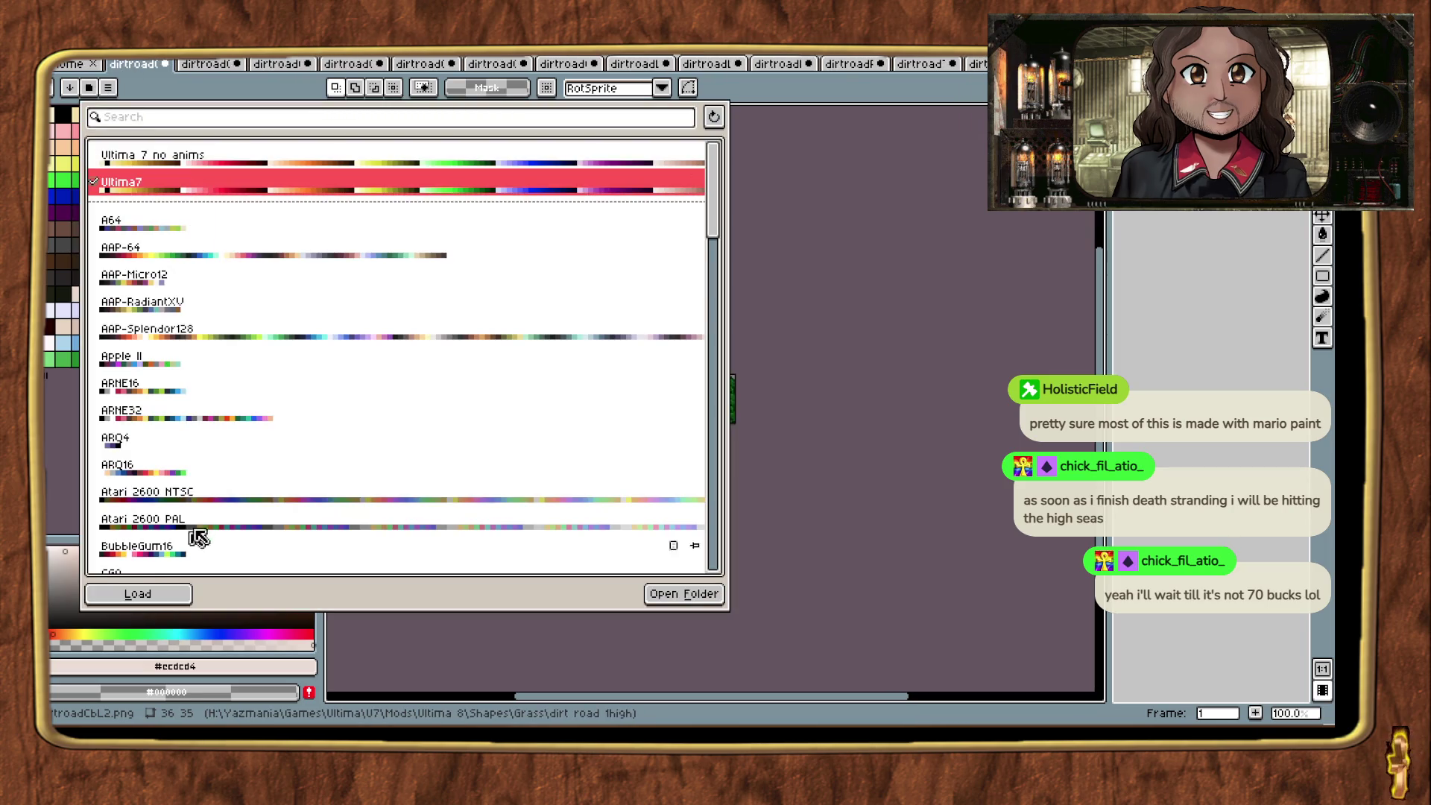
{"action": "key", "text": "ctrl+s"}
{"action": "left_click", "coordinate": [164, 64]}
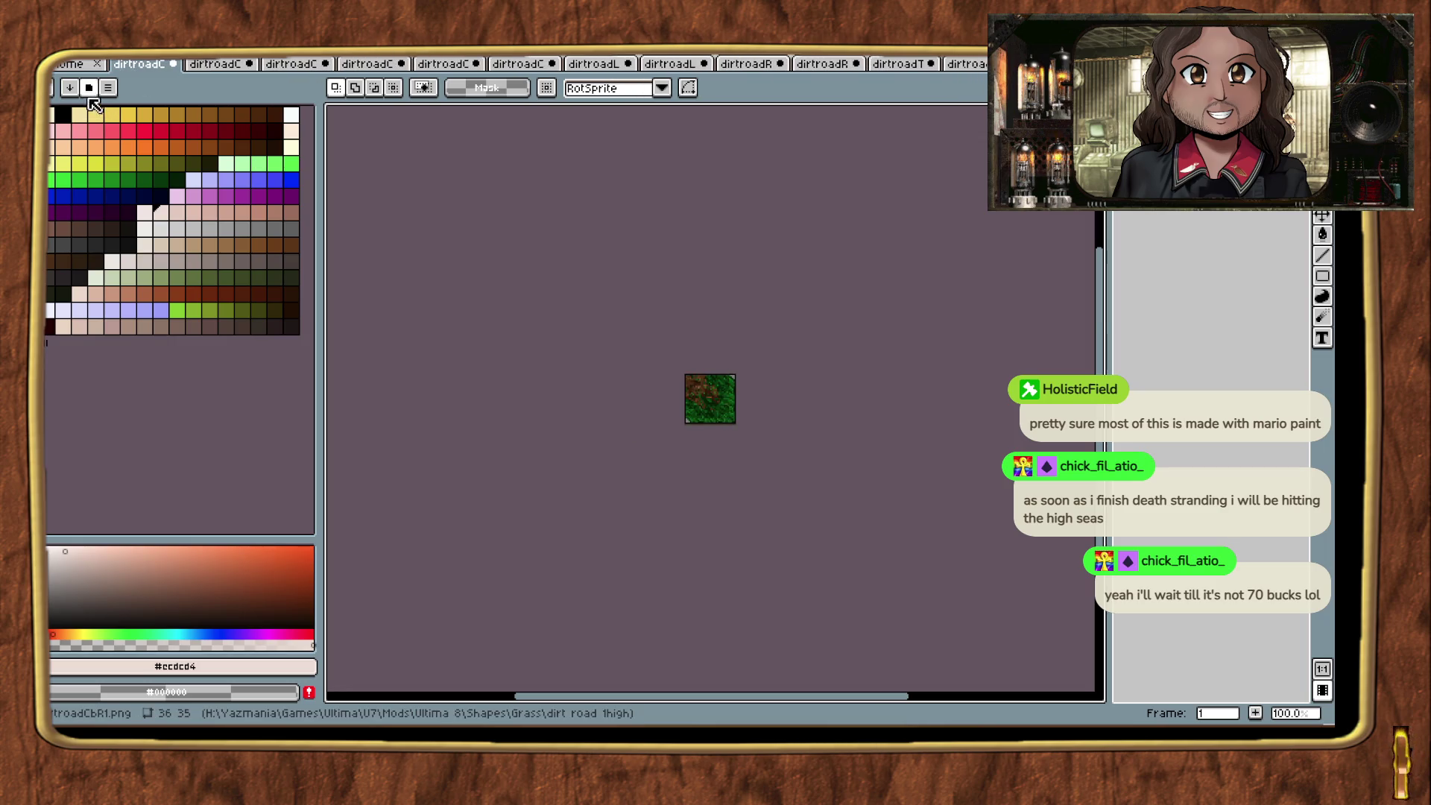
{"action": "left_click", "coordinate": [108, 88]}
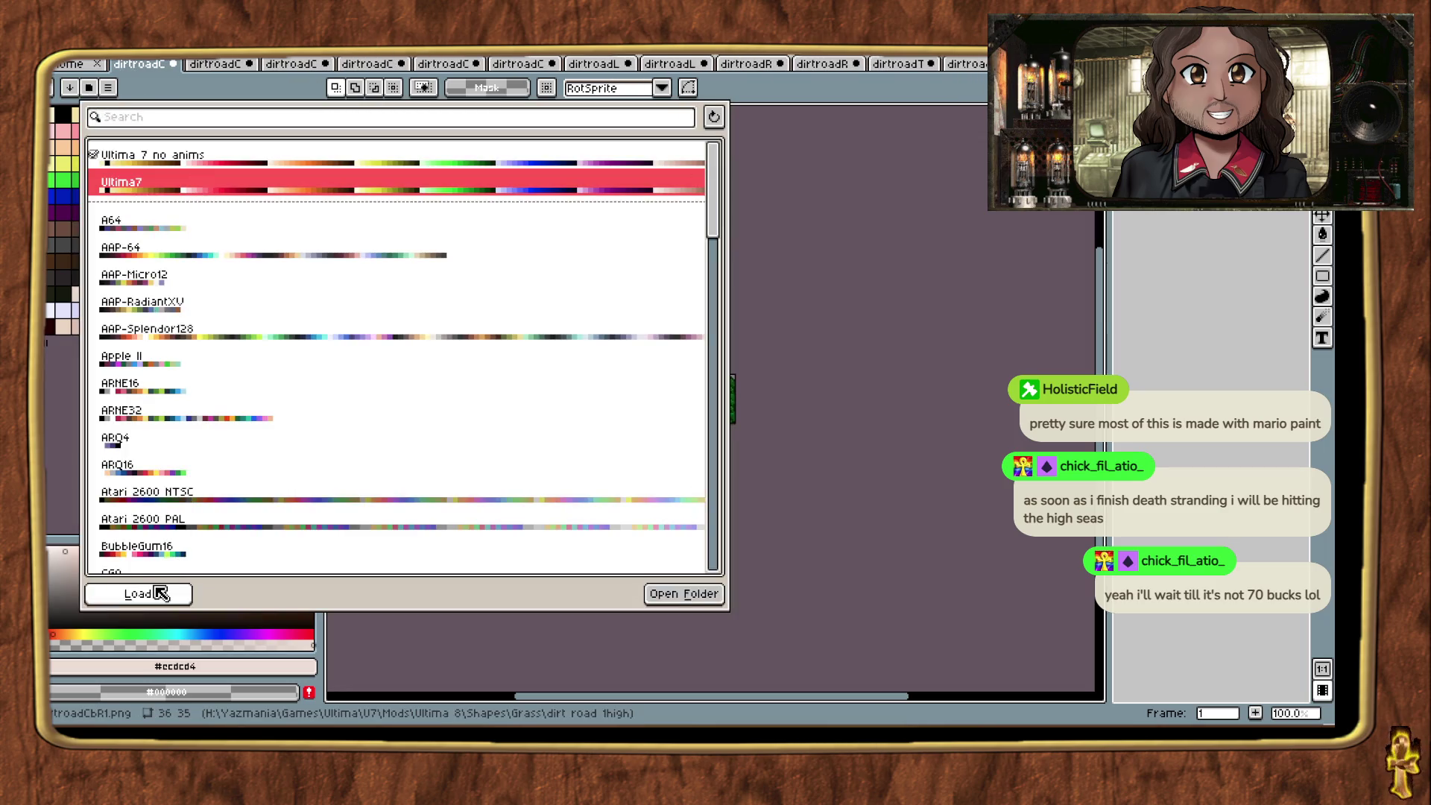
{"action": "left_click", "coordinate": [156, 594]}
{"action": "key", "text": "ctrl+s"}
{"action": "left_click", "coordinate": [173, 64]}
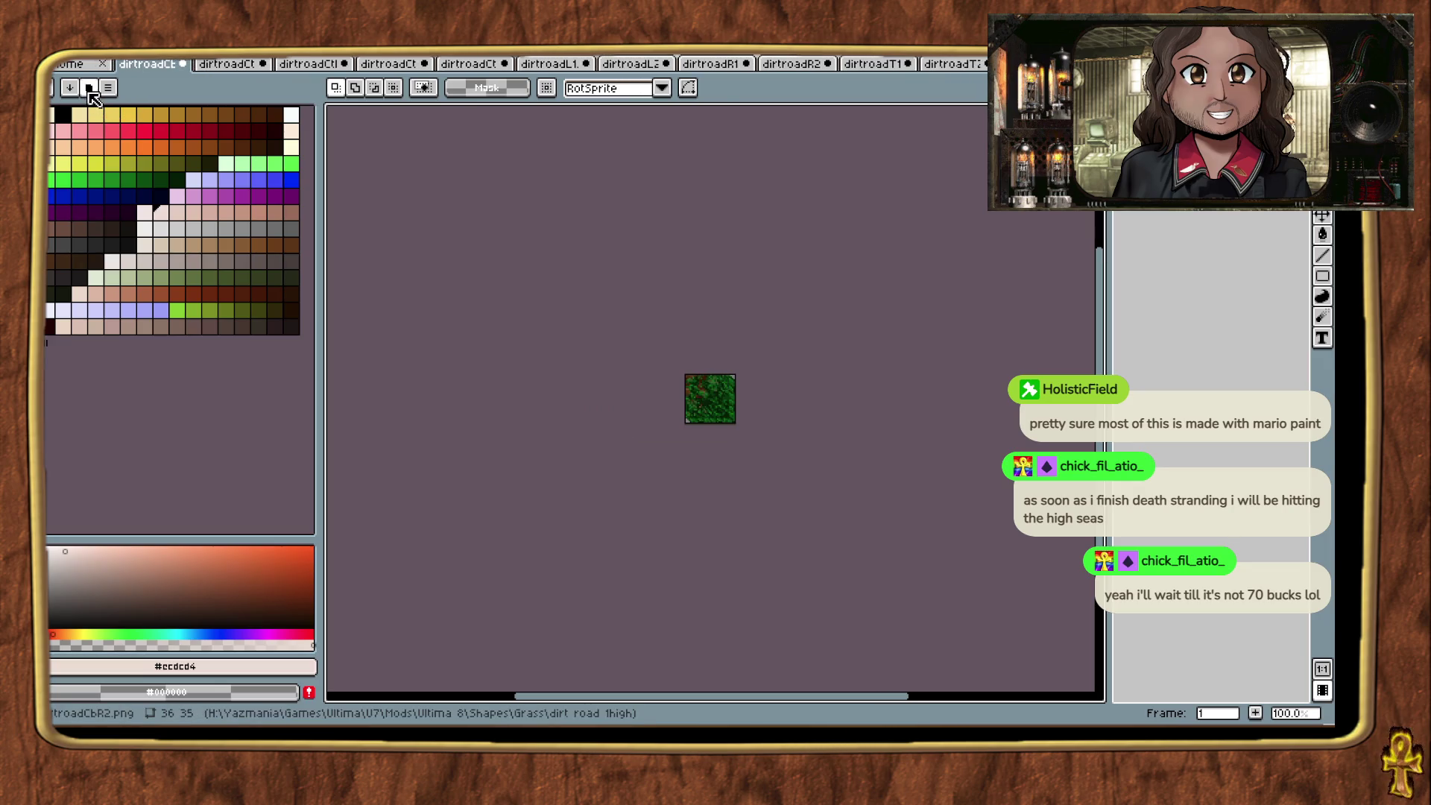
{"action": "left_click", "coordinate": [89, 88]}
{"action": "left_click", "coordinate": [141, 594]}
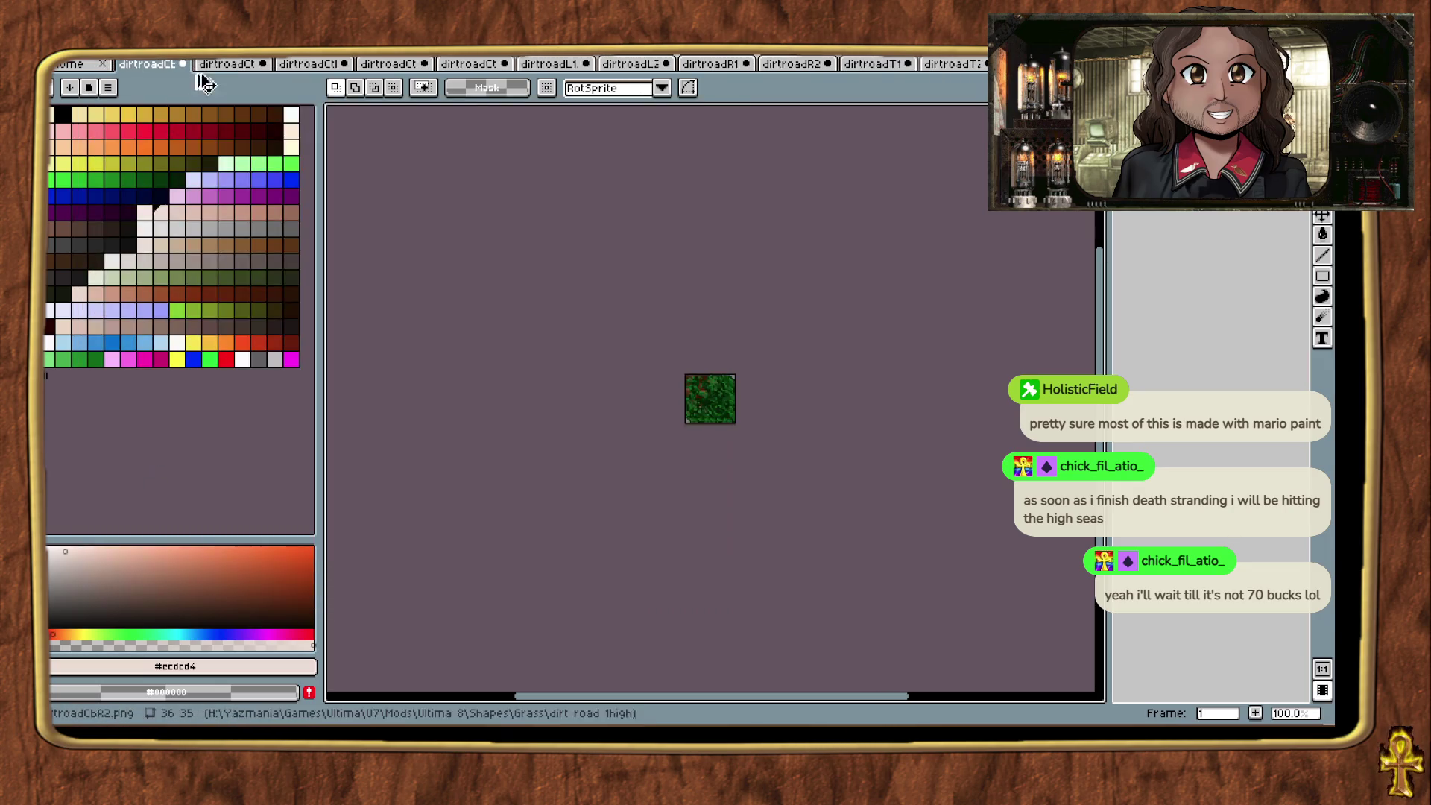
{"action": "left_click", "coordinate": [182, 64]}
Step: Apply the Ultima7 palette to dirtroadCtL1, dirtroadCtL2 and dirtroadCtR1, closing each image
{"action": "left_click", "coordinate": [90, 88]}
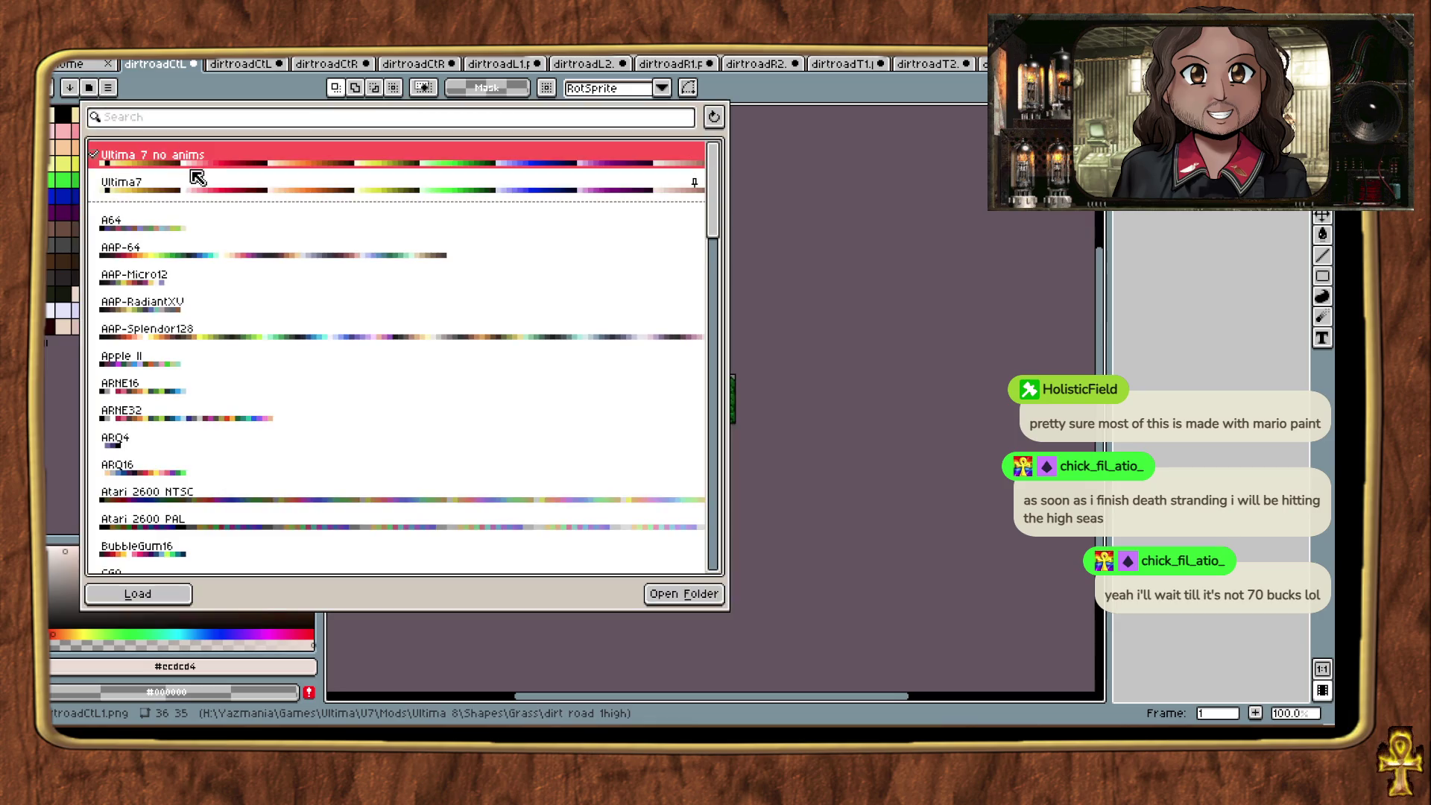
{"action": "left_click", "coordinate": [200, 192]}
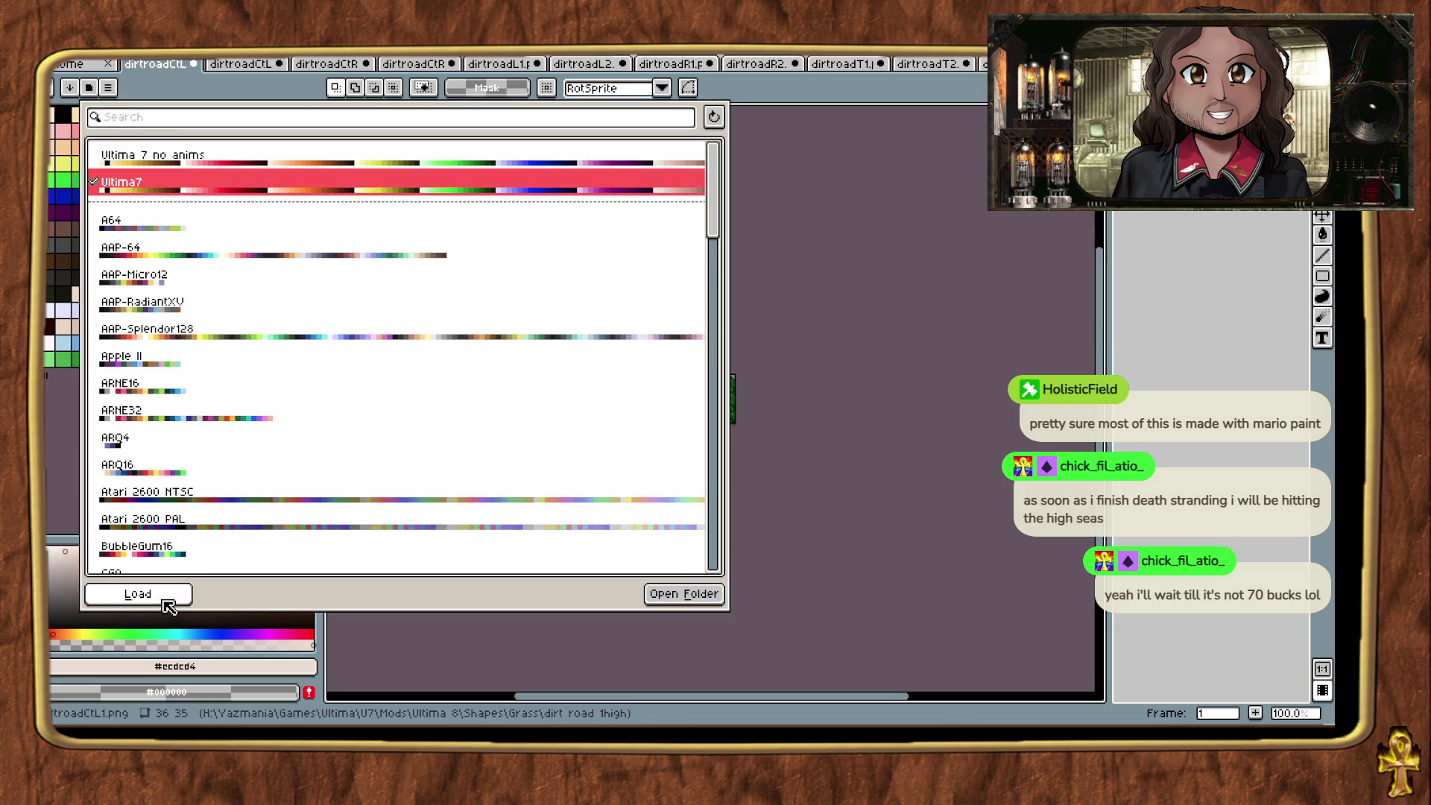
{"action": "left_click", "coordinate": [164, 601]}
{"action": "left_click", "coordinate": [193, 64]}
{"action": "left_click", "coordinate": [95, 88]}
{"action": "left_click", "coordinate": [167, 158]}
{"action": "left_click", "coordinate": [142, 596]}
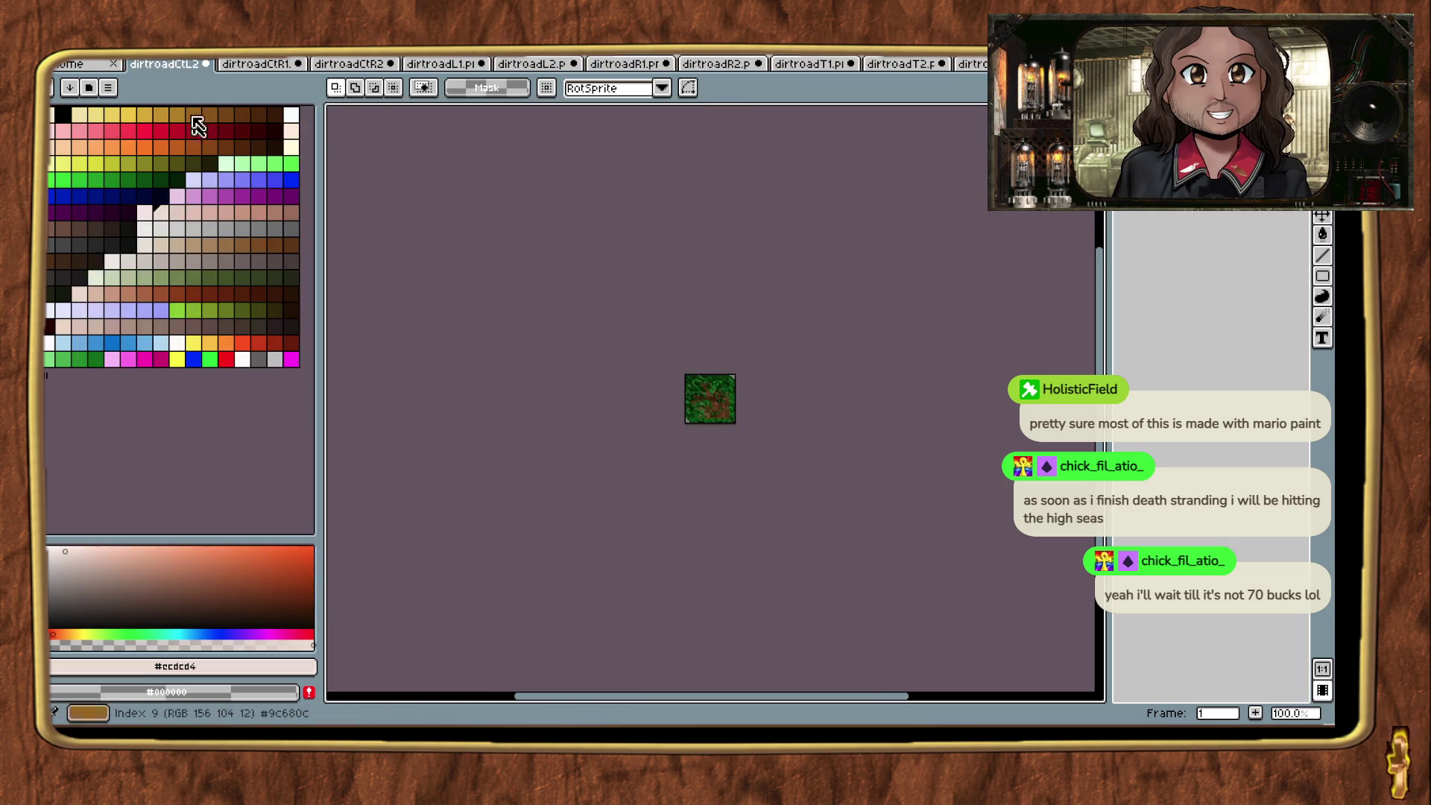
{"action": "left_click", "coordinate": [206, 64]}
{"action": "left_click", "coordinate": [91, 88]}
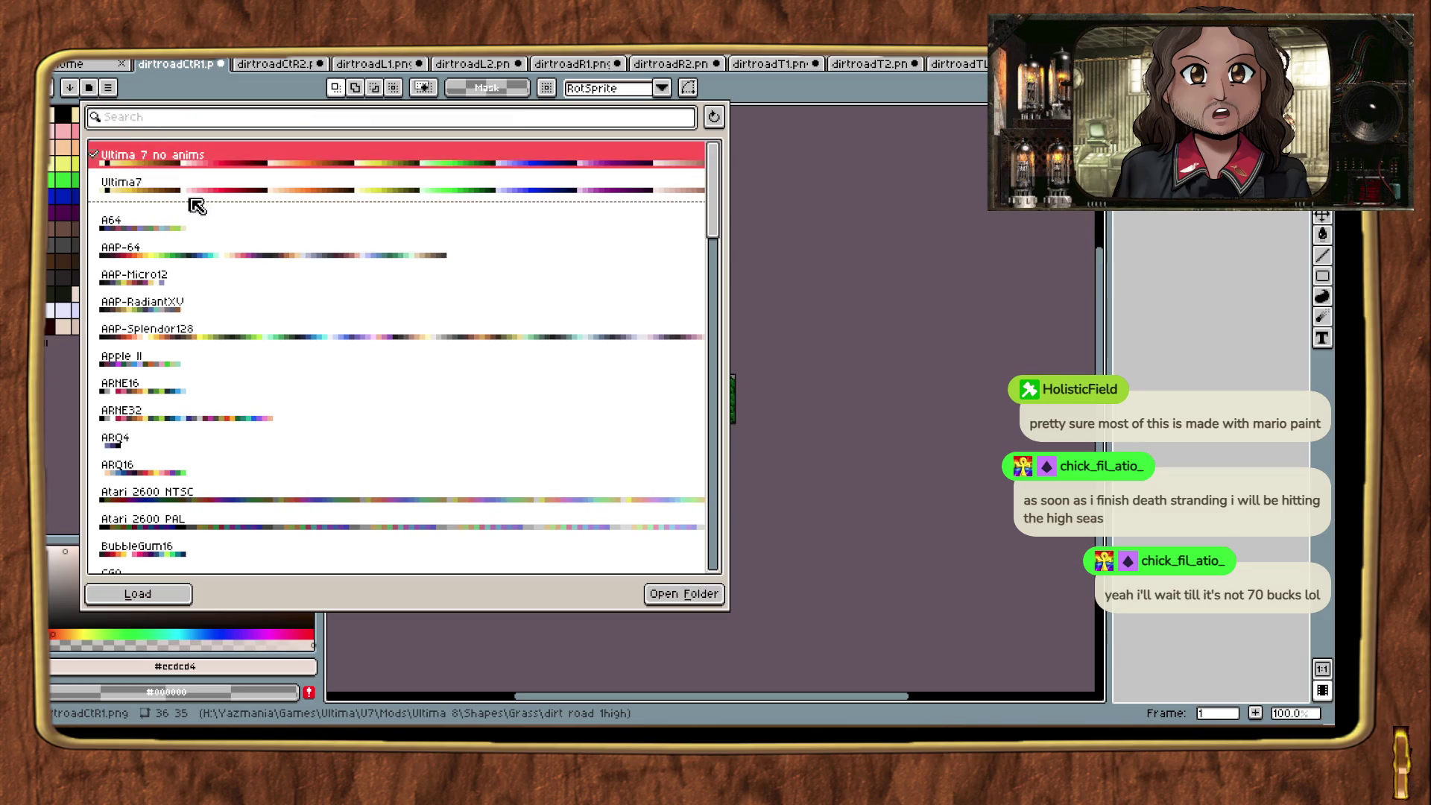
{"action": "left_click", "coordinate": [187, 192]}
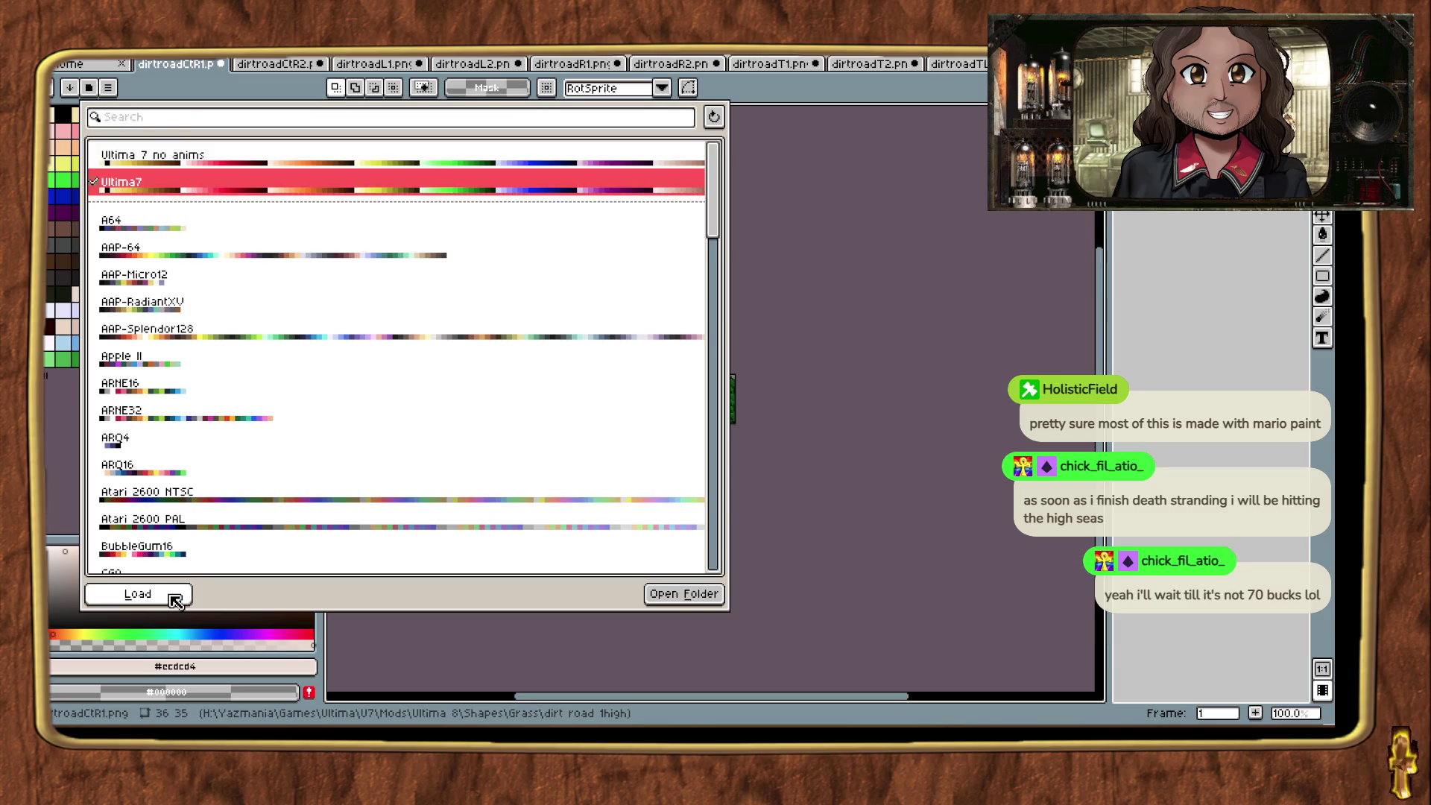
{"action": "left_click", "coordinate": [175, 600]}
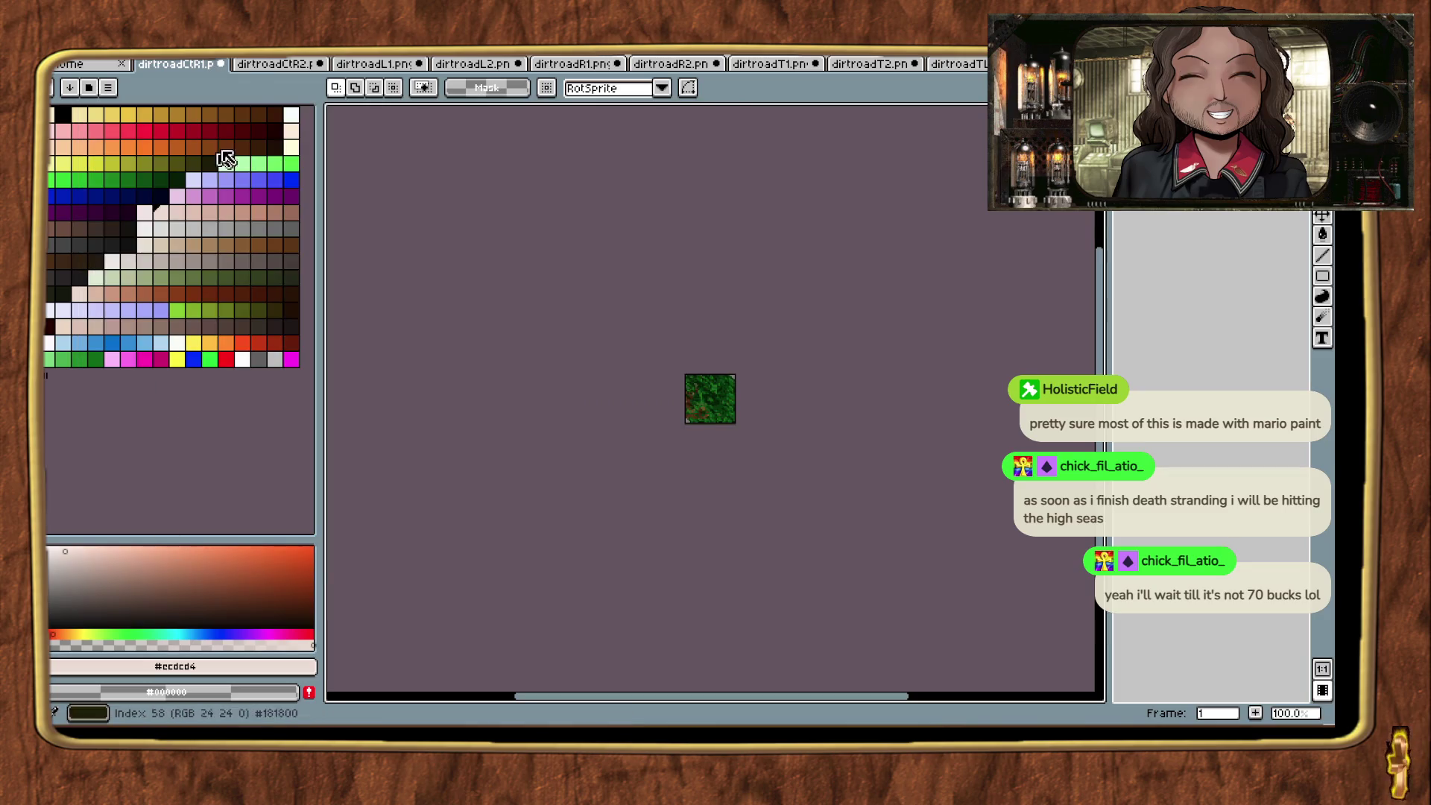
{"action": "left_click", "coordinate": [221, 64]}
Step: Apply the Ultima7 palette preset to dirtroadCtR2 and close its tab
{"action": "left_click", "coordinate": [91, 87]}
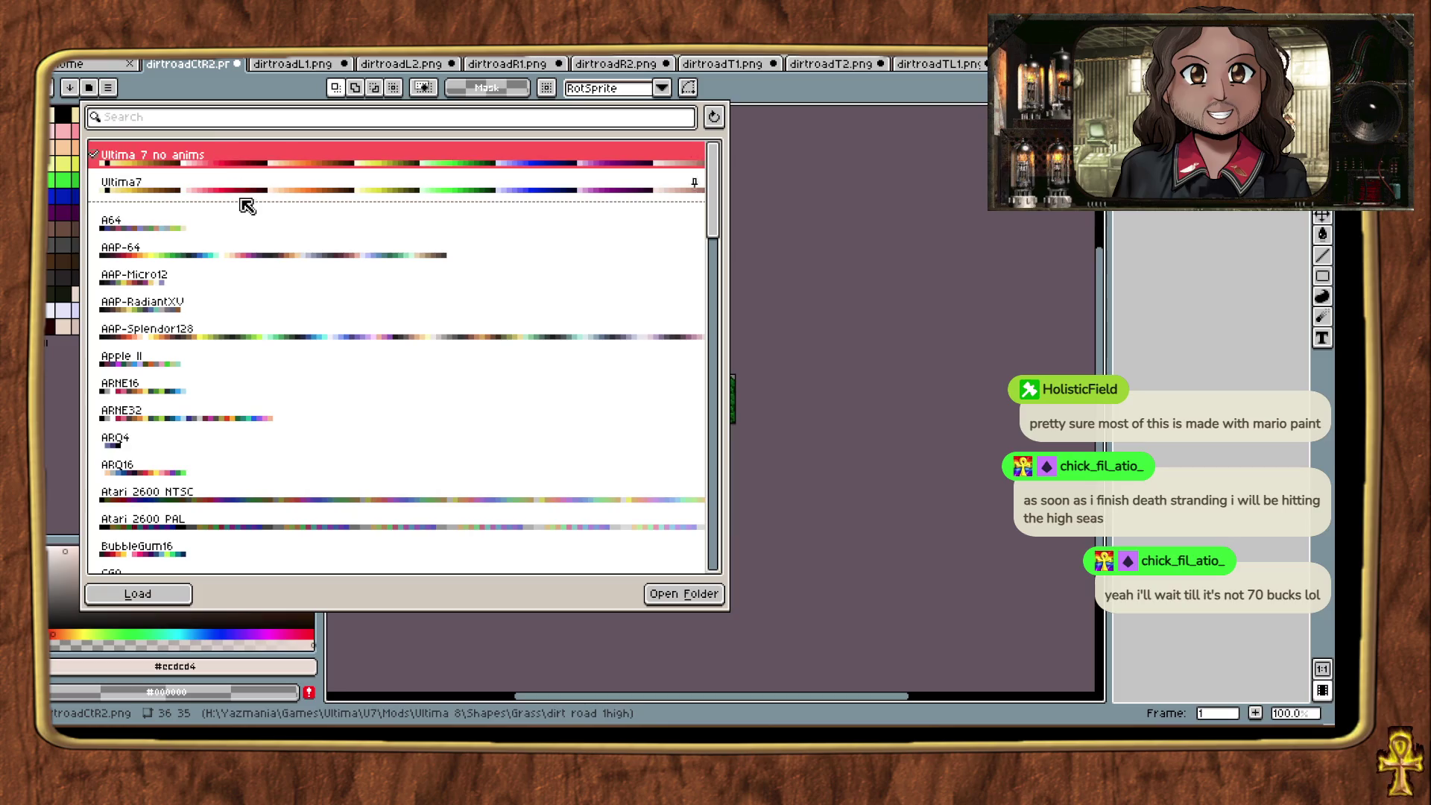
{"action": "left_click", "coordinate": [240, 196]}
{"action": "left_click", "coordinate": [159, 593]}
{"action": "left_click", "coordinate": [236, 64]}
Step: Convert dirtroadL1 to the Ultima7 palette, save it, and close it
{"action": "left_click", "coordinate": [106, 89]}
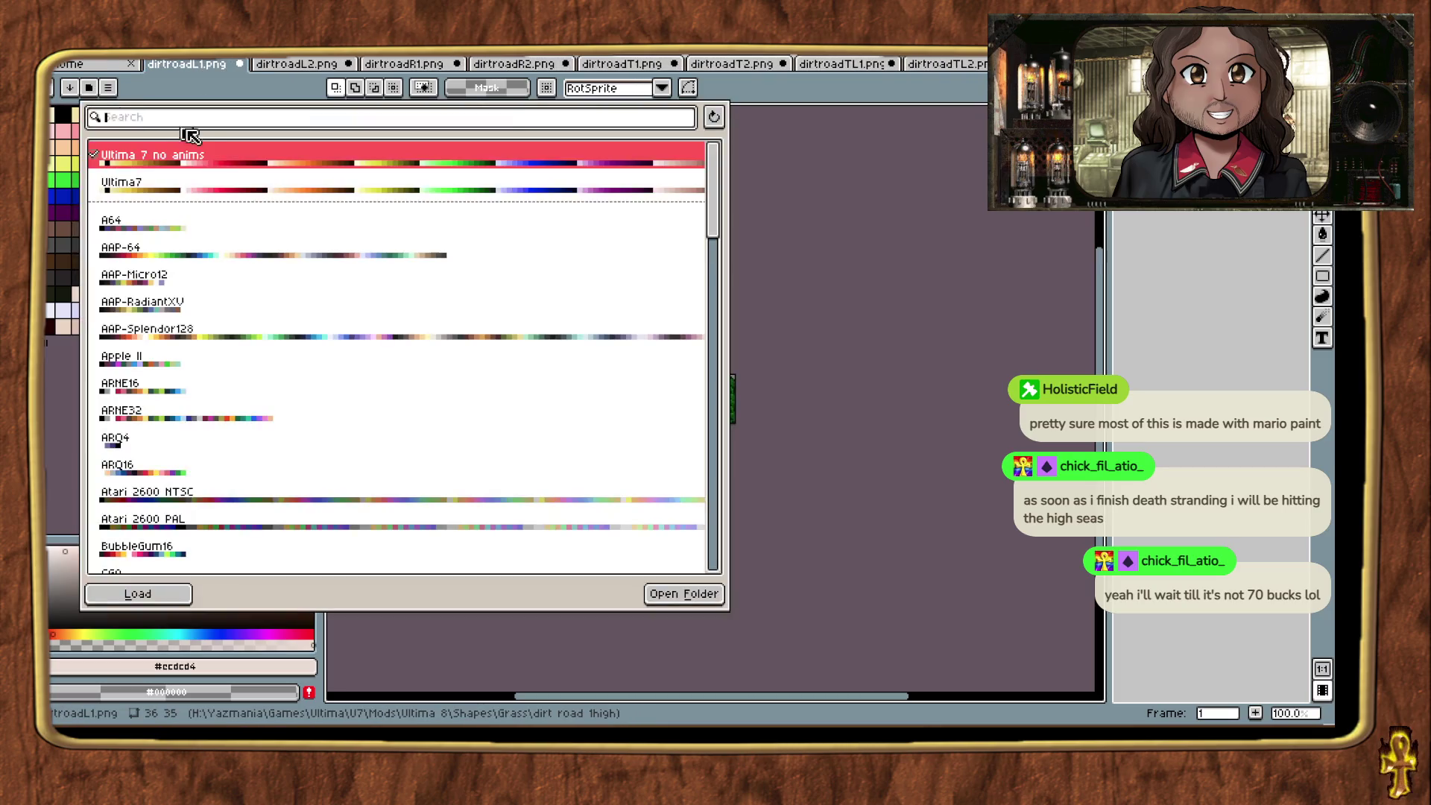
{"action": "left_click", "coordinate": [137, 593]}
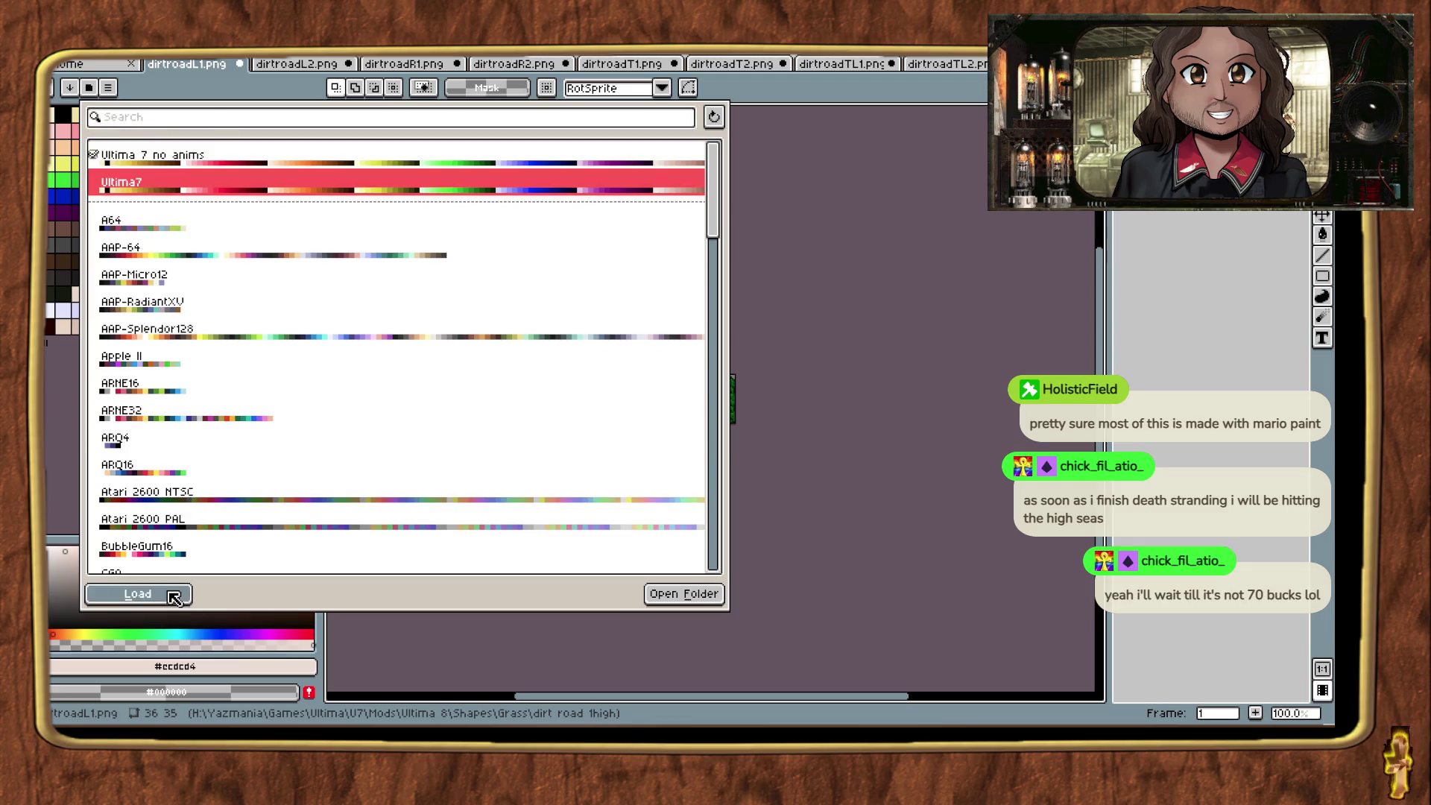
{"action": "key", "text": "ctrl+s"}
{"action": "left_click", "coordinate": [238, 64]}
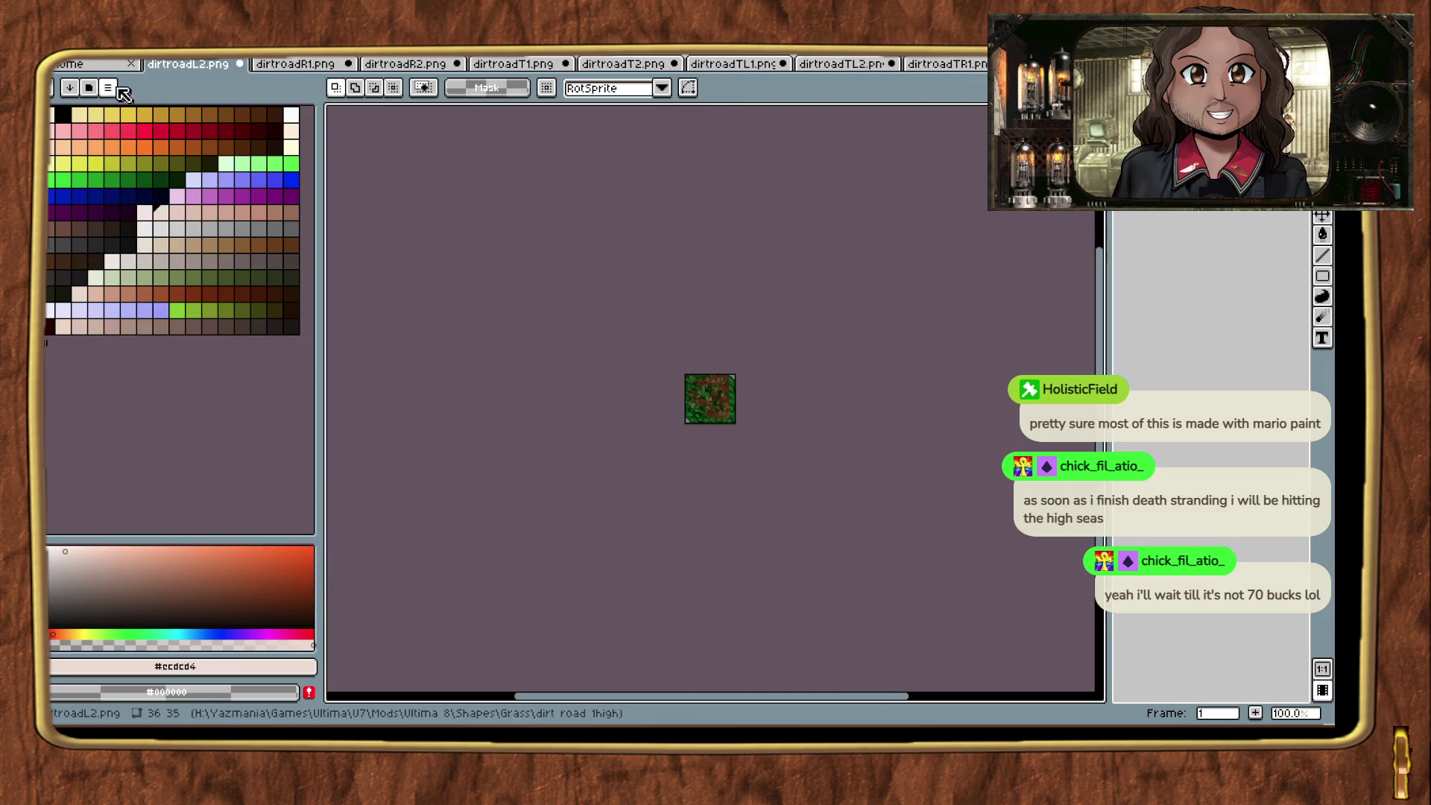
Step: Convert dirtroadL2 to the Ultima7 palette, save it, and close it
{"action": "left_click", "coordinate": [106, 88]}
{"action": "left_click", "coordinate": [196, 188]}
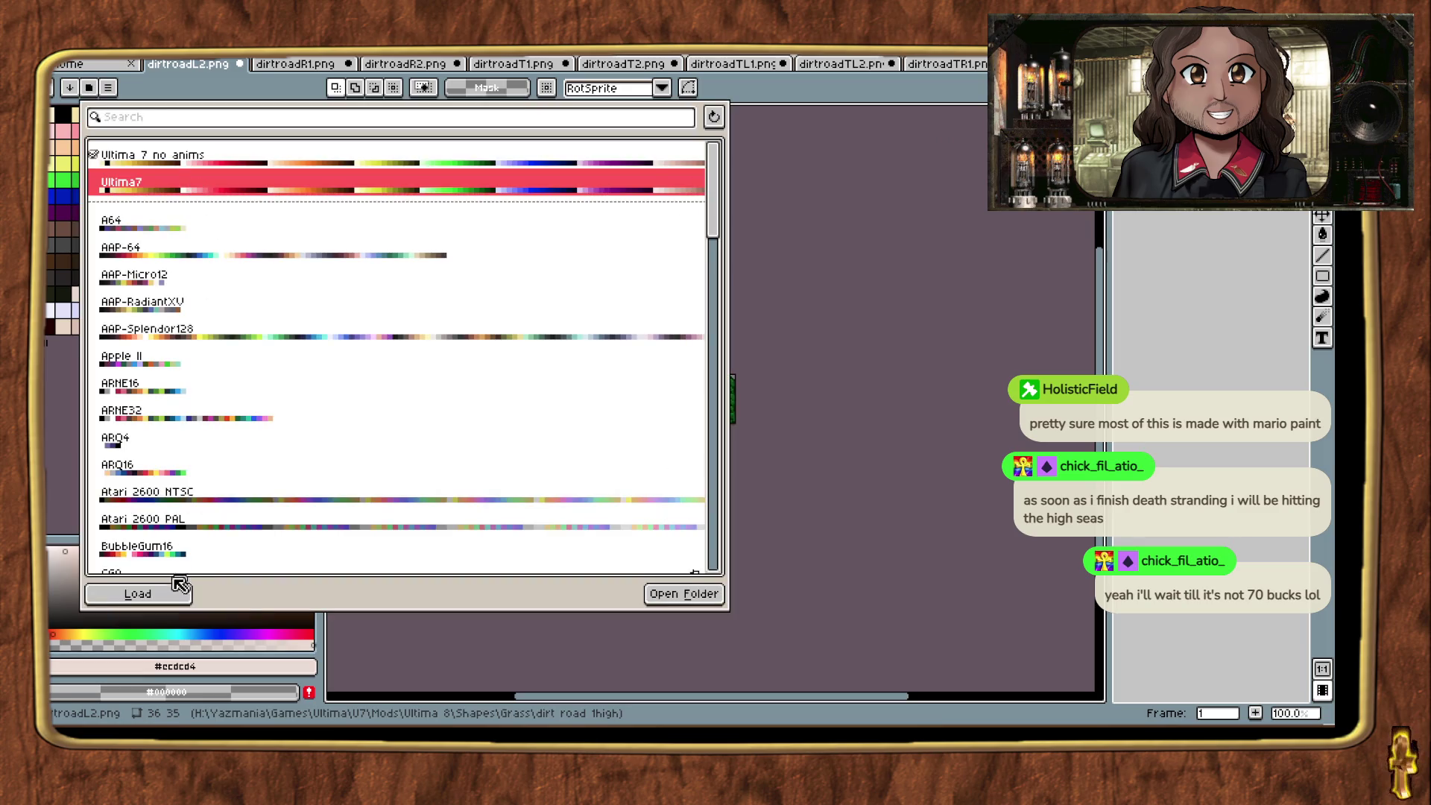
{"action": "left_click", "coordinate": [137, 593]}
{"action": "key", "text": "ctrl+s"}
{"action": "left_click", "coordinate": [238, 64]}
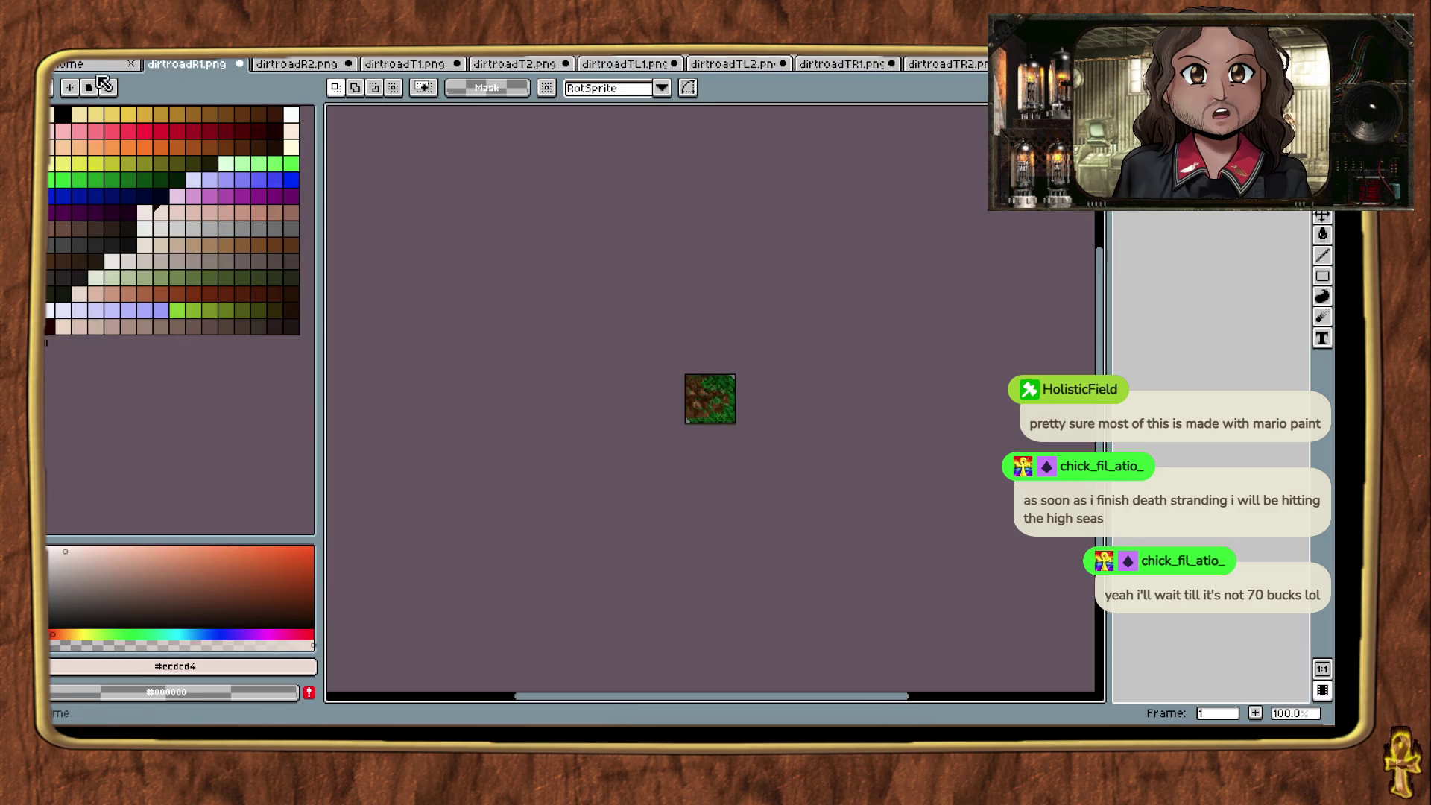
Step: Convert dirtroadR1 to the Ultima7 palette, save it, and close it
{"action": "left_click", "coordinate": [105, 88]}
{"action": "left_click", "coordinate": [249, 187]}
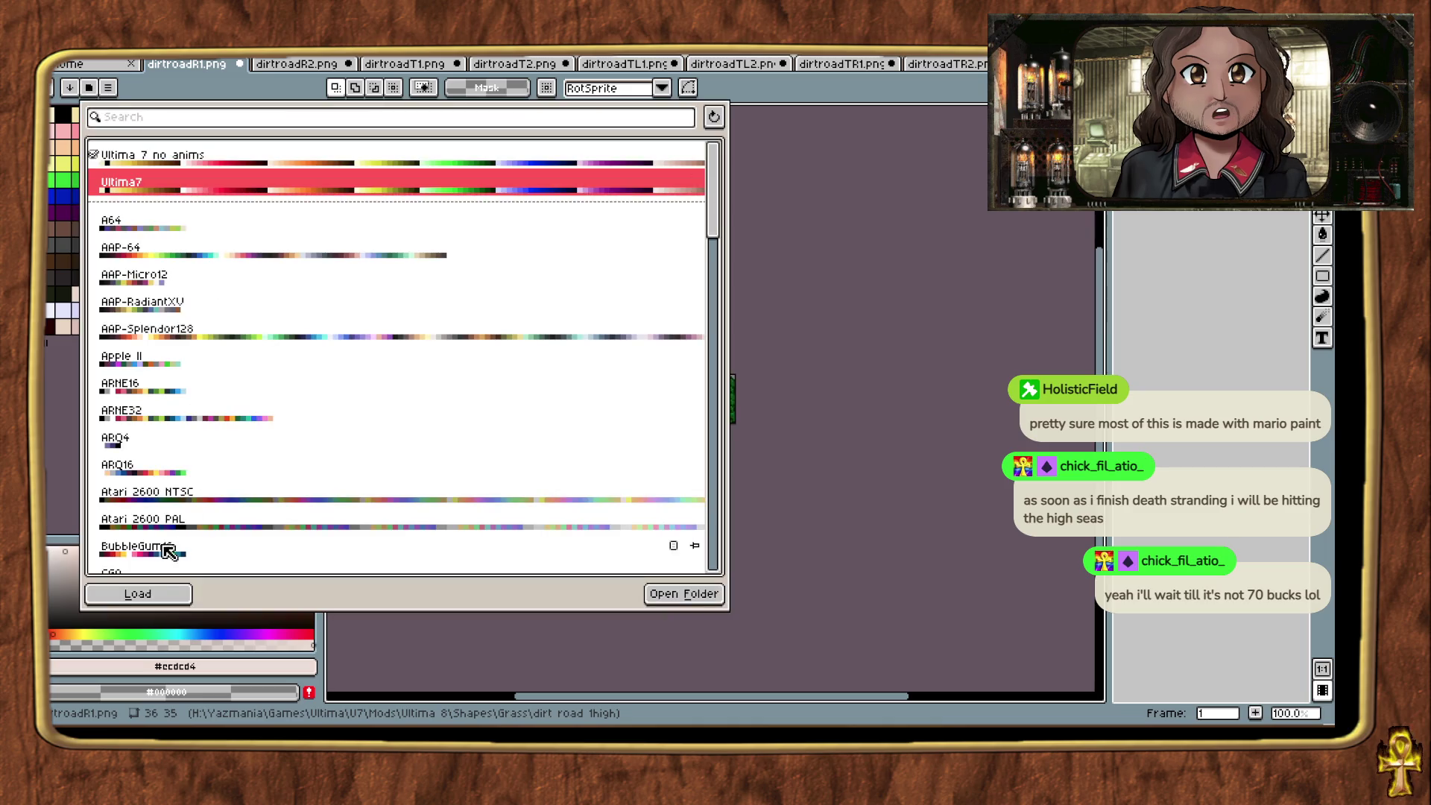
{"action": "left_click", "coordinate": [147, 594]}
{"action": "key", "text": "ctrl+s"}
{"action": "left_click", "coordinate": [239, 64]}
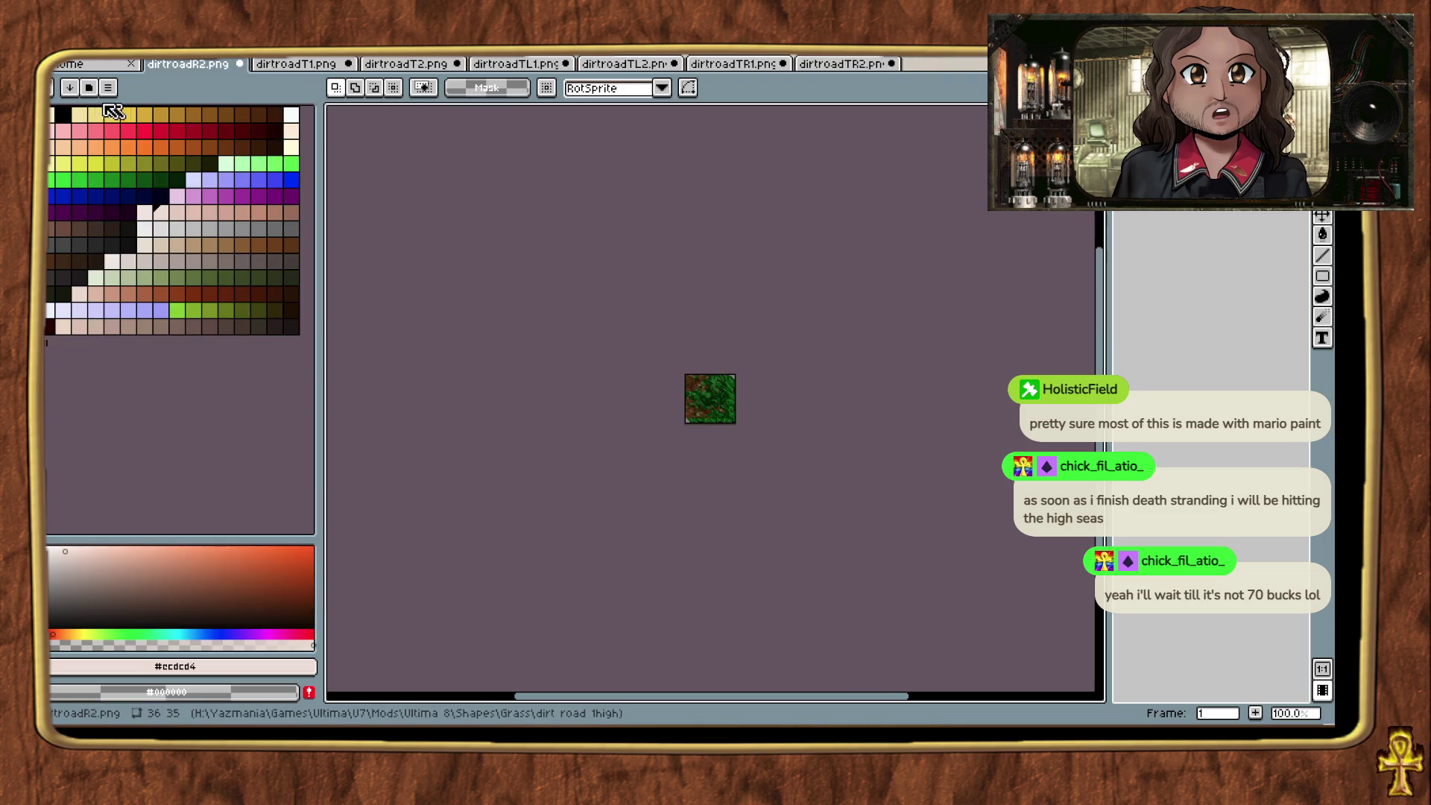
Step: Convert dirtroadR2 to the Ultima7 palette, save it, and close it
{"action": "left_click", "coordinate": [96, 91]}
{"action": "left_click", "coordinate": [268, 187]}
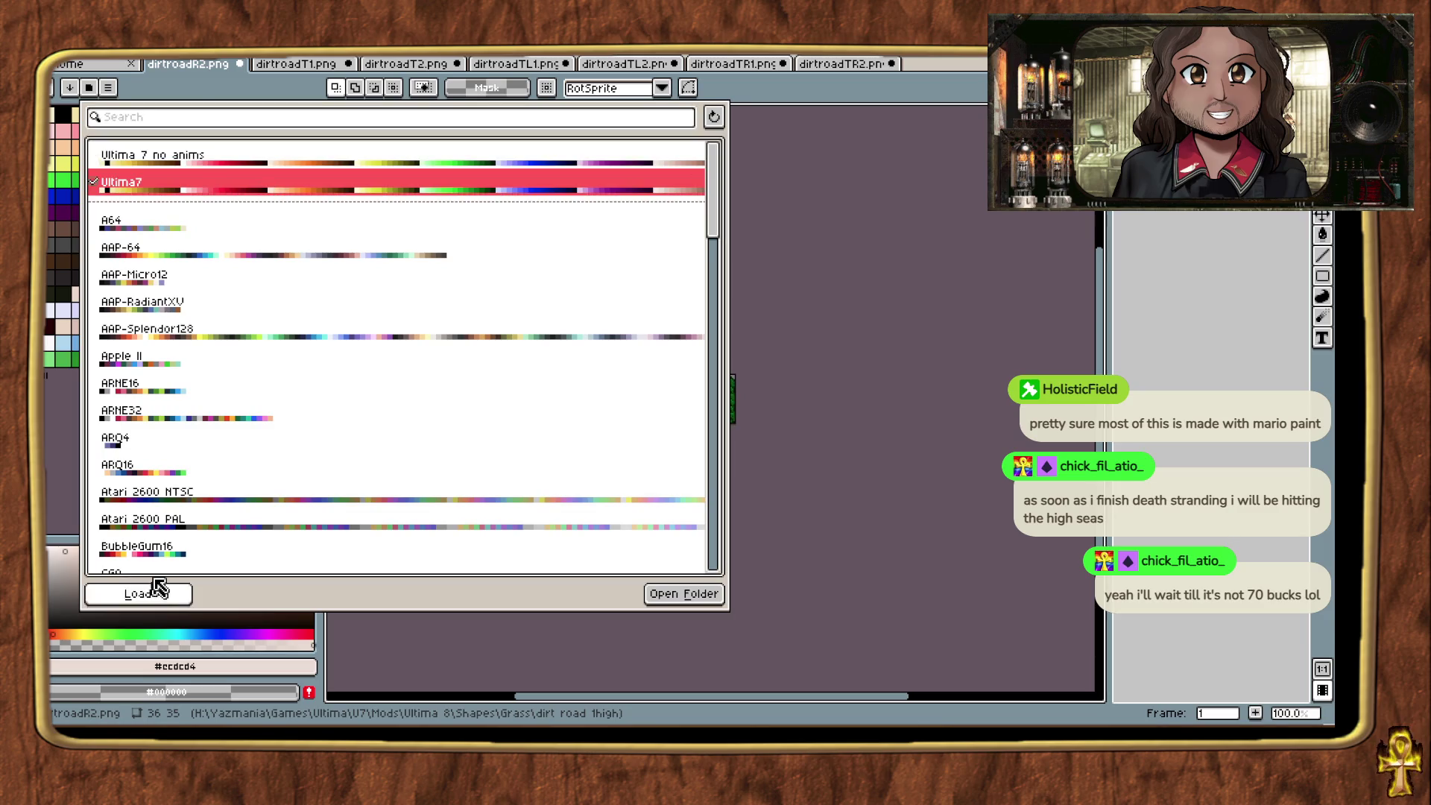
{"action": "left_click", "coordinate": [147, 594]}
{"action": "key", "text": "ctrl+s"}
{"action": "left_click", "coordinate": [239, 64]}
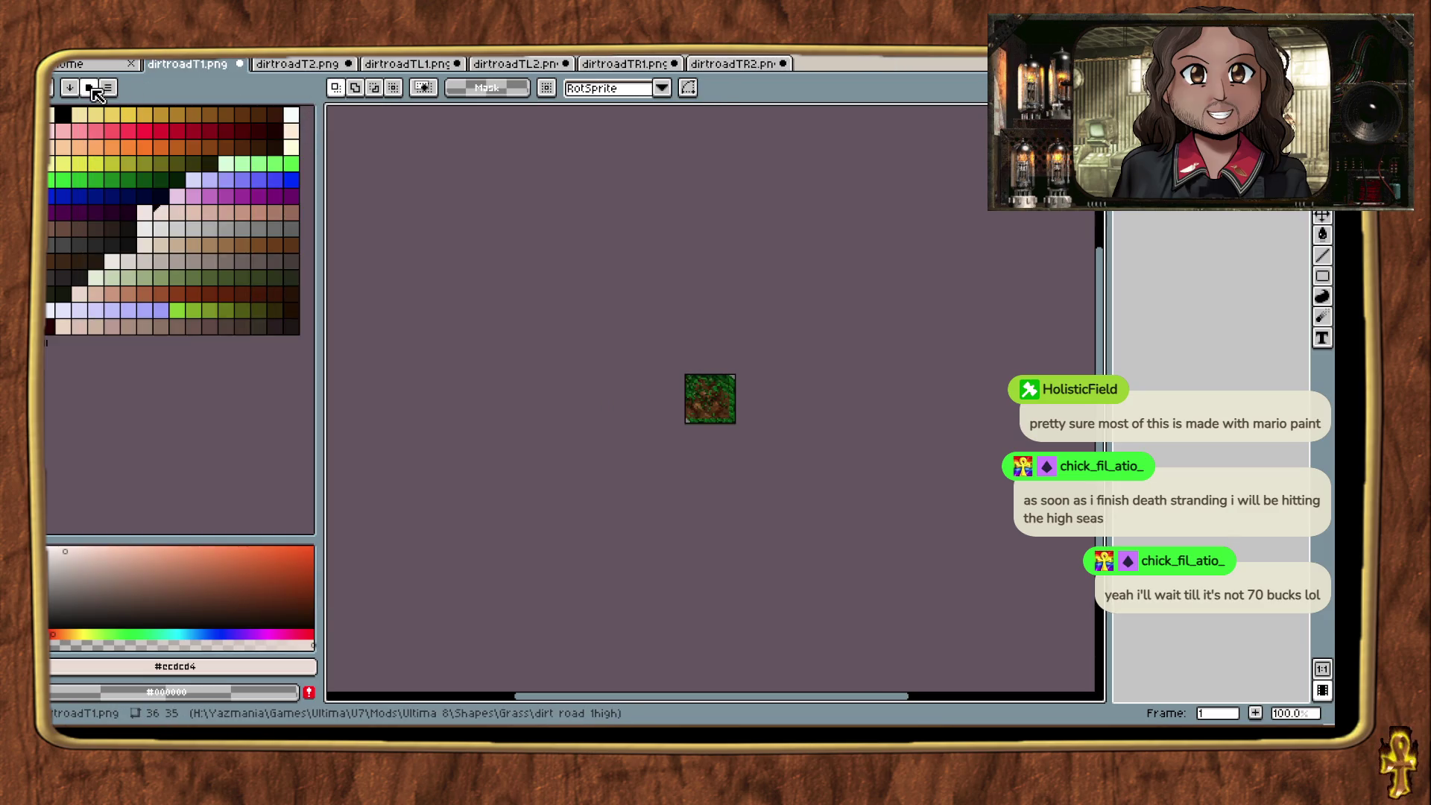
Step: Convert dirtroadT1 to the Ultima7 palette, save it, and close it
{"action": "left_click", "coordinate": [96, 91]}
{"action": "left_click", "coordinate": [214, 186]}
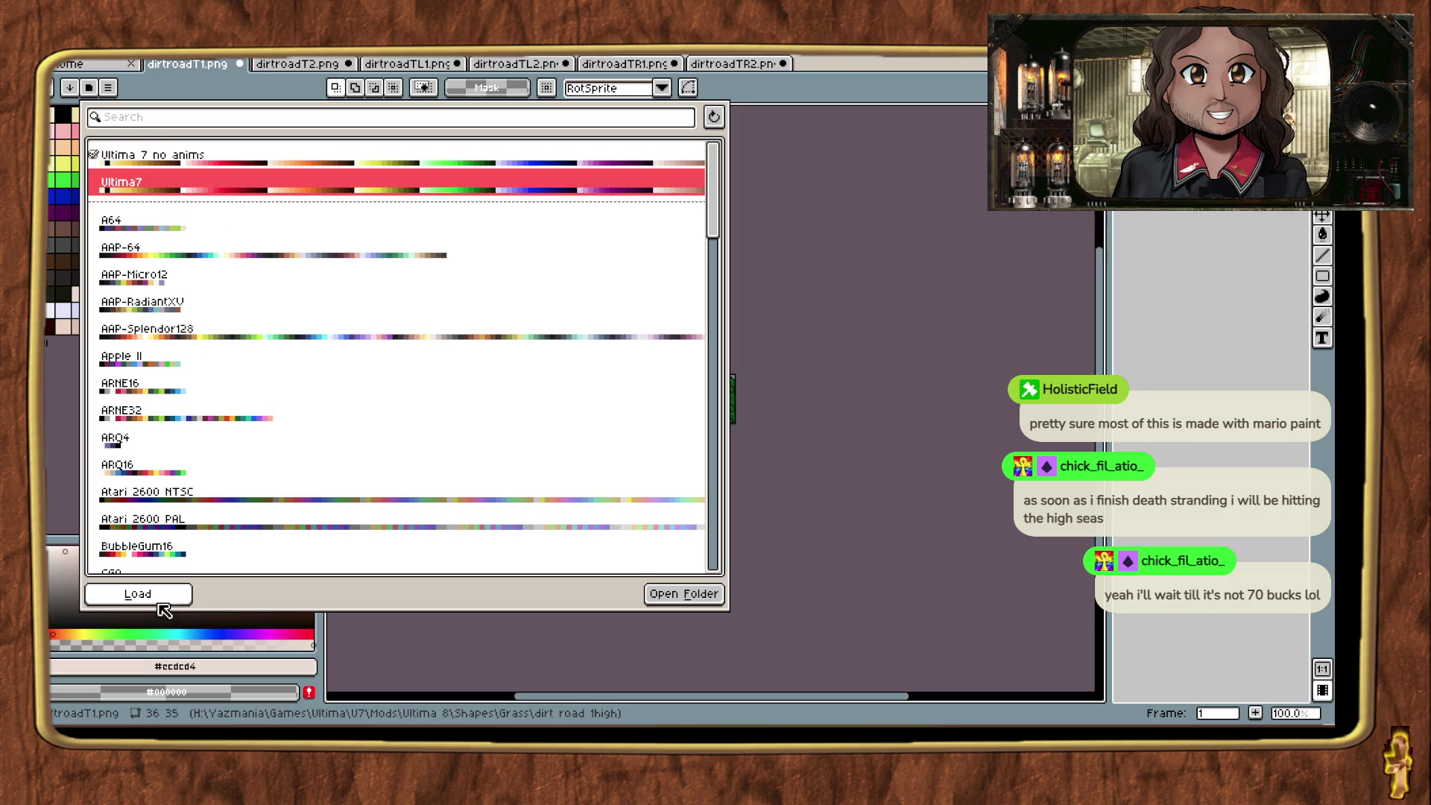
{"action": "left_click", "coordinate": [149, 594]}
{"action": "key", "text": "ctrl+s"}
{"action": "left_click", "coordinate": [239, 64]}
Step: Convert dirtroadT2 to the Ultima7 palette, save it, and close it
{"action": "left_click", "coordinate": [91, 88]}
{"action": "left_click", "coordinate": [231, 192]}
{"action": "left_click", "coordinate": [149, 594]}
{"action": "key", "text": "ctrl+s"}
{"action": "left_click", "coordinate": [238, 64]}
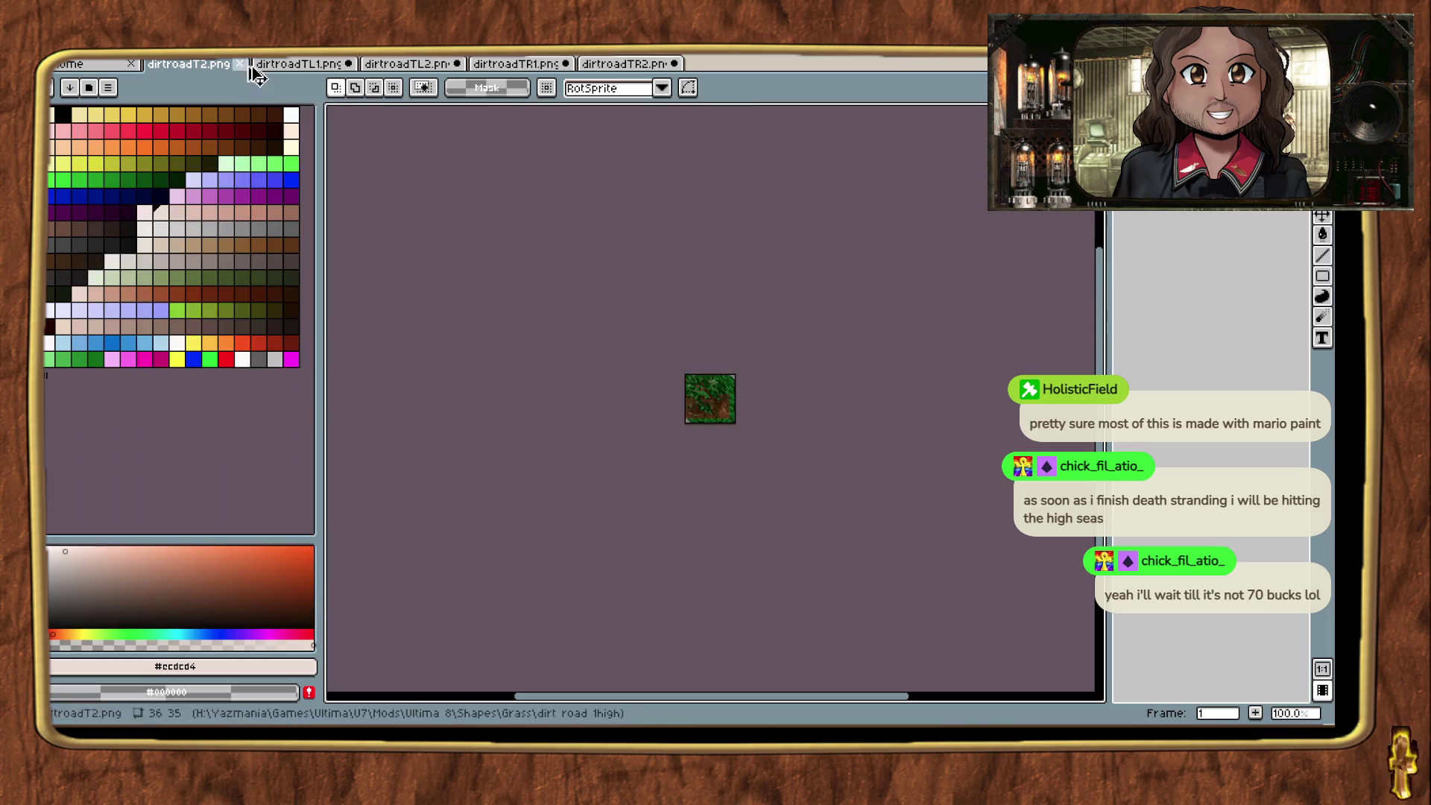
Step: Convert dirtroadTL1 to the Ultima7 palette, save it, and close it
{"action": "left_click", "coordinate": [91, 89]}
{"action": "left_click", "coordinate": [201, 153]}
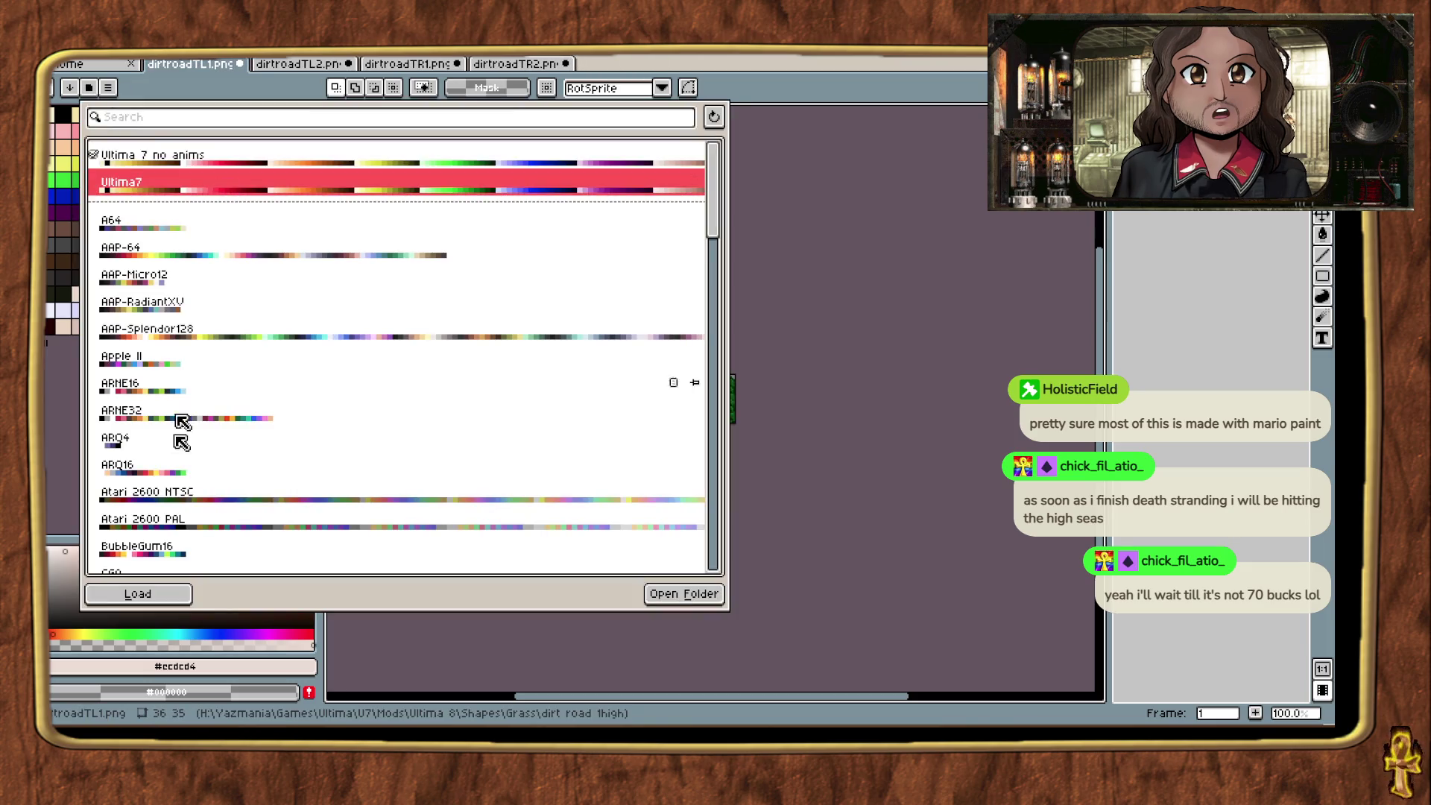
{"action": "left_click", "coordinate": [149, 594]}
{"action": "key", "text": "ctrl+s"}
{"action": "left_click", "coordinate": [238, 64]}
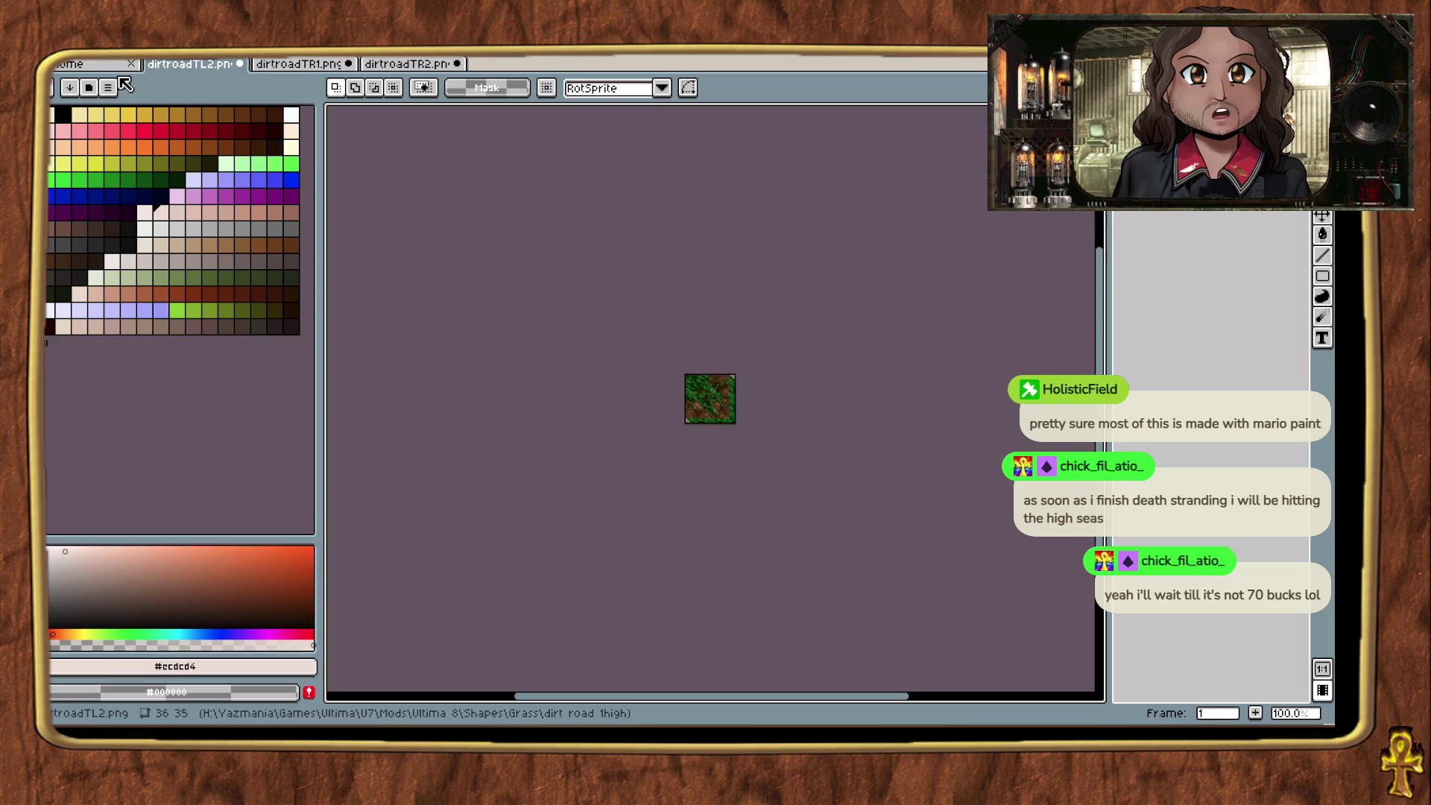
Step: Convert dirtroadTL2 to the Ultima7 palette, save it, and close it
{"action": "left_click", "coordinate": [91, 89]}
{"action": "left_click", "coordinate": [268, 196]}
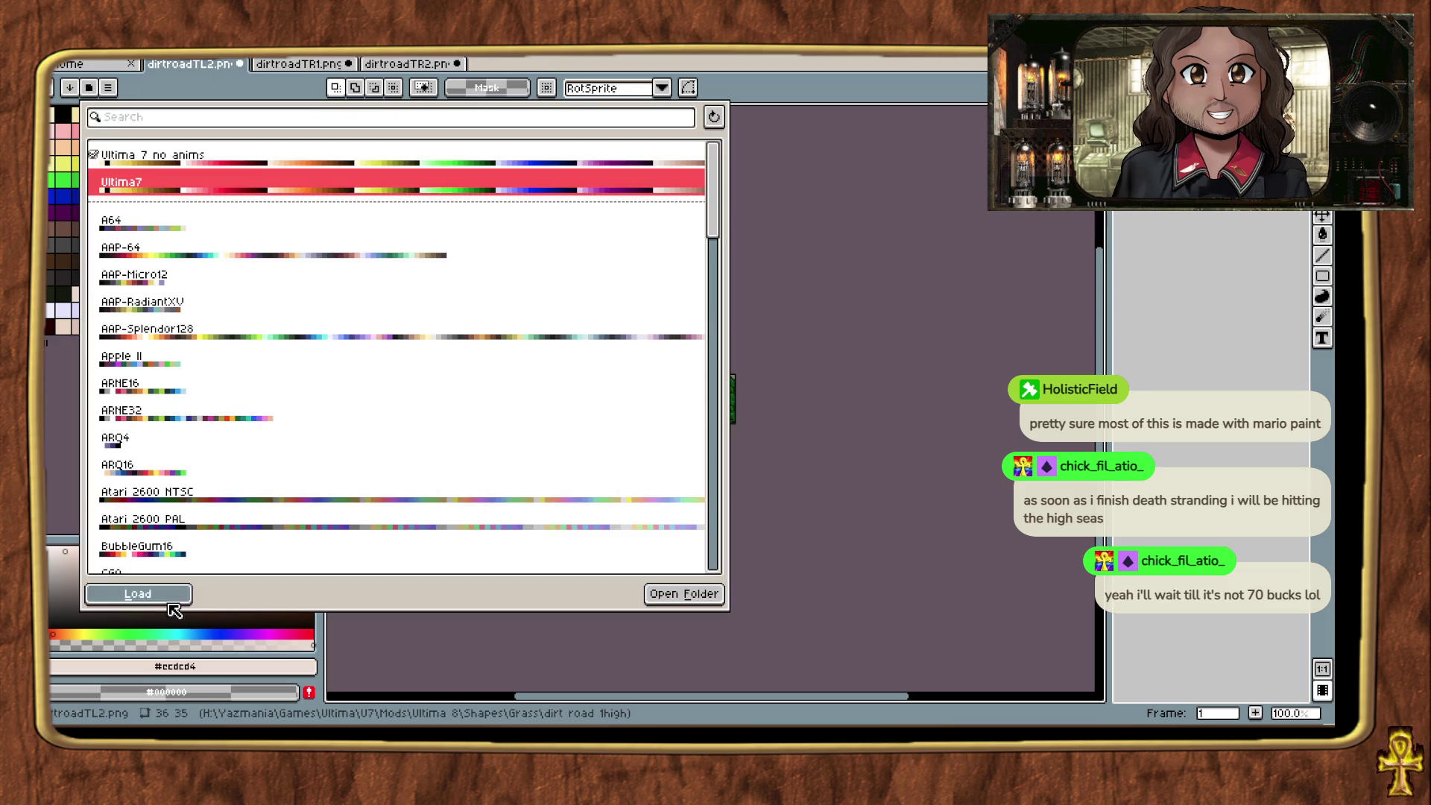
{"action": "left_click", "coordinate": [178, 590]}
{"action": "key", "text": "ctrl+s"}
{"action": "left_click", "coordinate": [238, 65]}
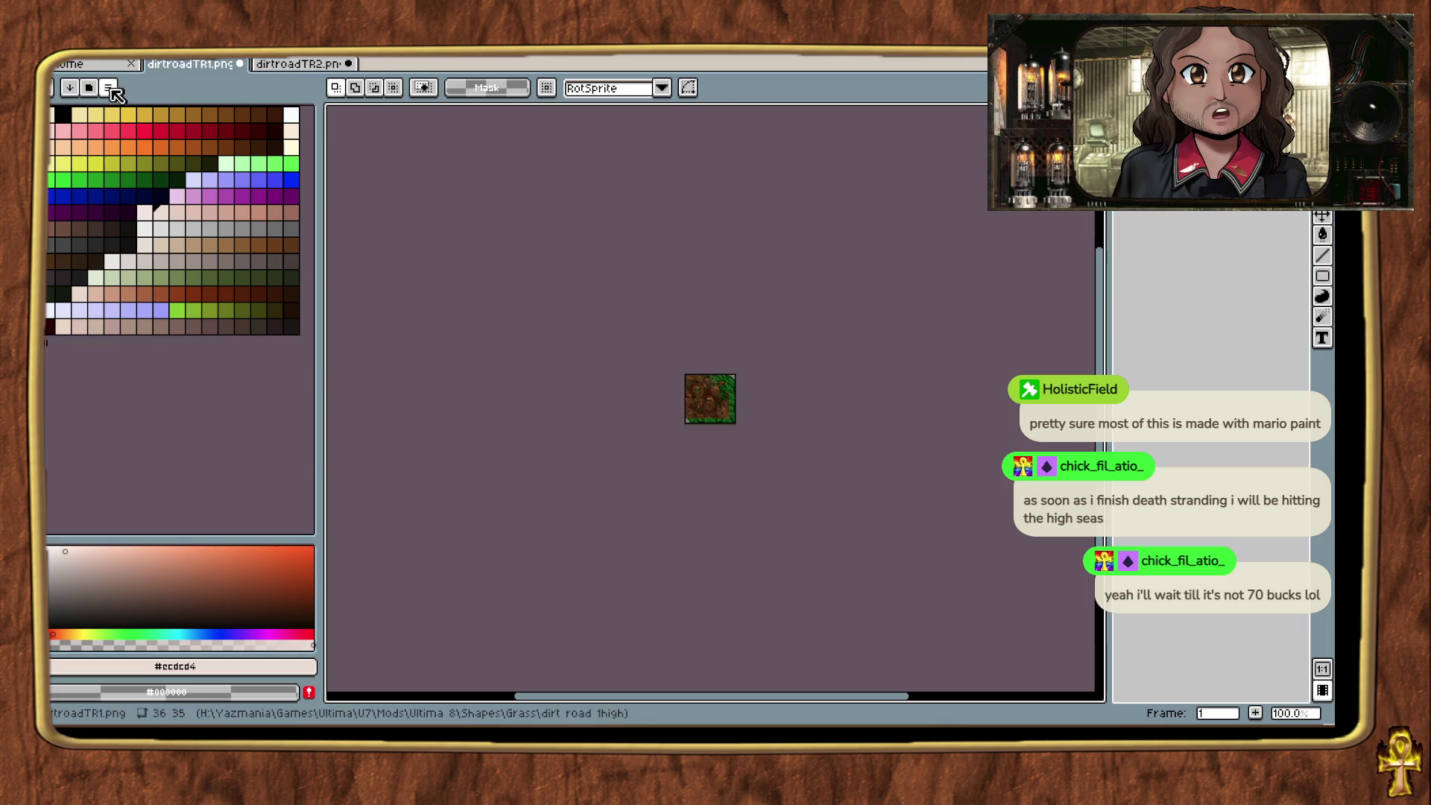
Step: Apply the Ultima7 palette preset to dirtroadTR1 and close its tab
{"action": "left_click", "coordinate": [108, 88]}
{"action": "left_click", "coordinate": [178, 594]}
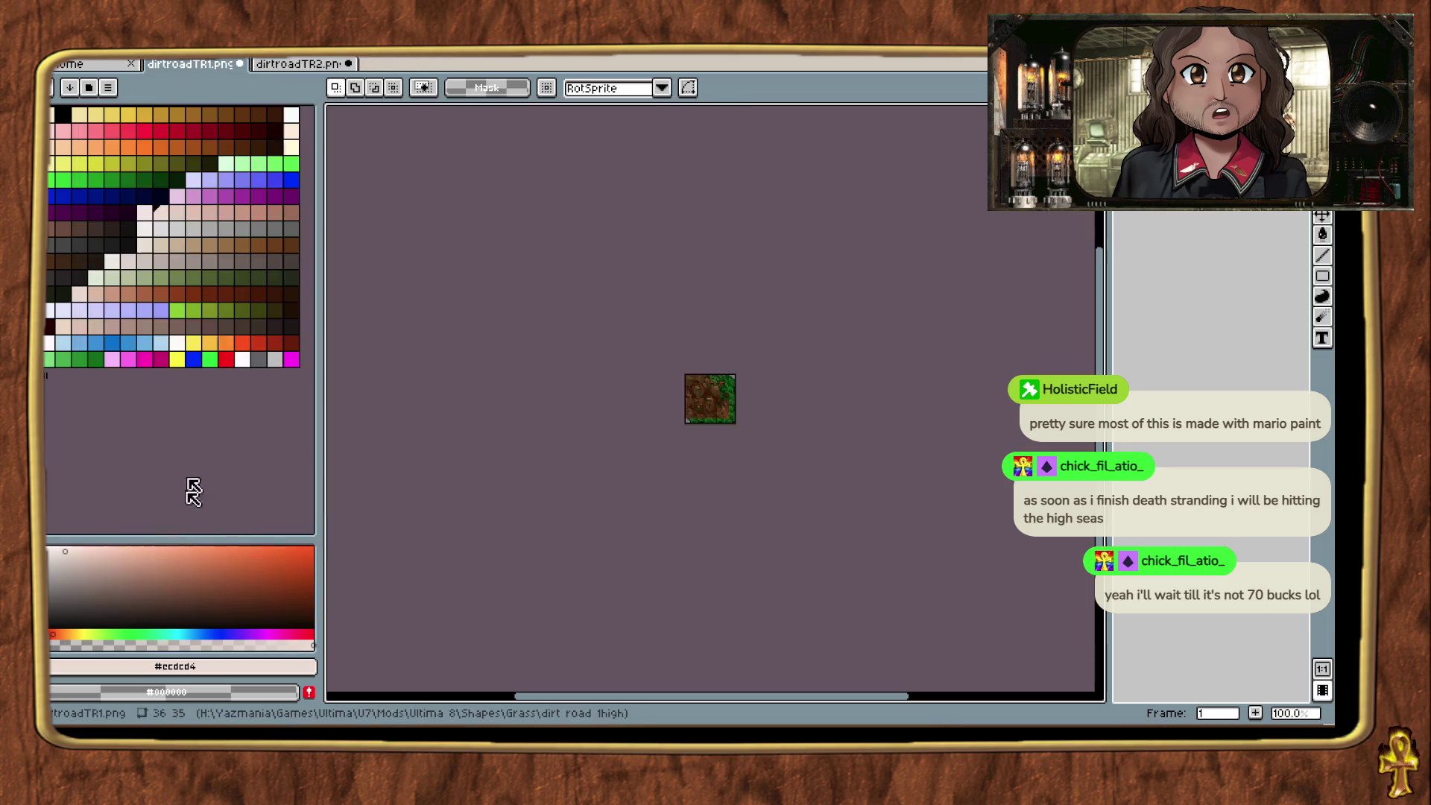
{"action": "left_click", "coordinate": [239, 64]}
Step: Convert dirtroadTR2 to the Ultima7 palette, save it, and close it, leaving the Home page
{"action": "left_click", "coordinate": [110, 88]}
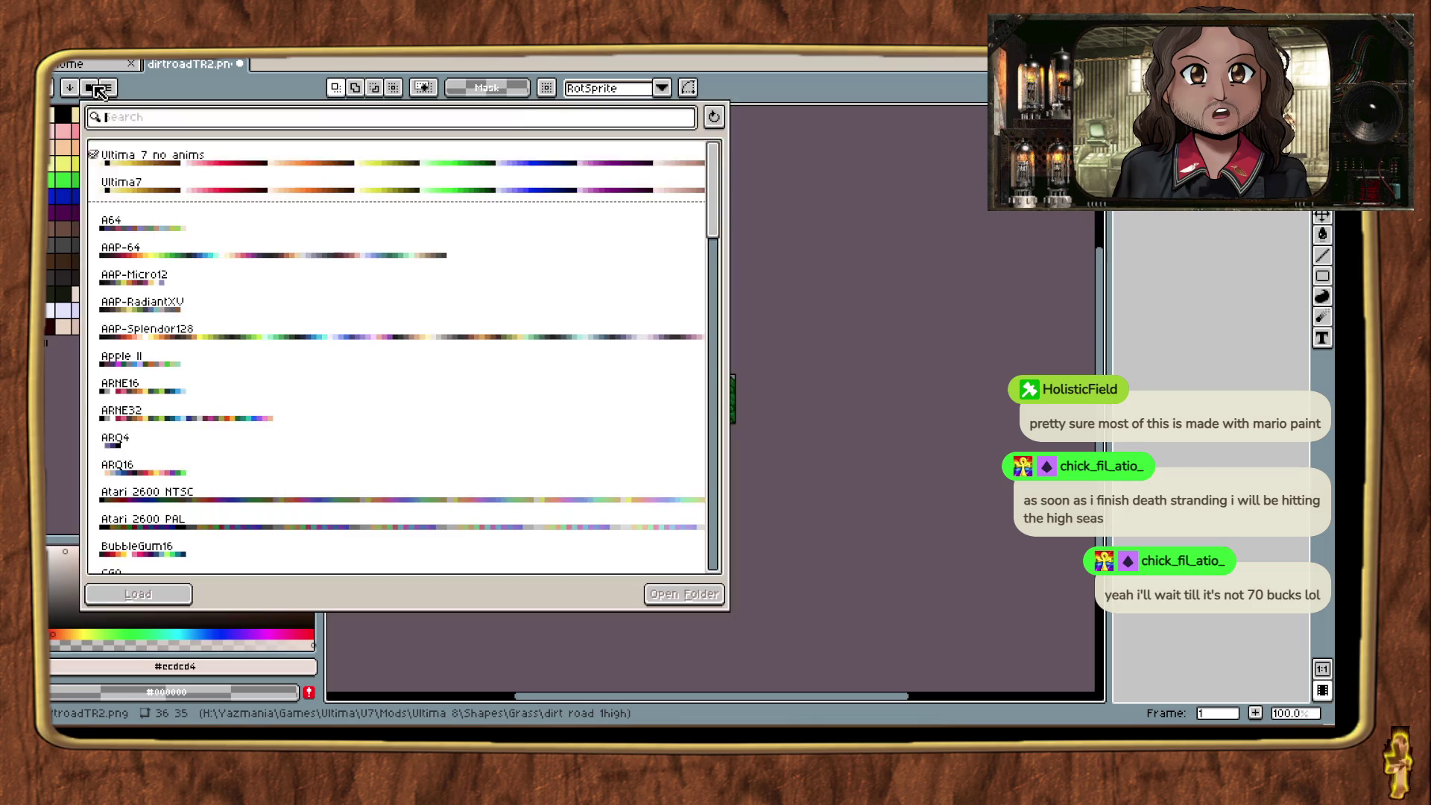
{"action": "left_click", "coordinate": [142, 596]}
{"action": "key", "text": "ctrl+s"}
{"action": "left_click", "coordinate": [240, 64]}
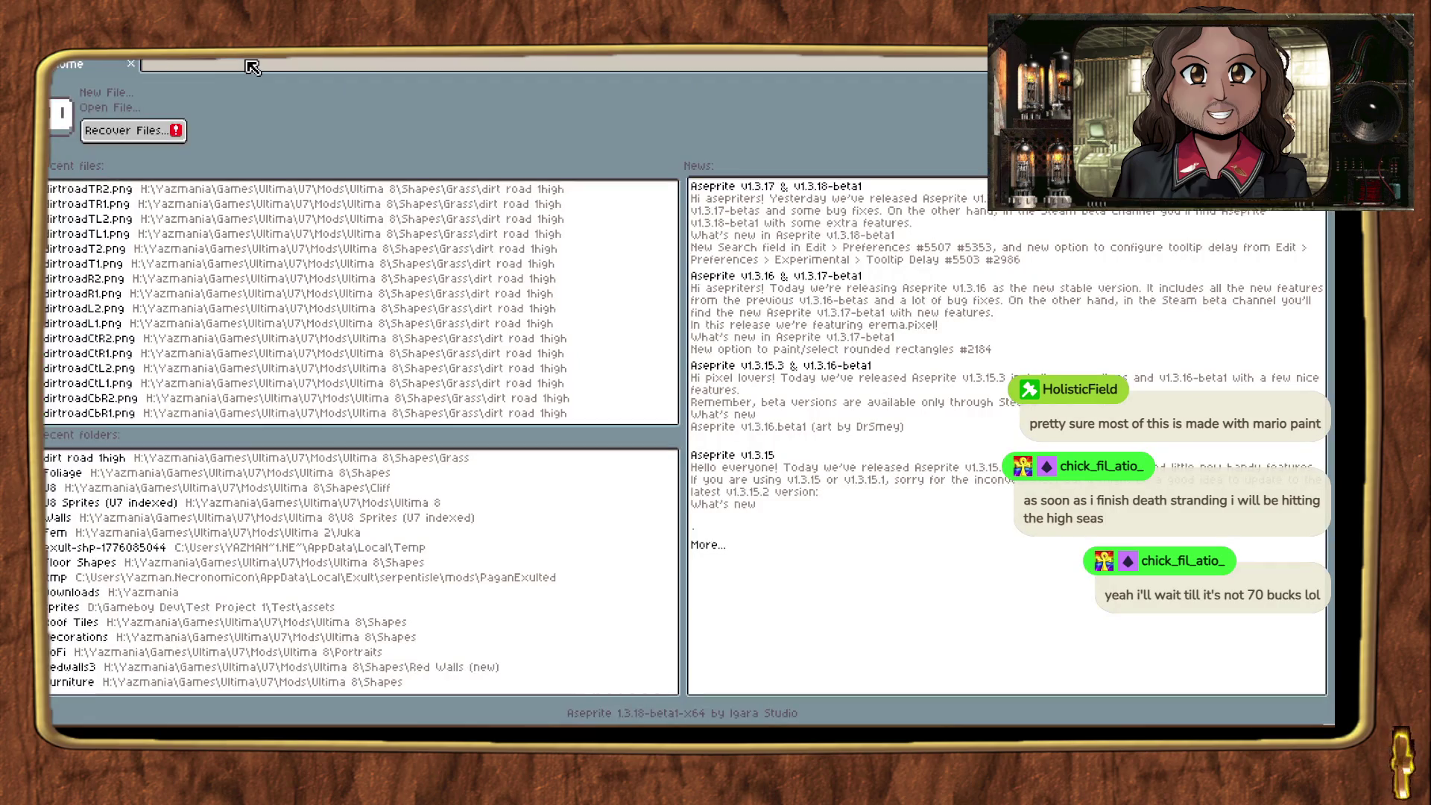
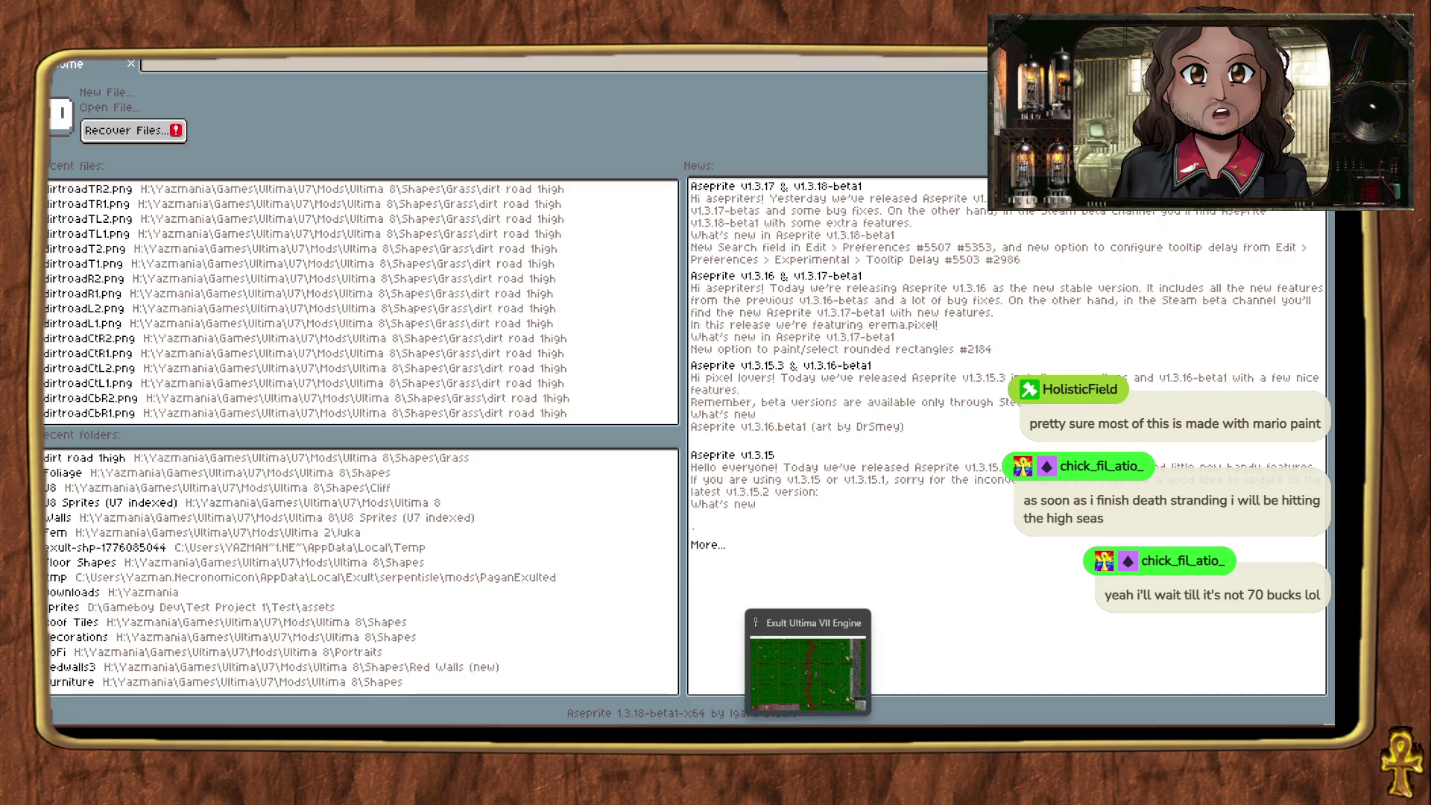
Step: Start a single-frame PNG import for shape 1245 in Exult Studio, then switch to Steam
{"action": "left_click", "coordinate": [809, 693]}
{"action": "left_click", "coordinate": [809, 700]}
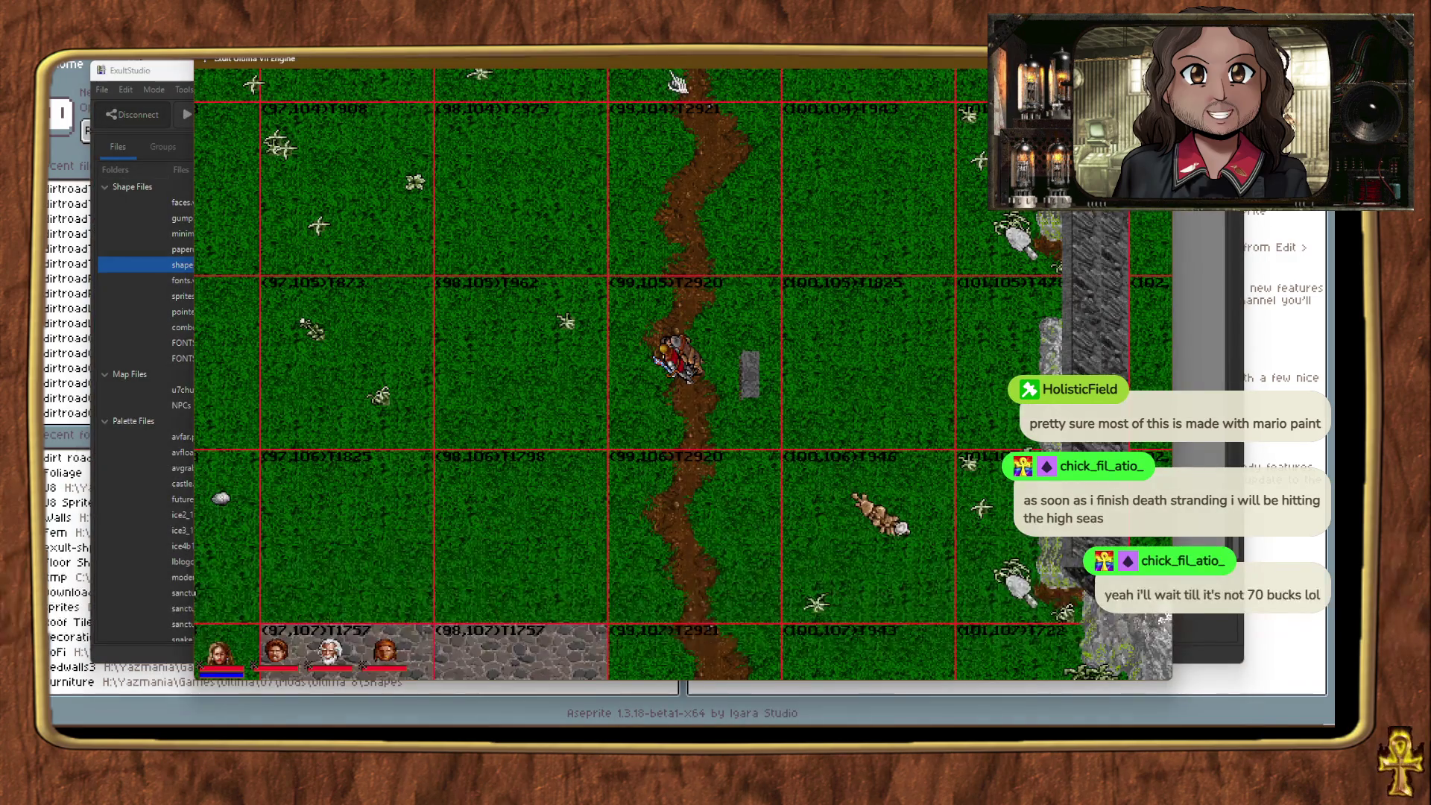
{"action": "key", "text": "alt+Tab"}
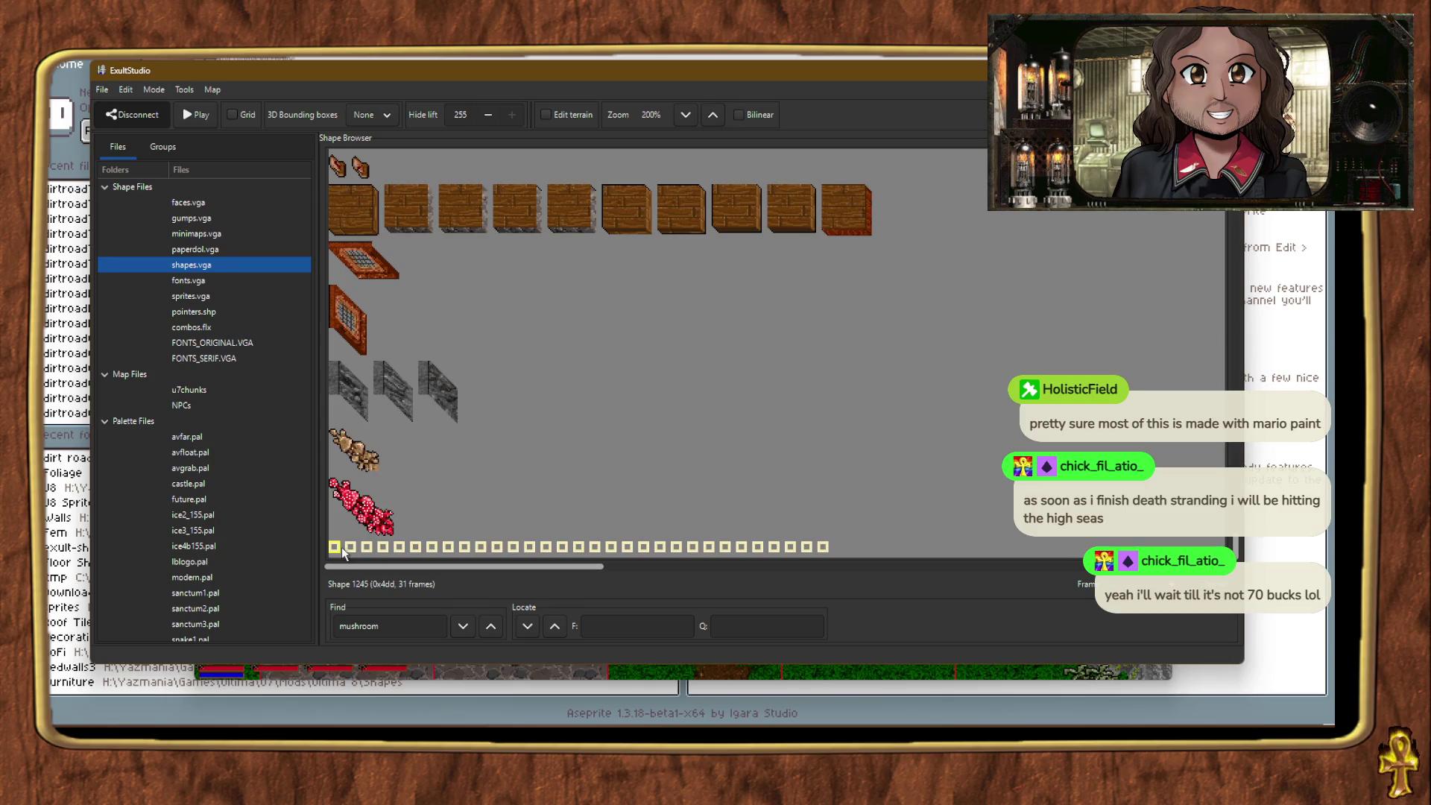
{"action": "right_click", "coordinate": [343, 551]}
{"action": "left_click", "coordinate": [410, 404]}
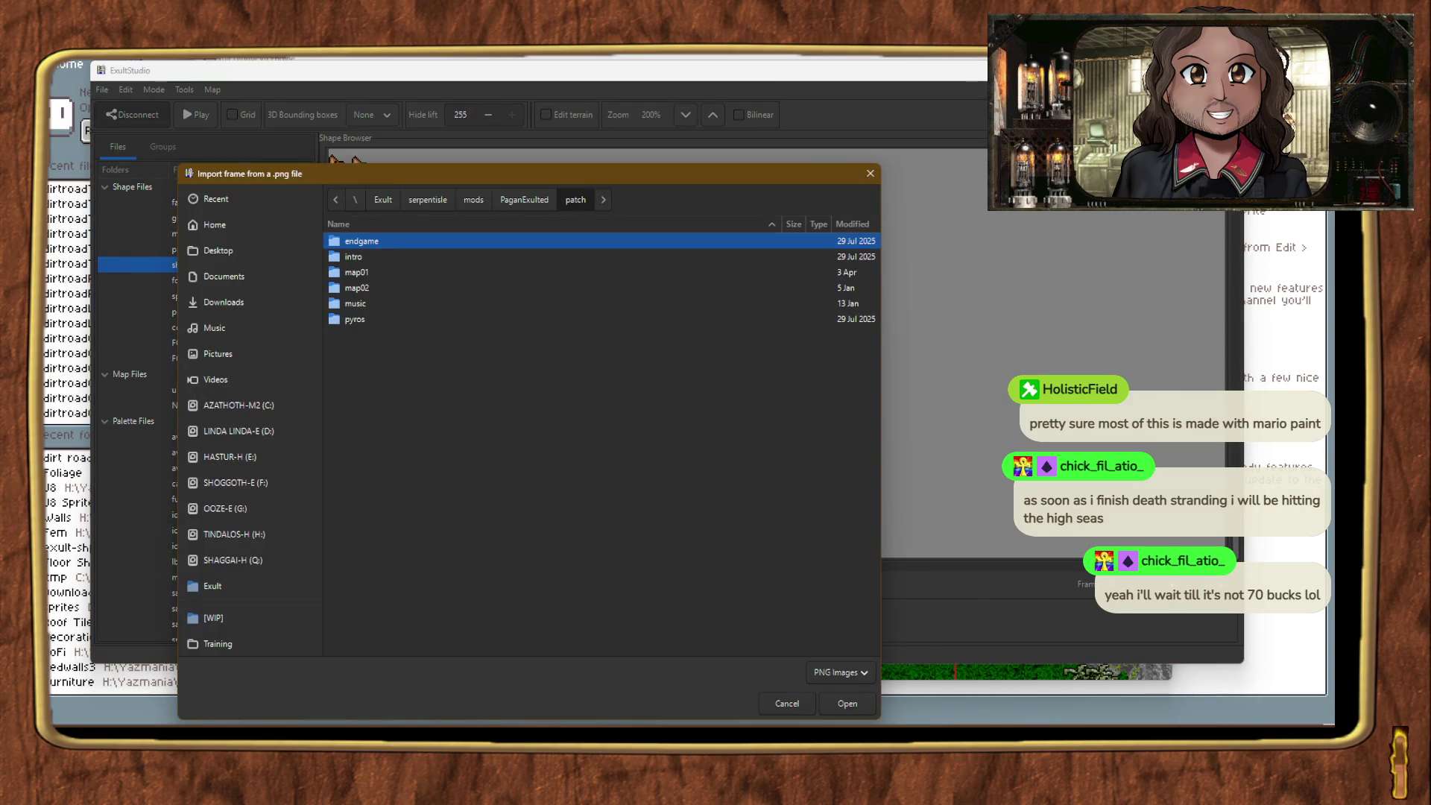
{"action": "key", "text": "alt+Tab"}
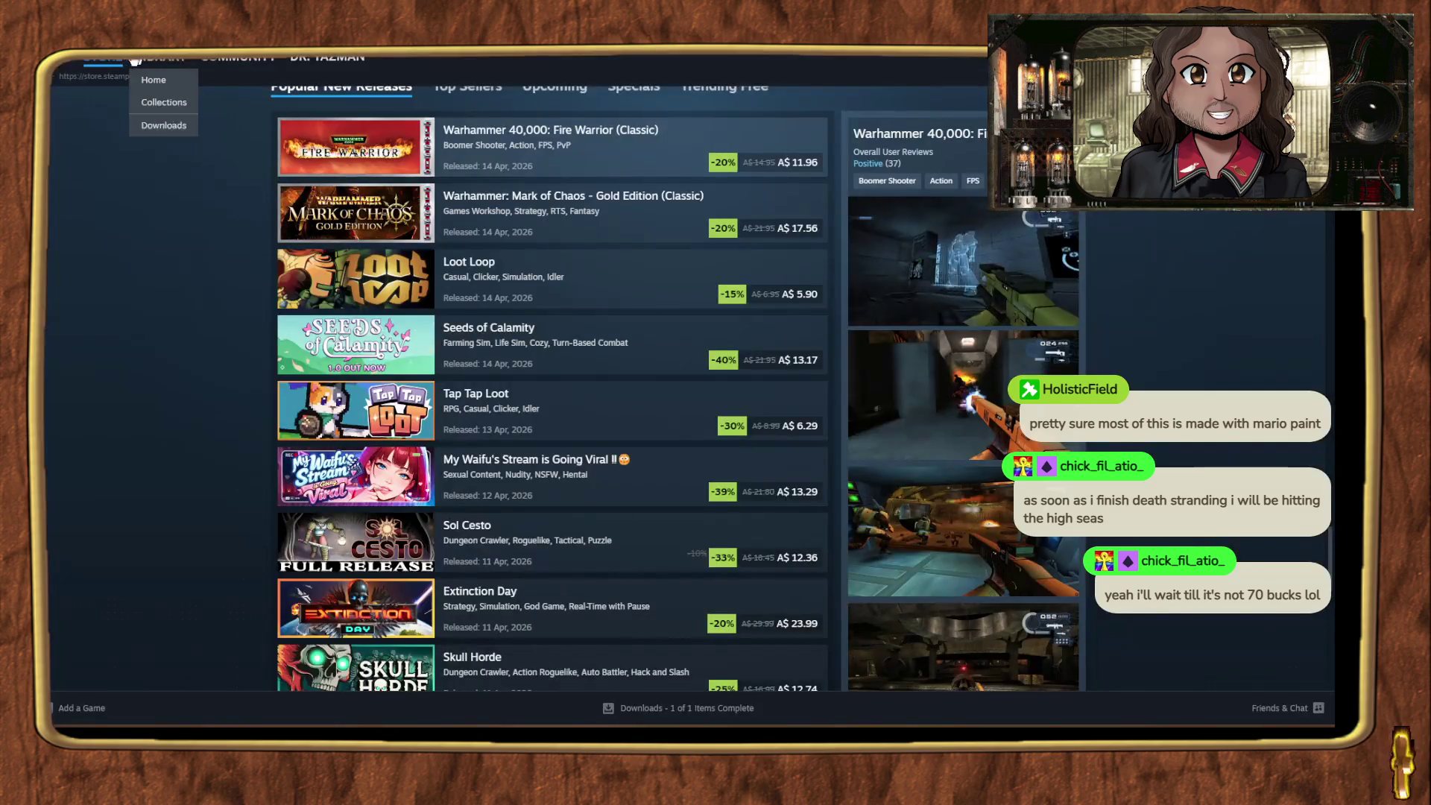
Step: Search the Steam store for 'rose' and open the Windrose store page
{"action": "left_click", "coordinate": [104, 58]}
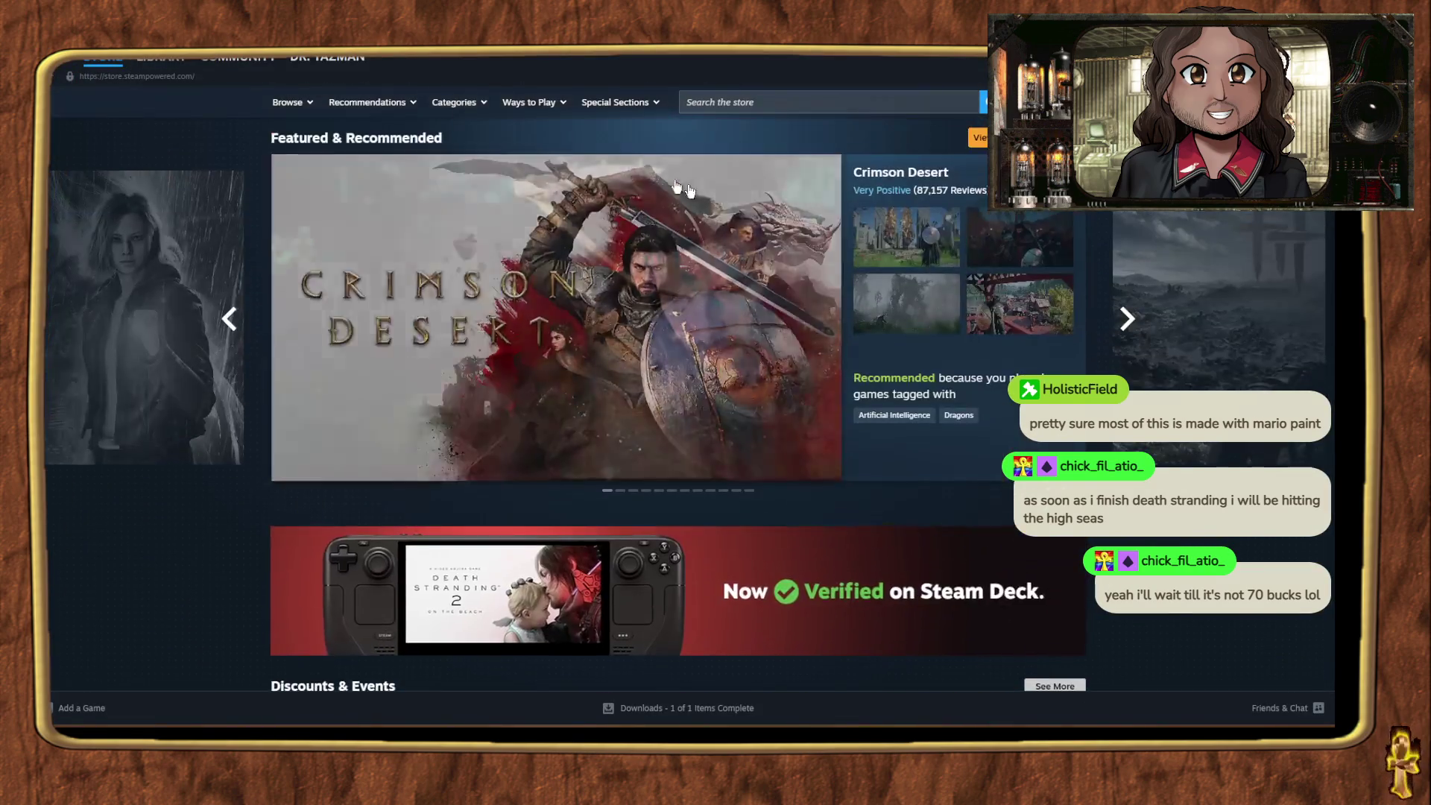
{"action": "left_click", "coordinate": [716, 102]}
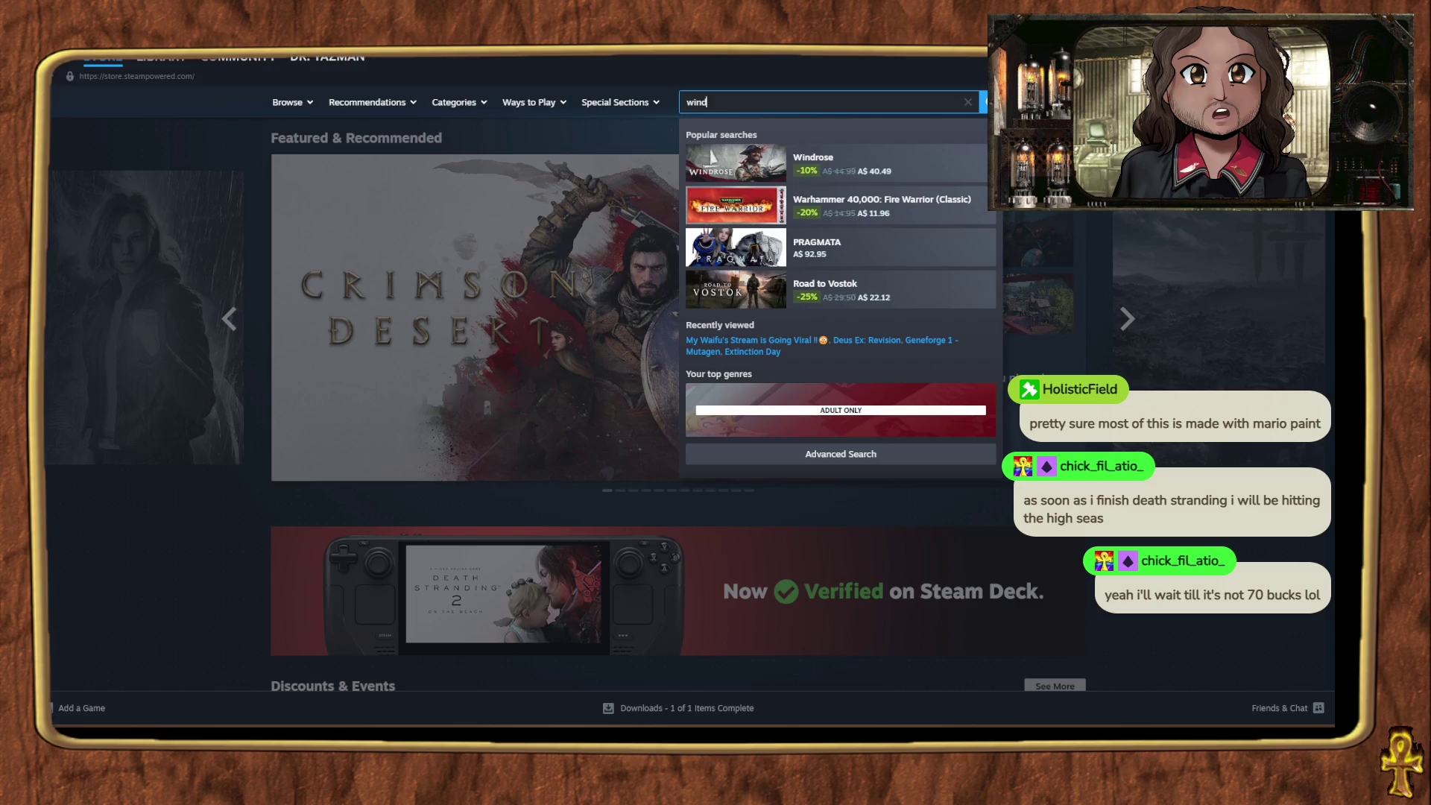
{"action": "type", "text": "rose"}
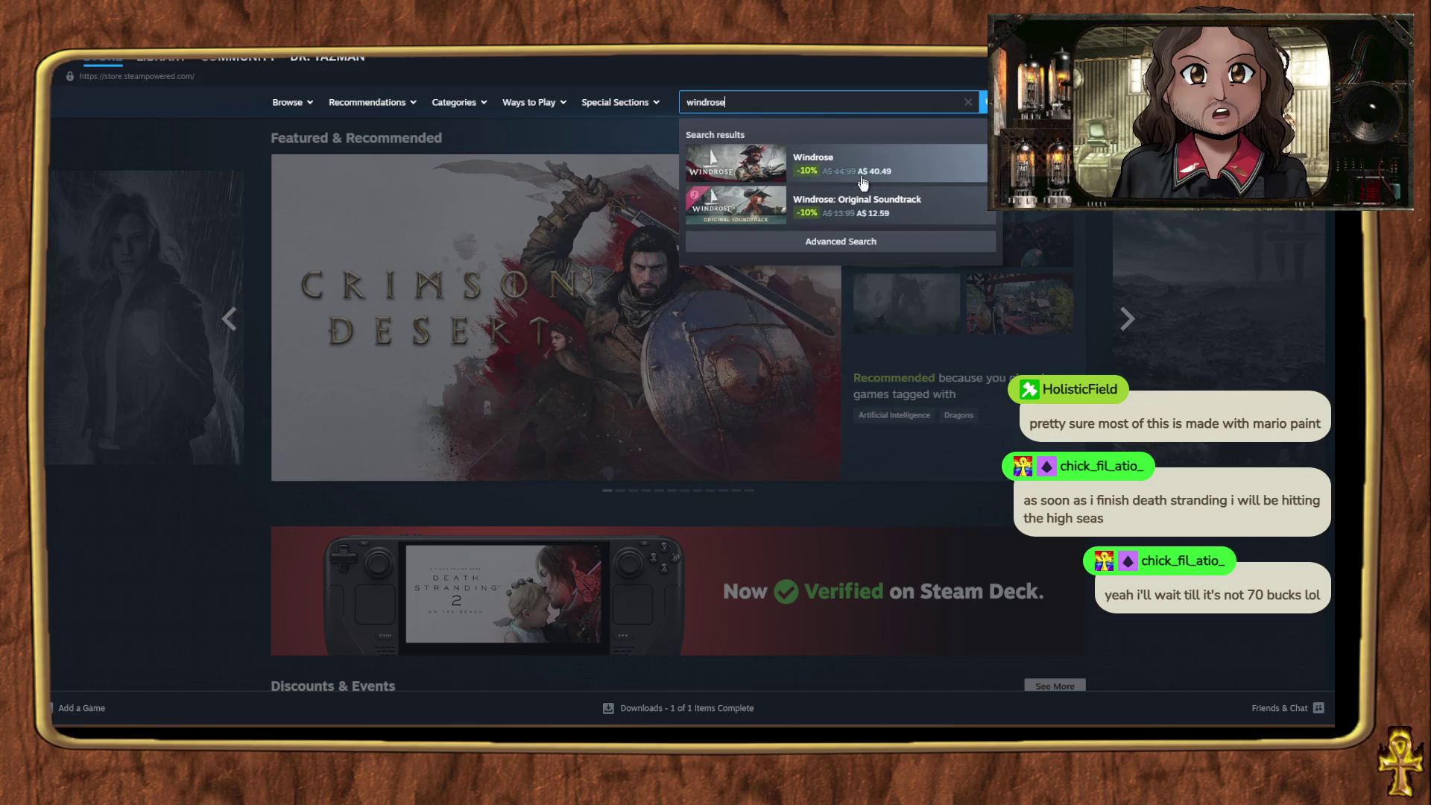
{"action": "left_click", "coordinate": [862, 181]}
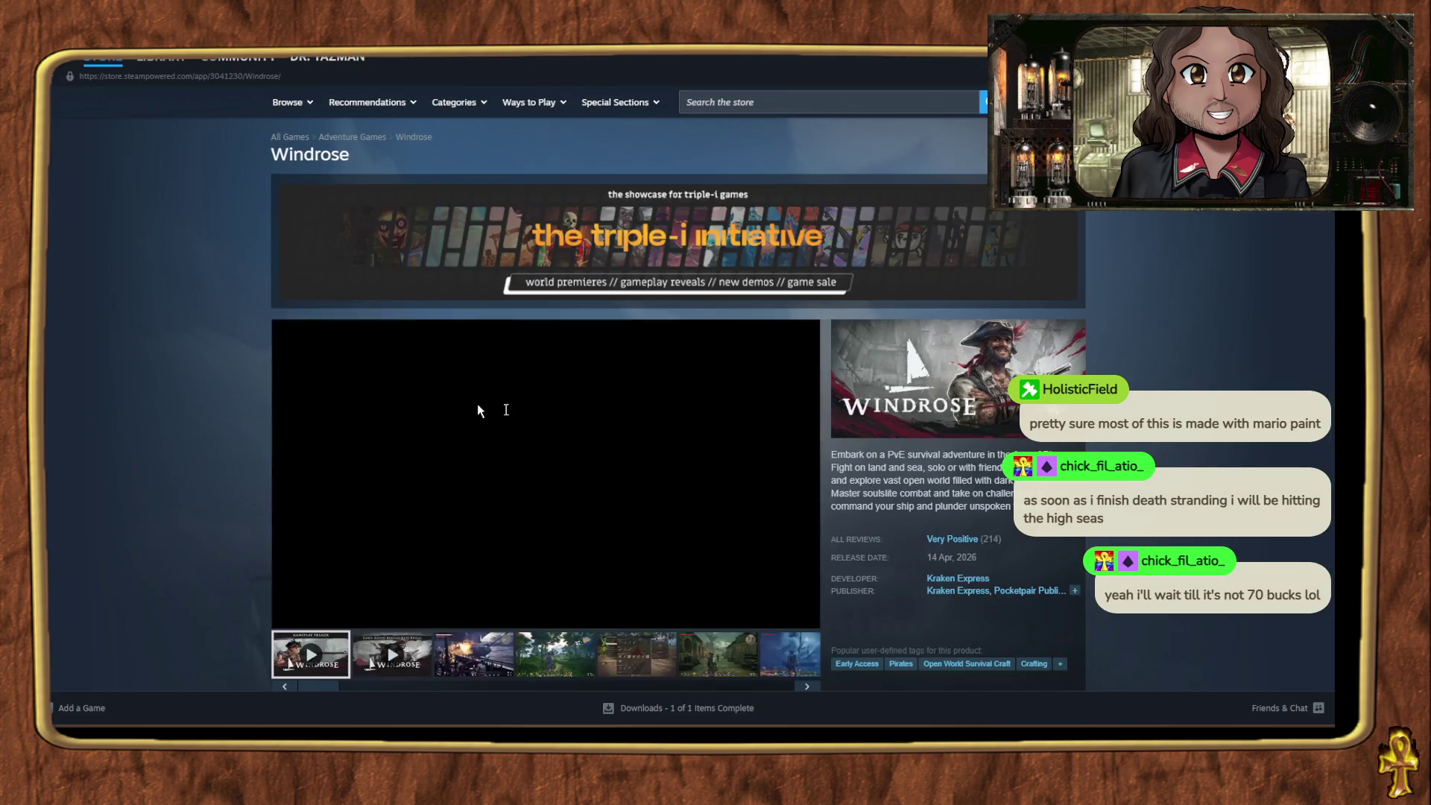
Step: View the ship-battle and crafting screenshots on the Windrose page, then scroll down to System Requirements
{"action": "scroll", "coordinate": [243, 303], "scroll_direction": "down", "scroll_amount": 2}
{"action": "scroll", "coordinate": [243, 308], "scroll_direction": "up", "scroll_amount": 2}
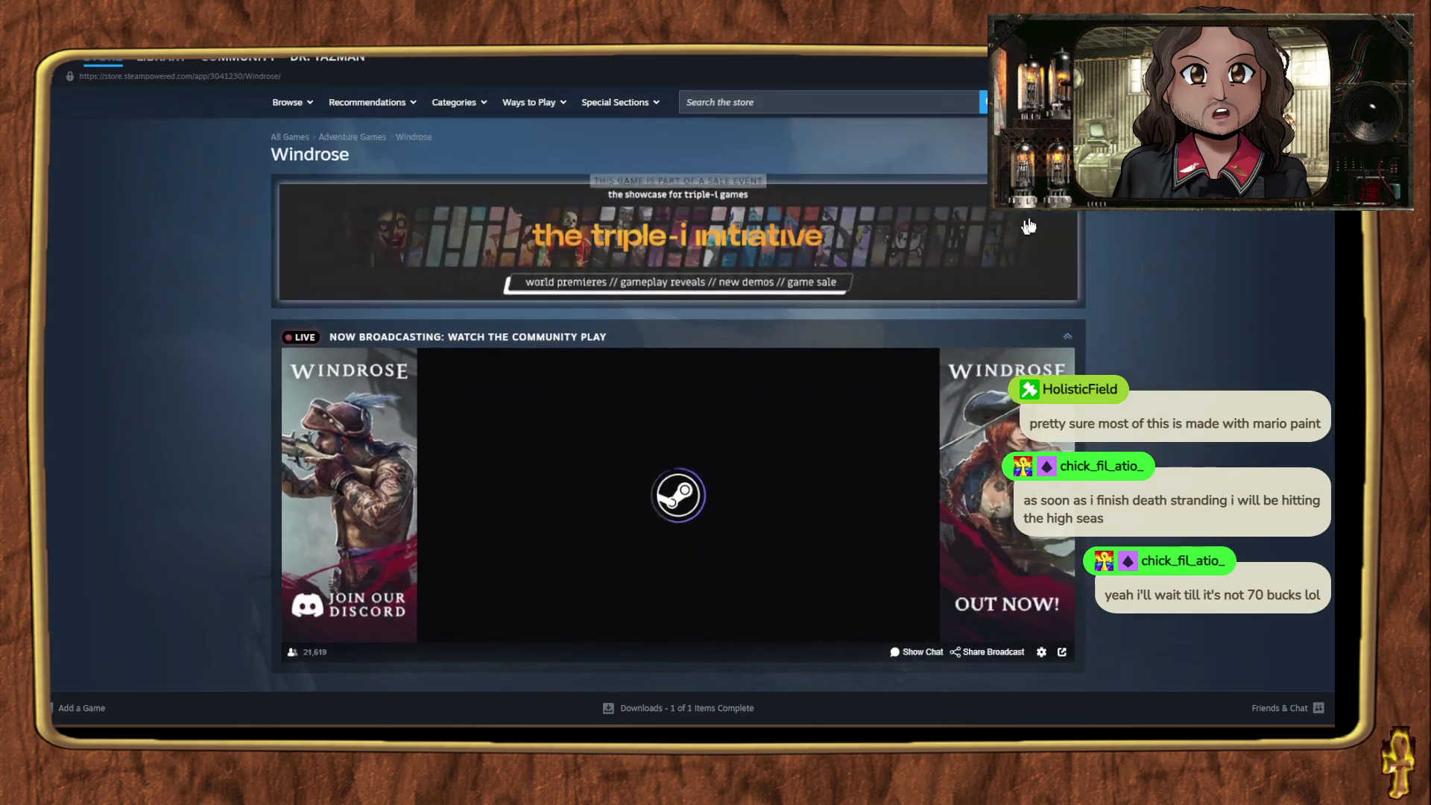
{"action": "left_click", "coordinate": [1064, 336]}
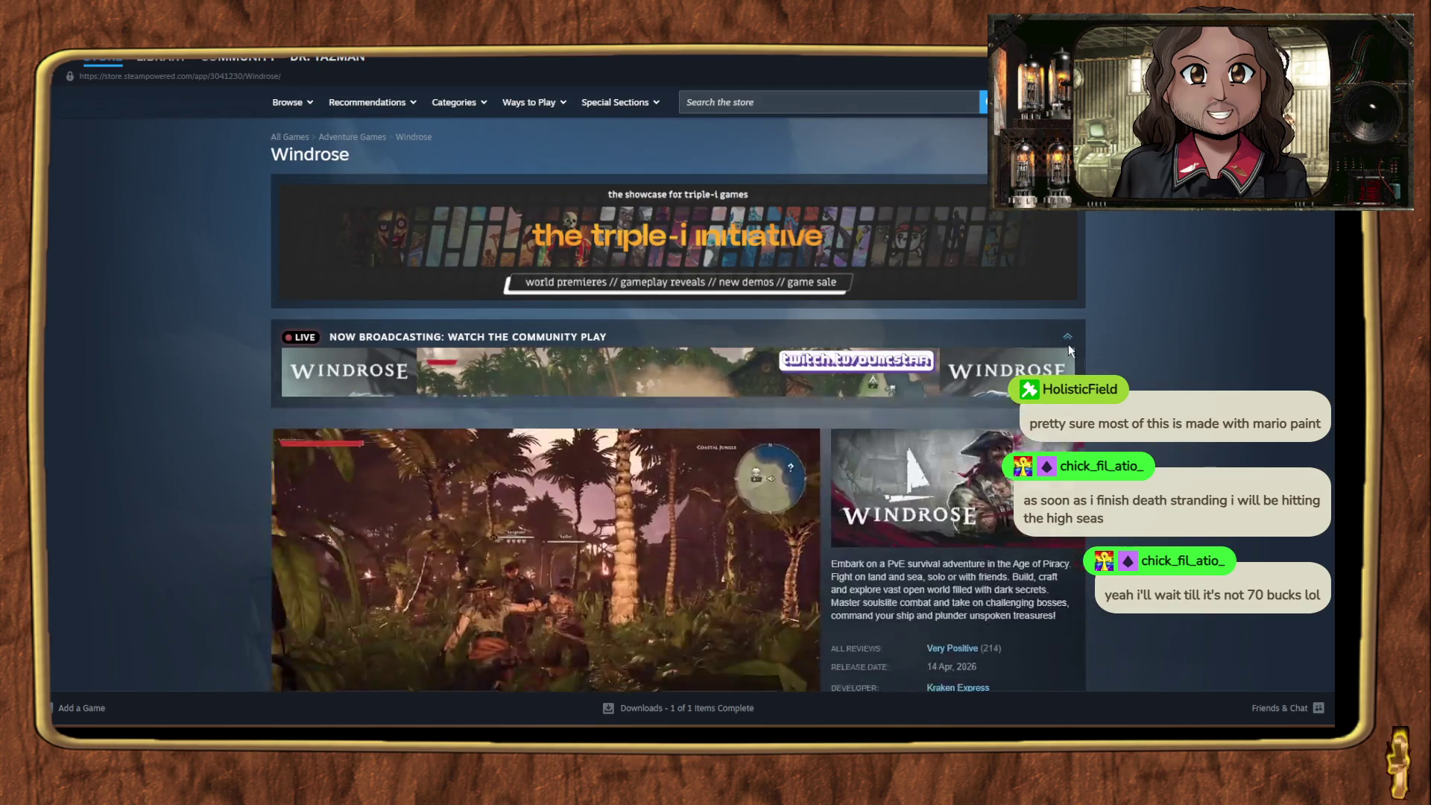
{"action": "scroll", "coordinate": [468, 426], "scroll_direction": "down", "scroll_amount": 3}
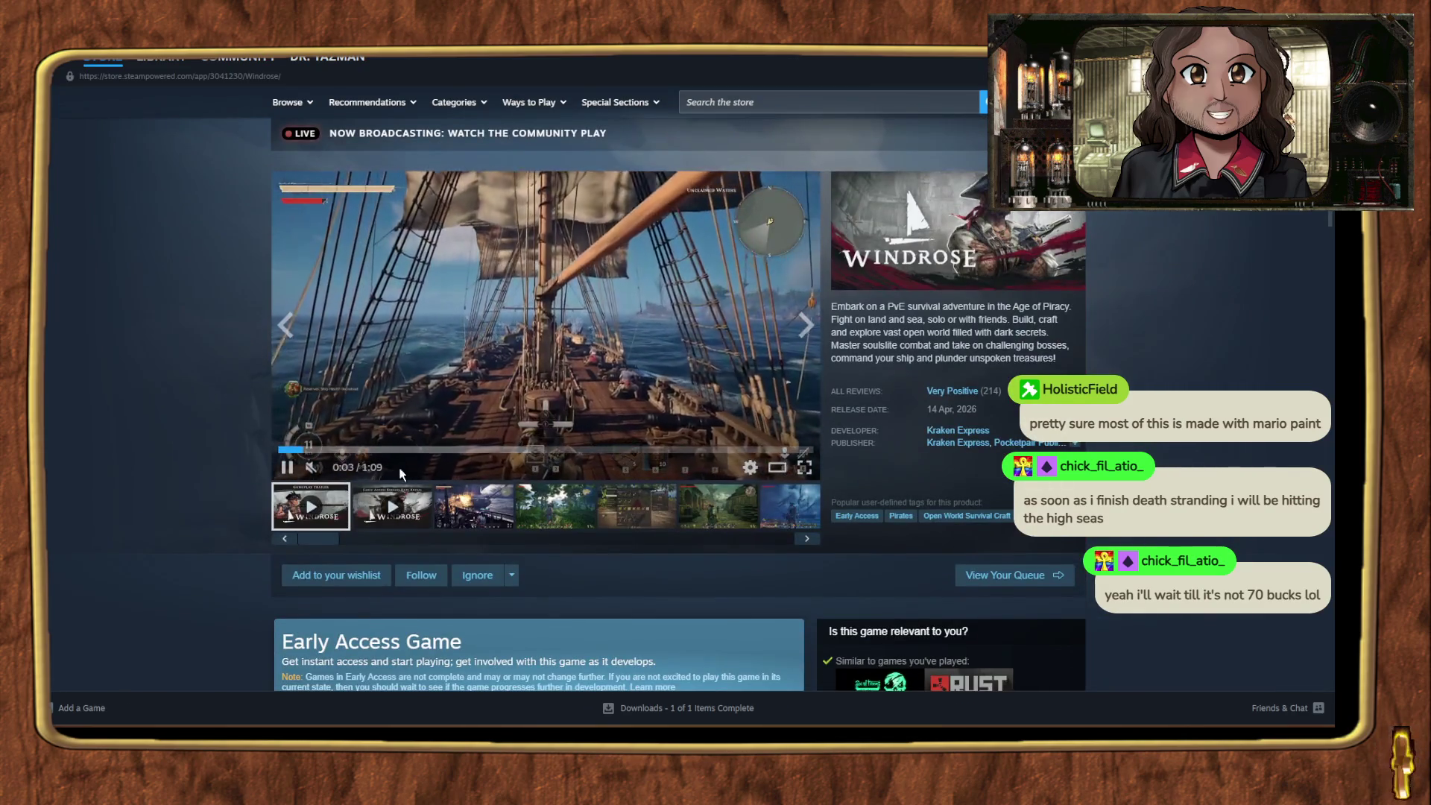
{"action": "left_click", "coordinate": [494, 511]}
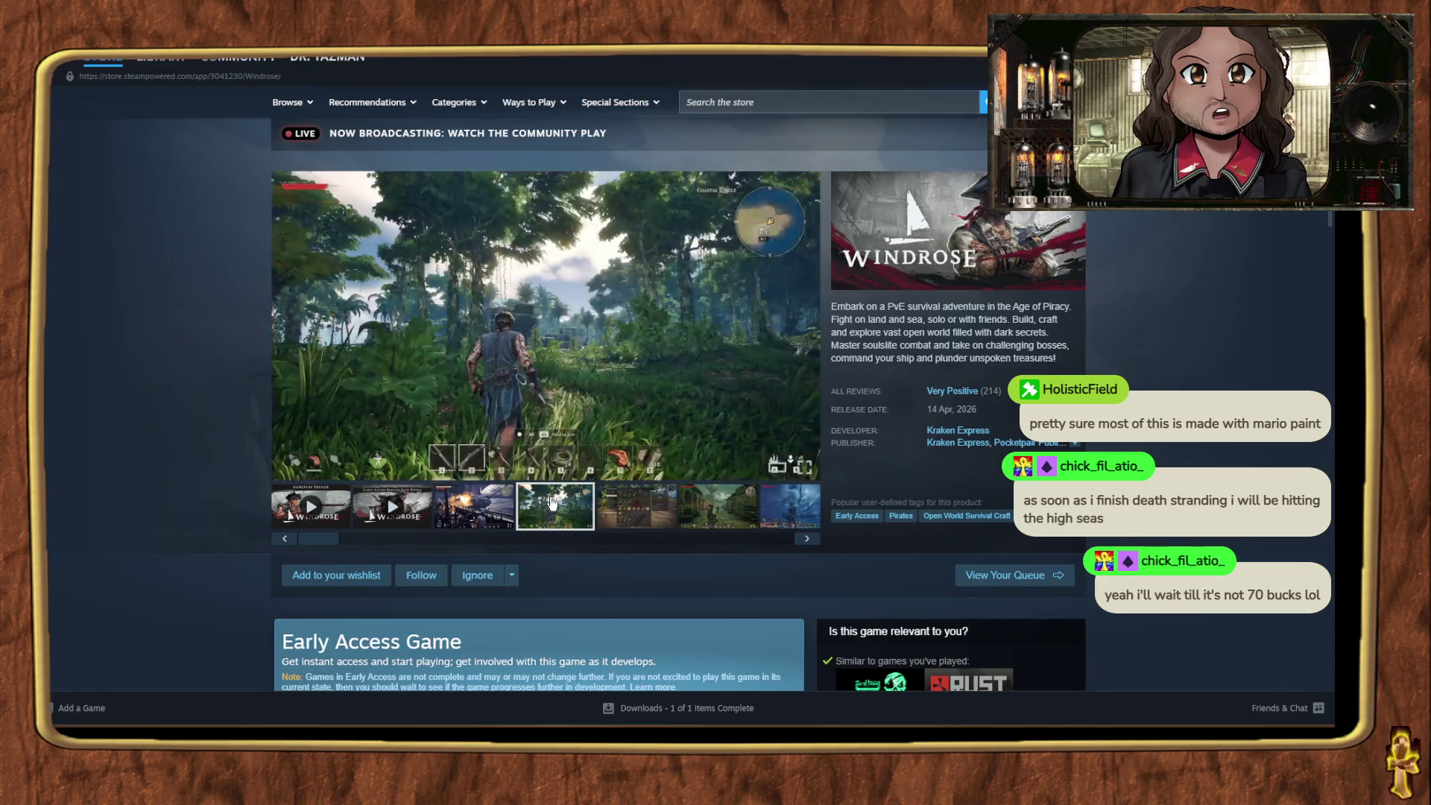
{"action": "left_click", "coordinate": [635, 507]}
{"action": "scroll", "coordinate": [674, 522], "scroll_direction": "down", "scroll_amount": 5}
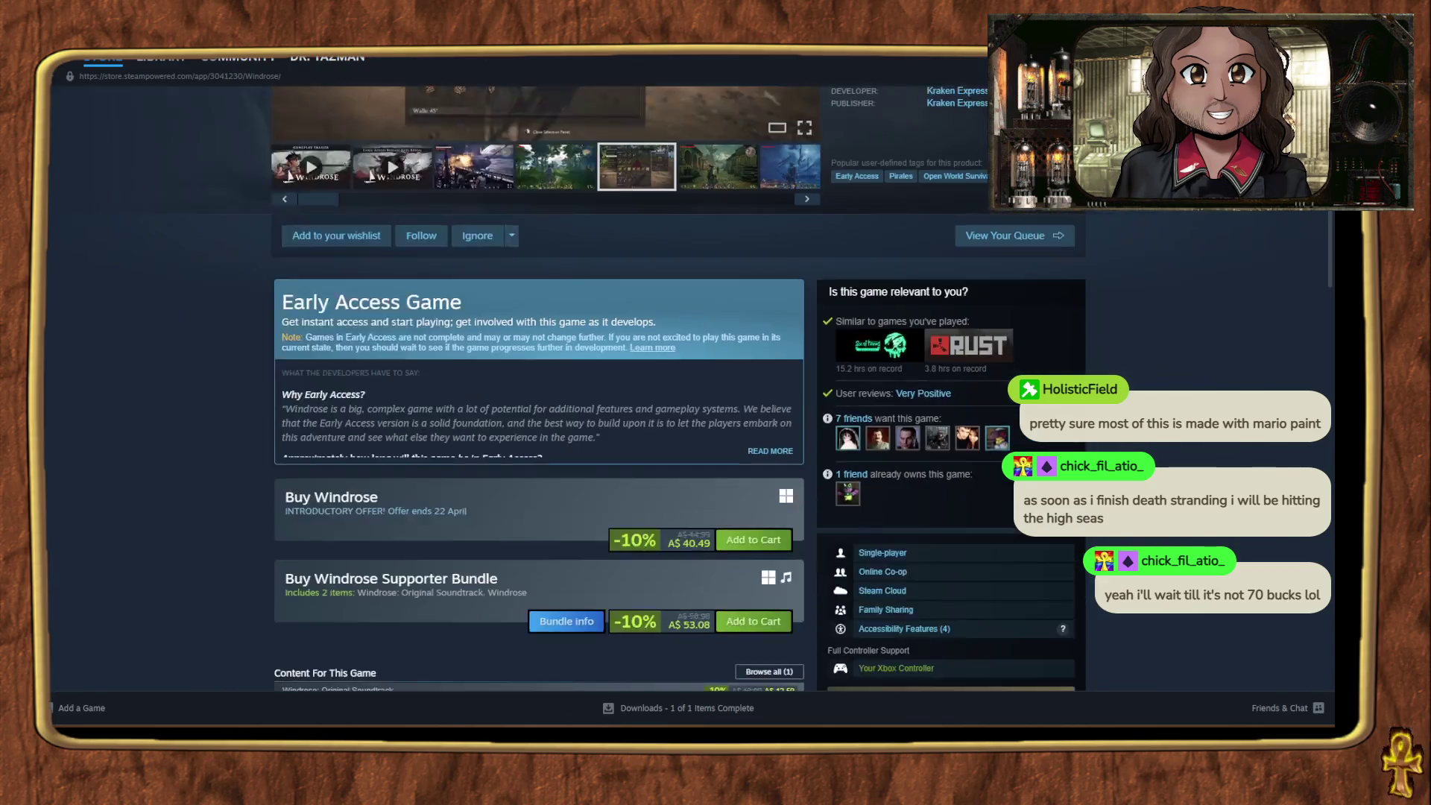
{"action": "scroll", "coordinate": [282, 422], "scroll_direction": "up", "scroll_amount": 6}
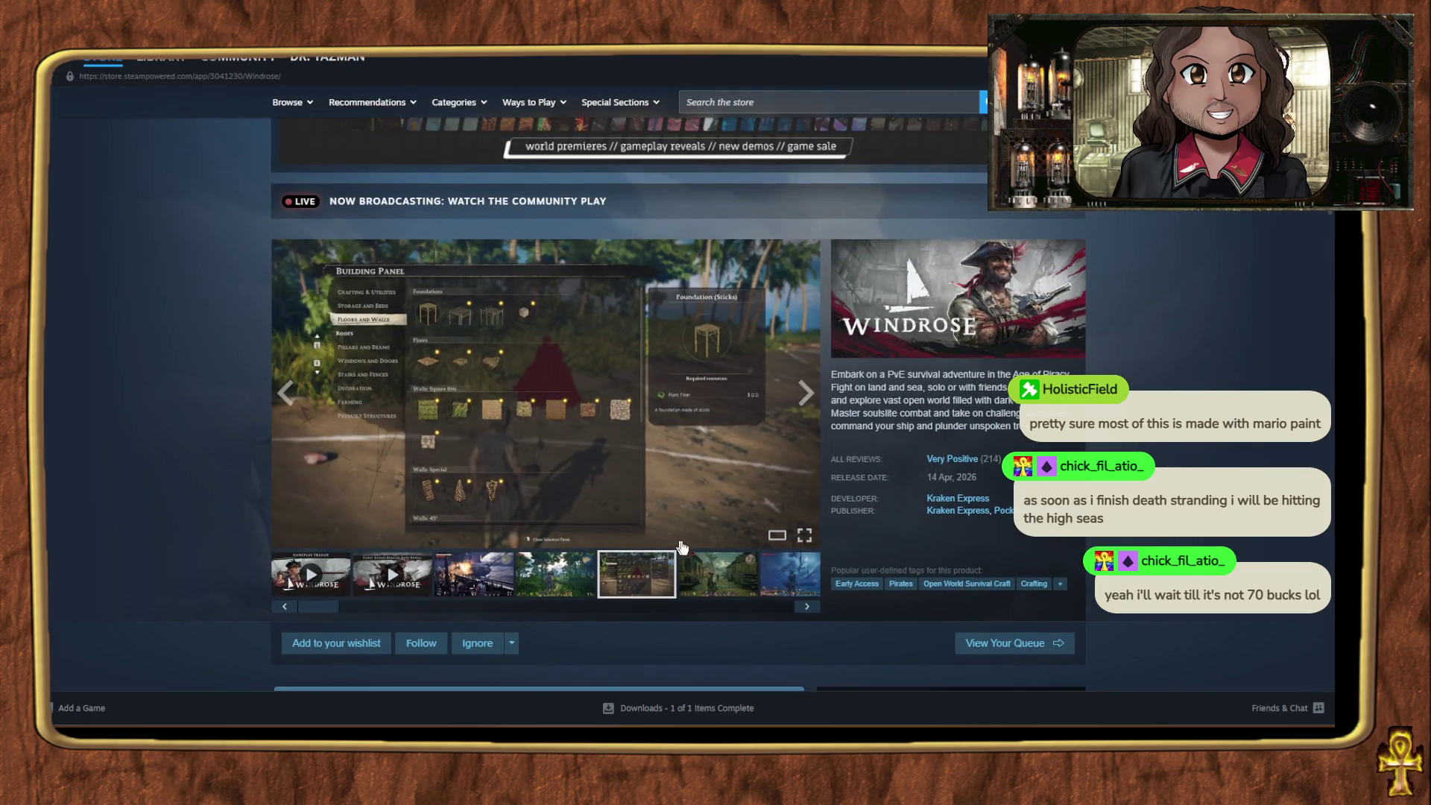
{"action": "scroll", "coordinate": [196, 447], "scroll_direction": "down", "scroll_amount": 5}
{"action": "scroll", "coordinate": [194, 439], "scroll_direction": "down", "scroll_amount": 4}
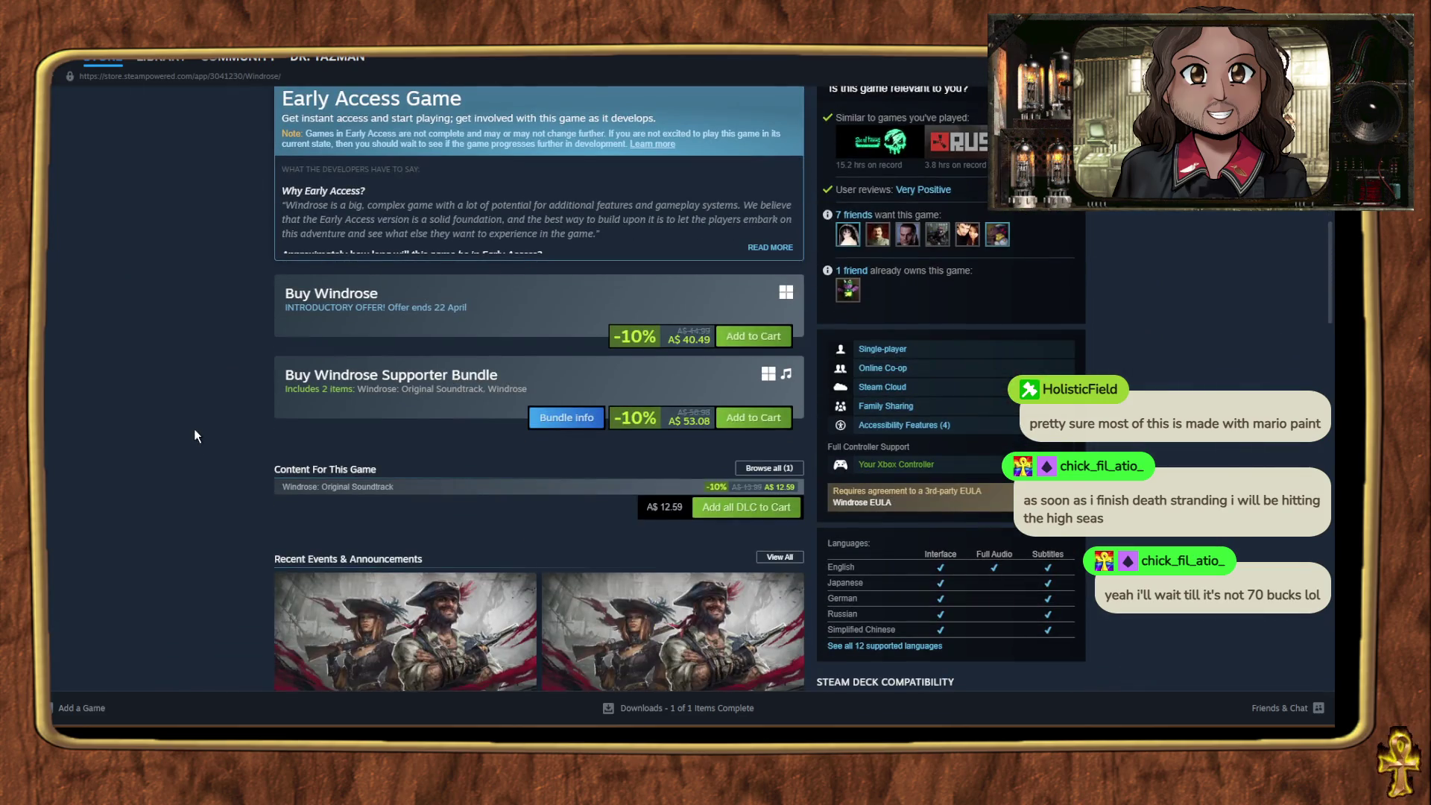
{"action": "scroll", "coordinate": [192, 426], "scroll_direction": "down", "scroll_amount": 5}
{"action": "scroll", "coordinate": [189, 421], "scroll_direction": "down", "scroll_amount": 8}
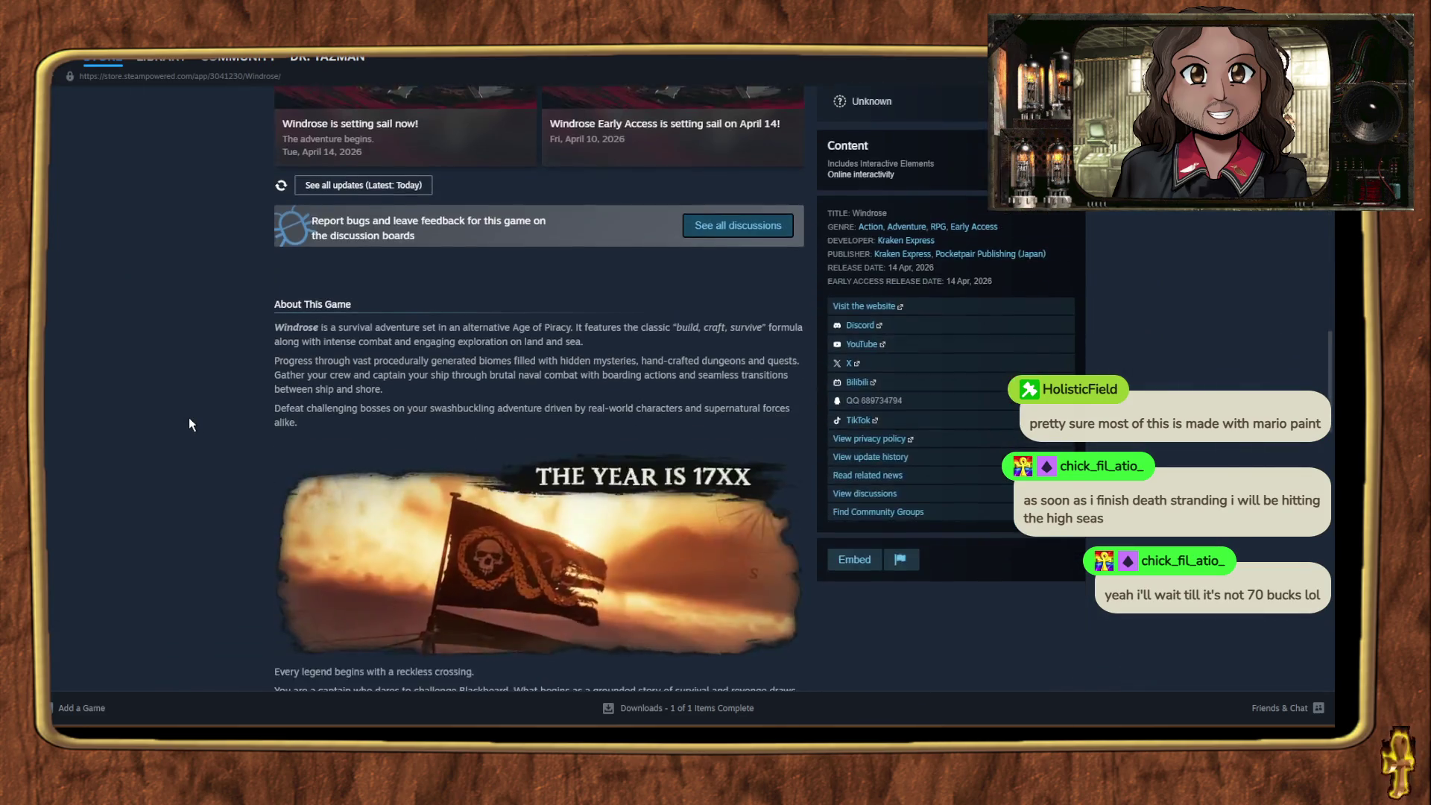
{"action": "scroll", "coordinate": [189, 419], "scroll_direction": "down", "scroll_amount": 2}
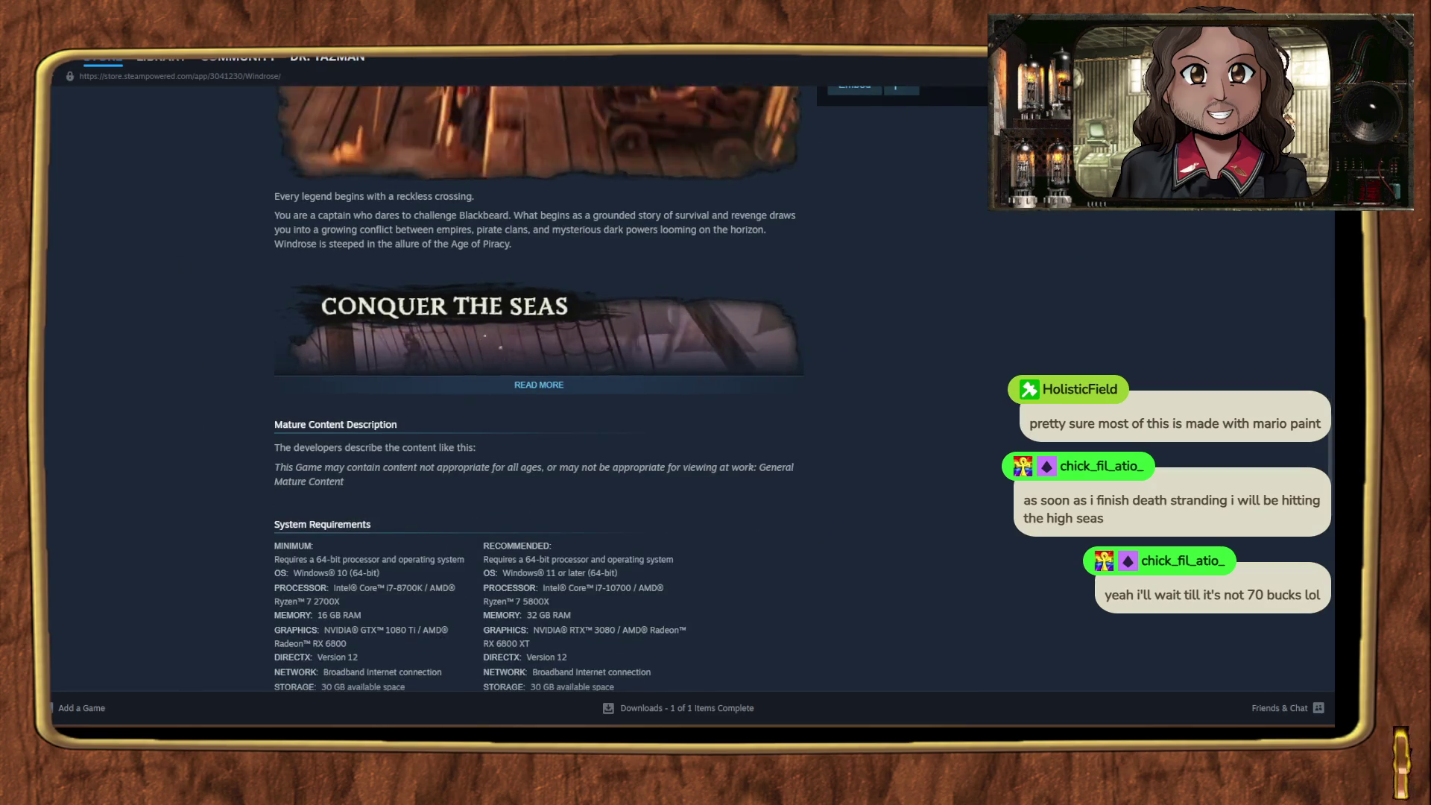
Step: Return to Exult Studio's PNG import dialog and go to the Ultima 8 Shapes folder
{"action": "key", "text": "alt+Tab"}
{"action": "scroll", "coordinate": [239, 552], "scroll_direction": "down", "scroll_amount": 5}
{"action": "left_click", "coordinate": [240, 561]}
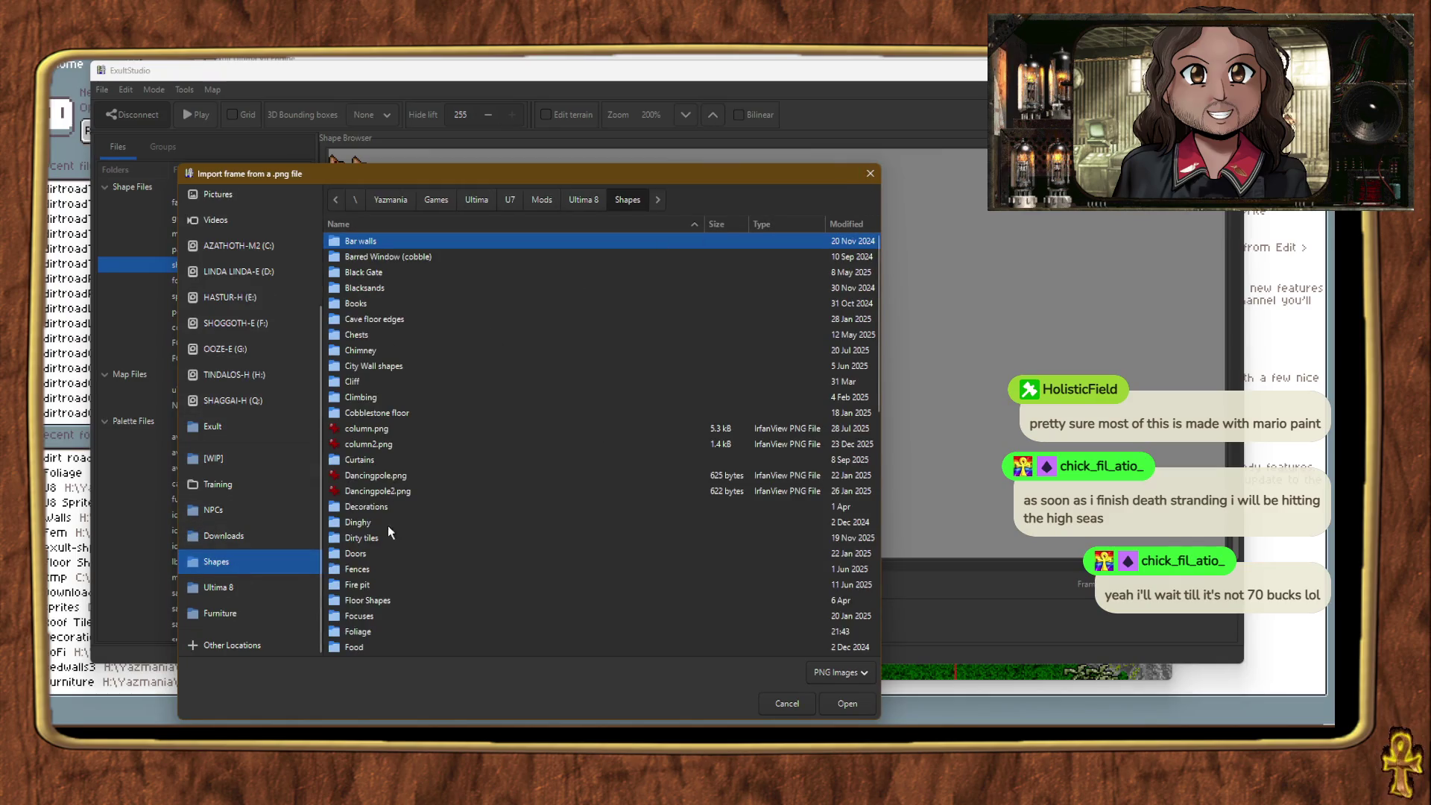
Step: Cancel the single-frame import and start an all-frames PNG import from the Shapes folder instead
{"action": "scroll", "coordinate": [417, 537], "scroll_direction": "down", "scroll_amount": 3}
{"action": "left_click", "coordinate": [824, 704]}
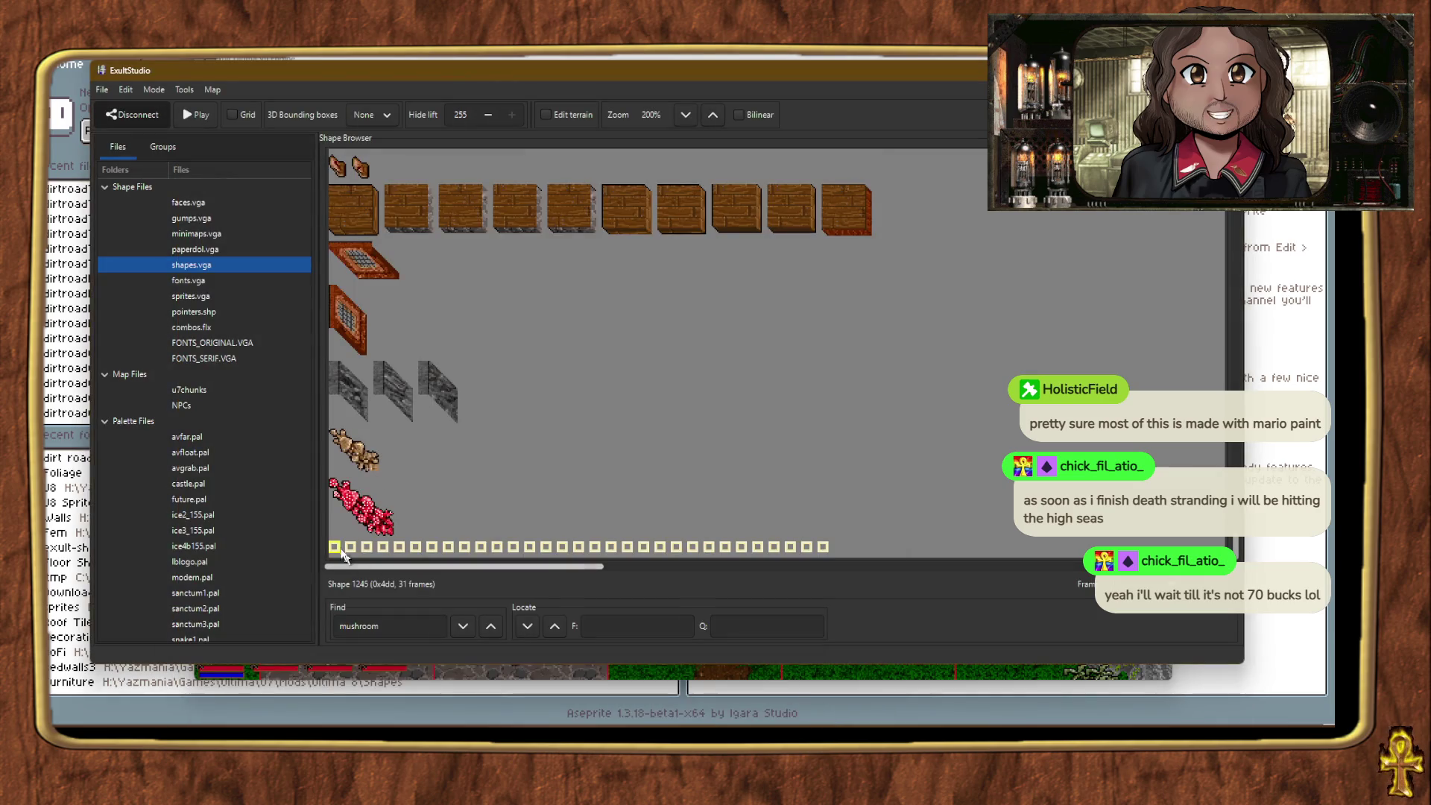
{"action": "right_click", "coordinate": [339, 291]}
{"action": "left_click", "coordinate": [408, 451]}
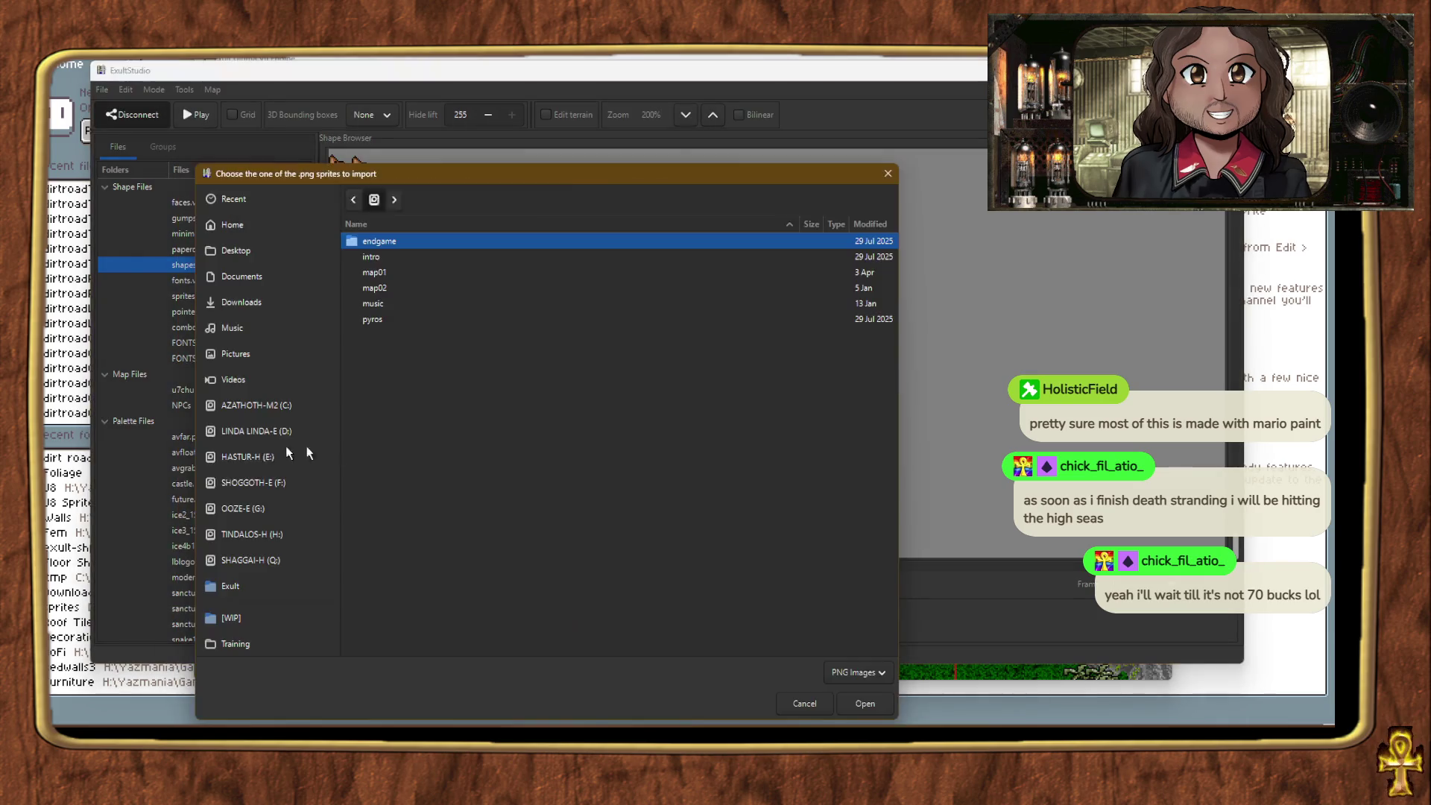
{"action": "scroll", "coordinate": [234, 512], "scroll_direction": "down", "scroll_amount": 5}
{"action": "left_click", "coordinate": [244, 558]}
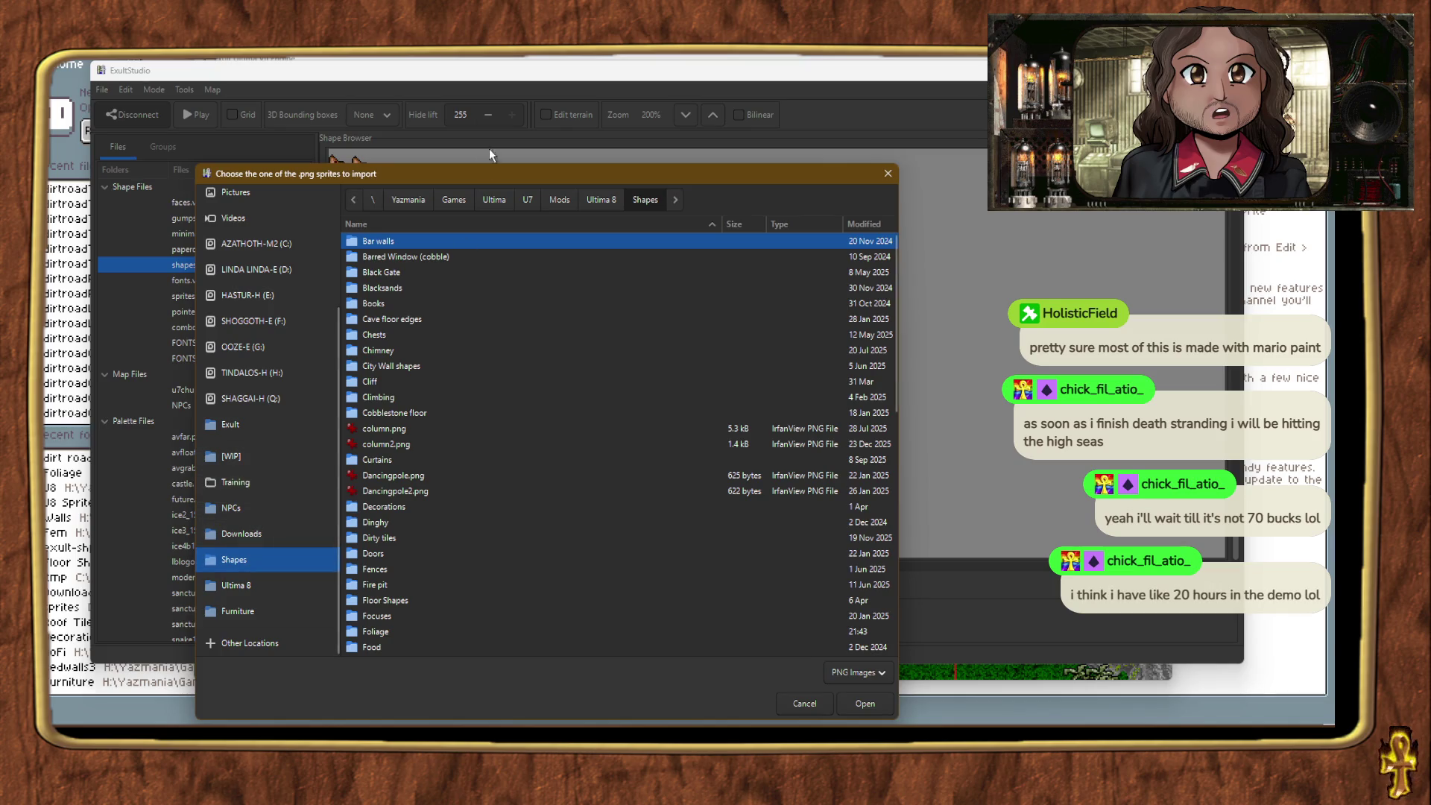
Step: Look through the Floor Shapes and Foliage folders, then import a PNG from Grass > dirt road 1high
{"action": "left_click_drag", "start_coordinate": [491, 169], "coordinate": [508, 118]}
{"action": "scroll", "coordinate": [418, 383], "scroll_direction": "down", "scroll_amount": 4}
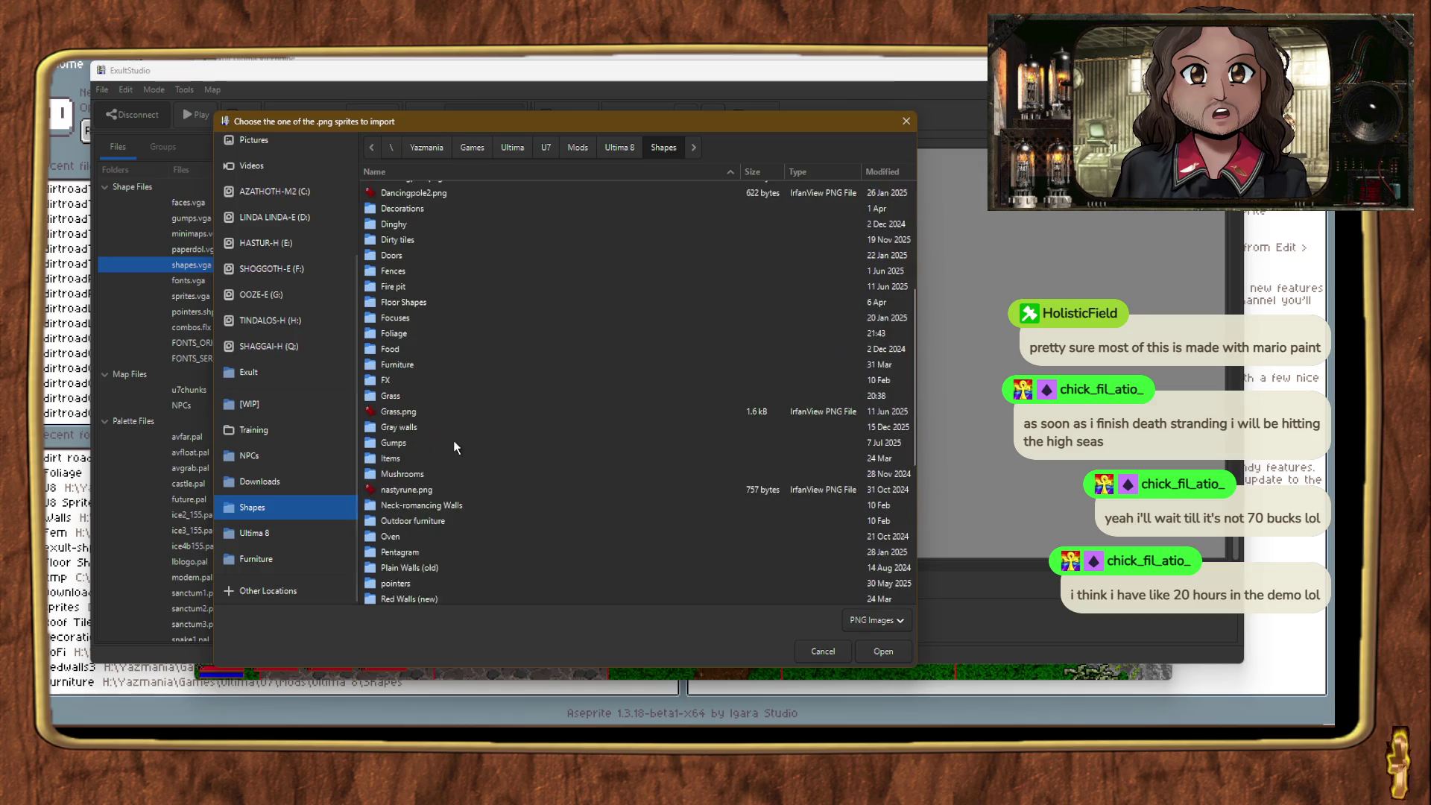
{"action": "double_click", "coordinate": [416, 350]}
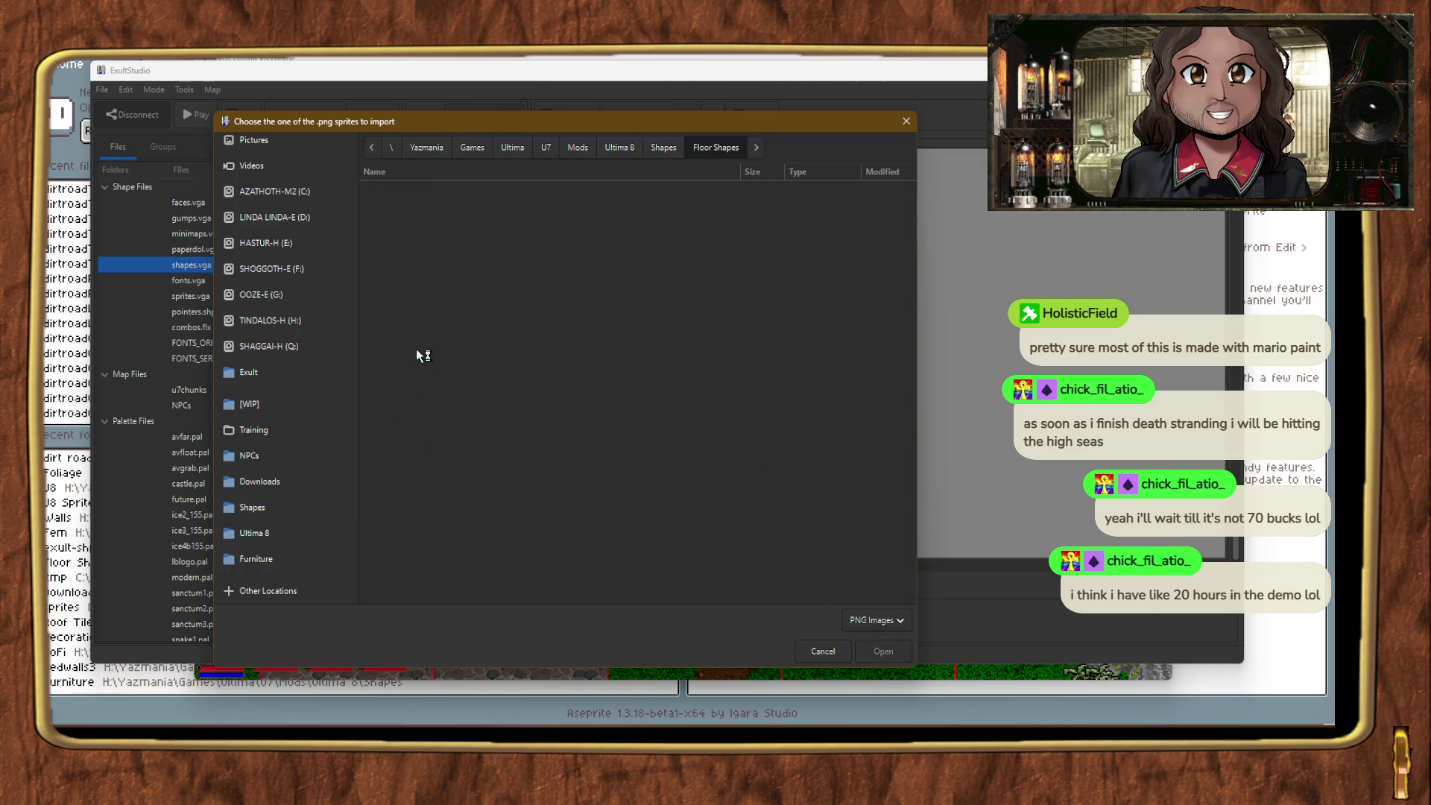
{"action": "left_click", "coordinate": [664, 147]}
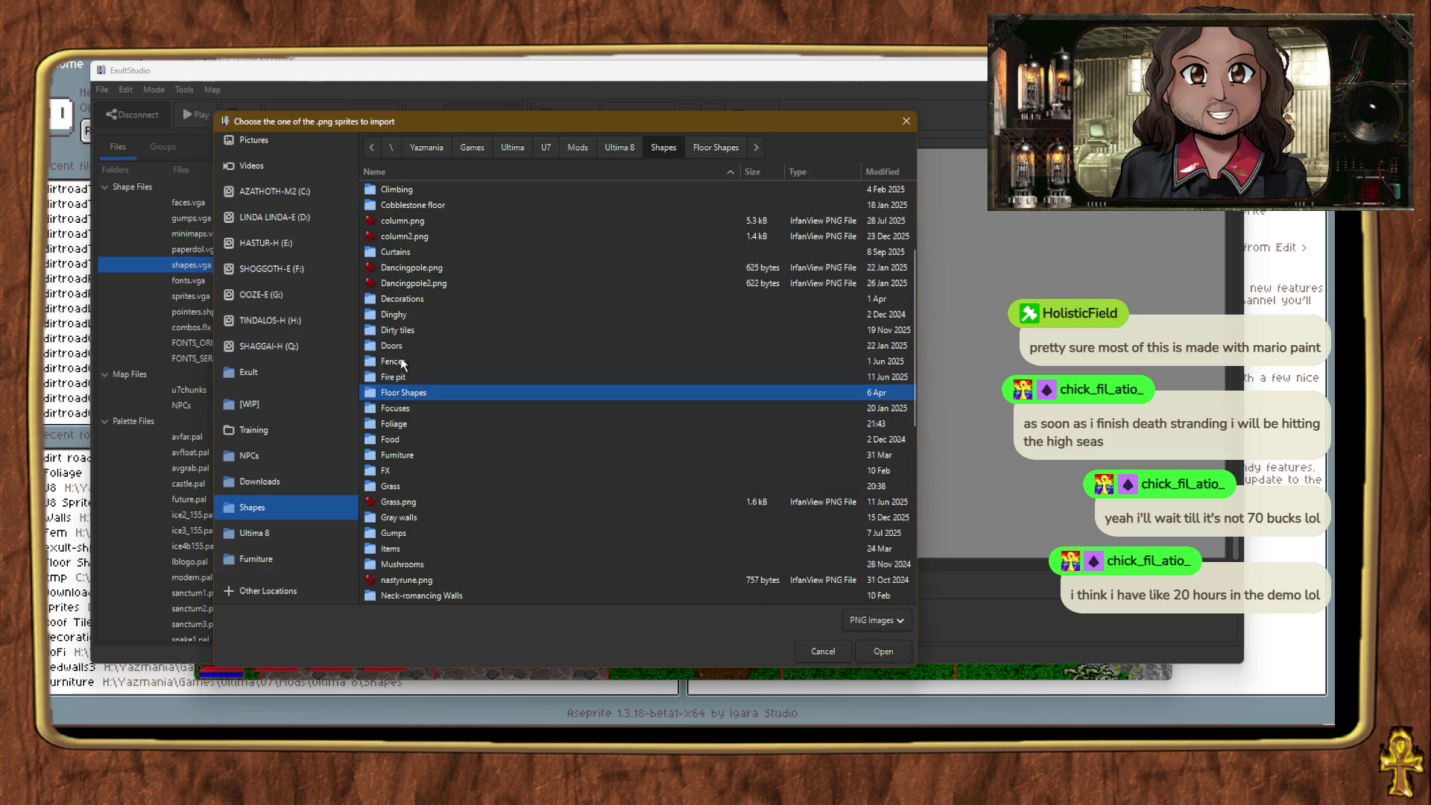
{"action": "double_click", "coordinate": [403, 422]}
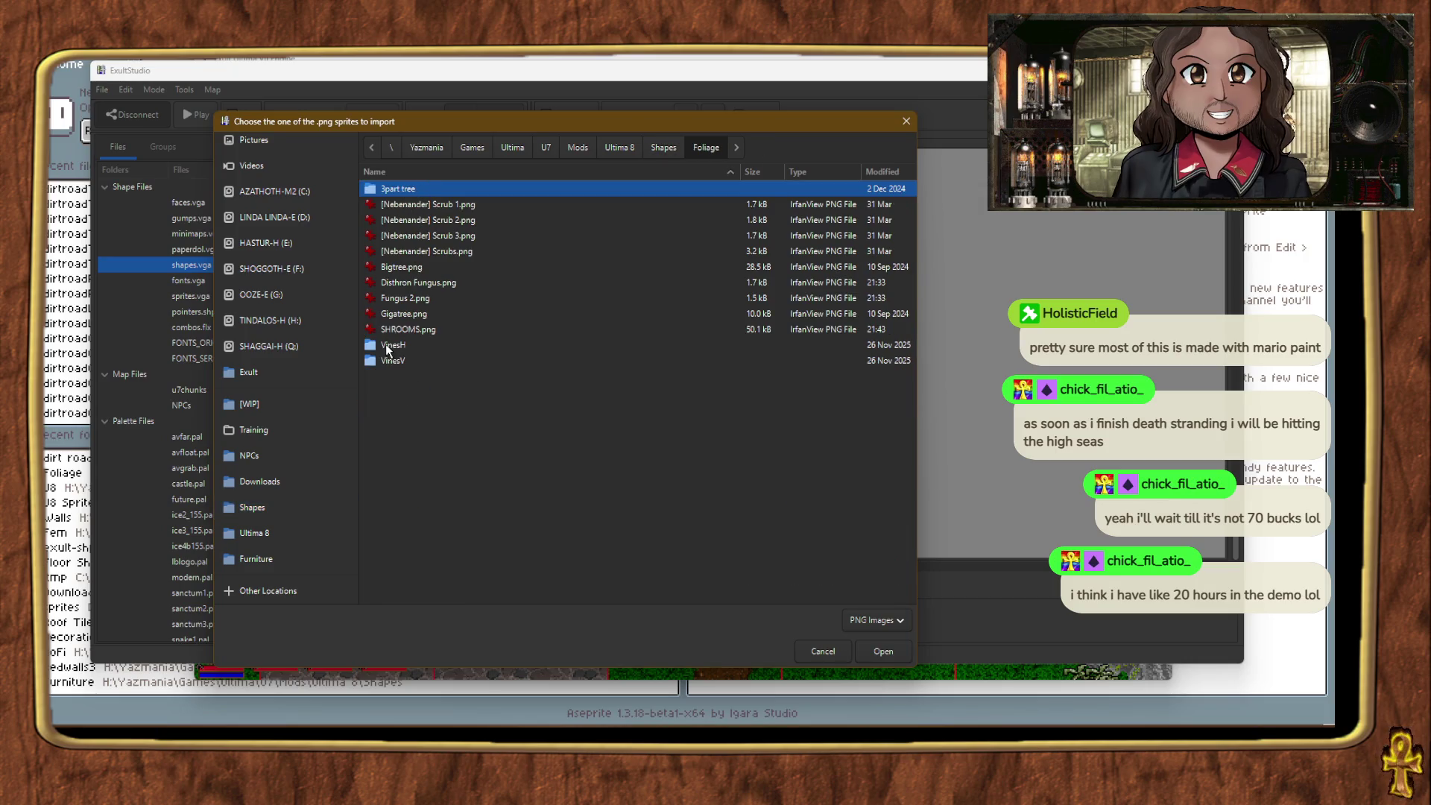
{"action": "left_click", "coordinate": [658, 149]}
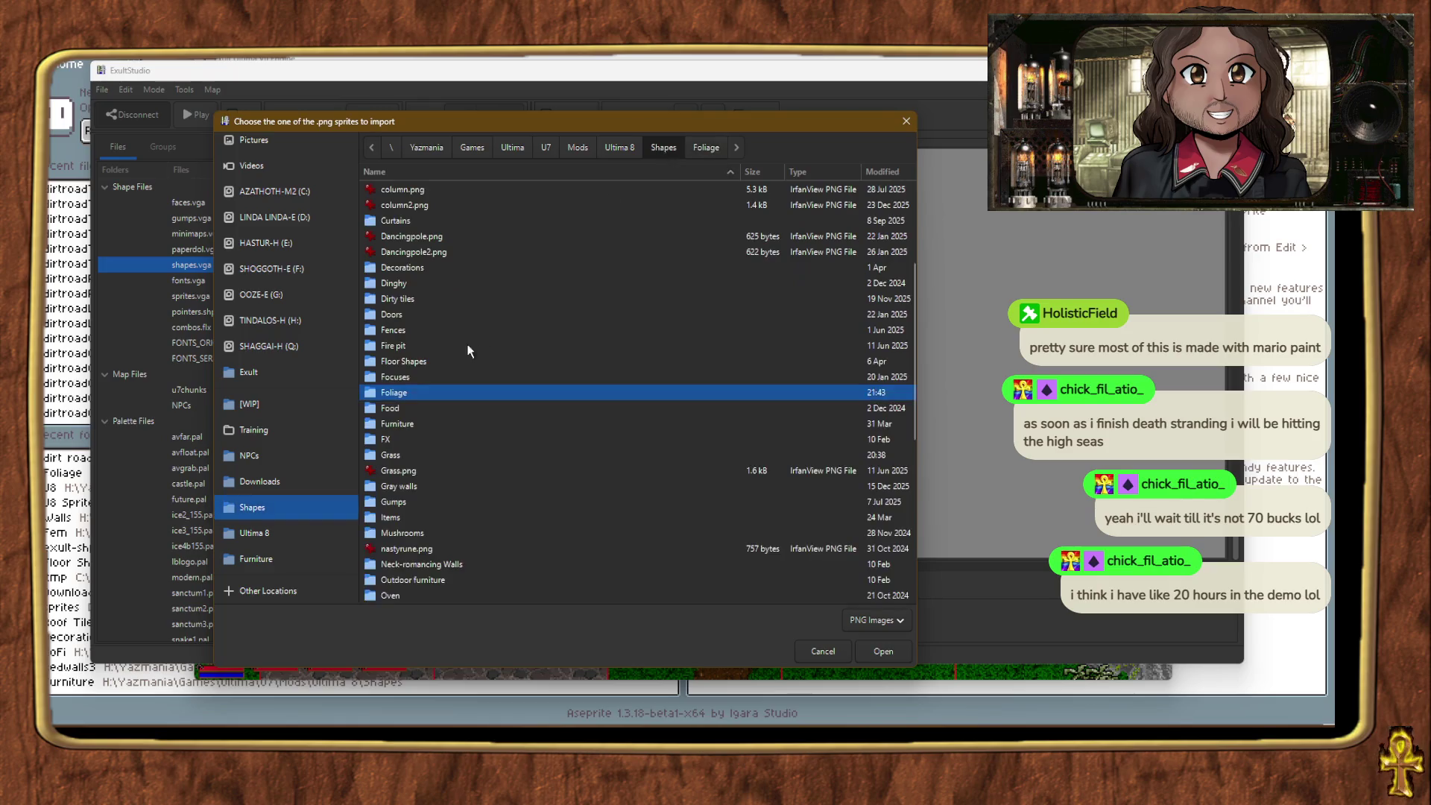
{"action": "double_click", "coordinate": [391, 455]}
{"action": "double_click", "coordinate": [430, 205]}
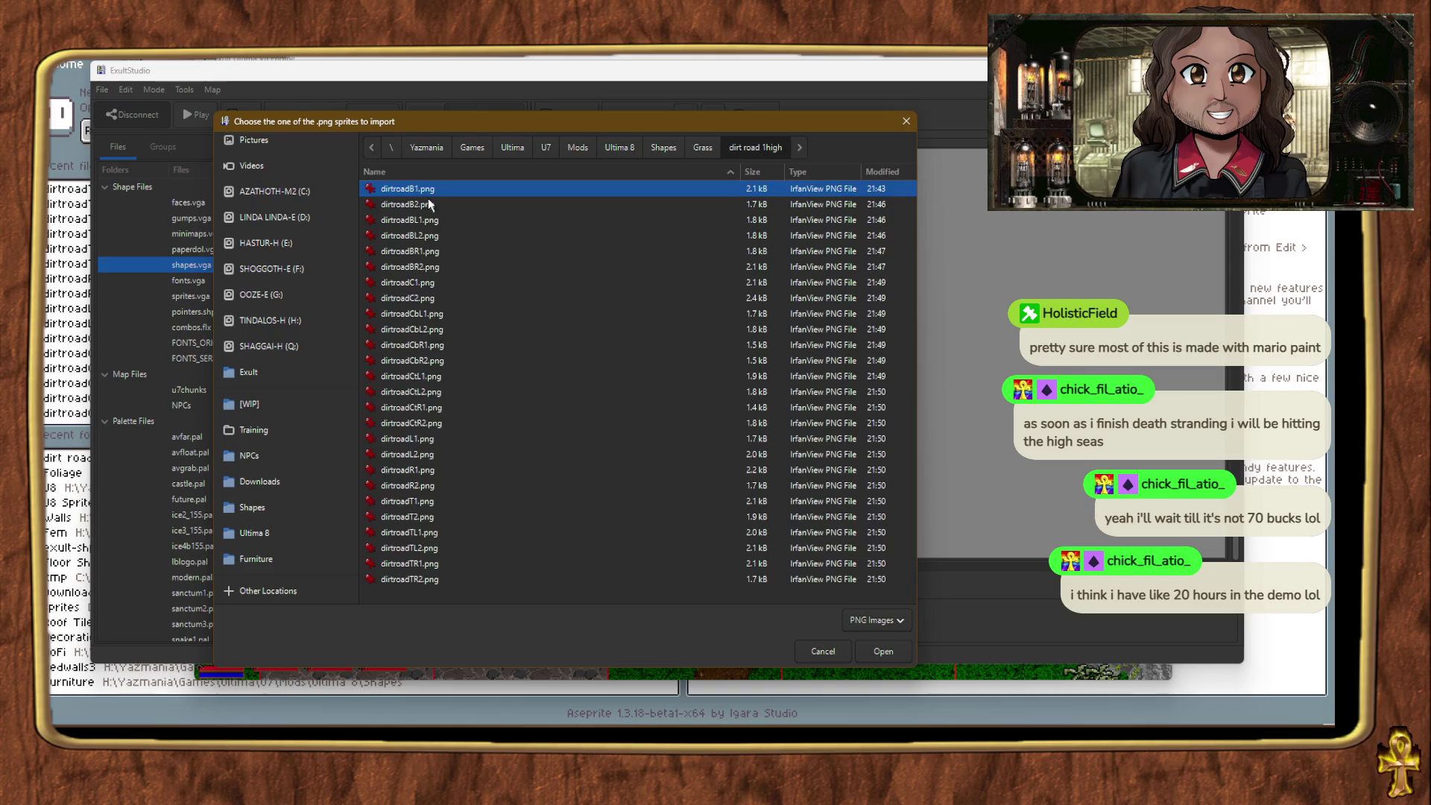
{"action": "double_click", "coordinate": [412, 190]}
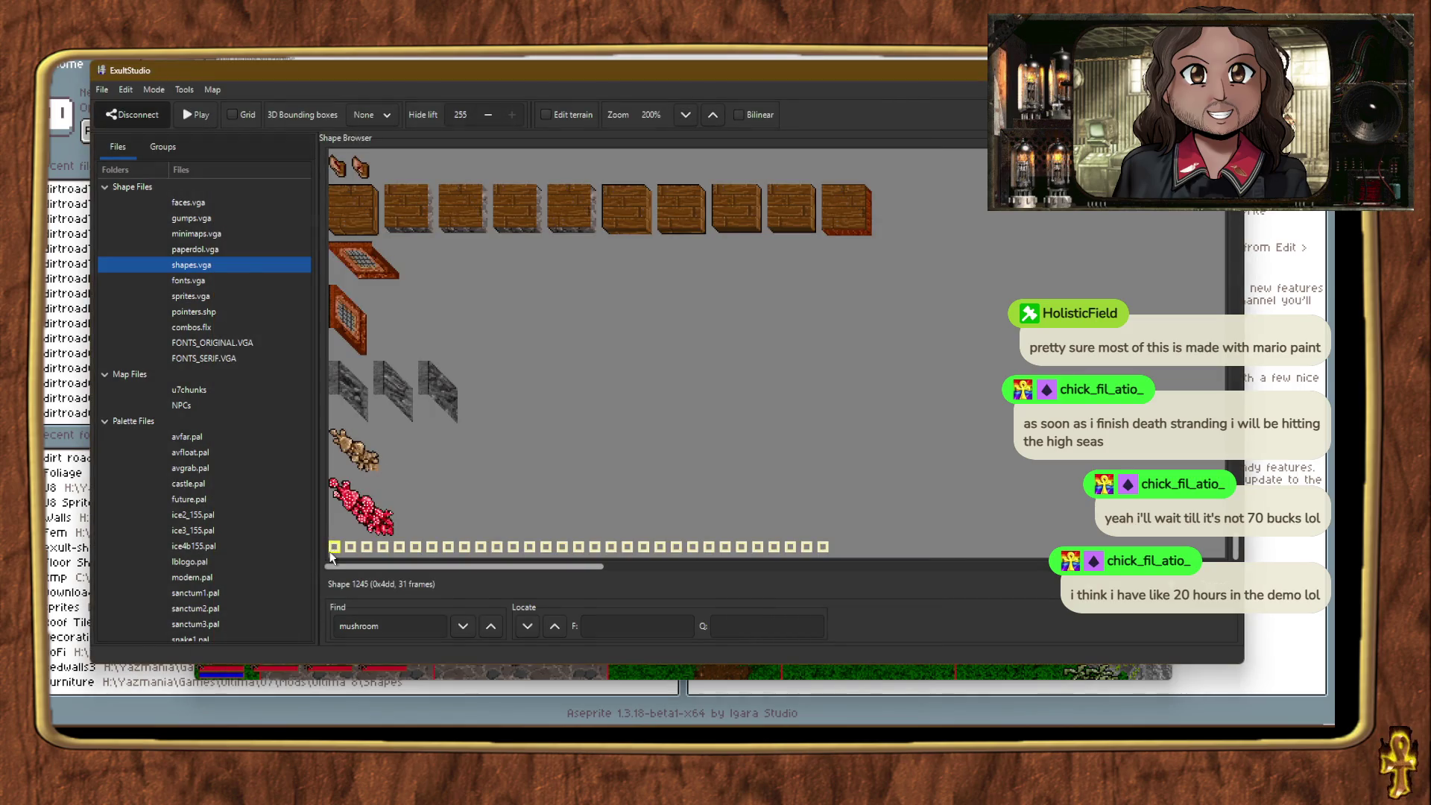
Step: Reopen the single-frame import for shape 1245 and cancel it
{"action": "right_click", "coordinate": [333, 548]}
{"action": "left_click", "coordinate": [391, 415]}
{"action": "scroll", "coordinate": [127, 463], "scroll_direction": "down", "scroll_amount": 3}
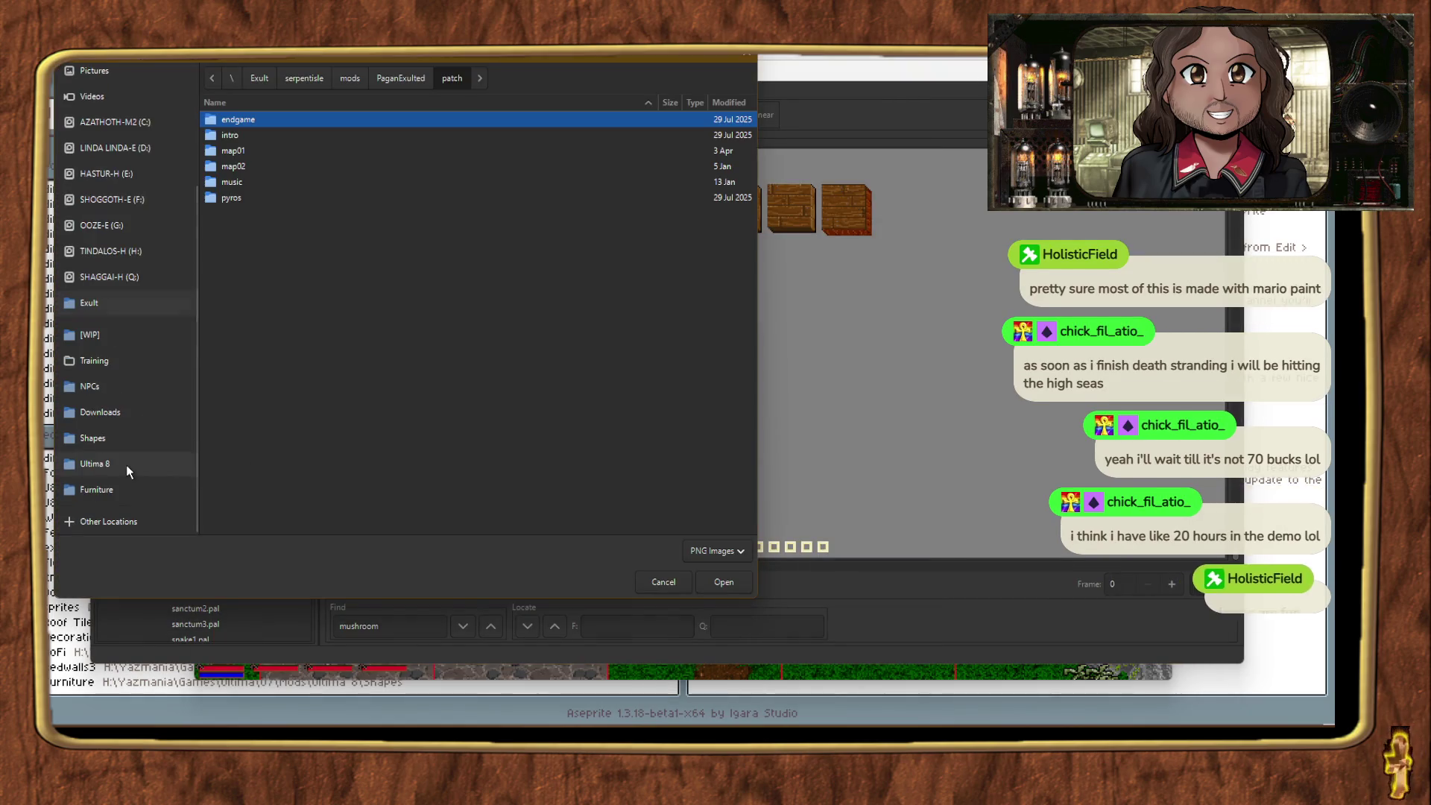
{"action": "left_click", "coordinate": [682, 585]}
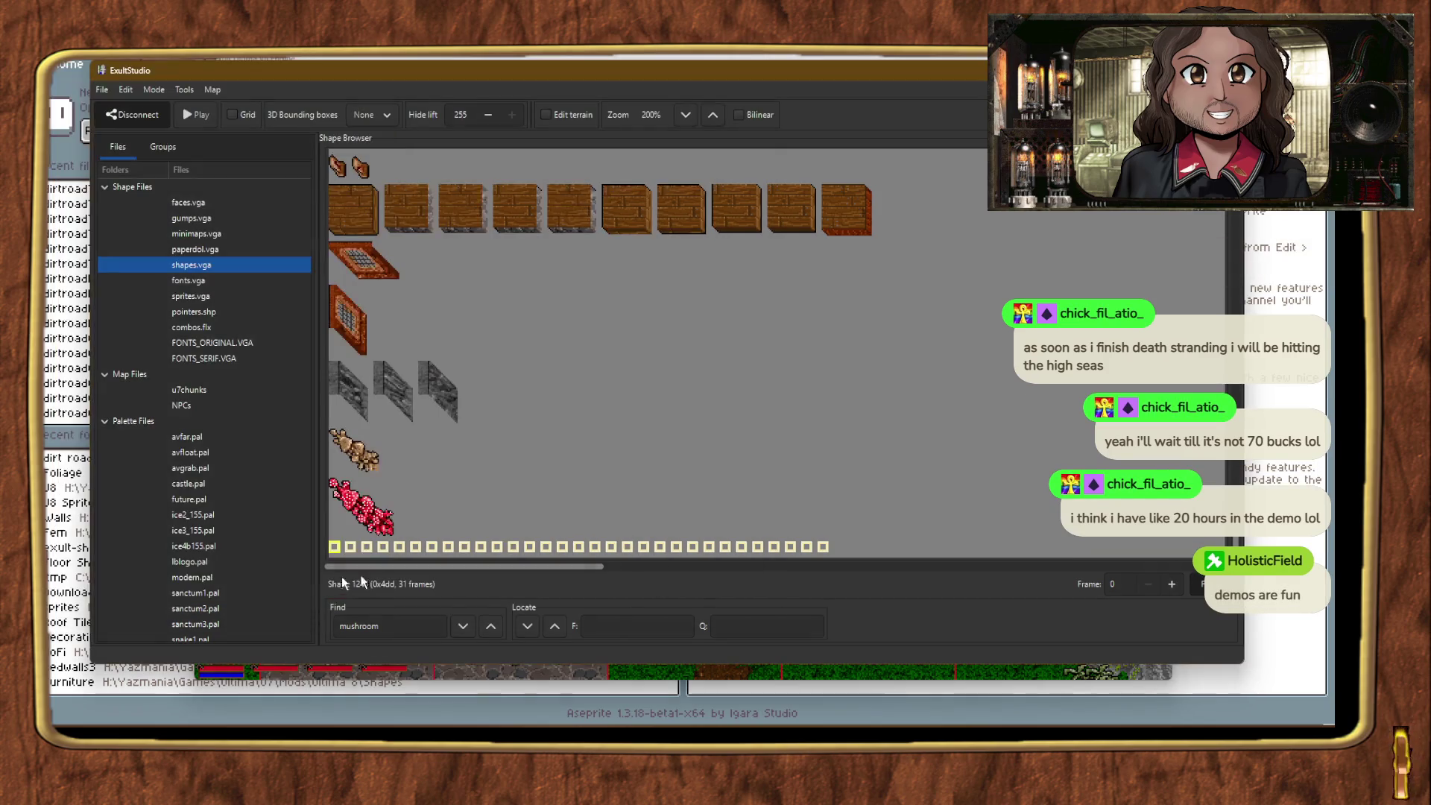
Step: Import all frames of the shape from Shapes > Grass > dirt road 1high > dirtroadB1.png
{"action": "right_click", "coordinate": [335, 549]}
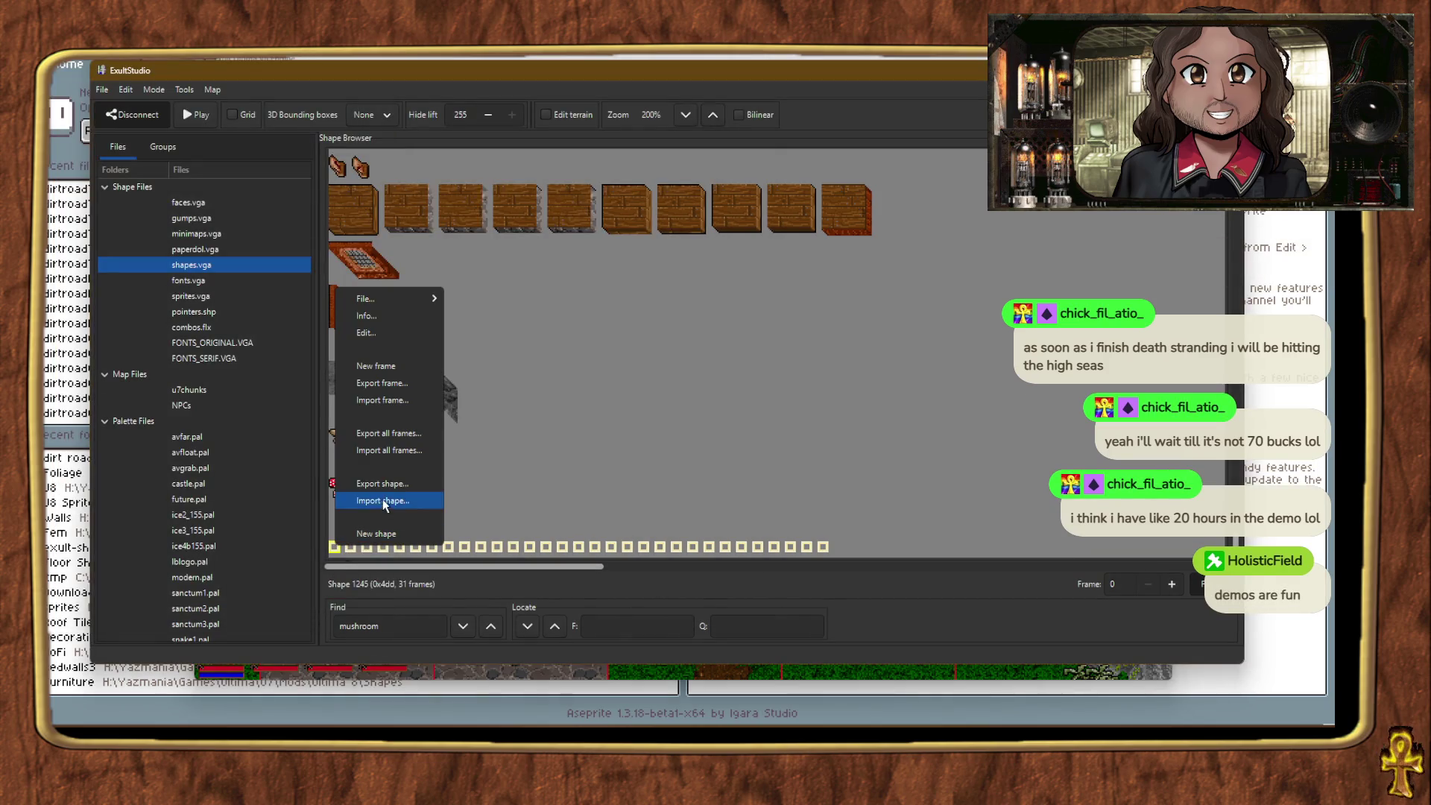
{"action": "left_click", "coordinate": [411, 450]}
{"action": "scroll", "coordinate": [126, 463], "scroll_direction": "down", "scroll_amount": 5}
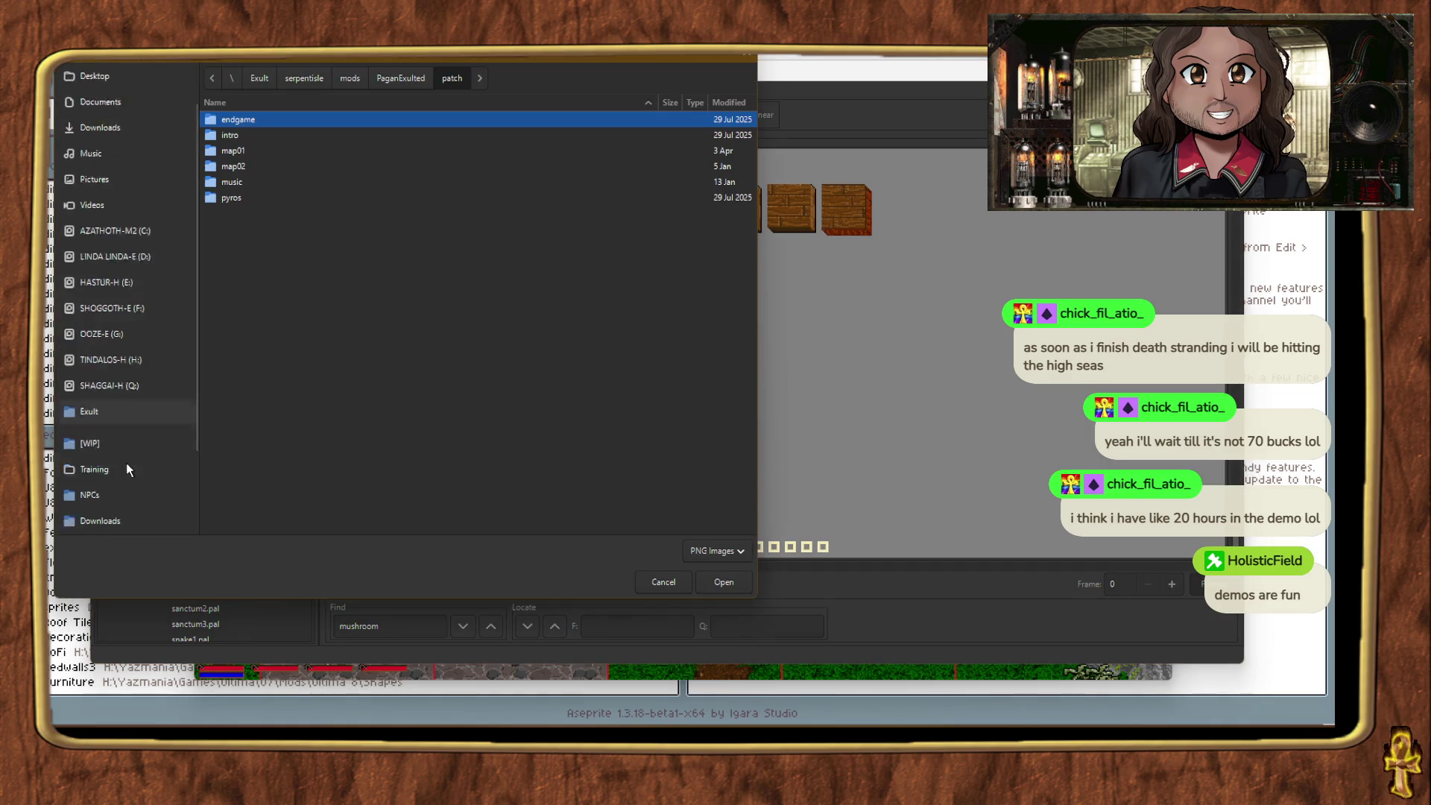
{"action": "left_click", "coordinate": [92, 437]}
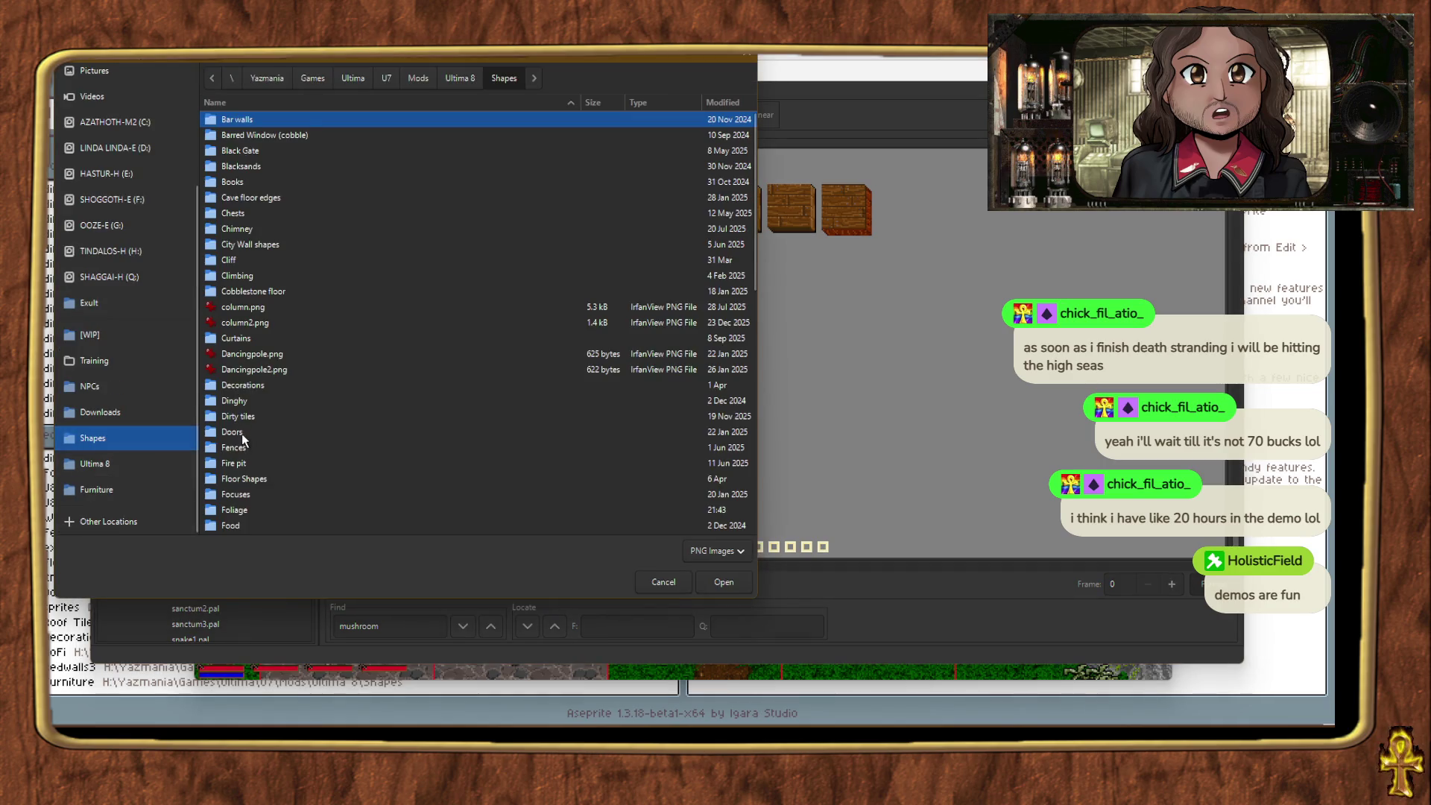
{"action": "scroll", "coordinate": [246, 447], "scroll_direction": "down", "scroll_amount": 2}
{"action": "left_click", "coordinate": [237, 476]}
{"action": "double_click", "coordinate": [237, 475]}
{"action": "double_click", "coordinate": [253, 137]}
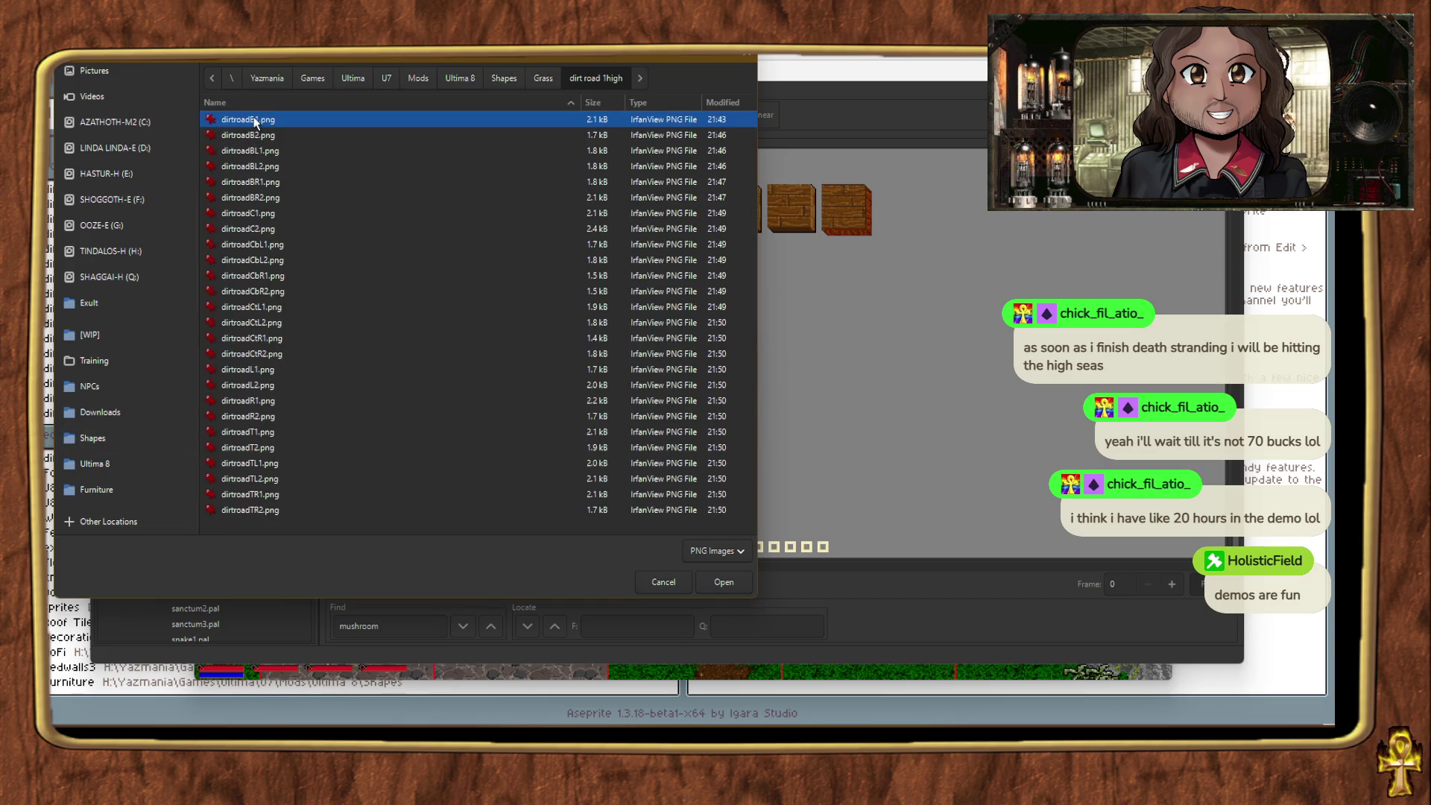
{"action": "double_click", "coordinate": [254, 119]}
Step: Import dirtroadB1.png from the dirt road 1high folder as a single frame
{"action": "right_click", "coordinate": [333, 547]}
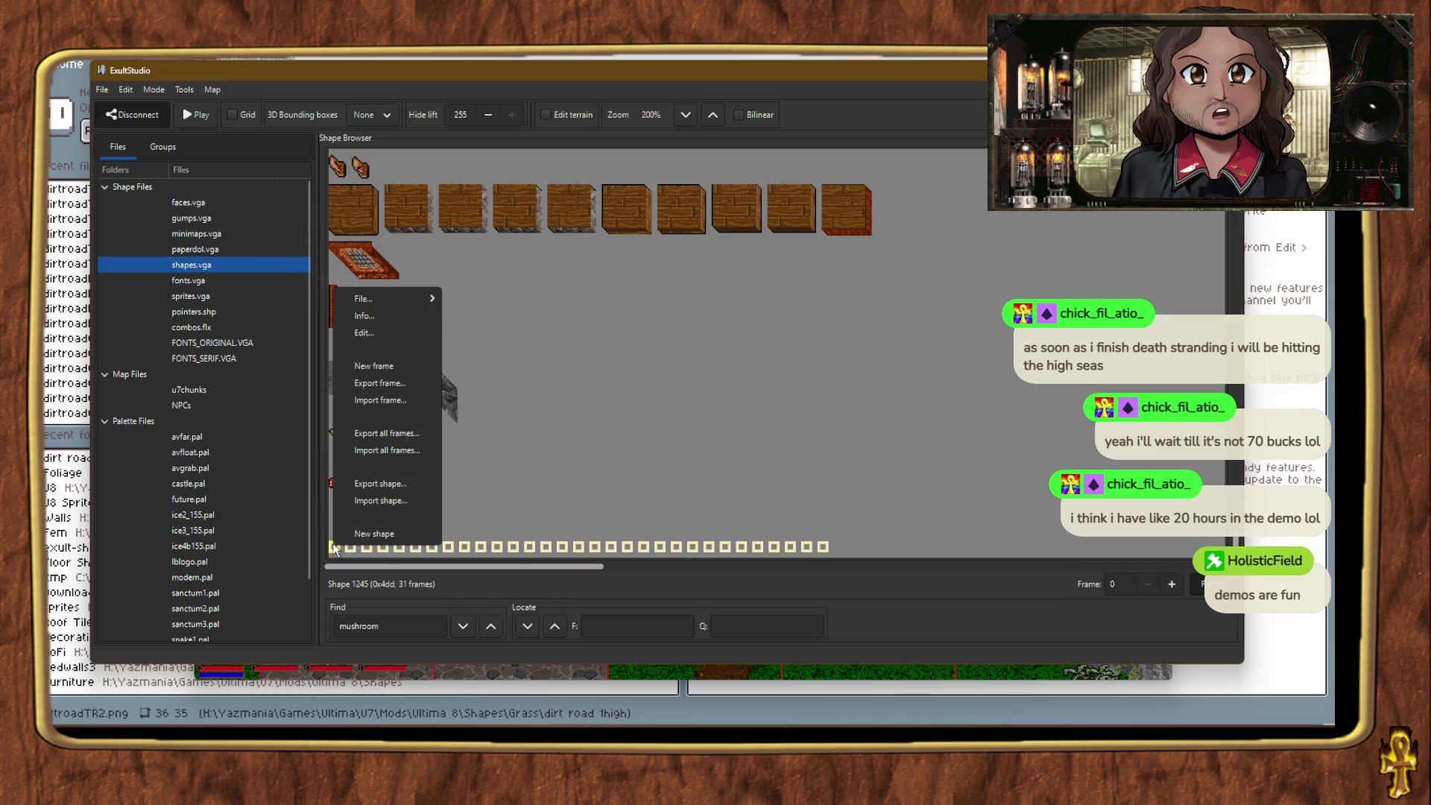
{"action": "left_click", "coordinate": [384, 400]}
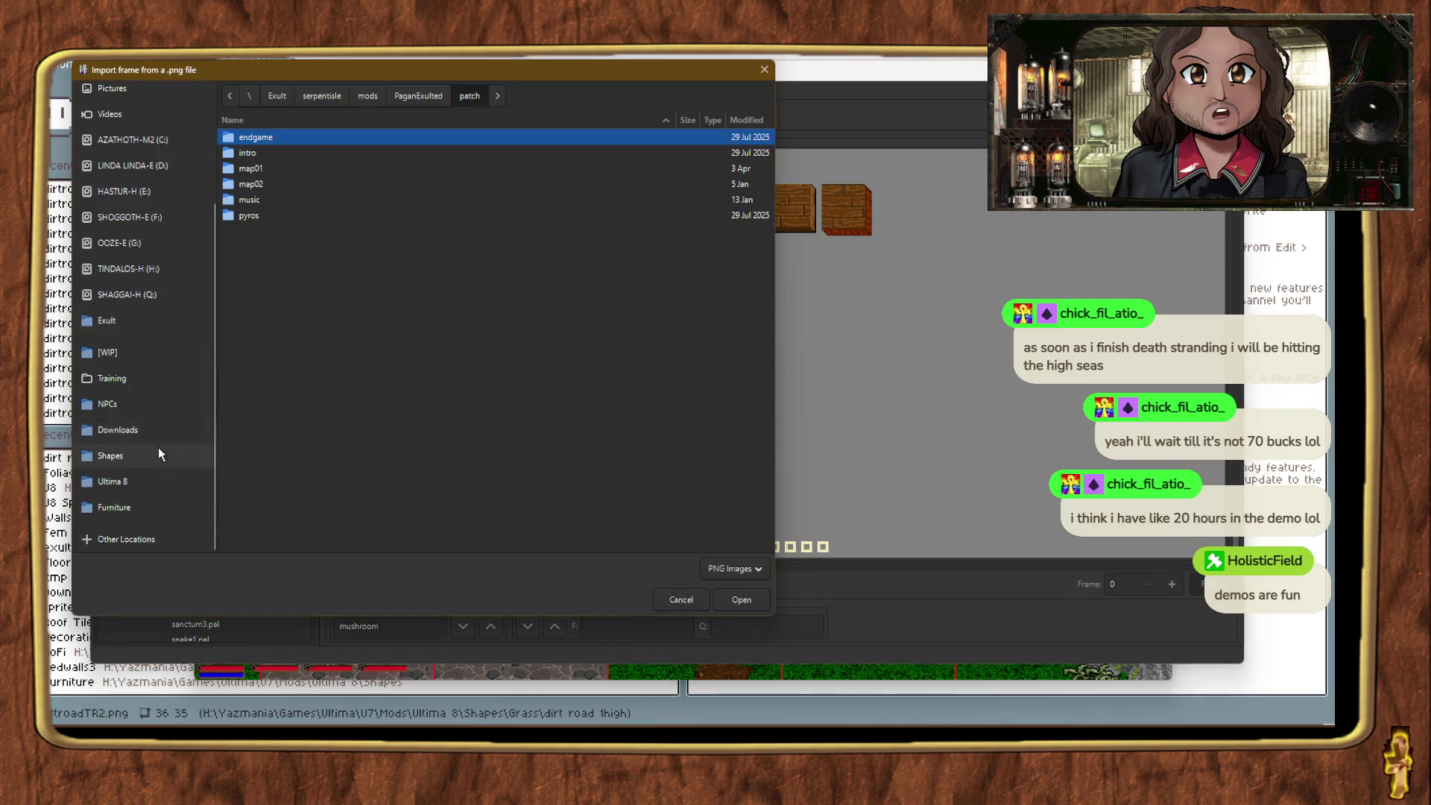
{"action": "left_click", "coordinate": [159, 450]}
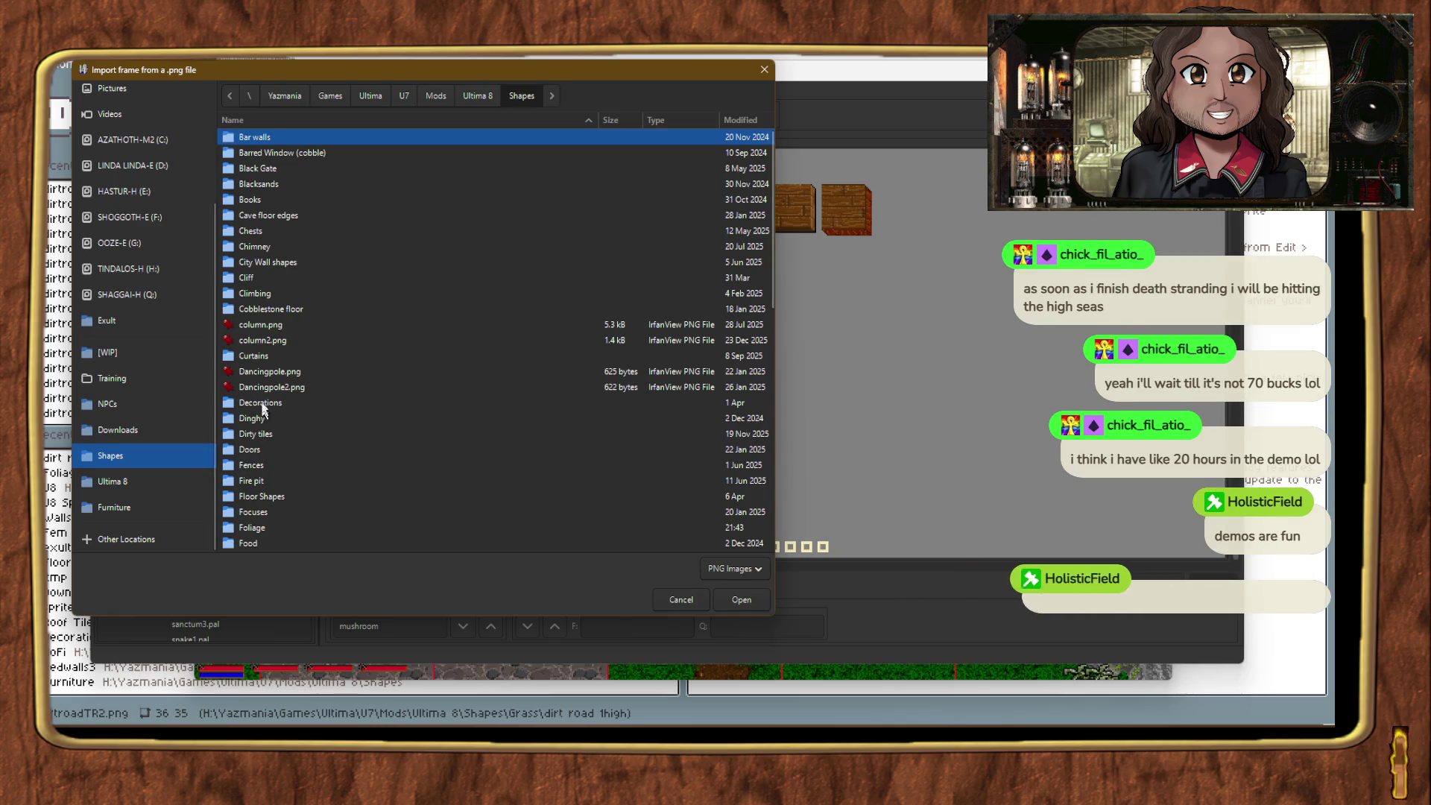
{"action": "scroll", "coordinate": [272, 496], "scroll_direction": "down", "scroll_amount": 2}
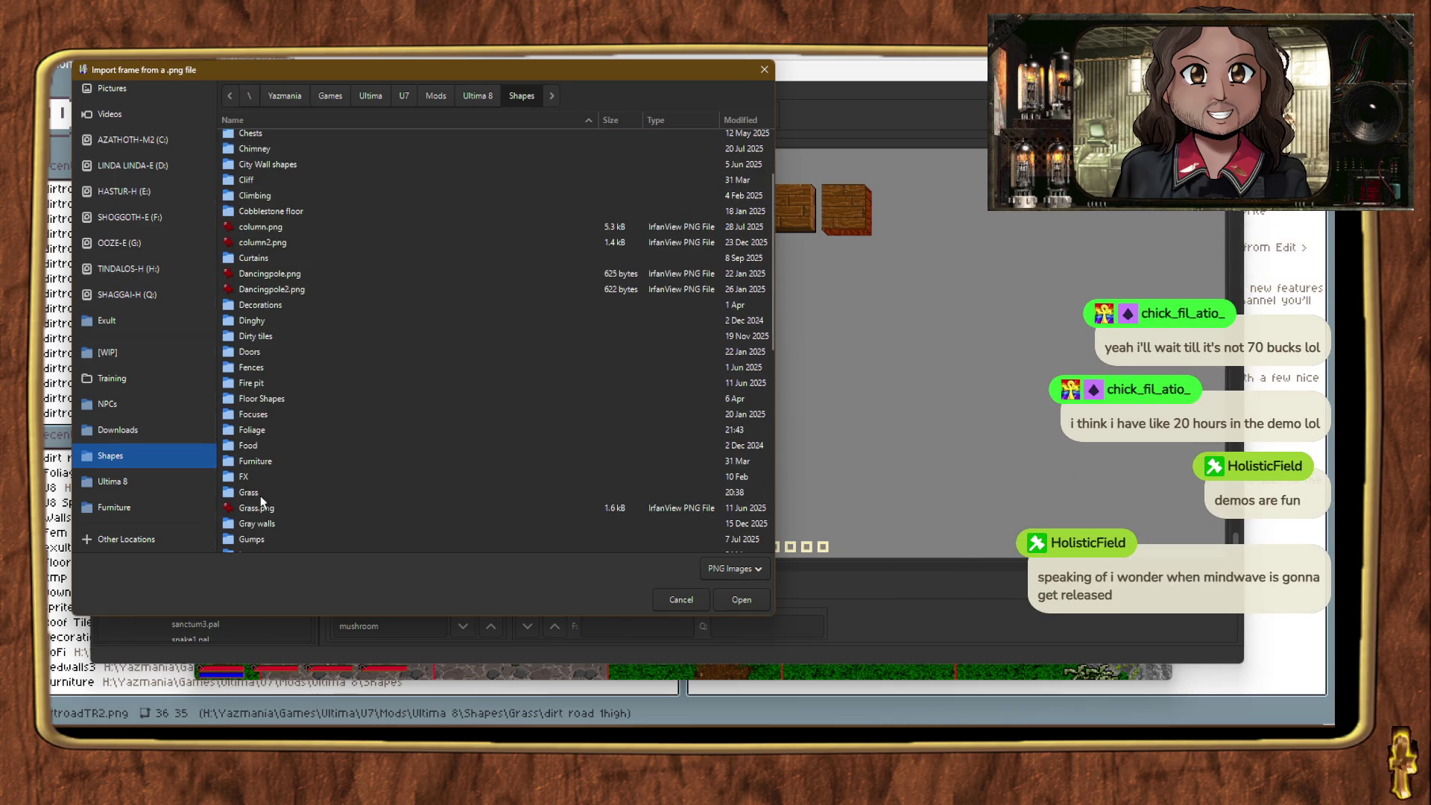
{"action": "double_click", "coordinate": [261, 495]}
{"action": "double_click", "coordinate": [272, 154]}
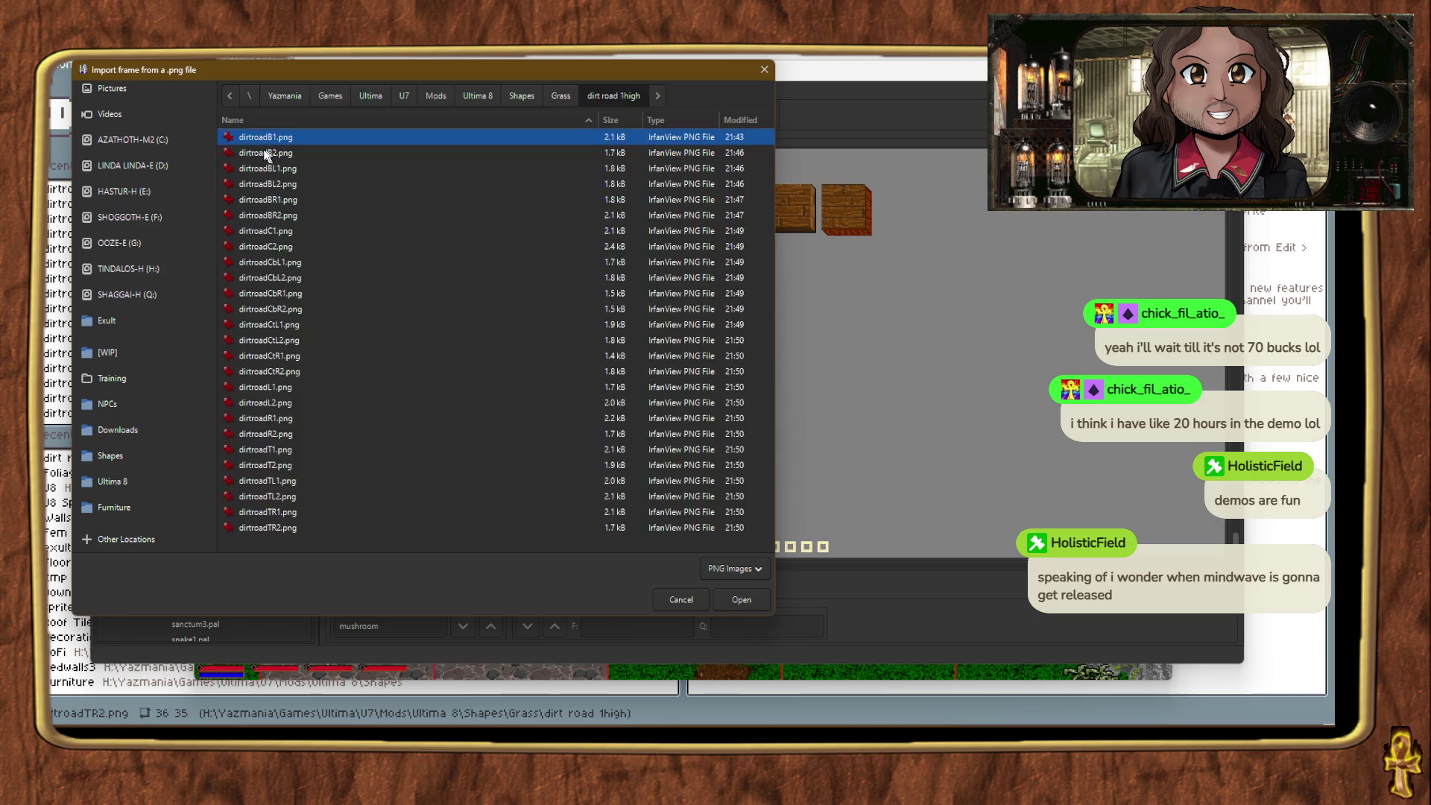
{"action": "double_click", "coordinate": [261, 137]}
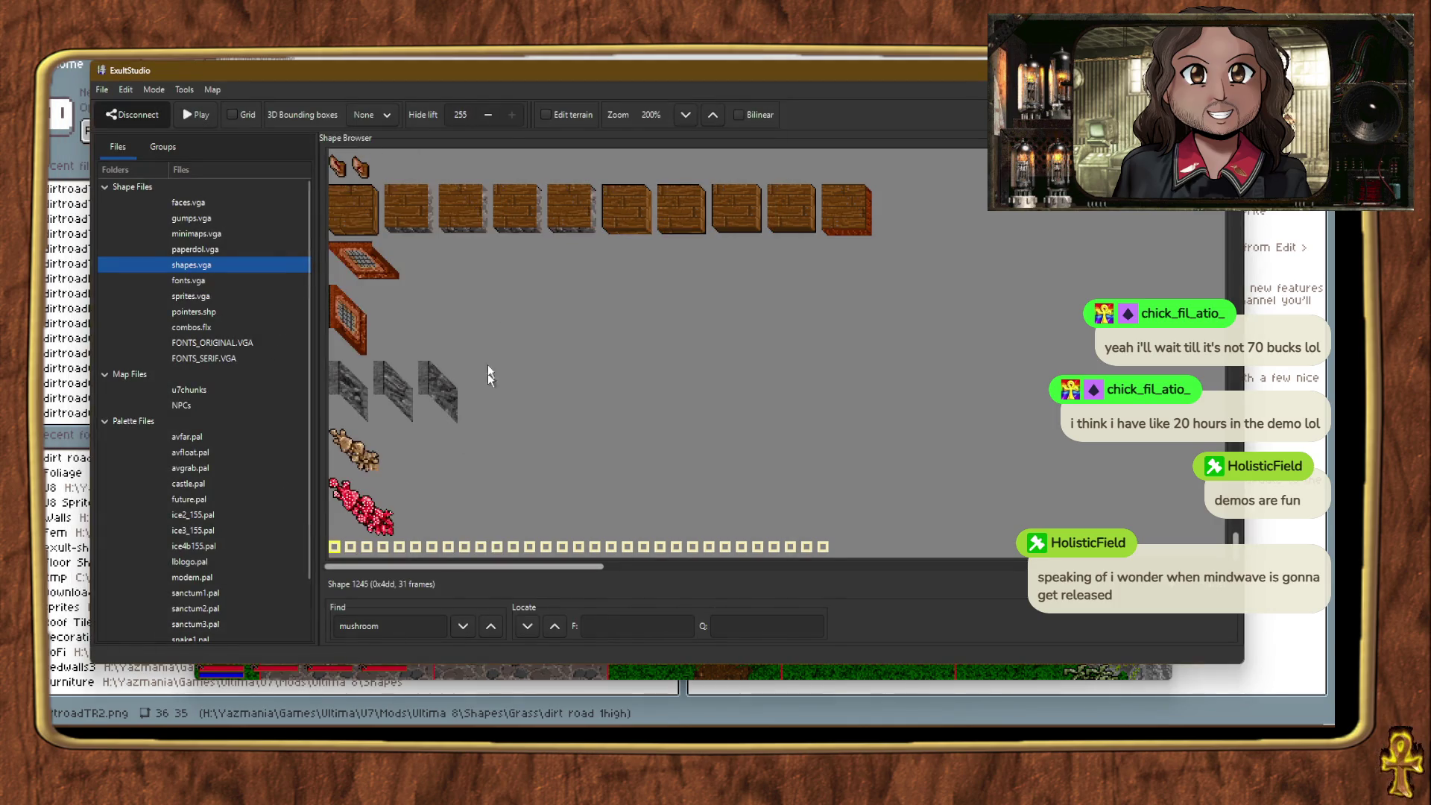
Step: Open dirtroadB1.png in Aseprite and bring up its saved palettes list
{"action": "key", "text": "alt+Tab"}
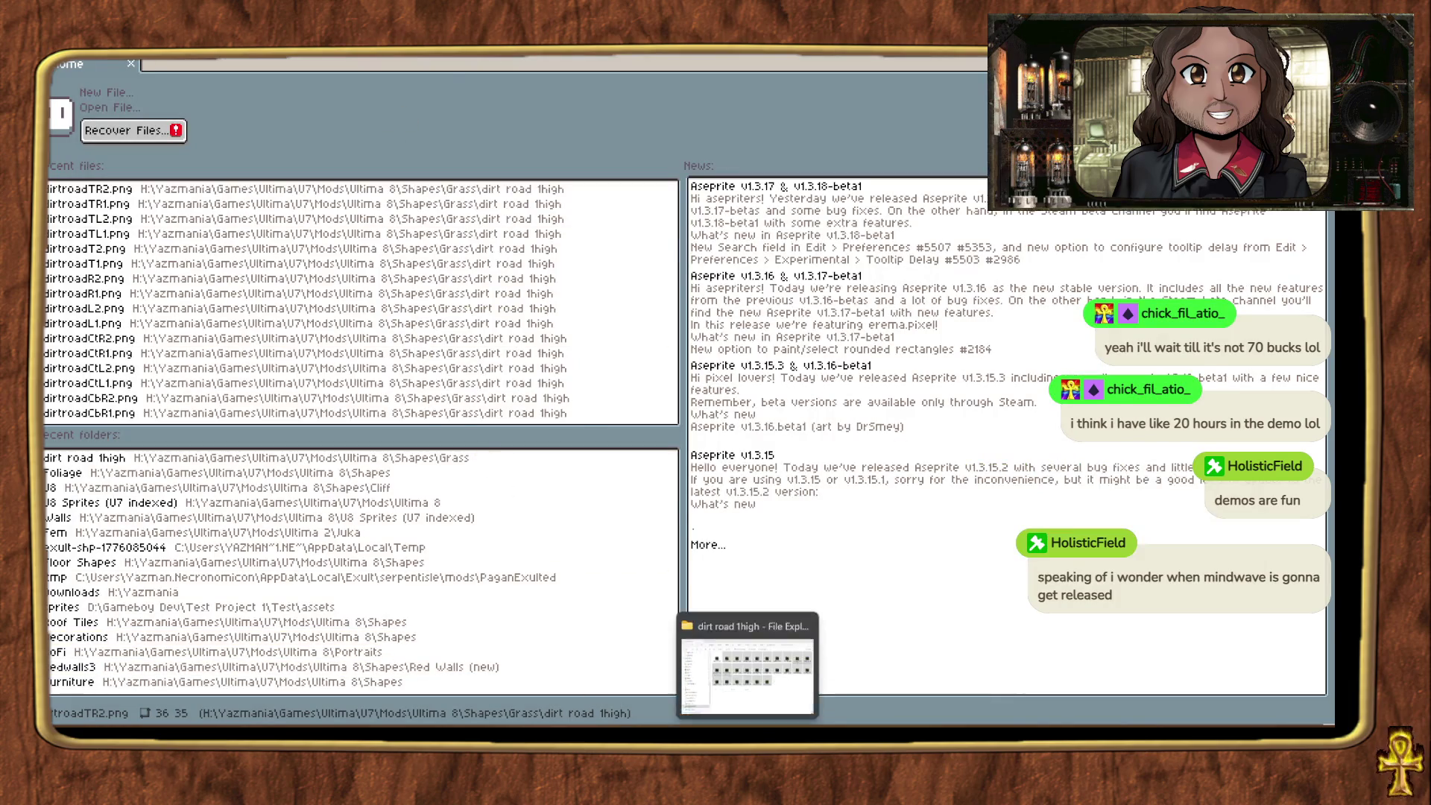
{"action": "left_click", "coordinate": [620, 708]}
{"action": "left_click", "coordinate": [484, 252]}
{"action": "key", "text": "Return"}
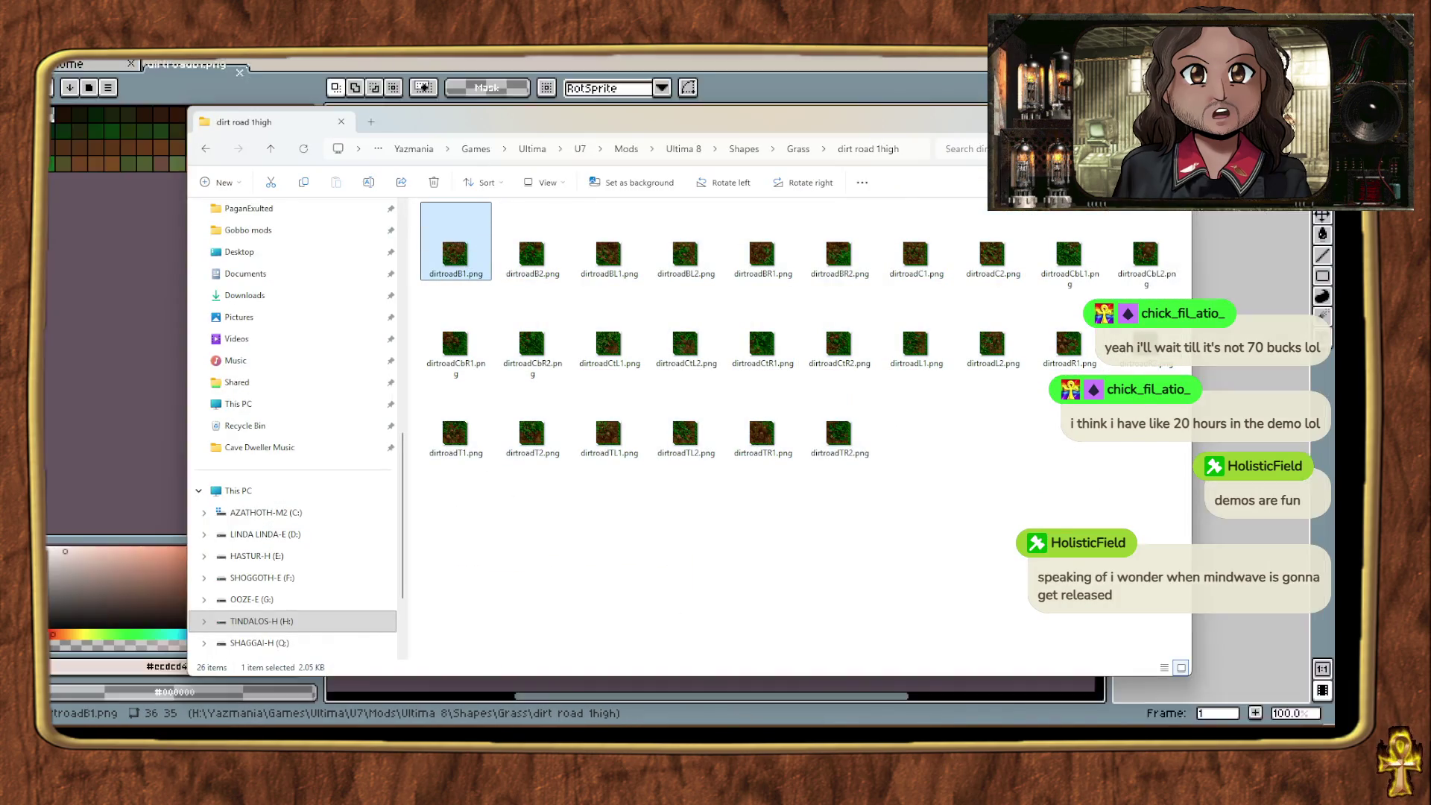
{"action": "left_click", "coordinate": [90, 88]}
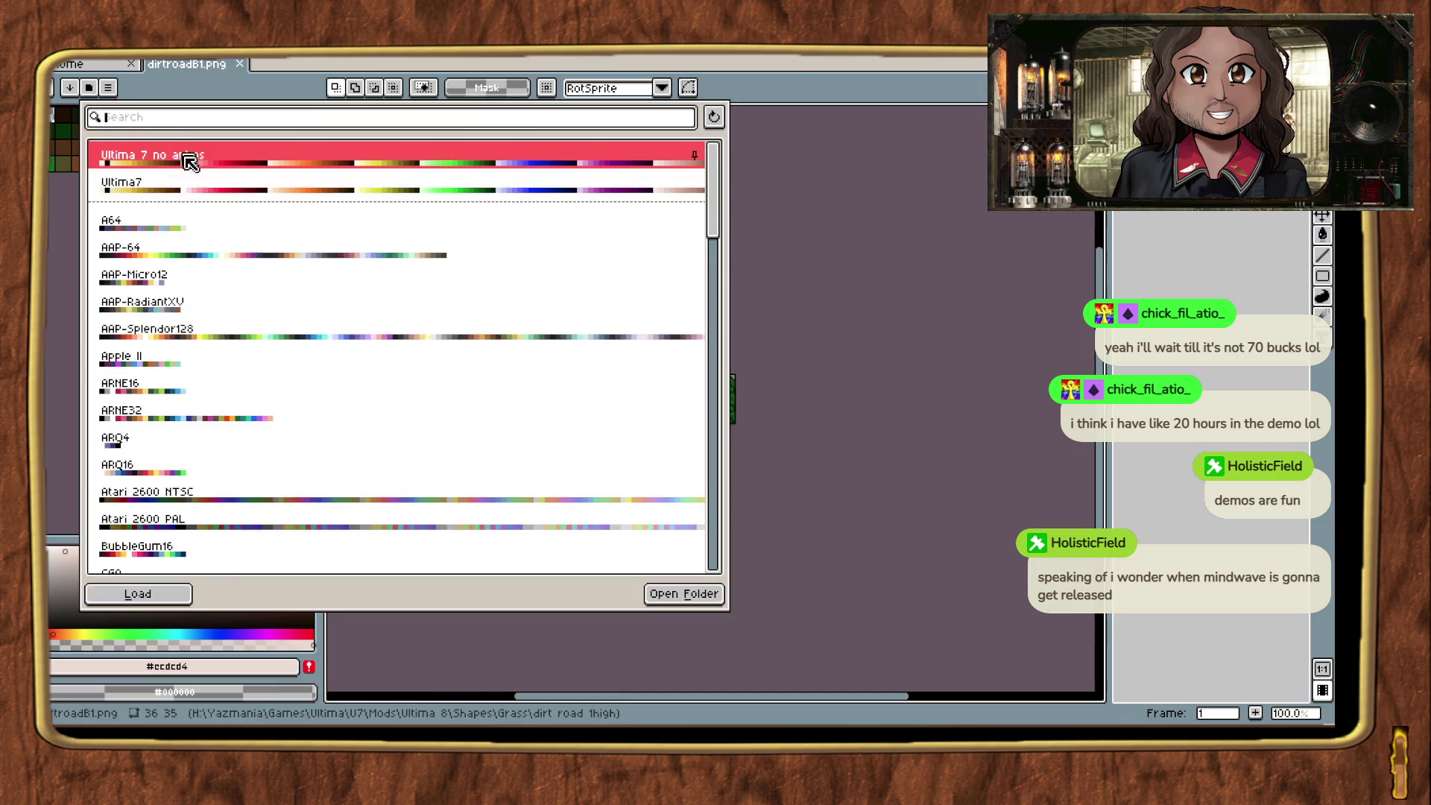
Step: Load the Ultima7 palette, then the Ultima 7 no anims palette, into the dirtroadB1 sprite
{"action": "left_click", "coordinate": [212, 188]}
{"action": "left_click", "coordinate": [112, 85]}
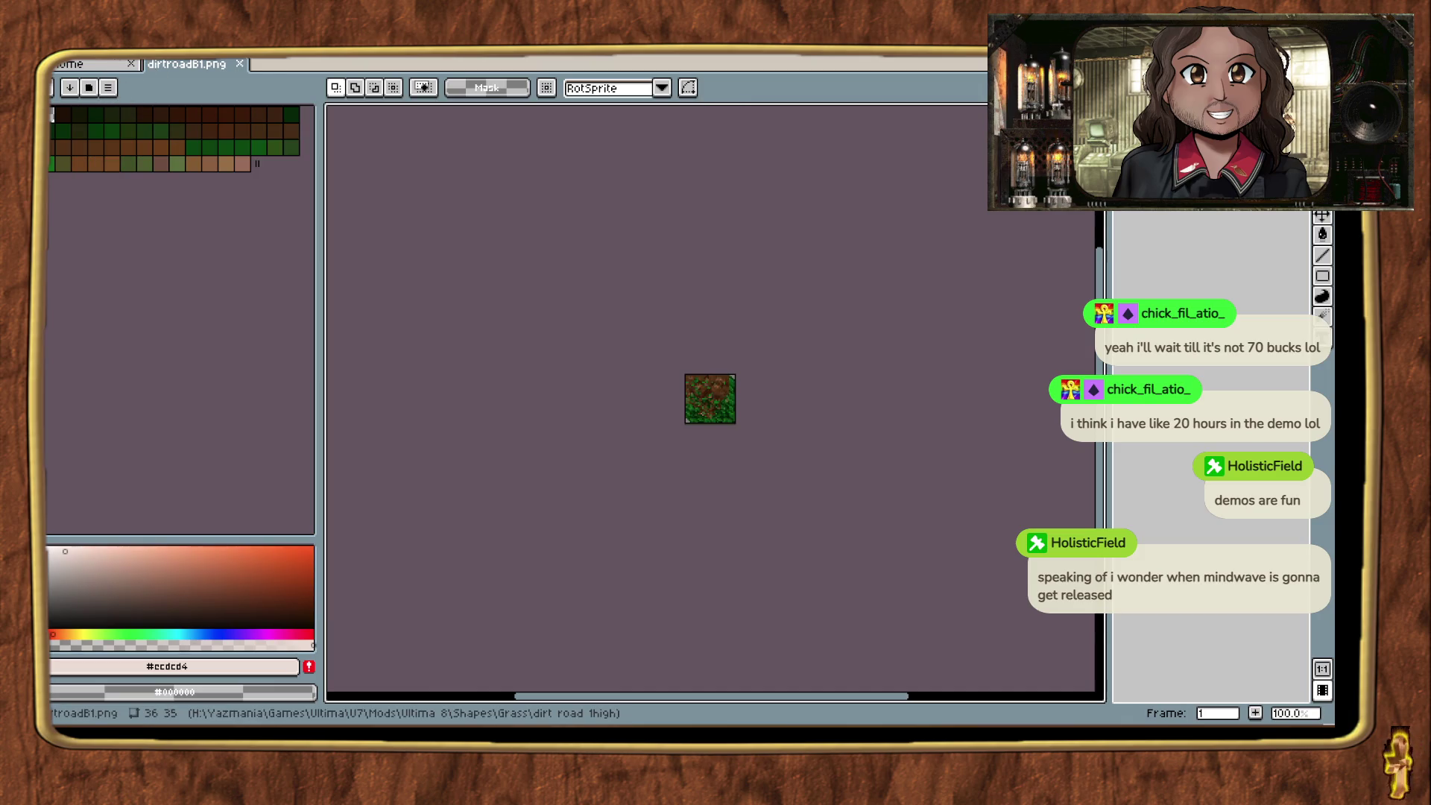
{"action": "left_click", "coordinate": [104, 89]}
{"action": "left_click", "coordinate": [169, 600]}
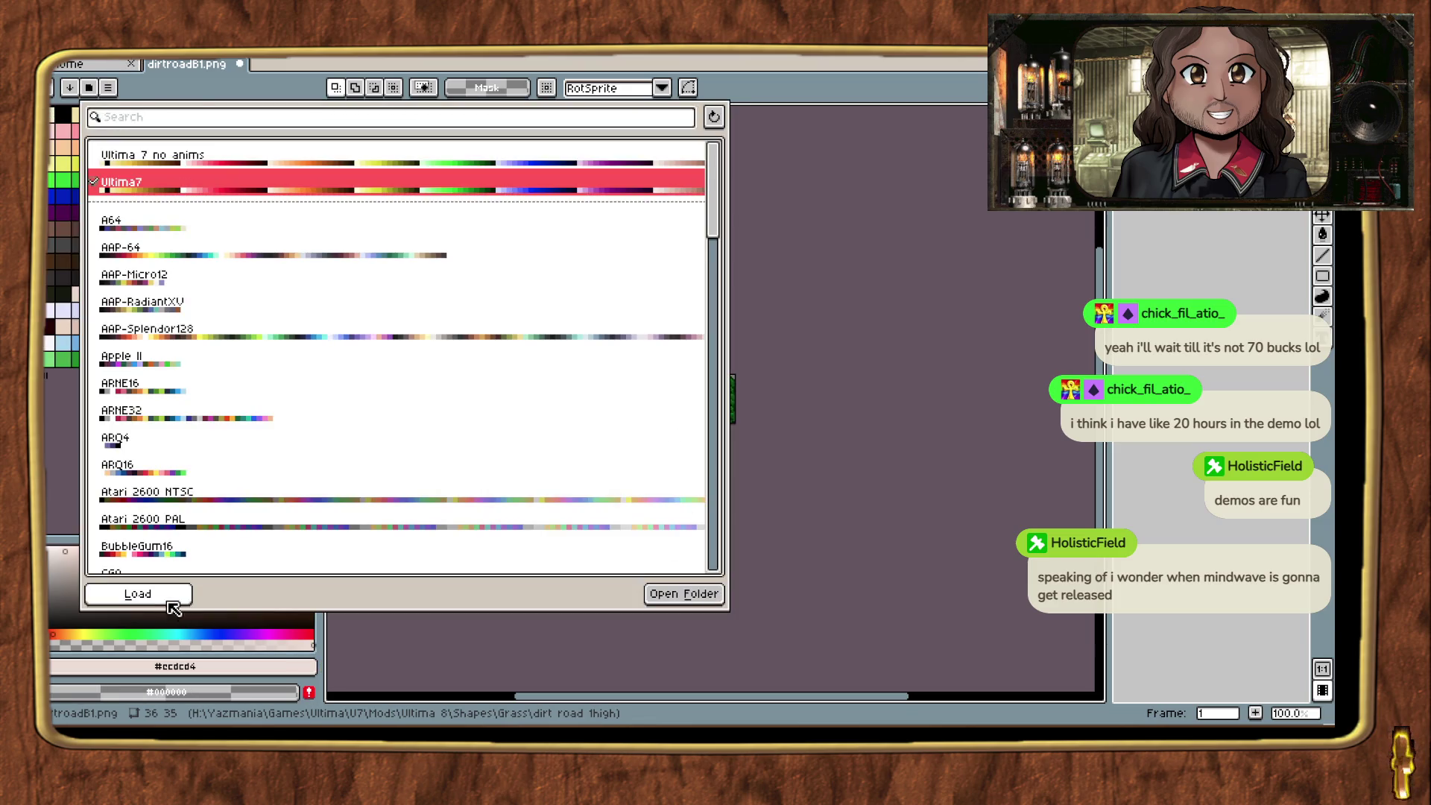
{"action": "left_click", "coordinate": [108, 87]}
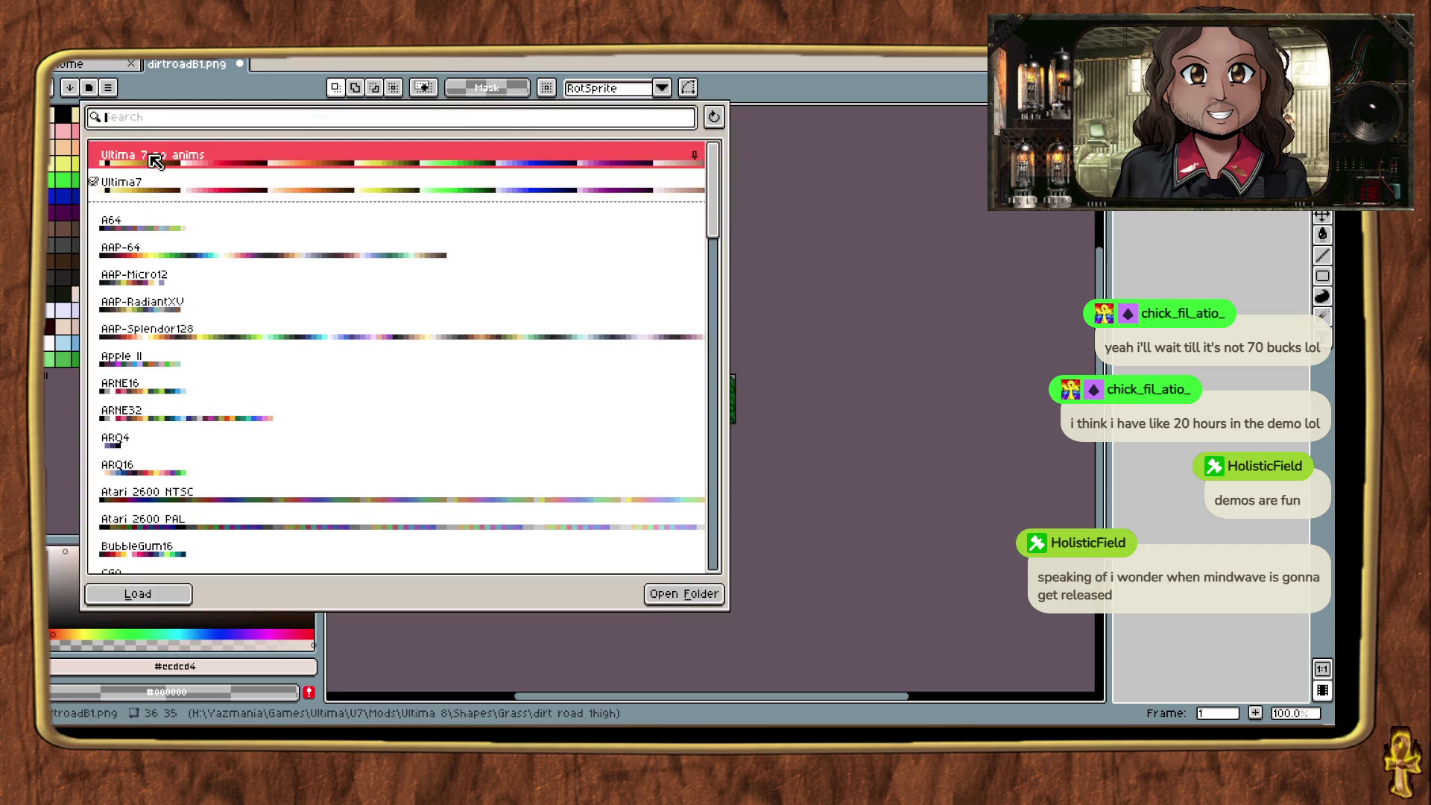
{"action": "left_click", "coordinate": [164, 594]}
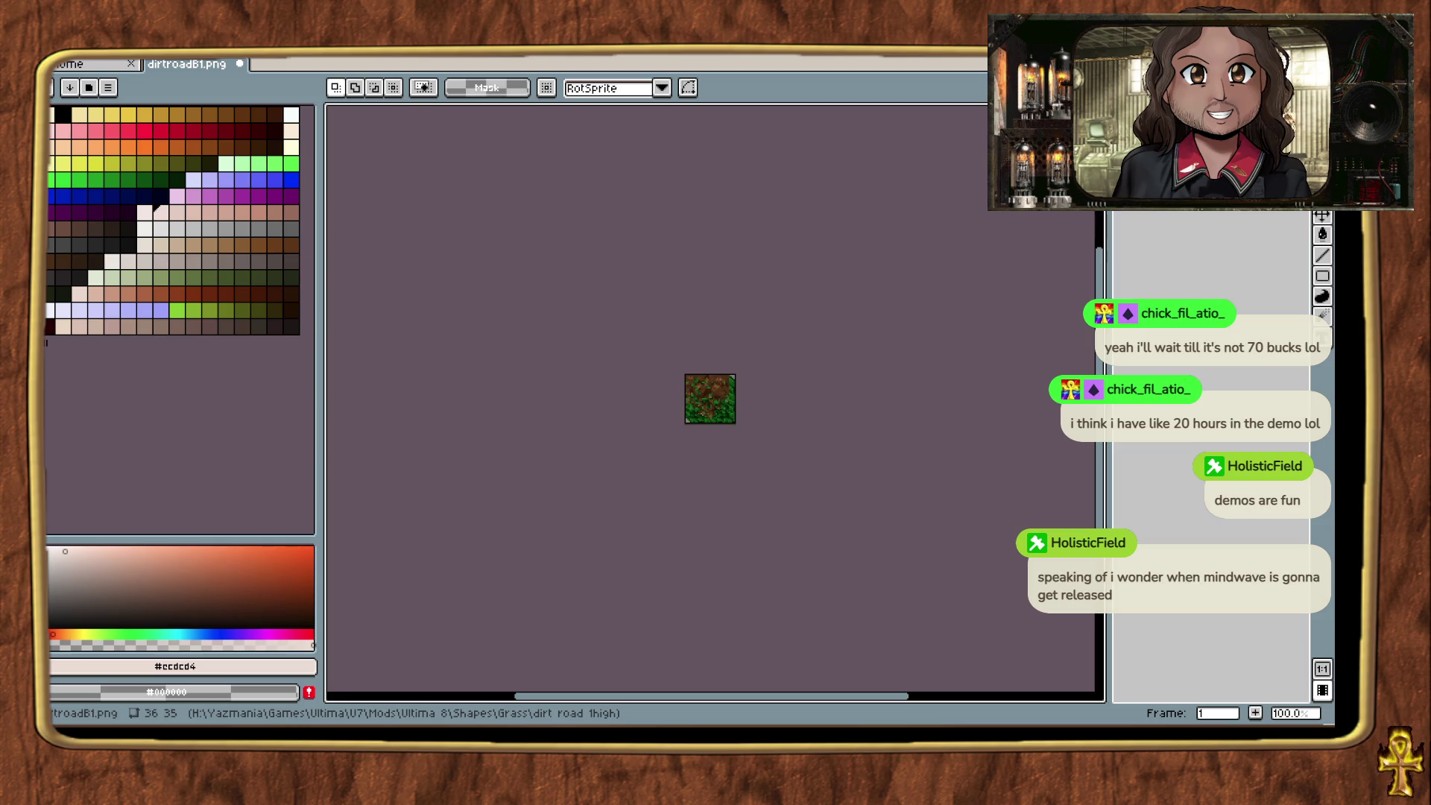
Step: Confirm the sprite stays in Indexed colour mode and load the Ultima7 palette again
{"action": "left_click", "coordinate": [108, 53]}
{"action": "mouse_move", "coordinate": [198, 231]}
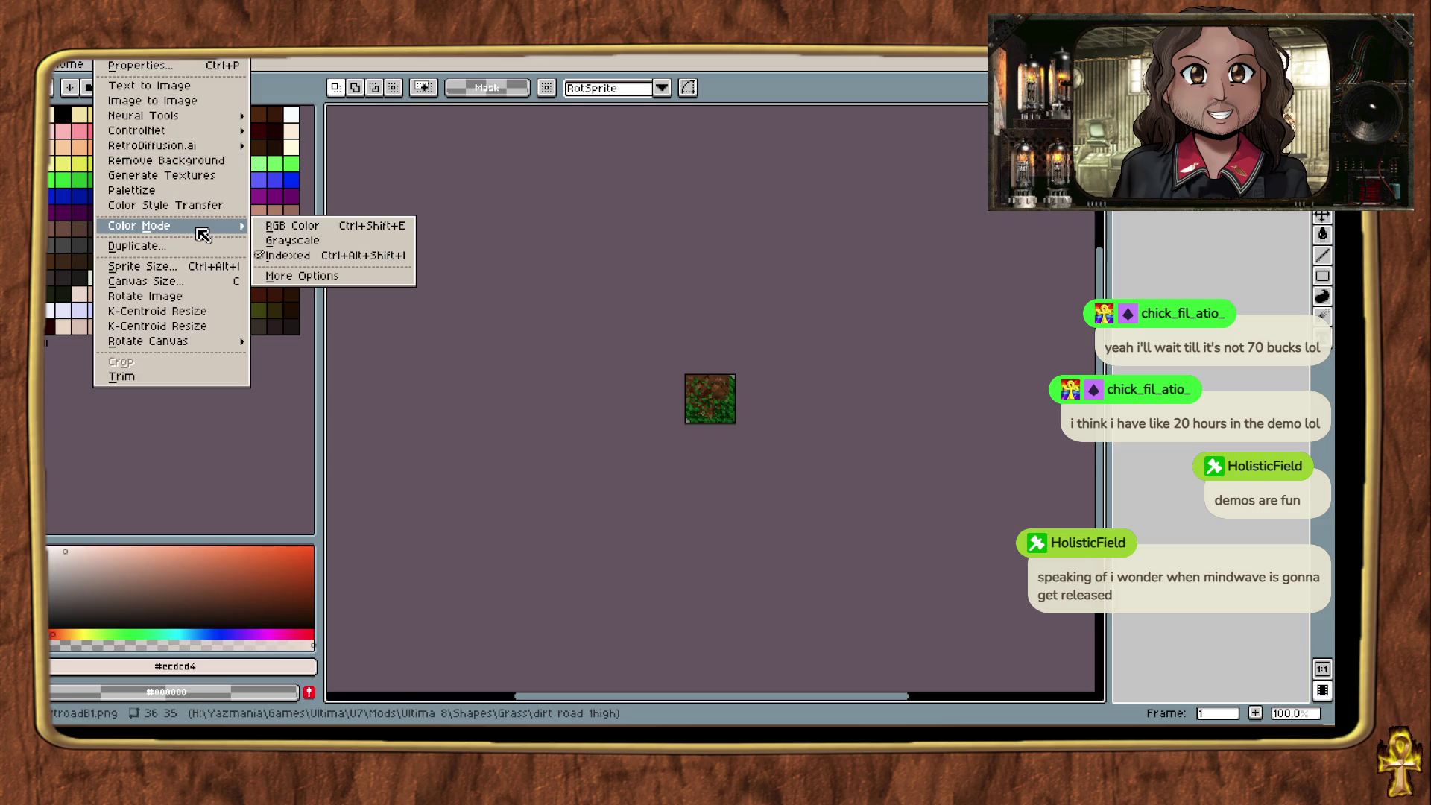
{"action": "left_click", "coordinate": [355, 166]}
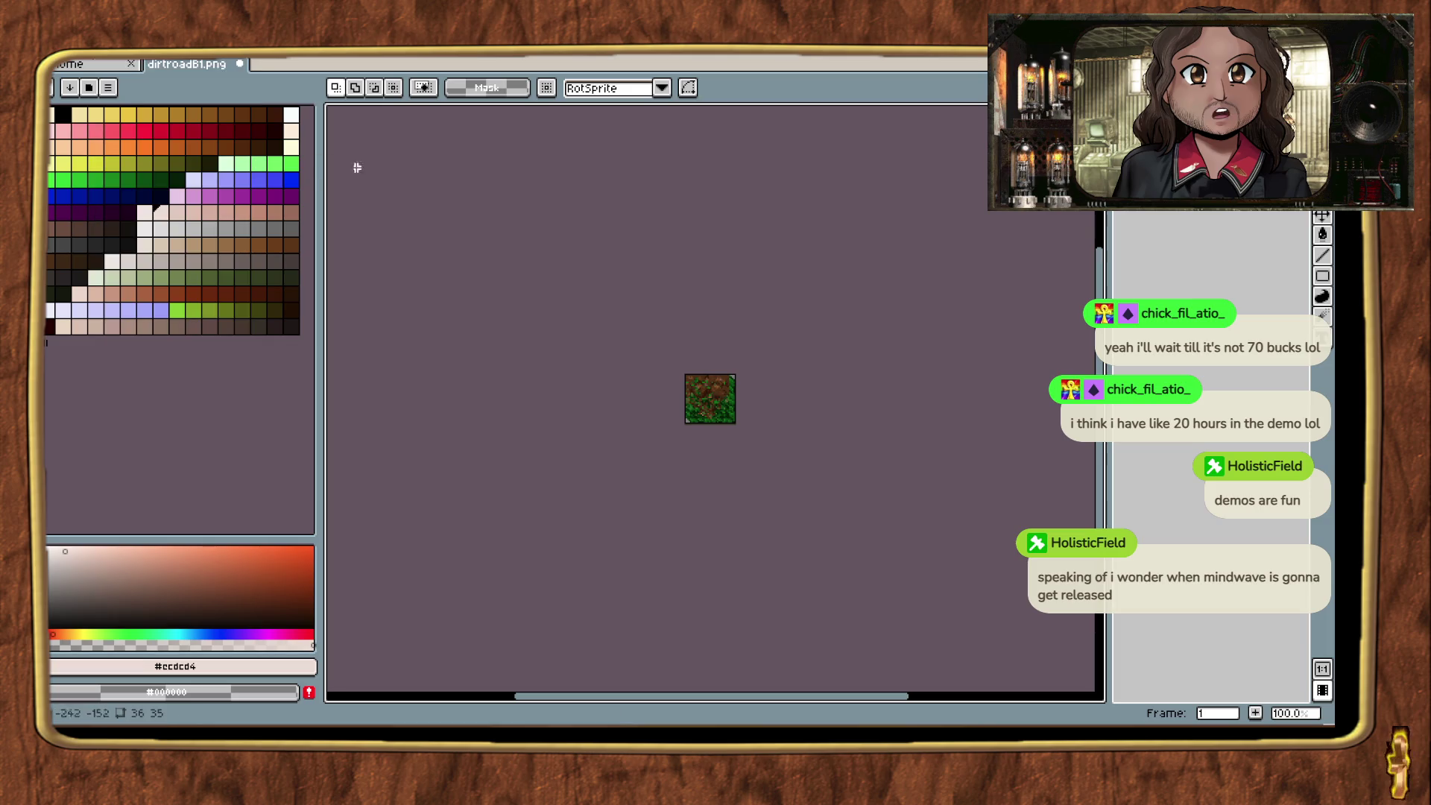
{"action": "left_click", "coordinate": [107, 87]}
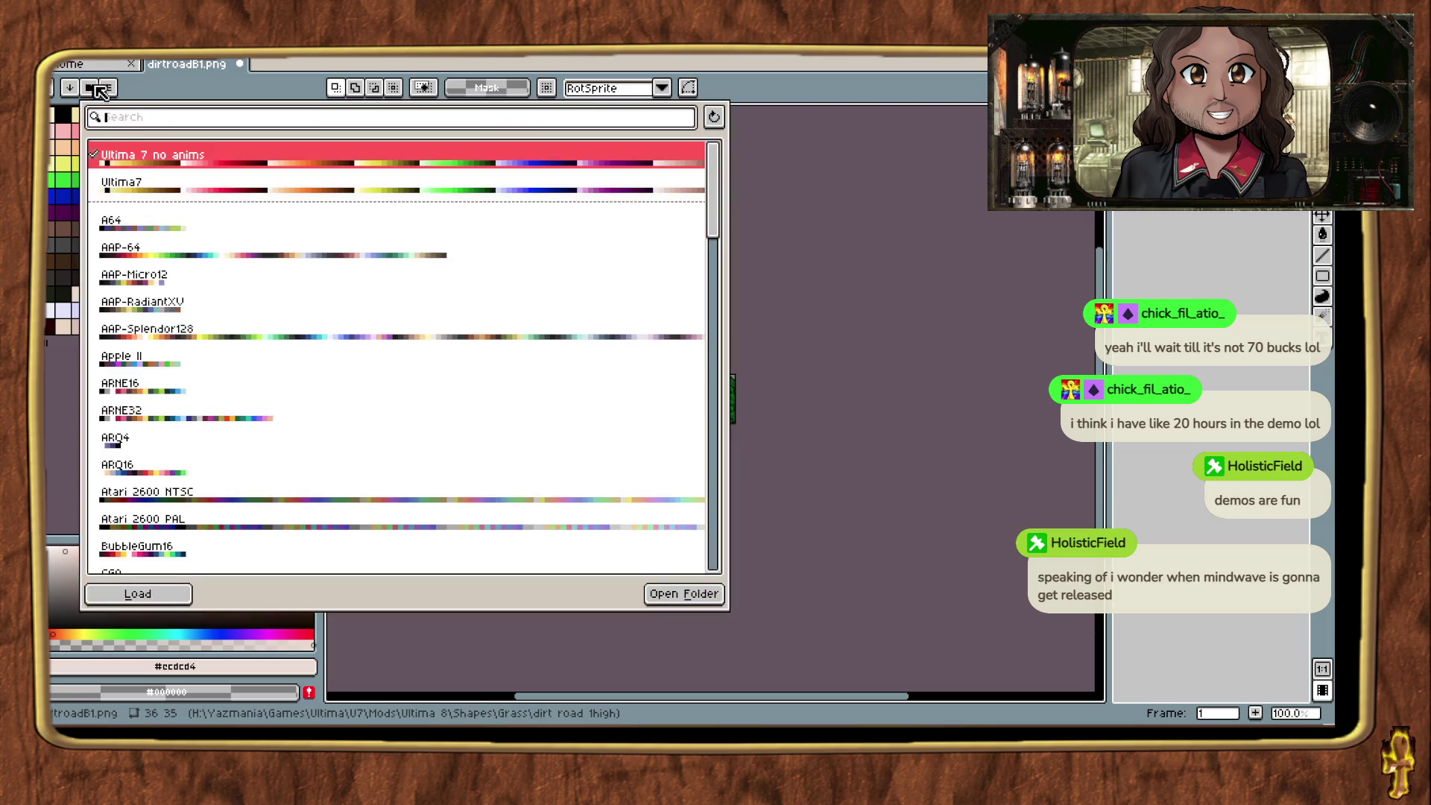
{"action": "left_click", "coordinate": [134, 188]}
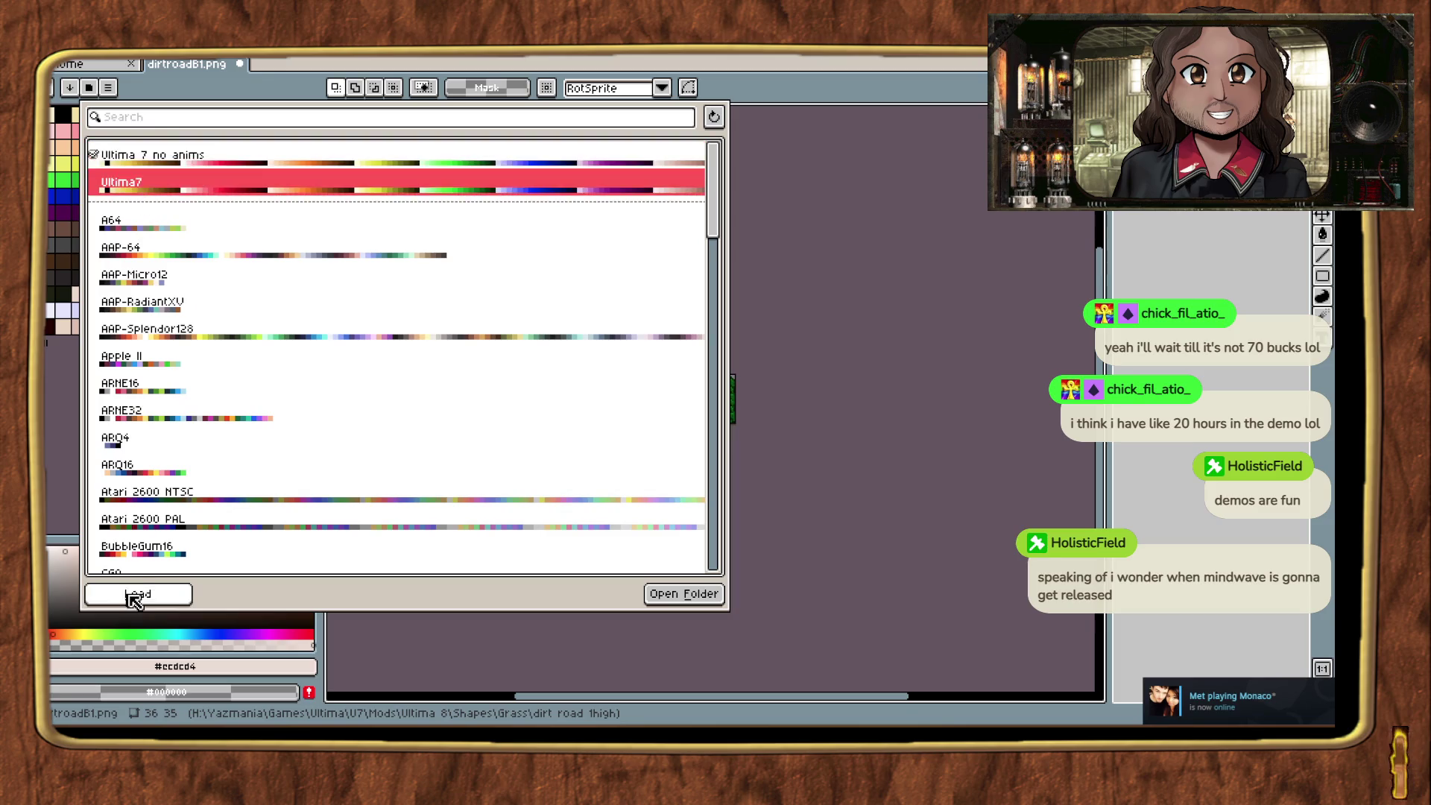
{"action": "left_click", "coordinate": [139, 596]}
{"action": "key", "text": "alt+Tab"}
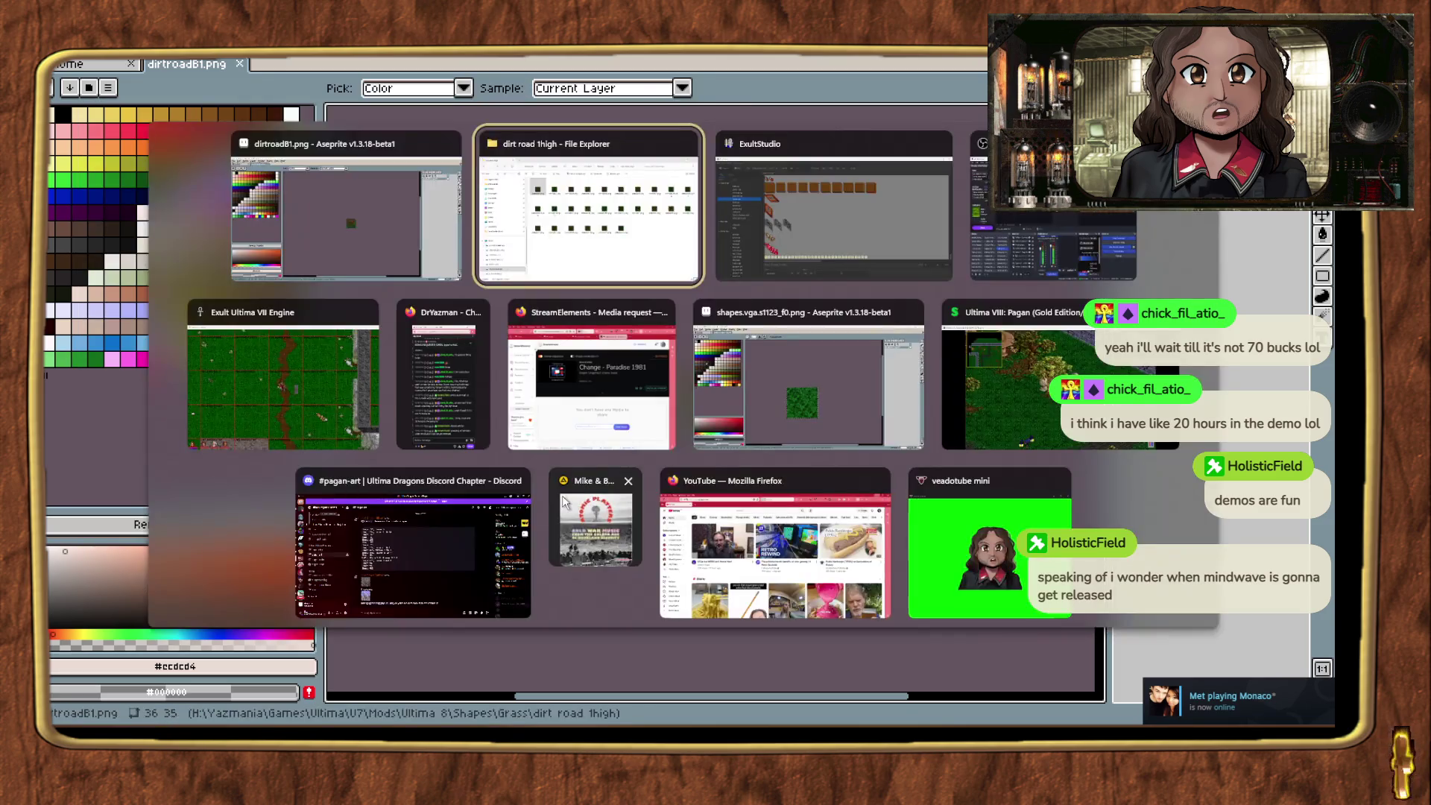
Step: Open dirtroadB2.png in Aseprite beside dirtroadB1.png, then switch back to Exult Studio
{"action": "double_click", "coordinate": [531, 253]}
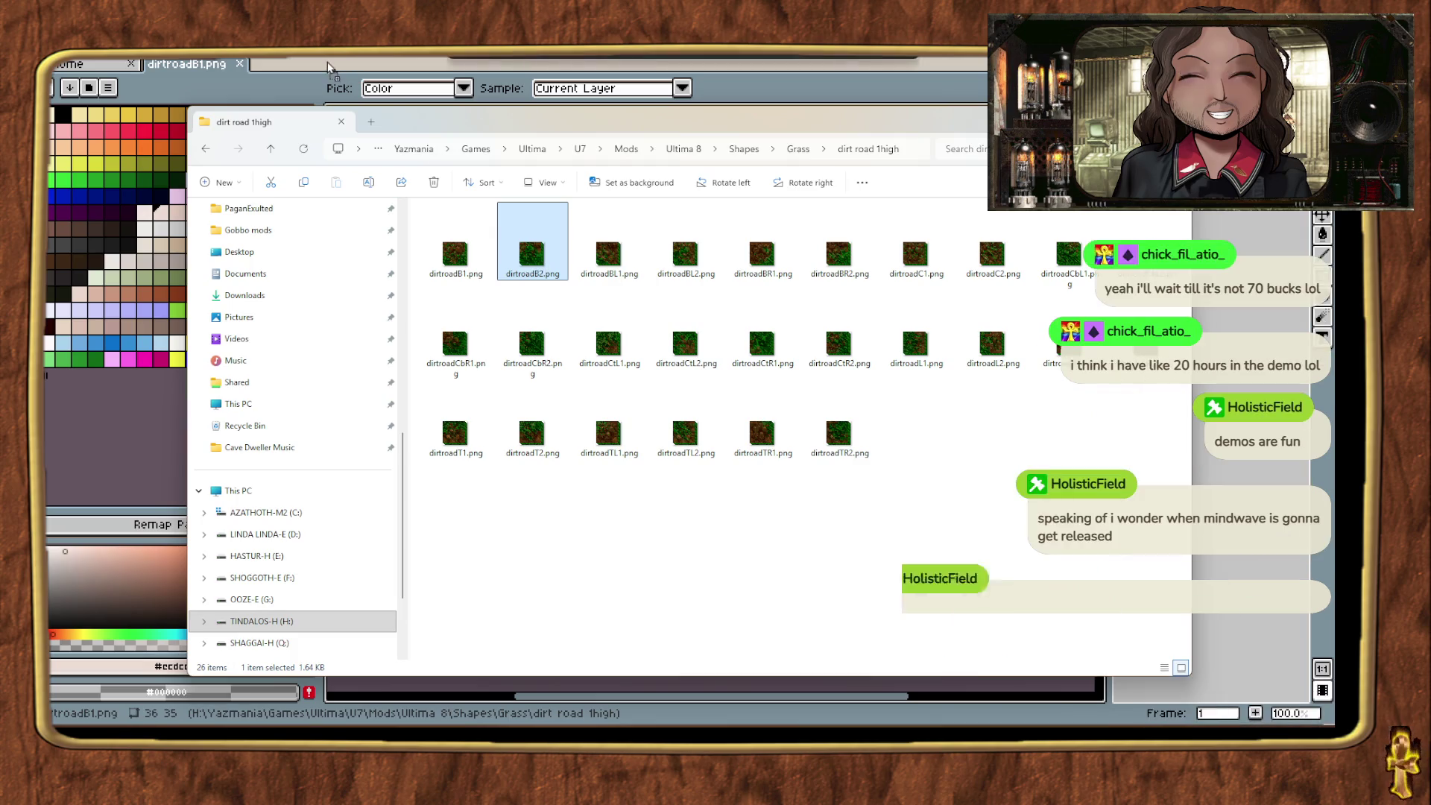
{"action": "left_click", "coordinate": [235, 80]}
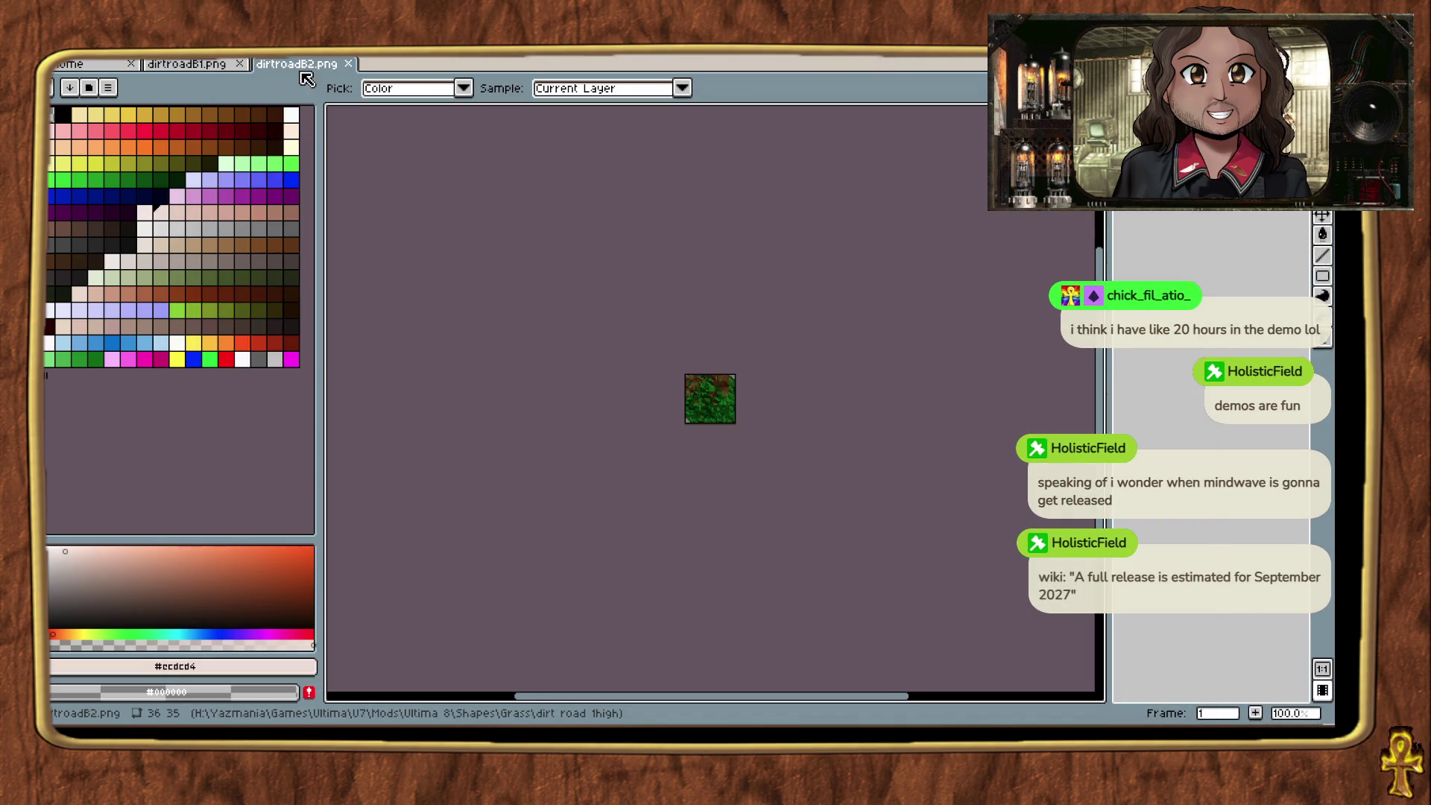
{"action": "left_click", "coordinate": [120, 53]}
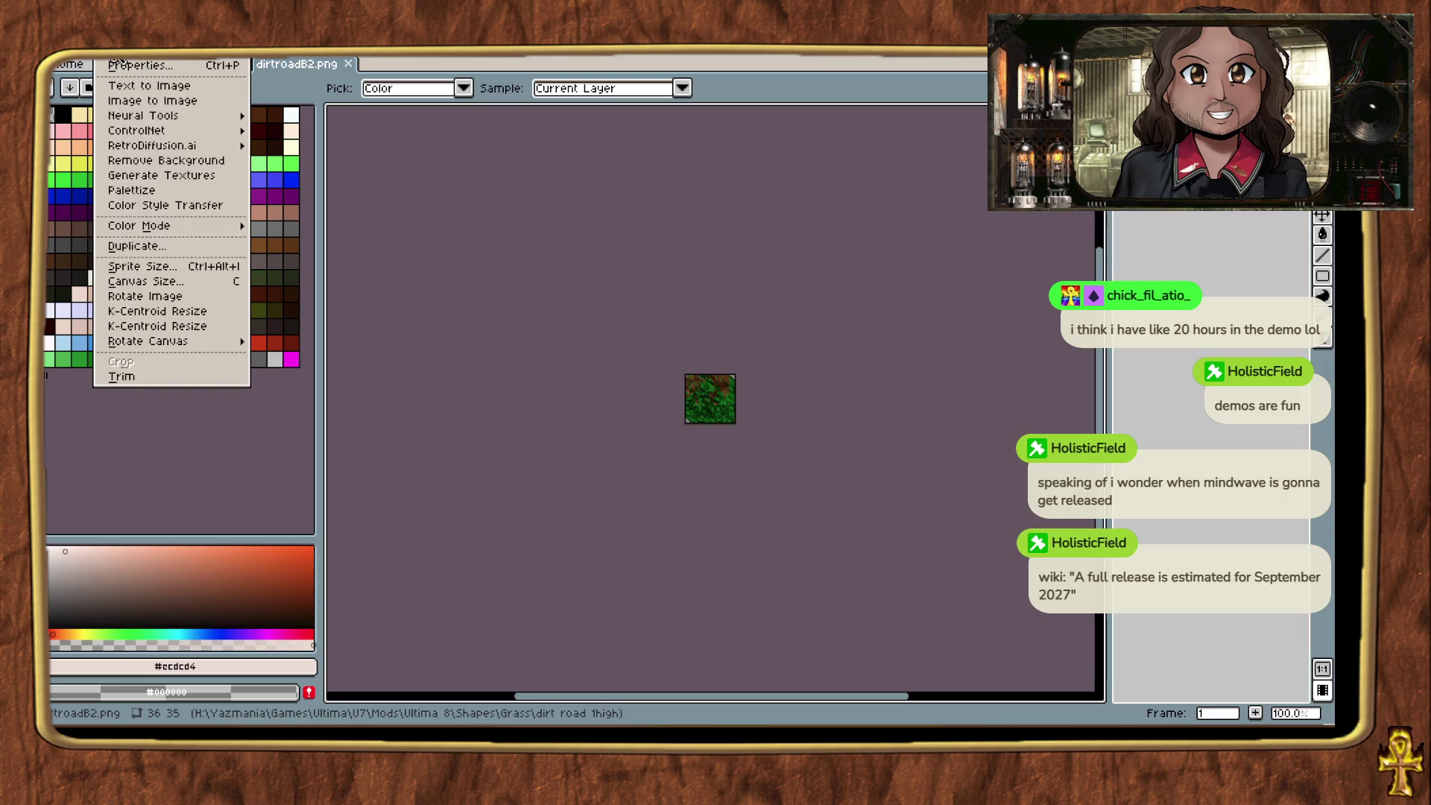
{"action": "left_click", "coordinate": [348, 63]}
{"action": "left_click", "coordinate": [348, 63]}
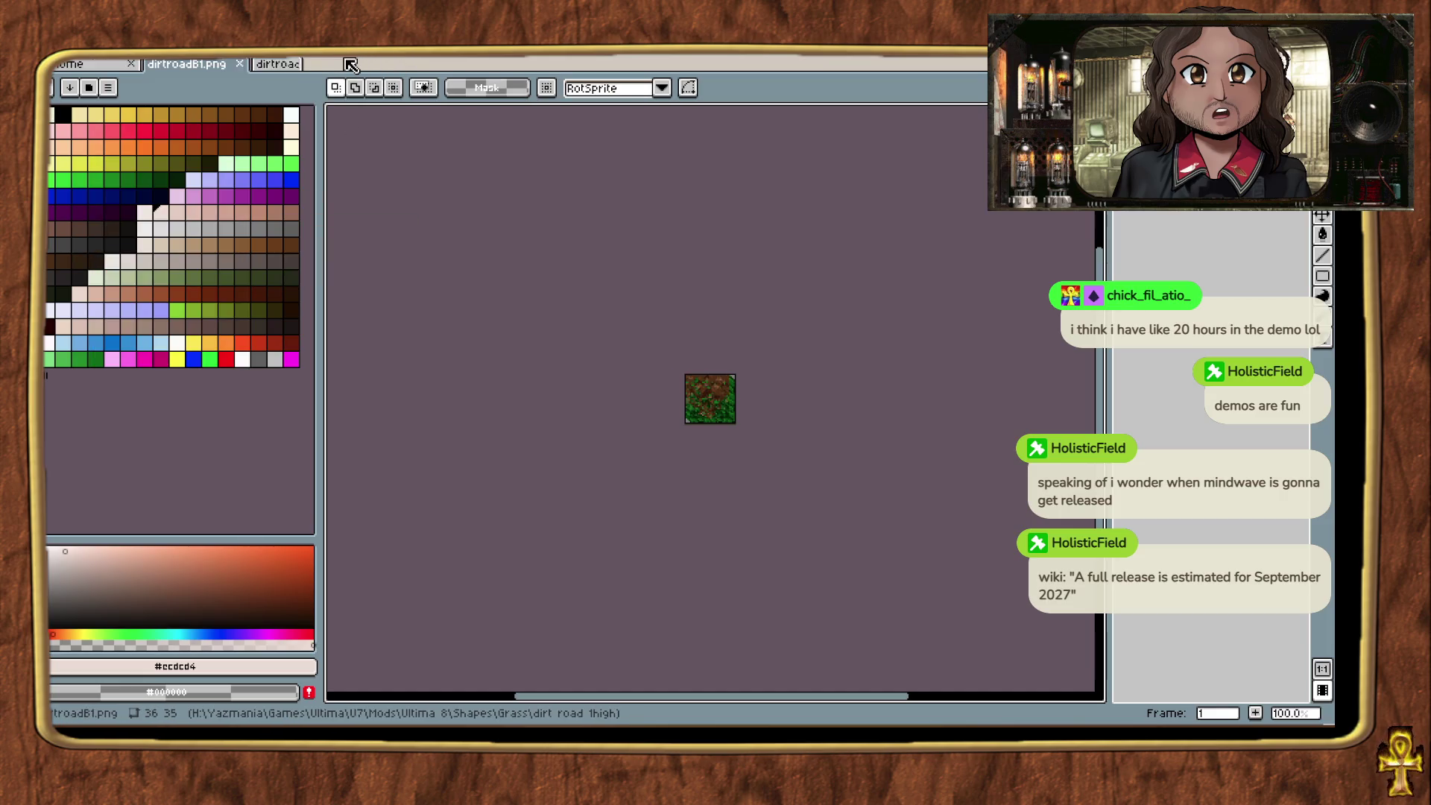
{"action": "key", "text": "alt+Tab"}
{"action": "key", "text": "Tab"}
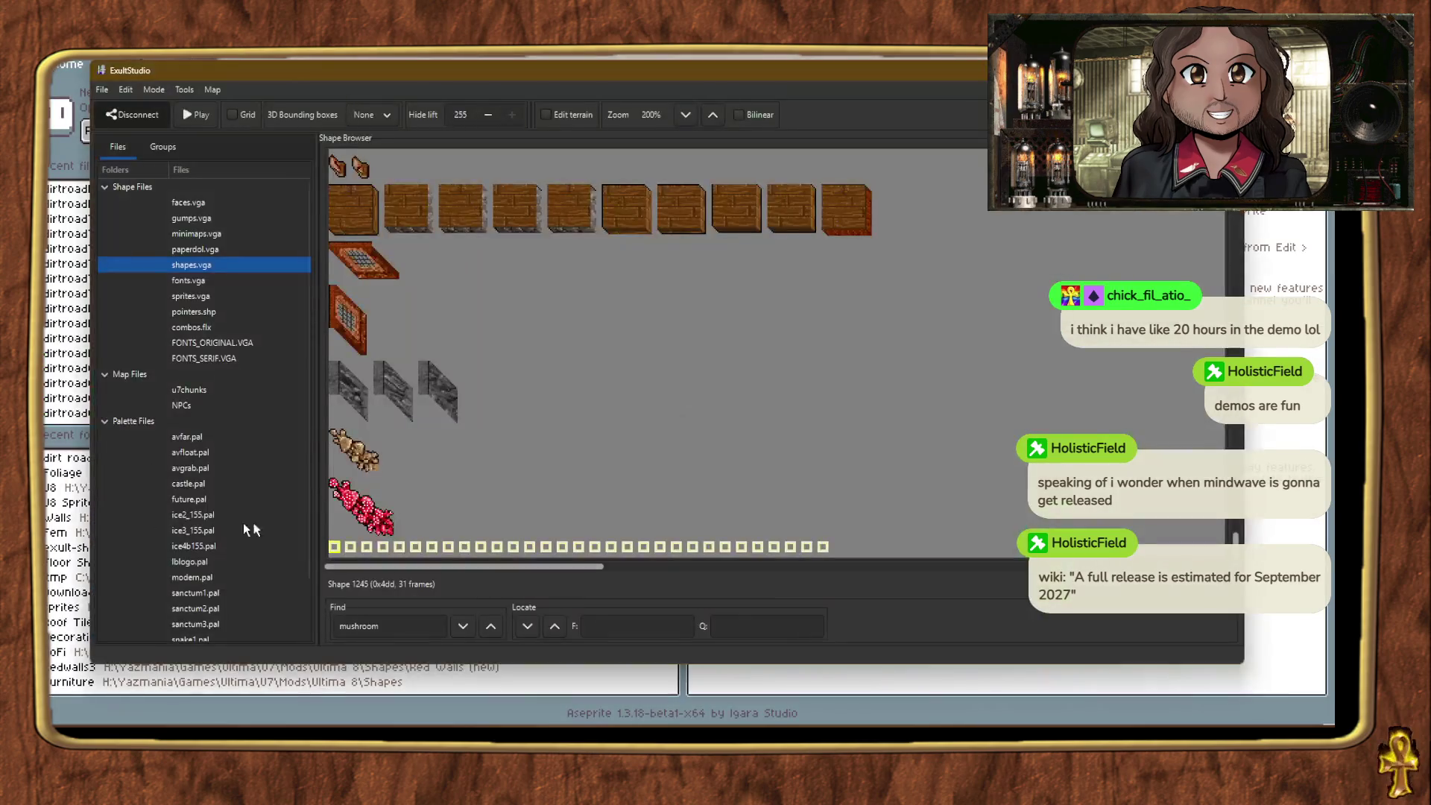
Step: Import all frames of shape 1245 from Shapes > Grass > dirt road 1high > dirtroadB1.png
{"action": "right_click", "coordinate": [337, 292]}
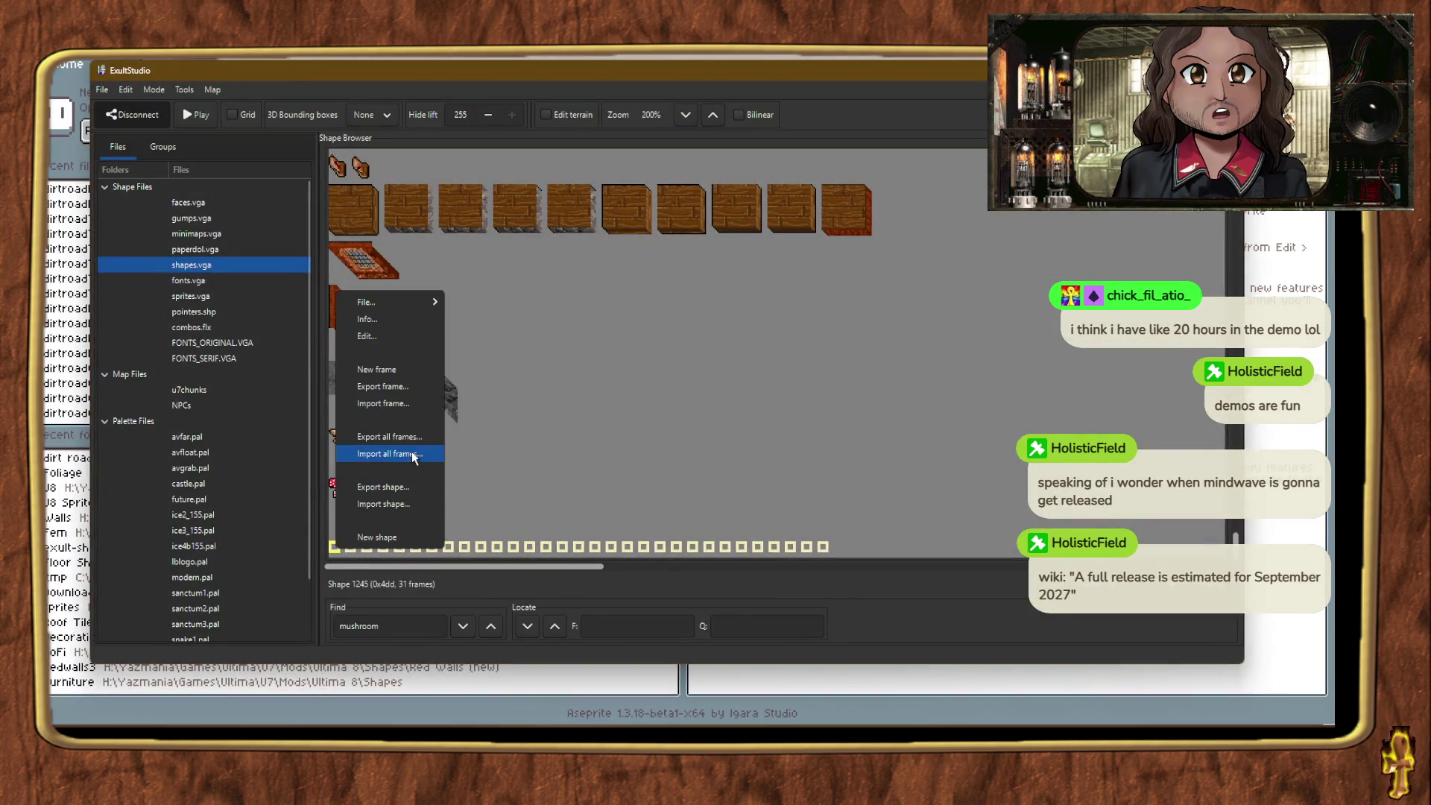
{"action": "left_click", "coordinate": [412, 454]}
{"action": "scroll", "coordinate": [159, 445], "scroll_direction": "down", "scroll_amount": 3}
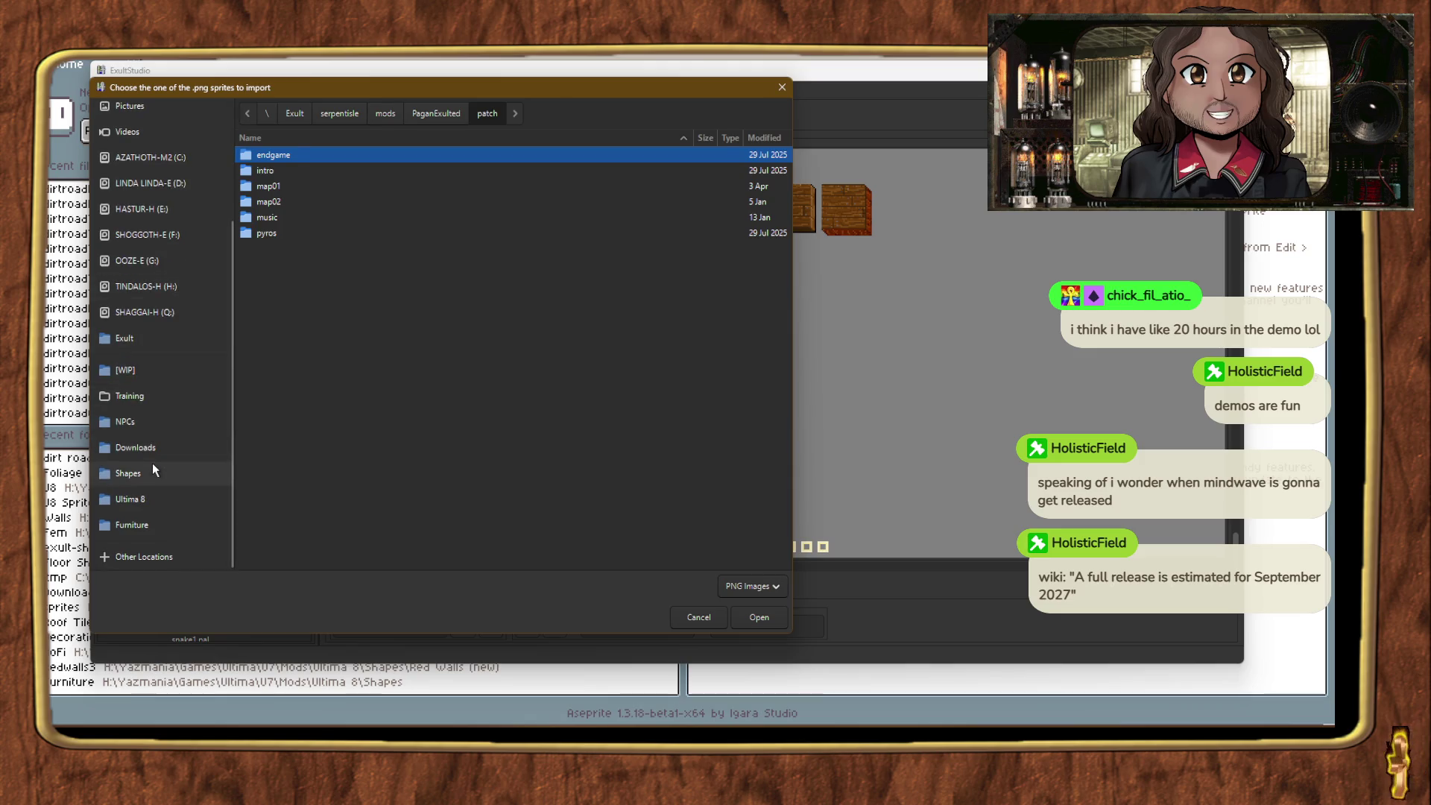
{"action": "left_click", "coordinate": [152, 465]}
{"action": "scroll", "coordinate": [296, 451], "scroll_direction": "down", "scroll_amount": 3}
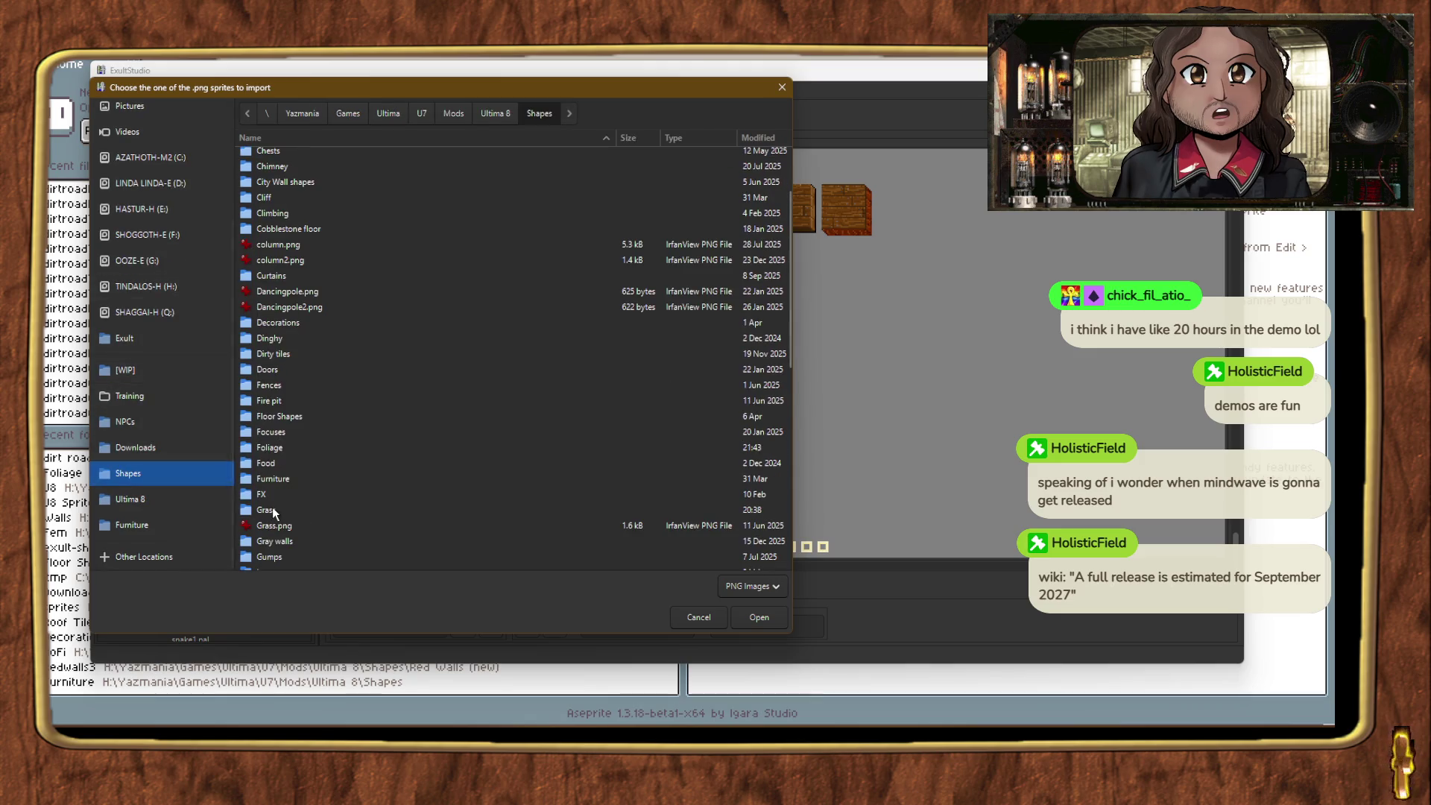
{"action": "double_click", "coordinate": [272, 509]}
{"action": "double_click", "coordinate": [288, 173]}
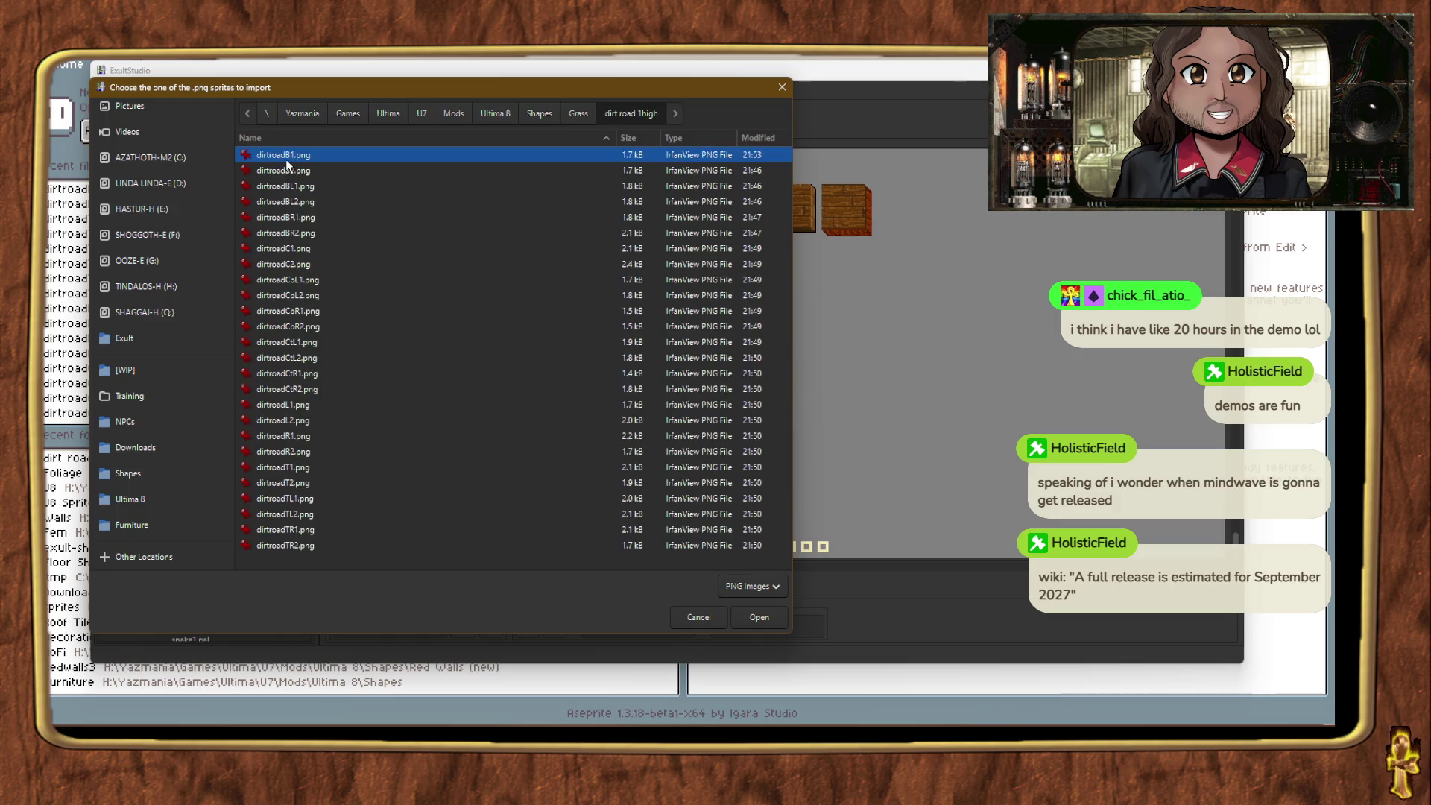
{"action": "double_click", "coordinate": [286, 159]}
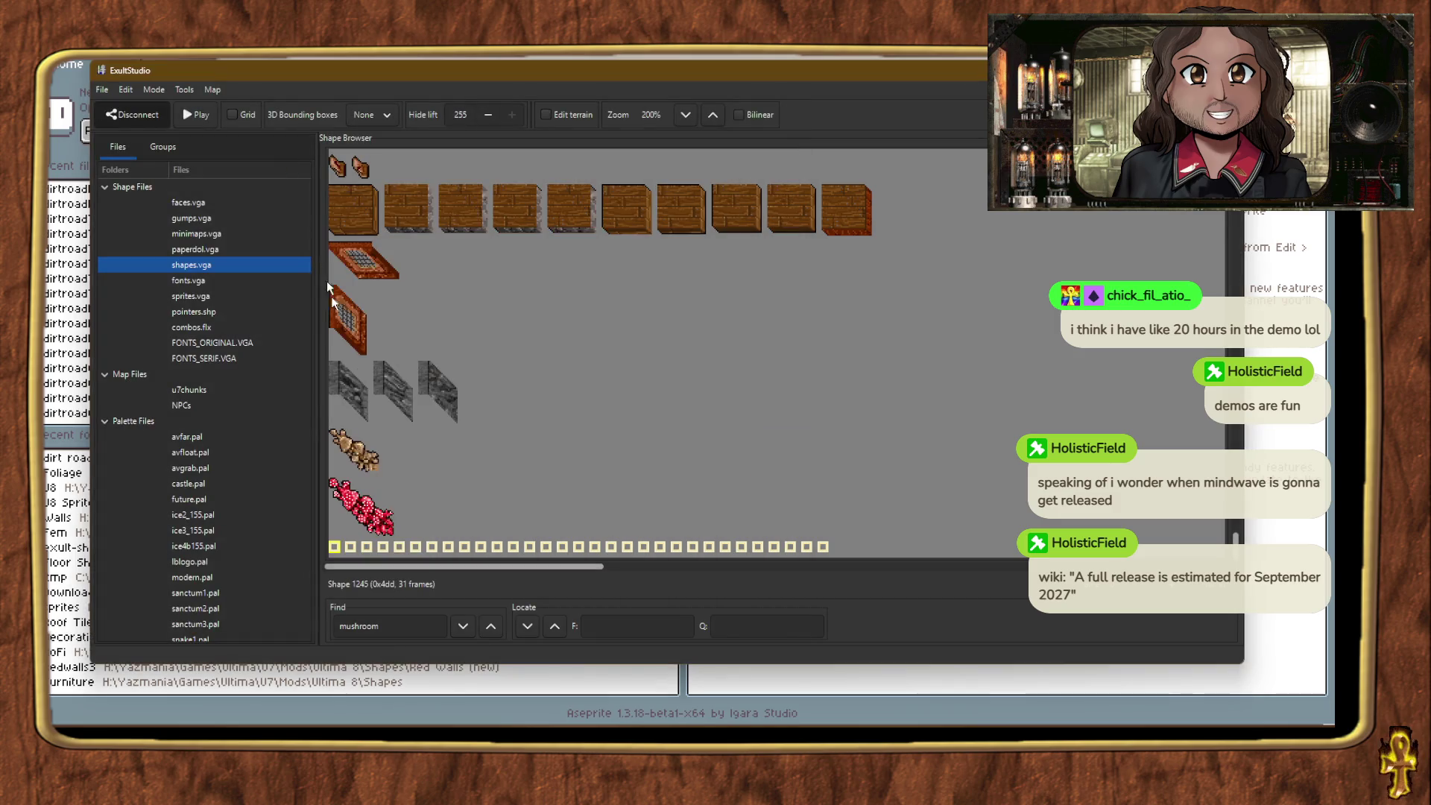
Step: Import the dirt-road PNG from the dirt road 1high folder into shape 1245 again
{"action": "right_click", "coordinate": [337, 549]}
{"action": "left_click", "coordinate": [387, 449]}
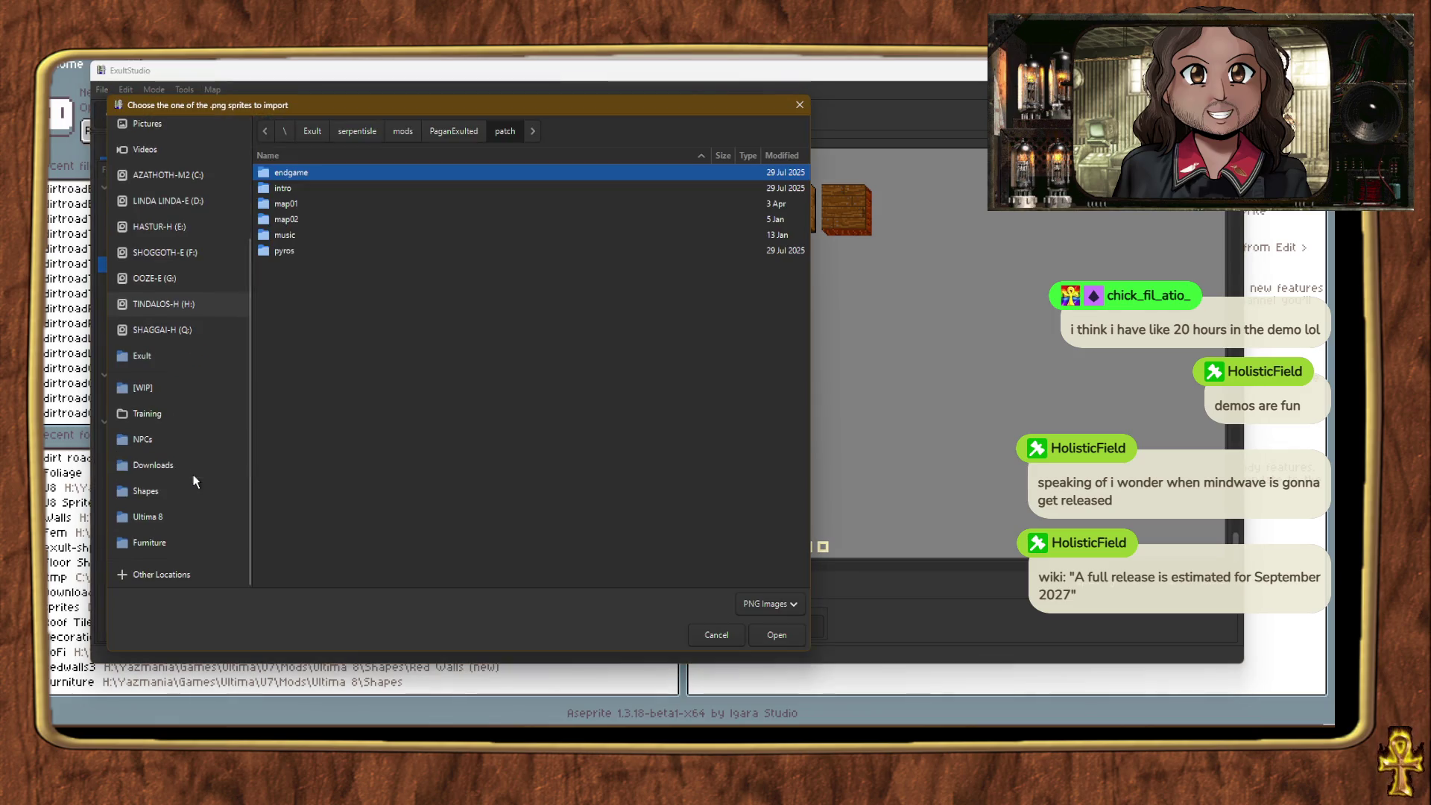
{"action": "left_click", "coordinate": [192, 493]}
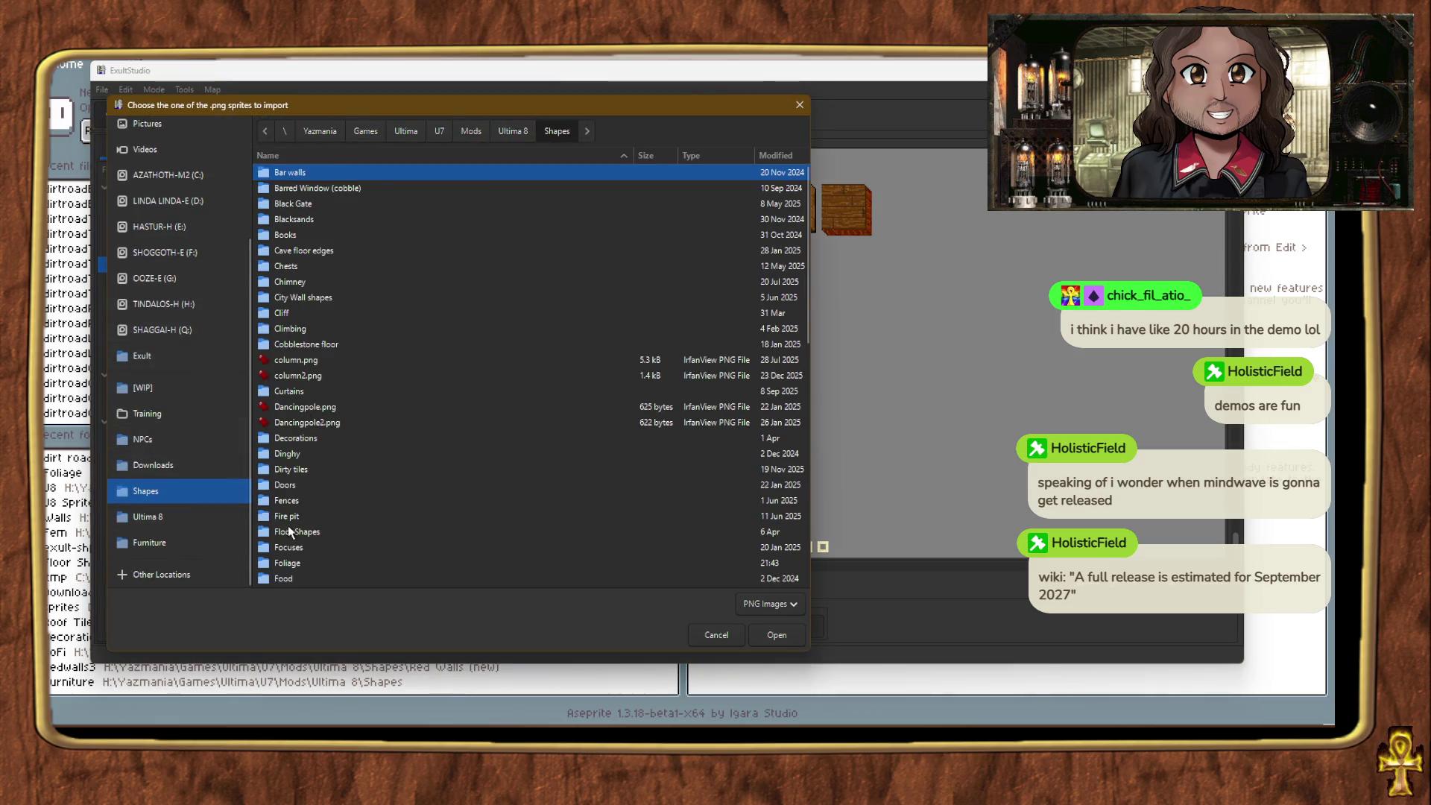
{"action": "scroll", "coordinate": [291, 532], "scroll_direction": "down", "scroll_amount": 1}
{"action": "double_click", "coordinate": [289, 571]}
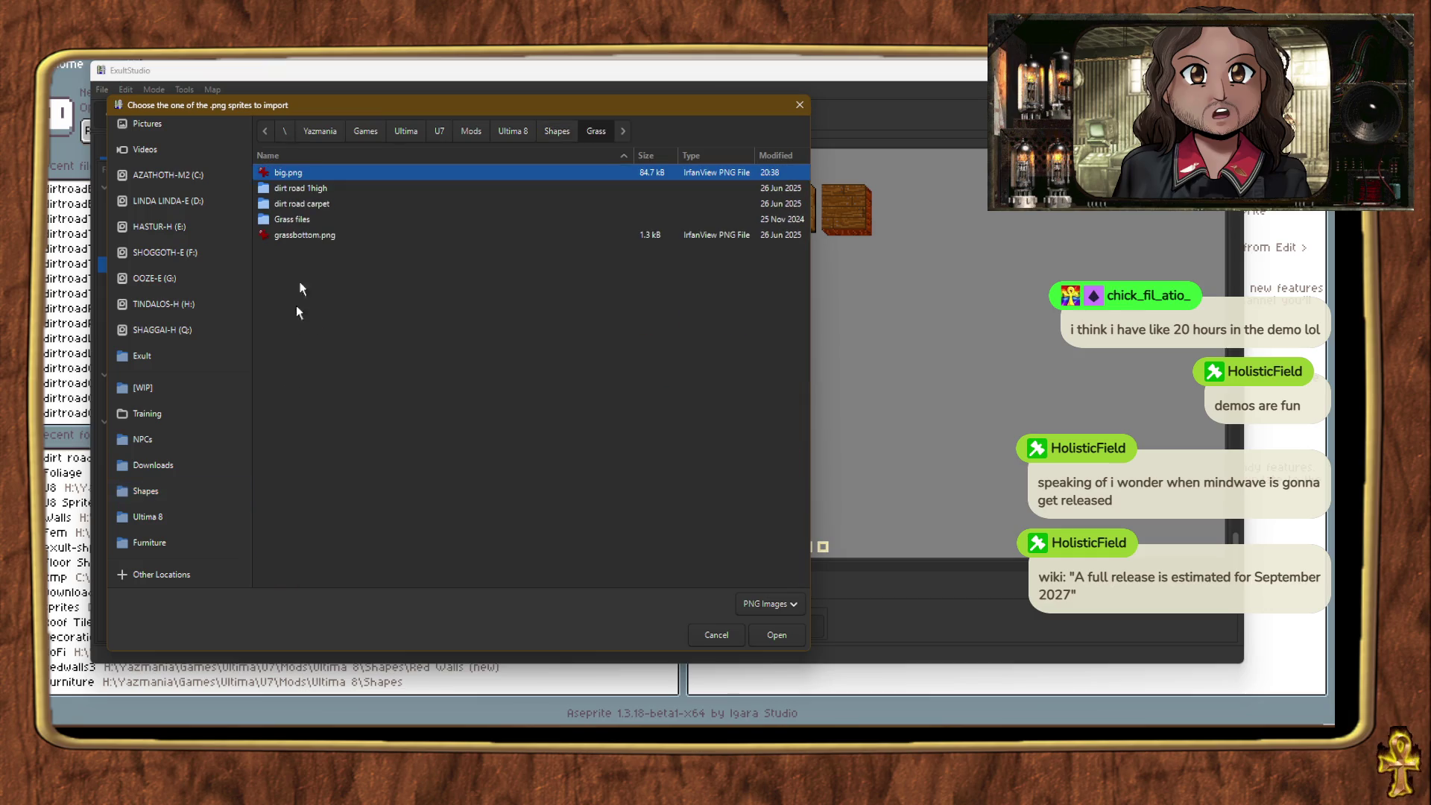
{"action": "double_click", "coordinate": [301, 191]}
{"action": "double_click", "coordinate": [296, 177]}
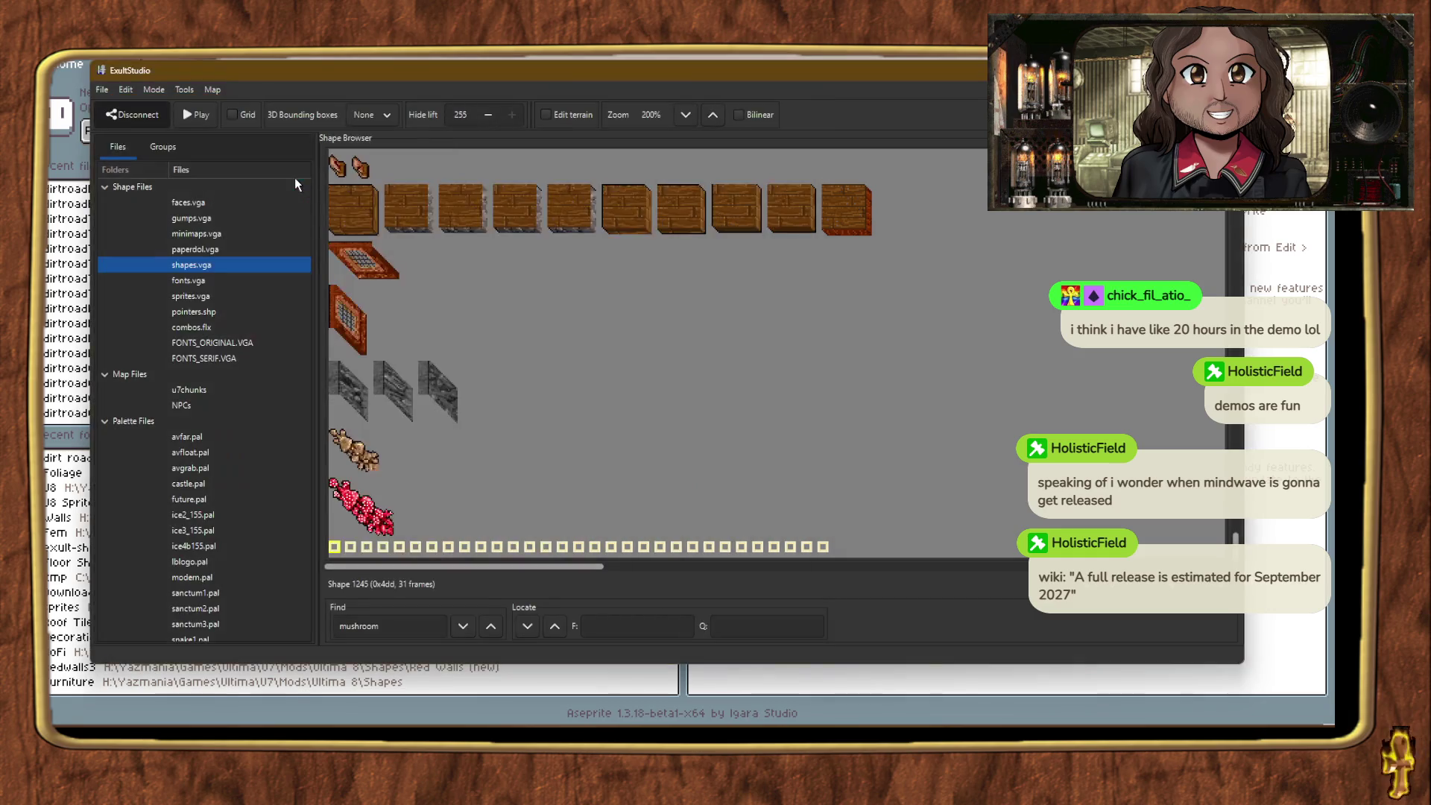
Step: Import dirtroadB1.png from Shapes > Grass > dirt road 1high as a single frame
{"action": "right_click", "coordinate": [336, 547]}
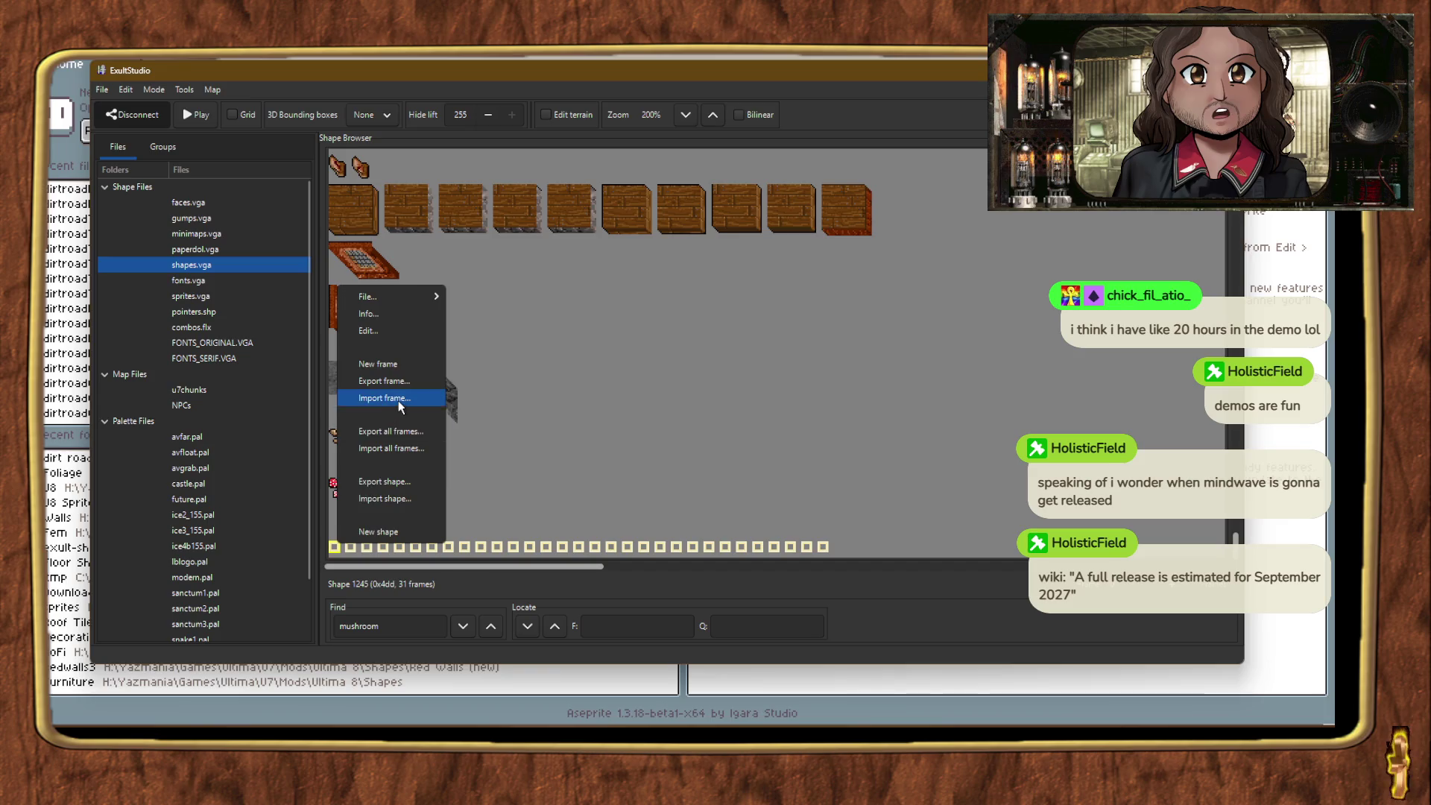
{"action": "left_click", "coordinate": [398, 399]}
{"action": "scroll", "coordinate": [201, 442], "scroll_direction": "down", "scroll_amount": 4}
{"action": "left_click", "coordinate": [163, 508]}
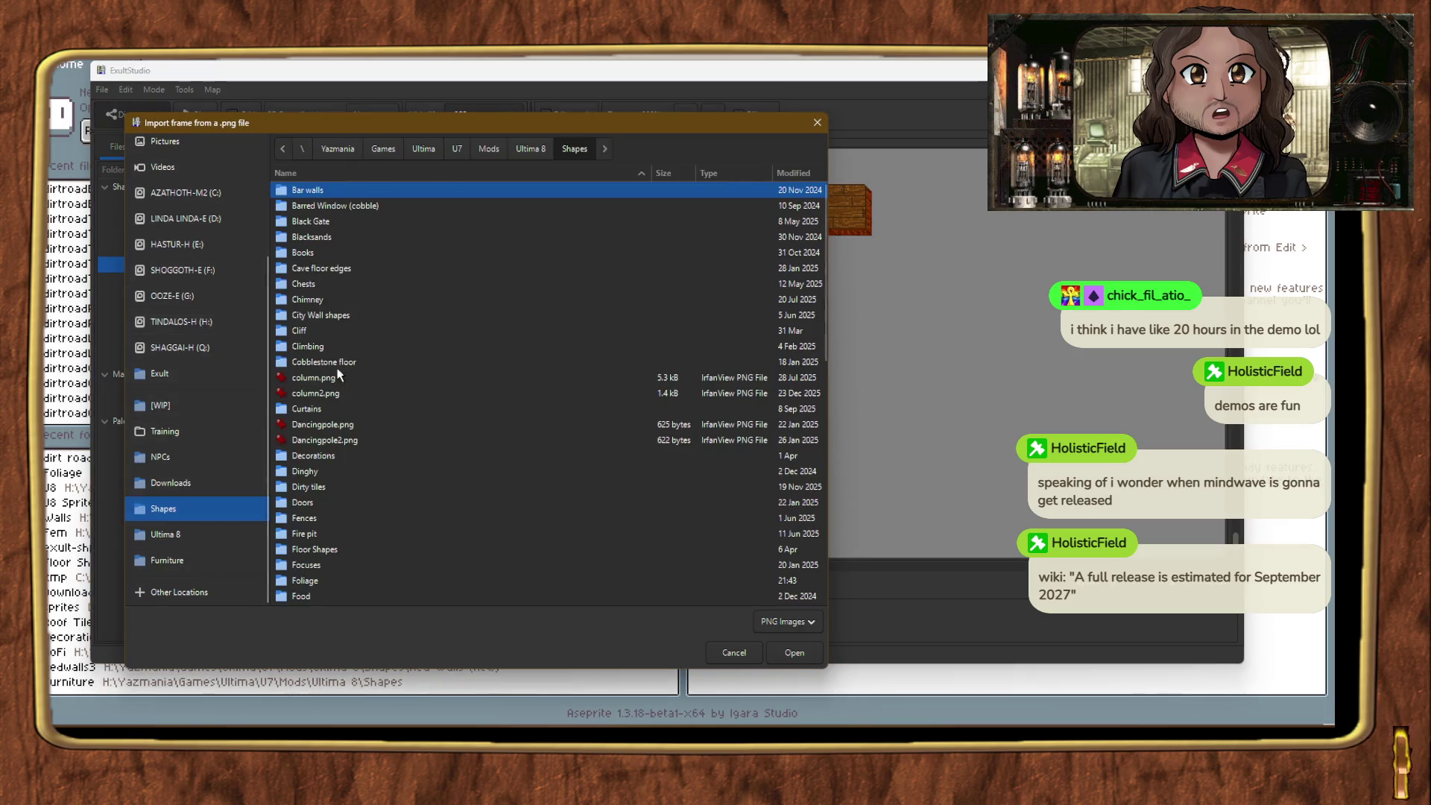
{"action": "scroll", "coordinate": [339, 374], "scroll_direction": "down", "scroll_amount": 1}
{"action": "double_click", "coordinate": [298, 592]}
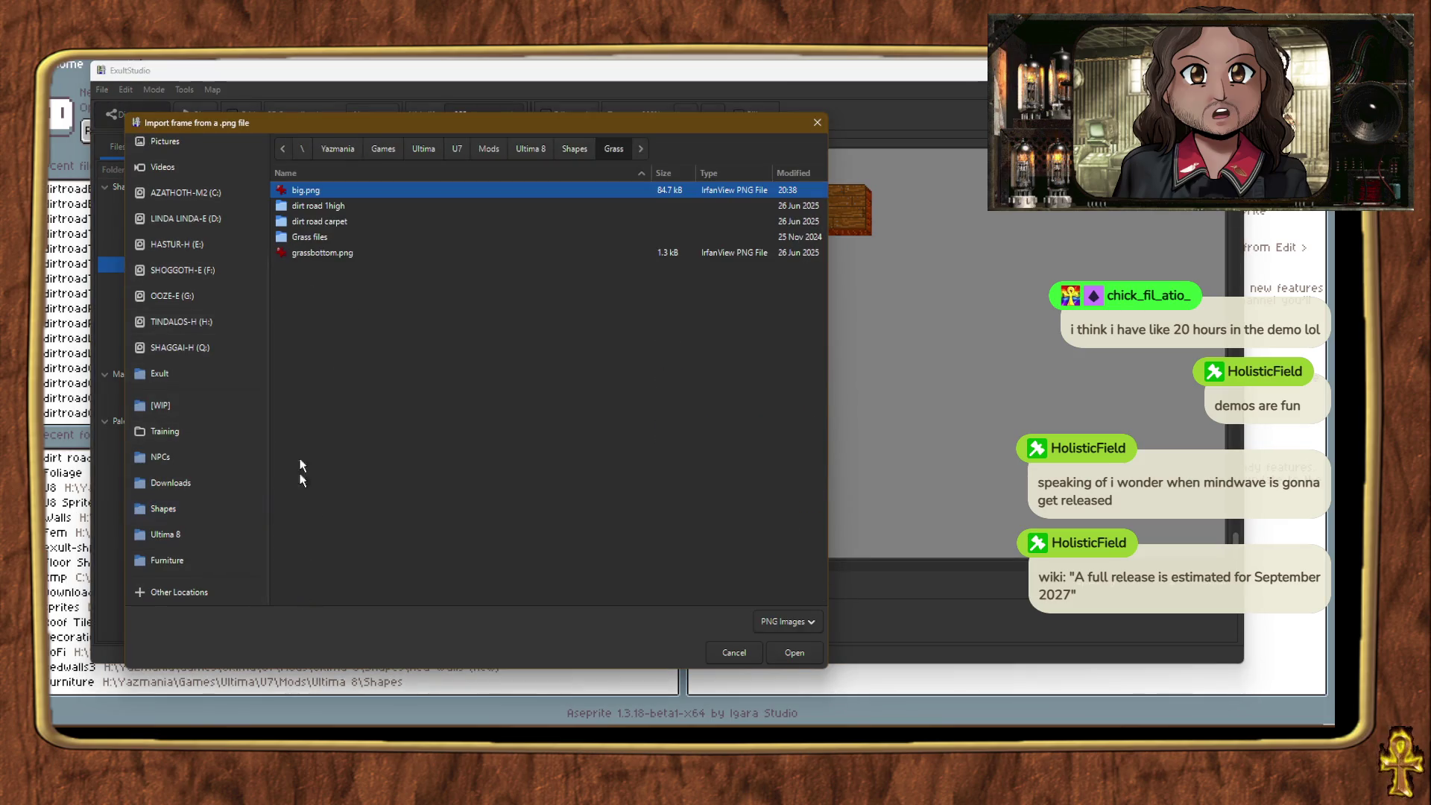
{"action": "double_click", "coordinate": [330, 206]}
{"action": "double_click", "coordinate": [324, 193]}
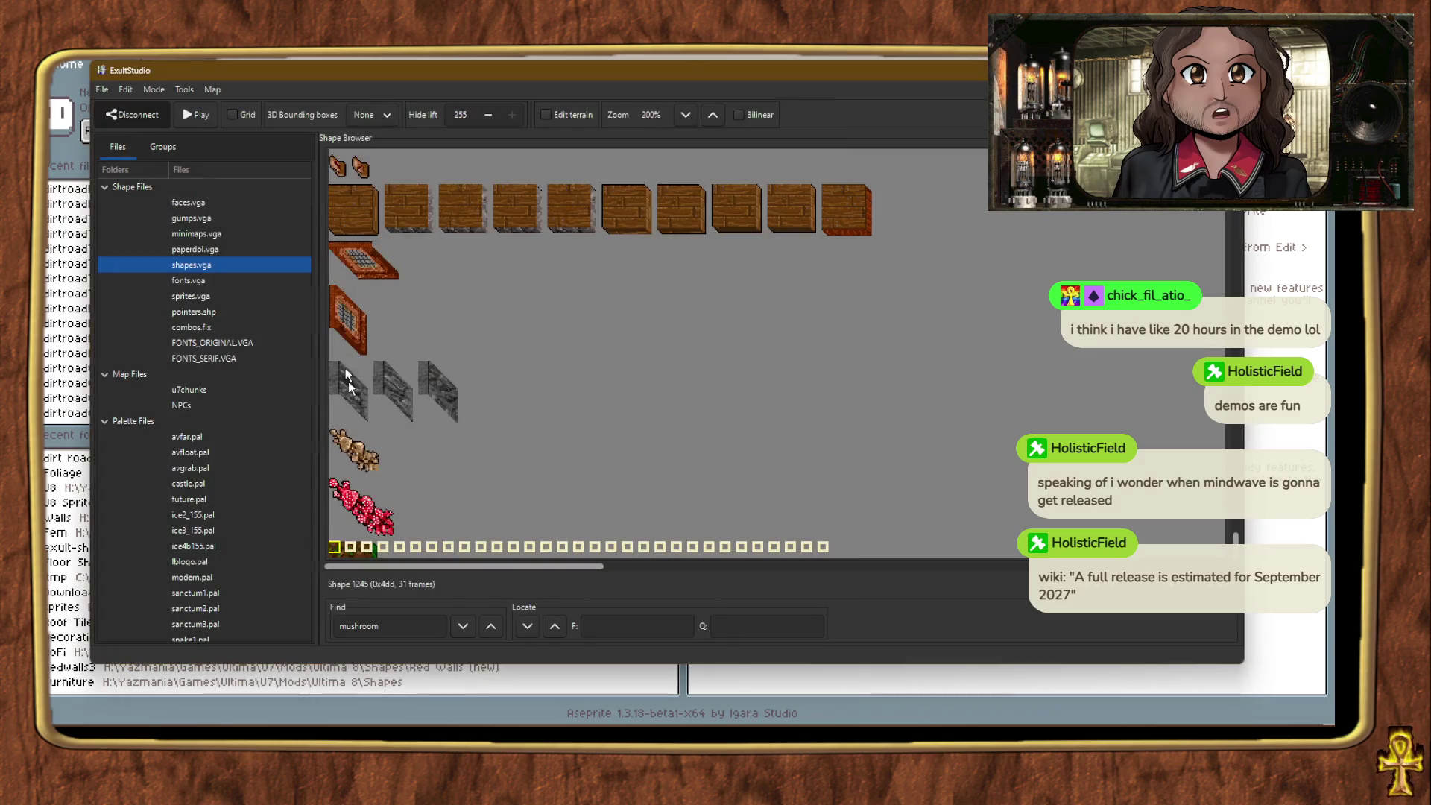
Step: Import dirtroadB2.png from Shapes > Grass > dirt road 1high as a new frame of shape 1245
{"action": "right_click", "coordinate": [350, 547]}
{"action": "left_click", "coordinate": [408, 405]}
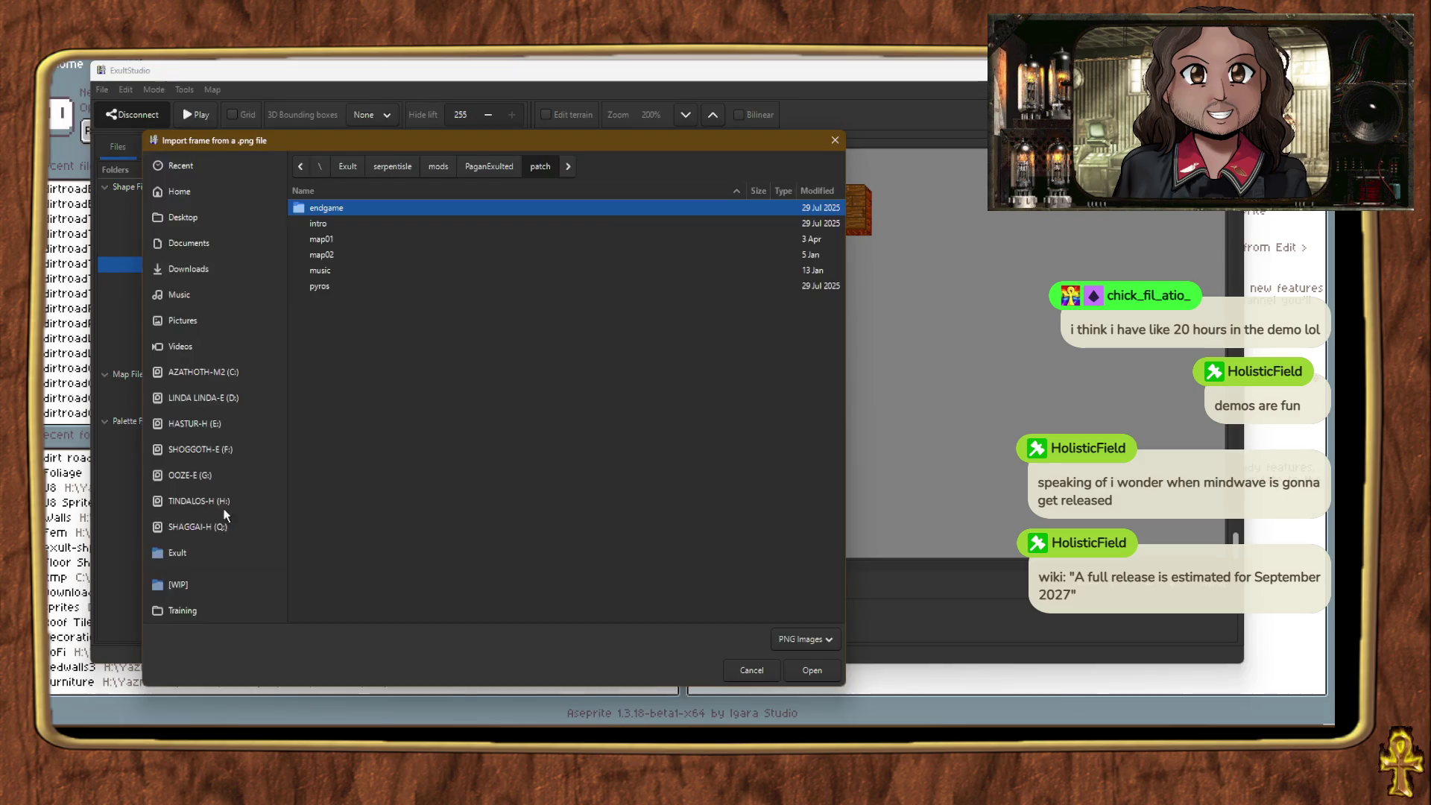
{"action": "left_click", "coordinate": [181, 526]}
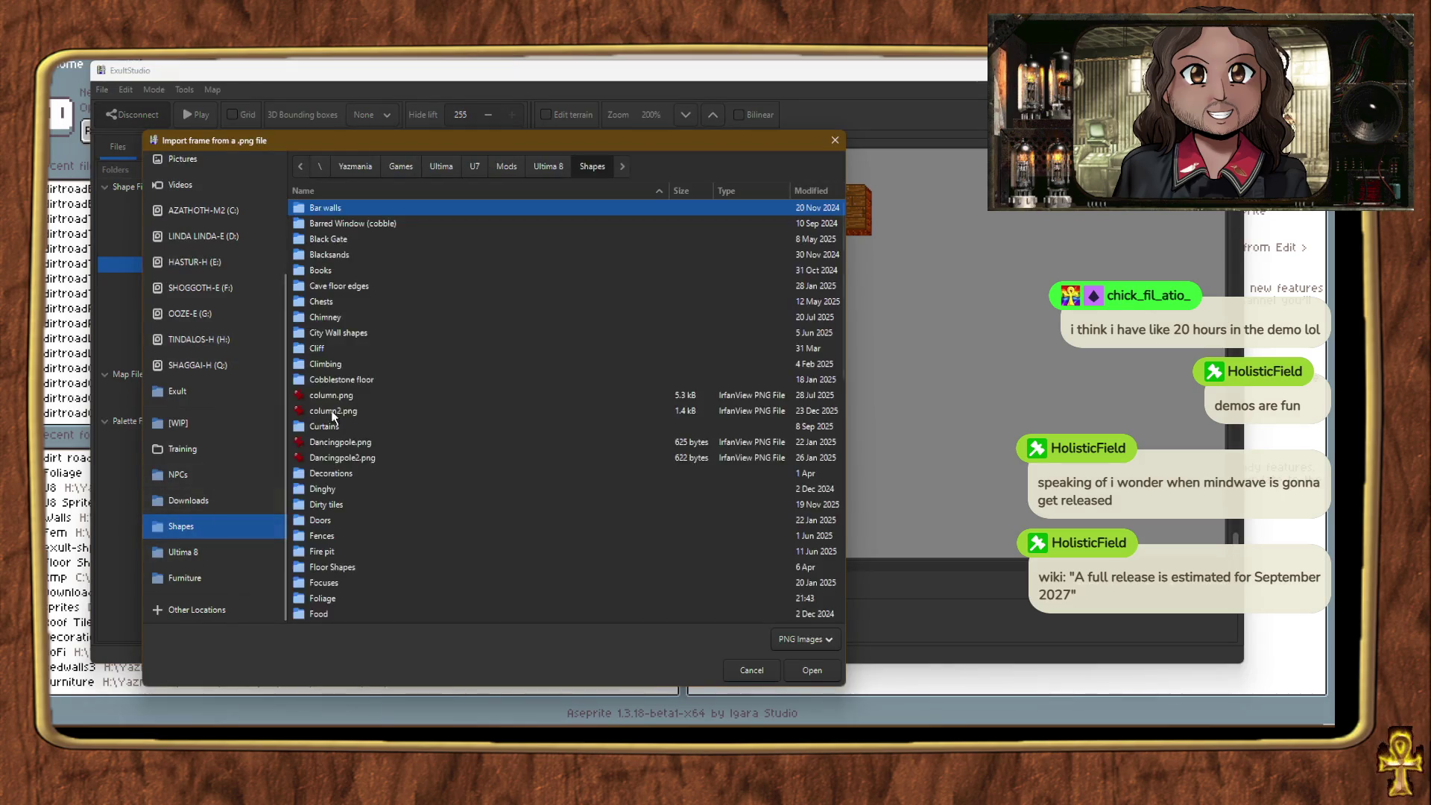
{"action": "scroll", "coordinate": [522, 335], "scroll_direction": "down", "scroll_amount": 5}
{"action": "left_click_drag", "start_coordinate": [425, 135], "coordinate": [425, 84]}
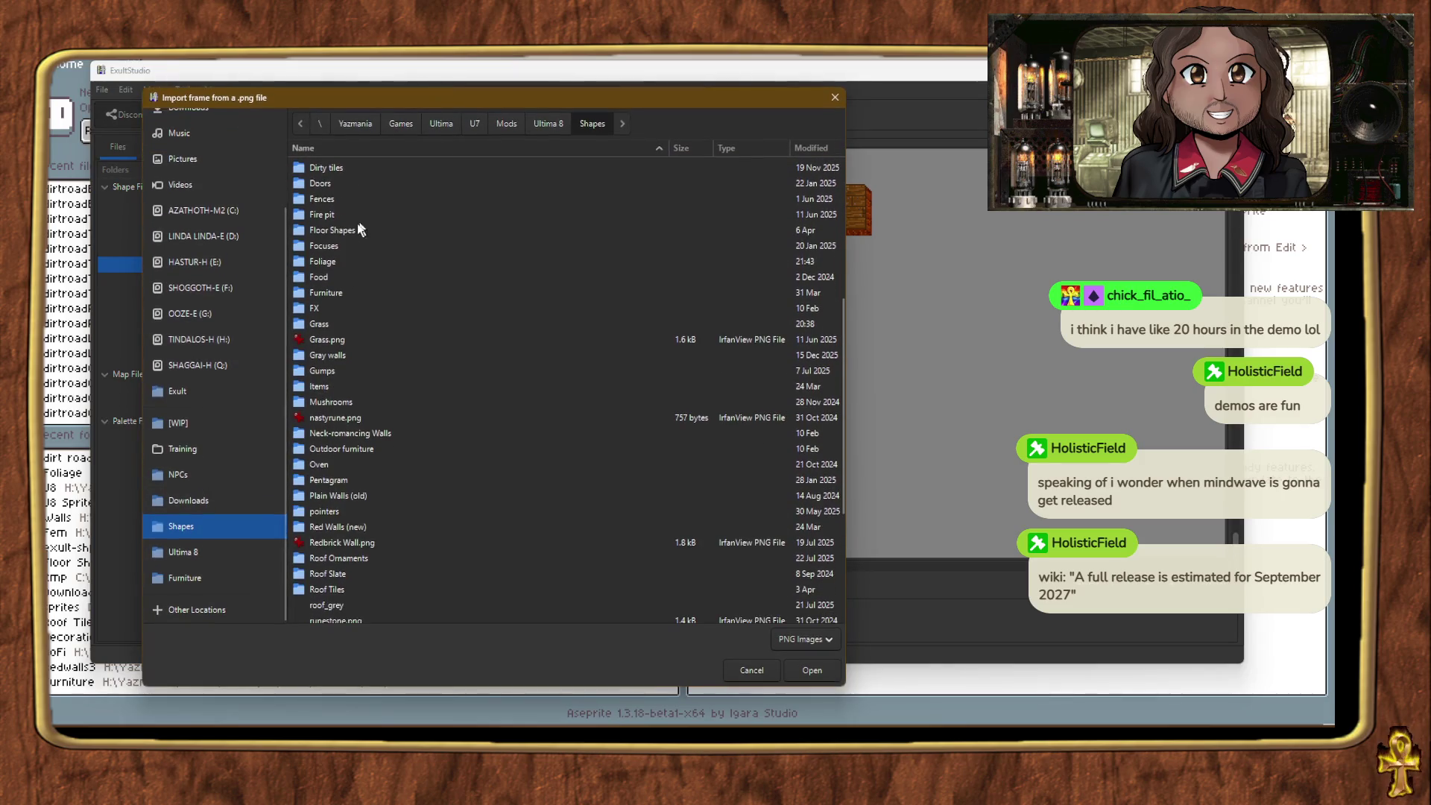
{"action": "double_click", "coordinate": [319, 324]}
{"action": "double_click", "coordinate": [360, 182]}
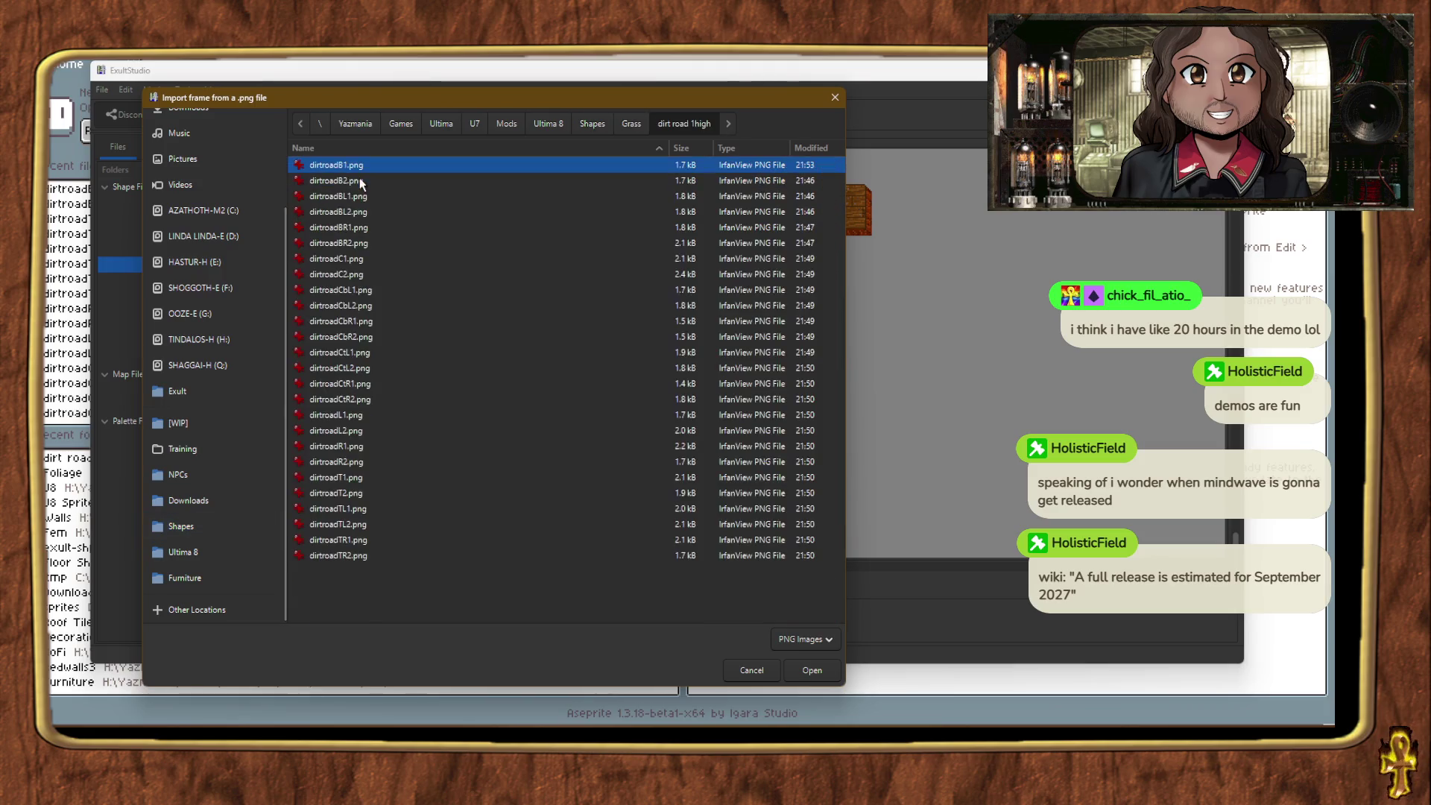
{"action": "double_click", "coordinate": [360, 182]}
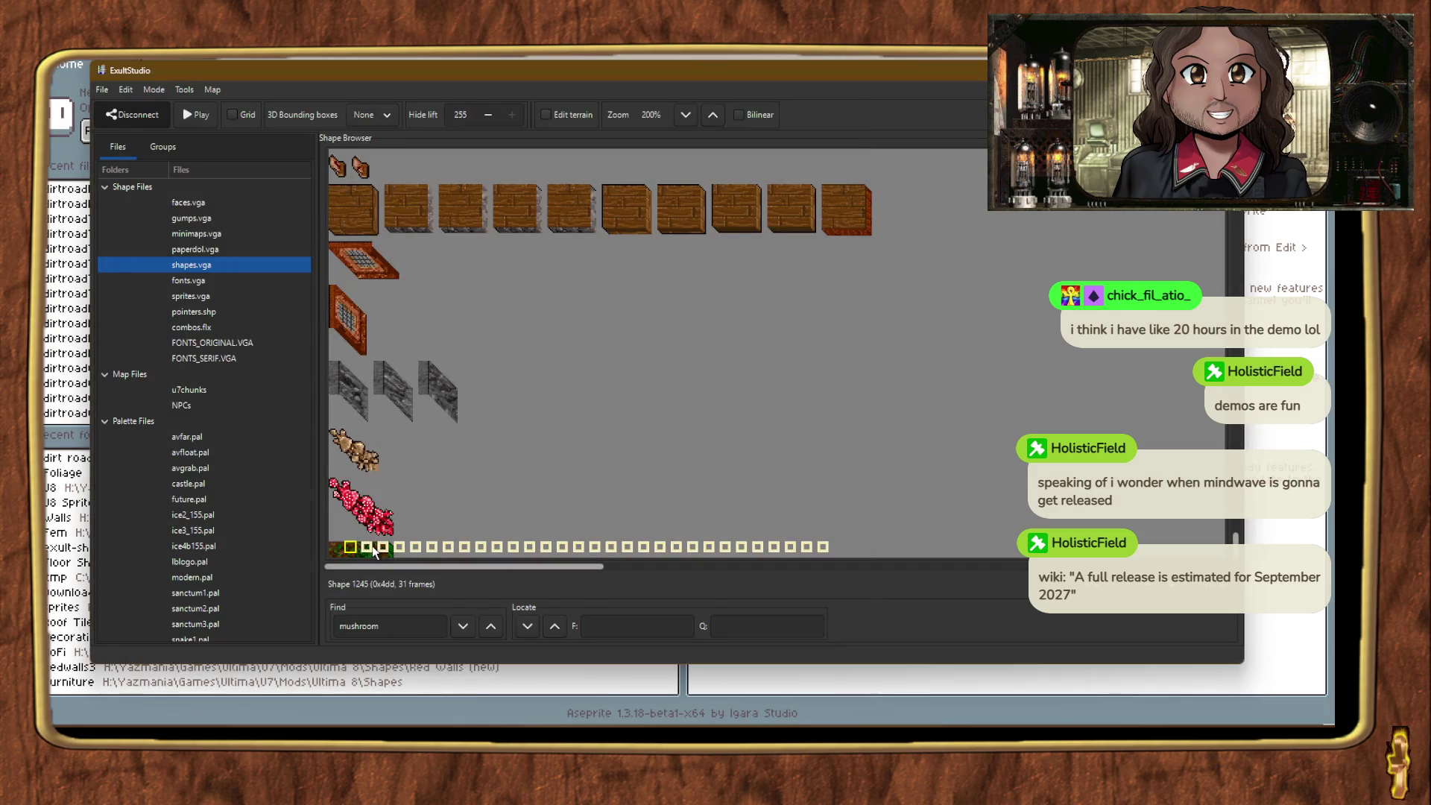
Step: Import dirtroadBL1.png from the dirt road 1high folder as the next frame
{"action": "scroll", "coordinate": [622, 499], "scroll_direction": "up", "scroll_amount": 10}
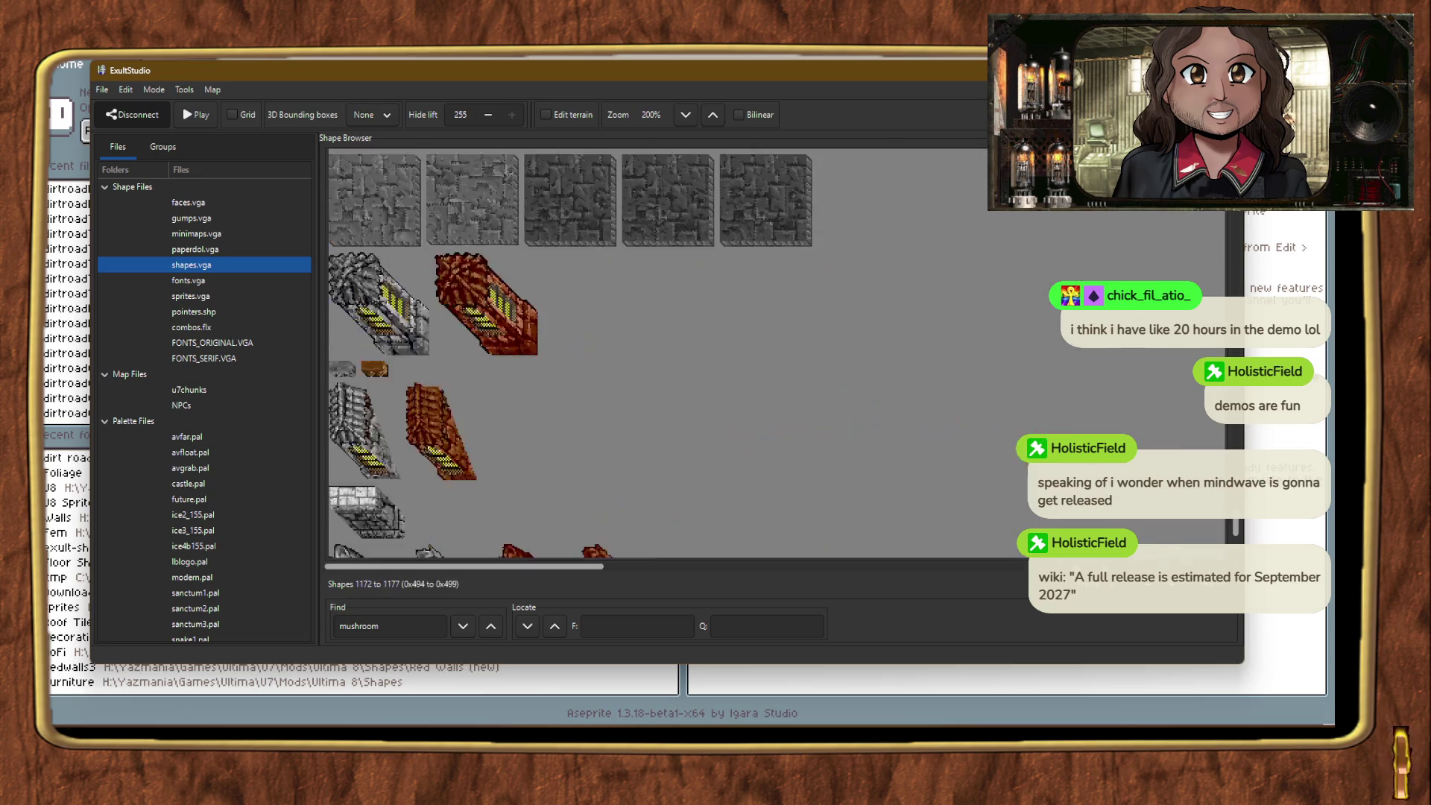
{"action": "scroll", "coordinate": [616, 498], "scroll_direction": "down", "scroll_amount": 10}
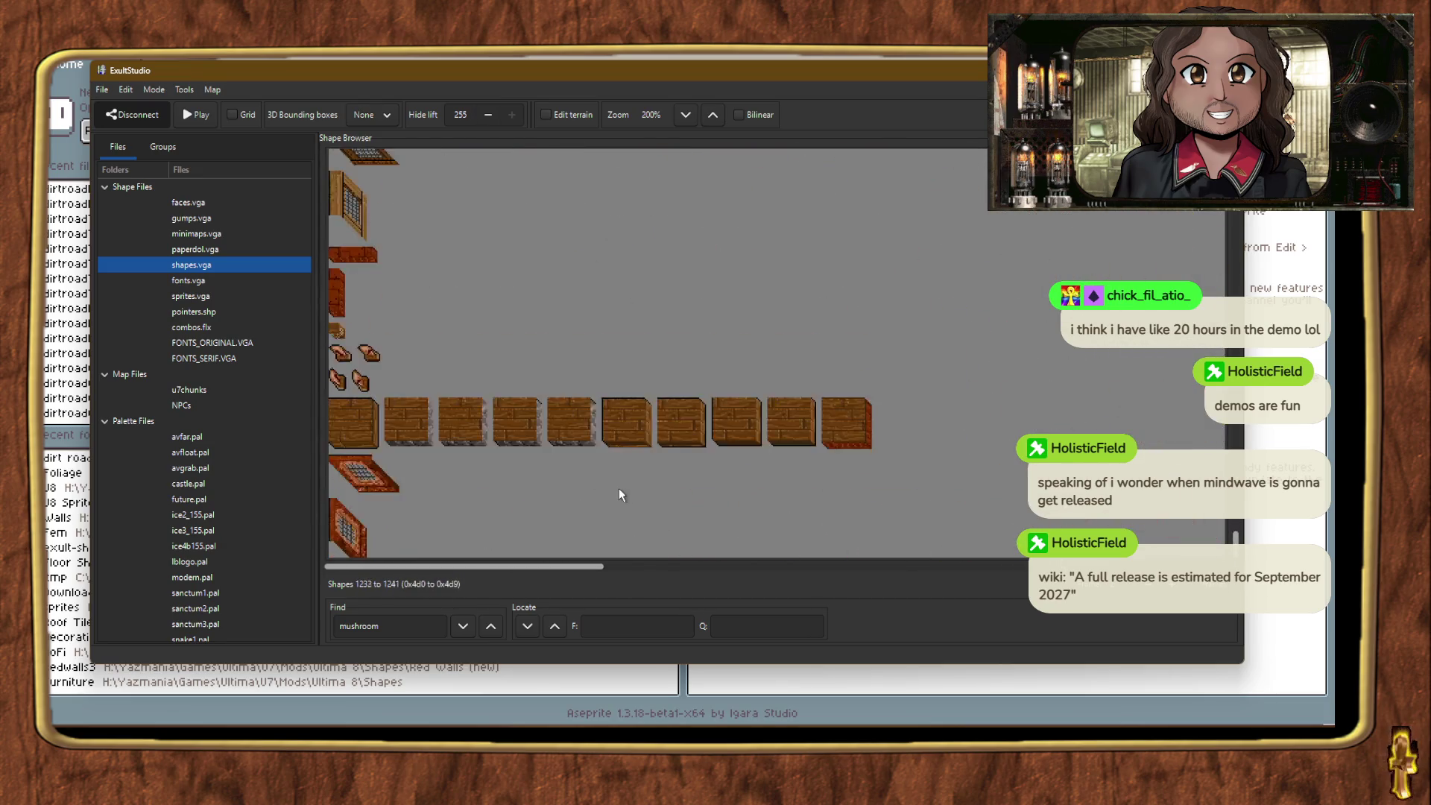
{"action": "right_click", "coordinate": [441, 508]}
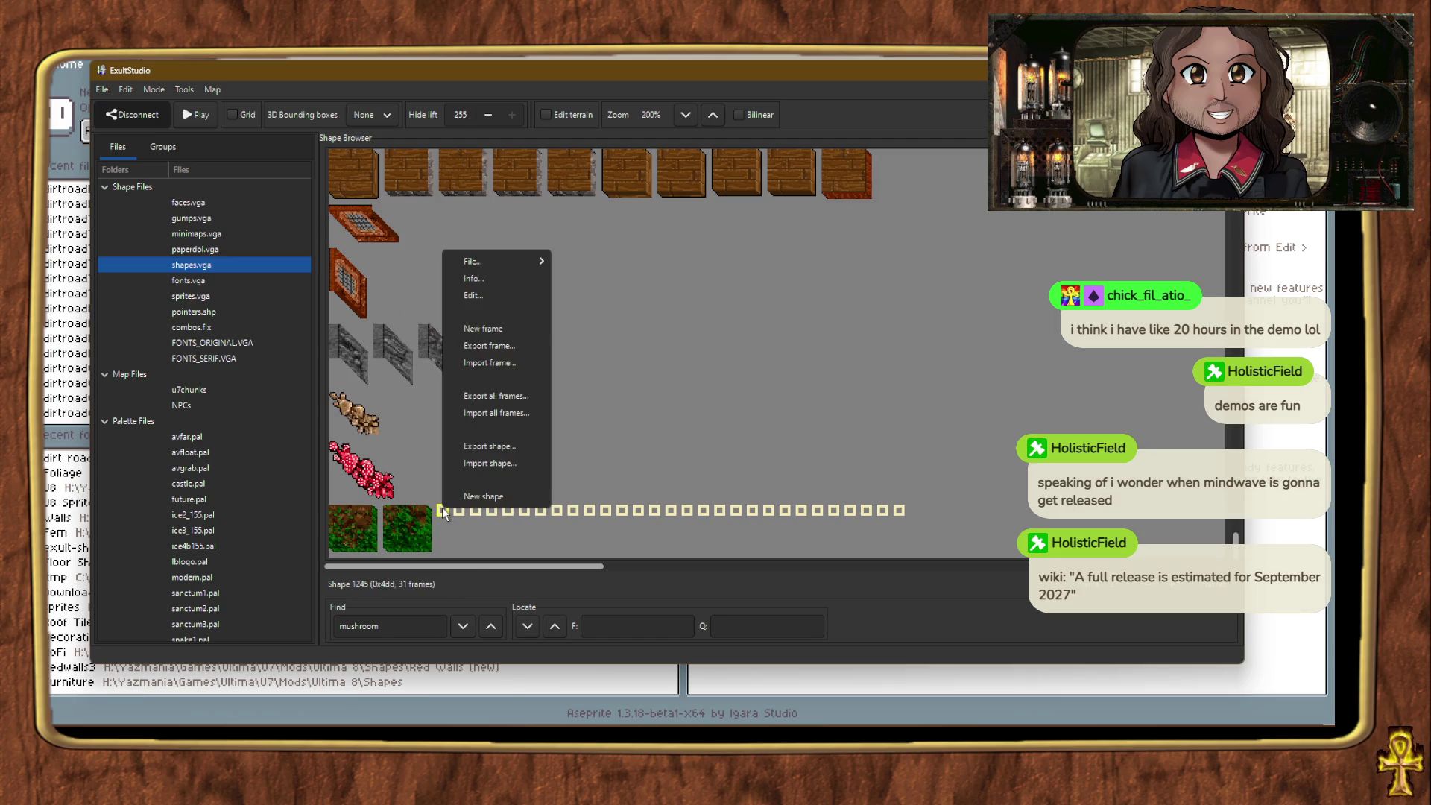
{"action": "left_click", "coordinate": [497, 358]}
{"action": "scroll", "coordinate": [234, 485], "scroll_direction": "down", "scroll_amount": 3}
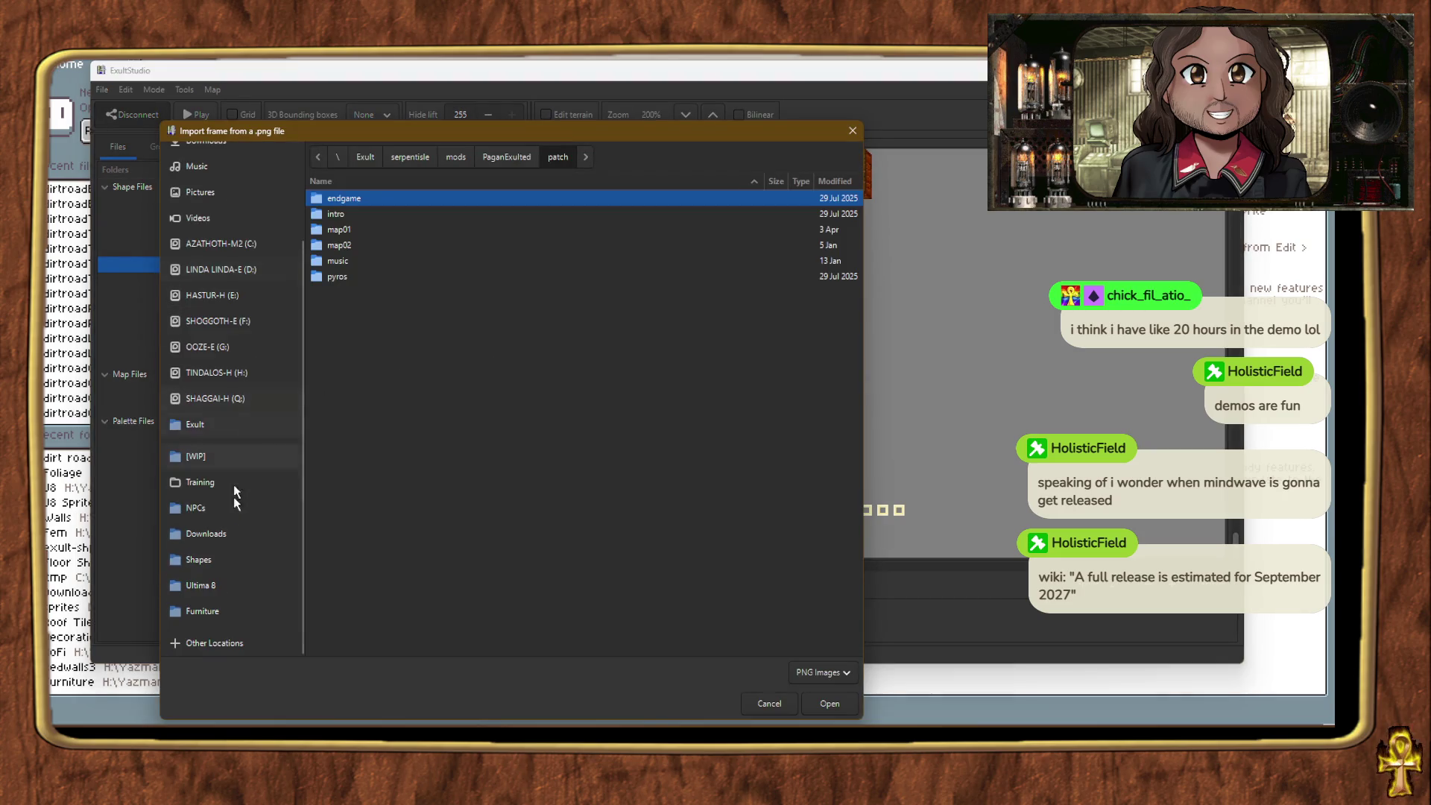
{"action": "left_click", "coordinate": [230, 558]}
{"action": "double_click", "coordinate": [347, 337]}
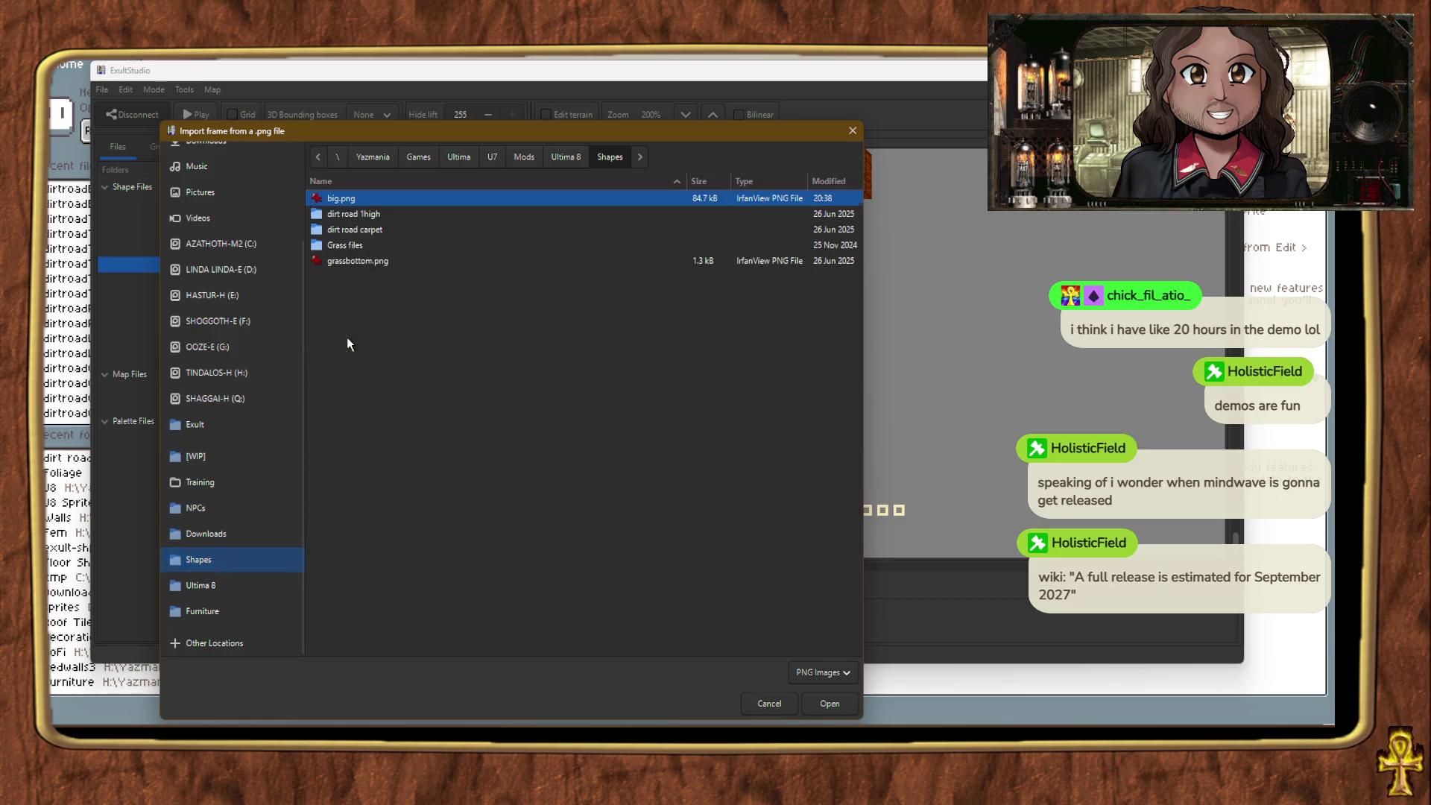
{"action": "double_click", "coordinate": [371, 214]}
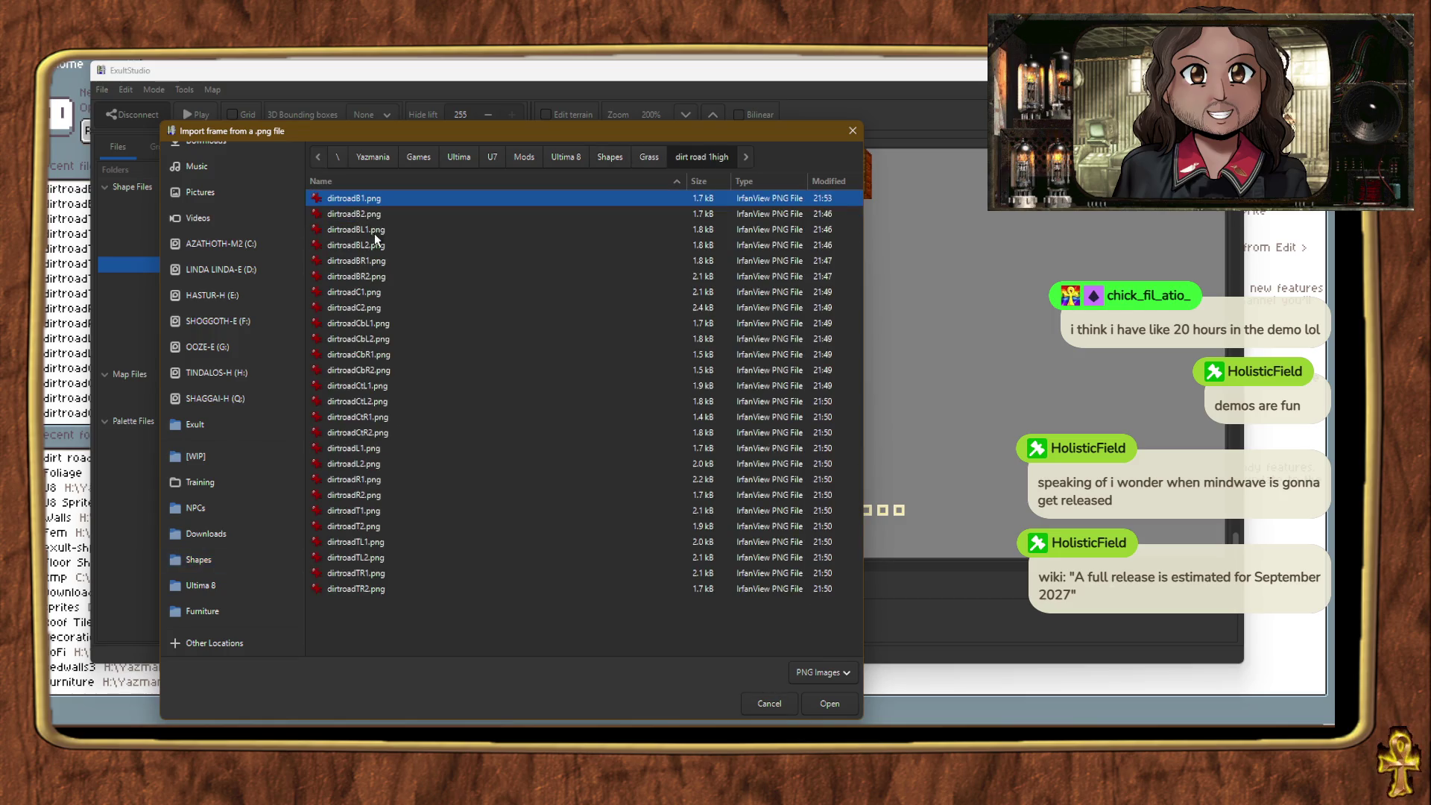
{"action": "double_click", "coordinate": [374, 229]}
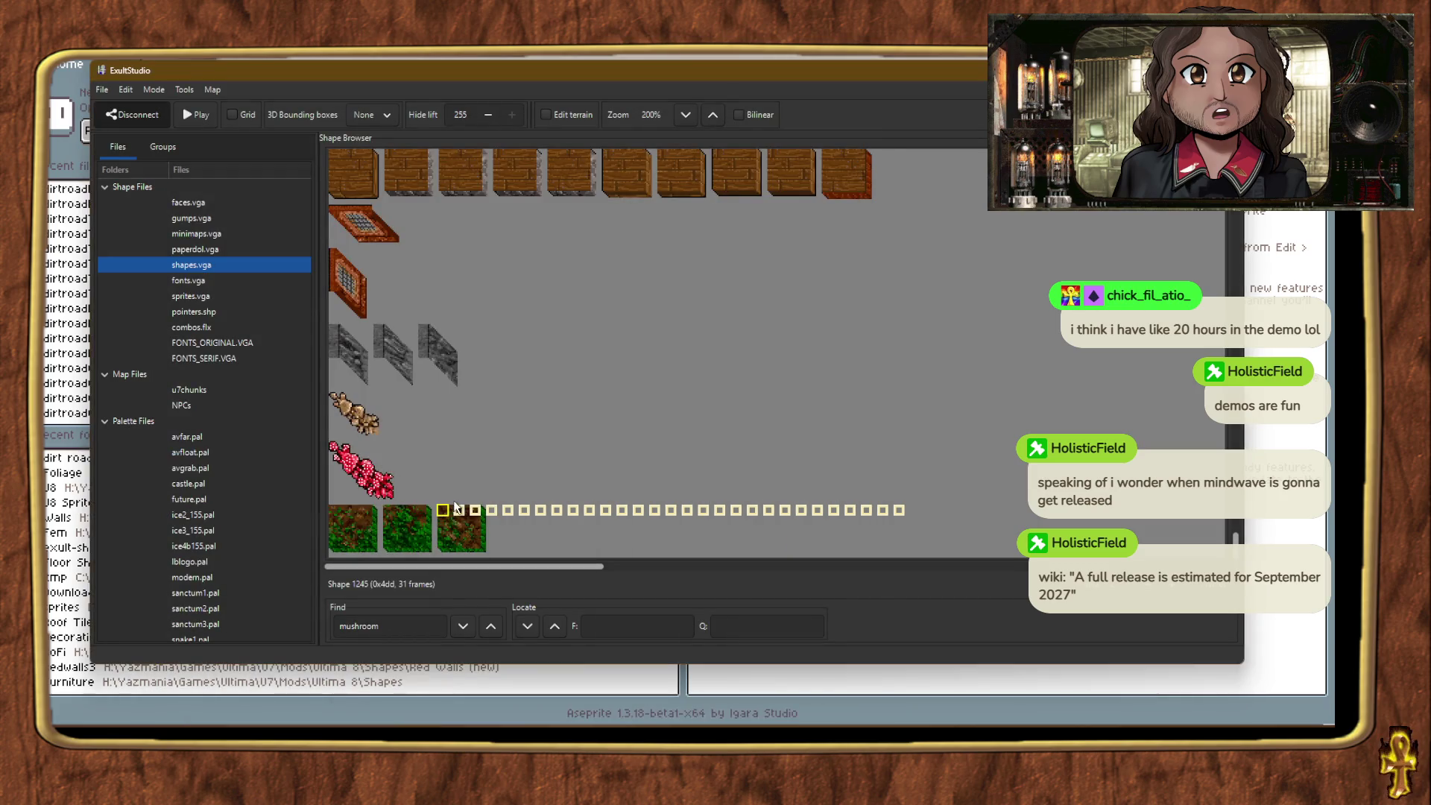
Step: Import dirtroadBL2.png from the dirt road 1high folder as the following frame
{"action": "right_click", "coordinate": [458, 511]}
{"action": "left_click", "coordinate": [532, 363]}
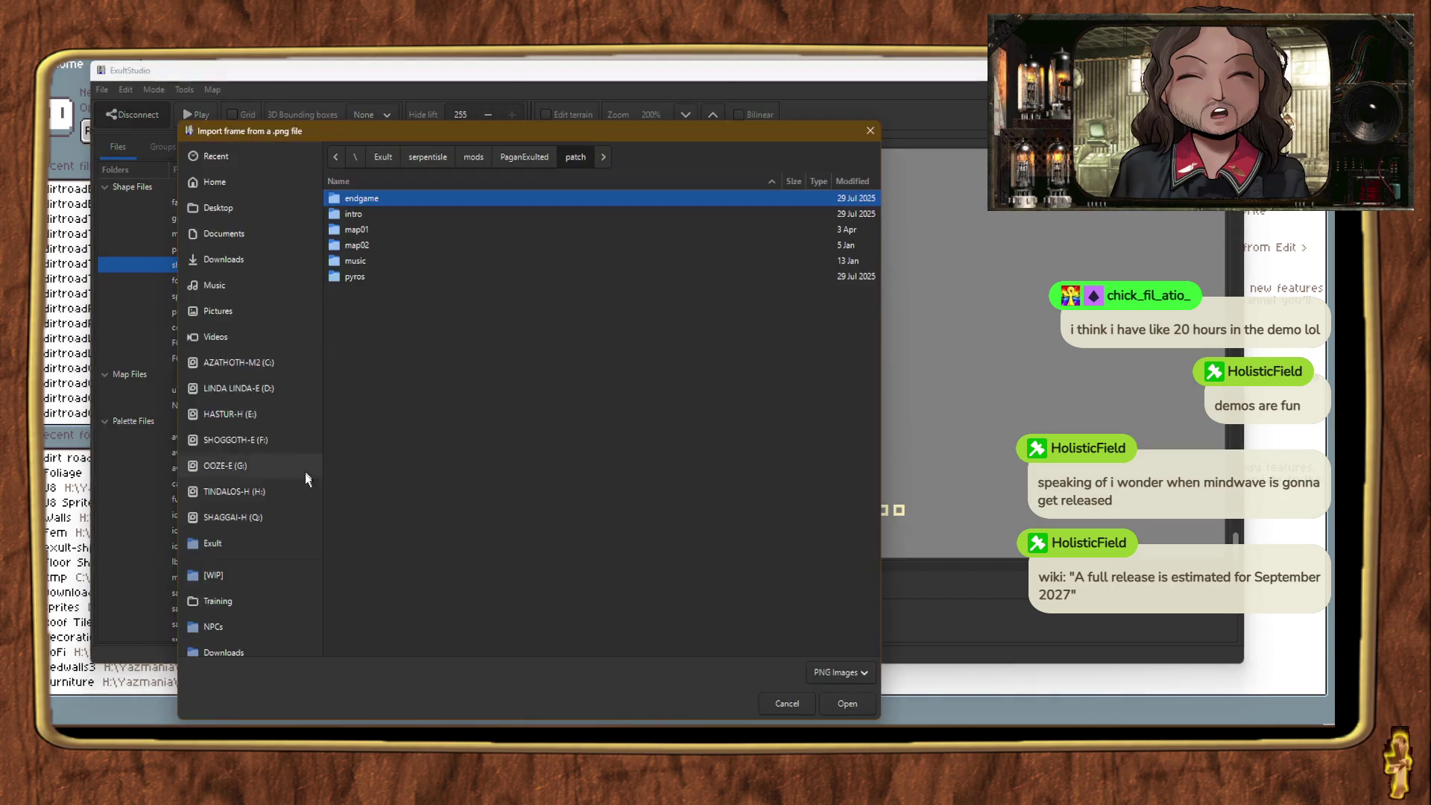
{"action": "left_click", "coordinate": [283, 557]}
{"action": "scroll", "coordinate": [370, 414], "scroll_direction": "down", "scroll_amount": 1}
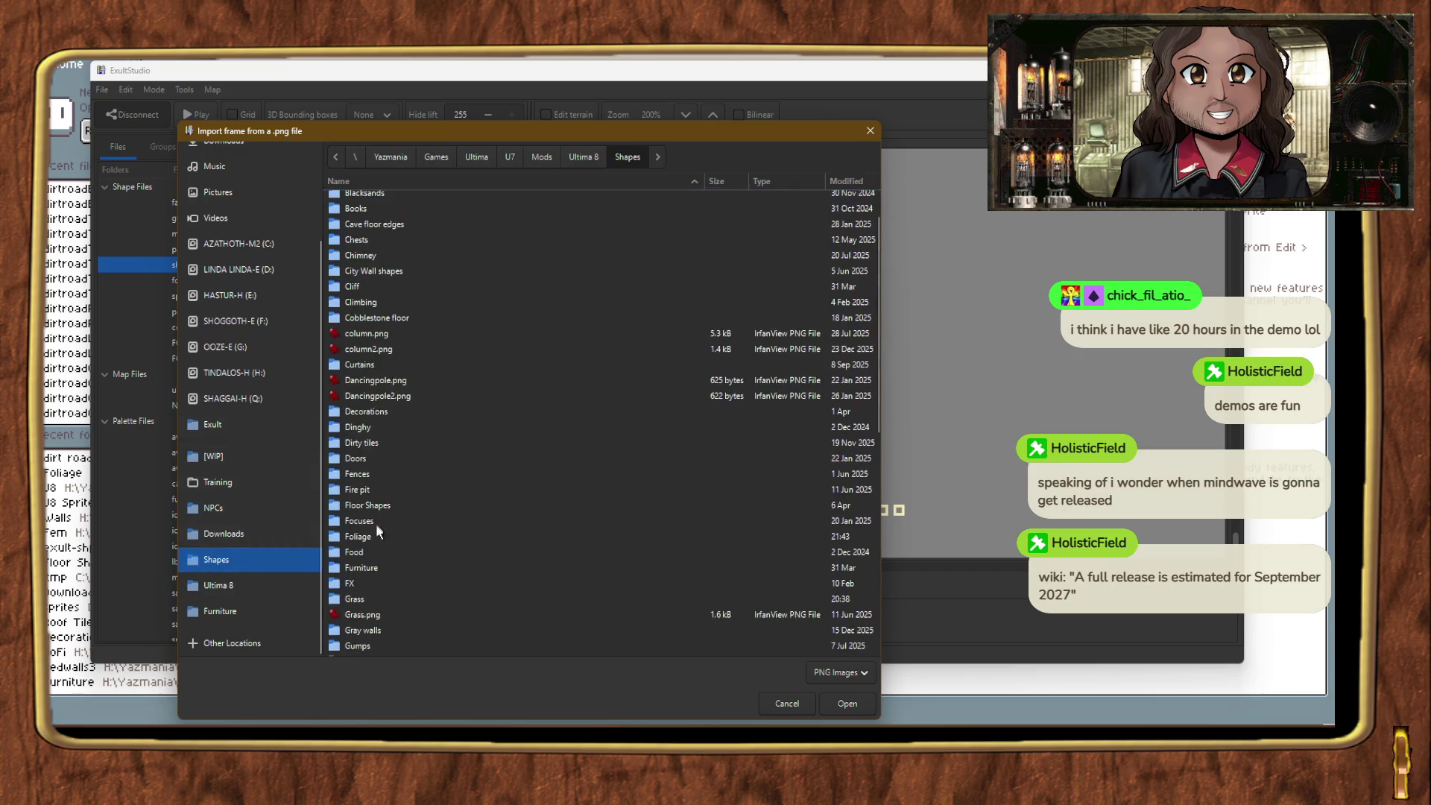
{"action": "left_click", "coordinate": [356, 599]}
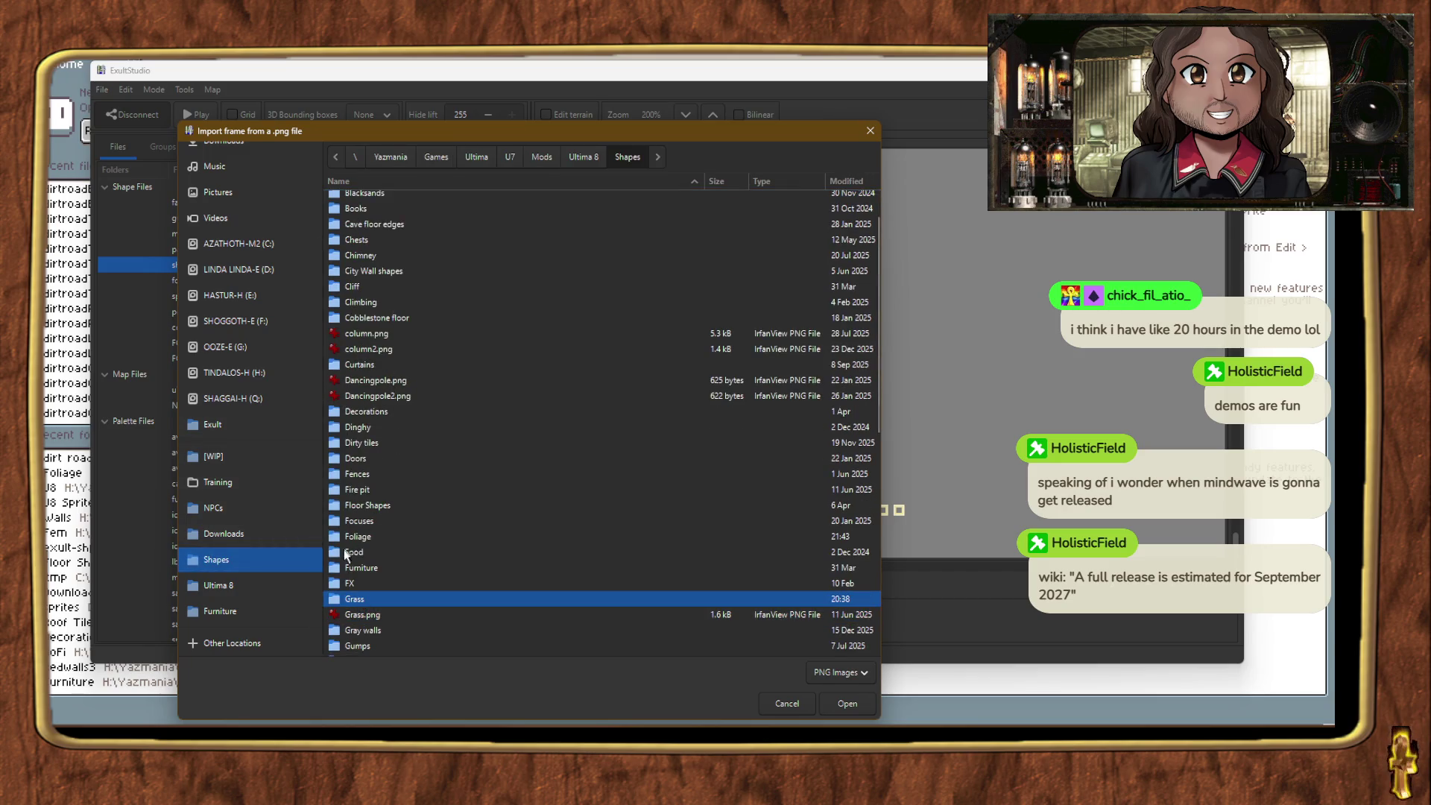
{"action": "double_click", "coordinate": [347, 600]}
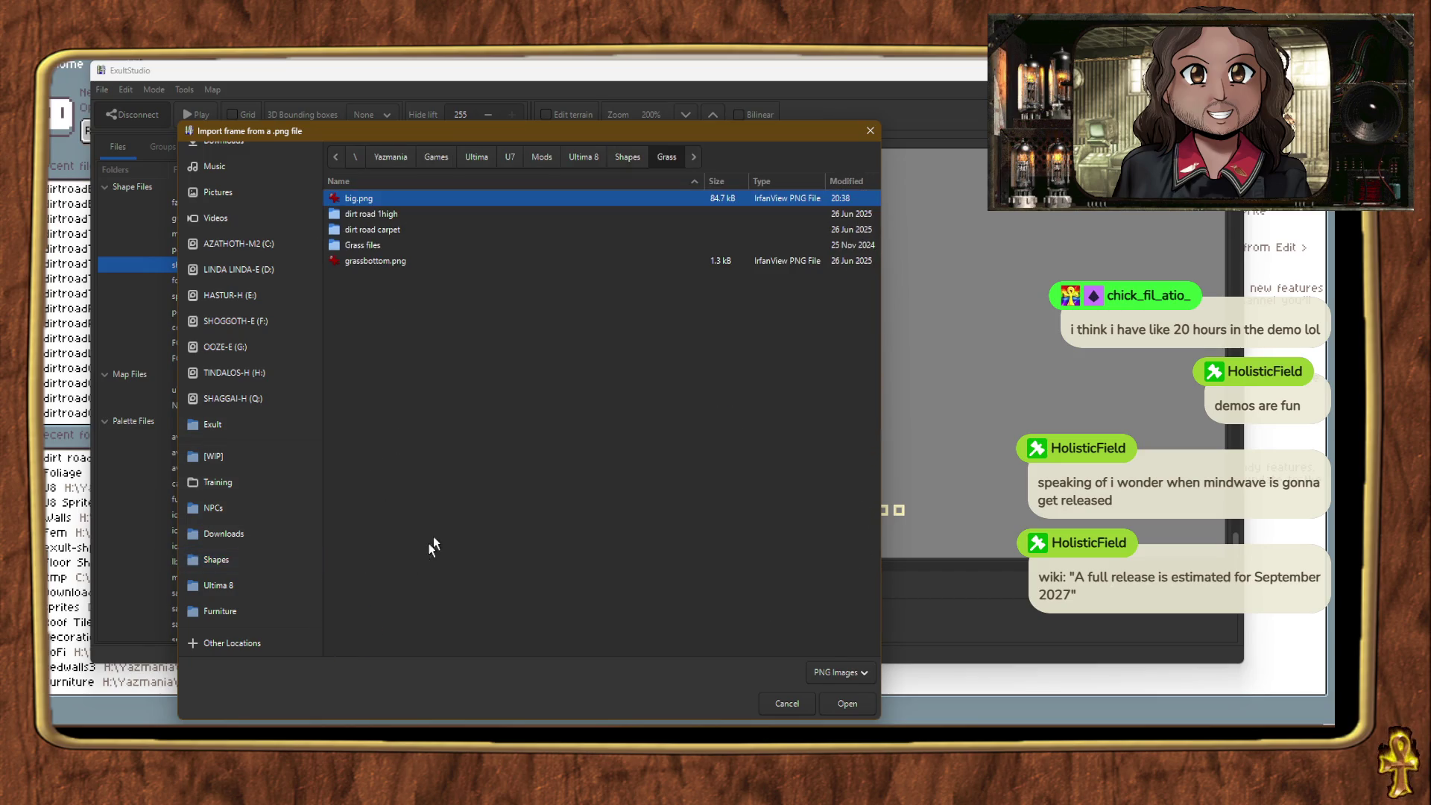
{"action": "double_click", "coordinate": [382, 215]}
{"action": "double_click", "coordinate": [396, 247]}
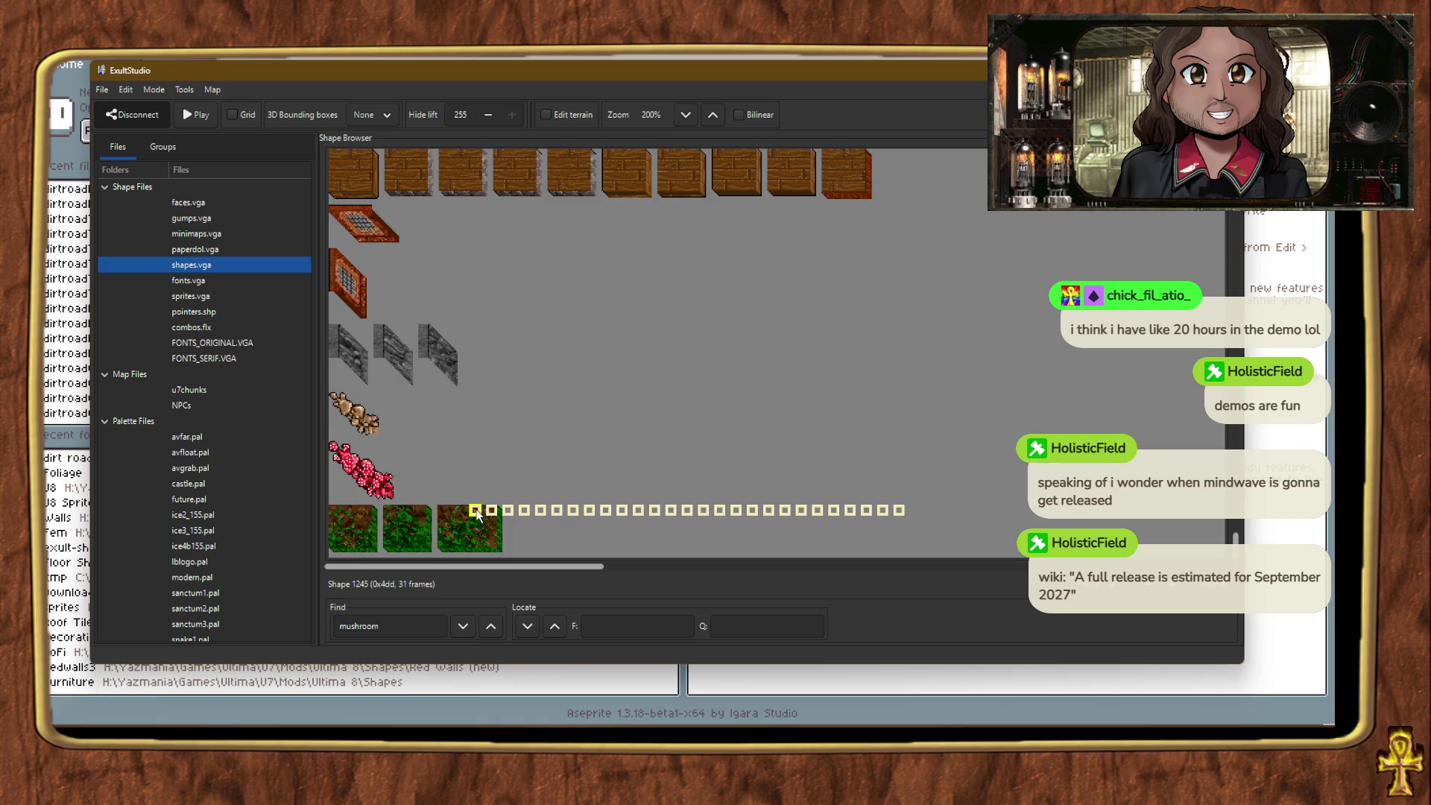
Step: Import dirtroadBR1.png from the dirt road 1high folder into the next empty frame
{"action": "scroll", "coordinate": [581, 500], "scroll_direction": "up", "scroll_amount": 10}
{"action": "scroll", "coordinate": [580, 500], "scroll_direction": "down", "scroll_amount": 10}
{"action": "scroll", "coordinate": [580, 500], "scroll_direction": "down", "scroll_amount": 3}
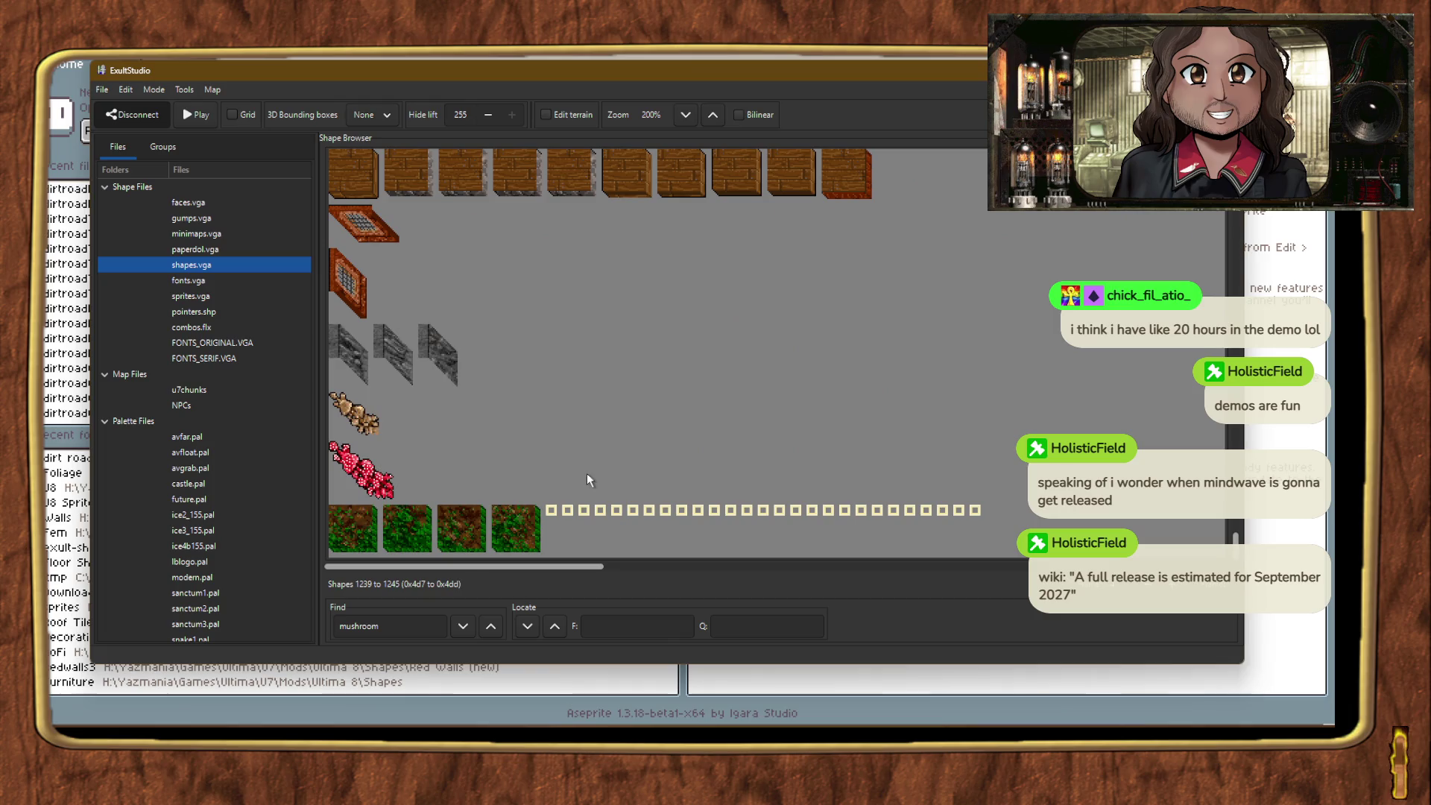
{"action": "right_click", "coordinate": [550, 515]}
{"action": "left_click", "coordinate": [591, 367]}
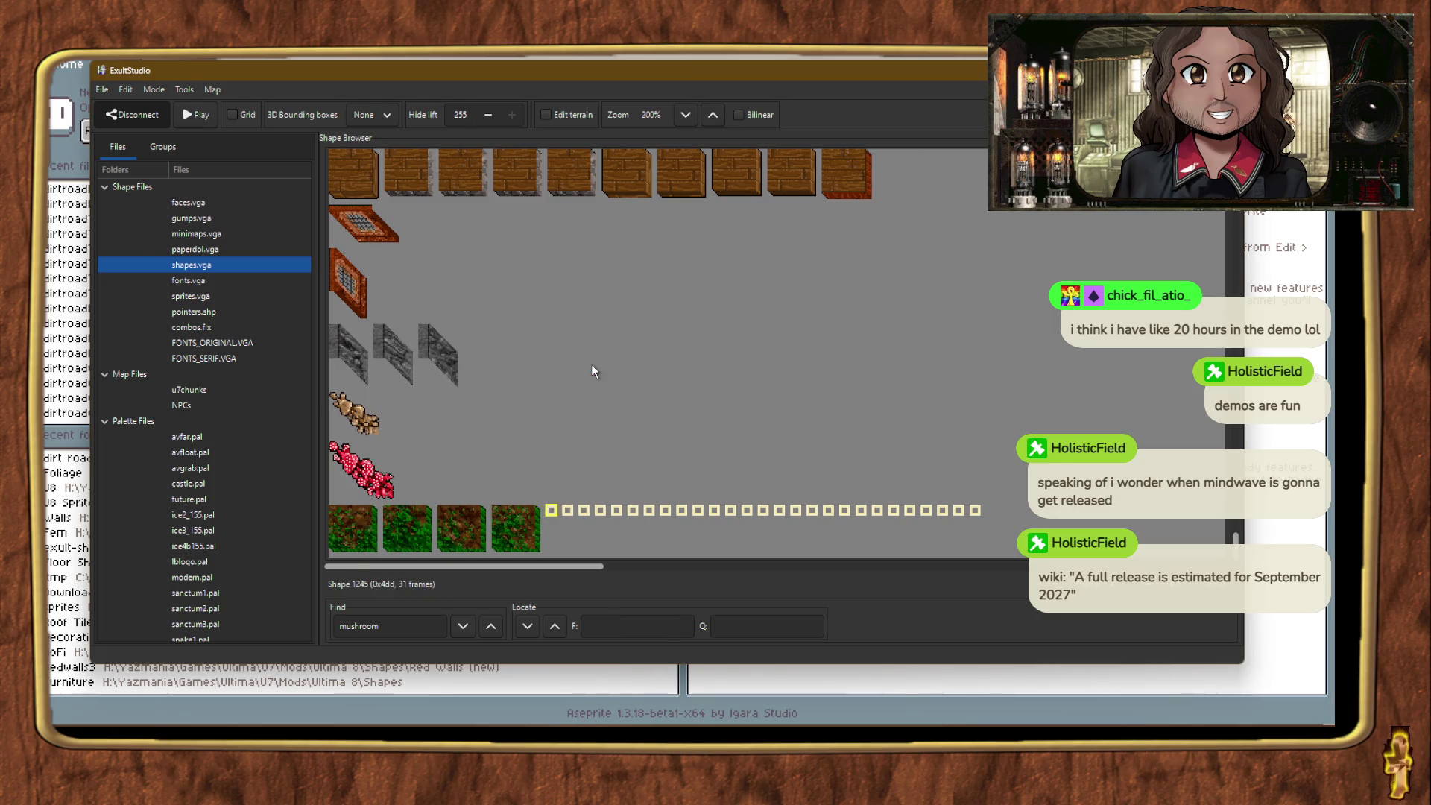
{"action": "left_click", "coordinate": [240, 564]}
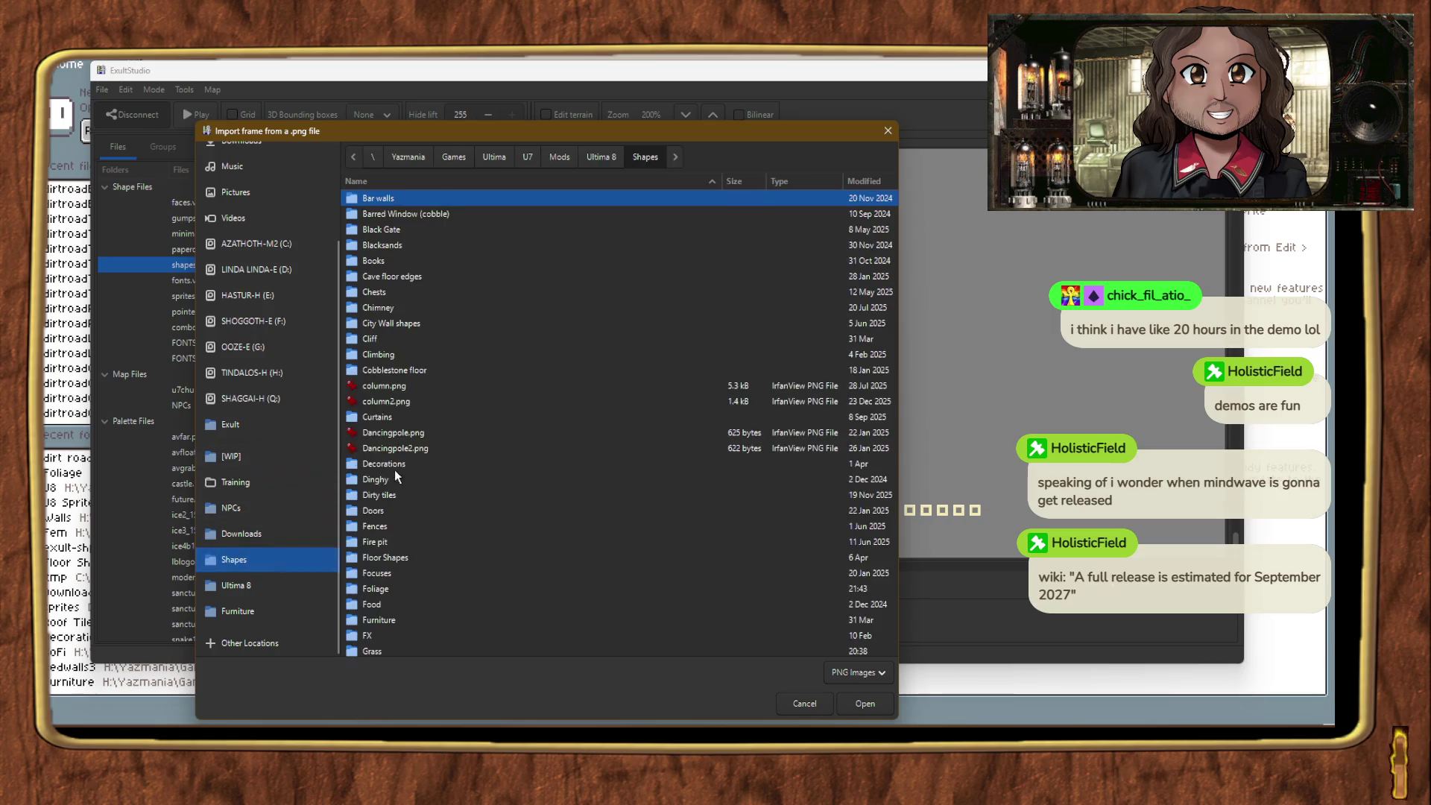
{"action": "scroll", "coordinate": [397, 385], "scroll_direction": "down", "scroll_amount": 10}
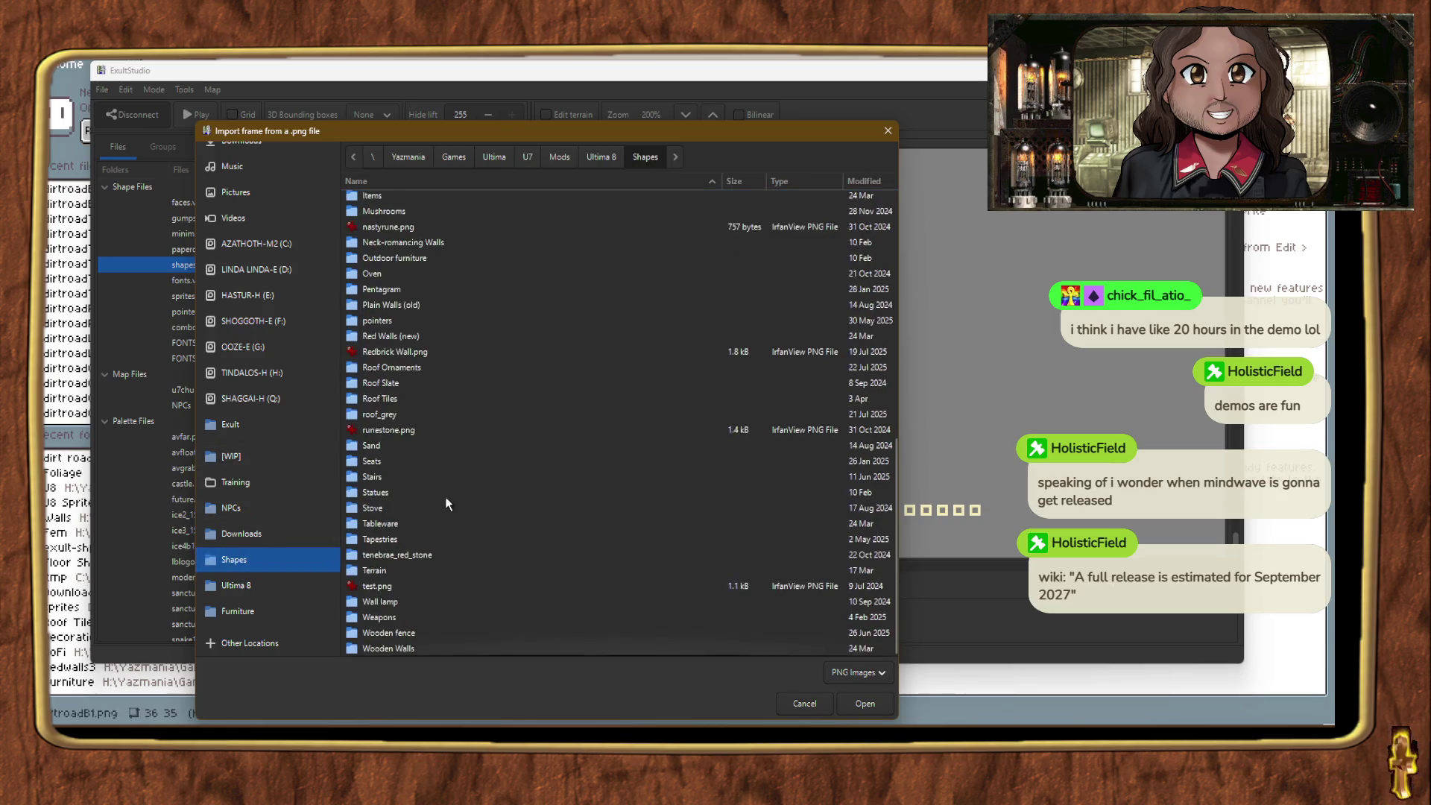
{"action": "scroll", "coordinate": [403, 320], "scroll_direction": "up", "scroll_amount": 5}
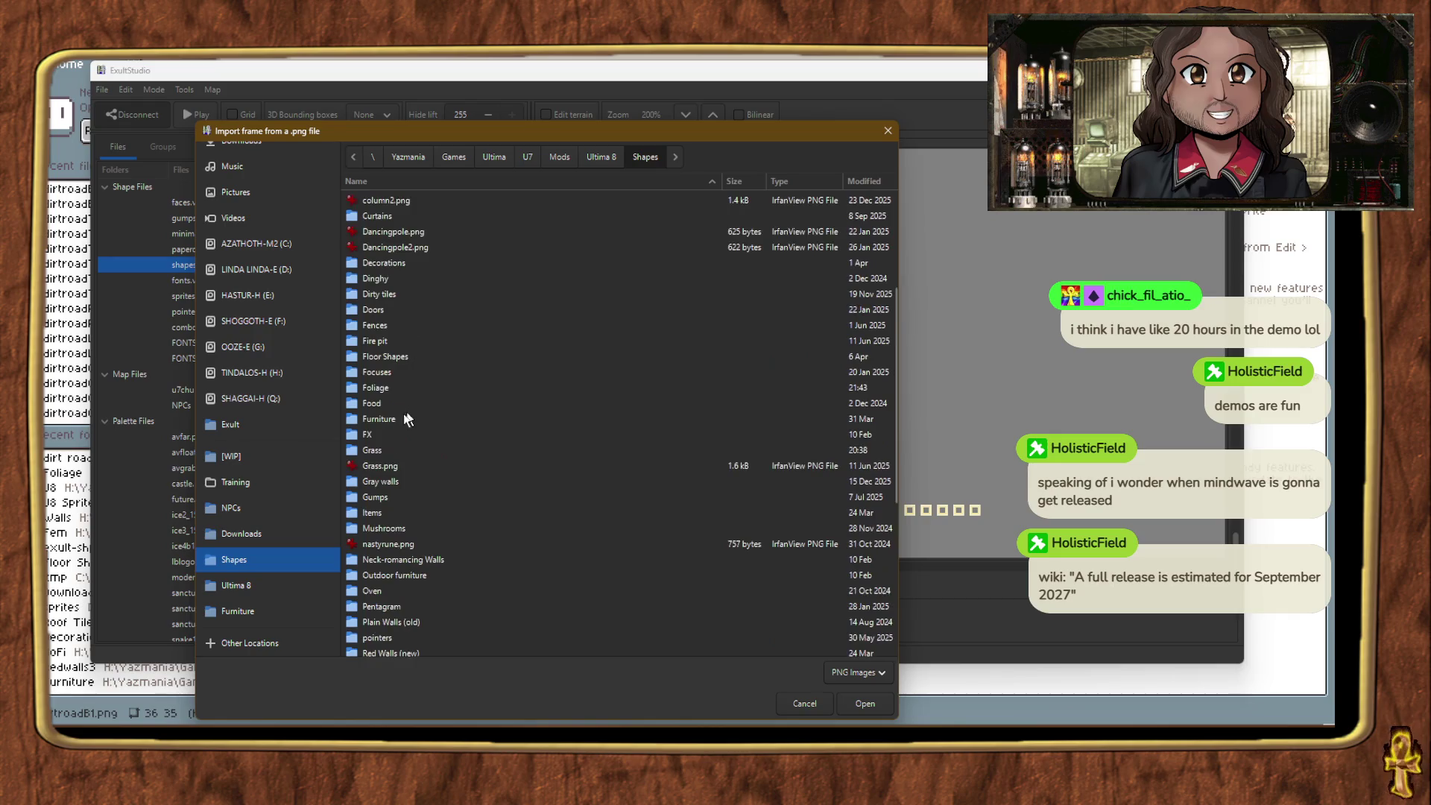
{"action": "double_click", "coordinate": [384, 451]}
{"action": "double_click", "coordinate": [402, 217]}
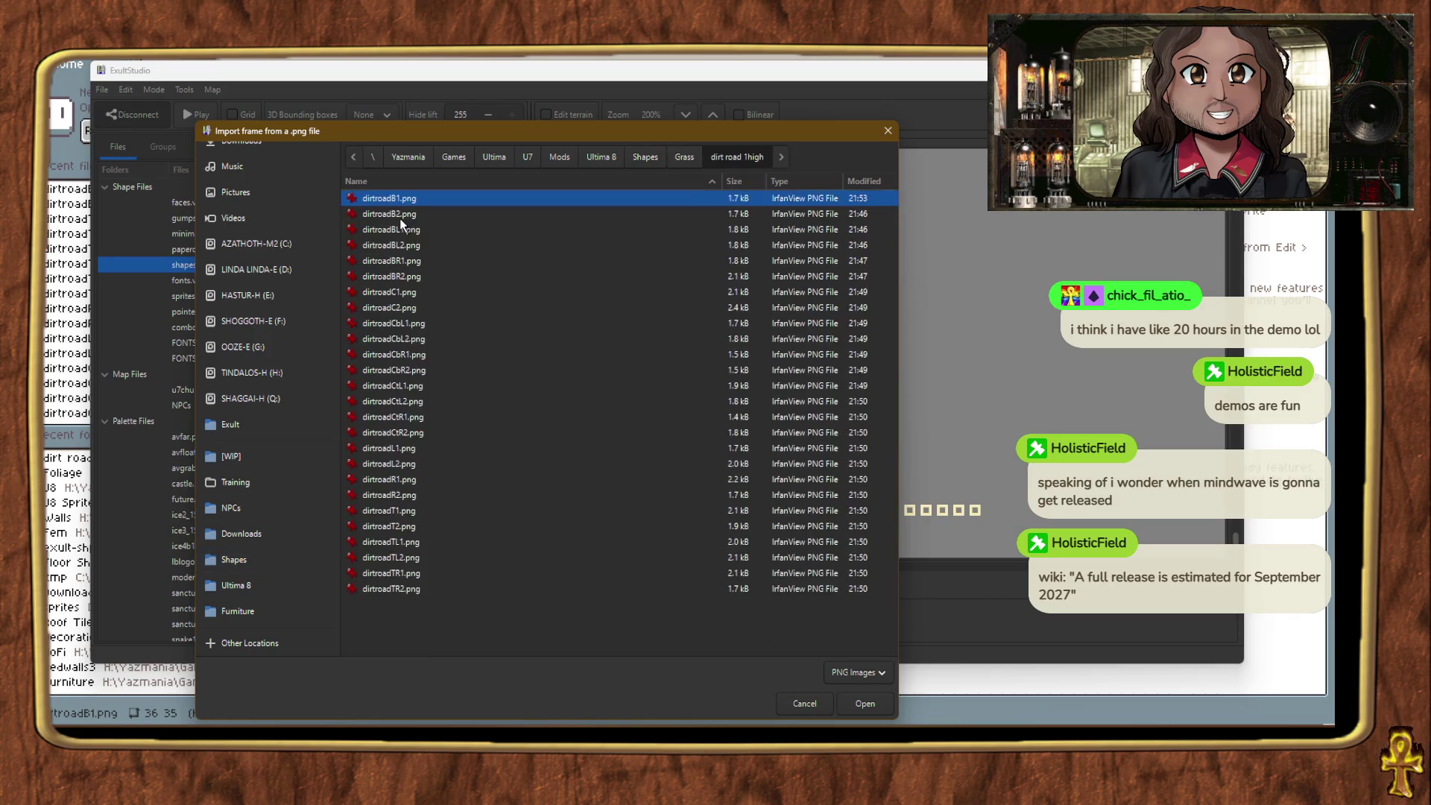
{"action": "double_click", "coordinate": [413, 262]}
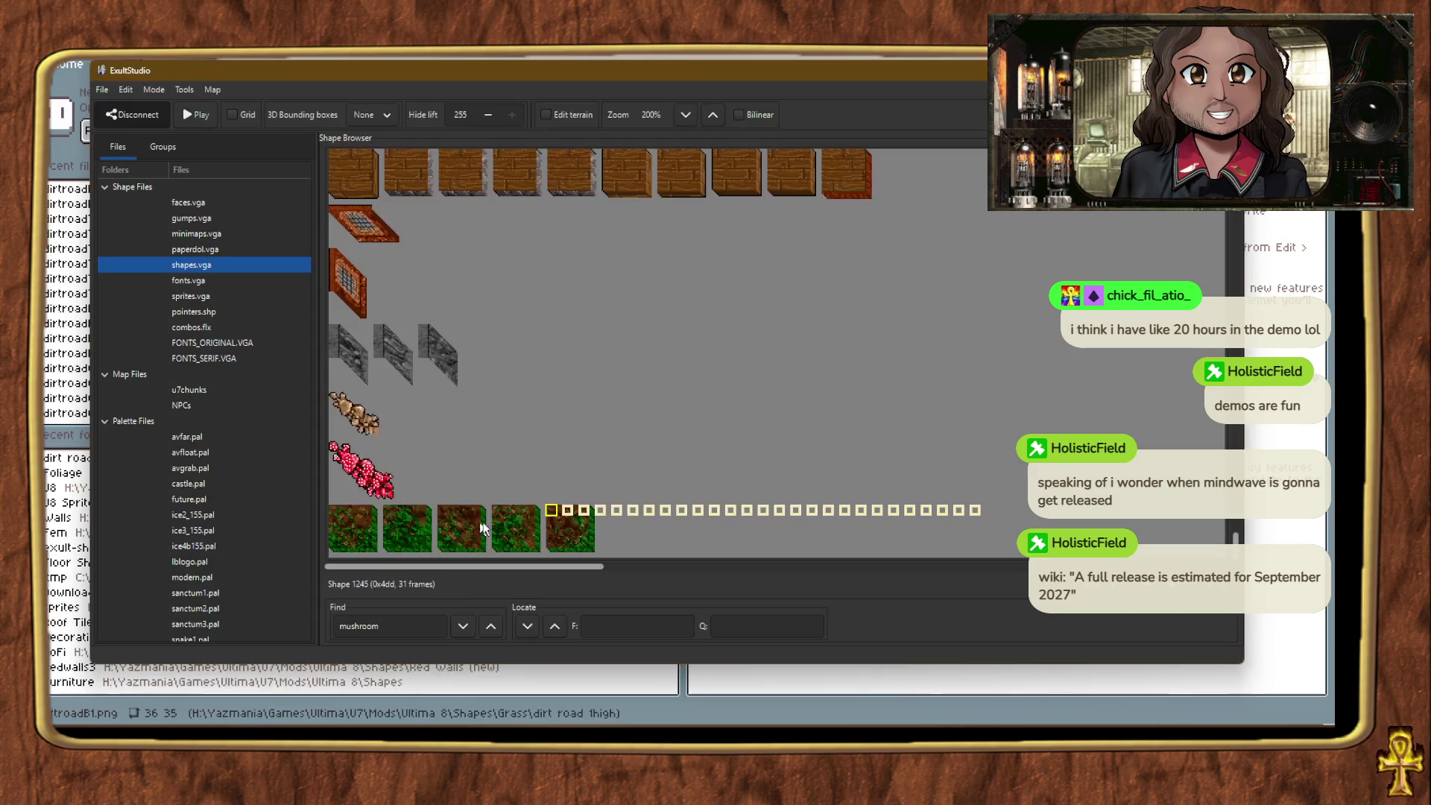
{"action": "right_click", "coordinate": [566, 514]}
Step: Try importing dirtroadBR2.png from Shapes > Grass > dirt road 1high as the next frame
{"action": "left_click", "coordinate": [629, 366]}
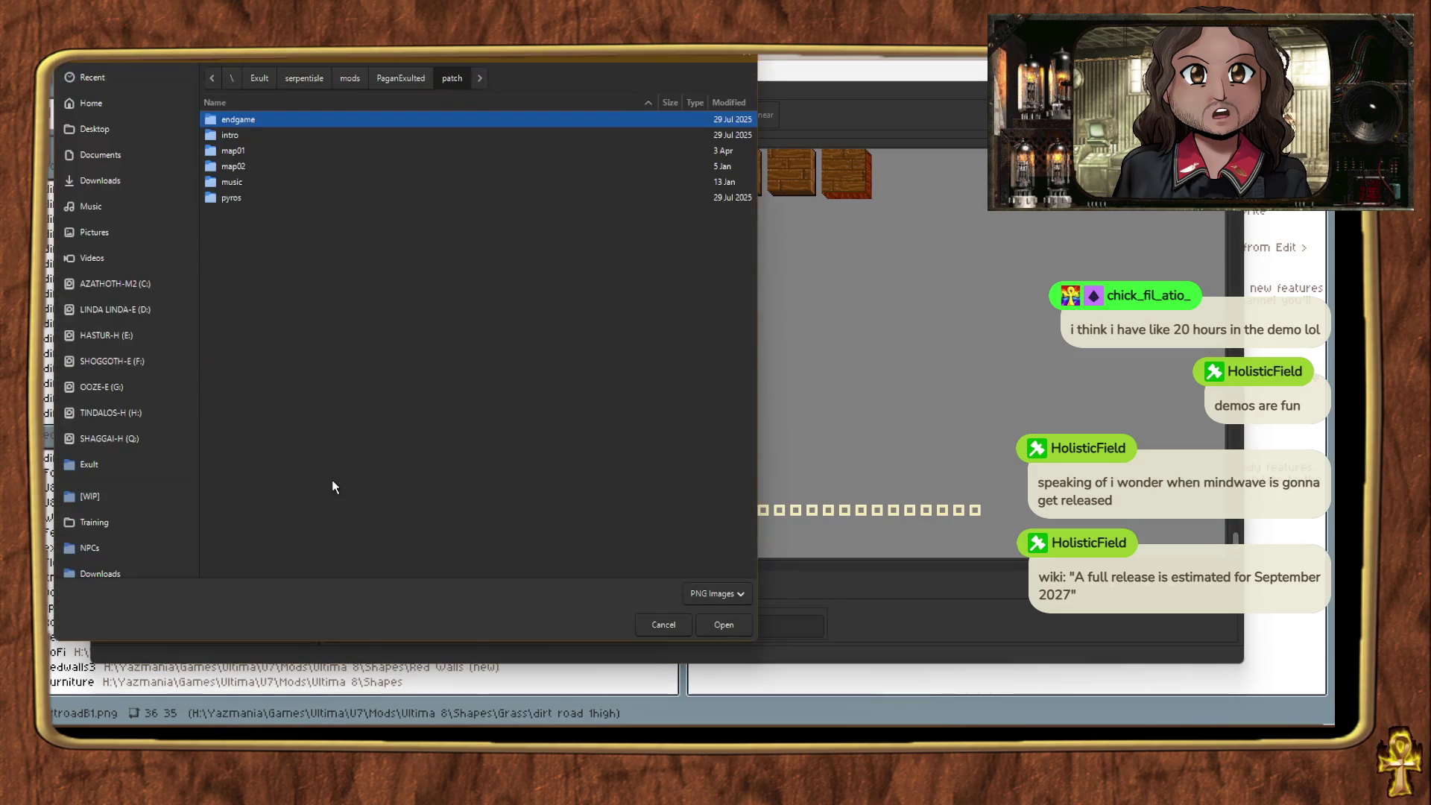
{"action": "scroll", "coordinate": [153, 477], "scroll_direction": "down", "scroll_amount": 1}
{"action": "left_click", "coordinate": [152, 477]}
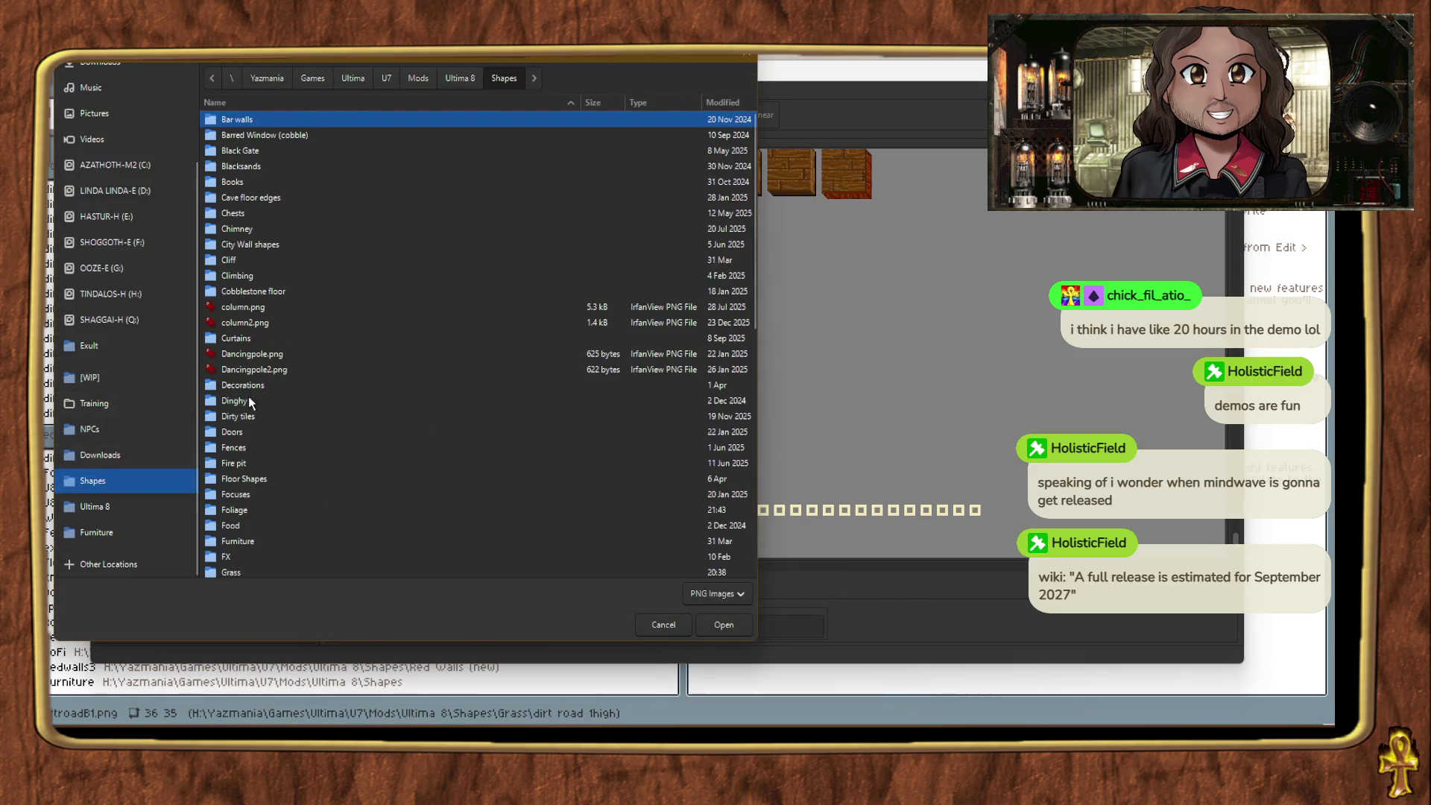
{"action": "scroll", "coordinate": [249, 441], "scroll_direction": "down", "scroll_amount": 2}
{"action": "double_click", "coordinate": [231, 520]}
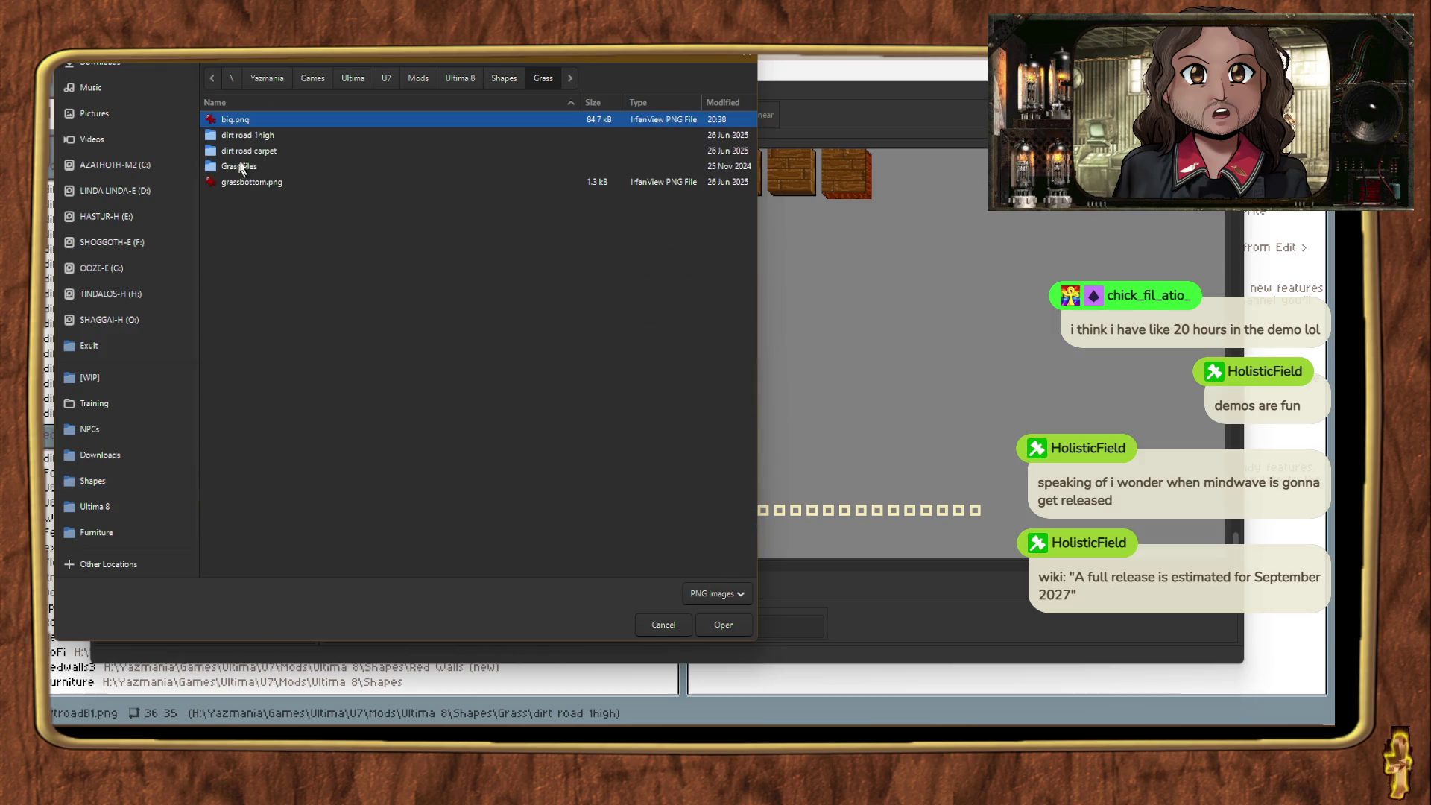
{"action": "double_click", "coordinate": [251, 138]}
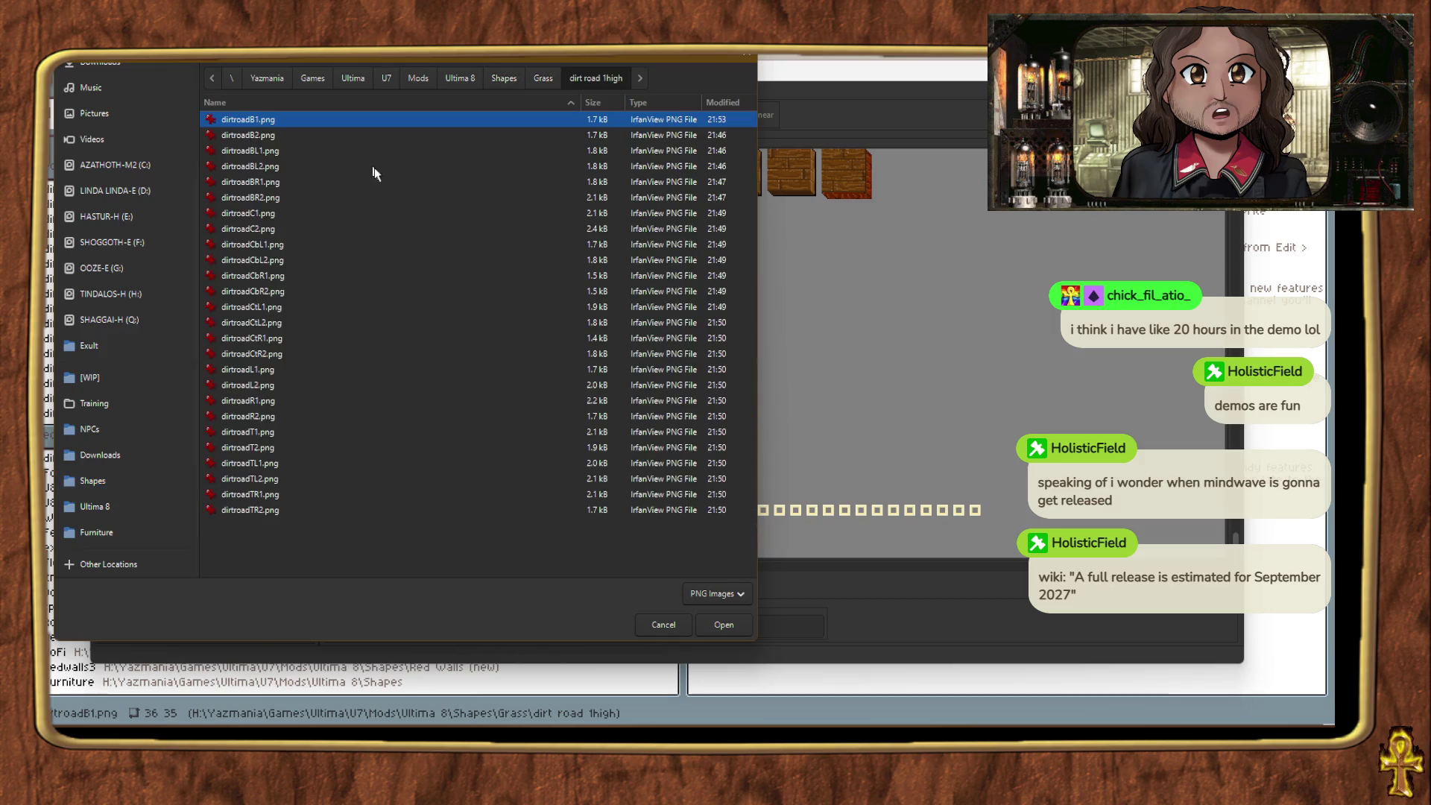
{"action": "double_click", "coordinate": [264, 197]}
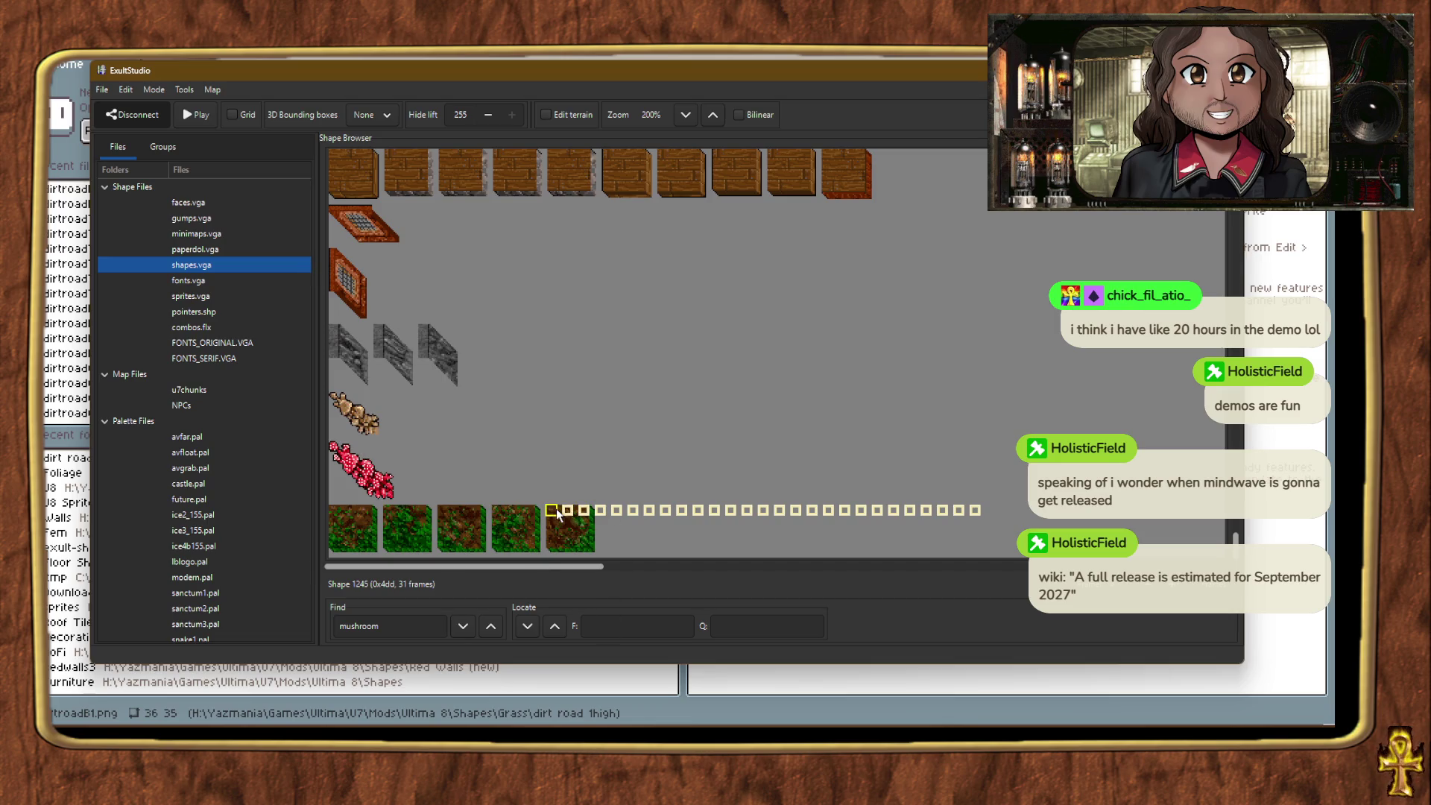
Step: Retry importing dirtroadBR2.png into the empty slot, then show the dirt road 1high folder in Explorer
{"action": "scroll", "coordinate": [718, 489], "scroll_direction": "up", "scroll_amount": 10}
{"action": "scroll", "coordinate": [718, 489], "scroll_direction": "down", "scroll_amount": 8}
{"action": "scroll", "coordinate": [663, 480], "scroll_direction": "down", "scroll_amount": 3}
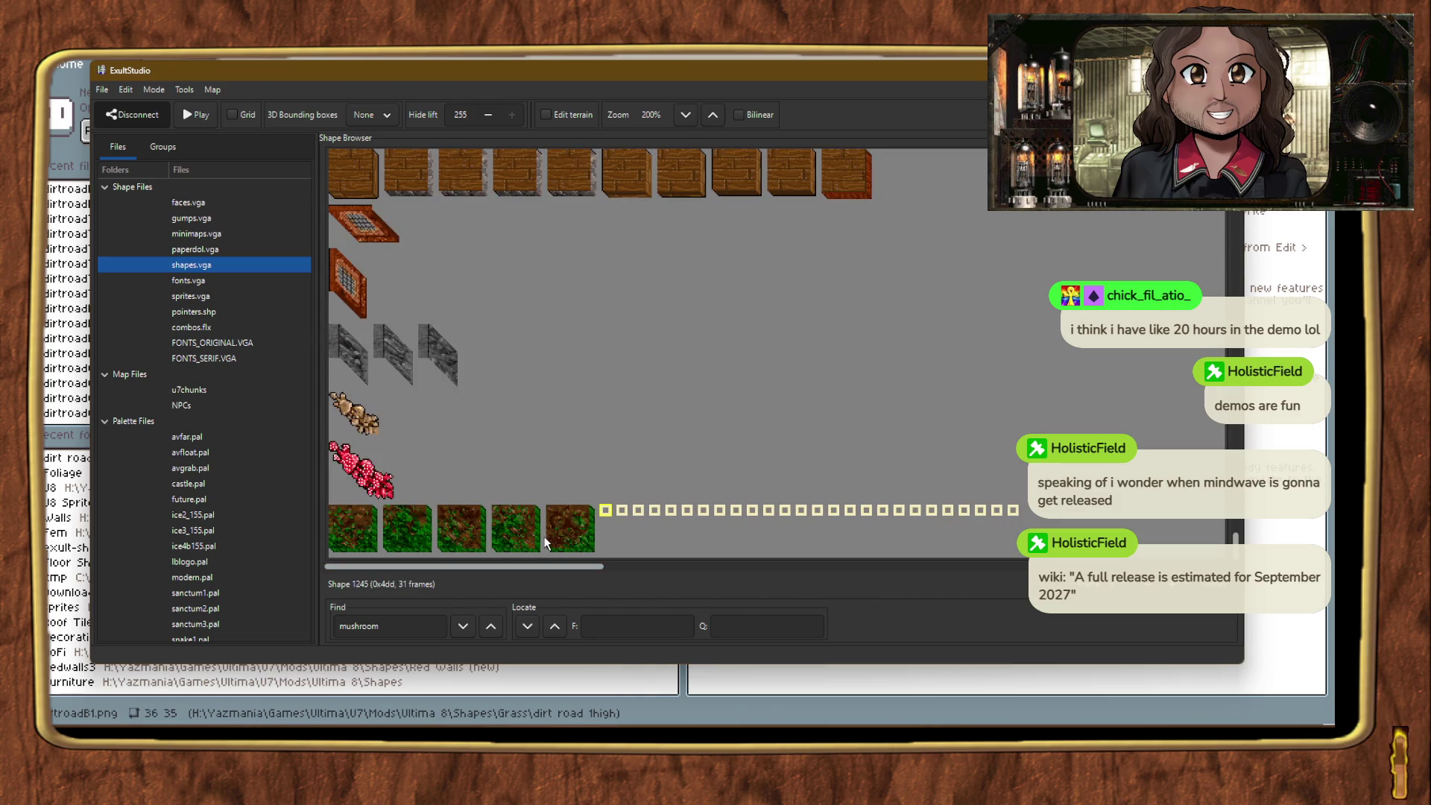
{"action": "right_click", "coordinate": [609, 513]}
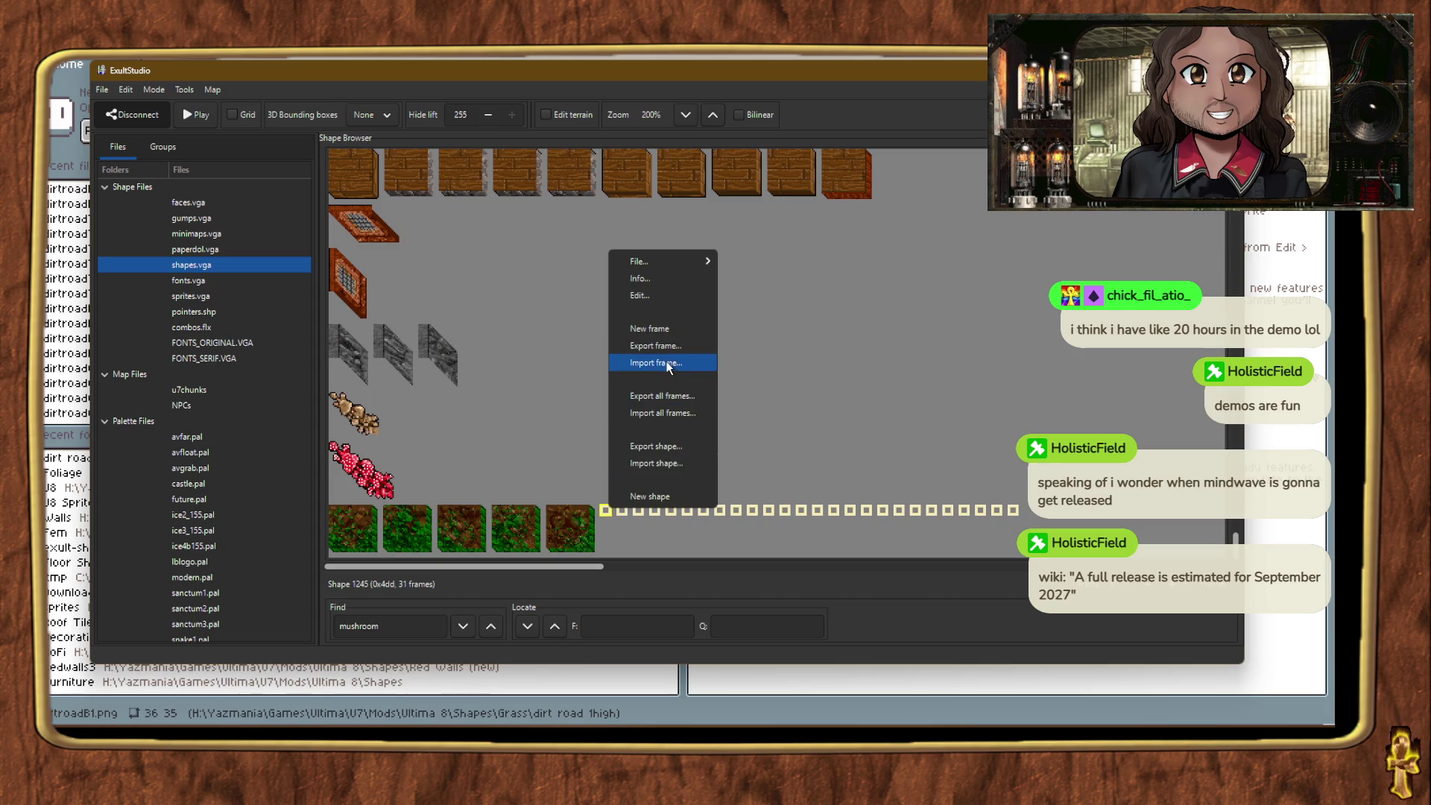
{"action": "left_click", "coordinate": [641, 365]}
{"action": "left_click", "coordinate": [133, 480]}
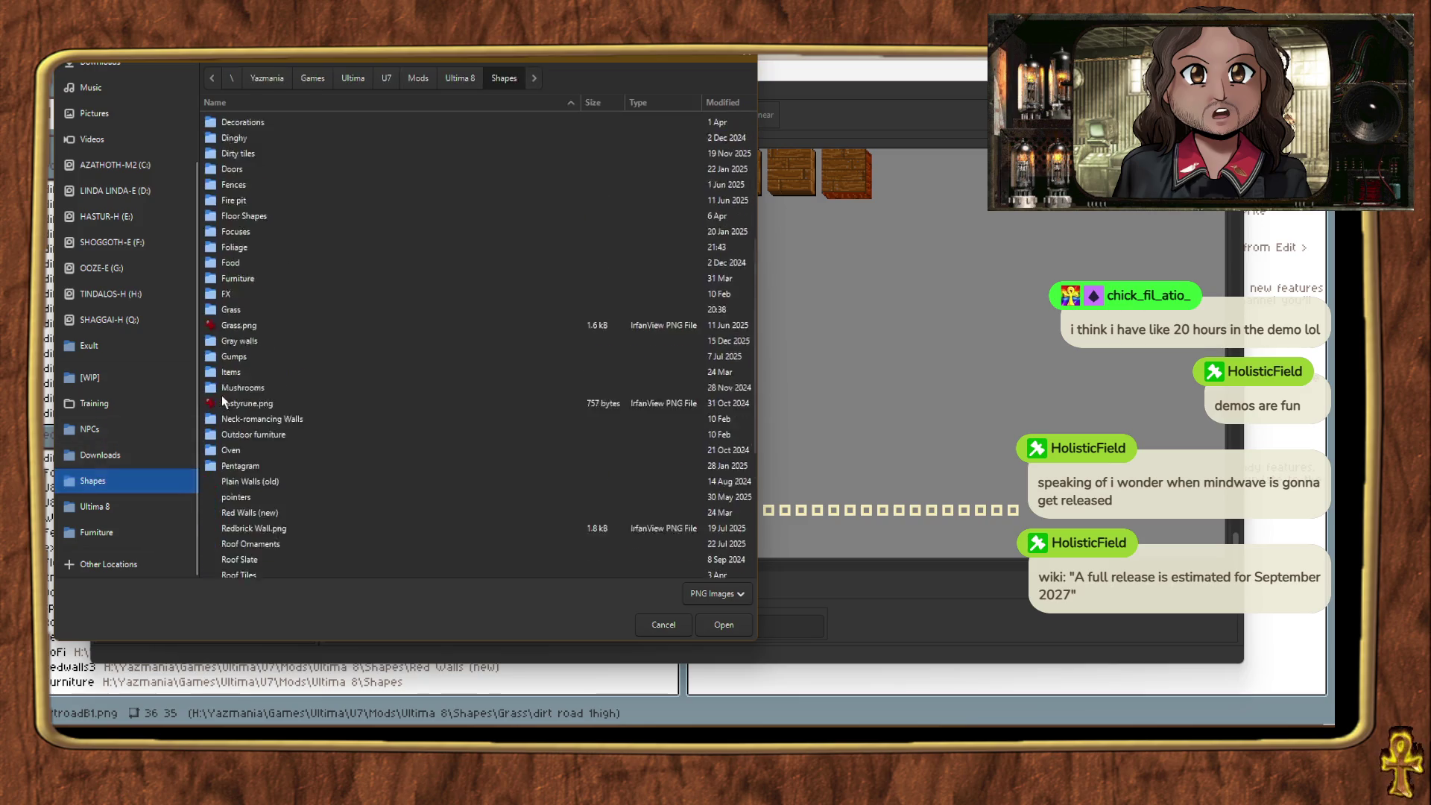
{"action": "scroll", "coordinate": [224, 397], "scroll_direction": "down", "scroll_amount": 3}
{"action": "double_click", "coordinate": [238, 256]}
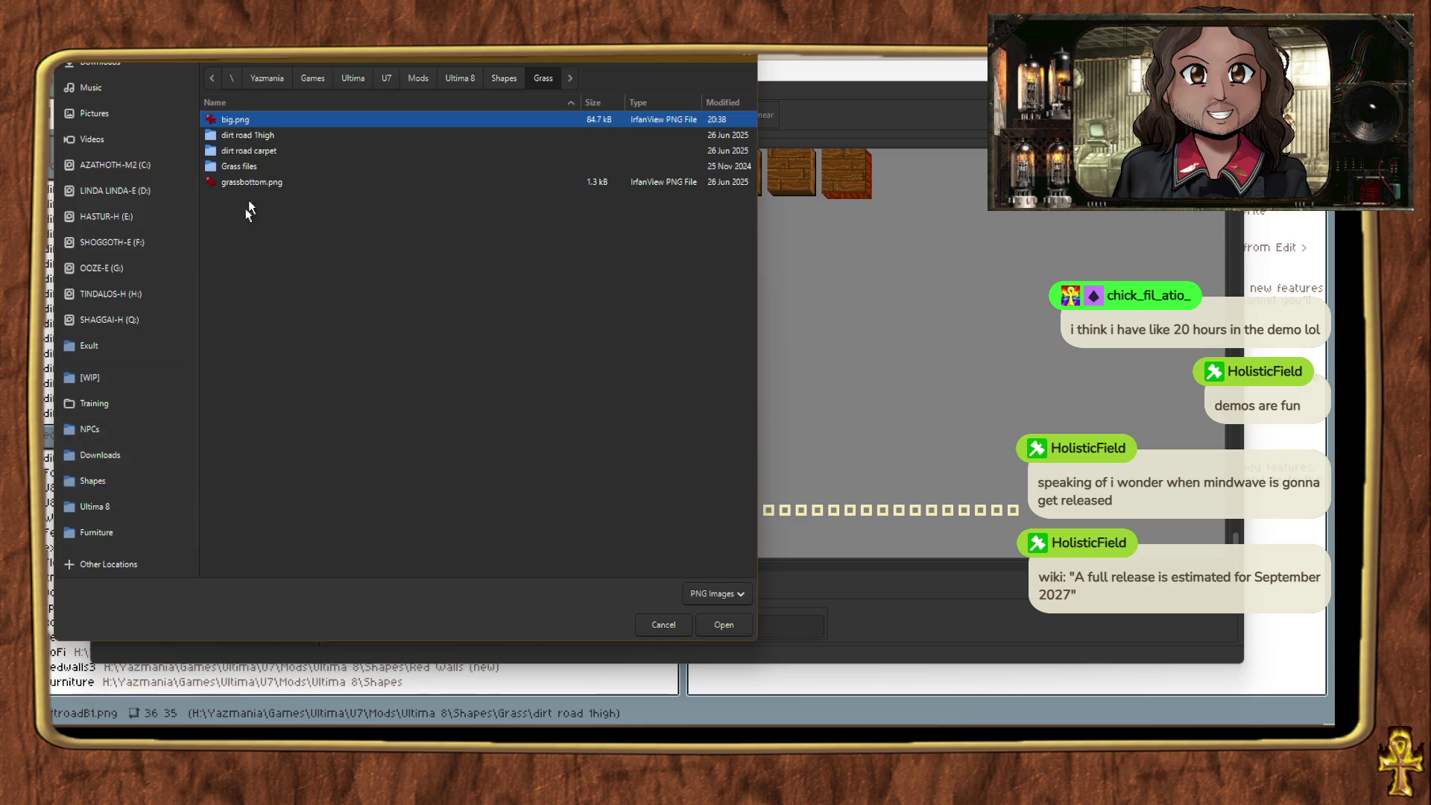
{"action": "double_click", "coordinate": [260, 140]}
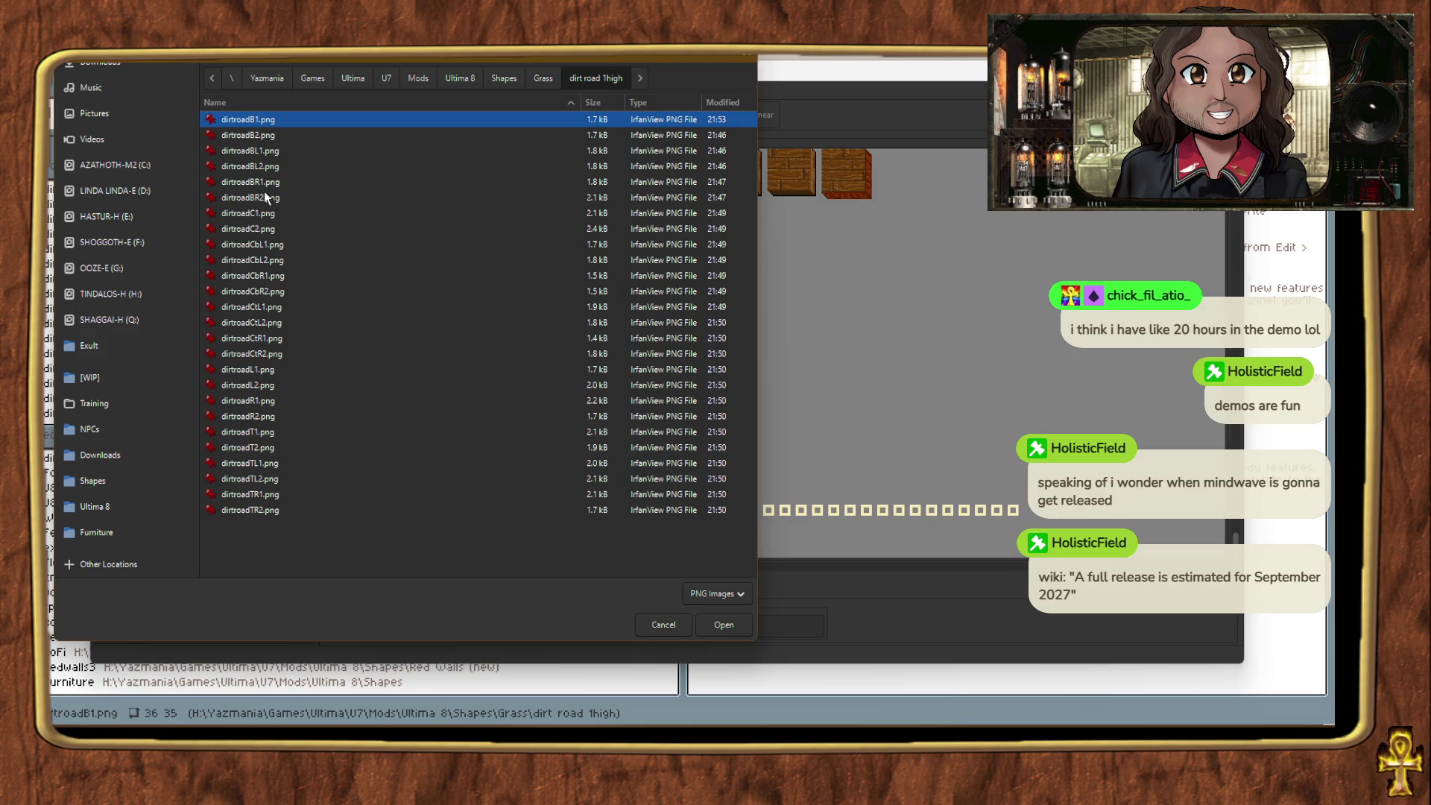
{"action": "double_click", "coordinate": [266, 197]}
{"action": "left_click", "coordinate": [711, 692]}
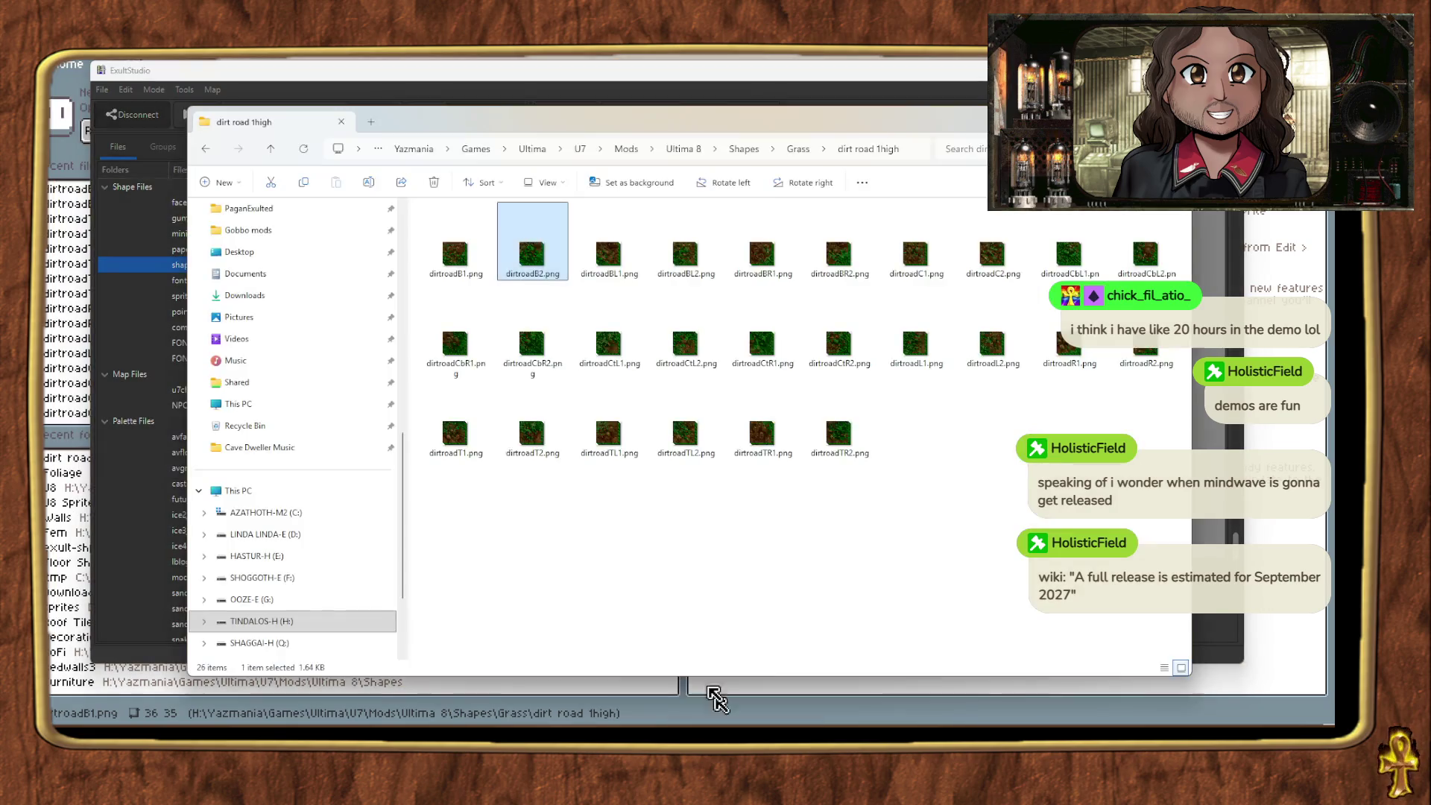
Step: Select the dirtroadBR2.png tile in File Explorer to open it in Aseprite
{"action": "left_click", "coordinate": [838, 250]}
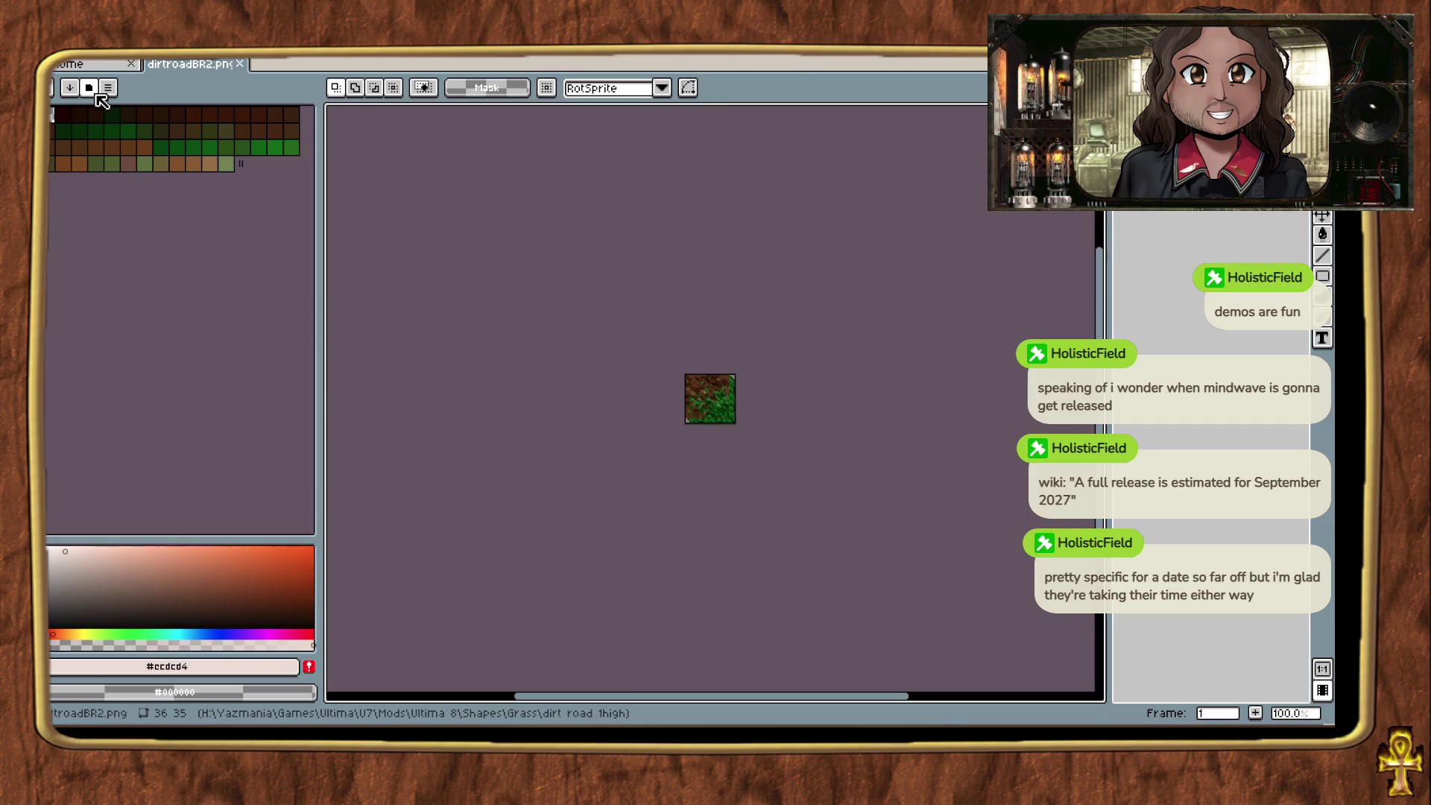
Step: Load the Ultima7 palette preset into dirtroadBR2.png, close the file, and return to Exult Studio
{"action": "left_click", "coordinate": [108, 88]}
{"action": "double_click", "coordinate": [140, 186]}
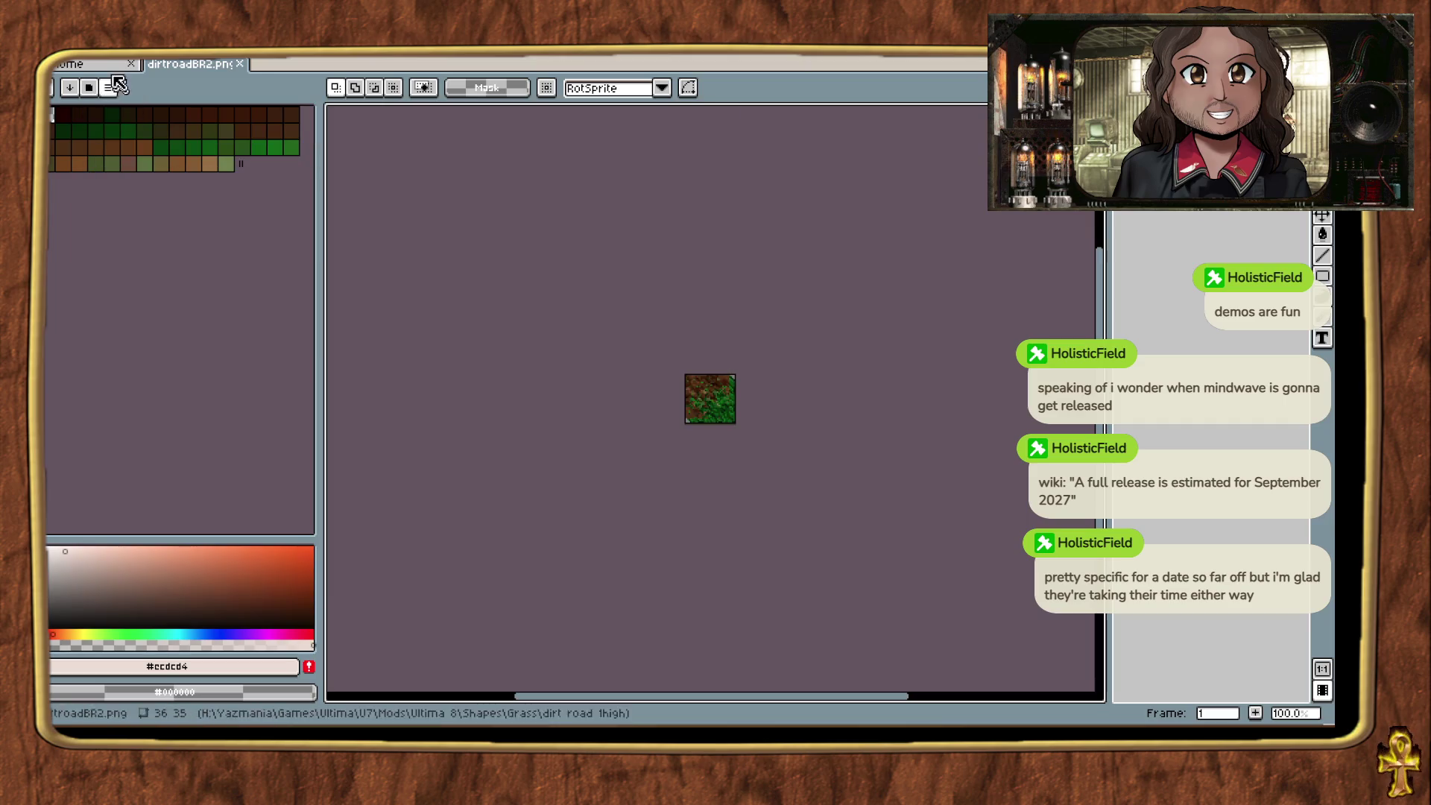
{"action": "left_click", "coordinate": [125, 61]}
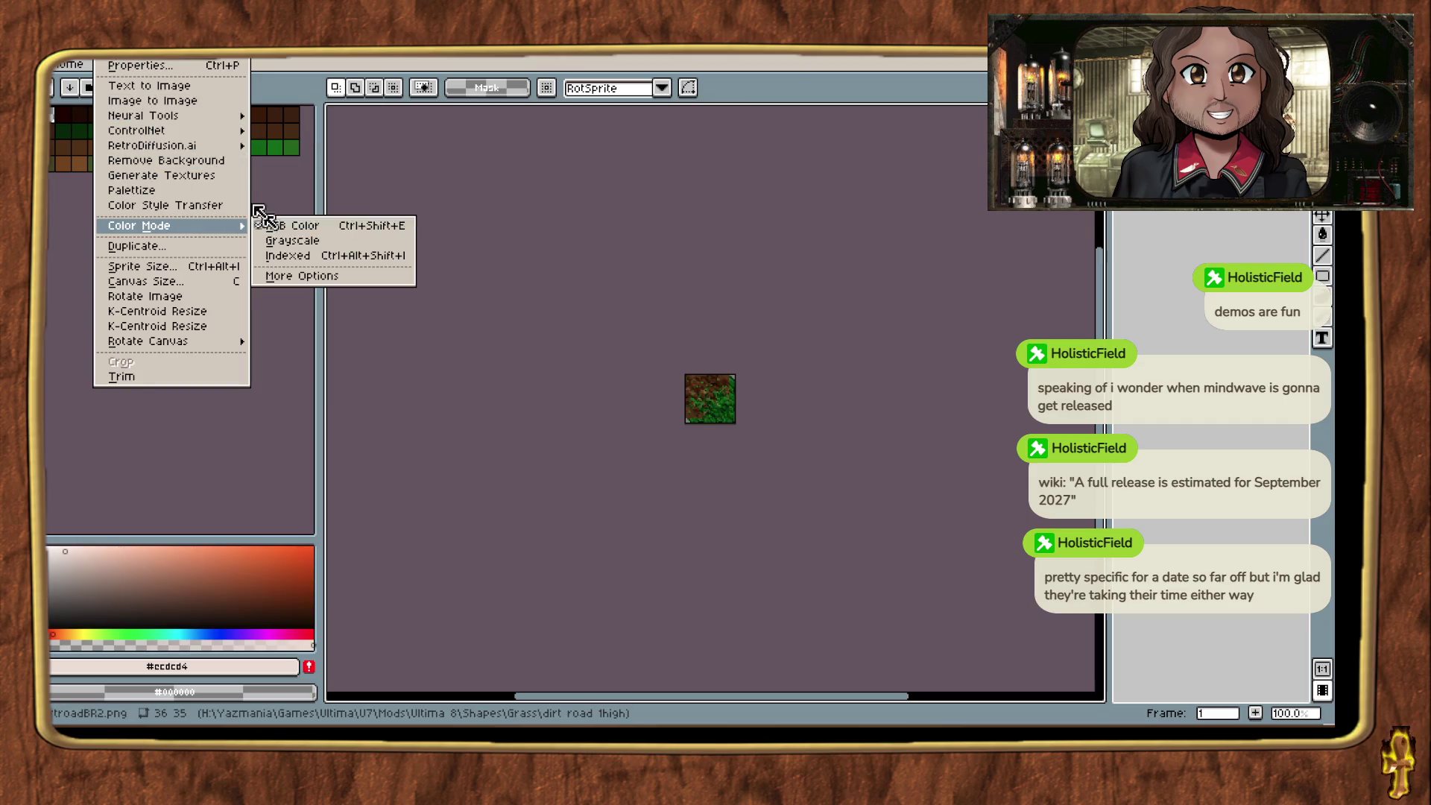
{"action": "left_click", "coordinate": [89, 86]}
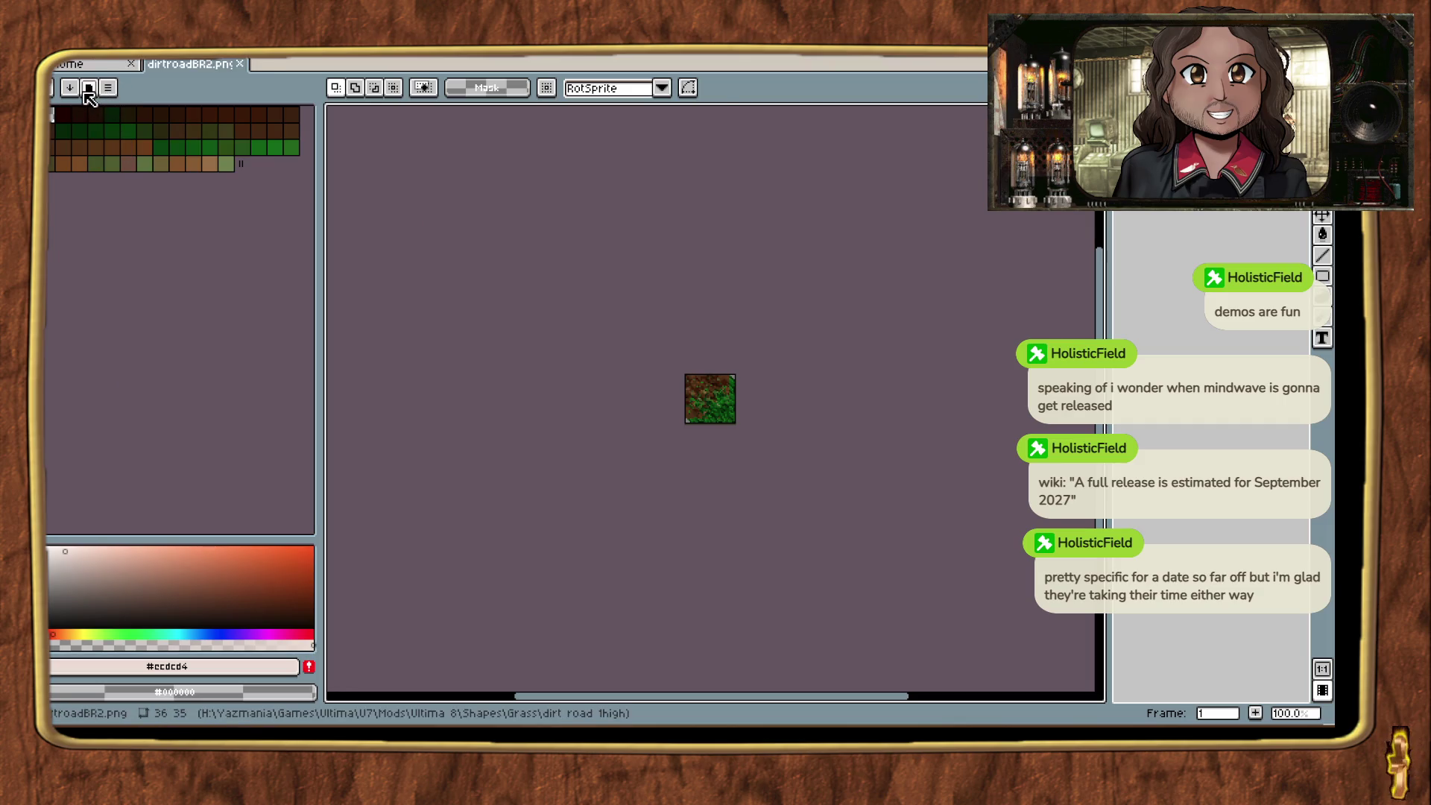
{"action": "left_click", "coordinate": [109, 87]}
{"action": "left_click", "coordinate": [161, 186]}
{"action": "left_click", "coordinate": [134, 593]}
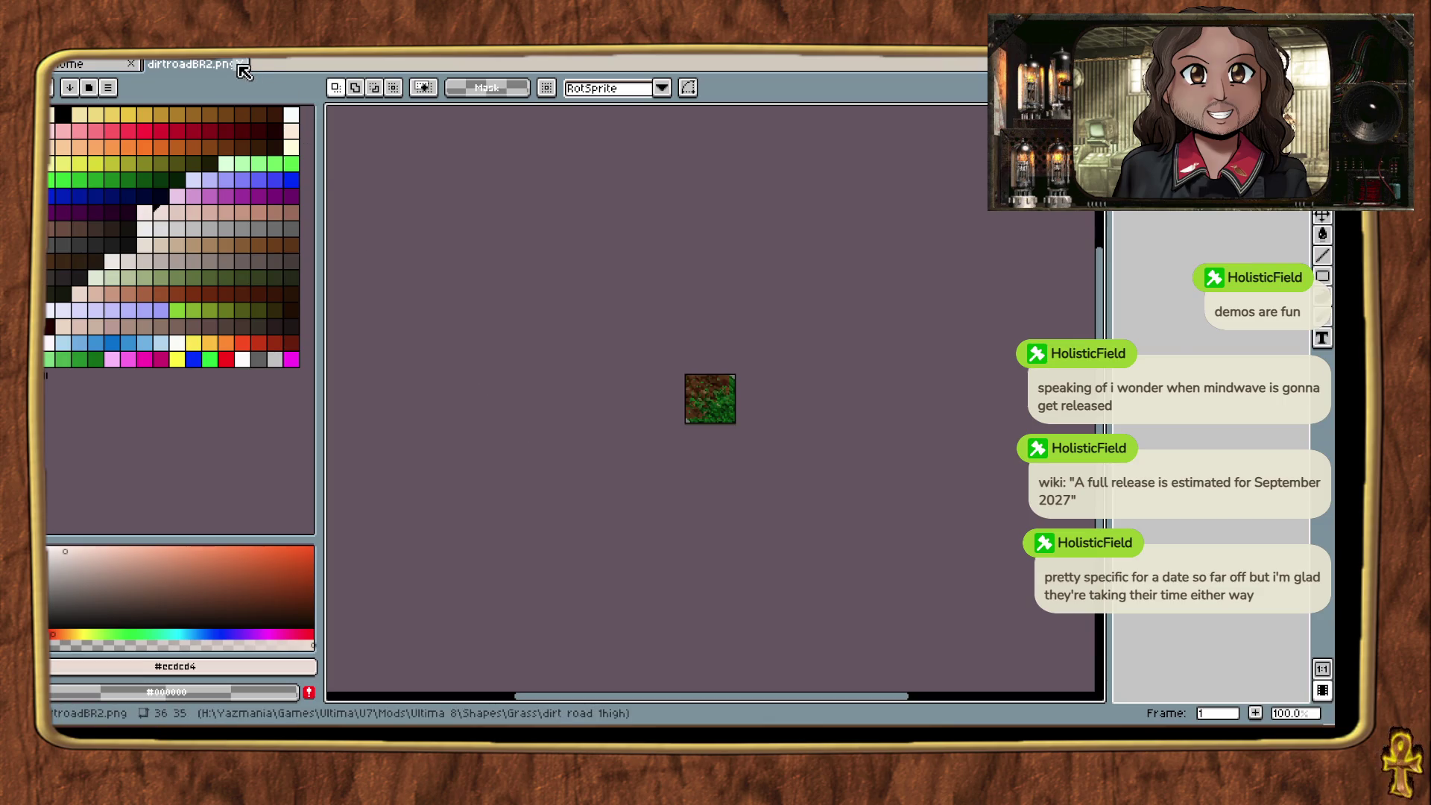
{"action": "left_click", "coordinate": [239, 63]}
{"action": "key", "text": "alt+Tab"}
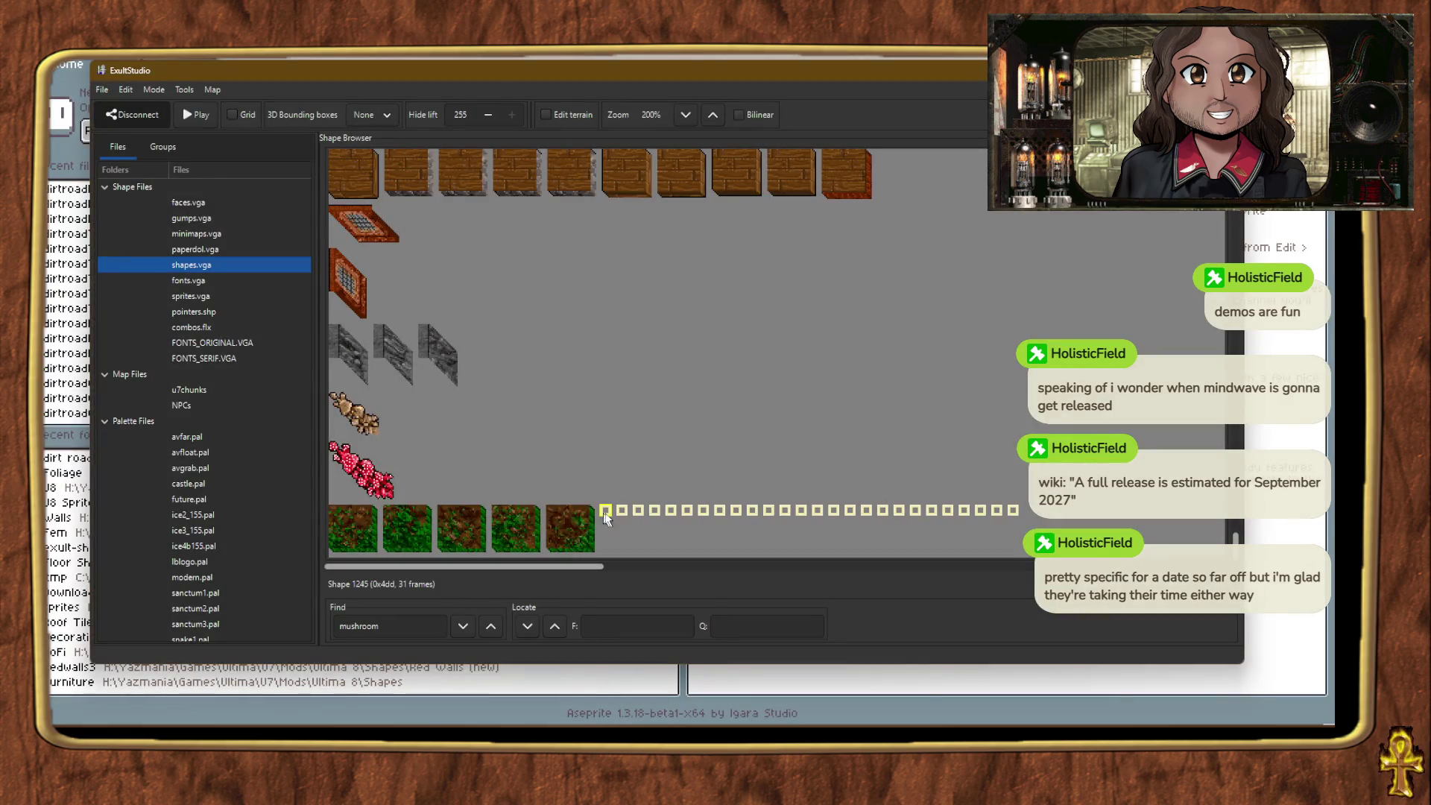
Step: Import dirtroadBR2.png from Shapes > Grass > dirt road 1high as the sixth frame
{"action": "right_click", "coordinate": [605, 518]}
{"action": "left_click", "coordinate": [666, 367]}
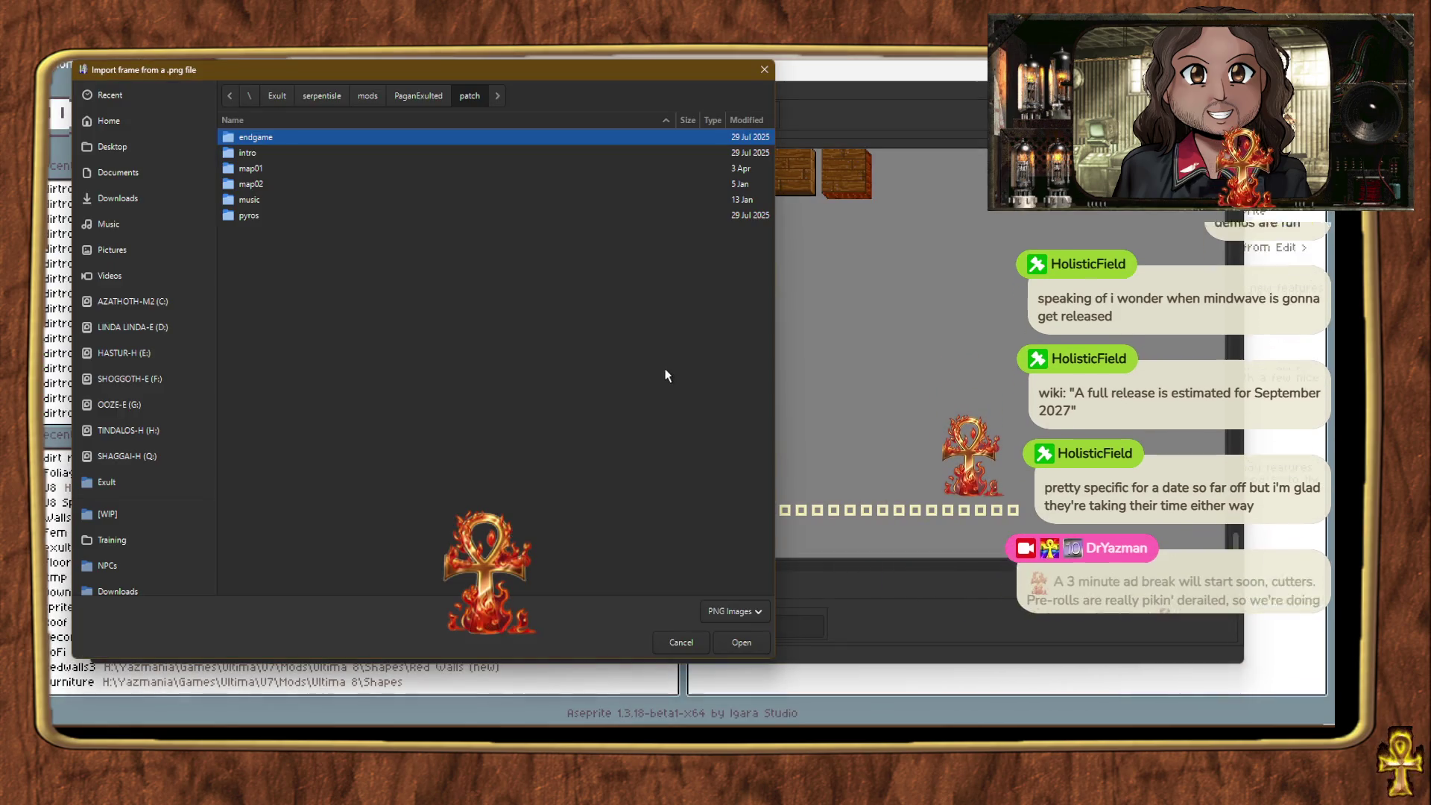
{"action": "scroll", "coordinate": [159, 423], "scroll_direction": "down", "scroll_amount": 3}
{"action": "left_click", "coordinate": [135, 495]}
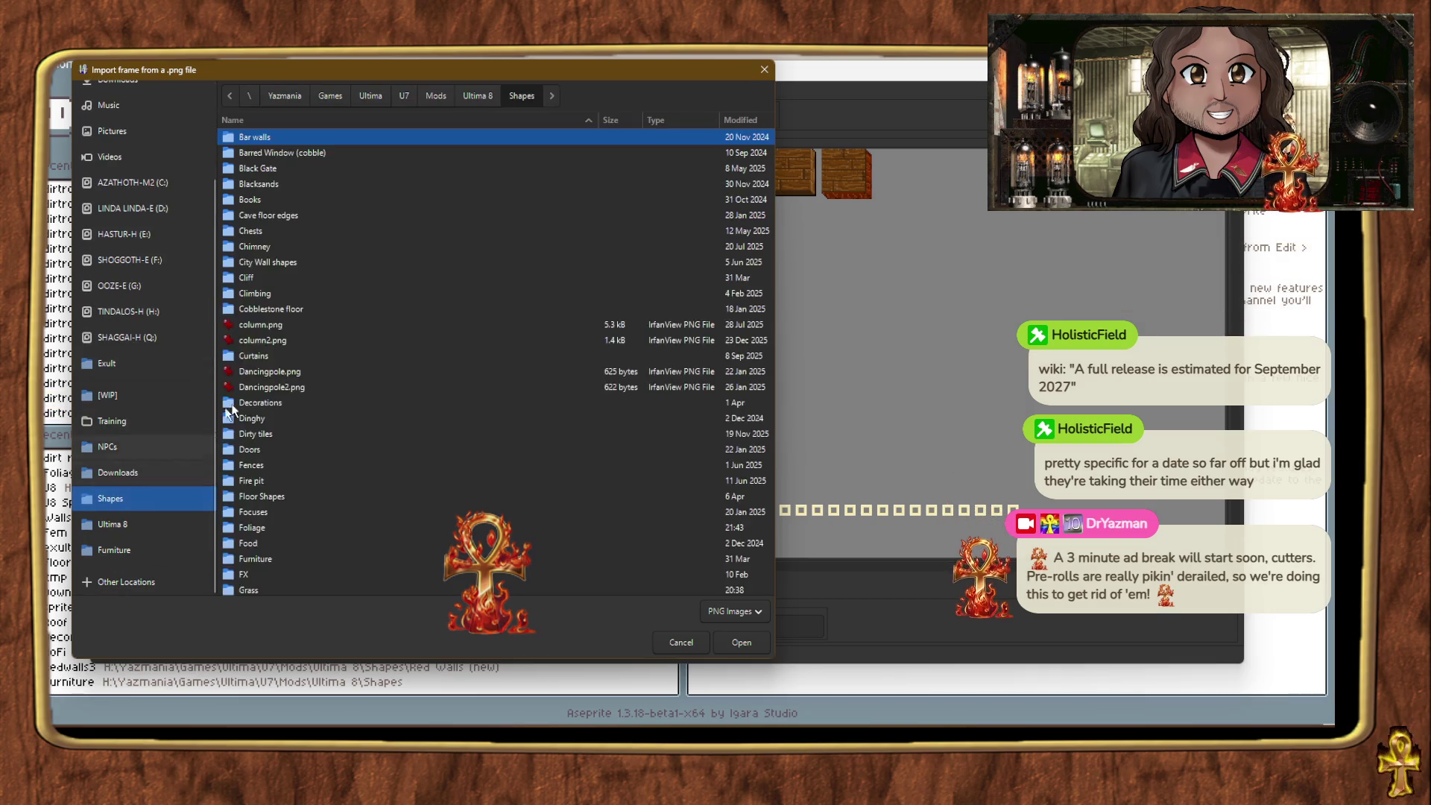
{"action": "scroll", "coordinate": [242, 415], "scroll_direction": "down", "scroll_amount": 5}
{"action": "double_click", "coordinate": [257, 328]}
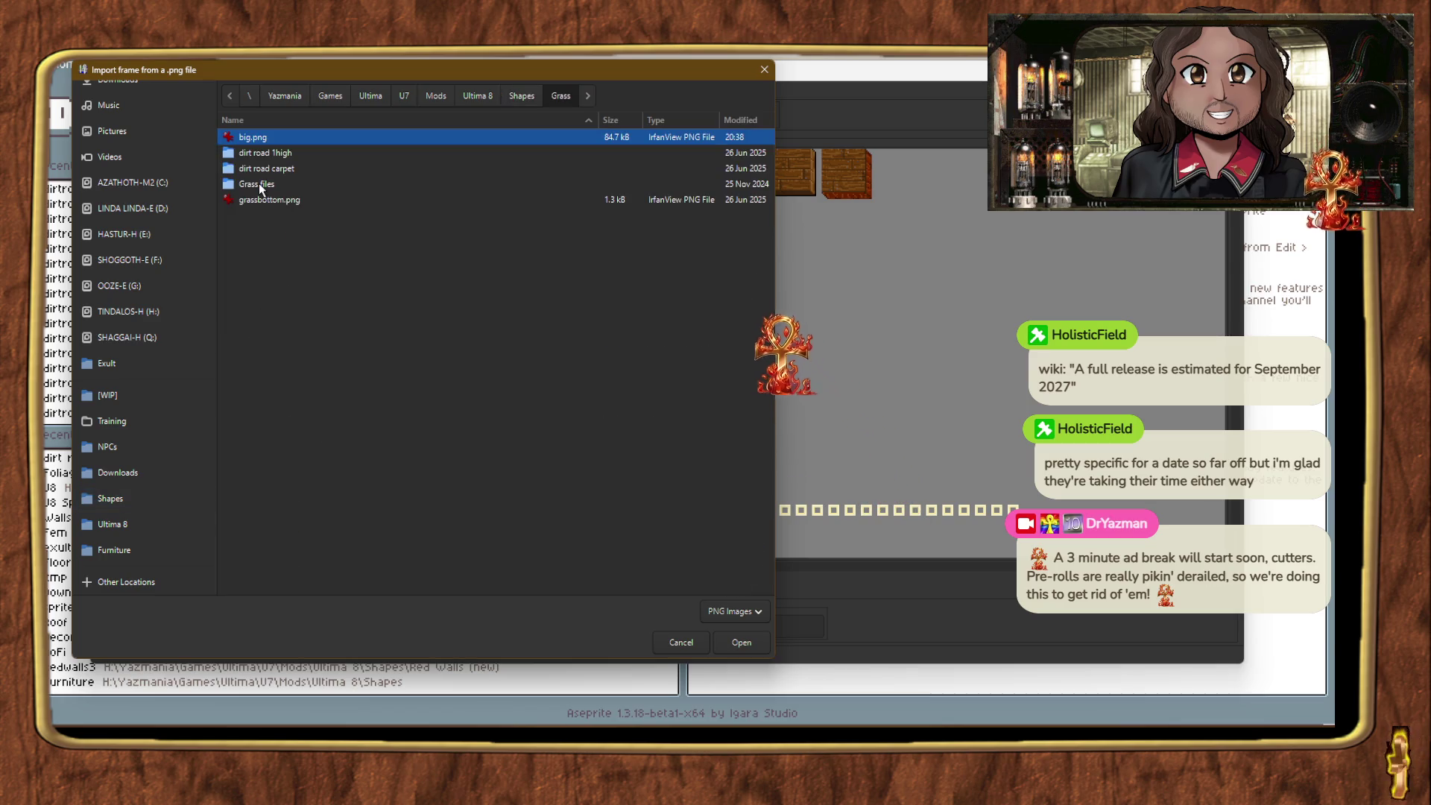
{"action": "left_click", "coordinate": [258, 182]}
{"action": "double_click", "coordinate": [258, 153]}
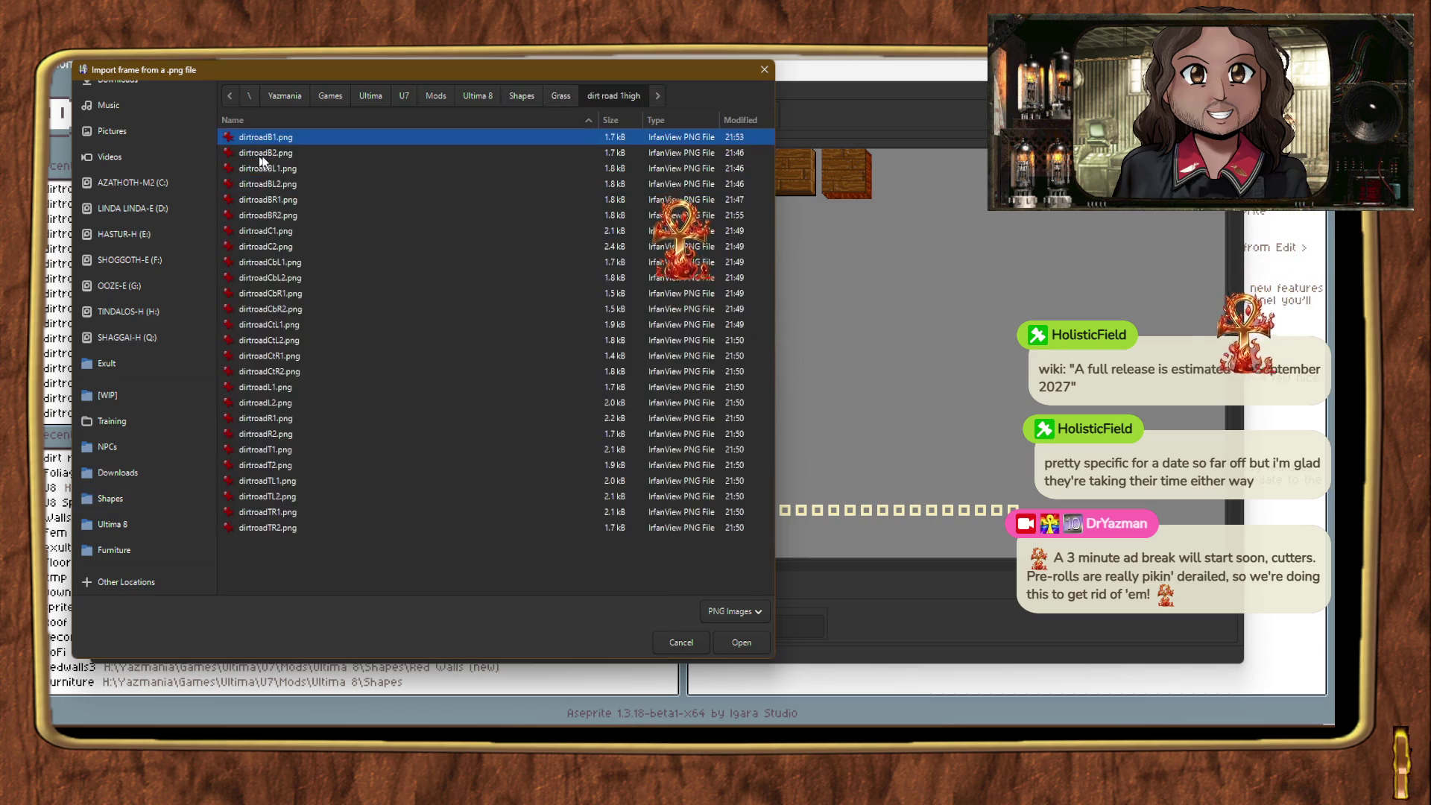
{"action": "left_click", "coordinate": [272, 214]}
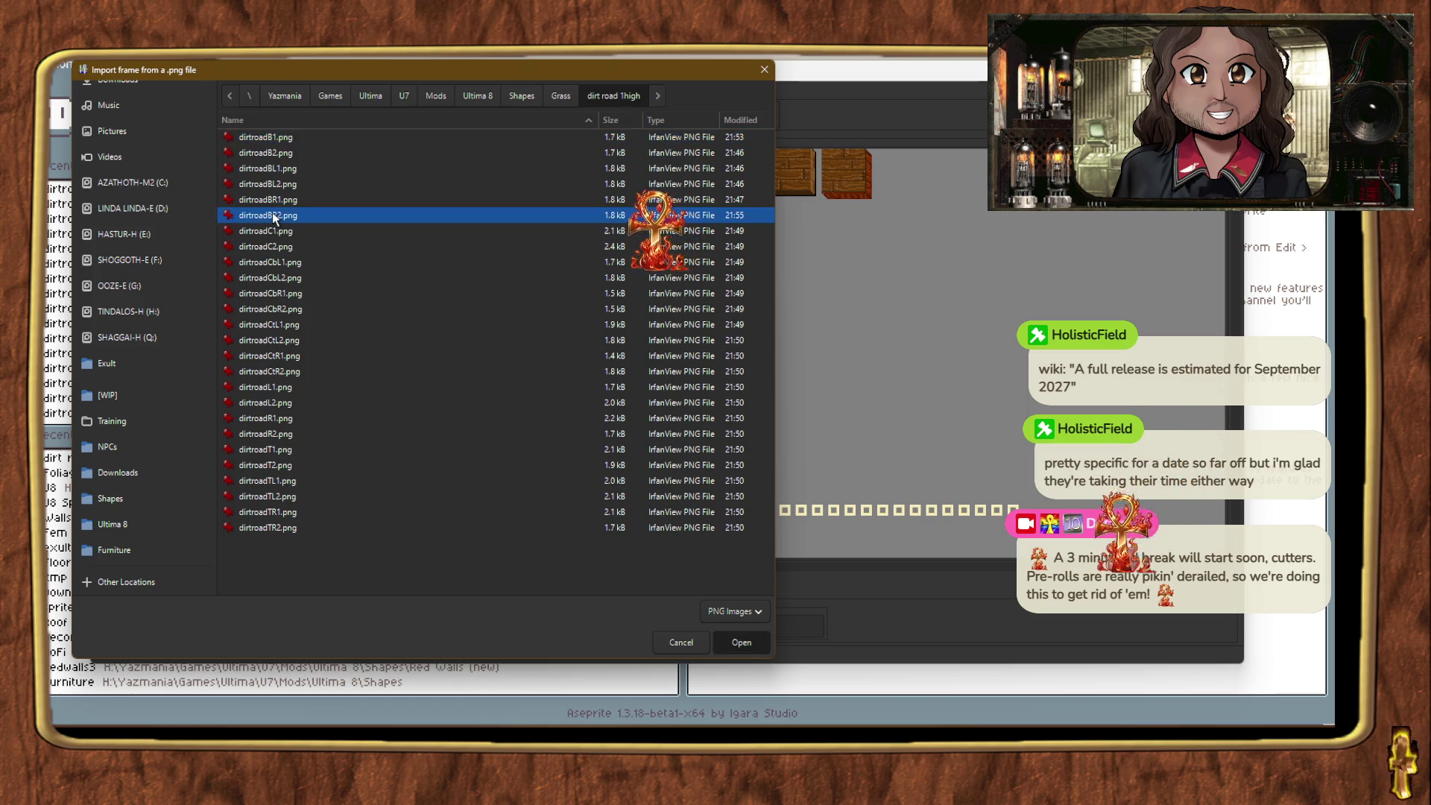
{"action": "double_click", "coordinate": [272, 215]}
Step: Import dirtroadC1.png from the dirt road 1high folder into the next empty frame slot
{"action": "right_click", "coordinate": [624, 252]}
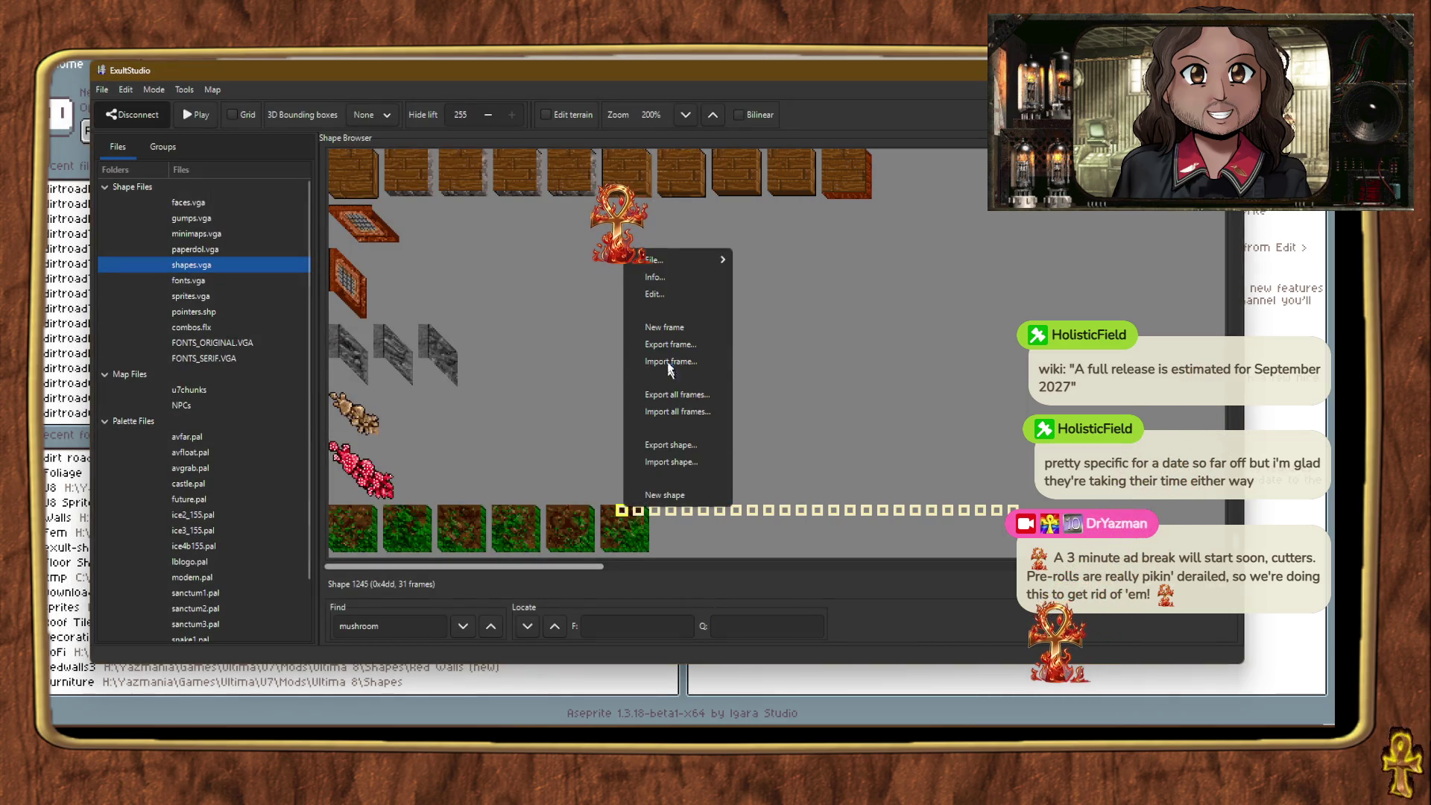
{"action": "left_click", "coordinate": [669, 362]}
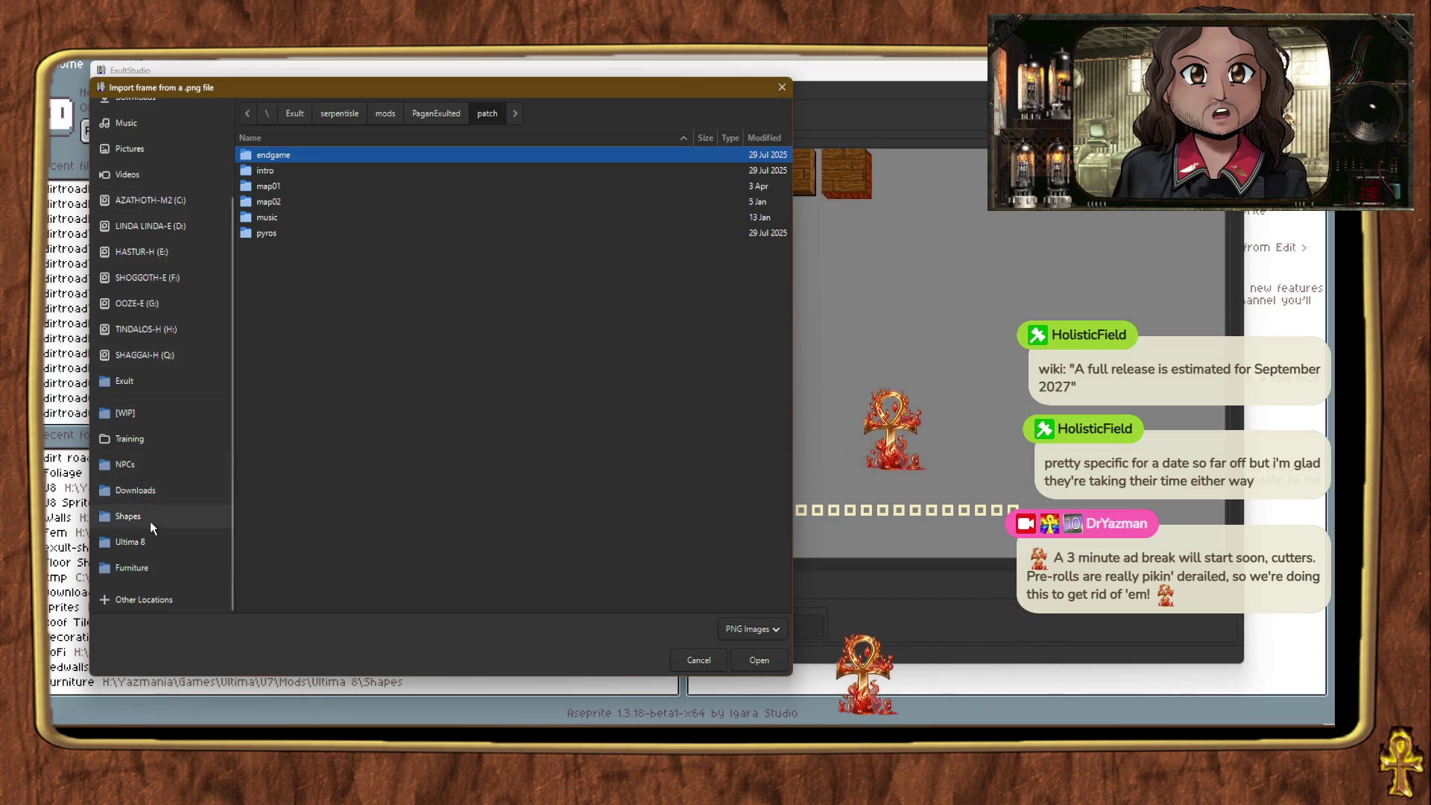
{"action": "left_click", "coordinate": [152, 522]}
{"action": "type", "text": "gtr"}
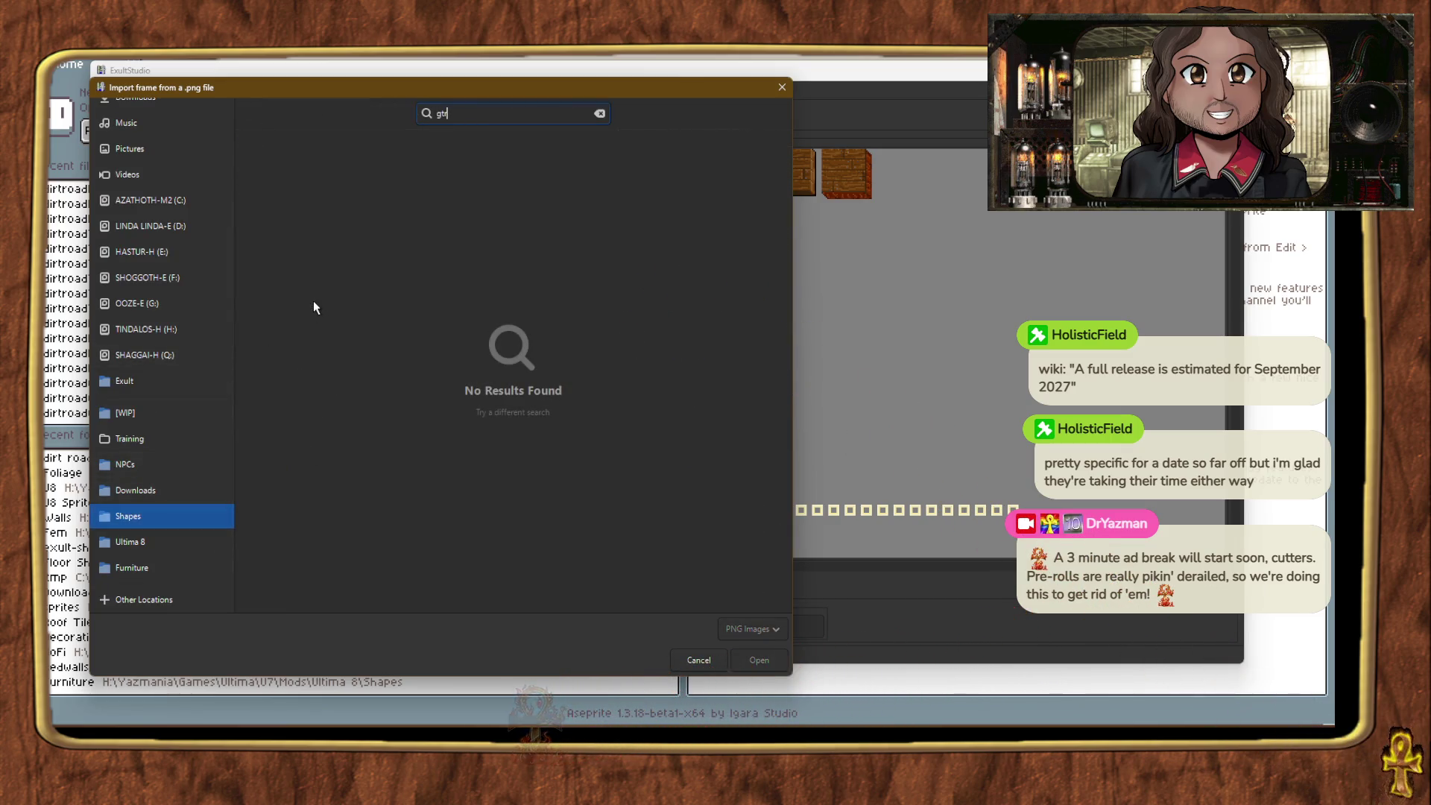
{"action": "key", "text": "BackSpace"}
{"action": "type", "text": "ras"}
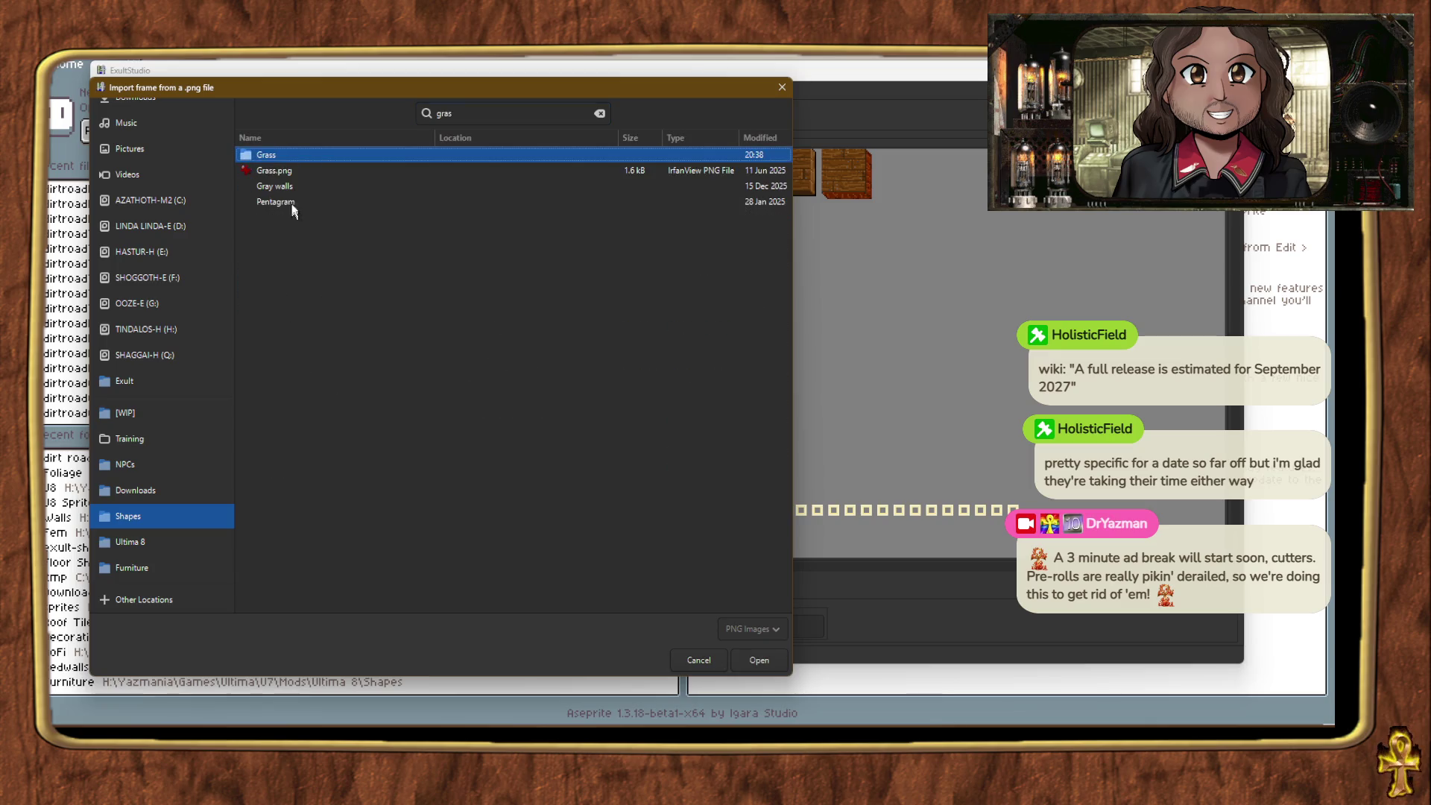
{"action": "double_click", "coordinate": [280, 156]}
{"action": "double_click", "coordinate": [295, 172]}
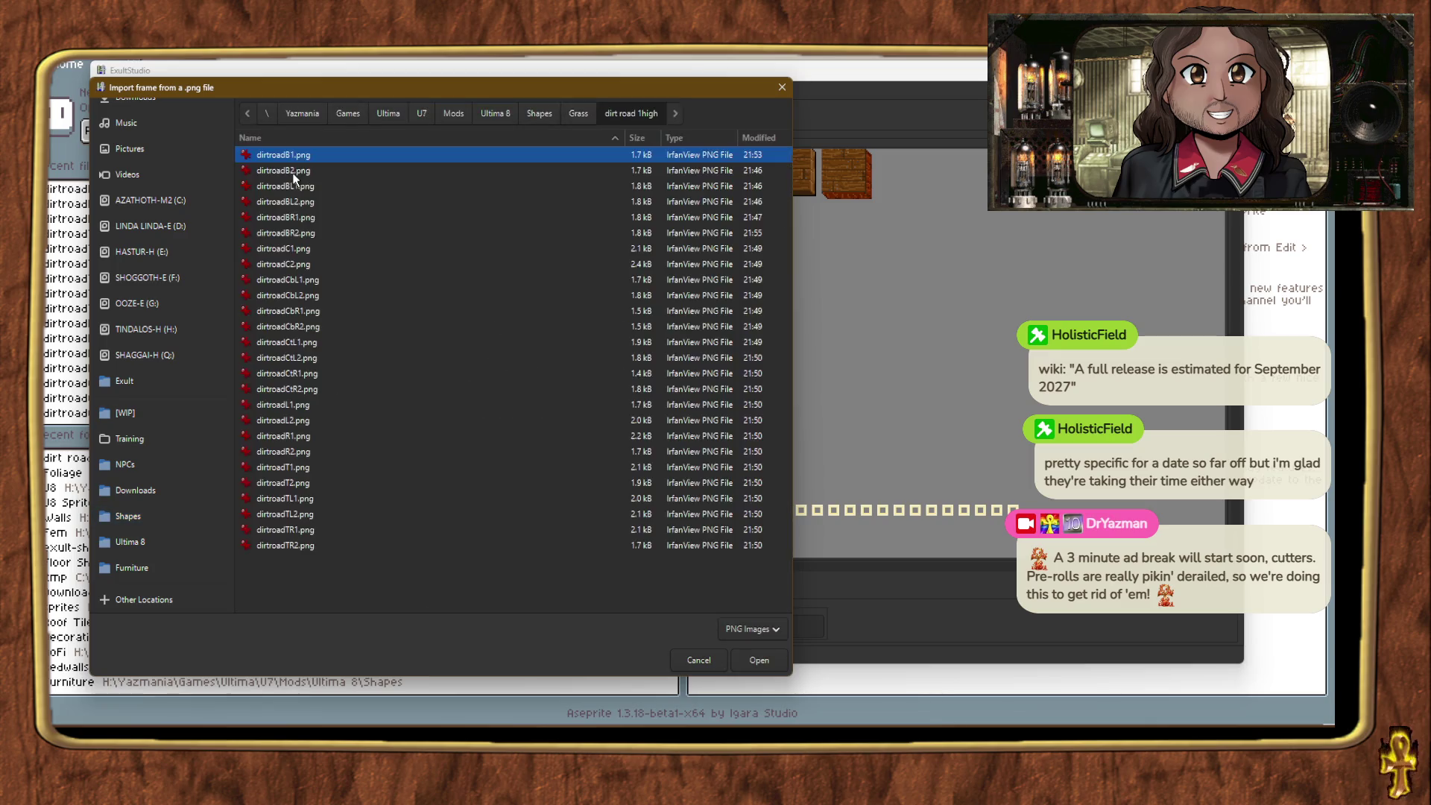
{"action": "double_click", "coordinate": [298, 249]}
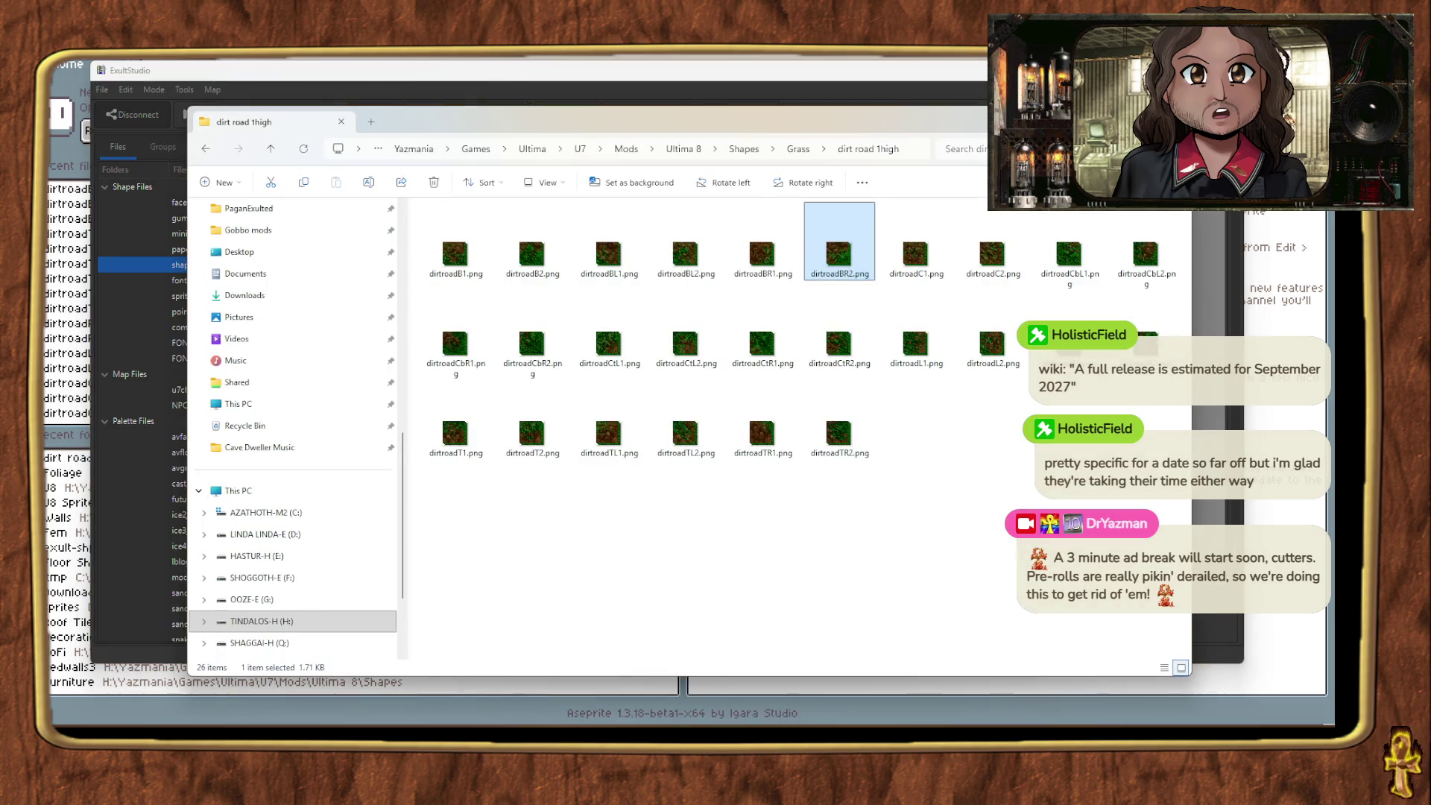
Step: Open dirtroadC1.png in Aseprite, load the Ultima7 palette, and save it
{"action": "key", "text": "alt+Tab"}
{"action": "key", "text": "alt+Tab"}
{"action": "mouse_move", "coordinate": [849, 261]}
{"action": "left_mouse_down"}
{"action": "mouse_move", "coordinate": [783, 198]}
{"action": "mouse_move", "coordinate": [879, 288]}
{"action": "left_mouse_up"}
{"action": "left_click", "coordinate": [915, 275]}
{"action": "mouse_move", "coordinate": [722, 190]}
{"action": "left_mouse_down"}
{"action": "mouse_move", "coordinate": [418, 75]}
{"action": "mouse_move", "coordinate": [328, 76]}
{"action": "left_mouse_up"}
{"action": "left_click", "coordinate": [90, 89]}
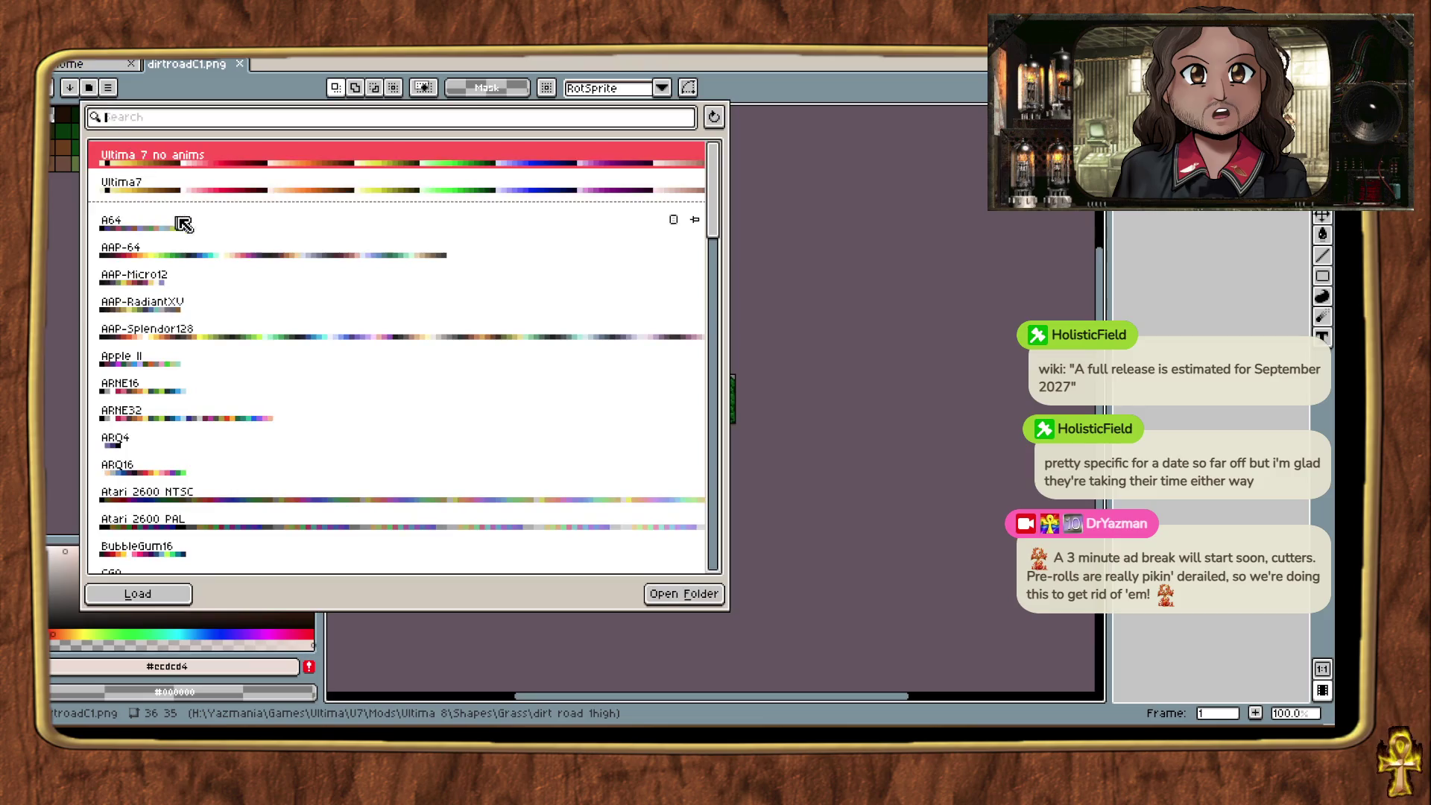
{"action": "left_click", "coordinate": [138, 593]}
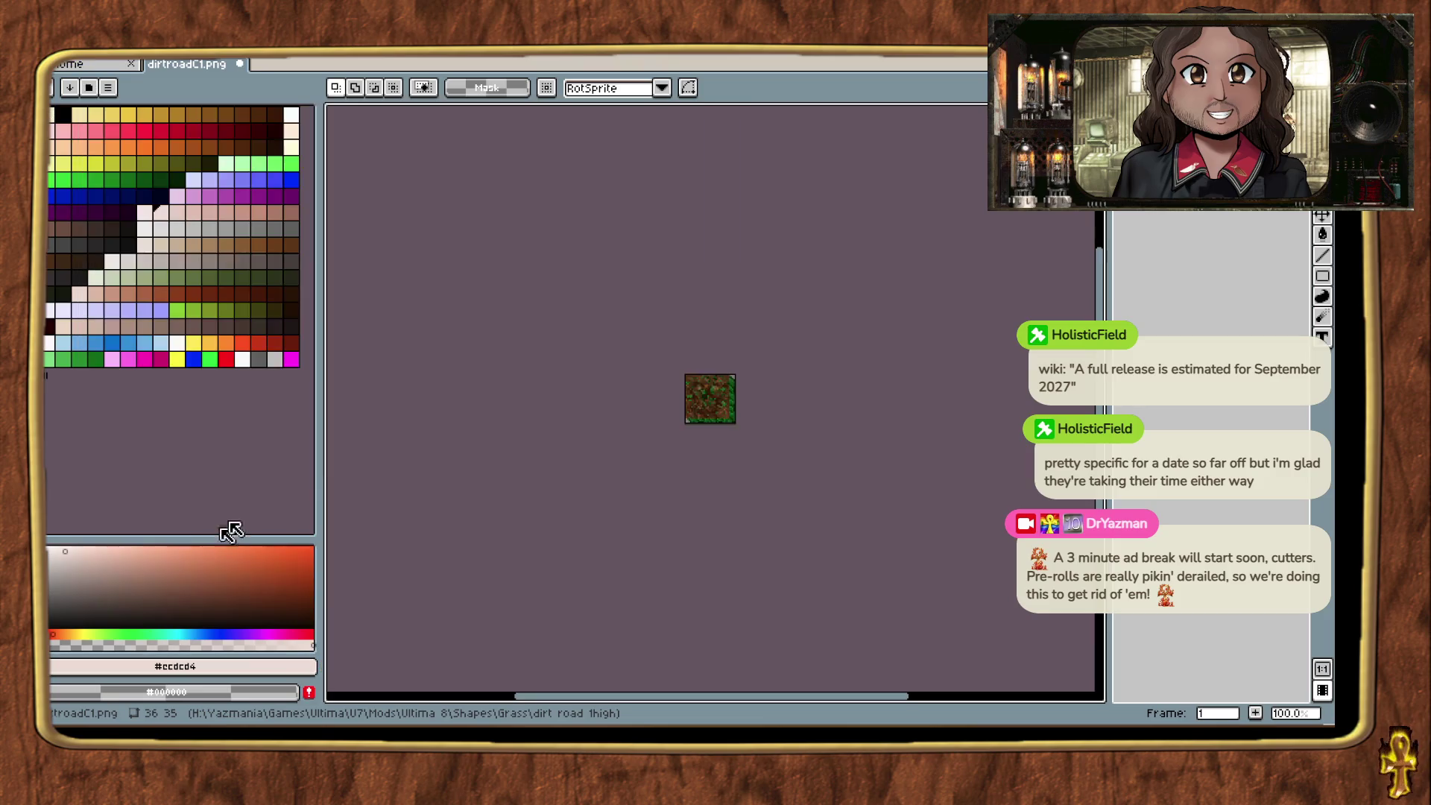
{"action": "key", "text": "ctrl+s"}
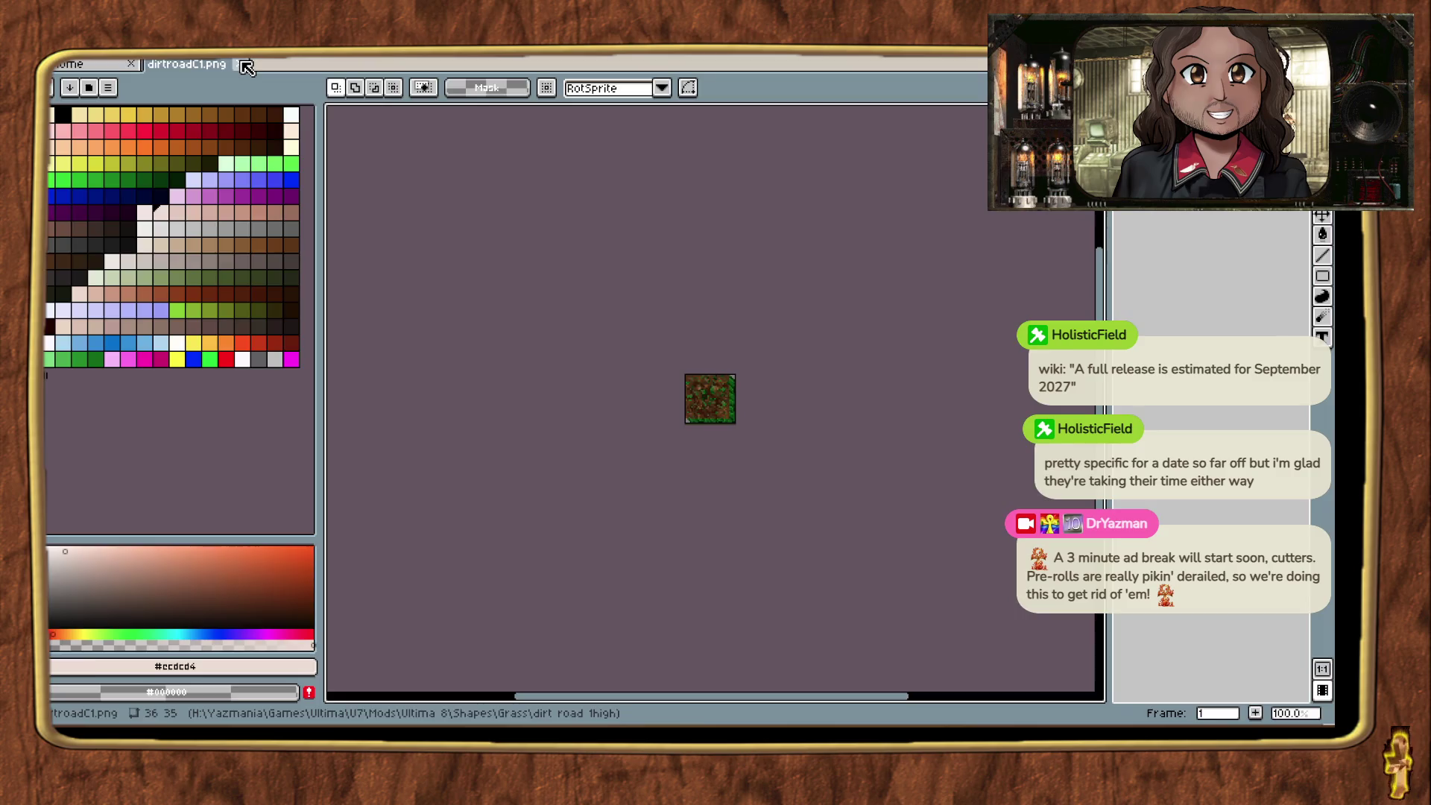
Step: Close dirtroadC1 and open the 19 remaining dirt-road tiles in Aseprite from Explorer
{"action": "left_click", "coordinate": [246, 67]}
{"action": "key", "text": "alt+Tab"}
{"action": "left_click", "coordinate": [992, 253]}
{"action": "left_click", "coordinate": [849, 443], "text": "shift"}
{"action": "left_click_drag", "start_coordinate": [850, 444], "coordinate": [280, 88]}
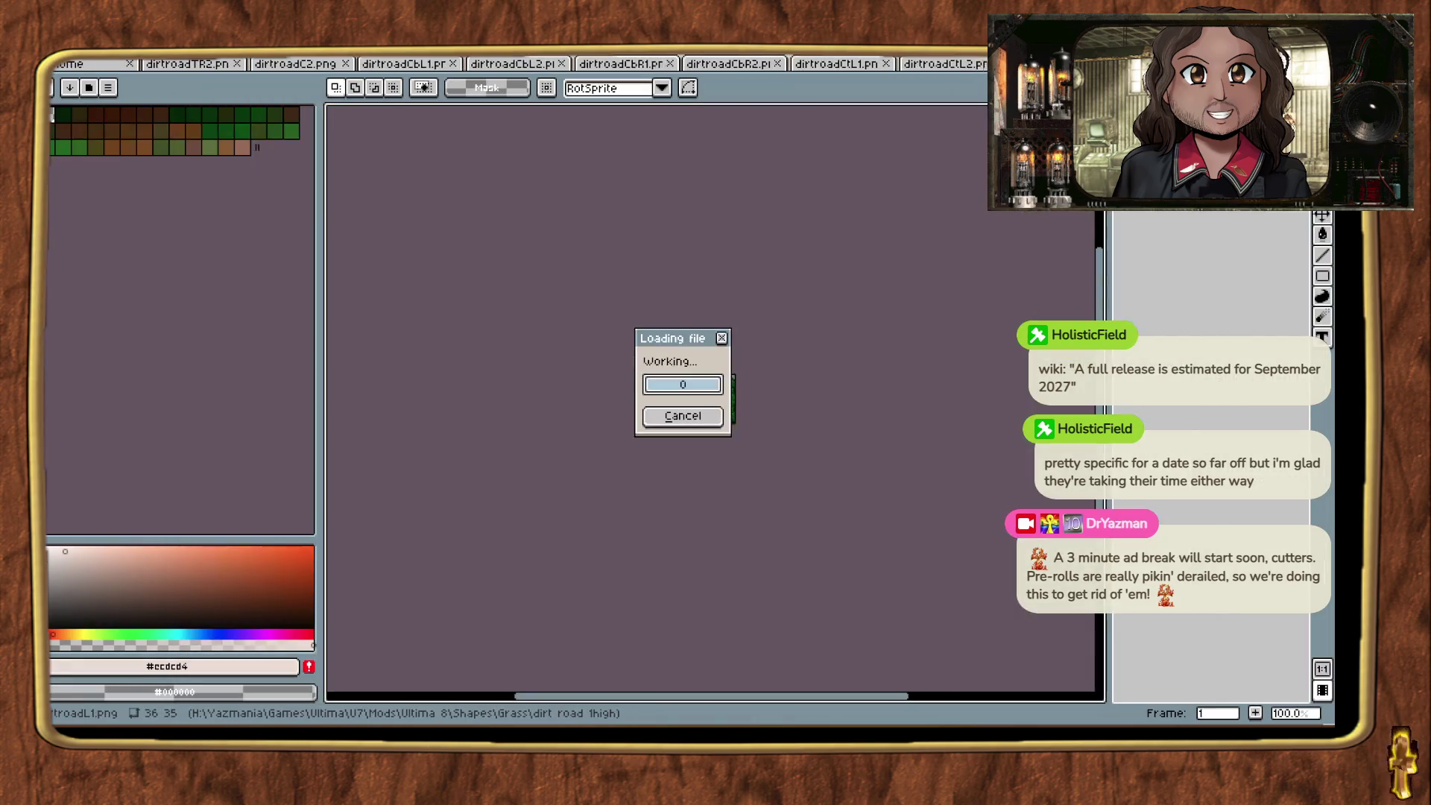
Step: Load the Ultima7 palette into each of the first six newly opened tile tabs
{"action": "left_click", "coordinate": [90, 88]}
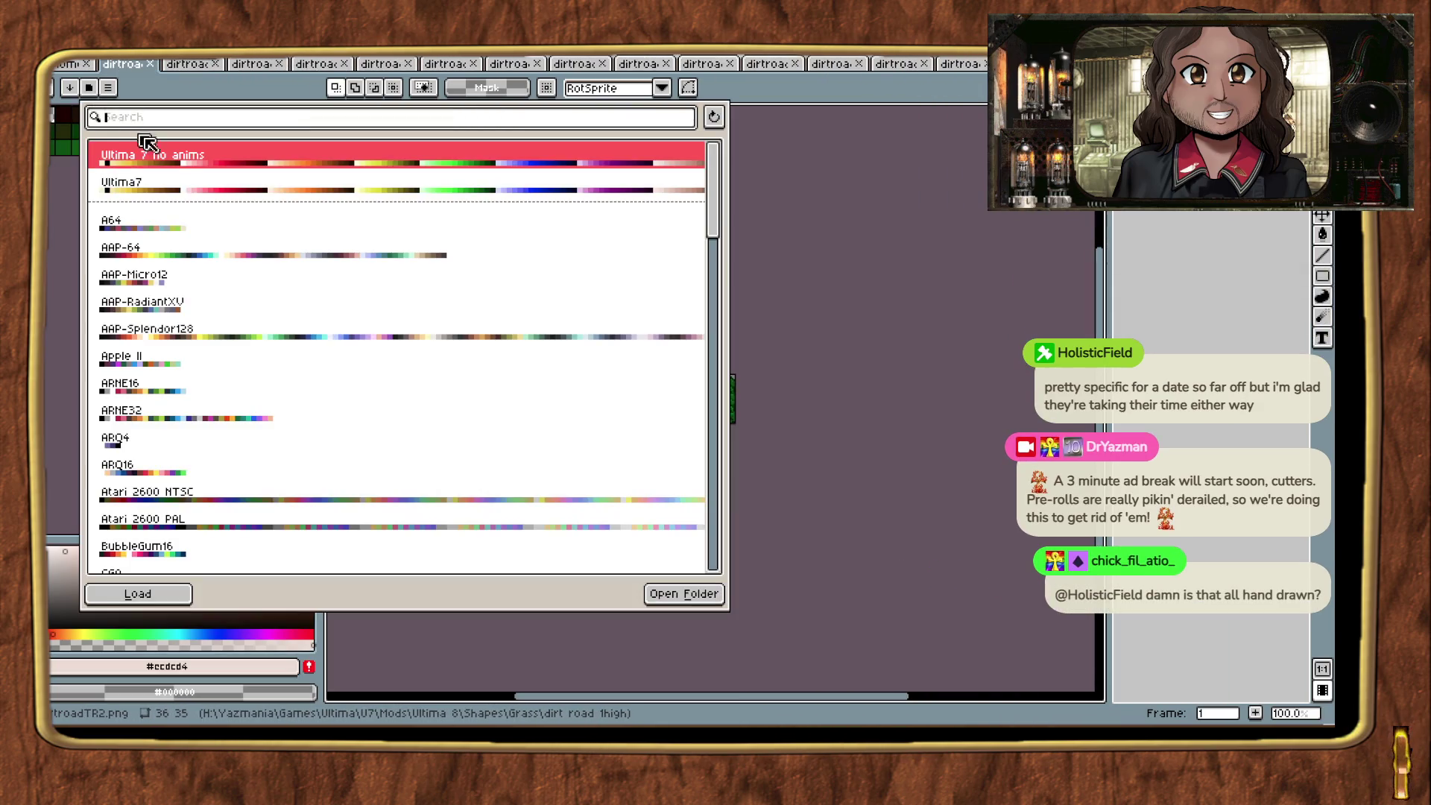
{"action": "left_click", "coordinate": [137, 593]}
{"action": "left_click", "coordinate": [194, 65]}
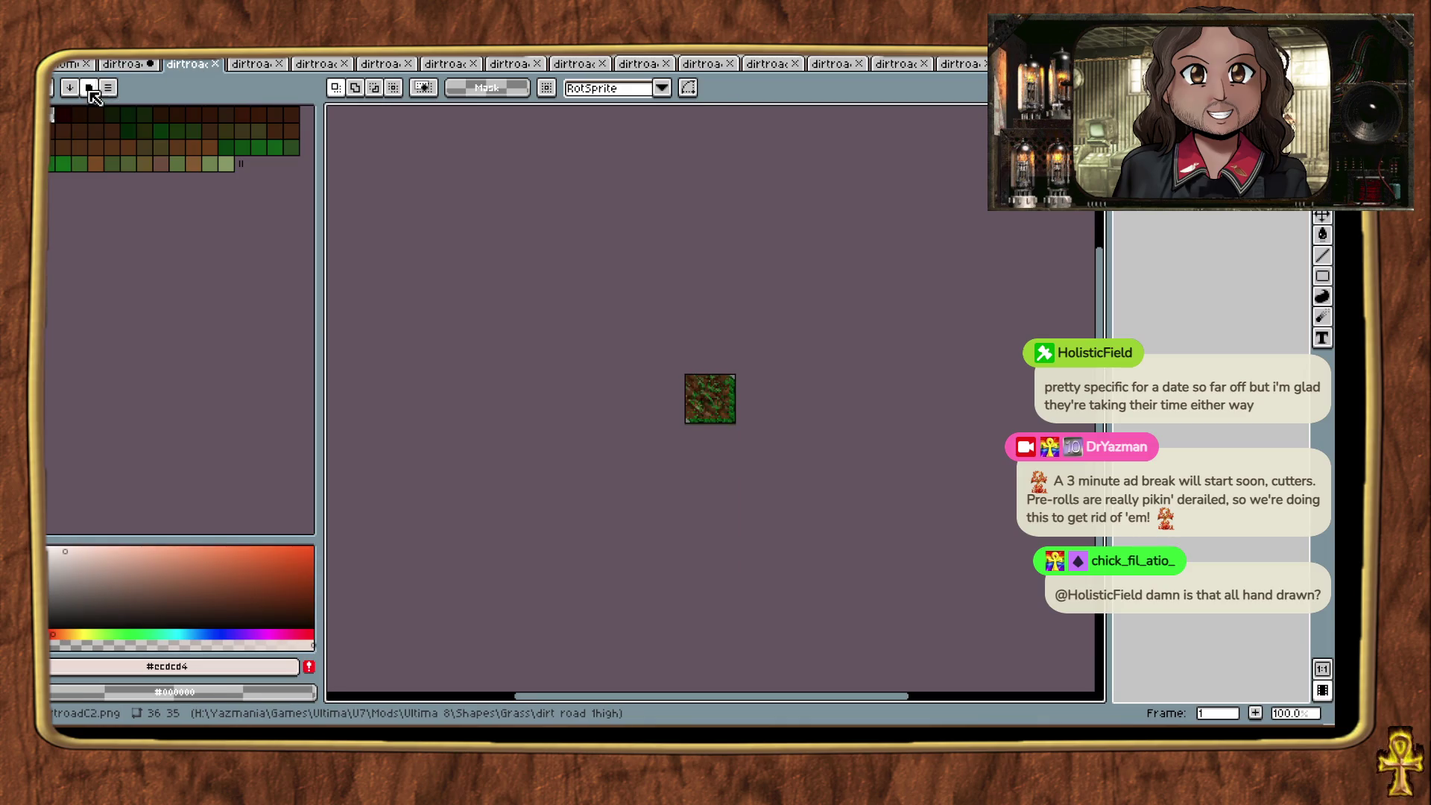
{"action": "left_click", "coordinate": [89, 88]}
{"action": "left_click", "coordinate": [163, 594]}
{"action": "left_click", "coordinate": [256, 65]}
{"action": "left_click", "coordinate": [107, 88]}
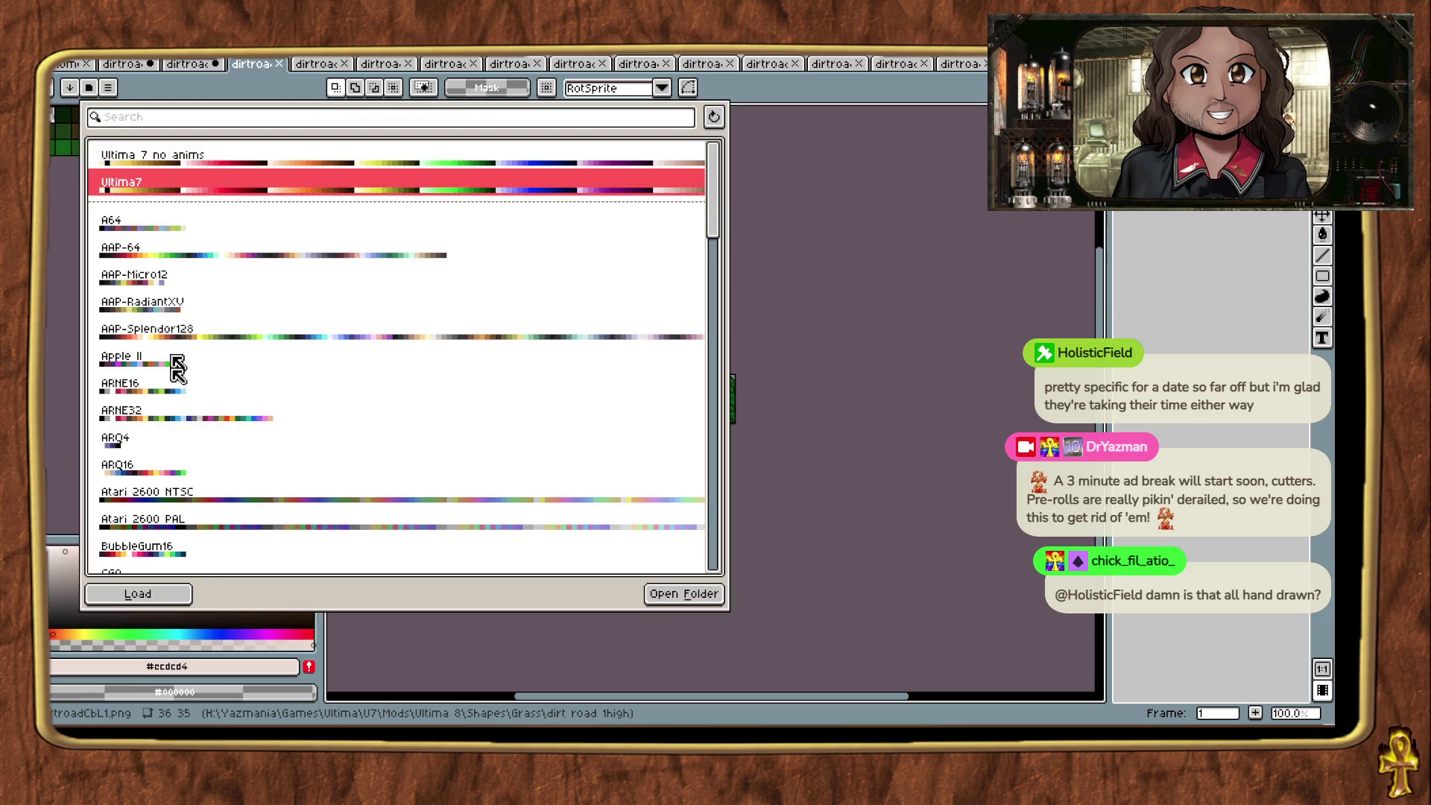
{"action": "left_click", "coordinate": [137, 592]}
{"action": "left_click", "coordinate": [317, 65]}
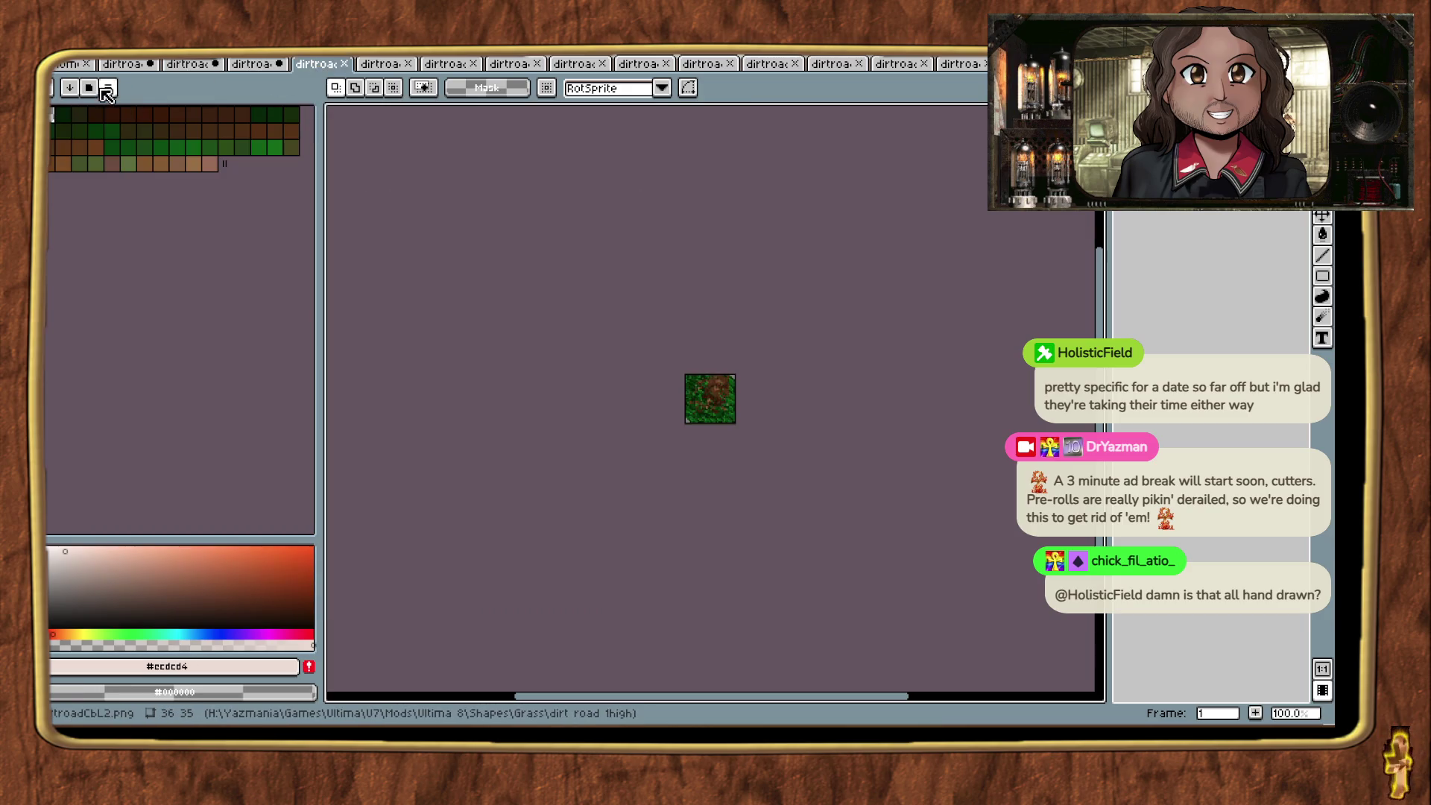
{"action": "left_click", "coordinate": [106, 88]}
{"action": "left_click", "coordinate": [192, 196]}
{"action": "left_click", "coordinate": [142, 594]}
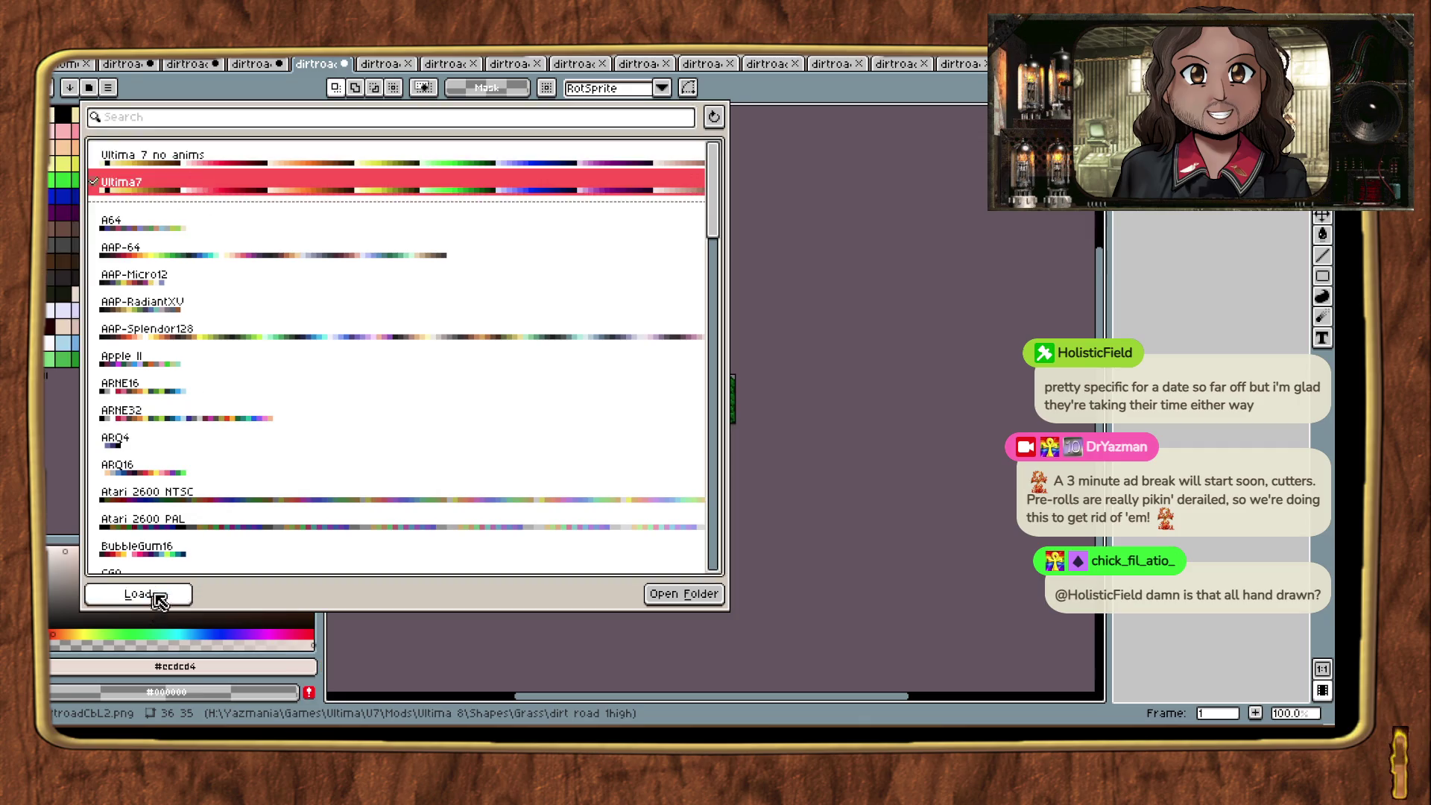
{"action": "key", "text": "ctrl+Tab"}
{"action": "left_click", "coordinate": [106, 88]}
{"action": "left_click", "coordinate": [161, 192]}
{"action": "left_click", "coordinate": [138, 599]}
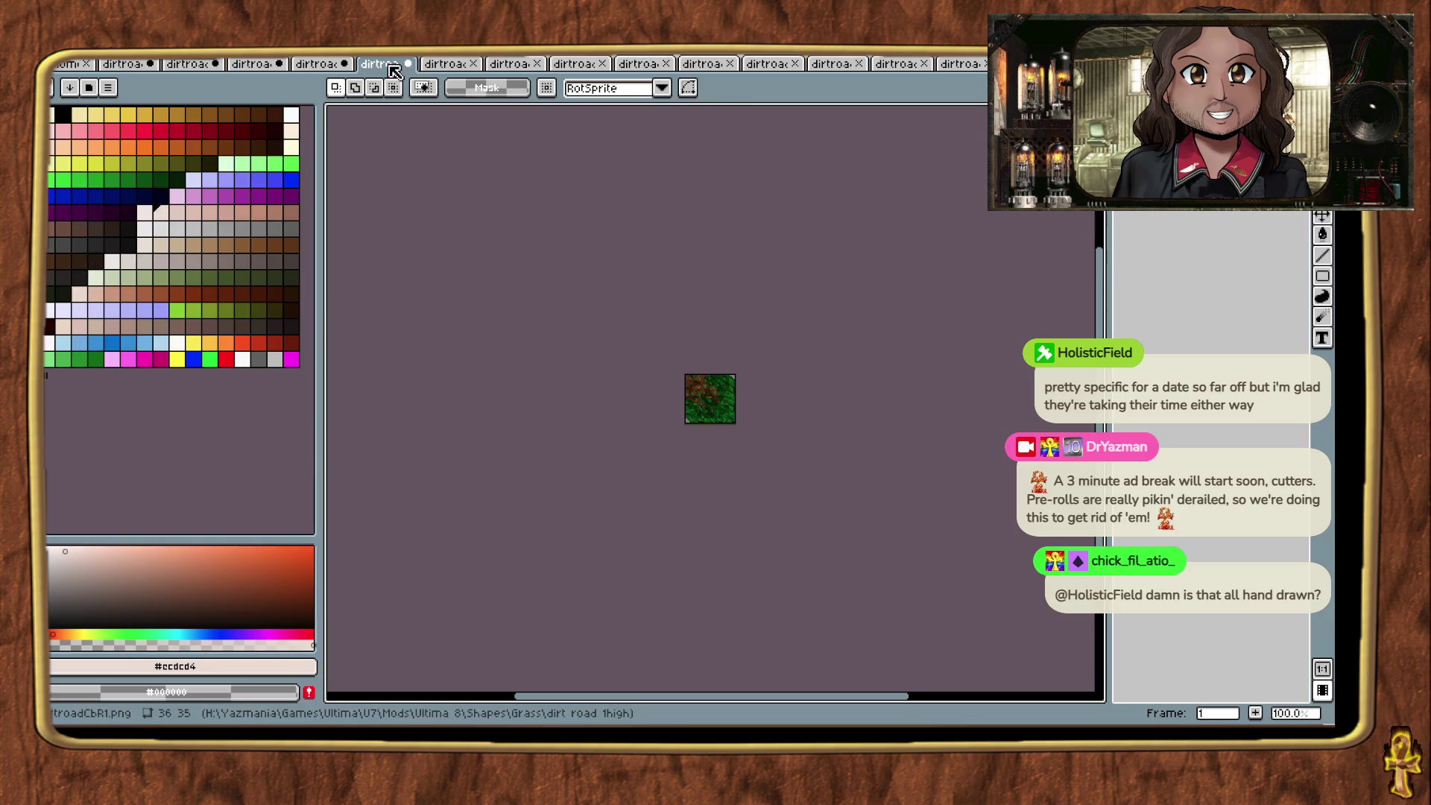
Step: Load the Ultima7 palette into the following tabs, including dirtroadCtL2 and dirtroadCtR1, through dirtroadL1
{"action": "left_click", "coordinate": [448, 66]}
{"action": "left_click", "coordinate": [89, 88]}
{"action": "left_click", "coordinate": [190, 186]}
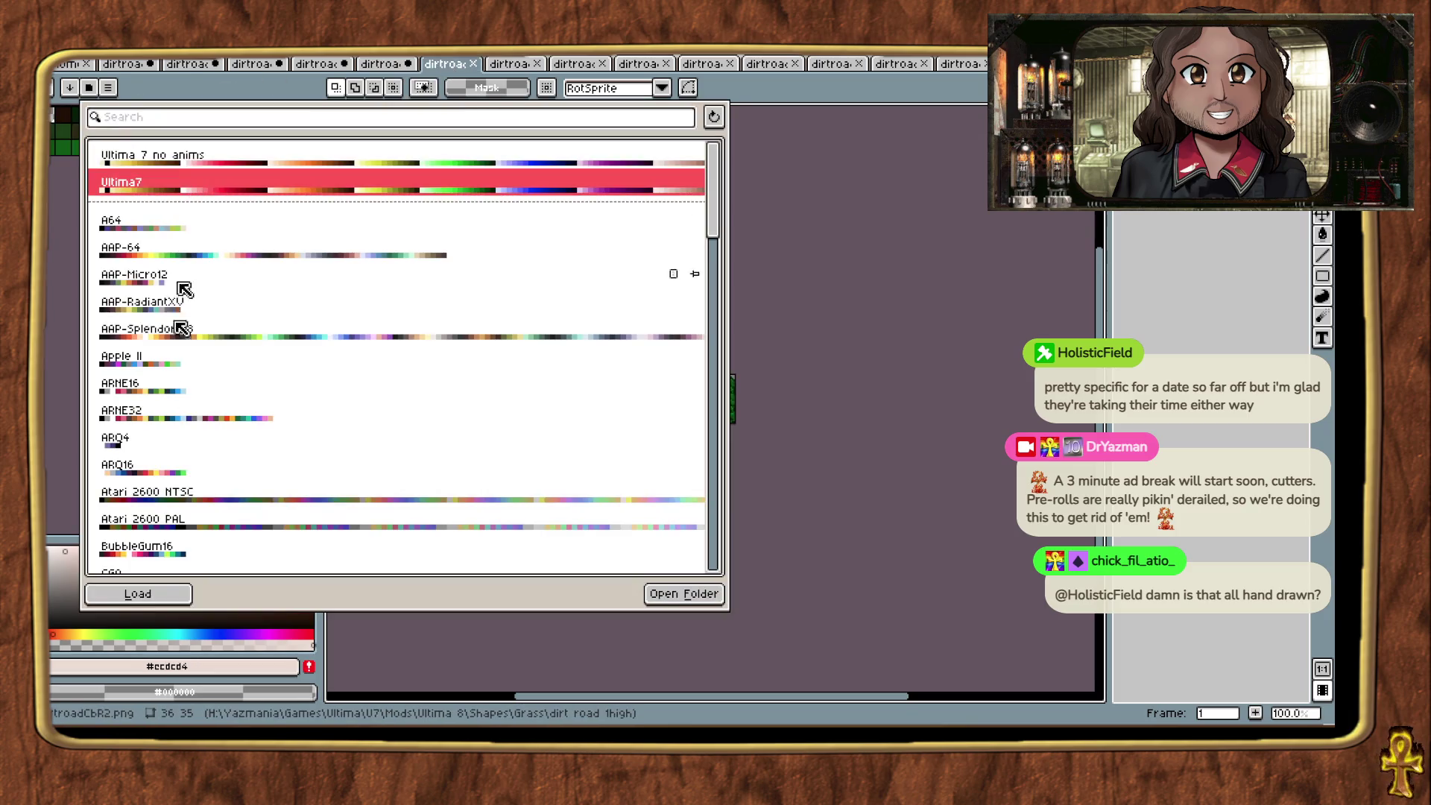
{"action": "key", "text": "Return"}
{"action": "left_click", "coordinate": [511, 66]}
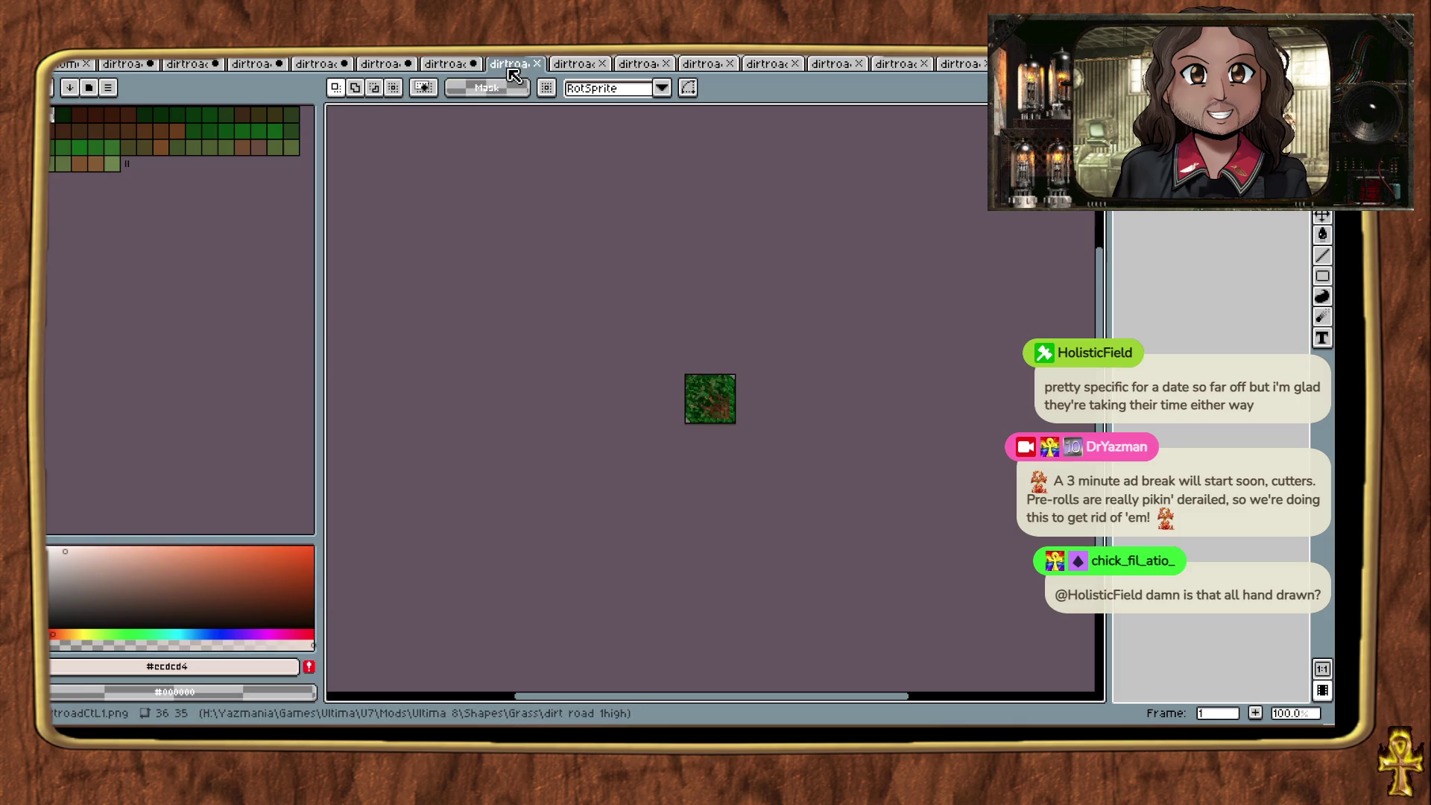
{"action": "left_click", "coordinate": [106, 92]}
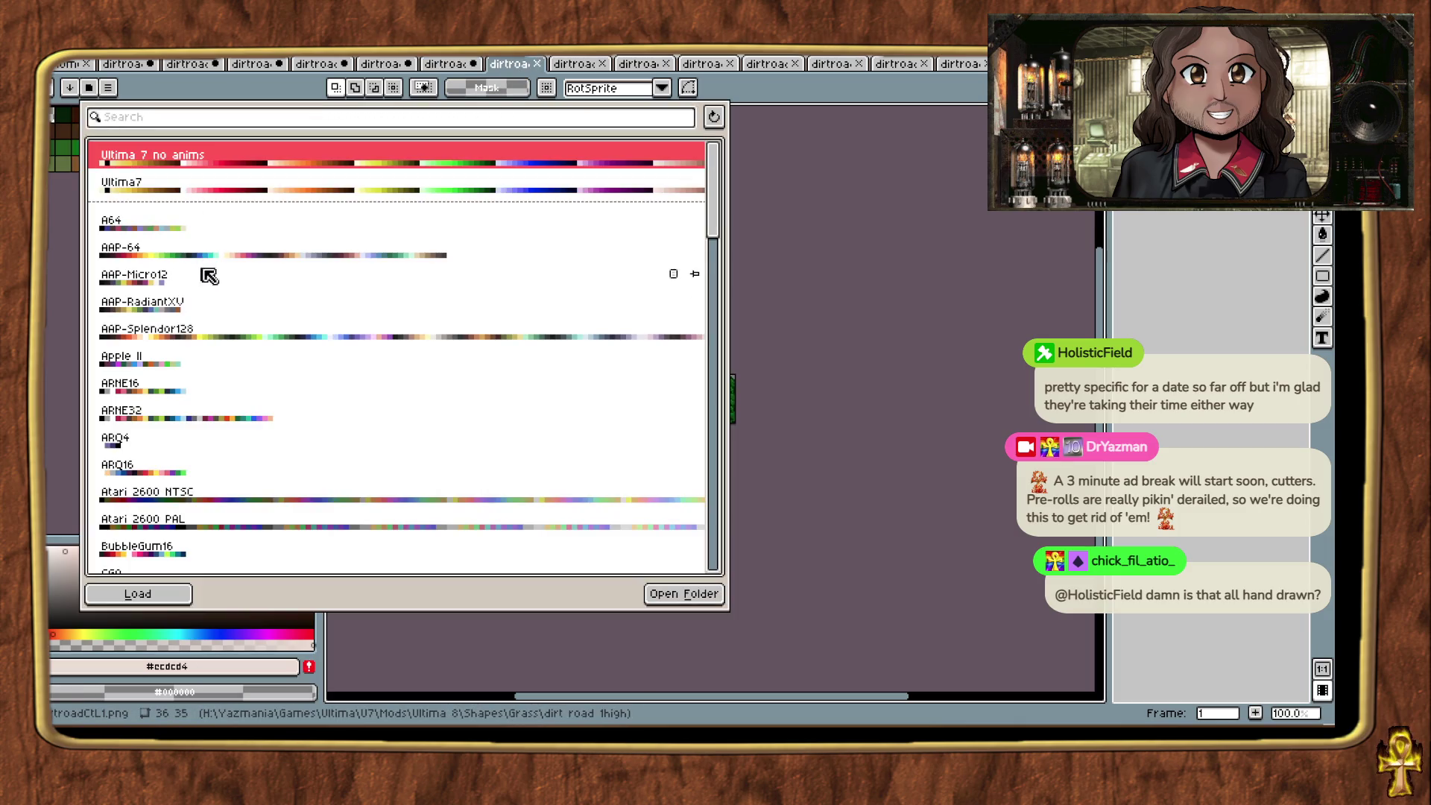
{"action": "left_click", "coordinate": [224, 194]}
{"action": "left_click", "coordinate": [138, 593]}
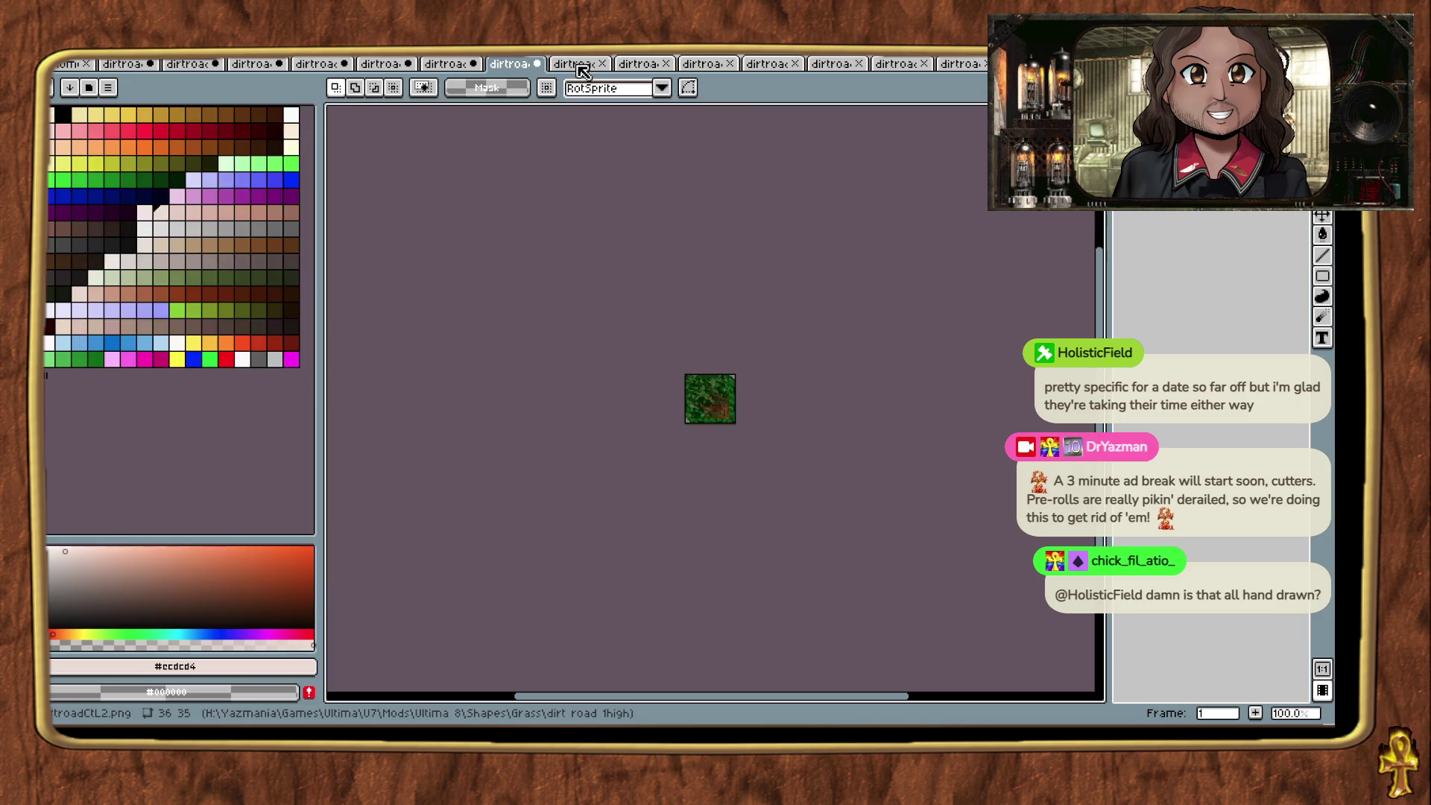
{"action": "left_click", "coordinate": [574, 64]}
{"action": "left_click", "coordinate": [104, 89]}
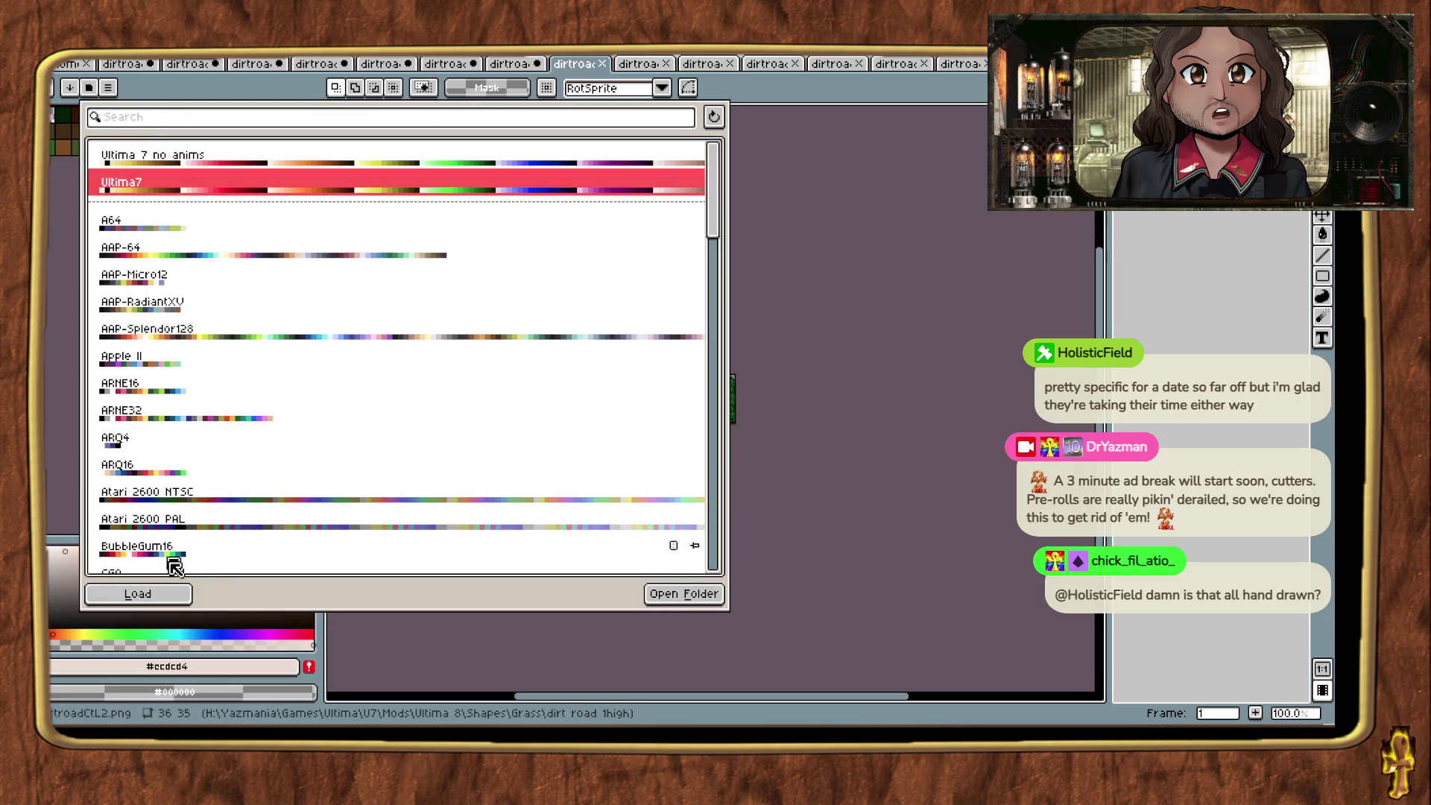
{"action": "left_click", "coordinate": [138, 592]}
{"action": "left_click", "coordinate": [614, 64]}
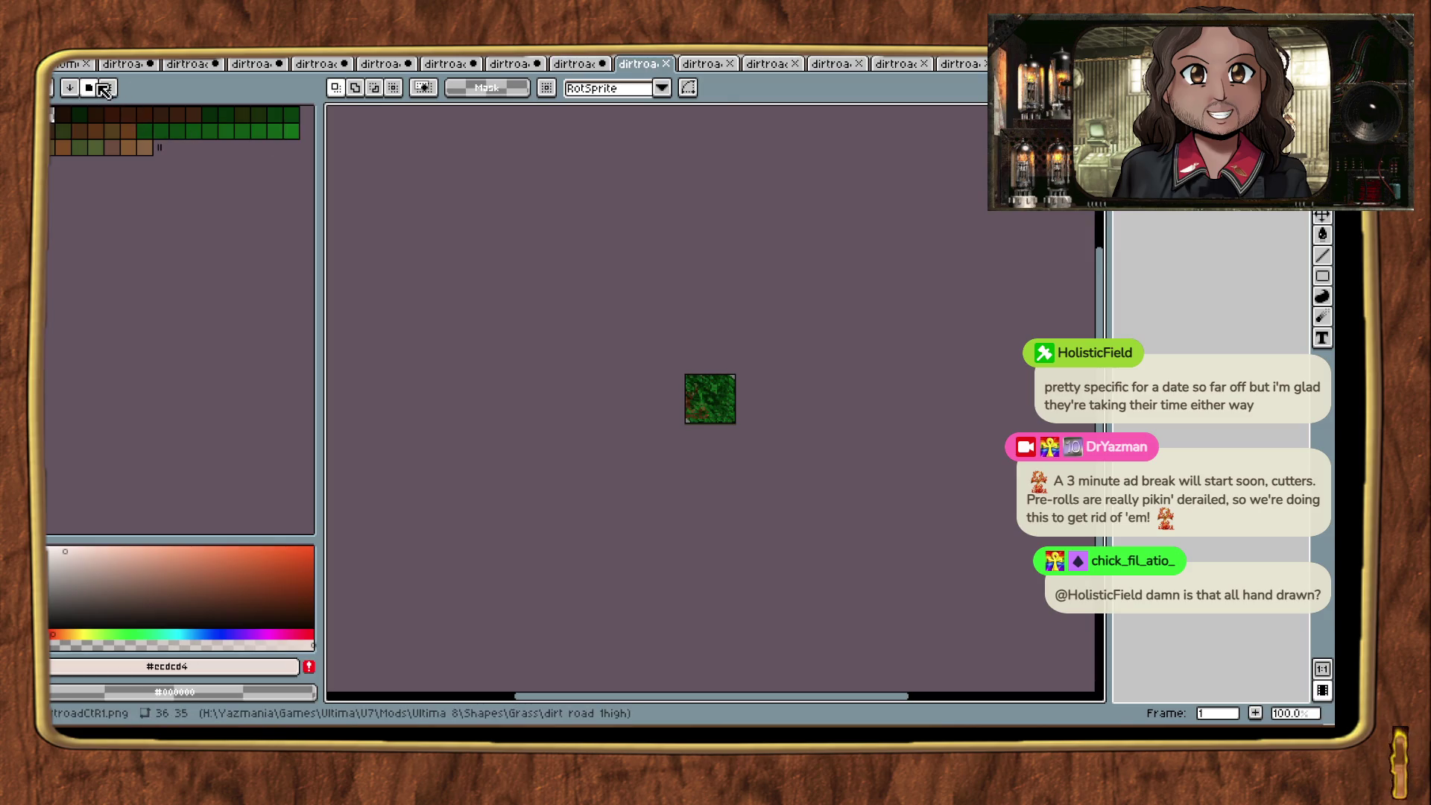
{"action": "left_click", "coordinate": [107, 88]}
{"action": "left_click", "coordinate": [138, 593]}
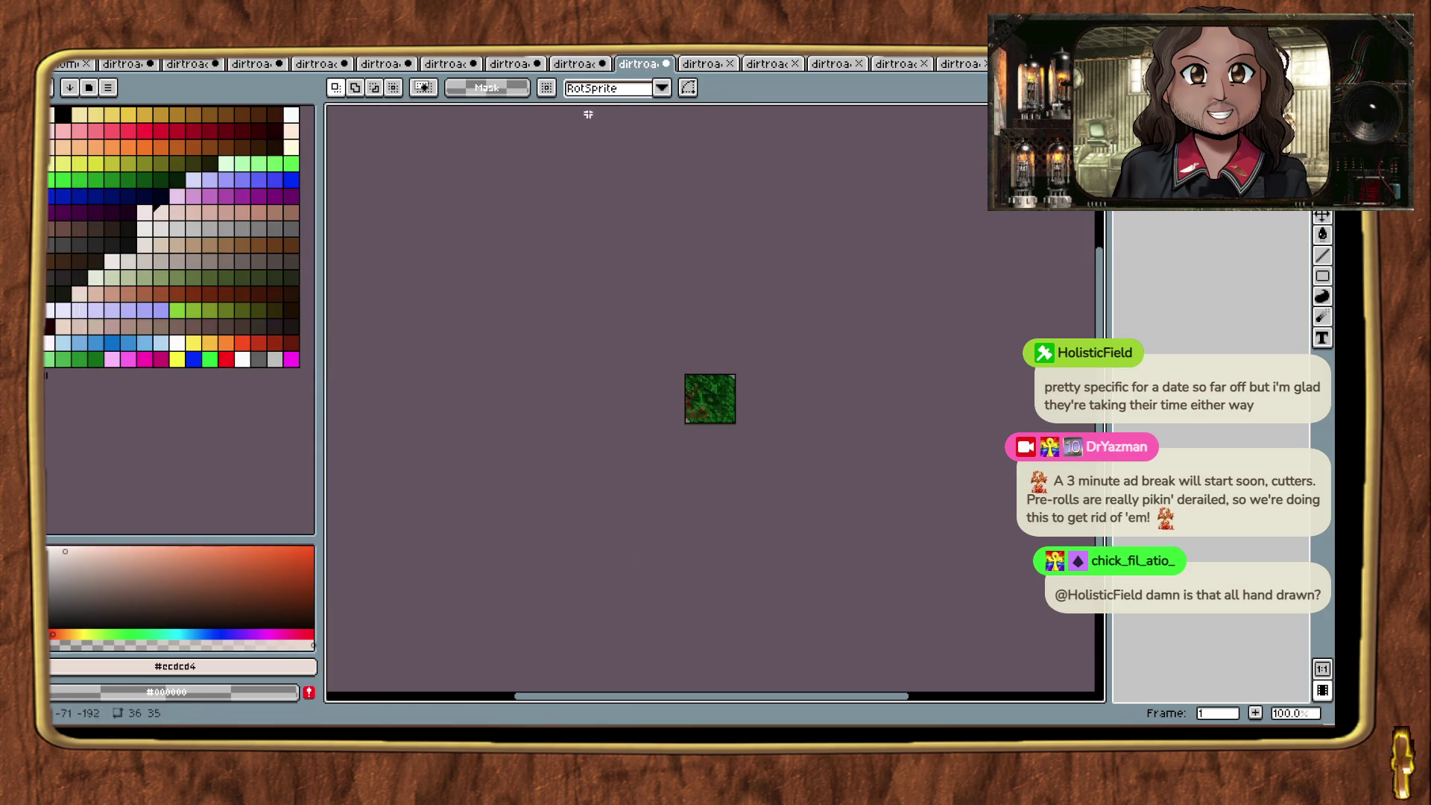
{"action": "left_click", "coordinate": [703, 64]}
{"action": "left_click", "coordinate": [107, 87]}
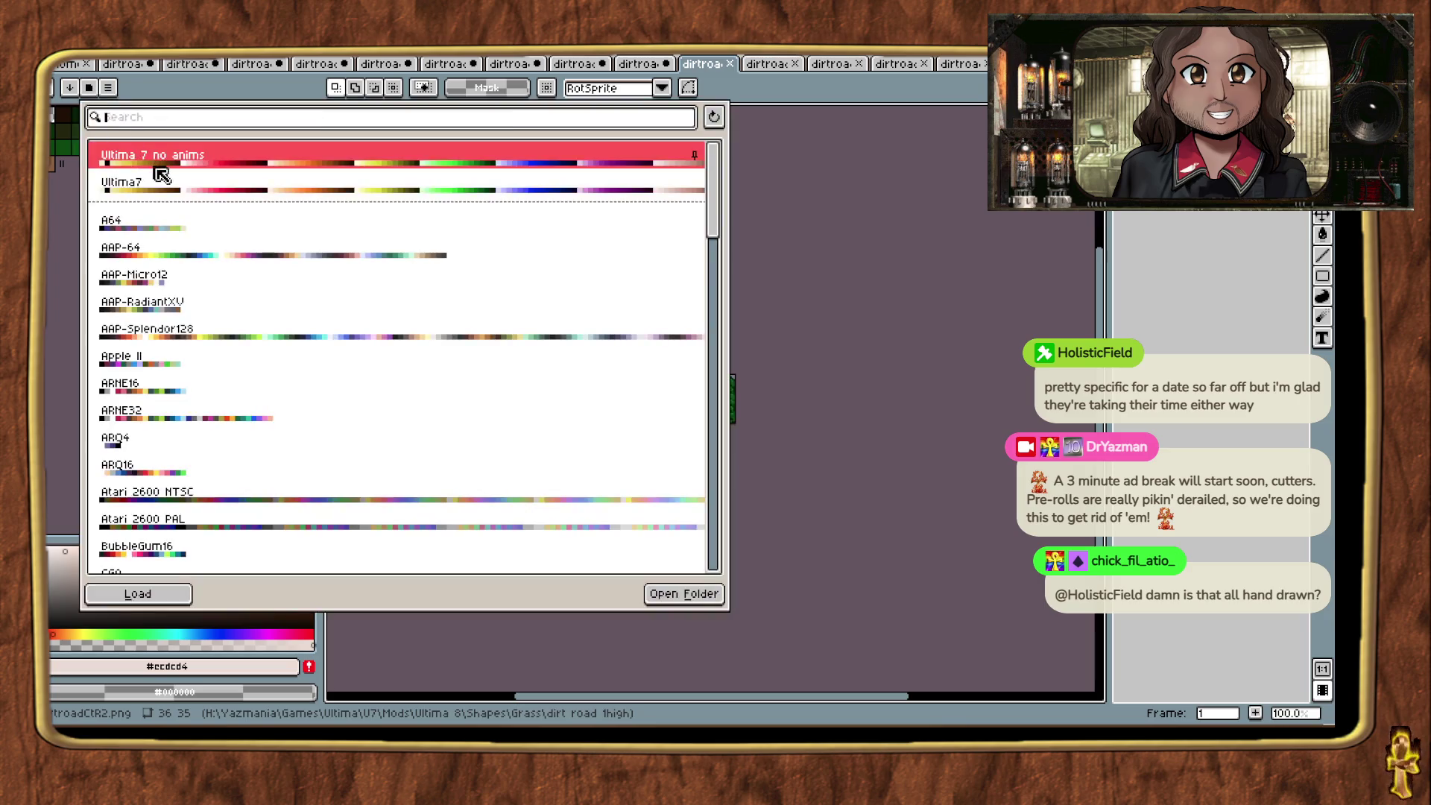
{"action": "left_click", "coordinate": [168, 601]}
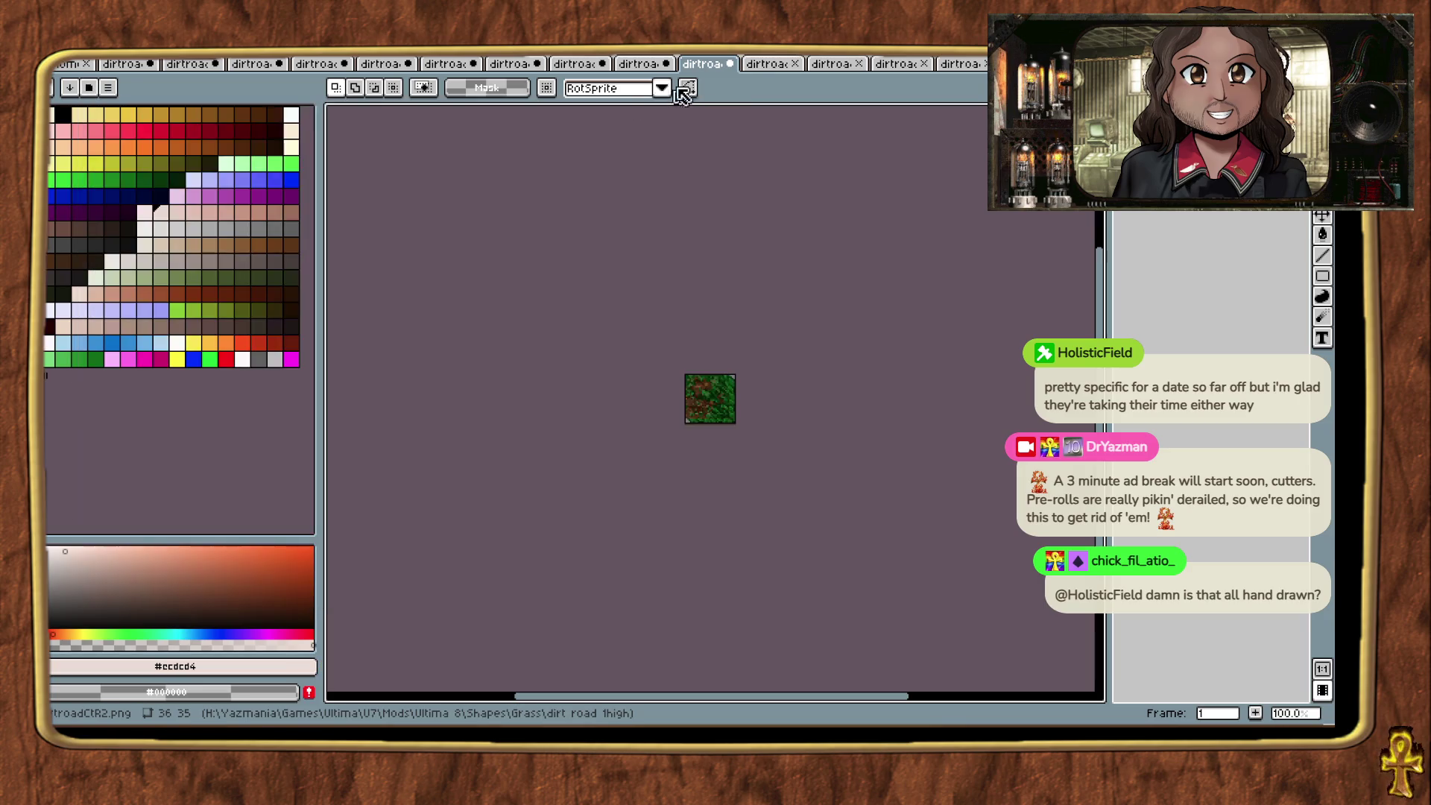
{"action": "left_click", "coordinate": [768, 64]}
{"action": "left_click", "coordinate": [107, 87]}
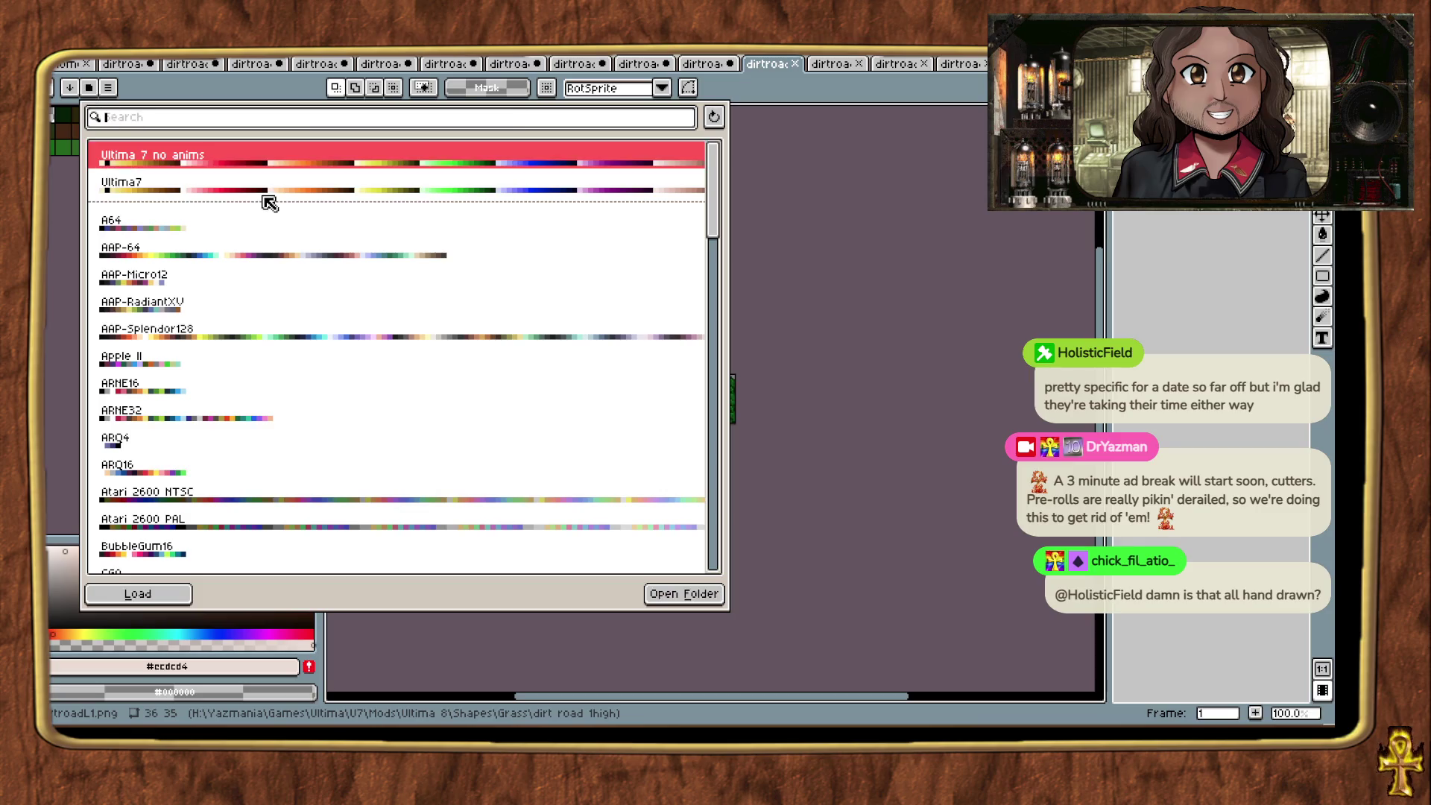
{"action": "left_click", "coordinate": [153, 592]}
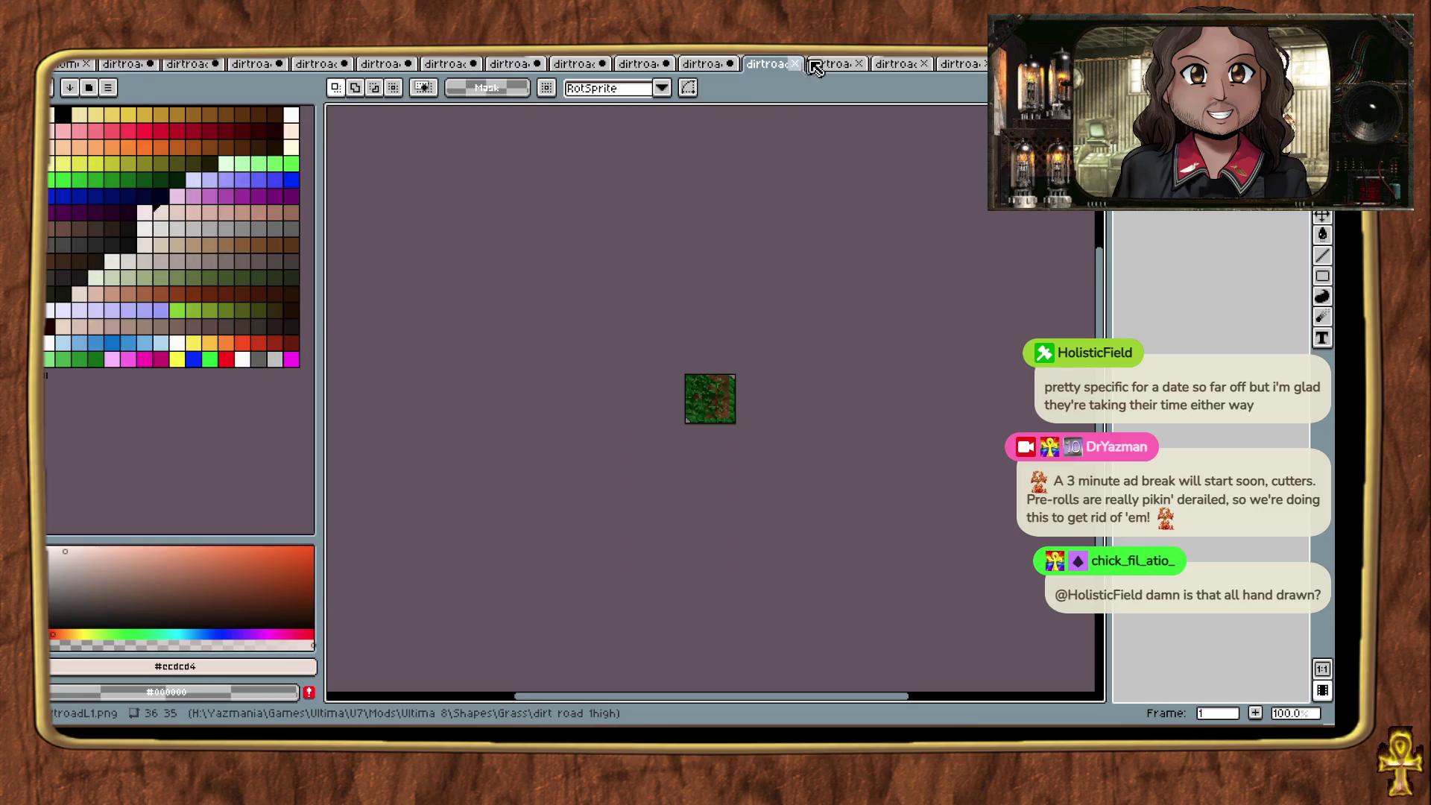
{"action": "key", "text": "ctrl+Tab"}
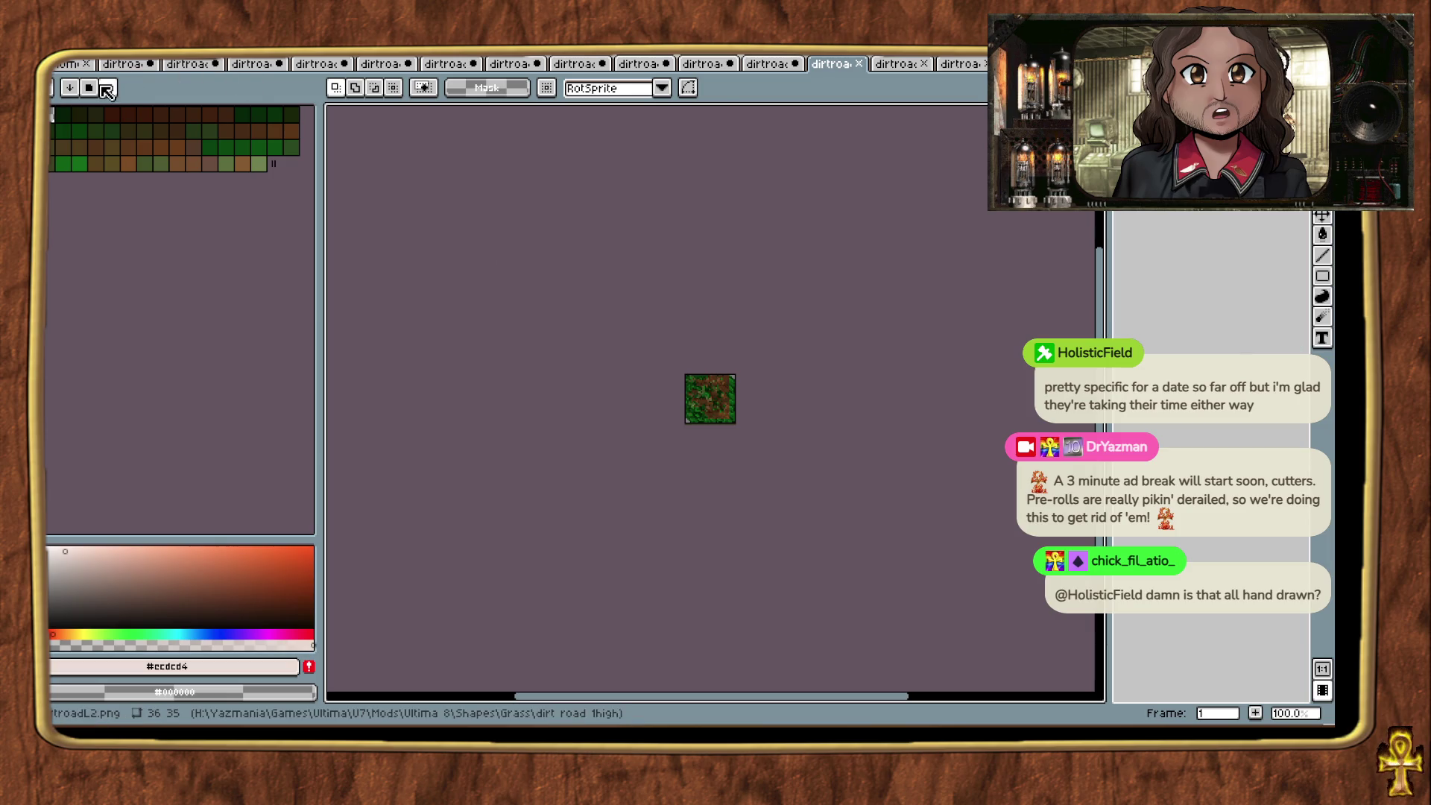
Step: Load the Ultima7 palette into the current tile, the next tile and dirtroadR2
{"action": "left_click", "coordinate": [105, 88]}
{"action": "left_click", "coordinate": [231, 192]}
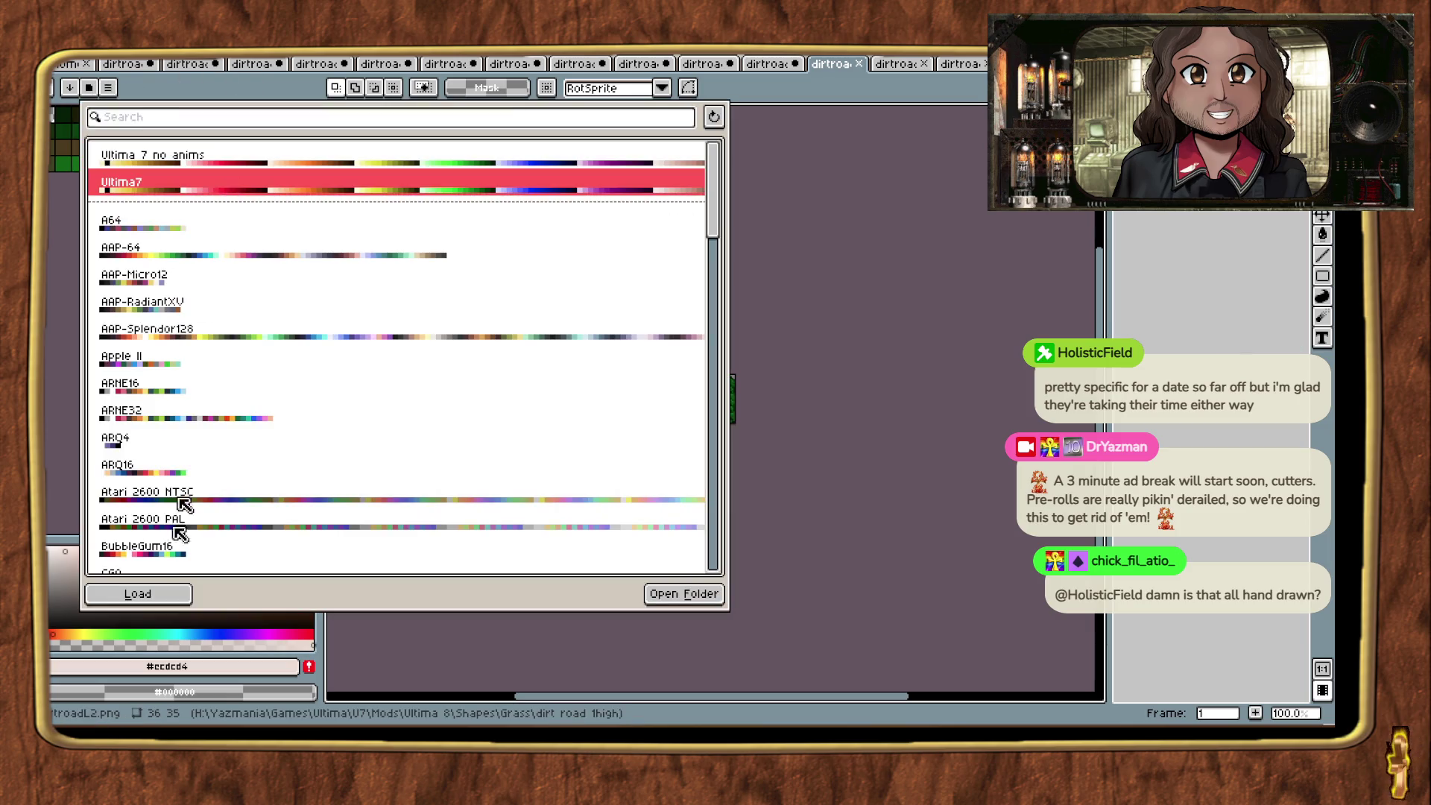
{"action": "left_click", "coordinate": [182, 593]}
{"action": "left_click", "coordinate": [910, 76]}
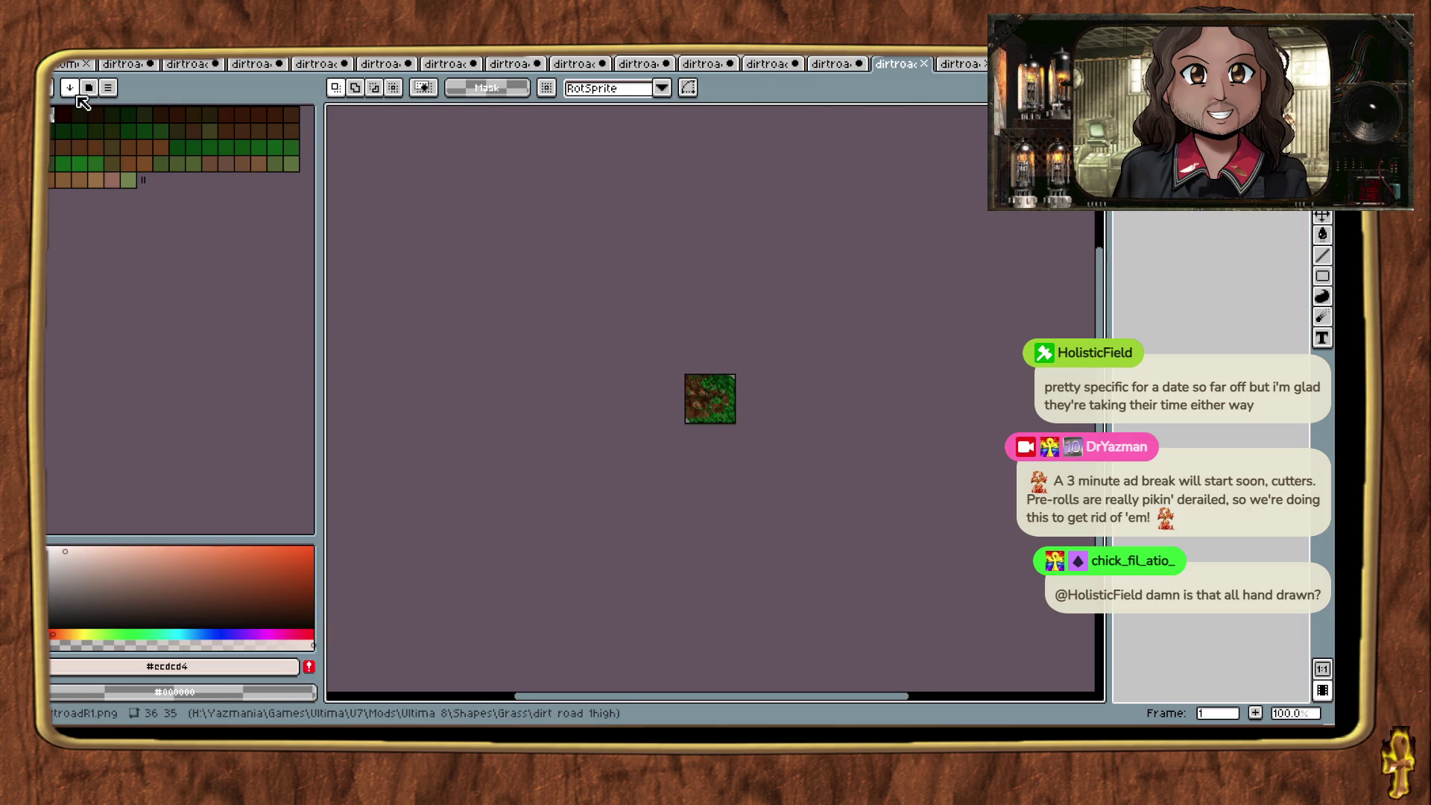
{"action": "left_click", "coordinate": [106, 88]}
{"action": "left_click", "coordinate": [138, 593]}
{"action": "left_click", "coordinate": [979, 66]}
{"action": "left_click", "coordinate": [105, 88]}
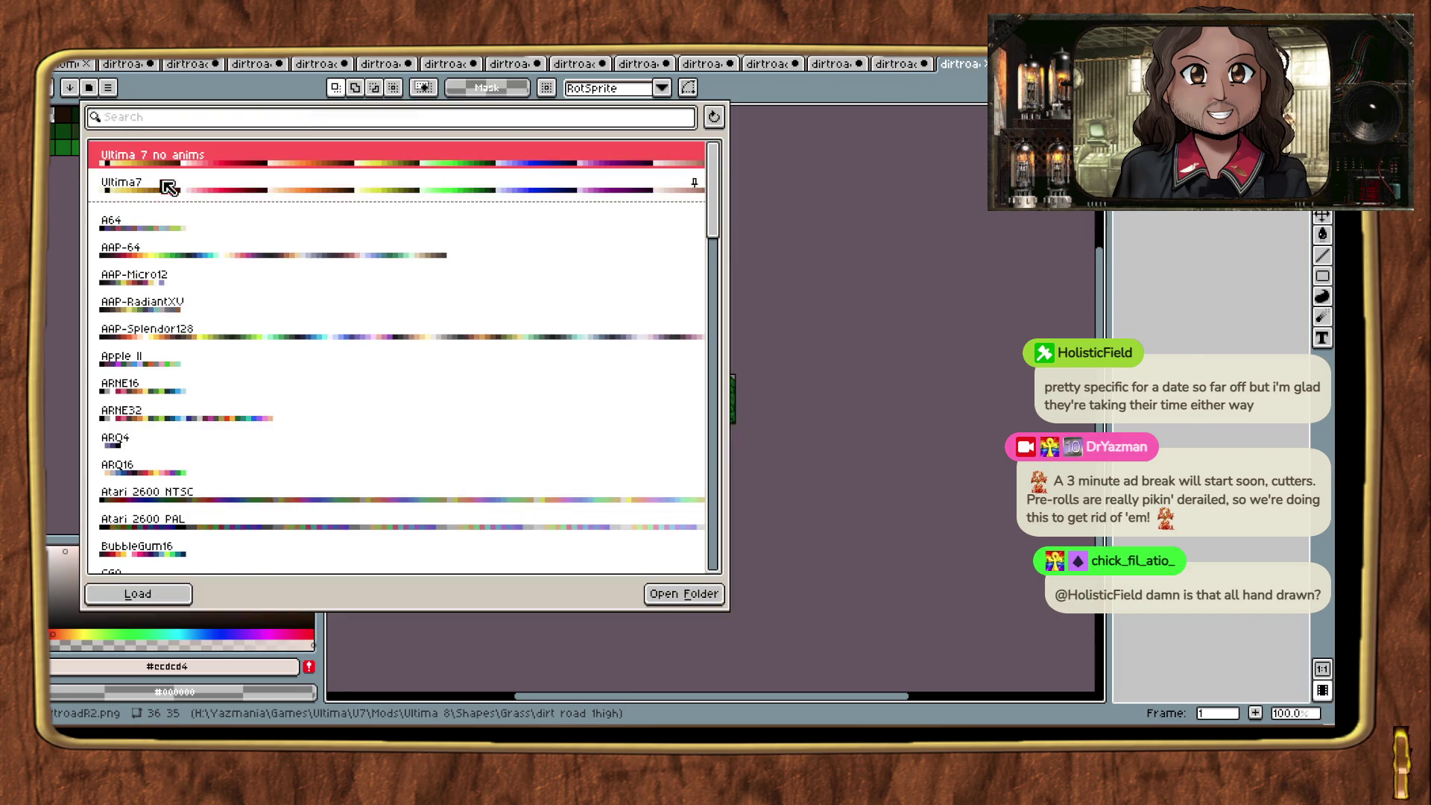
{"action": "left_click", "coordinate": [169, 186]}
{"action": "left_click", "coordinate": [170, 592]}
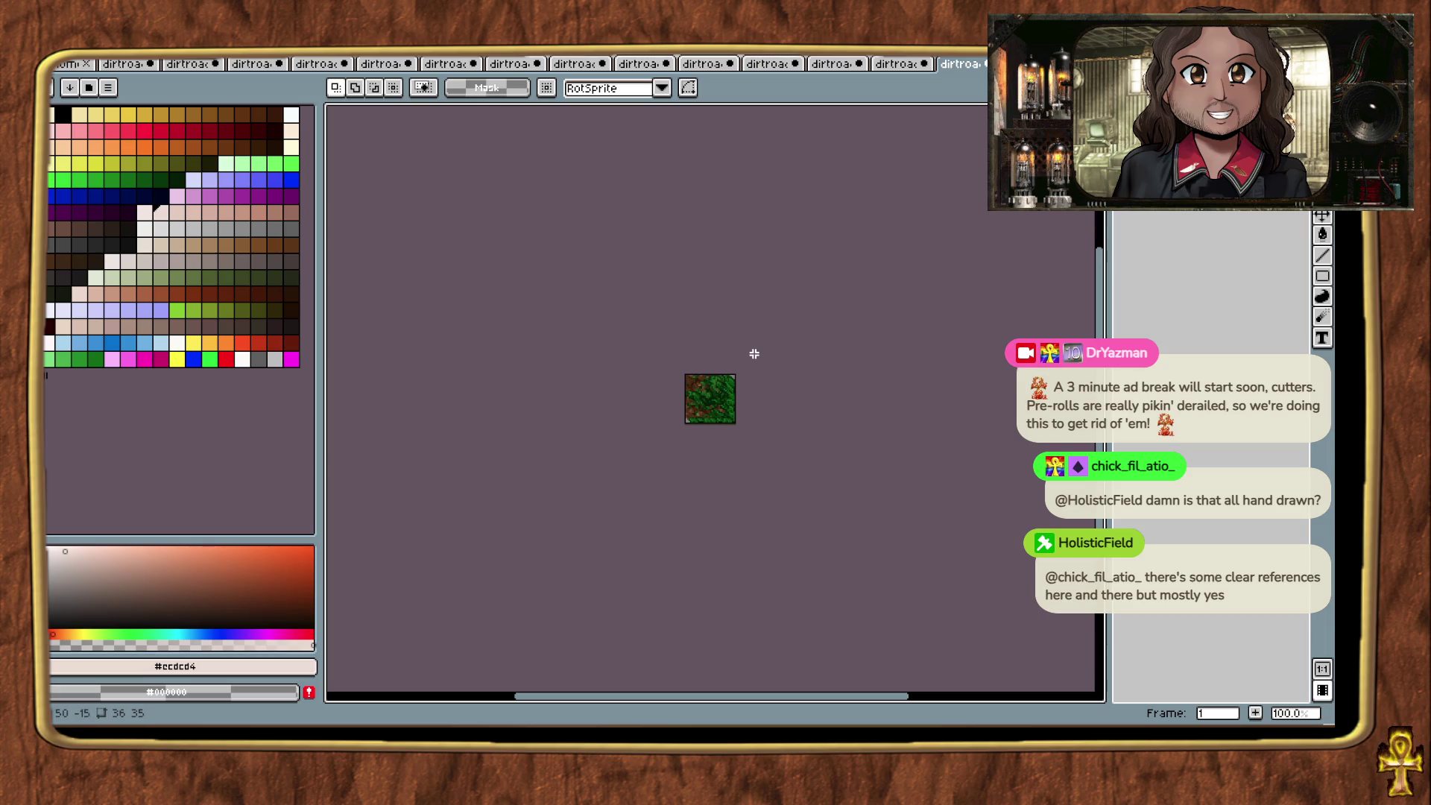
Step: Load the Ultima7 palette into the following tiles, including dirtroadT2 and dirtroadTL1
{"action": "key", "text": "ctrl+Tab"}
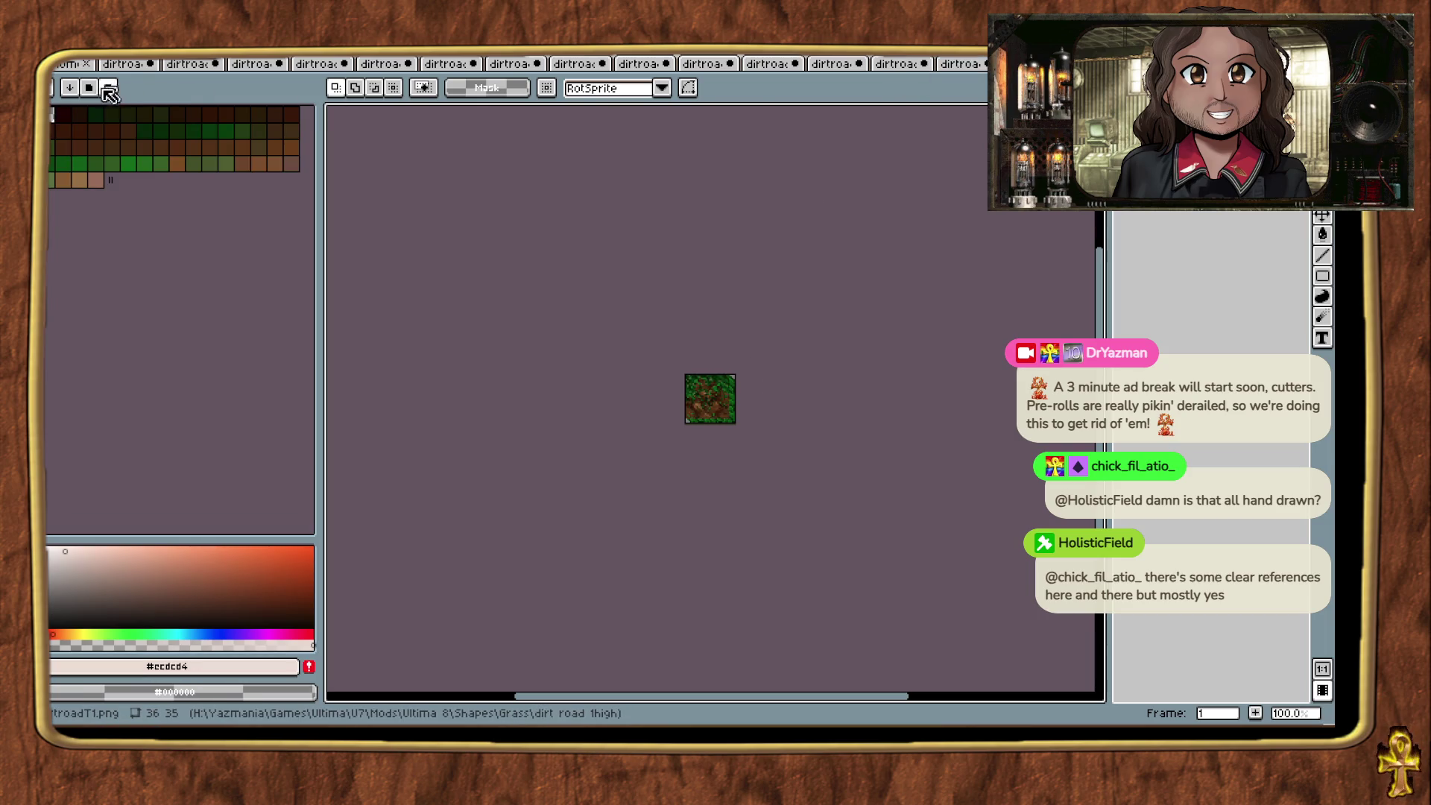
{"action": "left_click", "coordinate": [95, 93]}
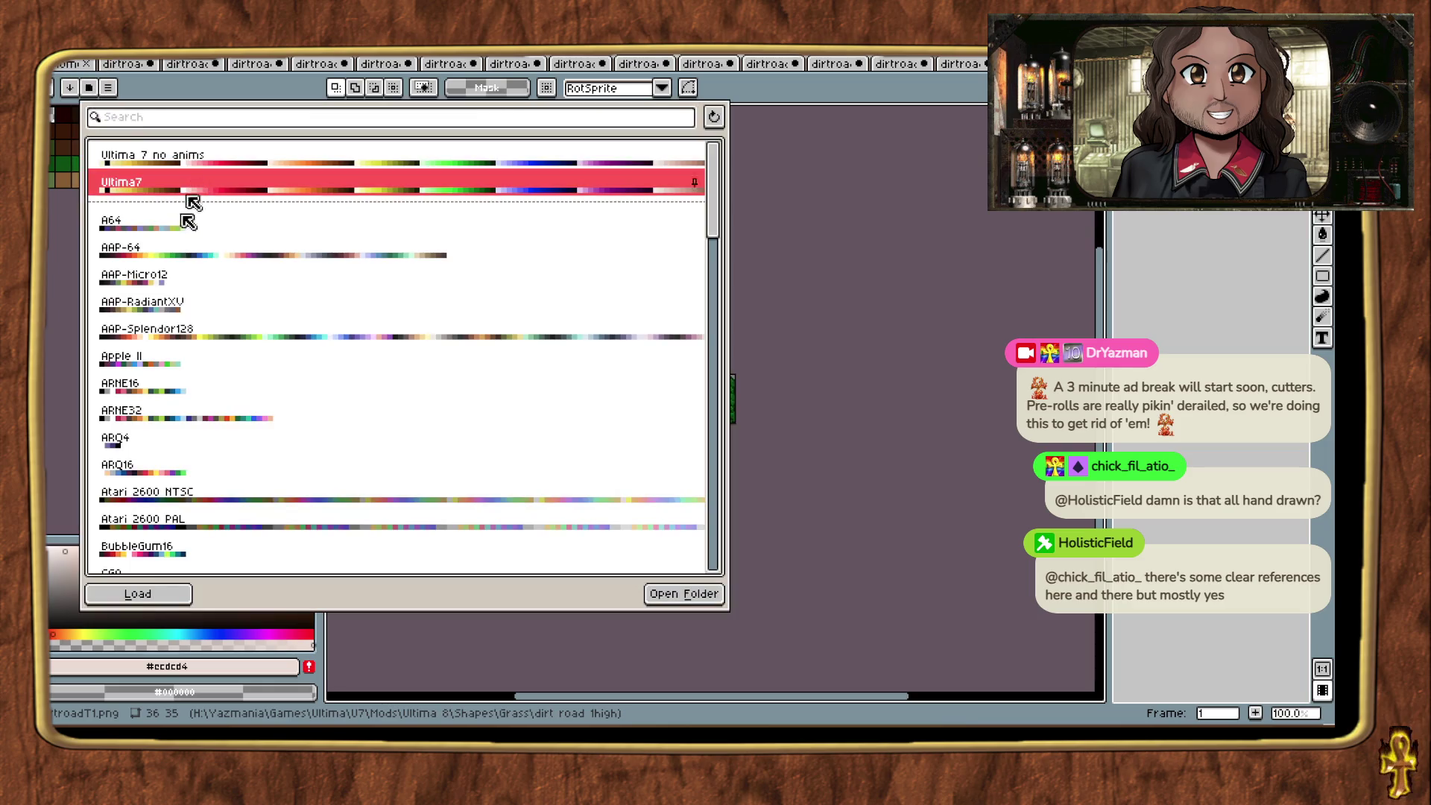
{"action": "left_click", "coordinate": [143, 600]}
{"action": "left_click", "coordinate": [143, 600]}
{"action": "key", "text": "ctrl+Tab"}
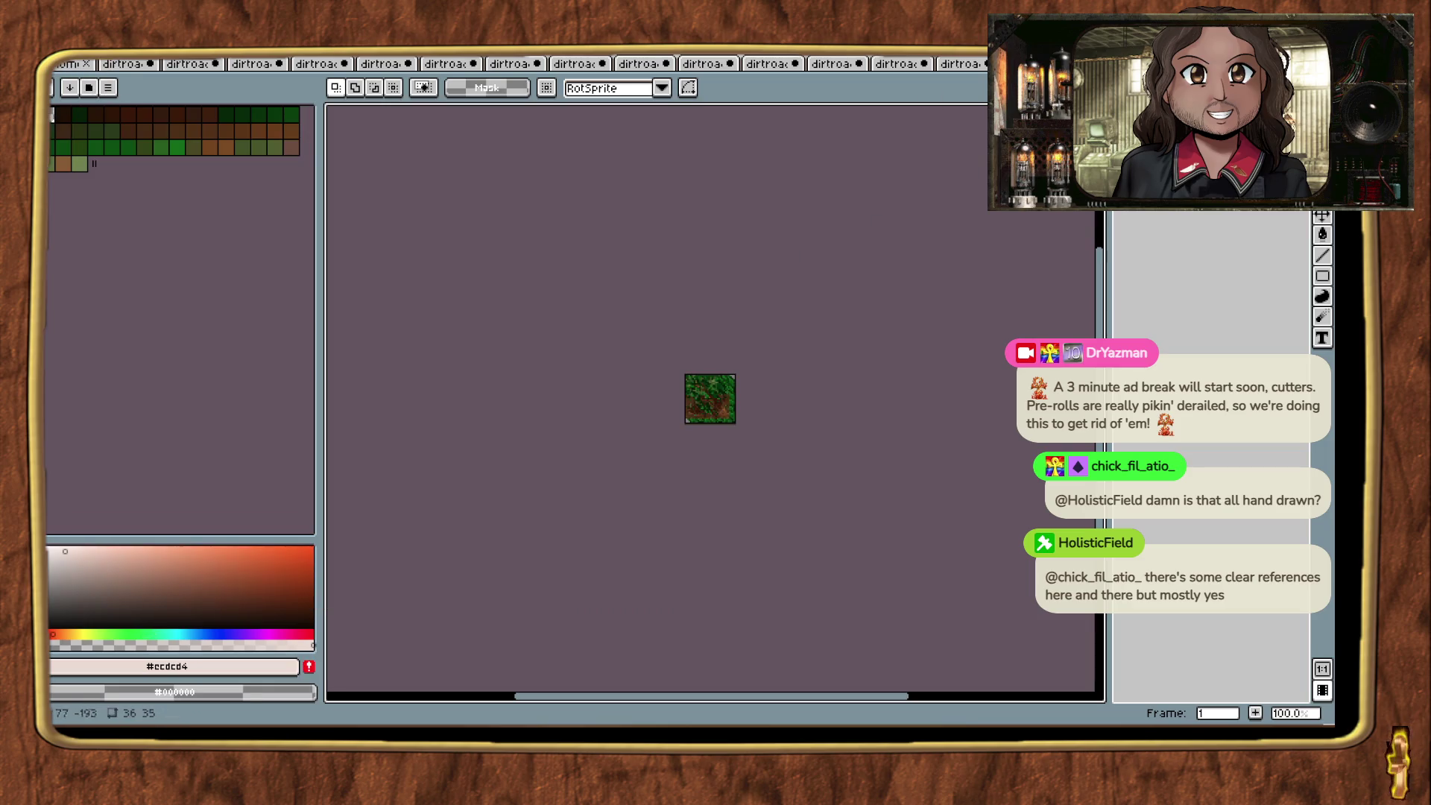
{"action": "left_click", "coordinate": [91, 88]}
{"action": "left_click", "coordinate": [138, 593]}
{"action": "key", "text": "ctrl+Tab"}
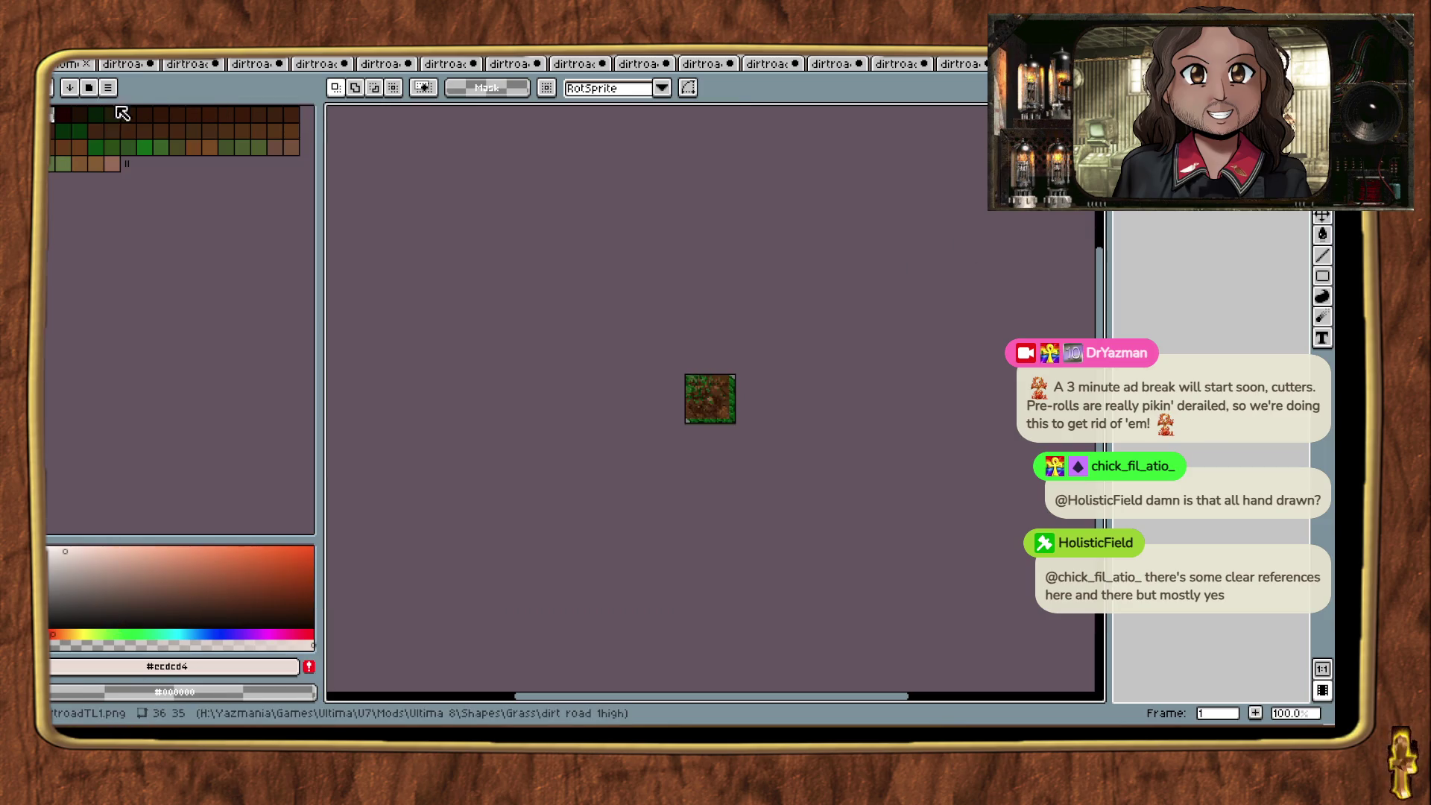
{"action": "left_click", "coordinate": [93, 90]}
{"action": "left_click", "coordinate": [140, 594]}
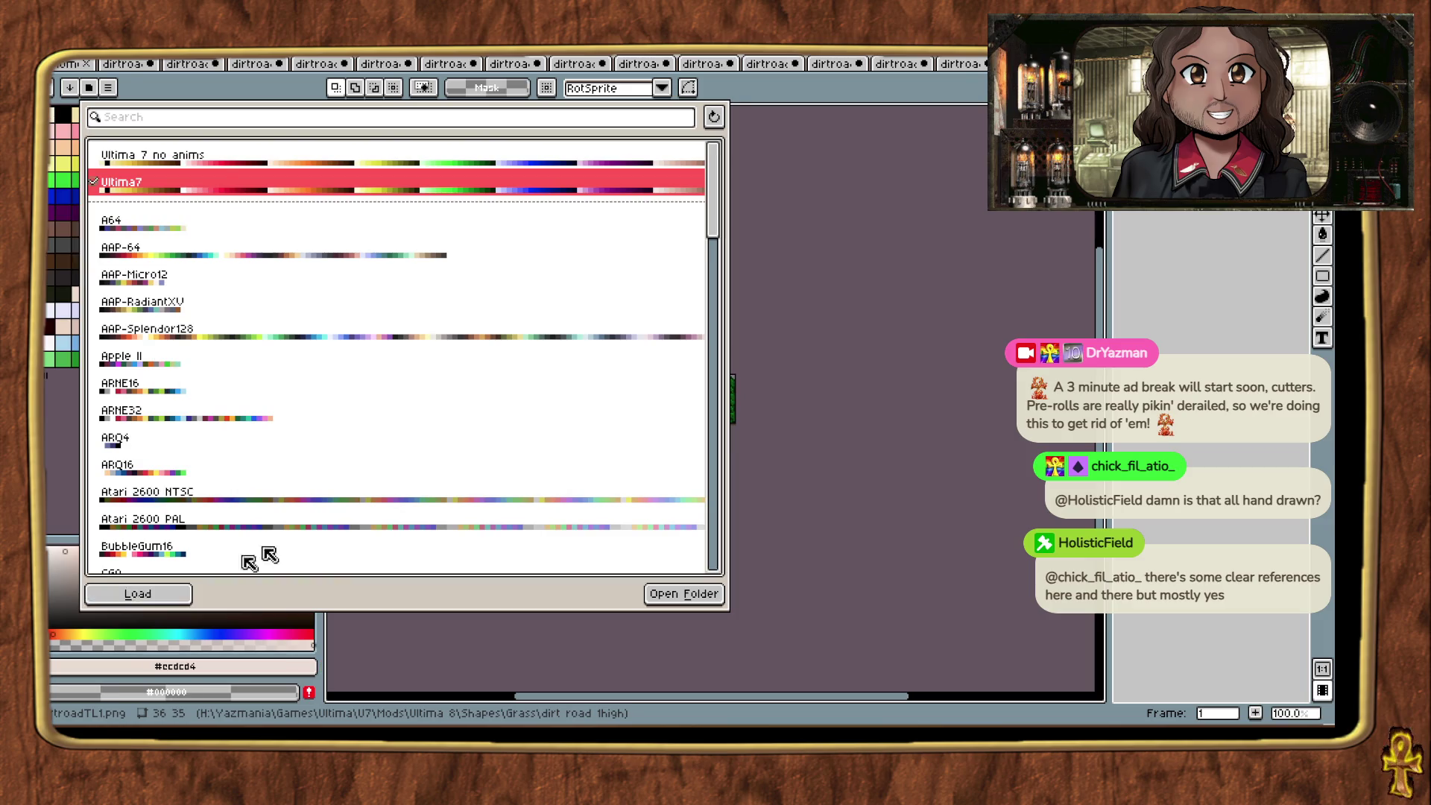
Step: Apply Ultima7, not 'Ultima 7 no anims', to dirtroadTL2 and dirtroadTR1
{"action": "key", "text": "ctrl+Tab"}
{"action": "left_click", "coordinate": [91, 89]}
{"action": "left_click", "coordinate": [136, 182]}
{"action": "left_click", "coordinate": [149, 594]}
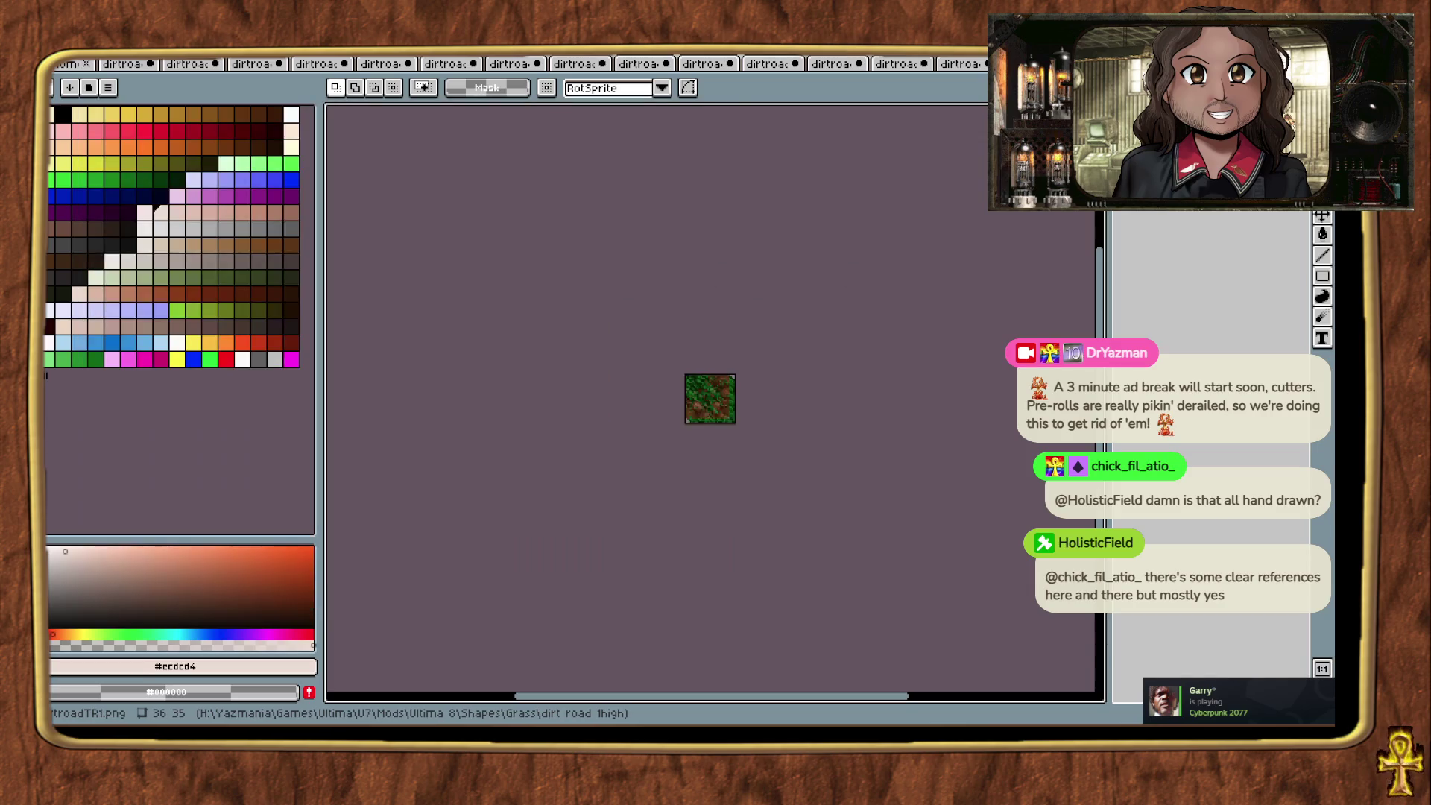
{"action": "key", "text": "ctrl+Tab"}
{"action": "left_click", "coordinate": [93, 89]}
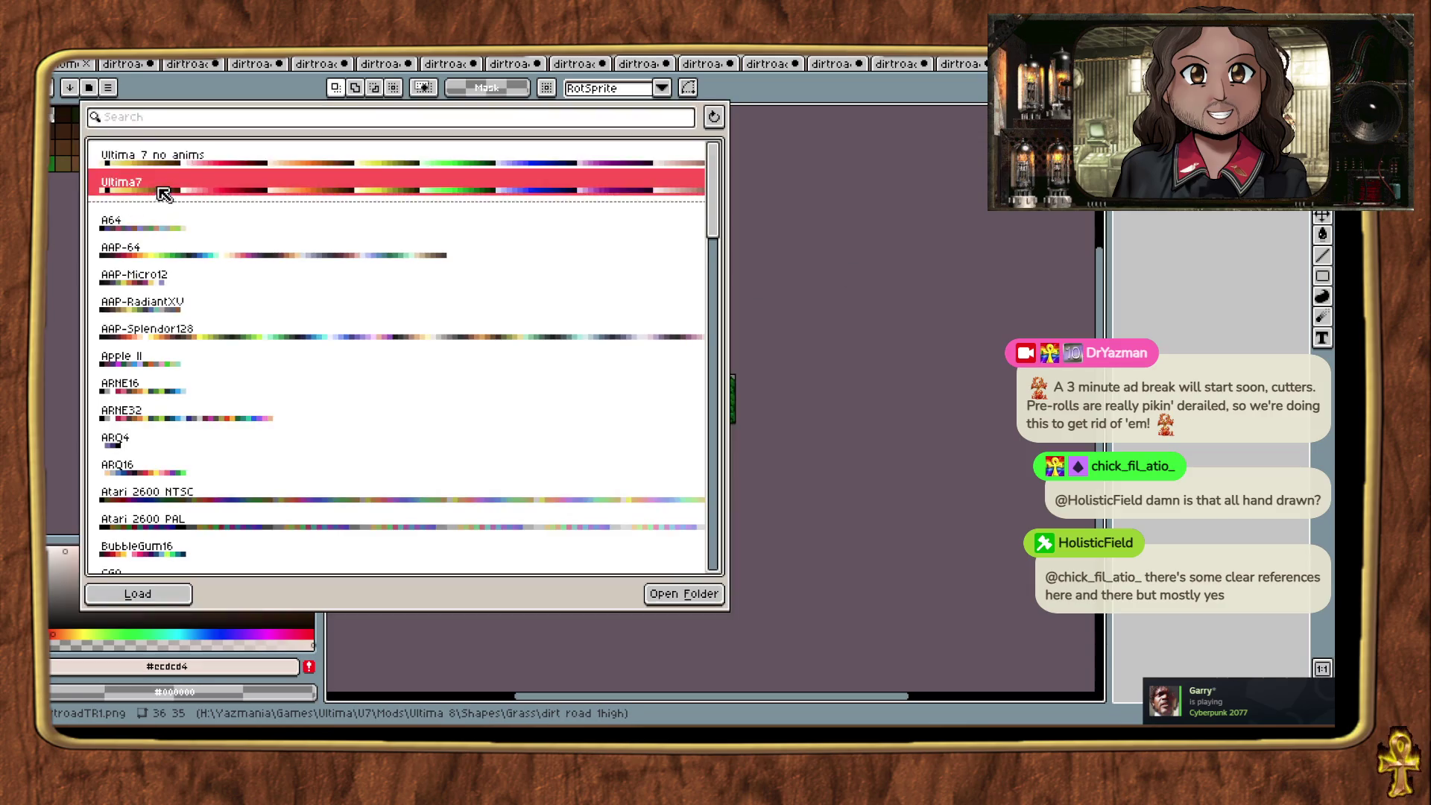
{"action": "double_click", "coordinate": [158, 191]}
{"action": "left_click", "coordinate": [88, 87]}
{"action": "left_click", "coordinate": [170, 195]}
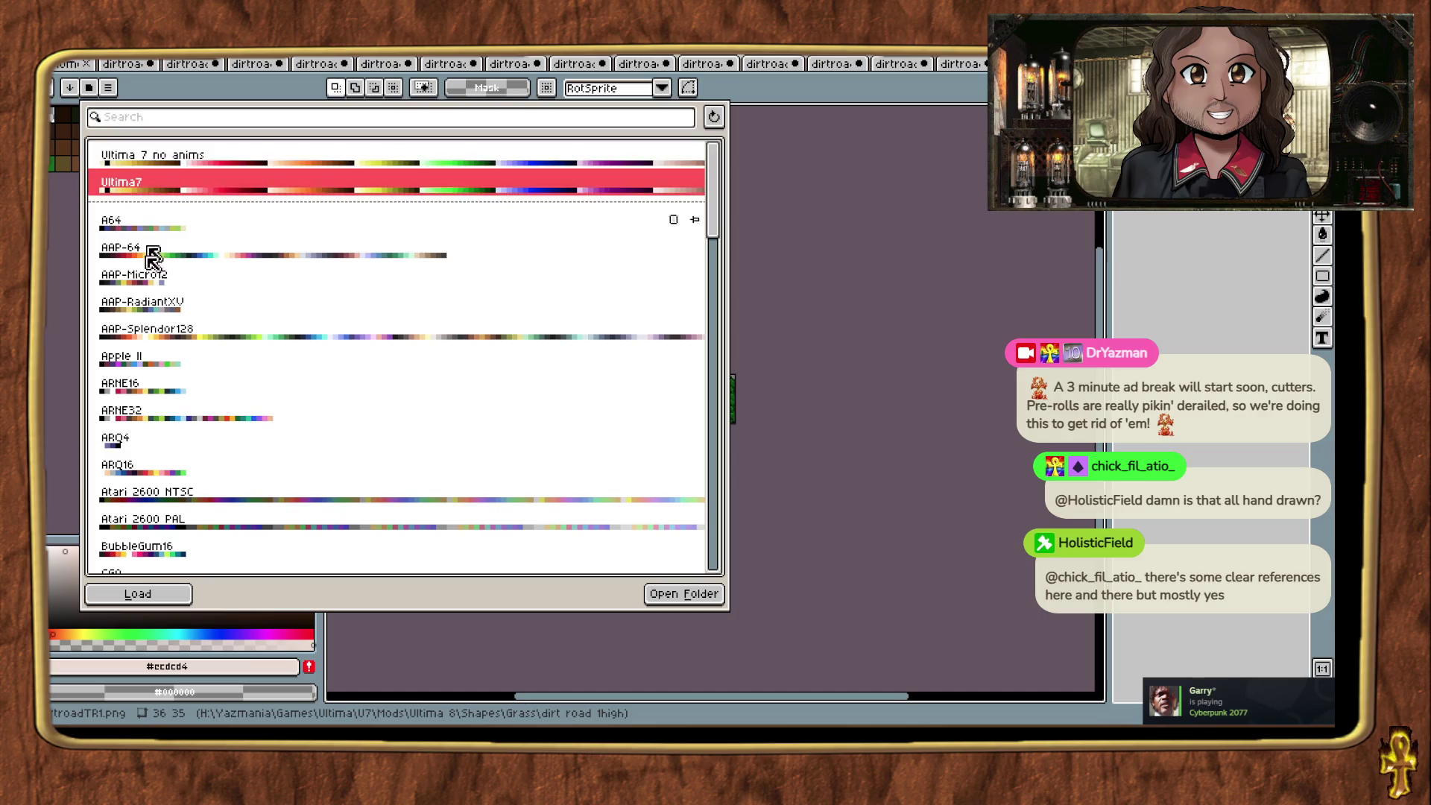
{"action": "left_click", "coordinate": [123, 592]}
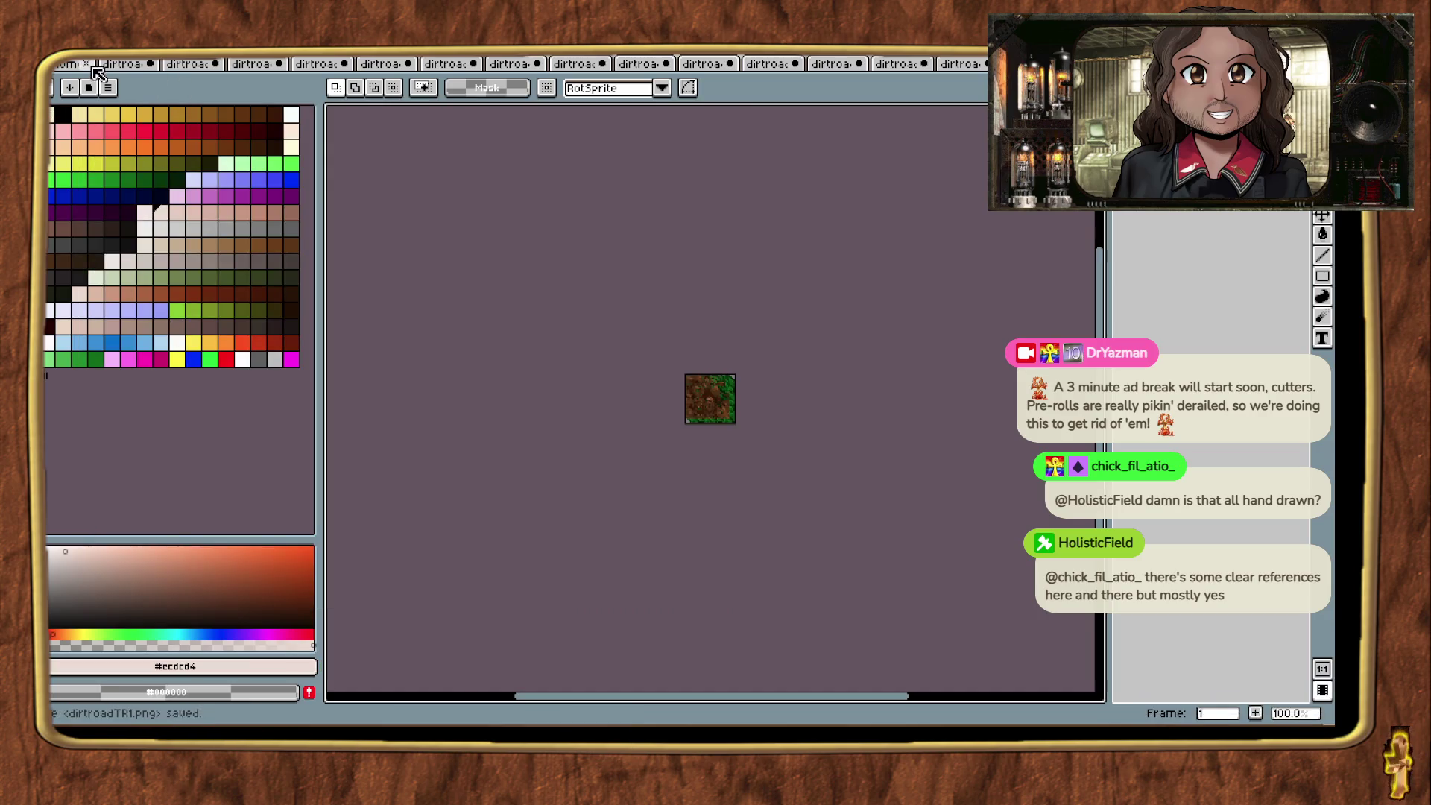
{"action": "left_click", "coordinate": [195, 64]}
Step: Save the first eight dirt-road tile tabs one after another with Ctrl+S
{"action": "key", "text": "ctrl+s"}
{"action": "left_click", "coordinate": [257, 65]}
{"action": "key", "text": "ctrl+s"}
{"action": "left_click", "coordinate": [320, 65]}
{"action": "key", "text": "ctrl+s"}
{"action": "left_click", "coordinate": [383, 65]}
{"action": "key", "text": "ctrl+s"}
{"action": "left_click", "coordinate": [454, 65]}
{"action": "key", "text": "ctrl+s"}
{"action": "left_click", "coordinate": [518, 65]}
{"action": "key", "text": "ctrl+s"}
{"action": "left_click", "coordinate": [581, 64]}
{"action": "key", "text": "ctrl+s"}
{"action": "left_click", "coordinate": [655, 65]}
{"action": "key", "text": "ctrl+s"}
{"action": "left_click", "coordinate": [719, 66]}
Step: Save the remaining seven dirt-road tile tabs through the last one
{"action": "key", "text": "ctrl+s"}
{"action": "left_click", "coordinate": [779, 65]}
{"action": "key", "text": "ctrl+s"}
{"action": "left_click", "coordinate": [841, 65]}
{"action": "key", "text": "ctrl+s"}
{"action": "left_click", "coordinate": [904, 66]}
{"action": "key", "text": "ctrl+s"}
{"action": "left_click", "coordinate": [969, 65]}
{"action": "key", "text": "ctrl+s"}
{"action": "left_click", "coordinate": [1025, 66]}
{"action": "key", "text": "ctrl+s"}
{"action": "left_click", "coordinate": [1090, 65]}
{"action": "key", "text": "ctrl+s"}
{"action": "left_click", "coordinate": [1154, 66]}
{"action": "key", "text": "ctrl+s"}
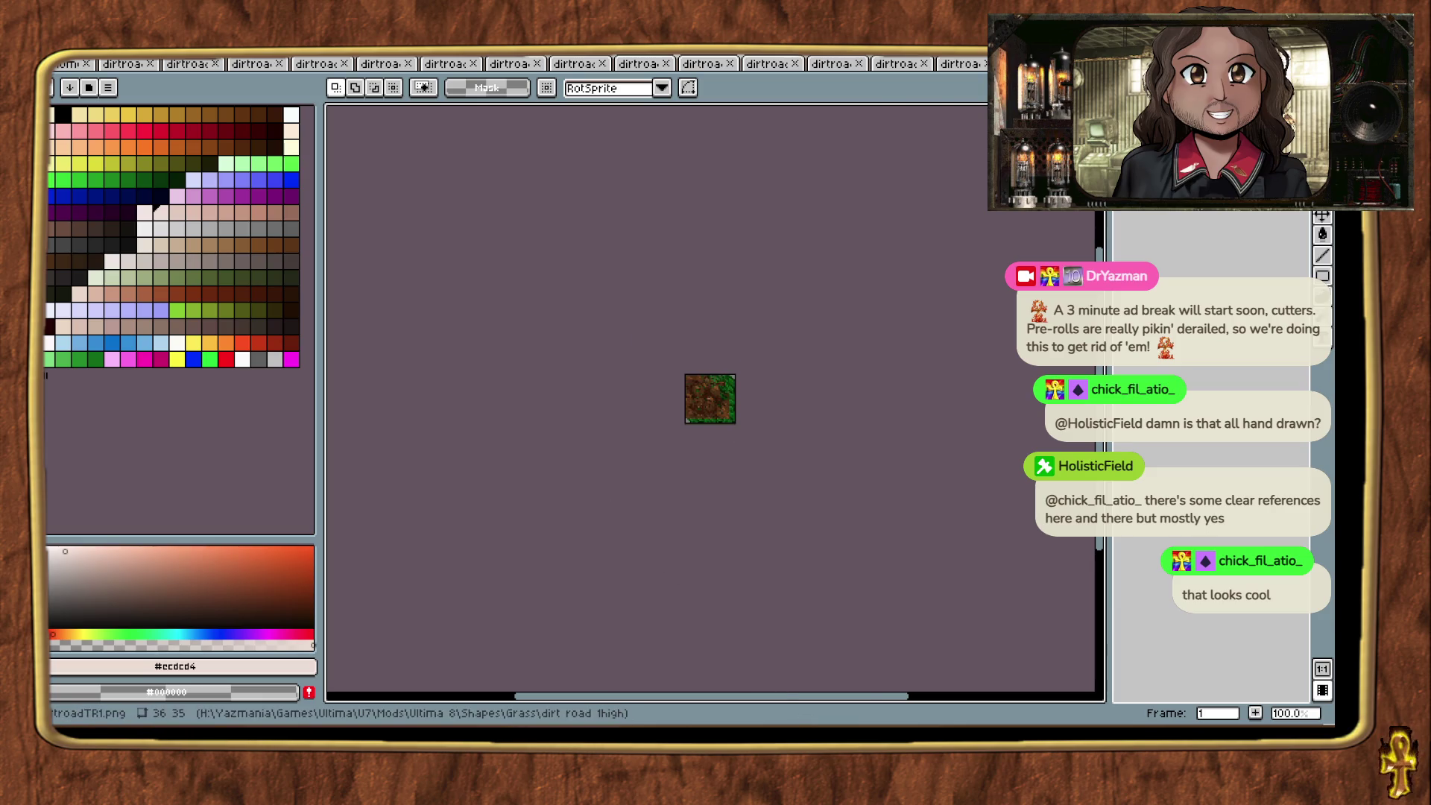
{"action": "left_click", "coordinate": [810, 663]}
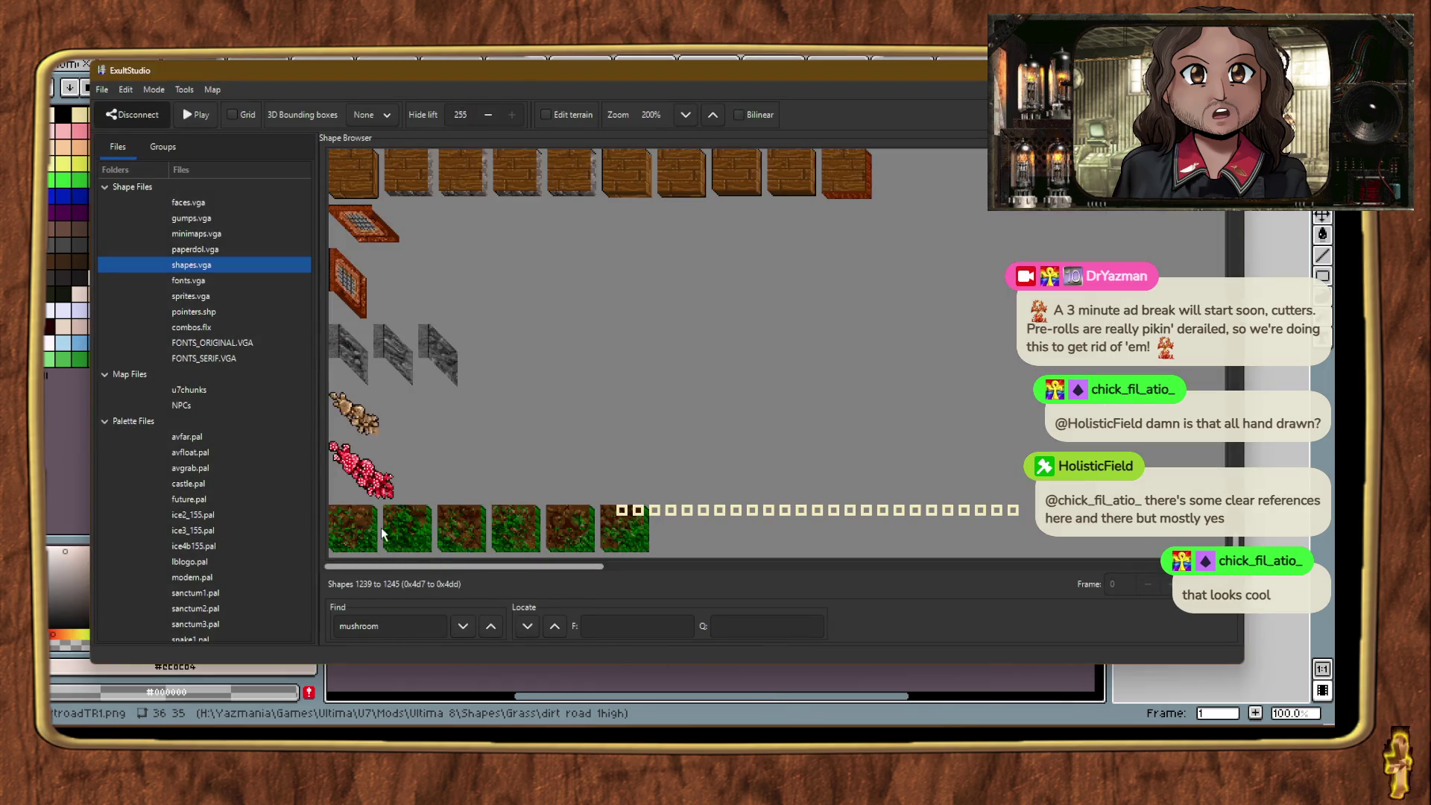
Step: Try importing shape 1245's frames from a PNG in Shapes > Grass > dirt road 1high
{"action": "right_click", "coordinate": [359, 542]}
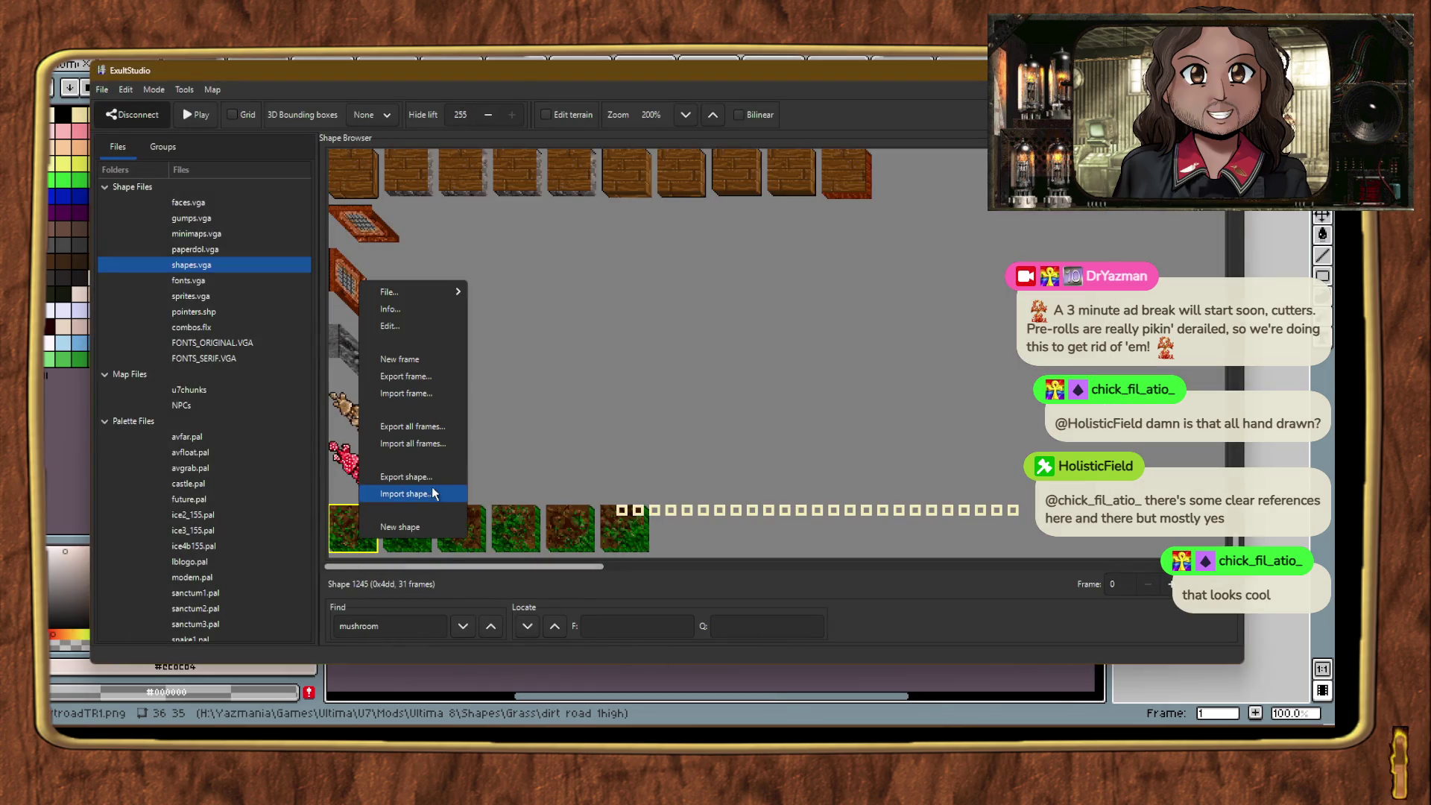
{"action": "left_click", "coordinate": [414, 443]}
{"action": "scroll", "coordinate": [237, 475], "scroll_direction": "down", "scroll_amount": 3}
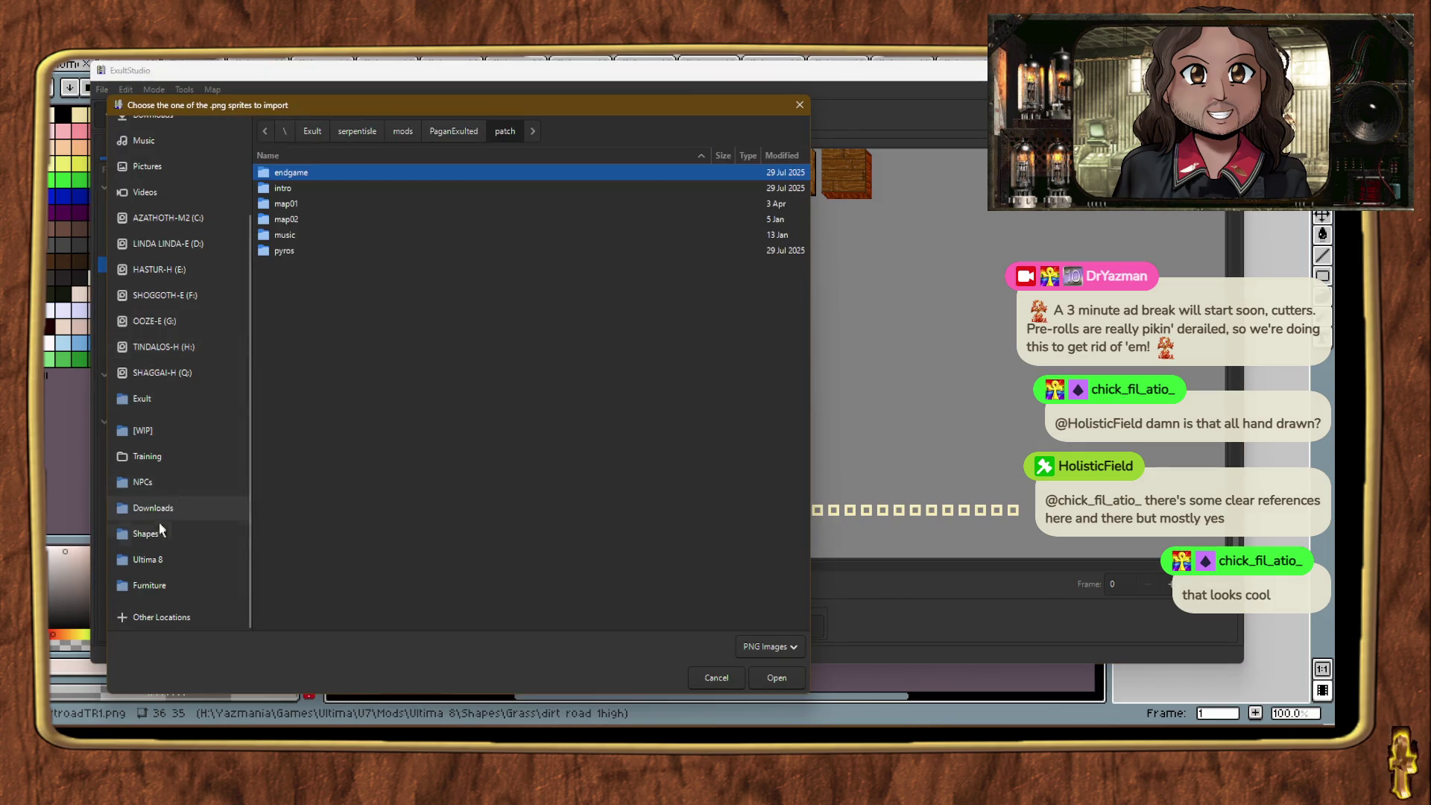
{"action": "left_click", "coordinate": [159, 532]}
{"action": "type", "text": "grass"}
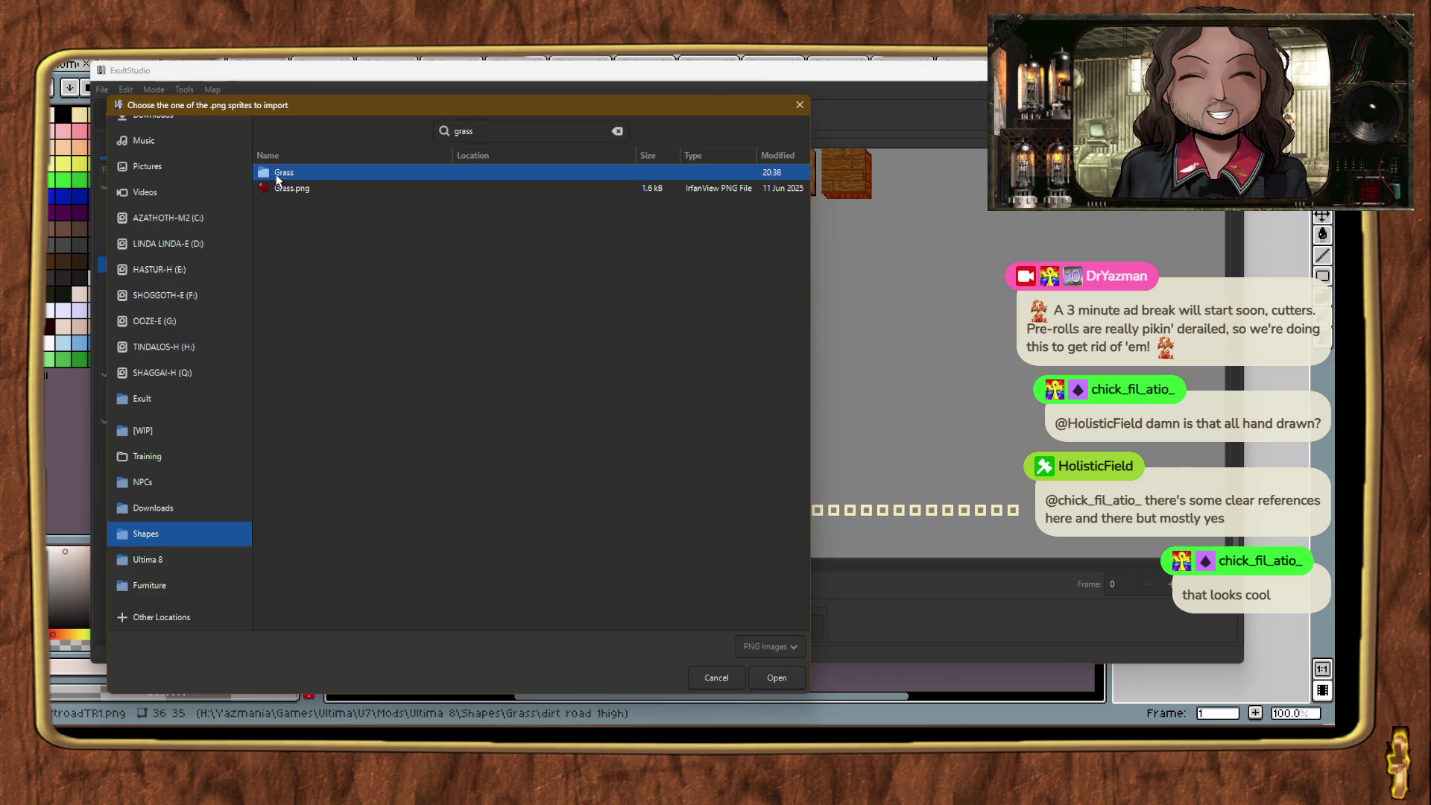
{"action": "double_click", "coordinate": [276, 175]}
{"action": "left_click", "coordinate": [309, 195]}
{"action": "double_click", "coordinate": [309, 195]}
{"action": "double_click", "coordinate": [289, 171]}
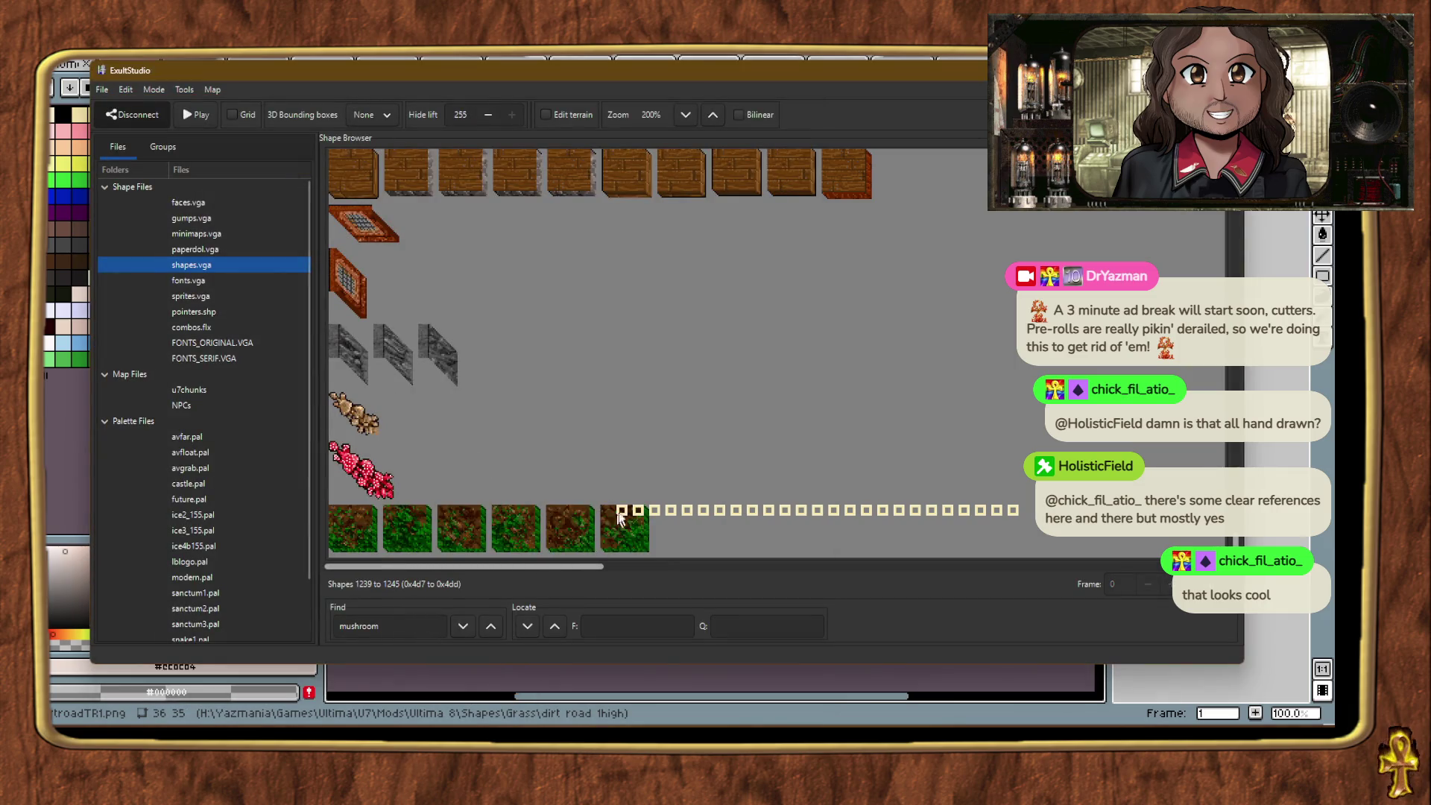
Step: Import dirtroadC1.png from dirt road 1high as a single frame of shape 1245
{"action": "right_click", "coordinate": [619, 513]}
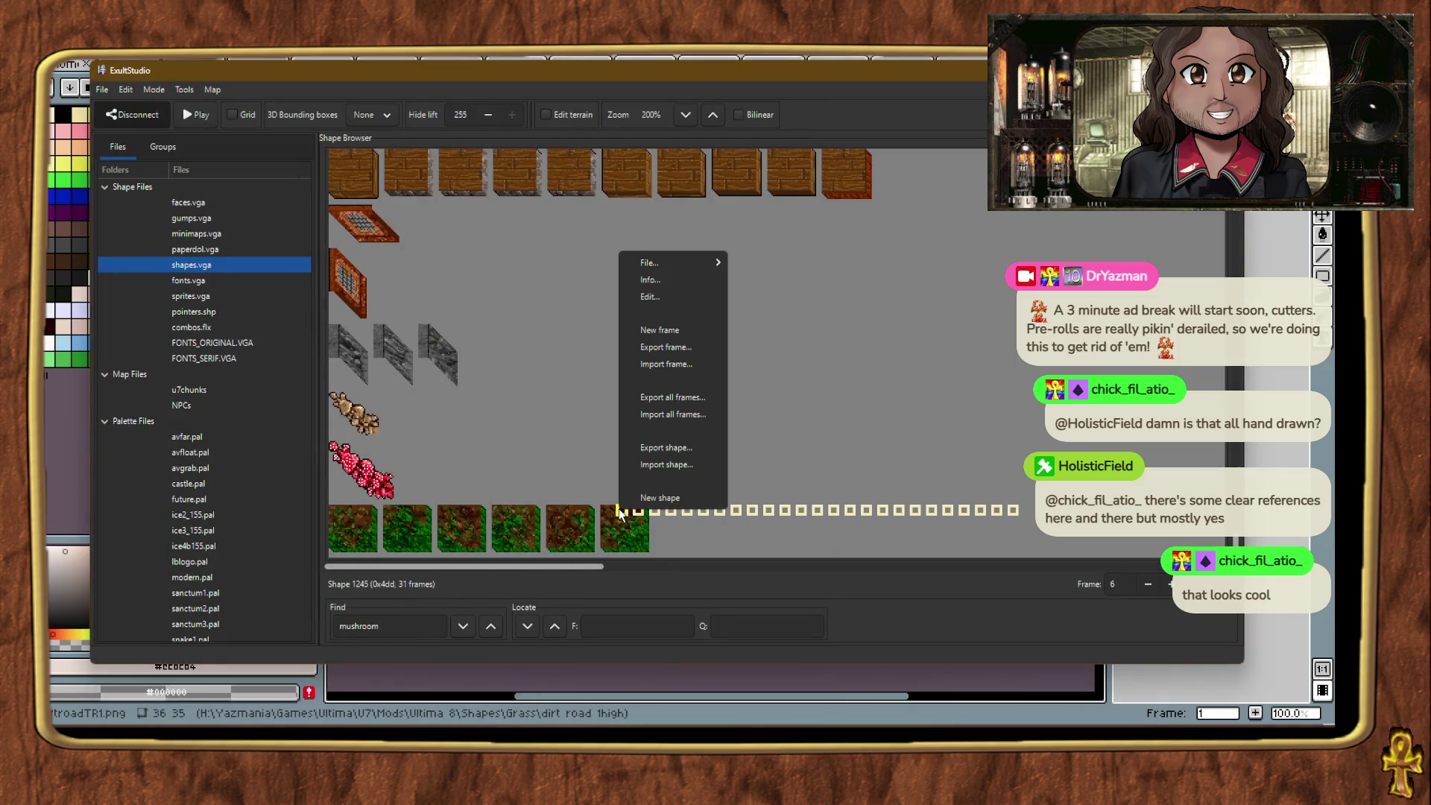
{"action": "left_click", "coordinate": [673, 365]}
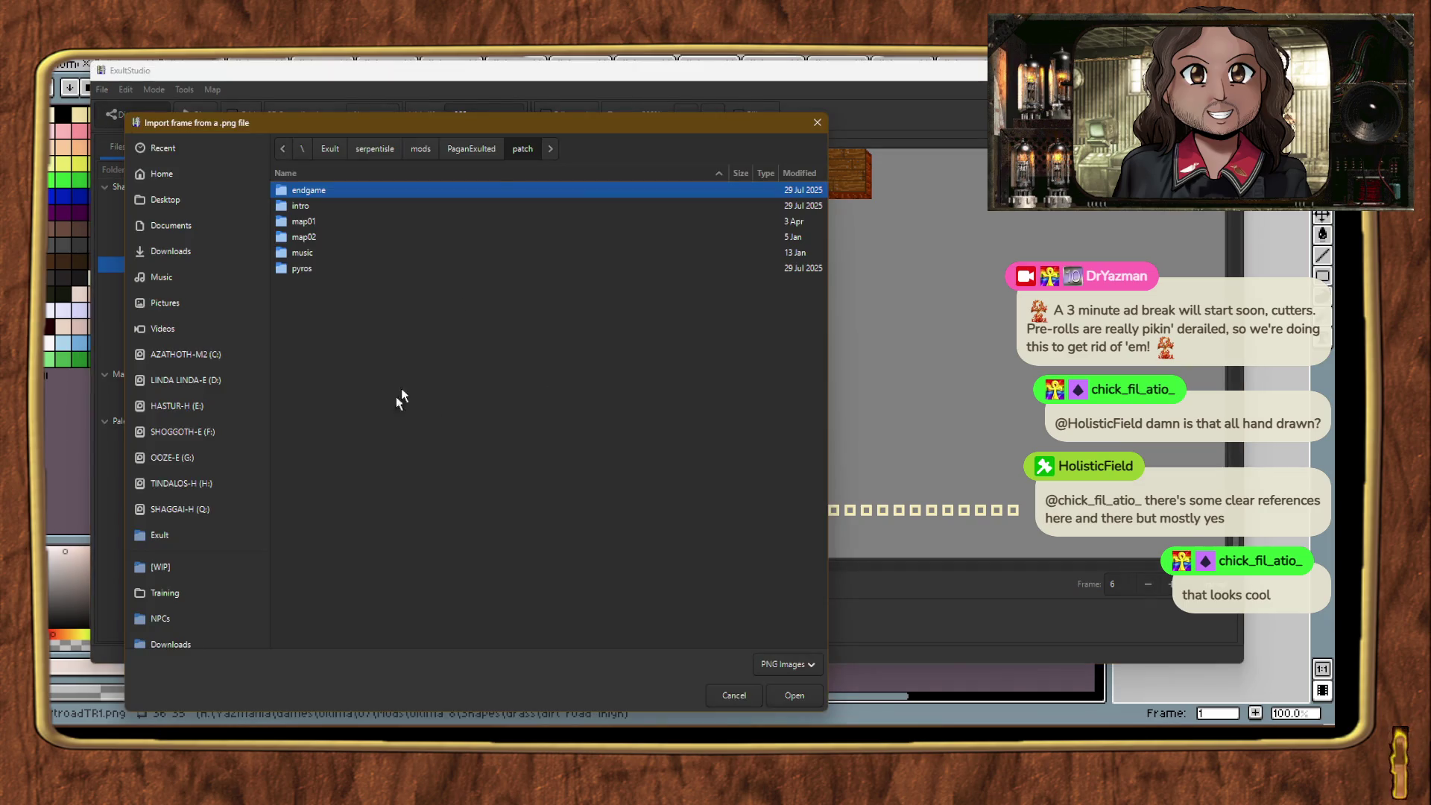
{"action": "mouse_move", "coordinate": [490, 141]}
{"action": "left_mouse_down"}
{"action": "mouse_move", "coordinate": [477, 671]}
{"action": "mouse_move", "coordinate": [533, 140]}
{"action": "left_mouse_up"}
{"action": "scroll", "coordinate": [228, 570], "scroll_direction": "down", "scroll_amount": 3}
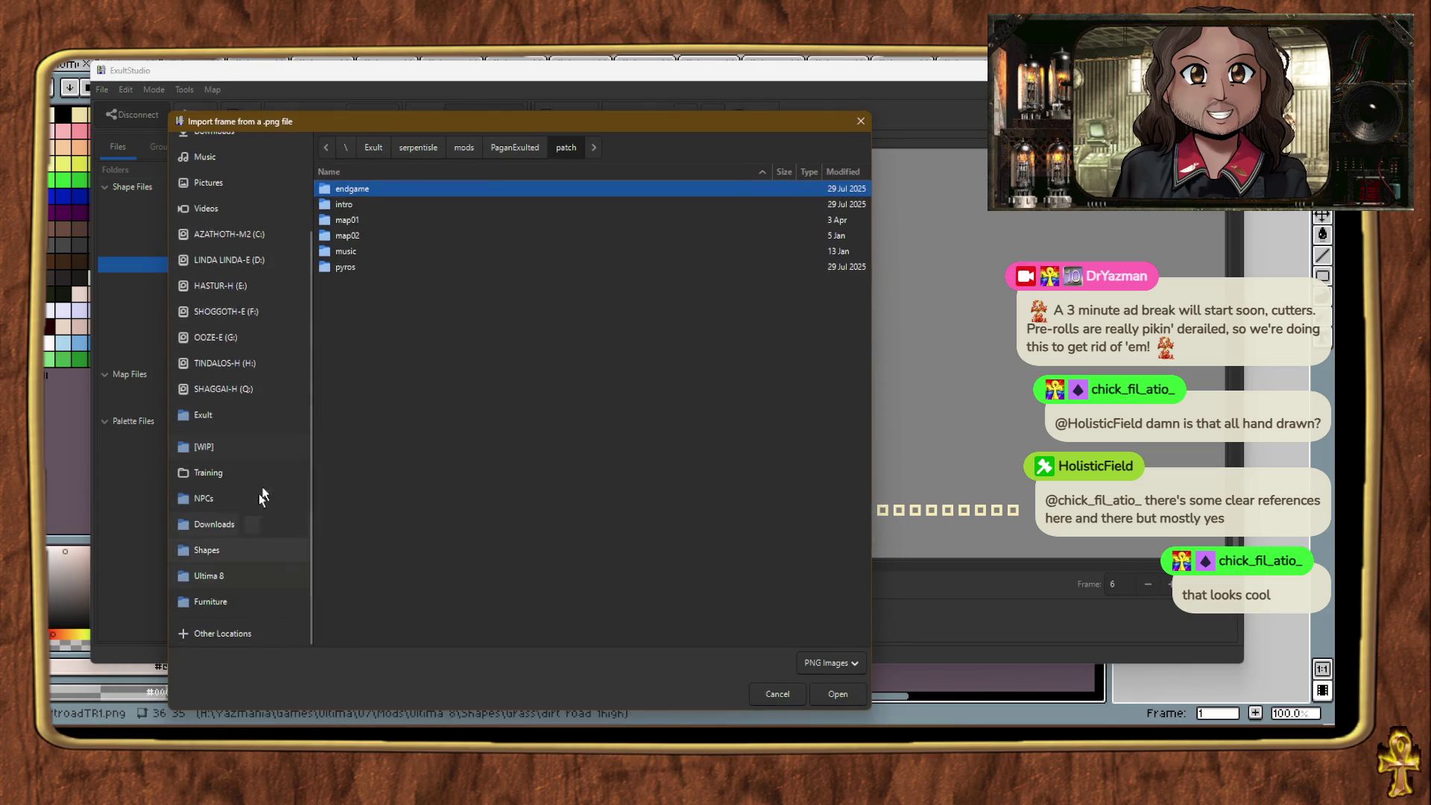
{"action": "left_click", "coordinate": [228, 553]}
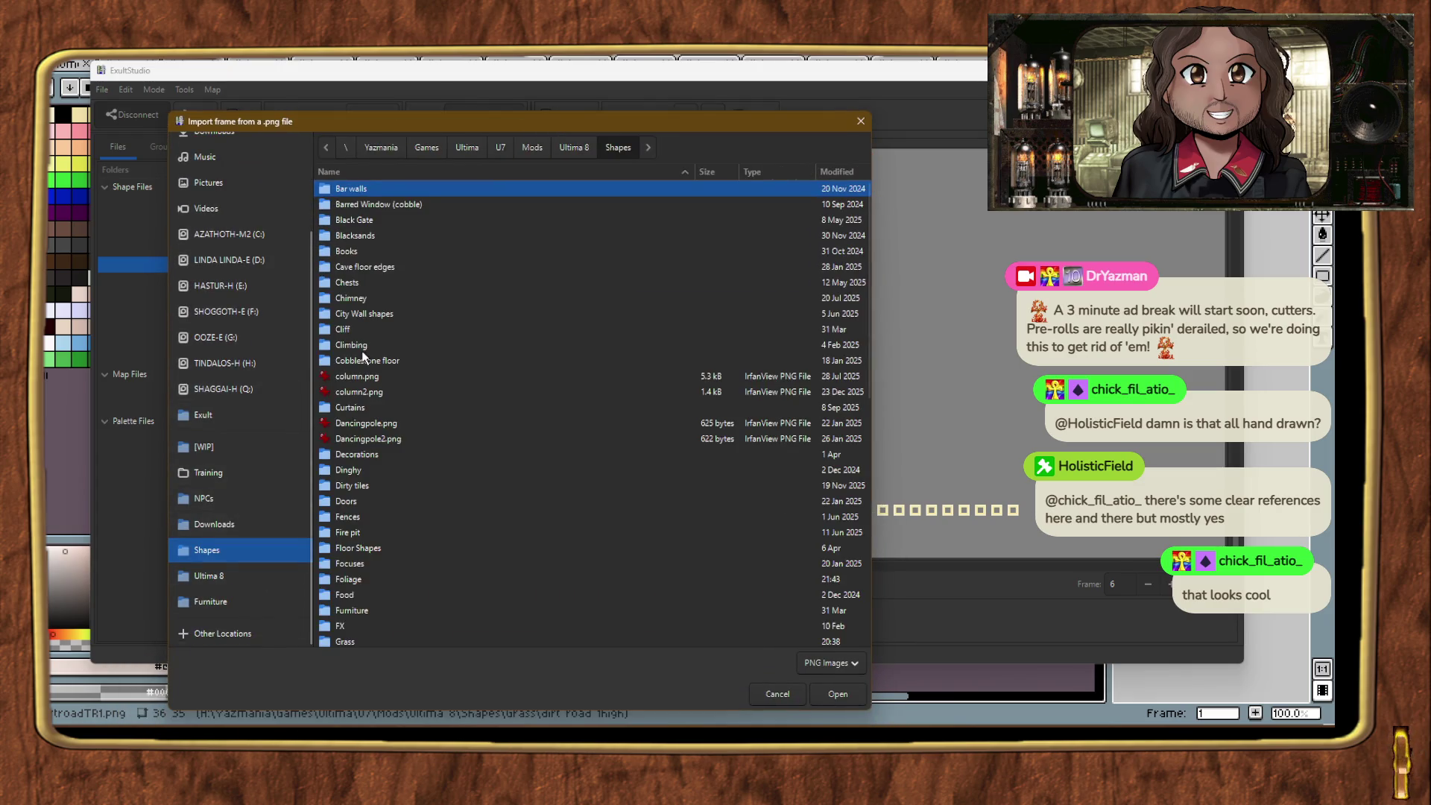
{"action": "double_click", "coordinate": [343, 641]}
{"action": "double_click", "coordinate": [374, 206]}
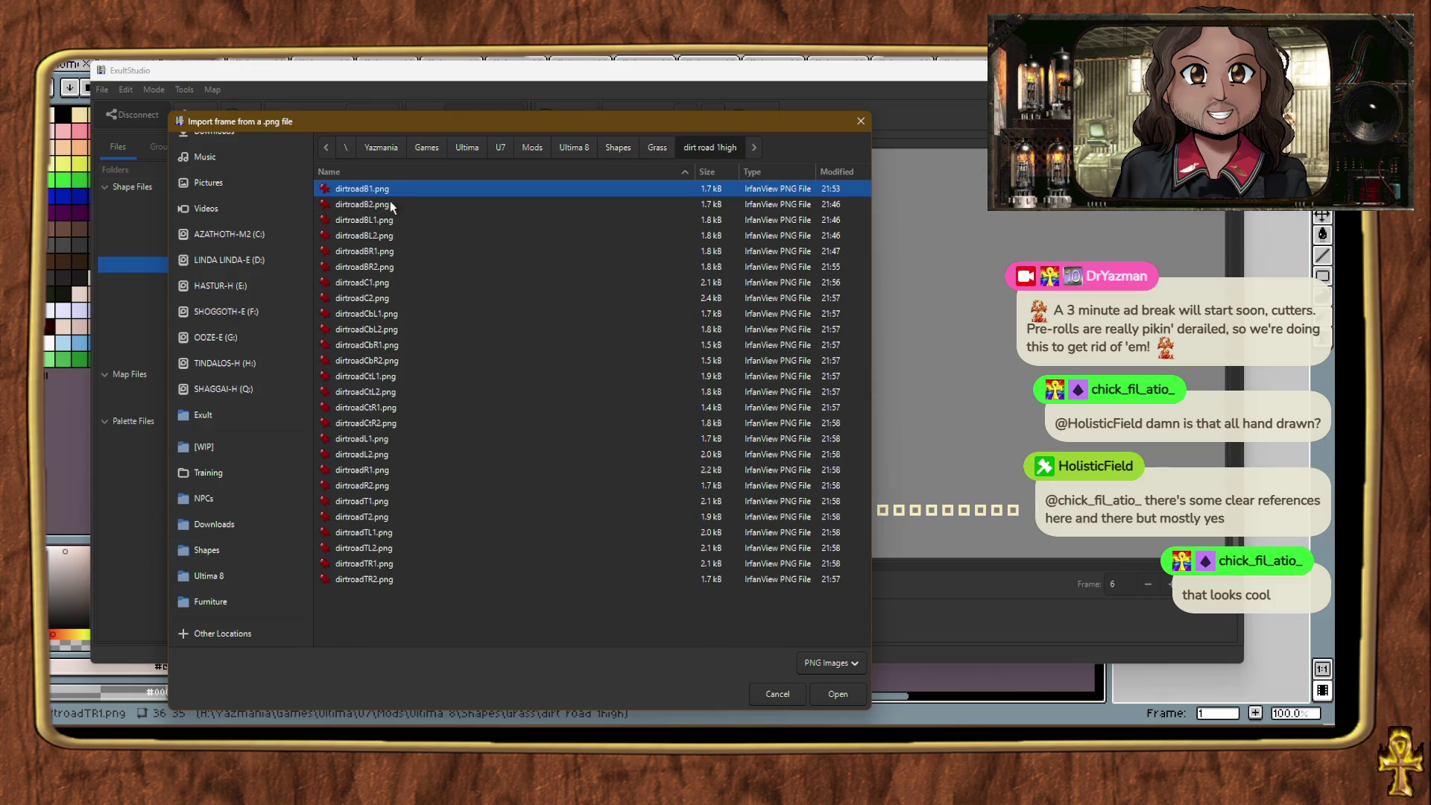
{"action": "double_click", "coordinate": [391, 284]}
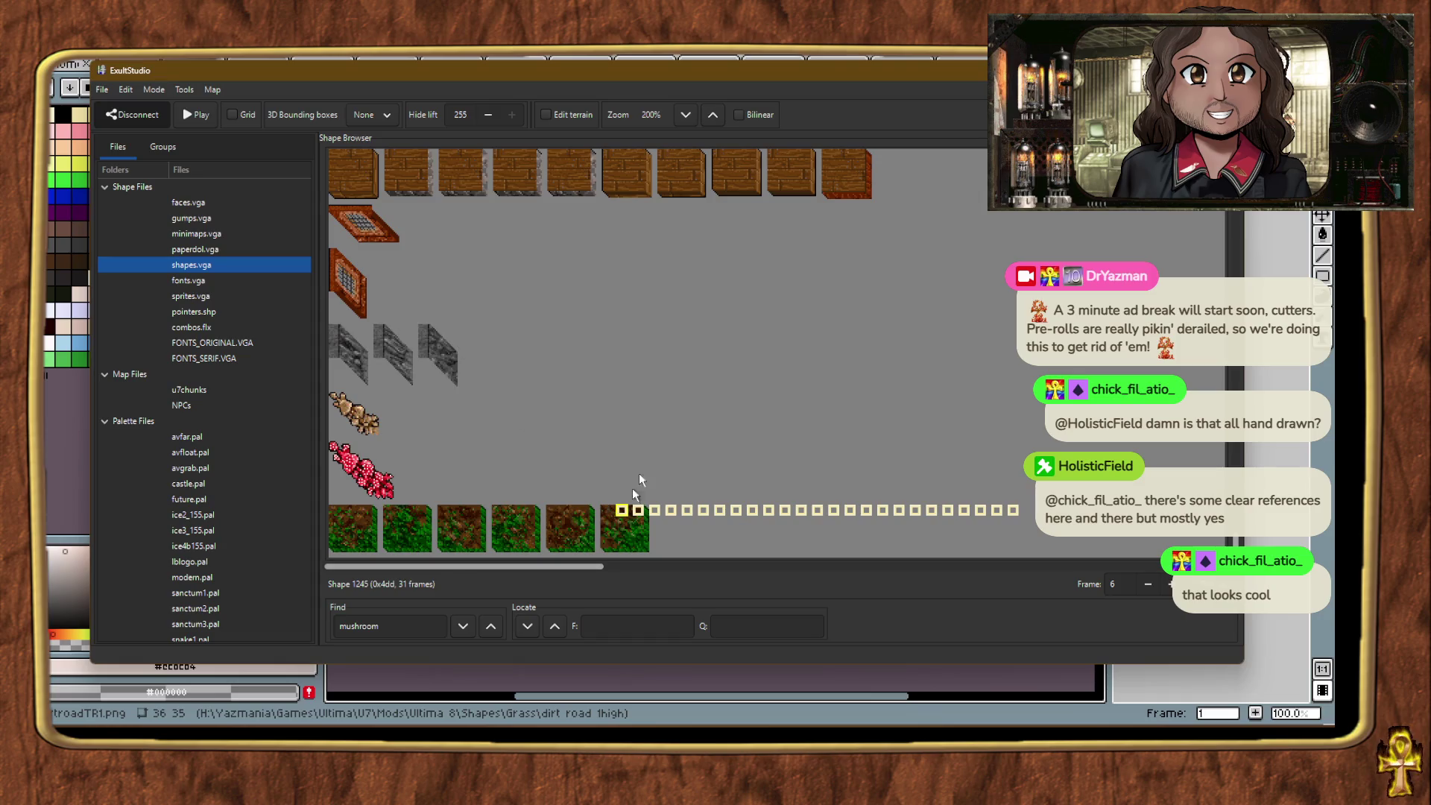
{"action": "key", "text": "alt+Tab"}
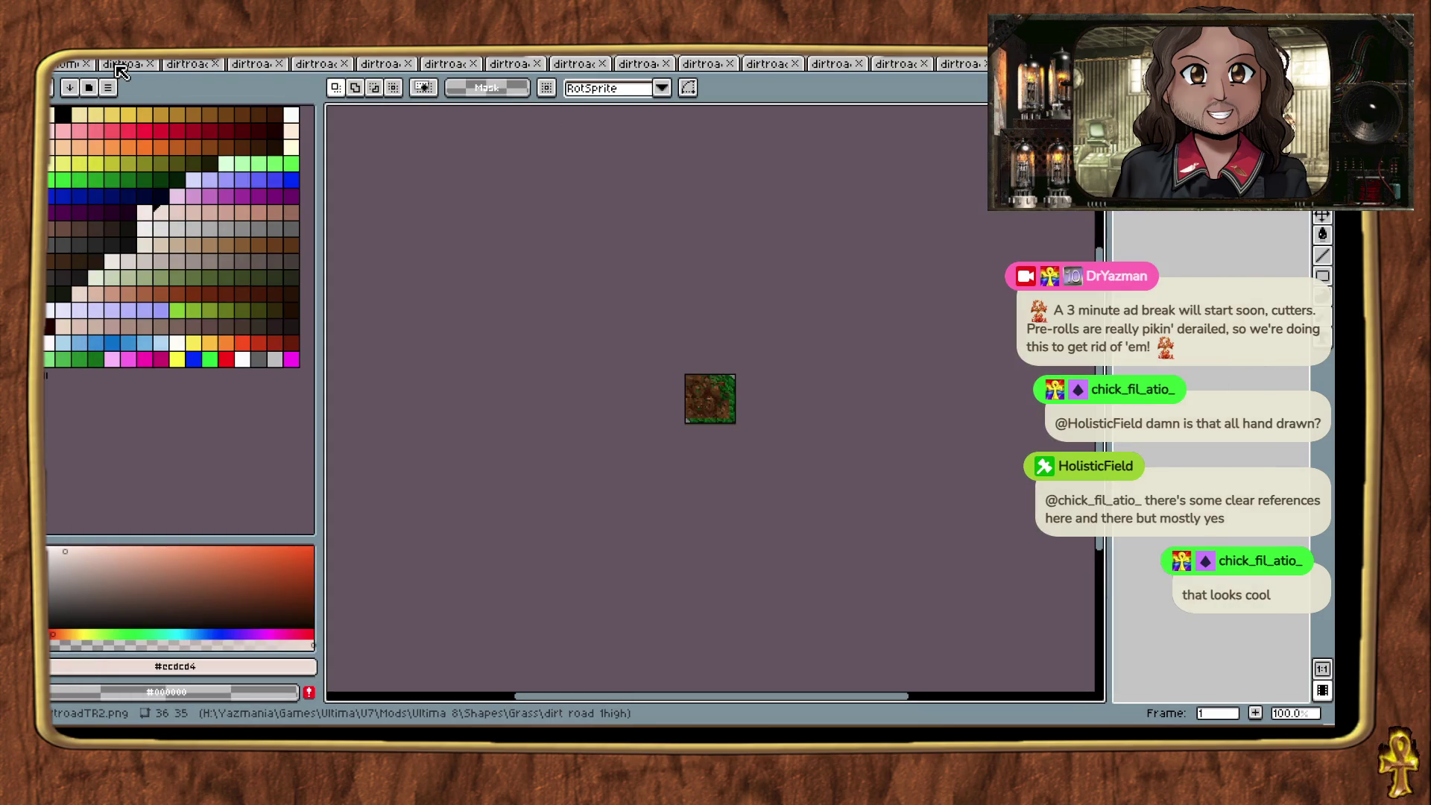
Step: Close every dirt-road tile tab, from dirtroadTR2 through dirtroadTR1, leaving only Home
{"action": "left_click", "coordinate": [149, 64]}
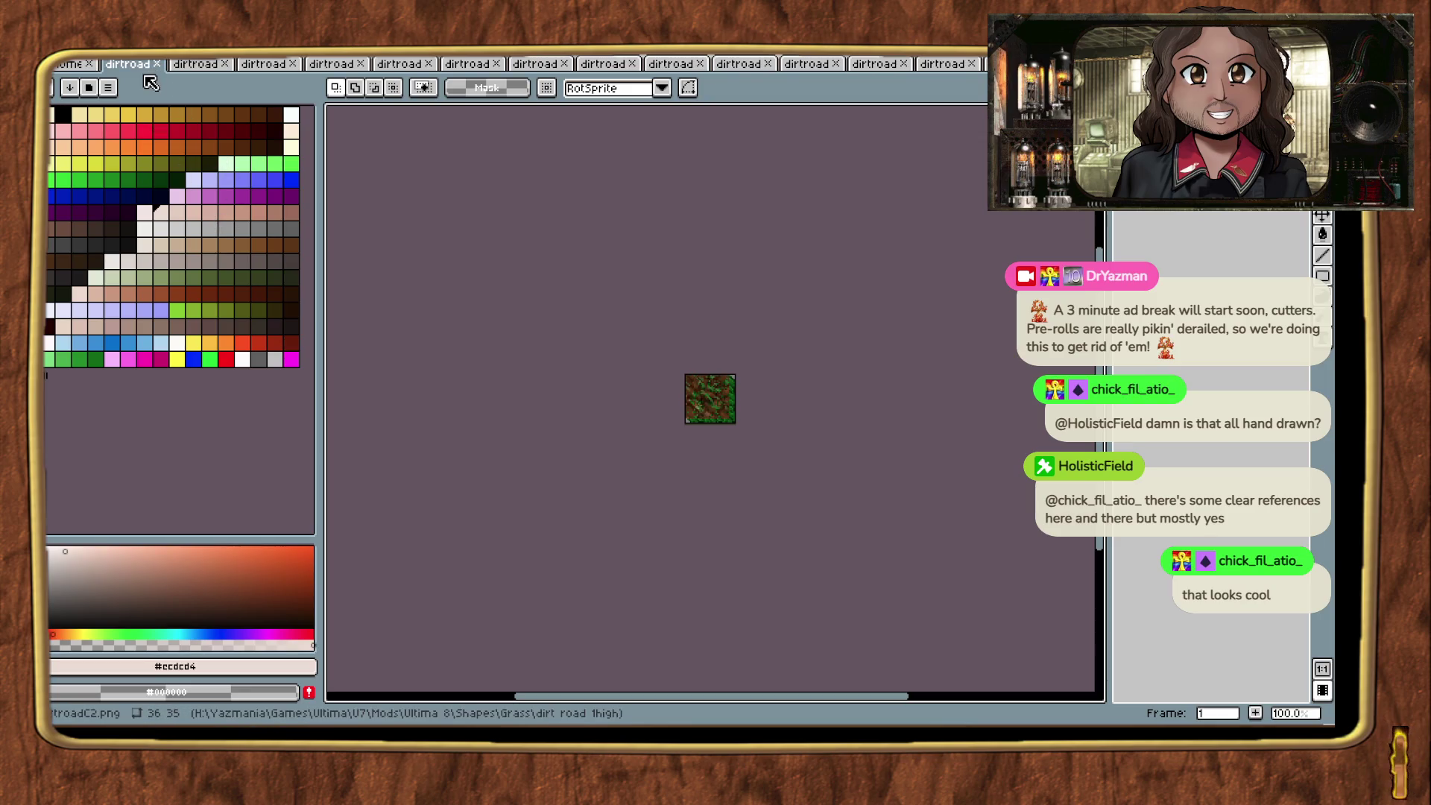
{"action": "left_click", "coordinate": [157, 65]}
{"action": "left_click", "coordinate": [172, 65]}
{"action": "left_click", "coordinate": [188, 65]}
{"action": "left_click", "coordinate": [198, 65]}
{"action": "left_click", "coordinate": [205, 65]}
{"action": "left_click", "coordinate": [211, 66]}
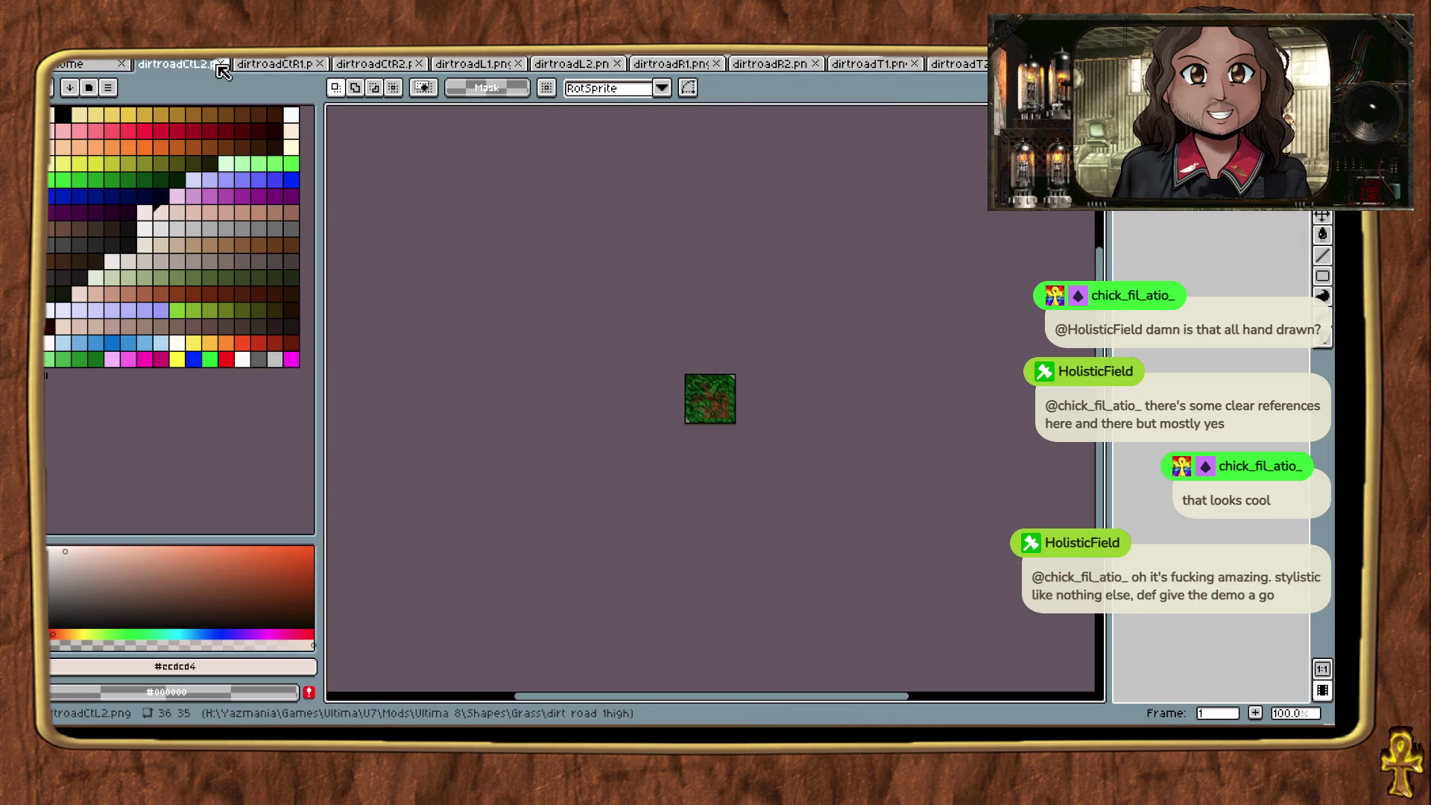
{"action": "left_click", "coordinate": [221, 65]}
{"action": "left_click", "coordinate": [228, 65]}
{"action": "left_click", "coordinate": [237, 65]}
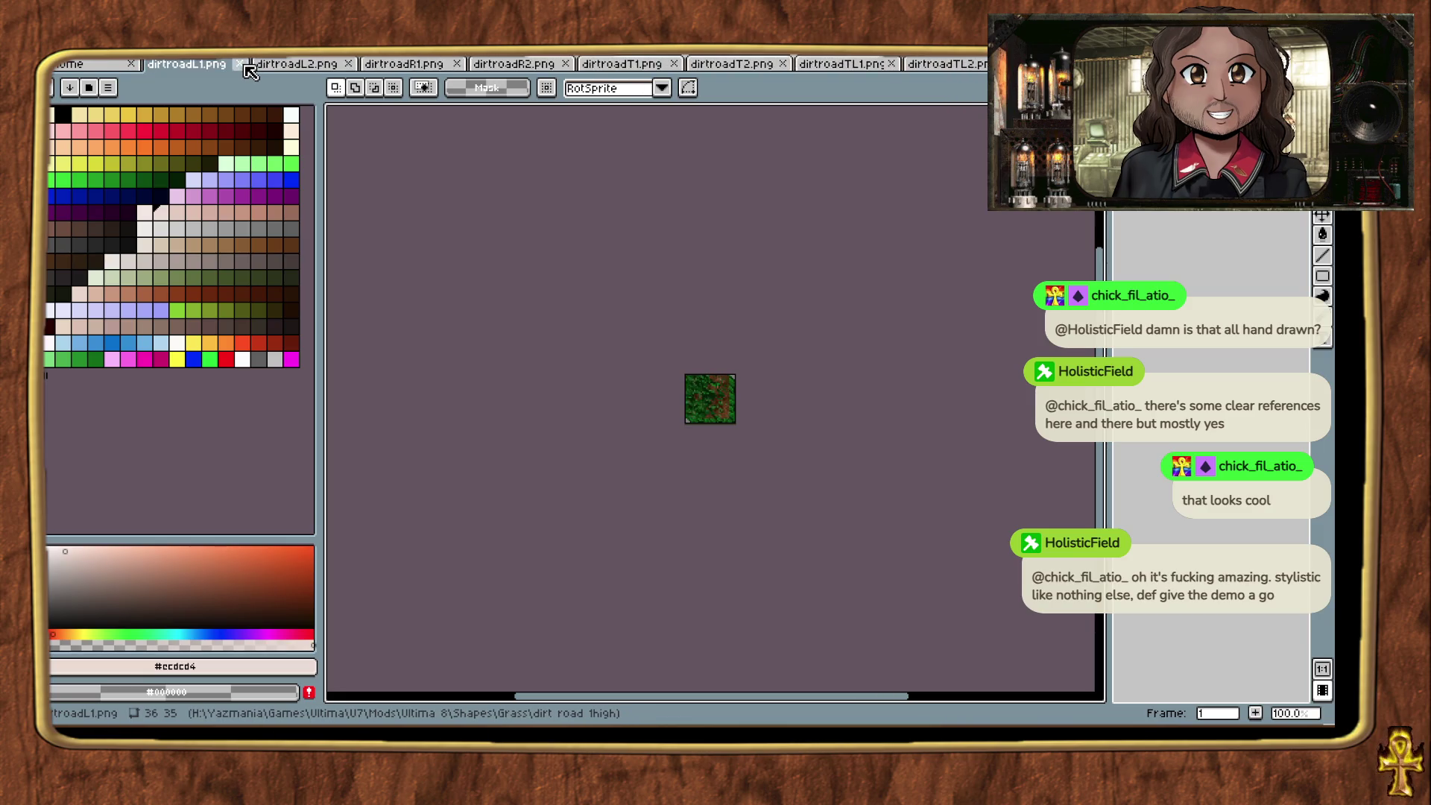
{"action": "left_click", "coordinate": [240, 64]}
{"action": "left_click", "coordinate": [241, 65]}
{"action": "left_click", "coordinate": [243, 65]}
{"action": "left_click", "coordinate": [244, 65]}
{"action": "left_click", "coordinate": [245, 66]}
{"action": "left_click", "coordinate": [244, 65]}
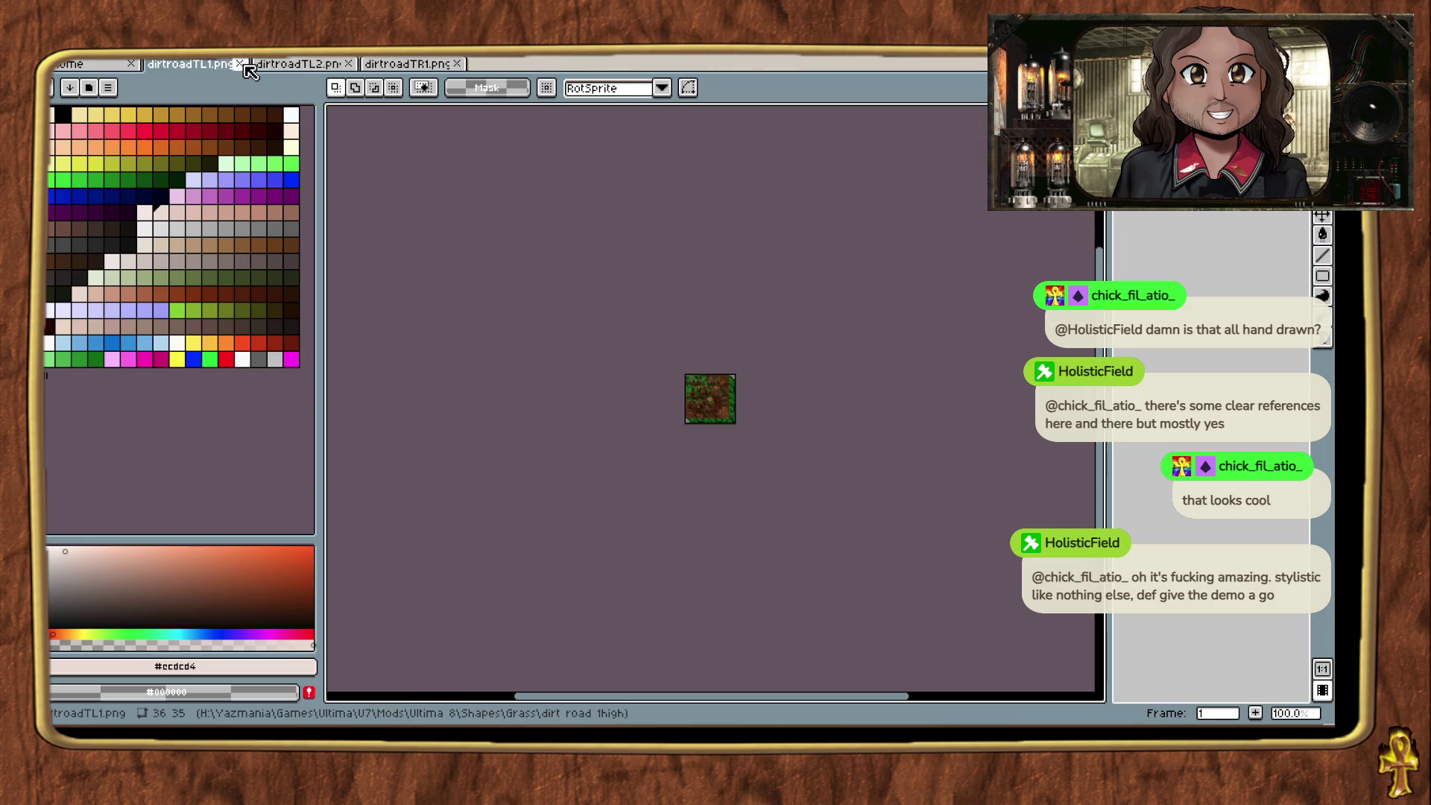
{"action": "left_click", "coordinate": [245, 66]}
{"action": "left_click", "coordinate": [244, 65]}
{"action": "left_click", "coordinate": [244, 65]}
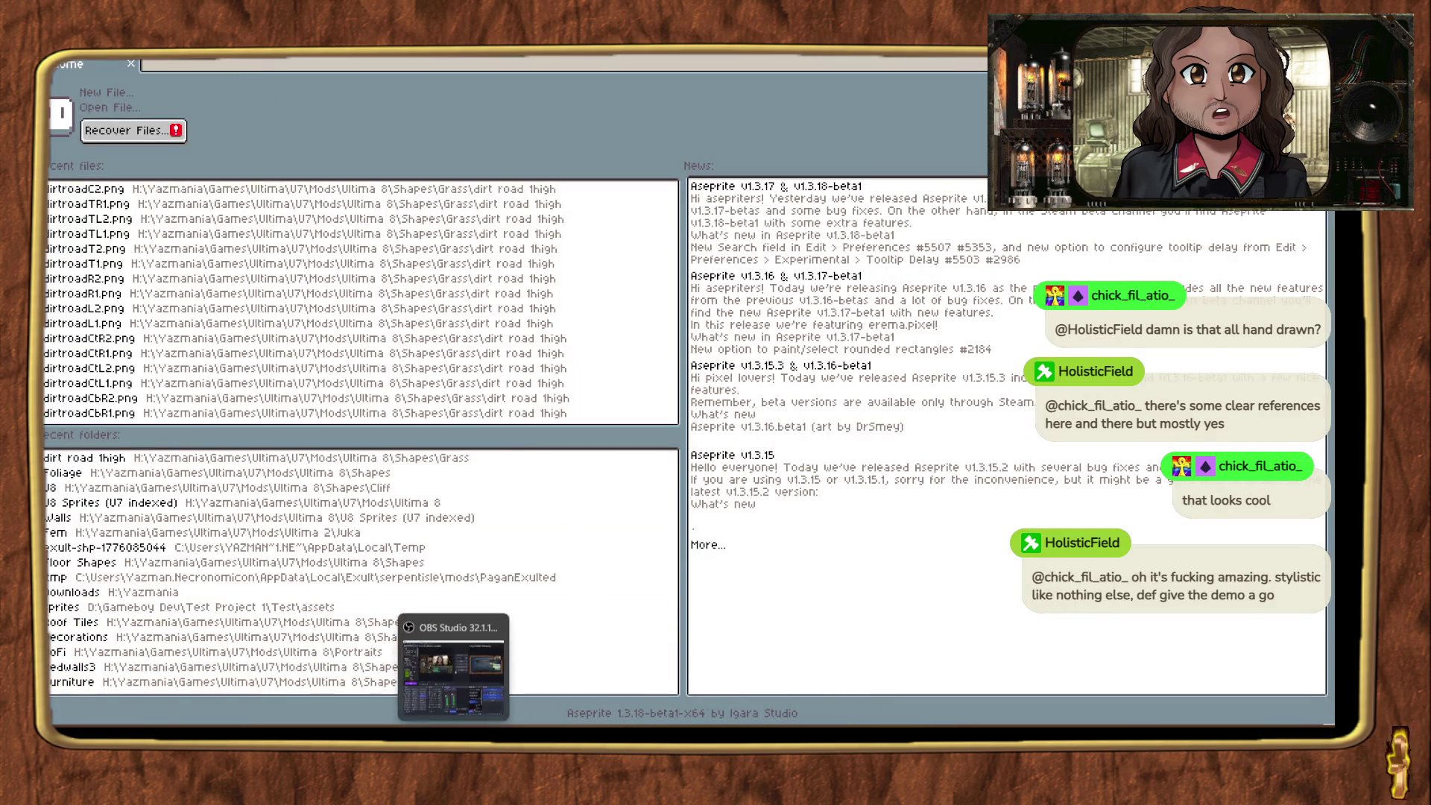
{"action": "left_click", "coordinate": [417, 721]}
Step: Search the Steam store for mindwave and open the MINDWAVE page
{"action": "scroll", "coordinate": [786, 121], "scroll_direction": "up", "scroll_amount": 15}
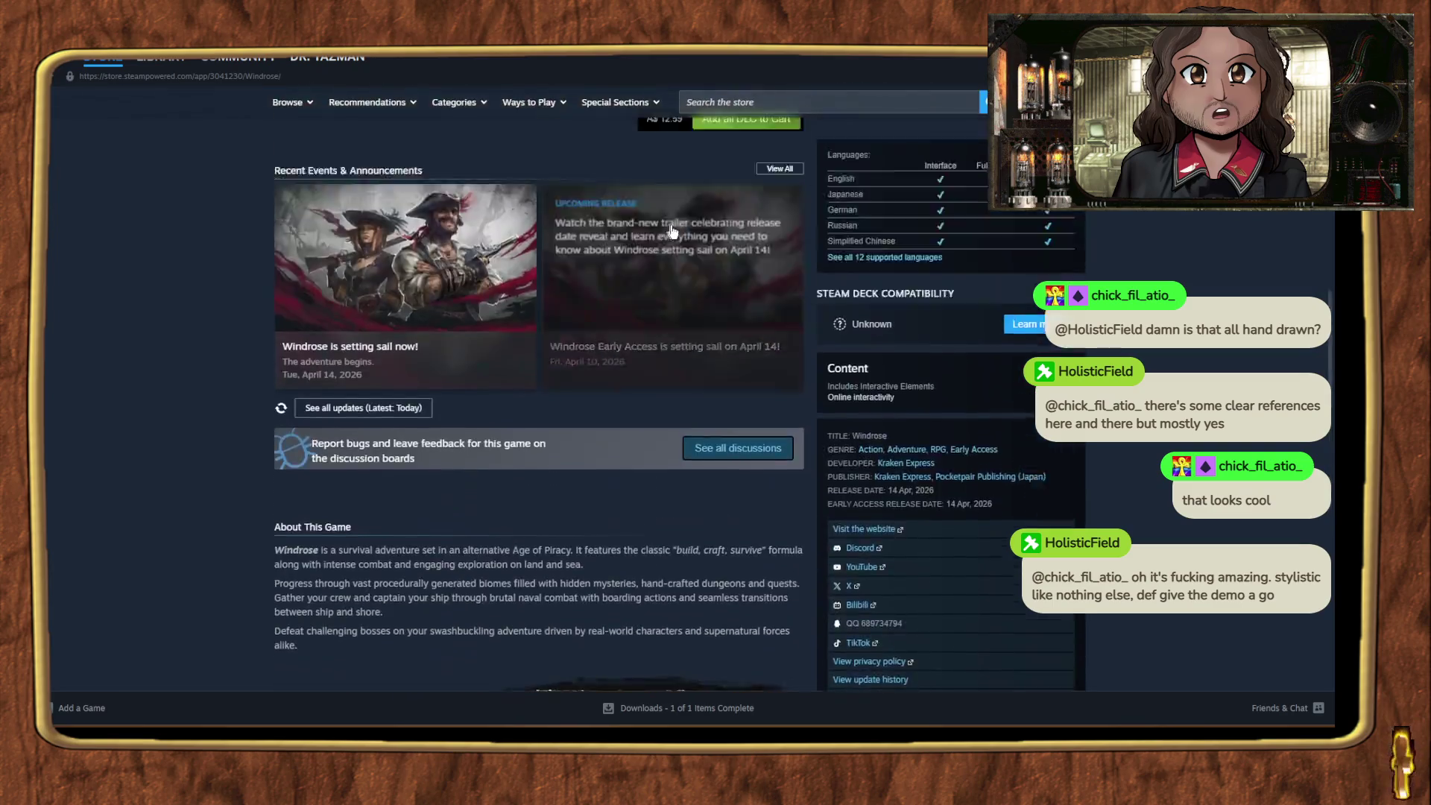
{"action": "left_click", "coordinate": [779, 102]}
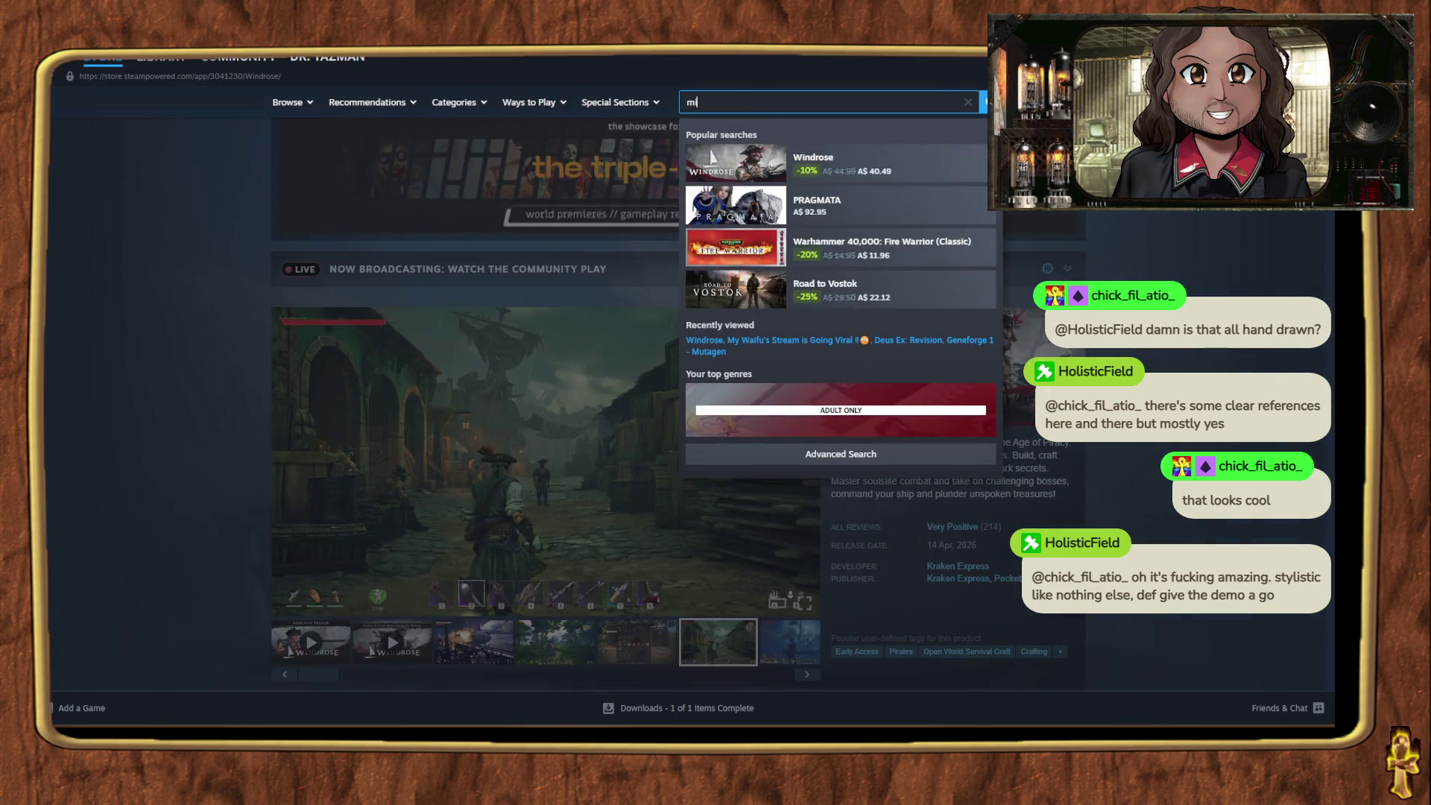
{"action": "type", "text": "ndwave"}
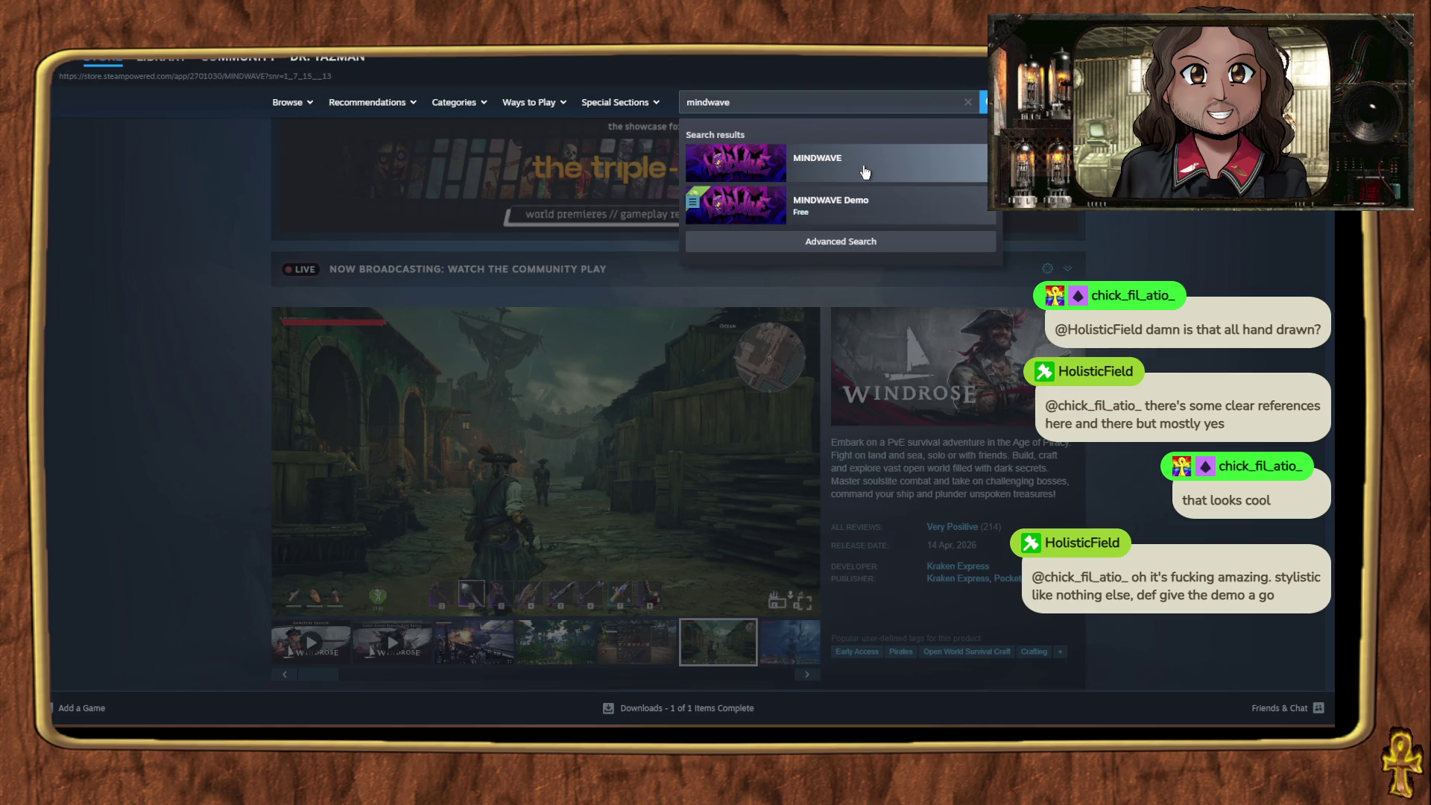
{"action": "left_click", "coordinate": [863, 170]}
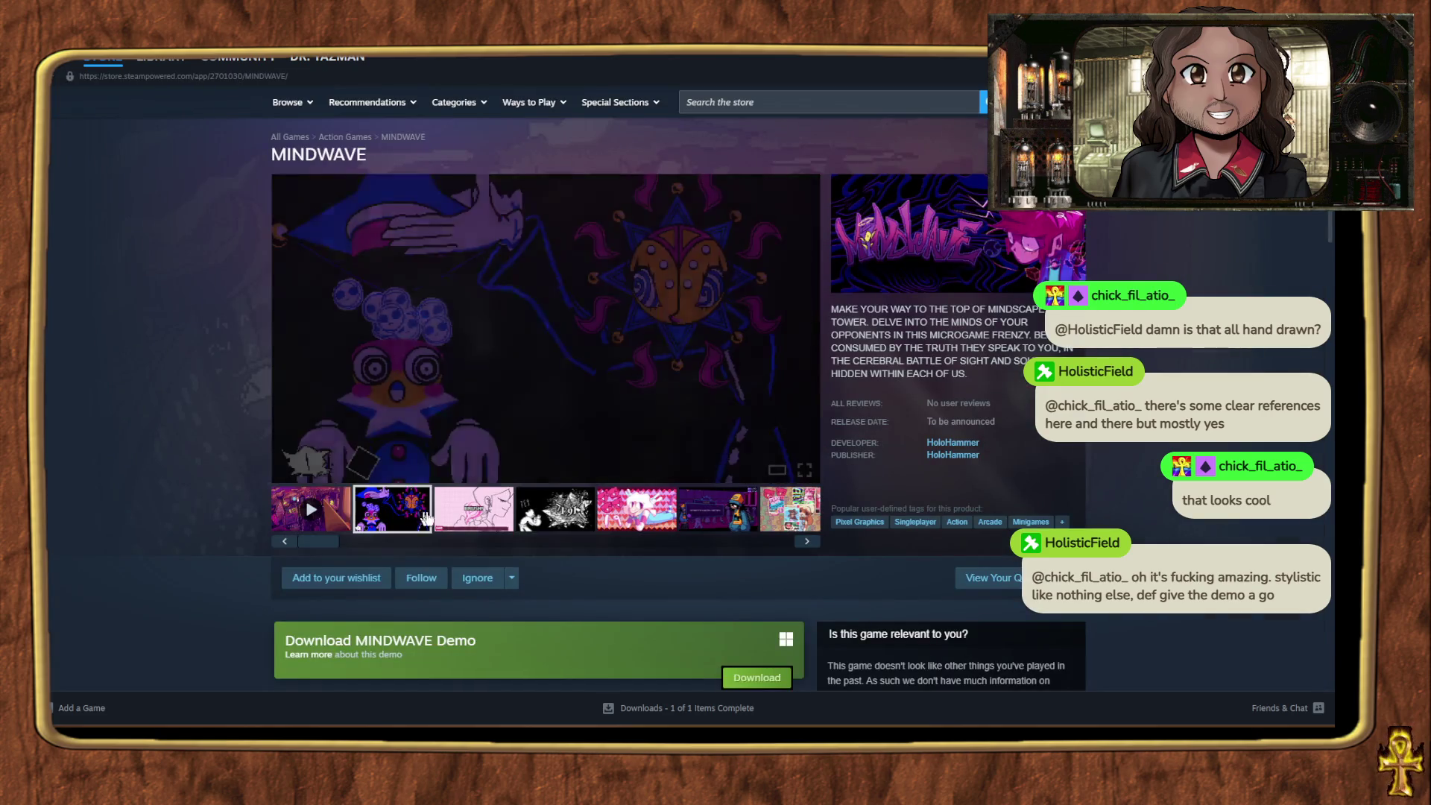
Step: Browse the MINDWAVE screenshots, then bring back the dirt road 1high folder window
{"action": "left_click", "coordinate": [444, 520]}
{"action": "left_click", "coordinate": [544, 511]}
{"action": "left_click", "coordinate": [624, 516]}
{"action": "left_click", "coordinate": [714, 507]}
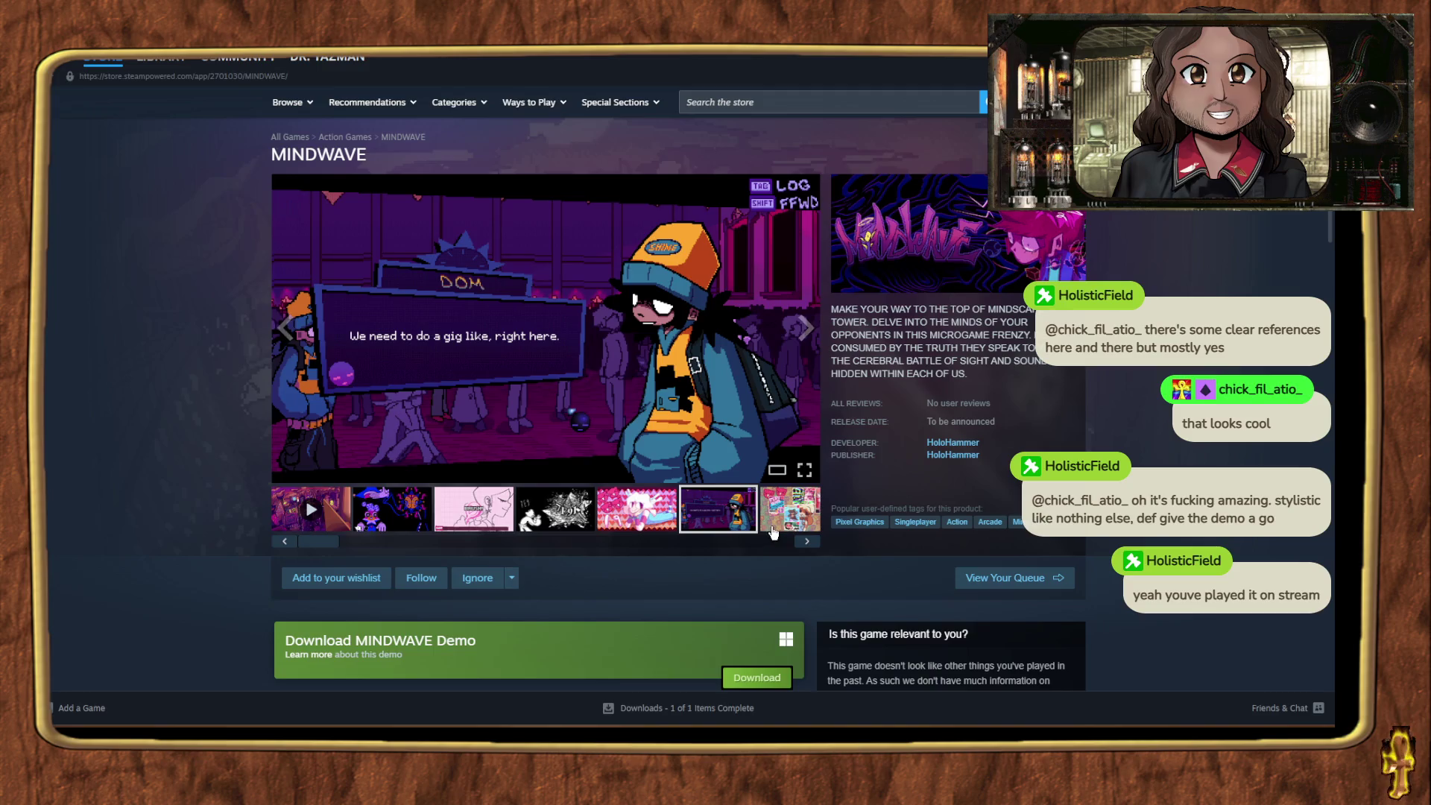
{"action": "left_click", "coordinate": [781, 520]}
{"action": "scroll", "coordinate": [398, 423], "scroll_direction": "down", "scroll_amount": 2}
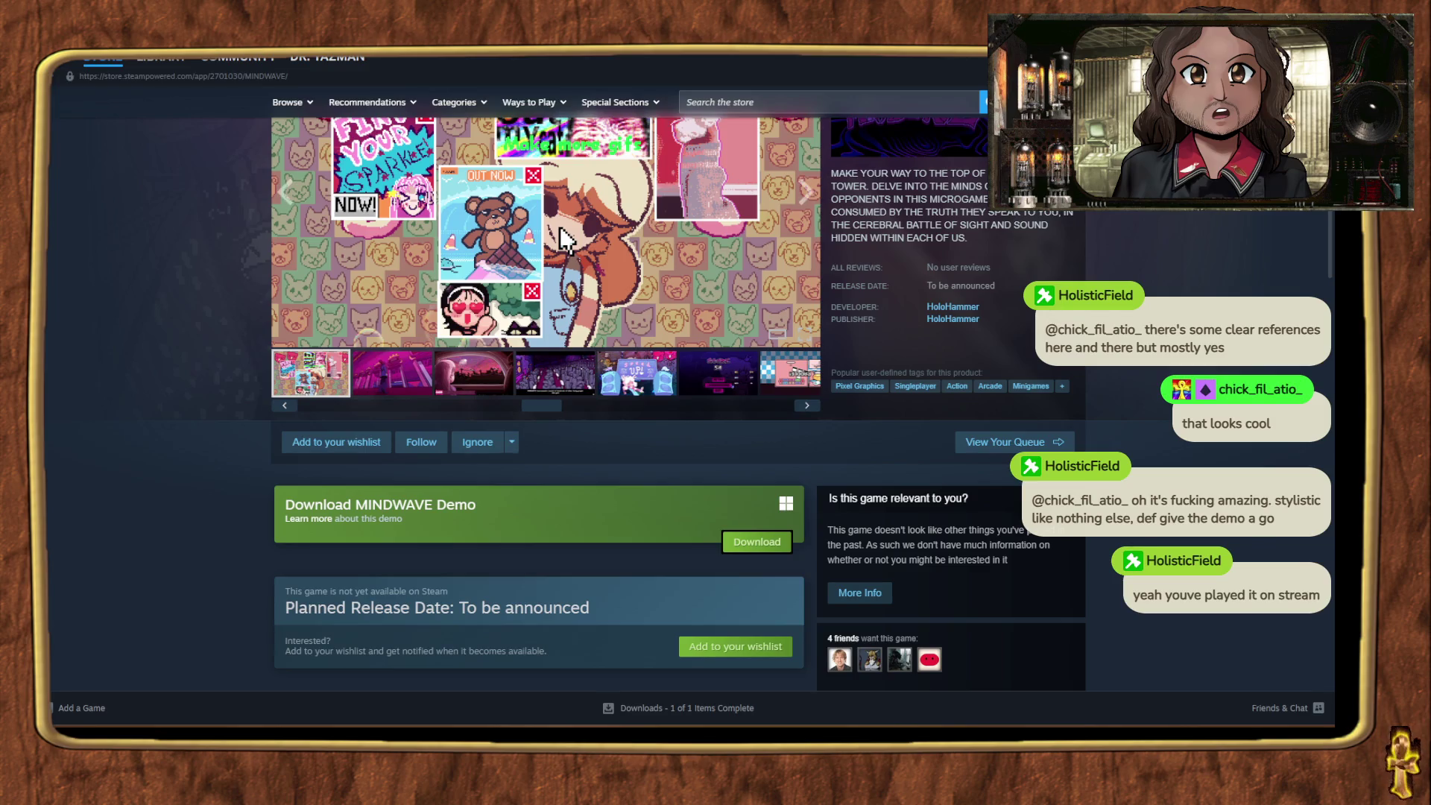
{"action": "key", "text": "alt+Tab"}
{"action": "mouse_move", "coordinate": [688, 716]}
{"action": "key", "text": "alt+Tab"}
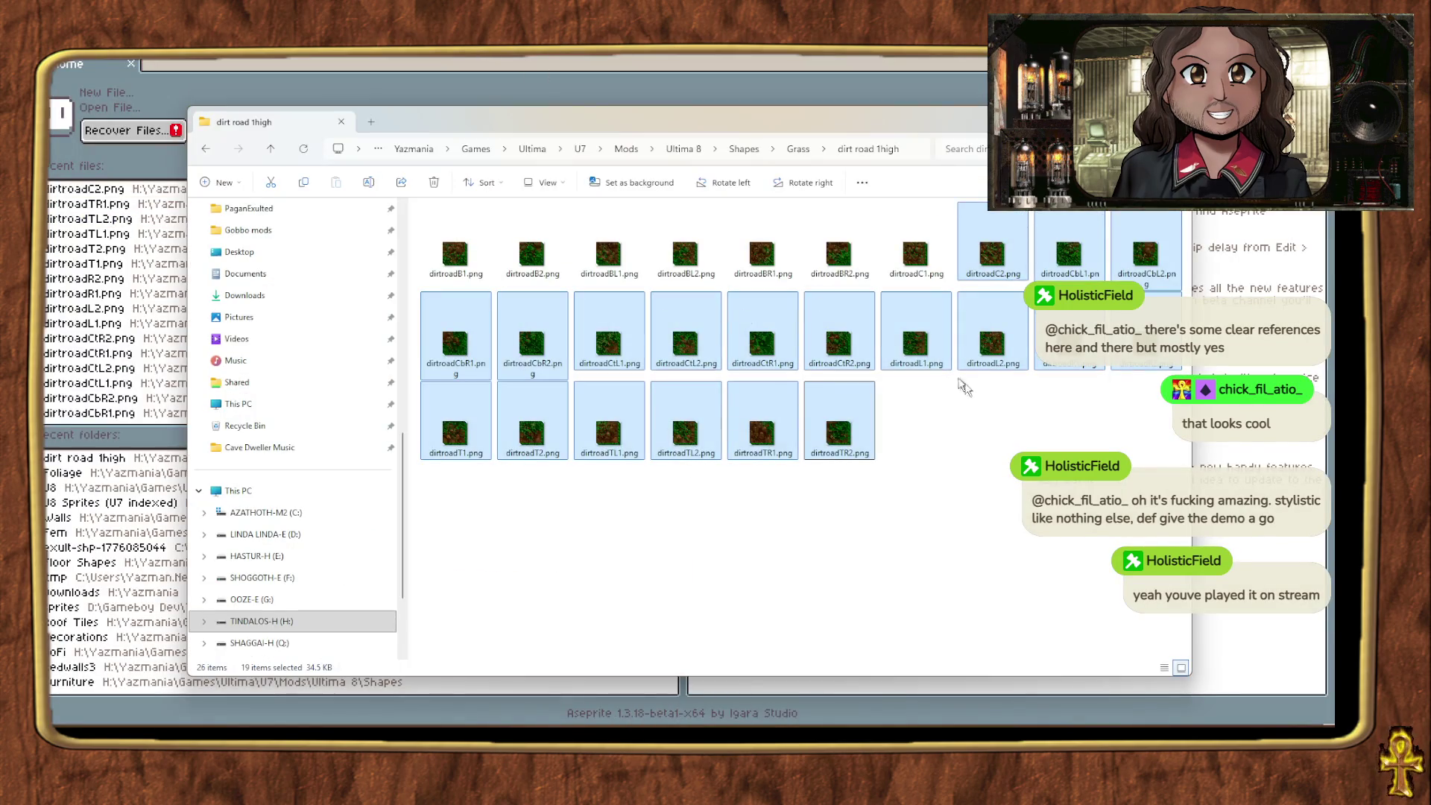
Step: Open dirtroadC1.png in Aseprite and load the Ultima7 palette preset onto it
{"action": "left_click", "coordinate": [943, 270]}
{"action": "key", "text": "Return"}
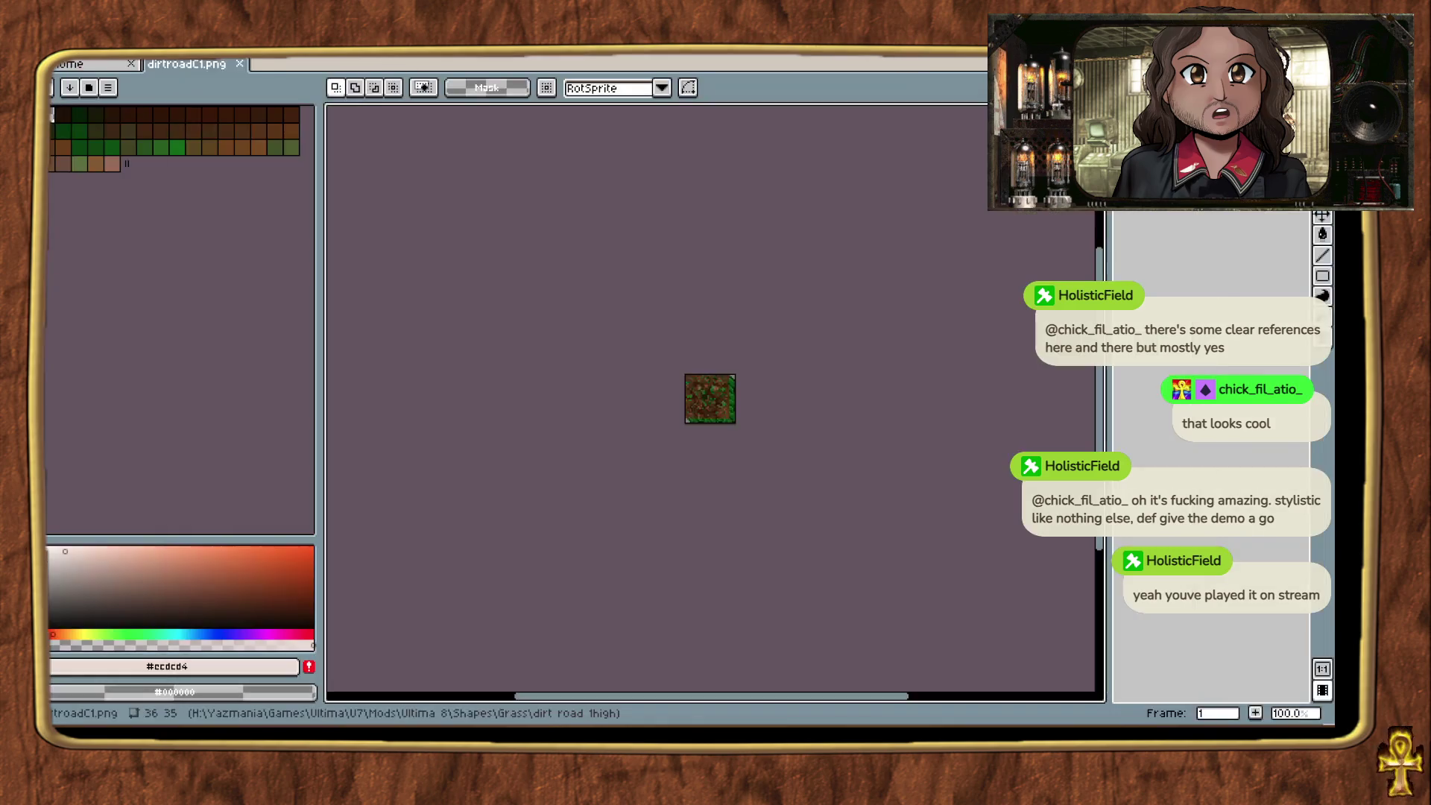
{"action": "left_click", "coordinate": [84, 90]}
{"action": "left_click", "coordinate": [192, 186]}
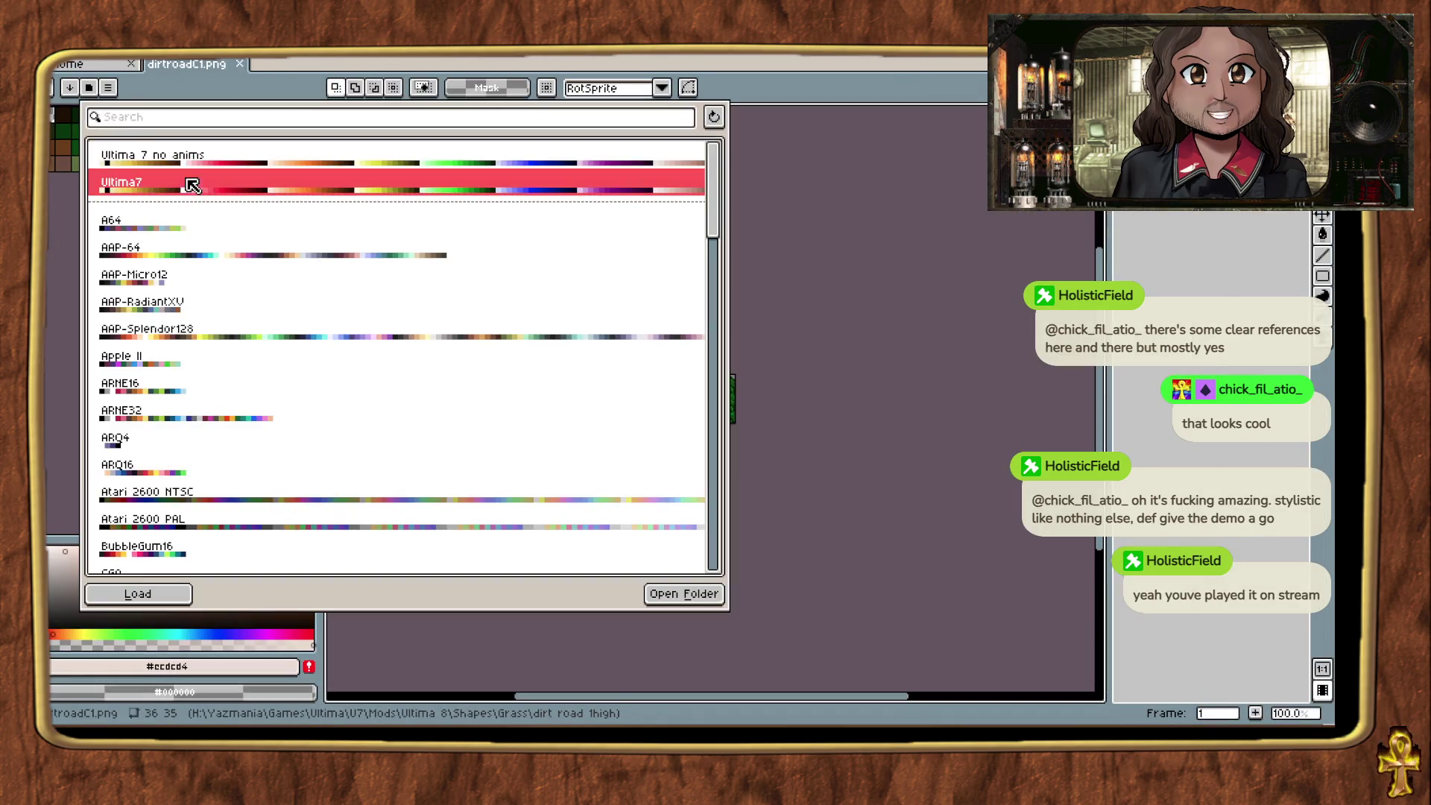
{"action": "left_click", "coordinate": [136, 592]}
{"action": "key", "text": "alt+Tab"}
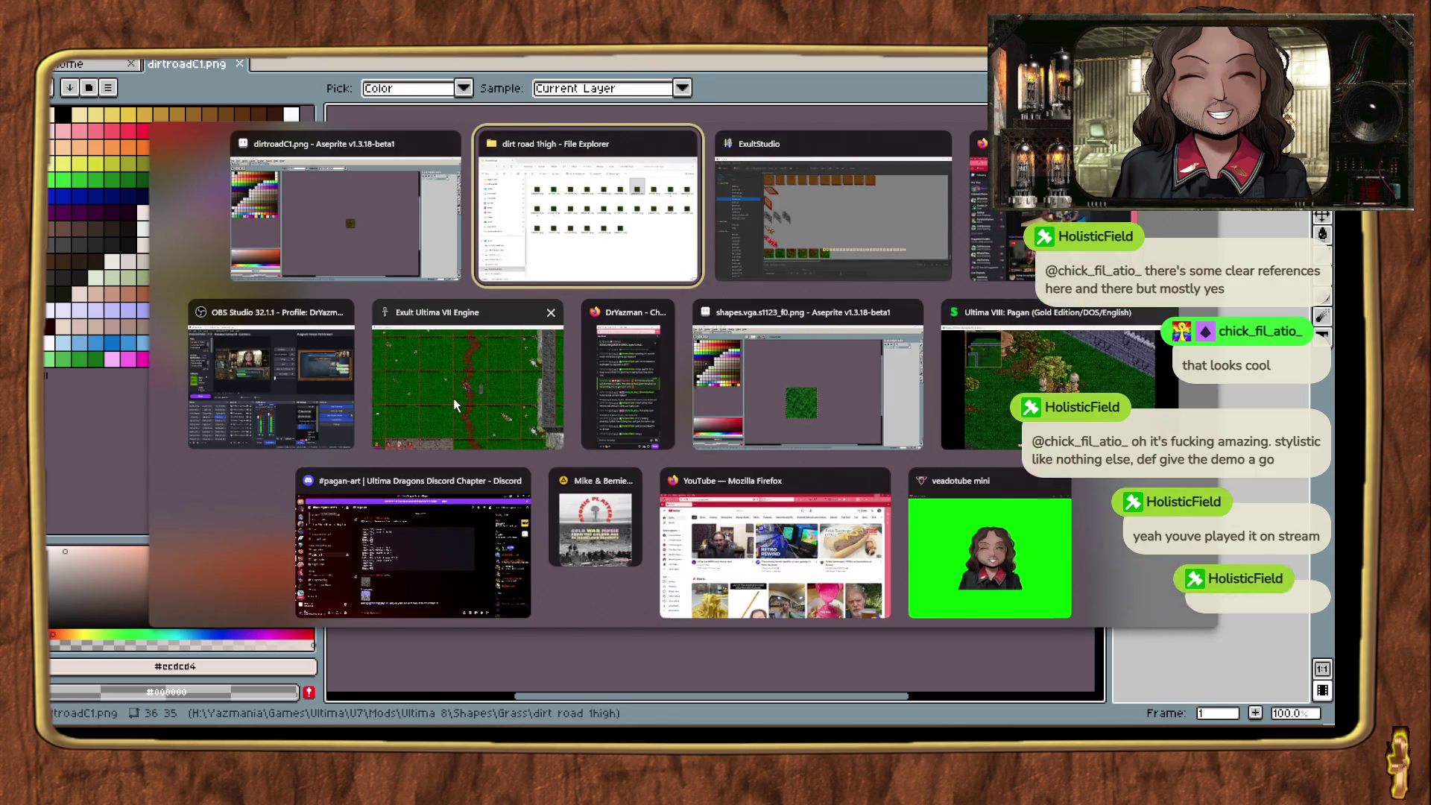
{"action": "key", "text": "alt+Tab"}
Step: Start a PNG import into the grass shape from dirt road 1high, then cancel it
{"action": "right_click", "coordinate": [452, 406]}
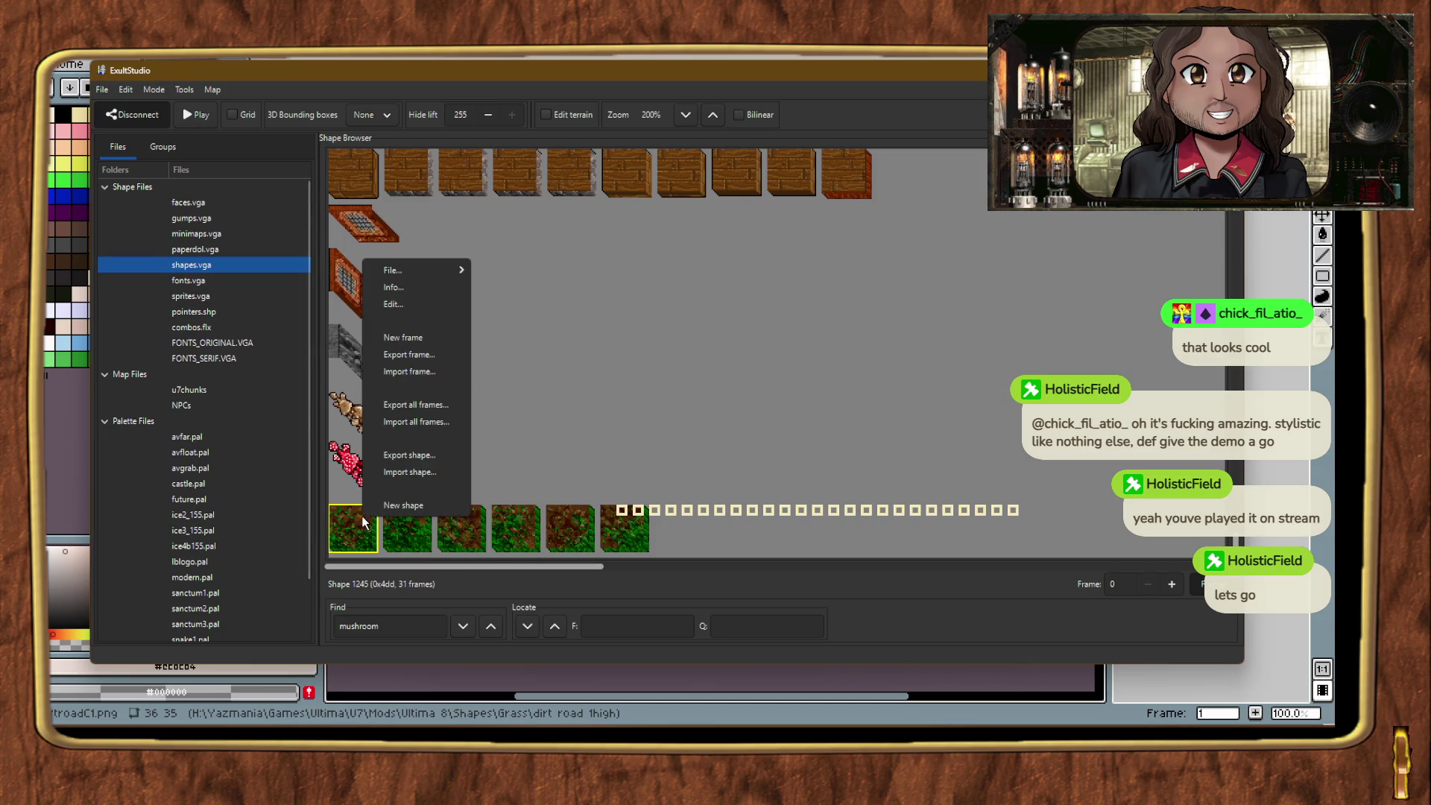
{"action": "left_click", "coordinate": [447, 422]}
{"action": "scroll", "coordinate": [216, 448], "scroll_direction": "down", "scroll_amount": 5}
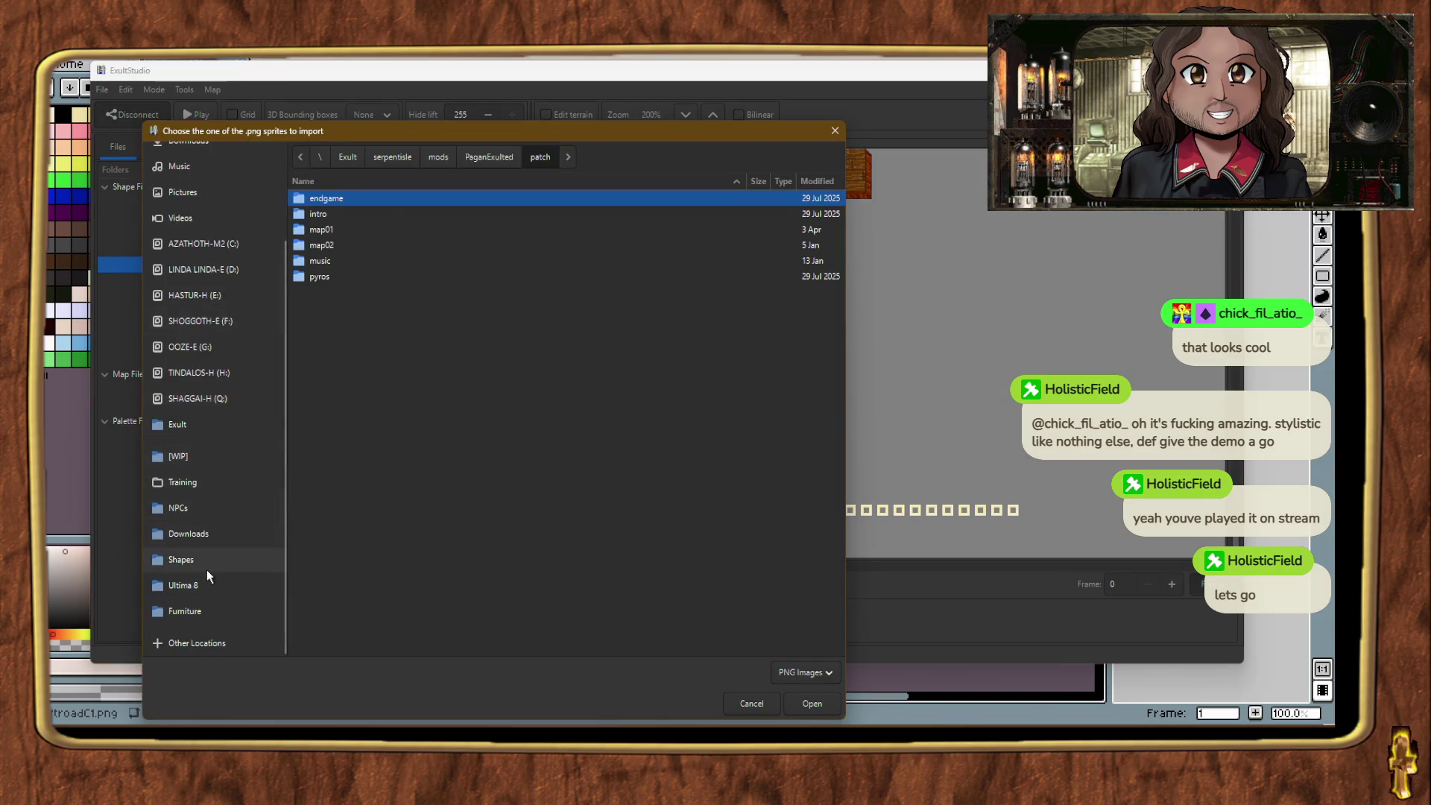
{"action": "left_click", "coordinate": [207, 563]}
{"action": "type", "text": "grass"}
{"action": "double_click", "coordinate": [341, 199]}
{"action": "left_click", "coordinate": [350, 213]}
{"action": "double_click", "coordinate": [351, 213]}
{"action": "key", "text": "Return"}
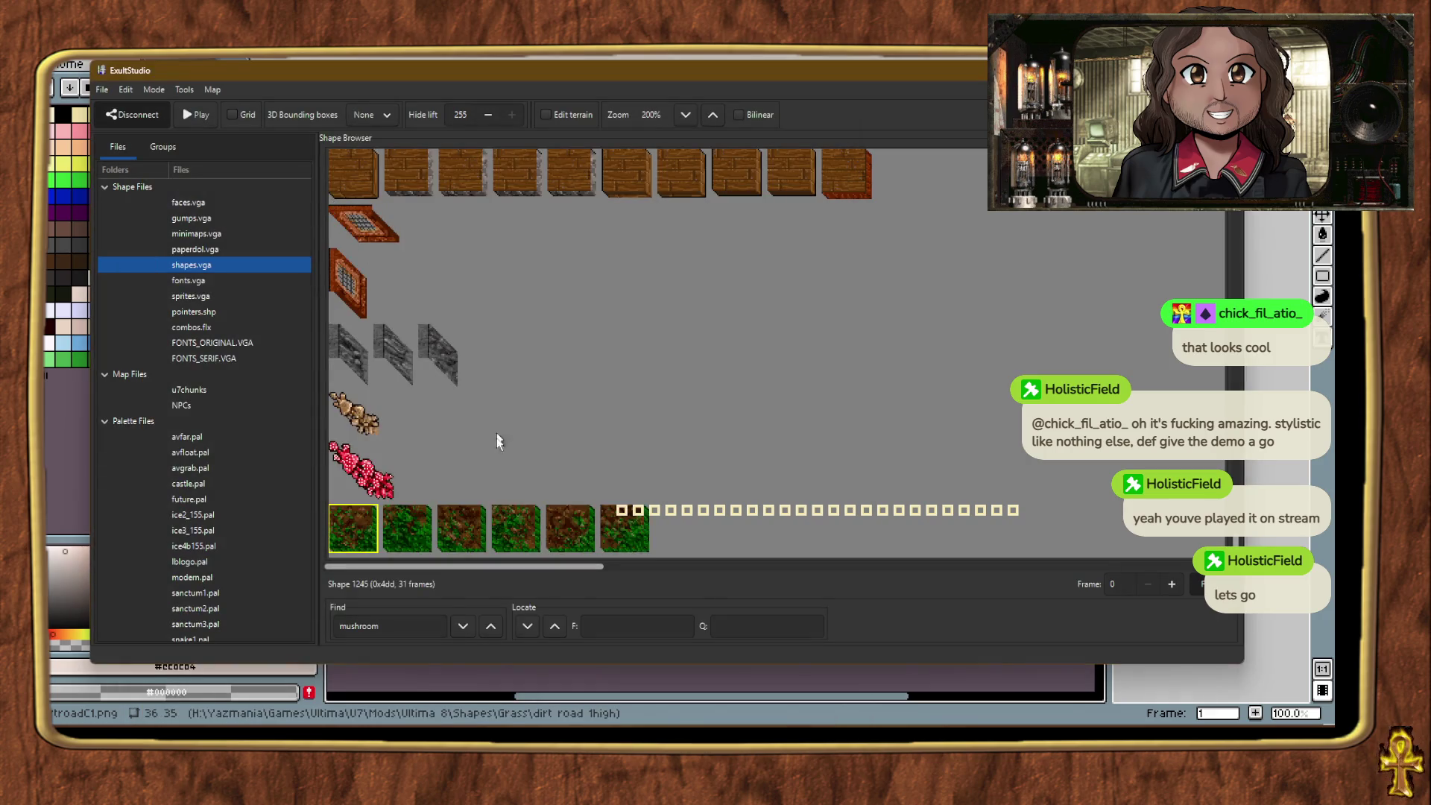
Step: Import dirtroadC1.png from Shapes > Grass > dirt road 1high as the selected frame
{"action": "right_click", "coordinate": [623, 511]}
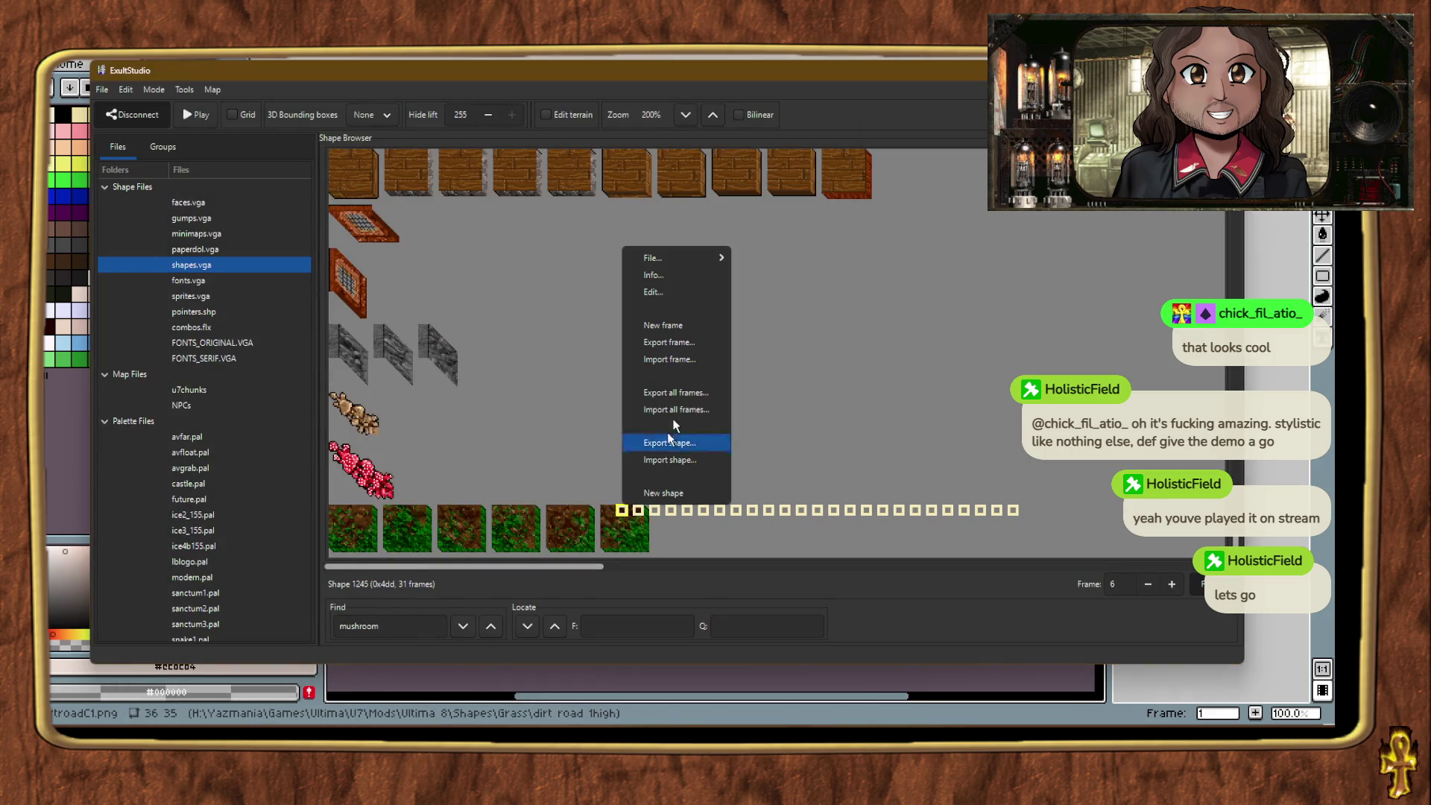
{"action": "left_click", "coordinate": [681, 365]}
{"action": "scroll", "coordinate": [281, 419], "scroll_direction": "down", "scroll_amount": 5}
{"action": "left_click", "coordinate": [237, 558]}
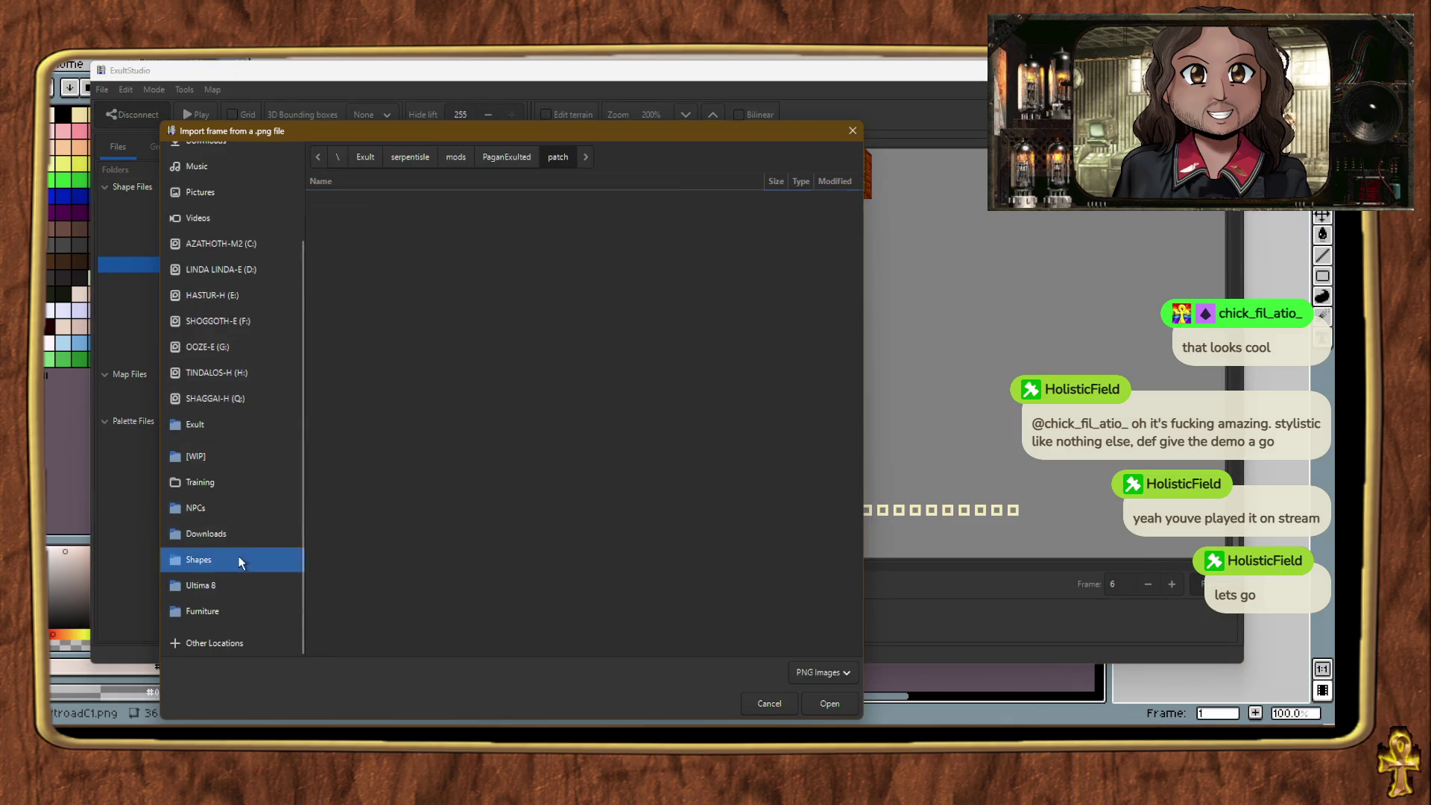
{"action": "double_click", "coordinate": [345, 652]}
{"action": "double_click", "coordinate": [368, 215]}
{"action": "double_click", "coordinate": [365, 293]}
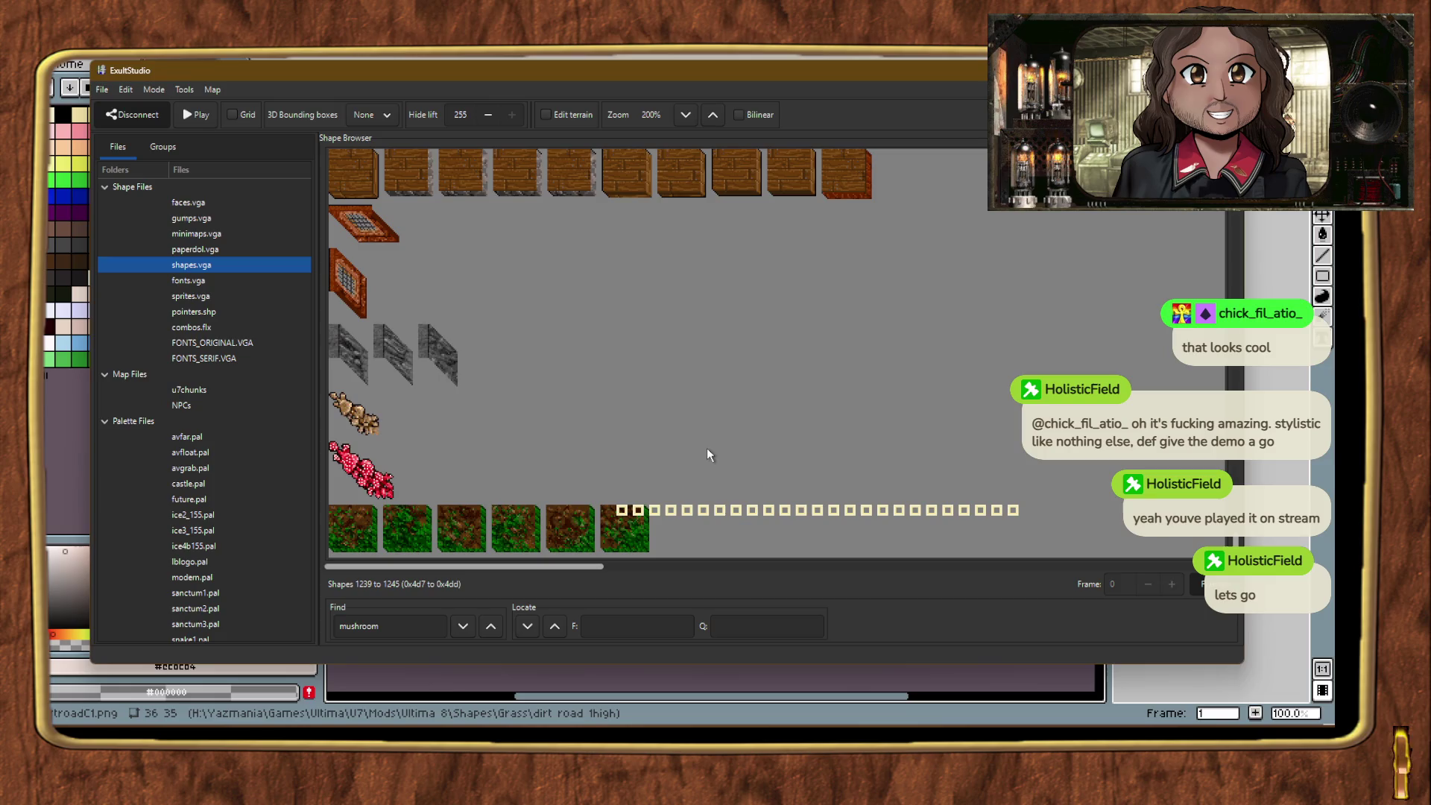
{"action": "key", "text": "alt+Tab"}
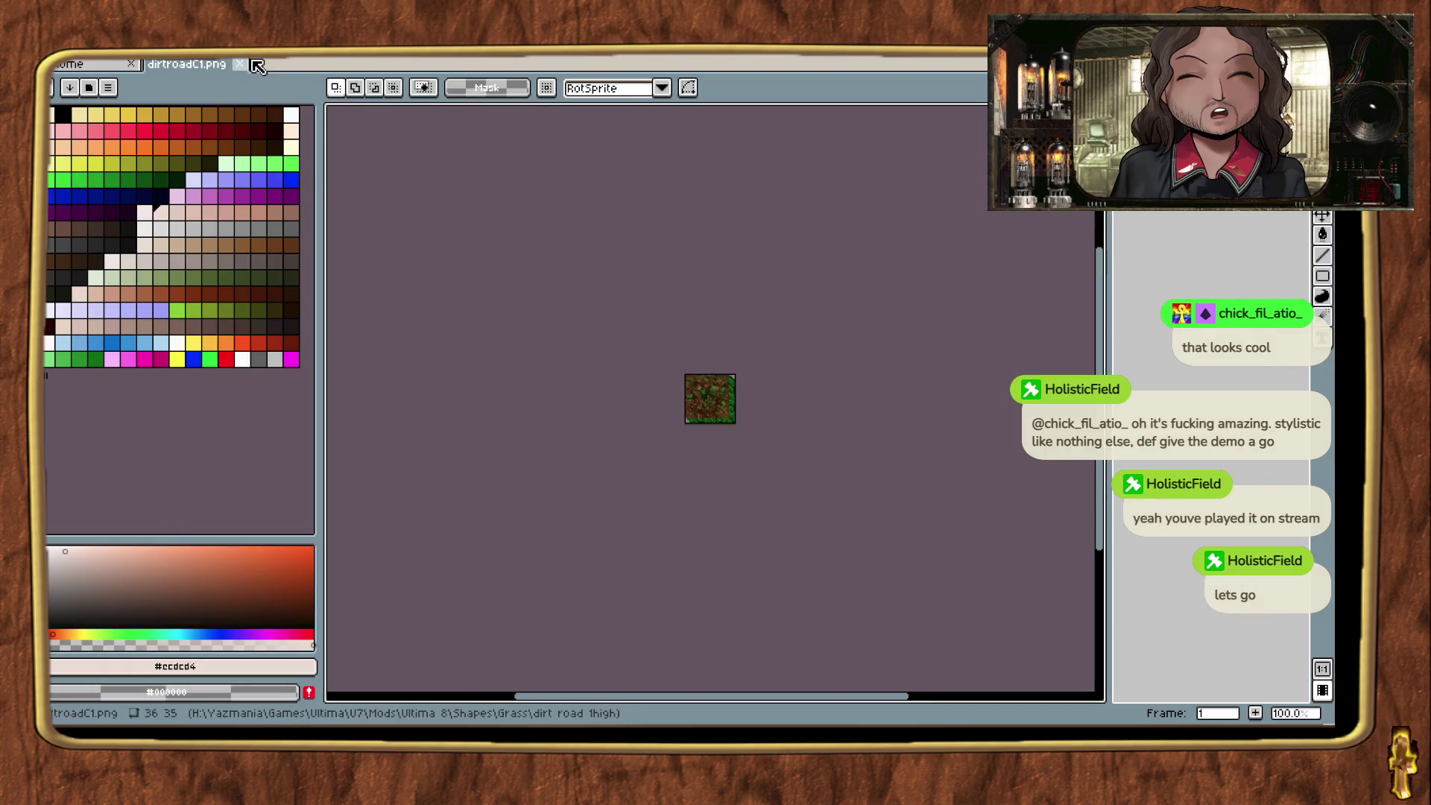
Step: Close the current sprite and open dirtroadC1.png from the dirt road 1high folder in Aseprite
{"action": "key", "text": "ctrl+w"}
{"action": "left_click", "coordinate": [414, 466]}
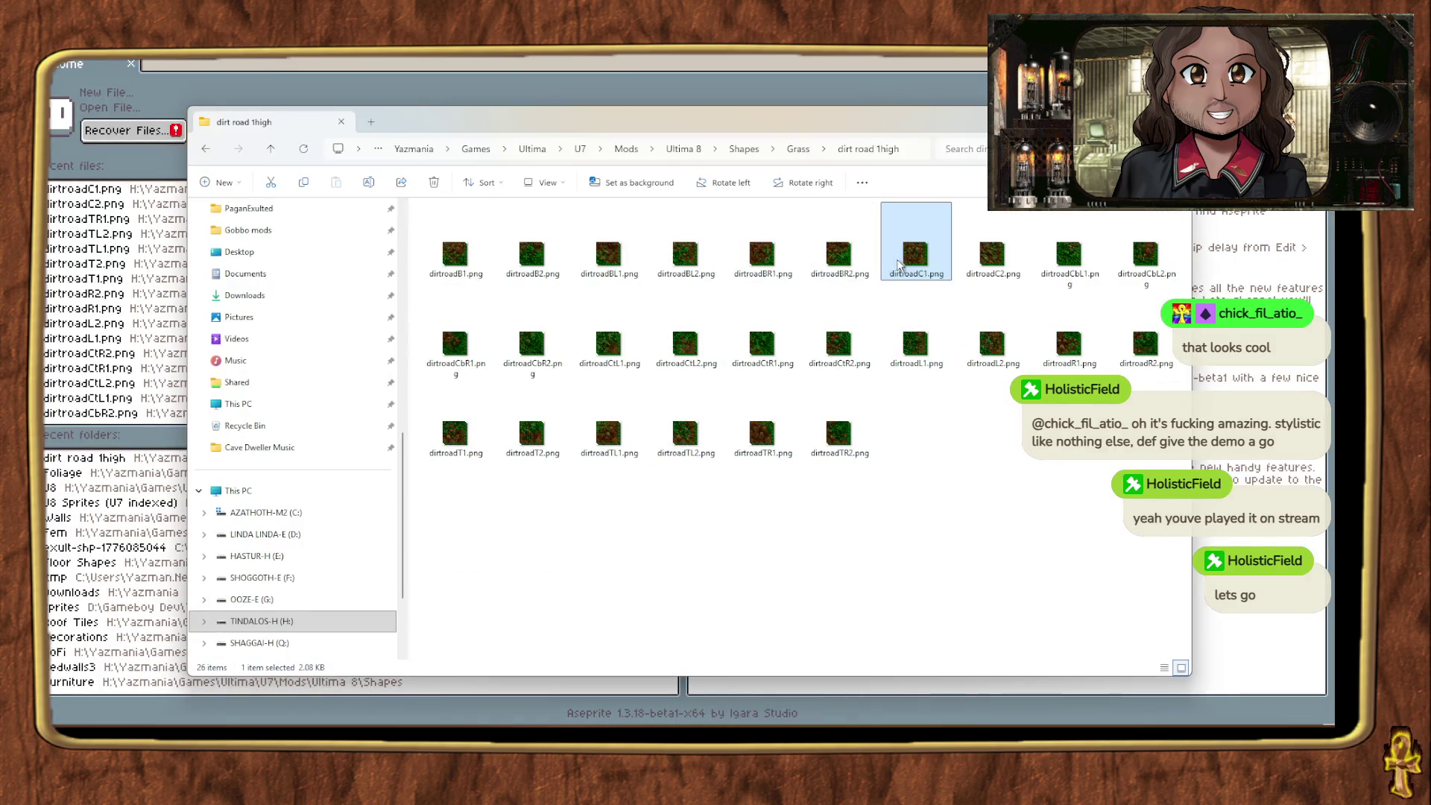
{"action": "key", "text": "Return"}
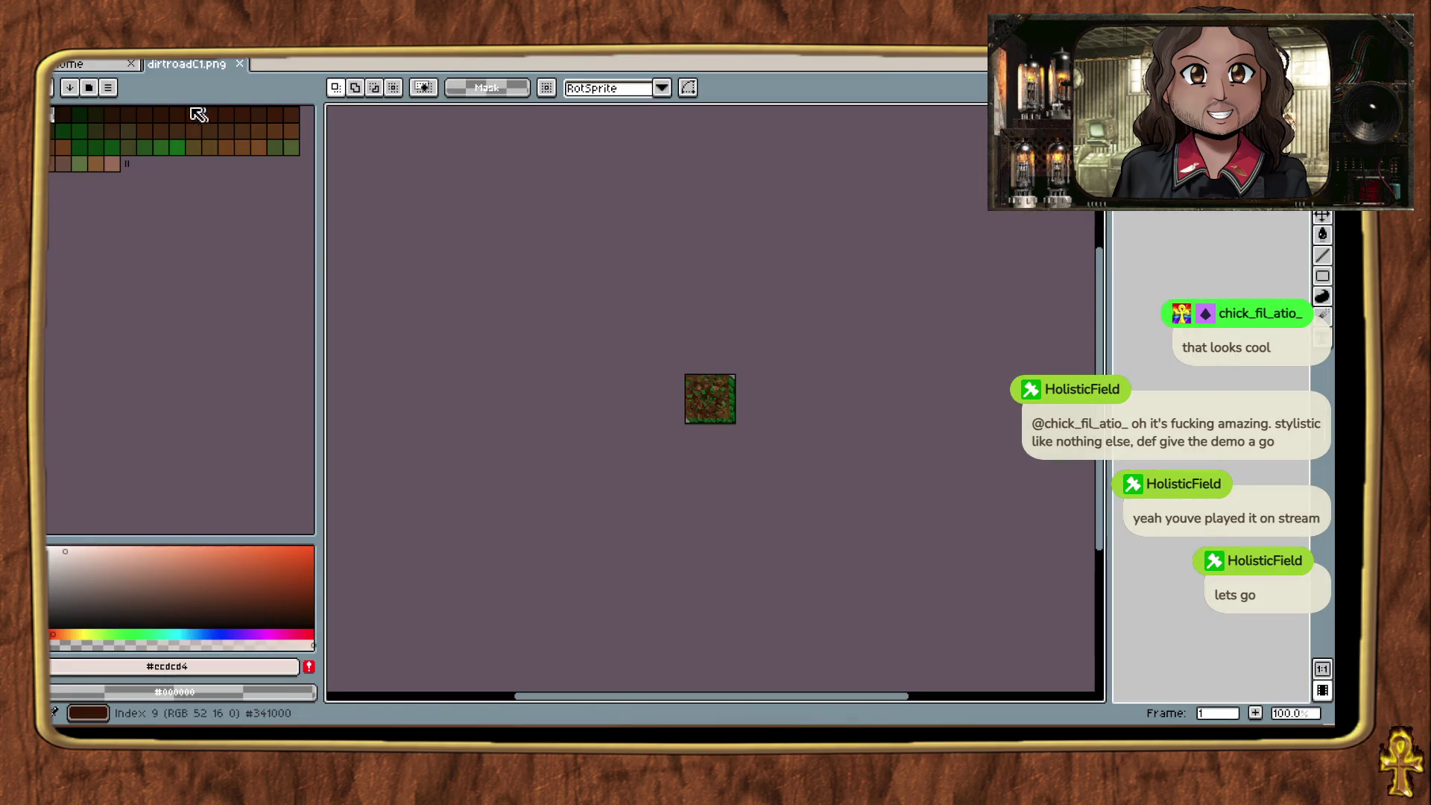
Step: Try converting dirtroadC1 to indexed with the Ultima 7 no anims palette, then undo it
{"action": "left_click", "coordinate": [112, 54]}
{"action": "mouse_move", "coordinate": [211, 225]}
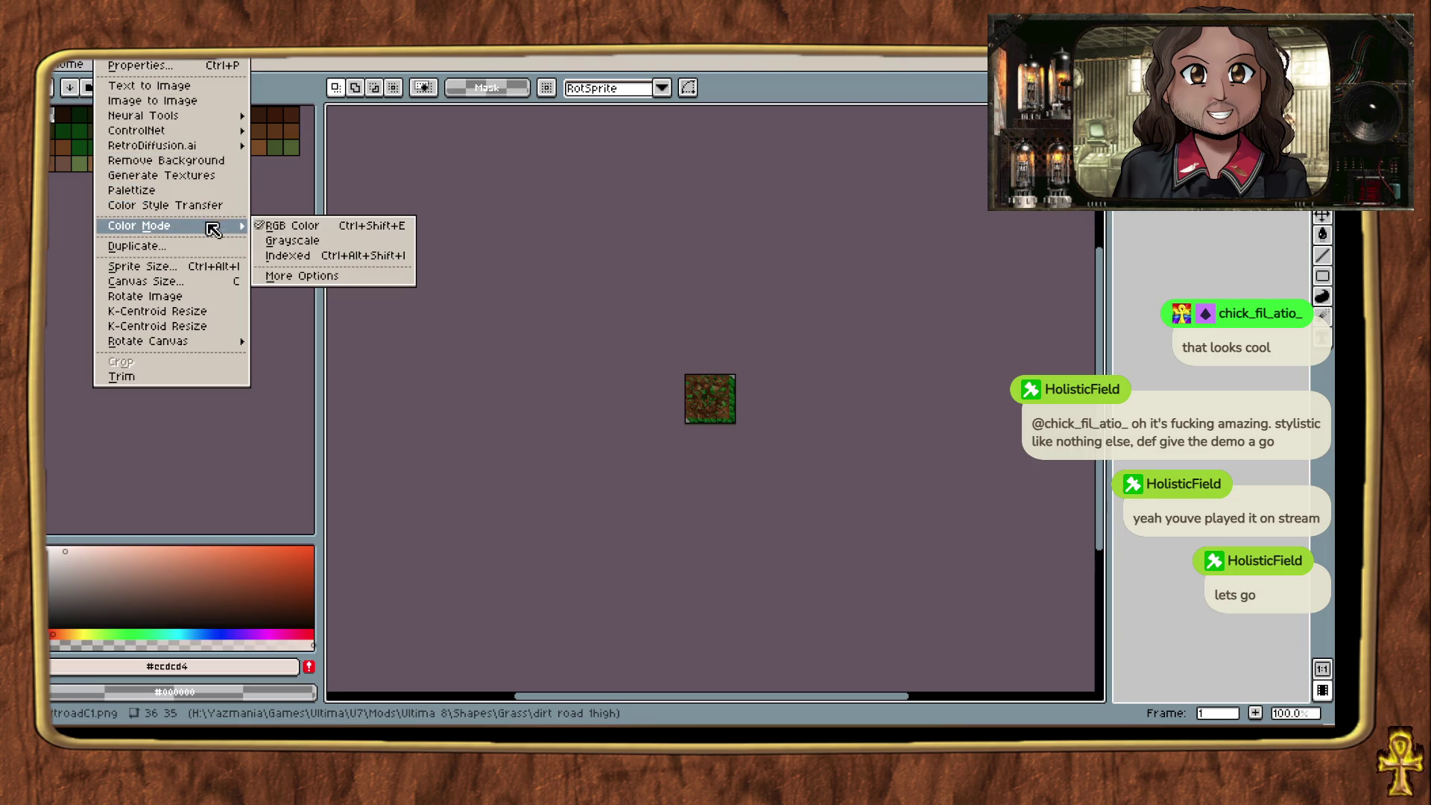
{"action": "left_click", "coordinate": [325, 257]}
{"action": "left_click", "coordinate": [104, 89]}
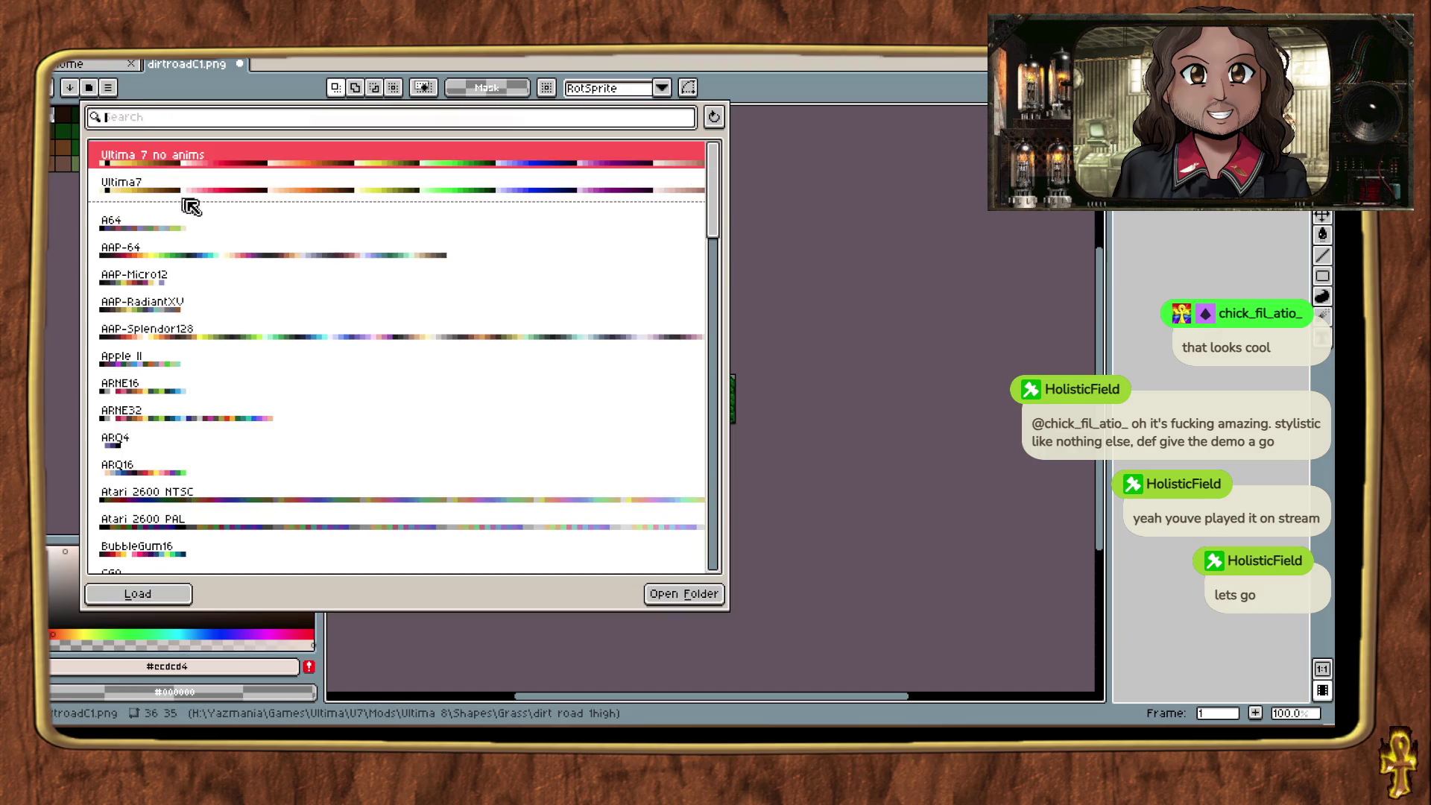
{"action": "left_click", "coordinate": [150, 592]}
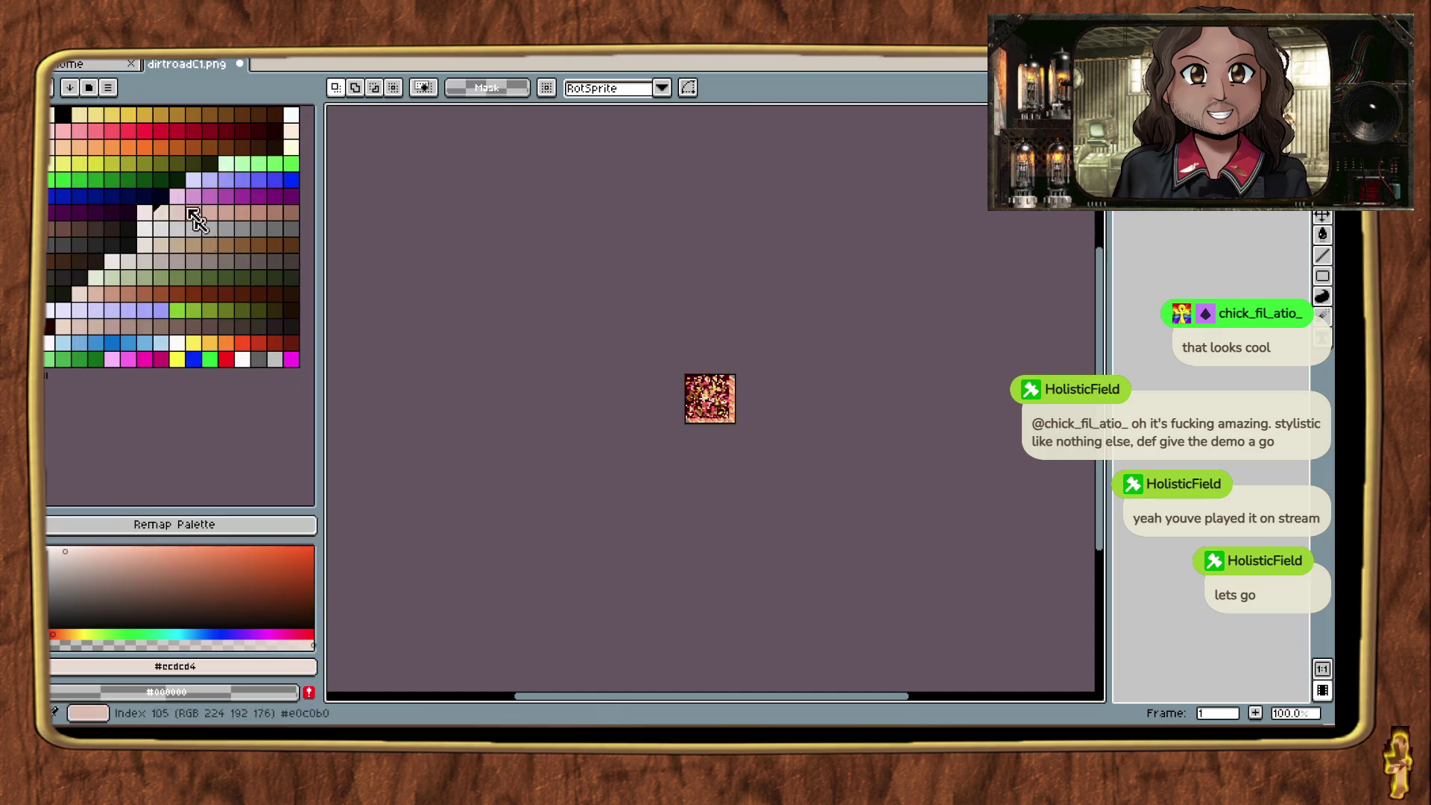
{"action": "key", "text": "ctrl+z"}
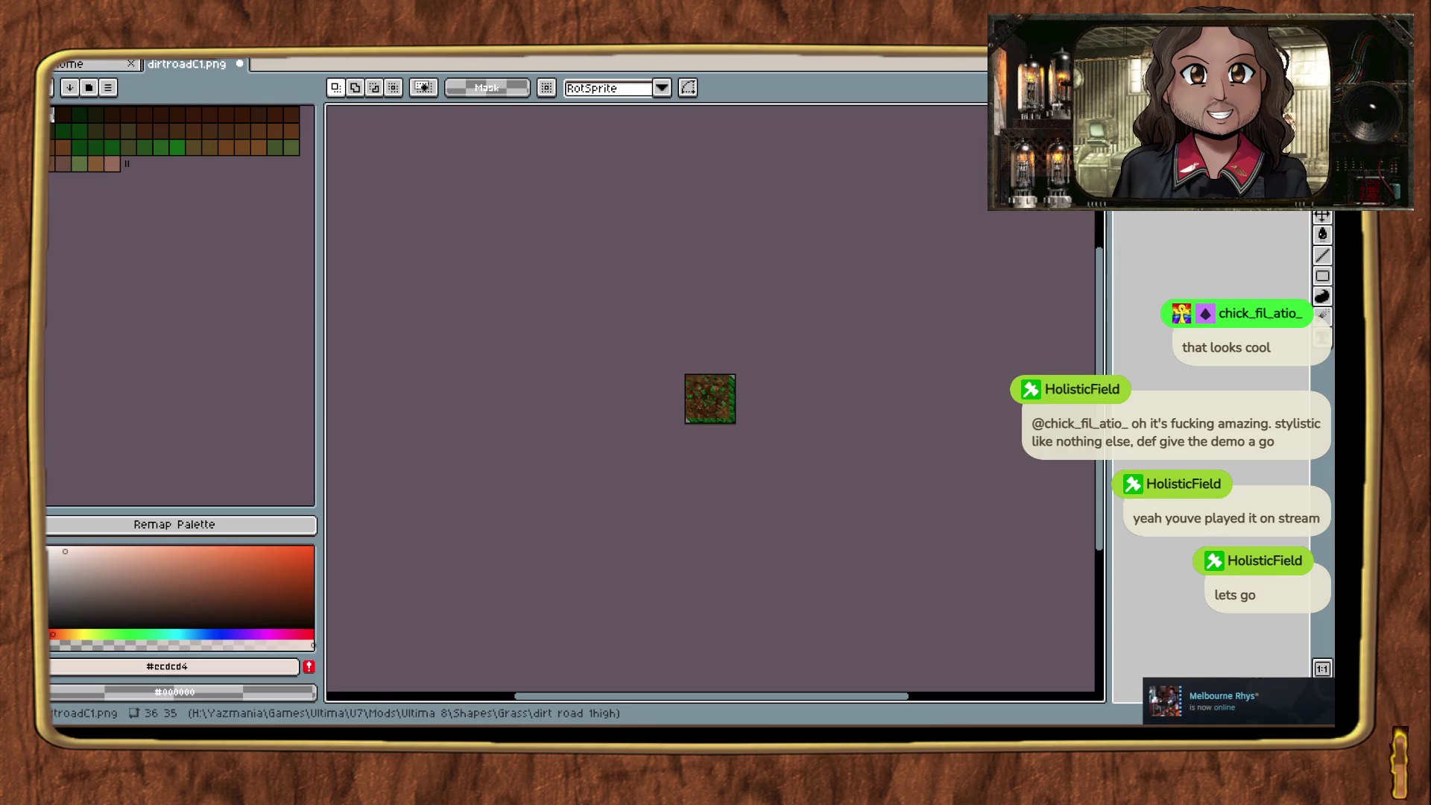
Step: Convert dirtroadC1 to RGB, load the Ultima7 palette, convert to indexed, and save
{"action": "left_click", "coordinate": [112, 52]}
{"action": "mouse_move", "coordinate": [202, 225]}
{"action": "left_click", "coordinate": [308, 233]}
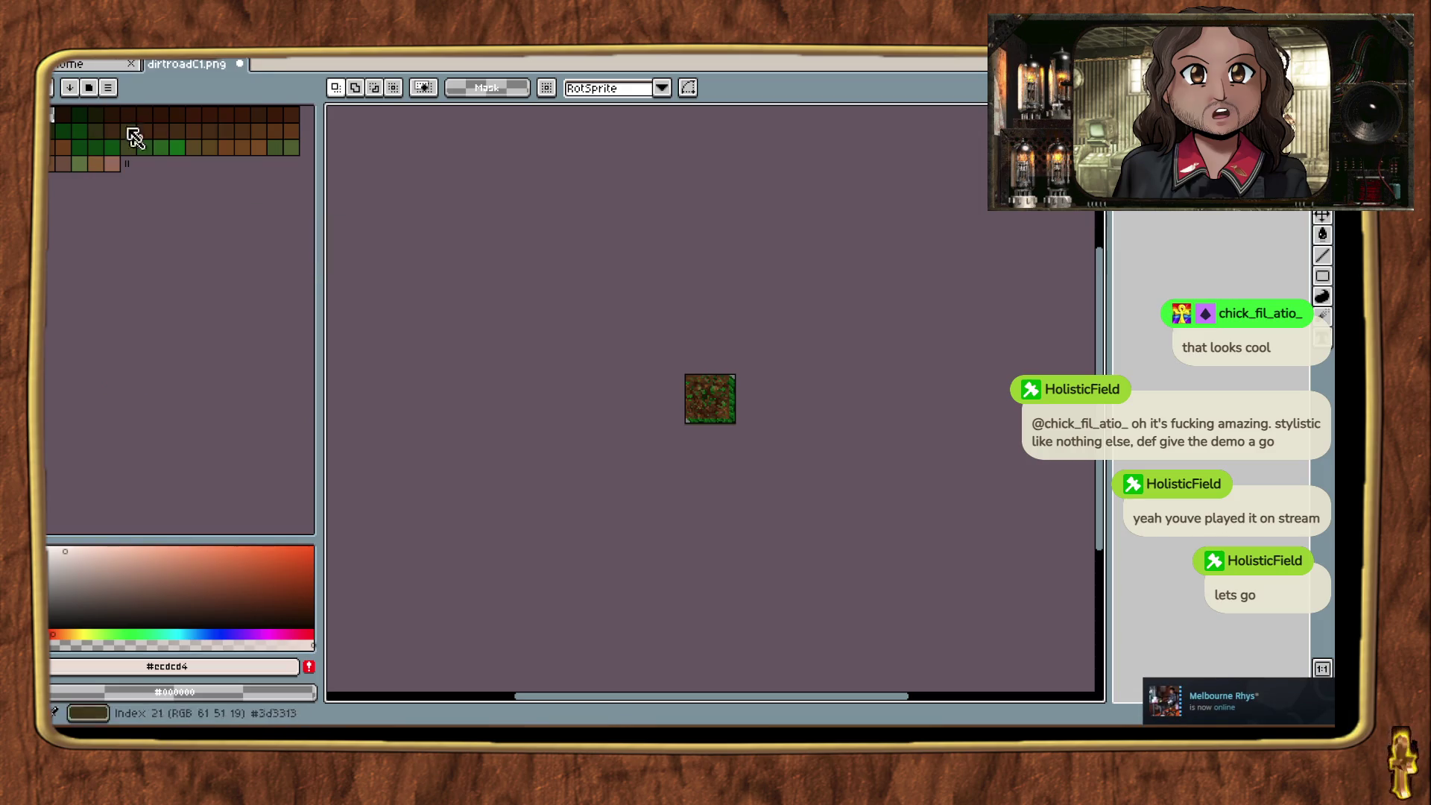
{"action": "left_click", "coordinate": [70, 87]}
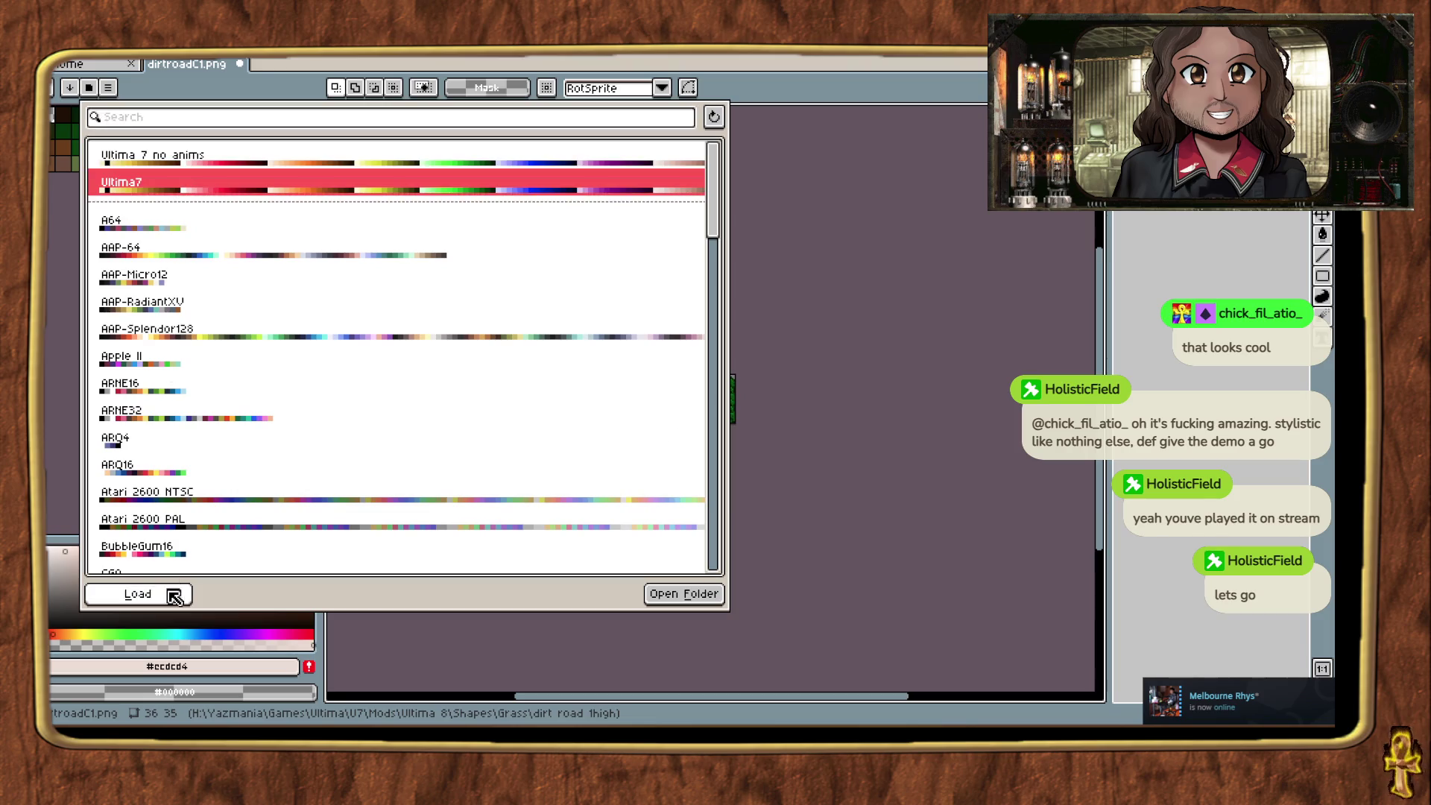
{"action": "left_click", "coordinate": [138, 594]}
{"action": "left_click", "coordinate": [123, 54]}
{"action": "mouse_move", "coordinate": [197, 226]}
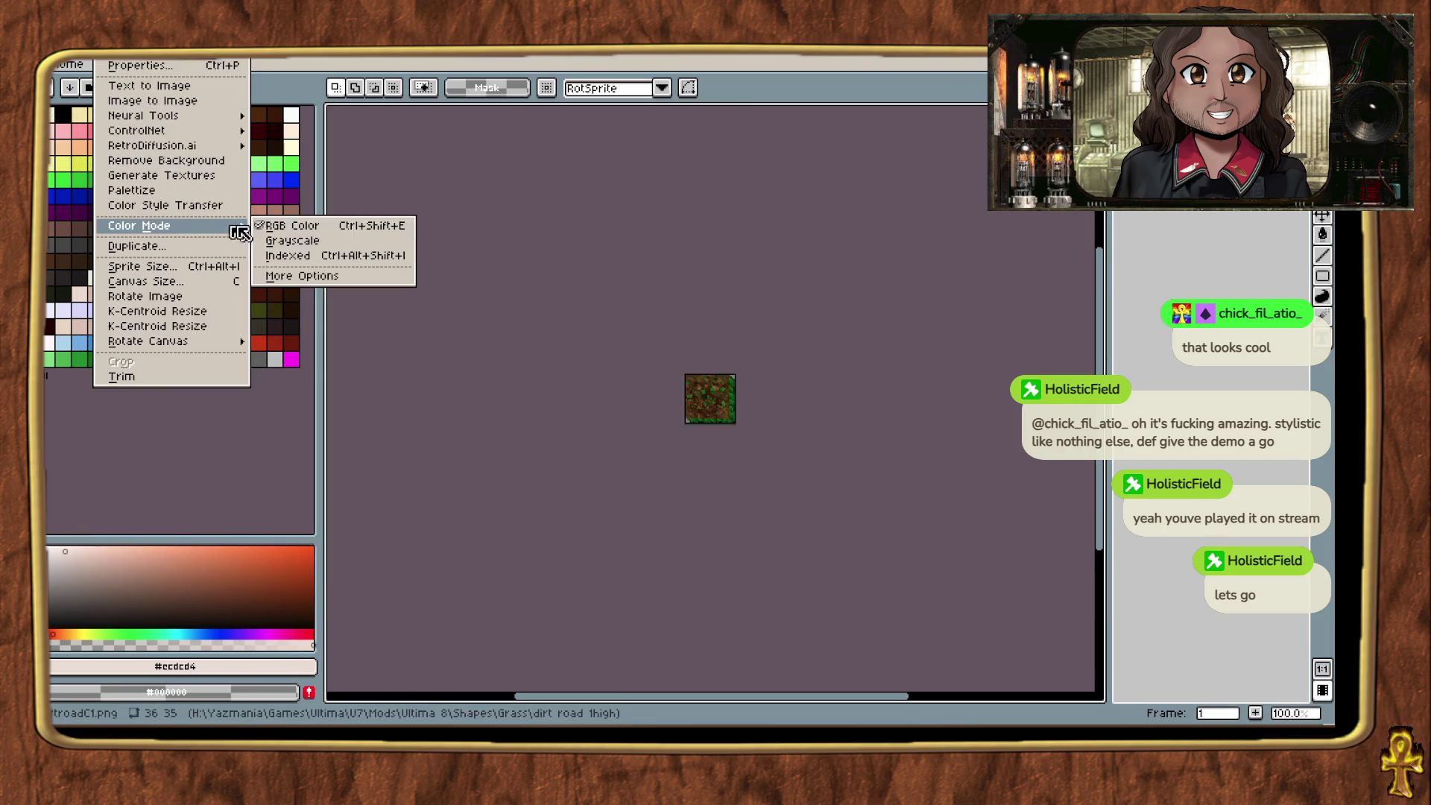
{"action": "left_click", "coordinate": [324, 265]}
{"action": "key", "text": "ctrl+s"}
Step: Check the first grass tile frame in Exult Studio, then return to the dirt road 1high folder
{"action": "key", "text": "alt+Tab"}
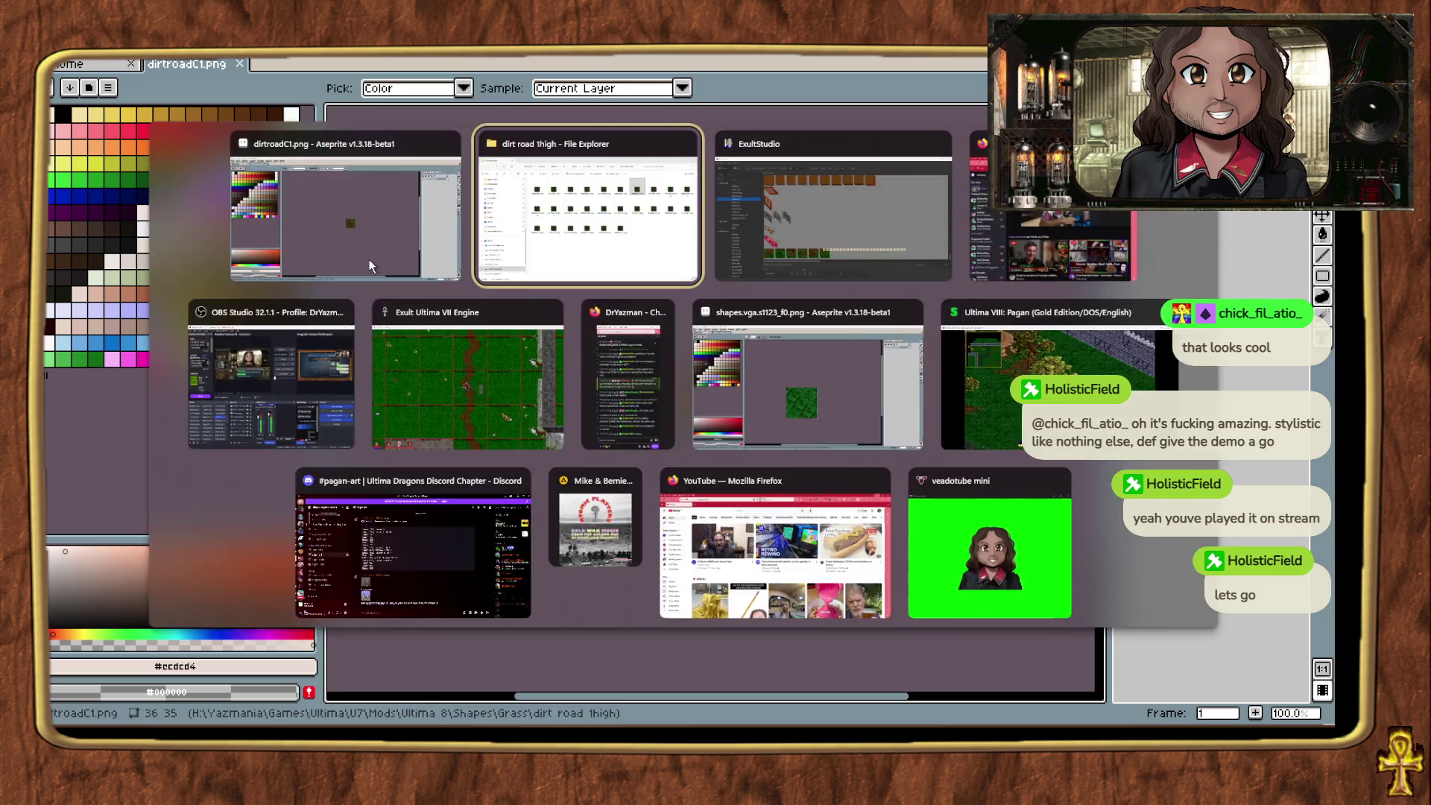
{"action": "left_click", "coordinate": [510, 343]}
{"action": "left_click", "coordinate": [352, 546]}
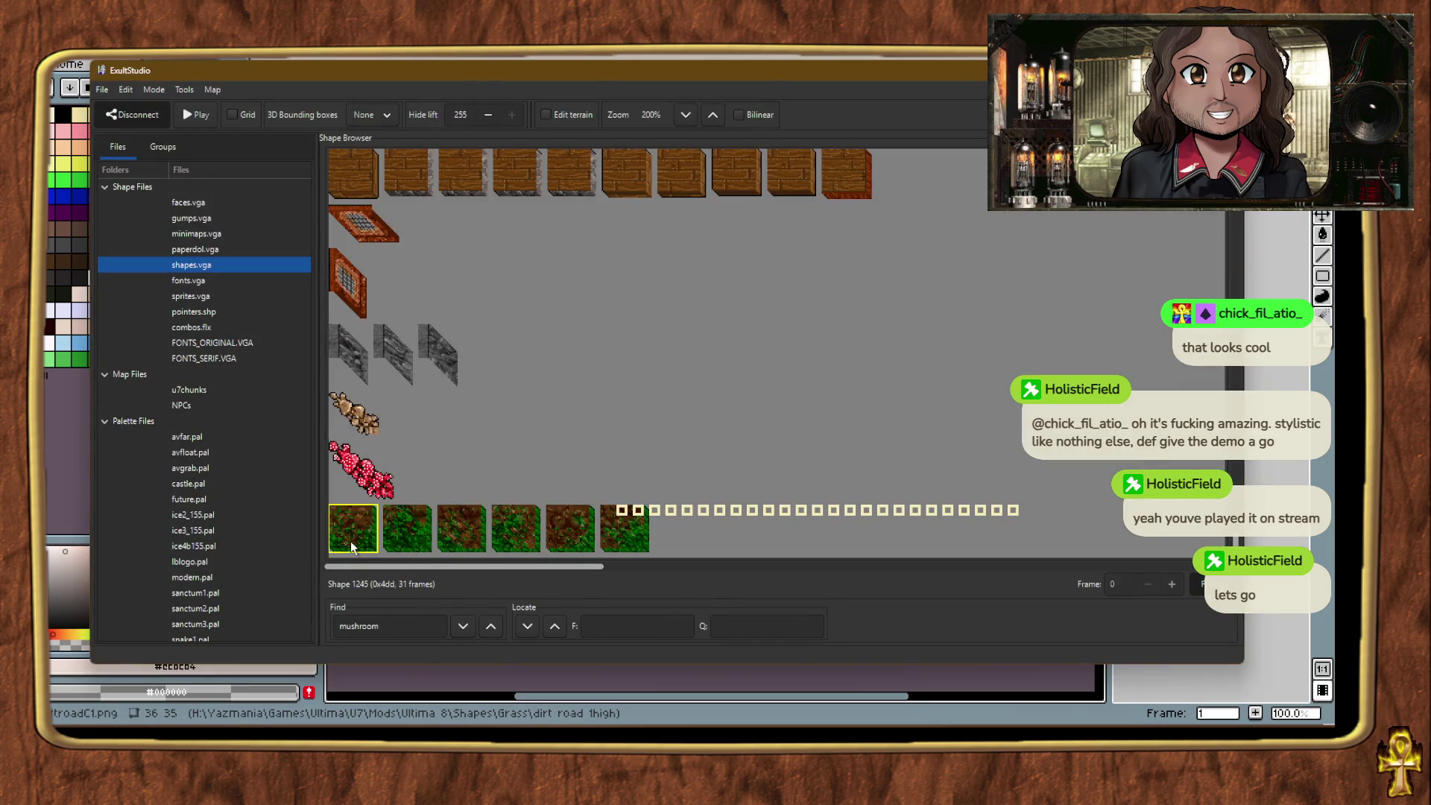
{"action": "right_click", "coordinate": [393, 518]}
{"action": "left_click", "coordinate": [447, 281]}
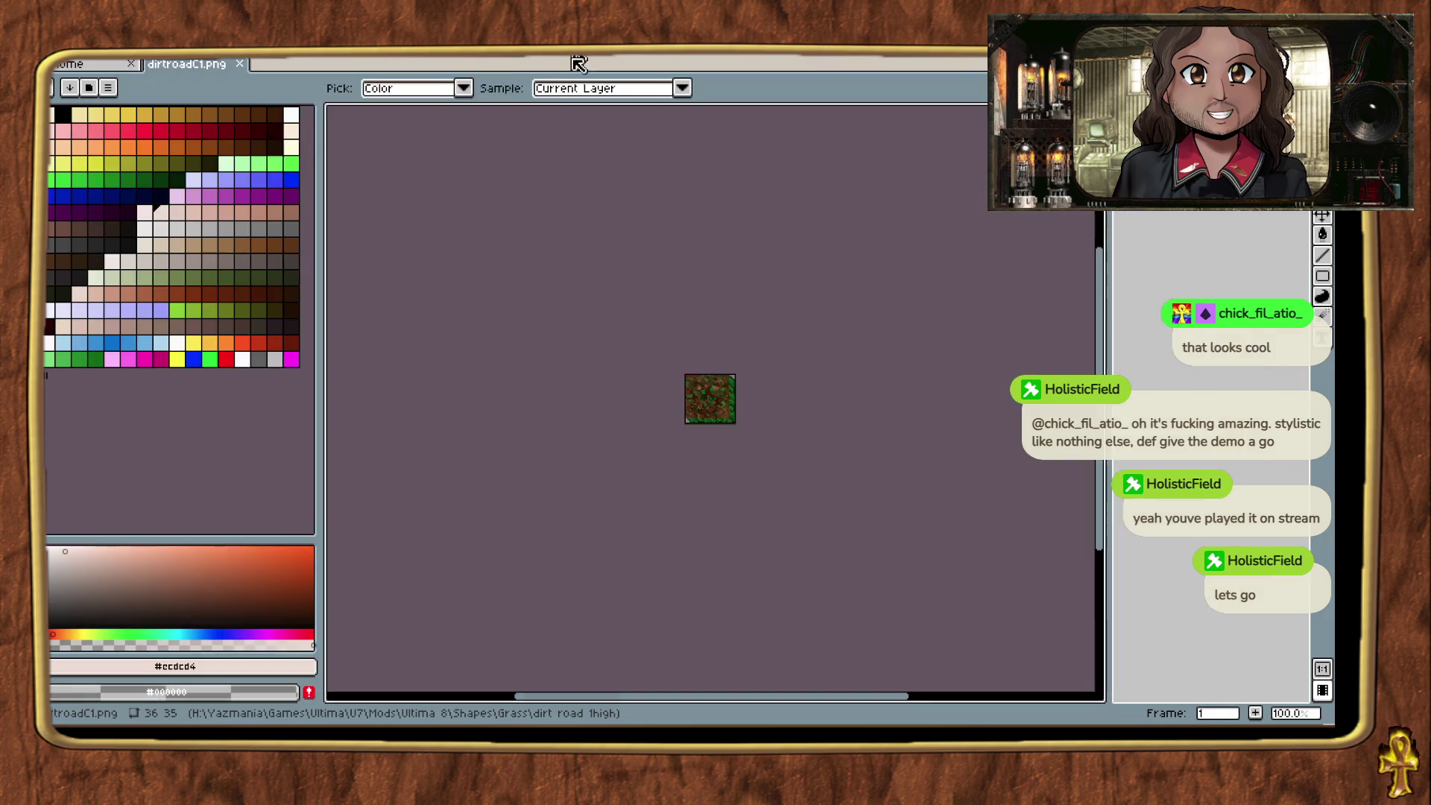
{"action": "key", "text": "alt+Tab"}
Step: Open dirtroadC2.png in Aseprite to inspect it, then close it
{"action": "key", "text": "Right"}
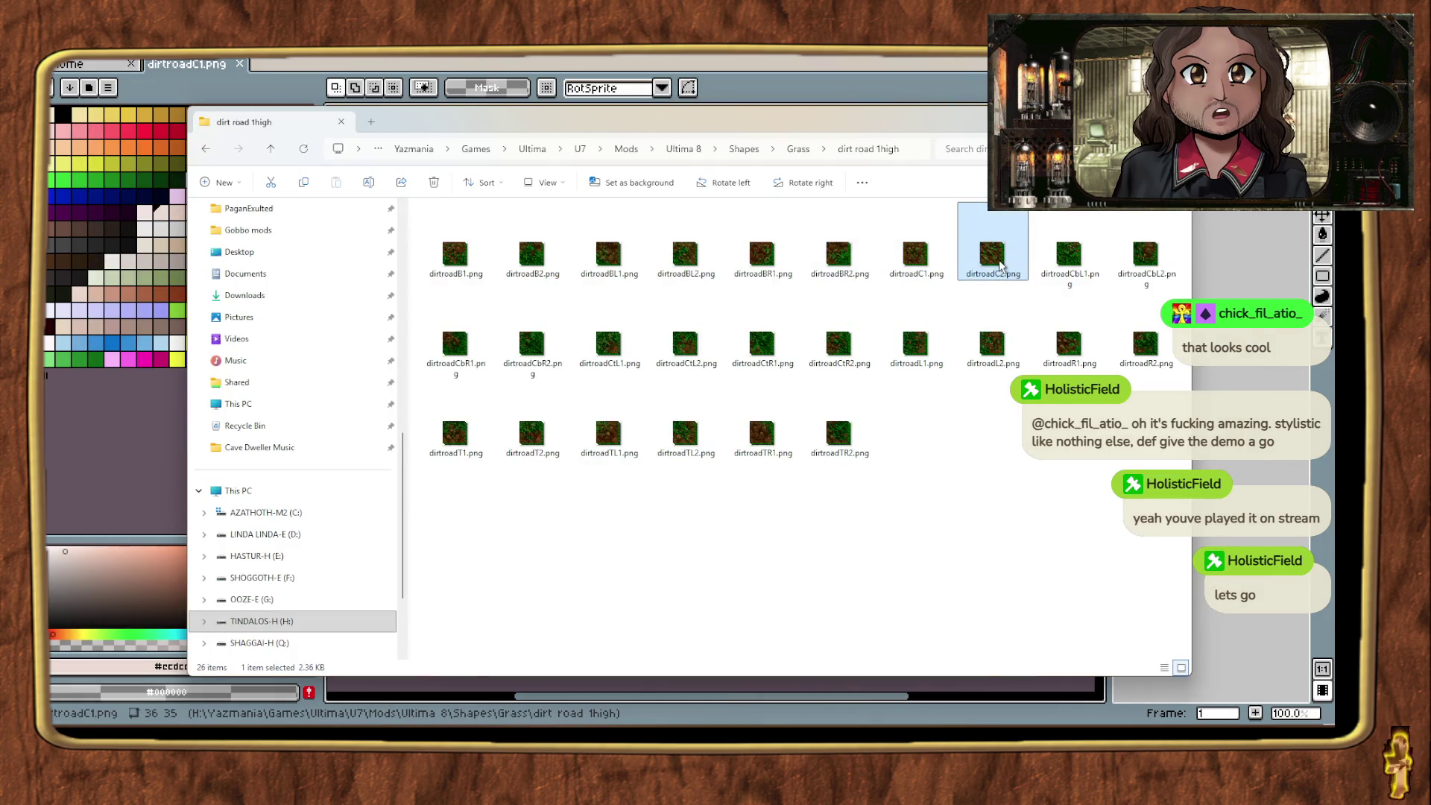
{"action": "key", "text": "Return"}
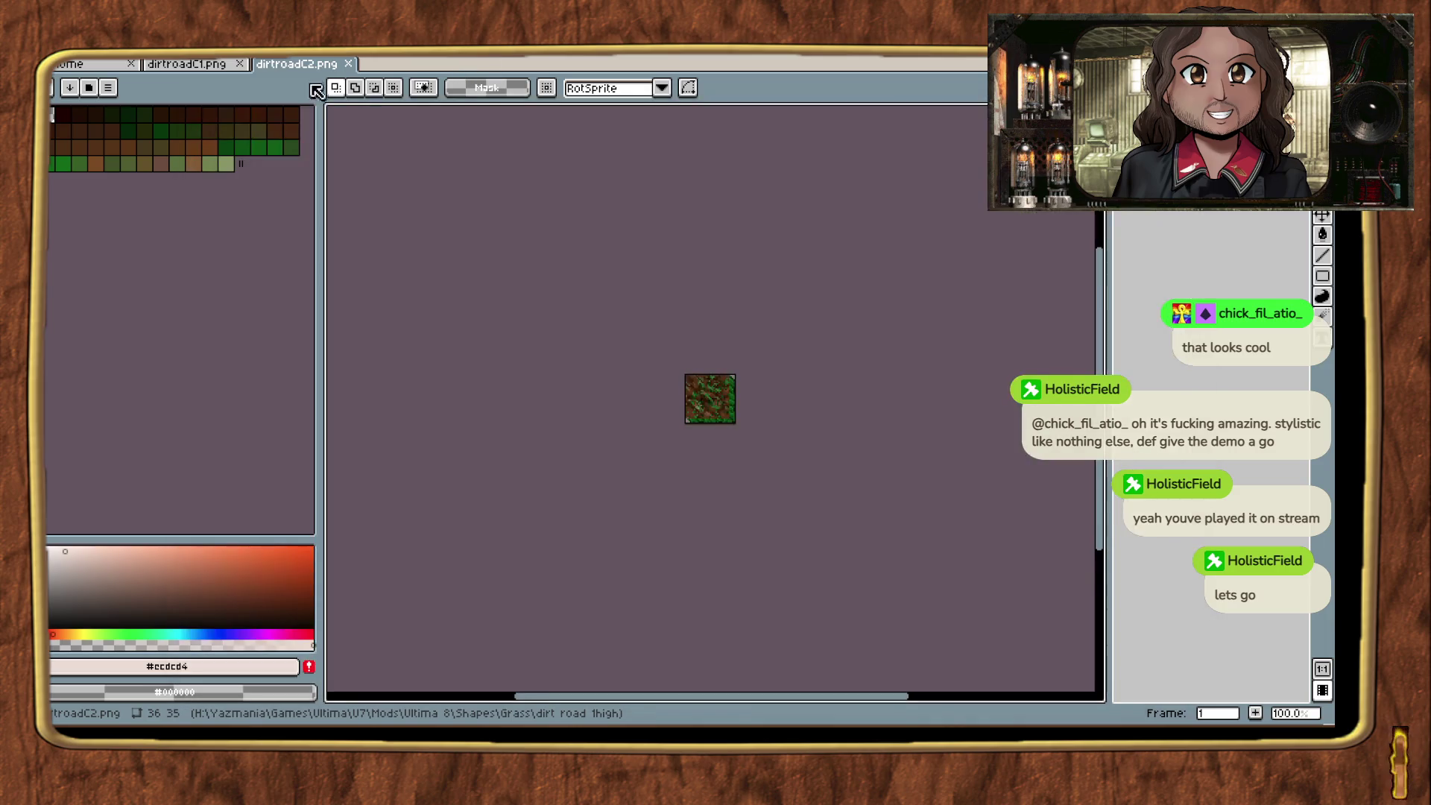
{"action": "left_click", "coordinate": [349, 66]}
{"action": "key", "text": "alt+Tab"}
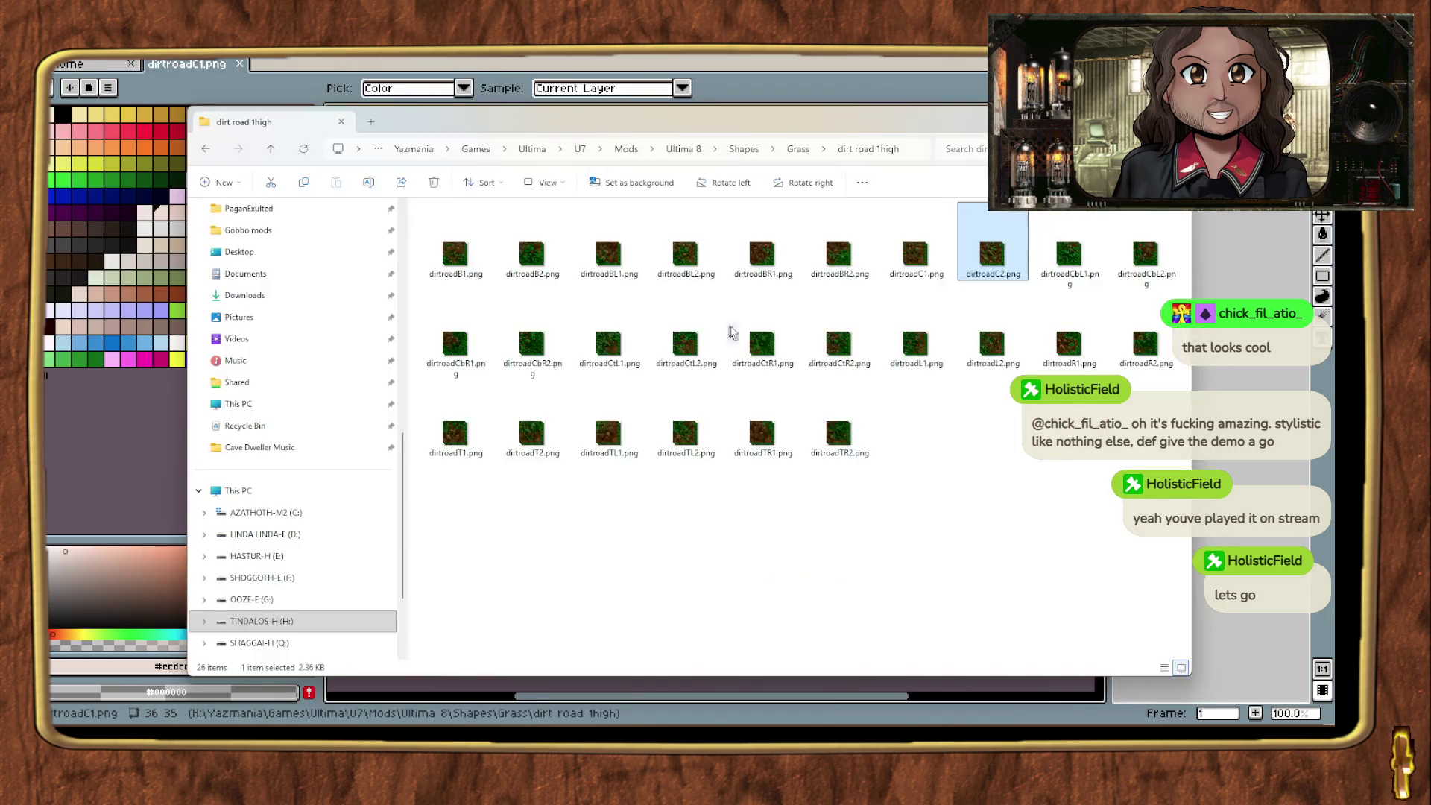
Step: Drag dirtroadCbL1.png into Aseprite to inspect it, then close it and dirtroadC1.png
{"action": "left_click", "coordinate": [1069, 253]}
{"action": "left_click_drag", "start_coordinate": [480, 106], "coordinate": [395, 86]}
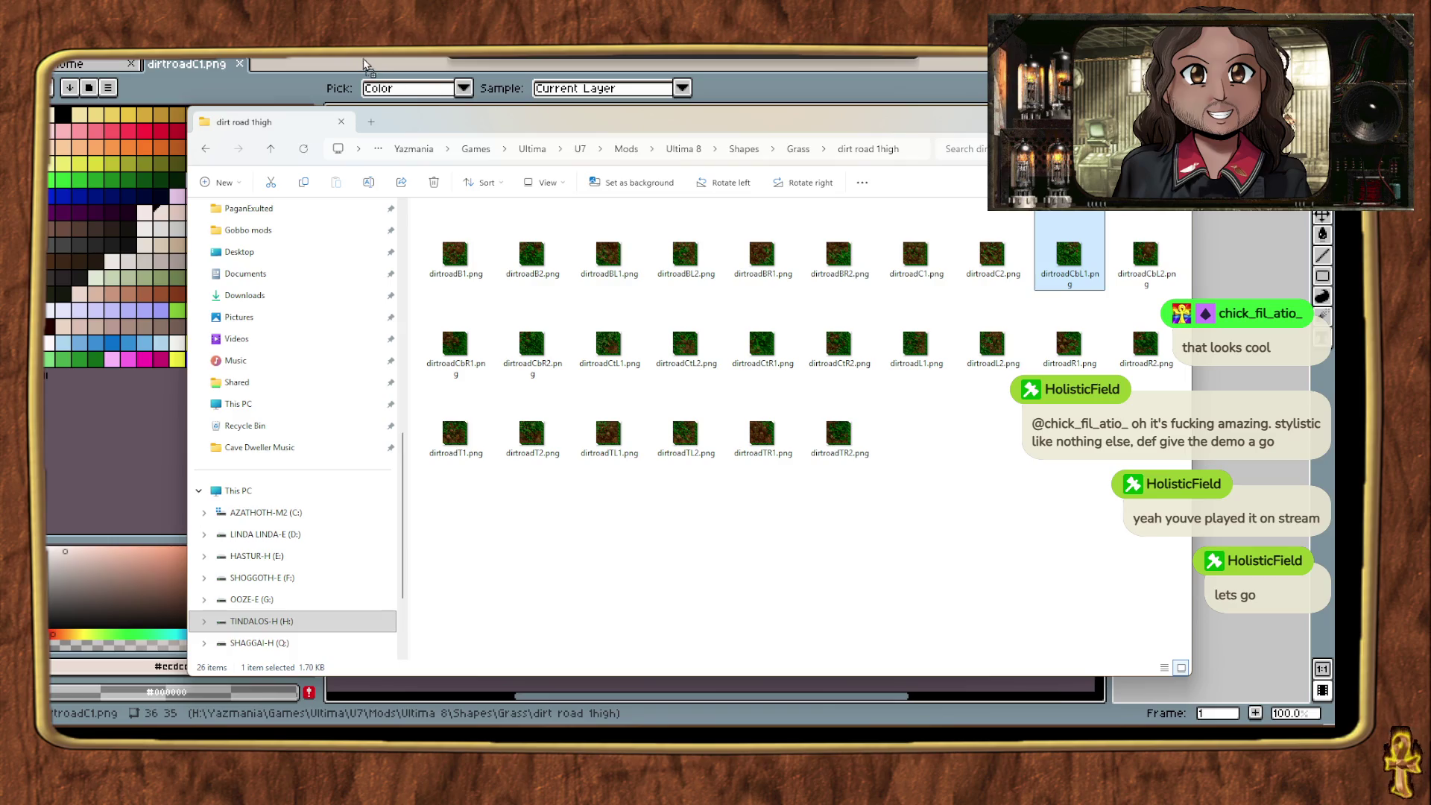
{"action": "left_click", "coordinate": [360, 65]}
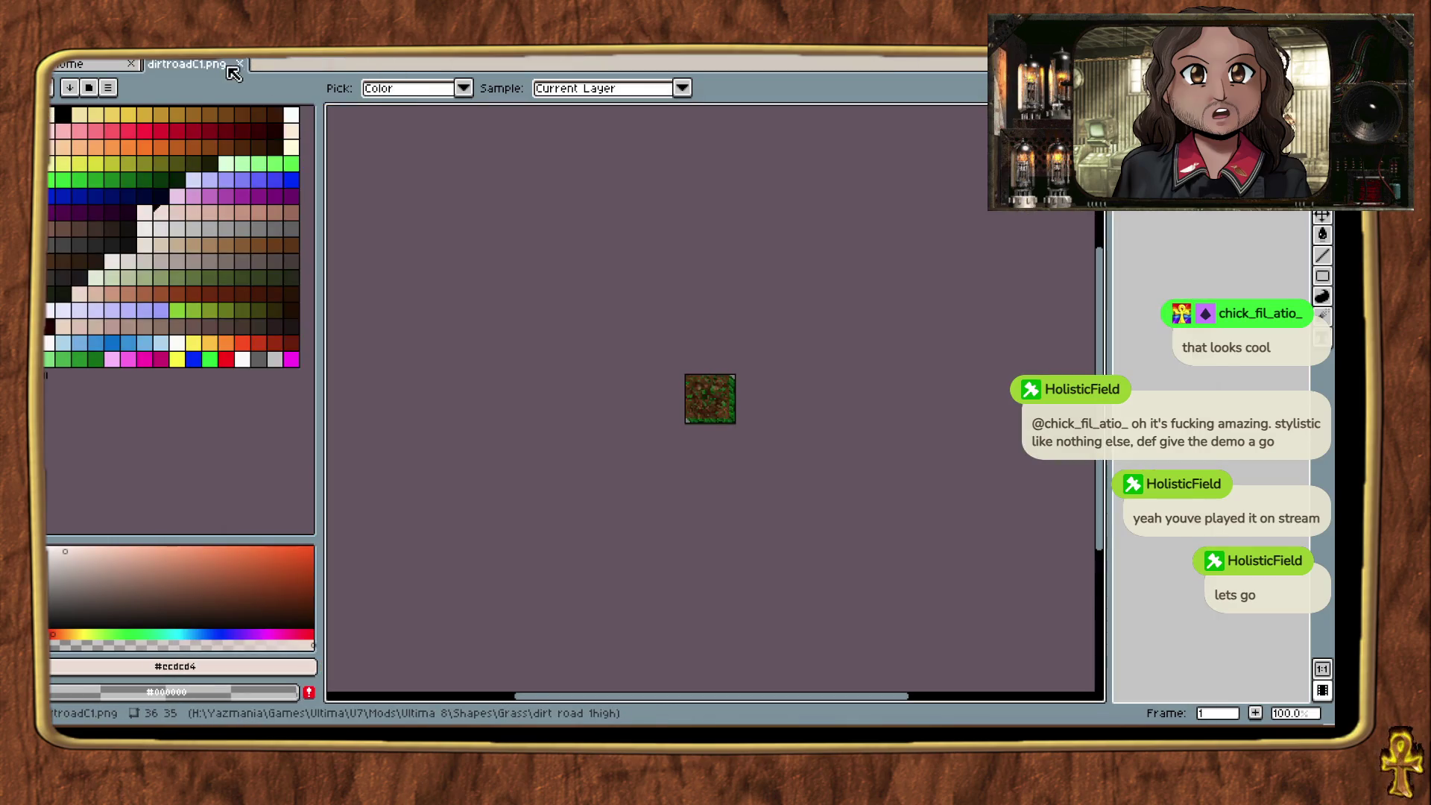
{"action": "left_click", "coordinate": [240, 64]}
{"action": "key", "text": "alt+Tab"}
Step: Inspect dirtroadCbL2.png in Aseprite, close it, and bring the Grass folder forward
{"action": "left_click", "coordinate": [1140, 259]}
{"action": "left_click_drag", "start_coordinate": [915, 233], "coordinate": [345, 105]}
{"action": "left_click", "coordinate": [239, 65]}
{"action": "key", "text": "alt+Tab"}
{"action": "key", "text": "alt+Tab"}
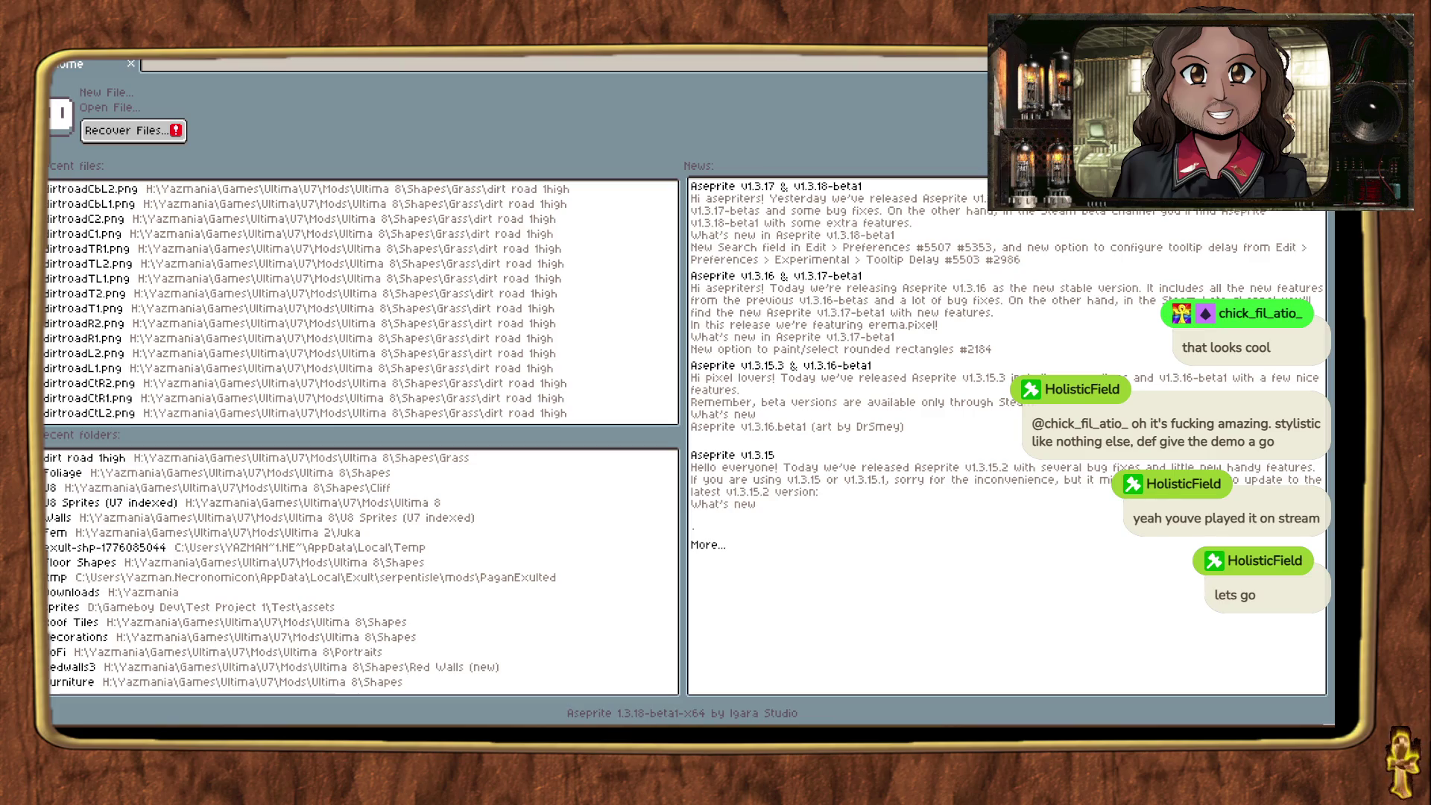
{"action": "key", "text": "alt+Tab"}
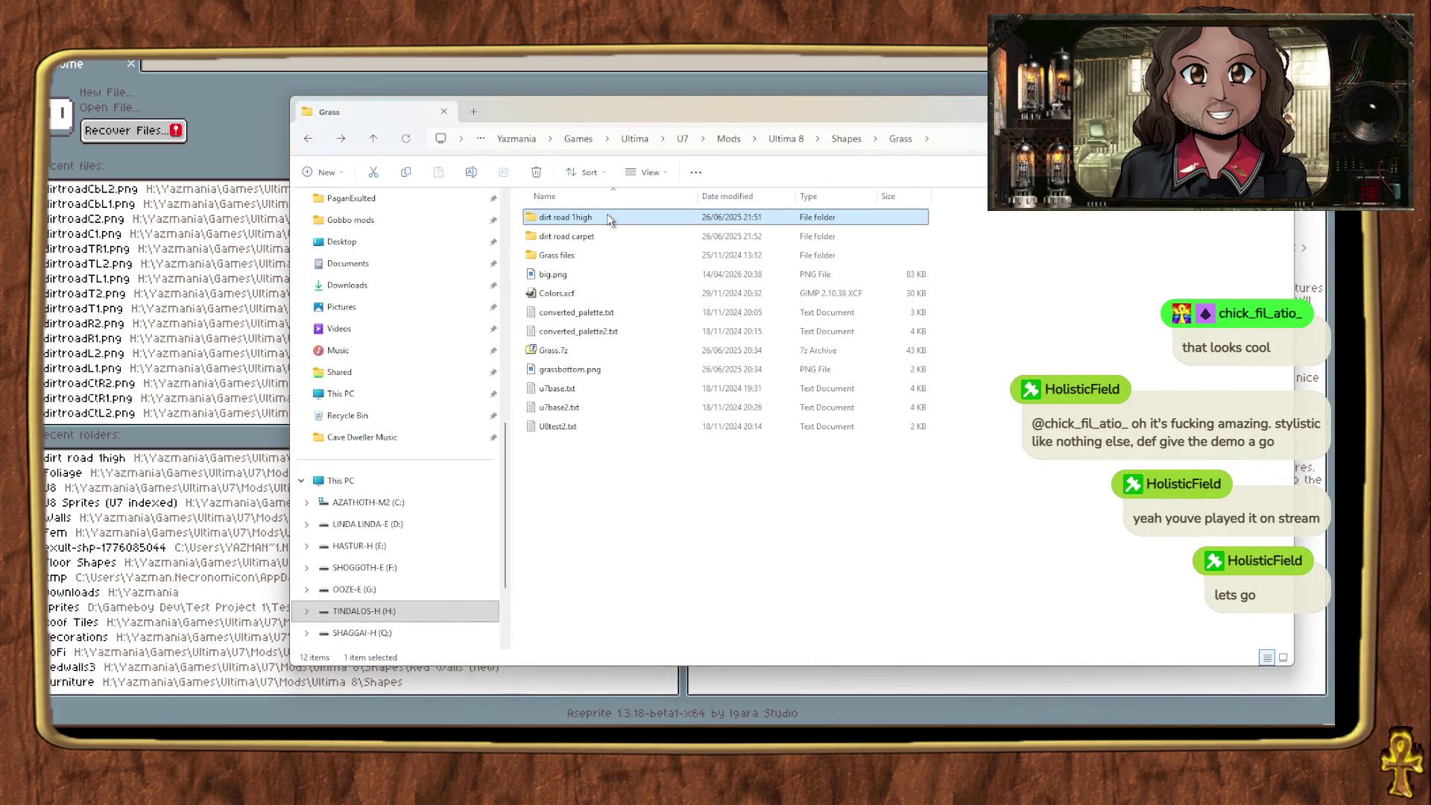